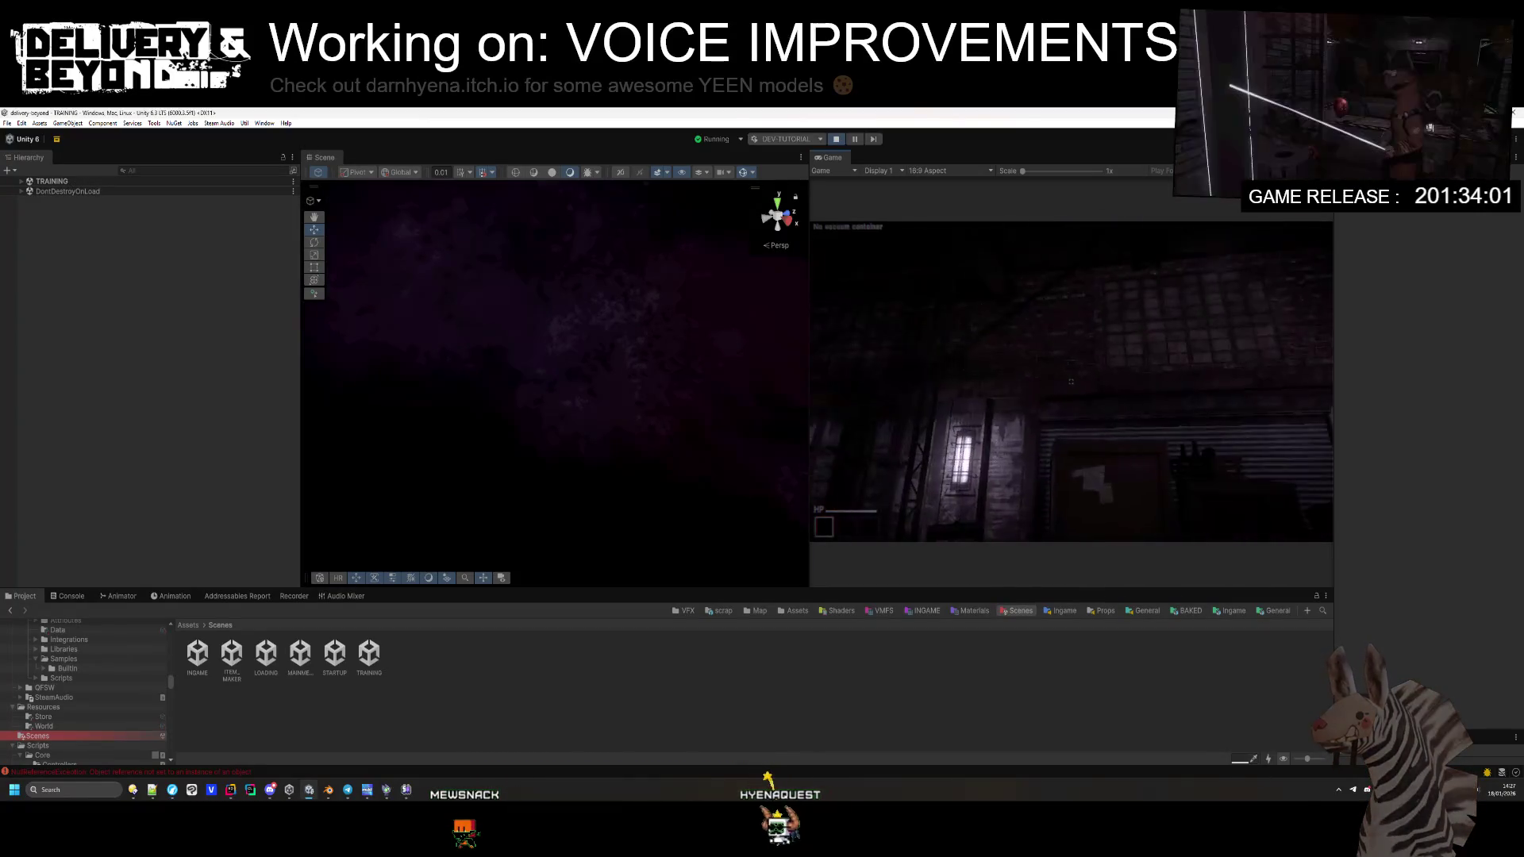
Step: Reopen the in-game settings menu and go to its AUDIO page
key("Escape")
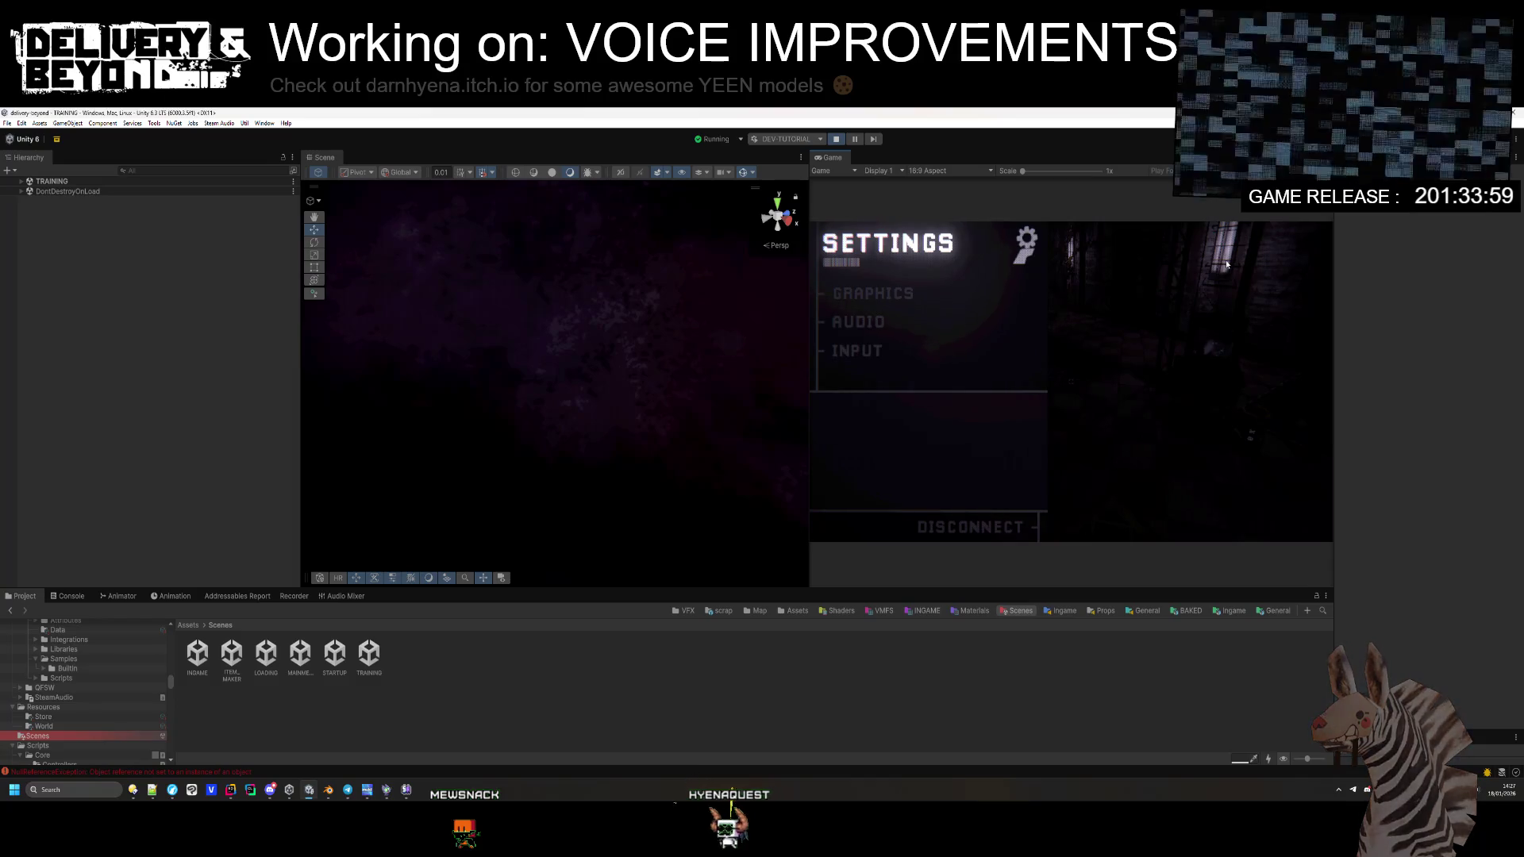
key("Escape")
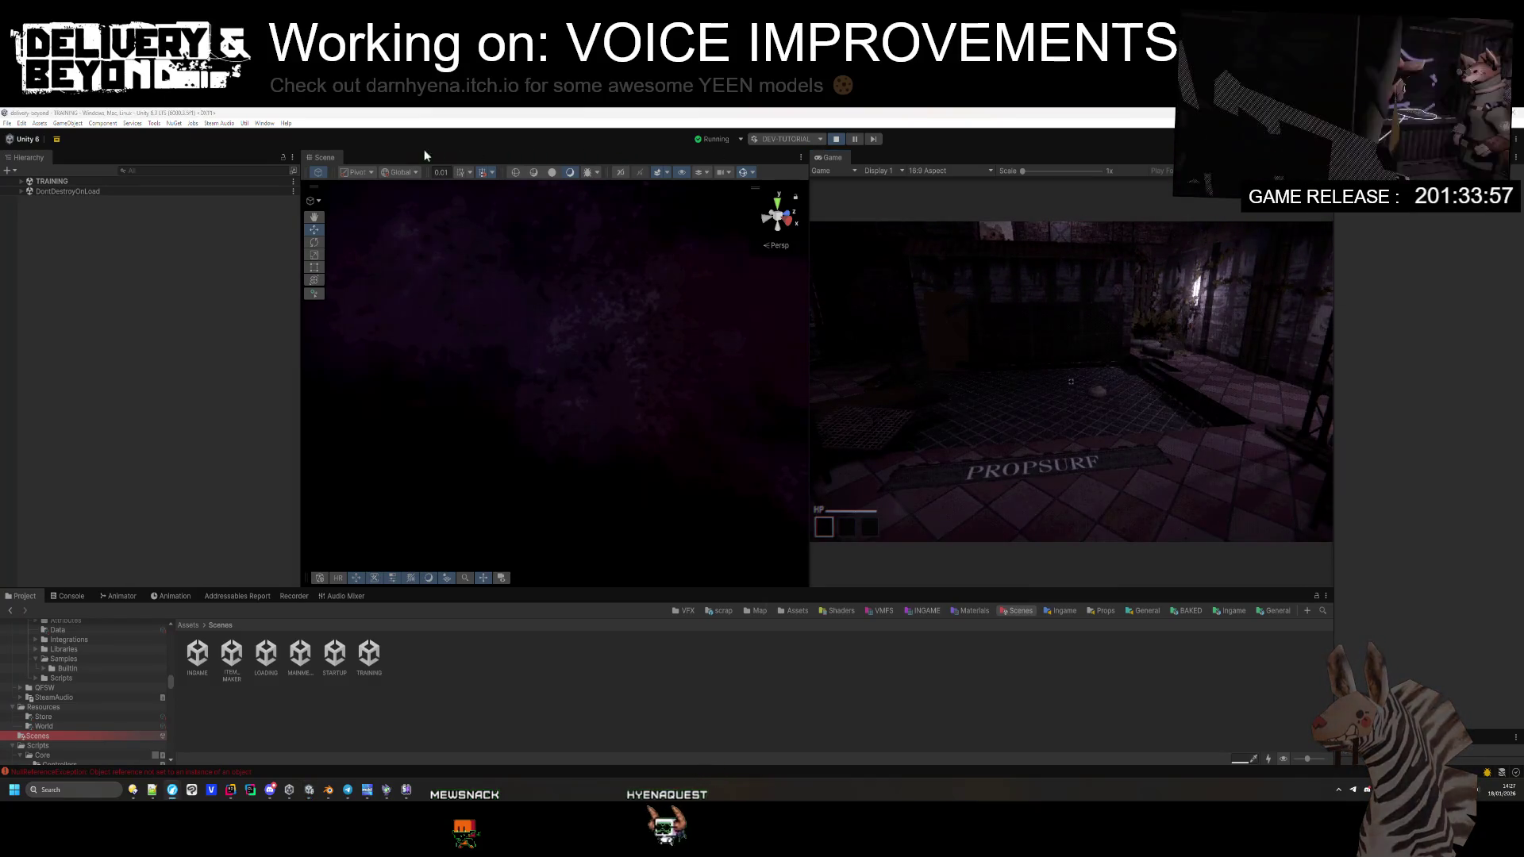
key("Escape")
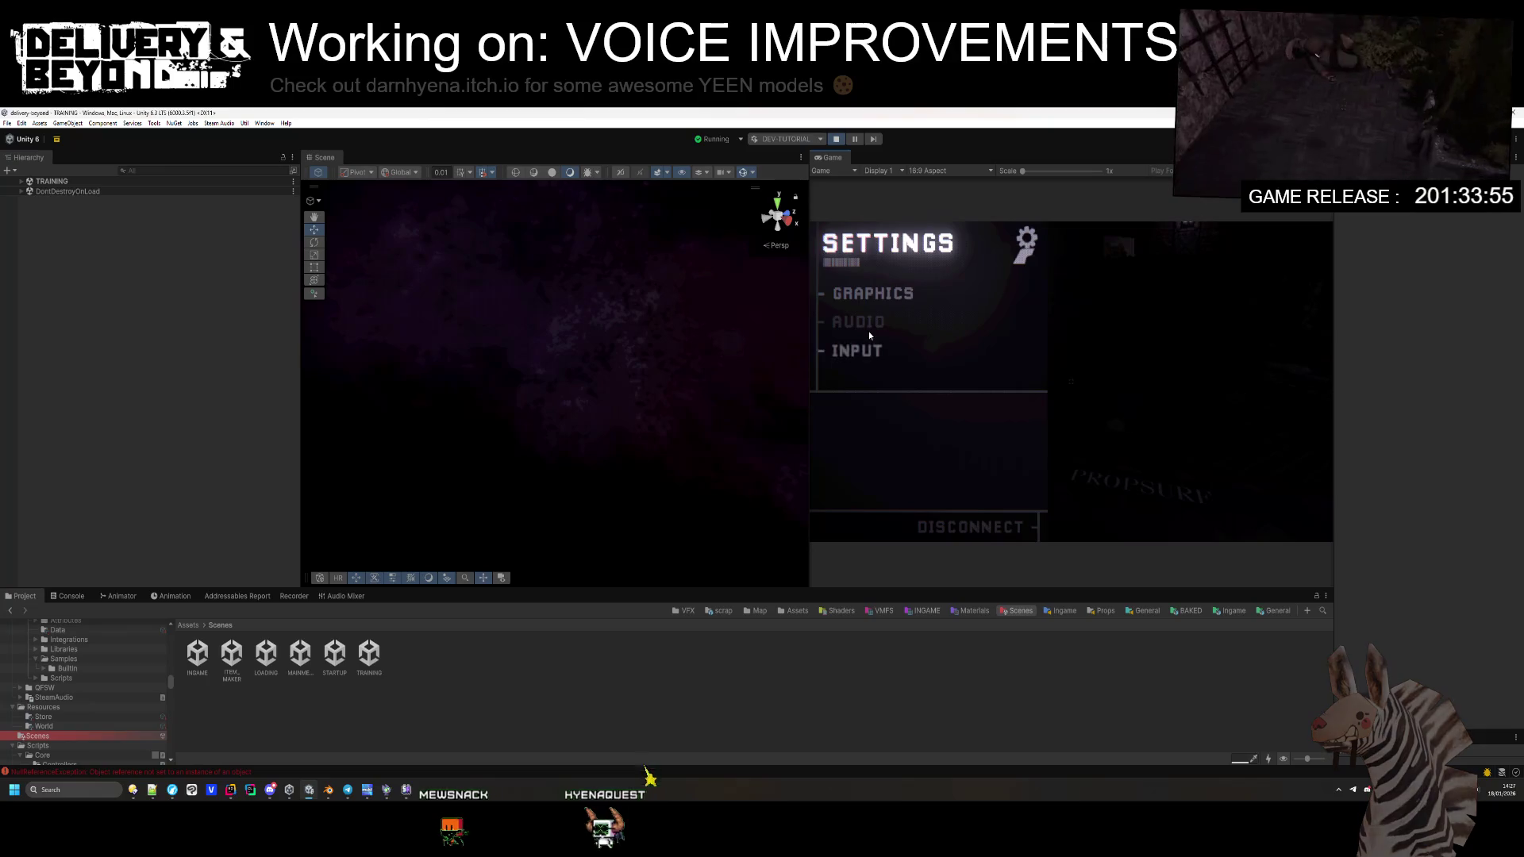
left_click(883, 347)
key("Escape")
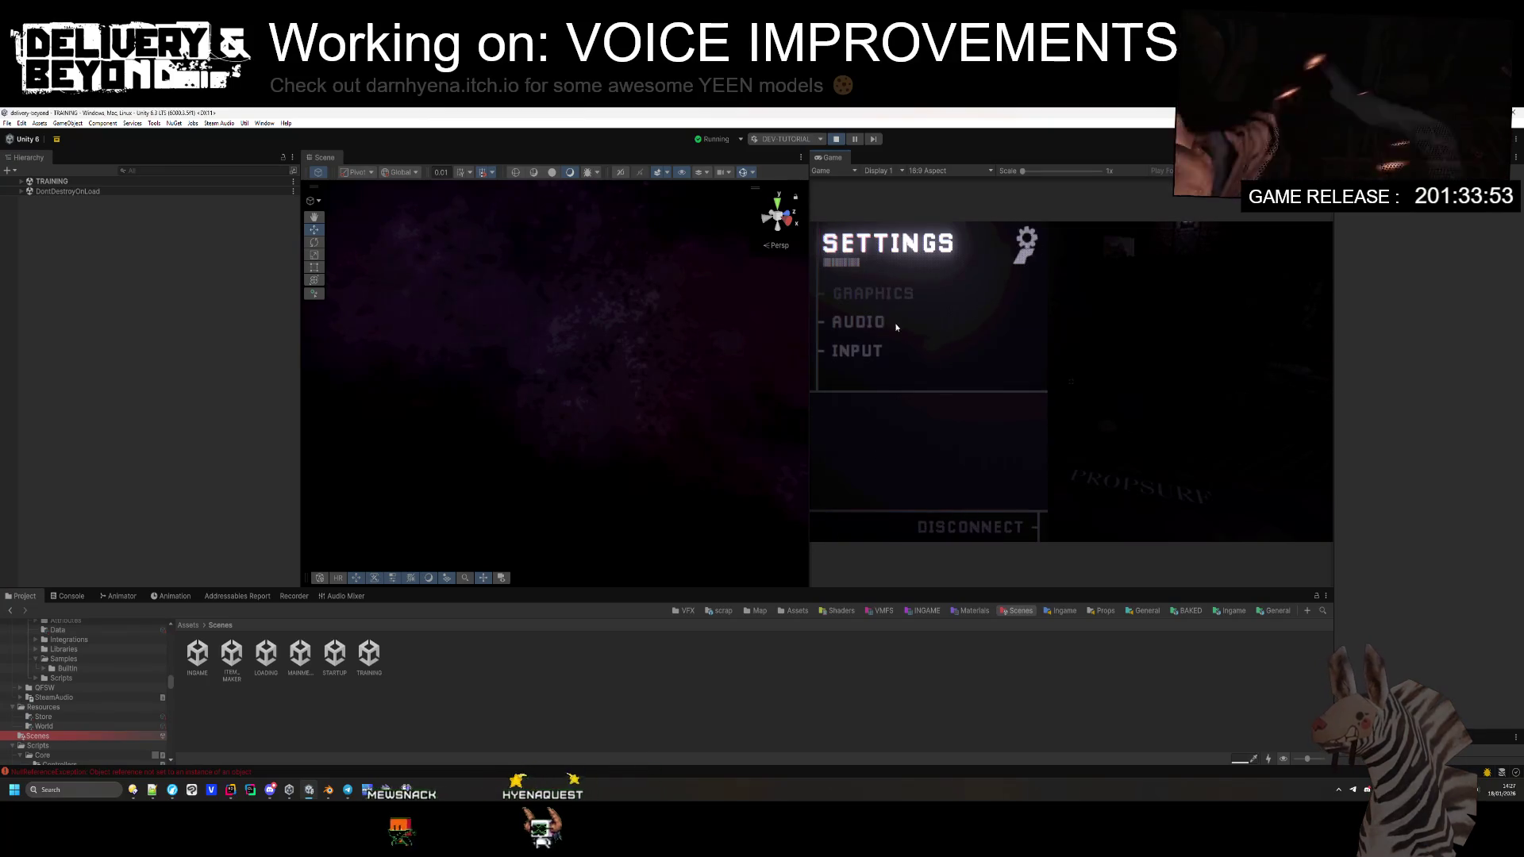
left_click(887, 323)
Step: Keep the headset microphone and switch Activation Mode to PUSH_TO_TALK, then back to OPEN
left_click(915, 445)
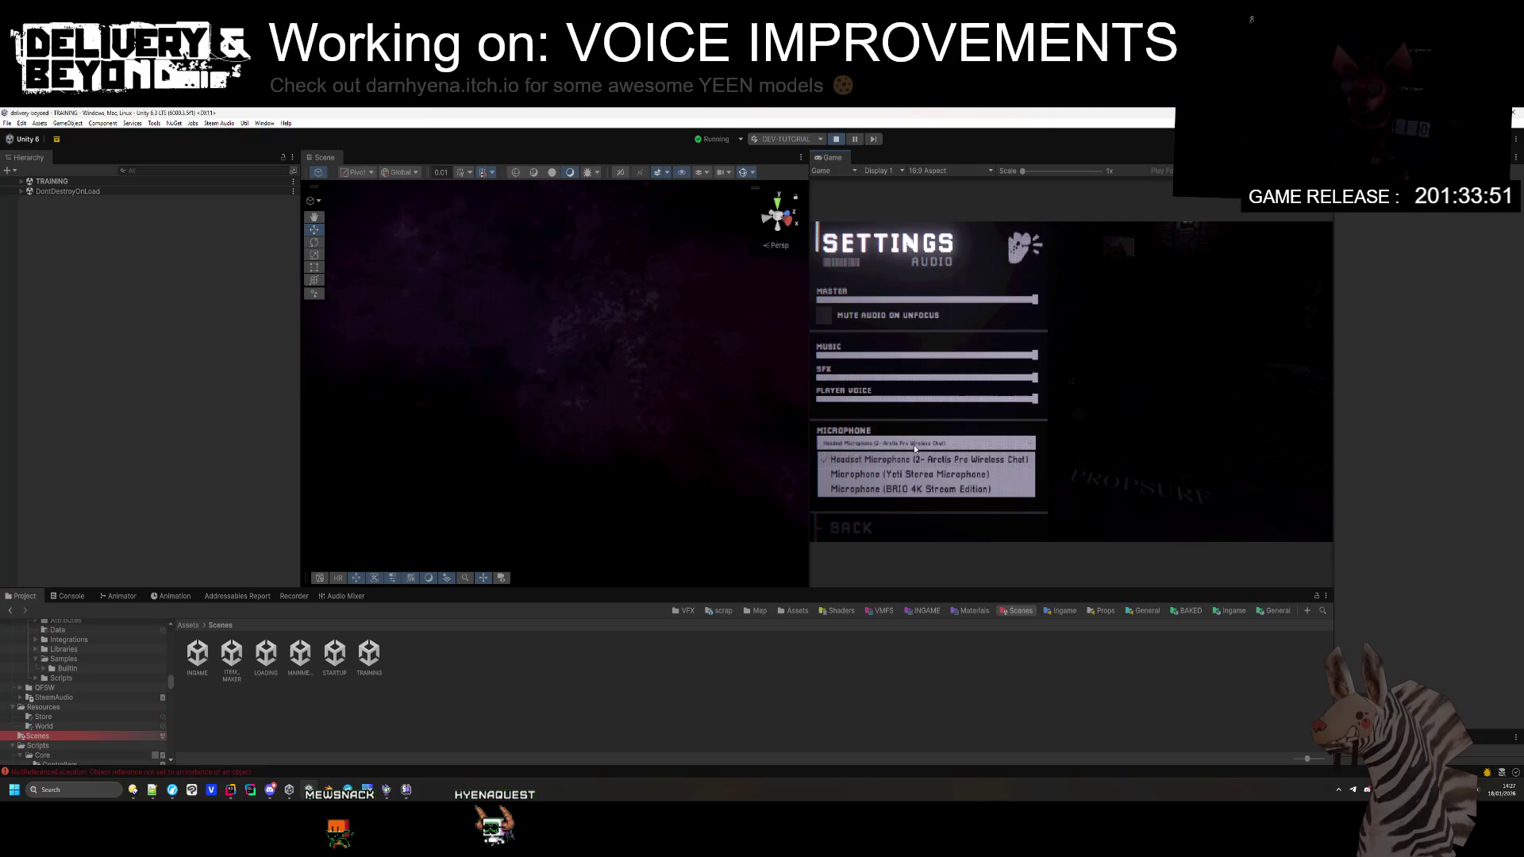
left_click(905, 459)
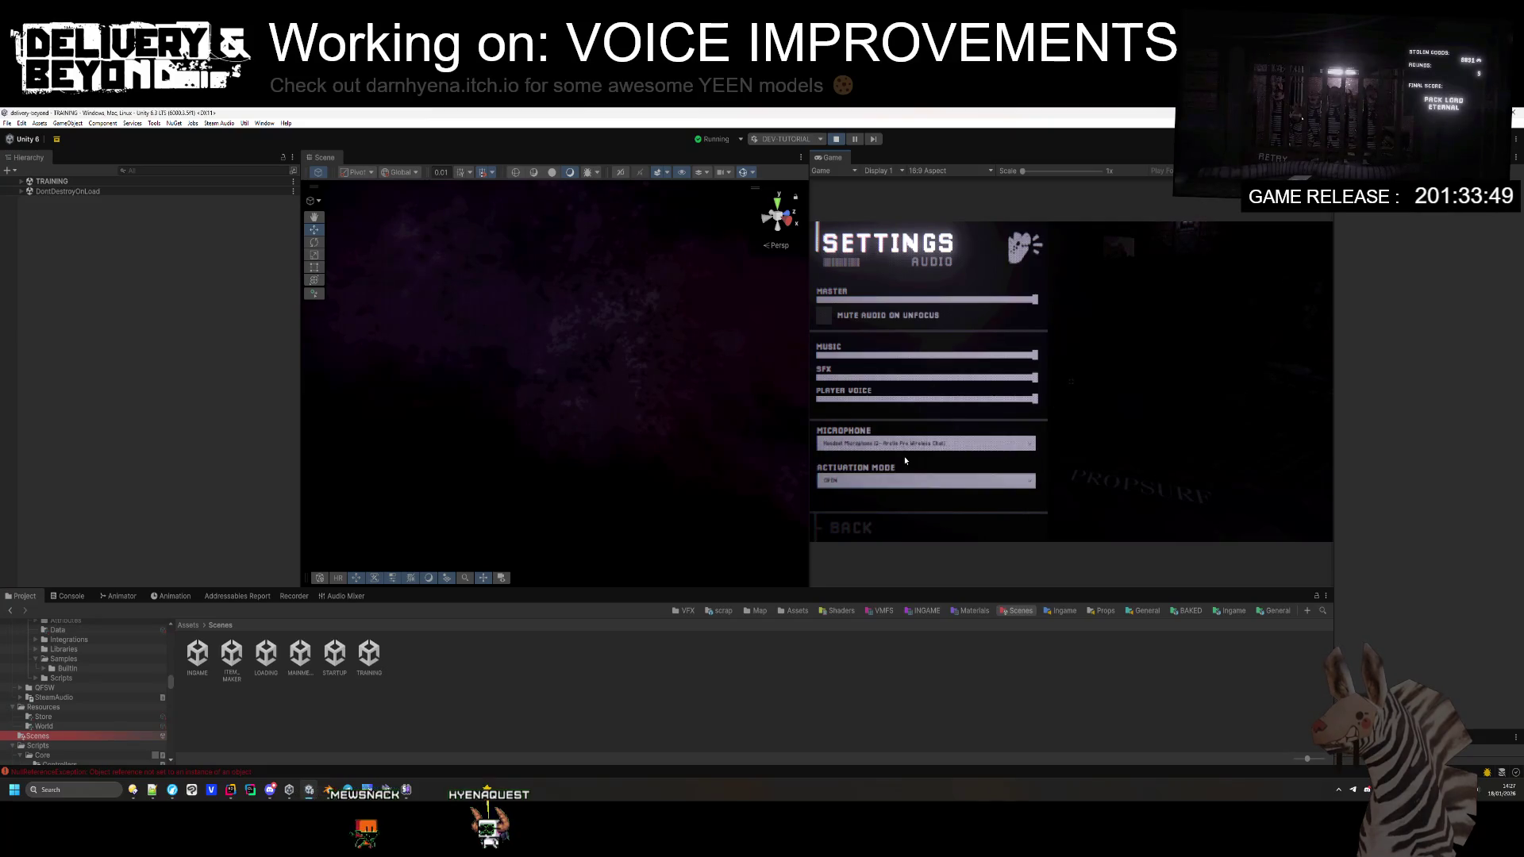
left_click(866, 488)
left_click(869, 504)
left_click(874, 482)
left_click(873, 493)
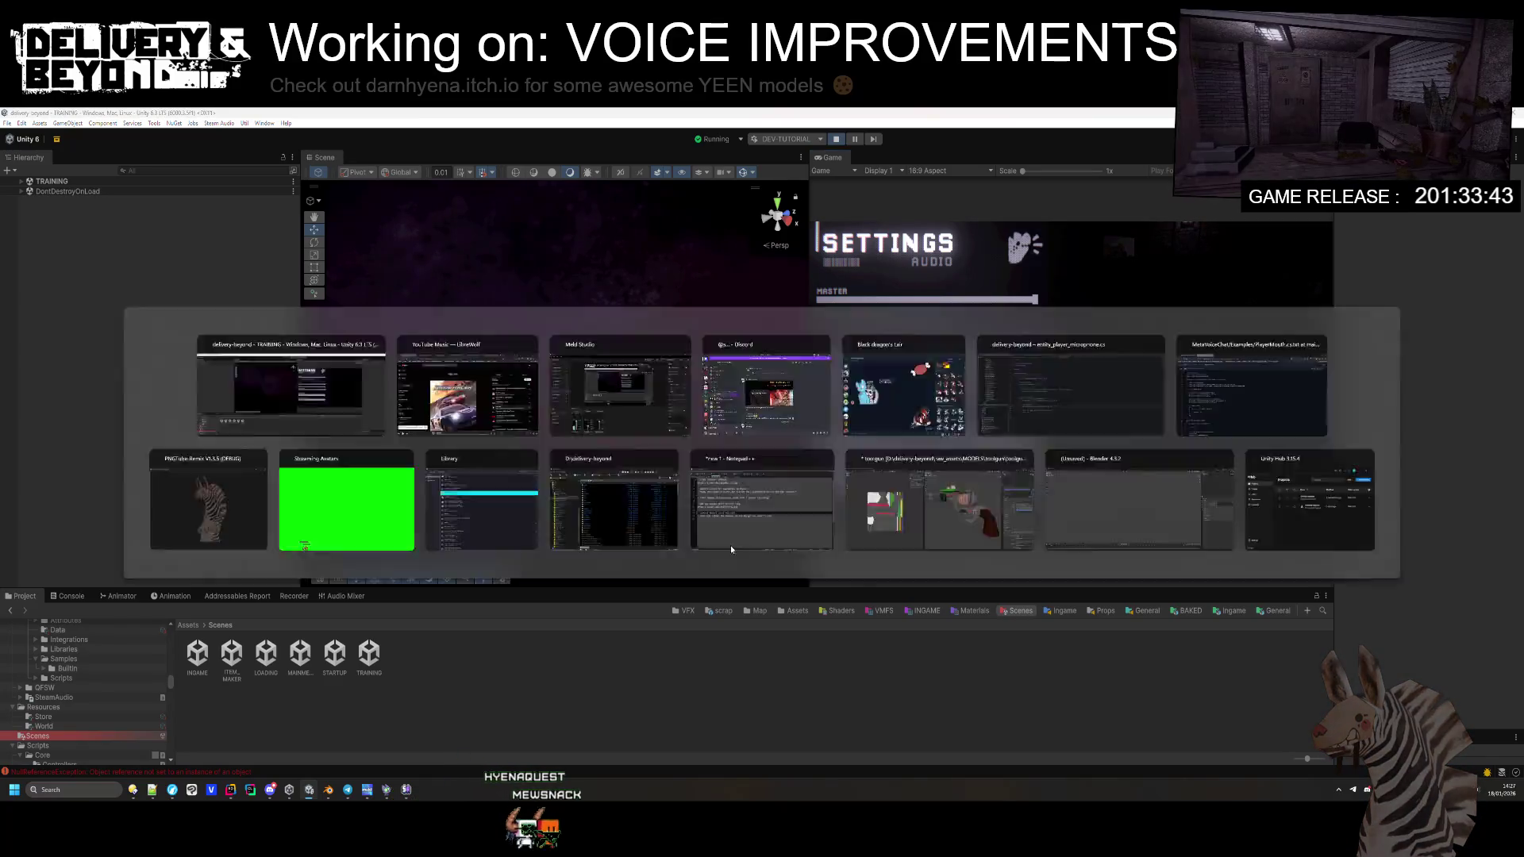
Step: Follow the NullReferenceException to entity_player.cs line 1676 in Rider, then stop Play mode
left_click(69, 596)
left_click(311, 708)
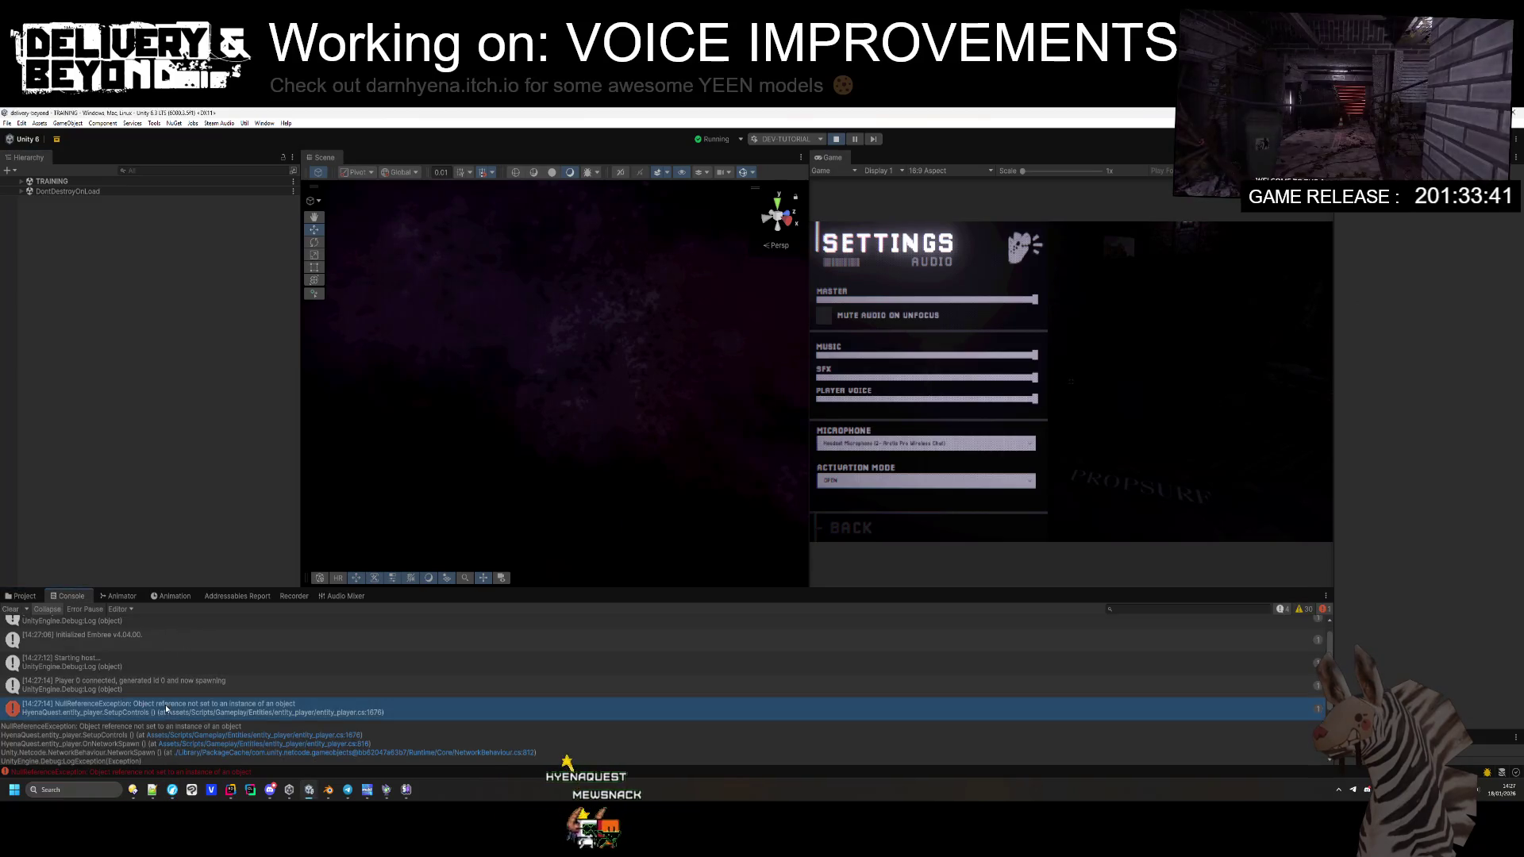
left_click(188, 736)
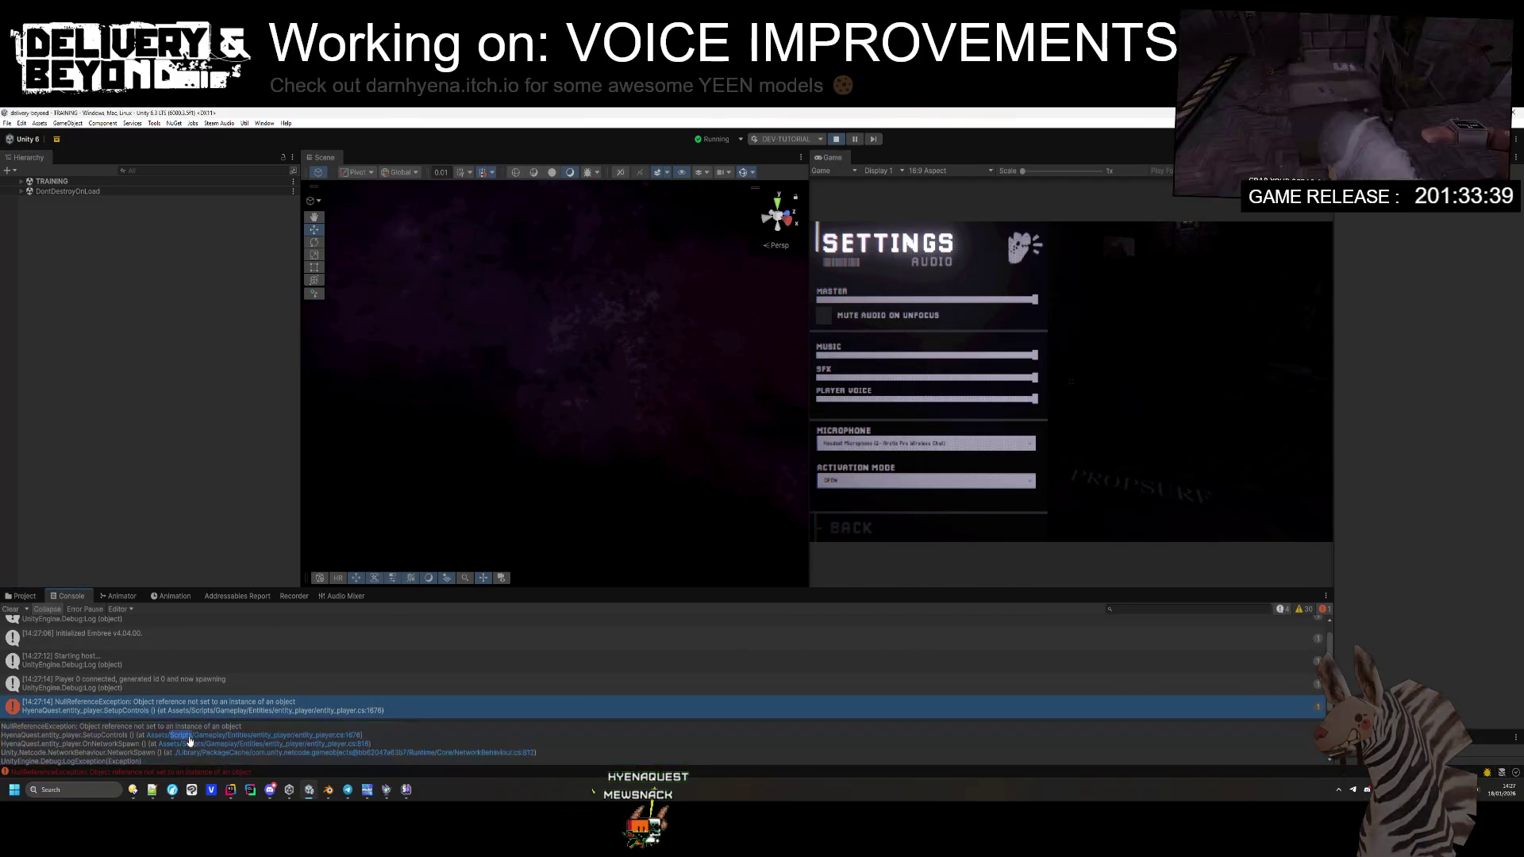
left_click(492, 390)
key("alt+Tab")
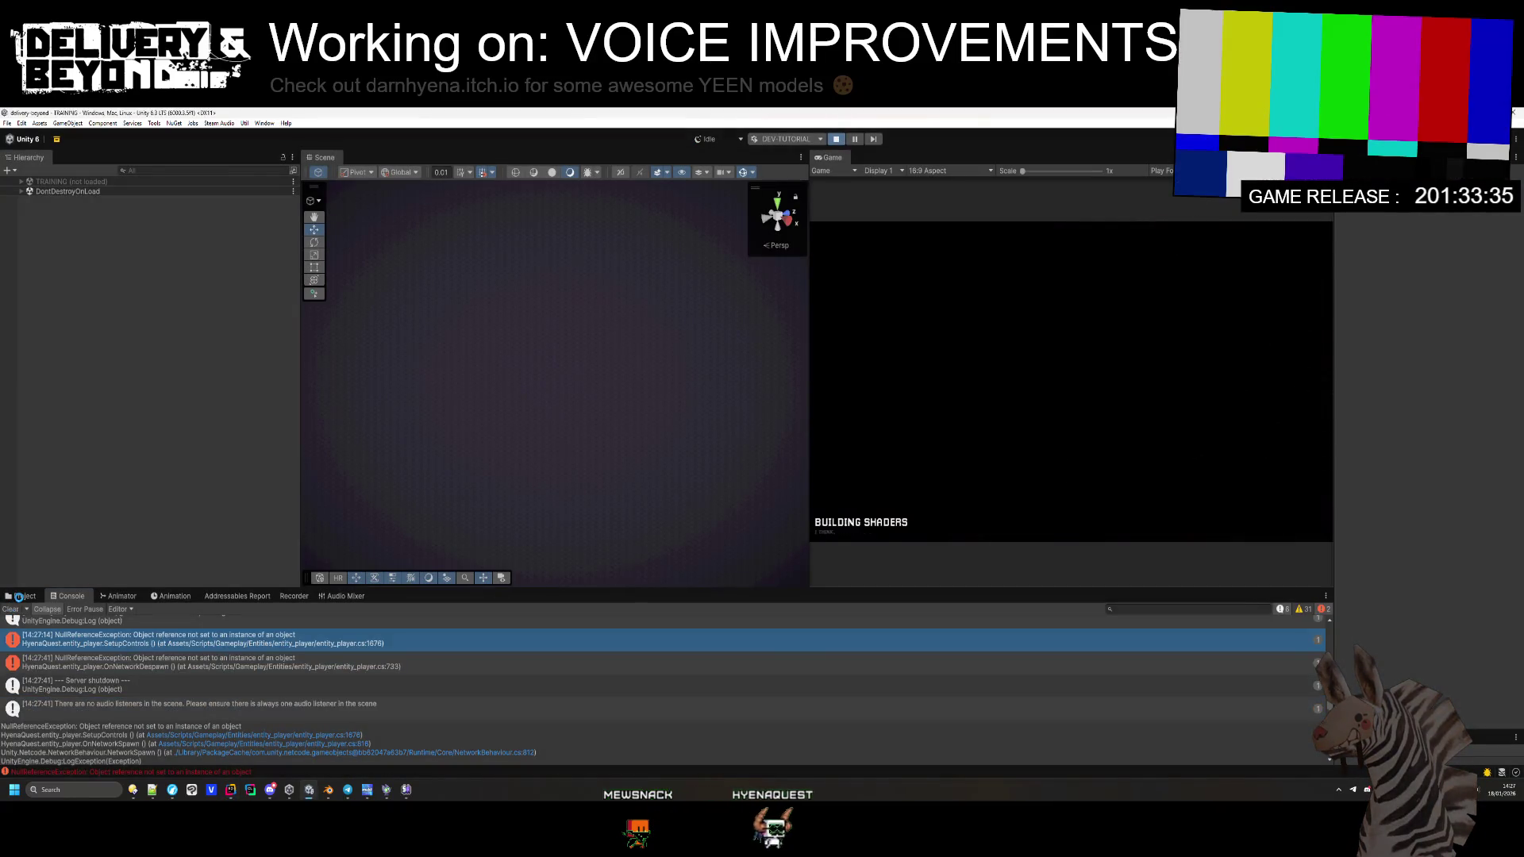
left_click(19, 597)
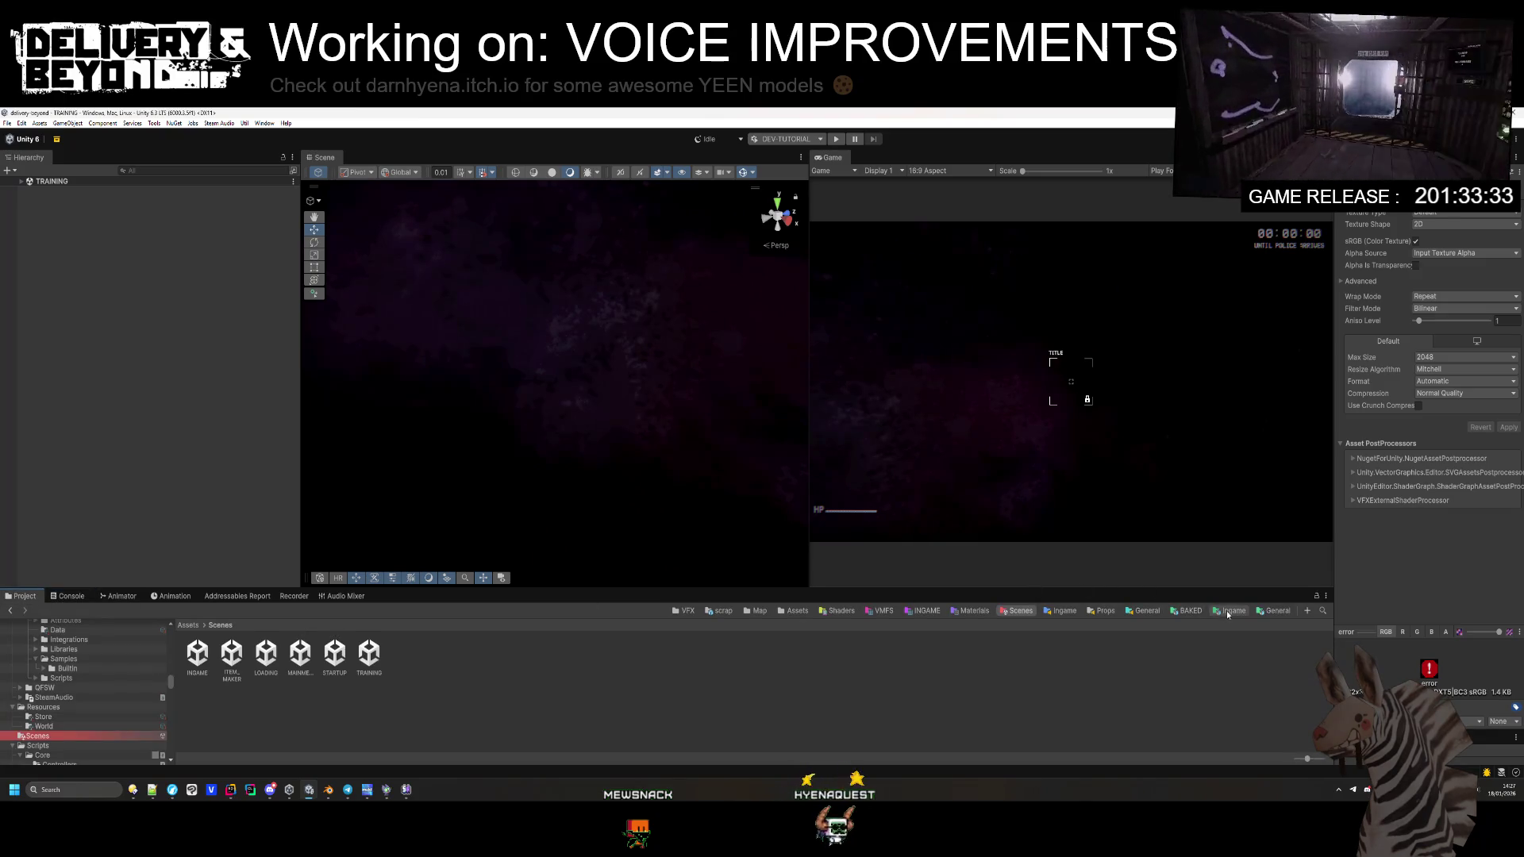
Step: Select entity_player in Templates > Ingame > Entities > Player and expand Entity_player (Script)
left_click(1230, 611)
double_click(268, 665)
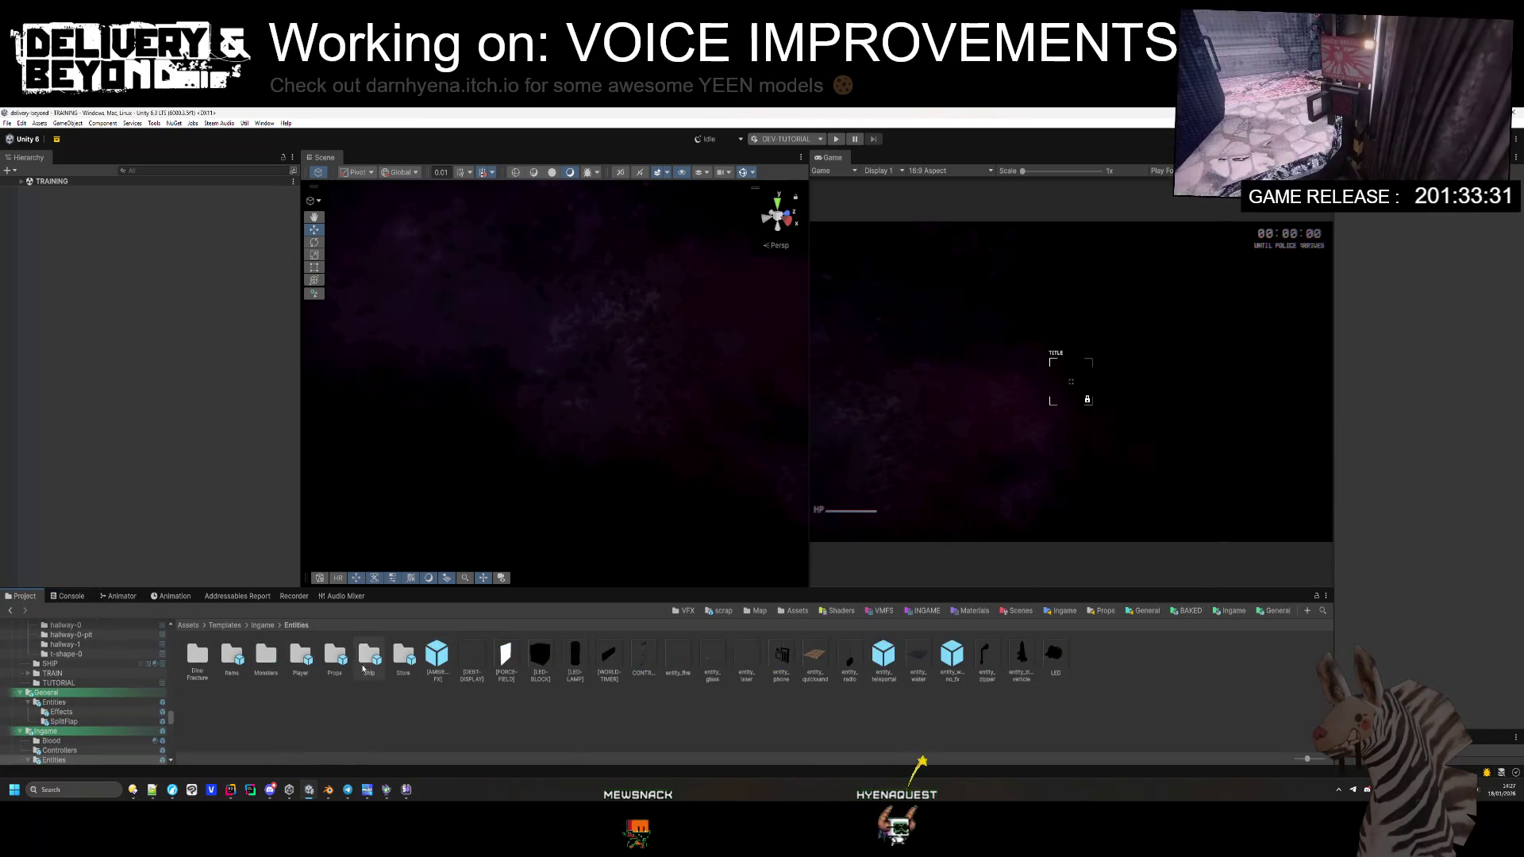
double_click(300, 656)
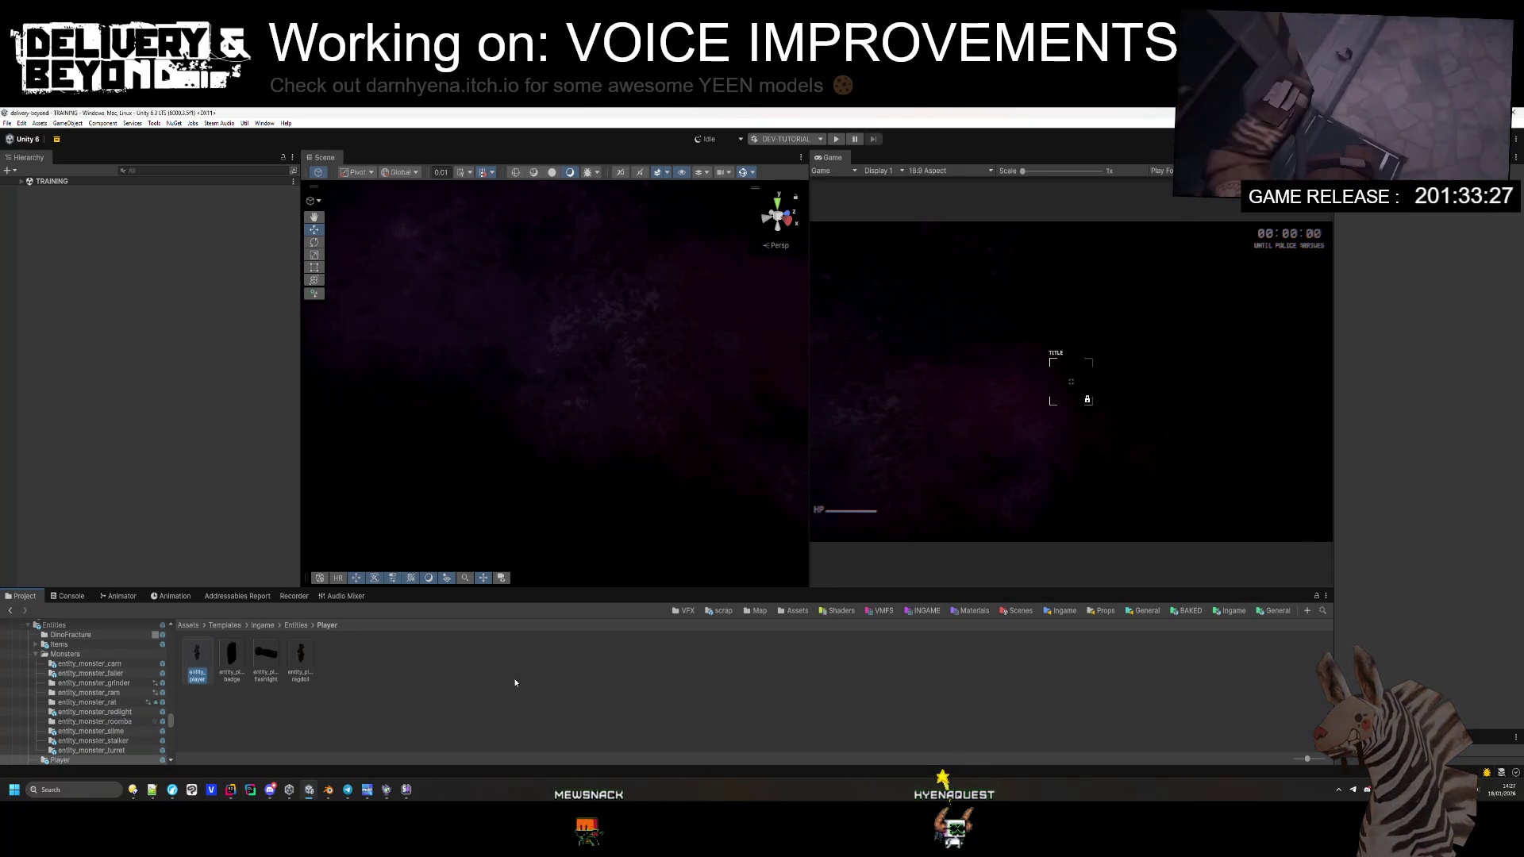
left_click(1341, 481)
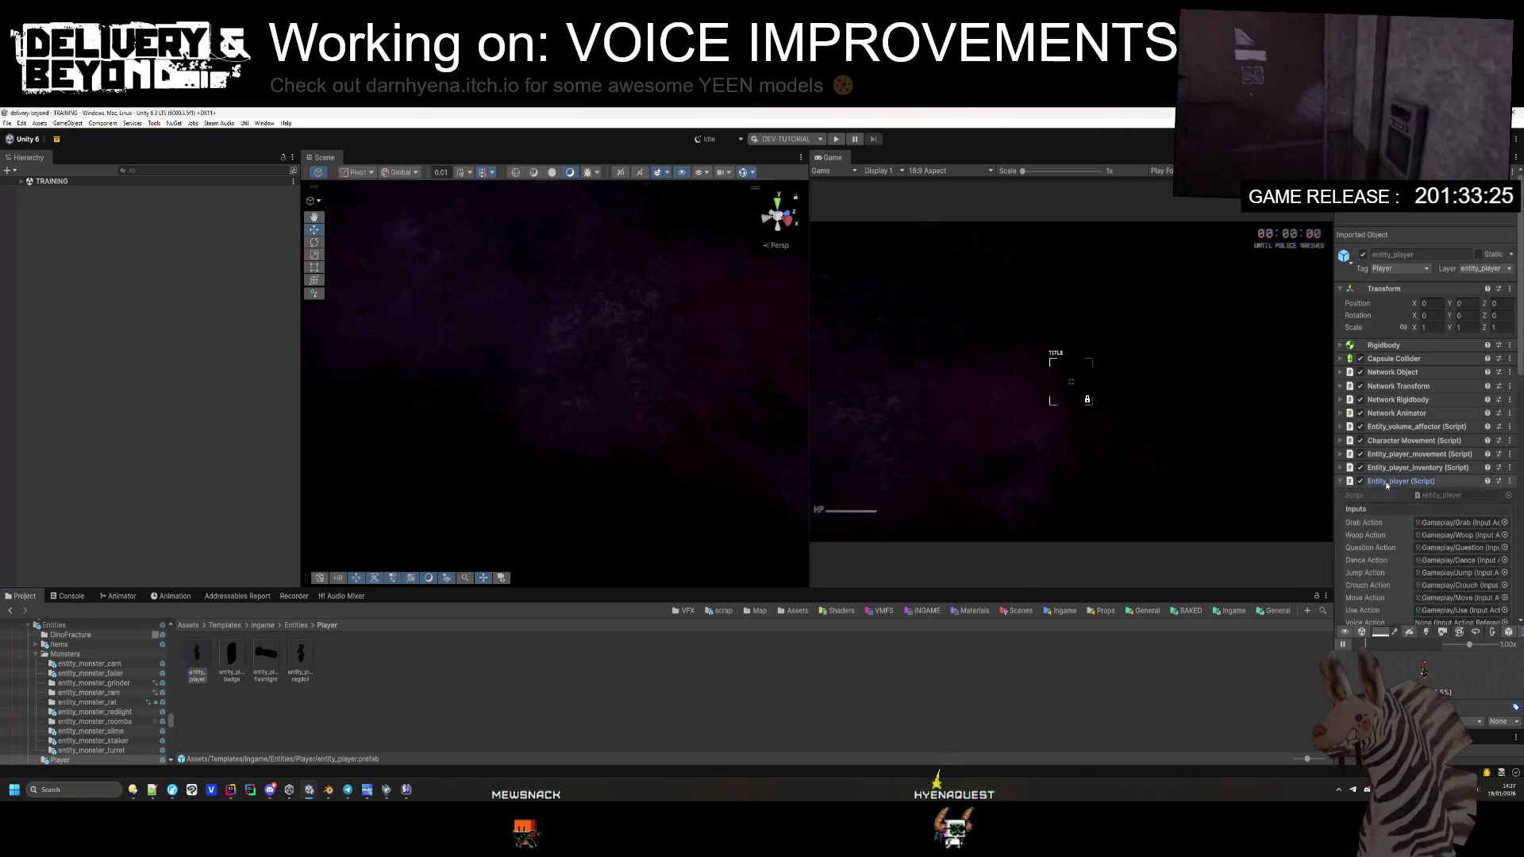
scroll(1428, 397, "down", 5)
Step: Try the Voice Action picker with a 'voice' search, then widen the Inspector
left_click(1504, 395)
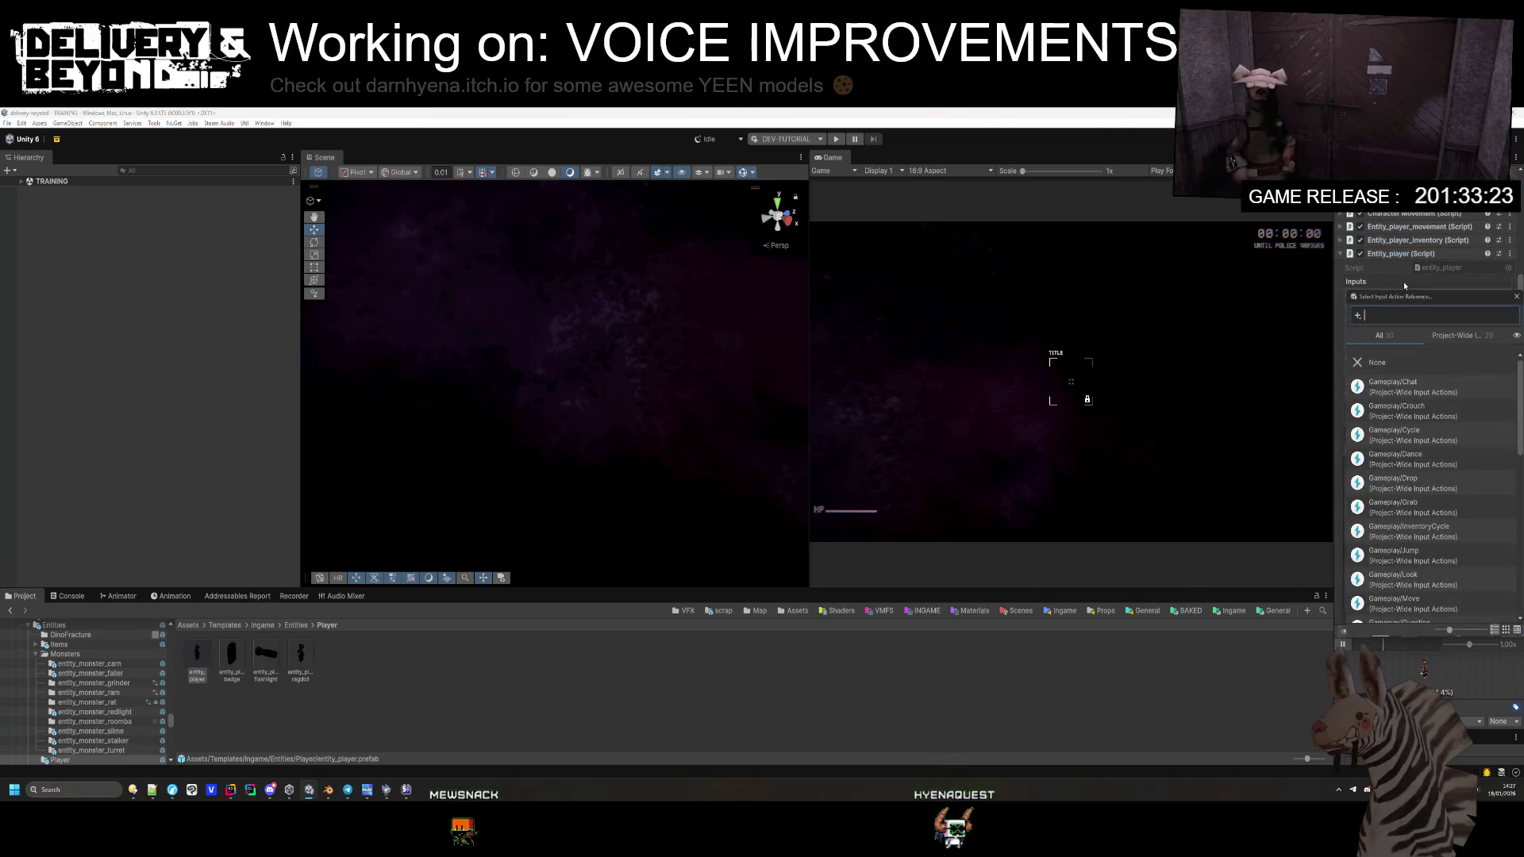
left_click(1296, 342)
left_click(1503, 395)
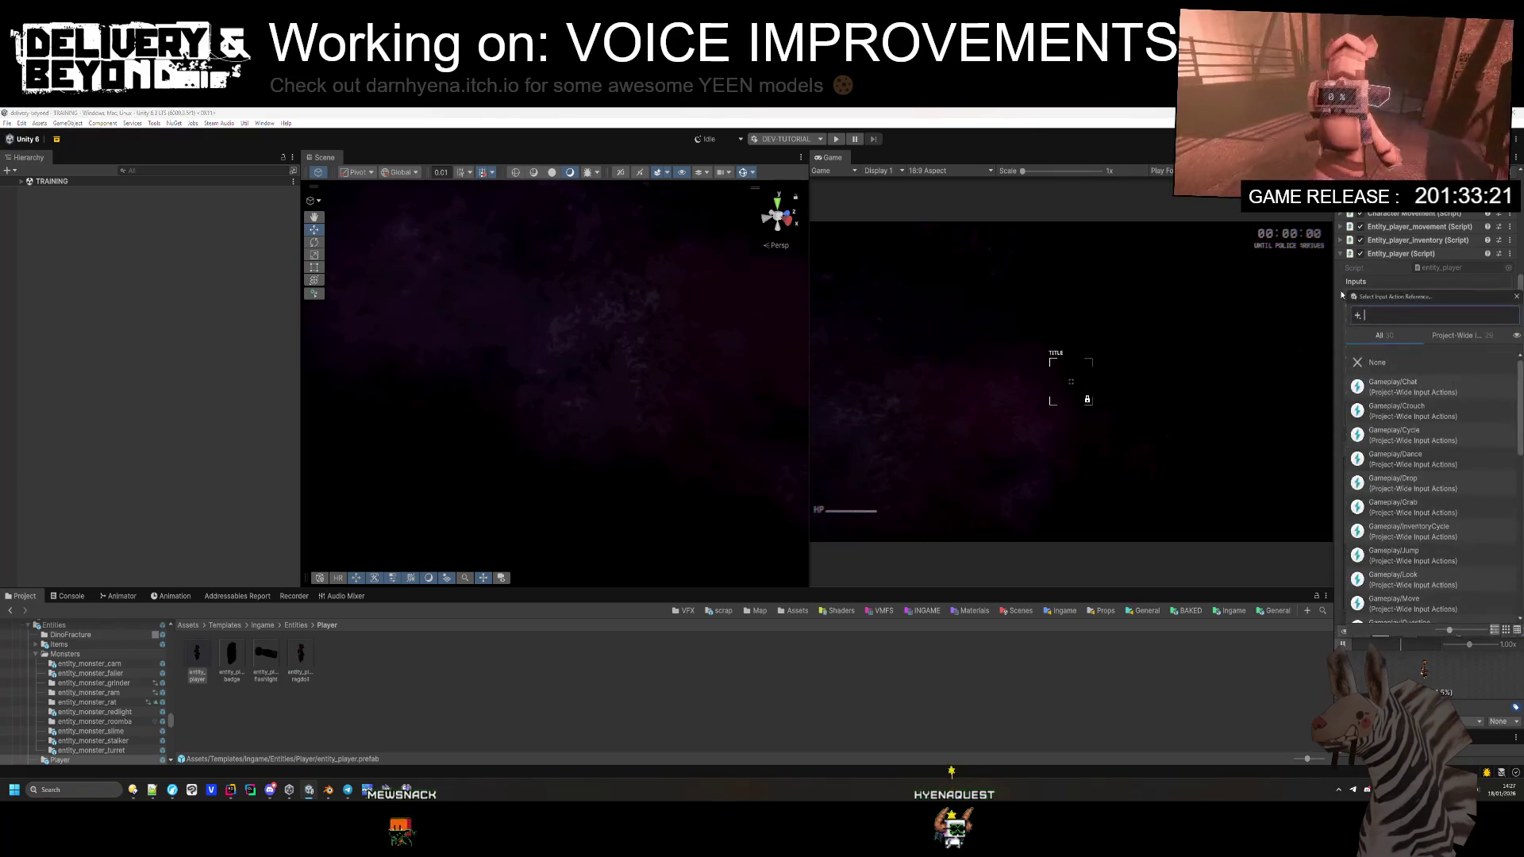
left_click_drag(1390, 298, 973, 309)
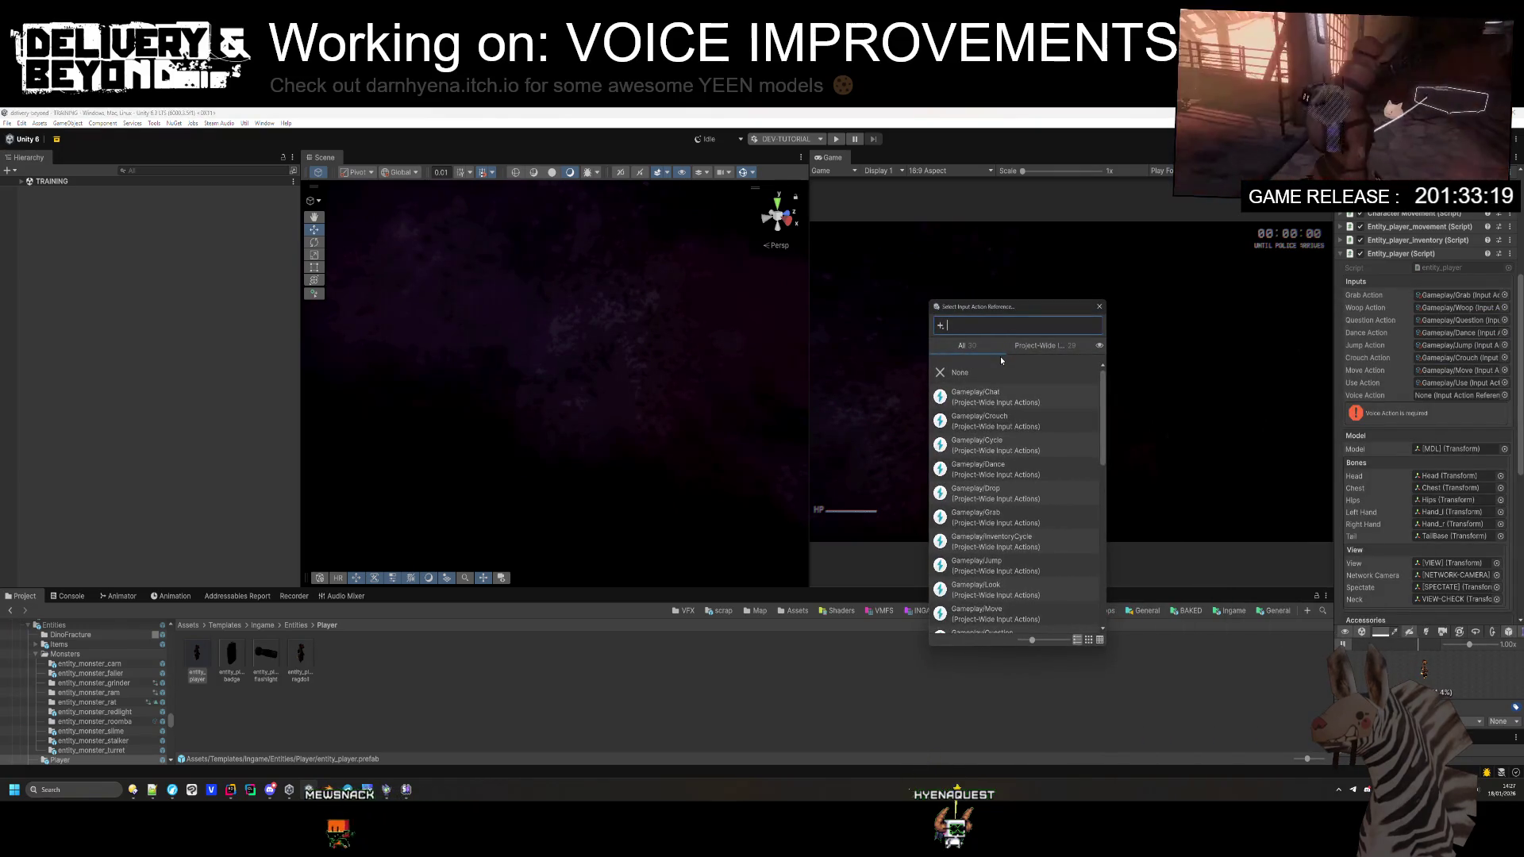
type("voice")
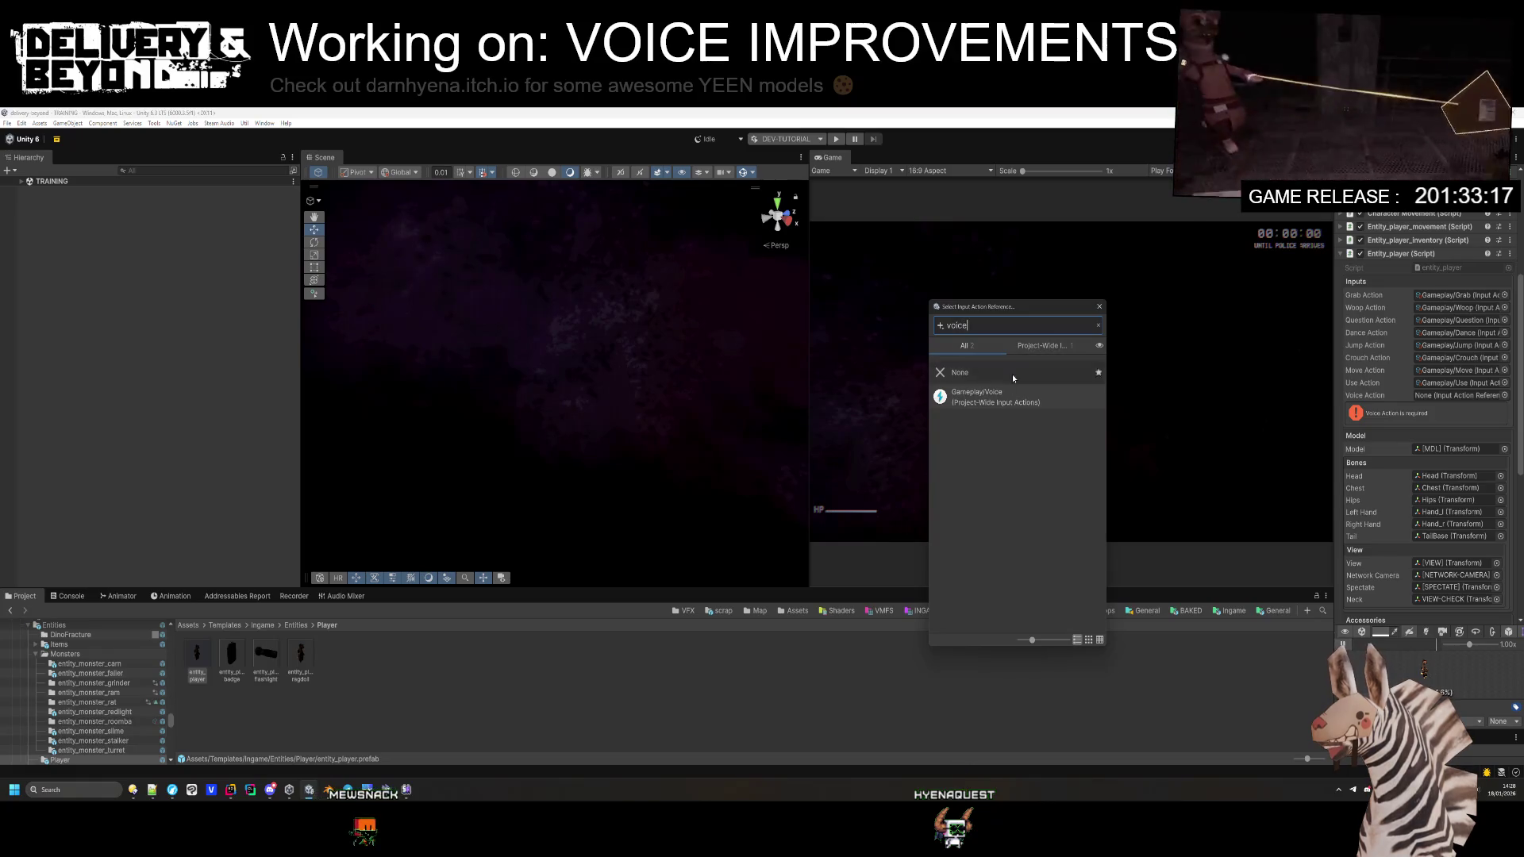
double_click(993, 394)
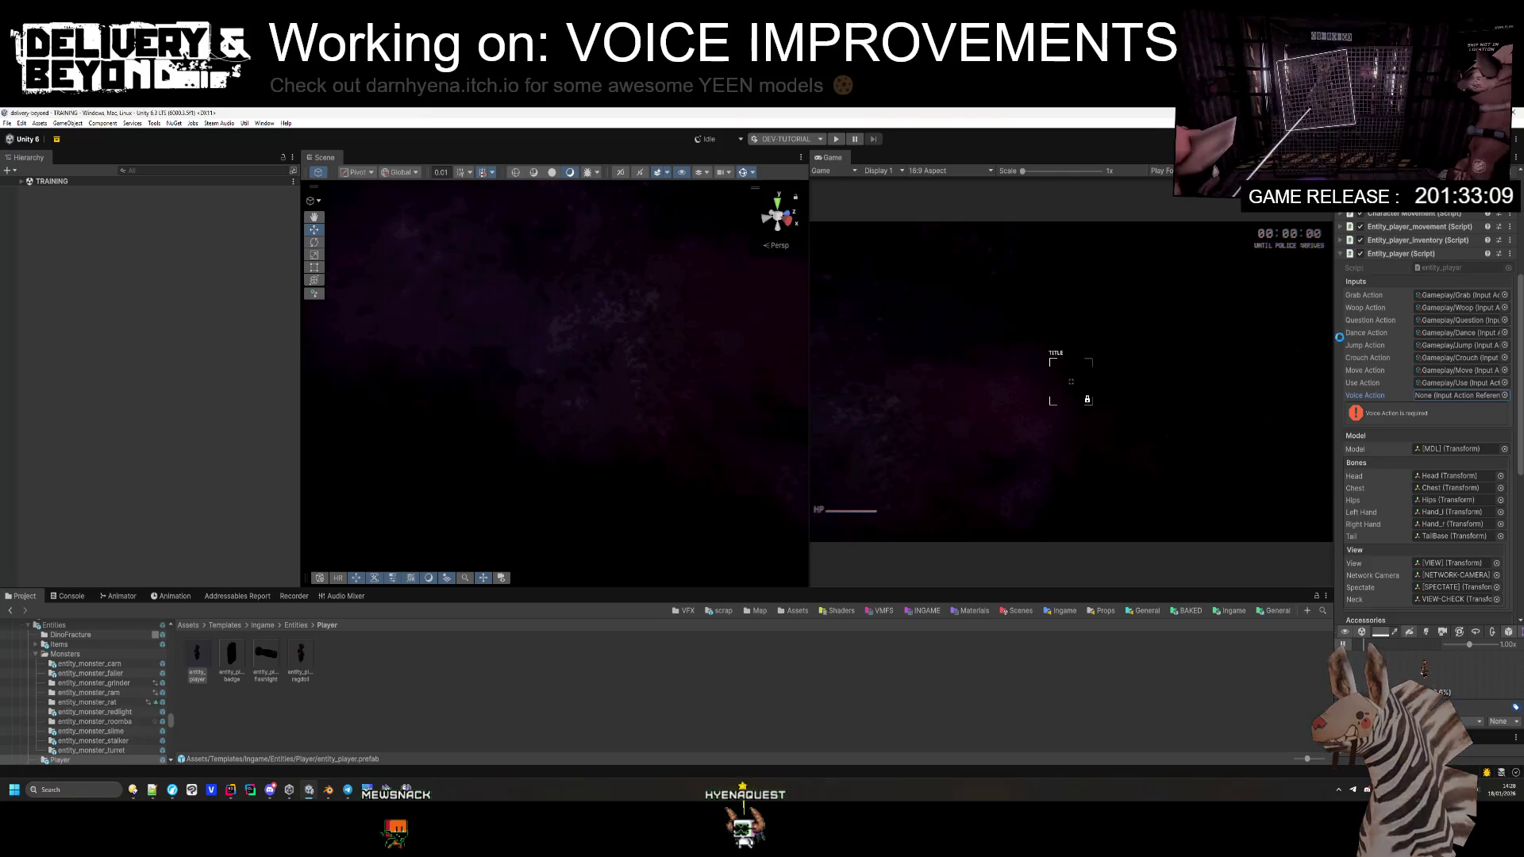
left_click_drag(1334, 310, 1186, 309)
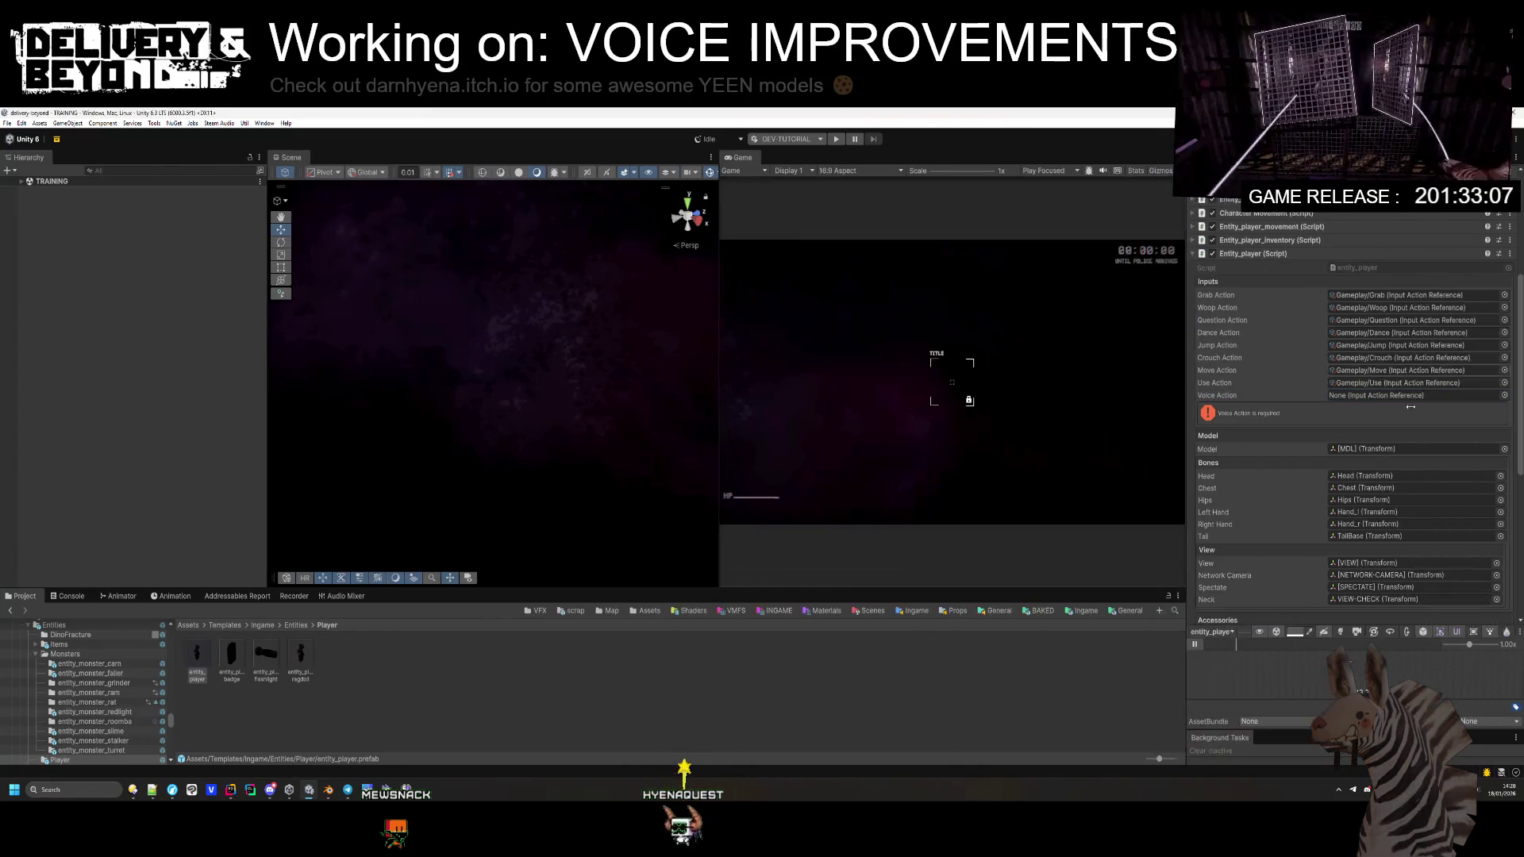
Step: Set entity_player's Voice Action to Gameplay/Voice and clear the Console's old errors
left_click(1516, 169)
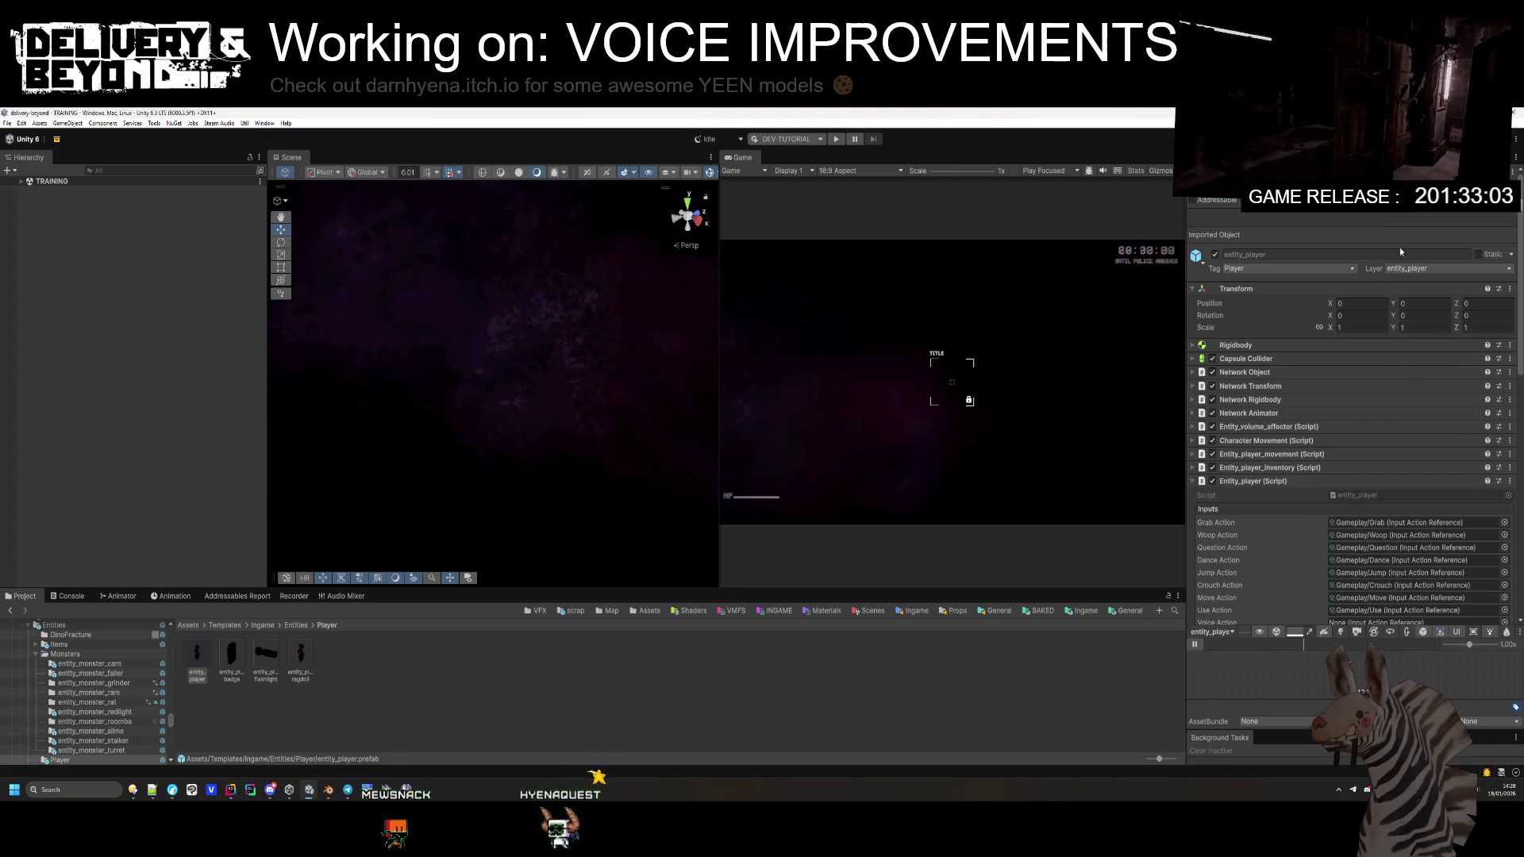
scroll(1352, 535, "down", 5)
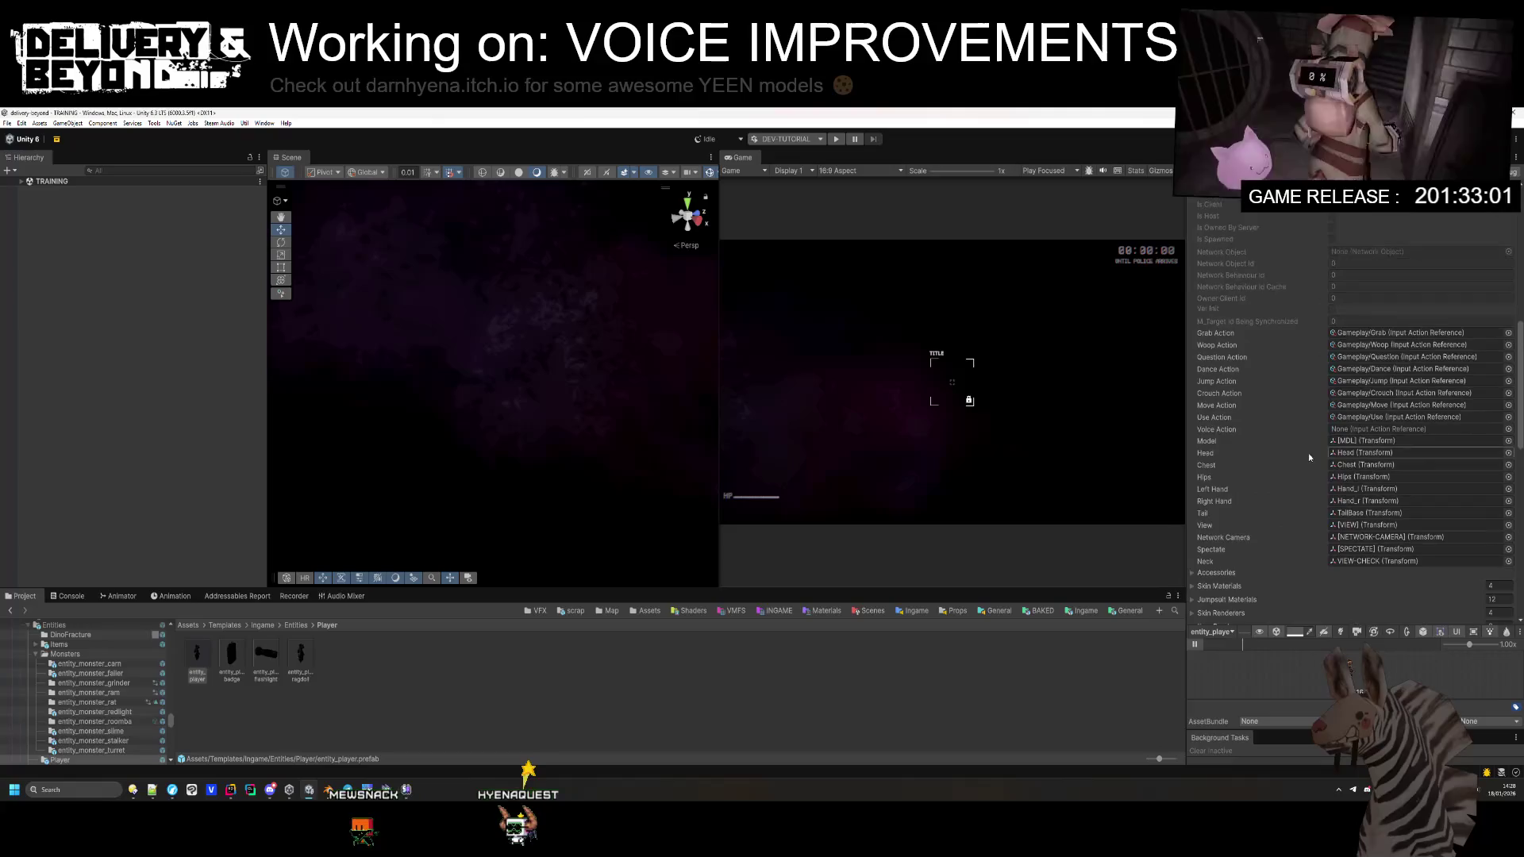
left_click(1509, 429)
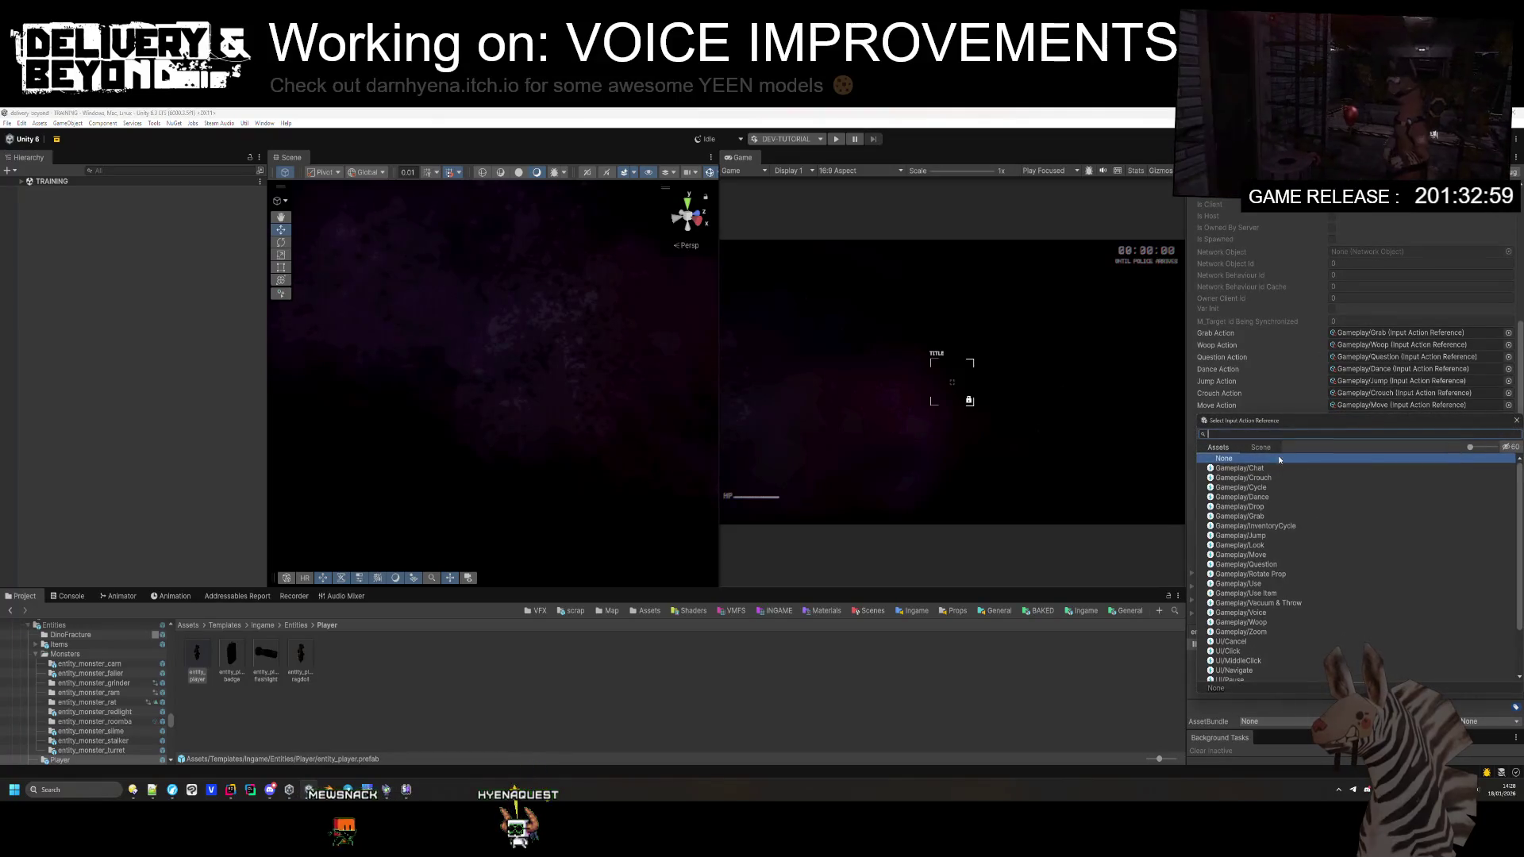
double_click(1258, 613)
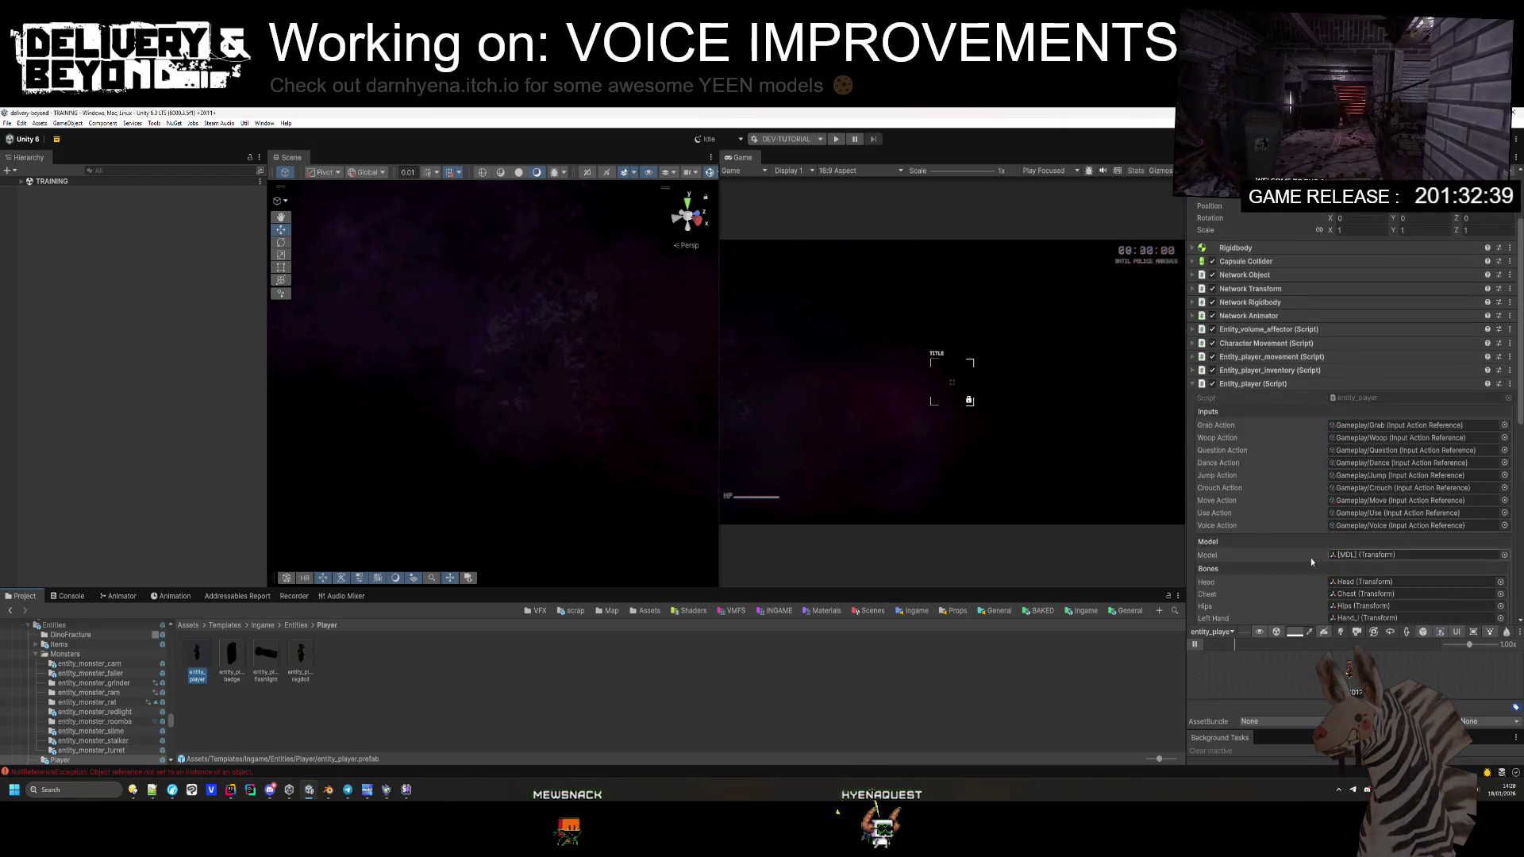
left_click(127, 771)
left_click(11, 608)
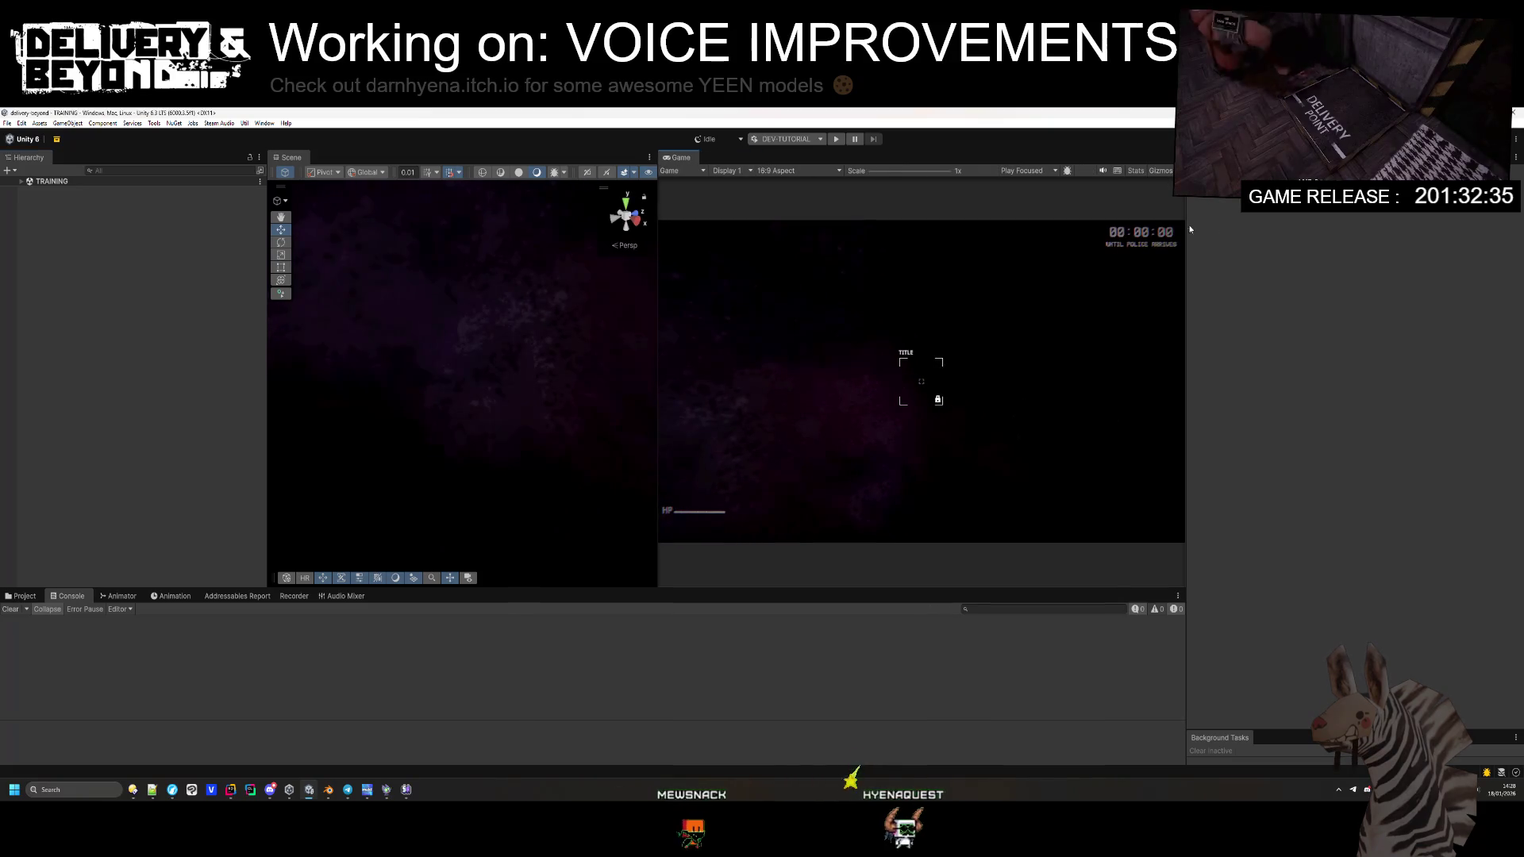
Step: Enter Play mode, open the in-game settings with Esc, and expand TRAINING in the Hierarchy
left_click(838, 138)
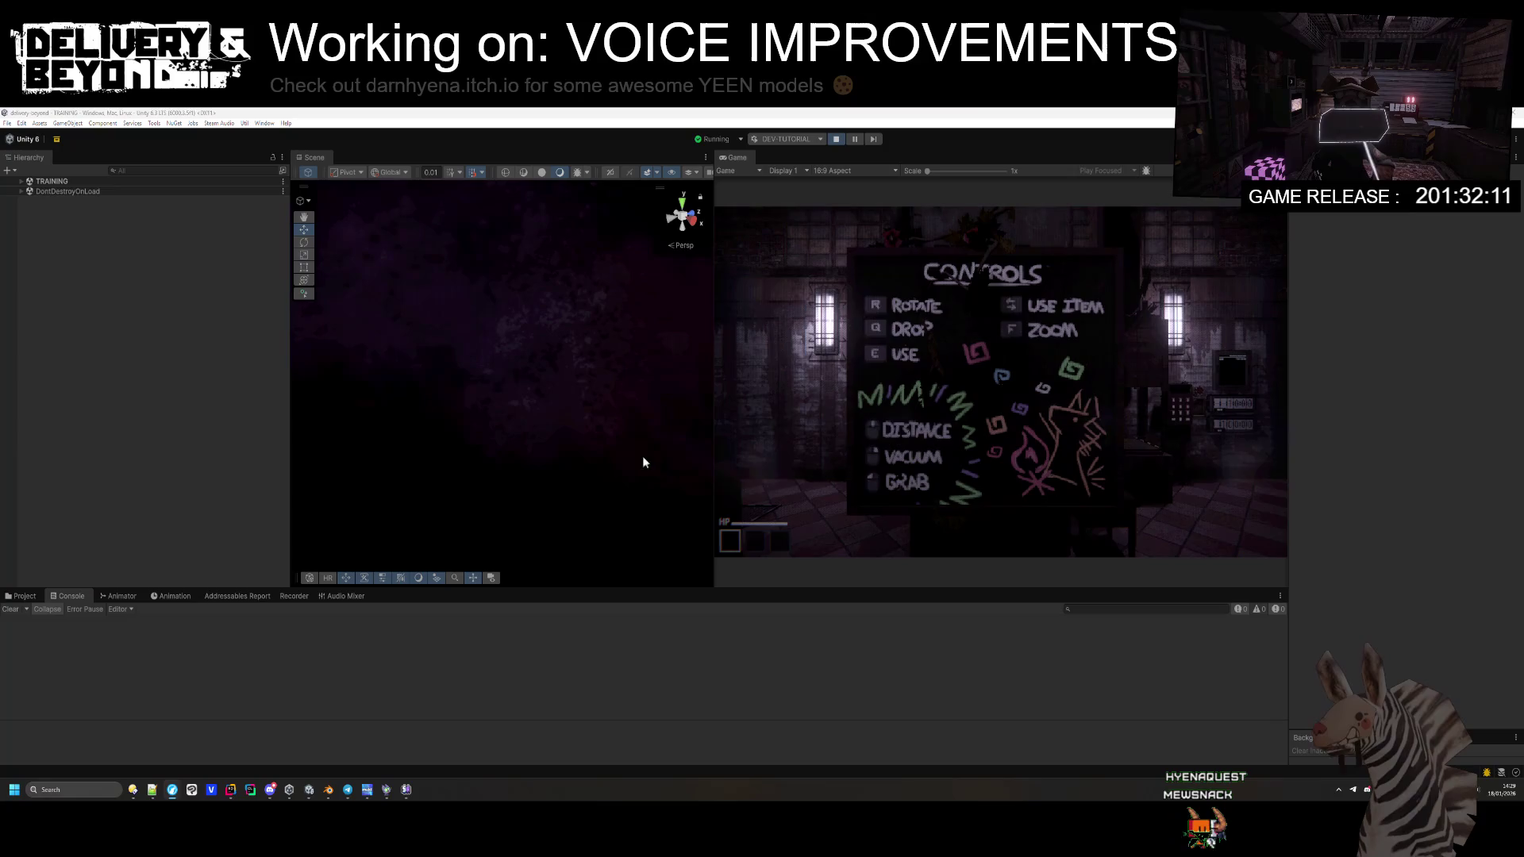
left_click(1002, 387)
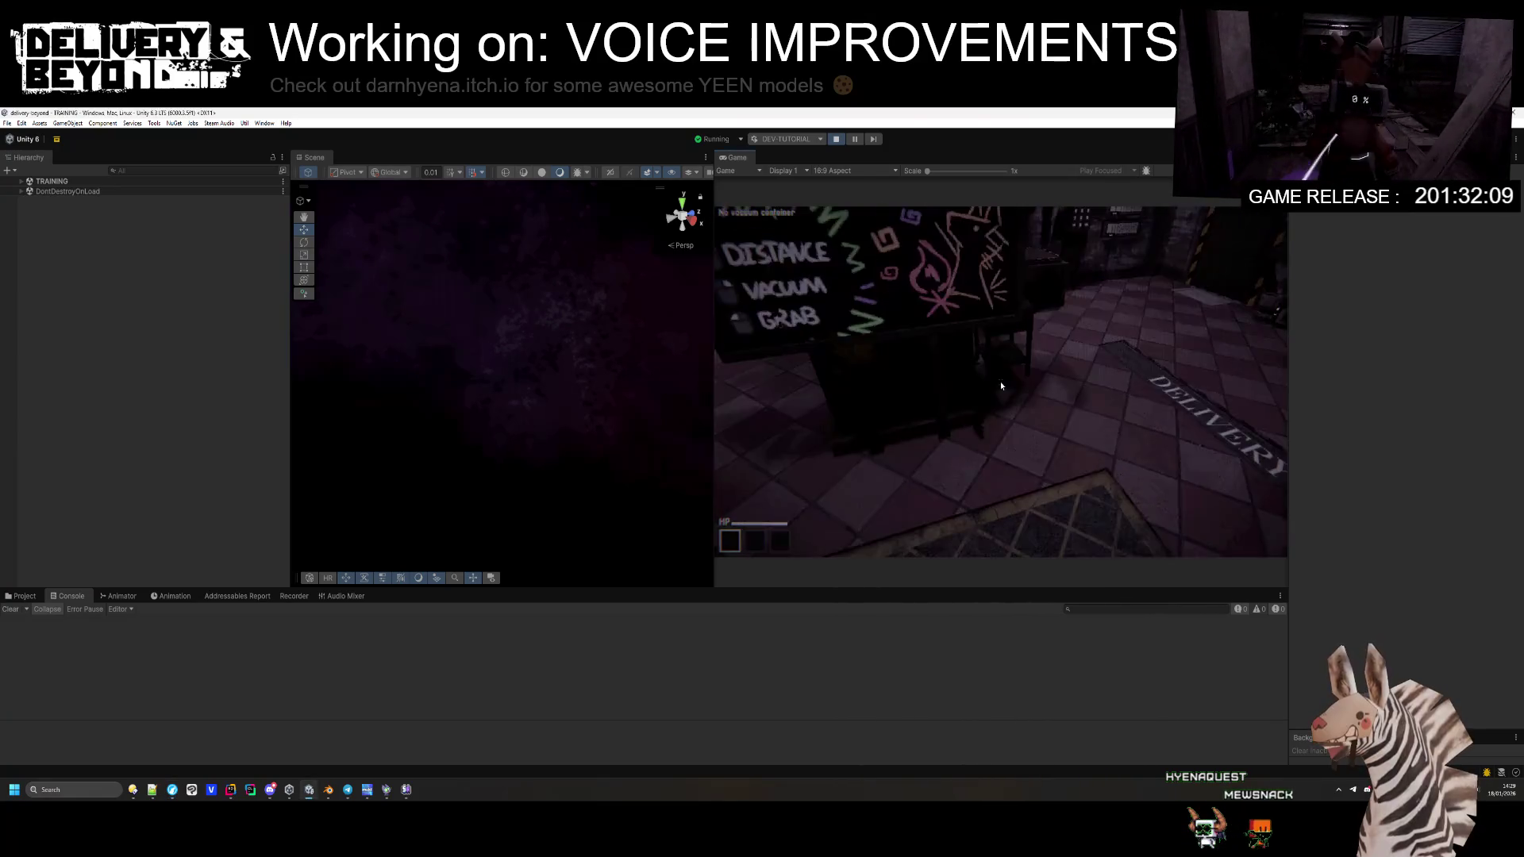
key("Escape")
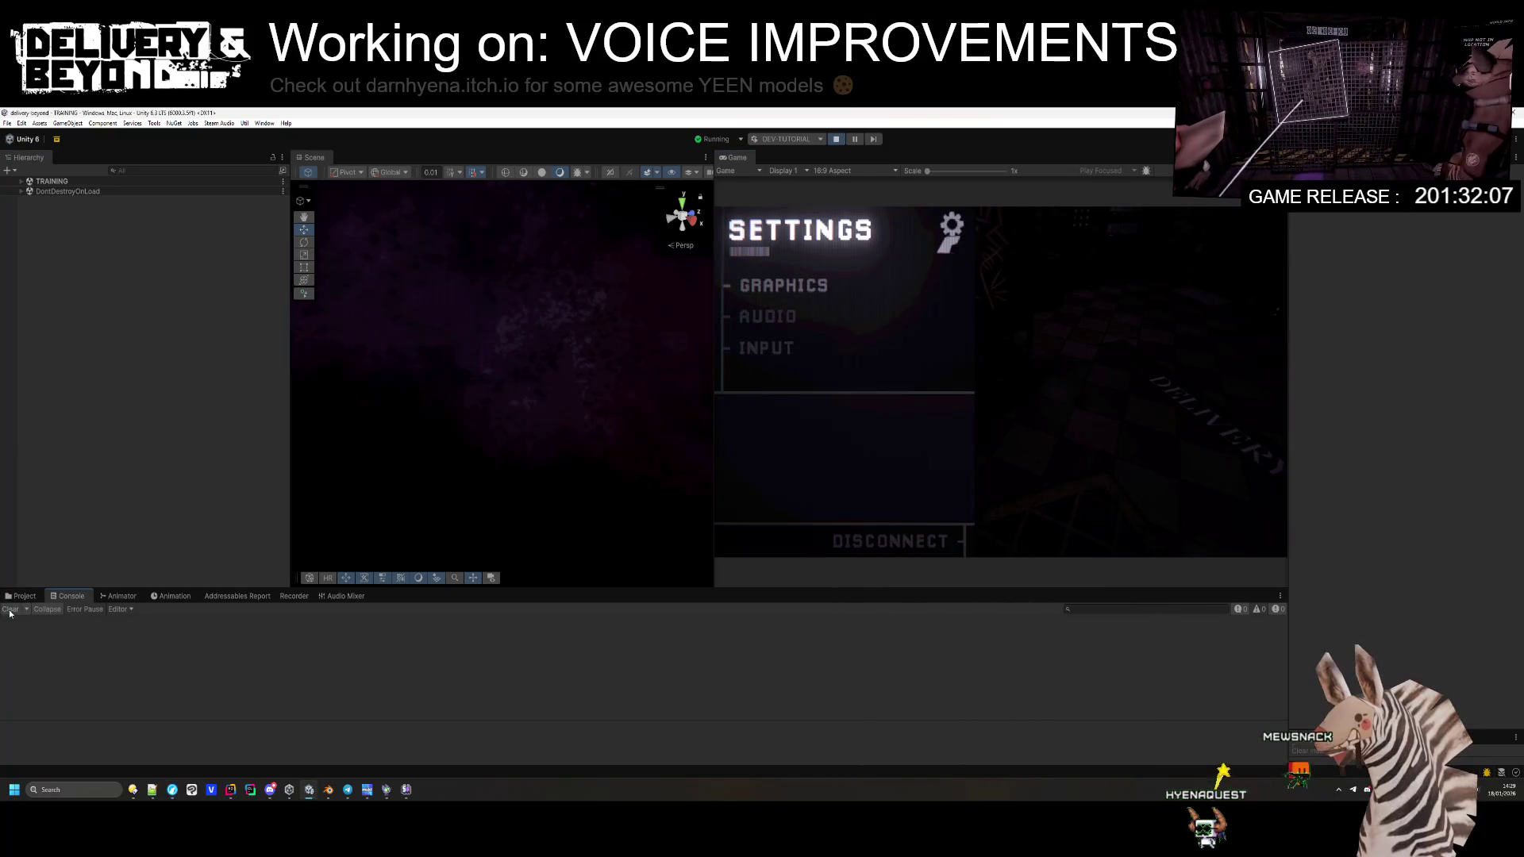
left_click(21, 181)
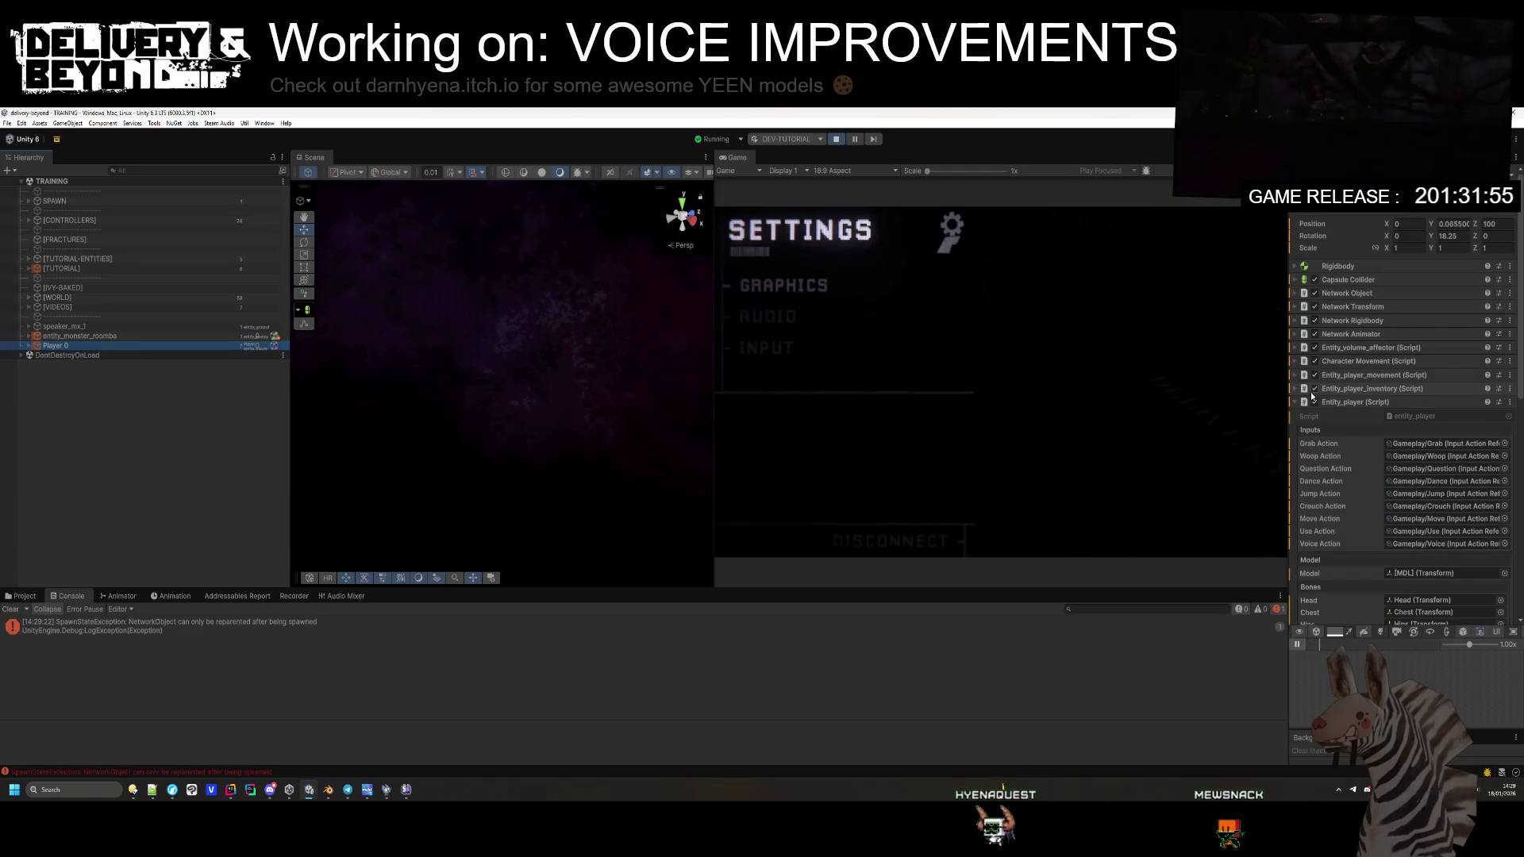
Step: Collapse Entity_player (Script), expand Player 0, and select its [MICROPHONE] child
scroll(1382, 481, "down", 10)
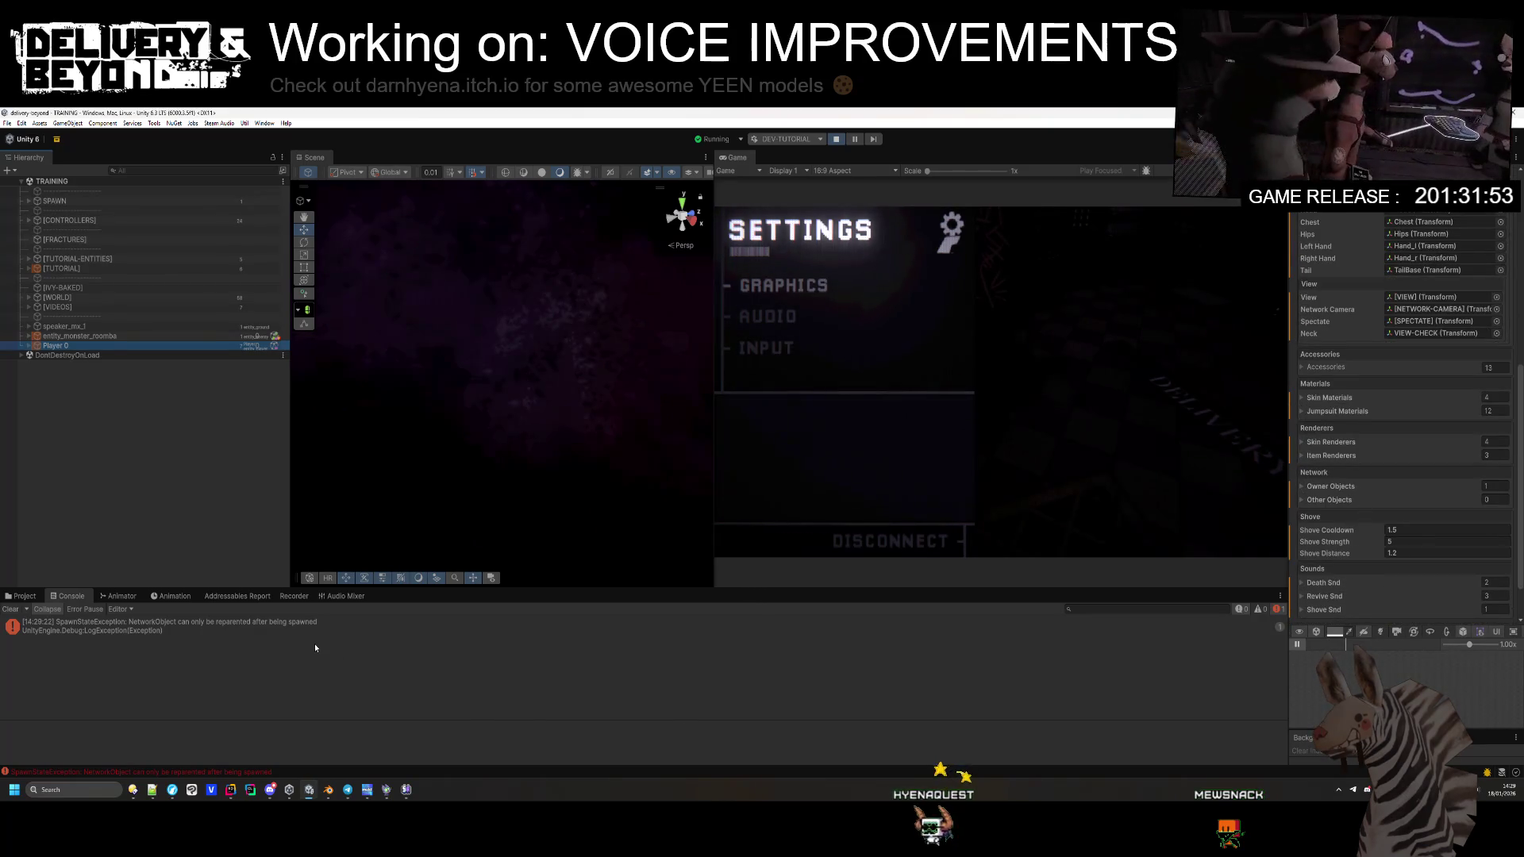
scroll(1362, 463, "down", 2)
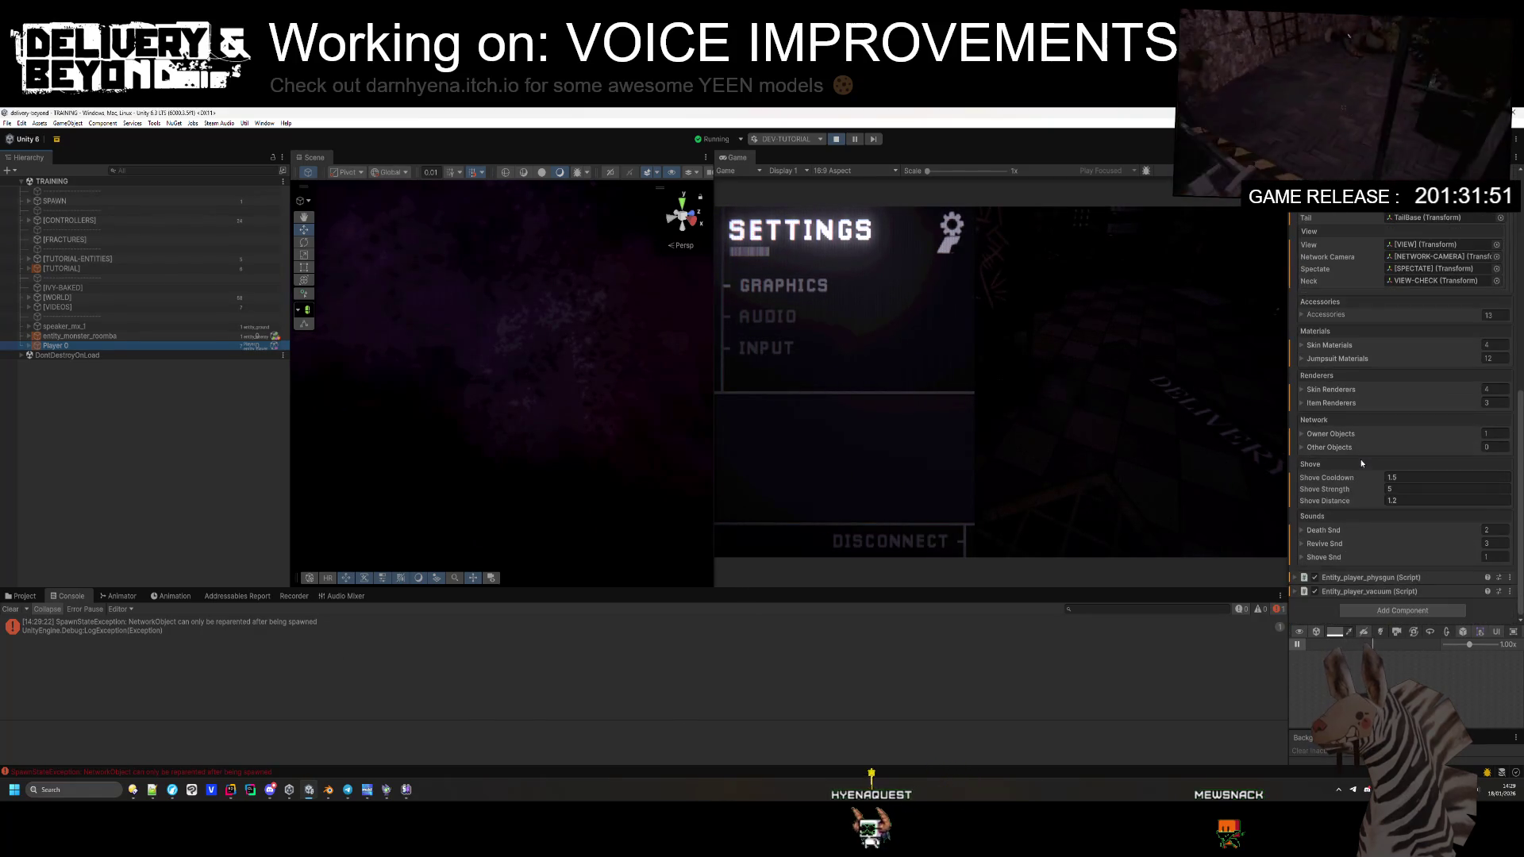
scroll(1374, 521, "up", 14)
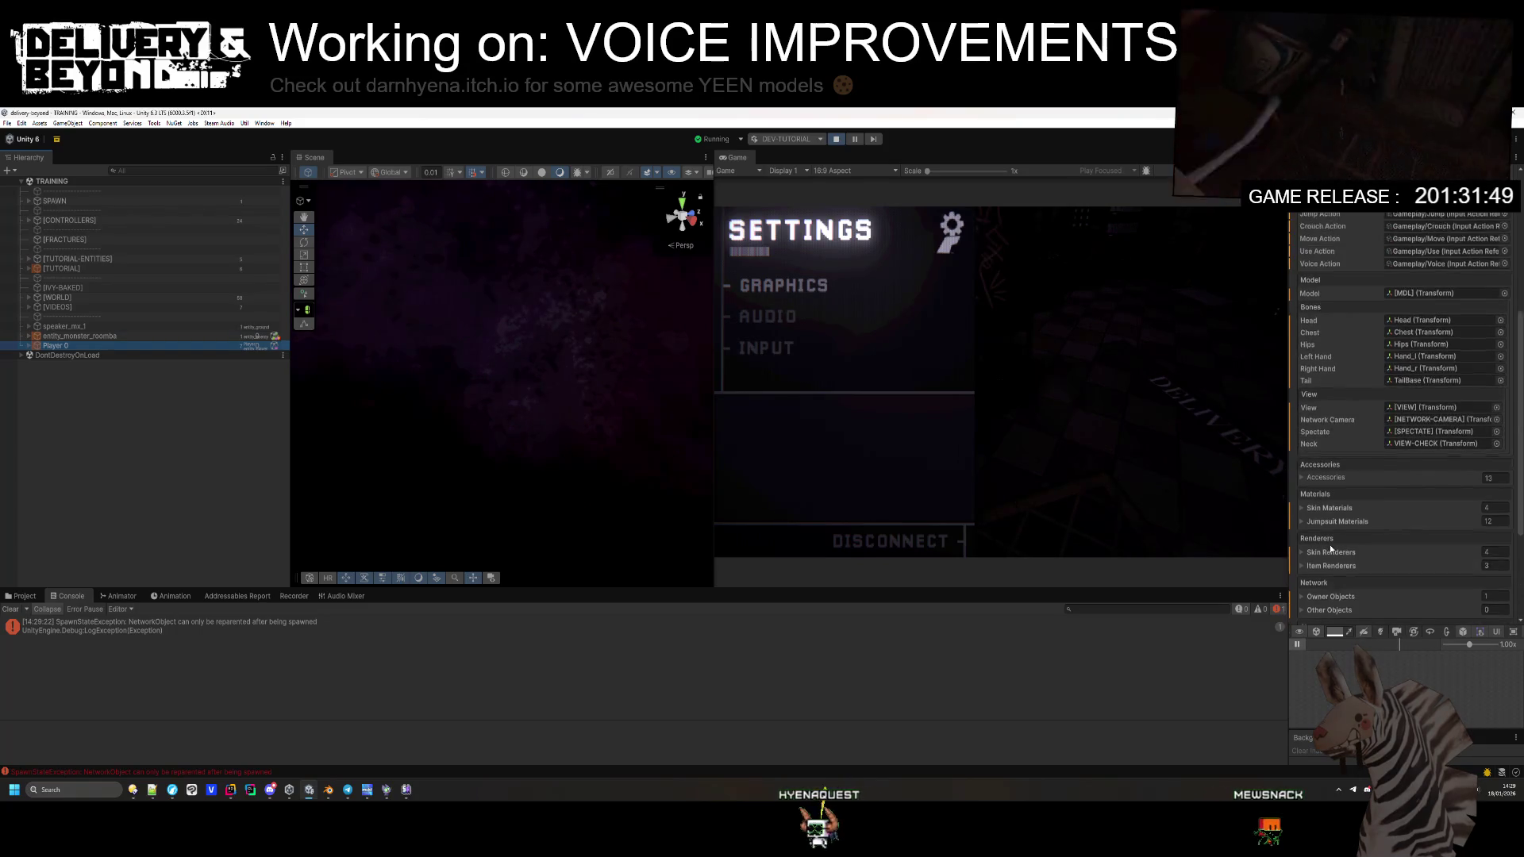
scroll(1349, 436, "up", 3)
left_click(1355, 402)
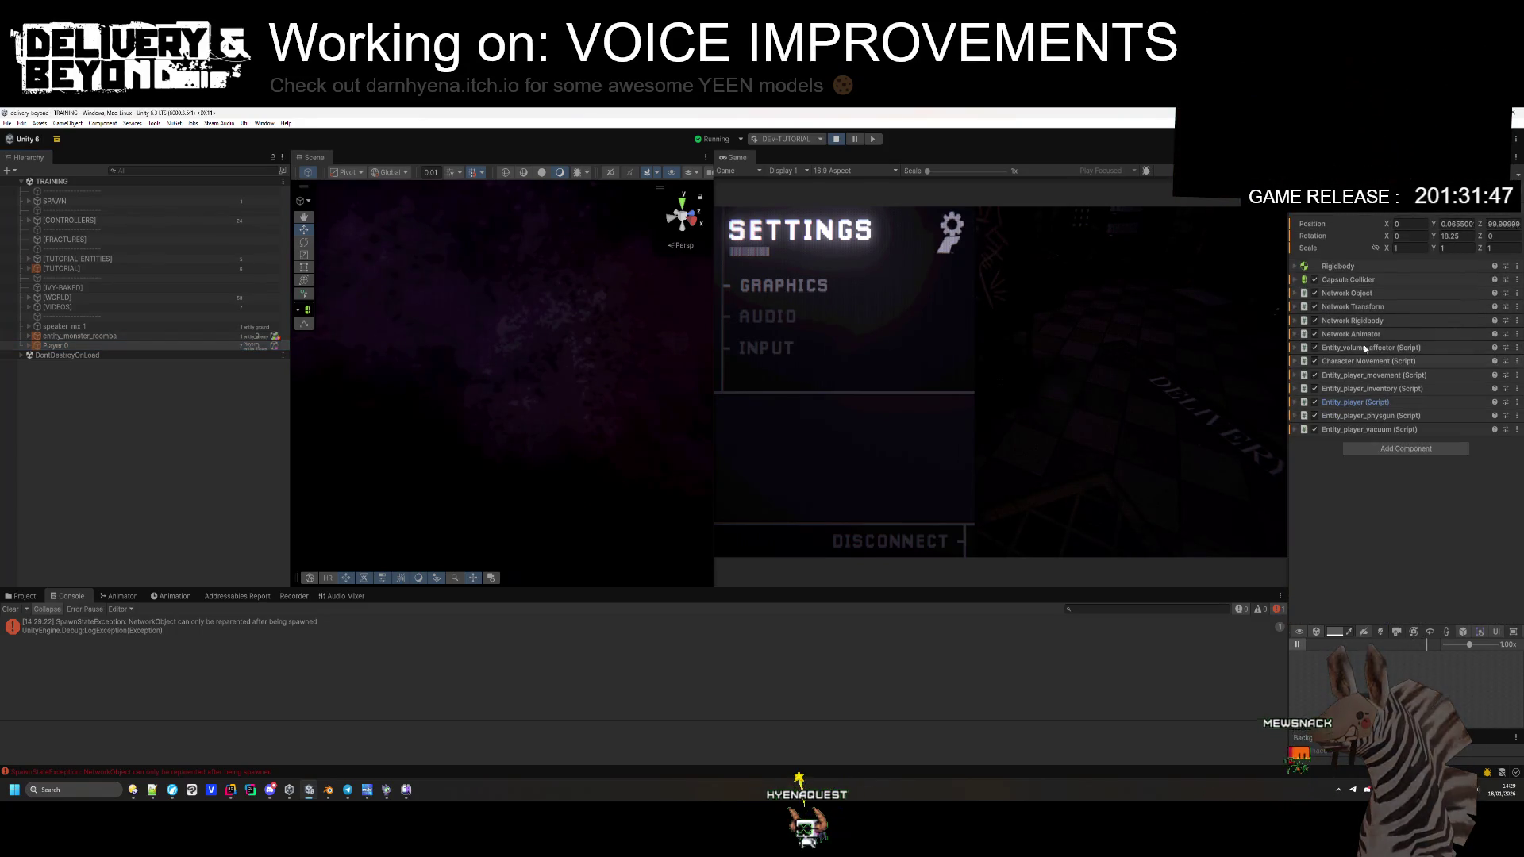
left_click(28, 346)
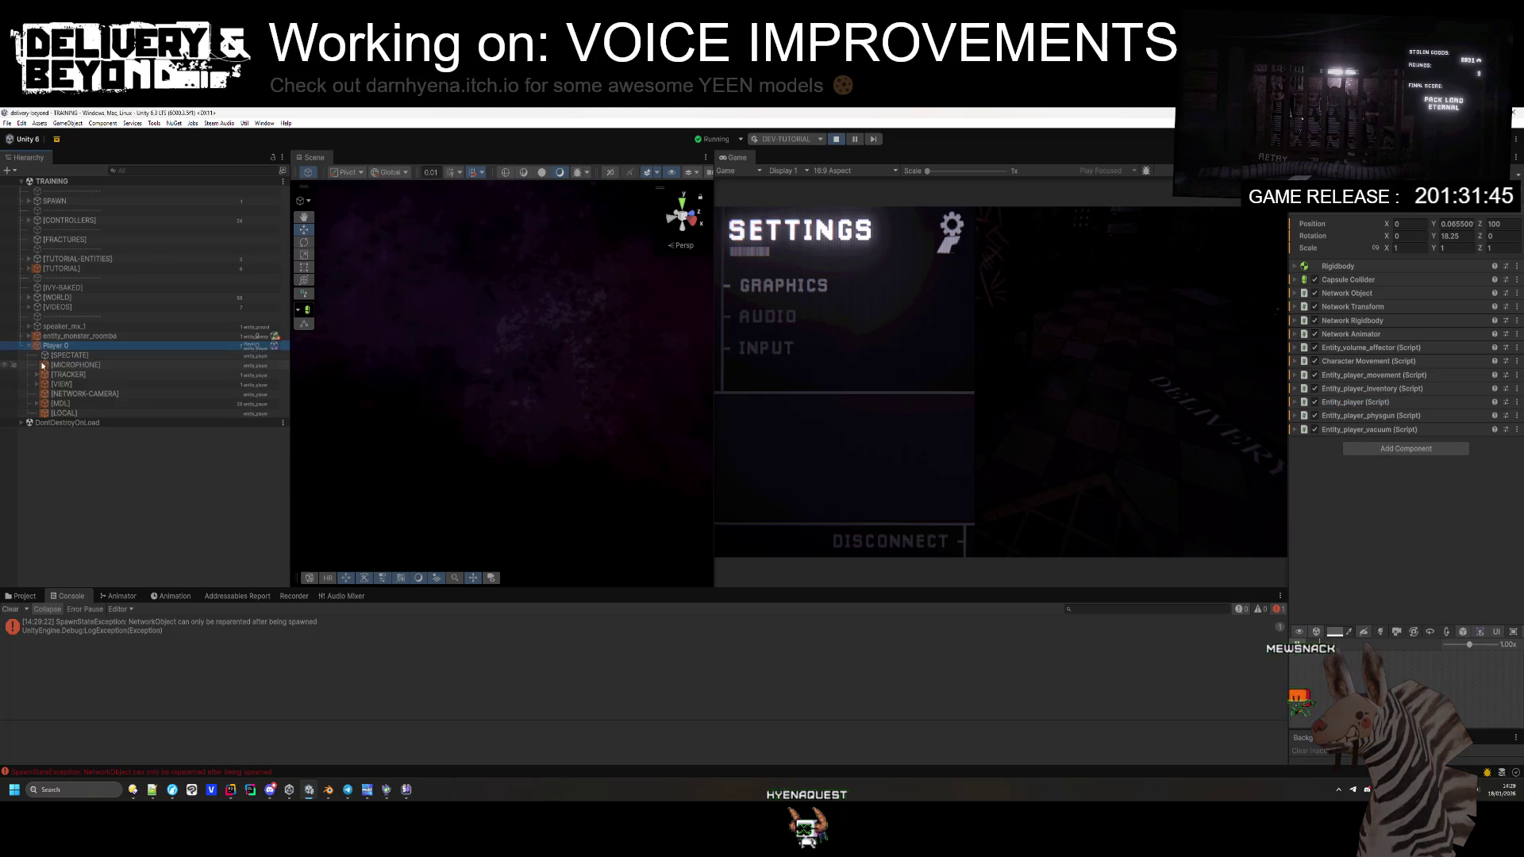
left_click(41, 366)
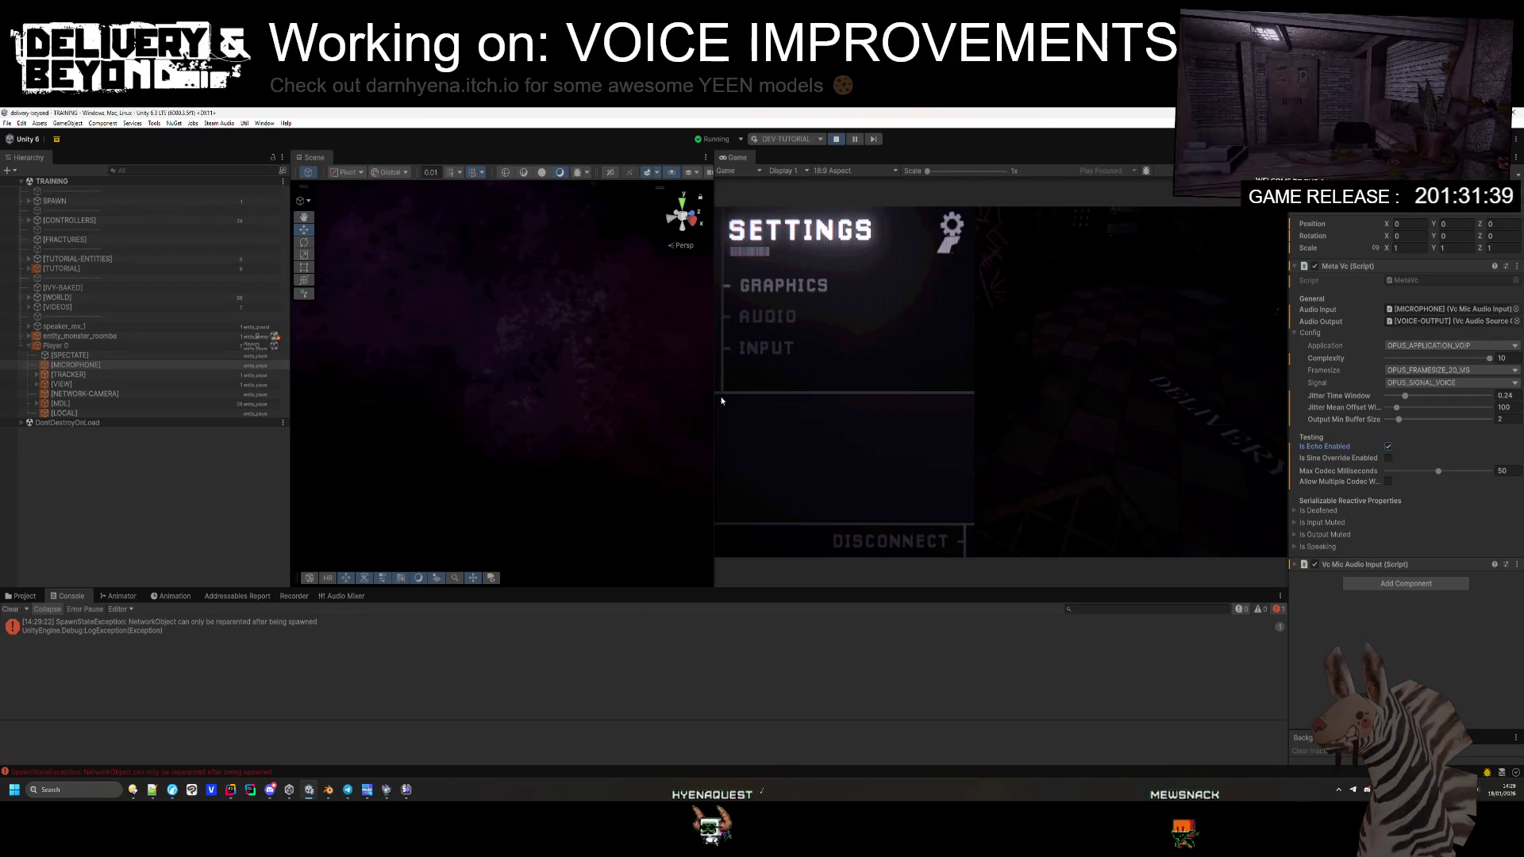
Step: Set Activation Mode to OPEN on the game's AUDIO page, then show the Player prefabs folder
left_click(764, 317)
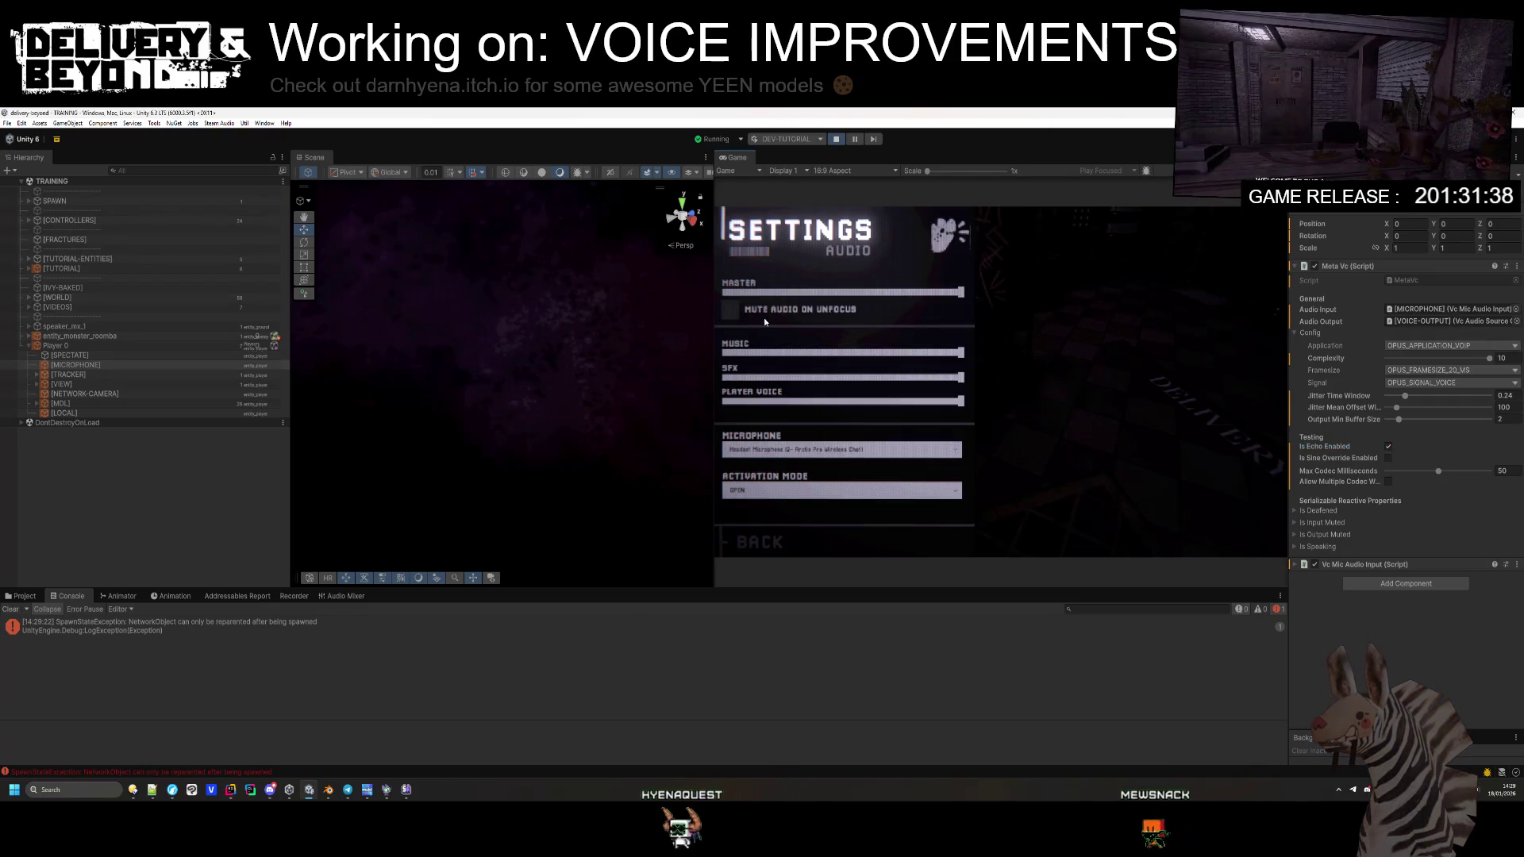
left_click(779, 492)
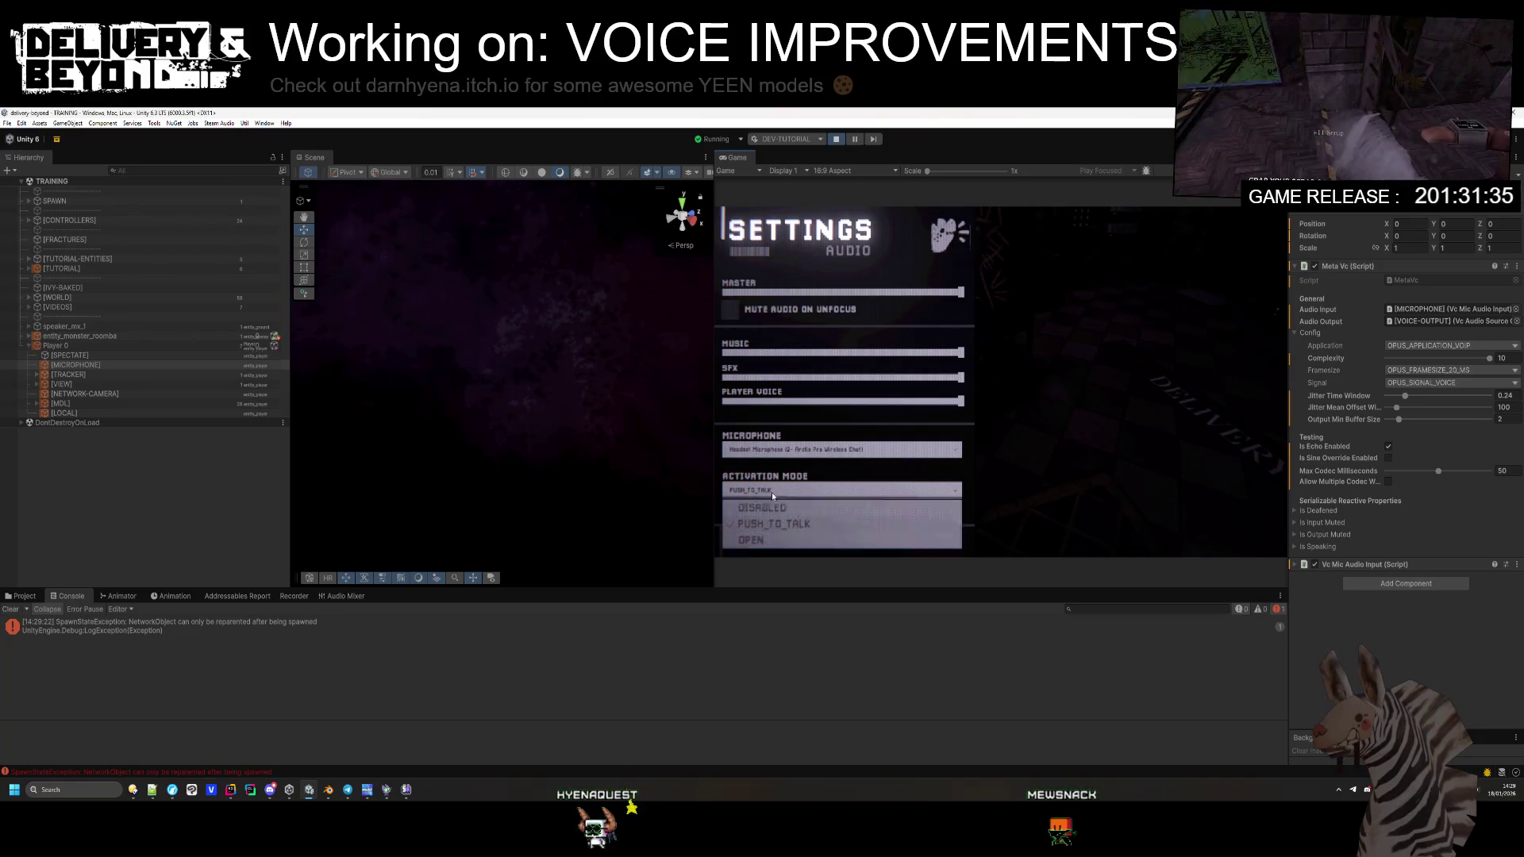
left_click(760, 540)
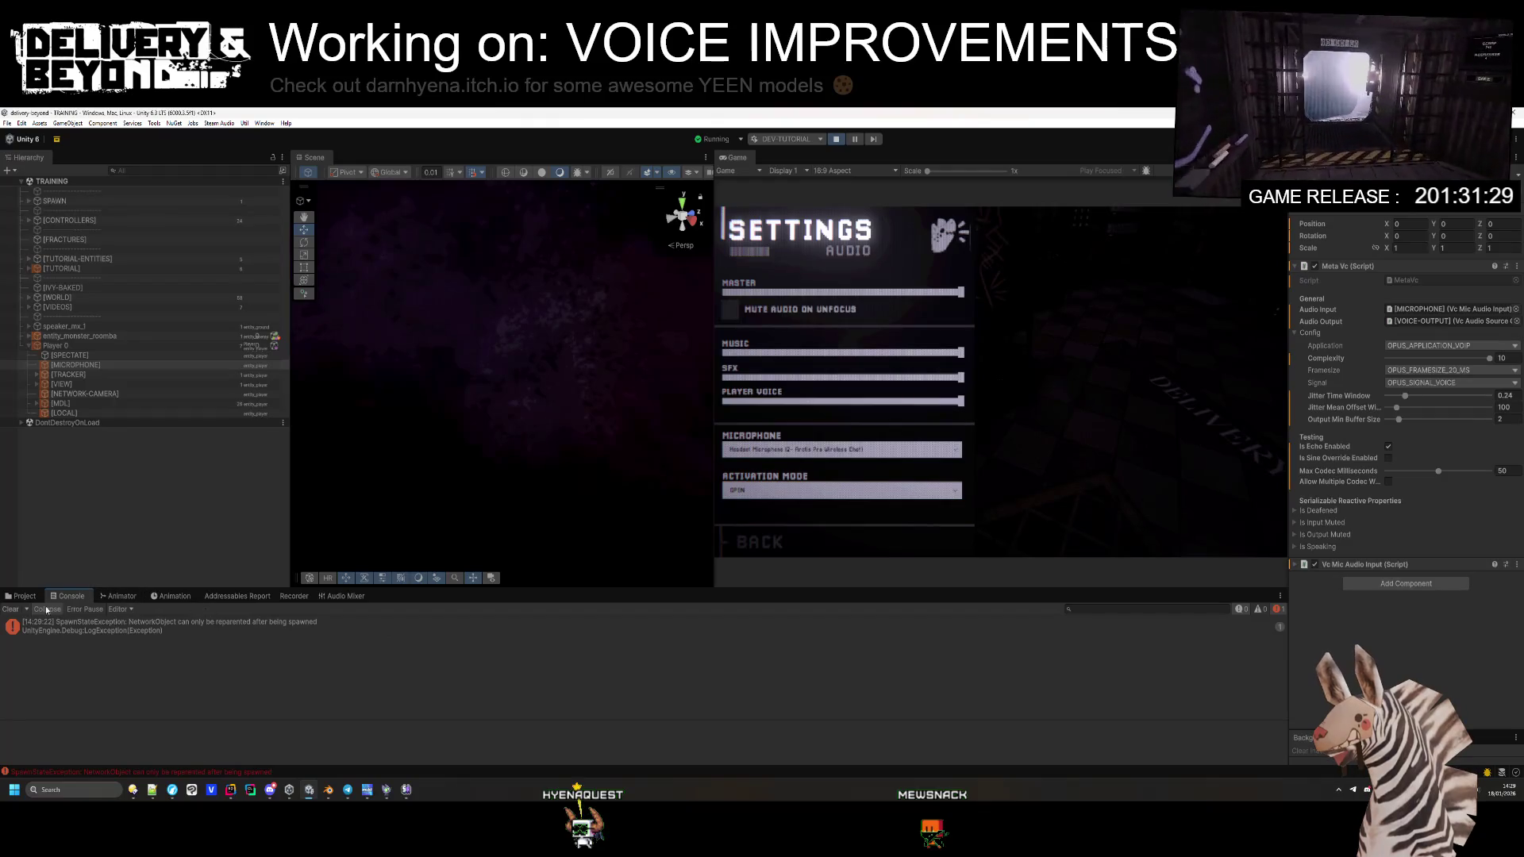
left_click(24, 596)
left_click(981, 635)
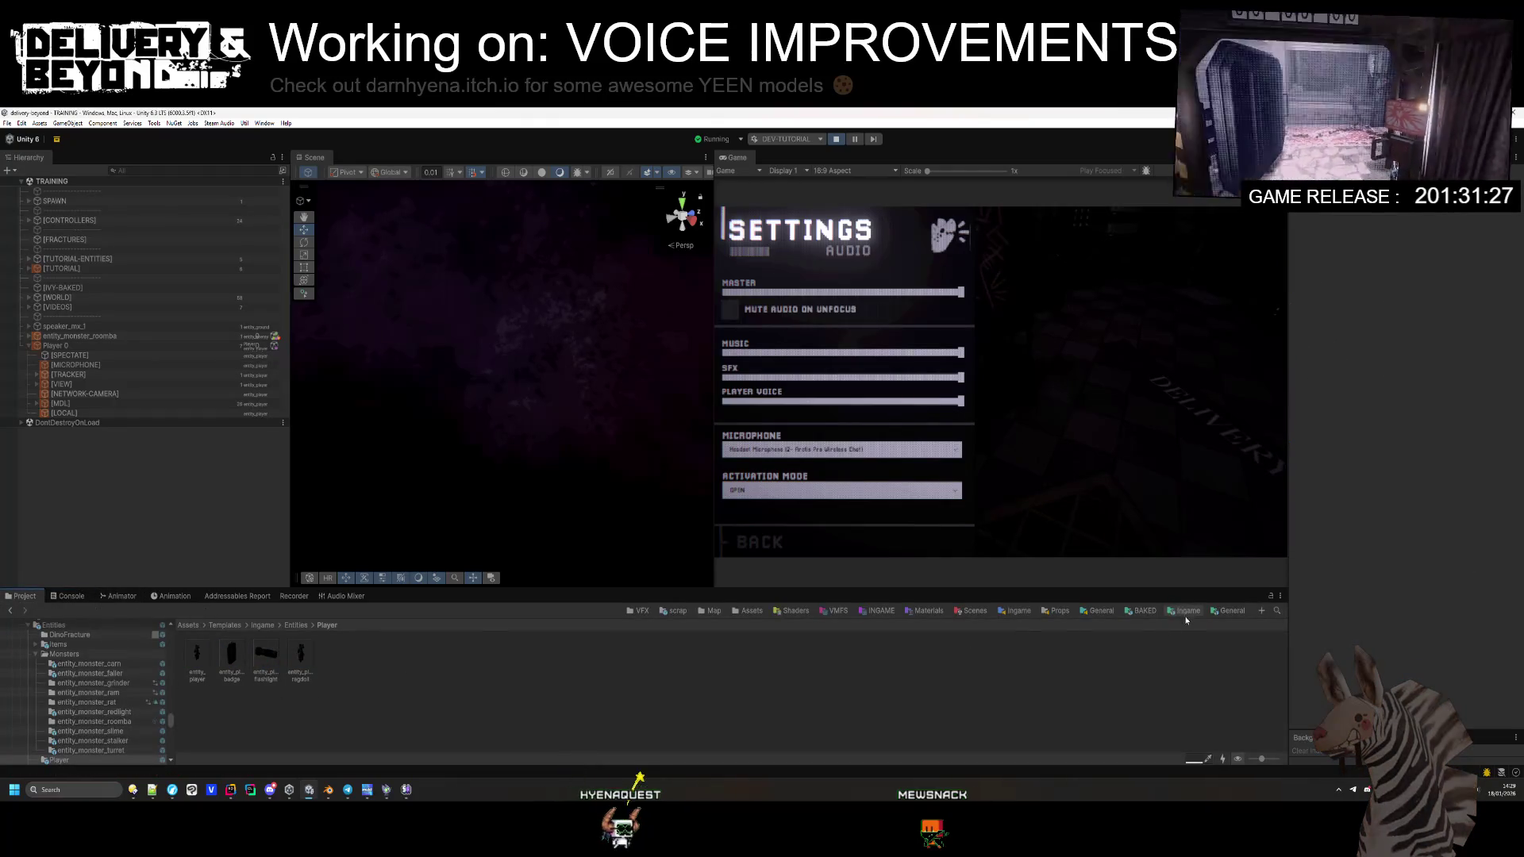
Step: Inspect the MICROPHONE group in the Audio Mixer, then reselect Player 0's [MICROPHONE] object
left_click(341, 596)
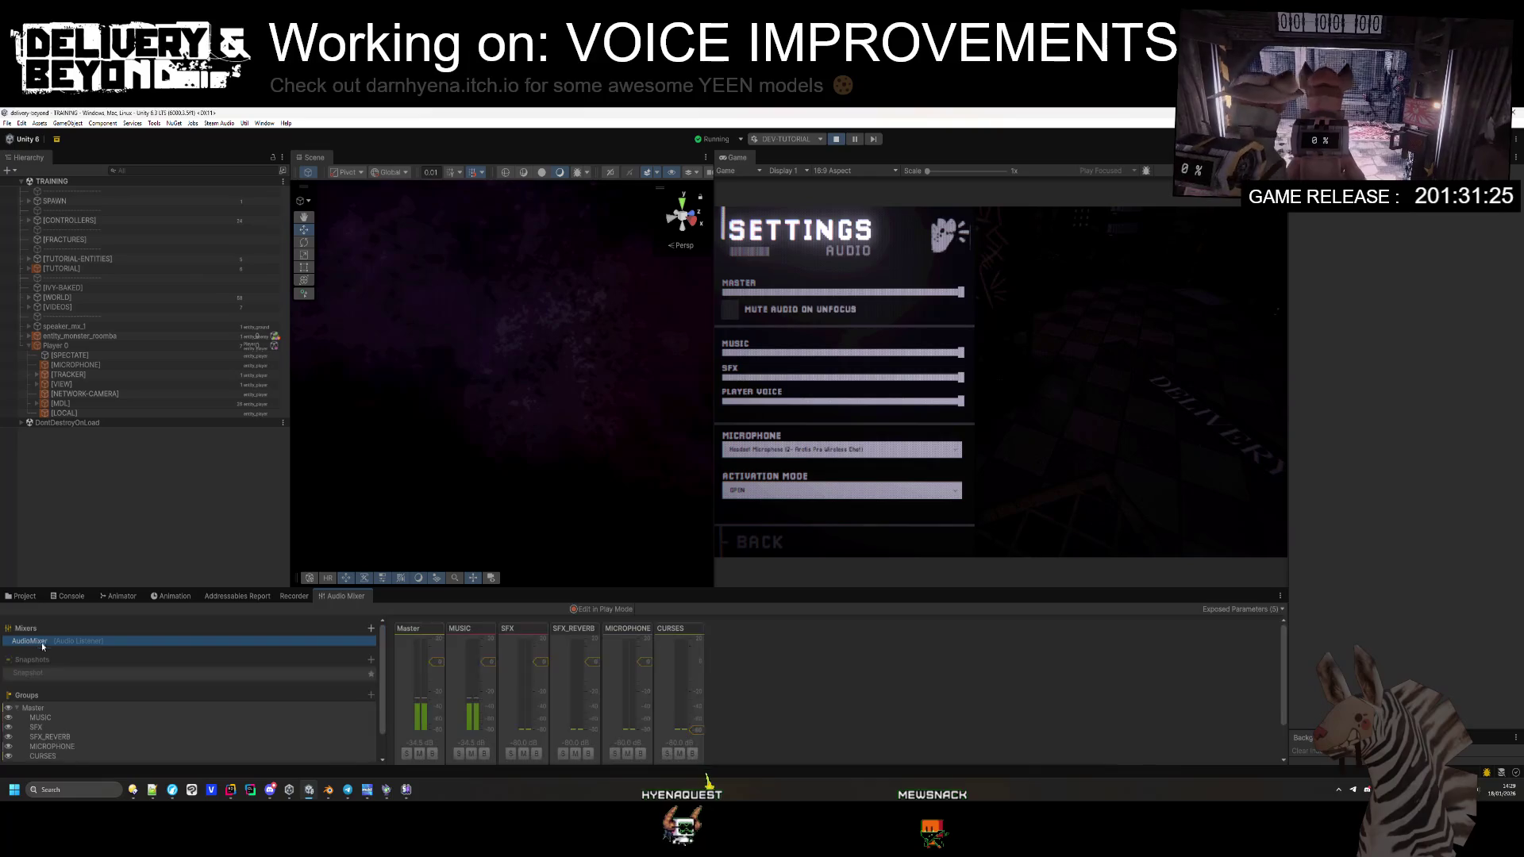
left_click(648, 664)
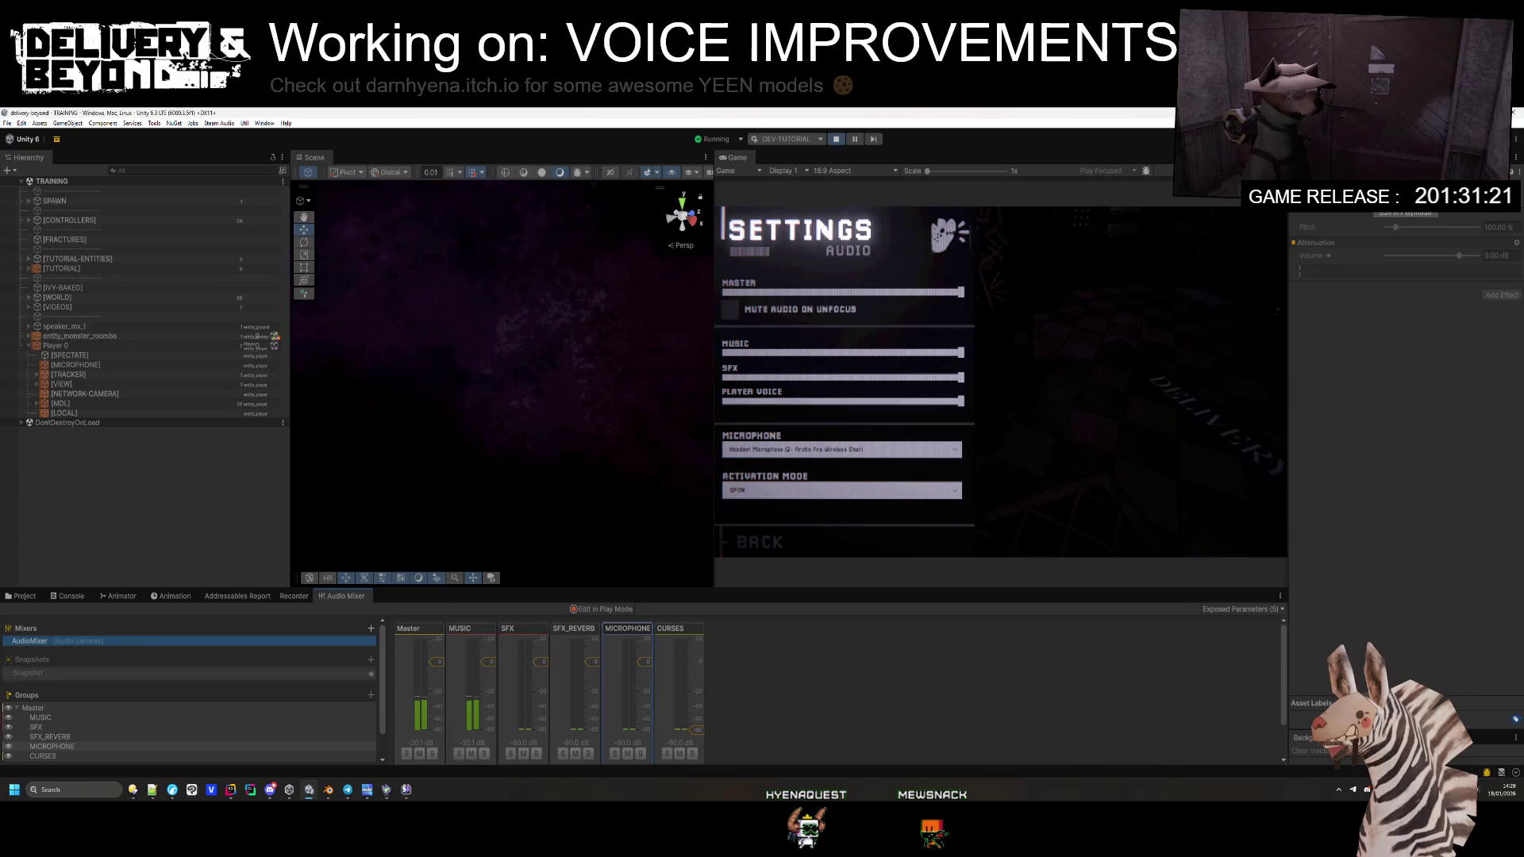
left_click(83, 414)
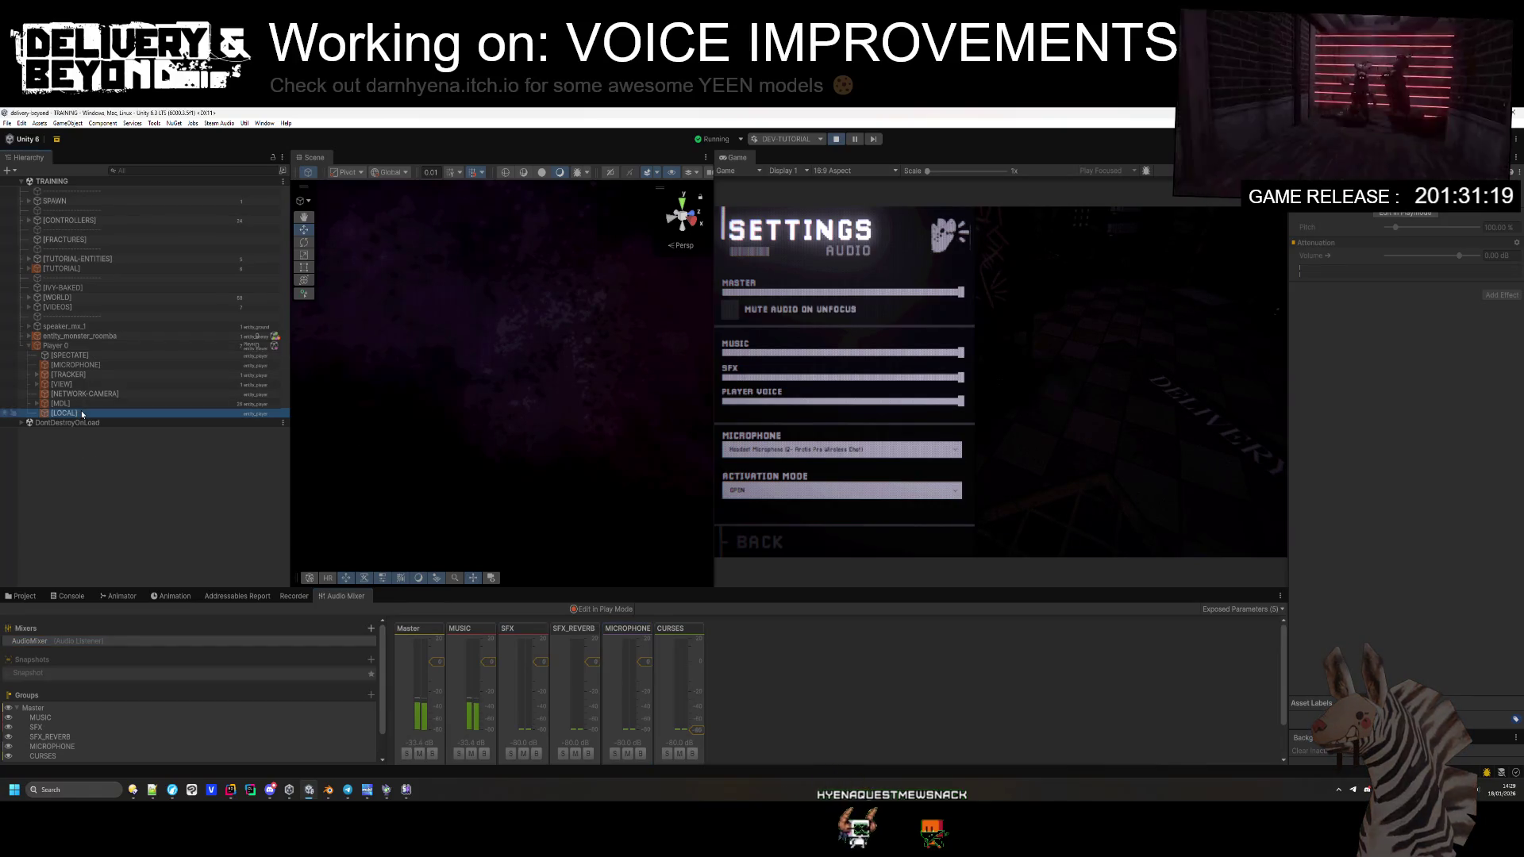
left_click(112, 364)
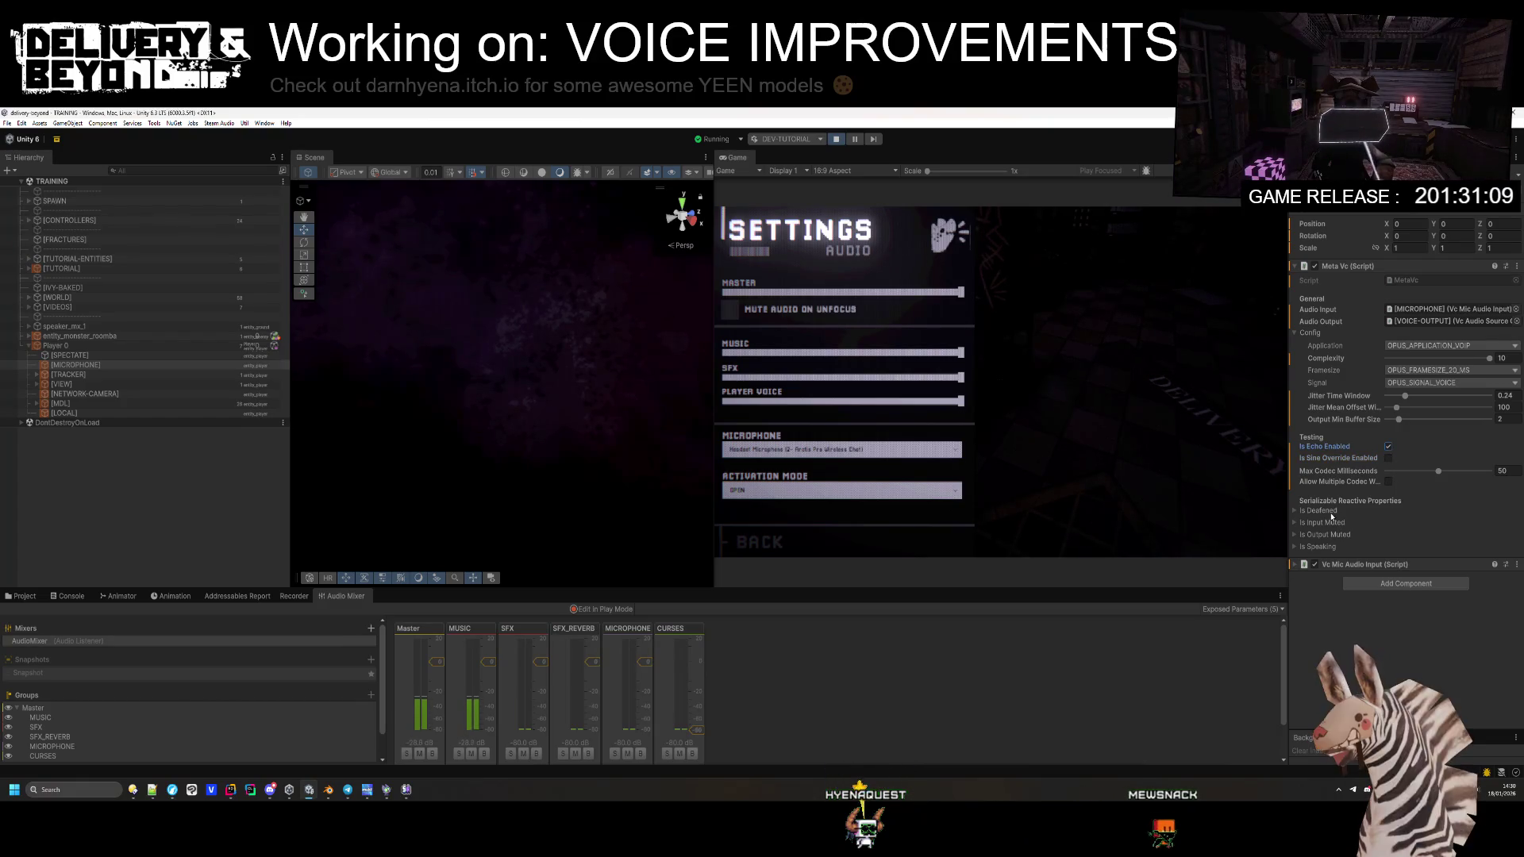
Step: Expand Is Deafened, Is Input/Output Muted, Is Speaking and Vc Mic Audio Input, then exit Play mode
left_click(1294, 512)
left_click(1296, 535)
left_click(1318, 558)
left_click(1334, 582)
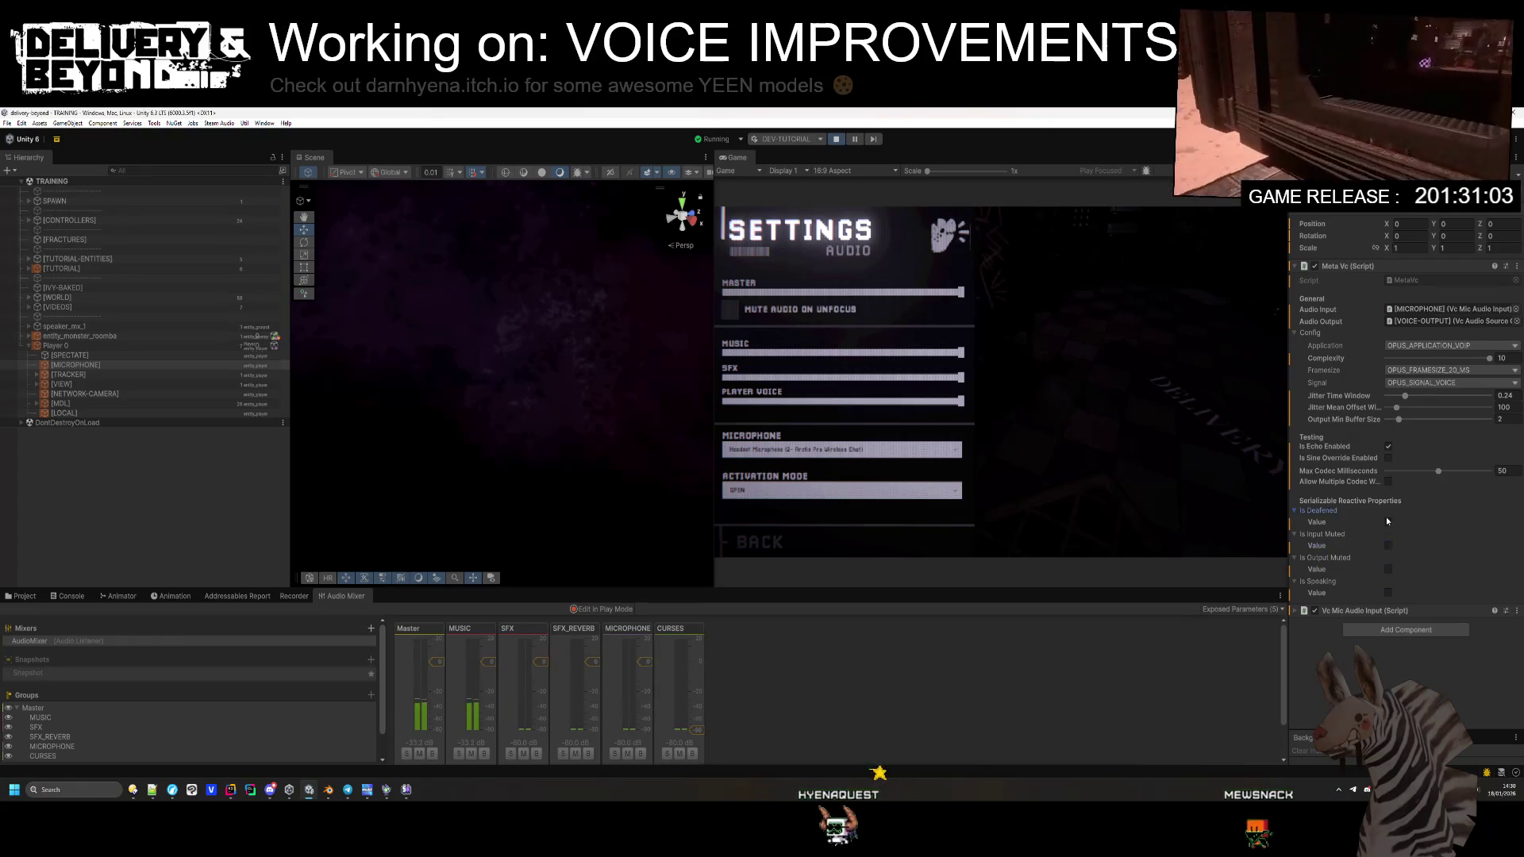
left_click(1400, 611)
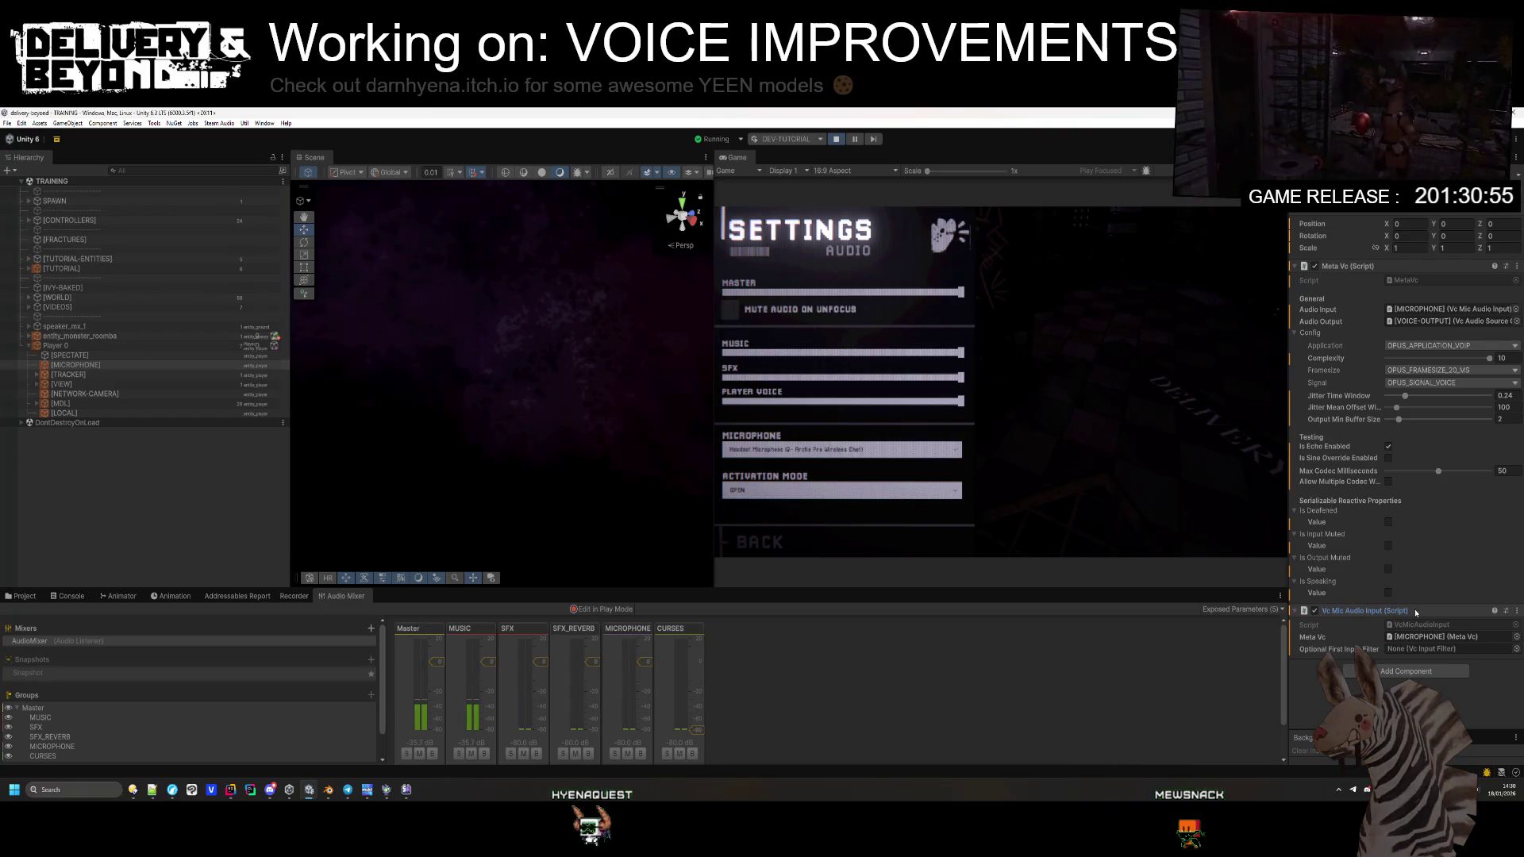
left_click(835, 140)
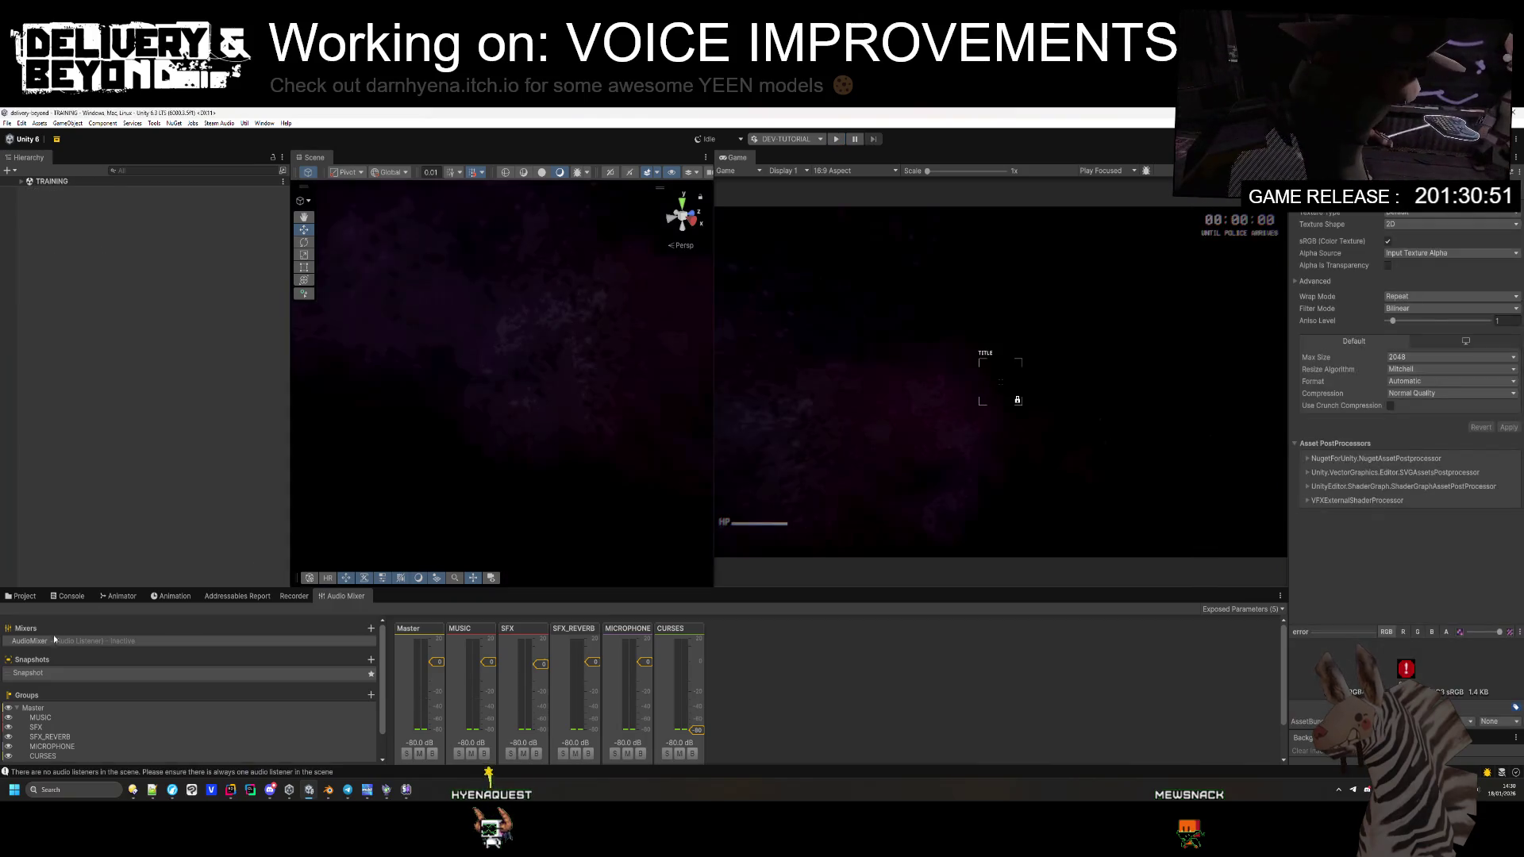
Step: Browse Templates > Ingame > Entities and the Scenes folder, then switch to the PlayerMouth.cs page
left_click(31, 600)
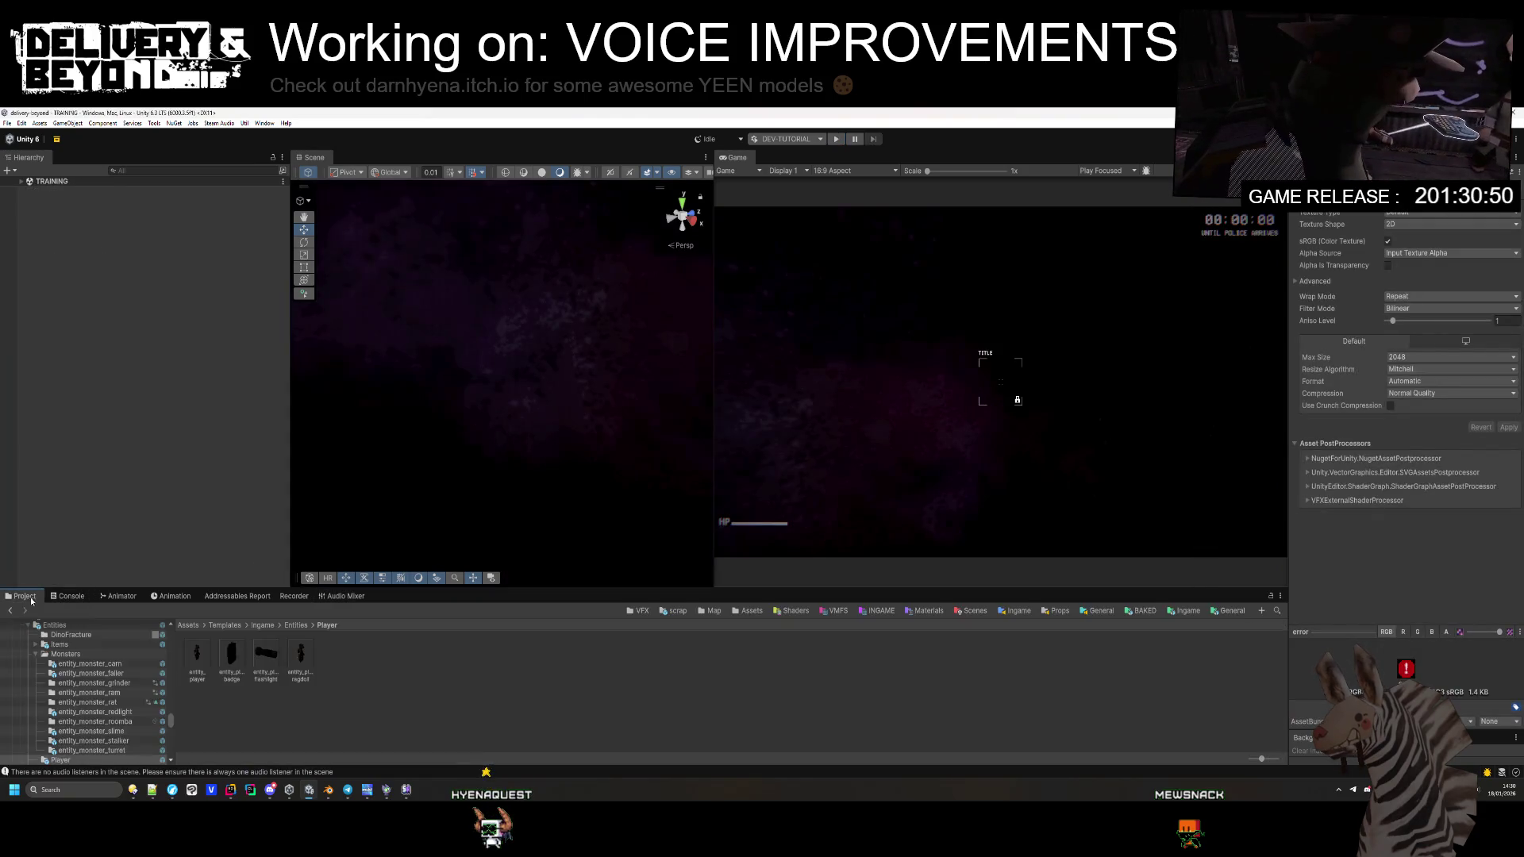
left_click(1200, 610)
mouse_move(522, 590)
left_mouse_down()
mouse_move(524, 533)
mouse_move(525, 556)
left_mouse_up()
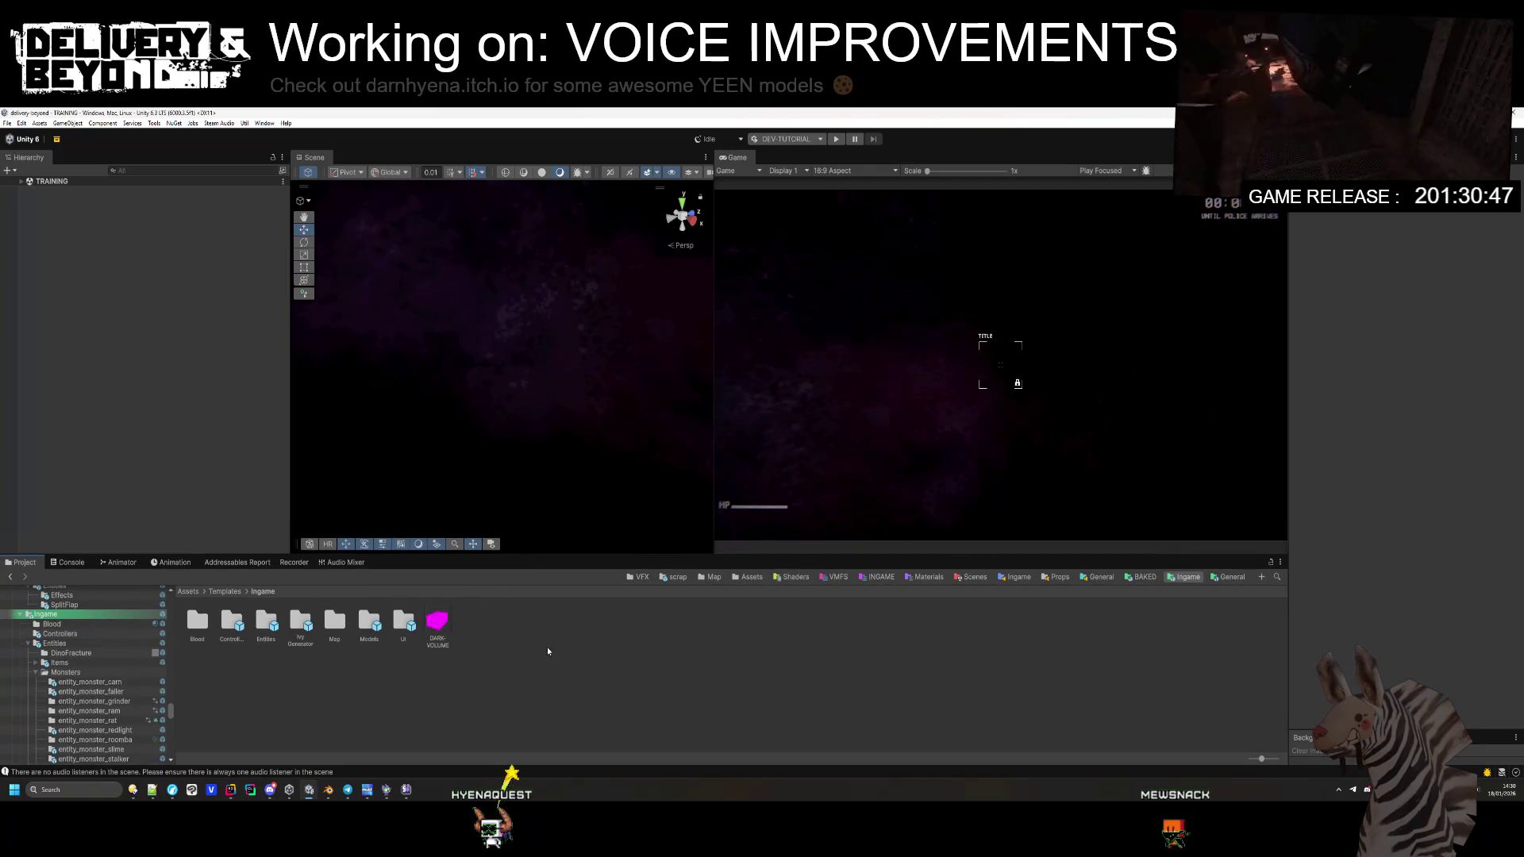
double_click(263, 640)
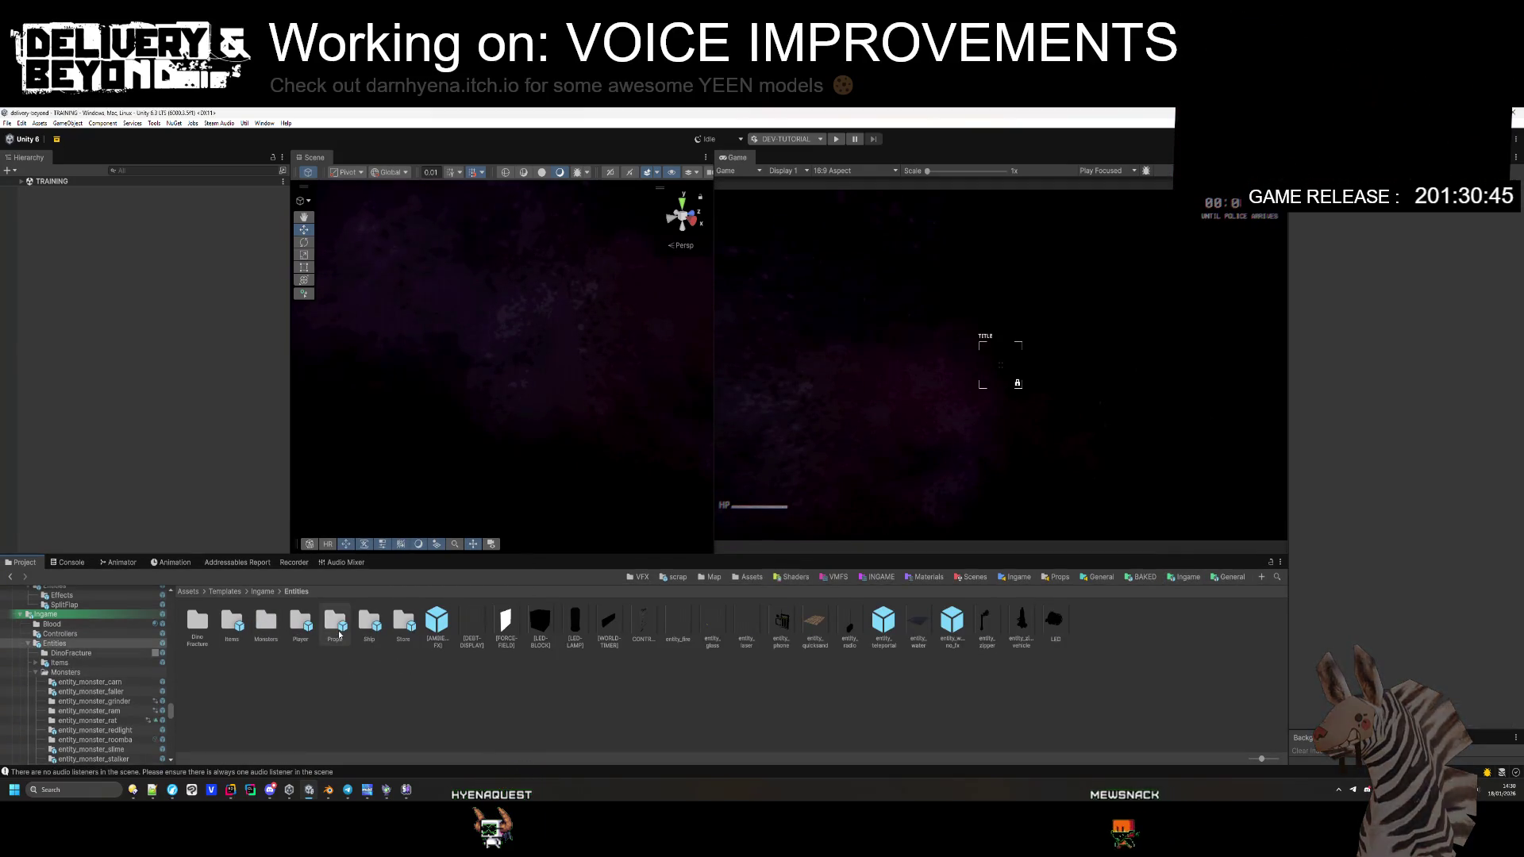
left_click(973, 577)
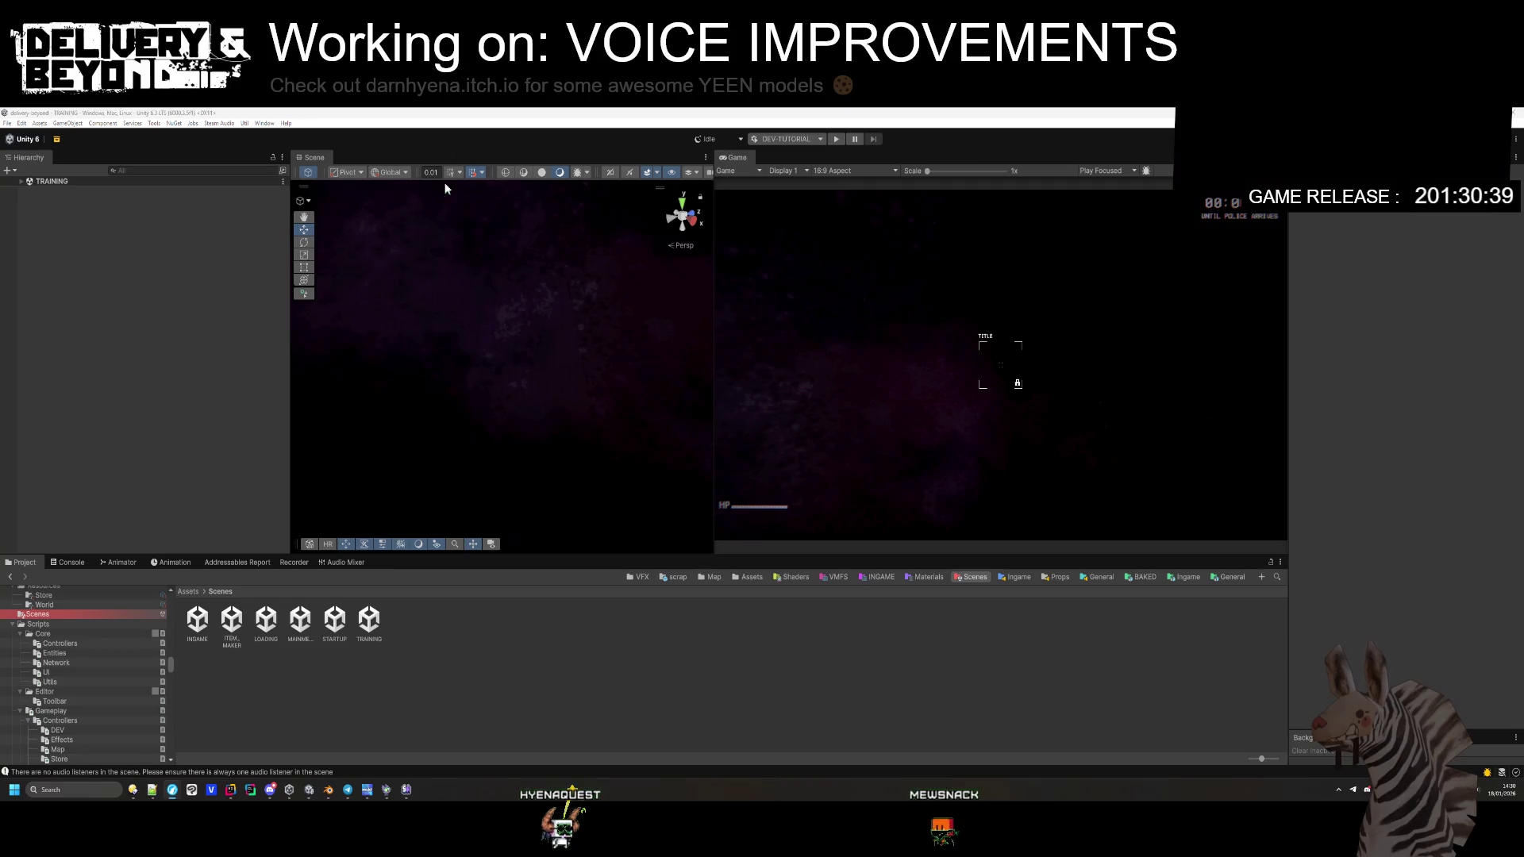
key("alt+Tab")
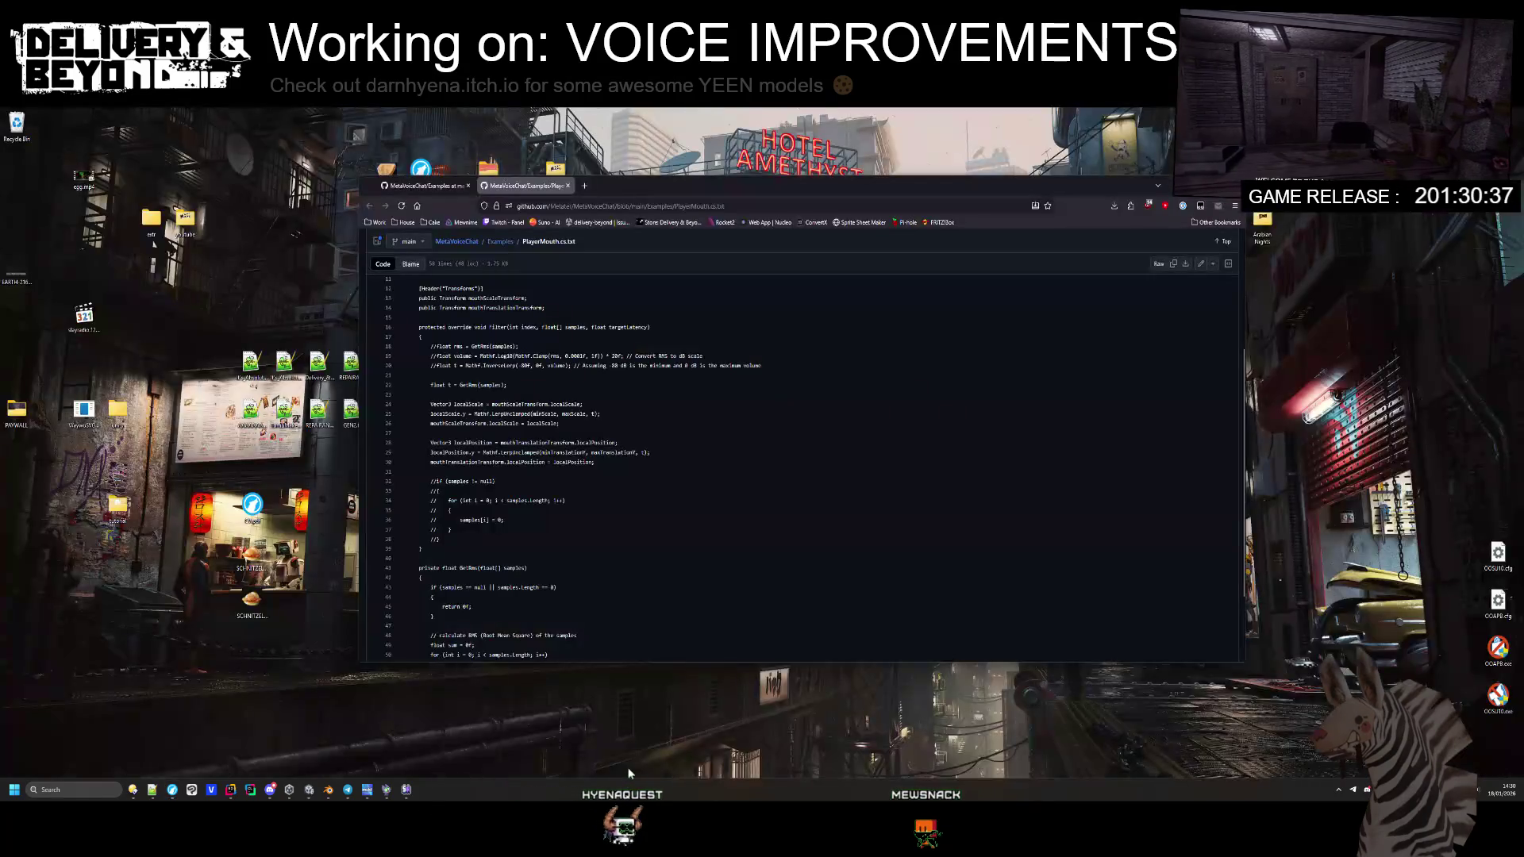
Step: Scroll the MetaVoiceChat repository README to its Voice Chat setup steps, then go back to Unity
left_click(457, 241)
scroll(521, 388, "down", 20)
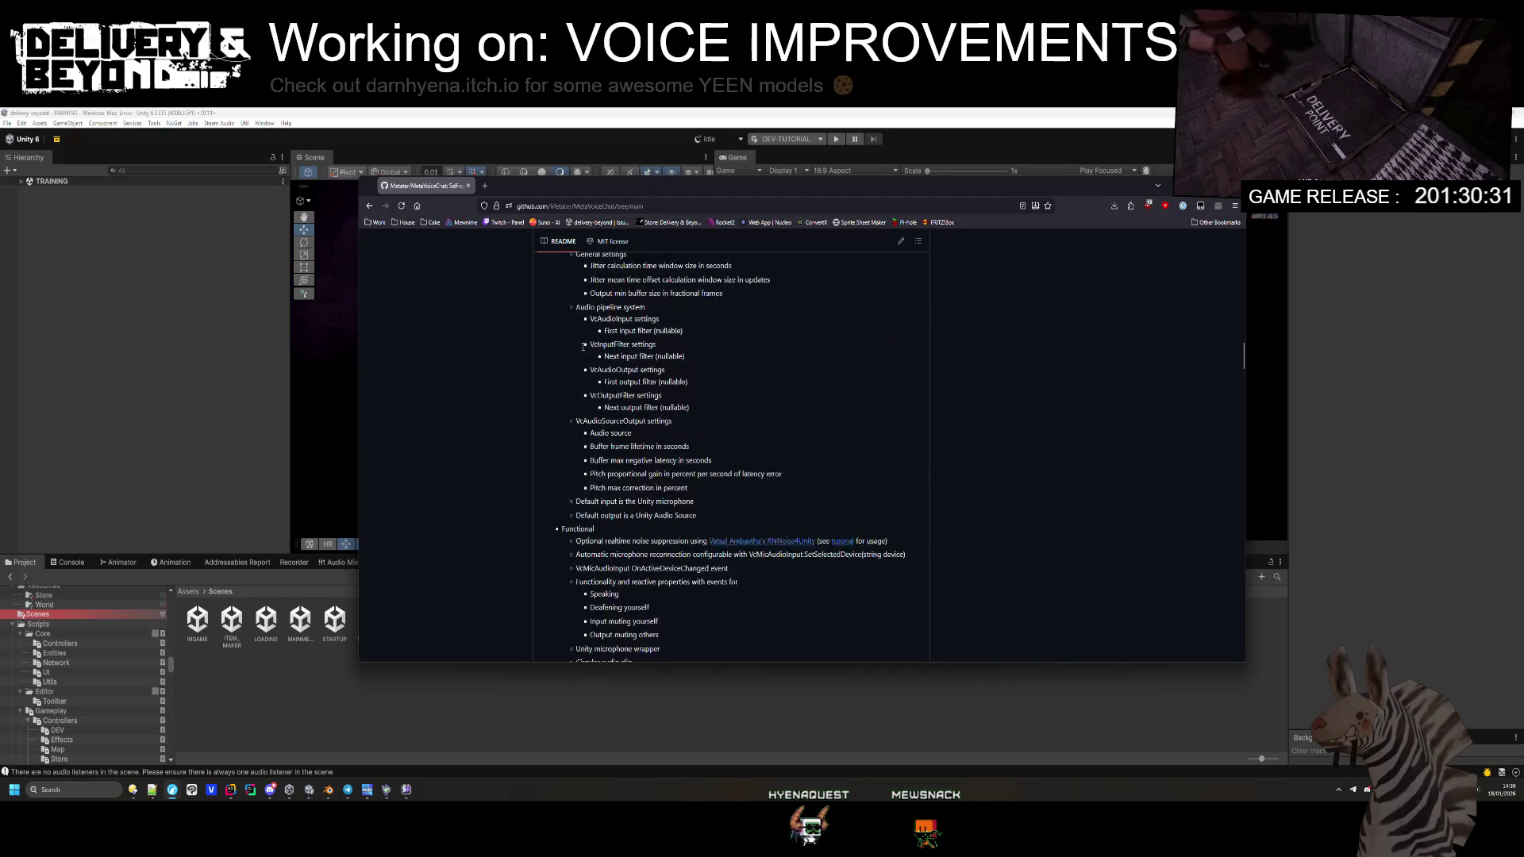
scroll(583, 349, "down", 15)
scroll(583, 379, "up", 2)
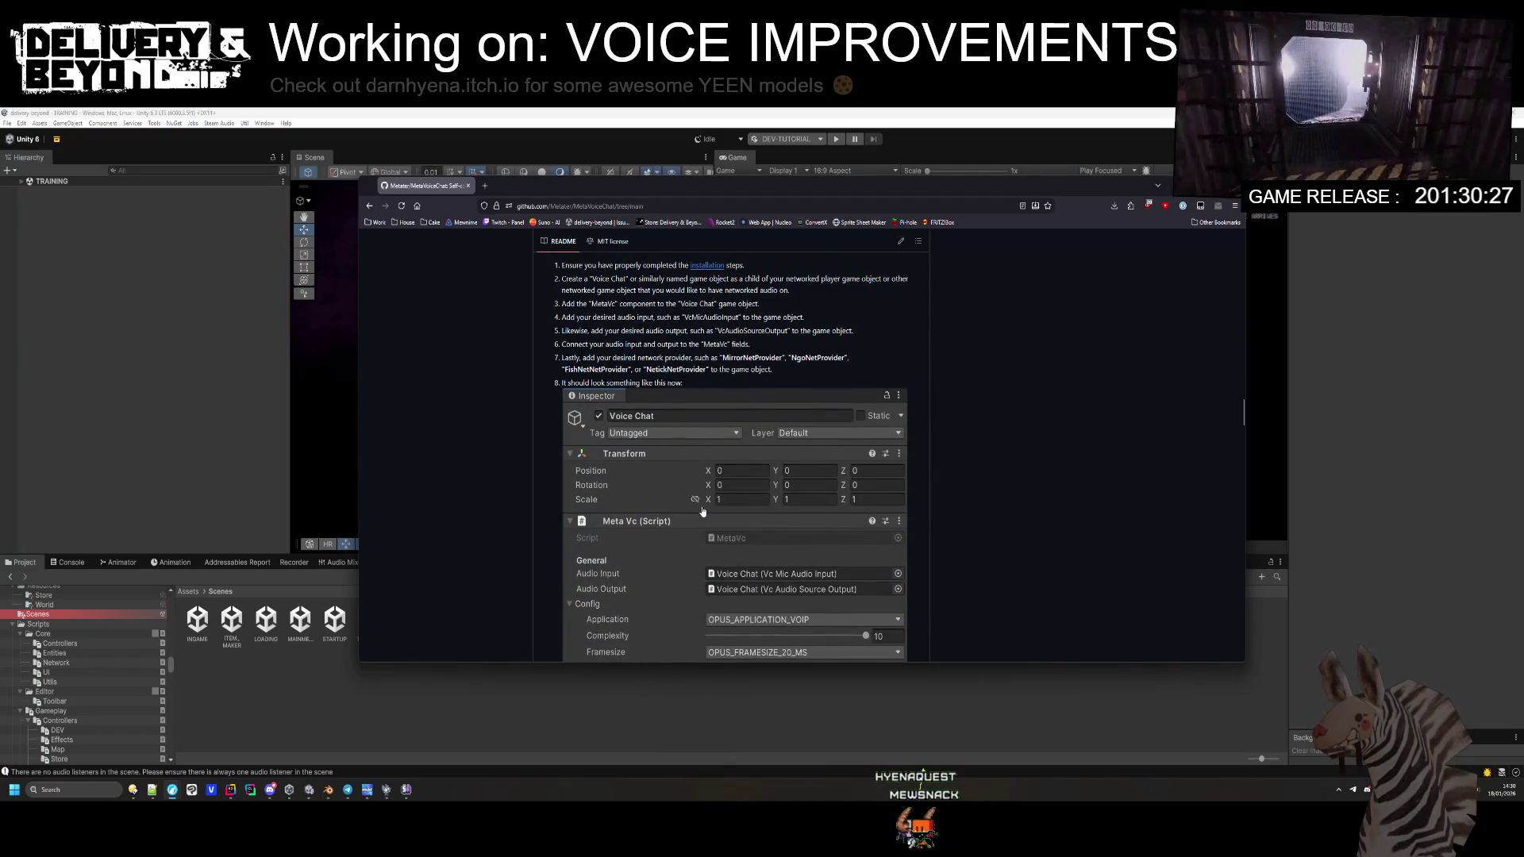
scroll(702, 511, "down", 3)
left_click(480, 688)
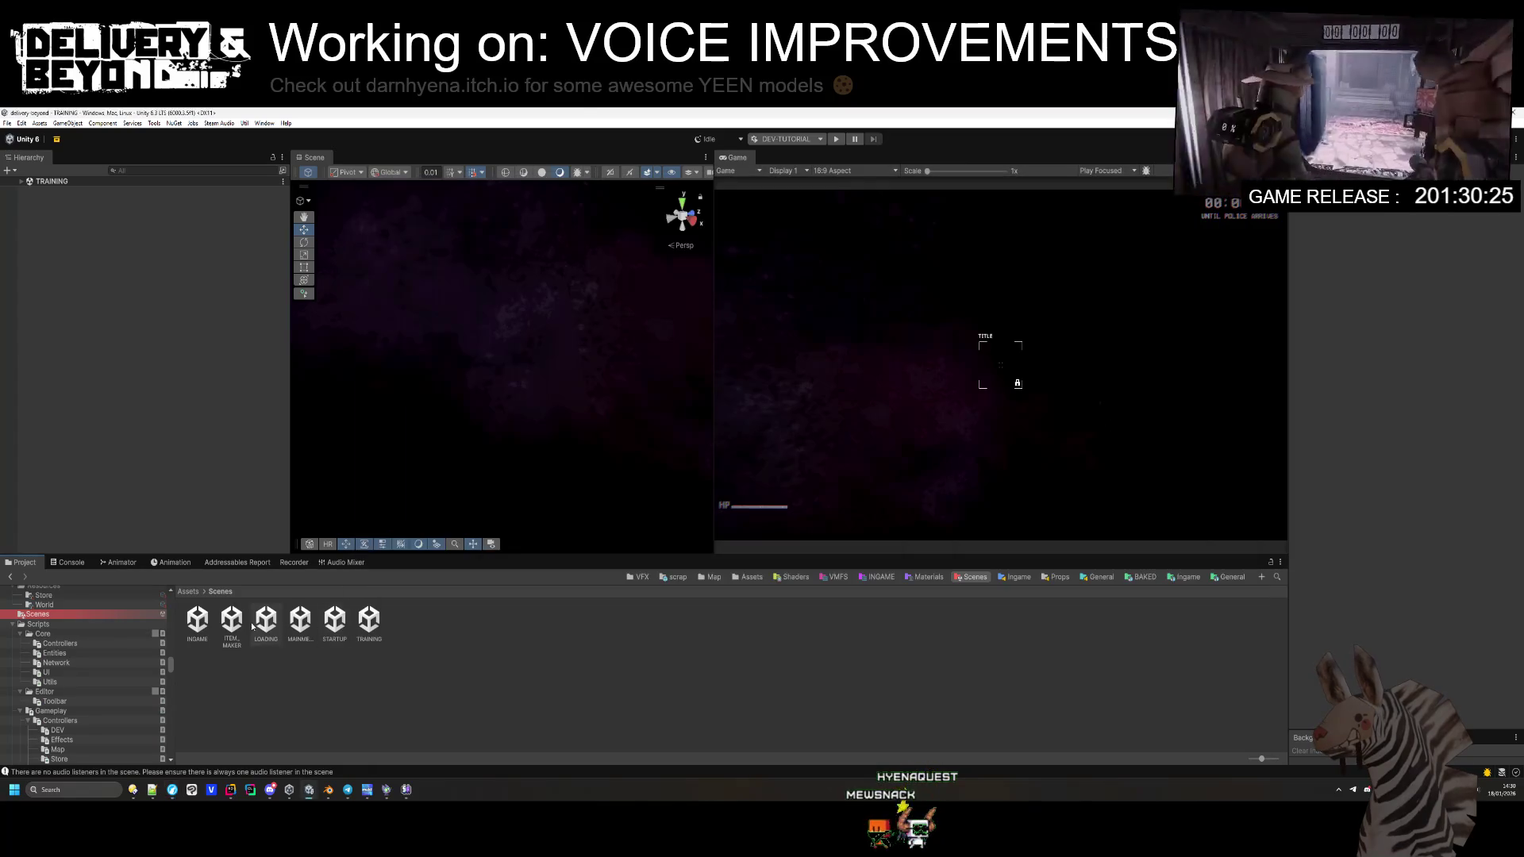
Step: Open the entity_player prefab from the Templates Ingame > Entities > Player folder
left_click(1188, 577)
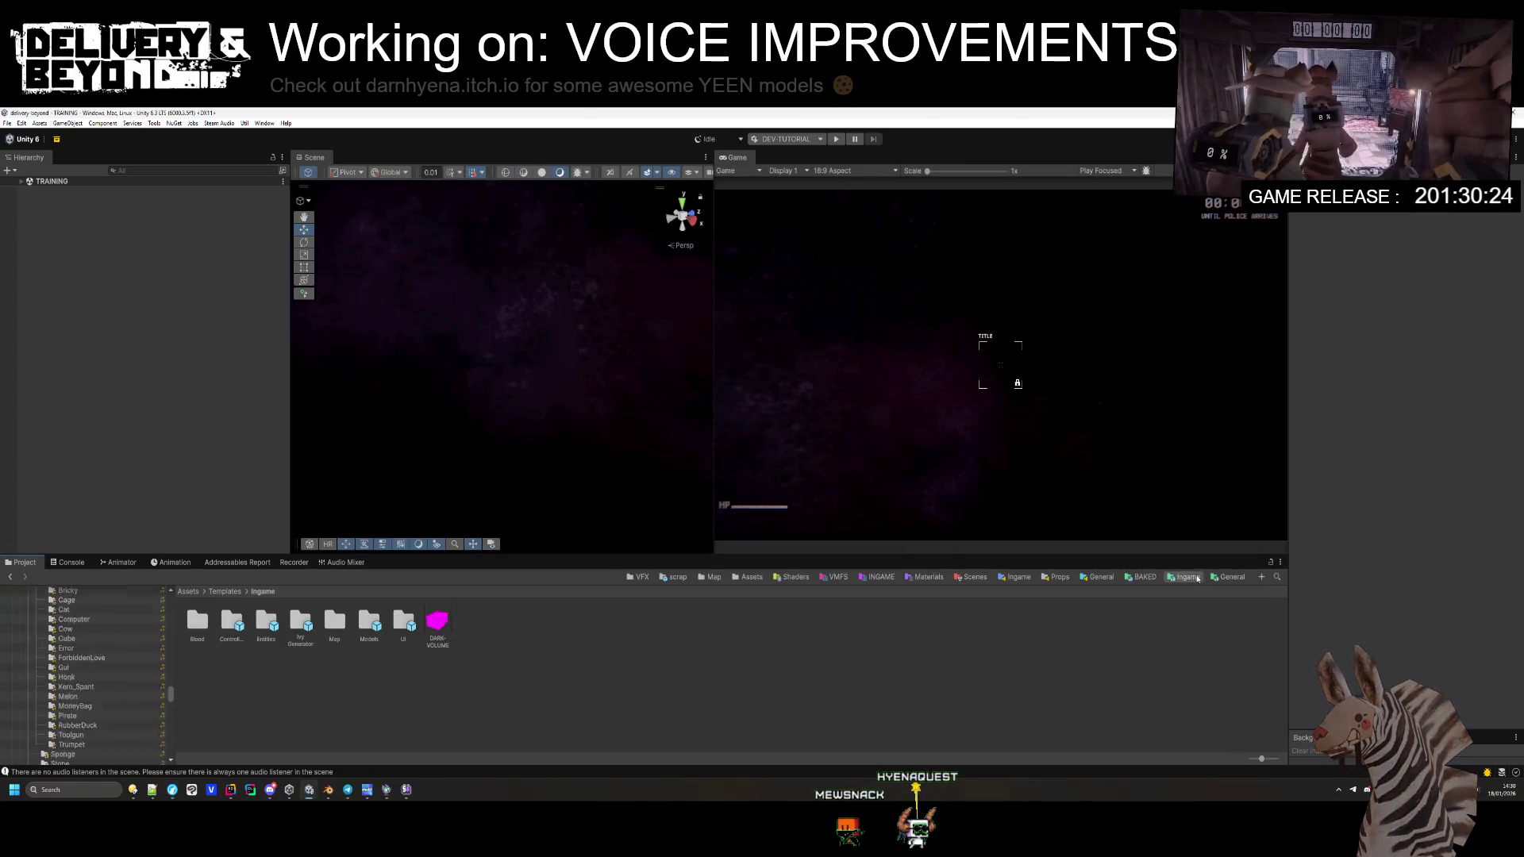
double_click(268, 621)
double_click(297, 623)
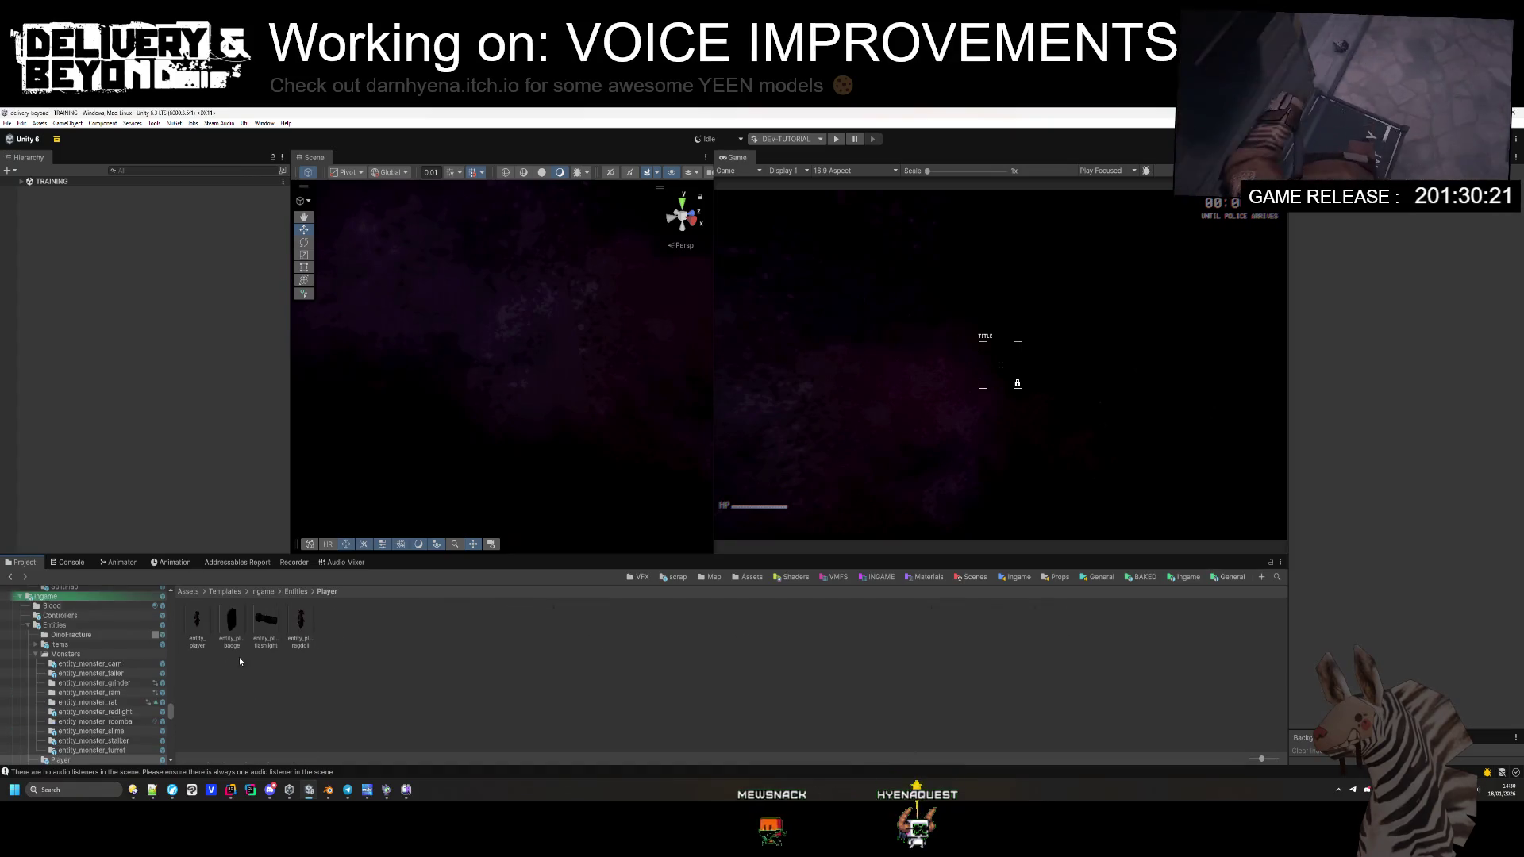
left_click(196, 623)
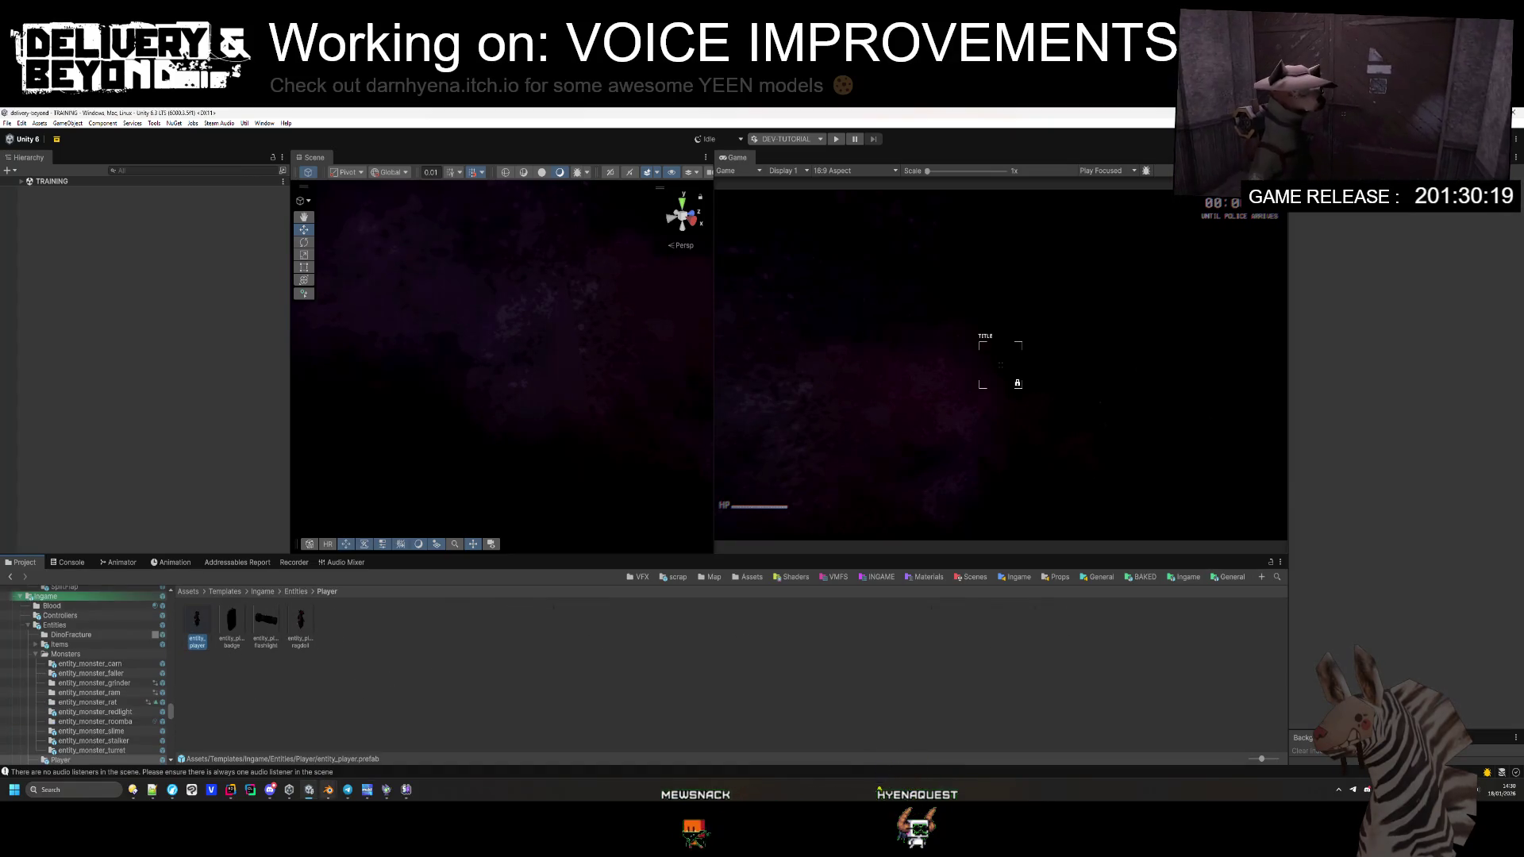
double_click(197, 625)
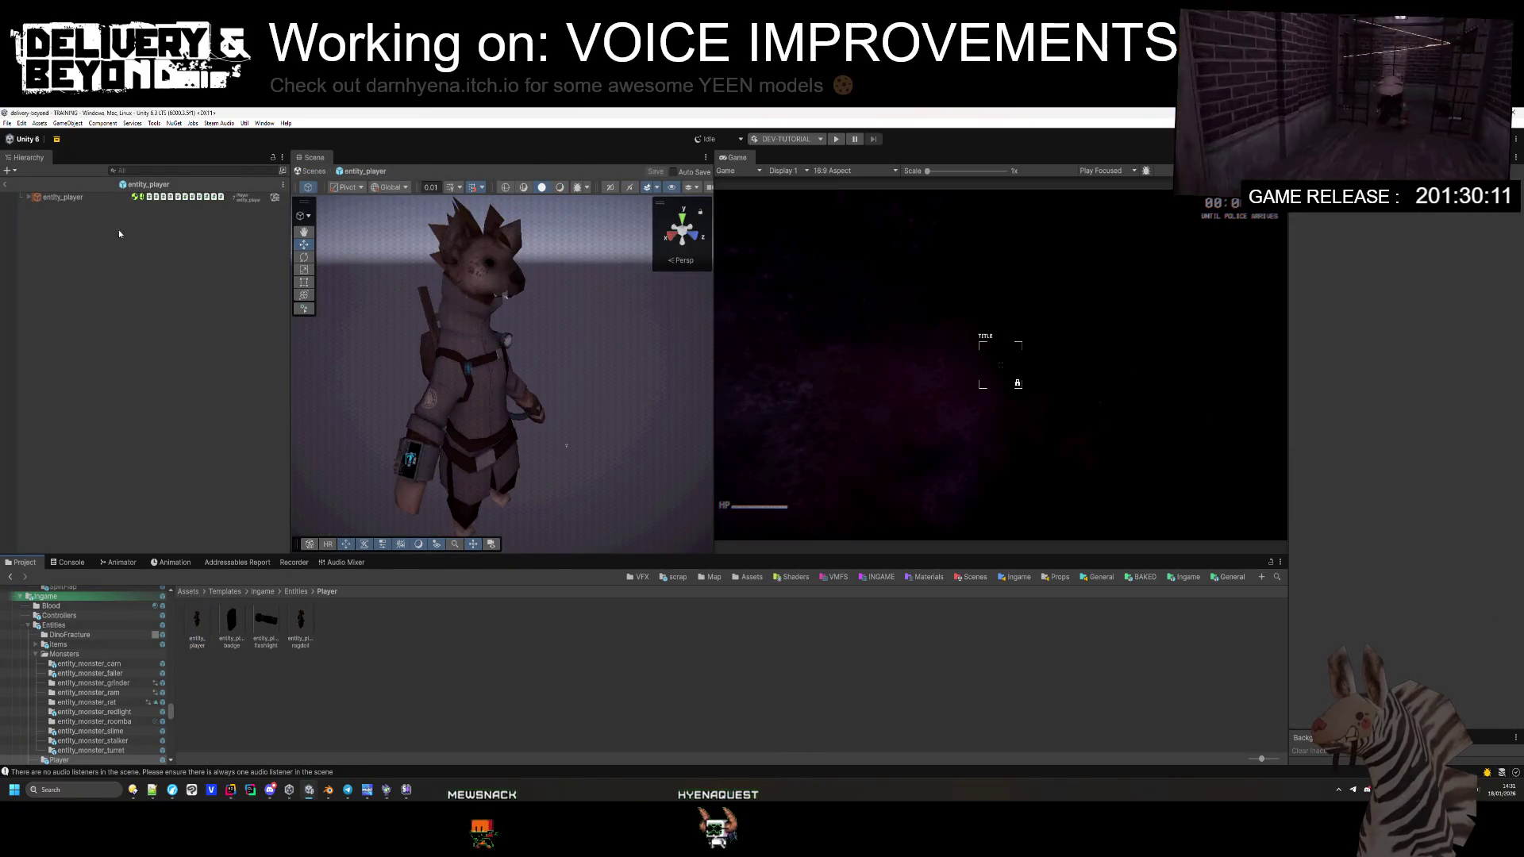
Step: Select entity_player's [MICROPHONE] child to view its Meta Vc settings, then bring up the MetaVoiceChat README
left_click(89, 197)
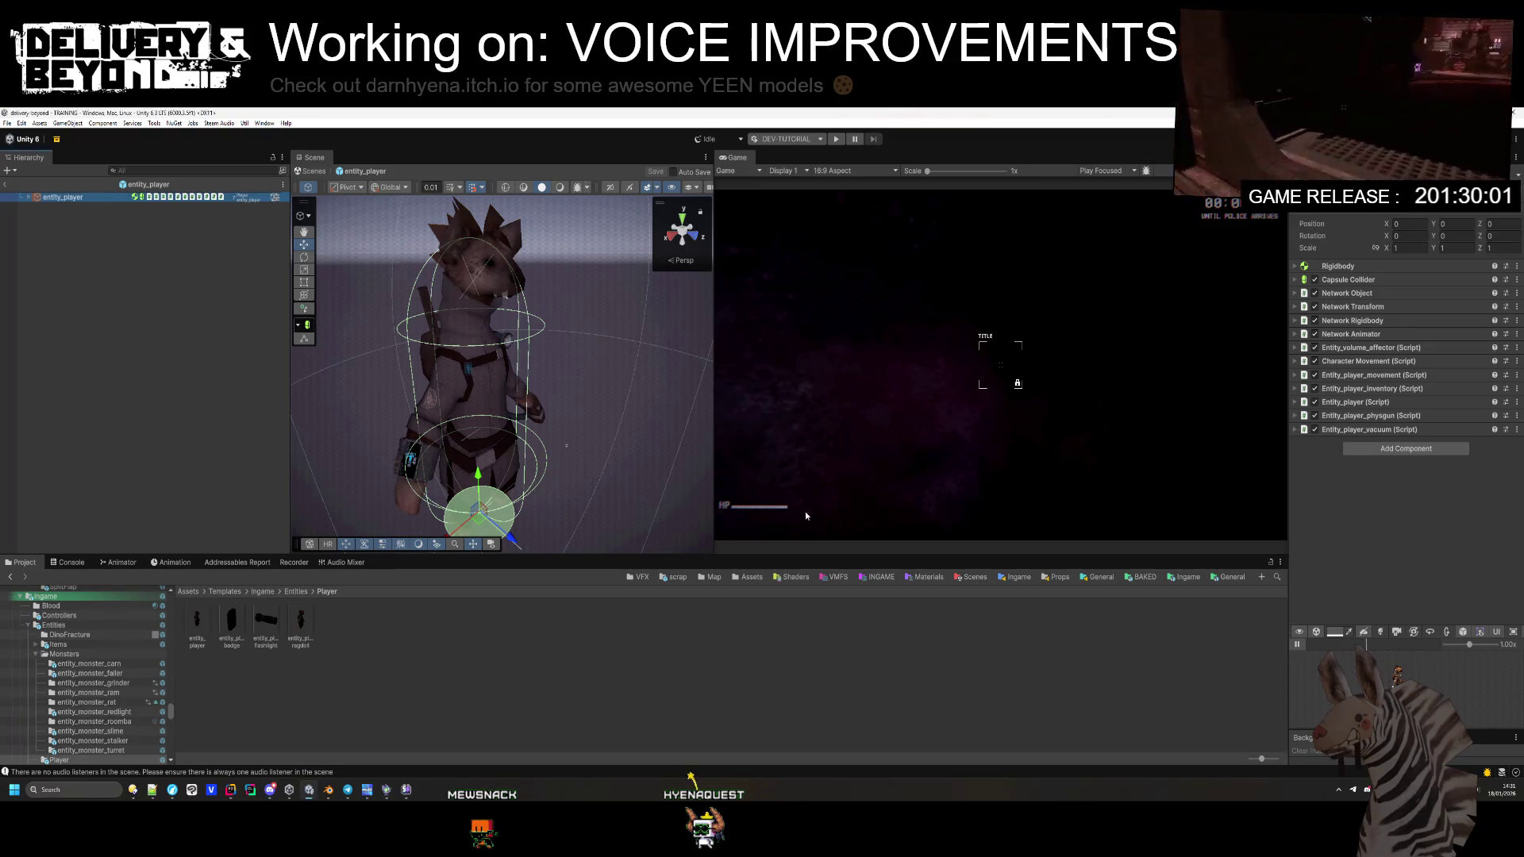
left_click(29, 197)
left_click(65, 218)
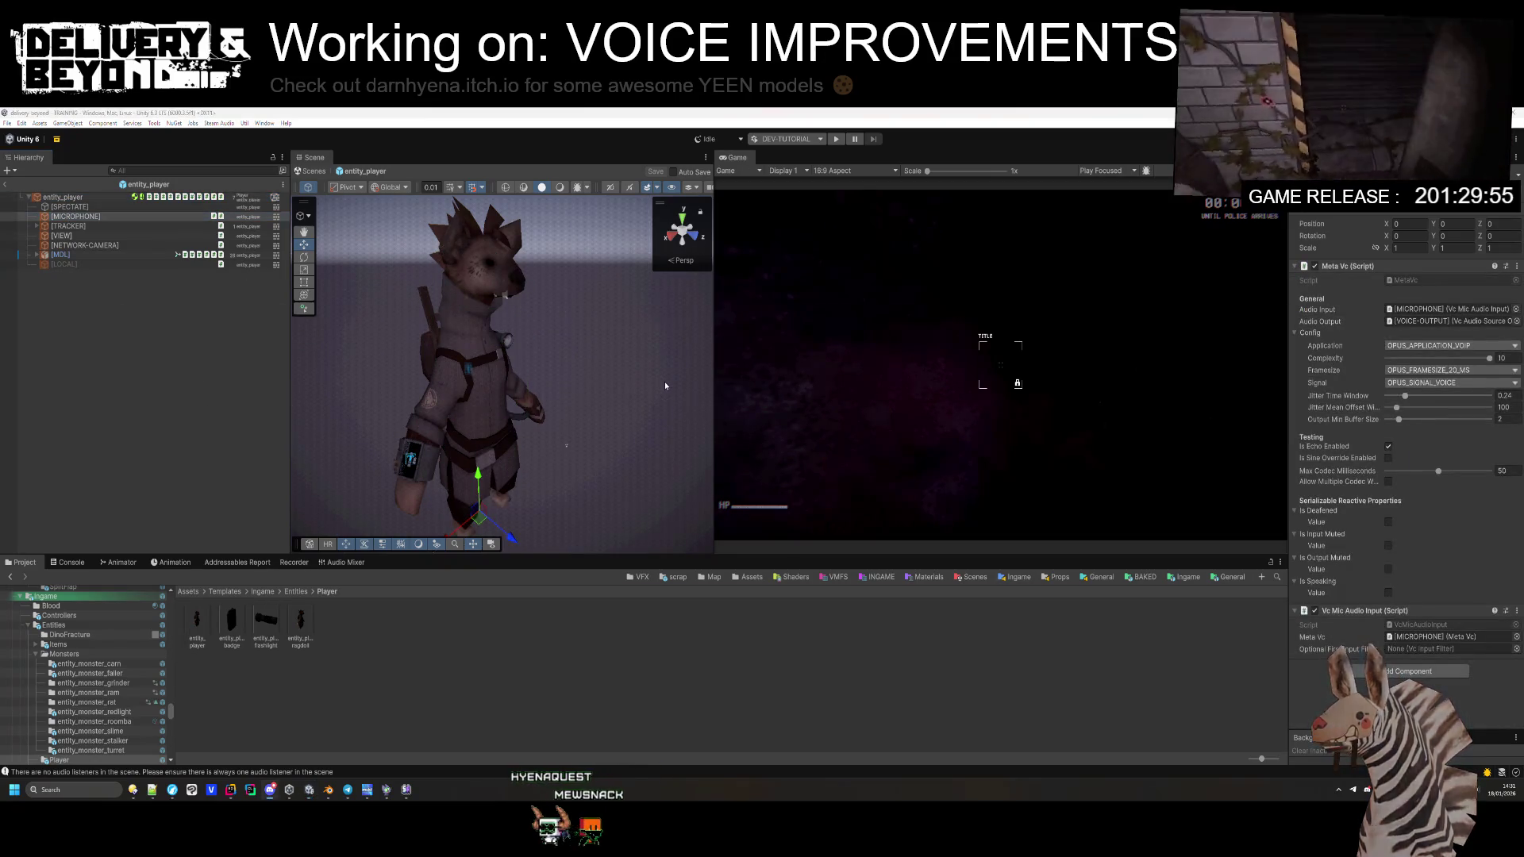
key("alt+Tab")
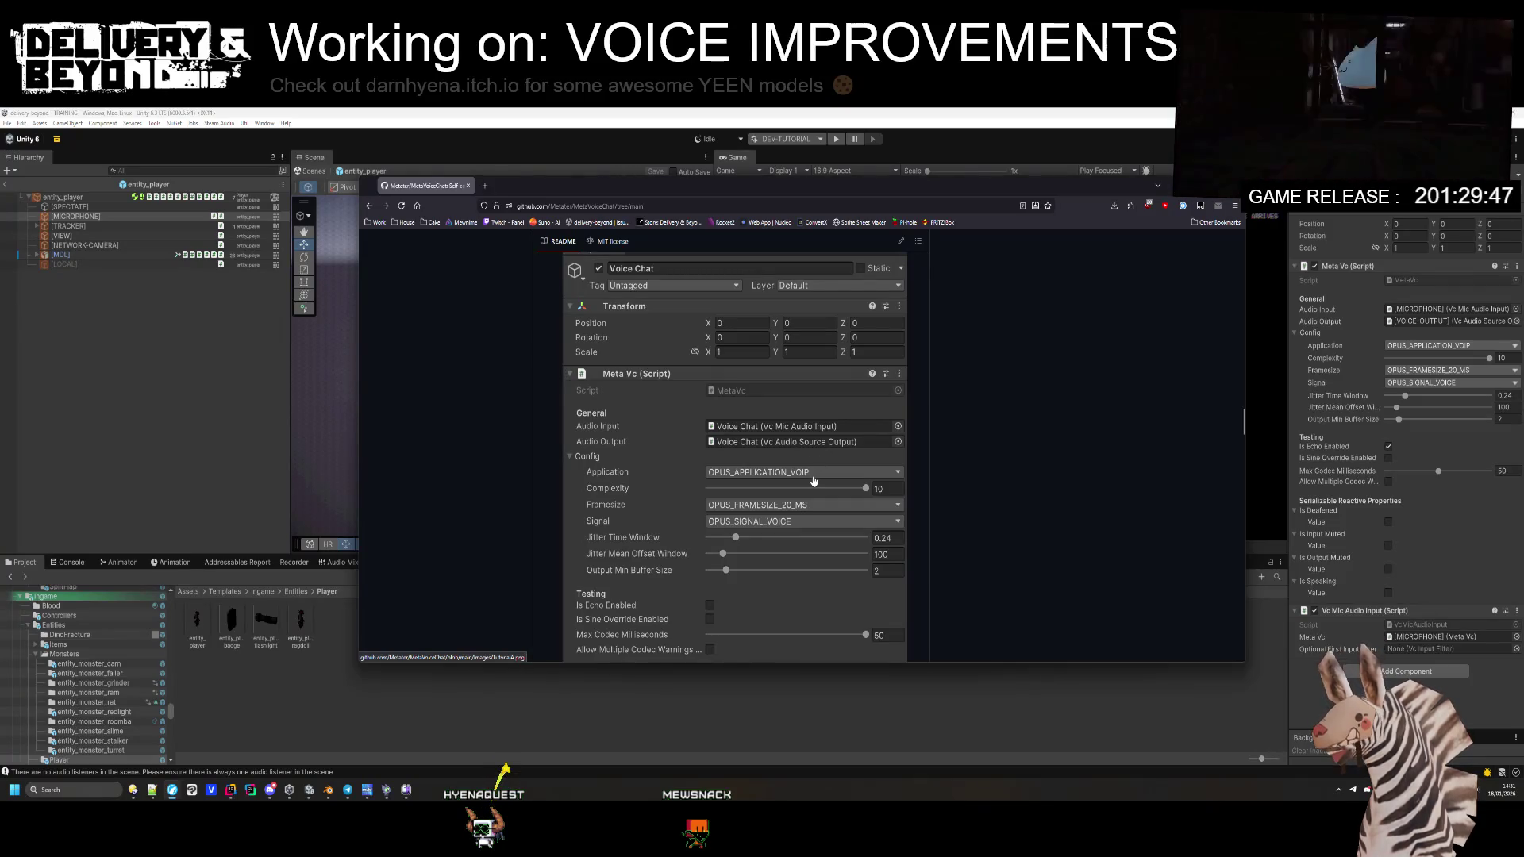
Step: Scroll the README to the 'Configure the output Audio Source' section, noting the Max Codec Milliseconds tip
scroll(813, 481, "down", 1)
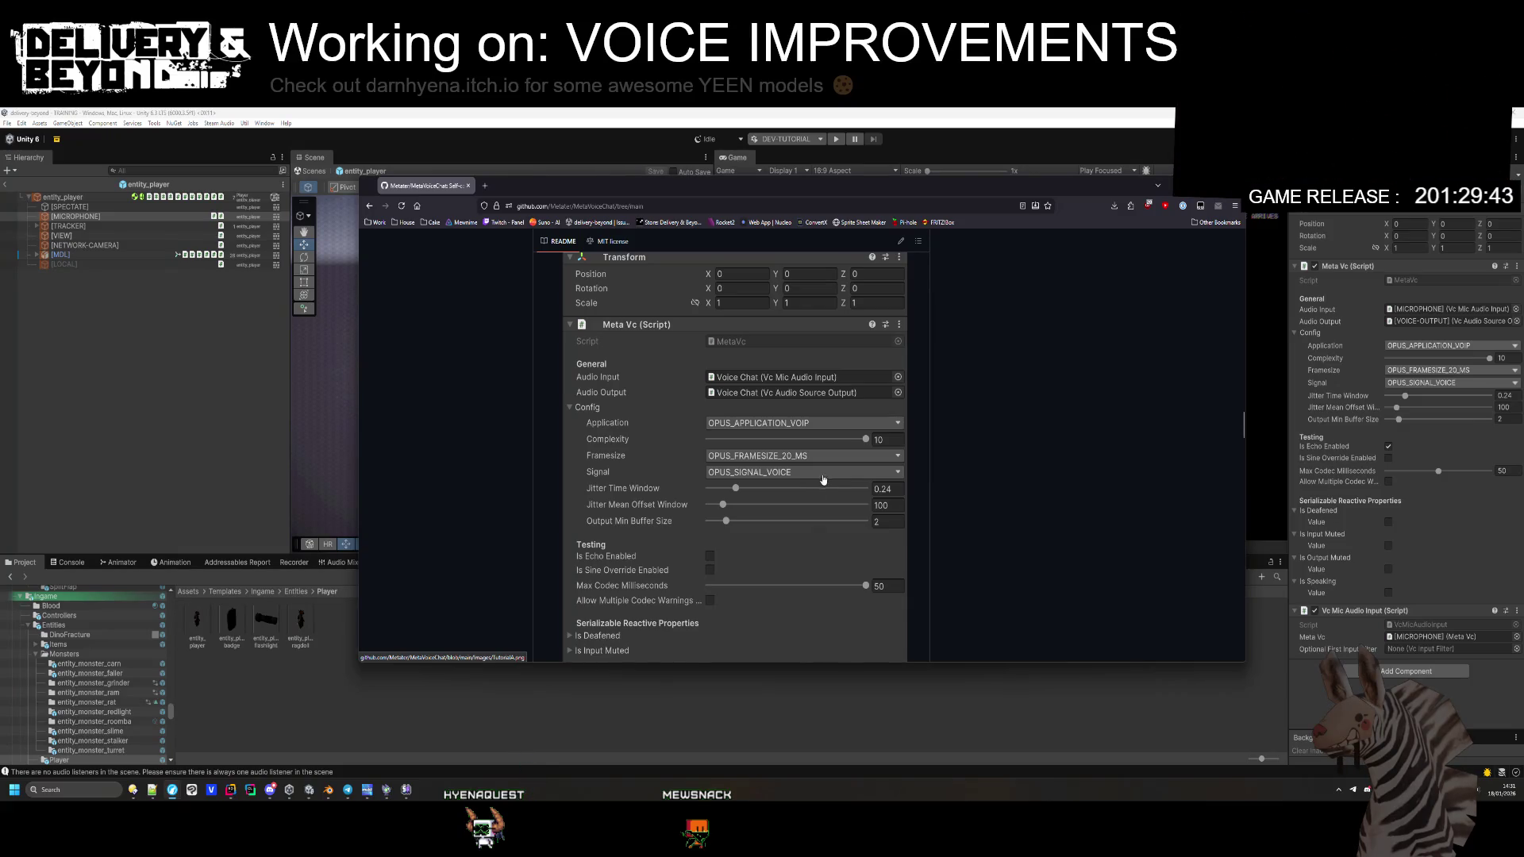
scroll(801, 527, "down", 3)
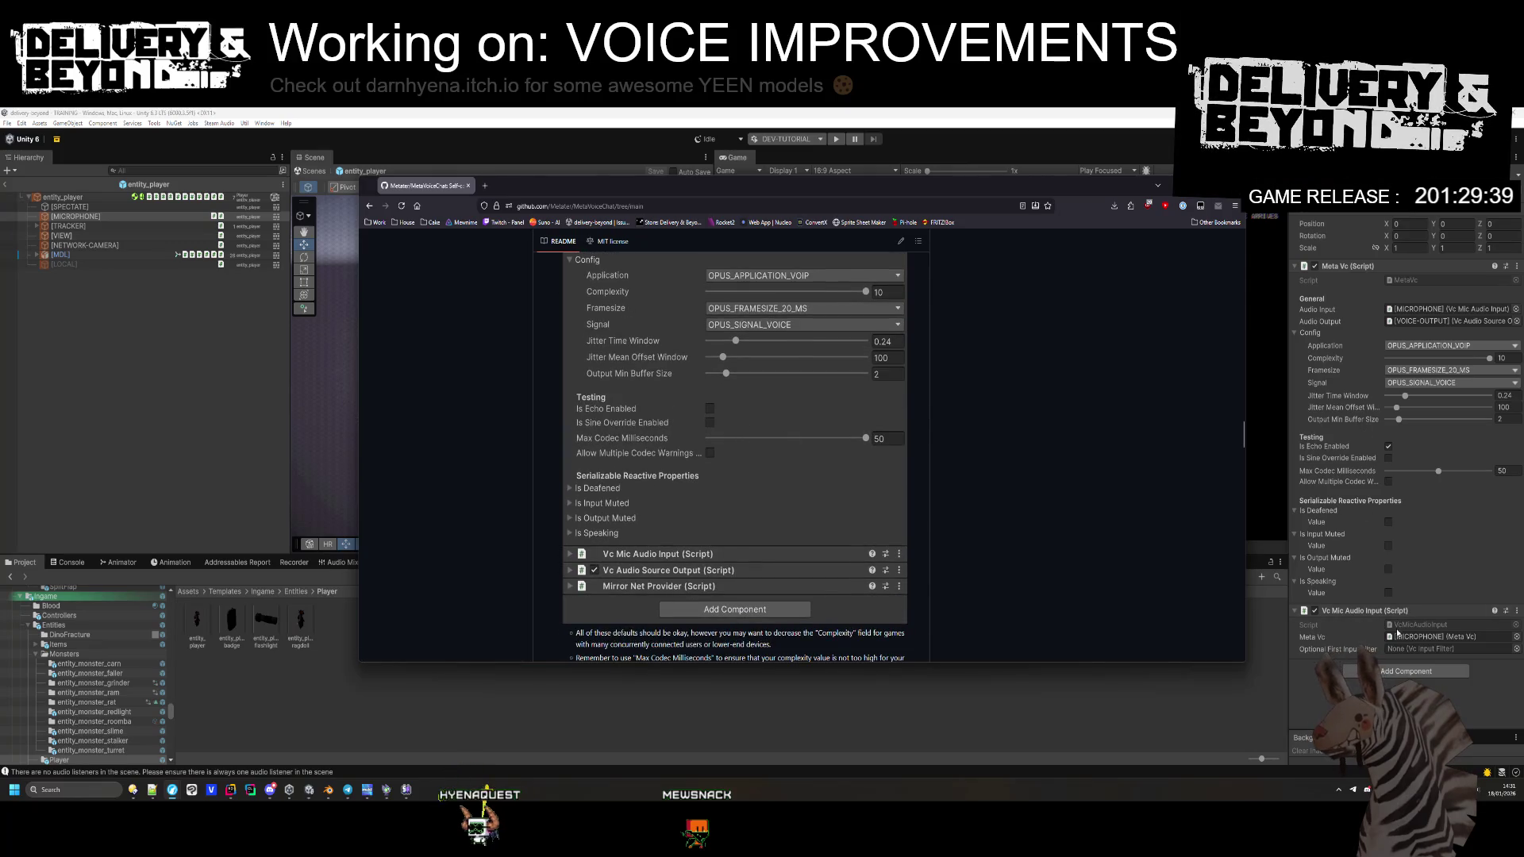
scroll(819, 499, "down", 2)
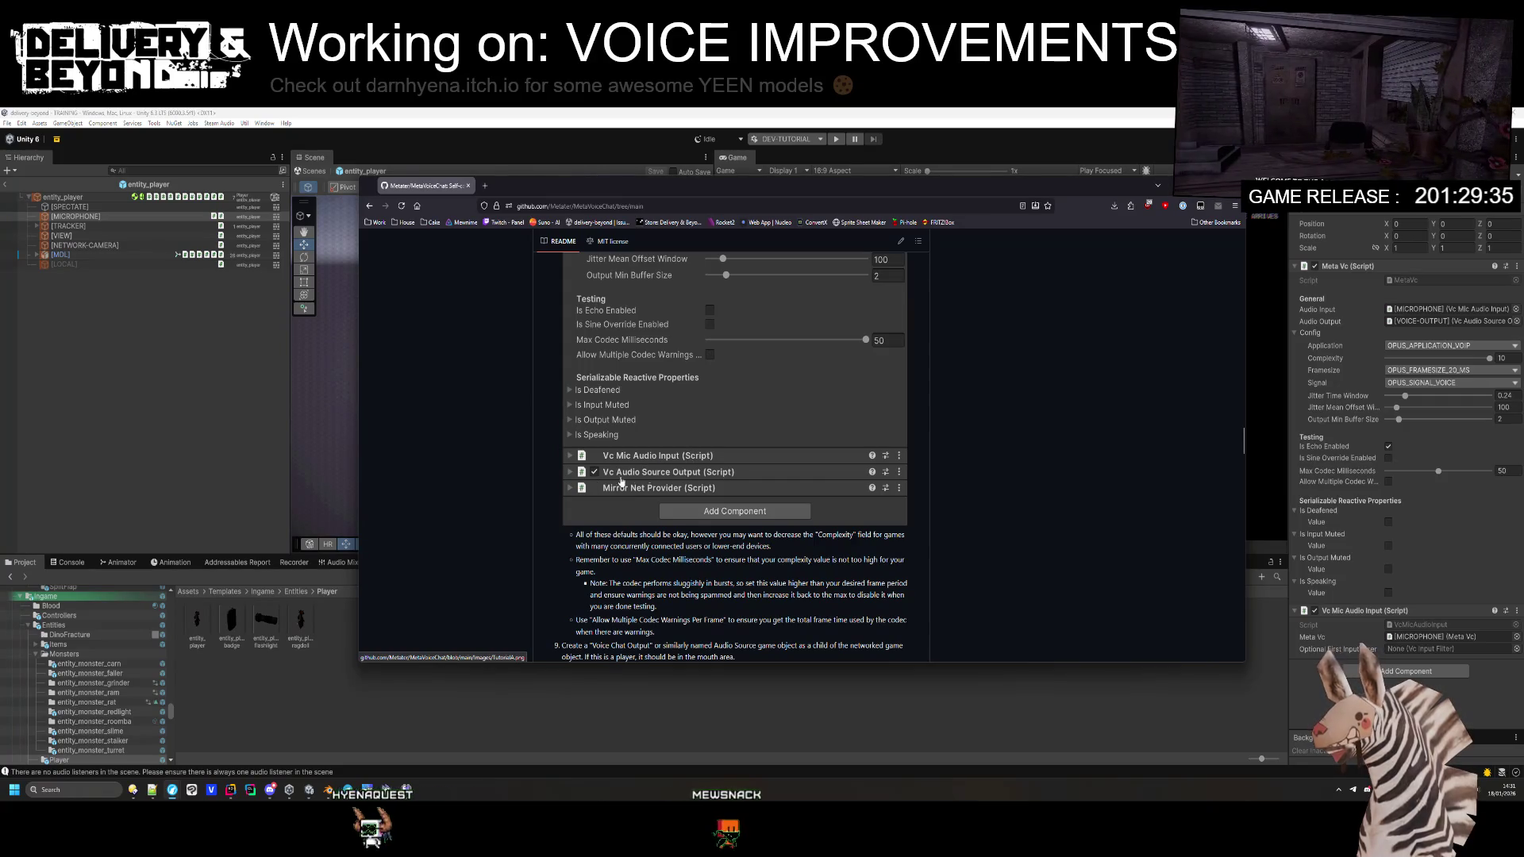
scroll(608, 426, "down", 4)
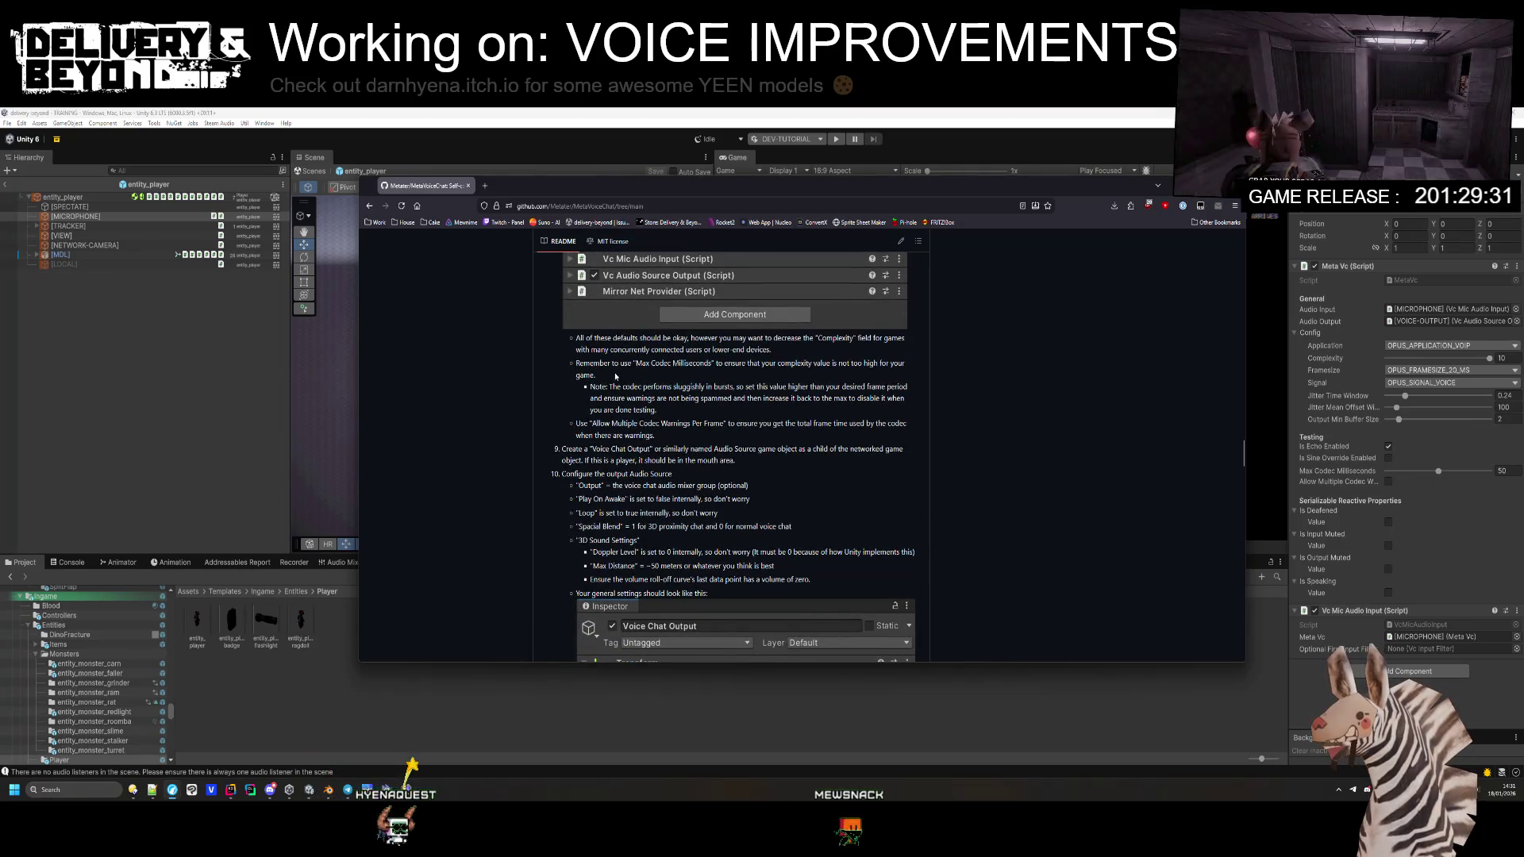
scroll(614, 376, "down", 1)
scroll(616, 377, "up", 1)
left_click_drag(647, 363, 706, 363)
scroll(764, 476, "up", 2)
scroll(796, 477, "up", 2)
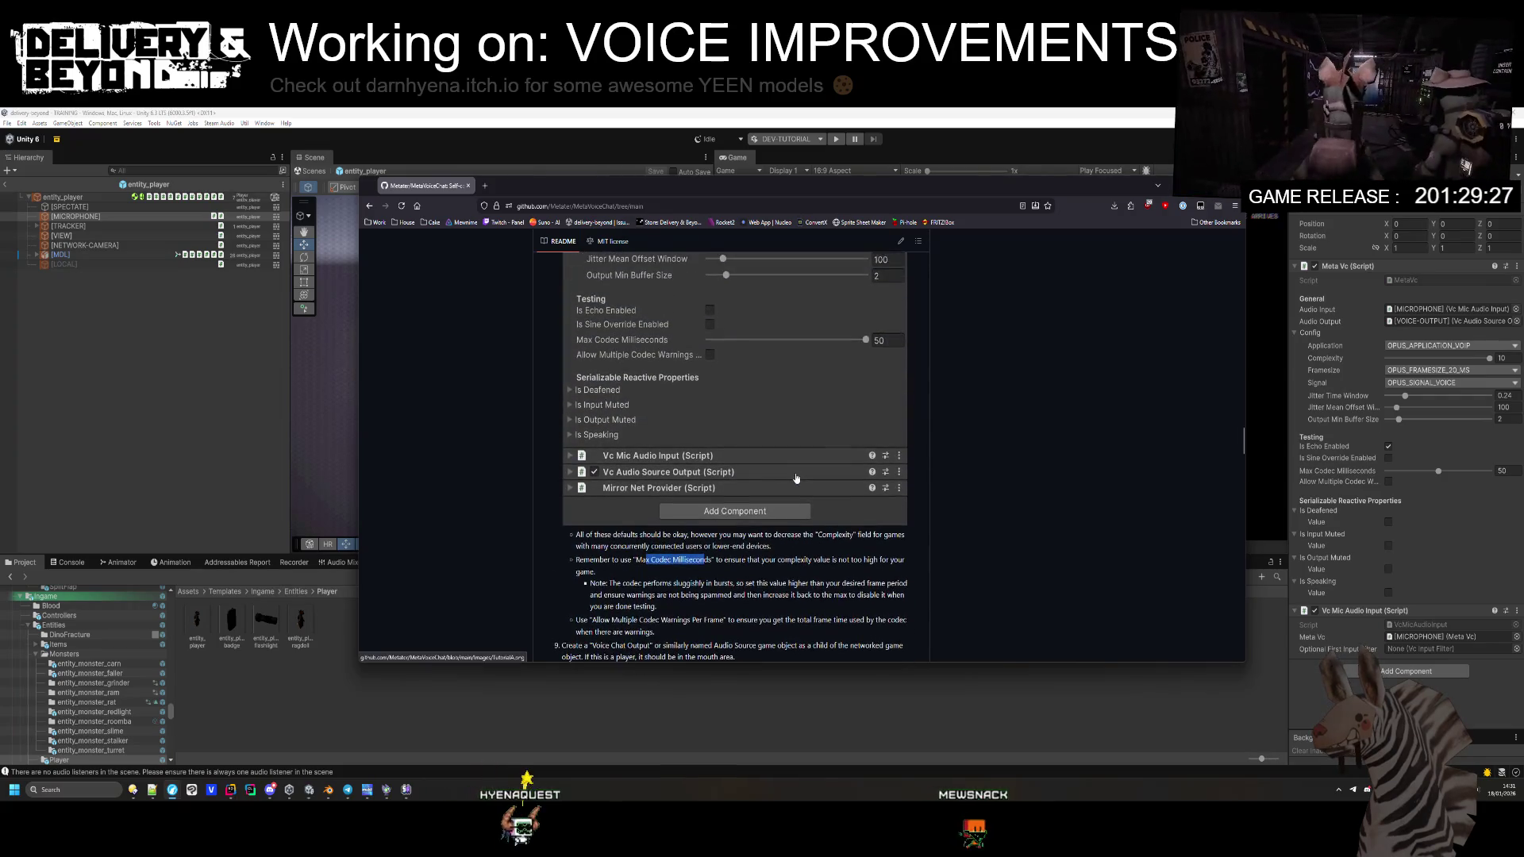
scroll(796, 476, "up", 1)
scroll(796, 473, "down", 7)
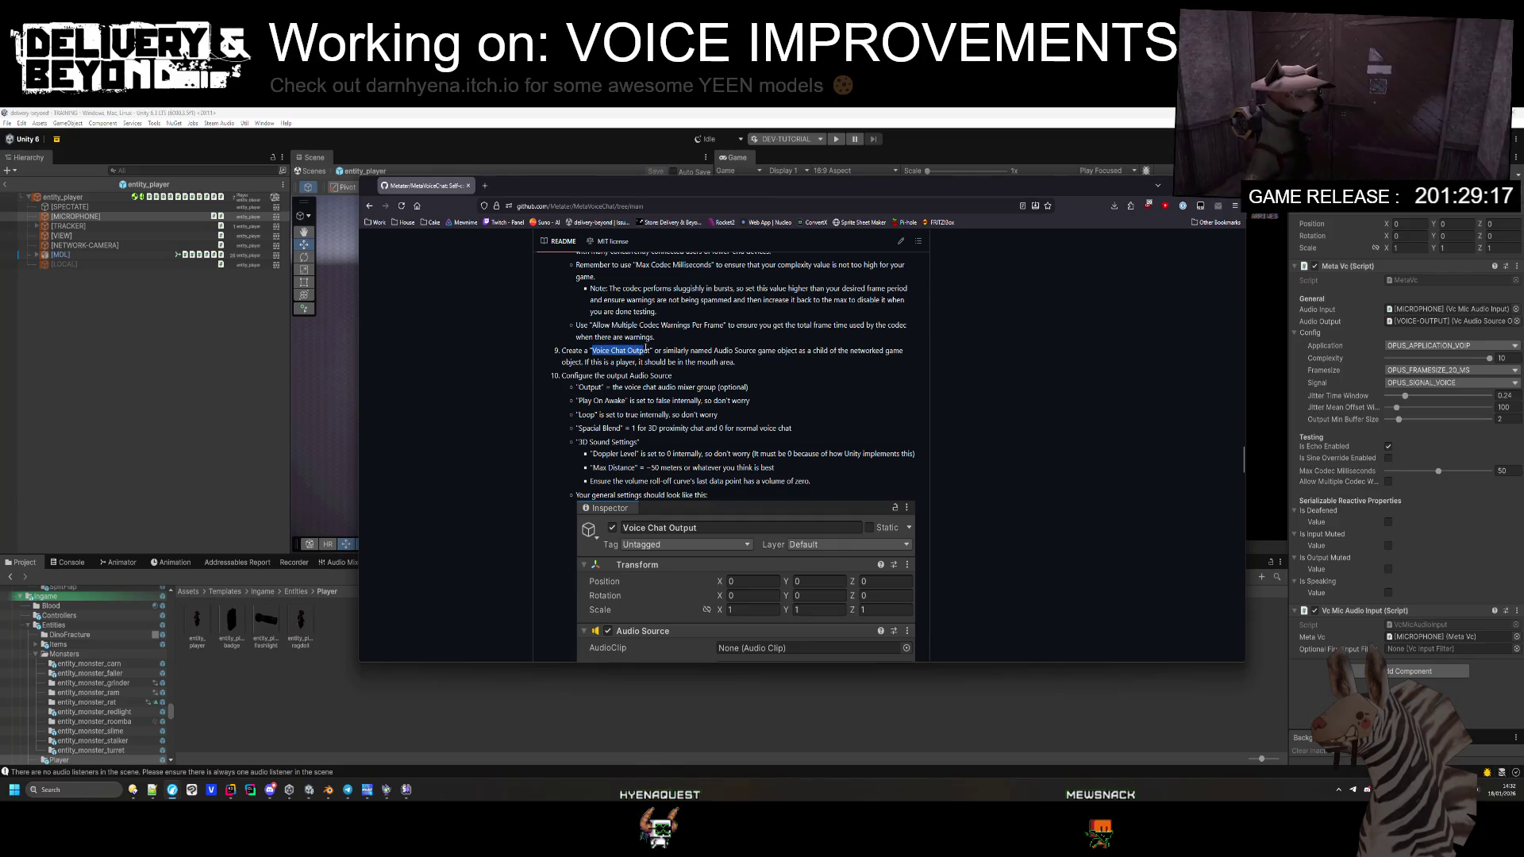
scroll(758, 364, "down", 3)
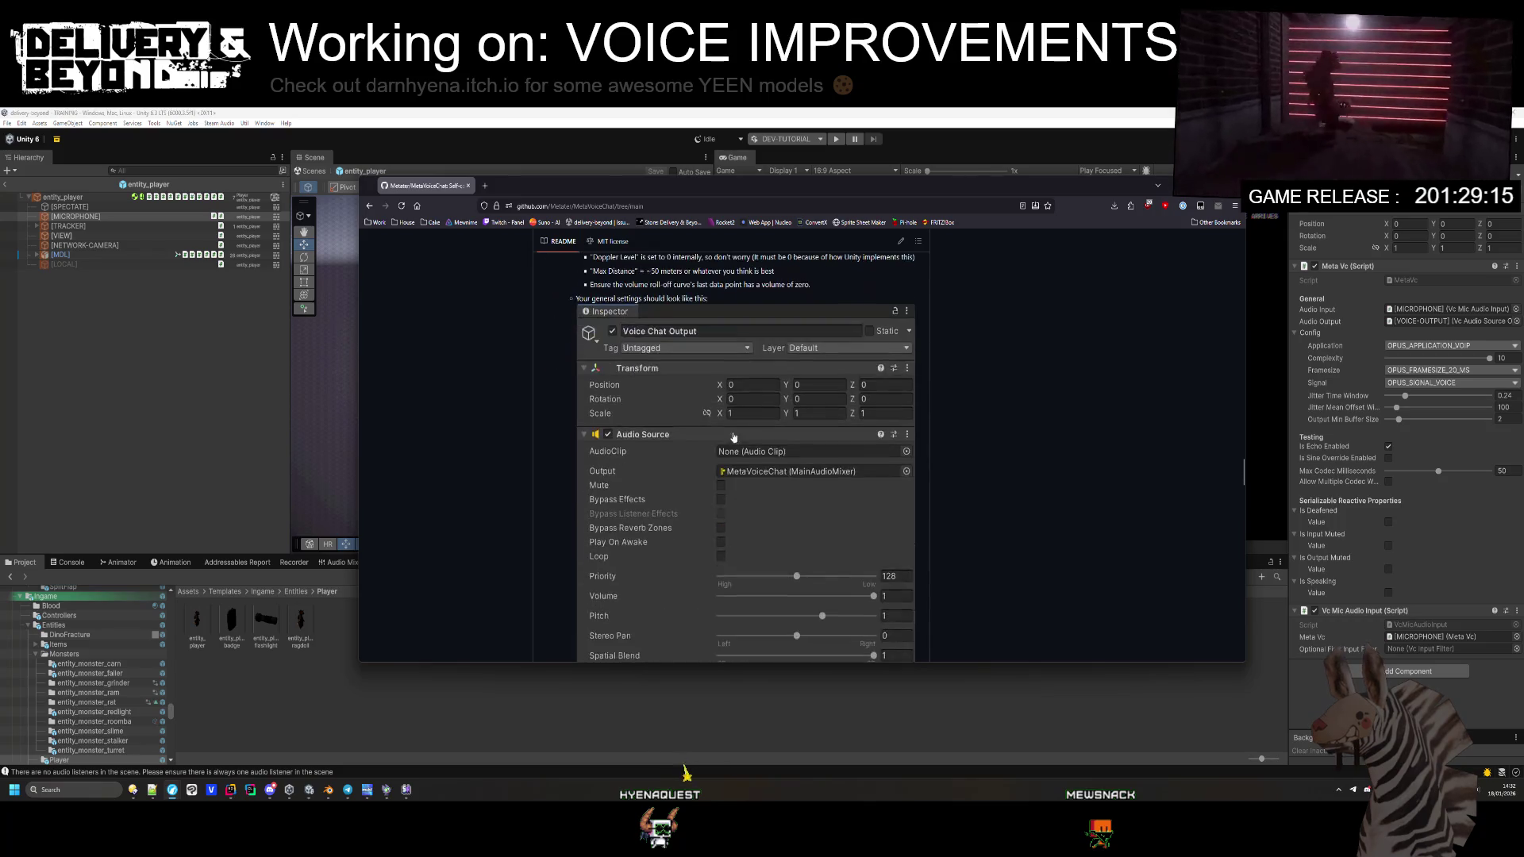
scroll(745, 472, "up", 2)
scroll(674, 325, "up", 1)
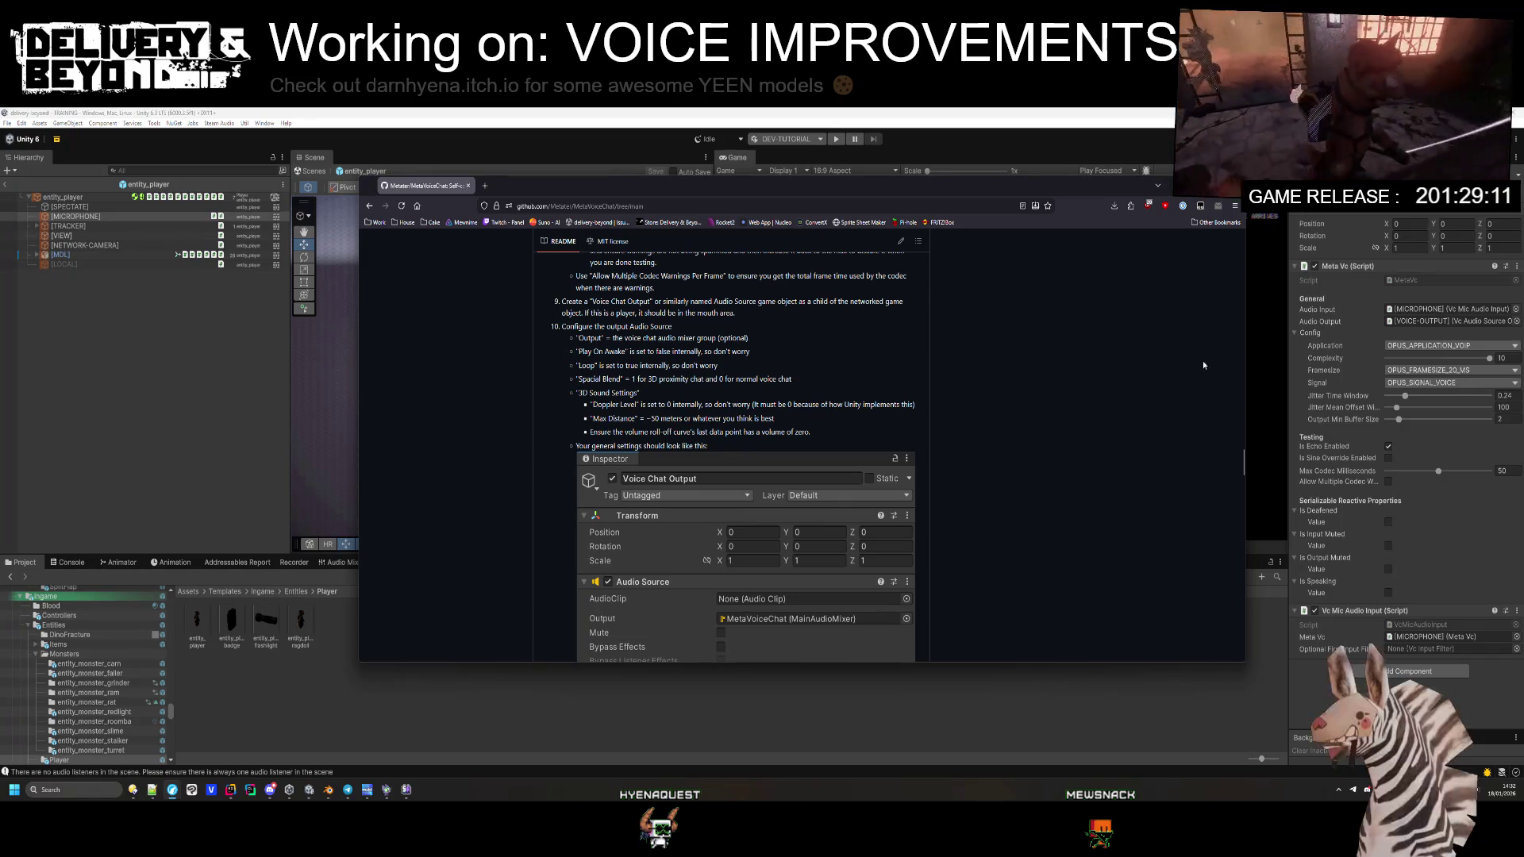
Step: Select the [VOICE-OUTPUT] object from Meta Vc's Audio Output field, then return to the guide
left_click(1464, 320)
left_click(1464, 321)
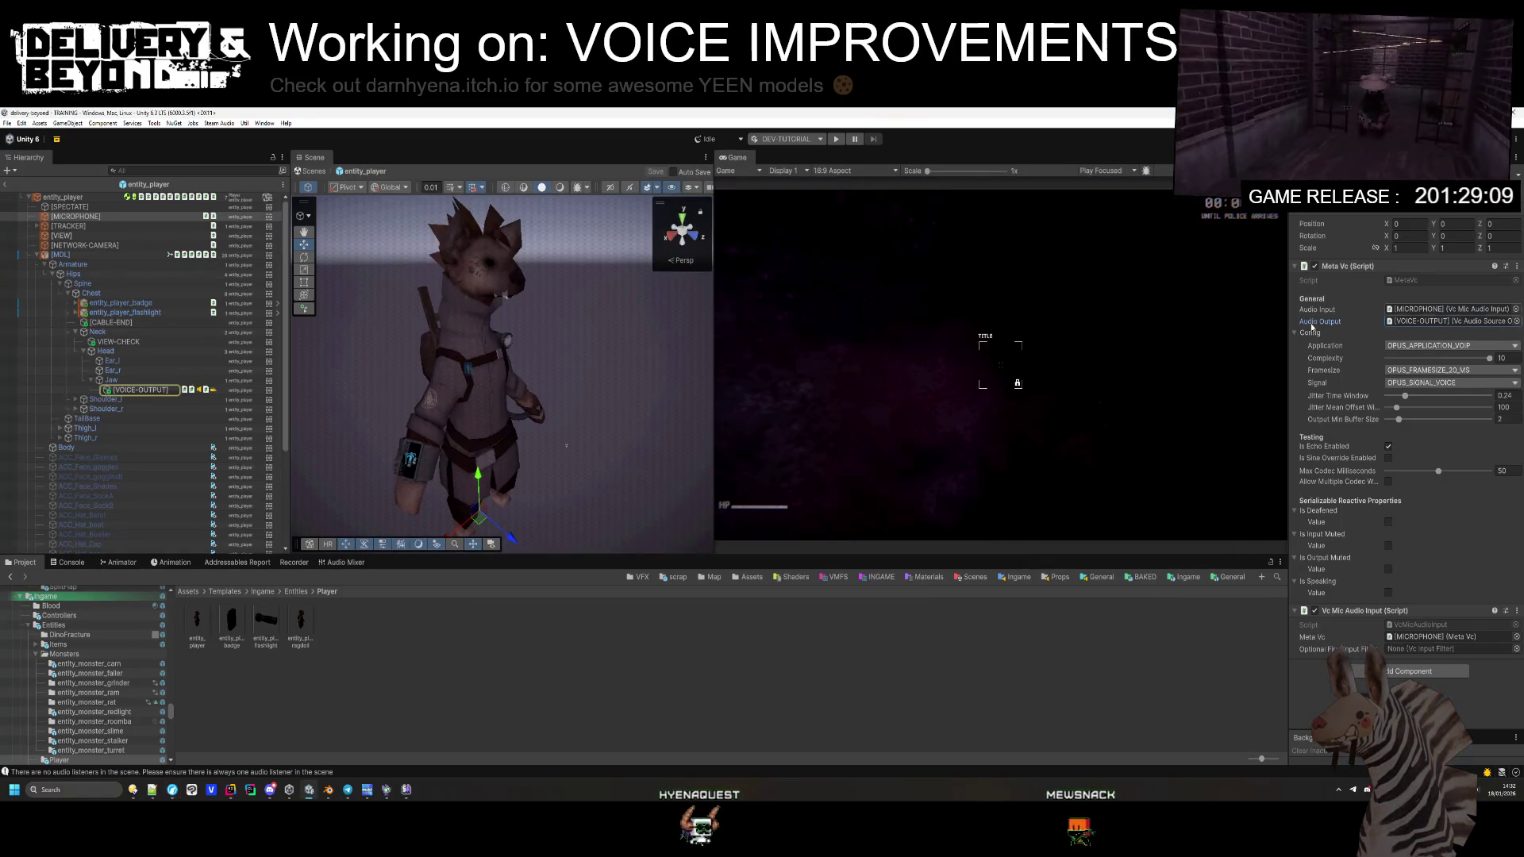
left_click(152, 392)
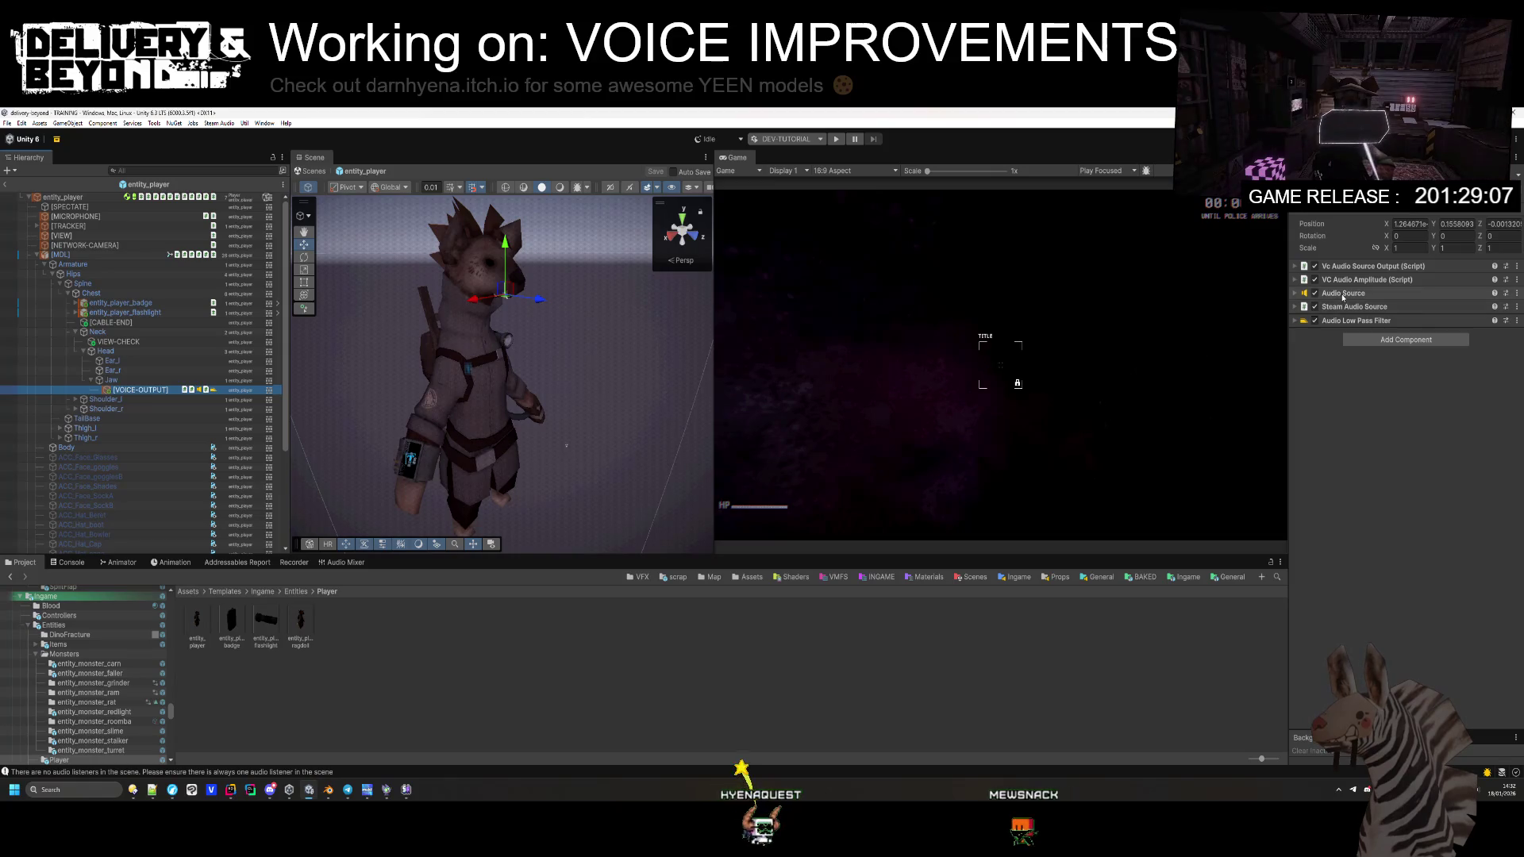
key("alt+Tab")
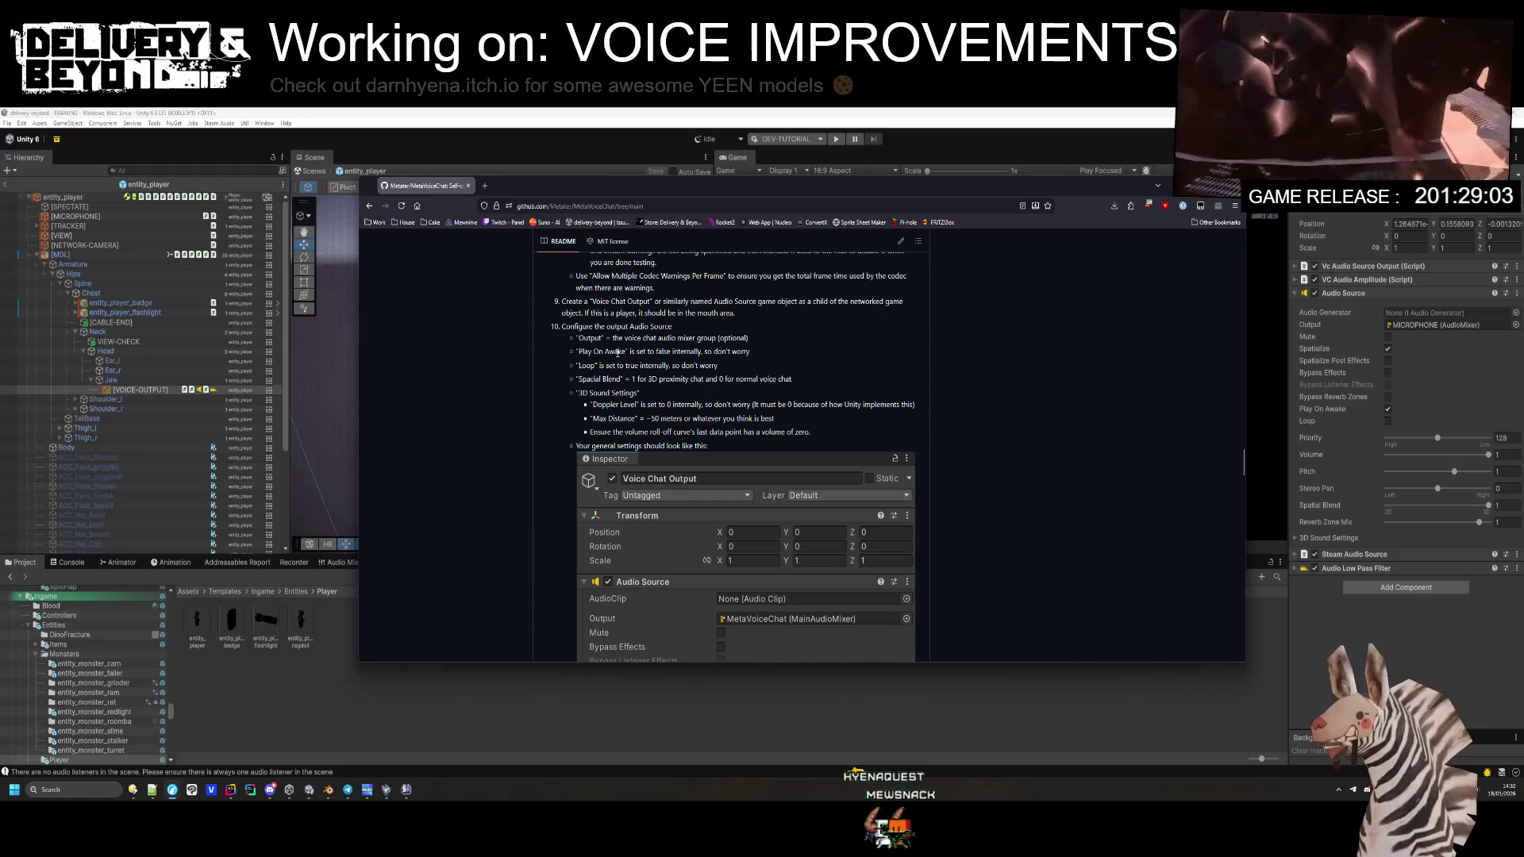
Step: Turn Play On Awake off and Loop on for the [VOICE-OUTPUT] Audio Source
left_click(1387, 410)
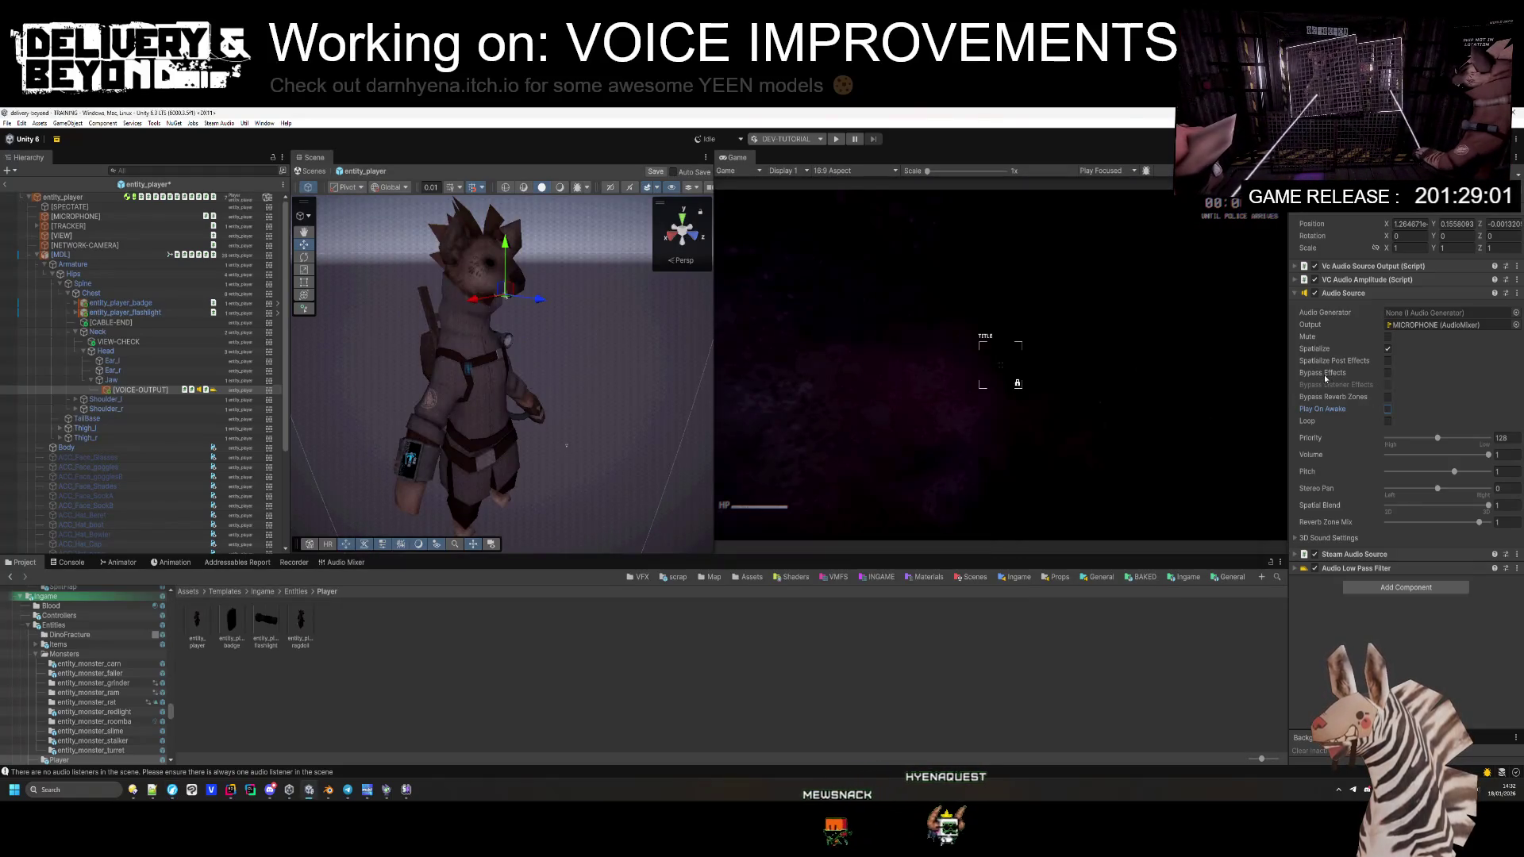
key("alt+Tab")
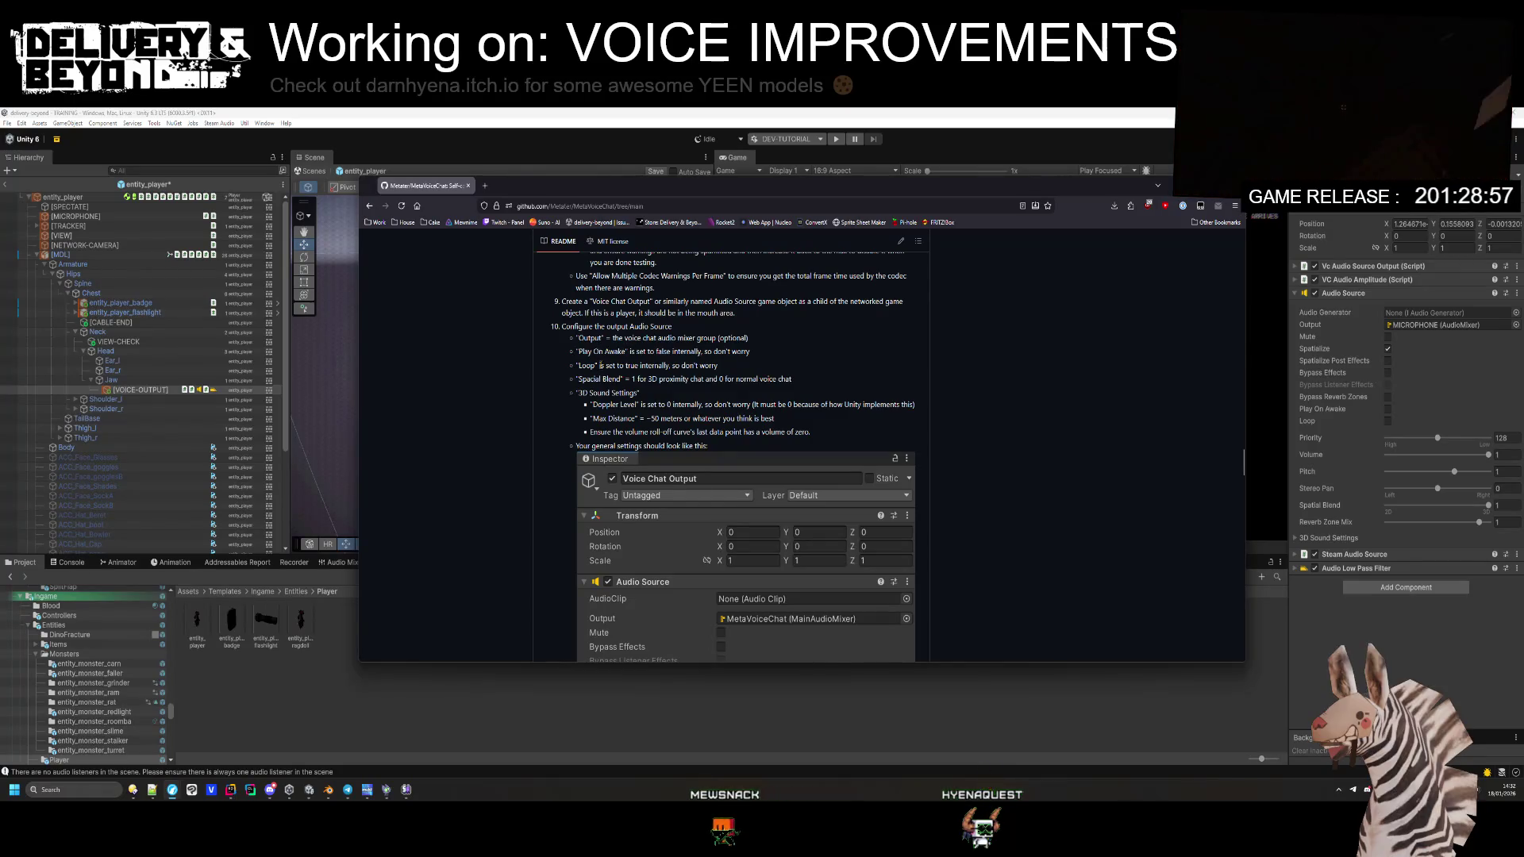
scroll(626, 362, "down", 5)
scroll(626, 362, "up", 2)
left_click(1388, 423)
key("alt+Tab")
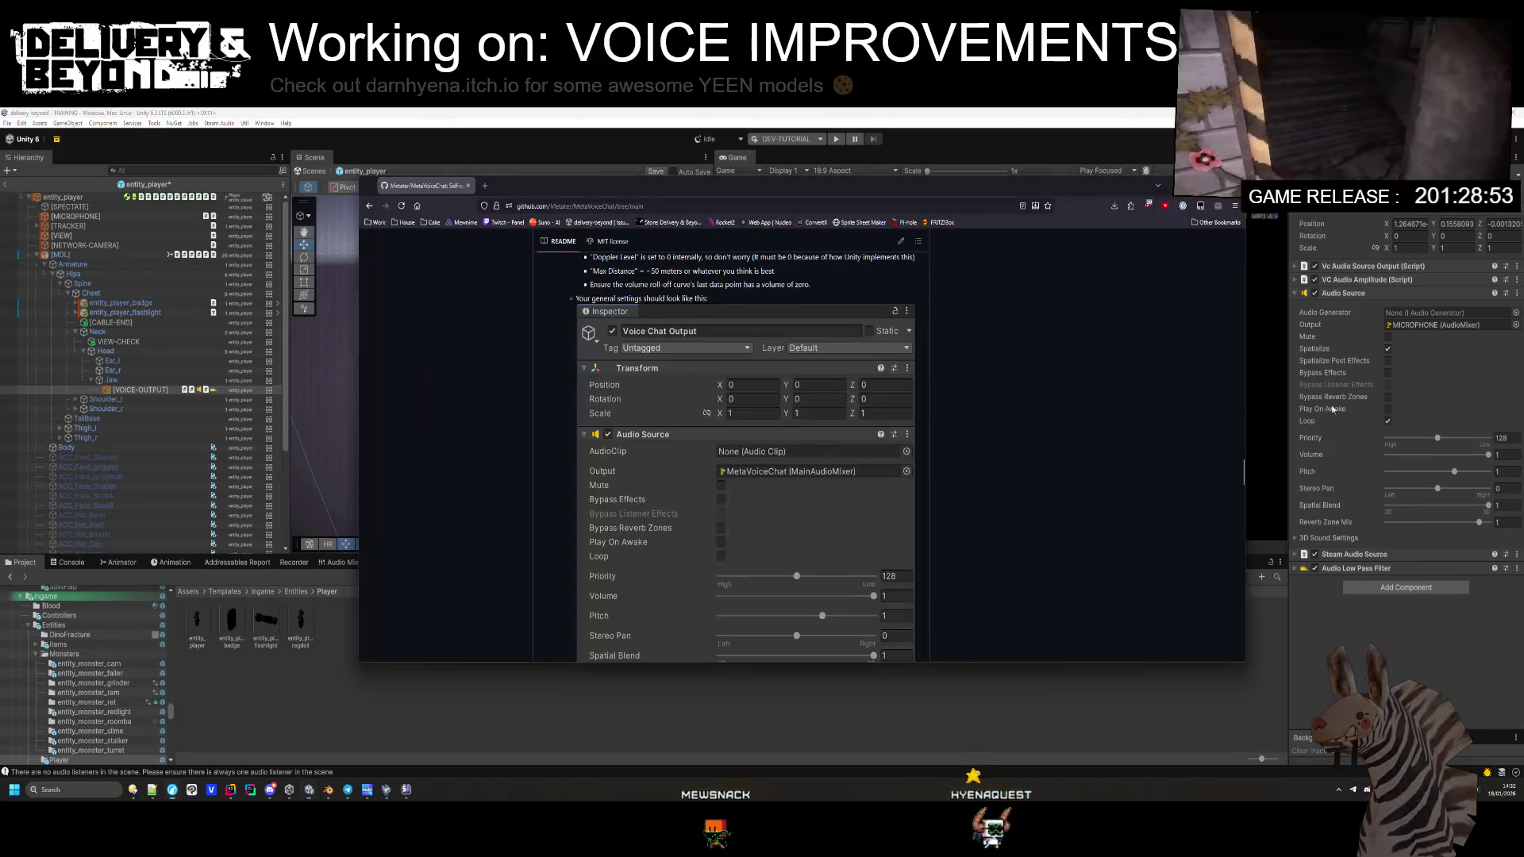
Step: In 3D Sound Settings, set Doppler Level and Spread to 0
scroll(652, 328, "up", 1)
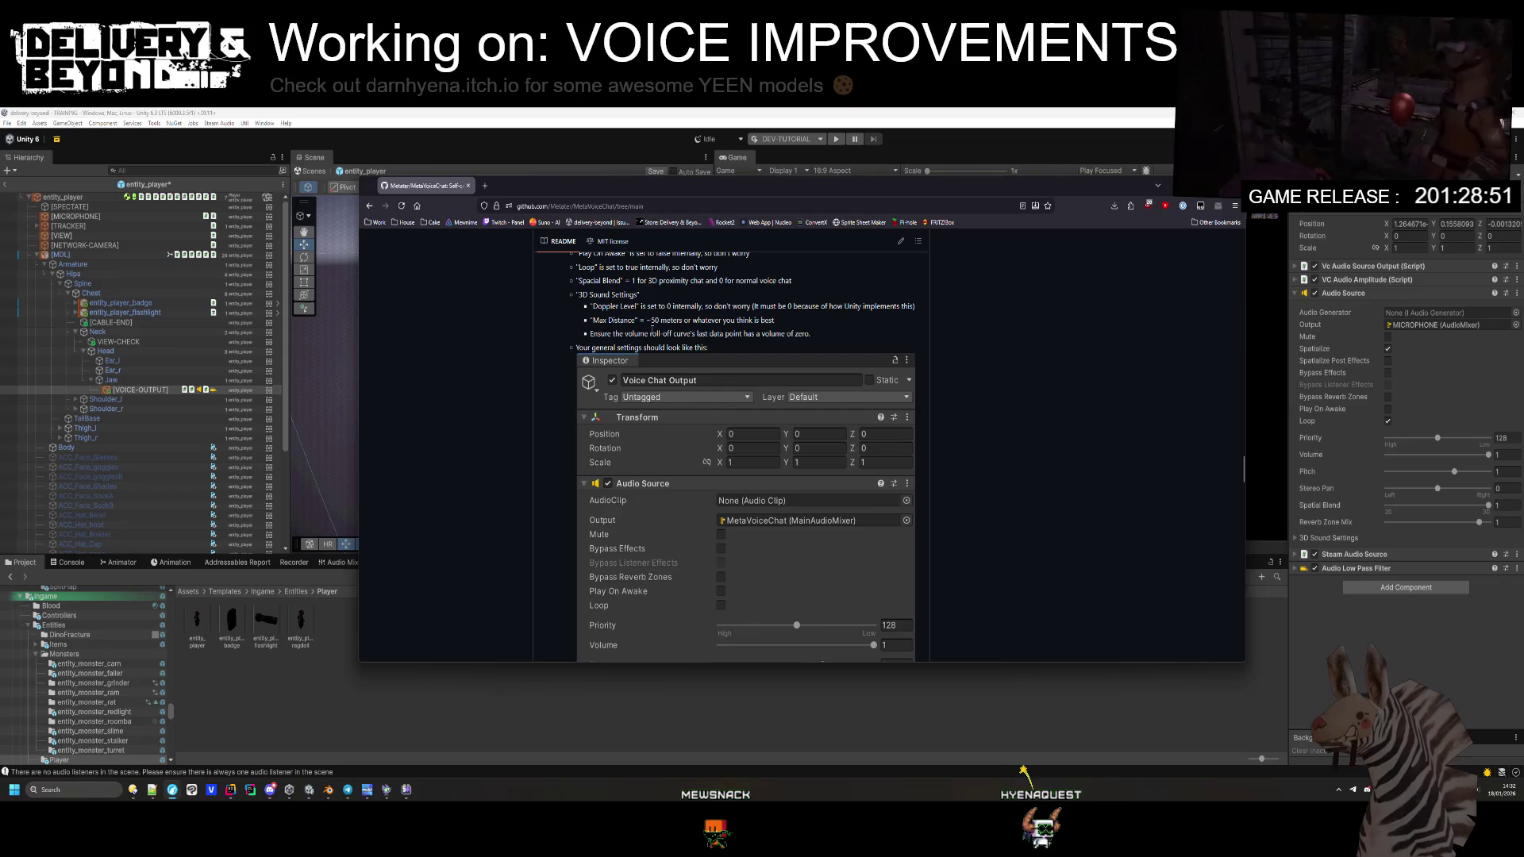
scroll(652, 328, "up", 3)
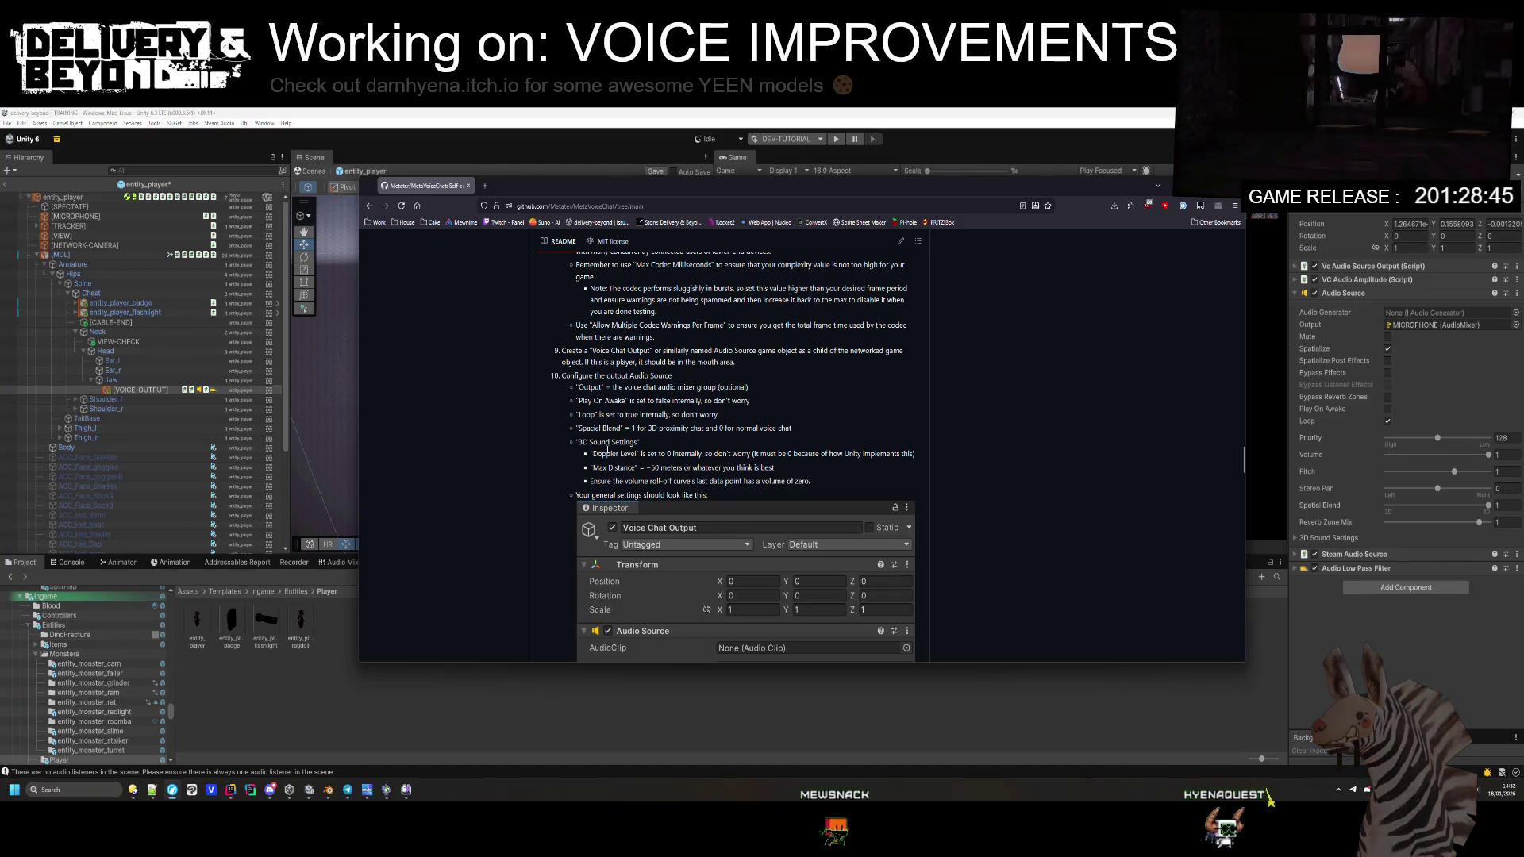
key("alt+Tab")
left_click(1317, 538)
left_click(1496, 562)
left_click_drag(1405, 550, 1385, 550)
key("alt+Tab")
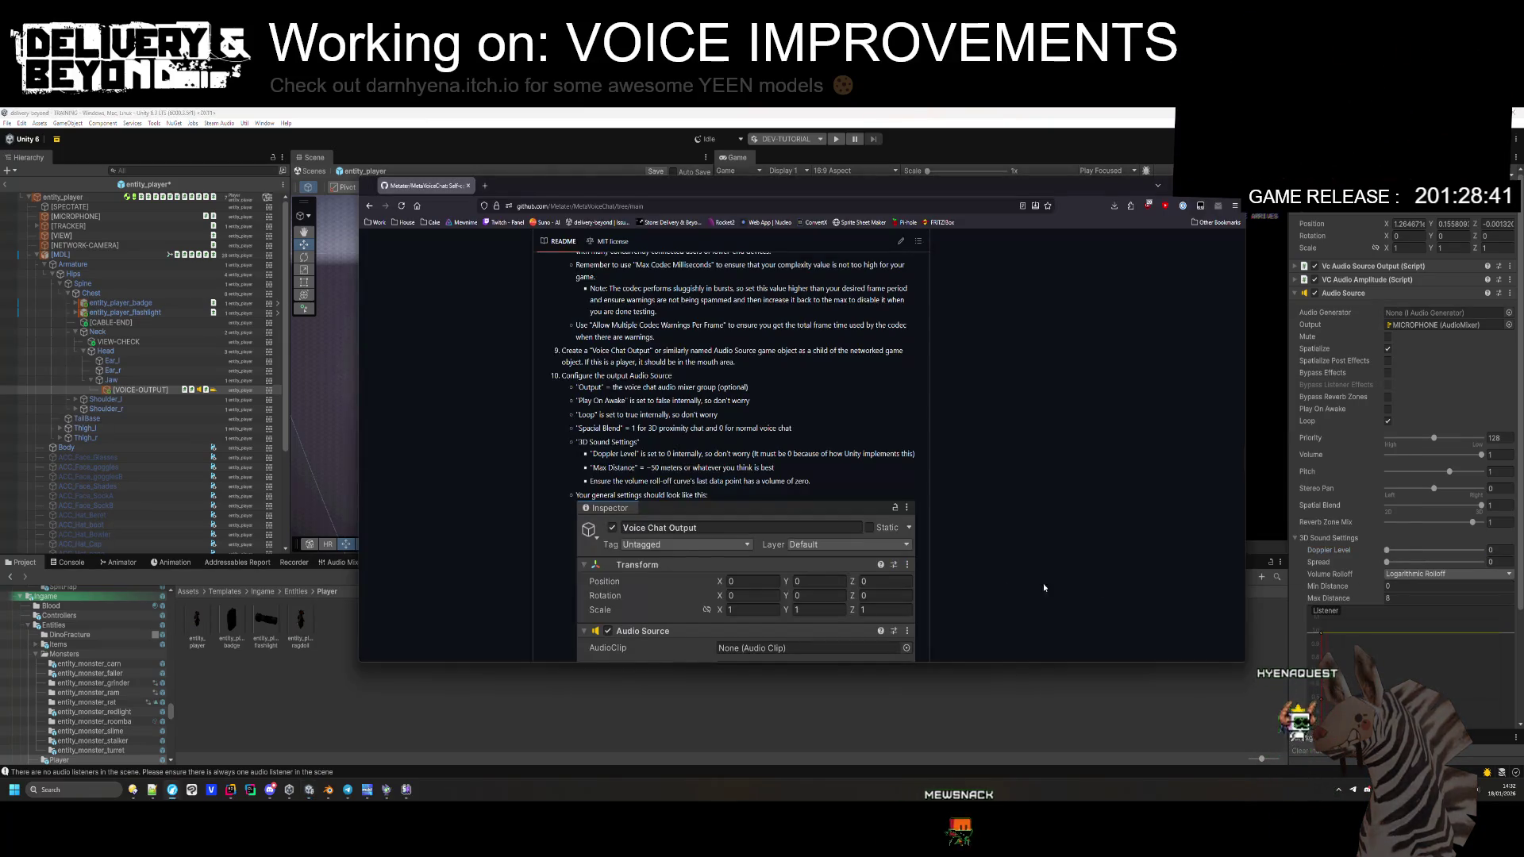
Step: Check the guide's roll-off note and keep Volume Rolloff on Logarithmic after briefly trying Linear
scroll(654, 419, "down", 1)
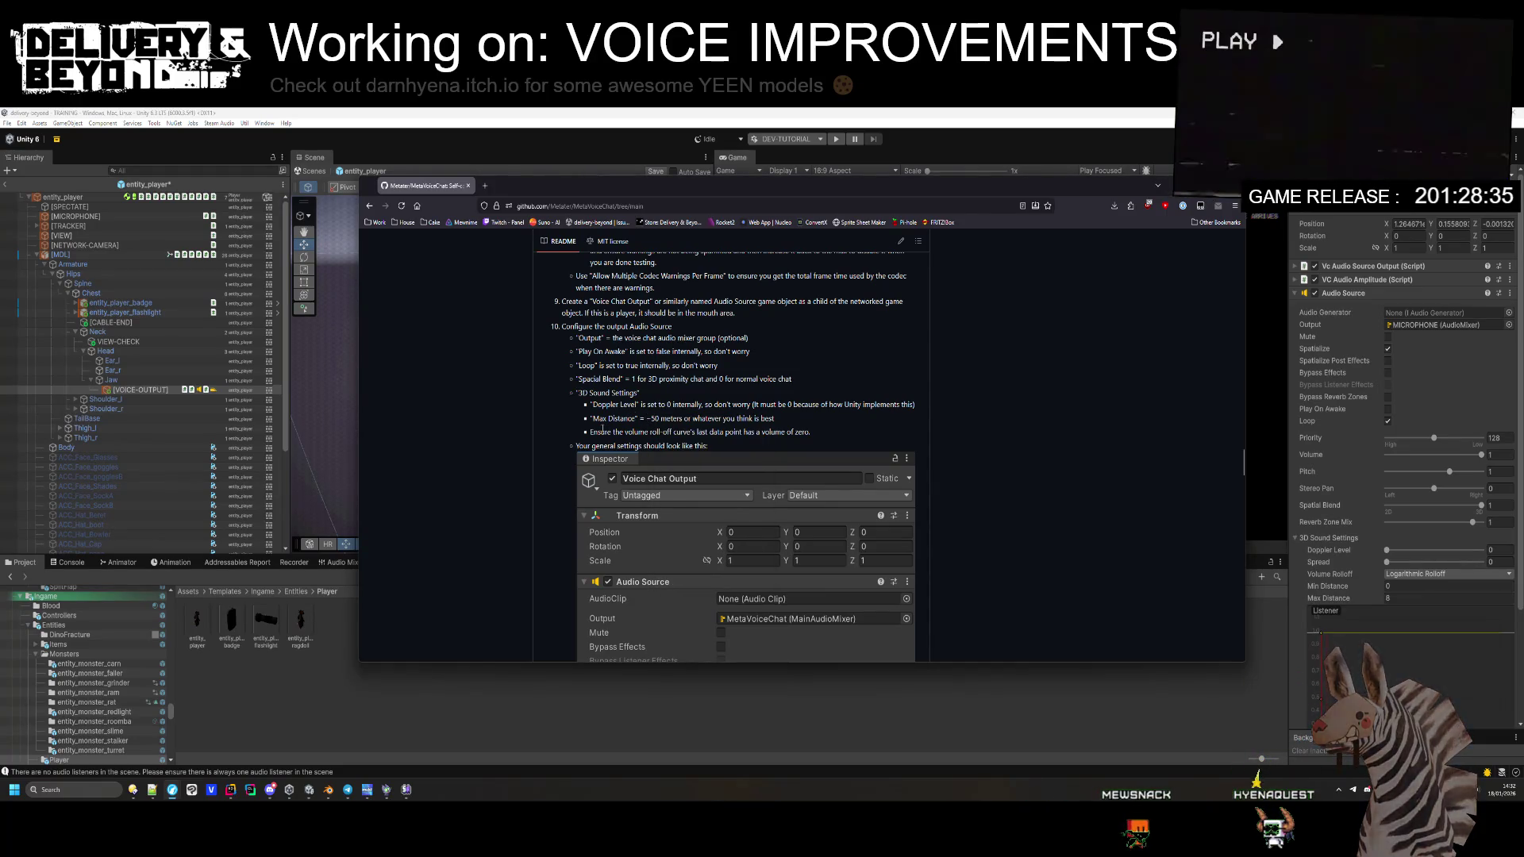
left_click_drag(601, 432, 765, 431)
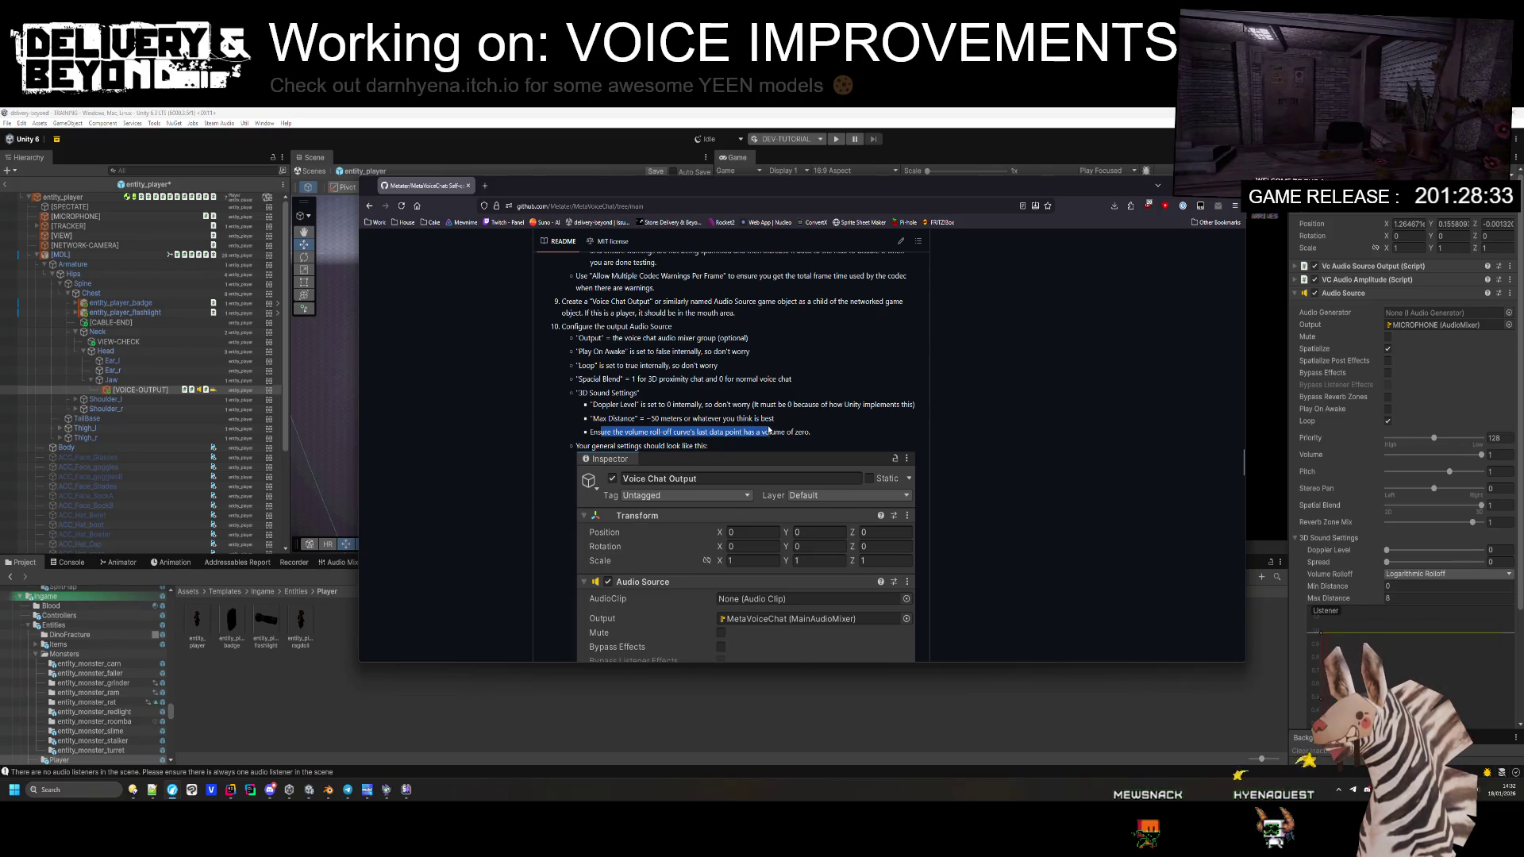
scroll(822, 402, "down", 10)
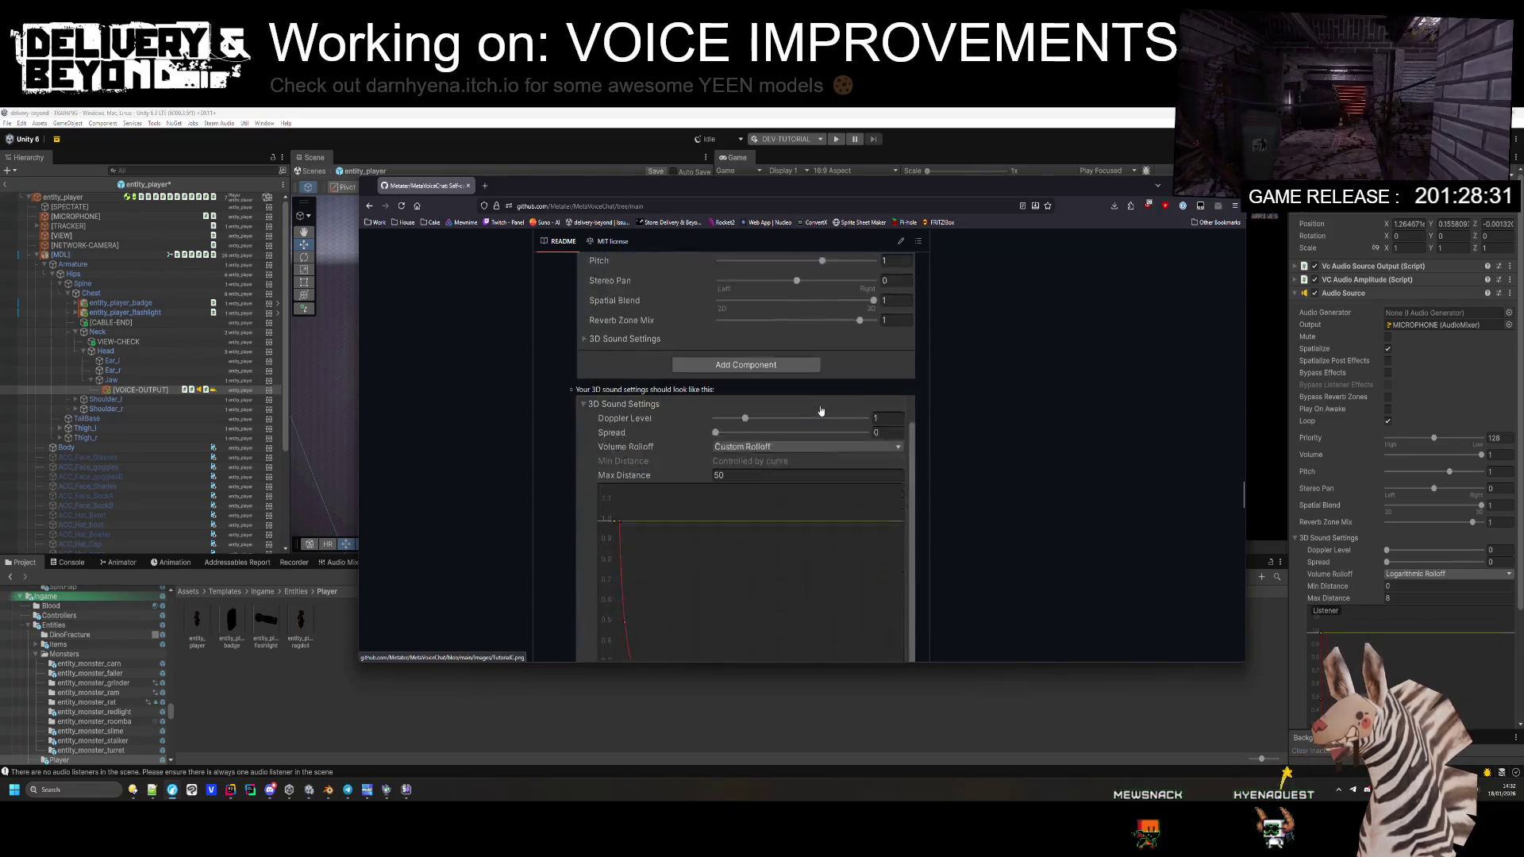
scroll(1332, 561, "down", 4)
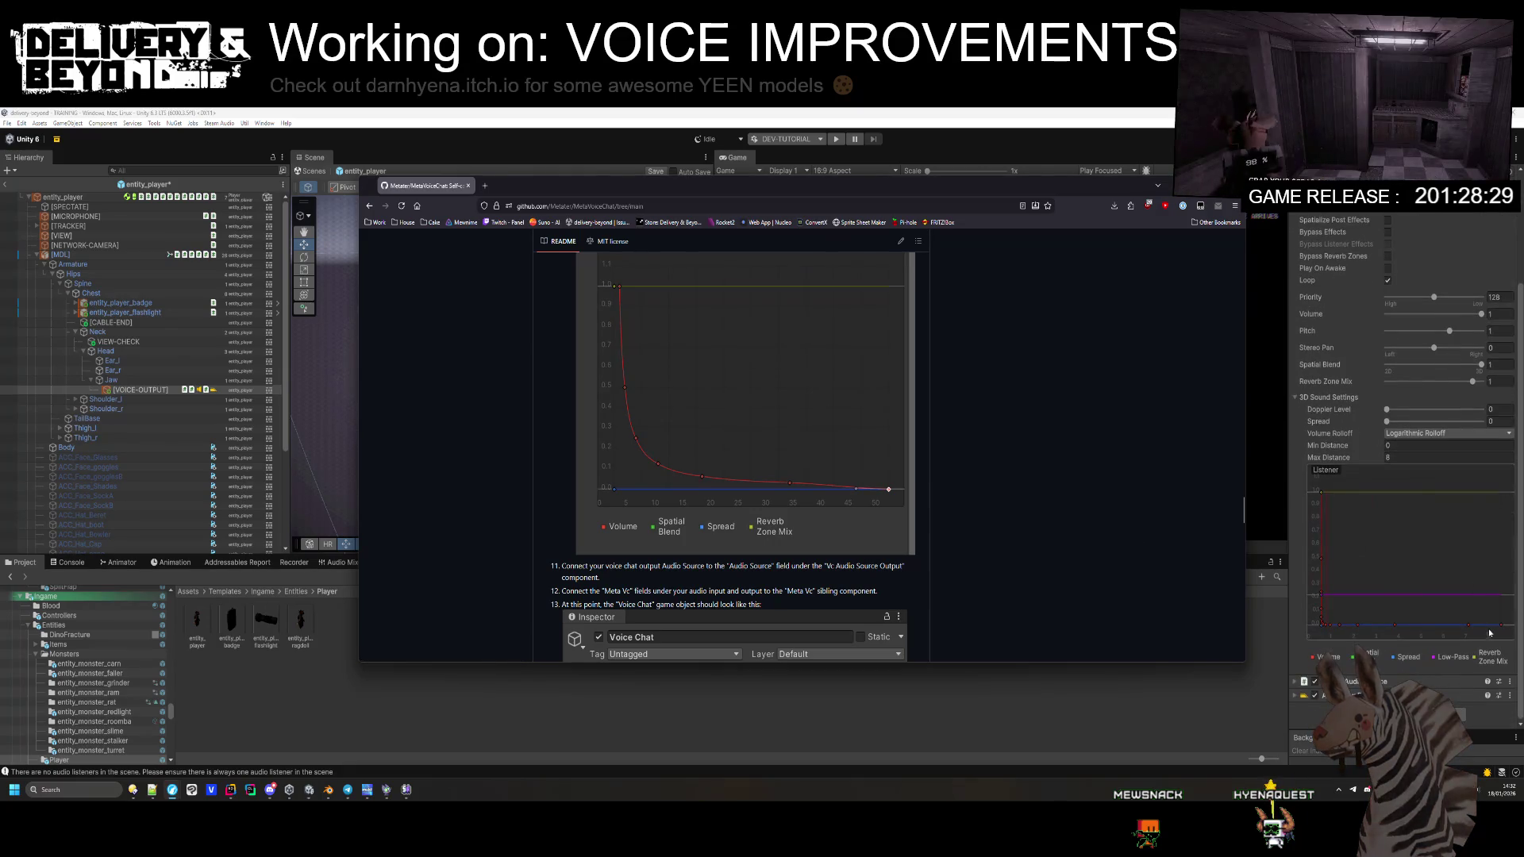
left_click(1332, 561)
left_click(1428, 433)
left_click(1417, 456)
left_click(1433, 435)
left_click(1423, 445)
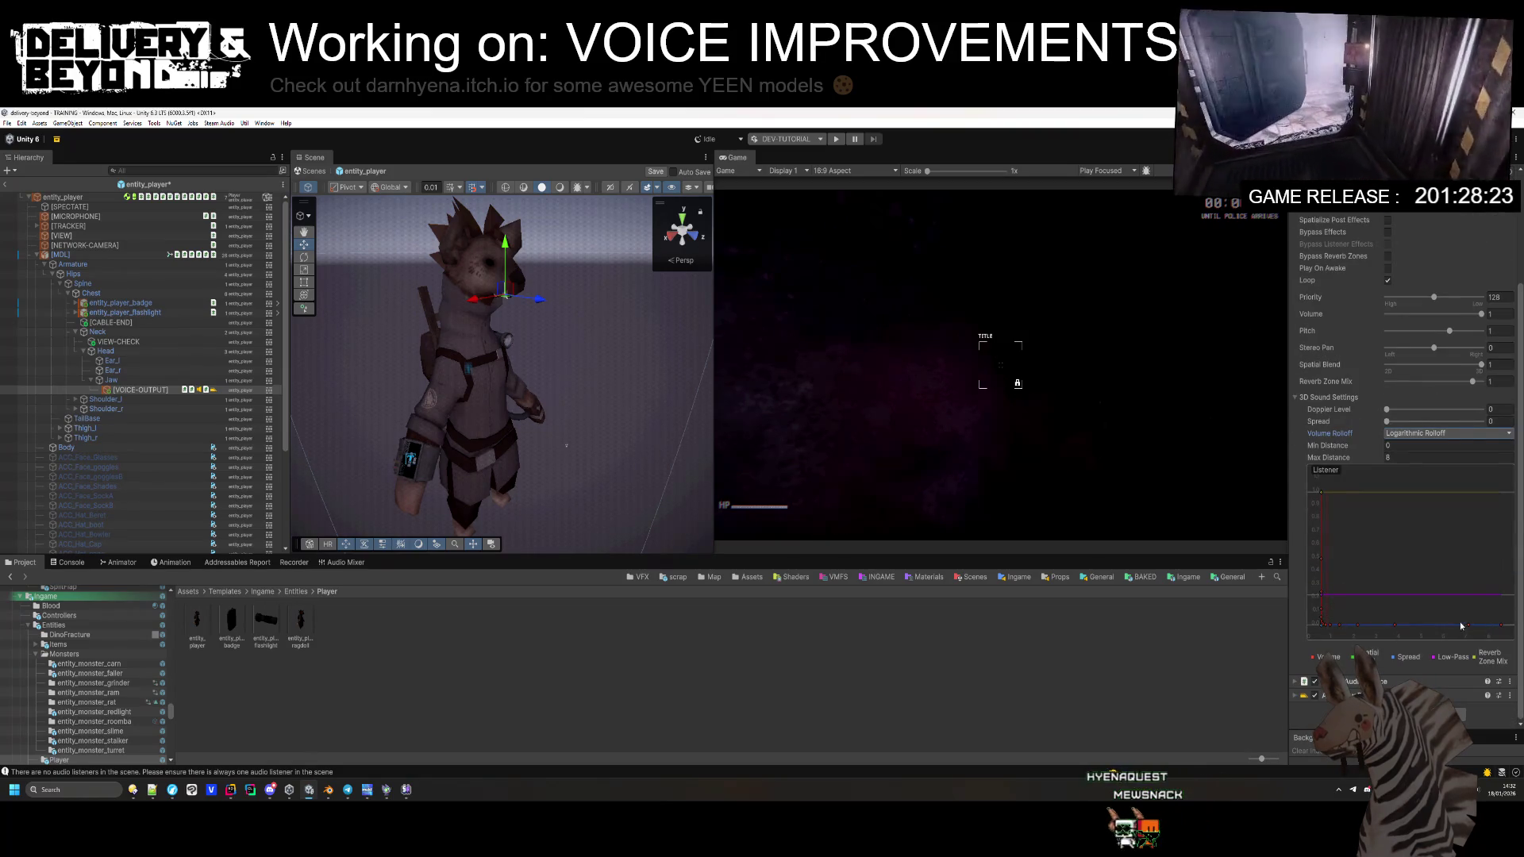
Step: Change the [VOICE-OUTPUT] Audio Source's Max Distance to 0.01 and go back to the guide
left_click(1402, 458)
type("1")
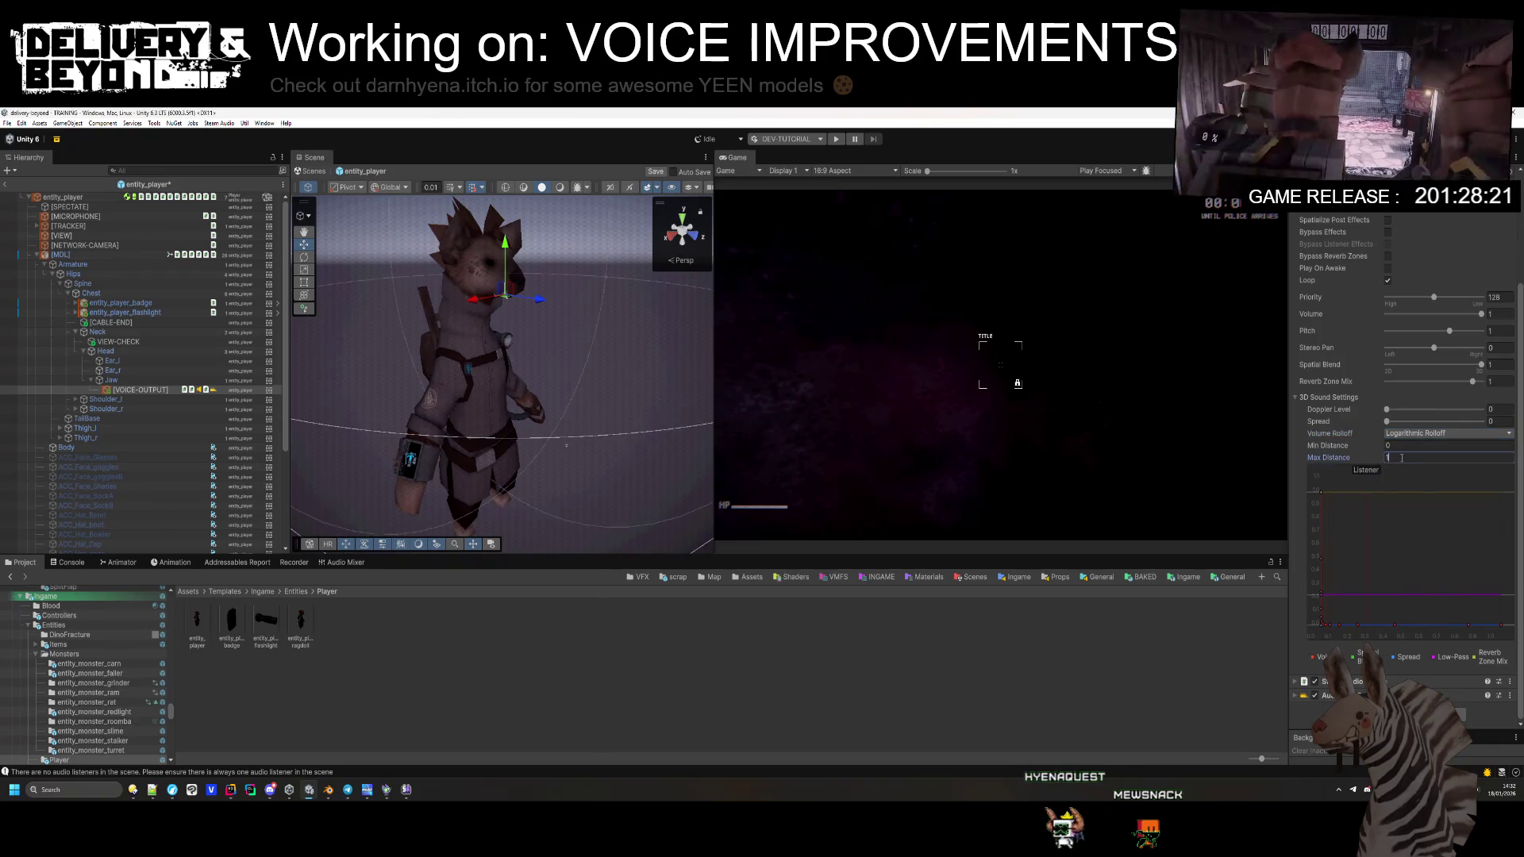
key("BackSpace")
type("0")
right_click(1321, 513)
left_click(1320, 513)
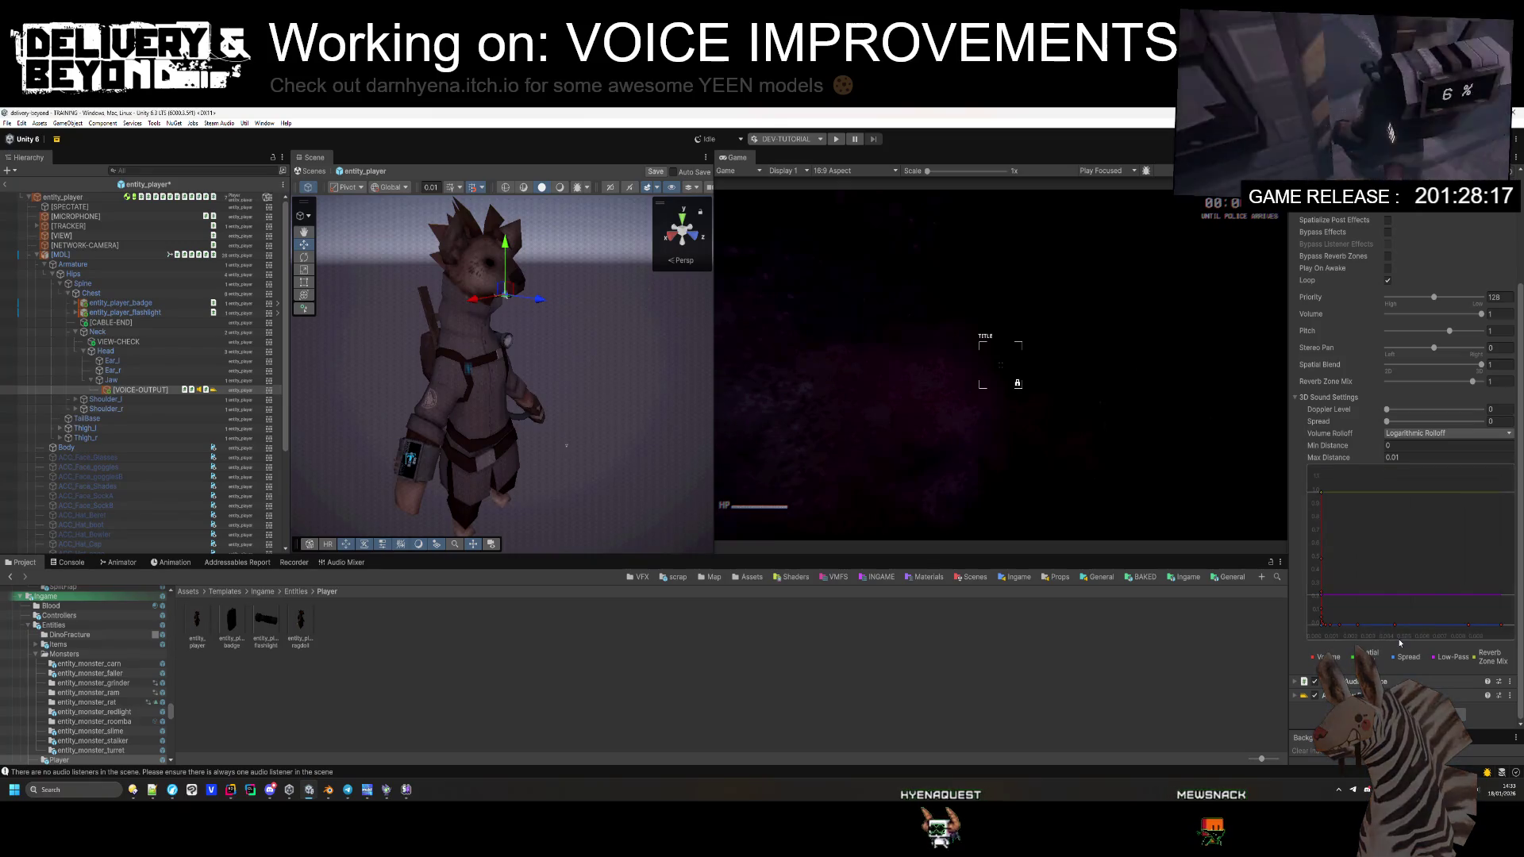
key("alt+Tab")
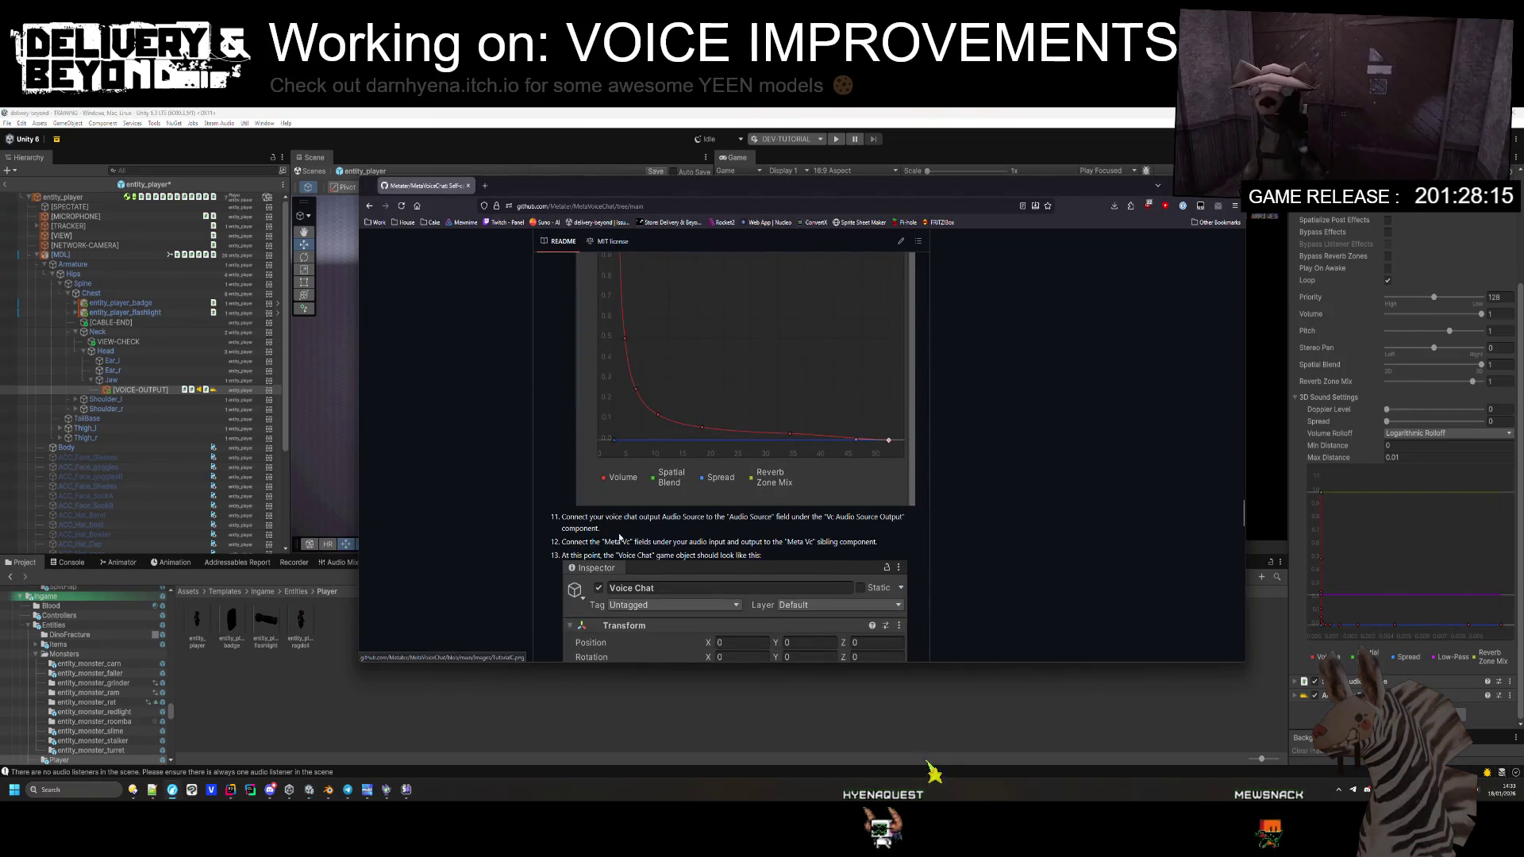
Step: Collapse VC Audio Amplitude and expand the Vc Audio Source Output component in the Inspector
scroll(1369, 317, "up", 5)
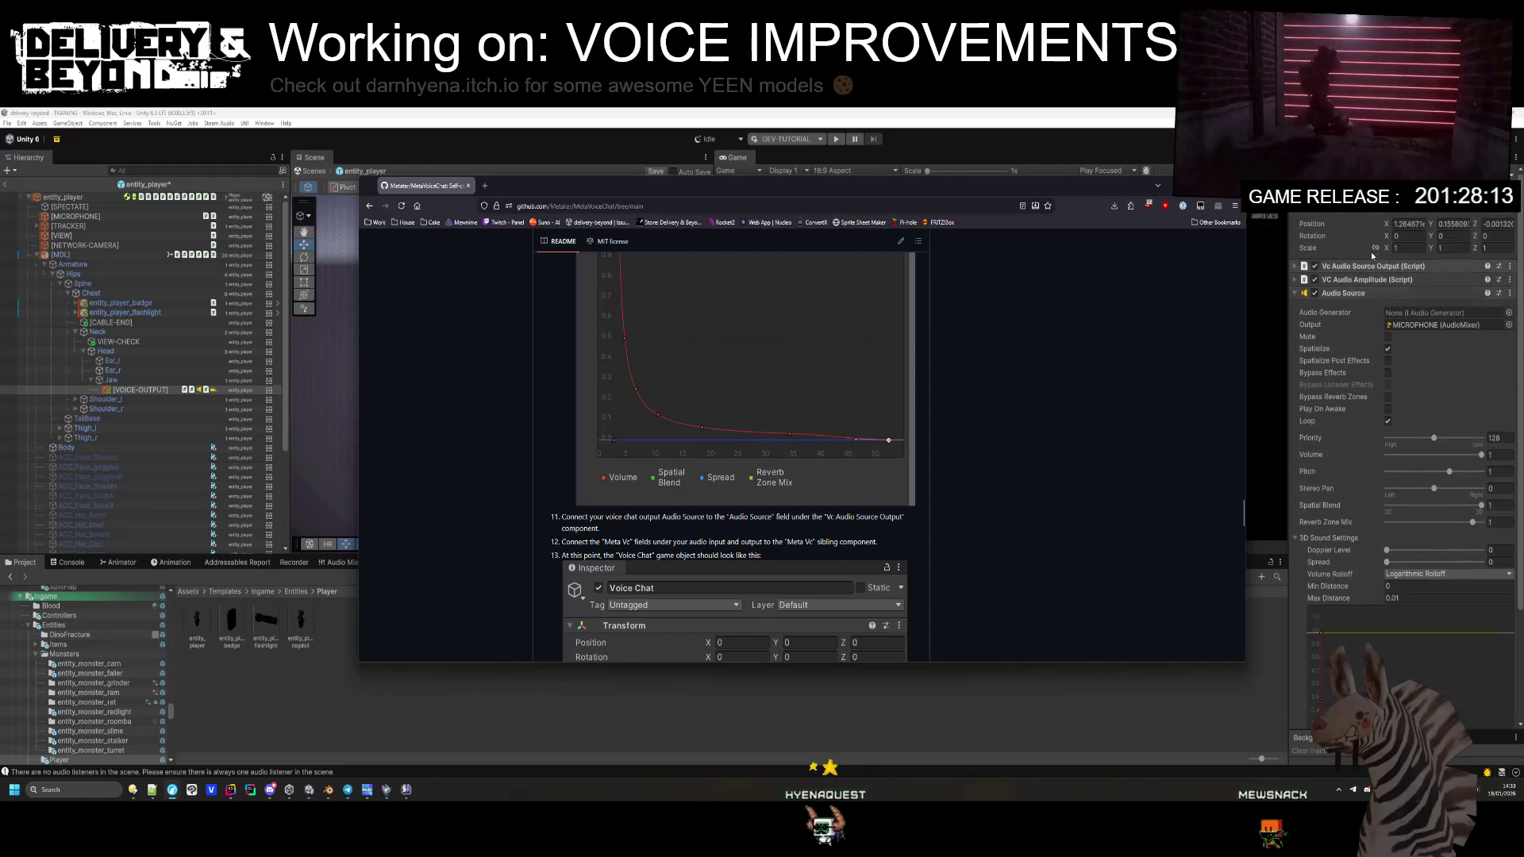
left_click(1368, 278)
left_click(1368, 279)
left_click(1373, 268)
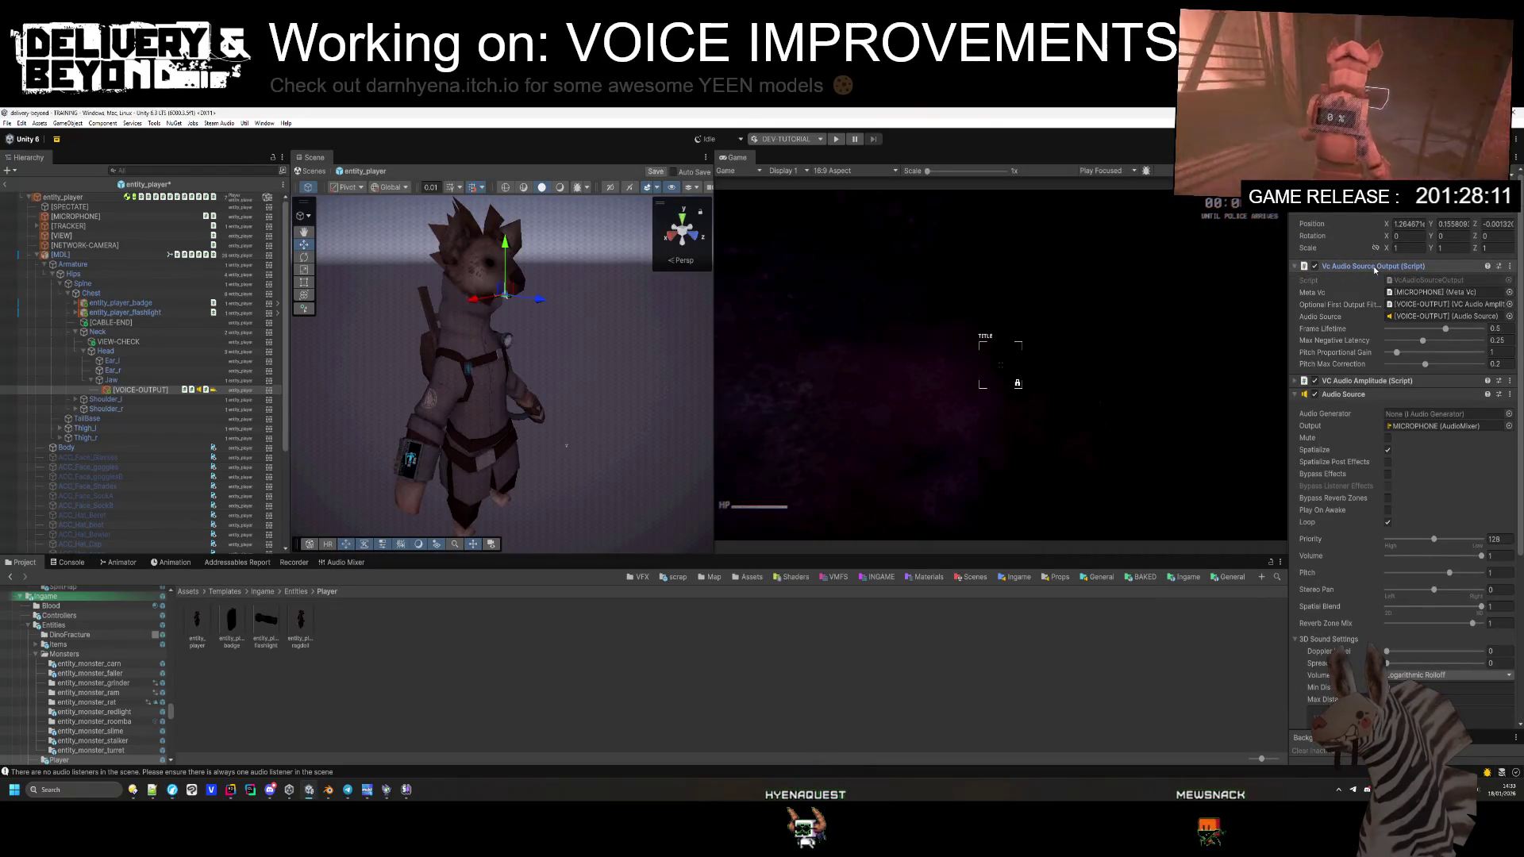
Step: Scroll the MetaVoiceChat README down to setup steps 14–19 and the Tips section
key("alt+Tab")
scroll(728, 462, "down", 2)
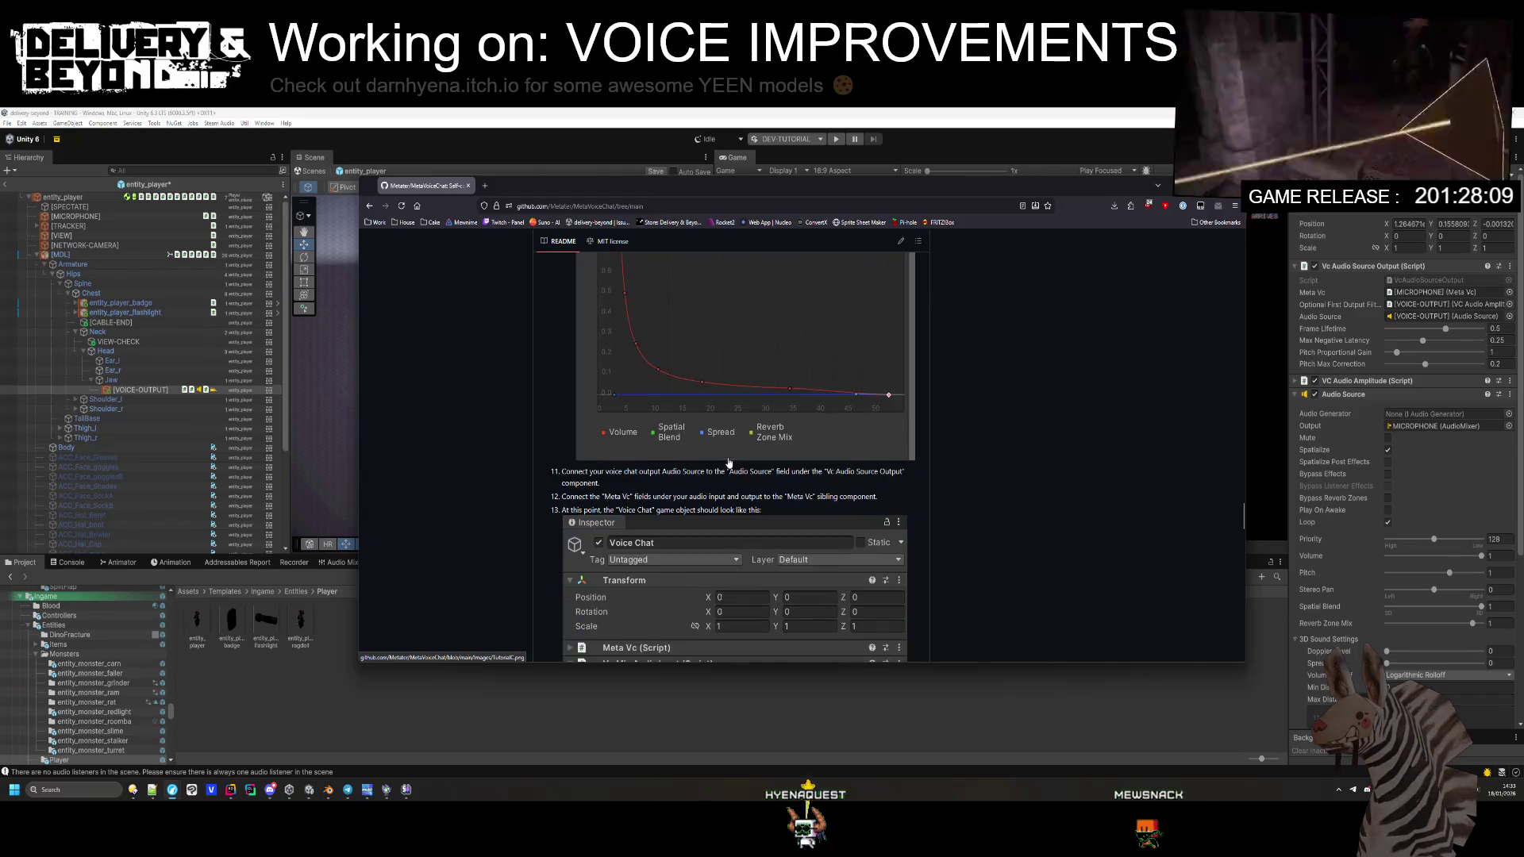
scroll(728, 462, "down", 3)
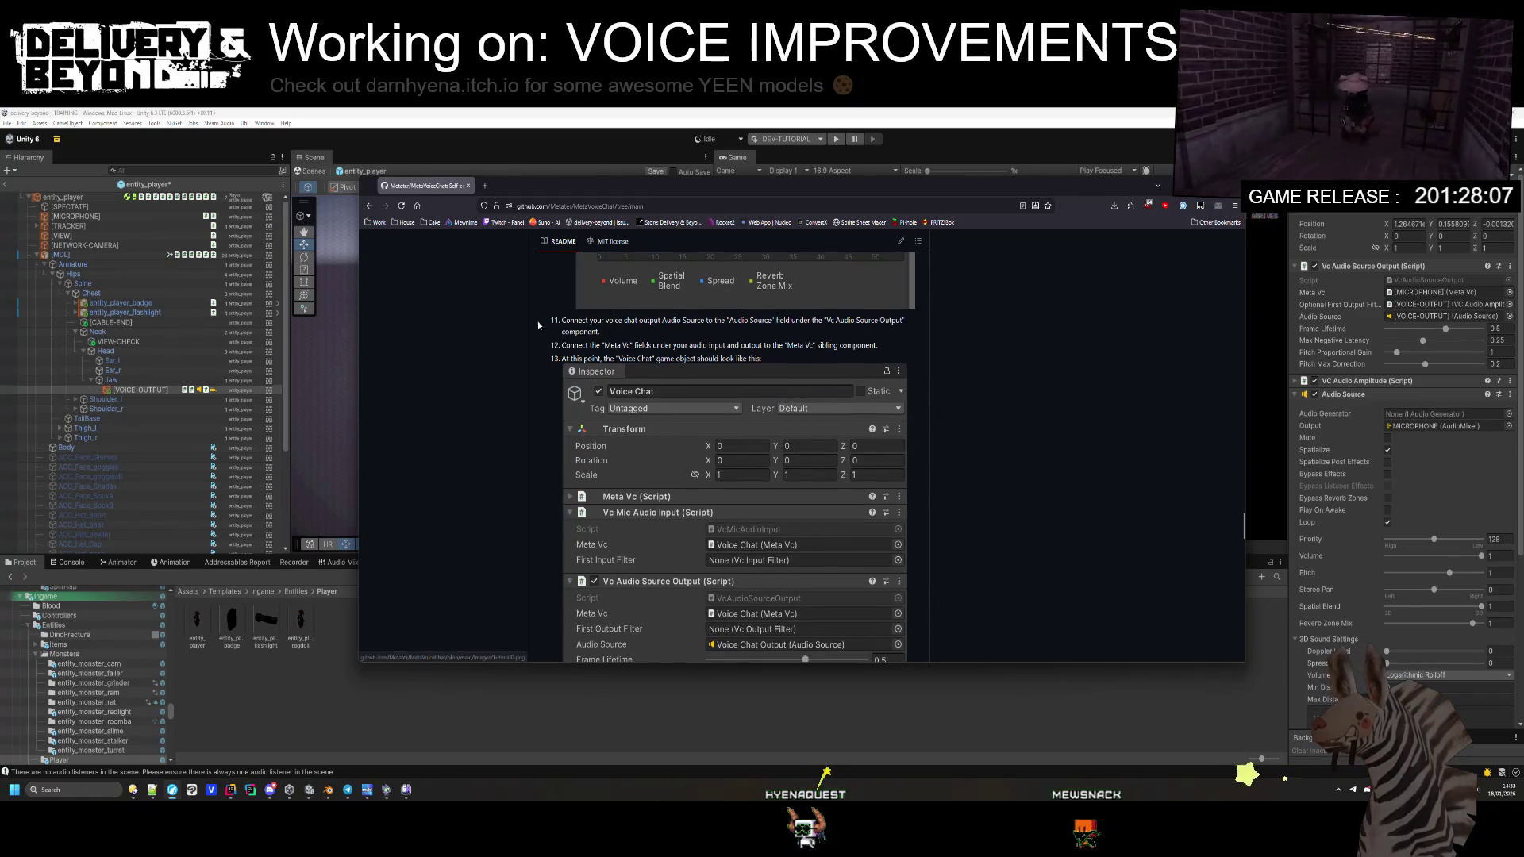
left_click_drag(589, 357, 760, 347)
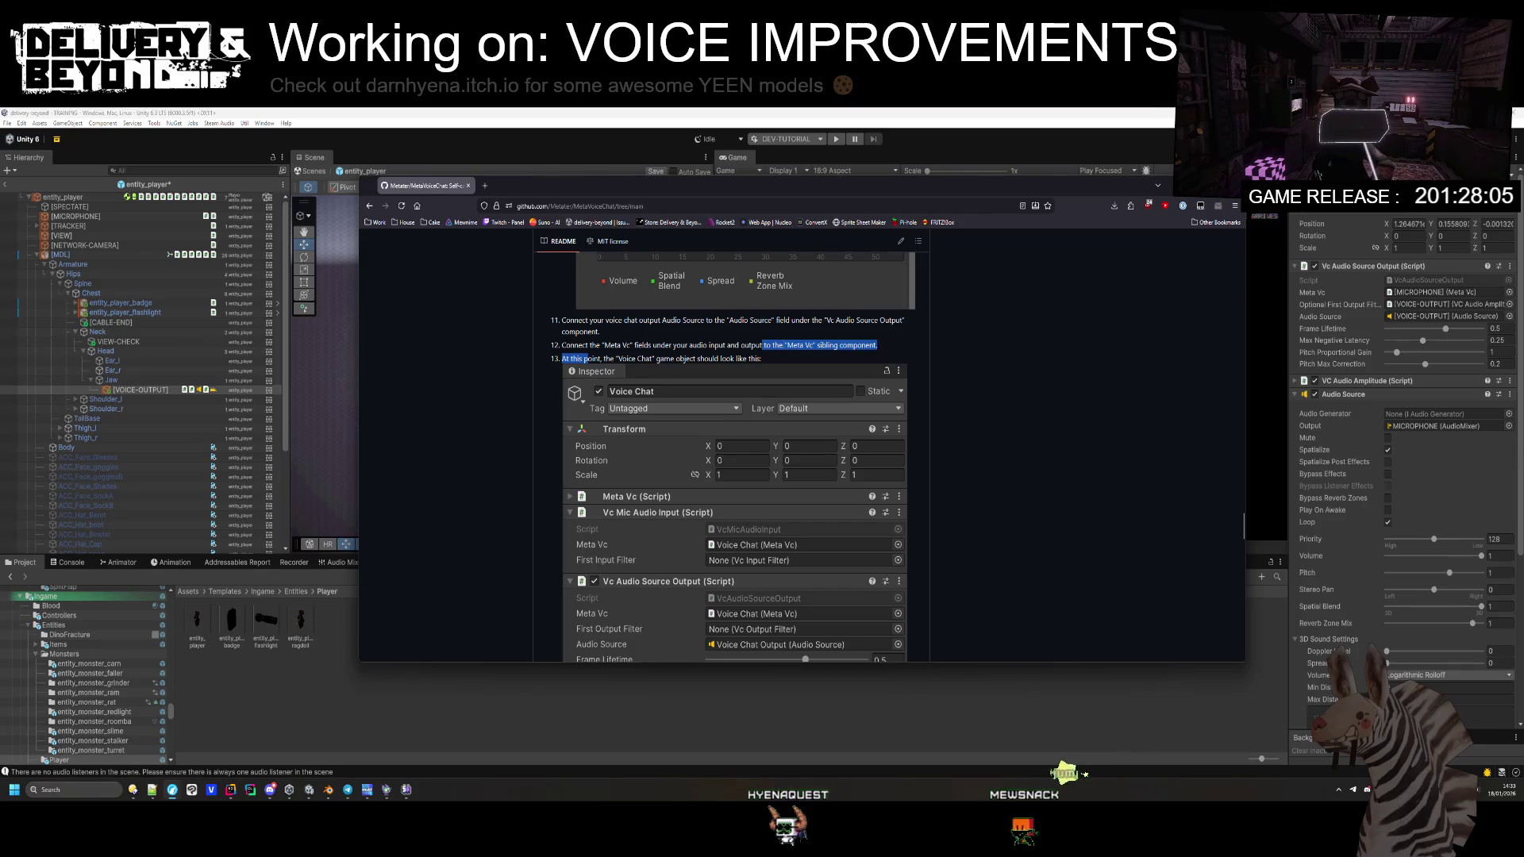
scroll(702, 449, "down", 3)
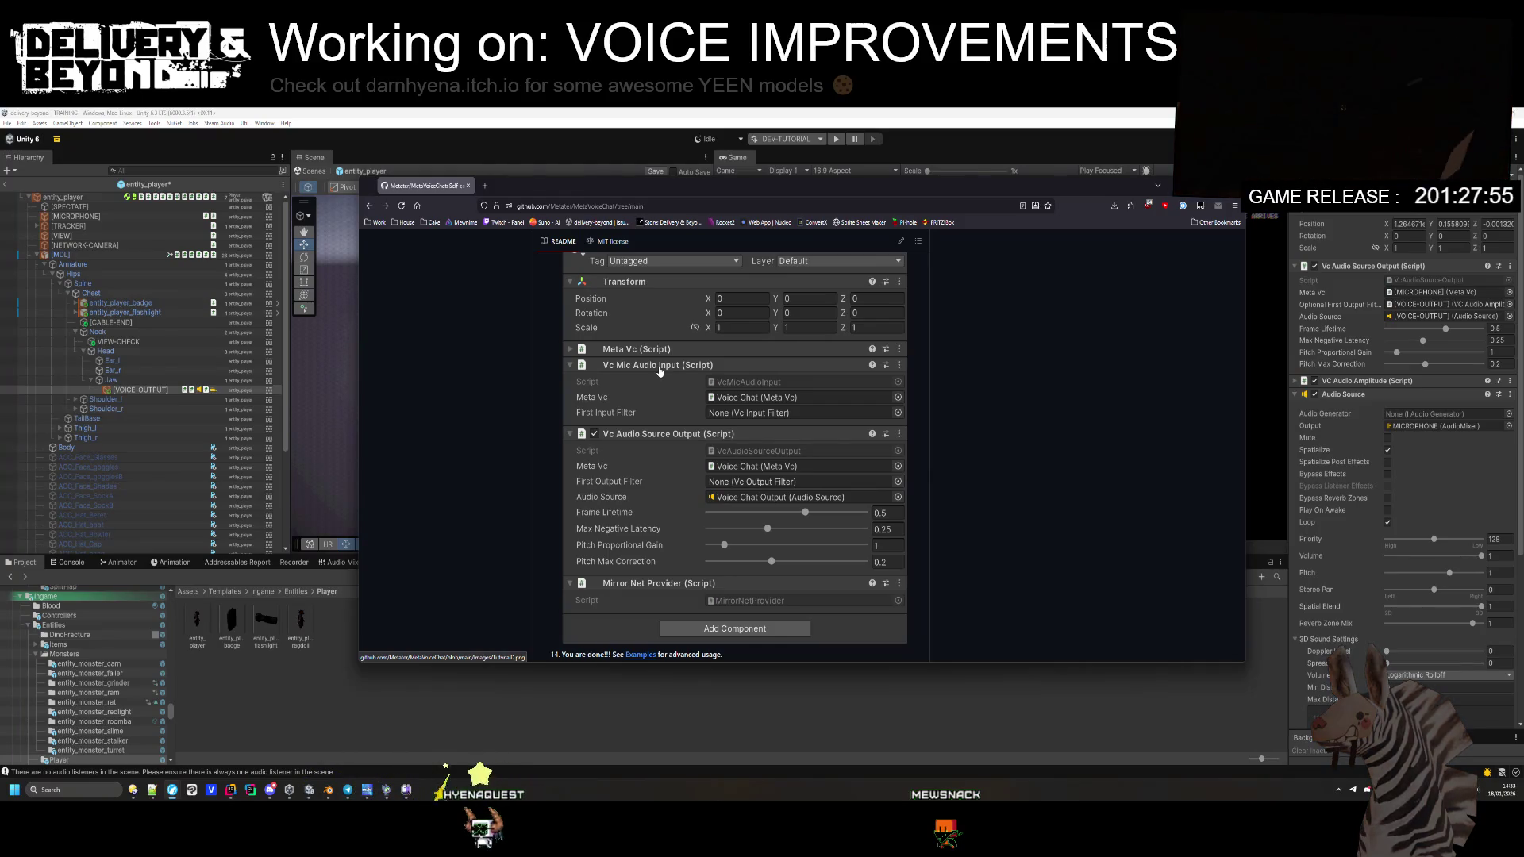
scroll(659, 370, "down", 4)
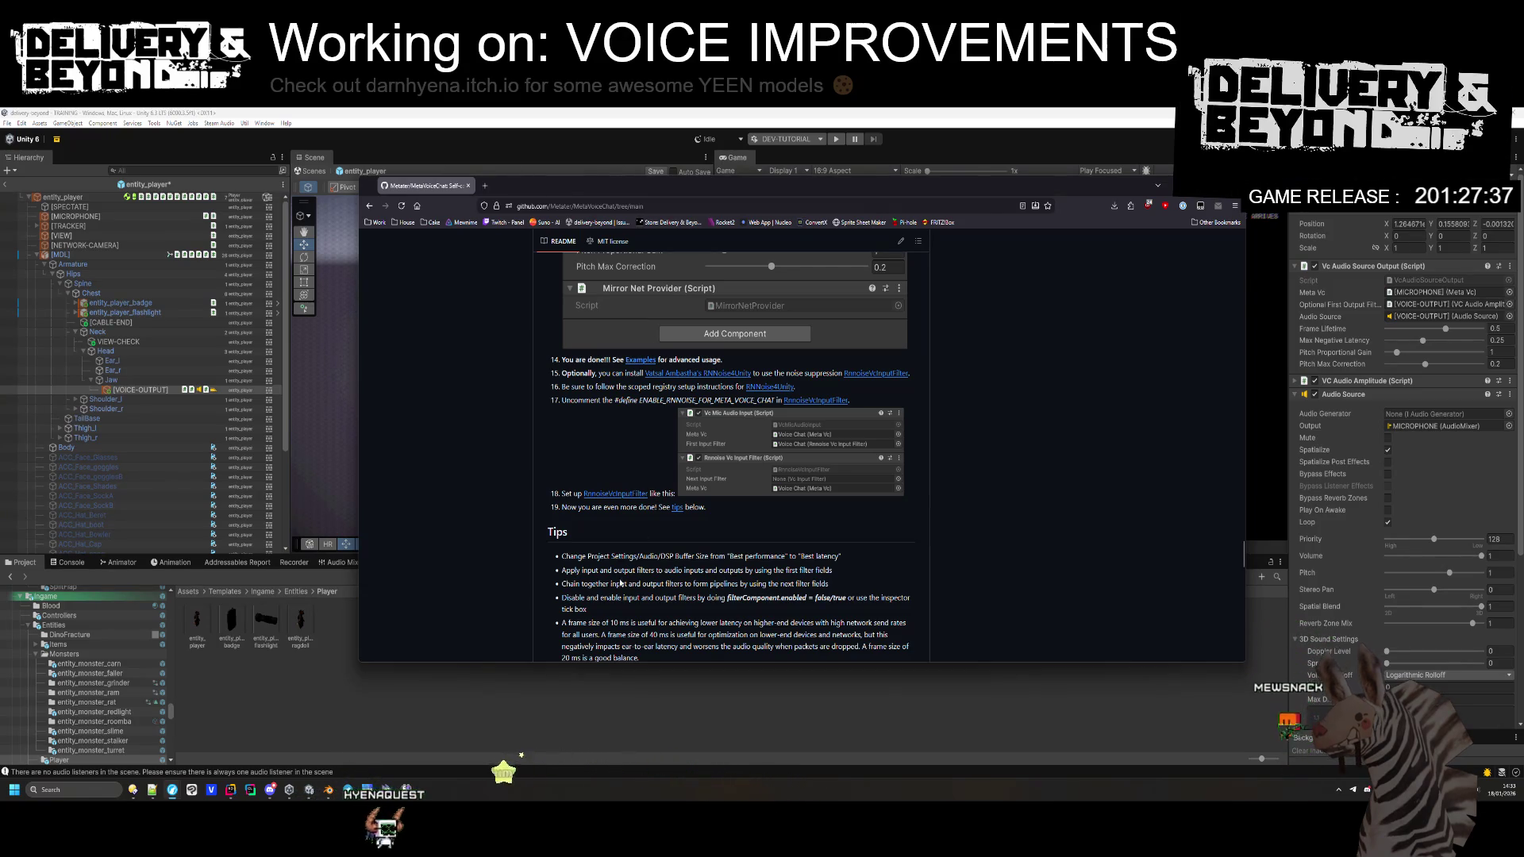
left_click(21, 123)
Step: In Project Settings > Audio, change DSP Buffer Size from Best performance to Best latency
left_click(101, 441)
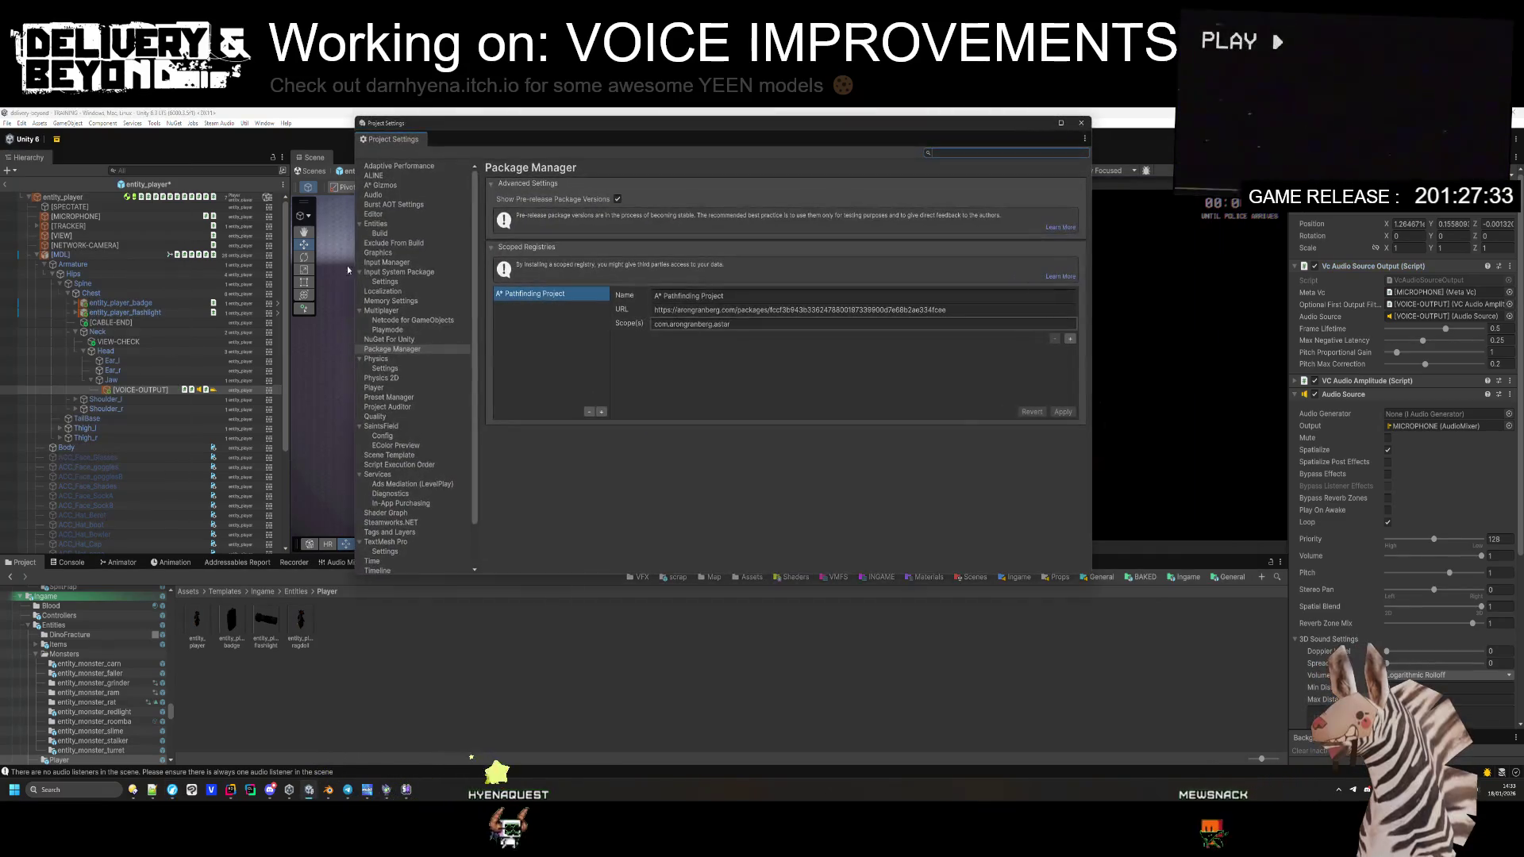
left_click(400, 196)
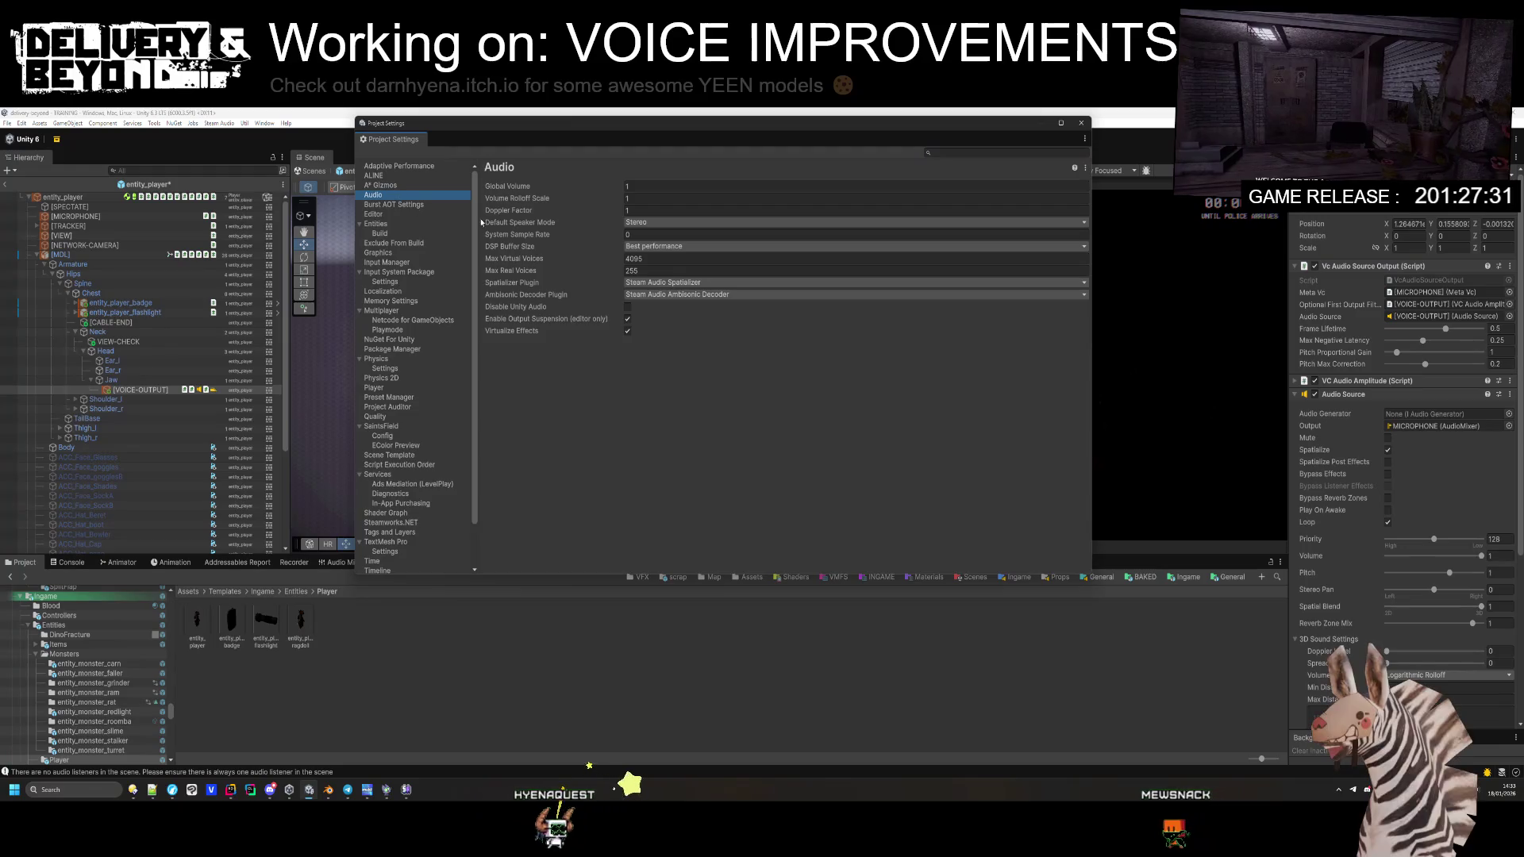
left_click(696, 247)
key("alt+Tab")
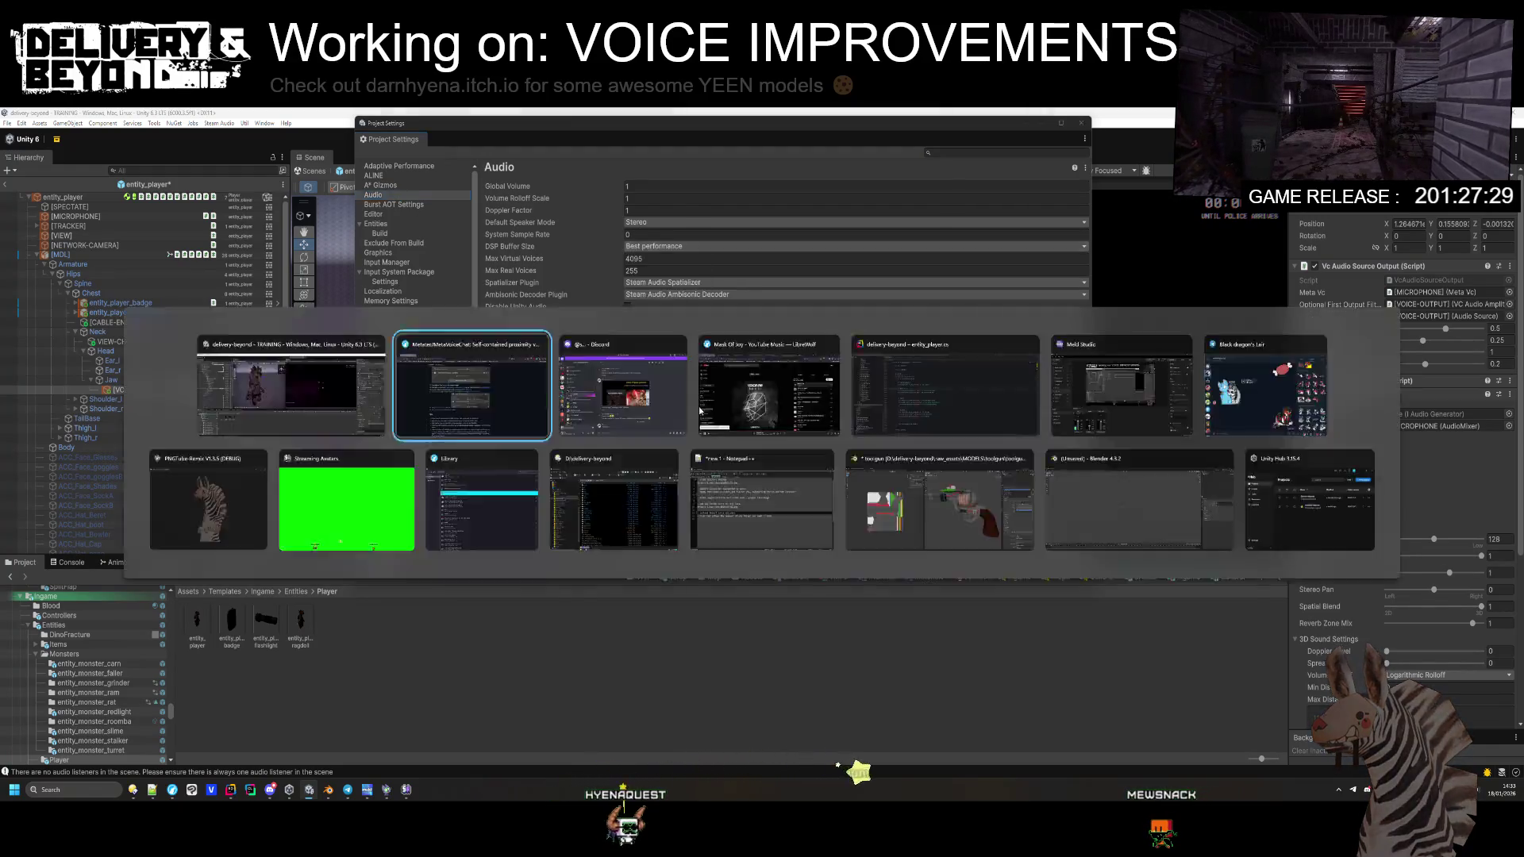
key("alt+Tab")
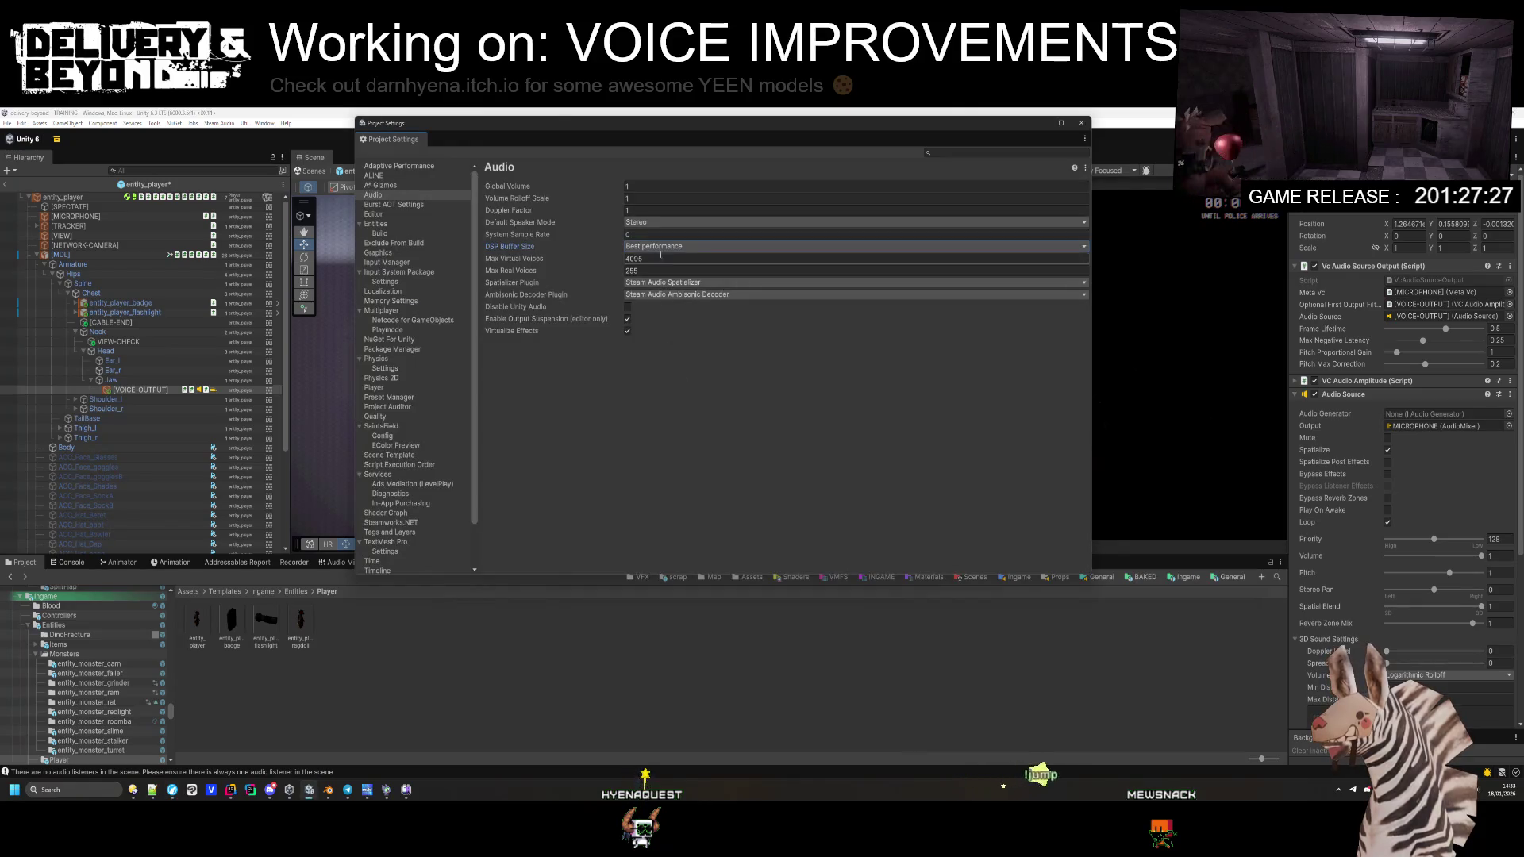
left_click(655, 270)
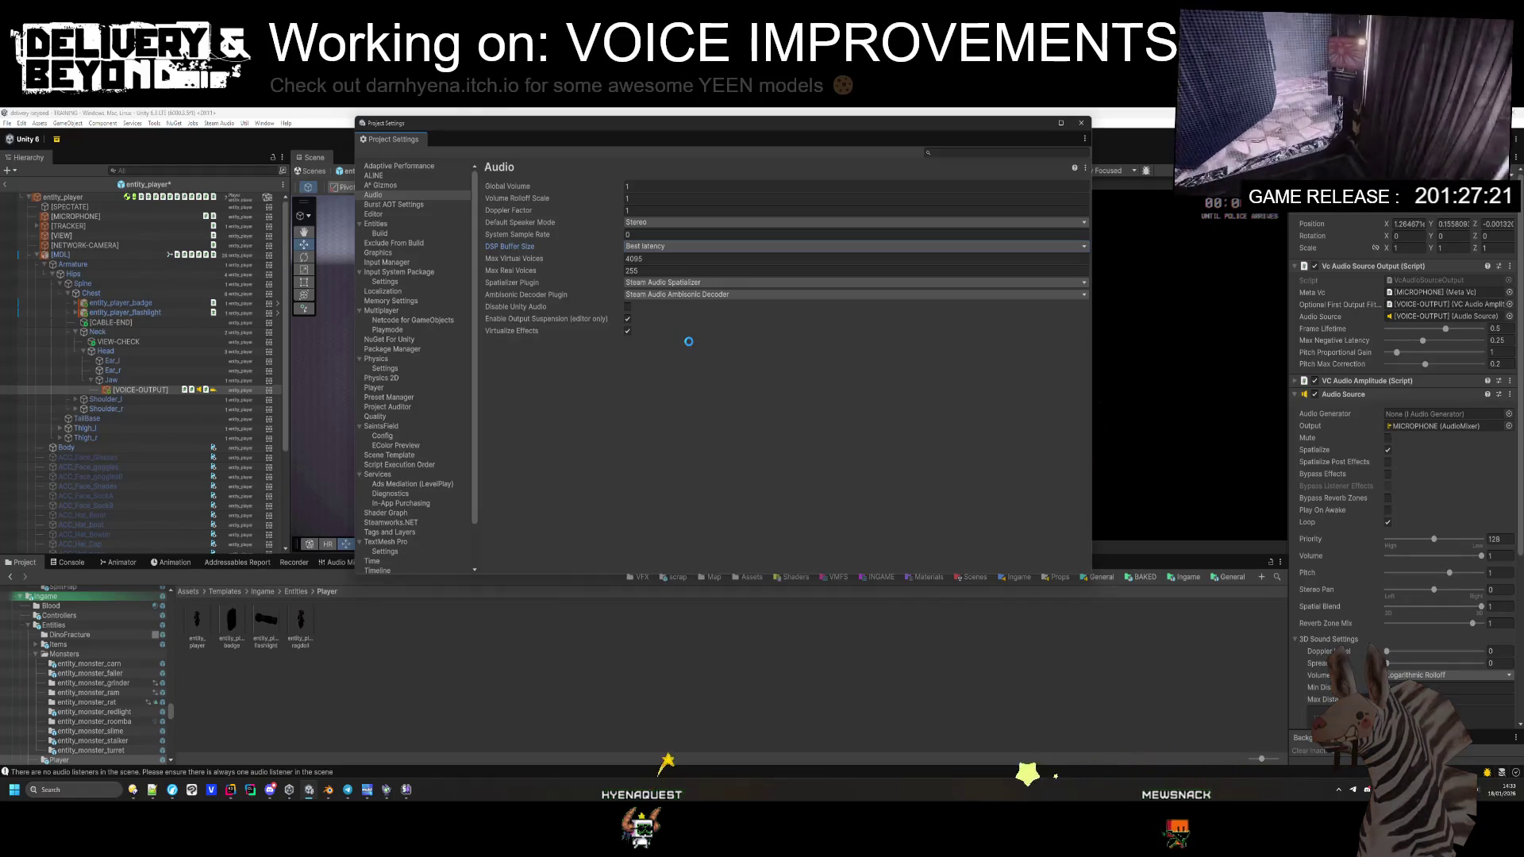
key("alt+Tab")
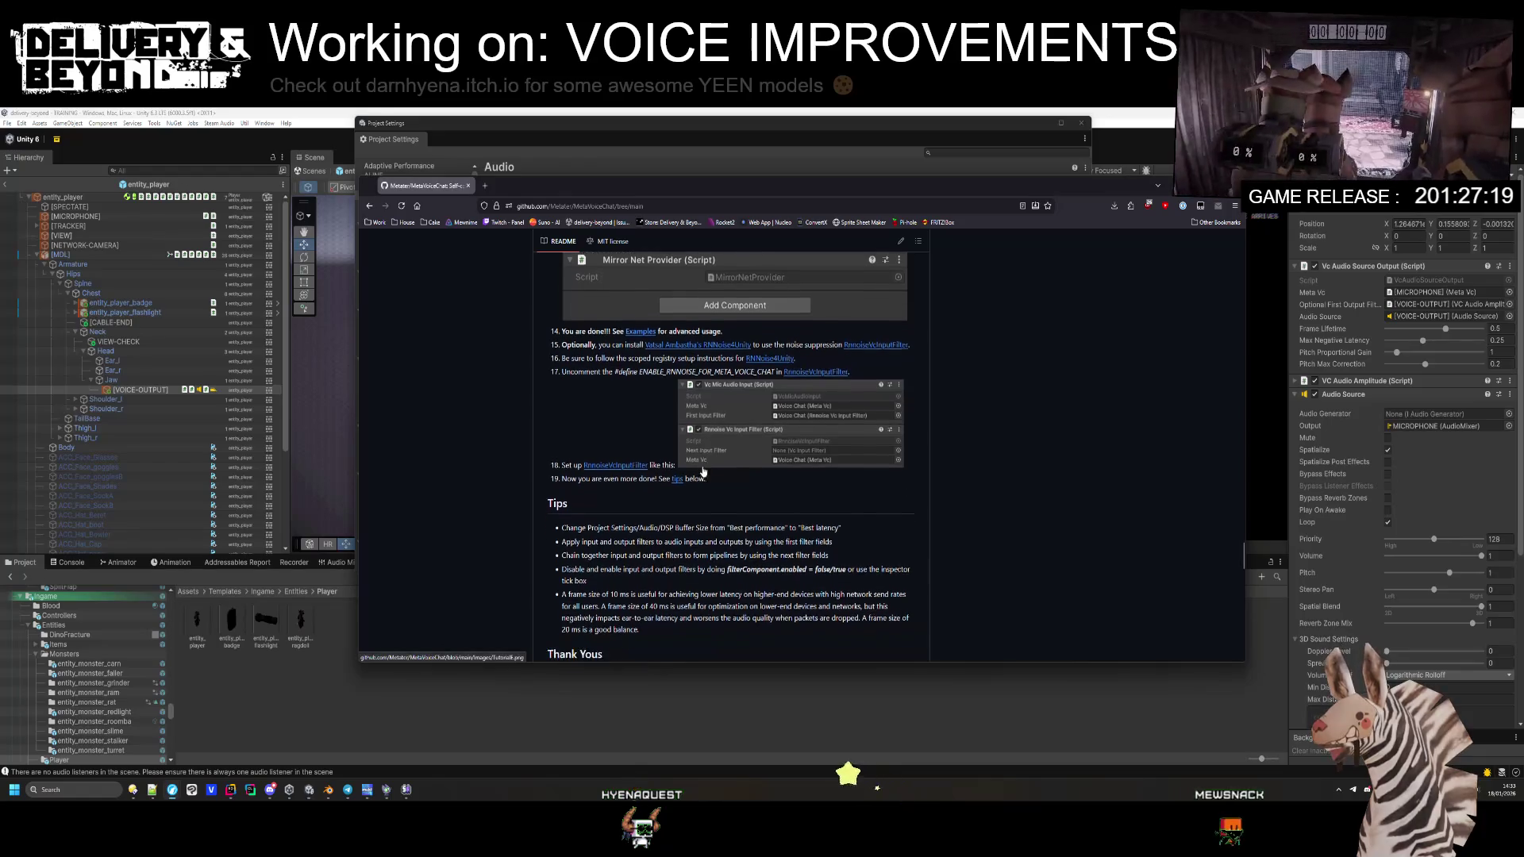
left_click_drag(594, 525, 856, 523)
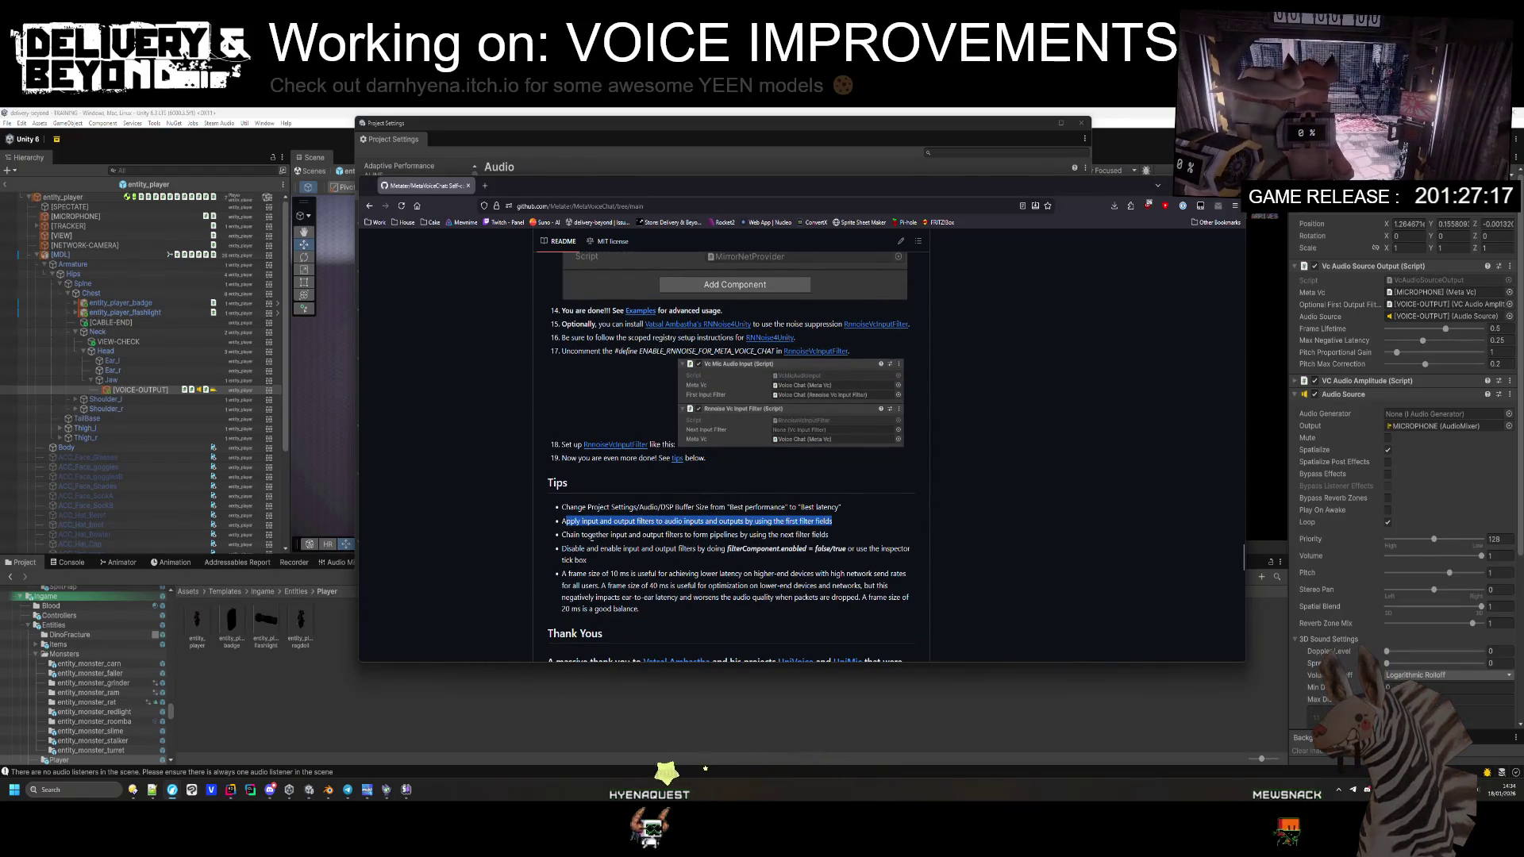
left_click_drag(605, 534, 781, 537)
left_click_drag(662, 549, 762, 549)
left_click(574, 569)
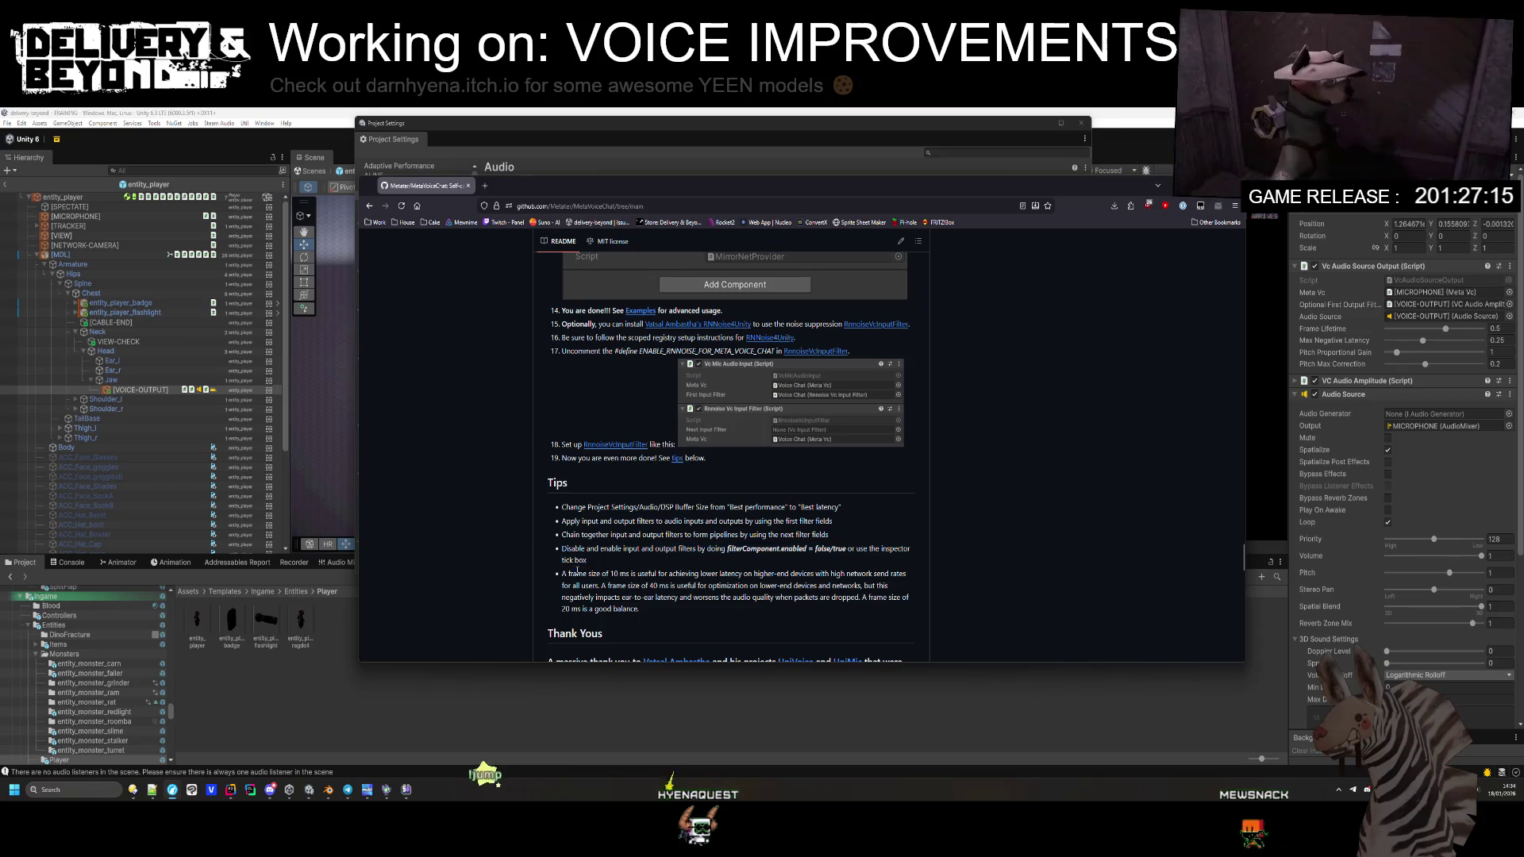
left_click_drag(569, 573, 653, 597)
scroll(642, 564, "down", 3)
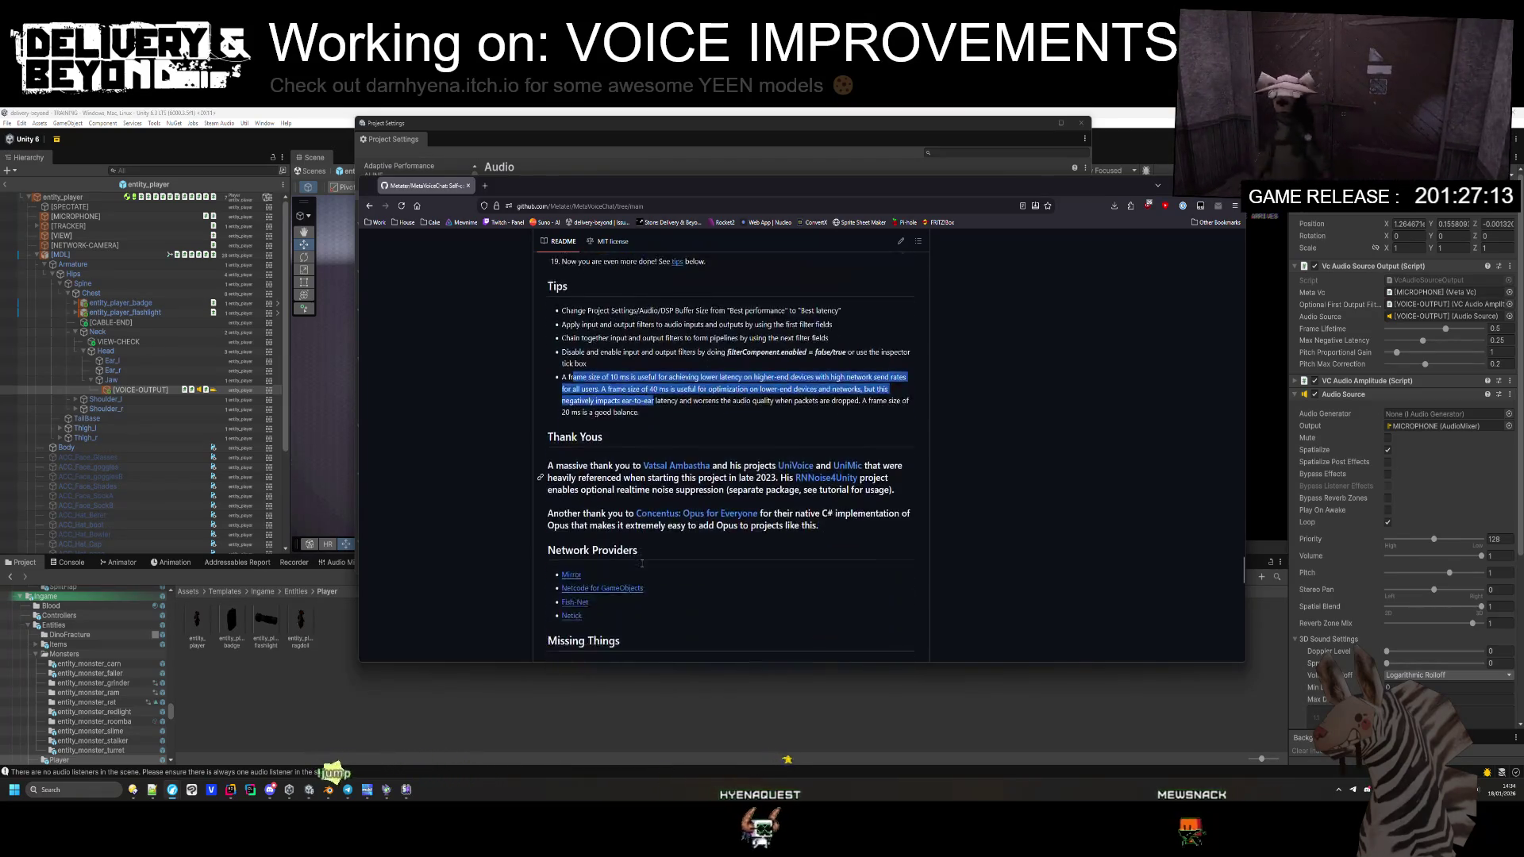
scroll(635, 562, "up", 4)
left_click(442, 676)
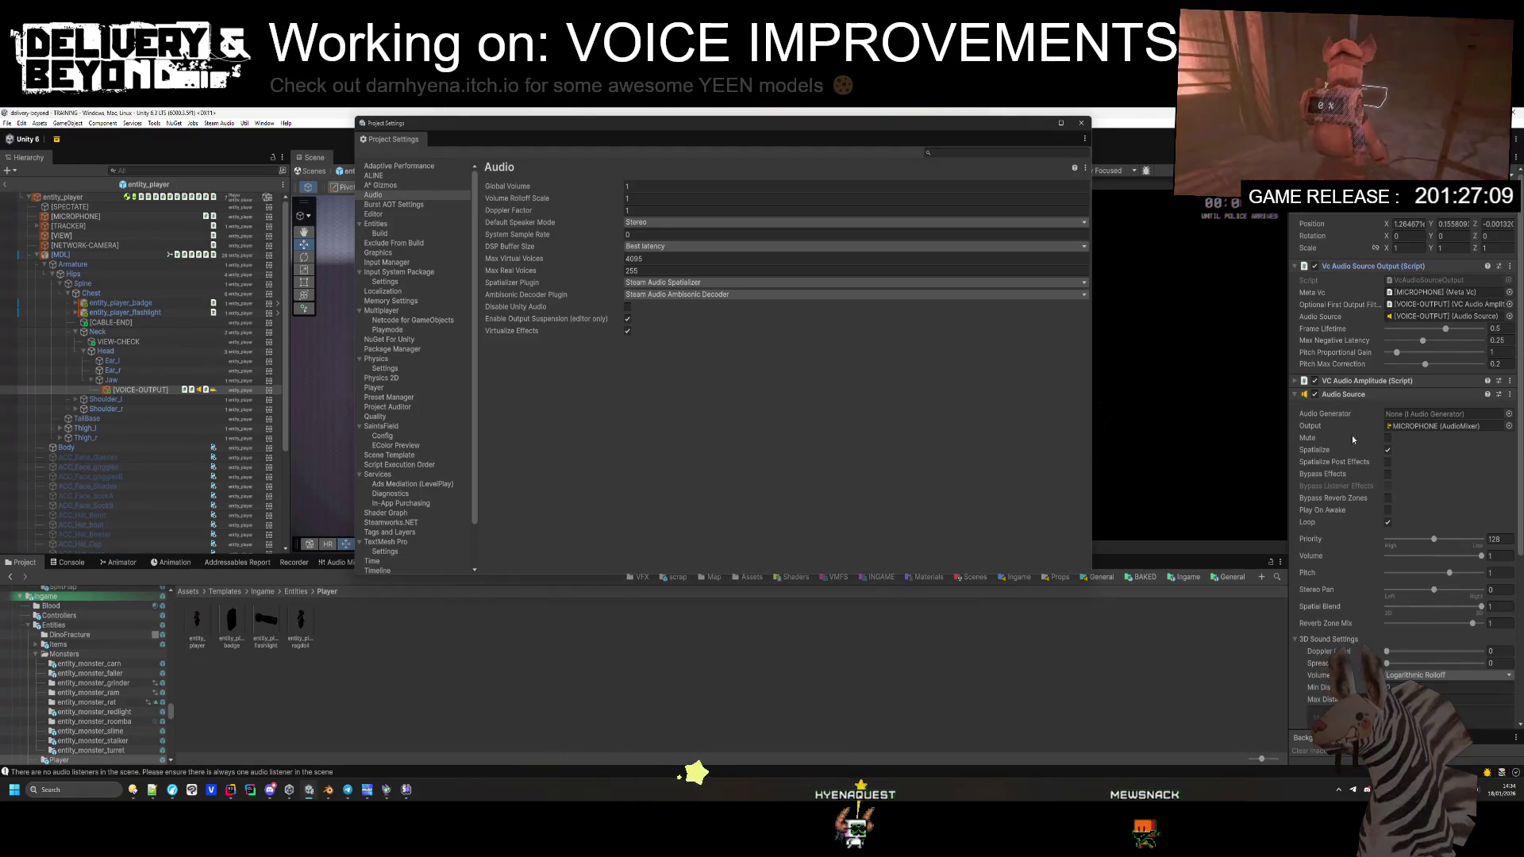
Step: Disable the player's Steam Audio Source component and close Project Settings
left_click(1317, 395)
left_click(1314, 408)
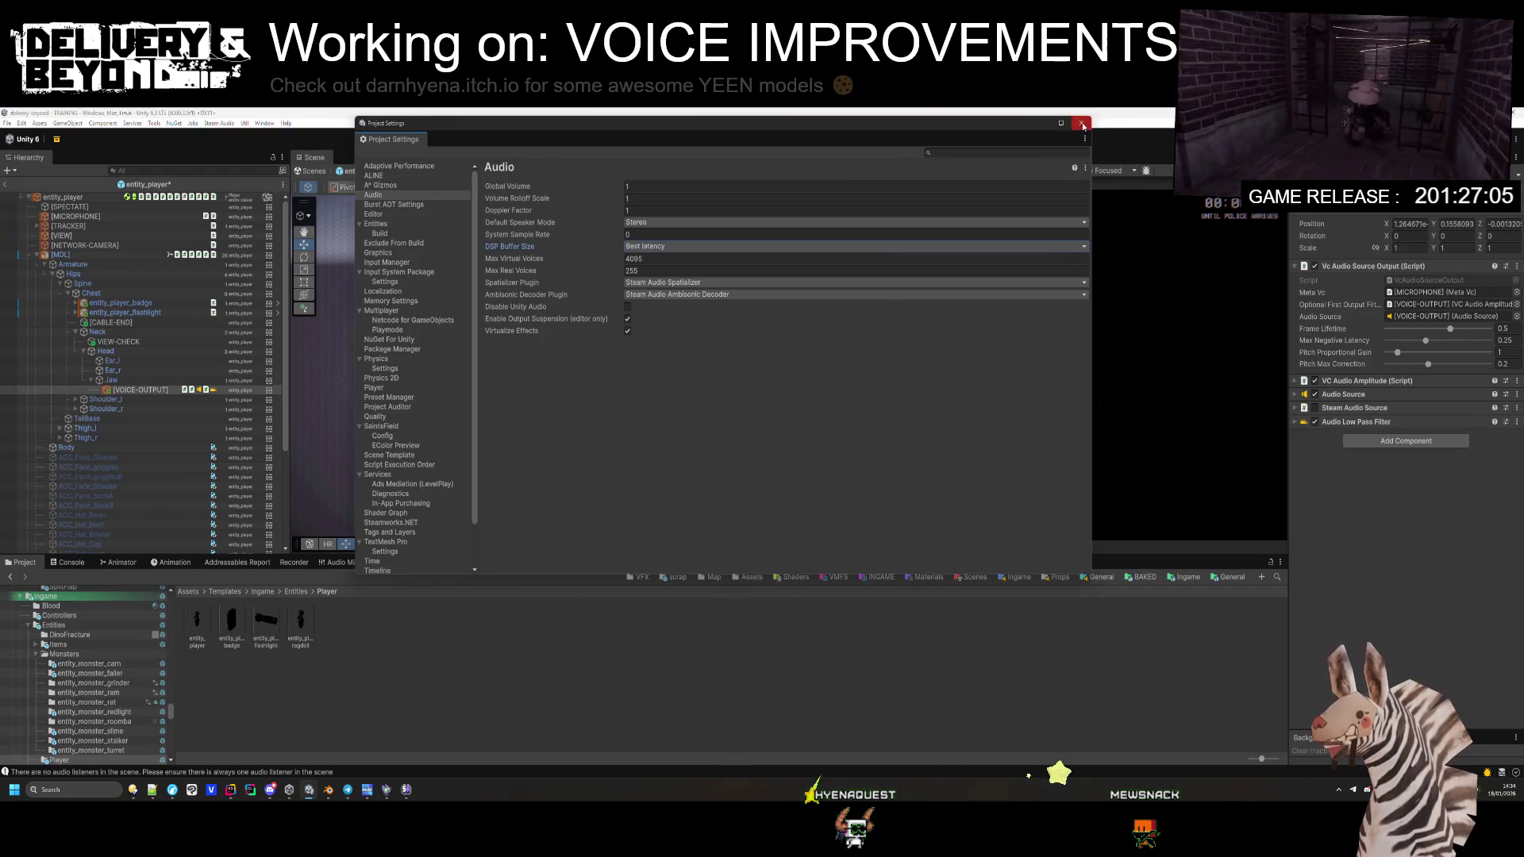
left_click(1082, 125)
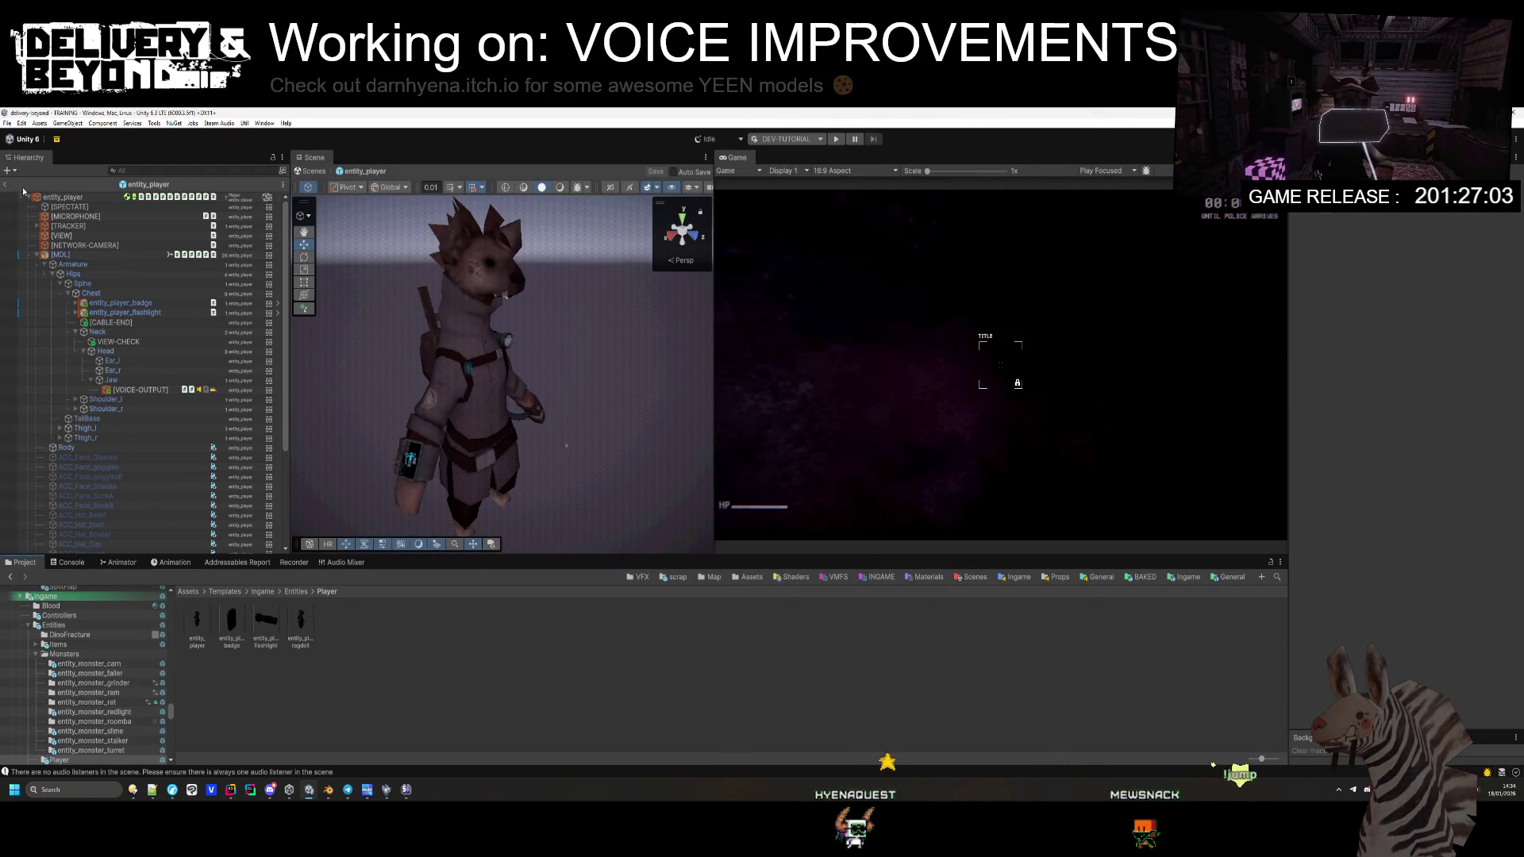
Step: Enter Play mode, click into the game, and open the in-game settings menu with Esc
key("ctrl+p")
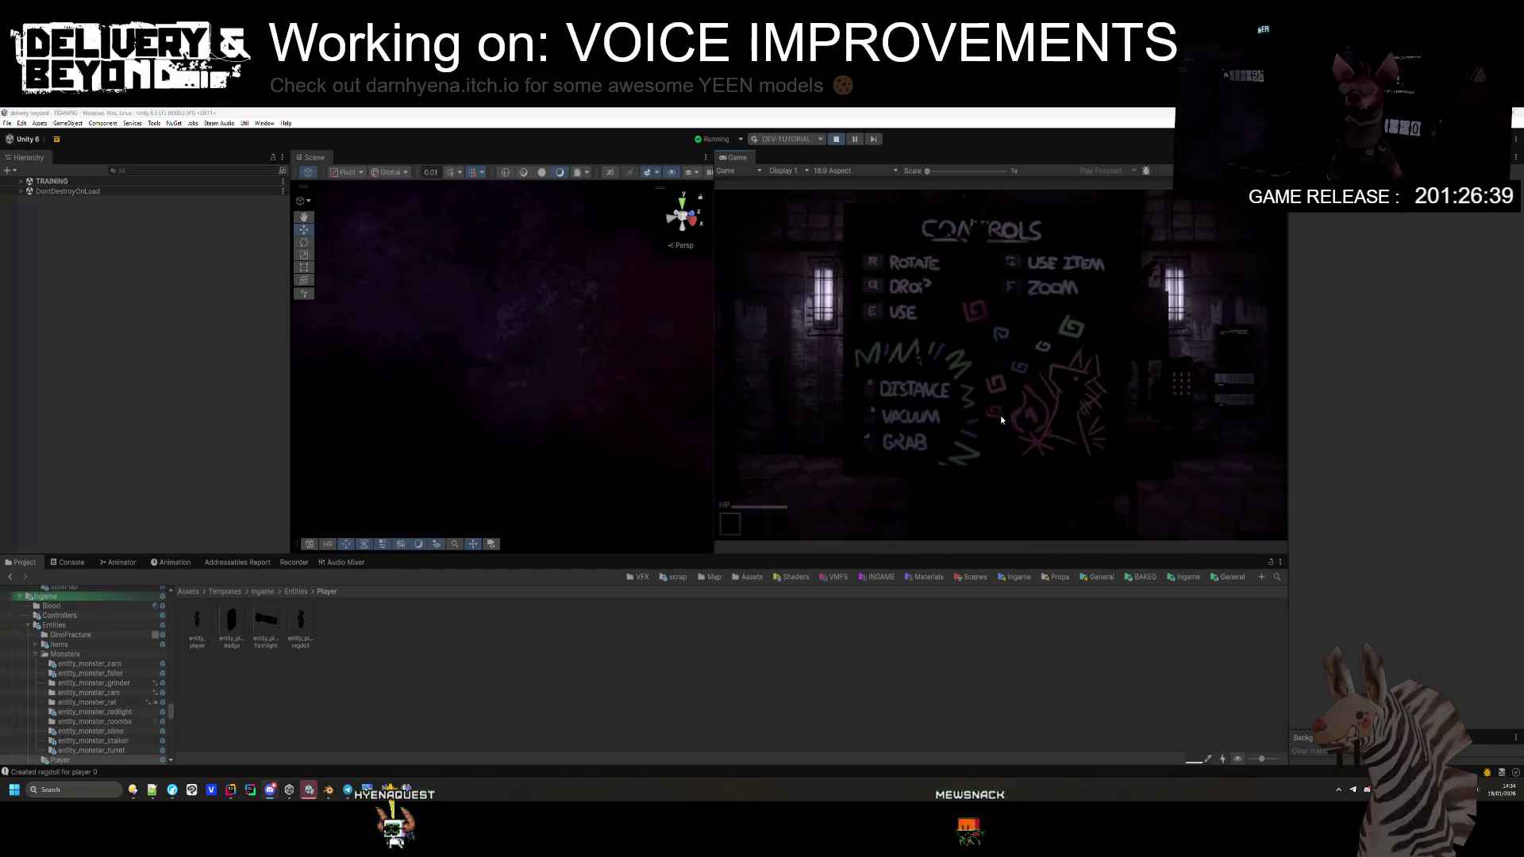
left_click(1000, 416)
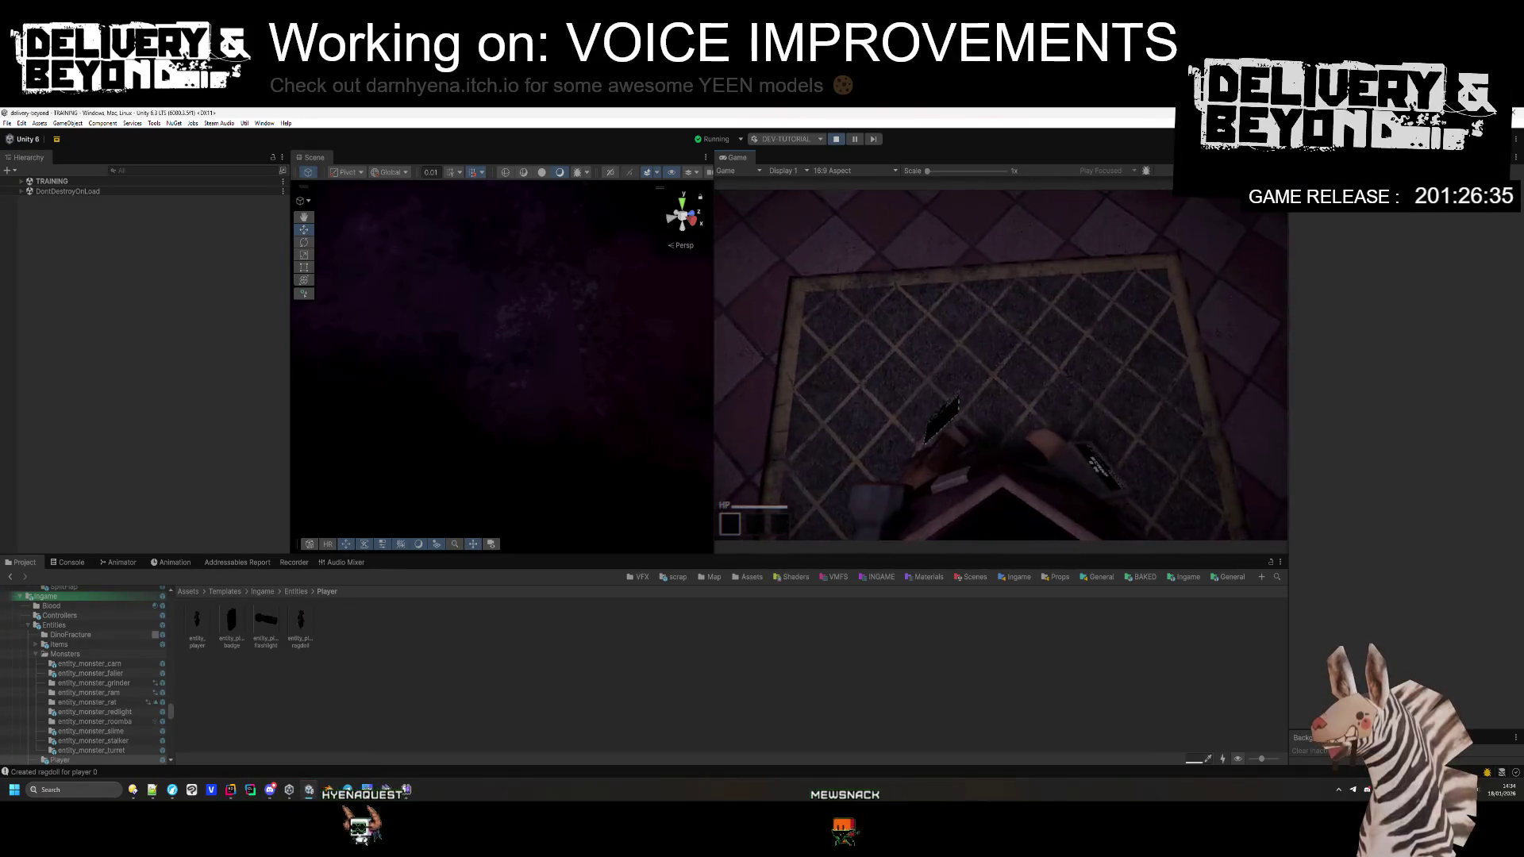
key("Escape")
Step: Open the game's Audio settings page, make the Game view taller, and expand TRAINING in the Hierarchy
left_click(767, 330)
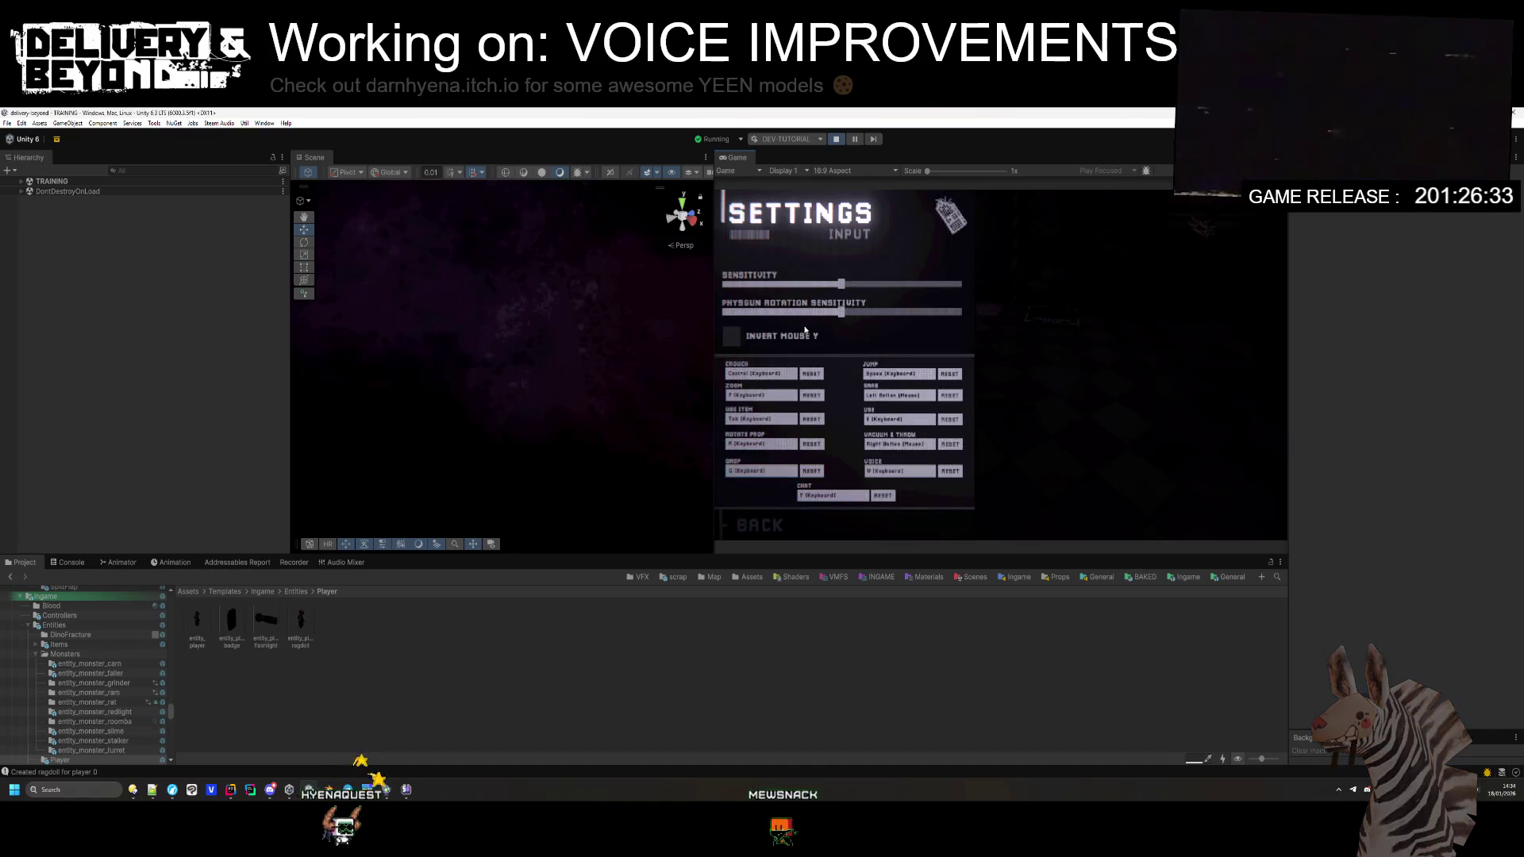
key("Escape")
left_click(766, 296)
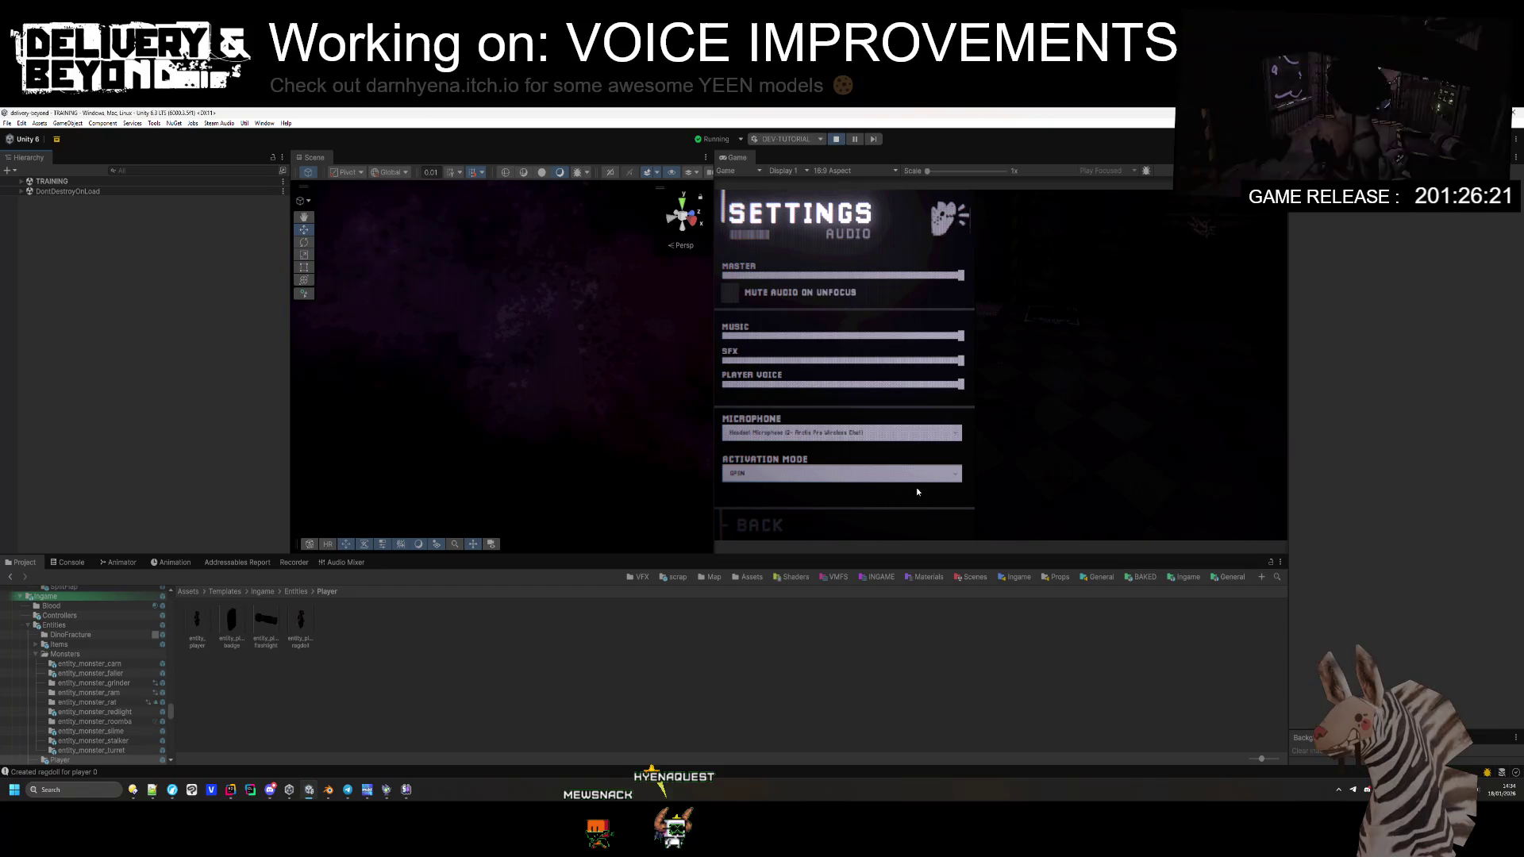
mouse_move(1193, 553)
left_mouse_down()
mouse_move(1032, 619)
mouse_move(913, 632)
left_mouse_up()
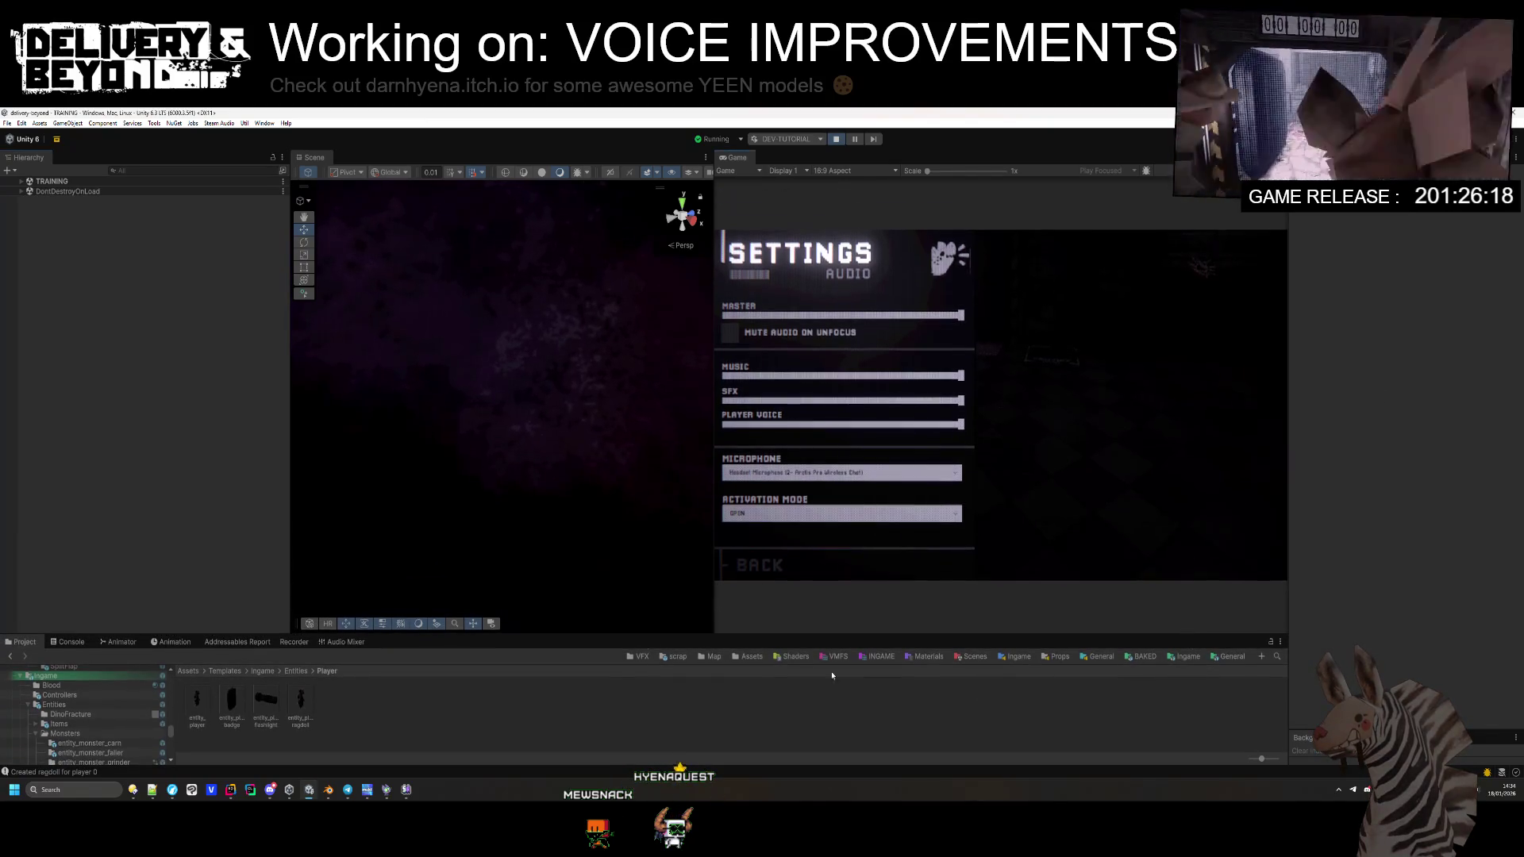
left_click(21, 182)
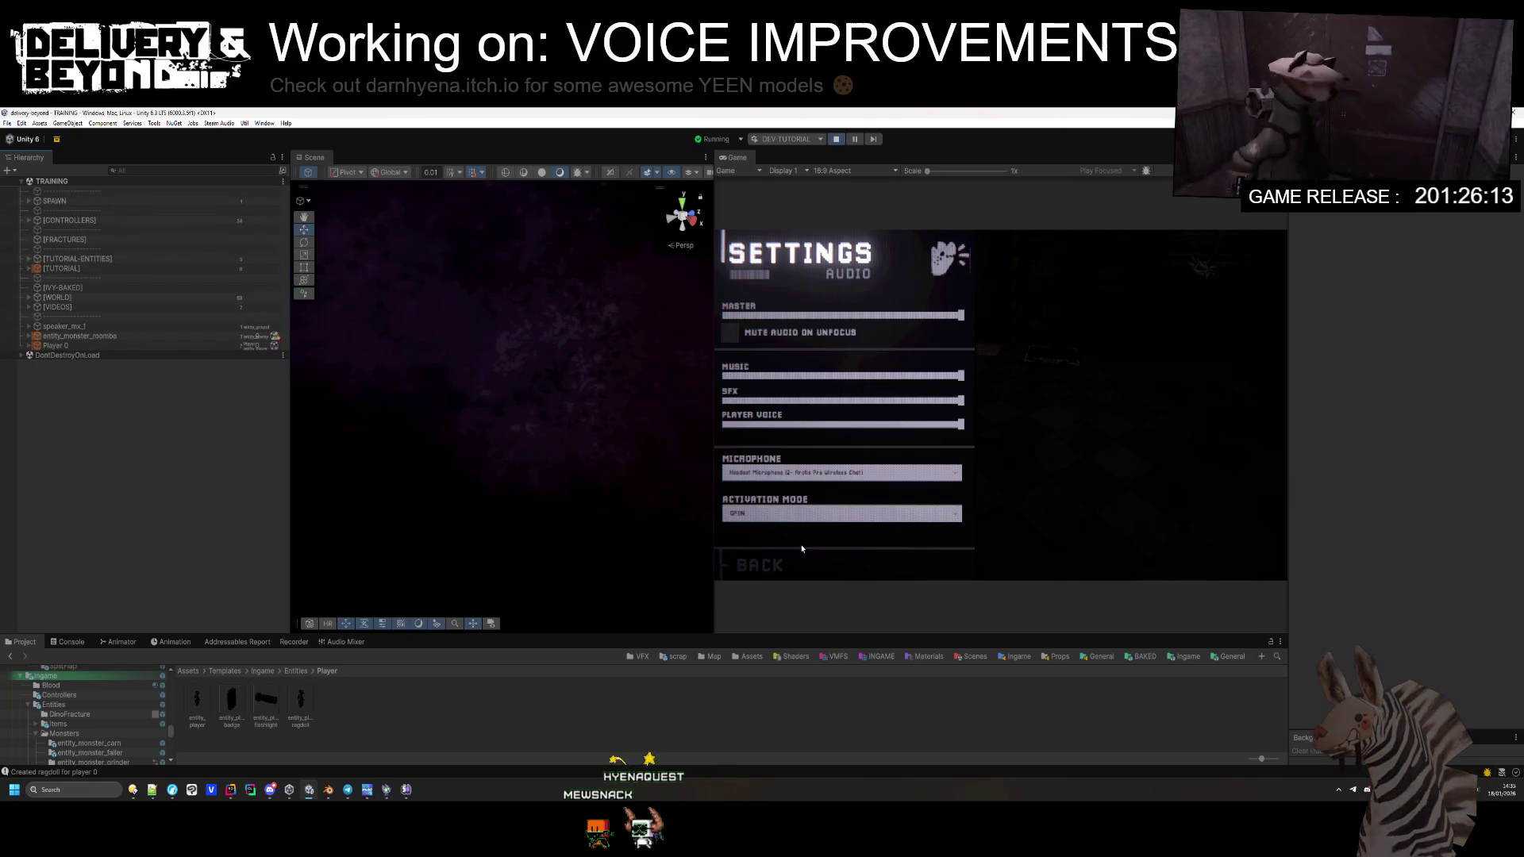
Step: Find Player 0's [MICROPHONE] object and uncheck Is Sine Override Enabled on its Meta Vc
left_click(48, 269)
left_click(28, 269)
left_click(28, 269)
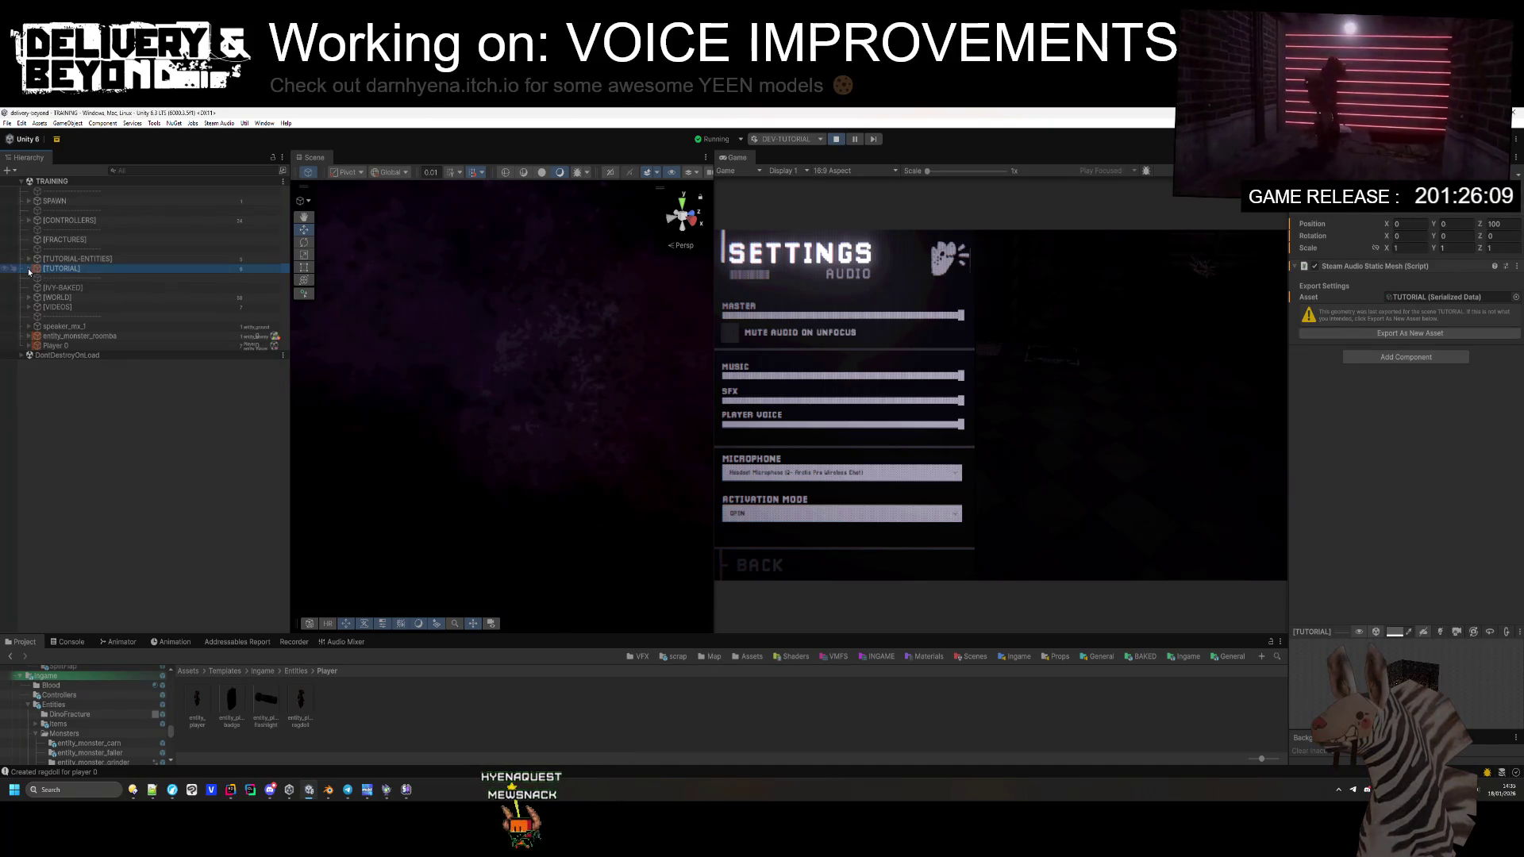
left_click(28, 269)
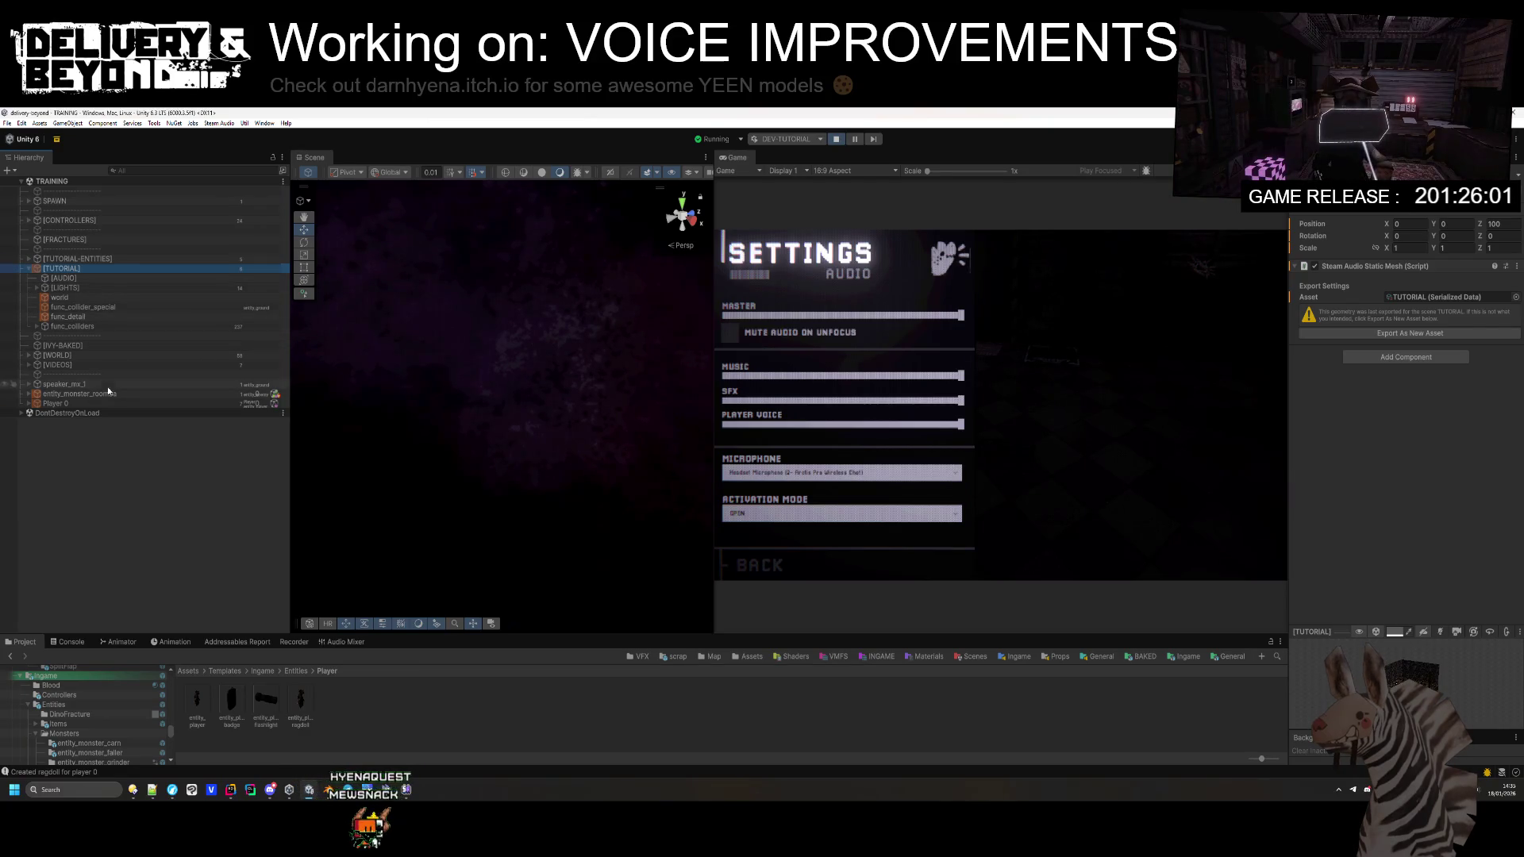
left_click(60, 404)
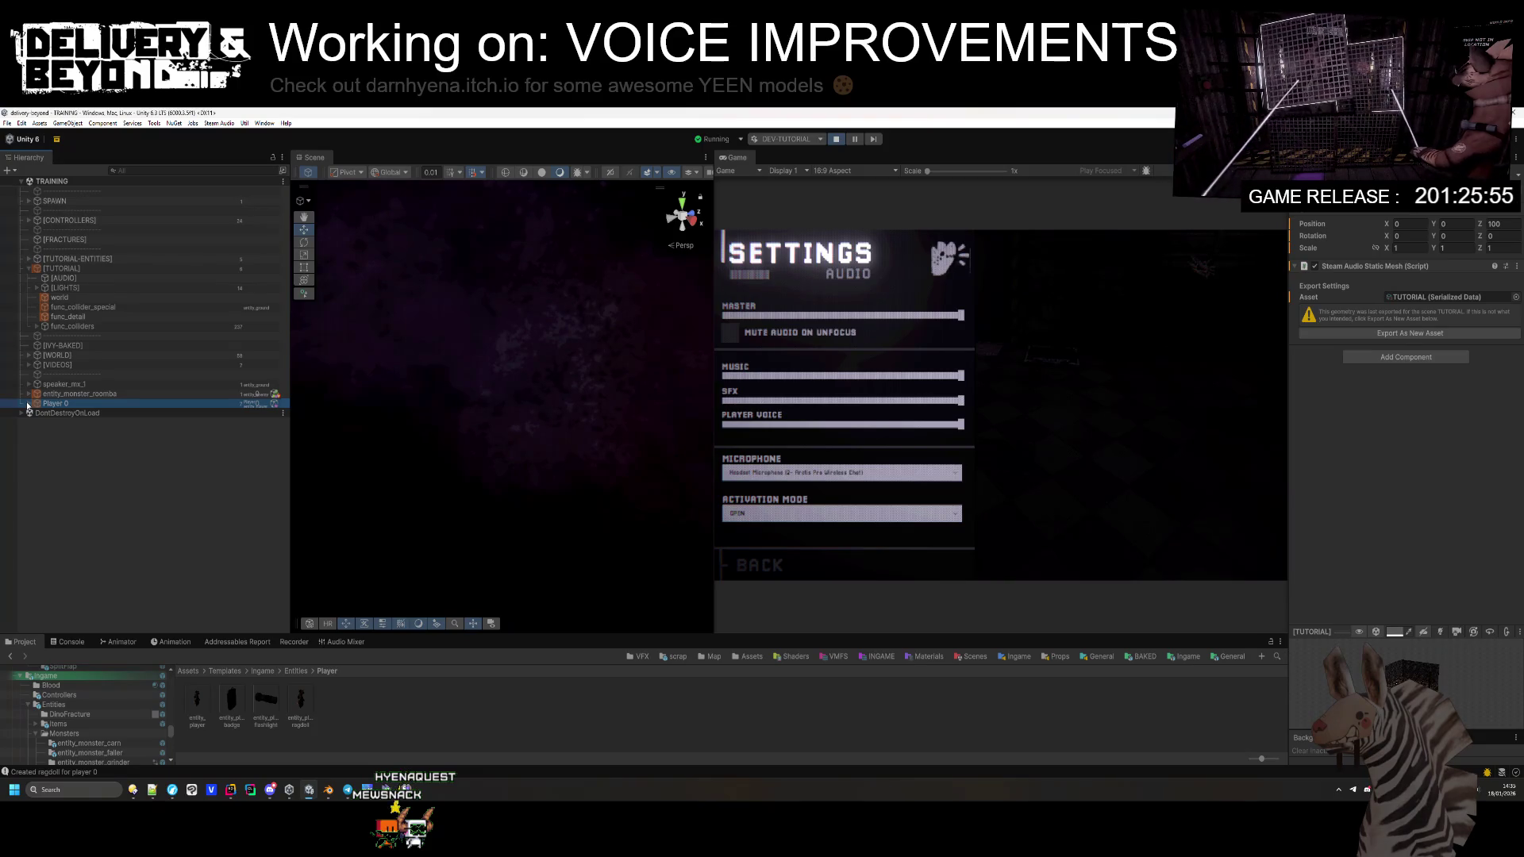
left_click(28, 406)
left_click(69, 414)
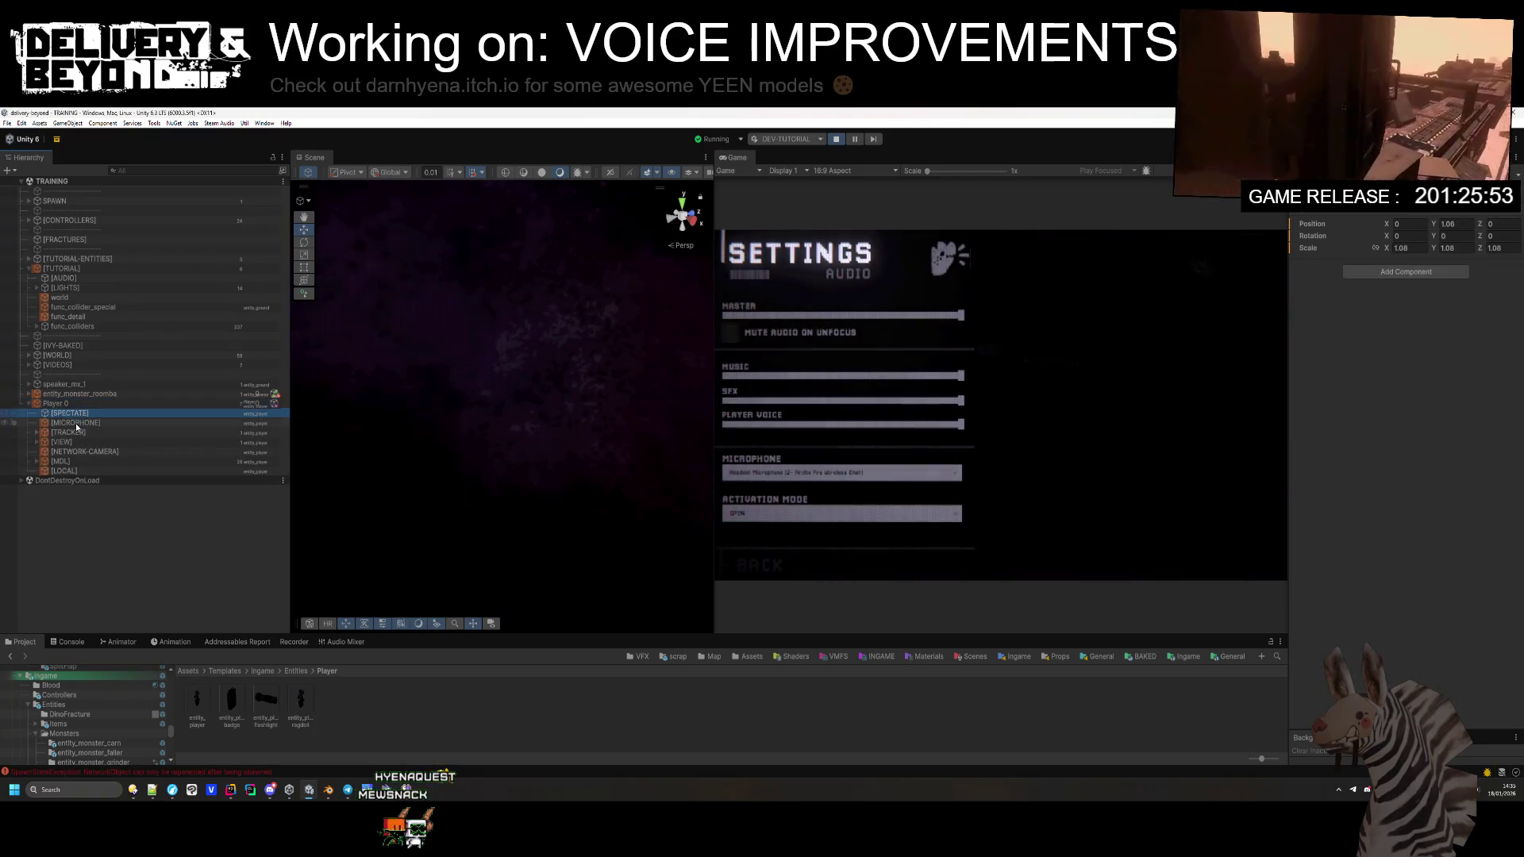
left_click(76, 423)
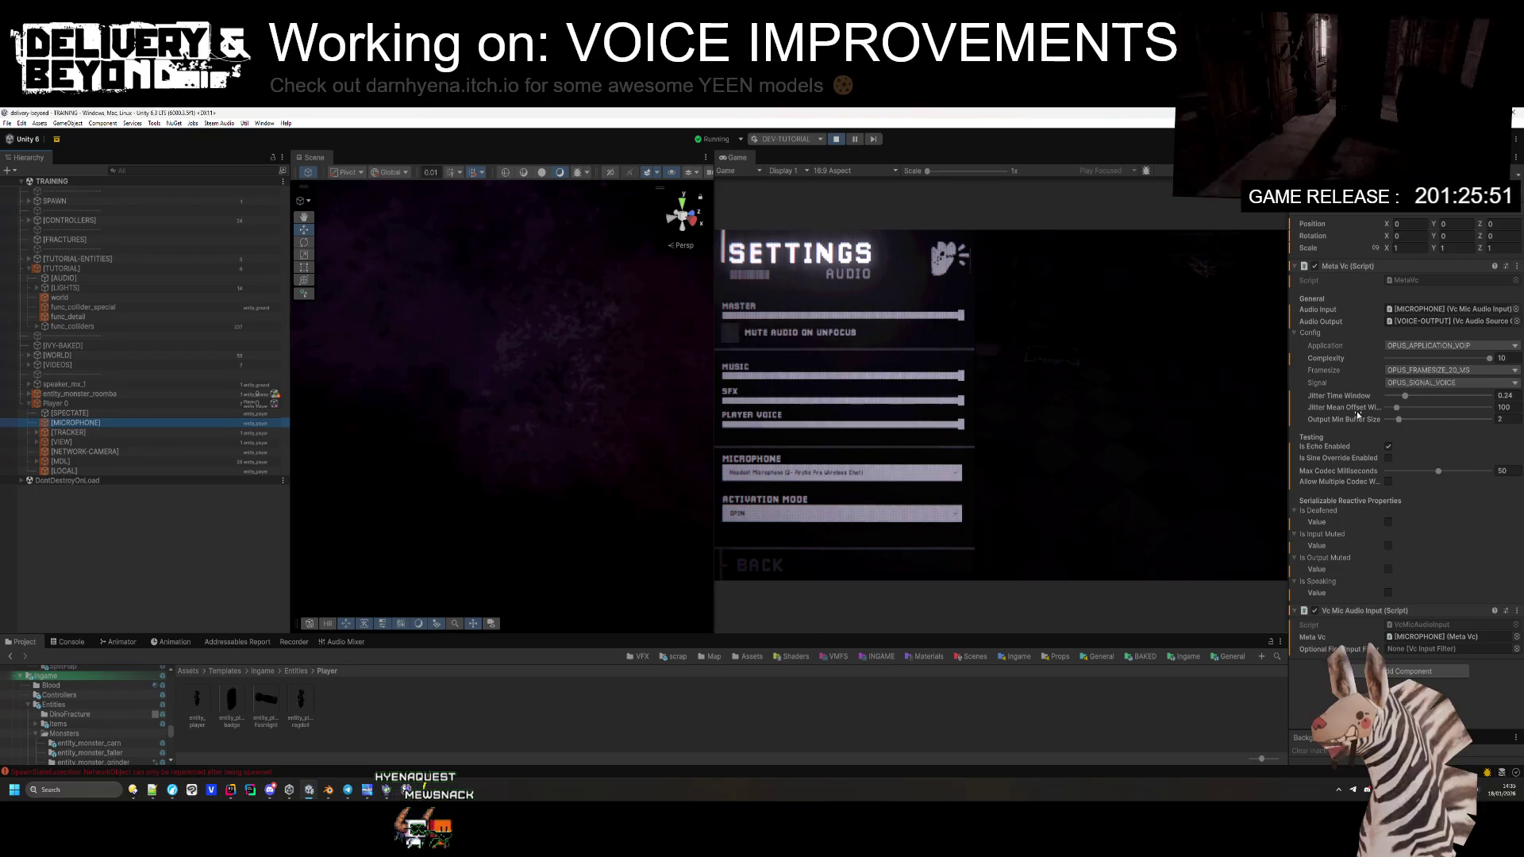
left_click(1389, 458)
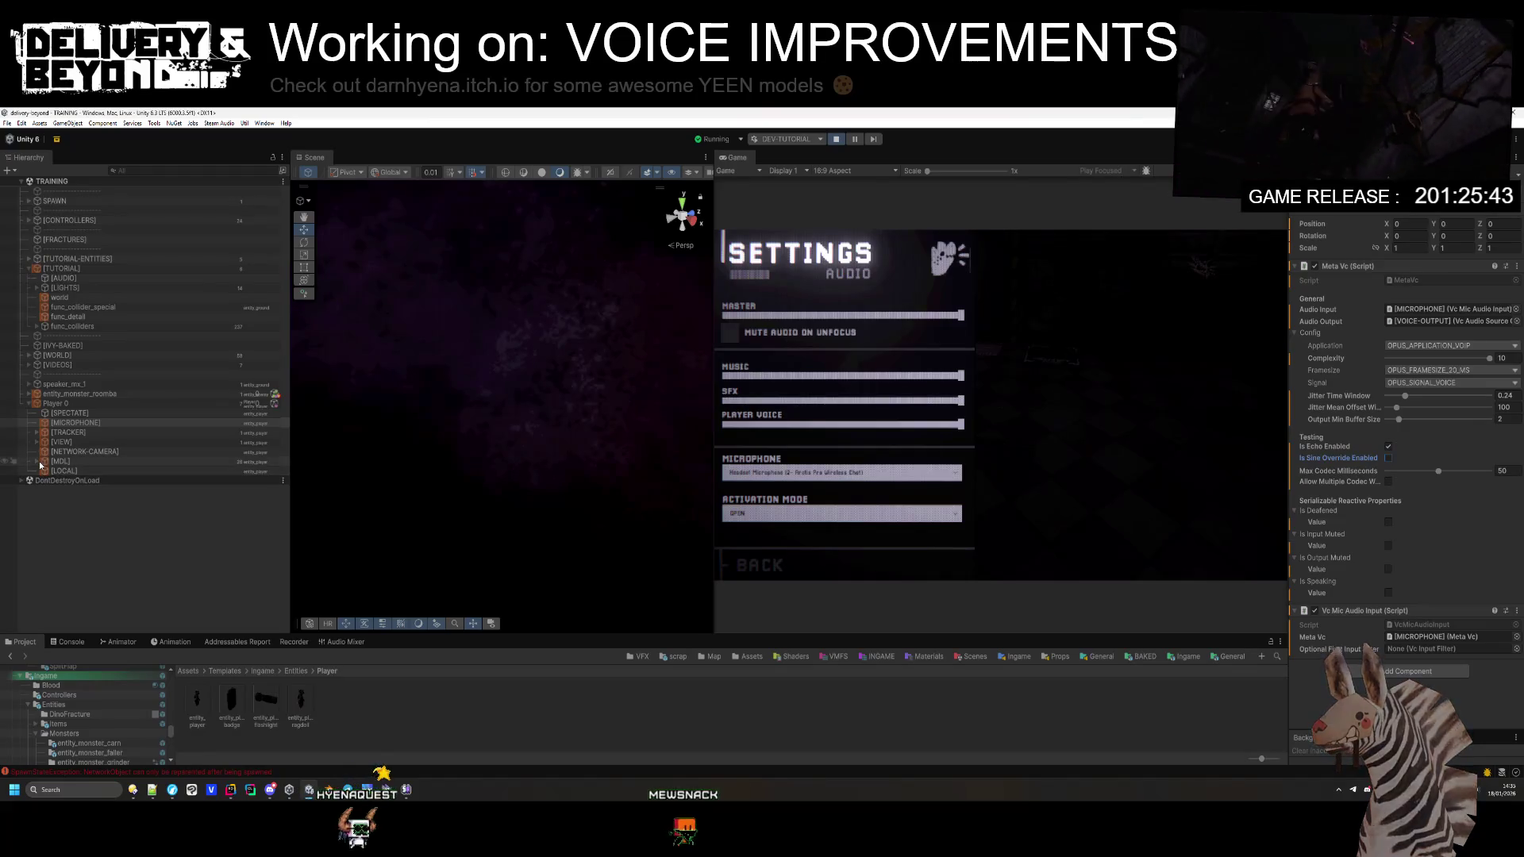
Step: Select the [VOICE-OUTPUT] object via the Meta Vc Audio Output field
left_click(198, 423)
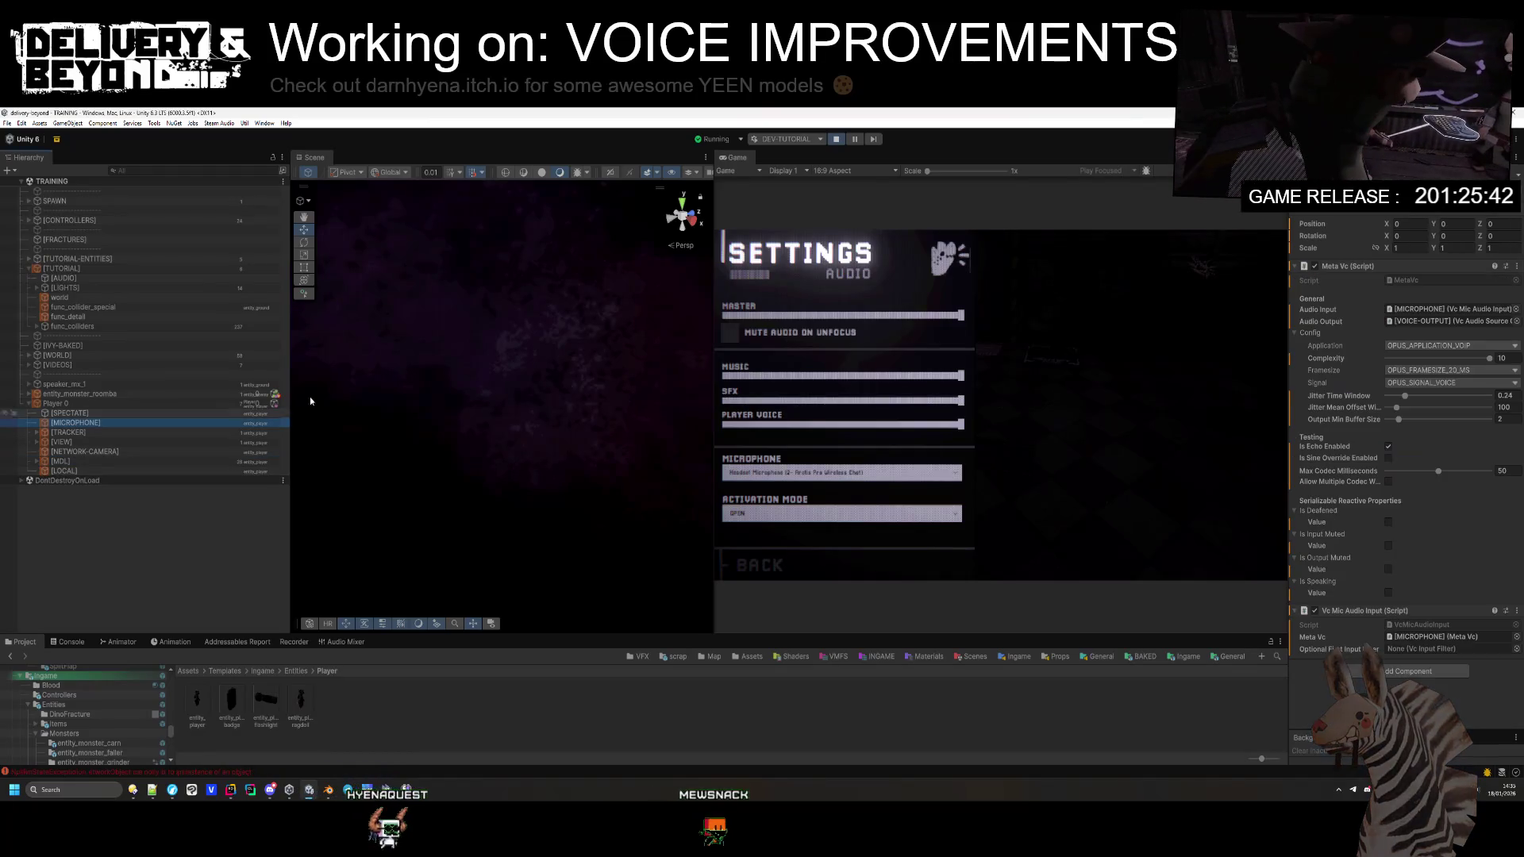
left_click(1421, 321)
left_click(148, 596)
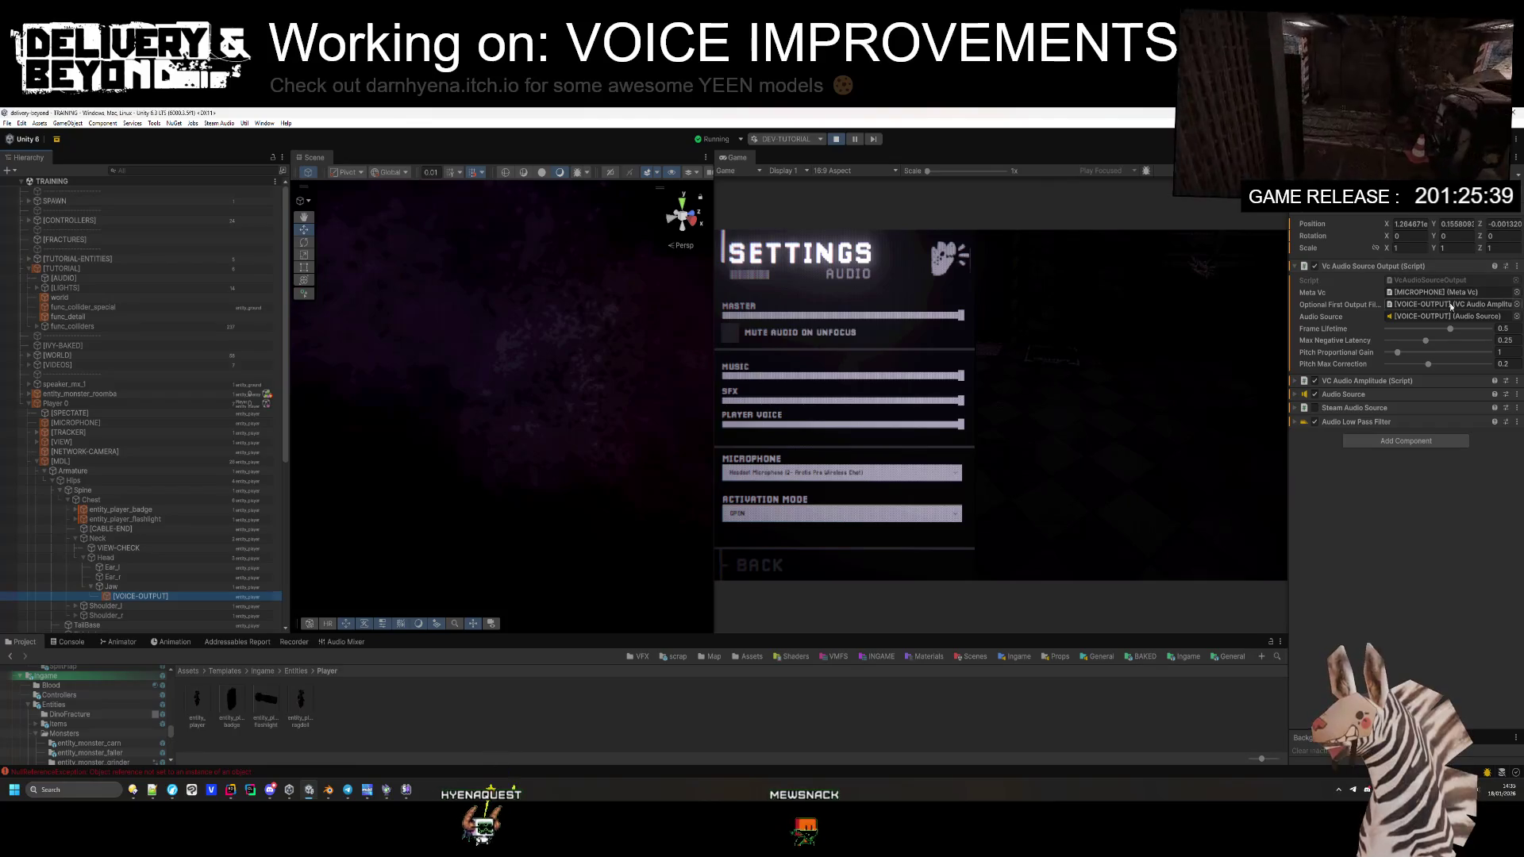
Step: Route the [VOICE-OUTPUT] Audio Source's output to the MICROPHONE mixer group instead of SFX
left_click(1349, 422)
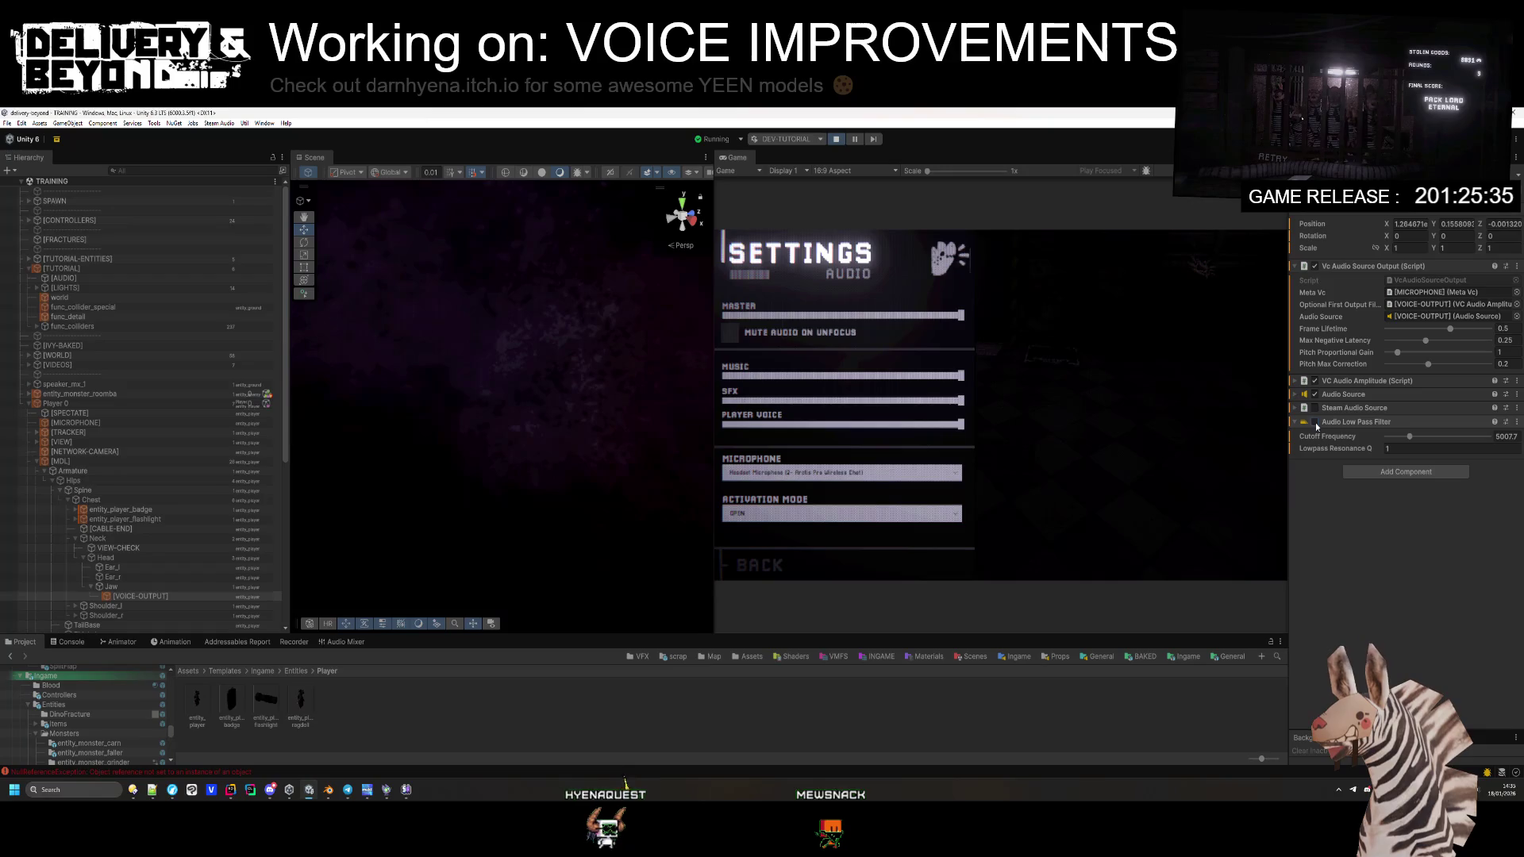
left_click(1343, 394)
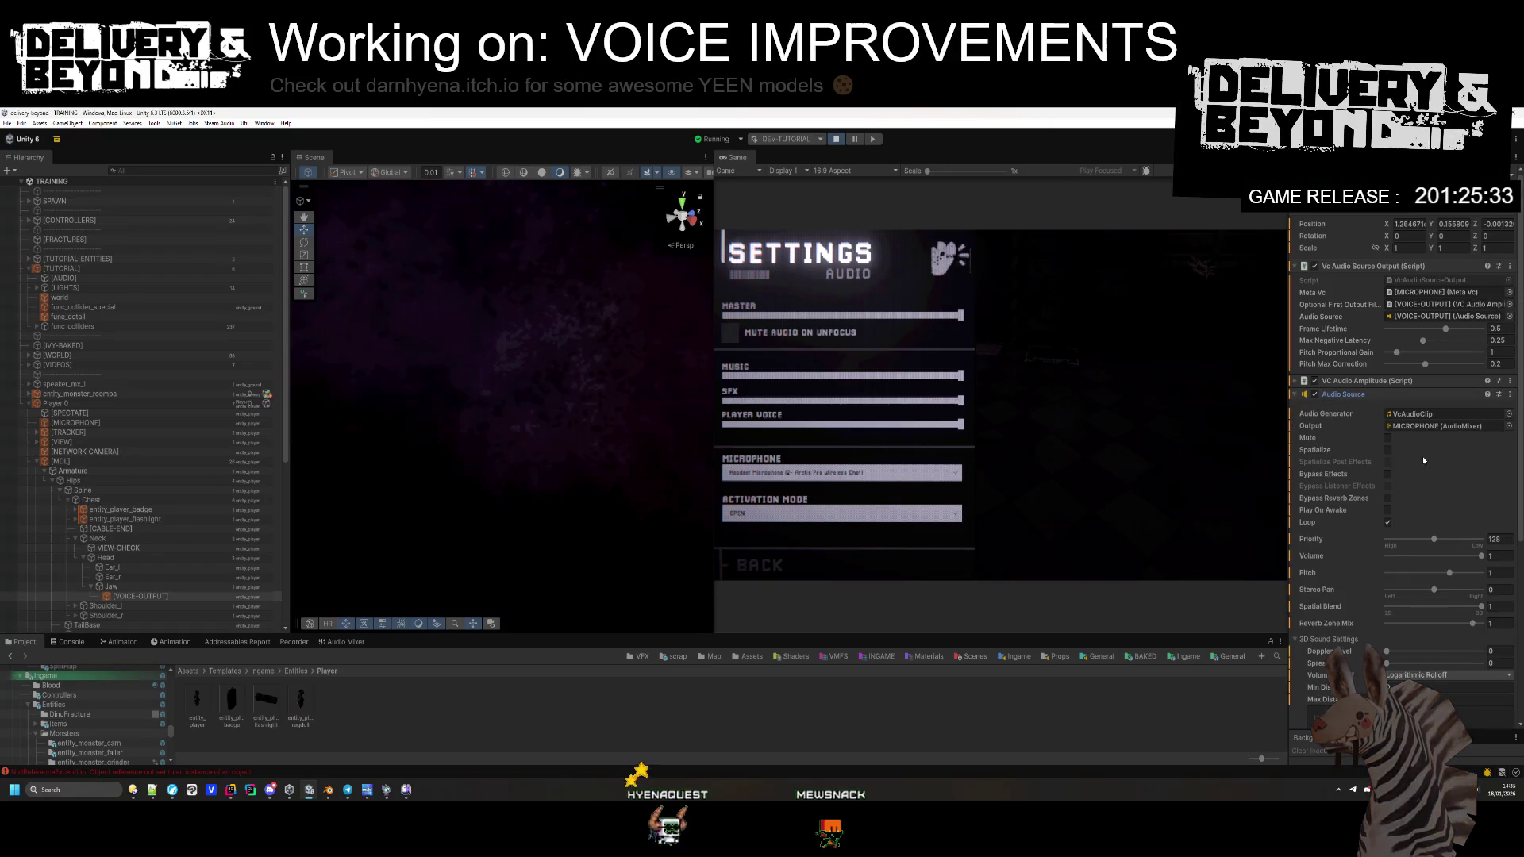
left_click(1508, 427)
left_click(1242, 481)
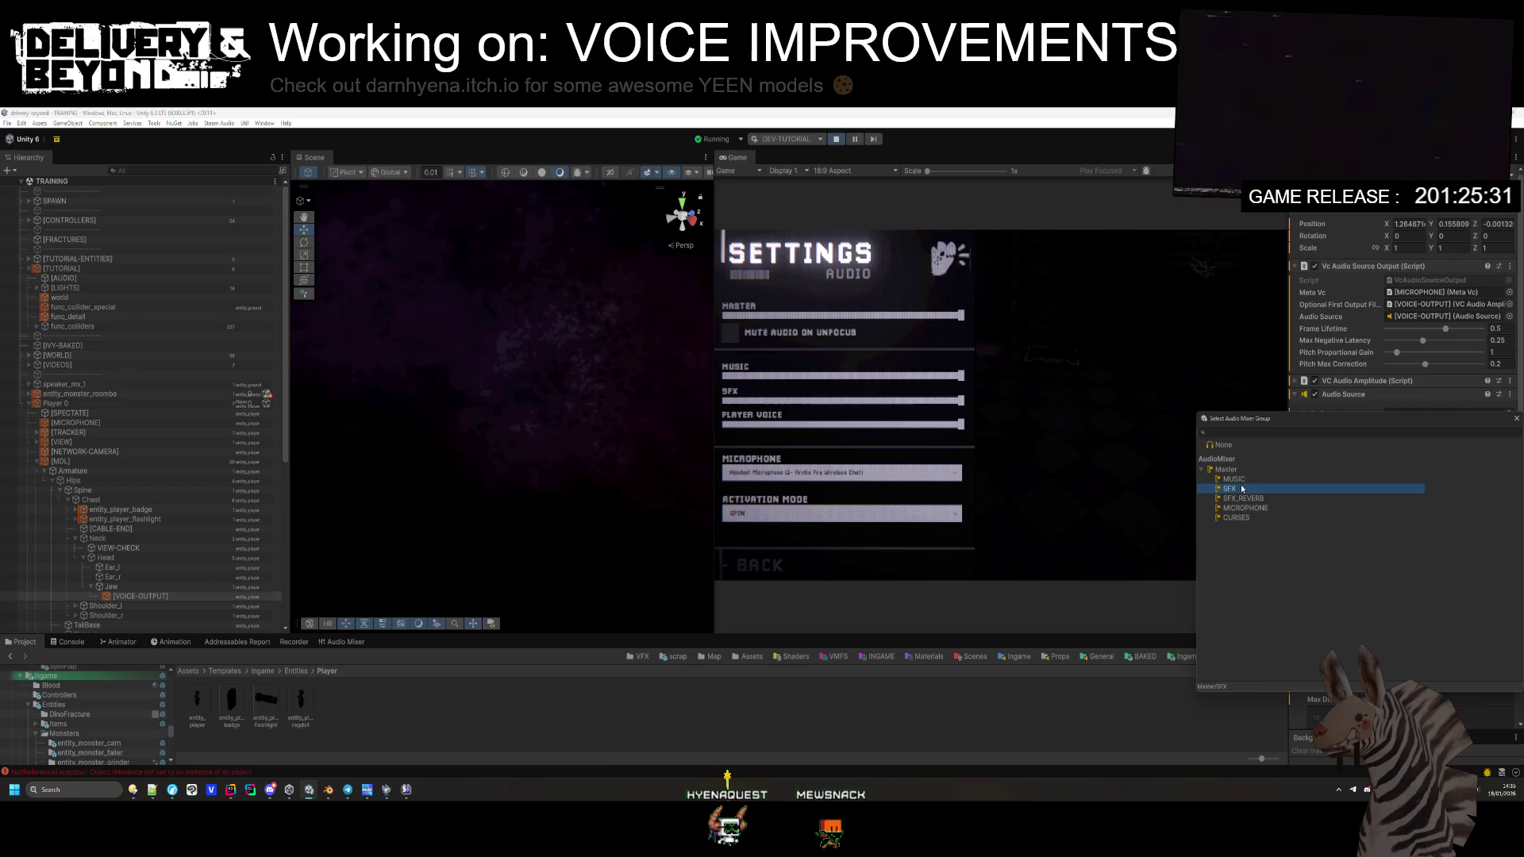
left_click(1229, 489)
left_click(1517, 418)
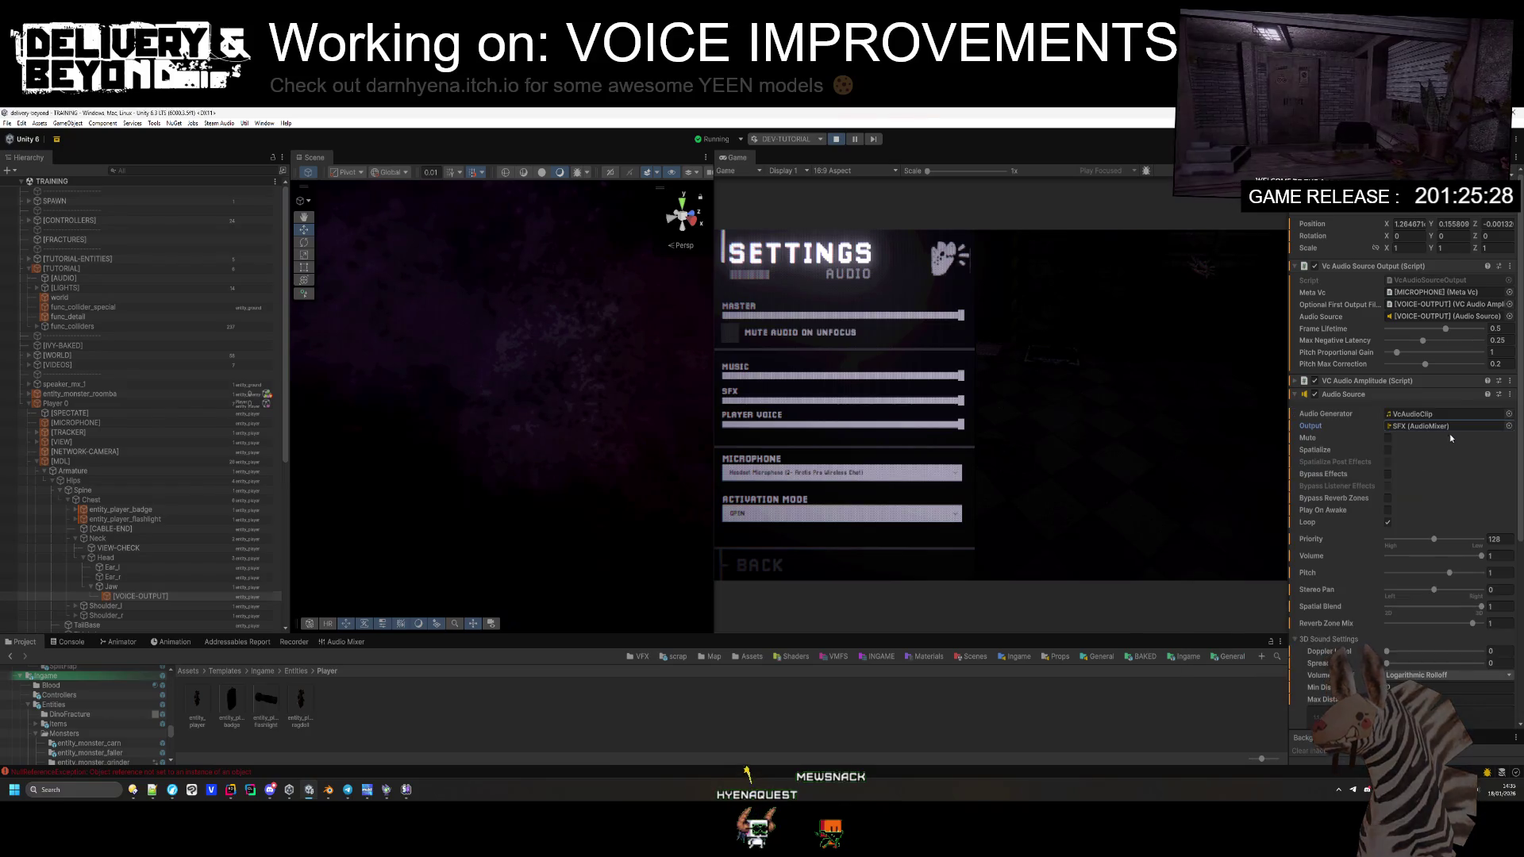
left_click(1508, 427)
left_click(1257, 518)
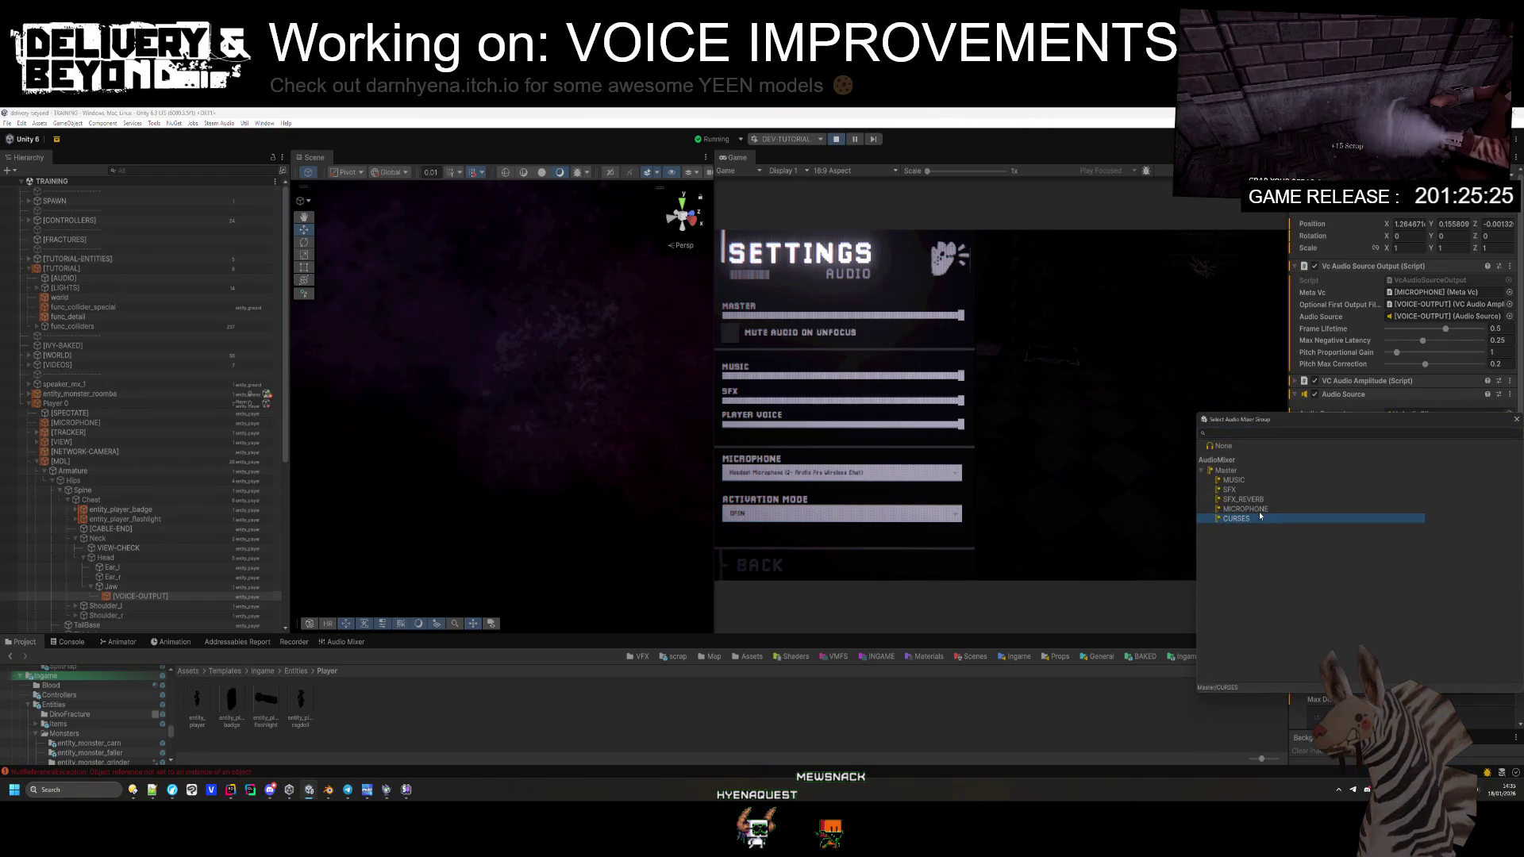
double_click(1260, 512)
Step: Set the voice Audio Source's Max Distance to 8 and Volume Rolloff to Linear
scroll(1366, 500, "down", 1)
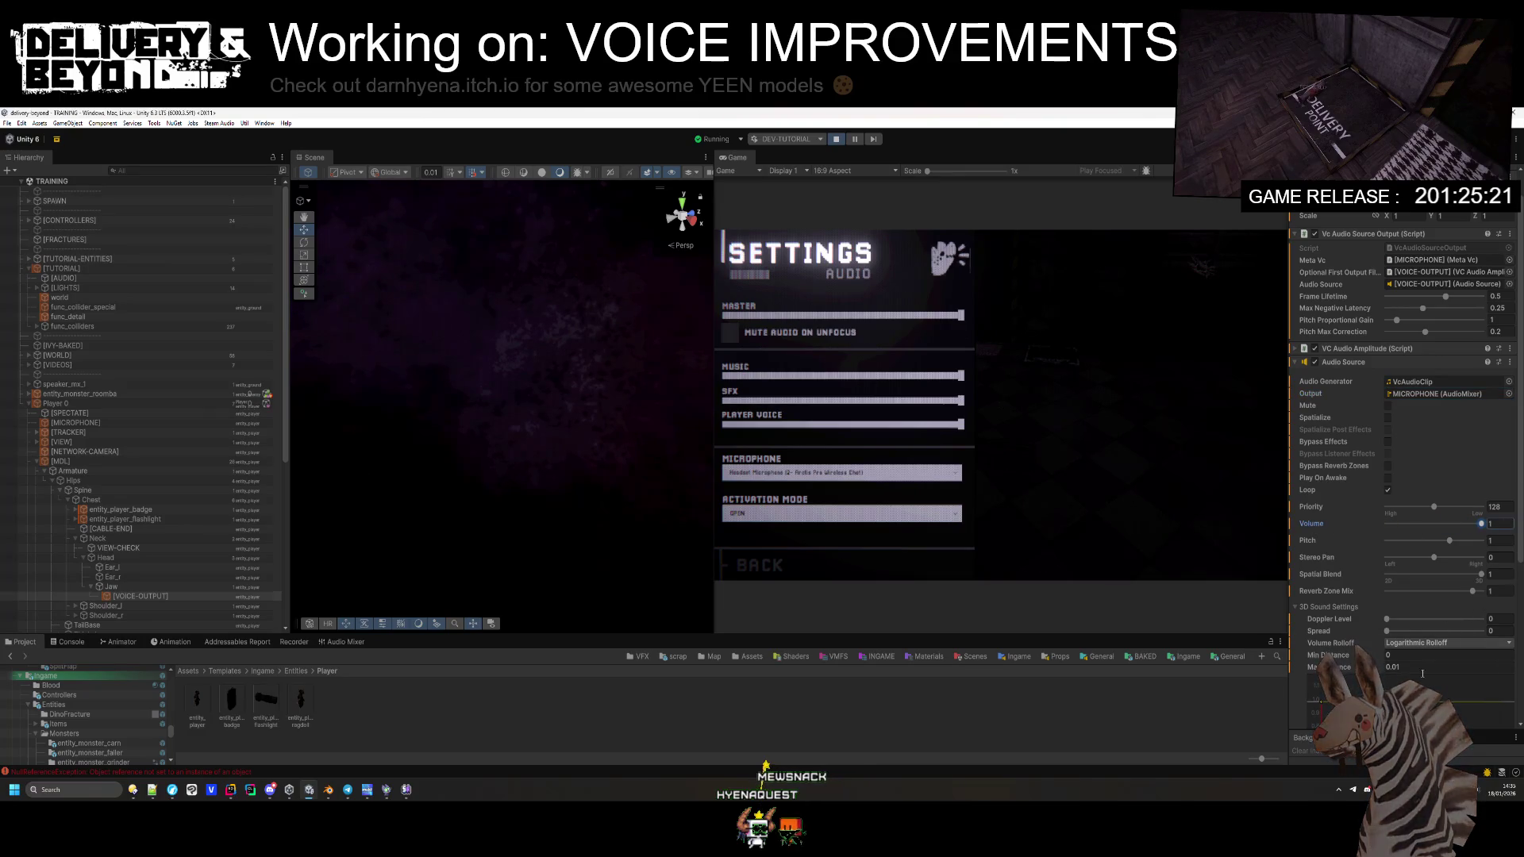
scroll(1374, 569, "down", 3)
left_click_drag(1374, 570, 1449, 568)
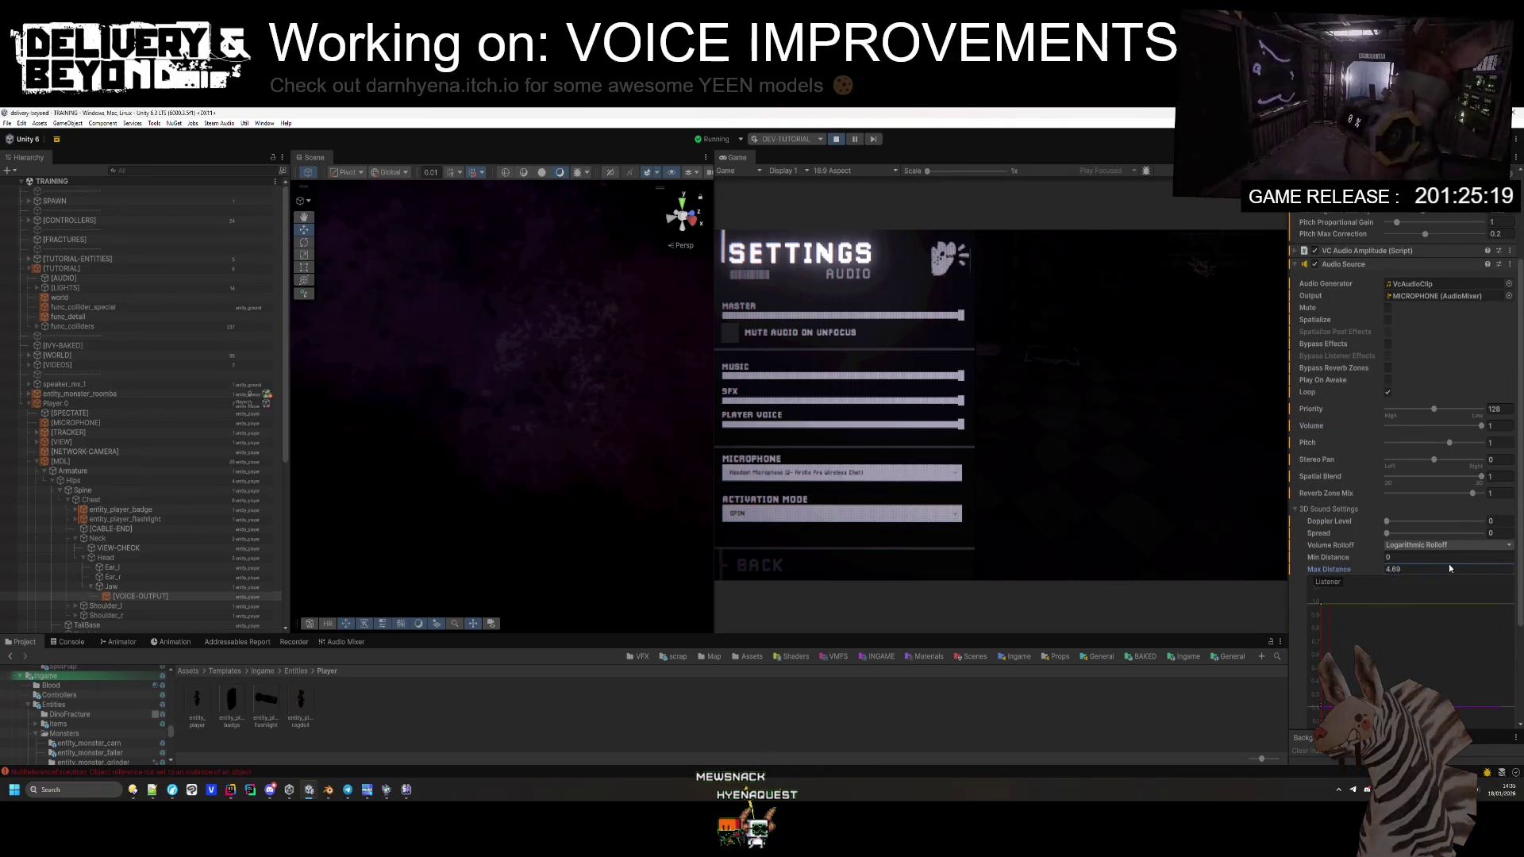
left_click_drag(17, 569, 325, 561)
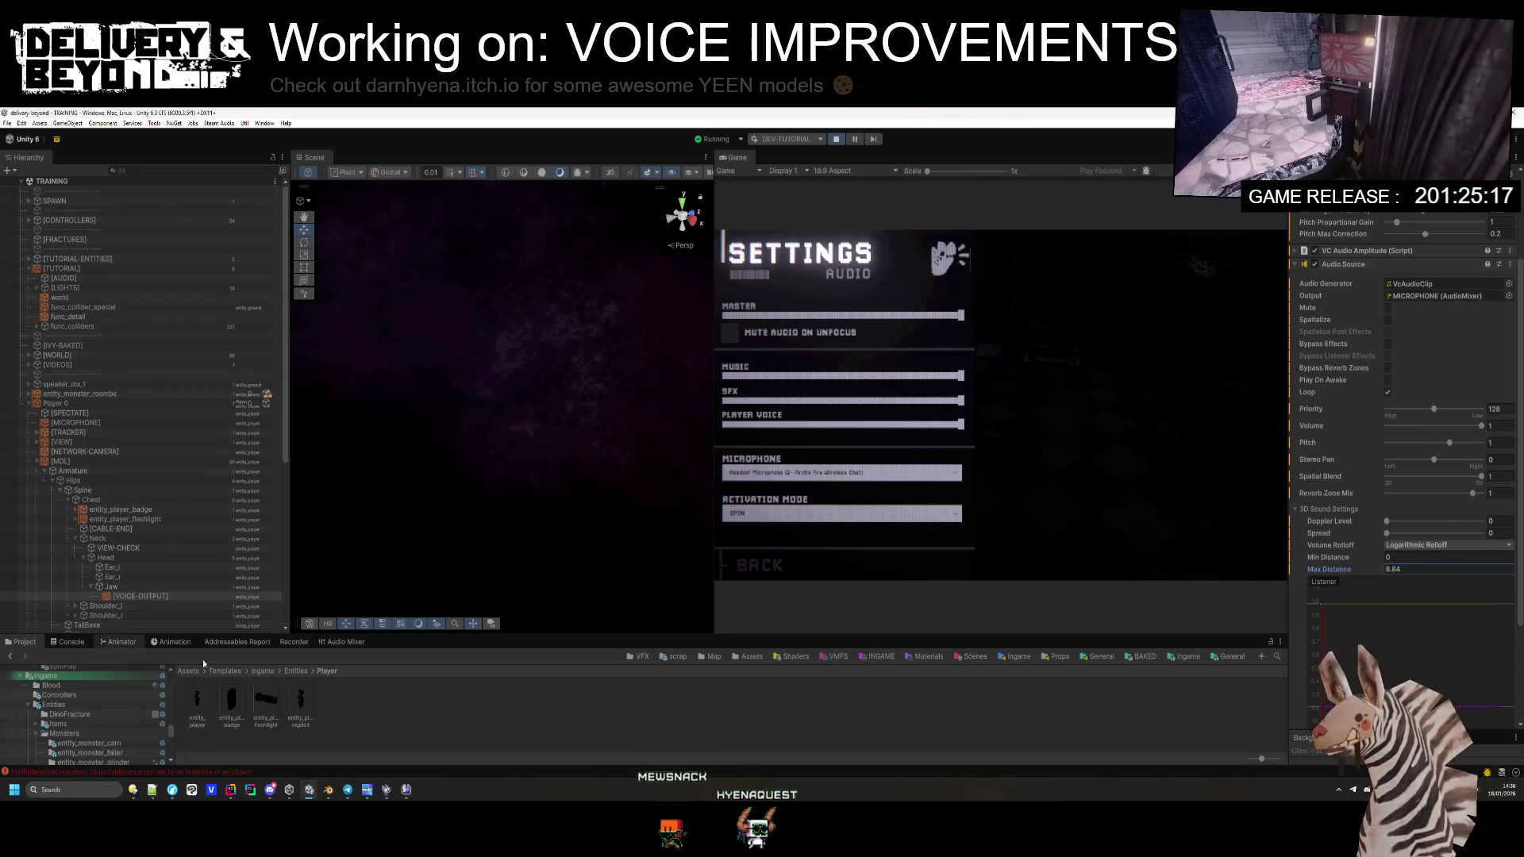
left_click(1394, 570)
type("8")
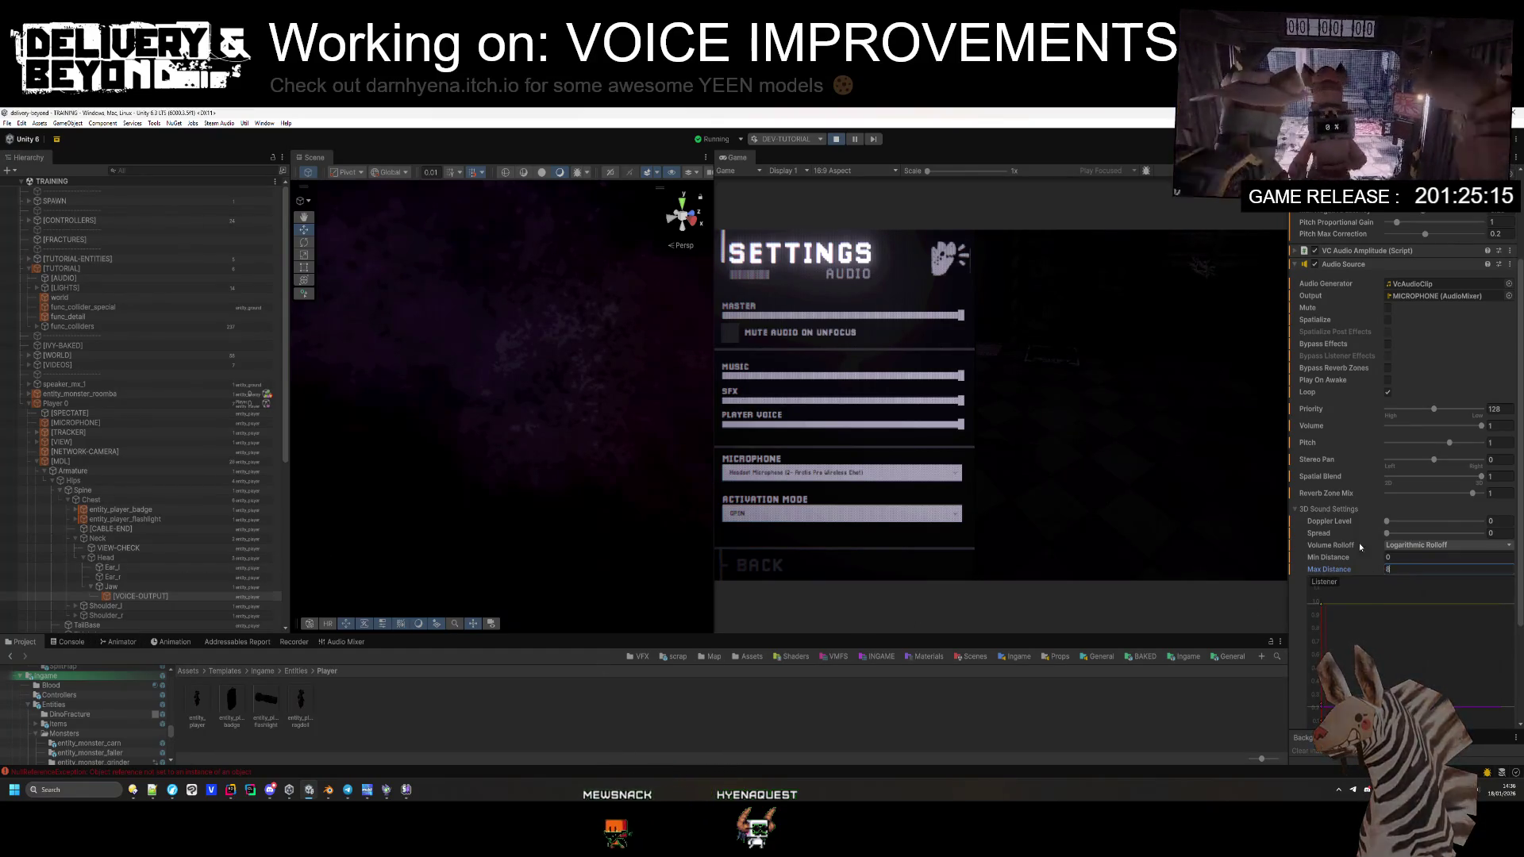
scroll(1349, 595, "down", 3)
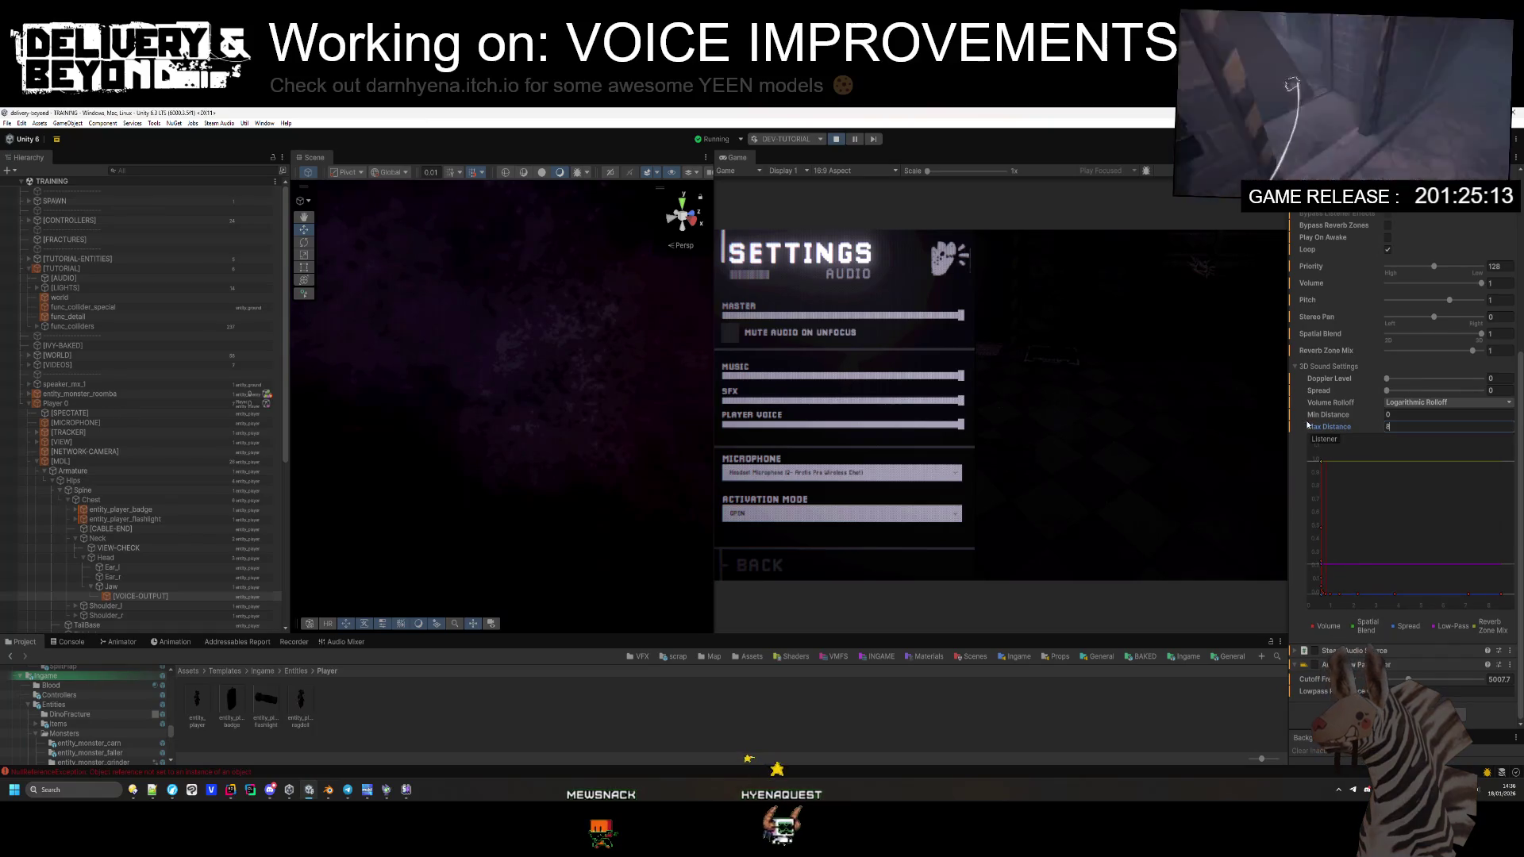
left_click(1417, 402)
left_click(1418, 427)
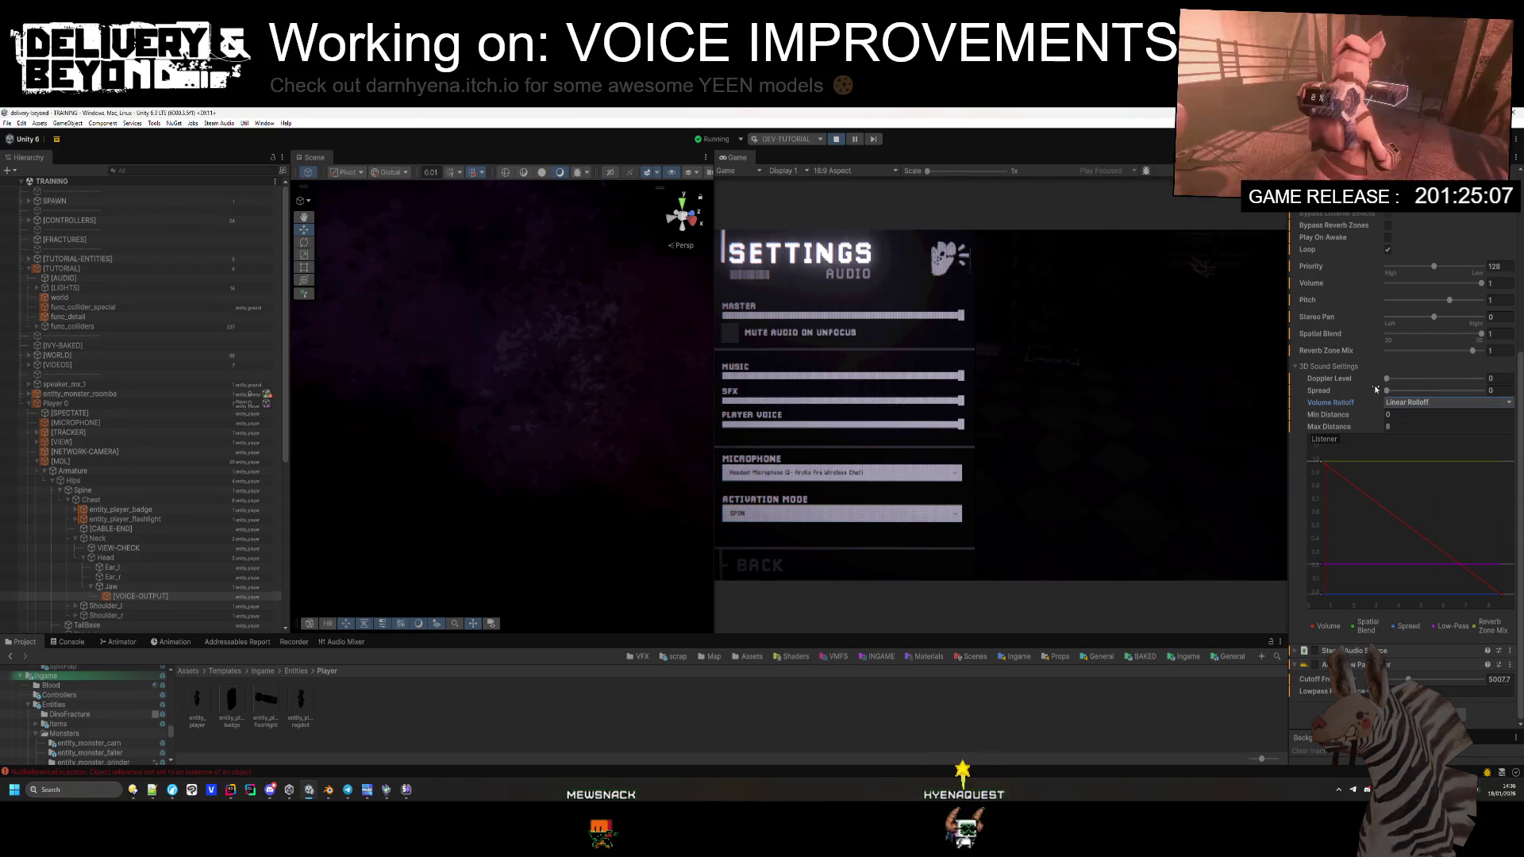
Step: Turn off Spatialize and reassign the Optional First Output Filter to [VOICE-OUTPUT]'s VC Audio Amplitude
scroll(1378, 395, "up", 3)
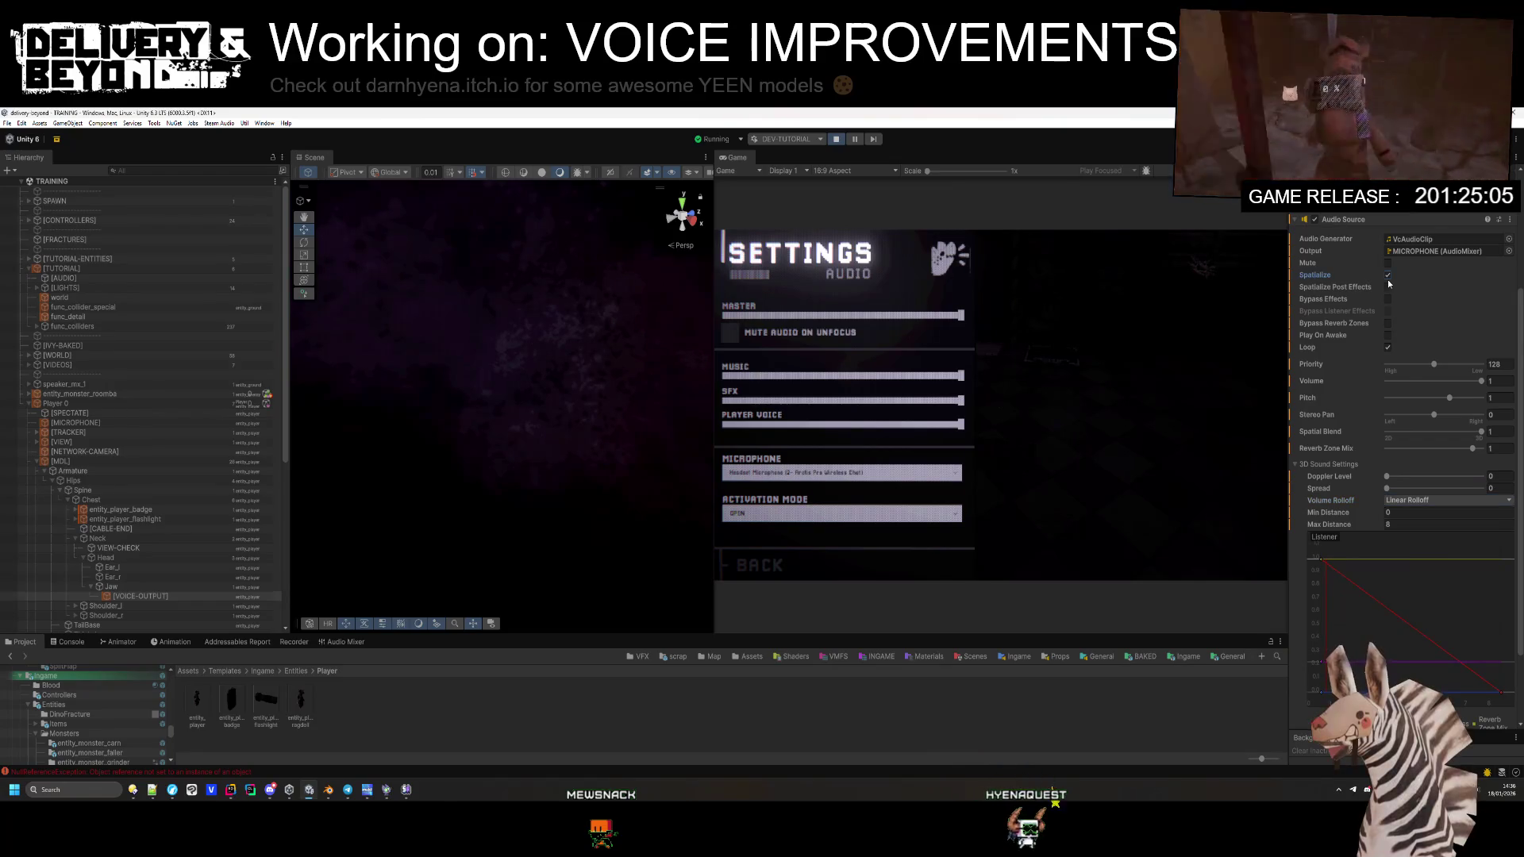
scroll(1385, 301, "up", 1)
left_click(1385, 309)
scroll(1350, 309, "up", 2)
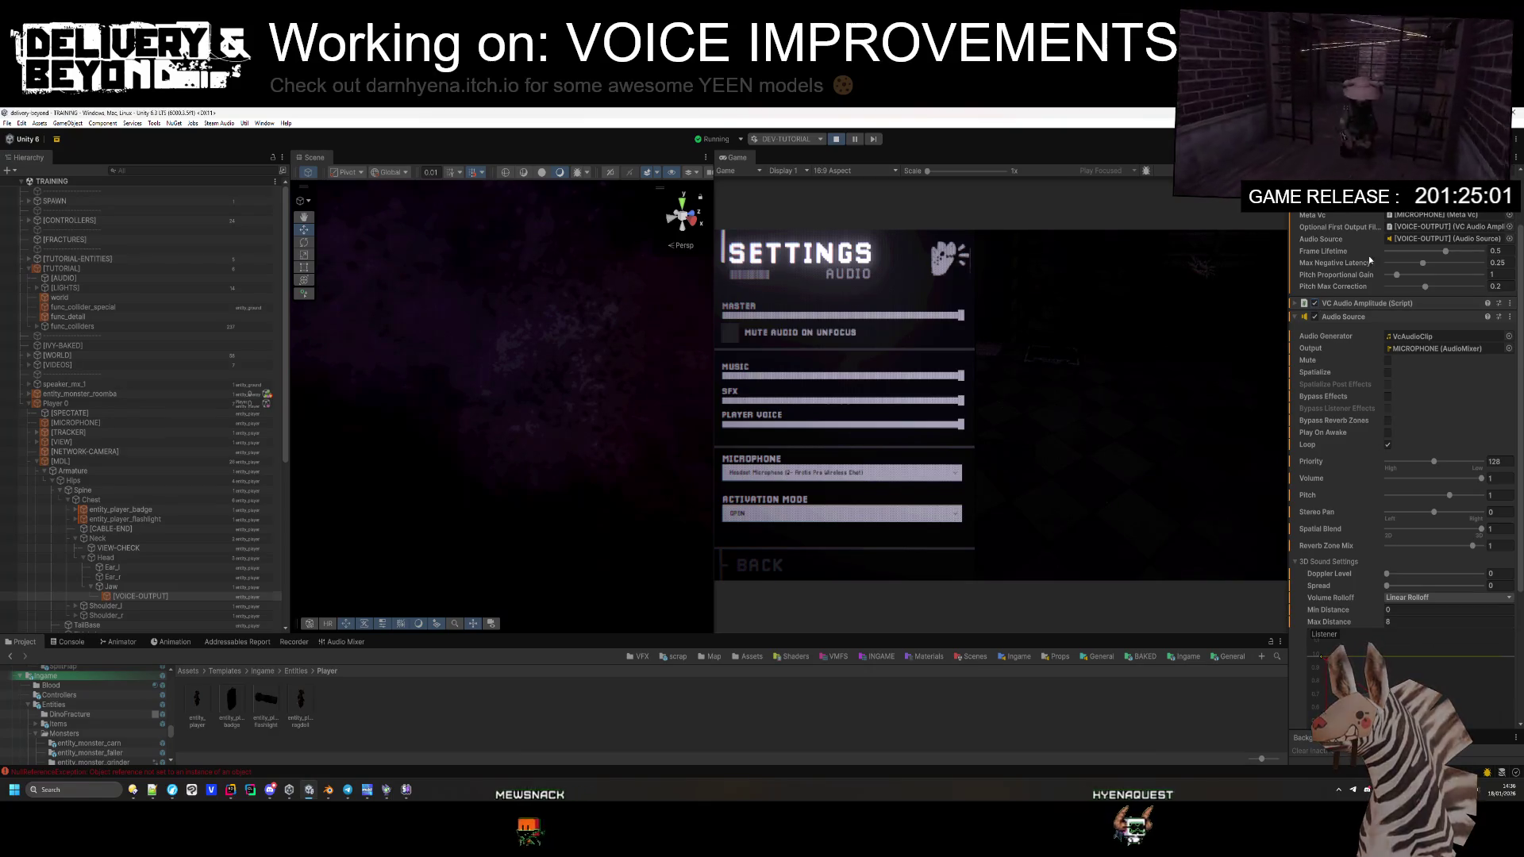
left_click(1508, 227)
double_click(1260, 329)
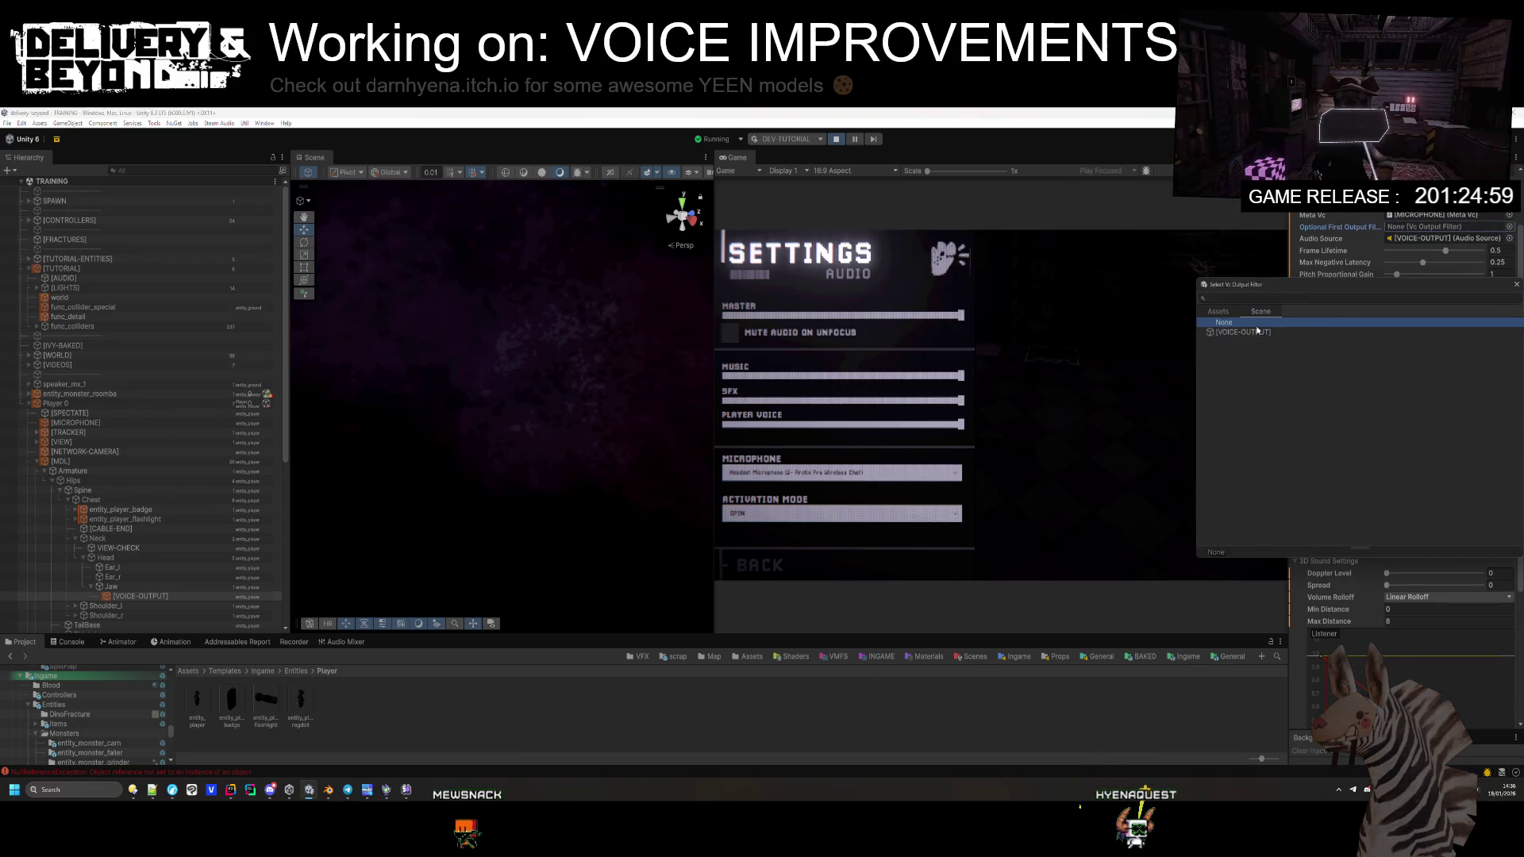
left_click(1509, 227)
double_click(1257, 342)
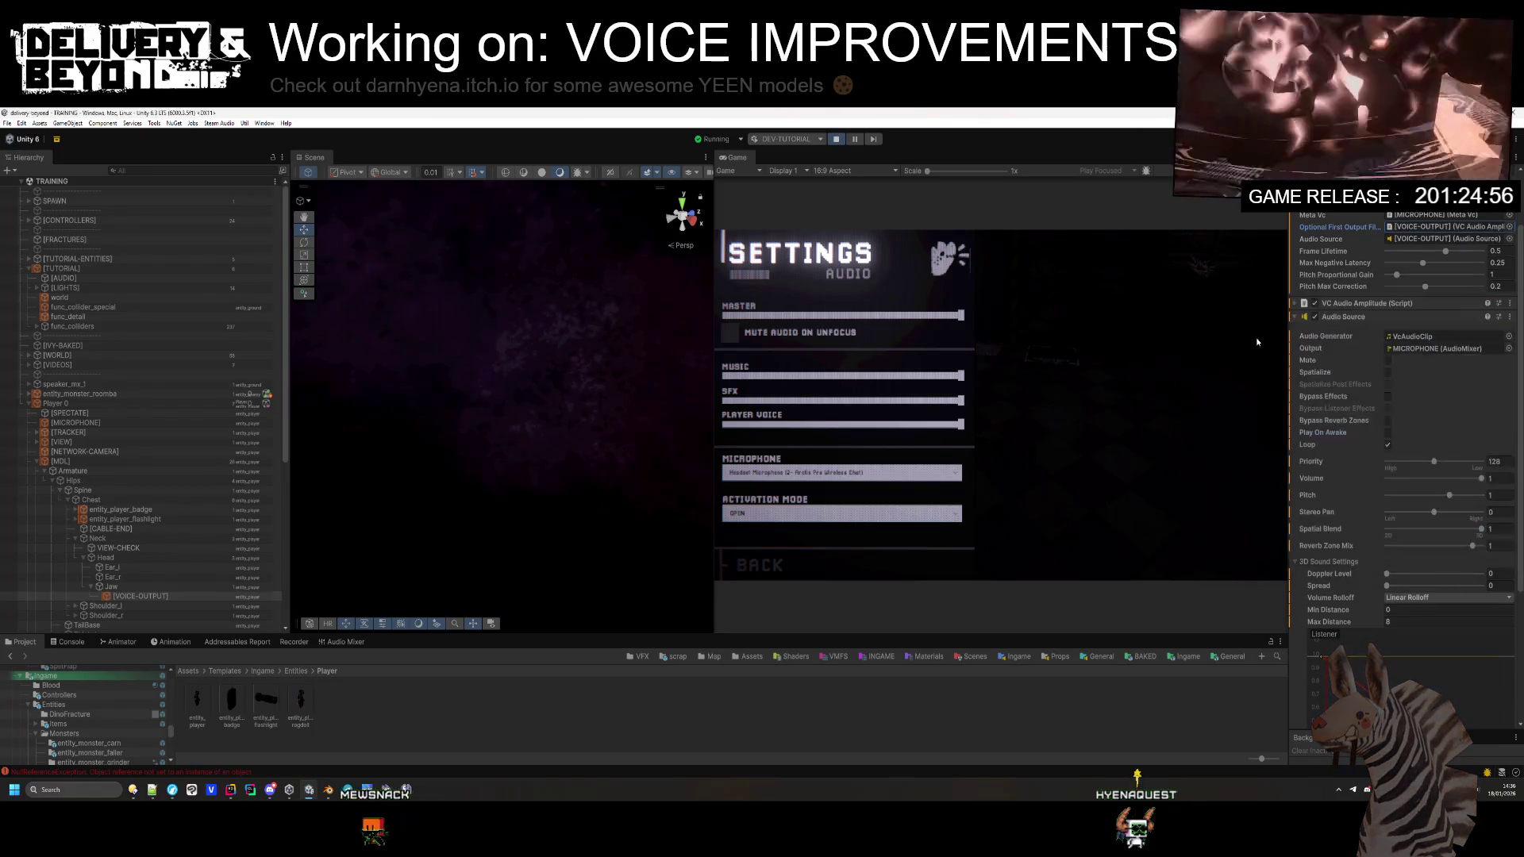
Step: Review the voice activation mode options and the SpawnStateException and NullReferenceException errors, then stop Play mode
left_click(769, 520)
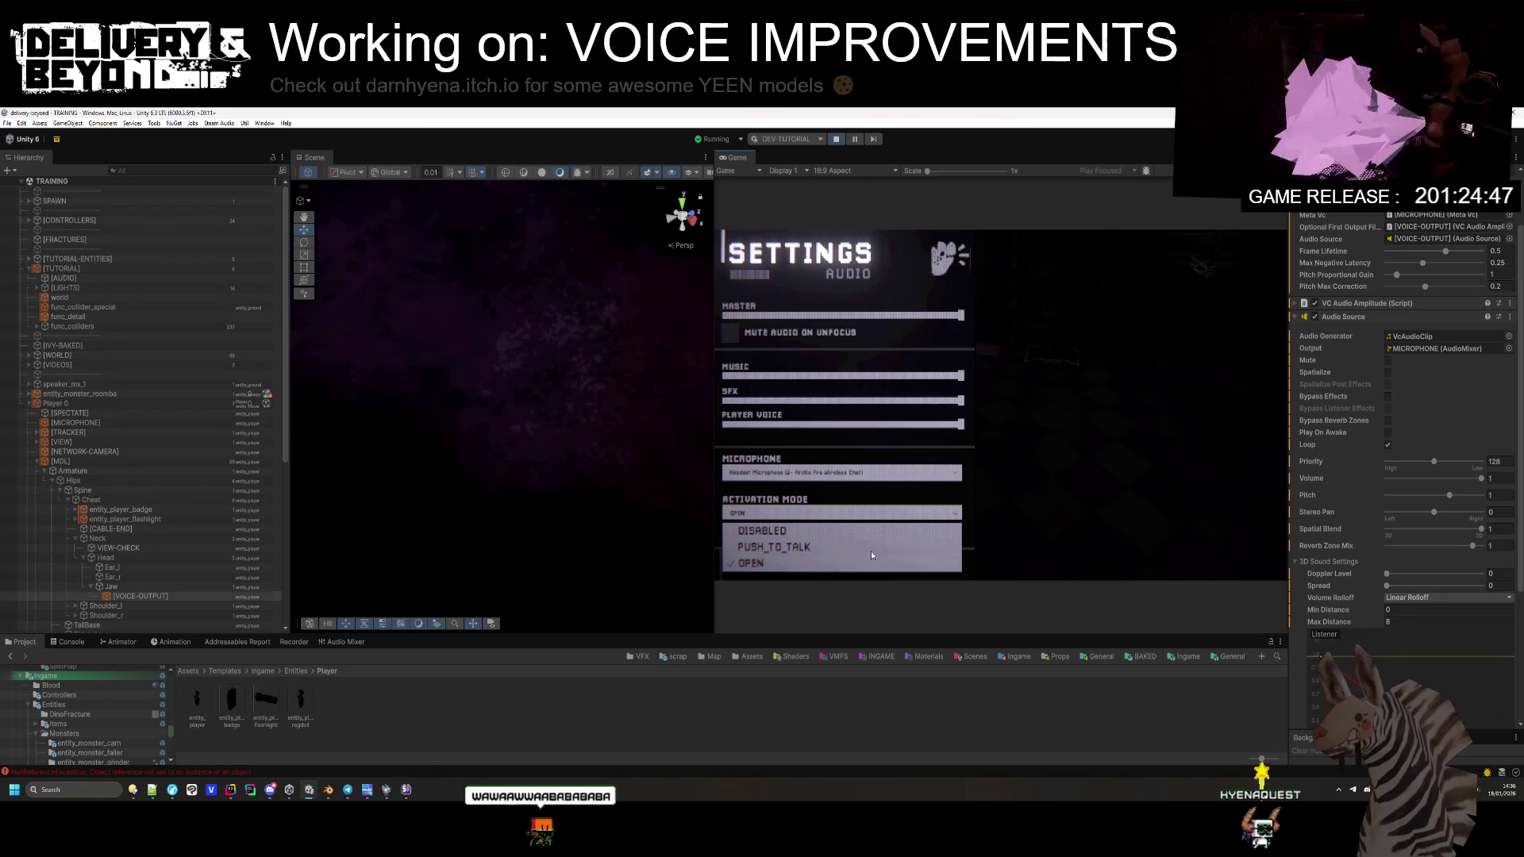
left_click(62, 642)
left_click(159, 722)
left_click(162, 719)
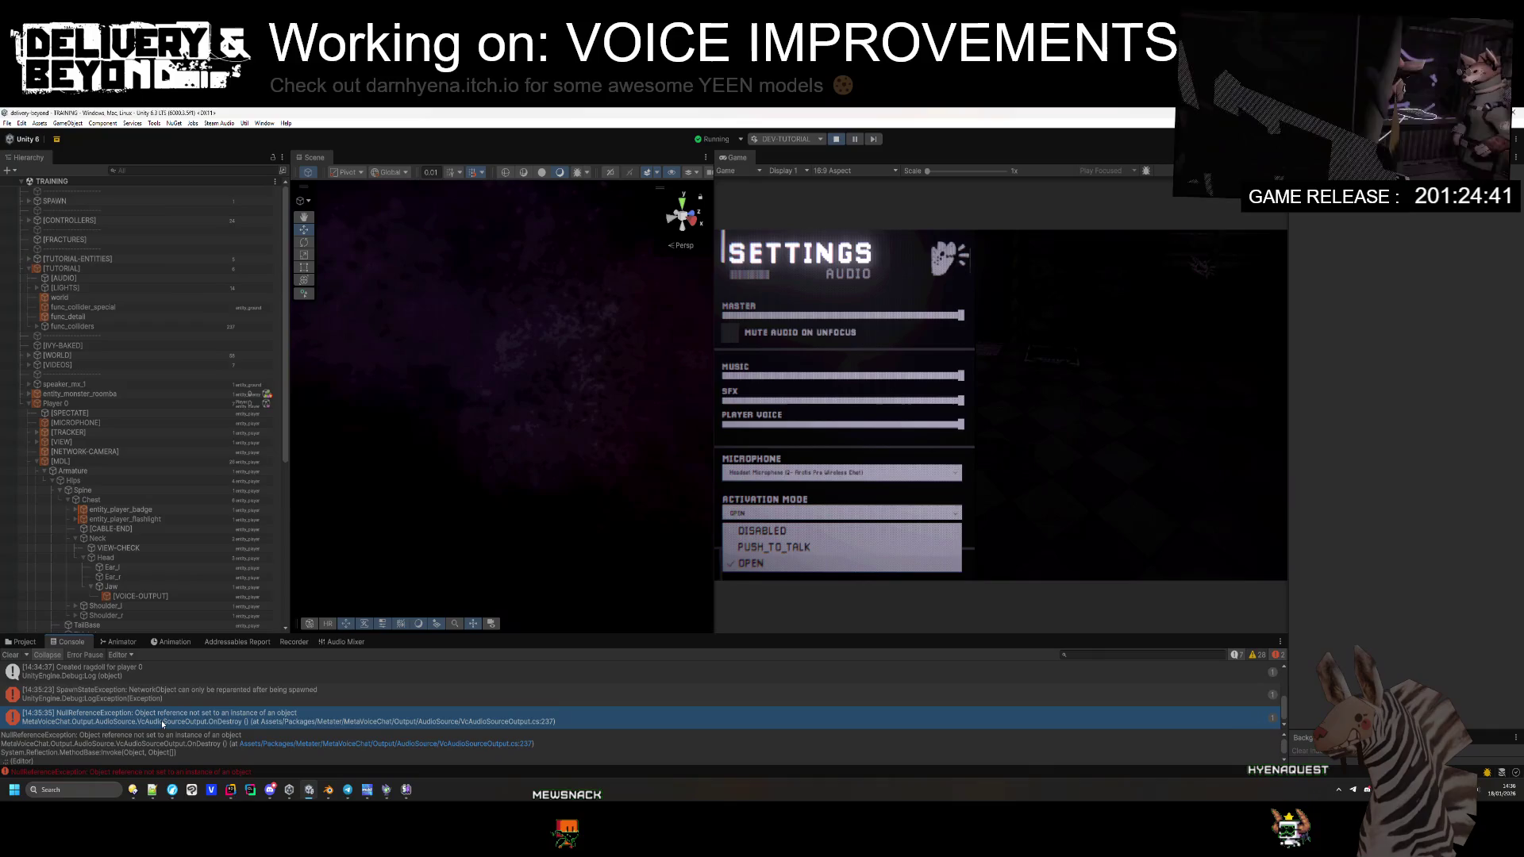
scroll(180, 734, "down", 2)
left_click(21, 642)
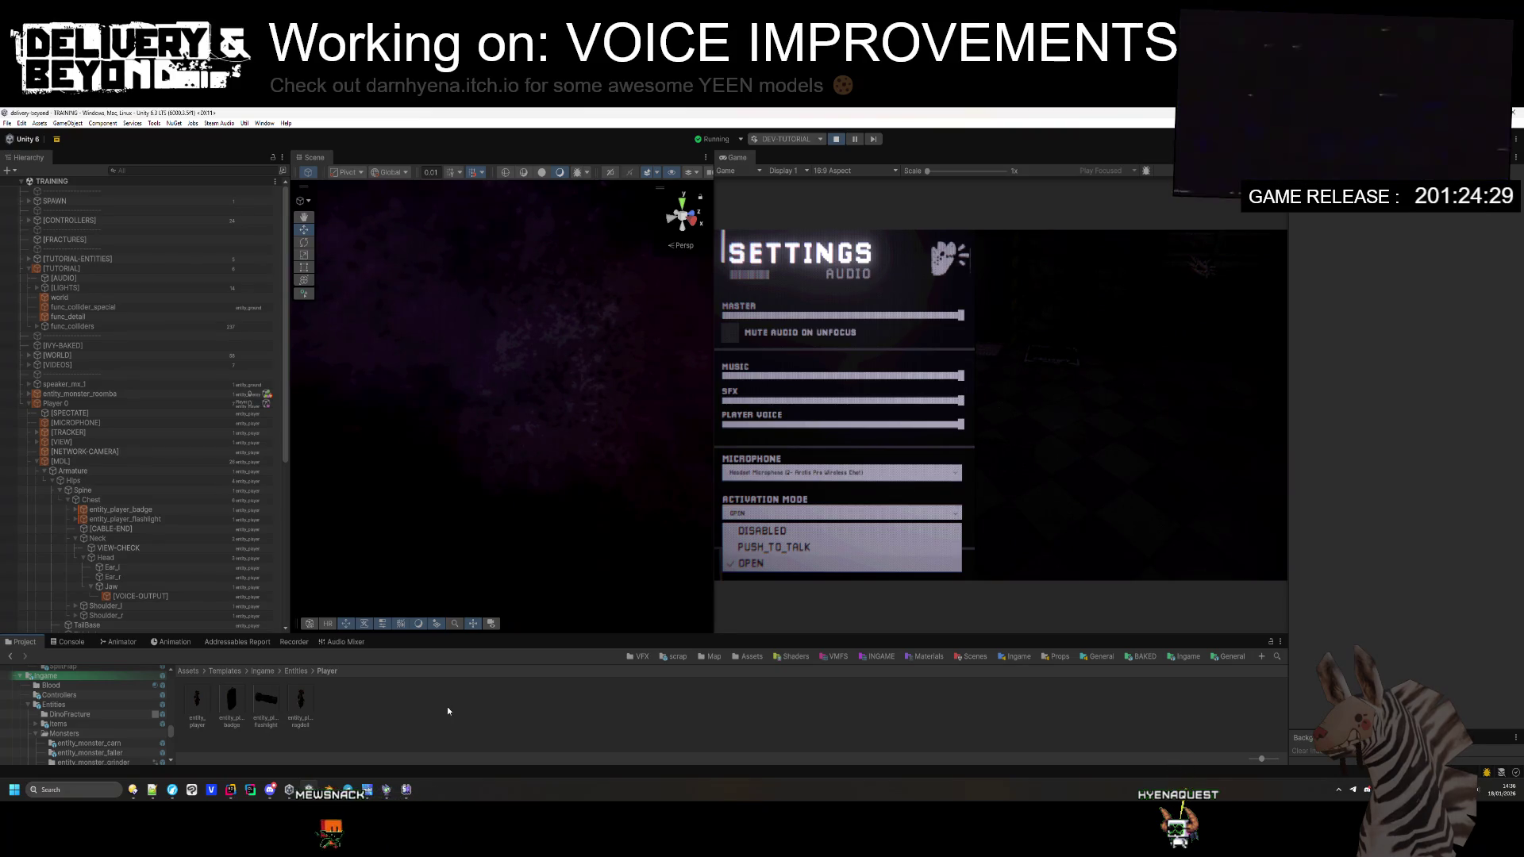
left_click(838, 140)
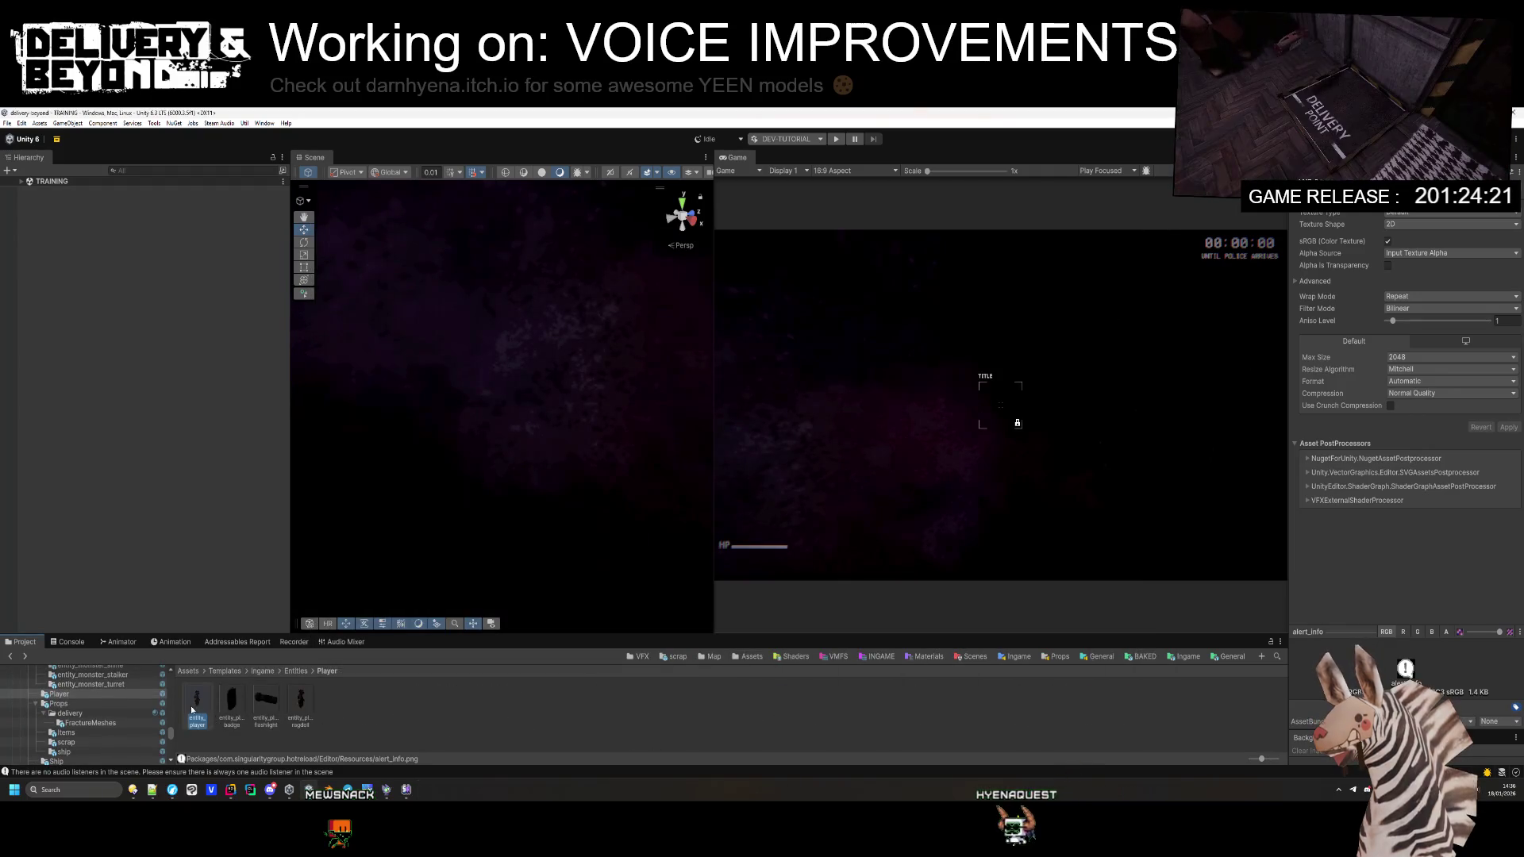
Step: In Rider, inspect the microphoneMode default setting in SettingsController.cs
key("alt+Tab")
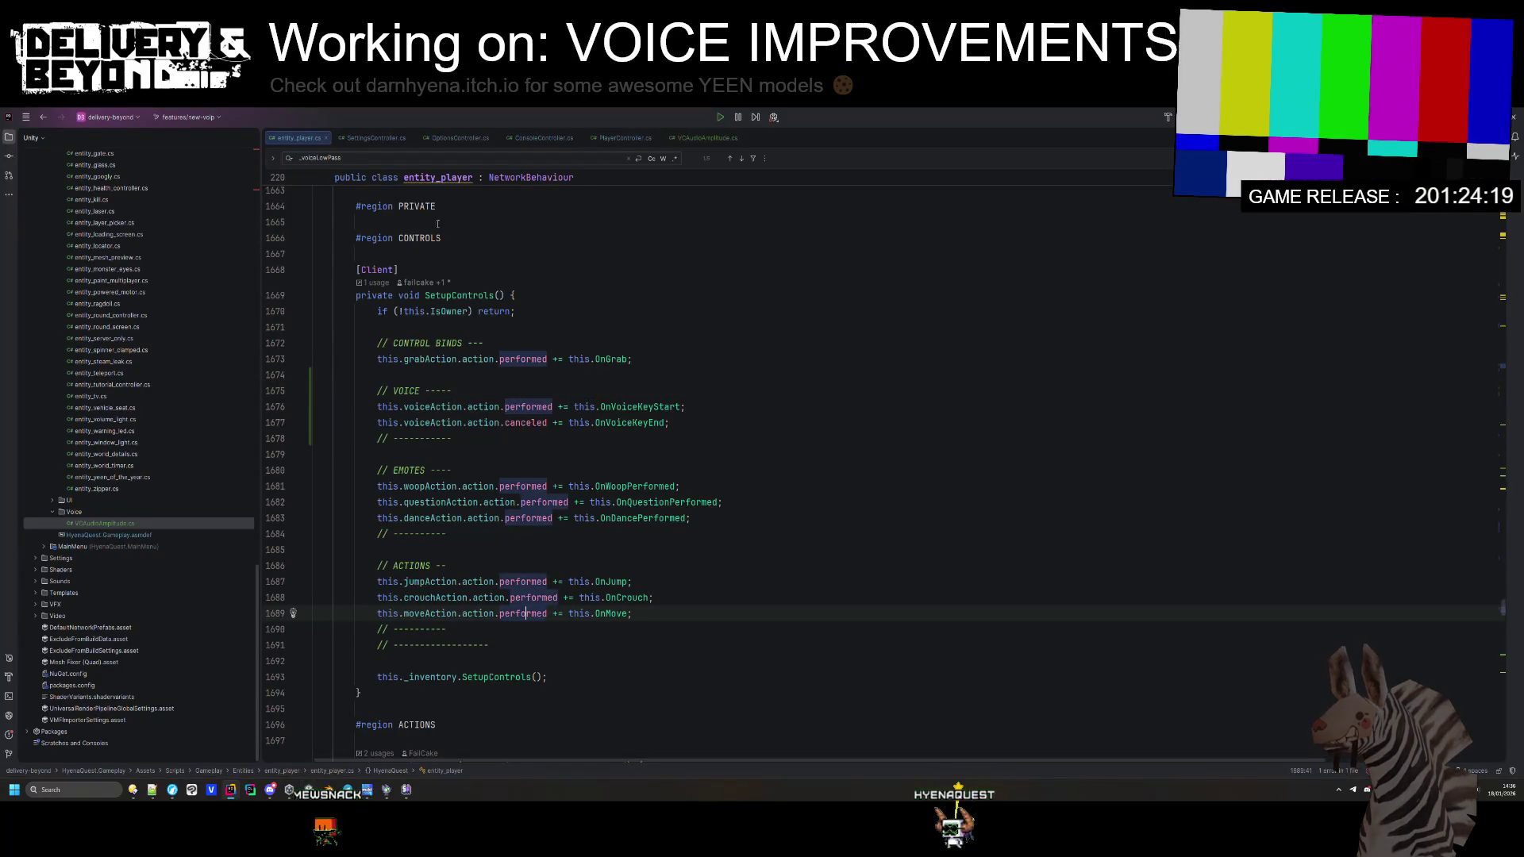
left_click(357, 139)
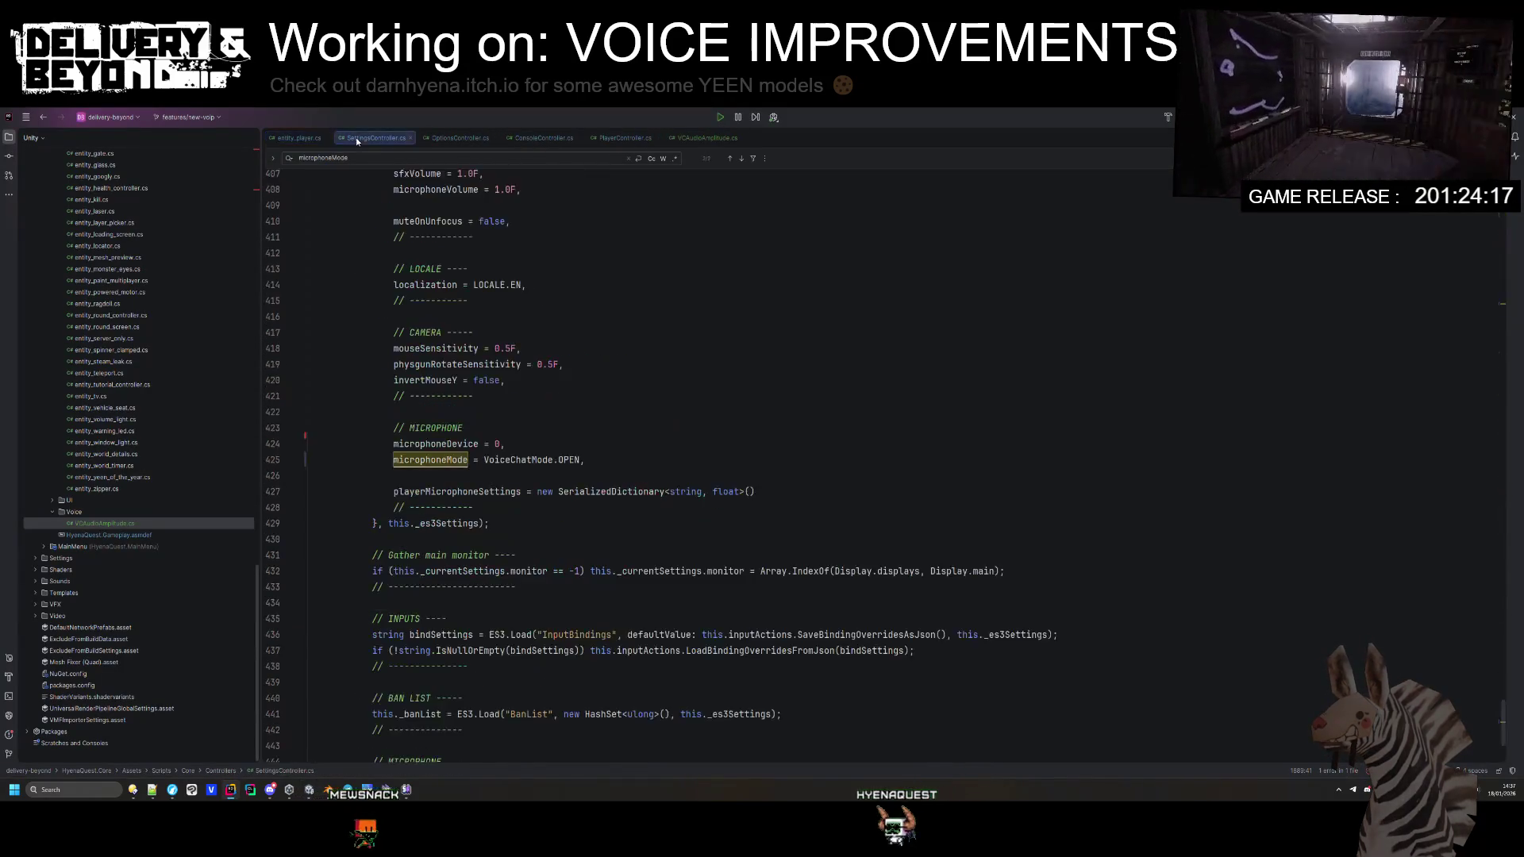
scroll(474, 396, "up", 5)
scroll(474, 397, "down", 6)
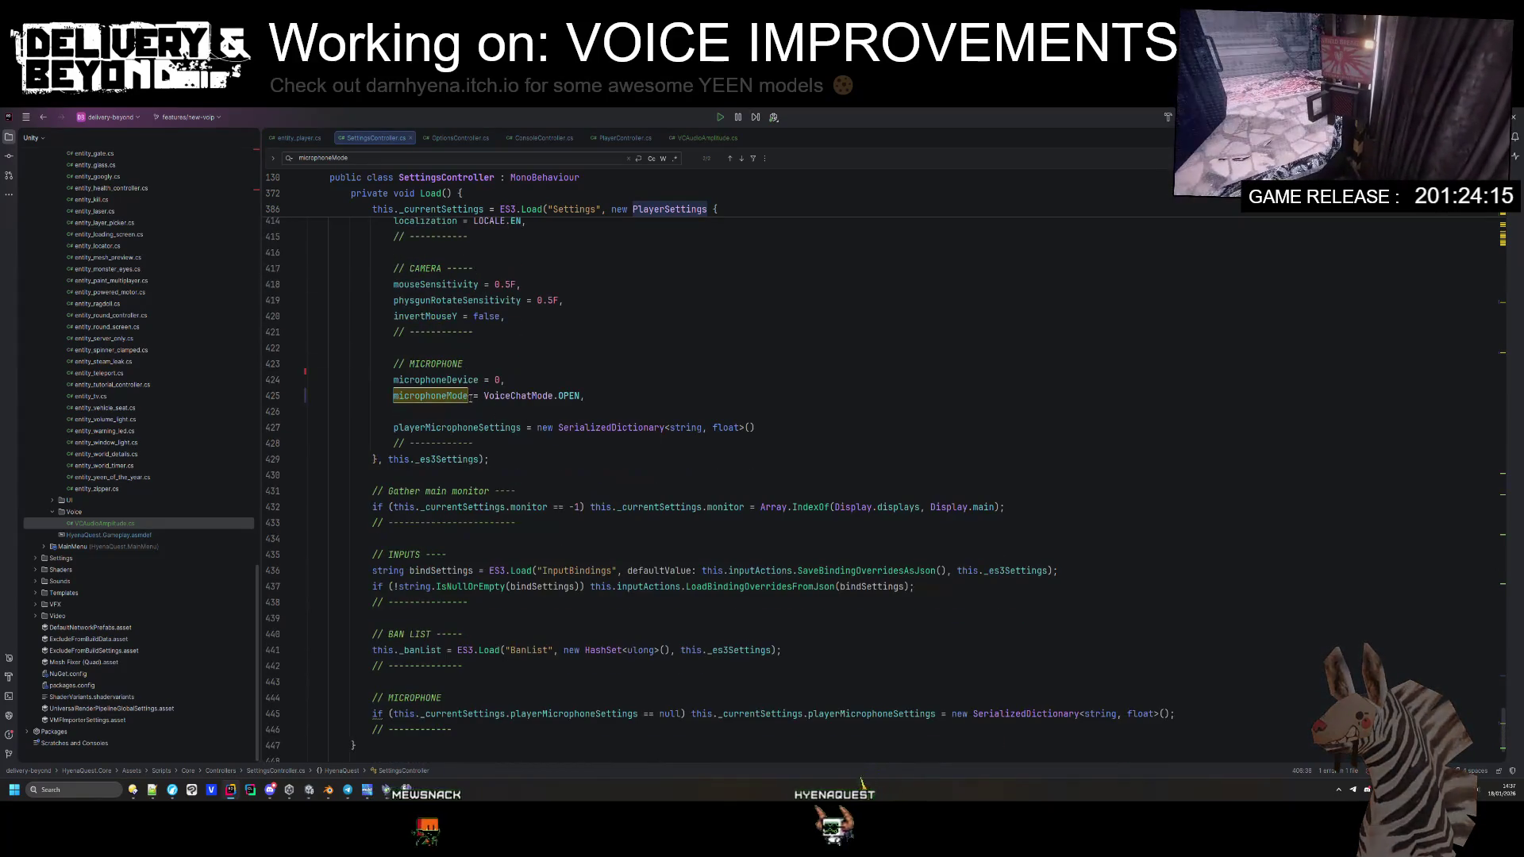
left_click(737, 156)
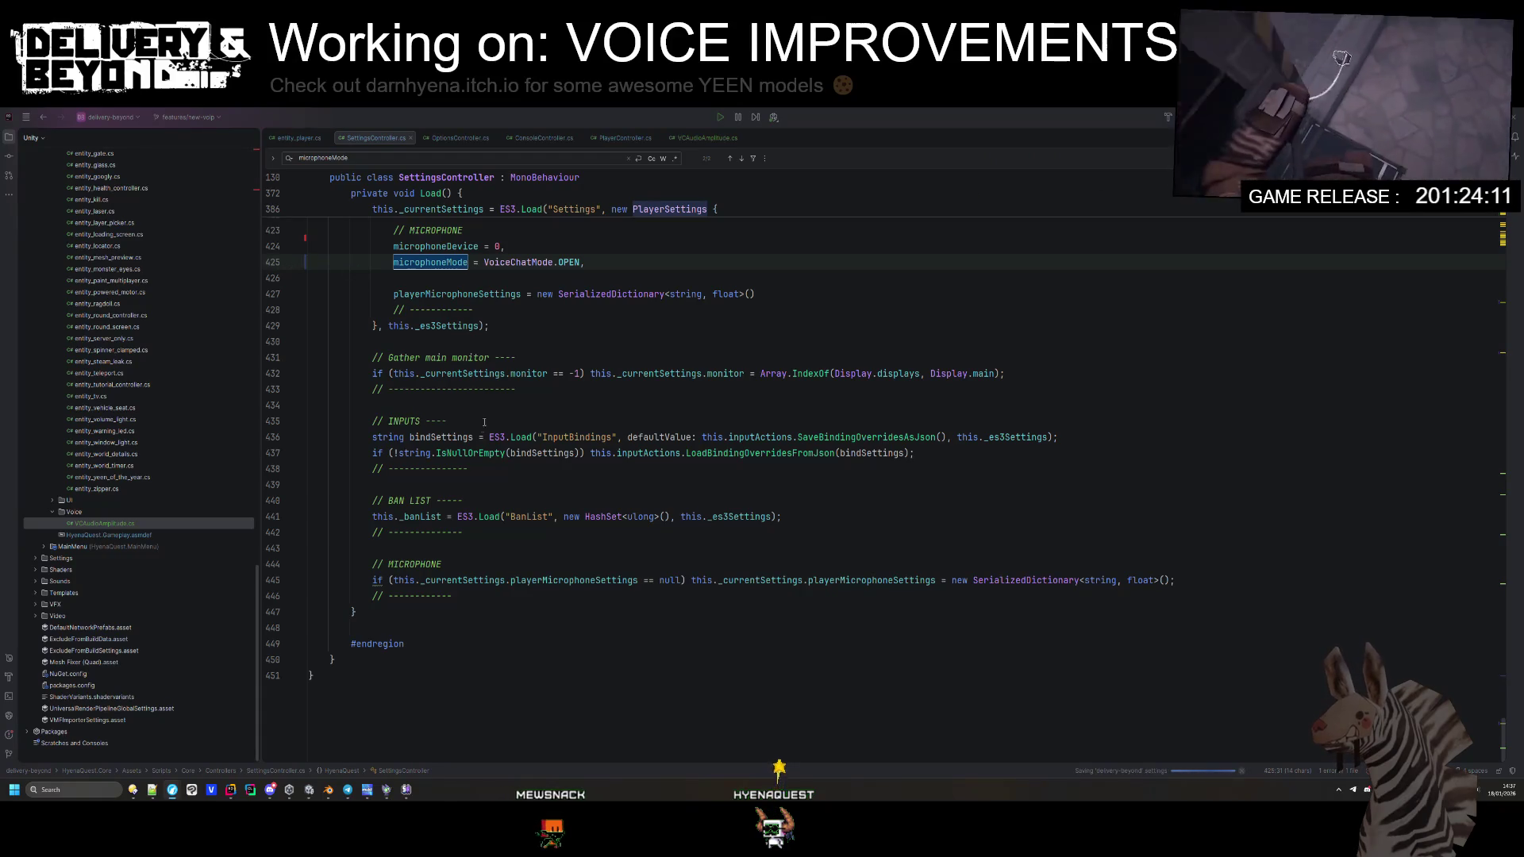
left_click(702, 406)
Step: Search the project for 'playerlist' and open UIPlayerListController.cs
key("shift")
key("shift")
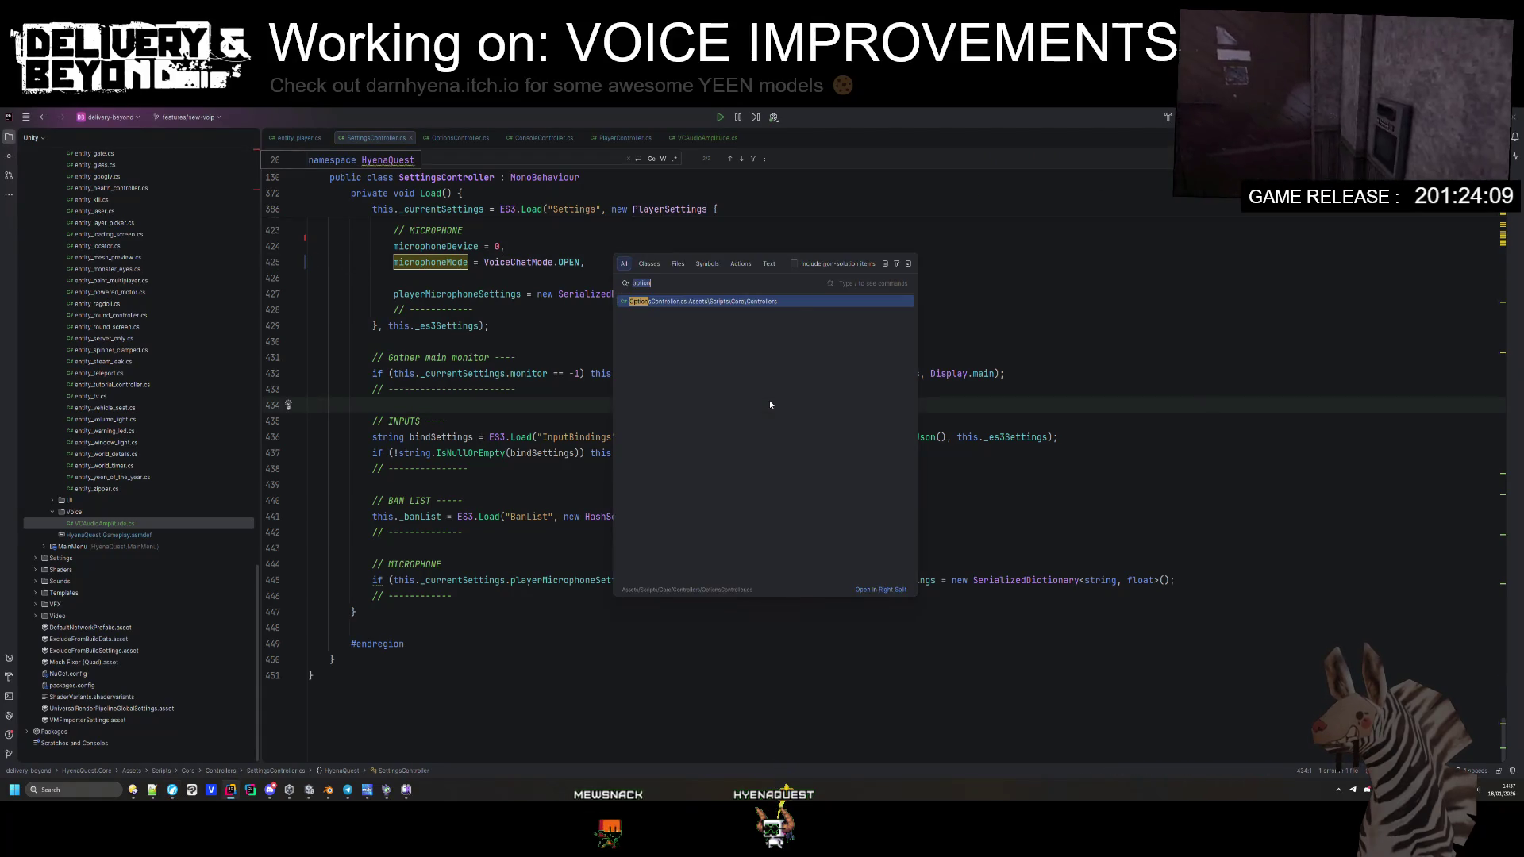
type("playerlist")
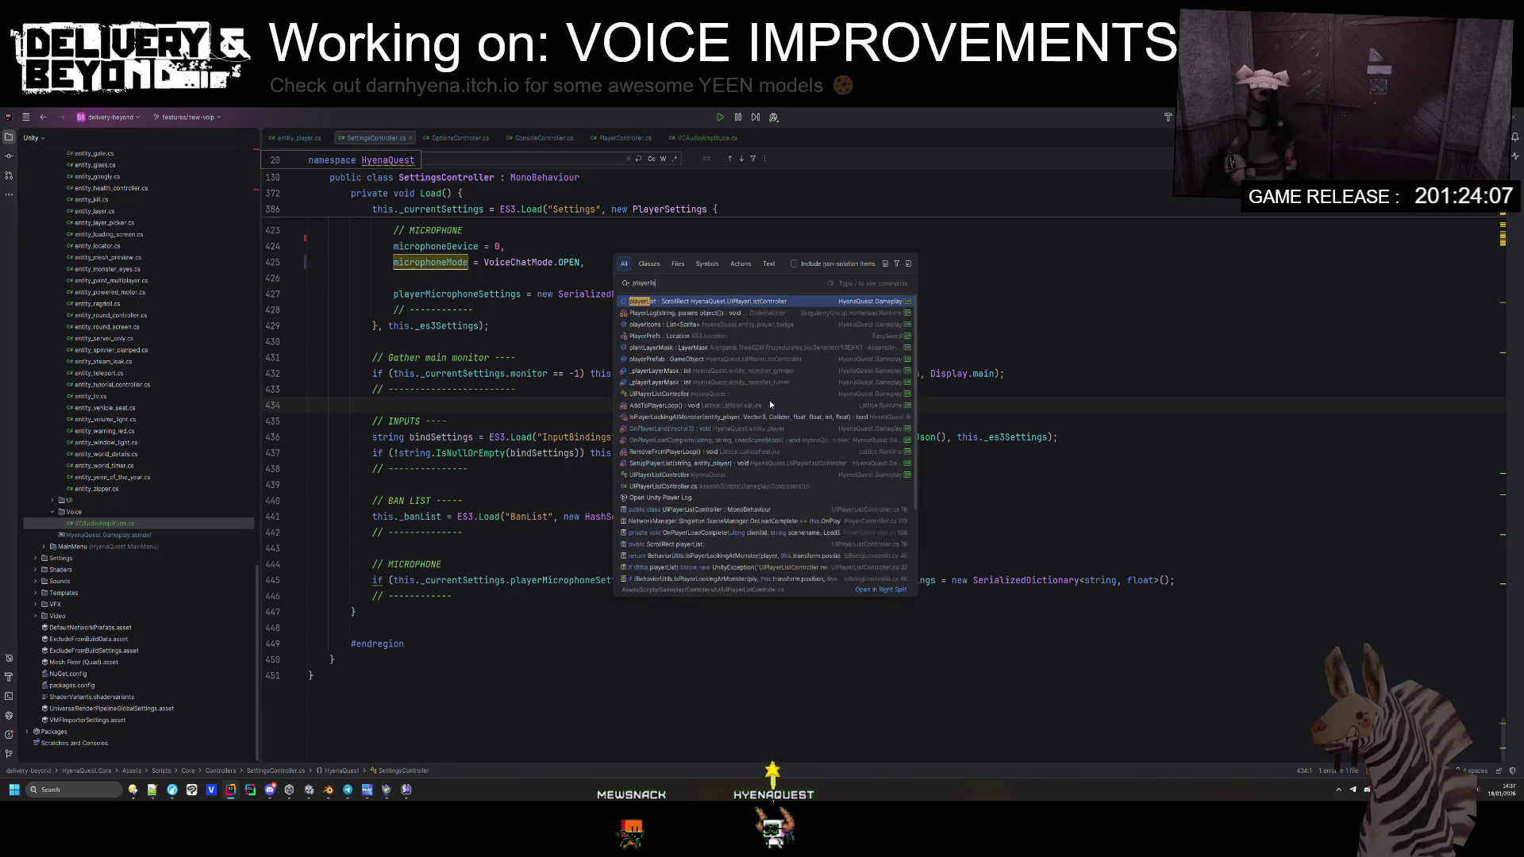
key("Down")
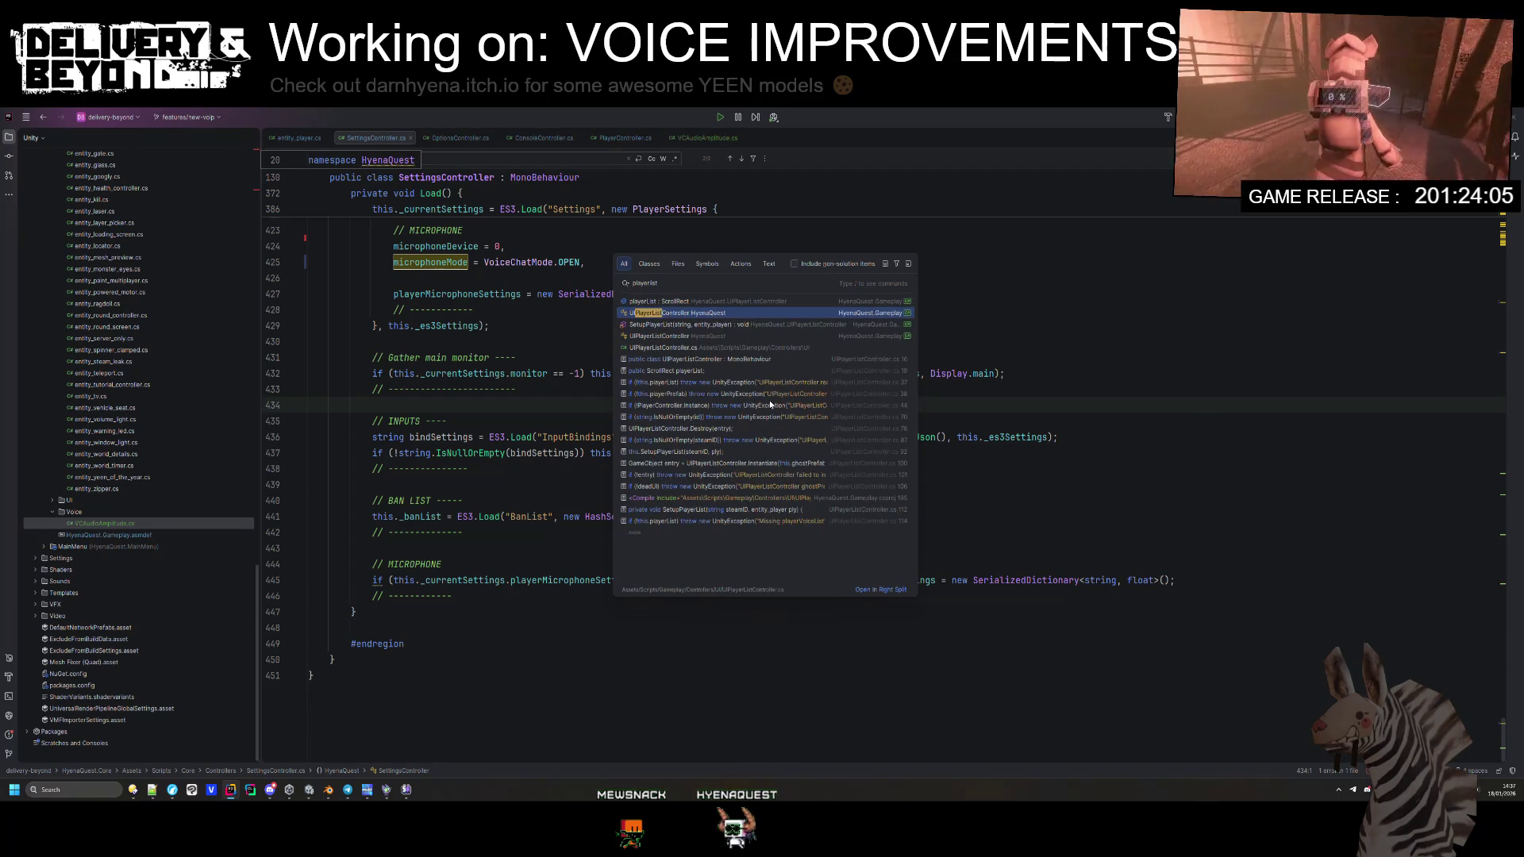
key("Down")
key("Down")
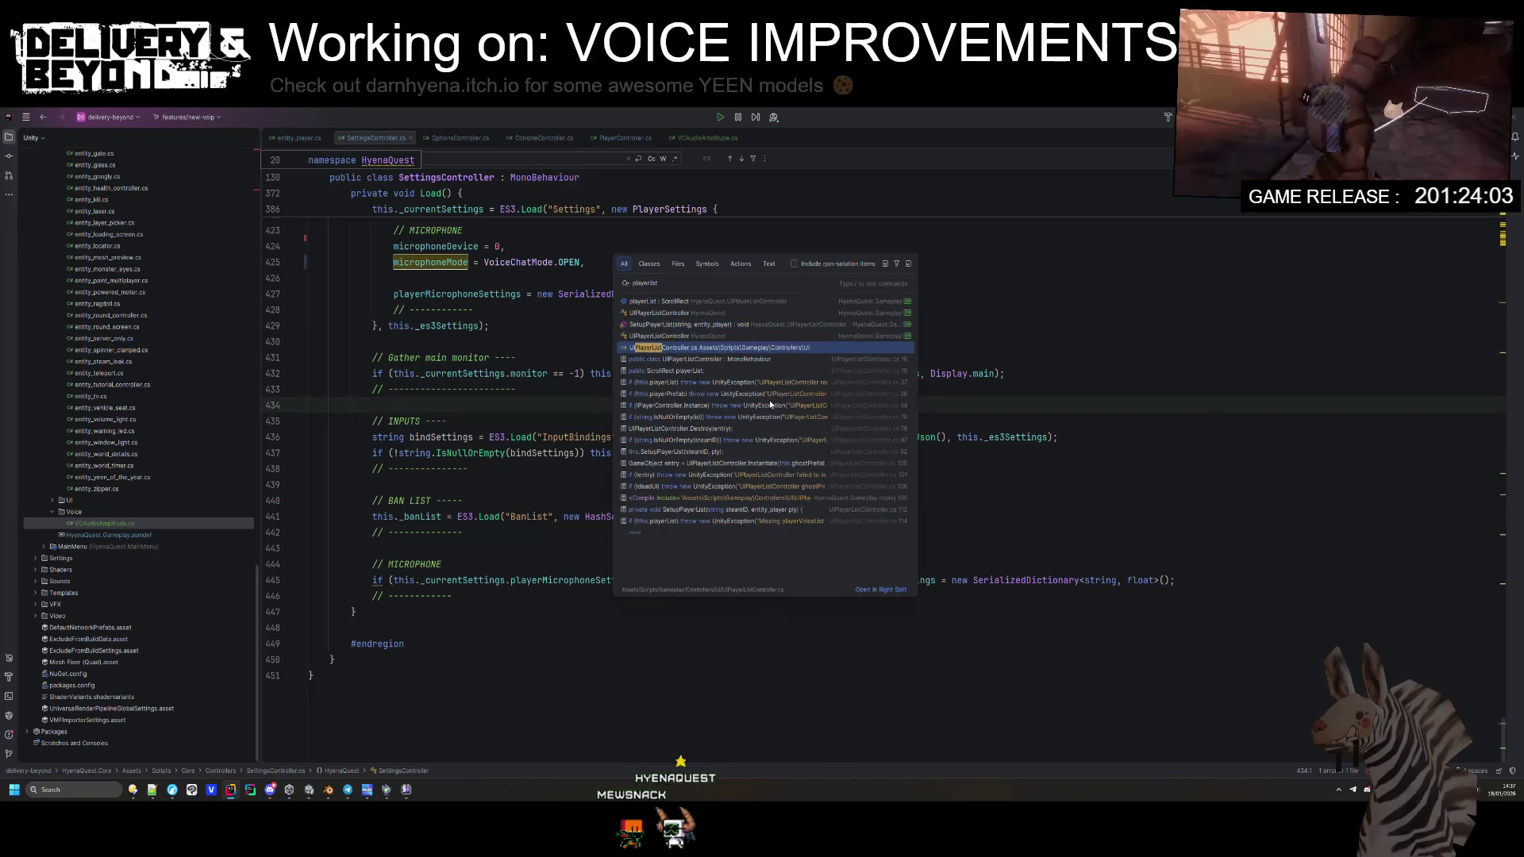
key("Return")
scroll(661, 368, "down", 3)
scroll(662, 368, "down", 15)
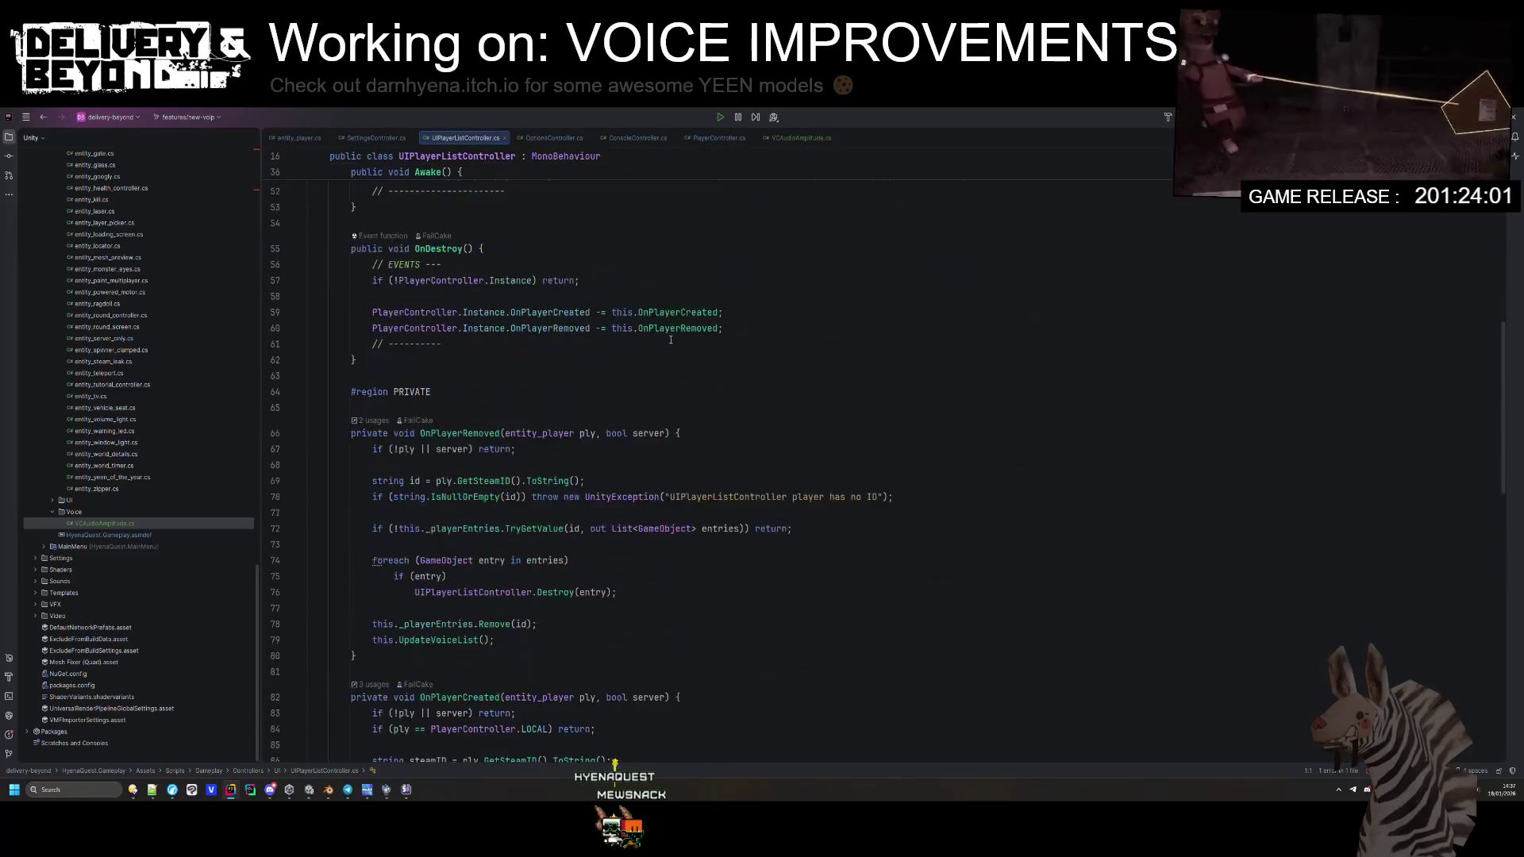
scroll(674, 328, "down", 5)
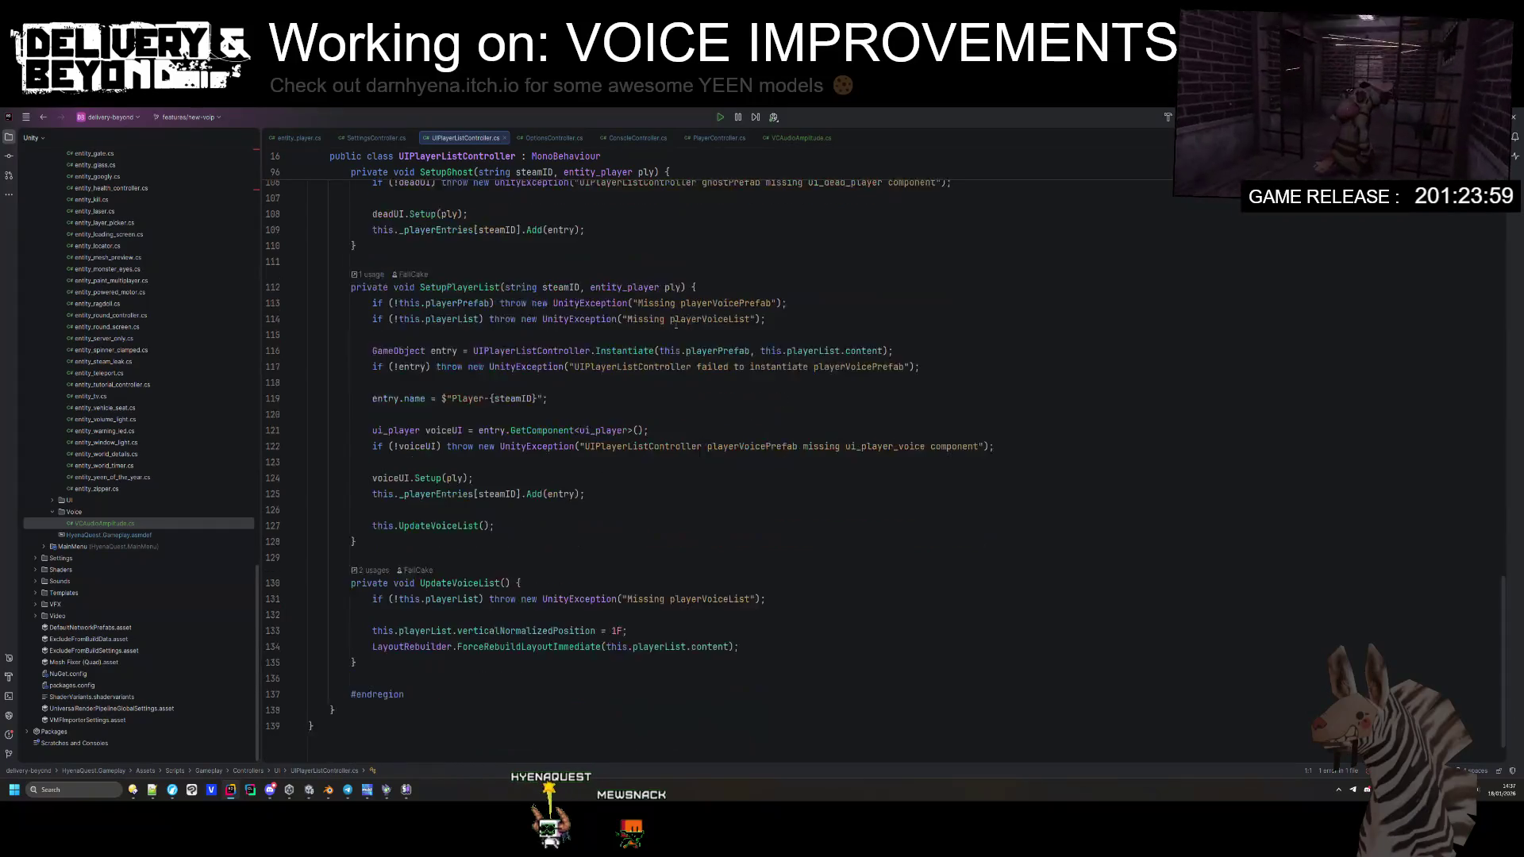
Step: Highlight the usages of UpdateVoiceList, then show the list of uncommitted changes
double_click(459, 478)
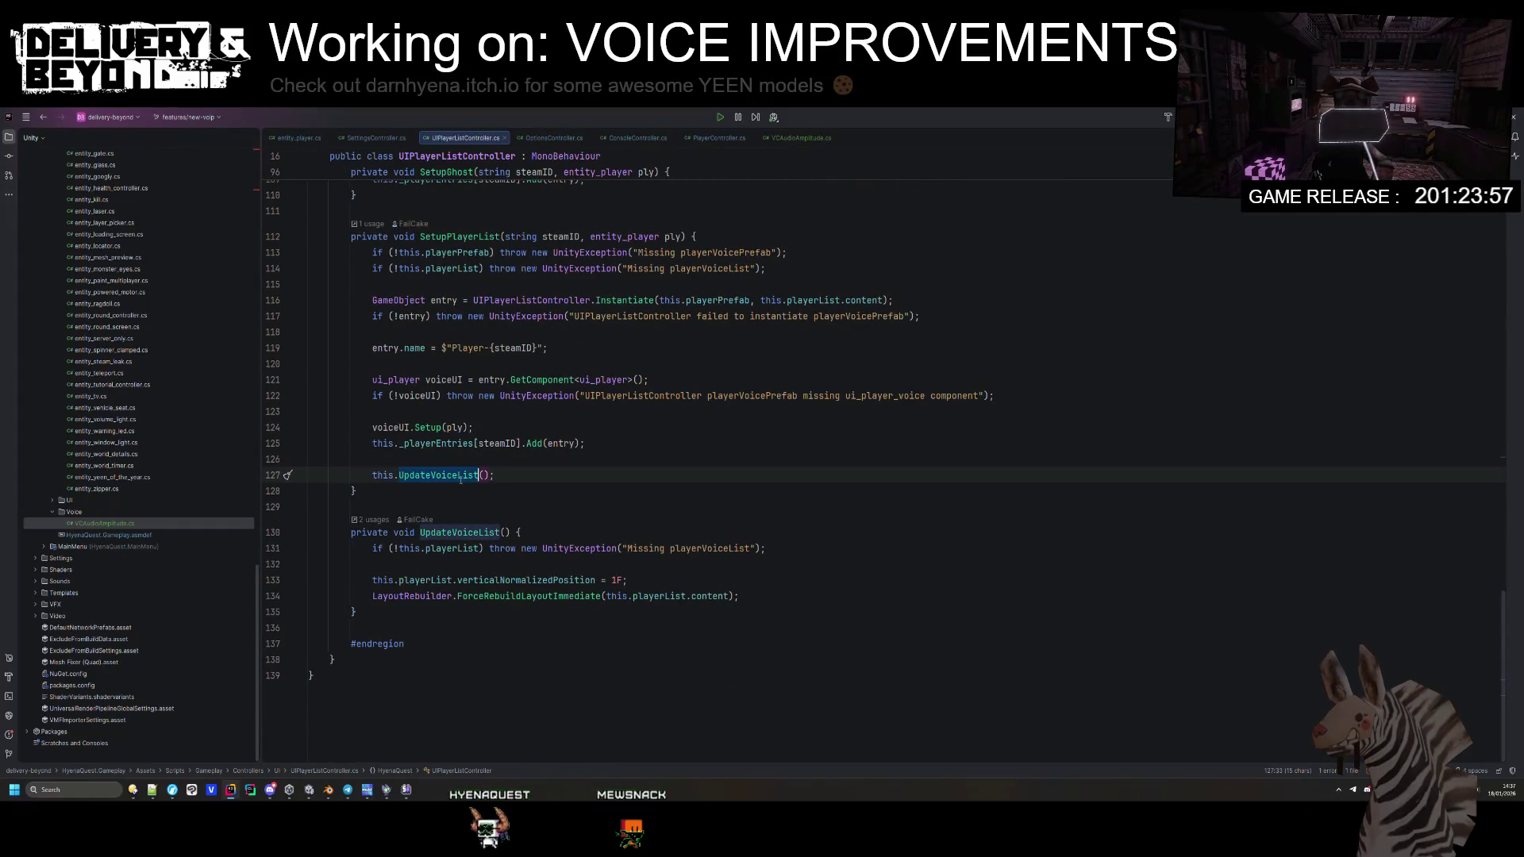
scroll(574, 567, "up", 15)
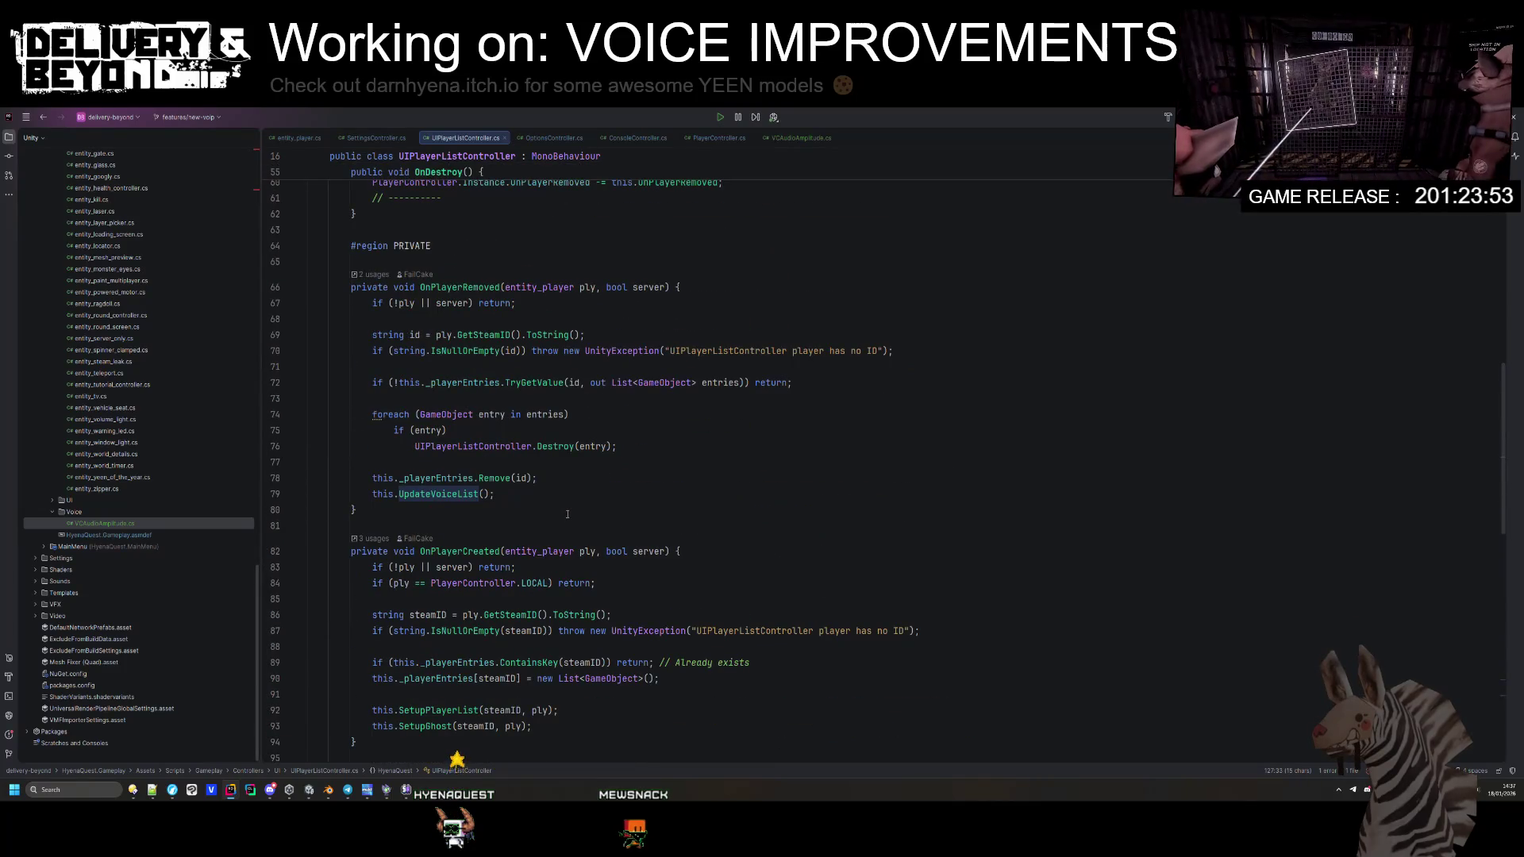
scroll(567, 514, "up", 6)
key("ctrl+k")
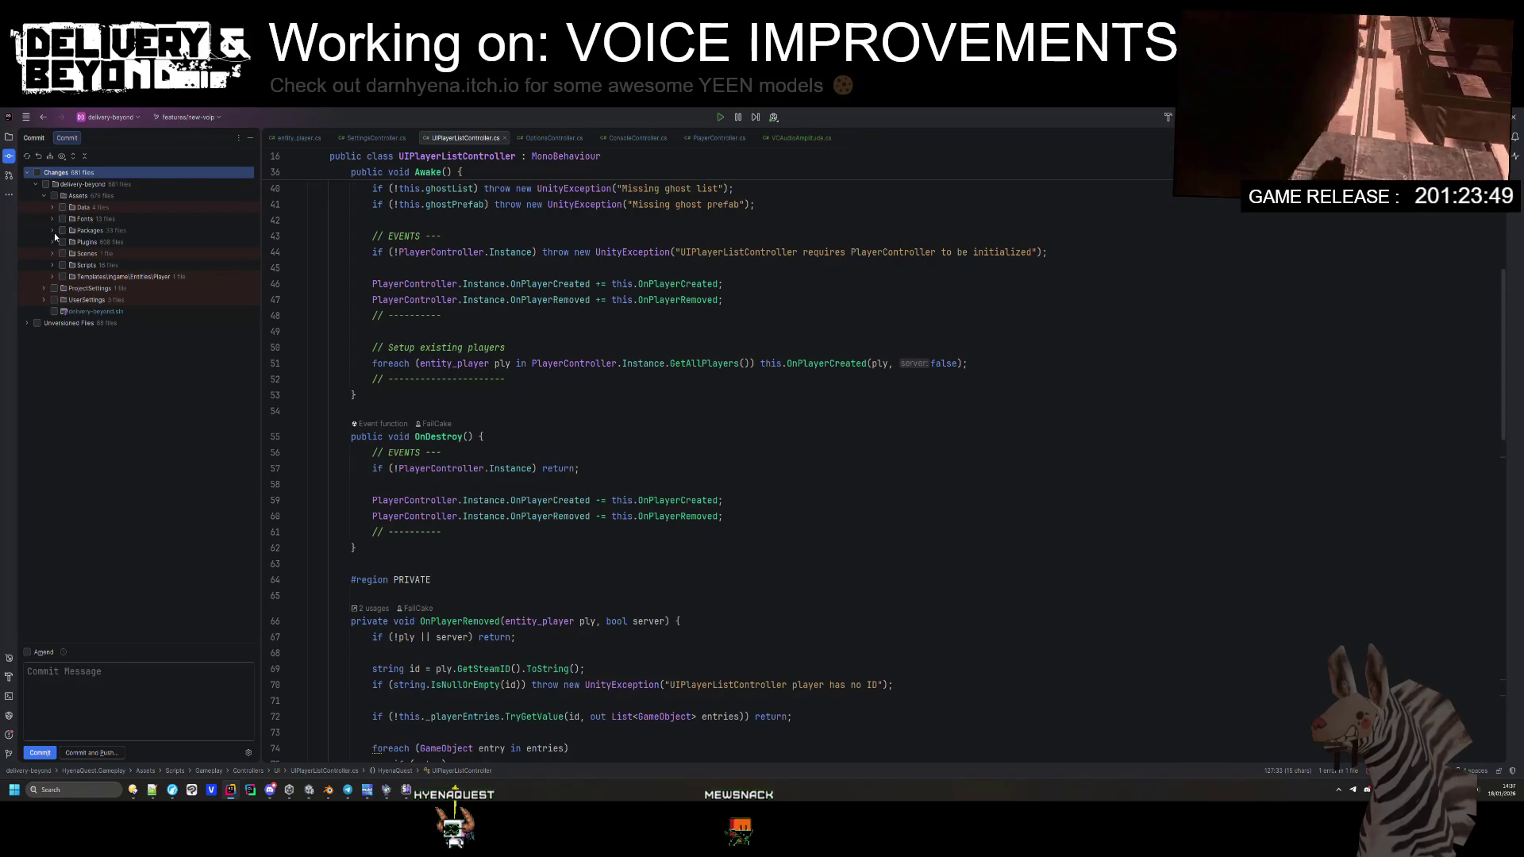
Step: Expand the Scripts changes, open the OptionsController.cs diff and run code cleanup on its new version
left_click(52, 231)
left_click(52, 253)
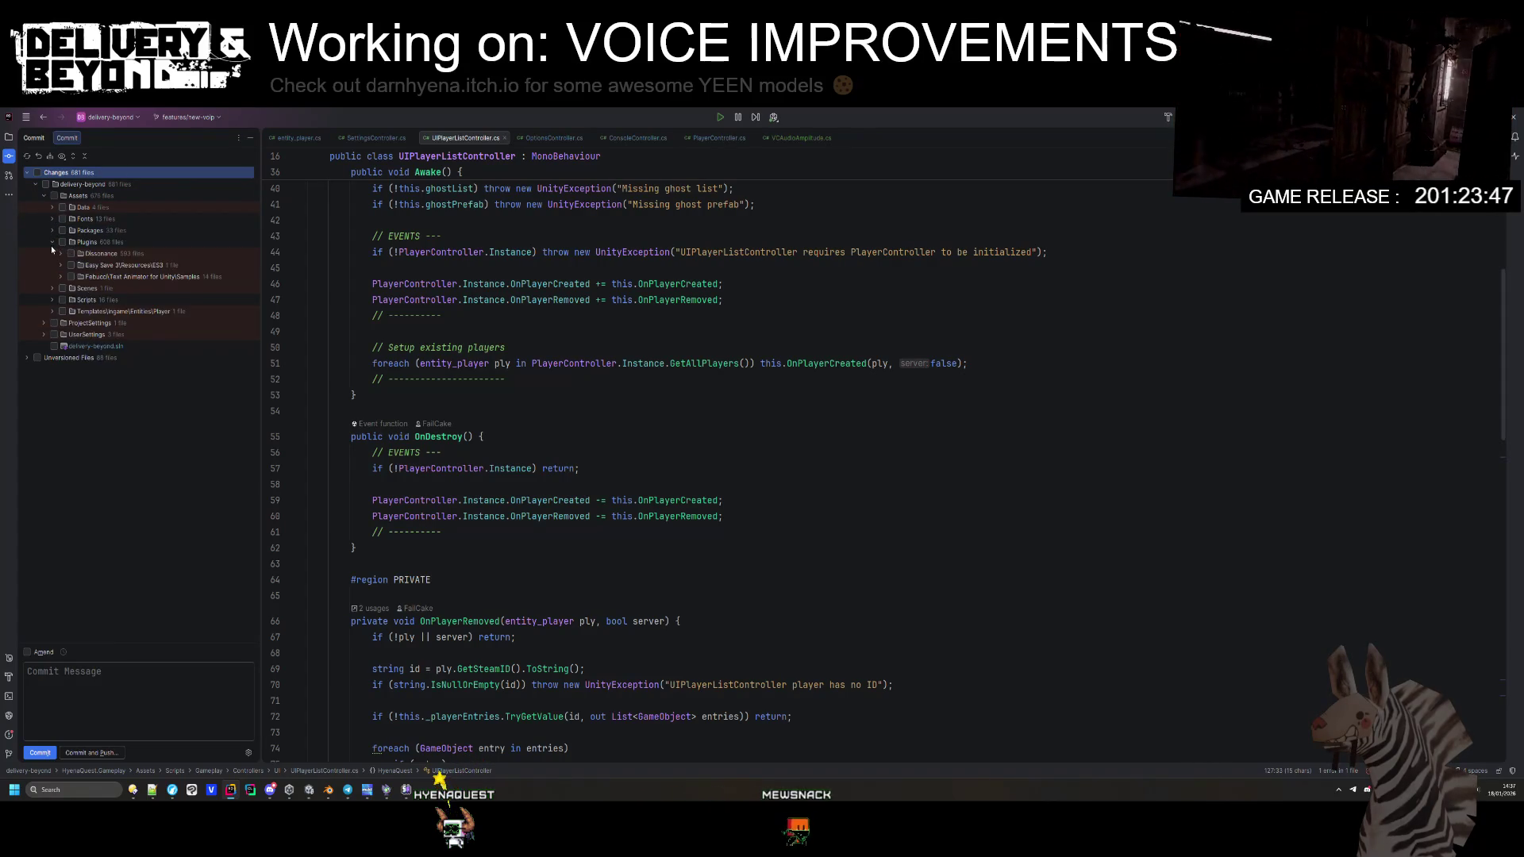
left_click(51, 254)
left_click(52, 265)
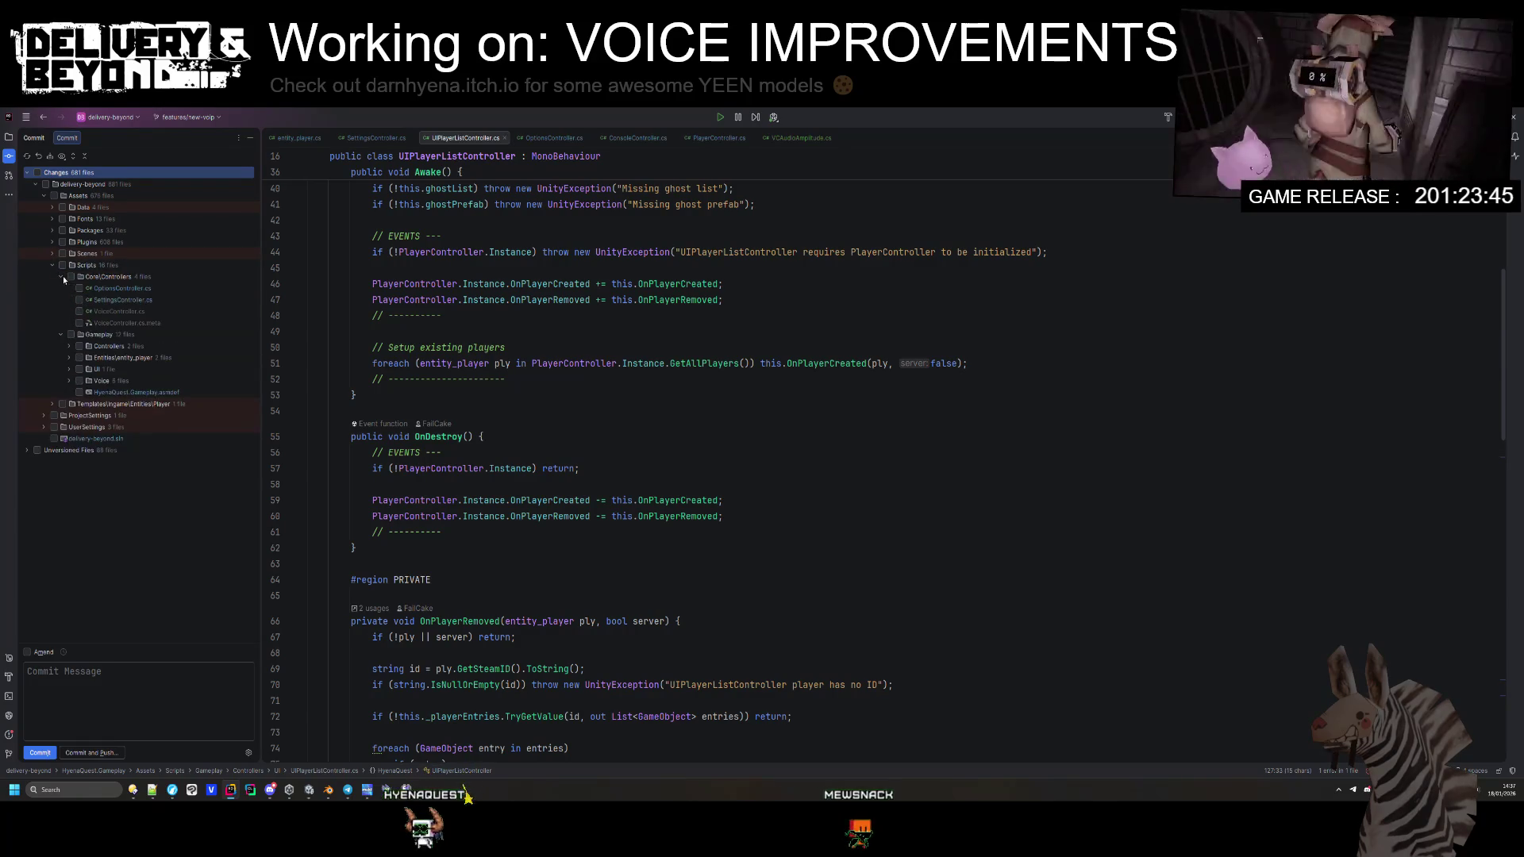
double_click(85, 290)
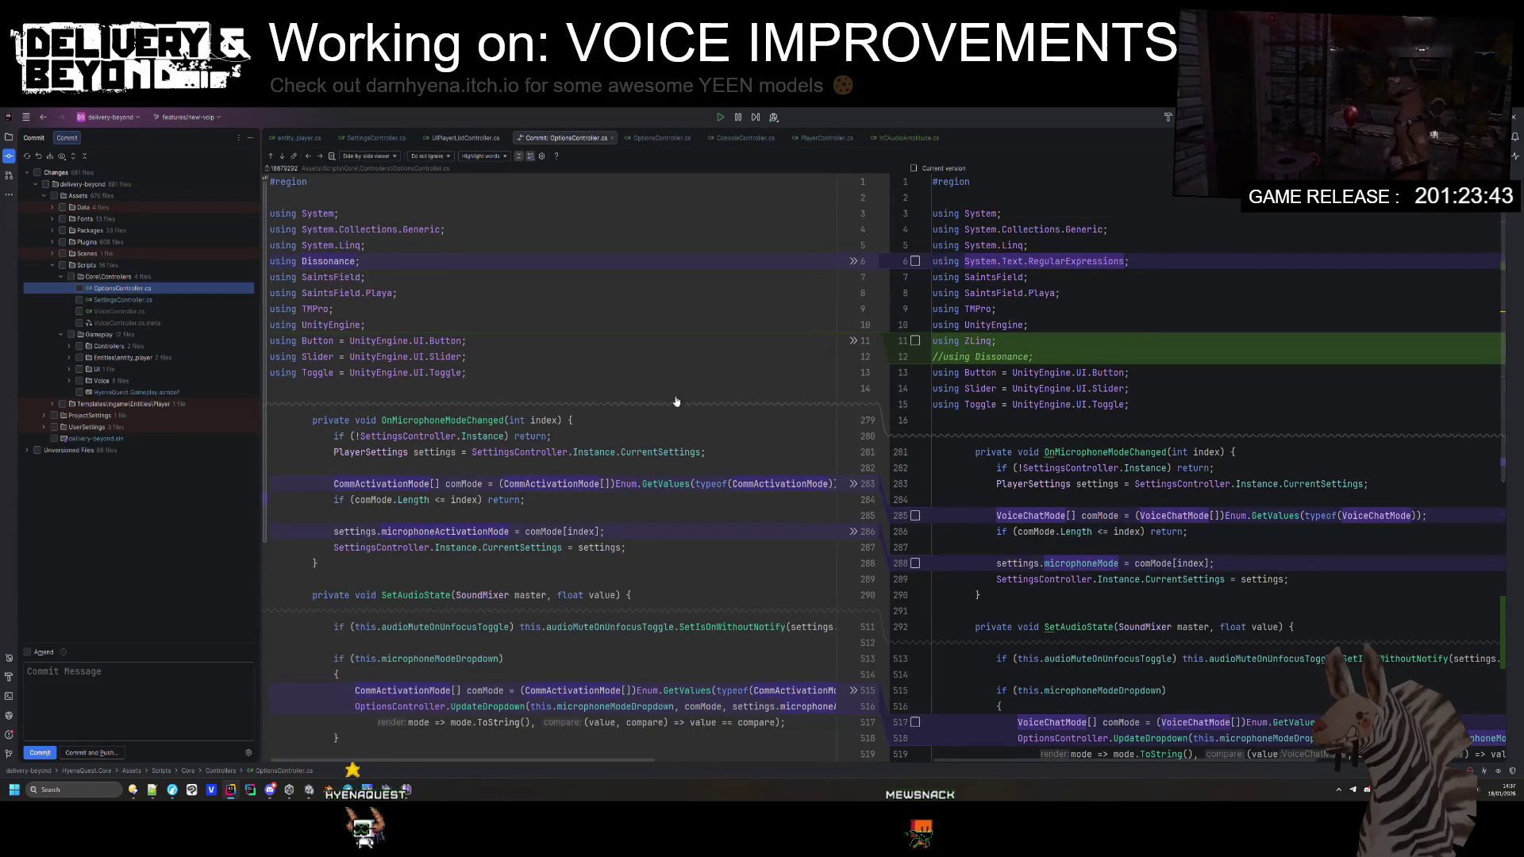
scroll(1095, 340, "down", 3)
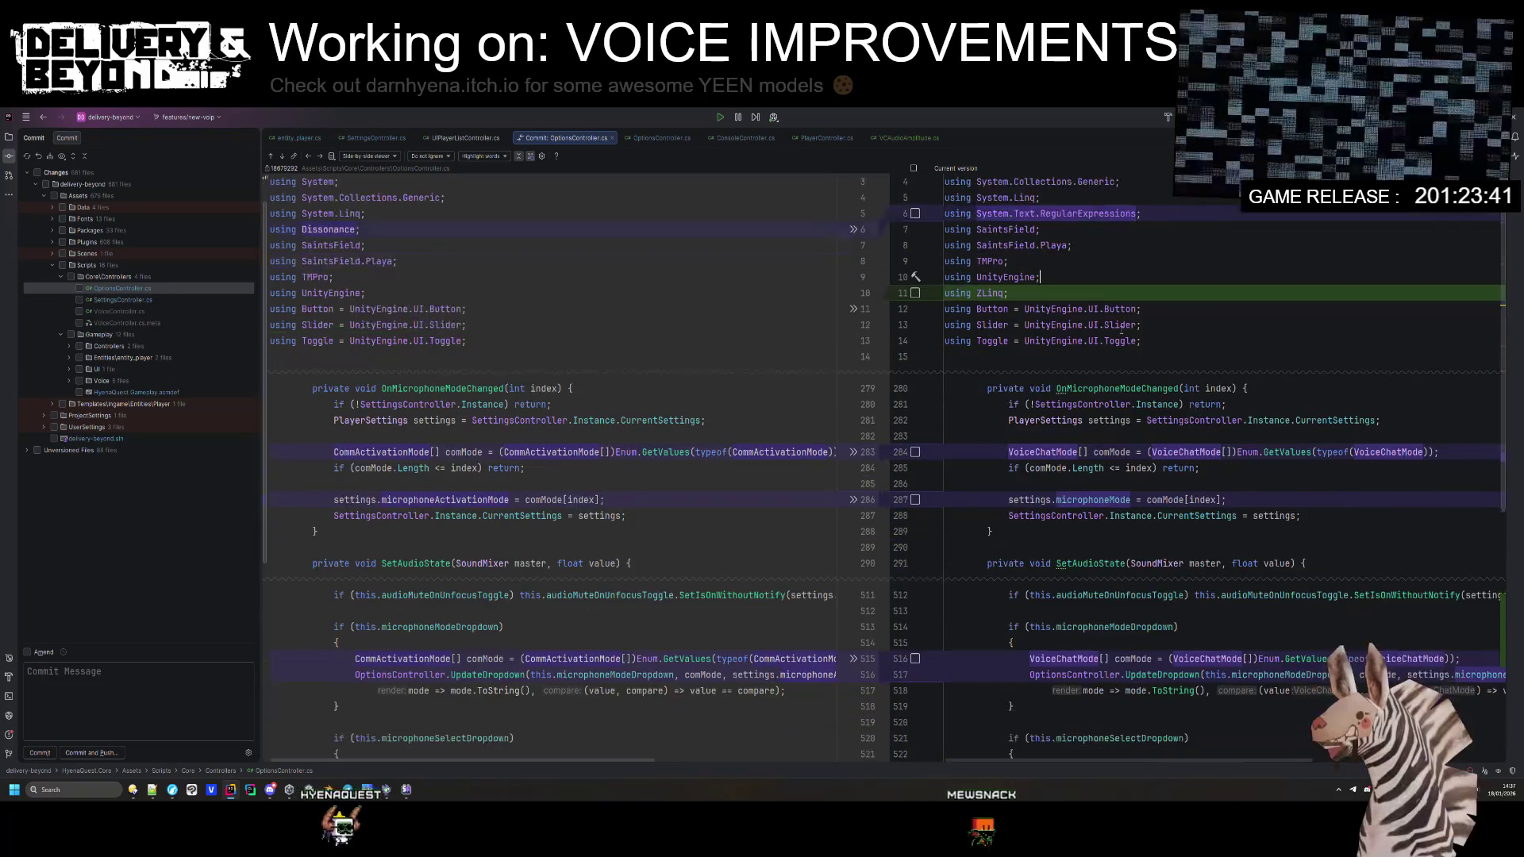
scroll(1118, 331, "down", 5)
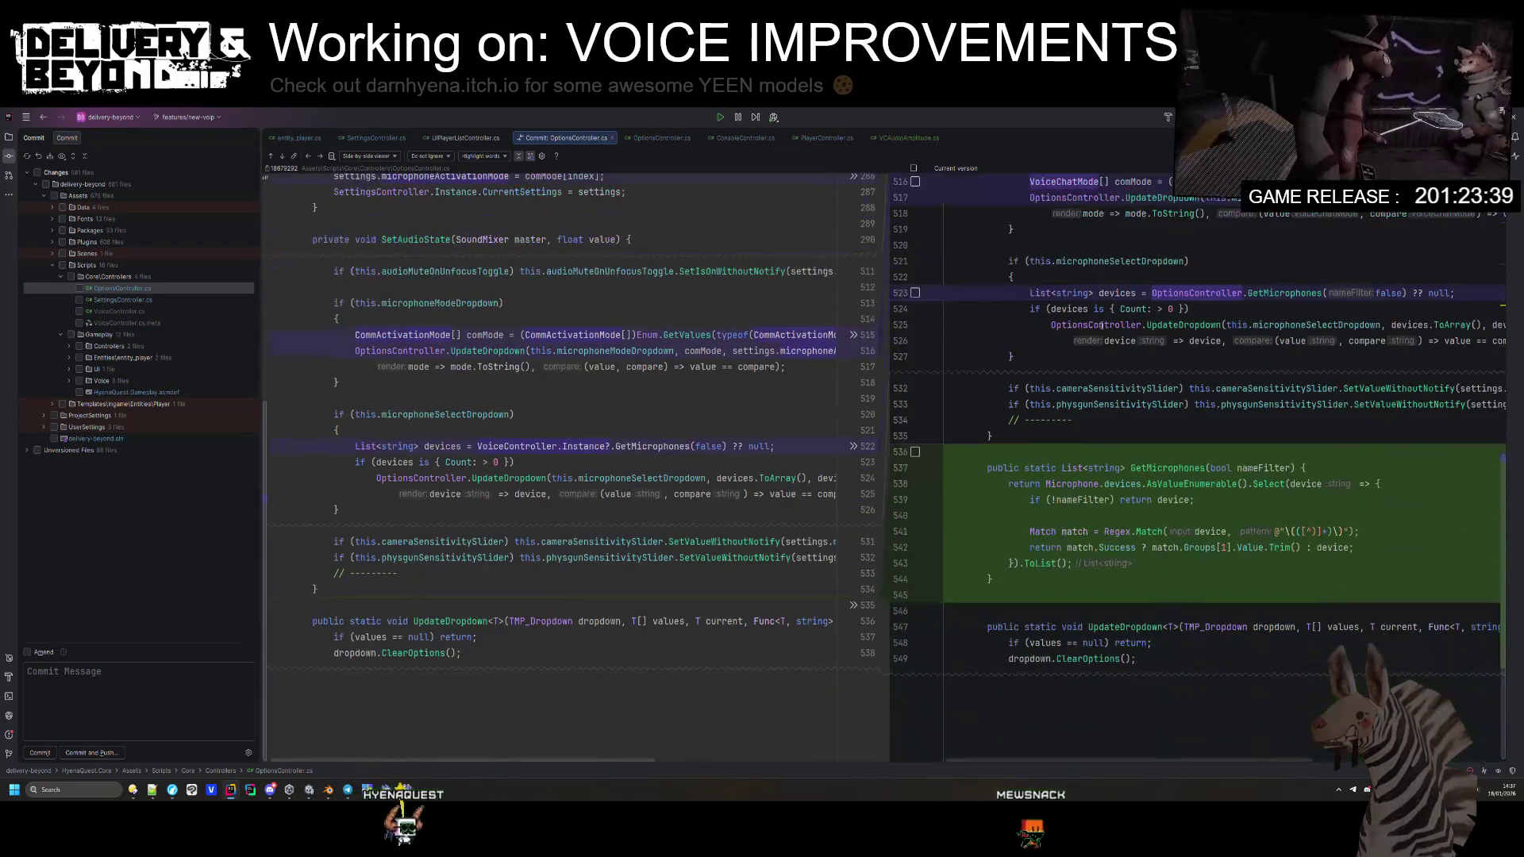
left_click(1054, 440)
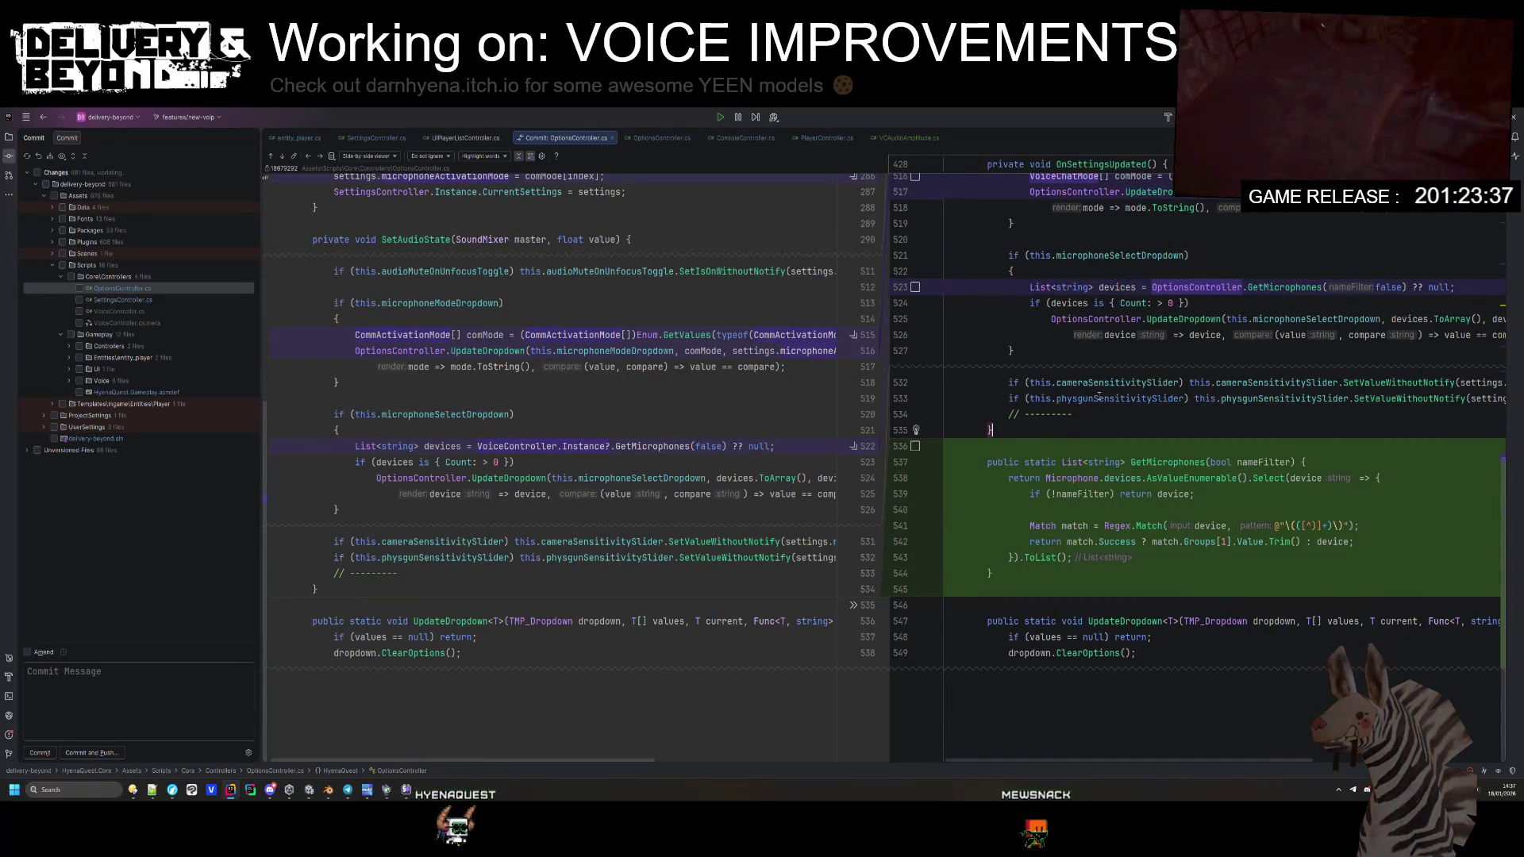
key("ctrl+alt+l")
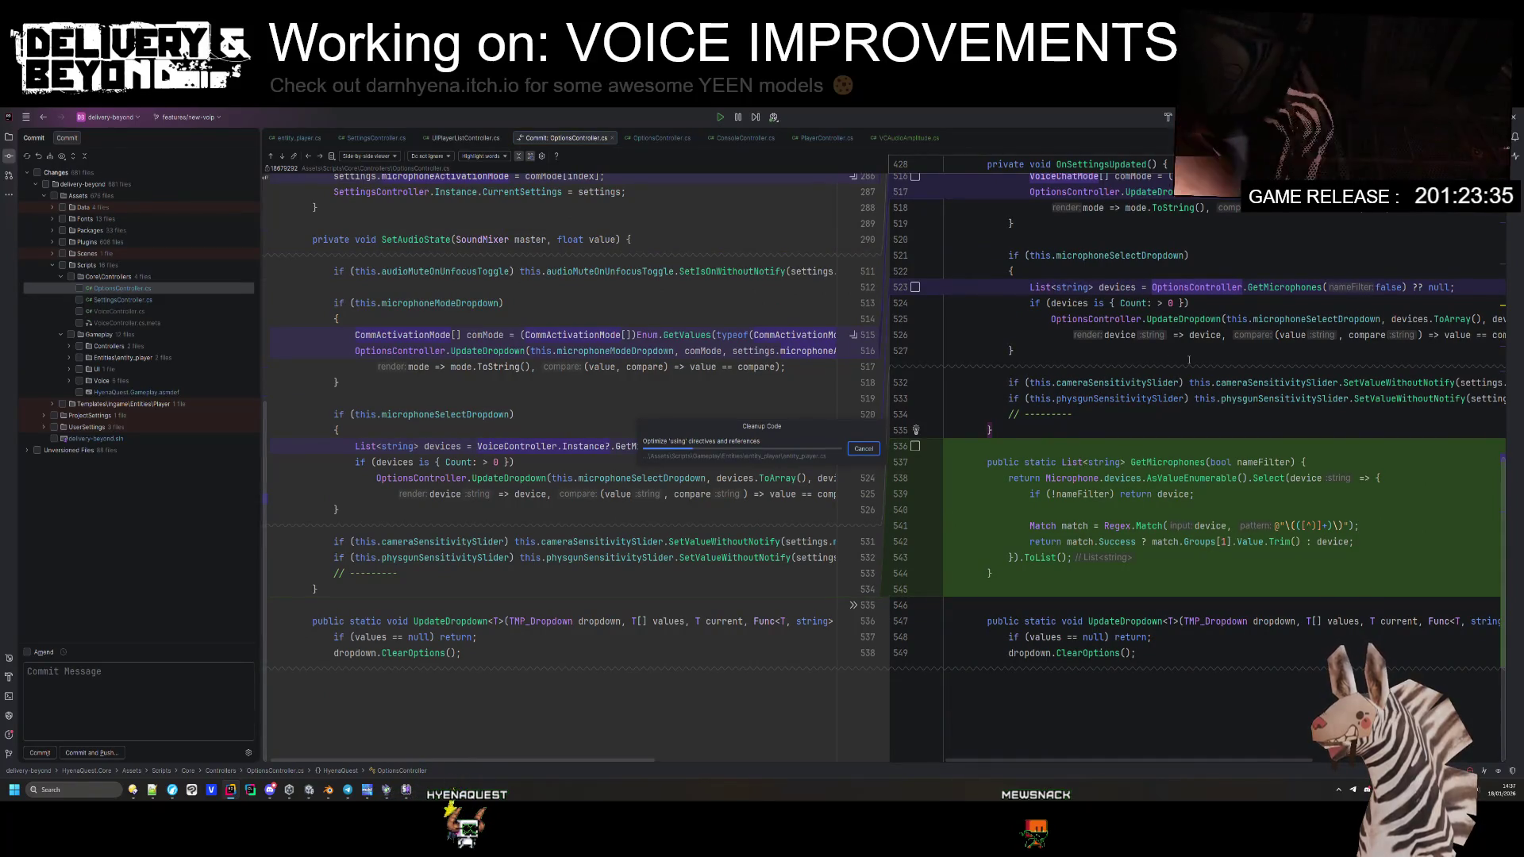
Step: Review the SettingsController.cs changes
left_click(137, 301)
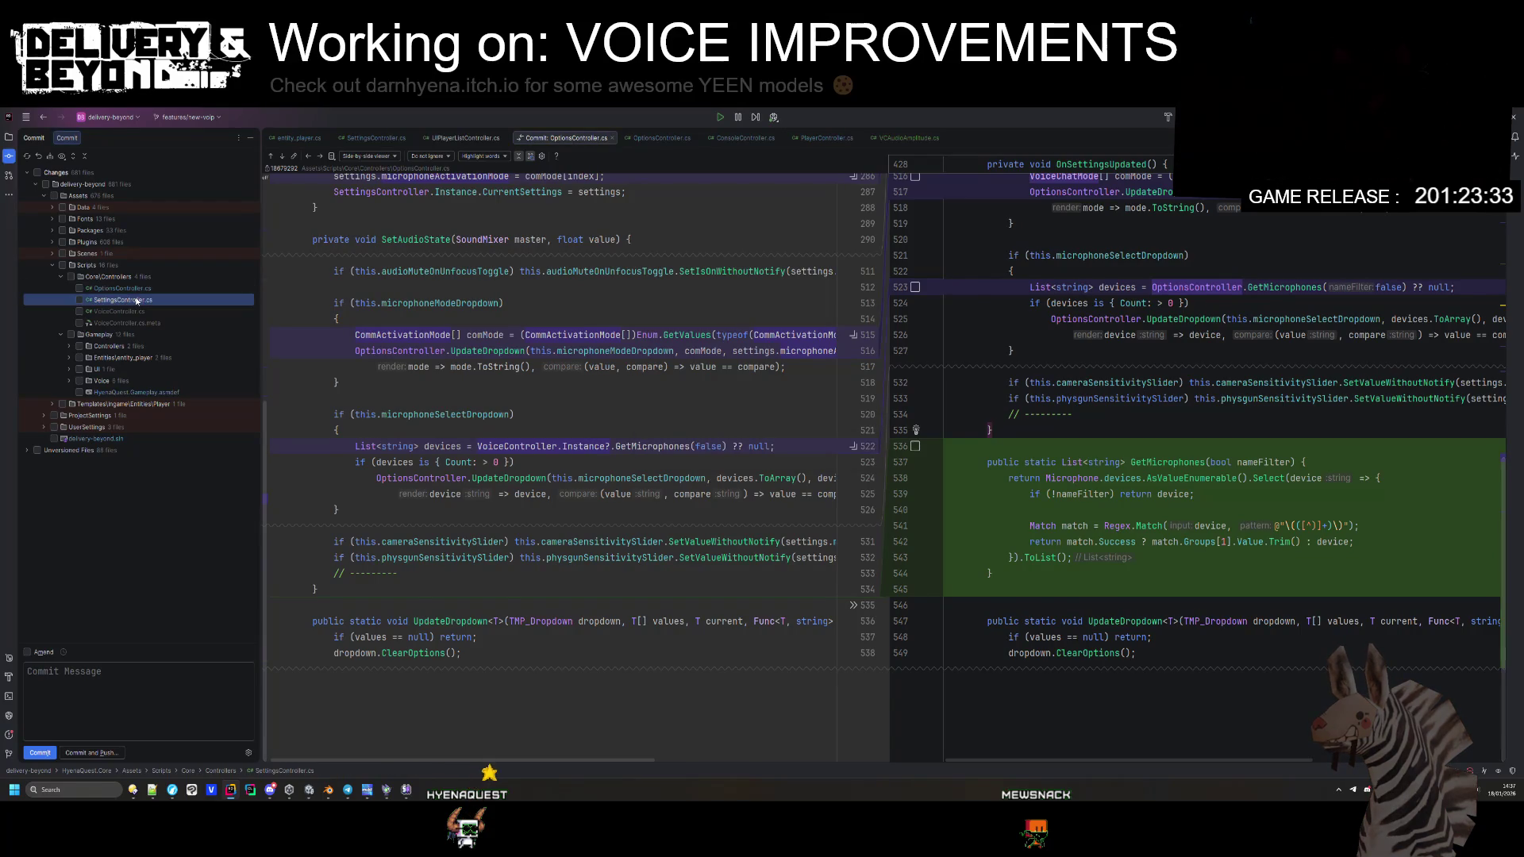
scroll(703, 400, "down", 5)
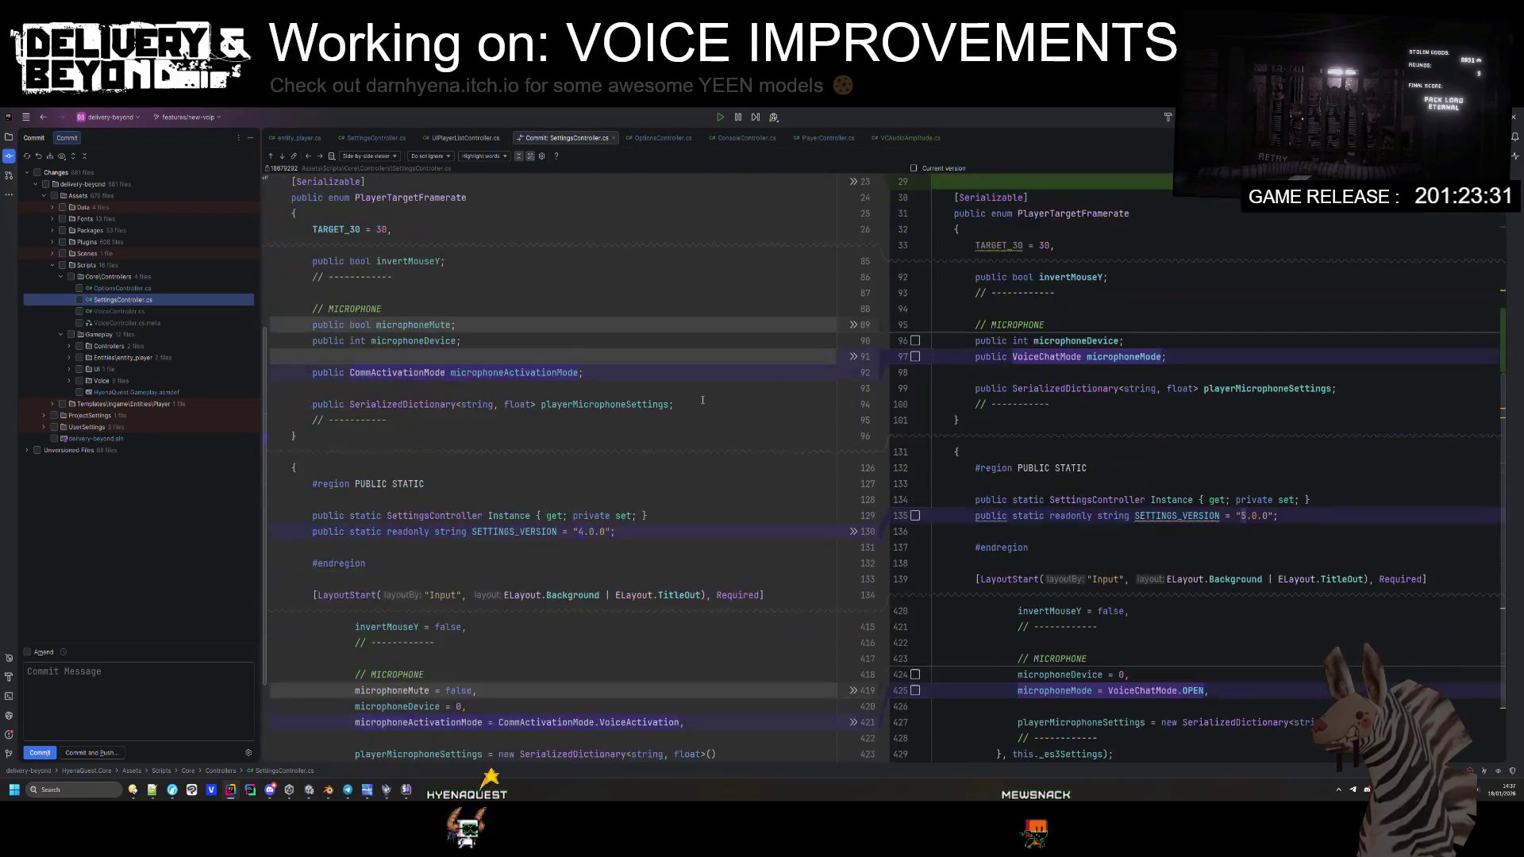
scroll(702, 400, "down", 2)
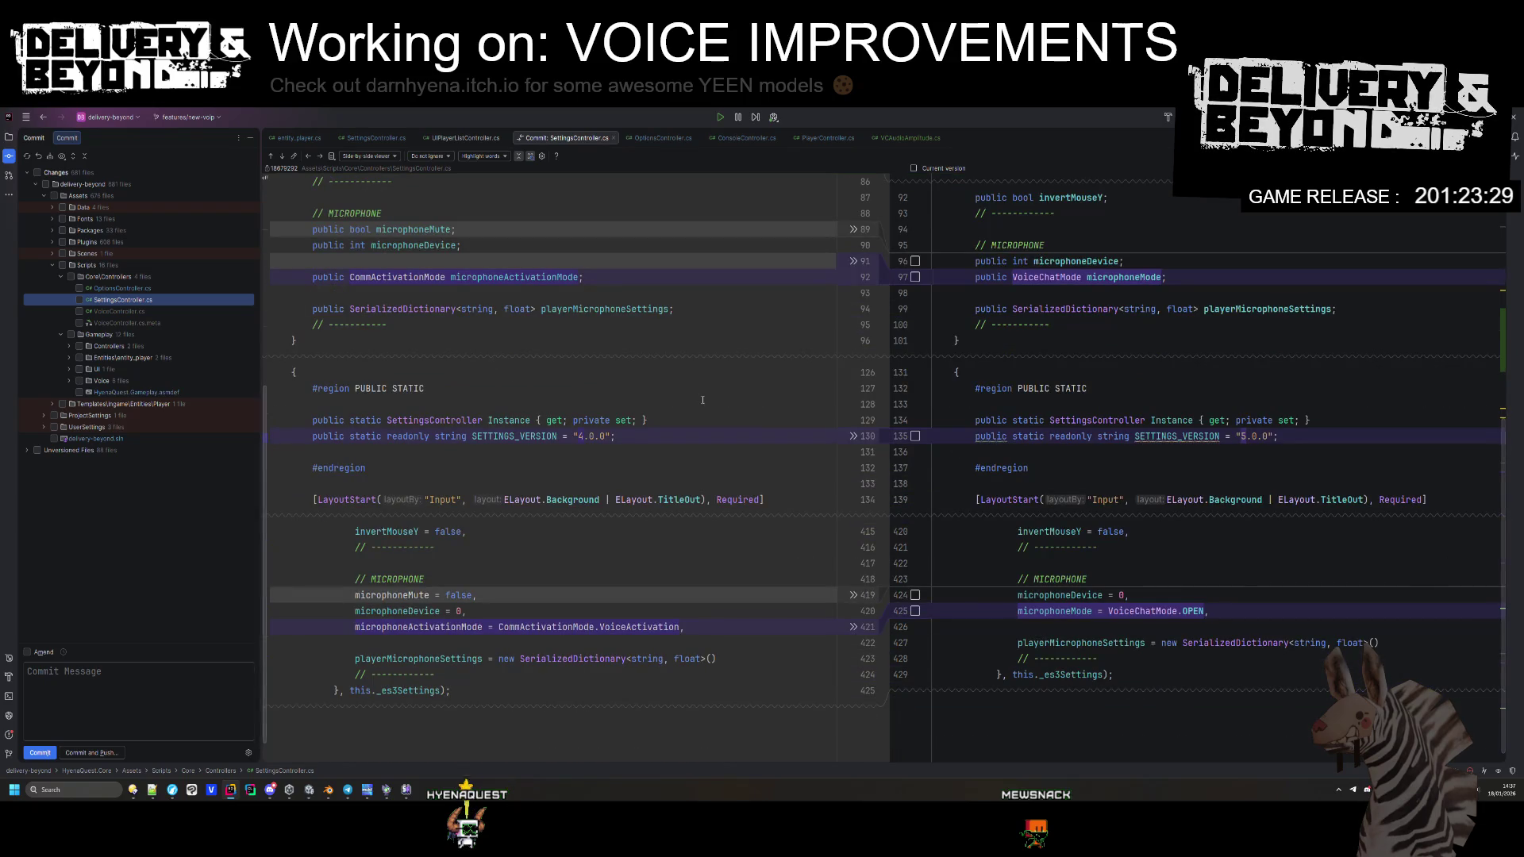
scroll(653, 356, "down", 1)
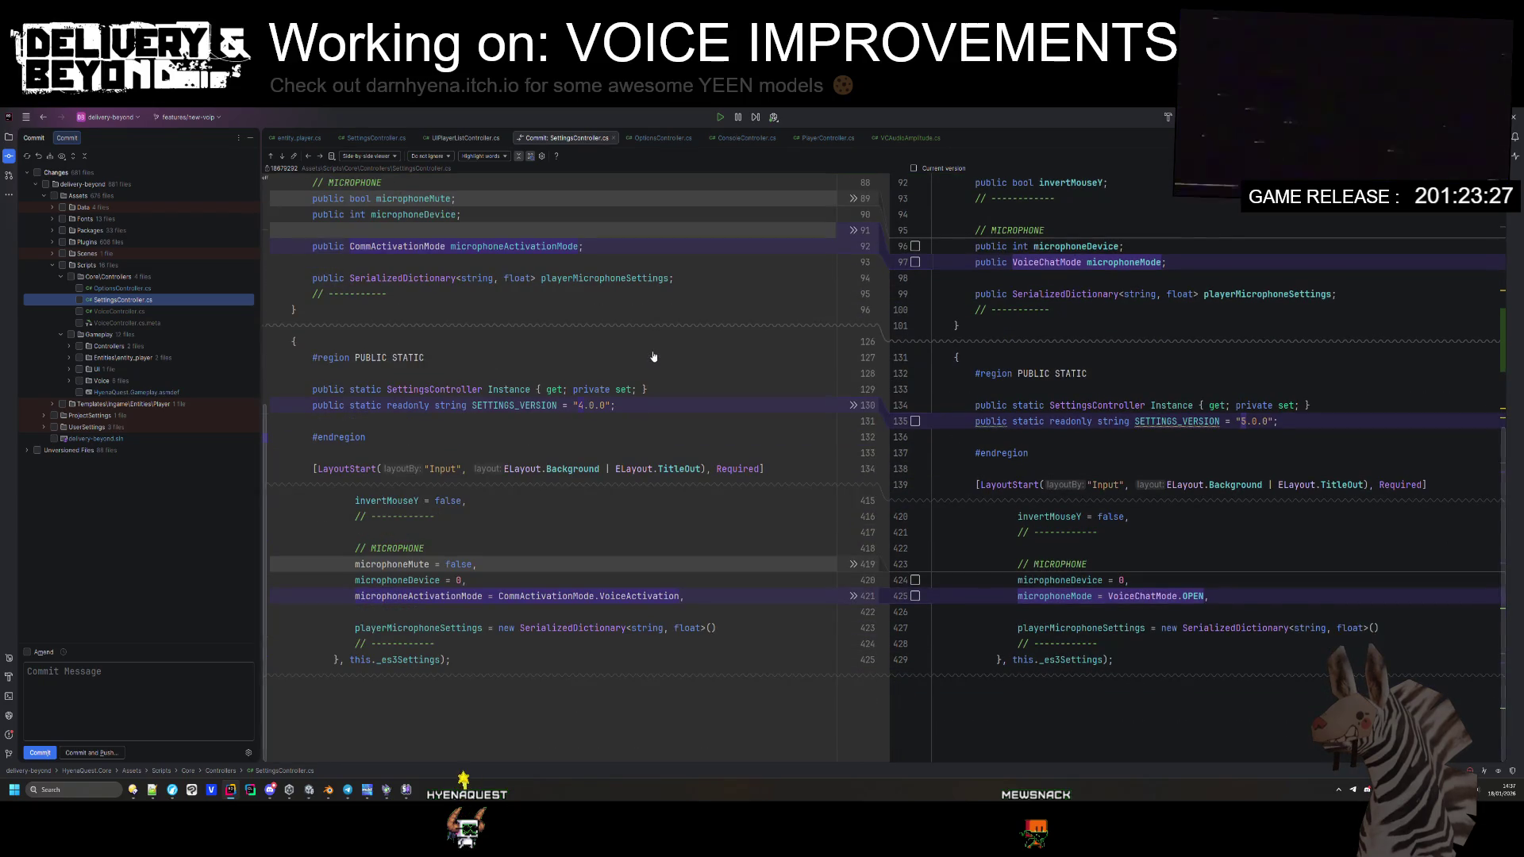
Step: Review the VoiceController.cs and ConsoleController.cs changes, editing the new ConsoleController code
left_click(115, 311)
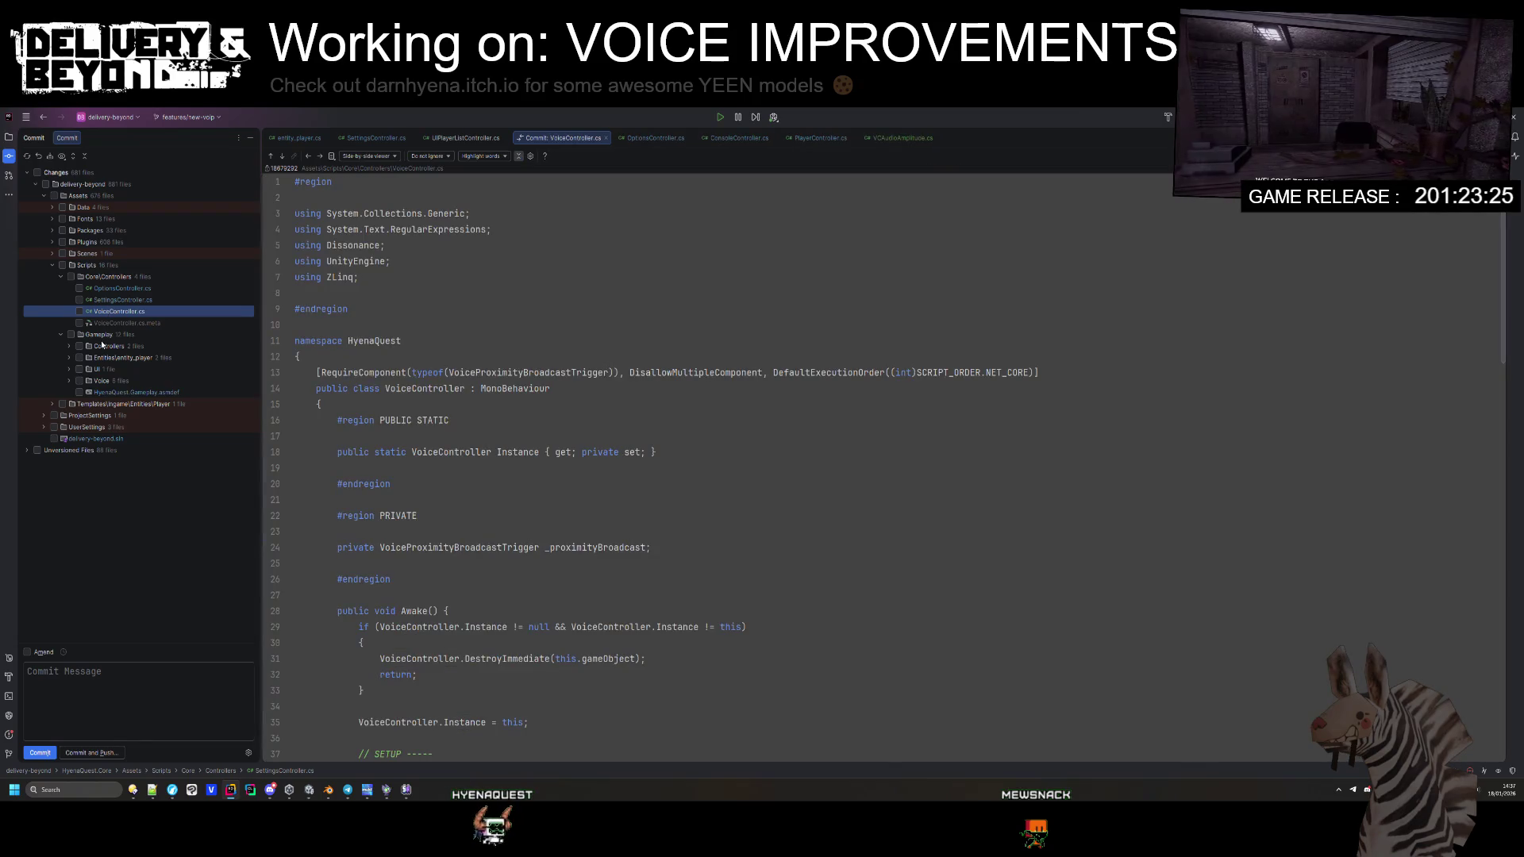
left_click(69, 346)
left_click(131, 357)
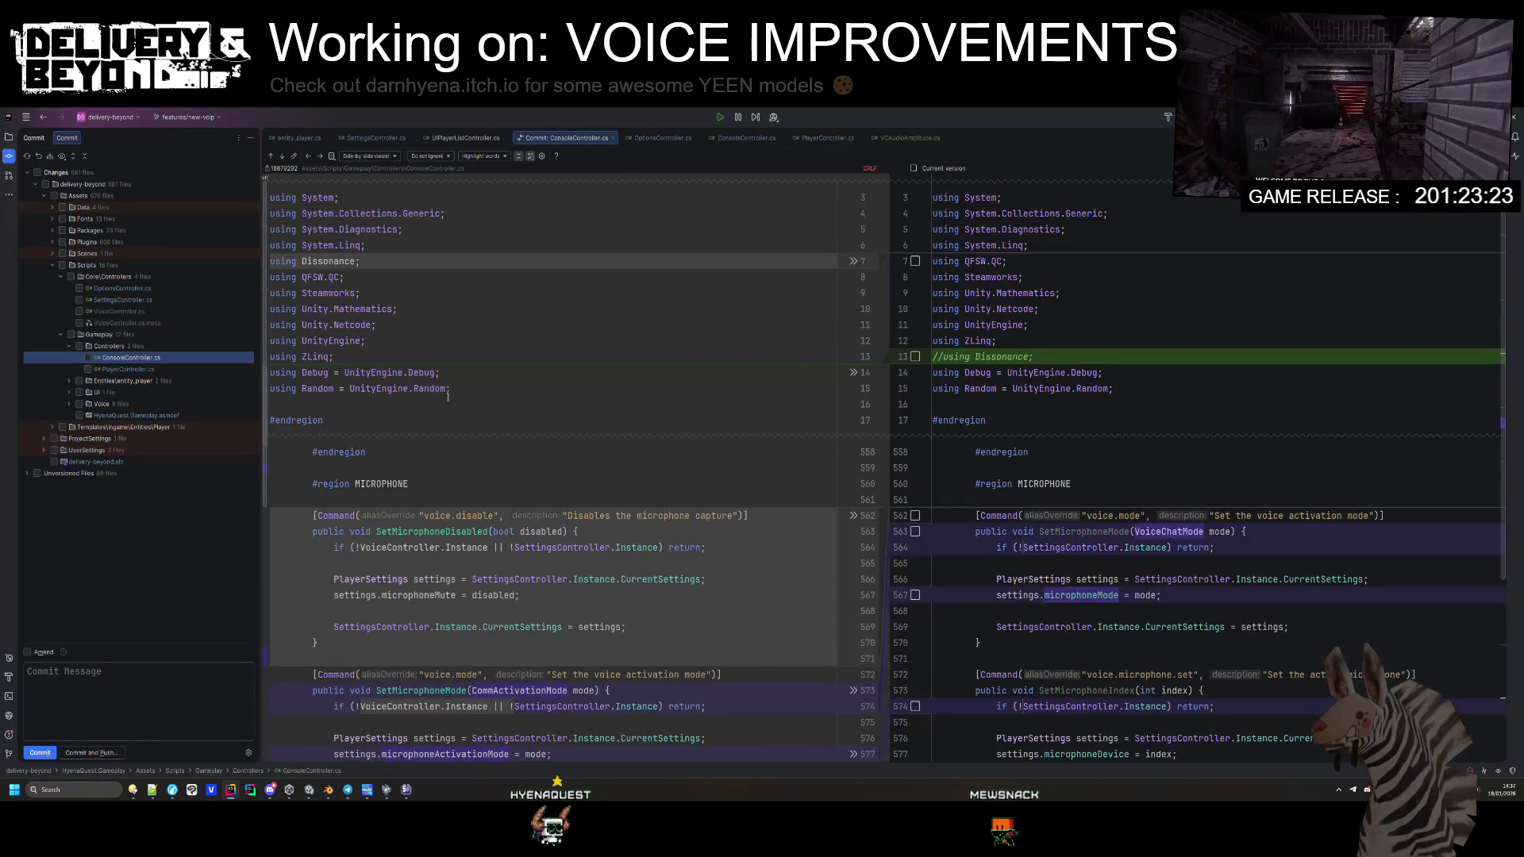
scroll(1114, 327, "down", 3)
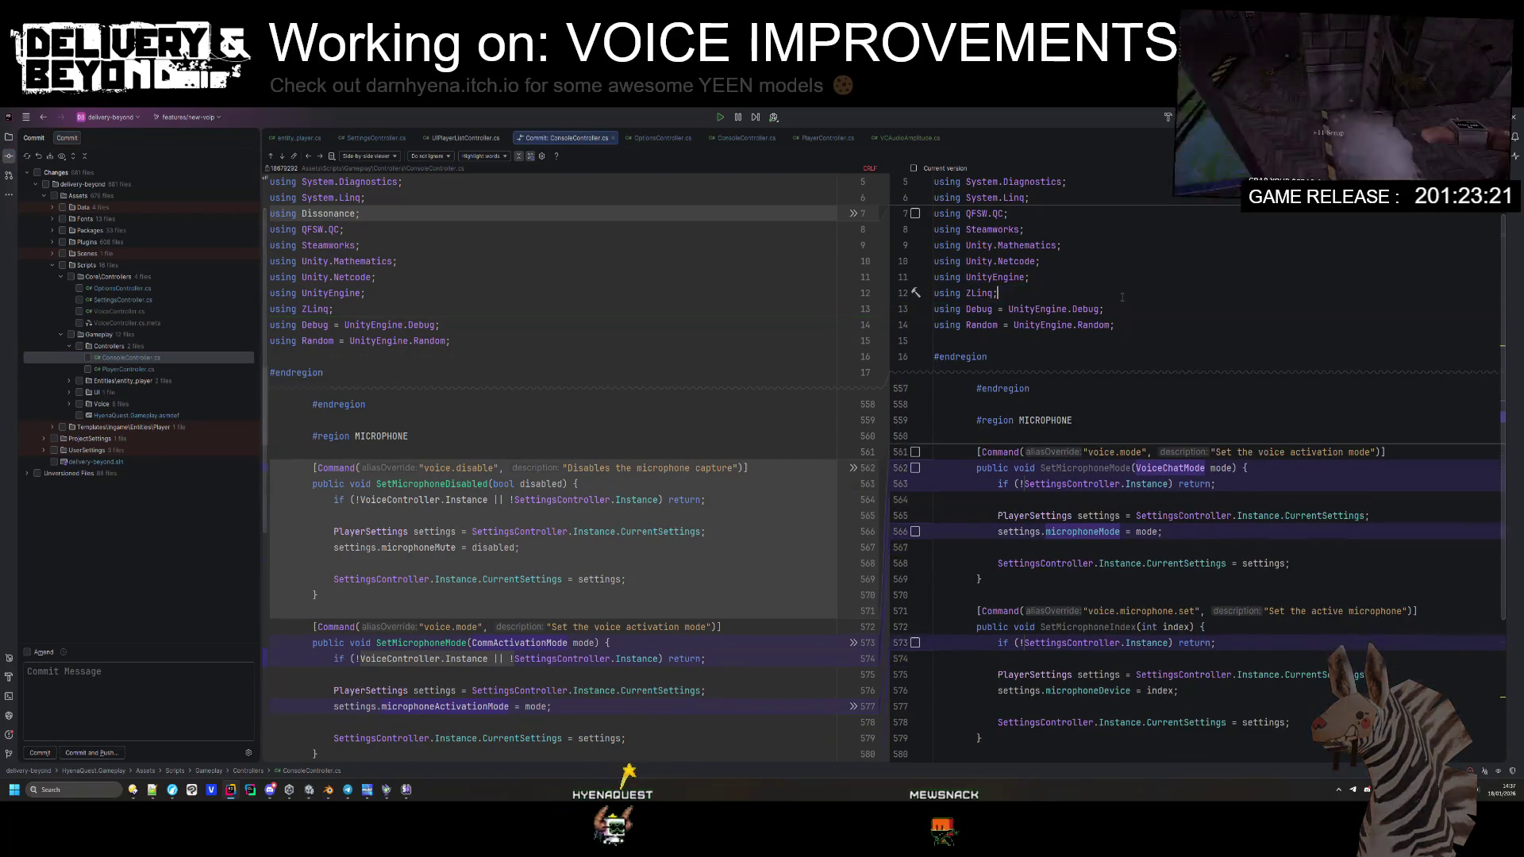
left_click(1055, 418)
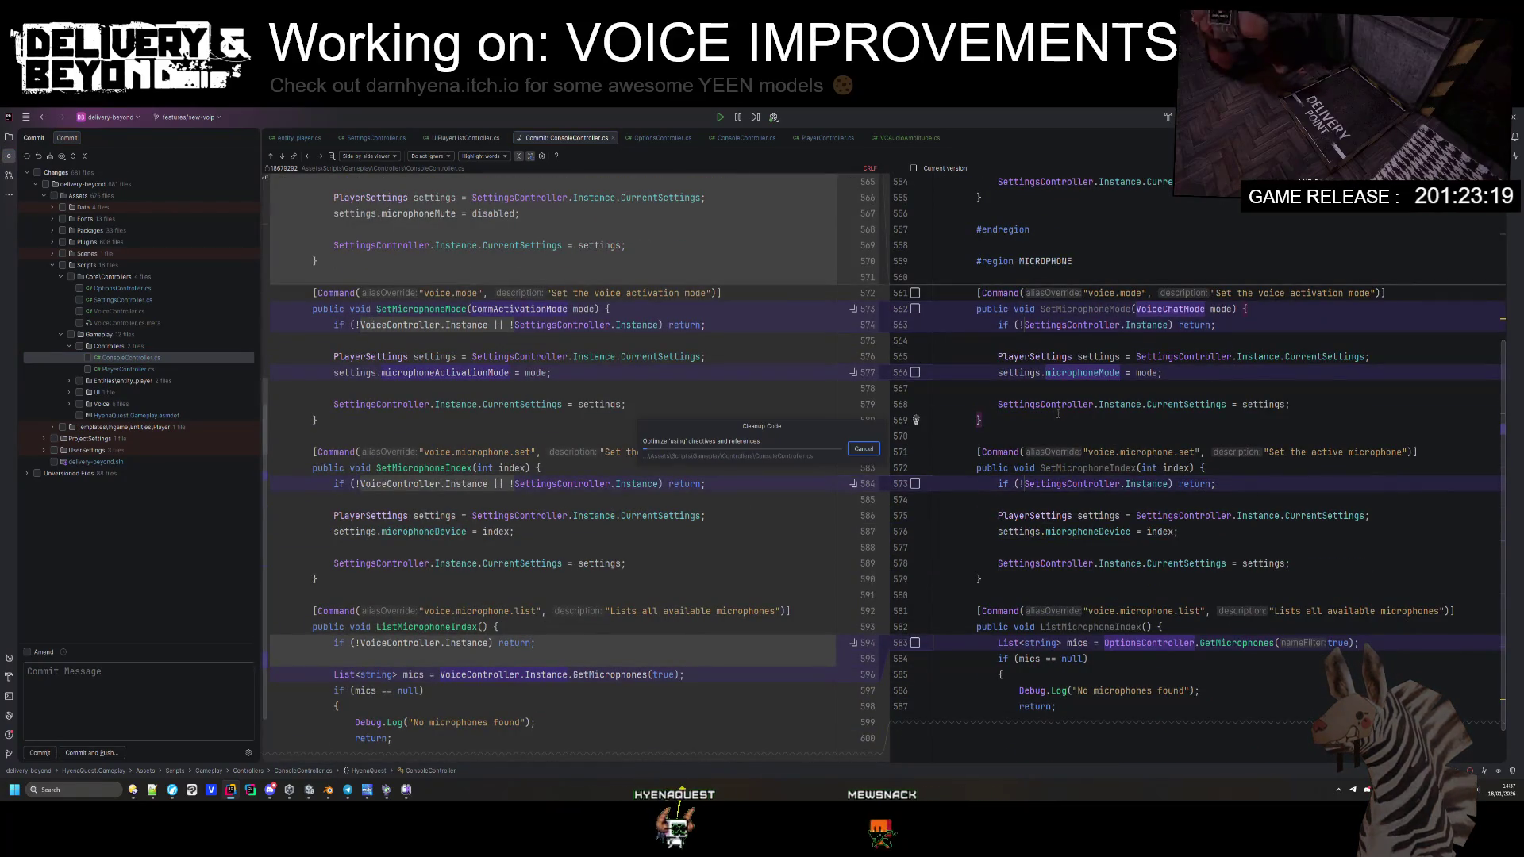
scroll(1057, 411, "up", 5)
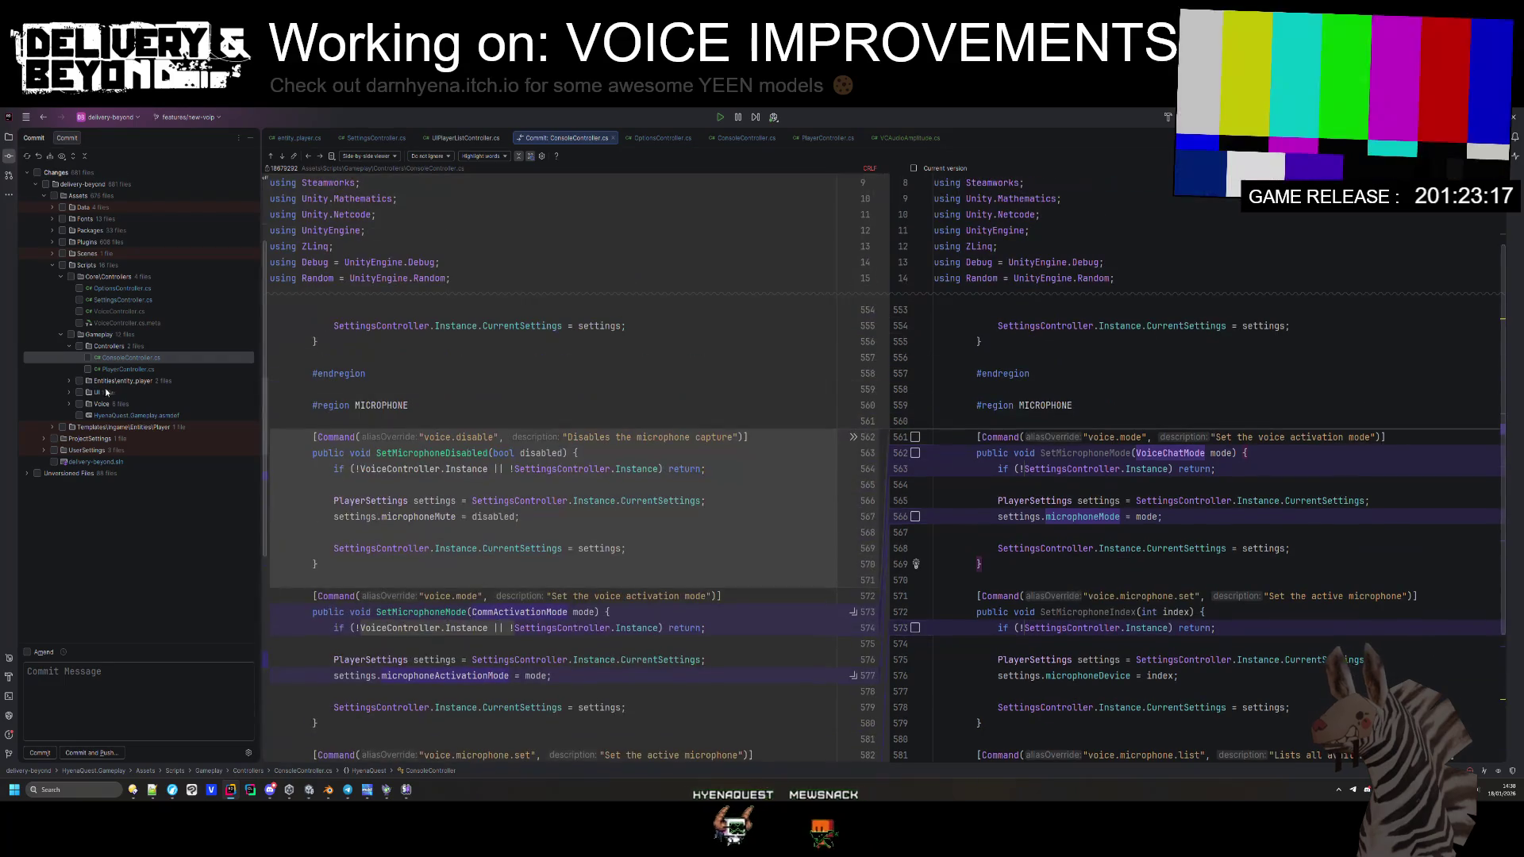
Step: Check the PlayerController.cs diff, then start reading the entity_player.cs changes
left_click(123, 369)
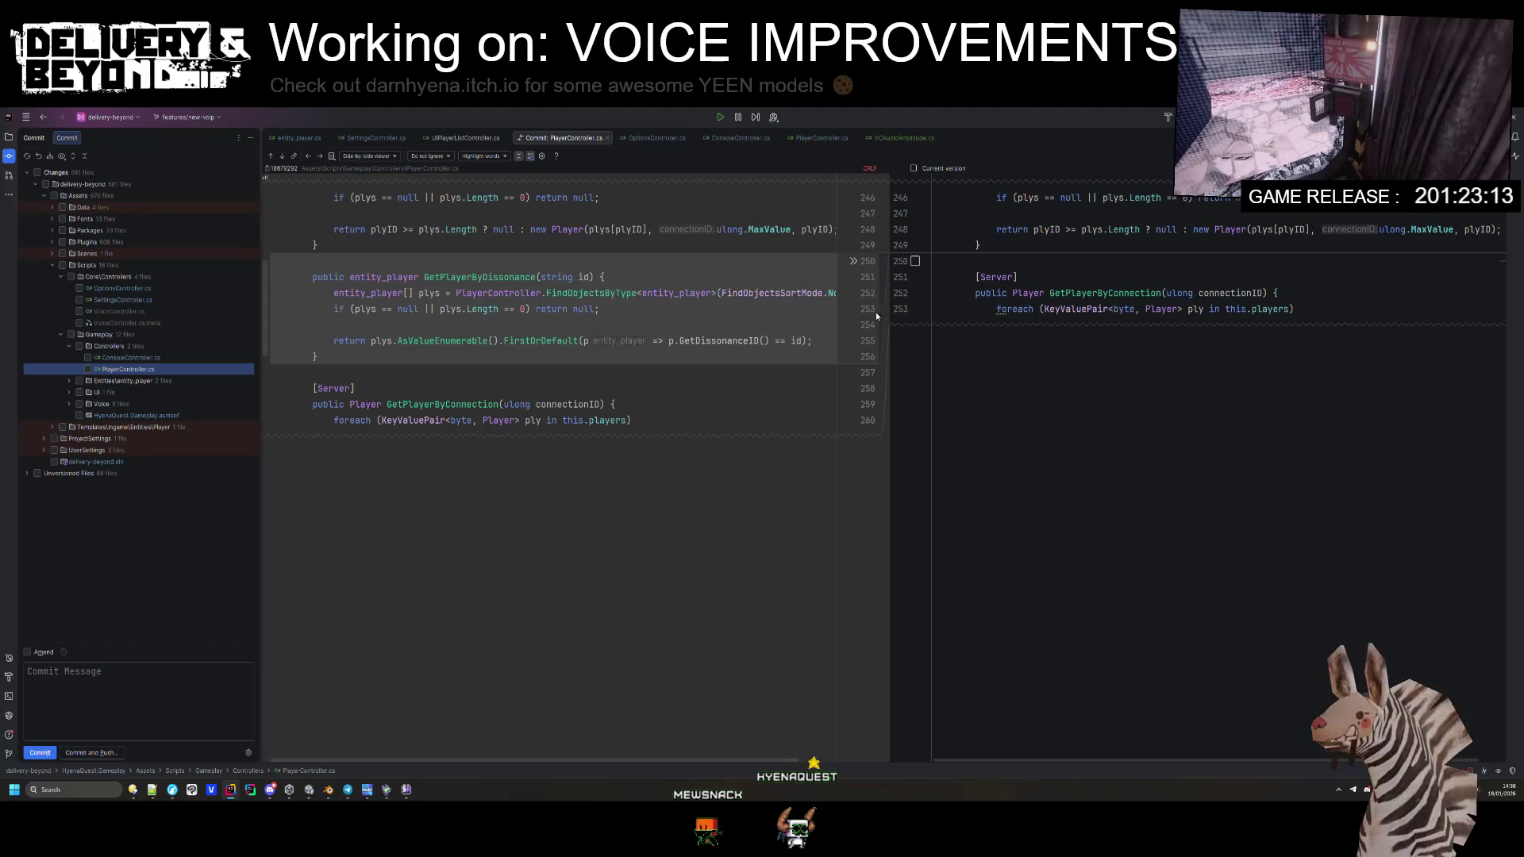
left_click(69, 381)
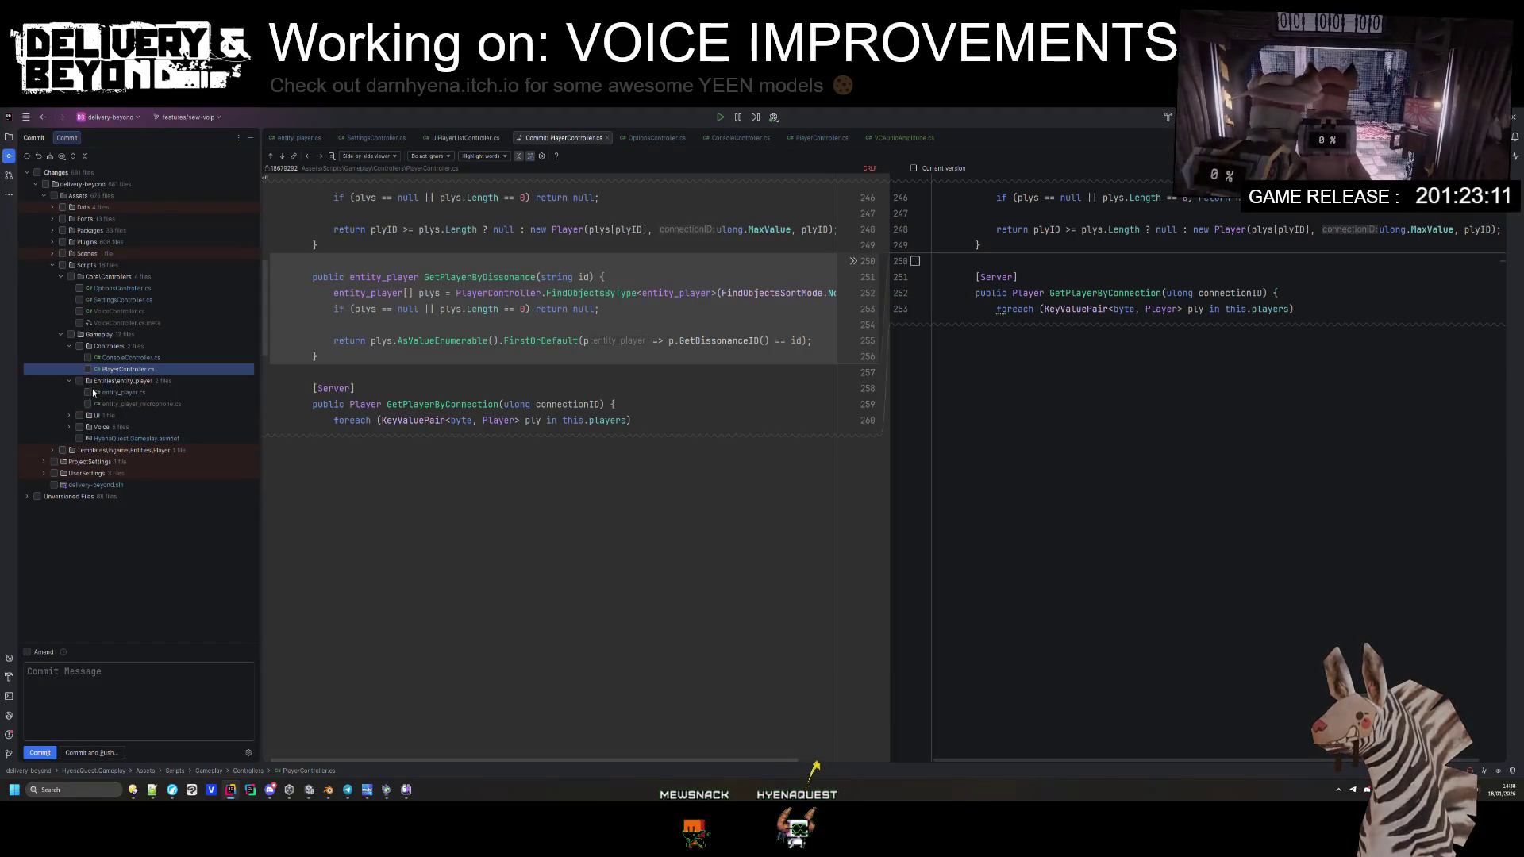
left_click(106, 393)
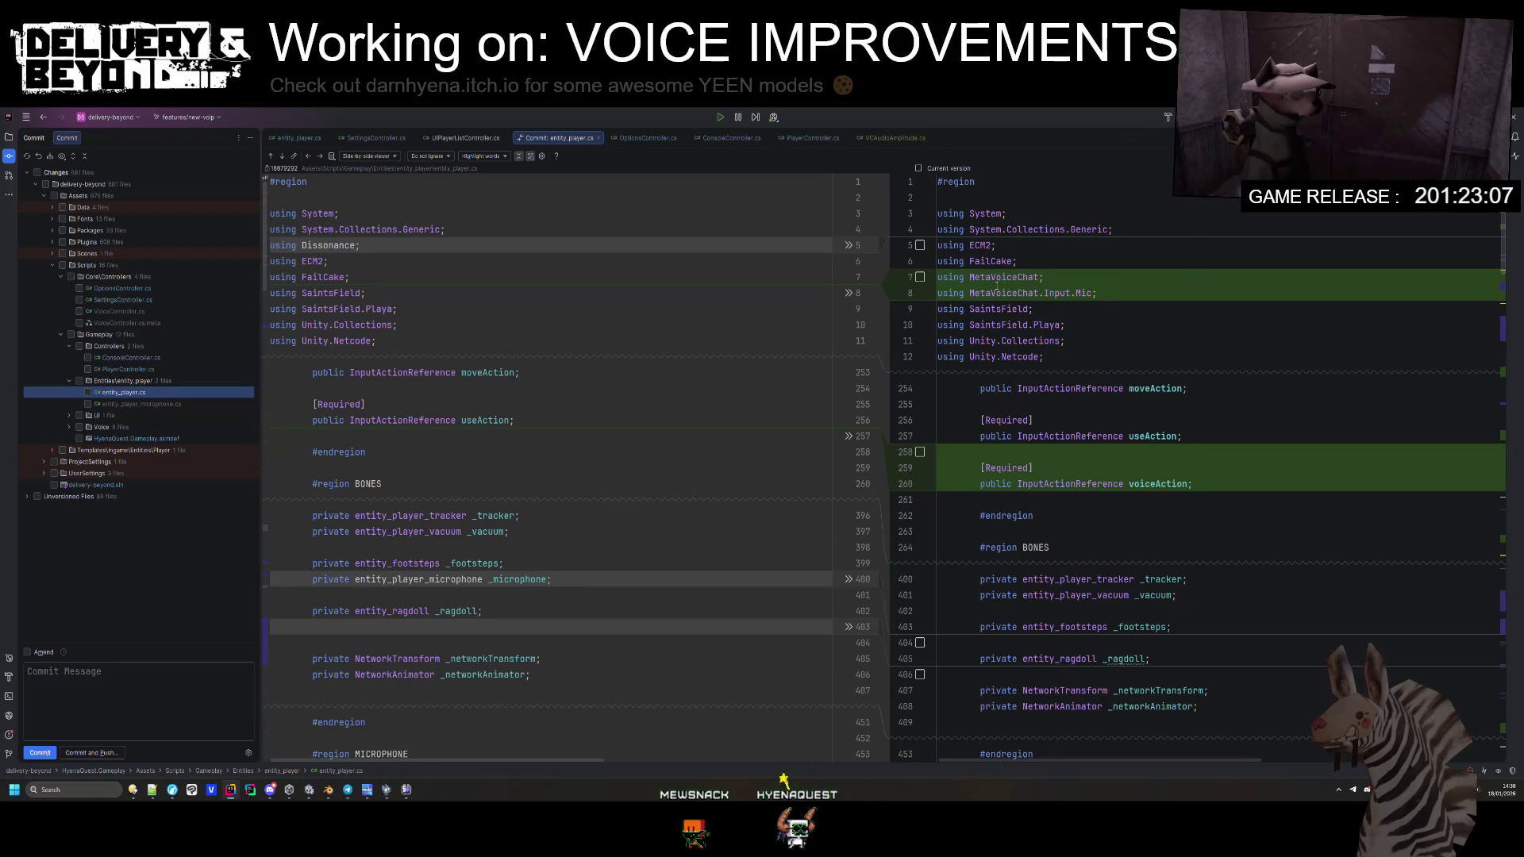
scroll(1030, 309, "down", 15)
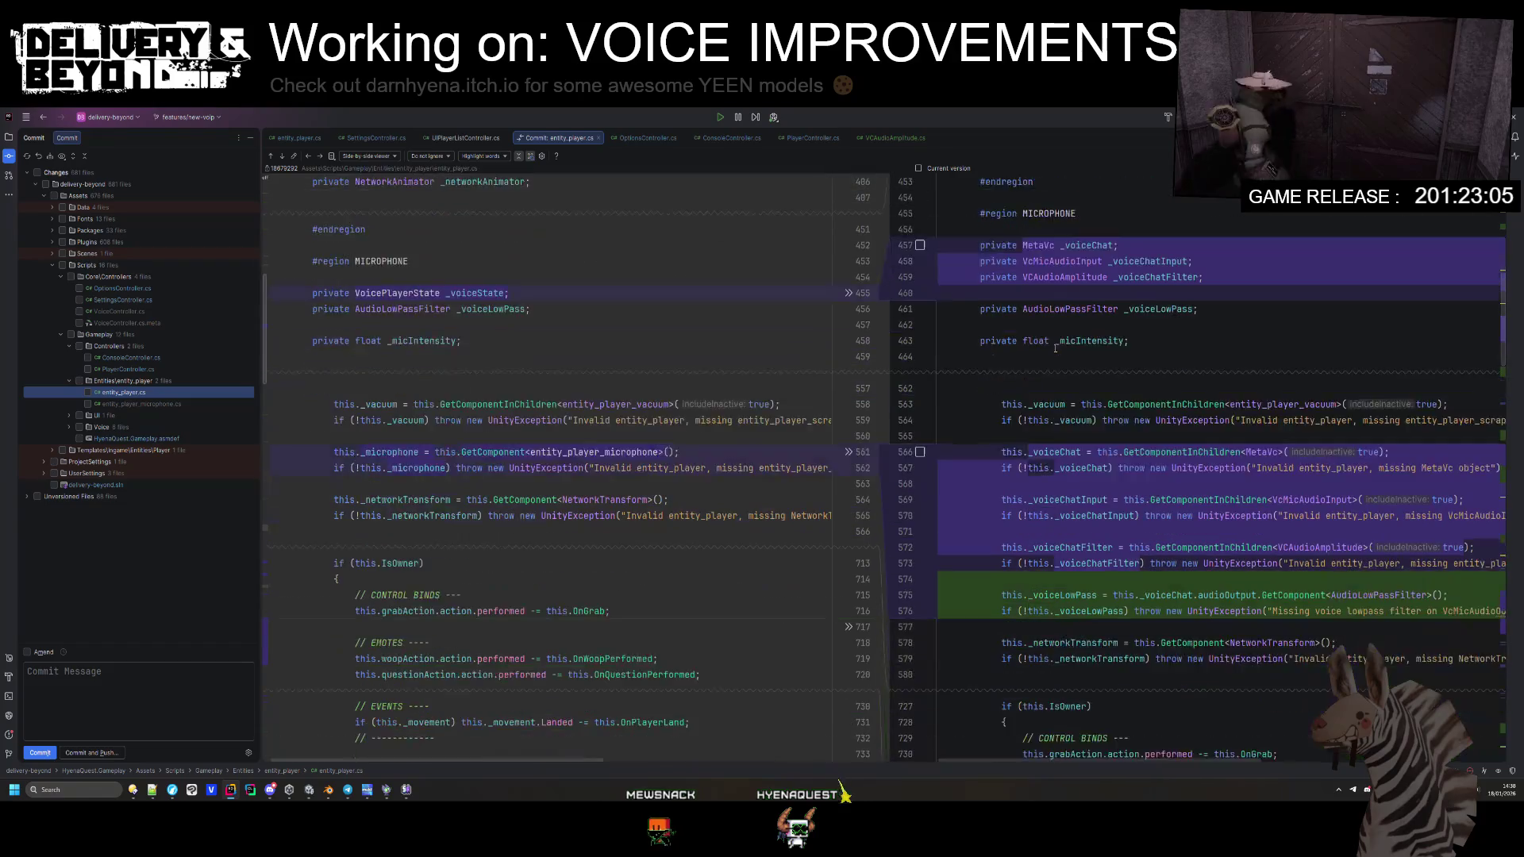
scroll(1059, 341, "down", 3)
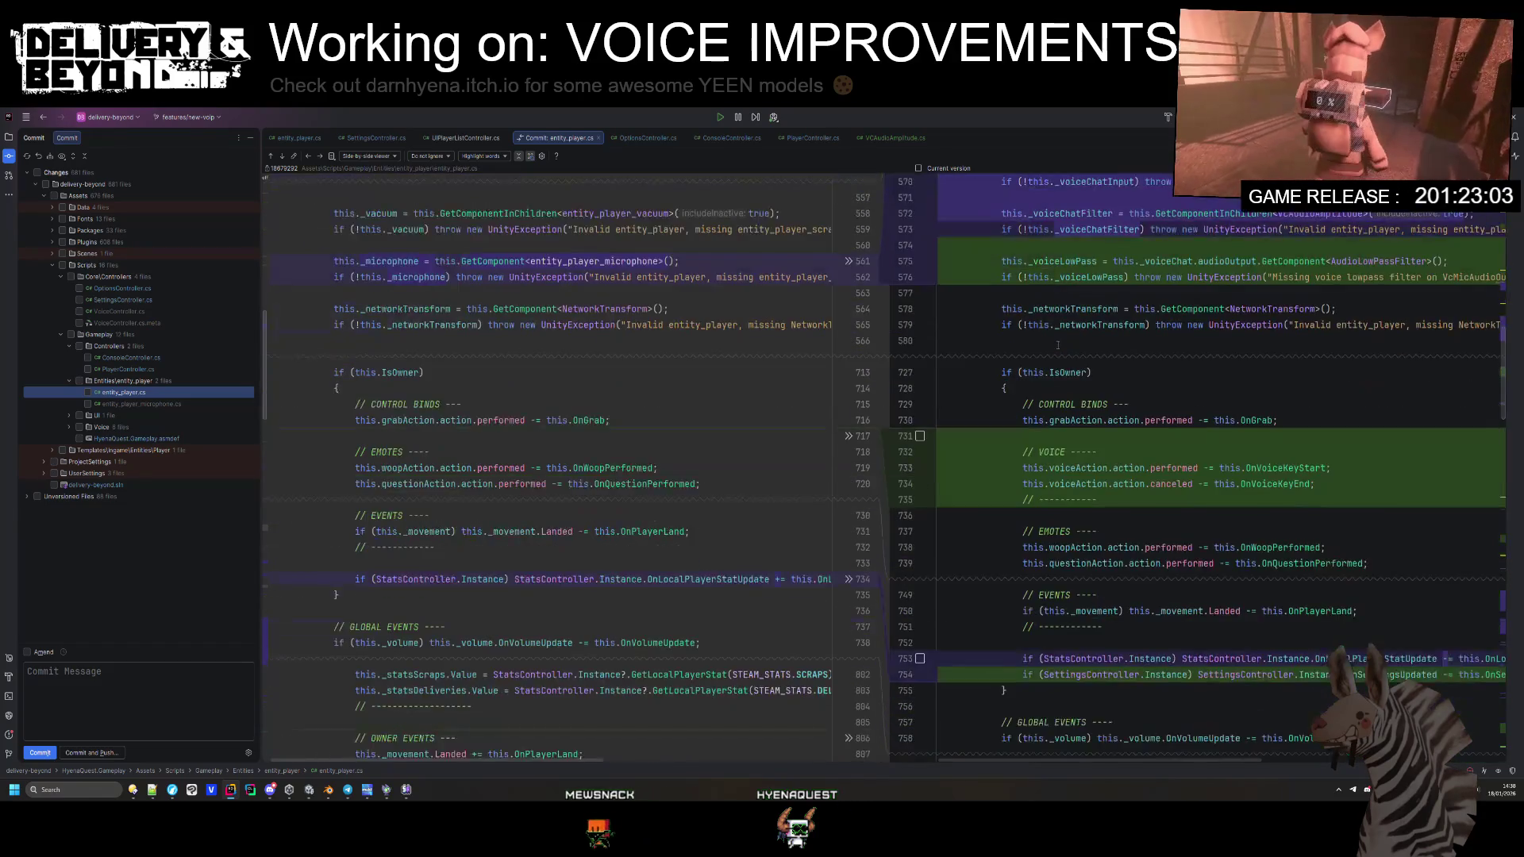
scroll(1048, 338, "down", 1)
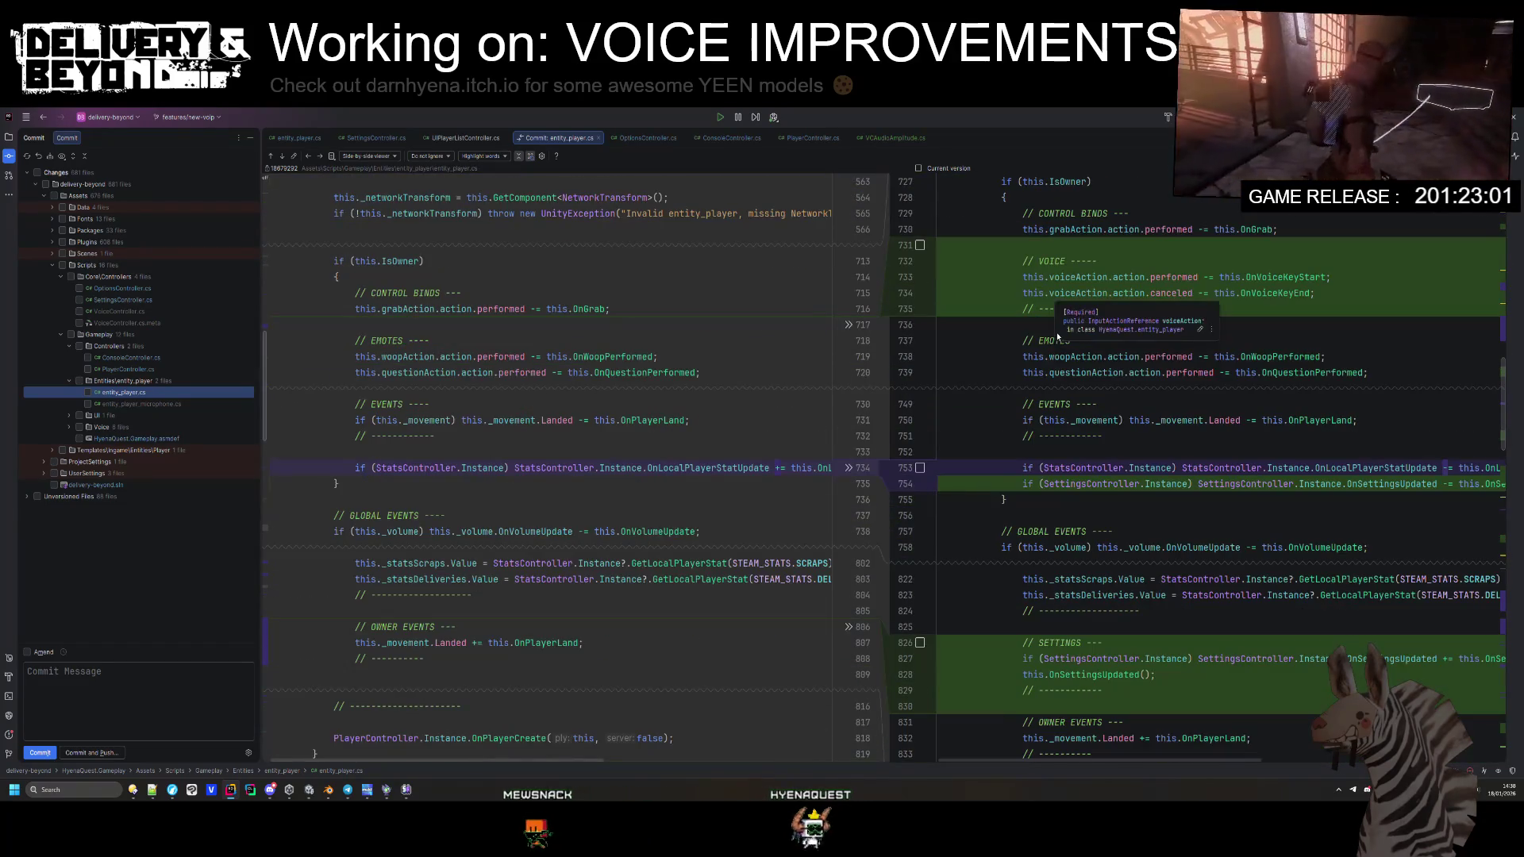
scroll(1056, 341, "down", 6)
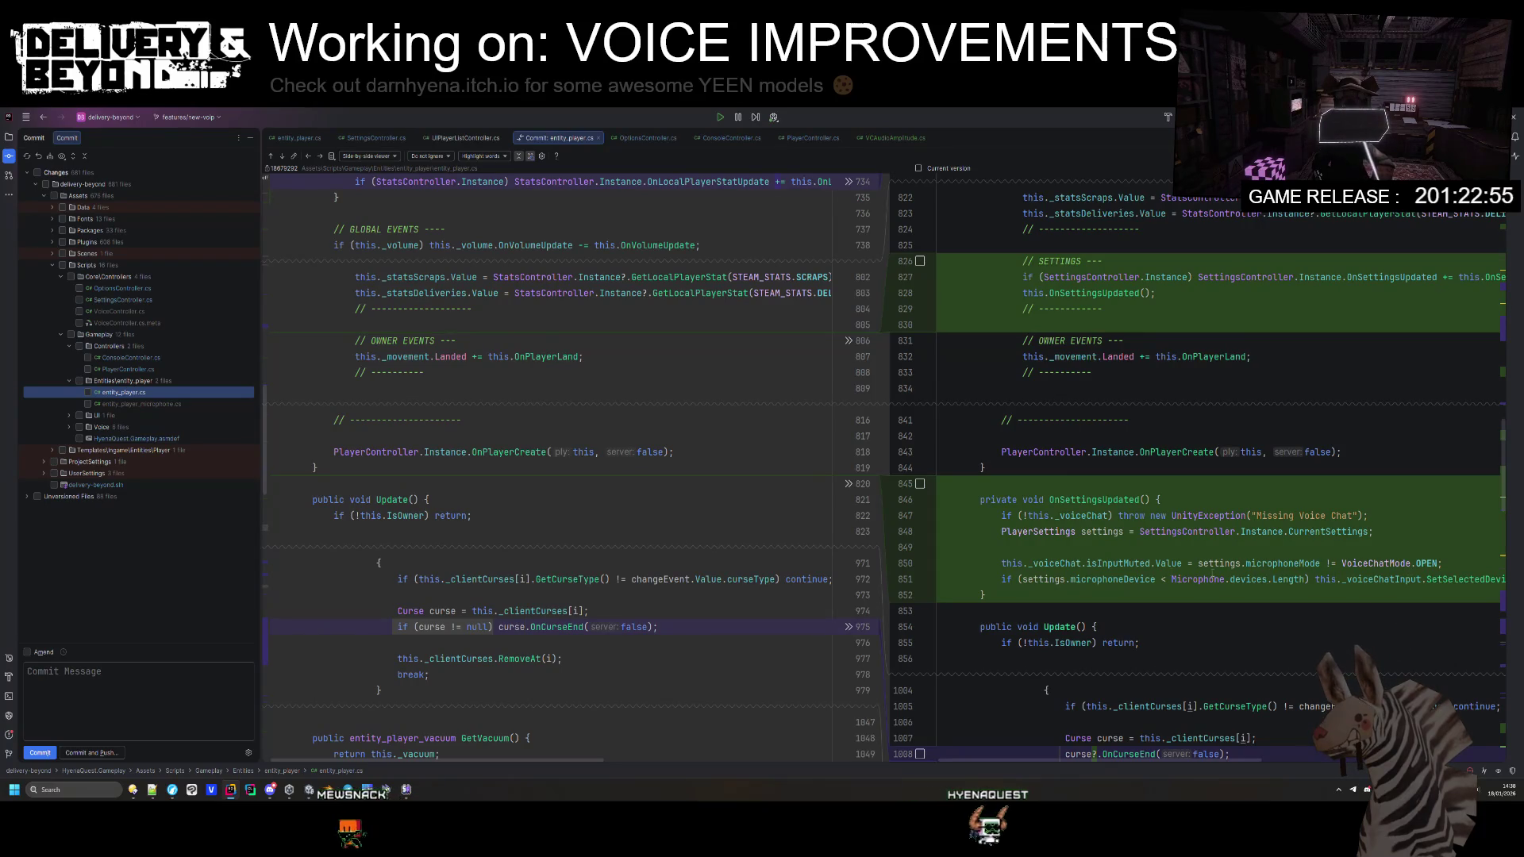
Step: Finish reading entity_player.cs, run code cleanup on it, and open the entity_player_microphone.cs diff
mouse_move(1120, 564)
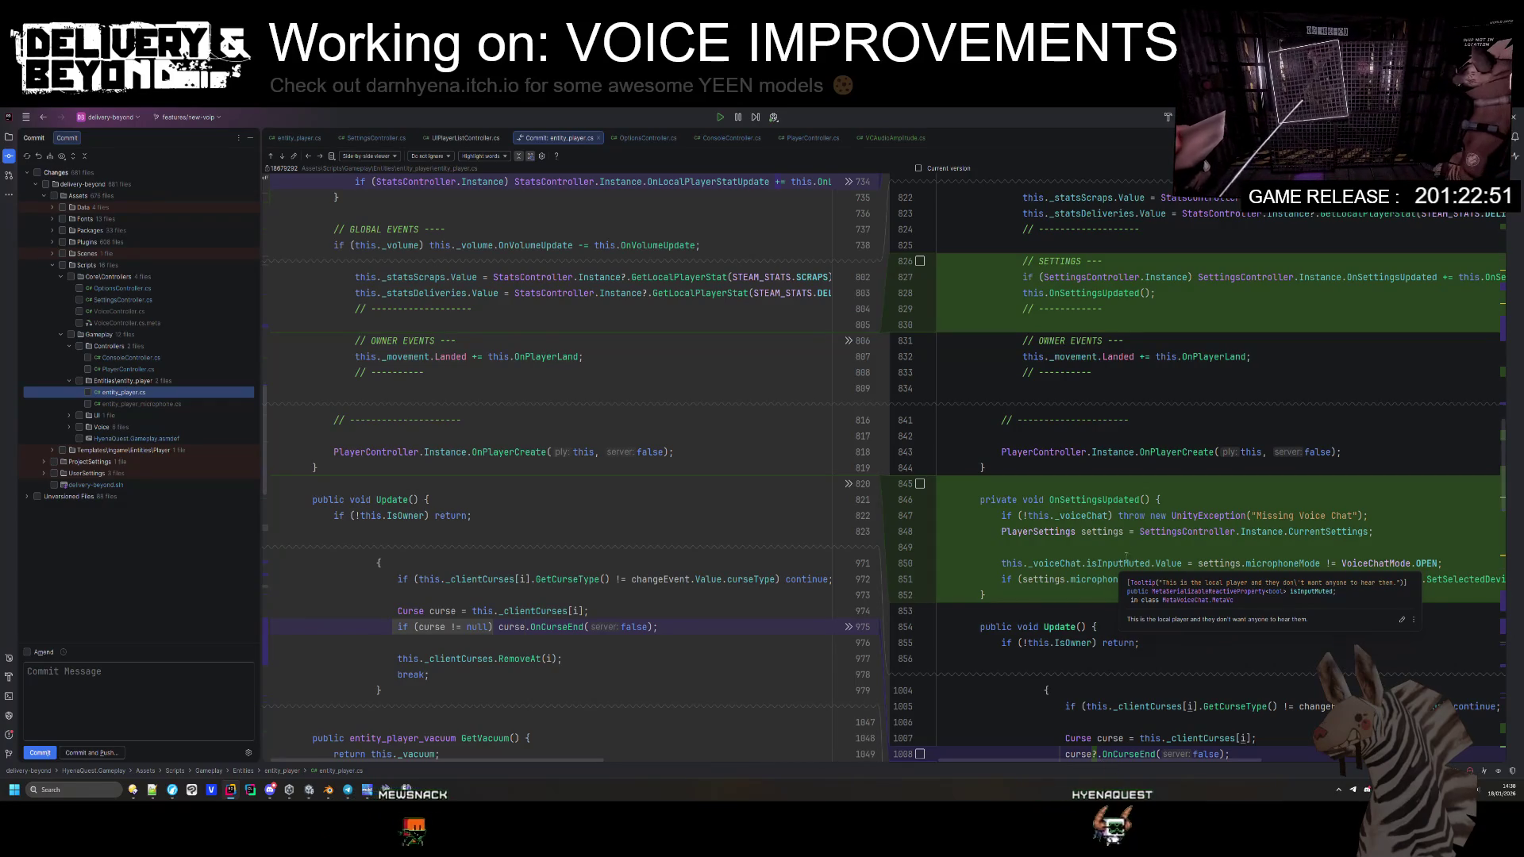
scroll(1123, 561, "down", 1)
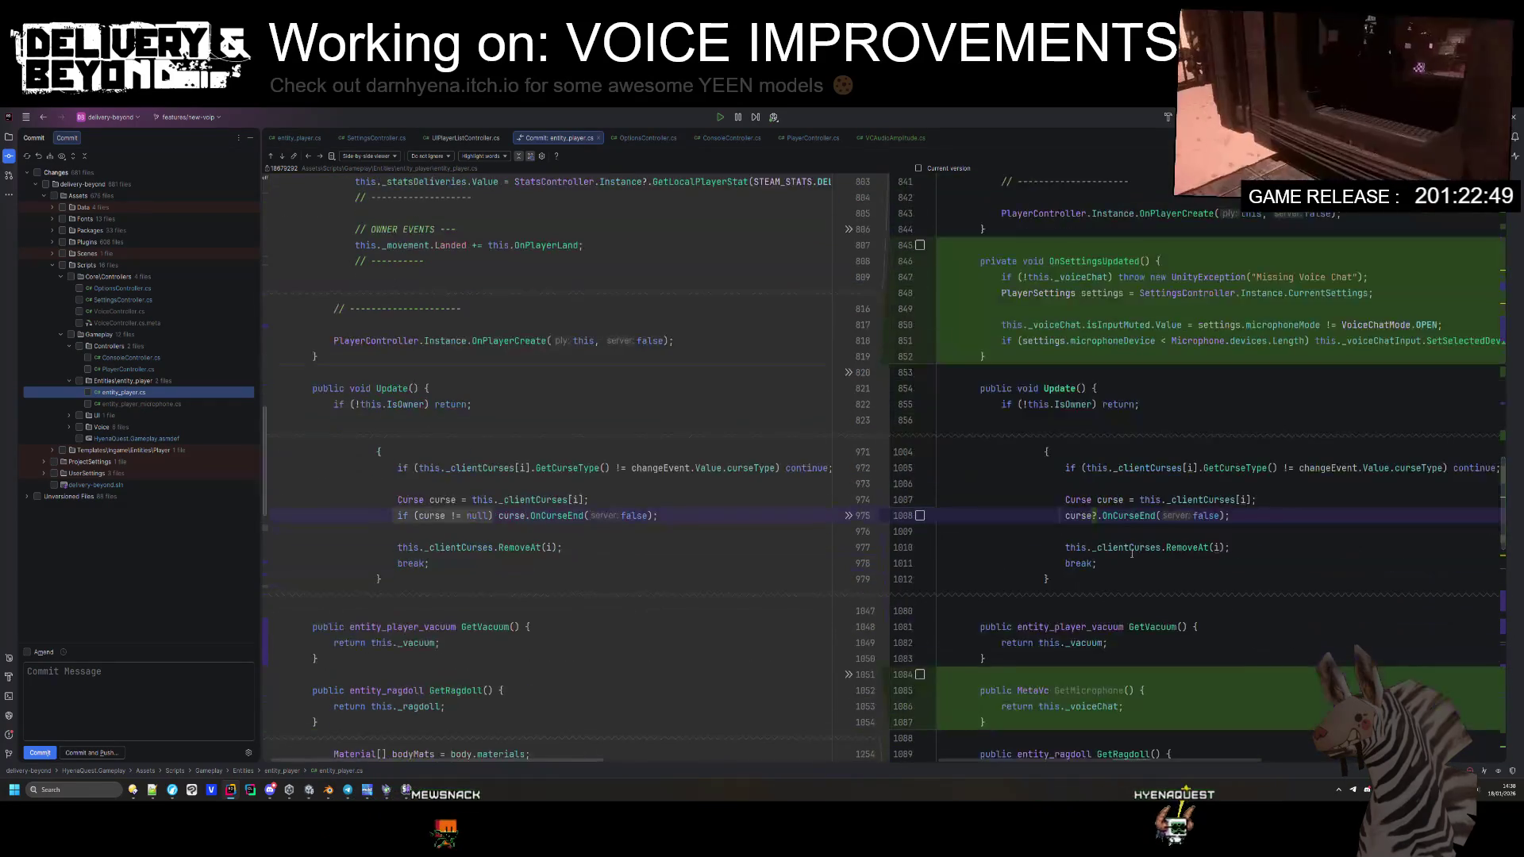
scroll(1131, 552, "down", 8)
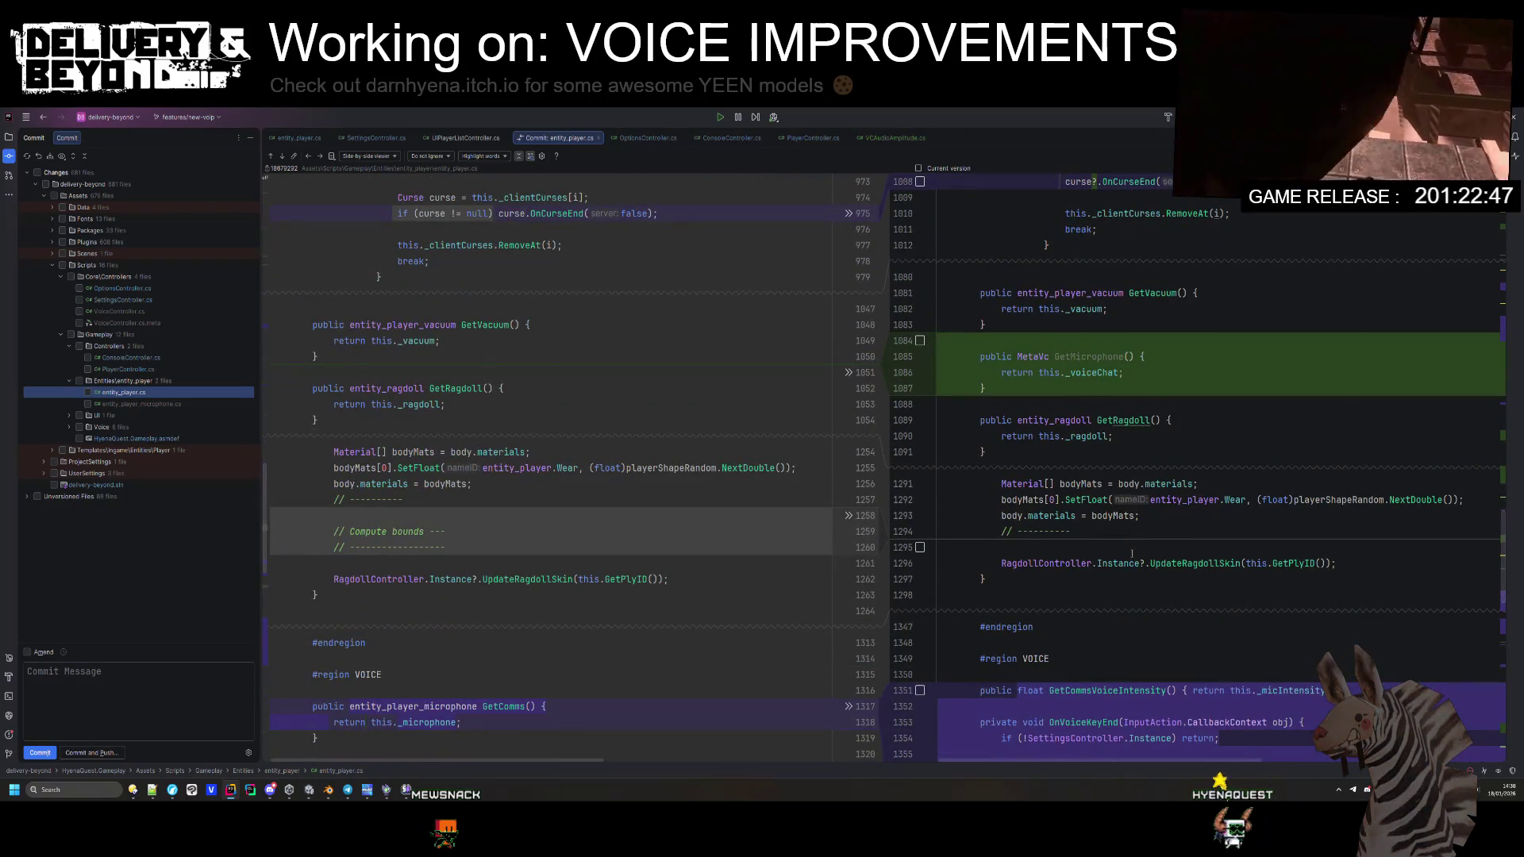
scroll(1131, 553, "down", 4)
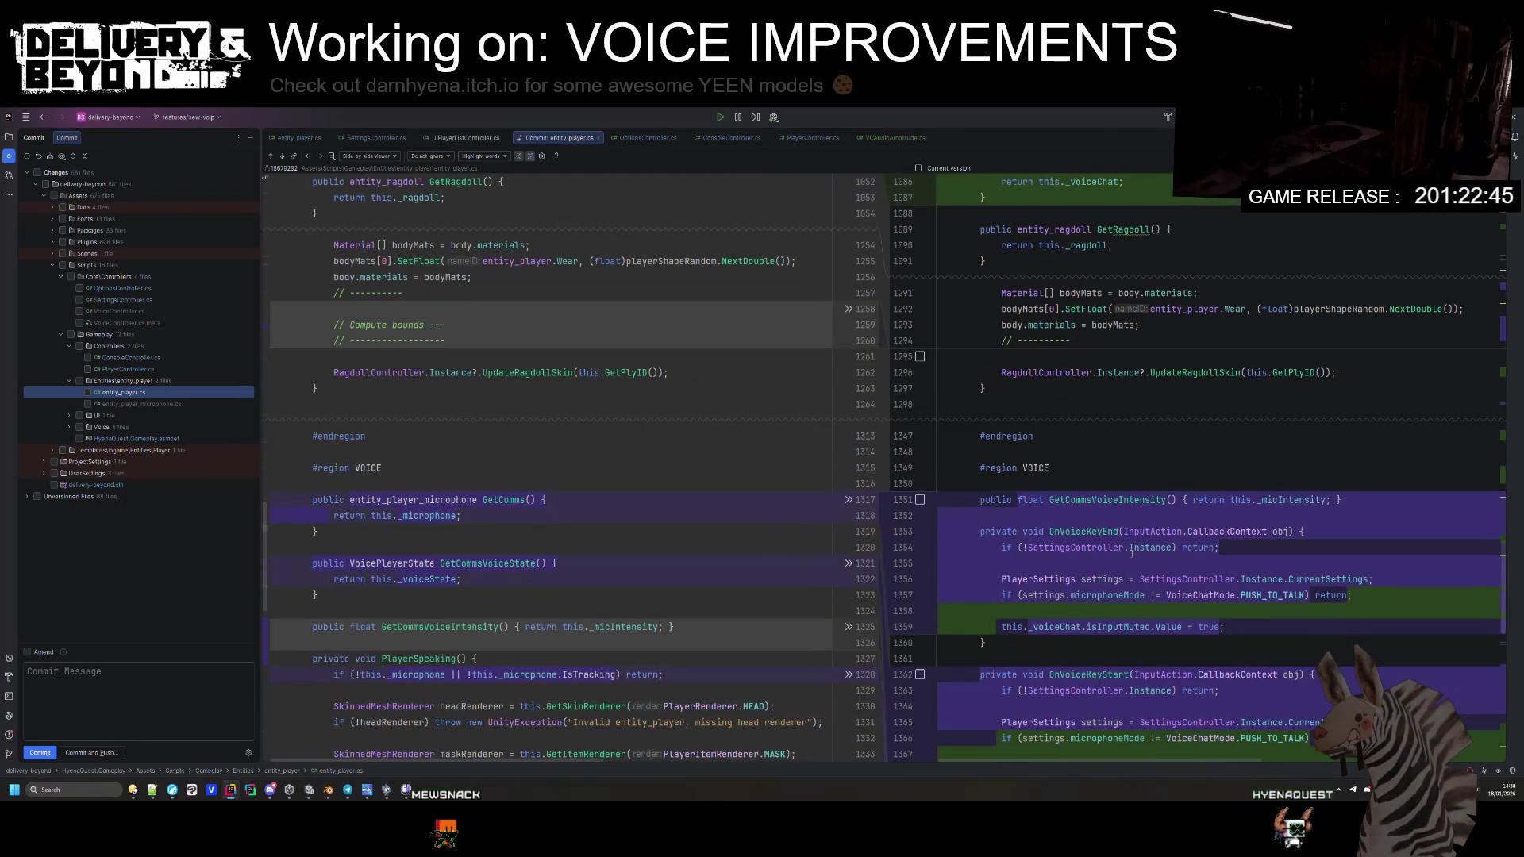
scroll(1132, 553, "down", 3)
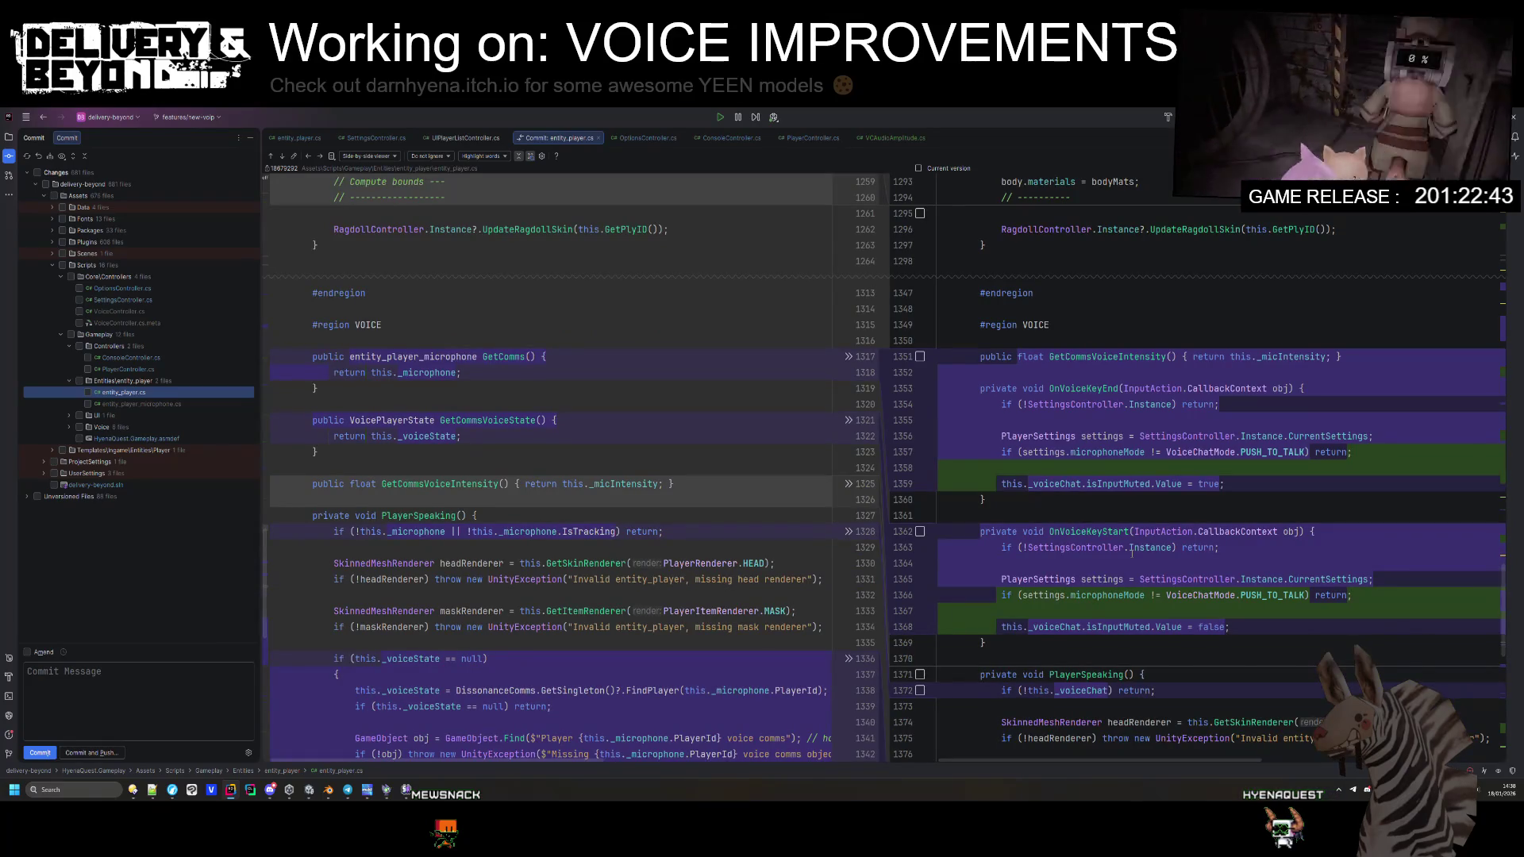
scroll(1132, 553, "down", 3)
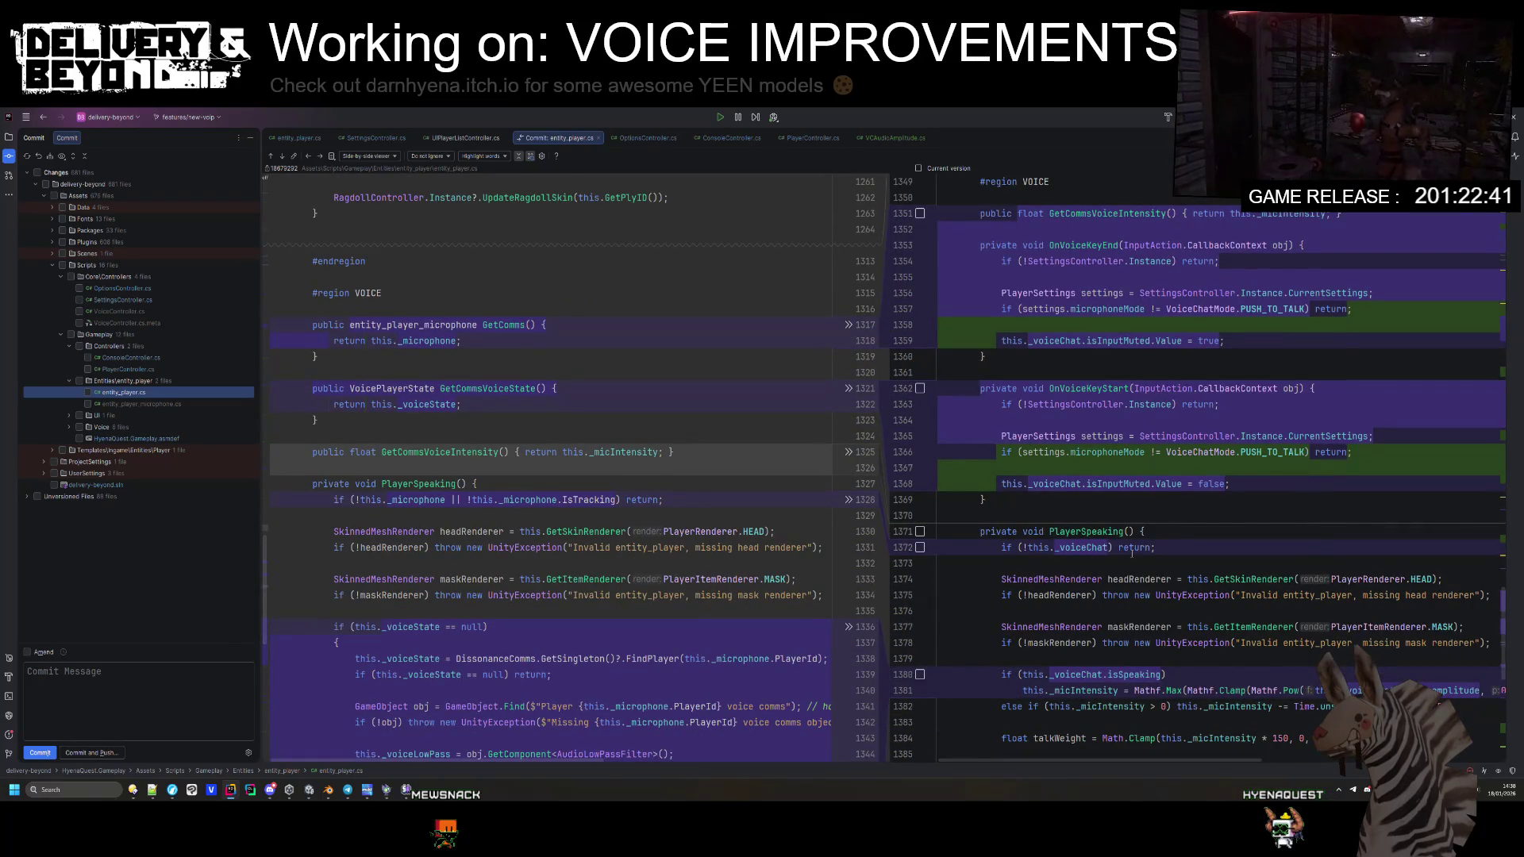
scroll(1132, 553, "down", 2)
scroll(1131, 553, "down", 2)
scroll(1132, 553, "down", 5)
scroll(1075, 498, "down", 3)
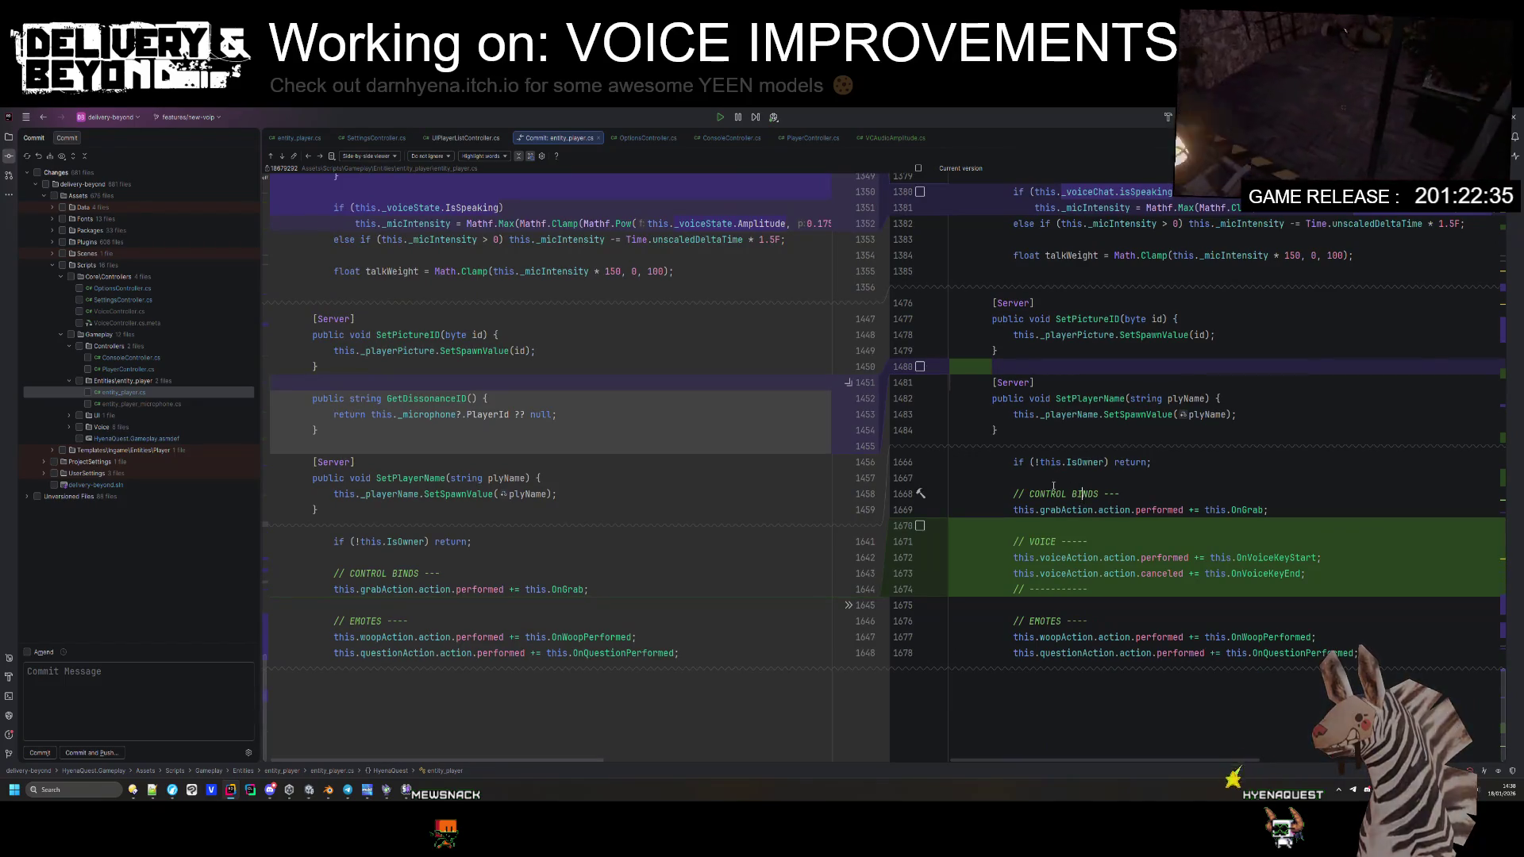
key("ctrl+alt+l")
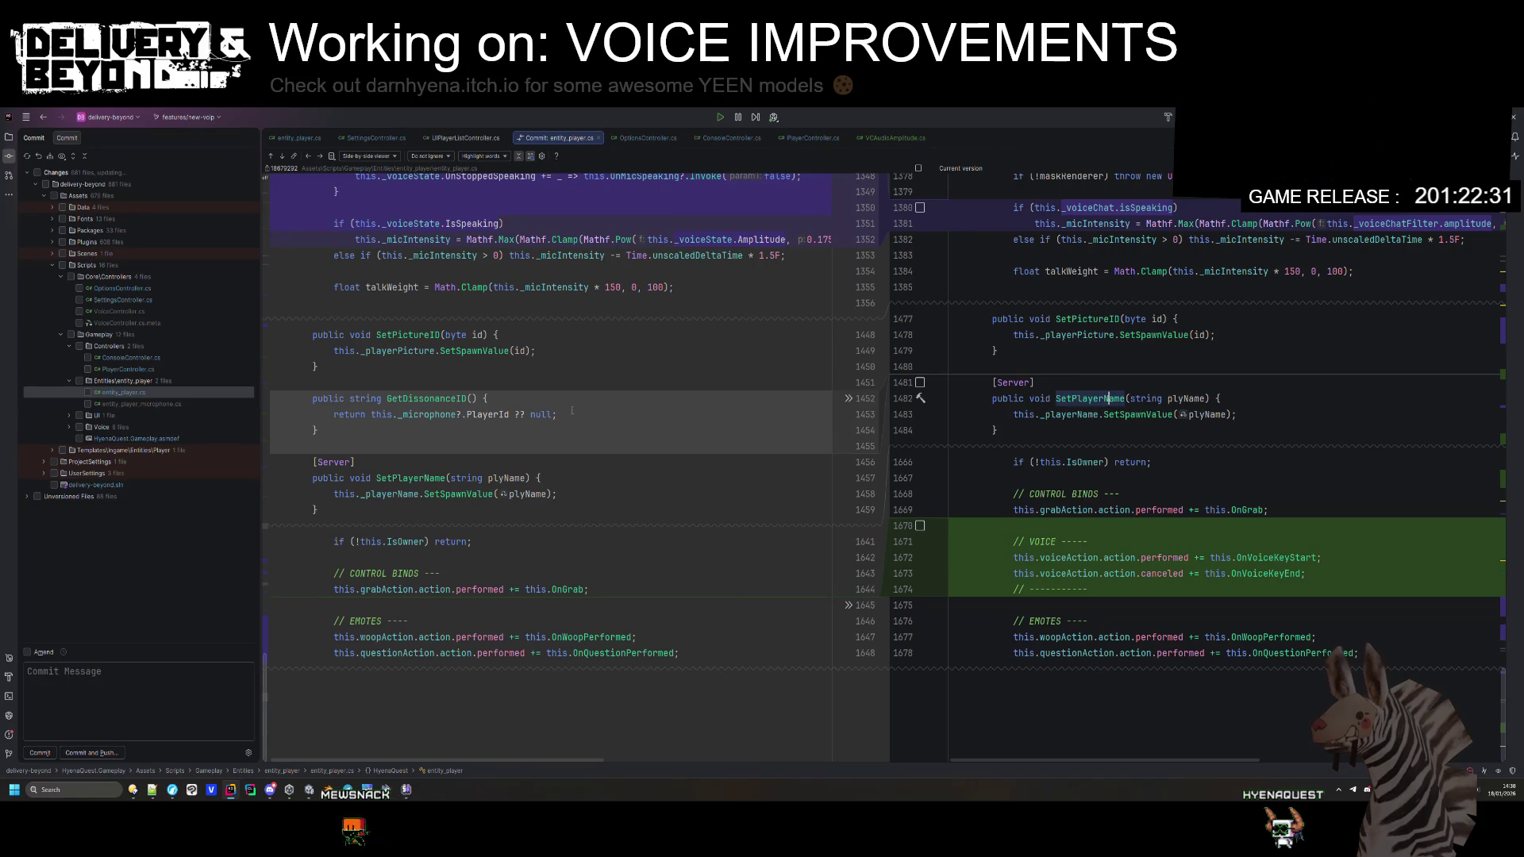
left_click(128, 405)
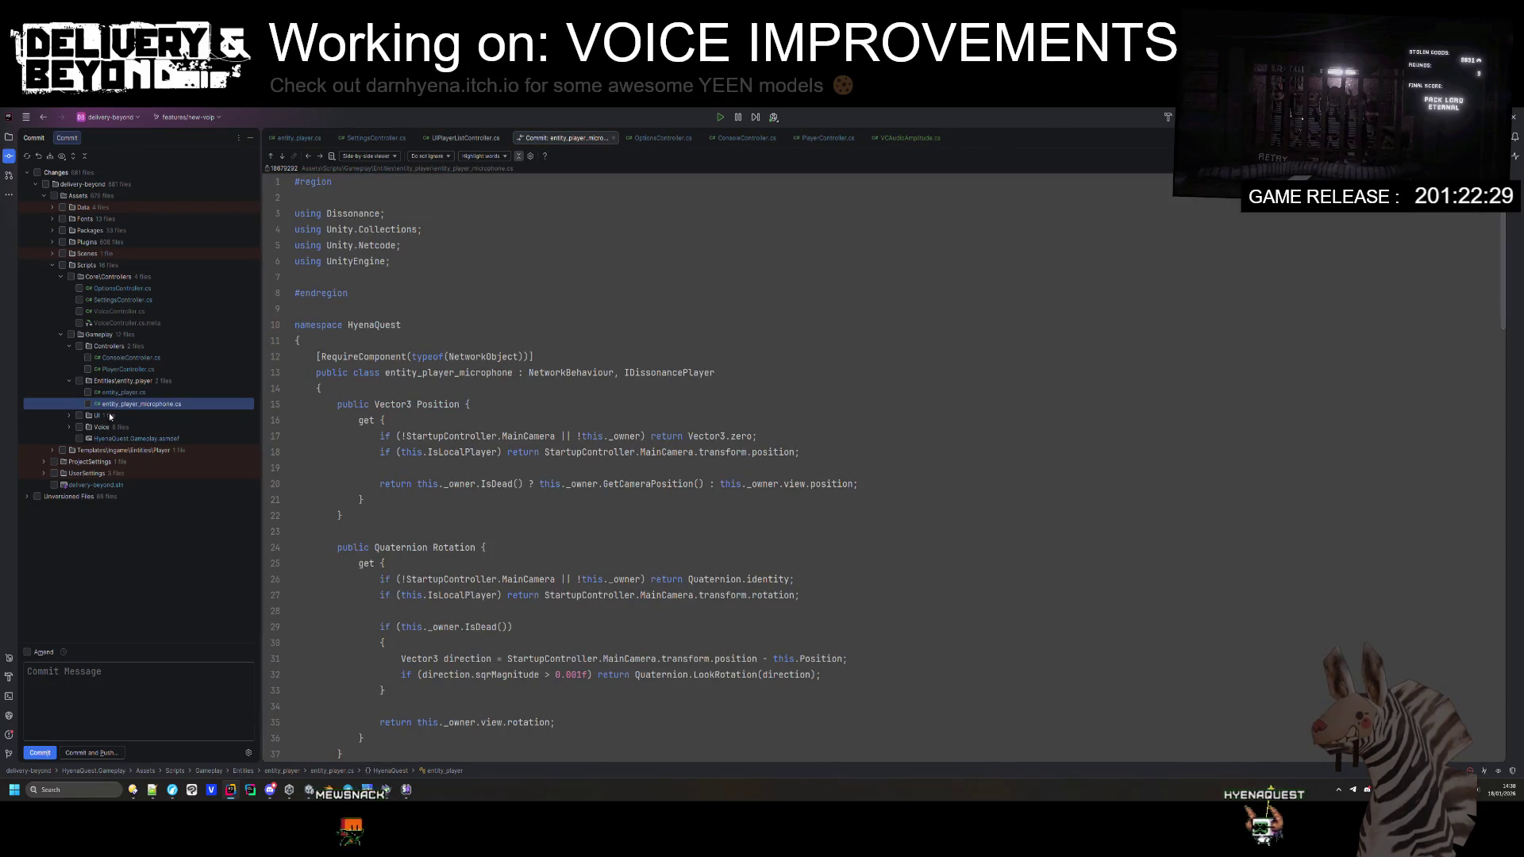
Step: In ui_player.cs, delete the '//using Dissonance;' line and the commented-out _playerMicrophone field
left_click(113, 428)
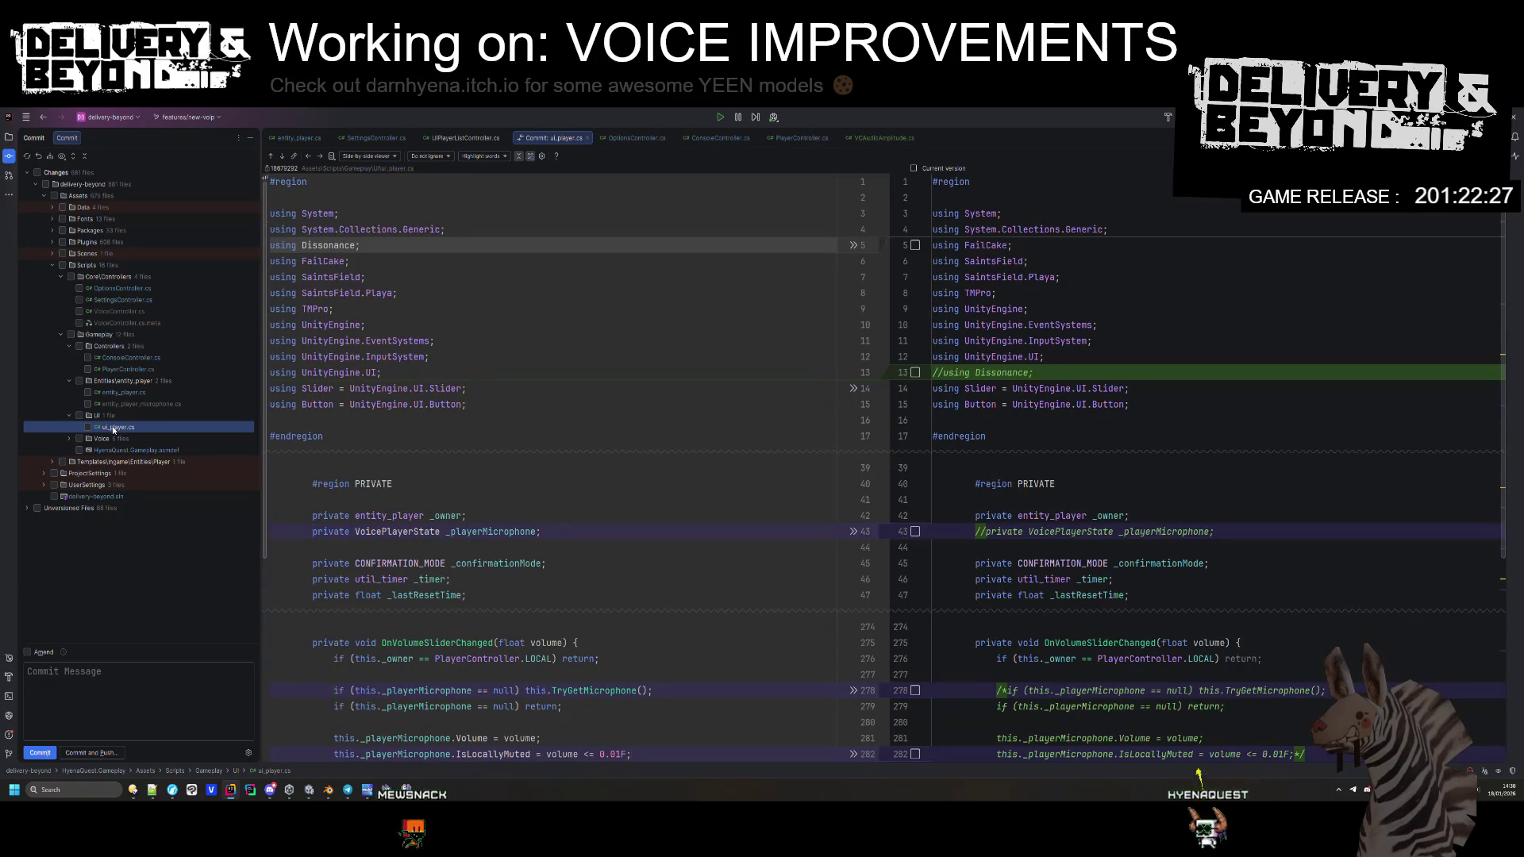
key("ctrl+x")
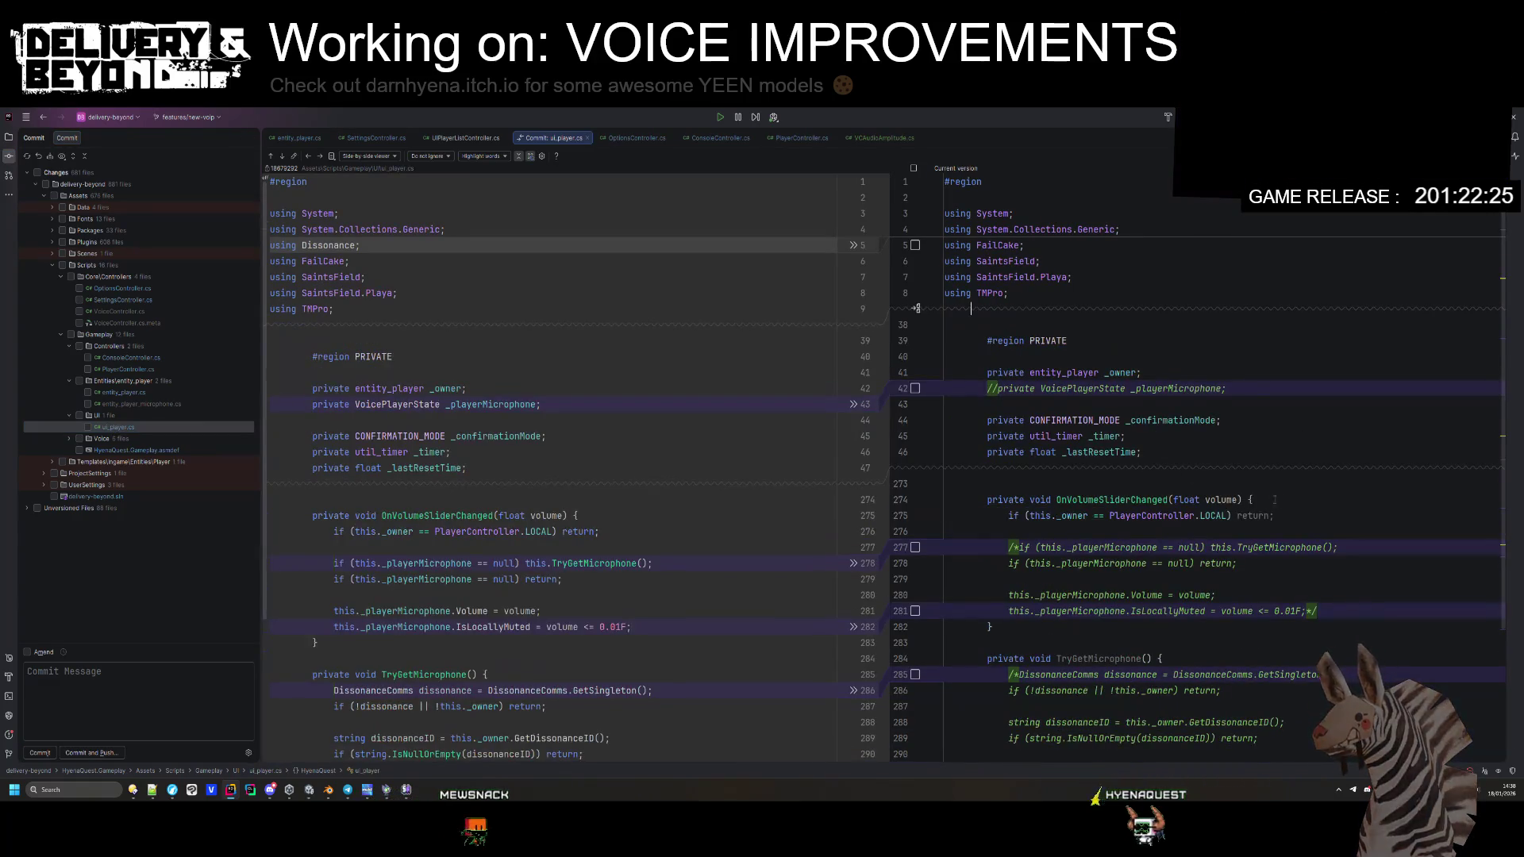
left_click(1246, 373)
key("BackSpace")
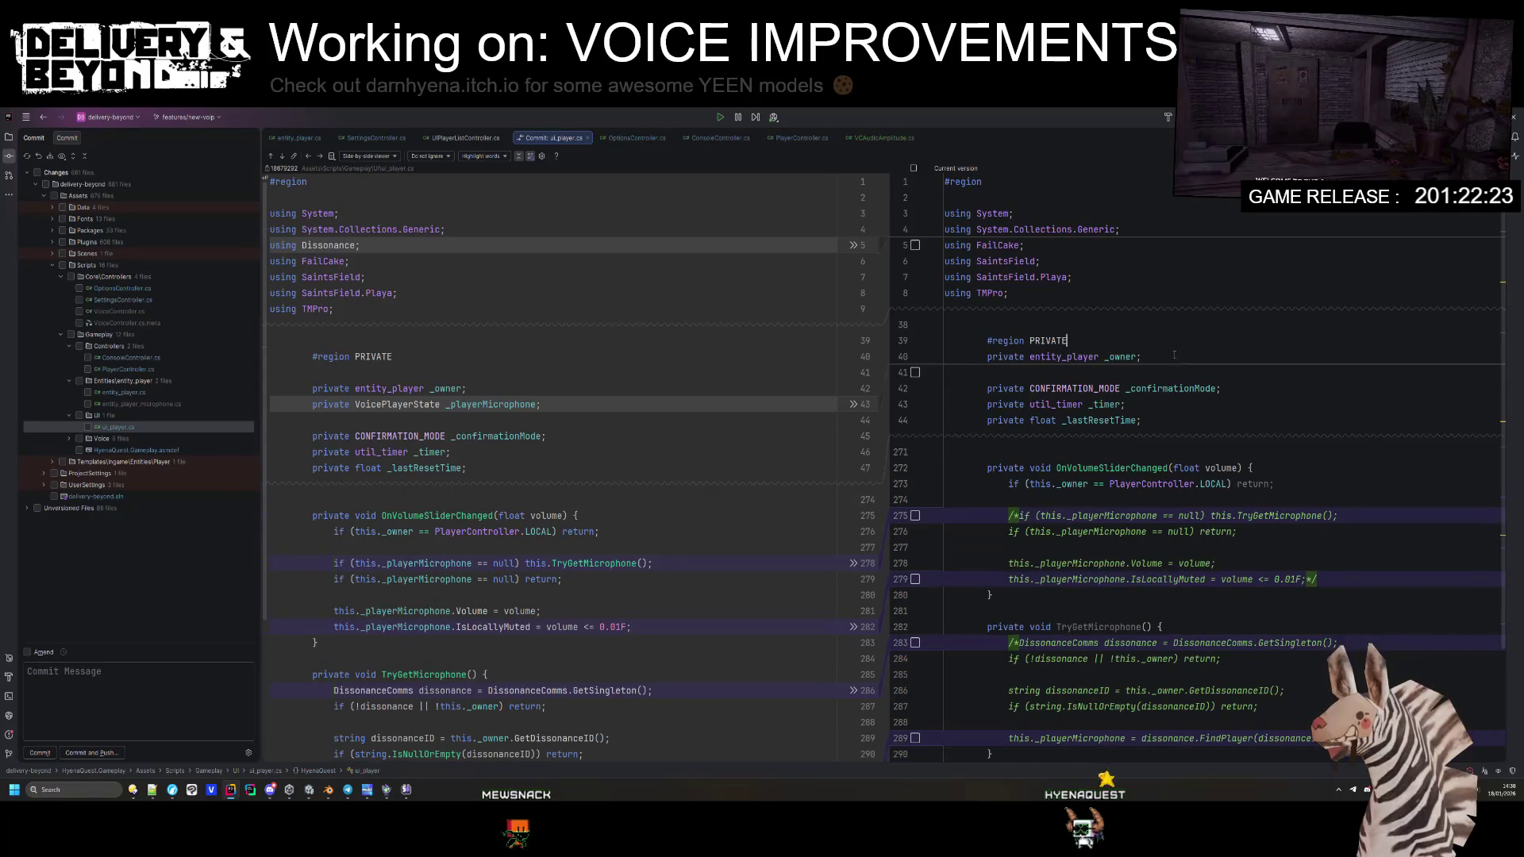
scroll(1140, 432, "down", 3)
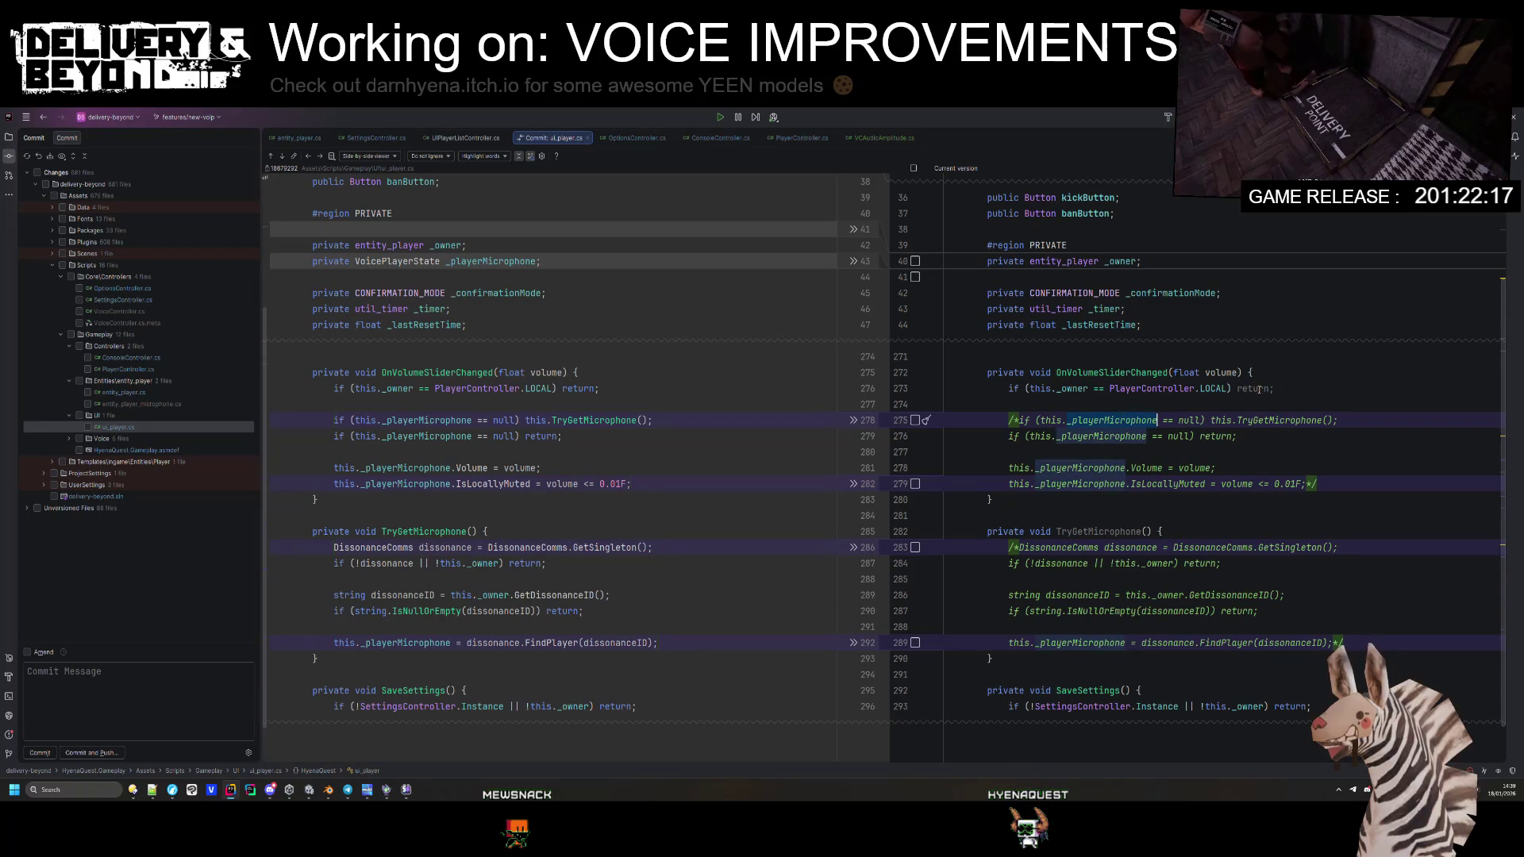
scroll(1170, 390, "up", 3)
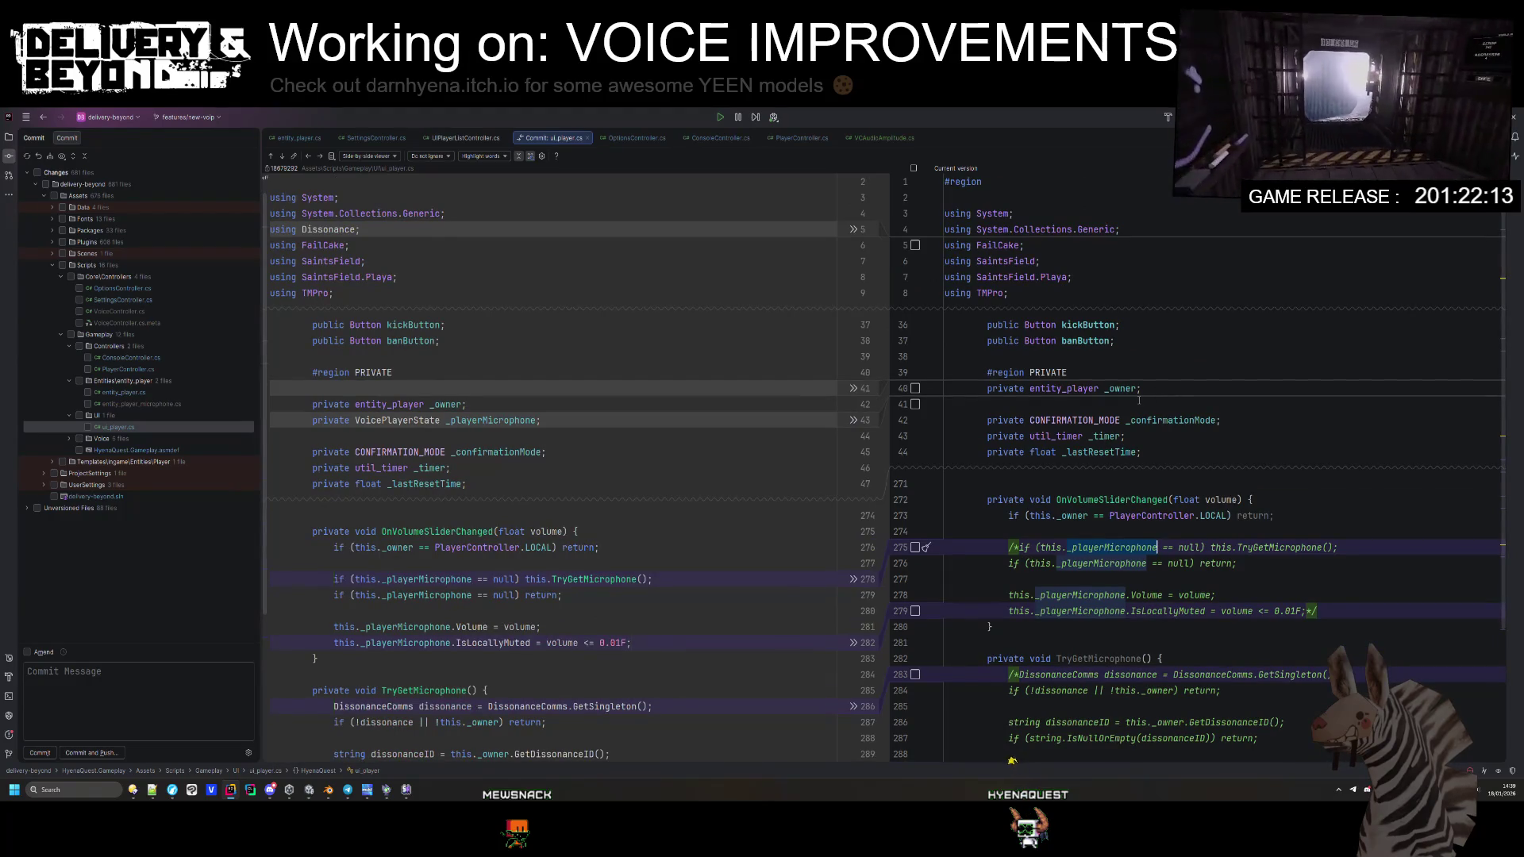
Step: Type a '/' after the early return, close the ui_player.cs diff and start a file search
left_click(1273, 516)
type("/")
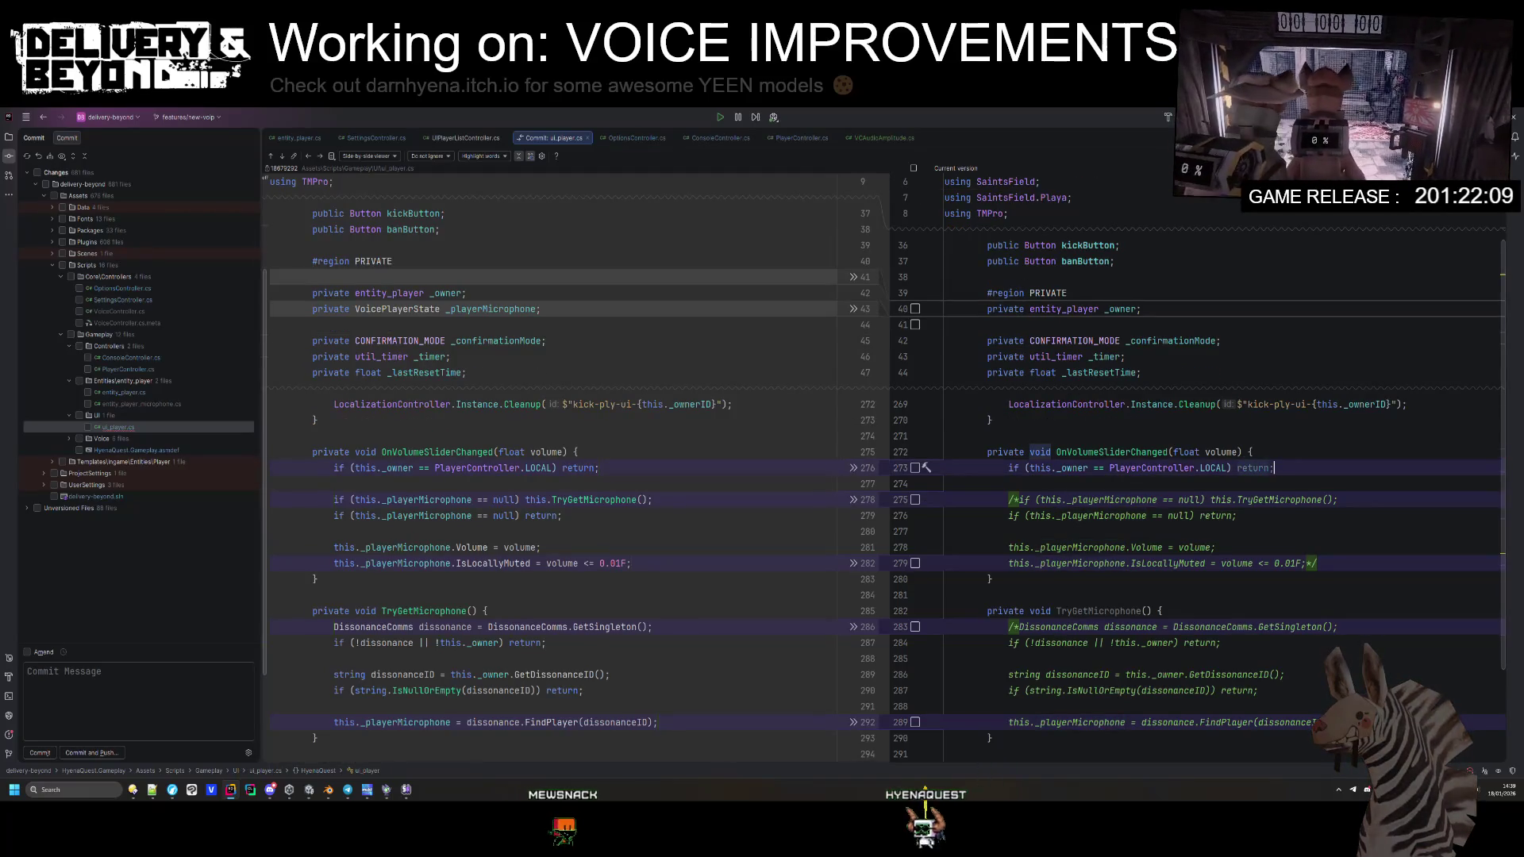
key("Escape")
key("shift")
key("shift")
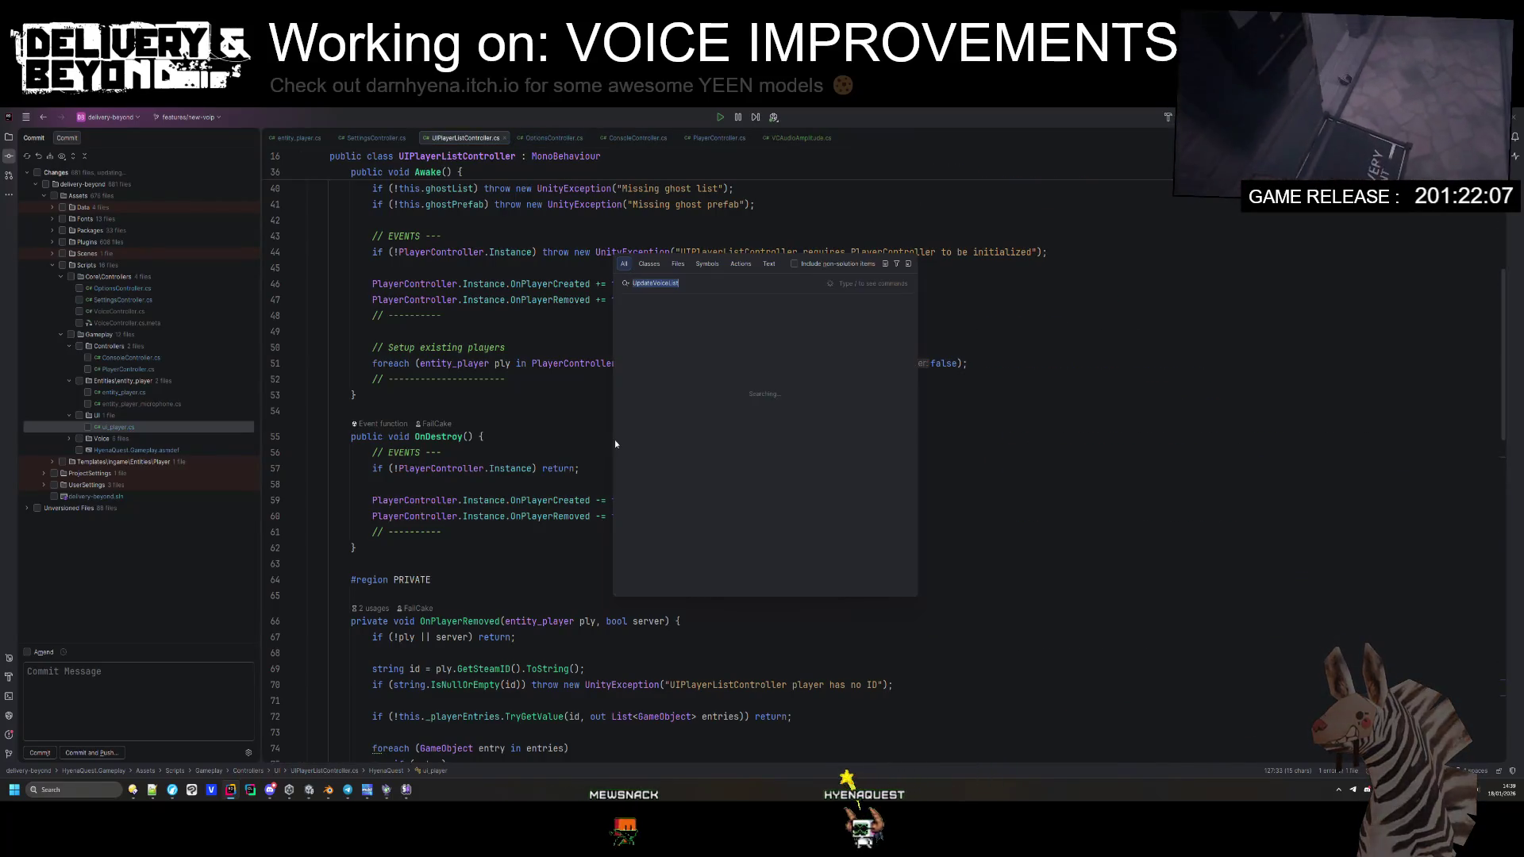
Step: Open ui_player.cs via search and expand its folded PRIVATE region
type("ui_player")
key("Return")
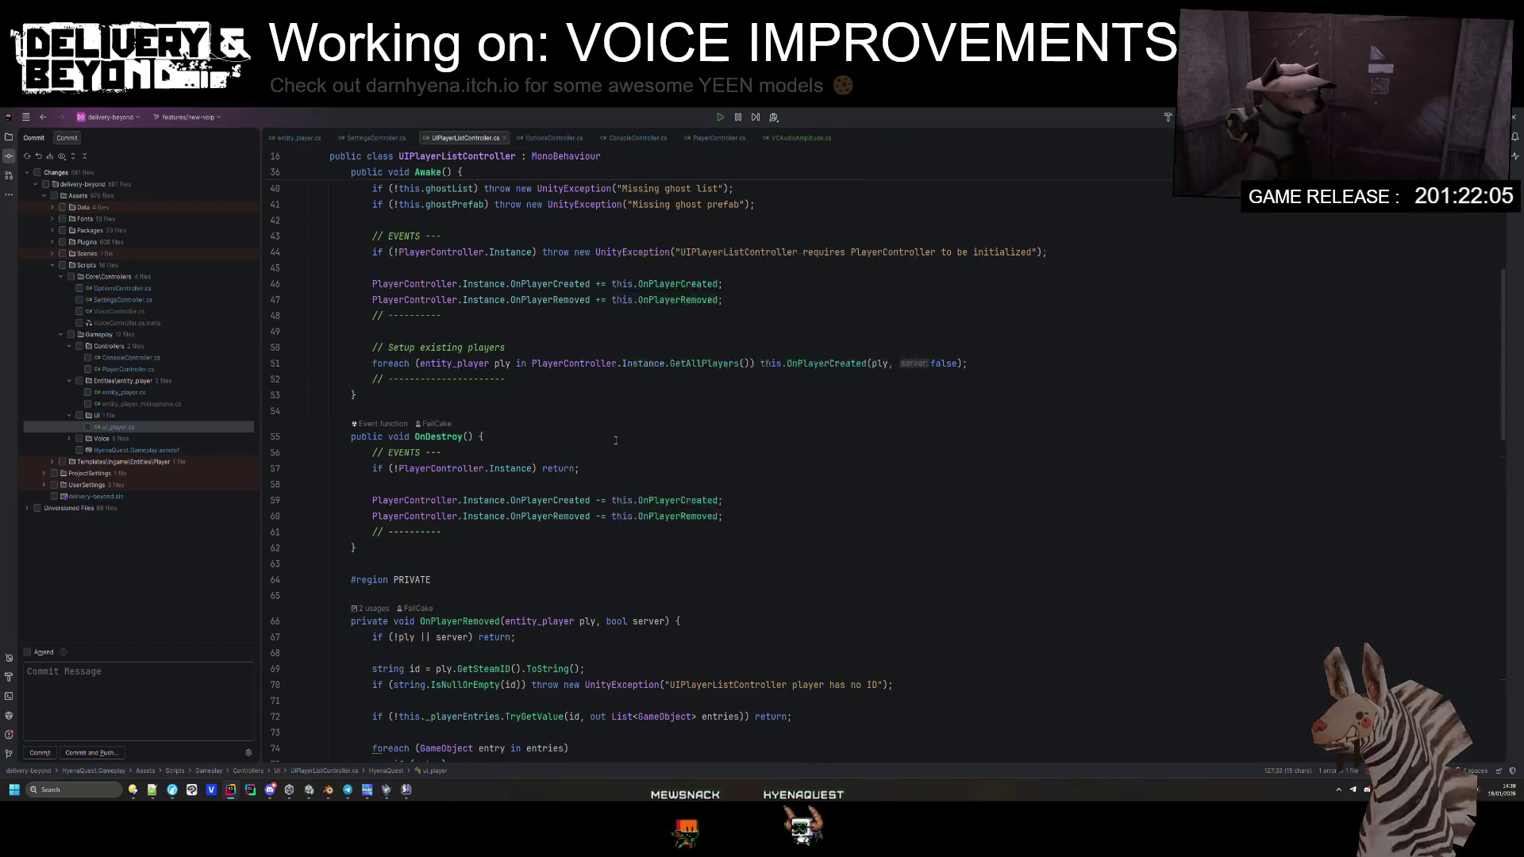
scroll(629, 517, "down", 10)
scroll(628, 517, "up", 15)
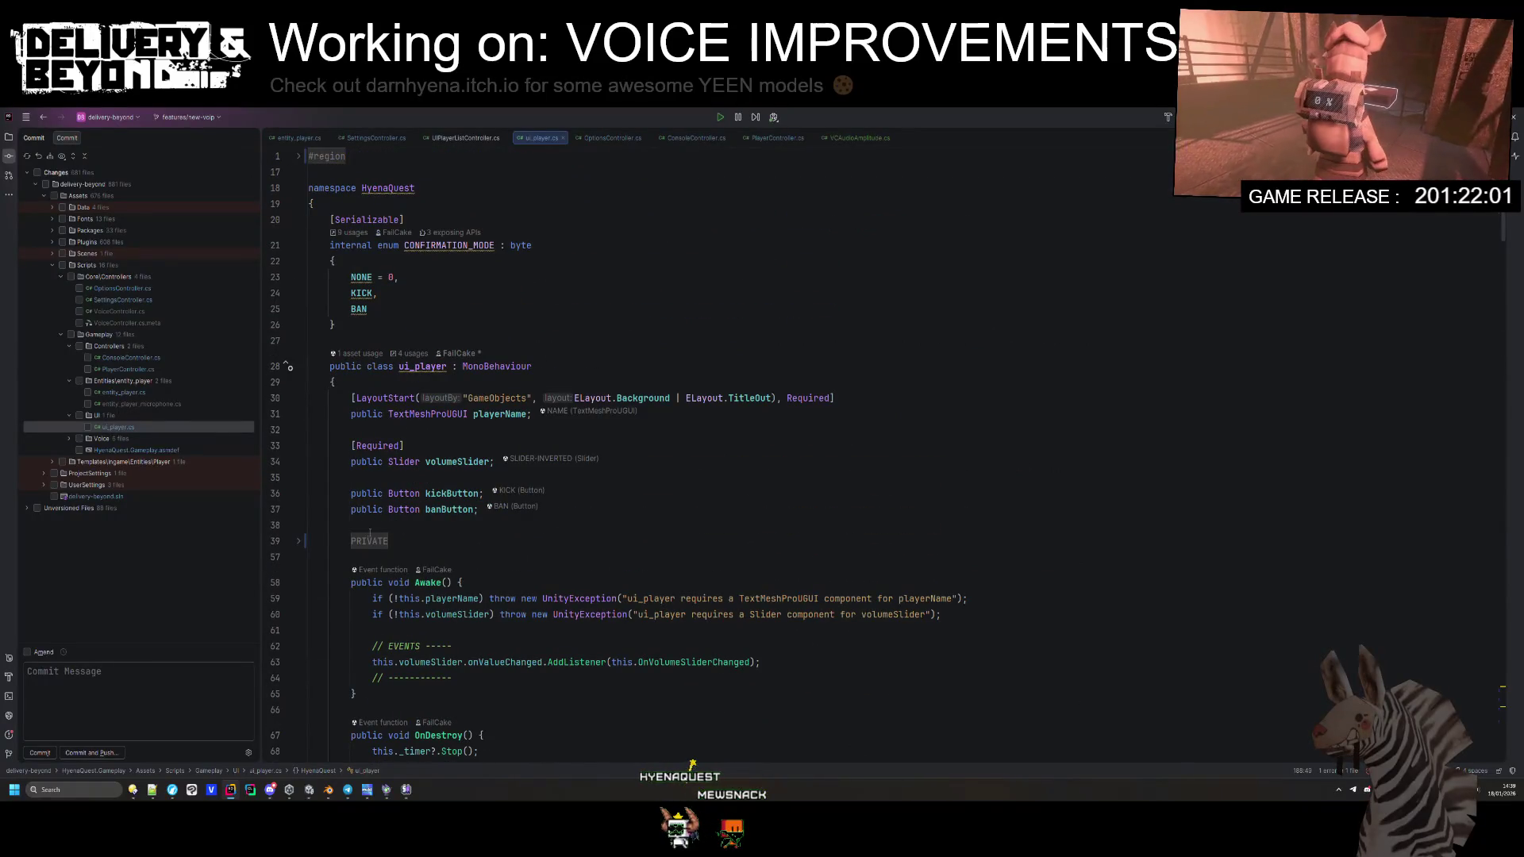
left_click(369, 538)
scroll(484, 485, "down", 15)
scroll(484, 485, "down", 15)
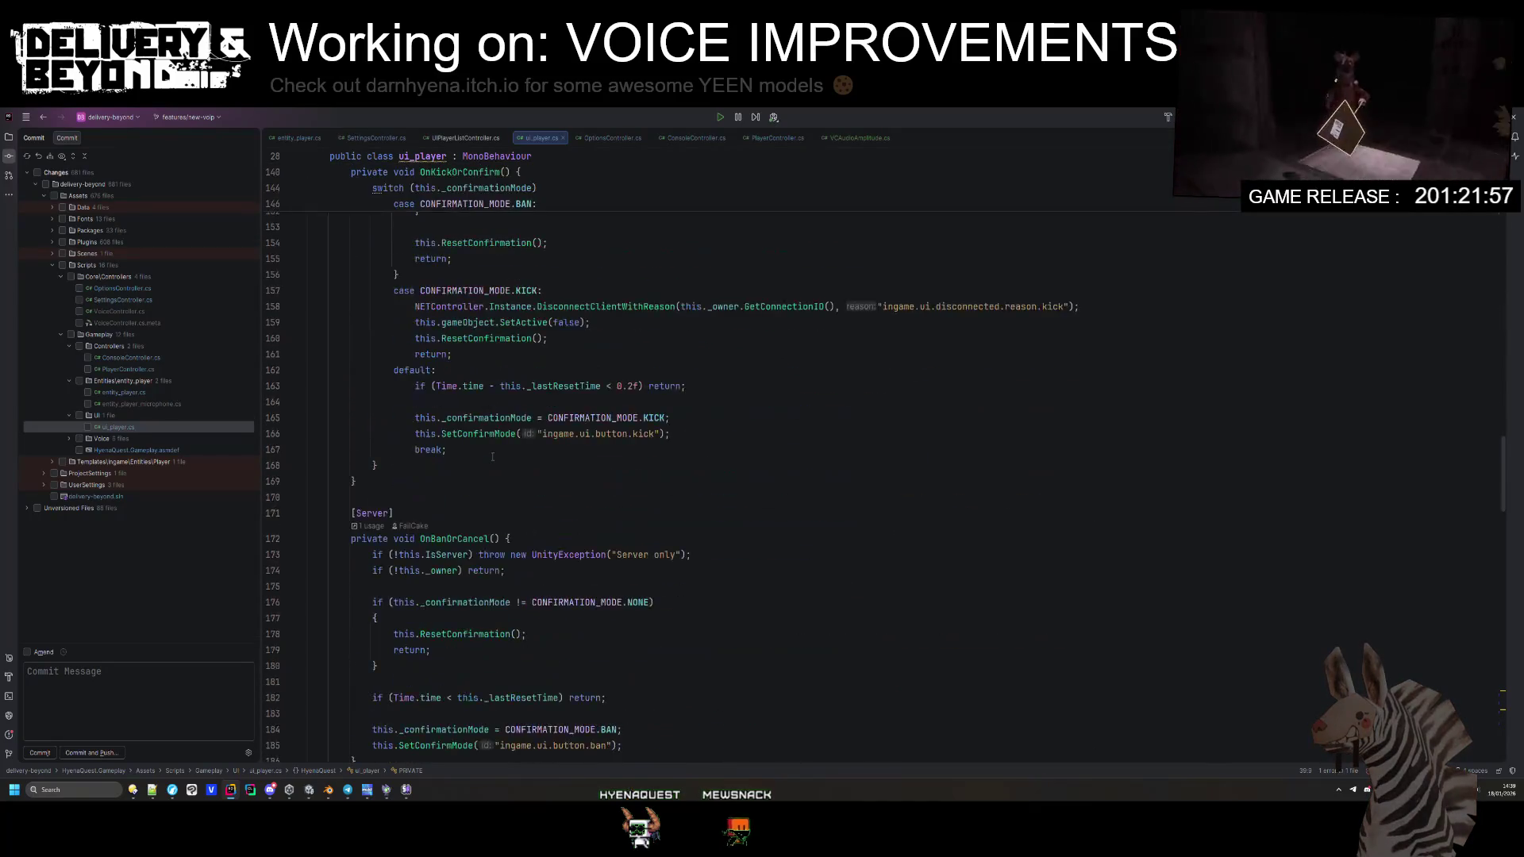
scroll(492, 456, "down", 16)
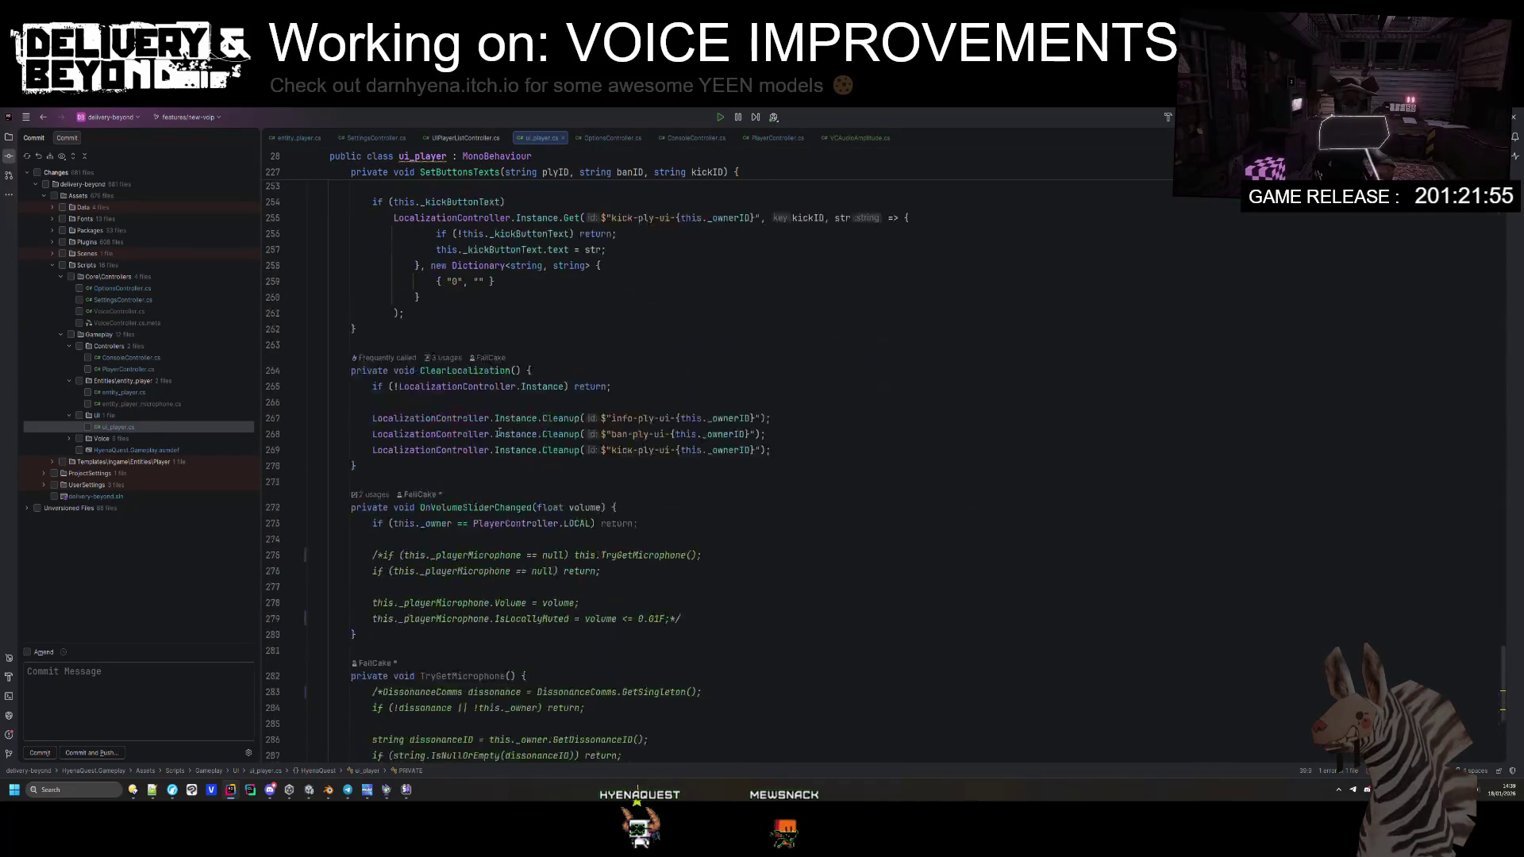
scroll(500, 433, "down", 5)
Step: Add 'var microphone = this._owner.GetMicrophone();' in OnVolumeSliderChanged, then go to GetMicrophone's declaration
left_click(679, 333)
key("Return")
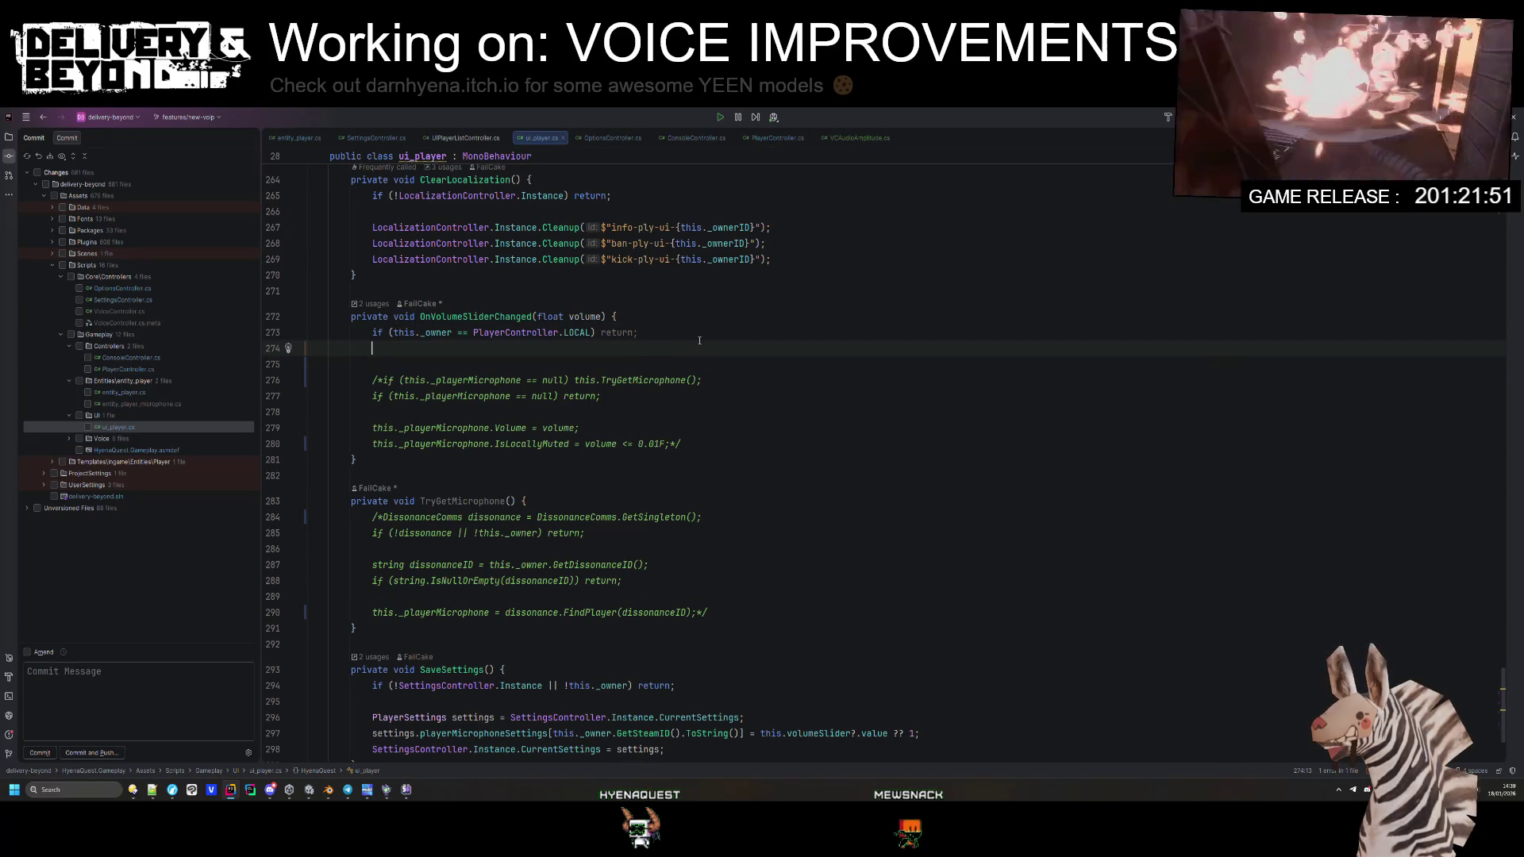
type("this._")
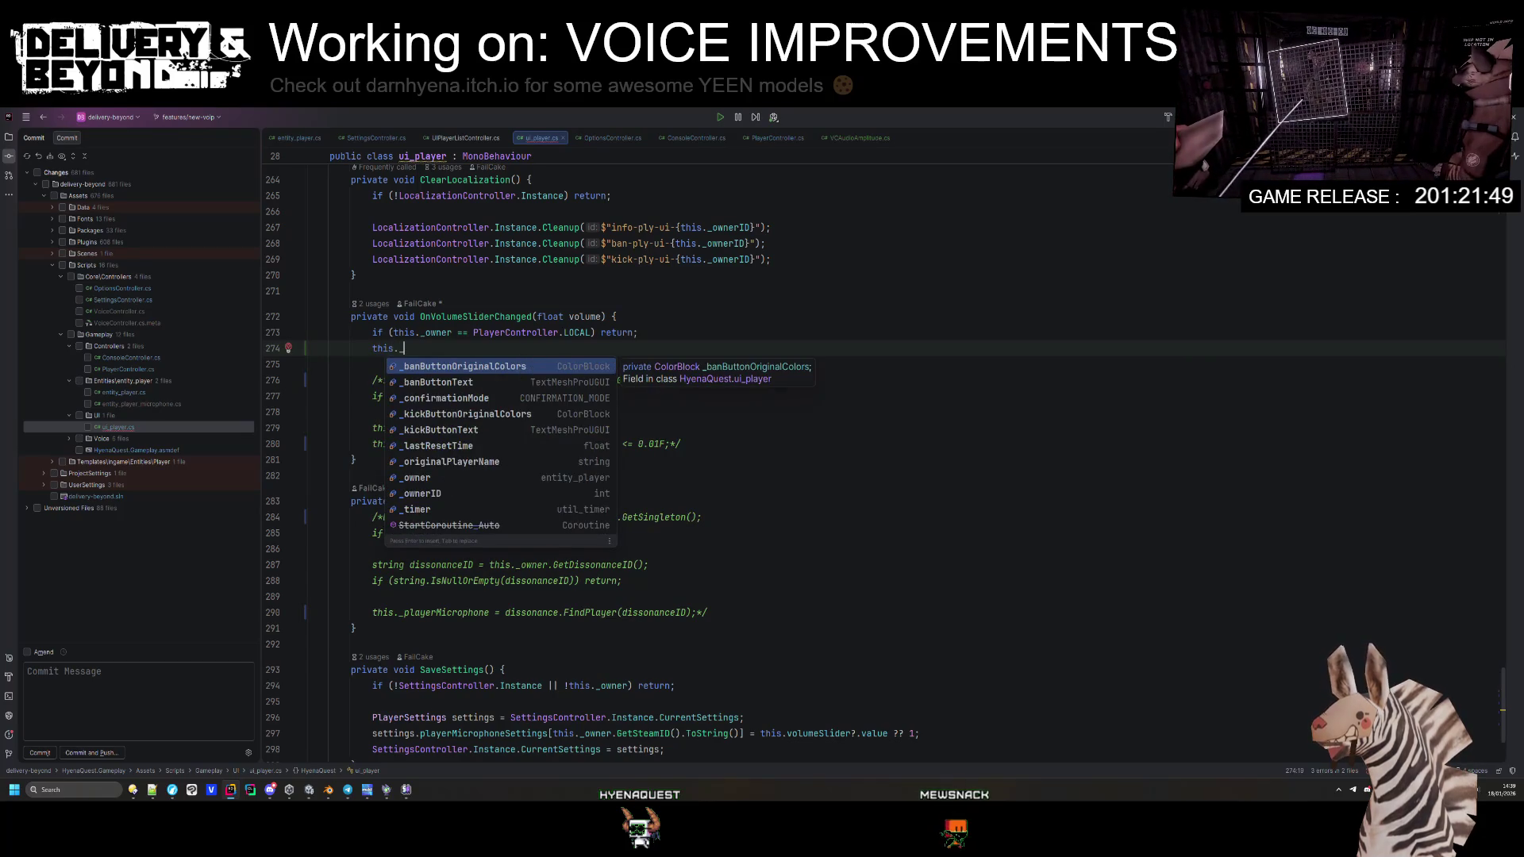
type("owner.g")
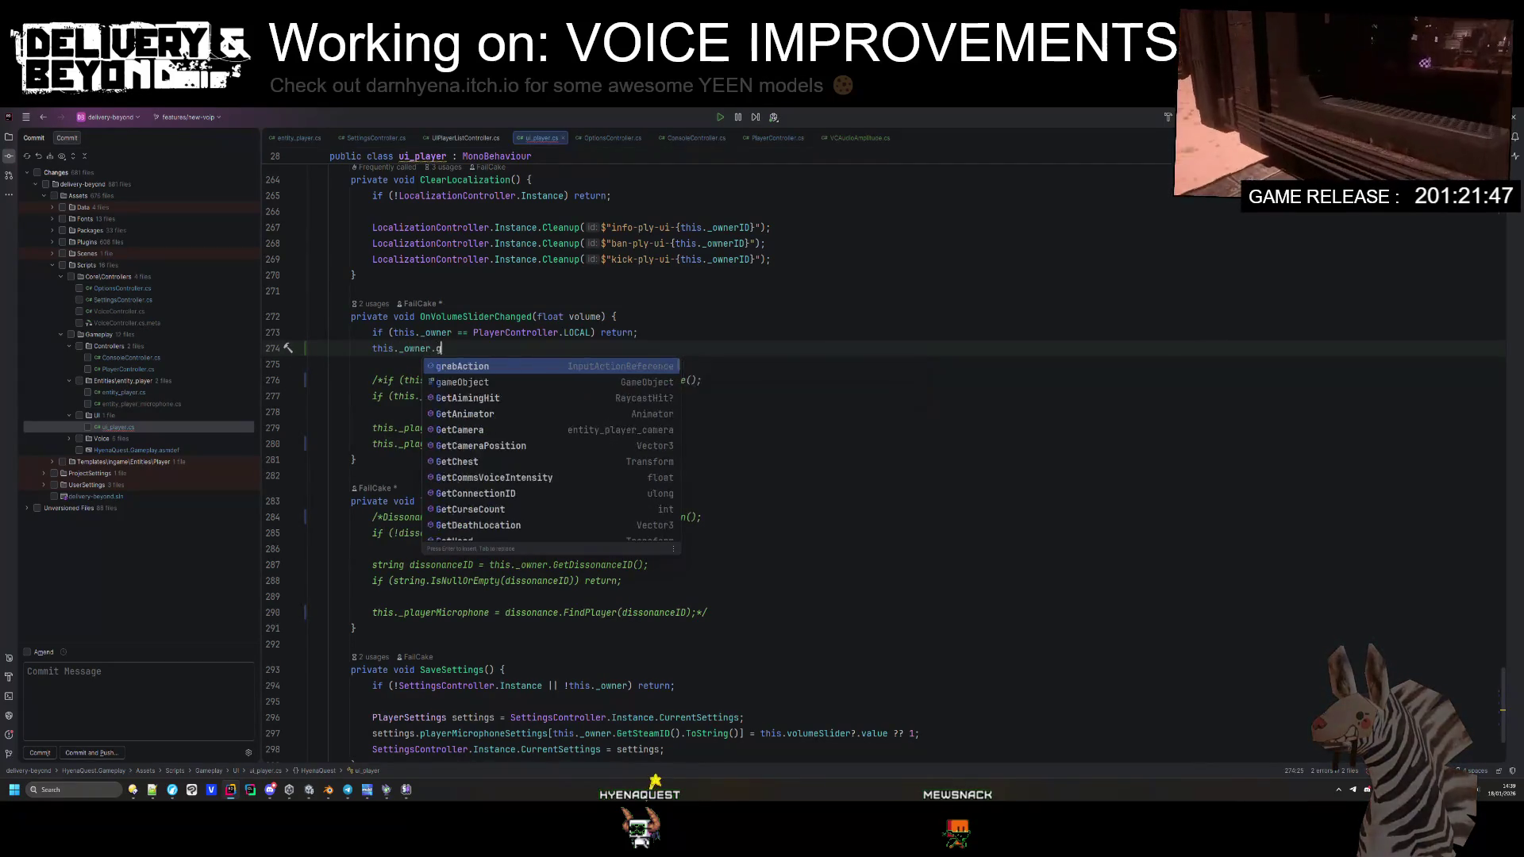
type("etMic")
key("Return")
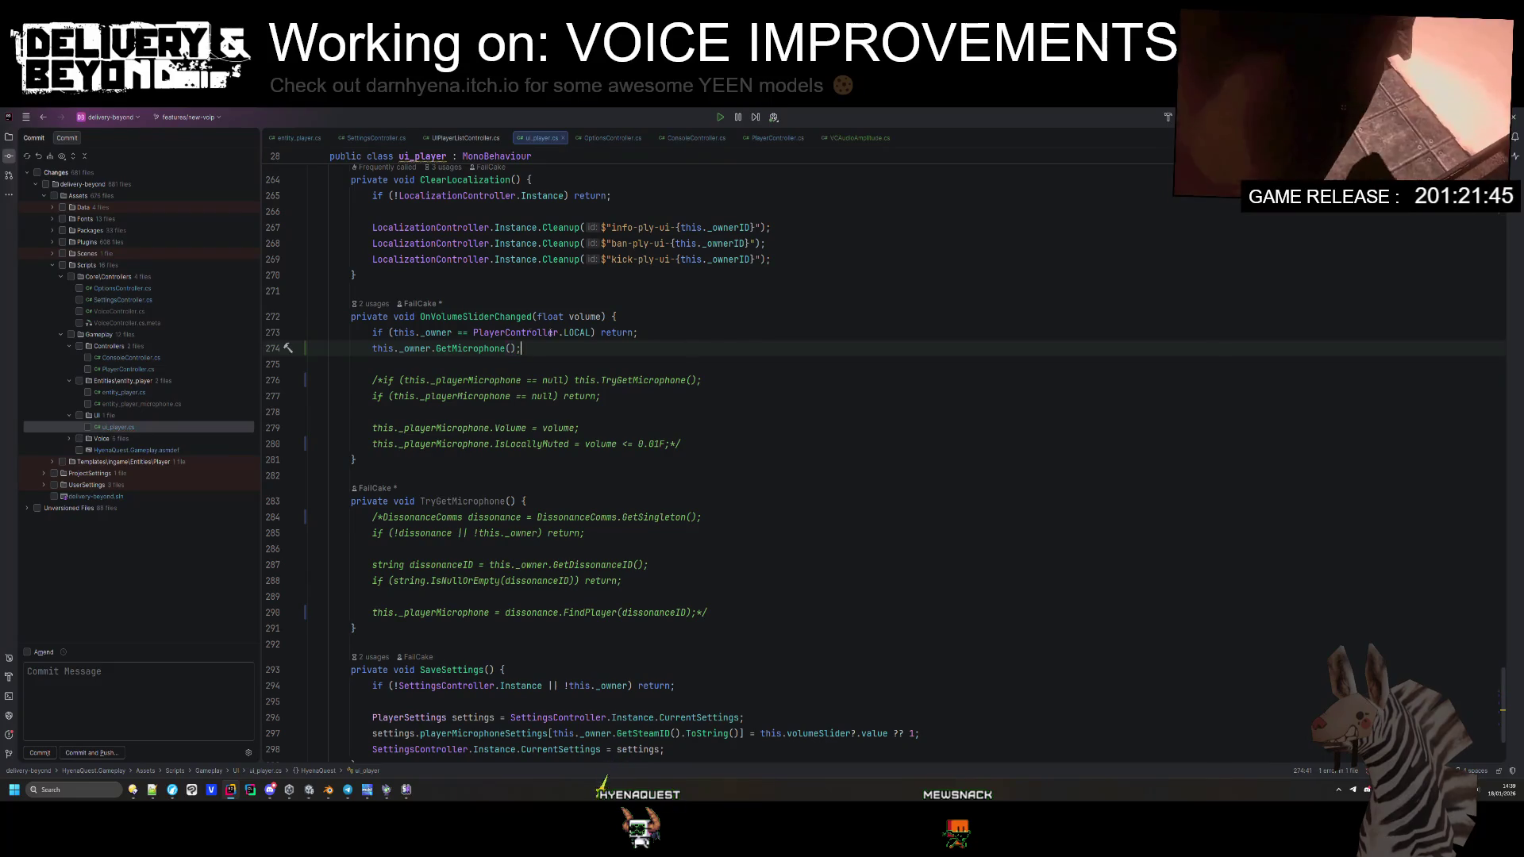
type("var micr")
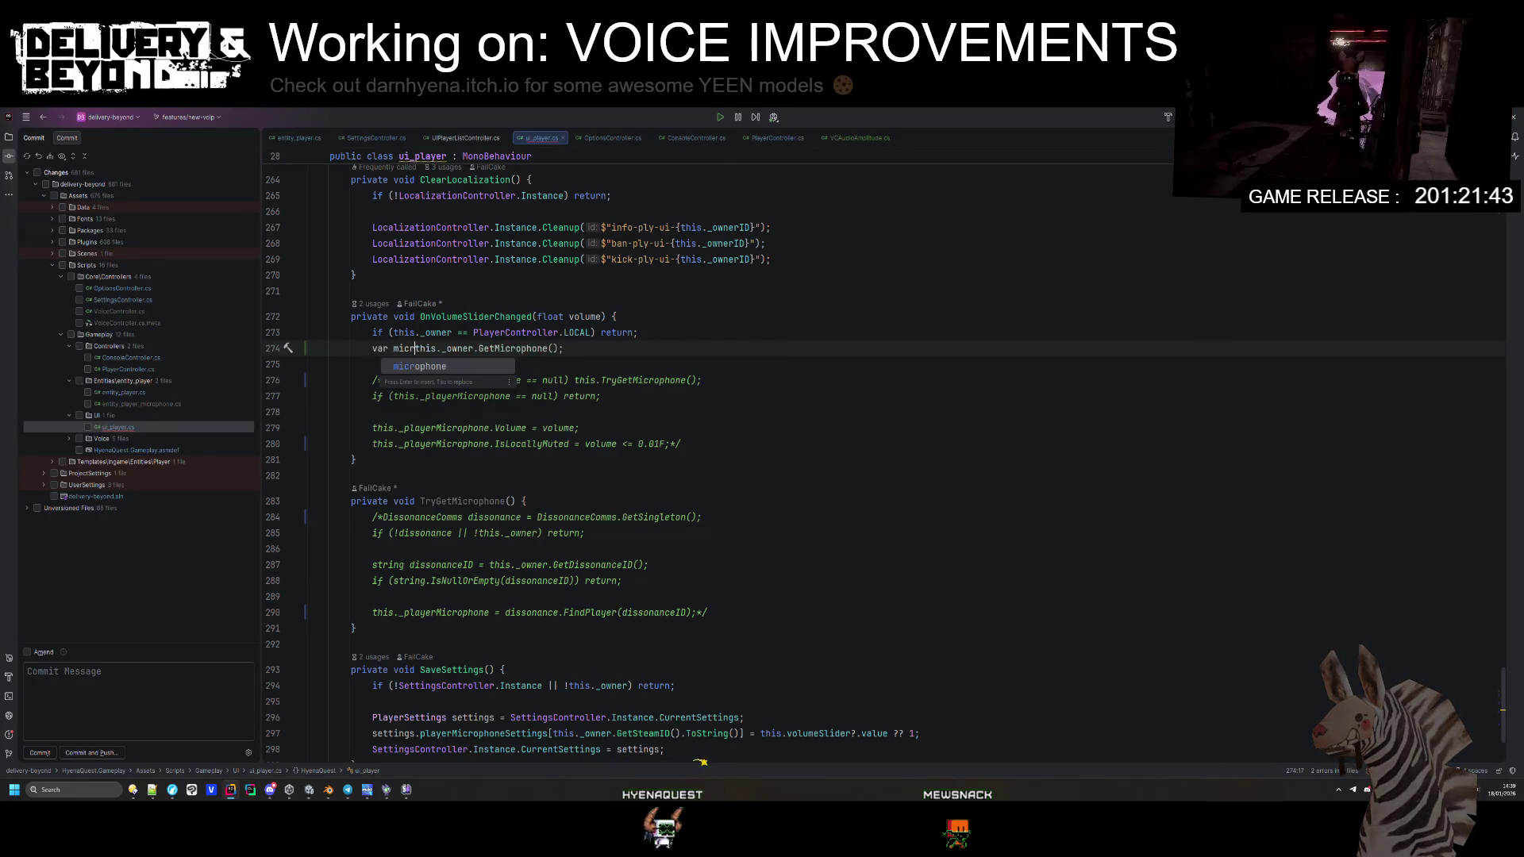
type("ophone =")
left_click(706, 343)
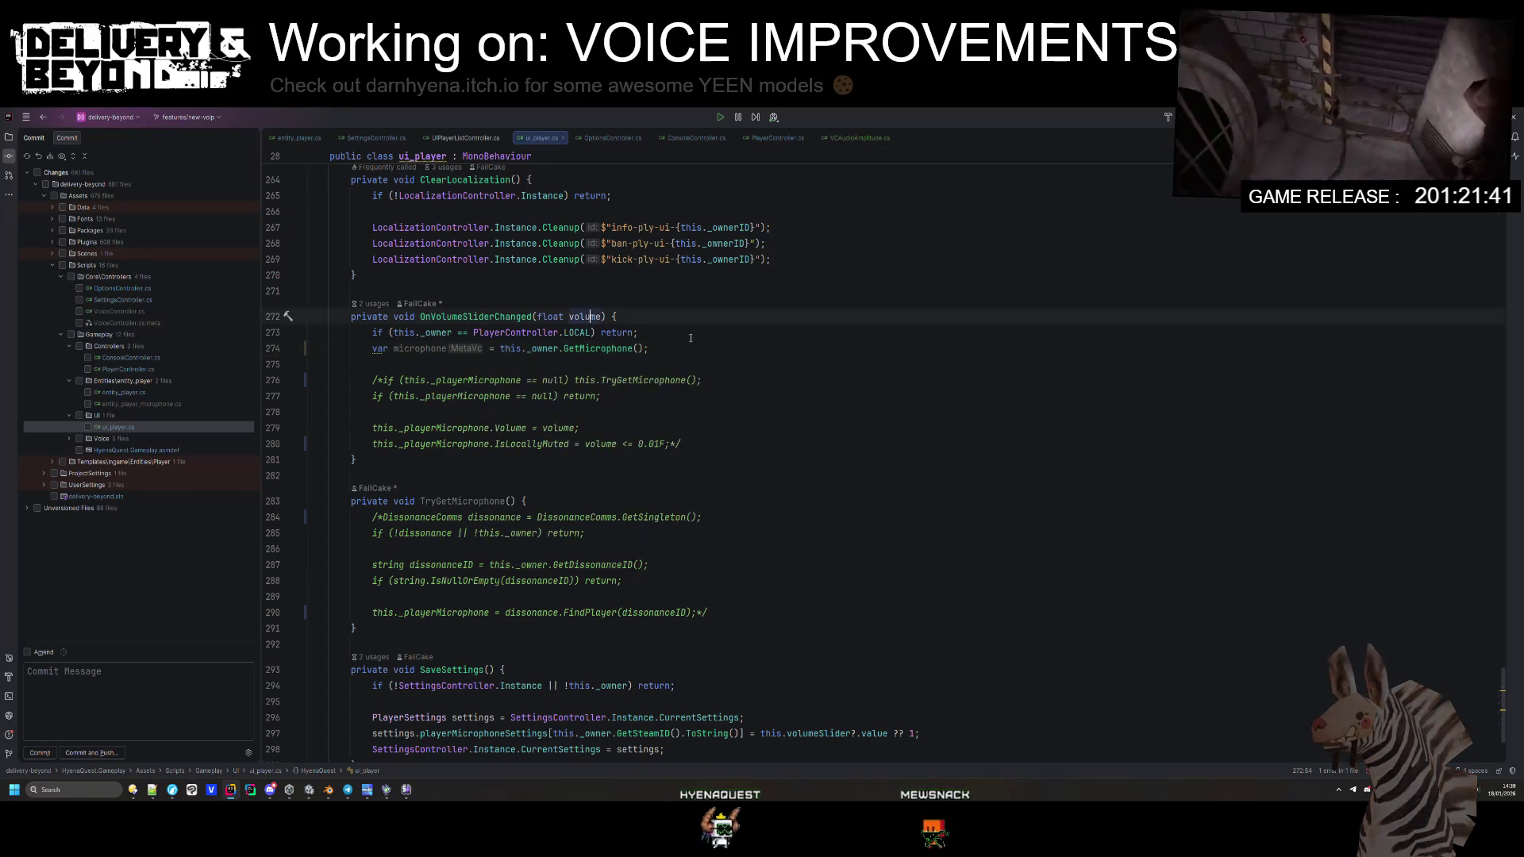
key("Return")
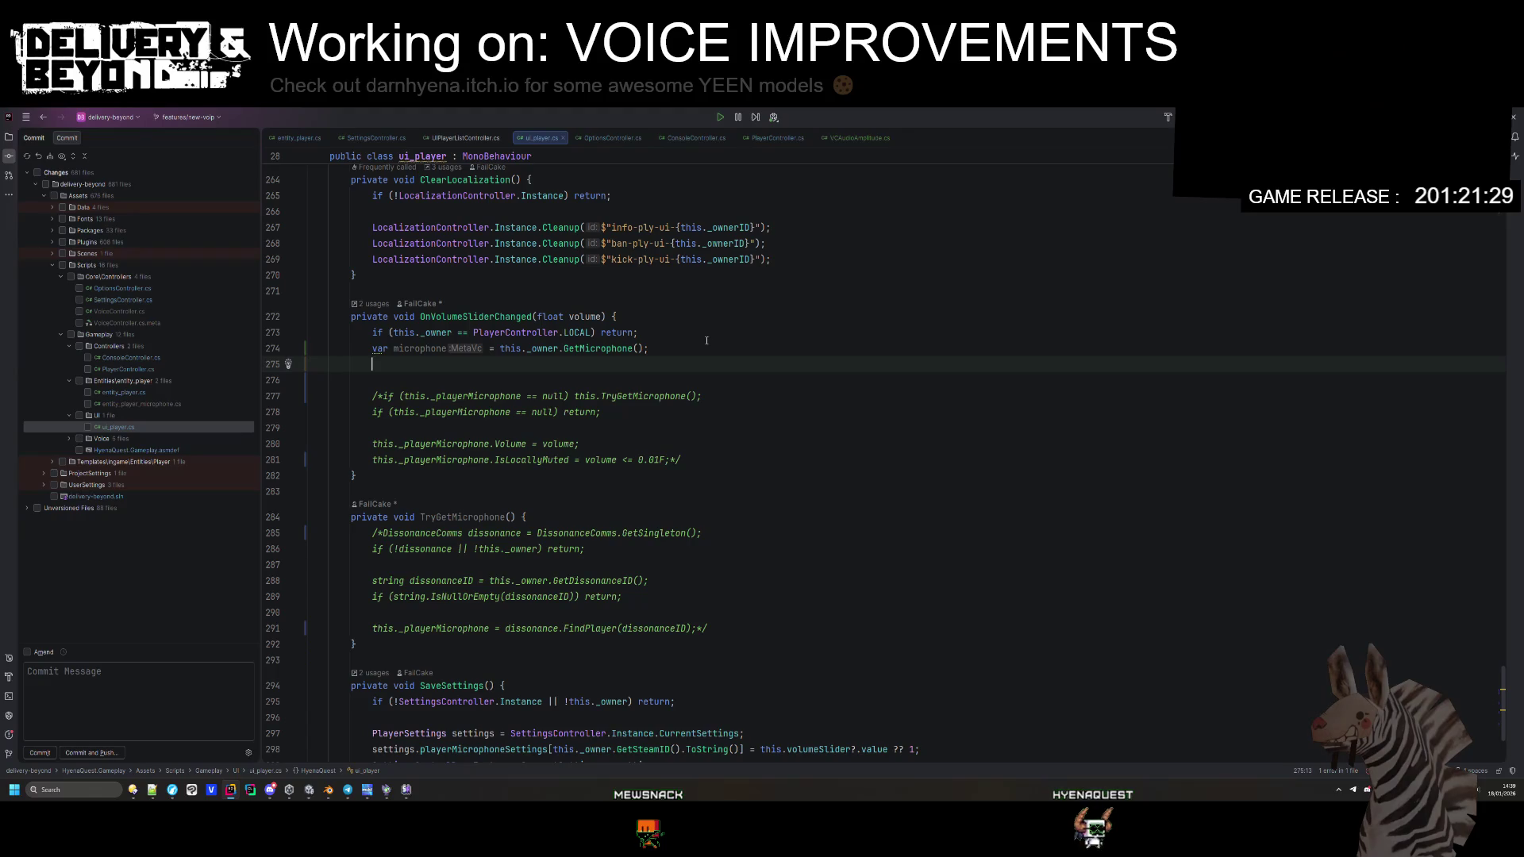
left_click(596, 347, "ctrl")
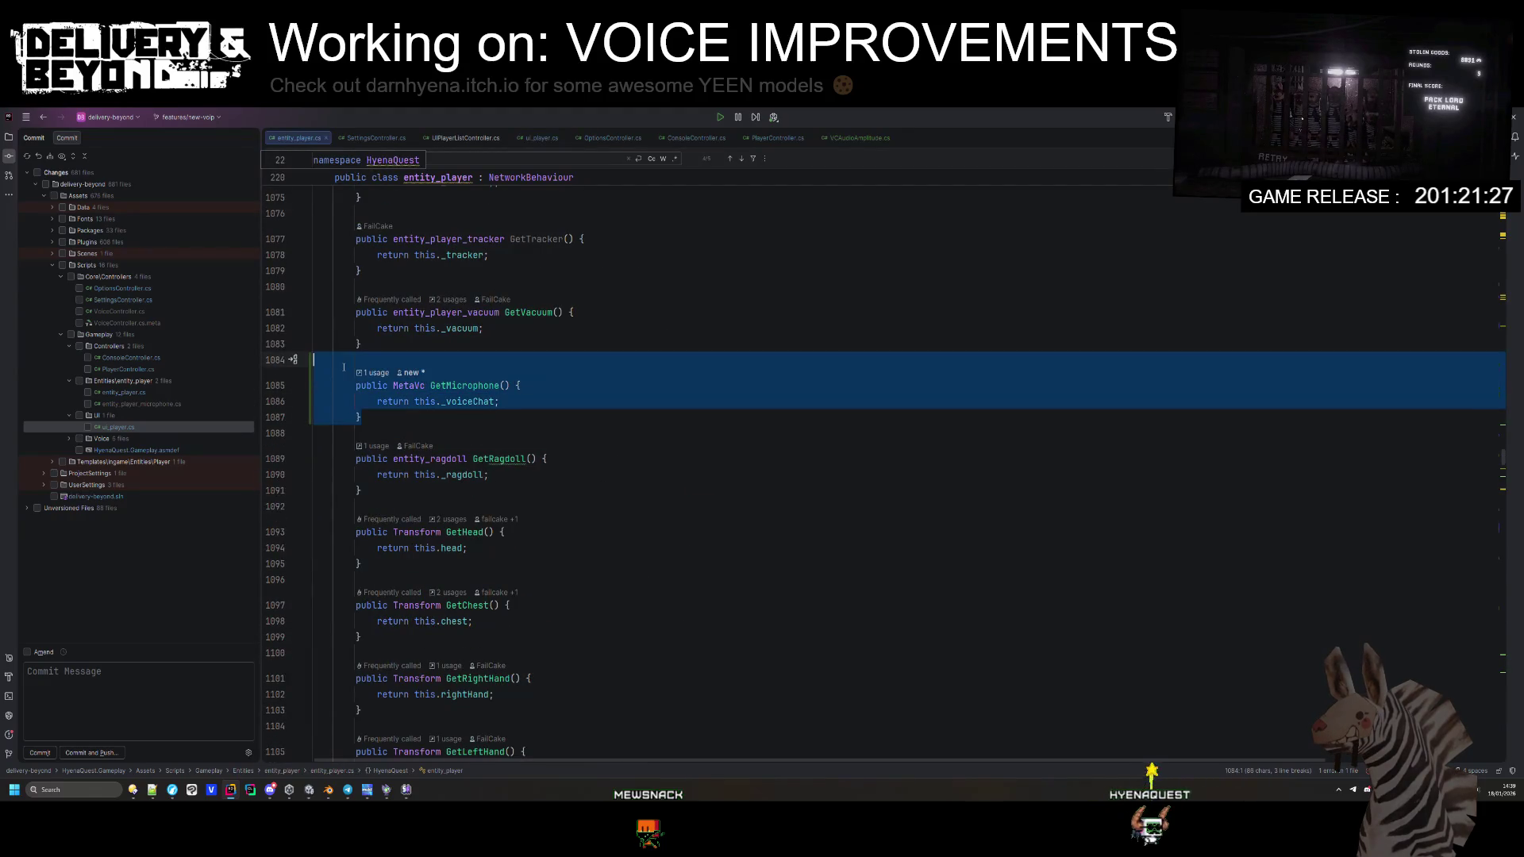
Step: Paste a second copy of GetMicrophone below the first, returning _voiceChatInput
left_click(400, 423)
key("Return")
type("public MetaVc GetMicrophone() {     return this._voiceChat; }")
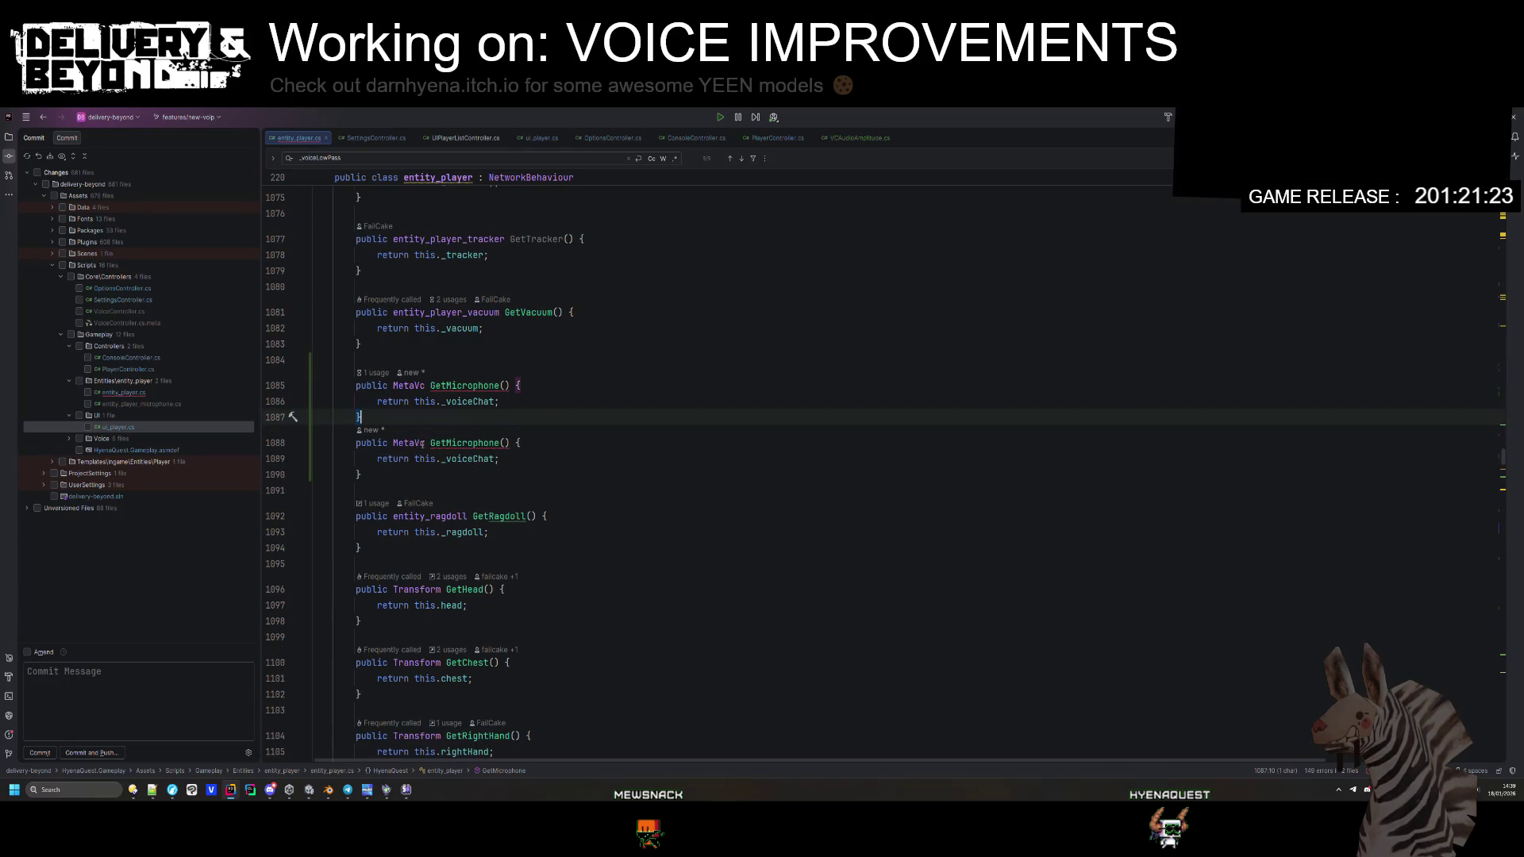
double_click(471, 458)
double_click(474, 475)
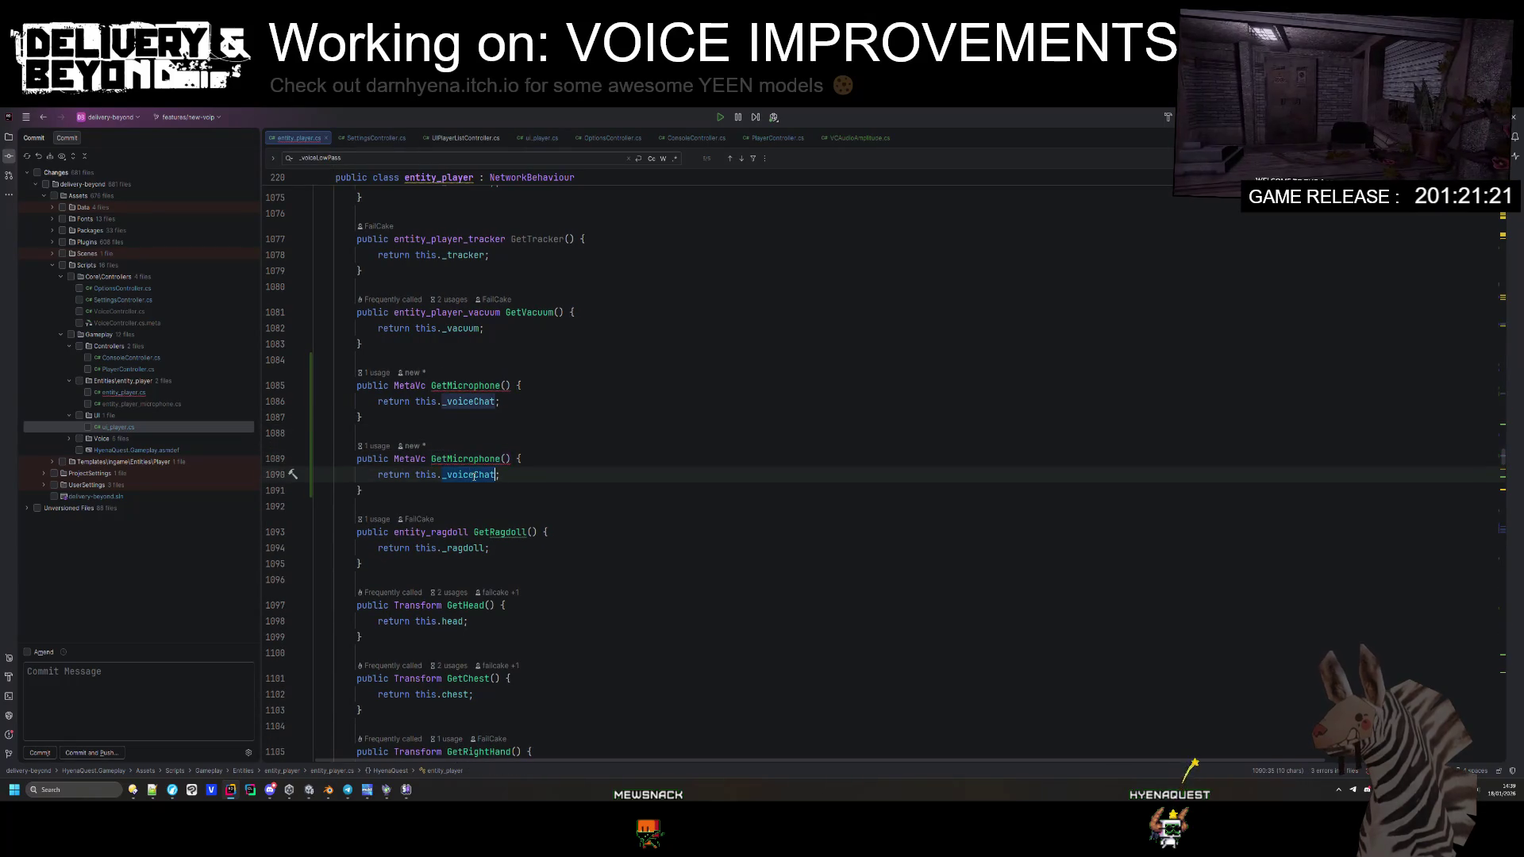
type("voice")
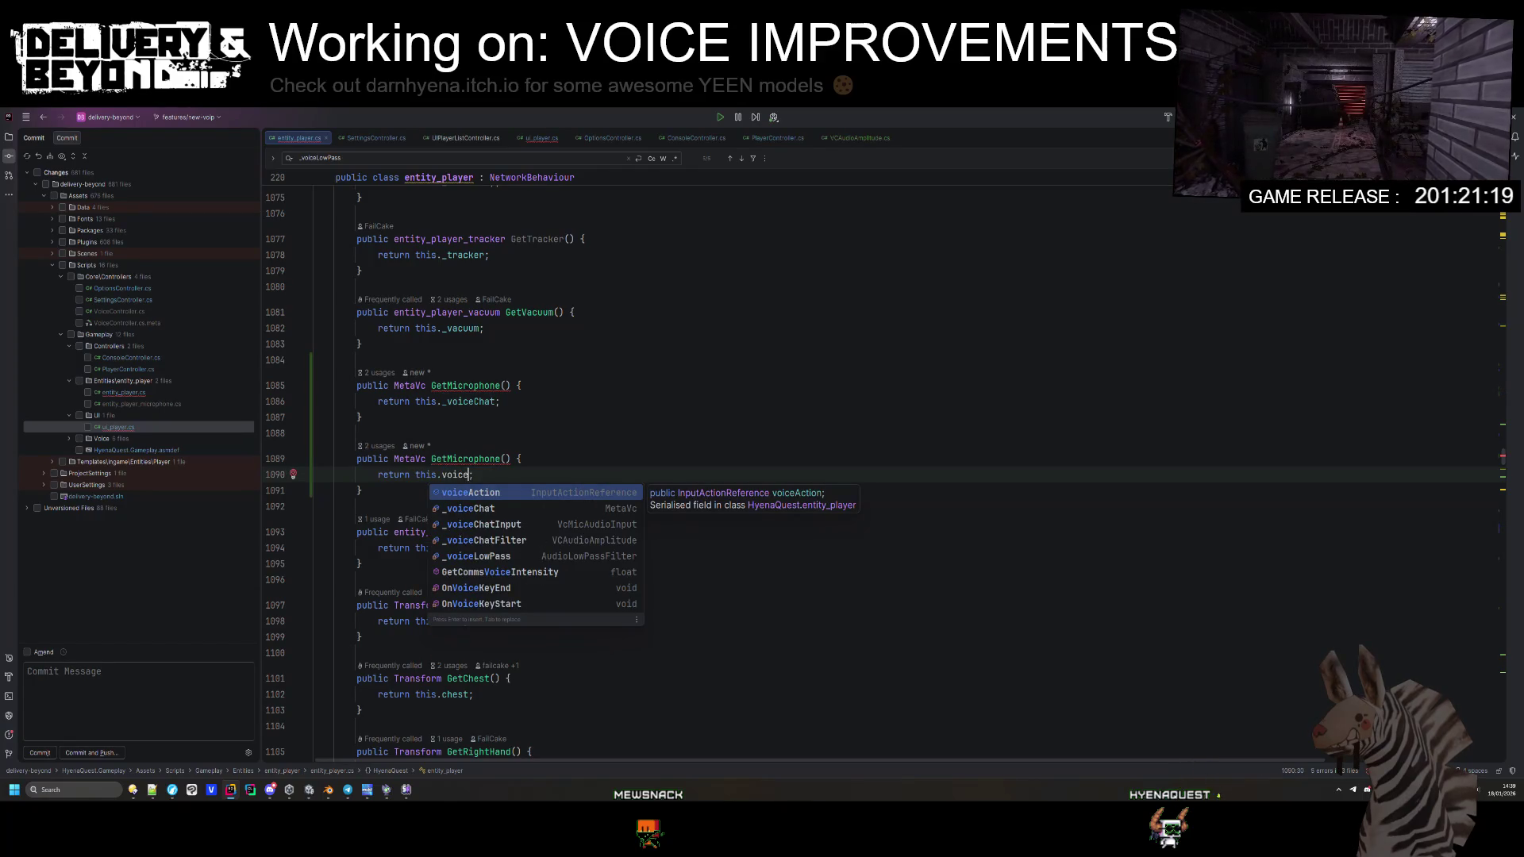
key("Down")
key("Down")
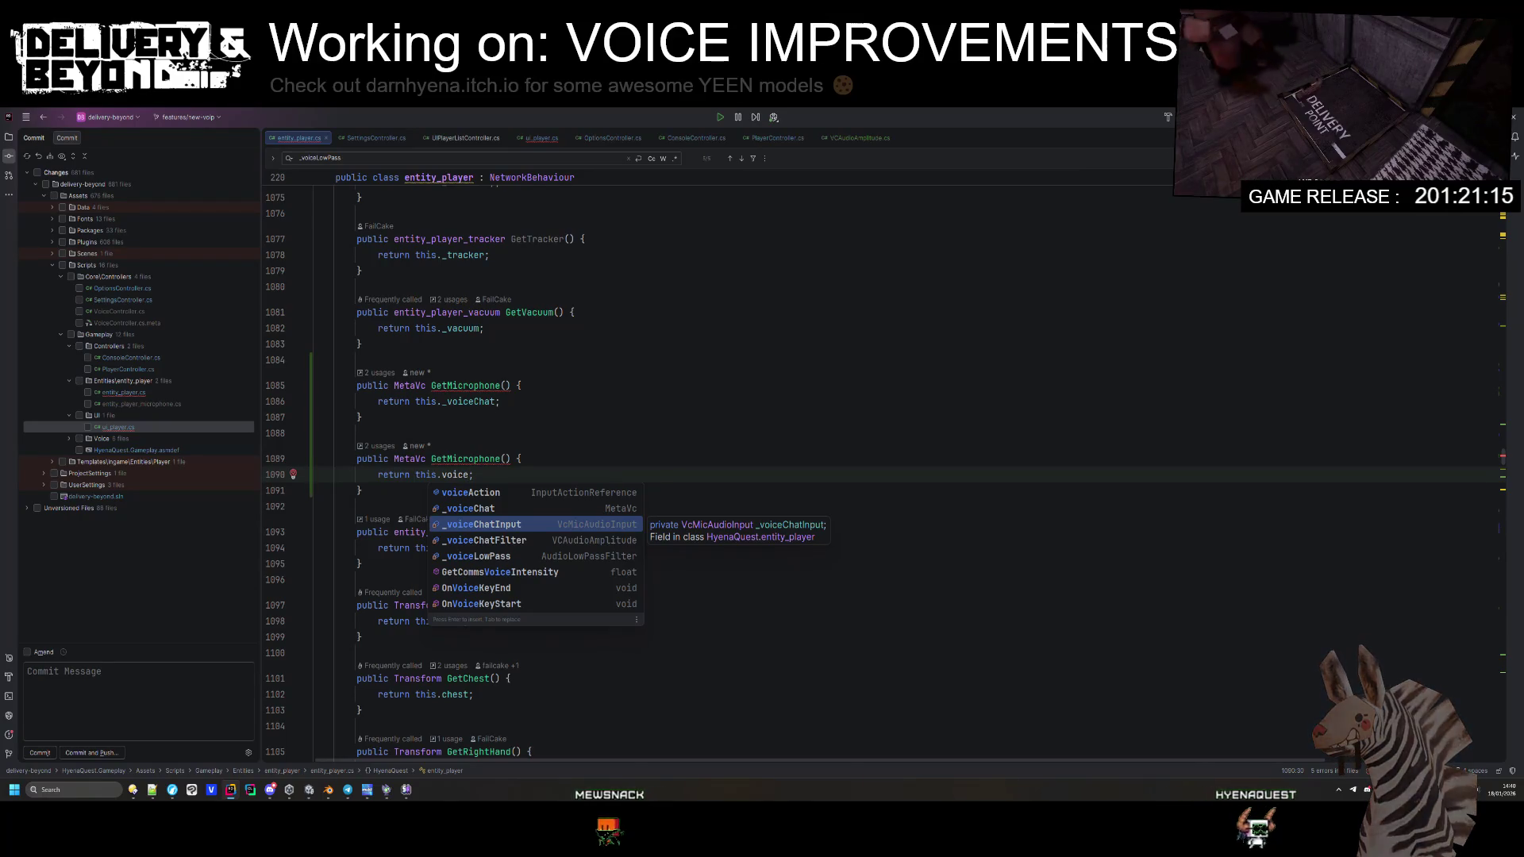
key("Return")
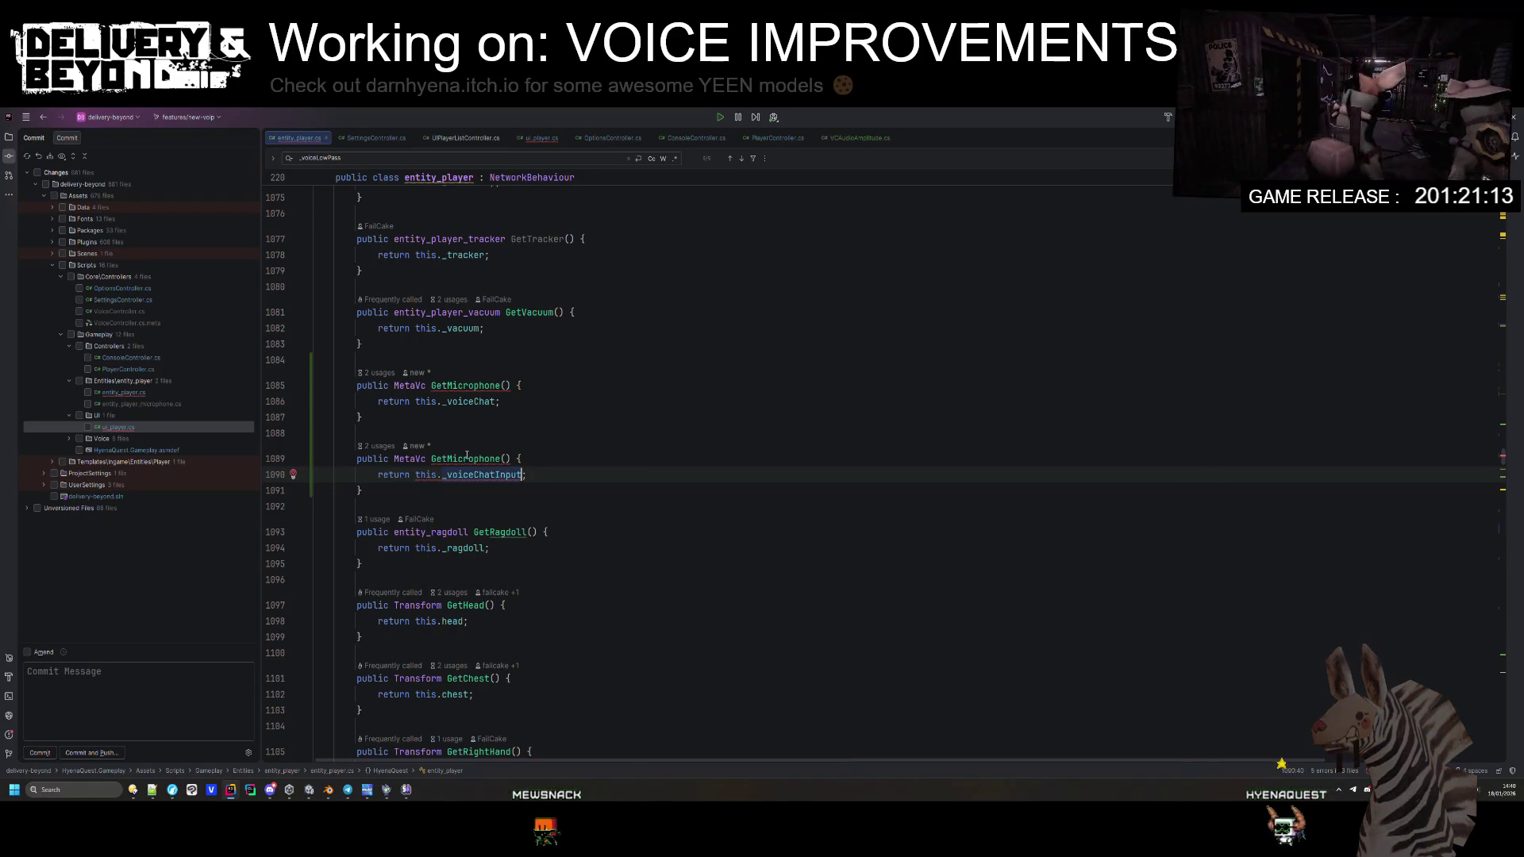
Step: Rename the two methods to GetVoice and GetVoiceInput
left_click(447, 459)
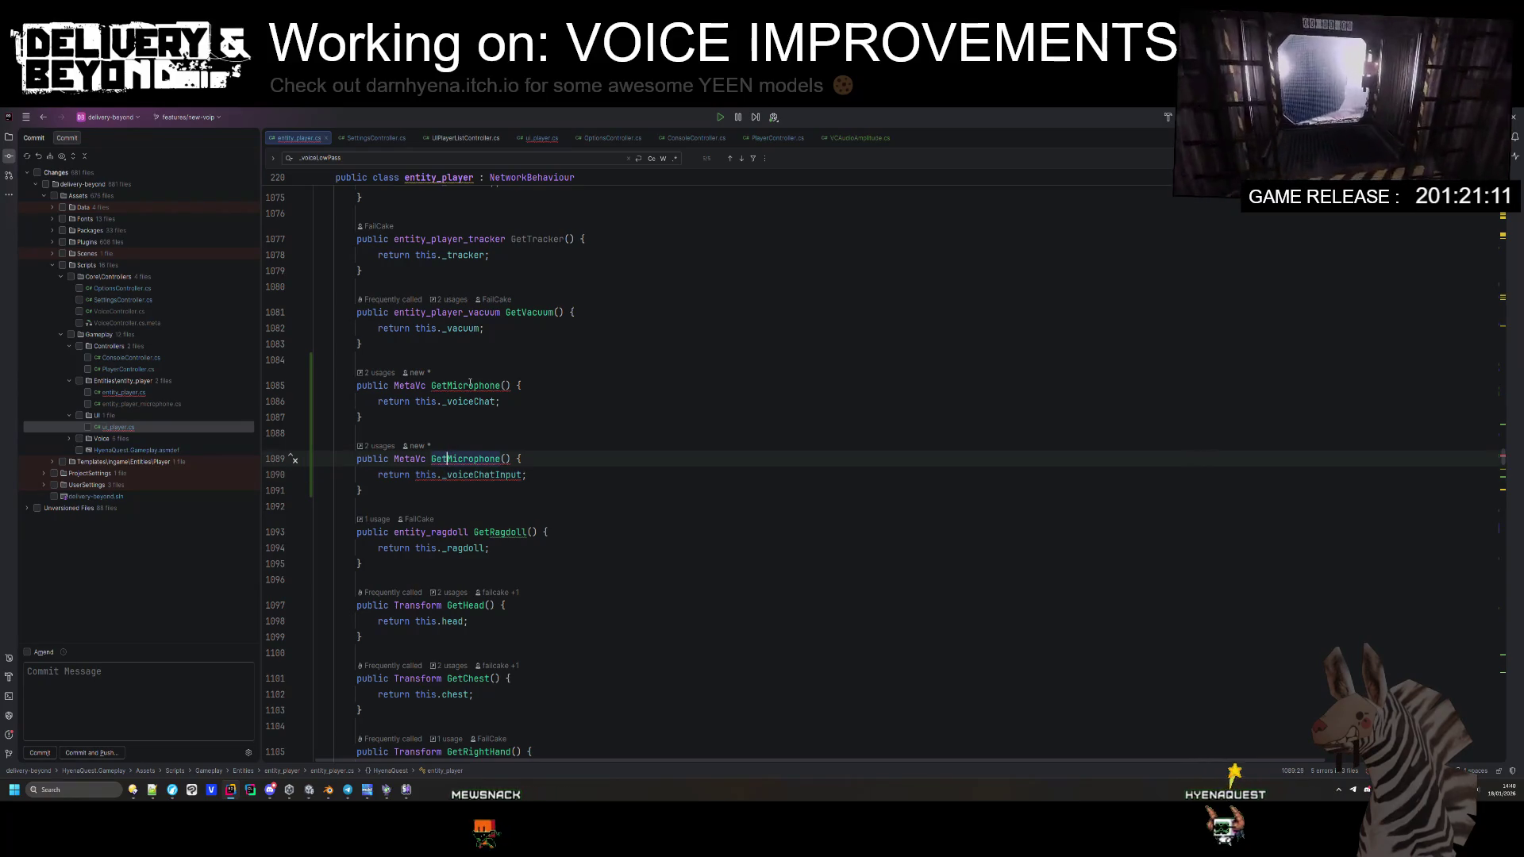
double_click(449, 385)
type("GetV")
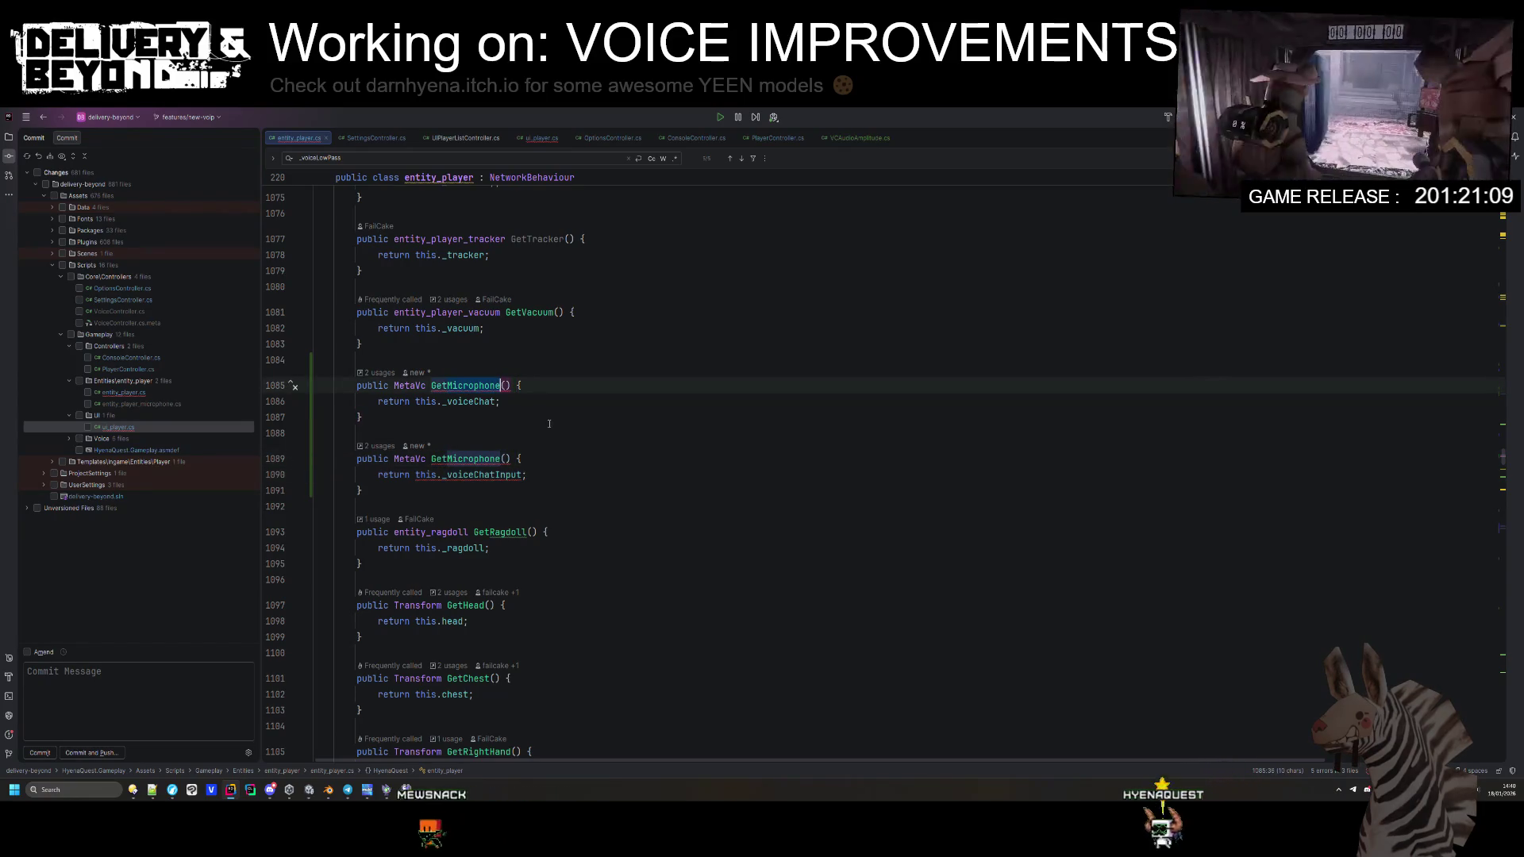
type("oice")
left_click_drag(447, 459, 497, 459)
type("VoiceInput")
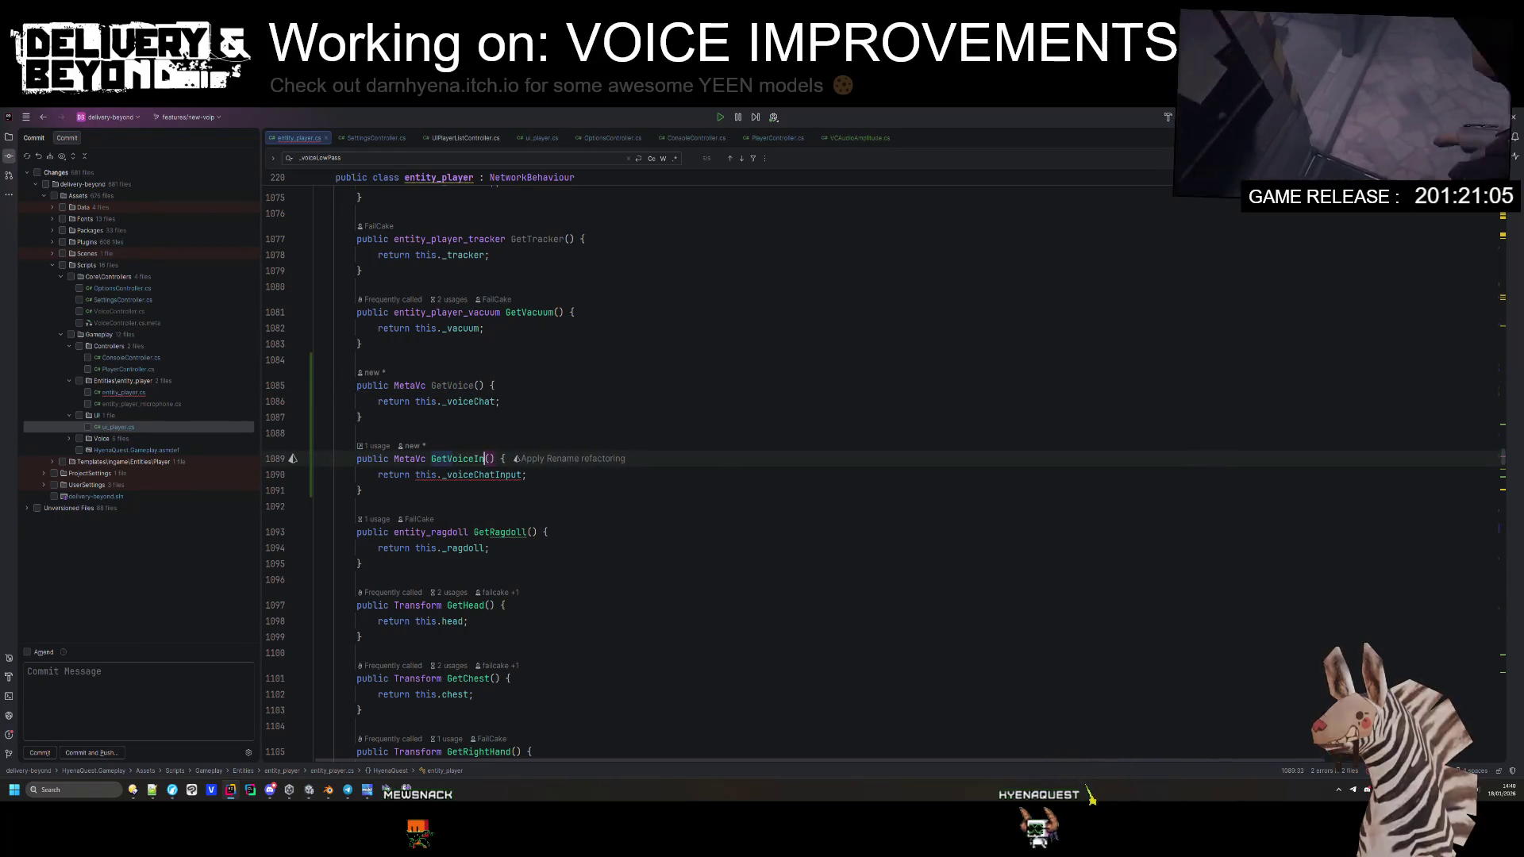
Step: Duplicate GetVoiceInput as a new GetVoiceOutput method
left_click_drag(395, 488, 357, 452)
key("ctrl+c")
left_click(454, 497)
key("ctrl+v")
left_click(478, 517)
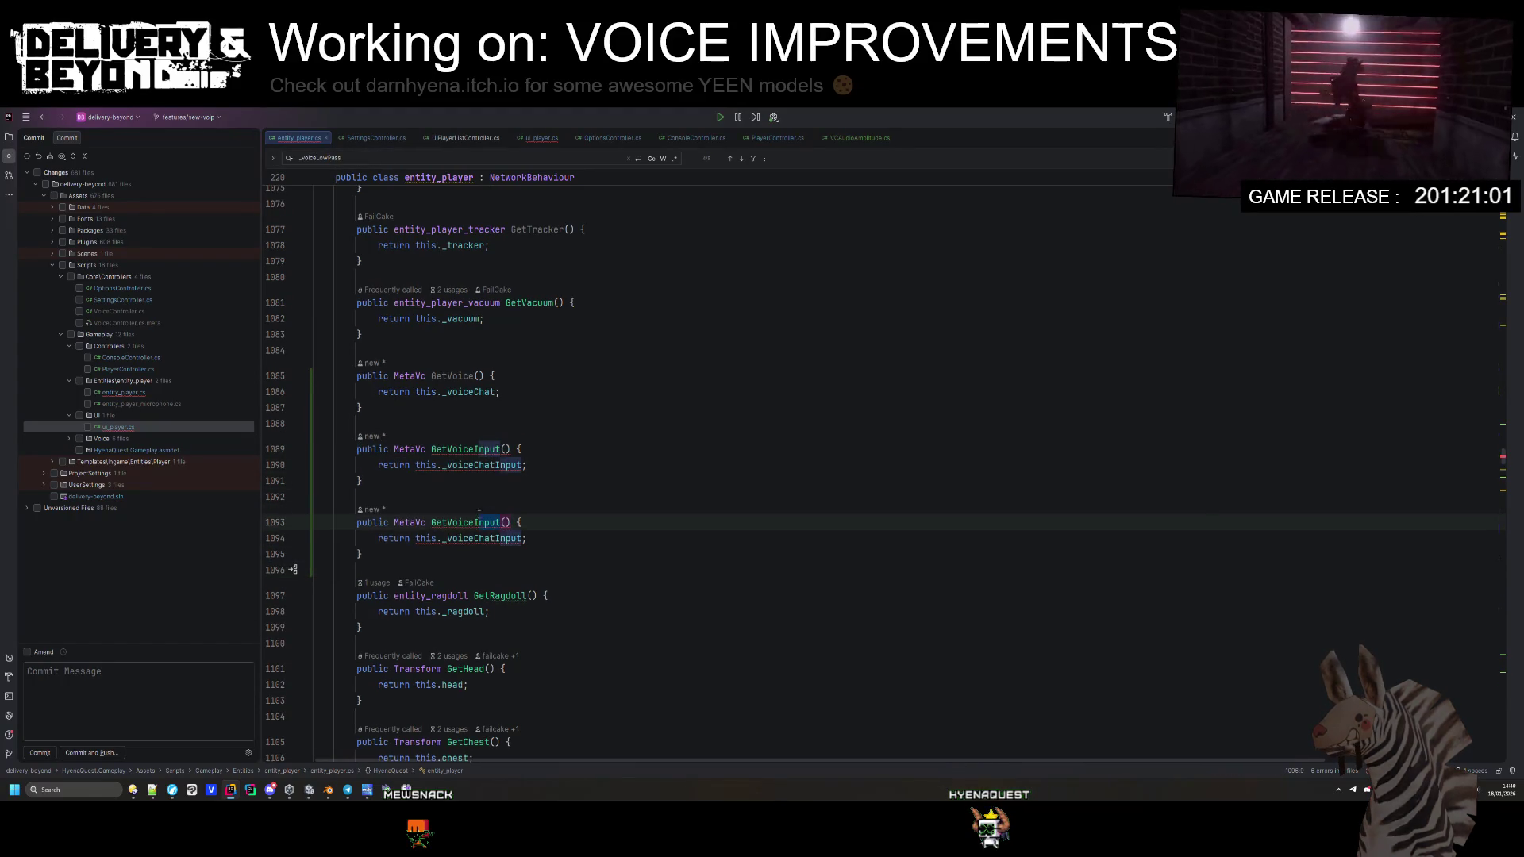
type("utput")
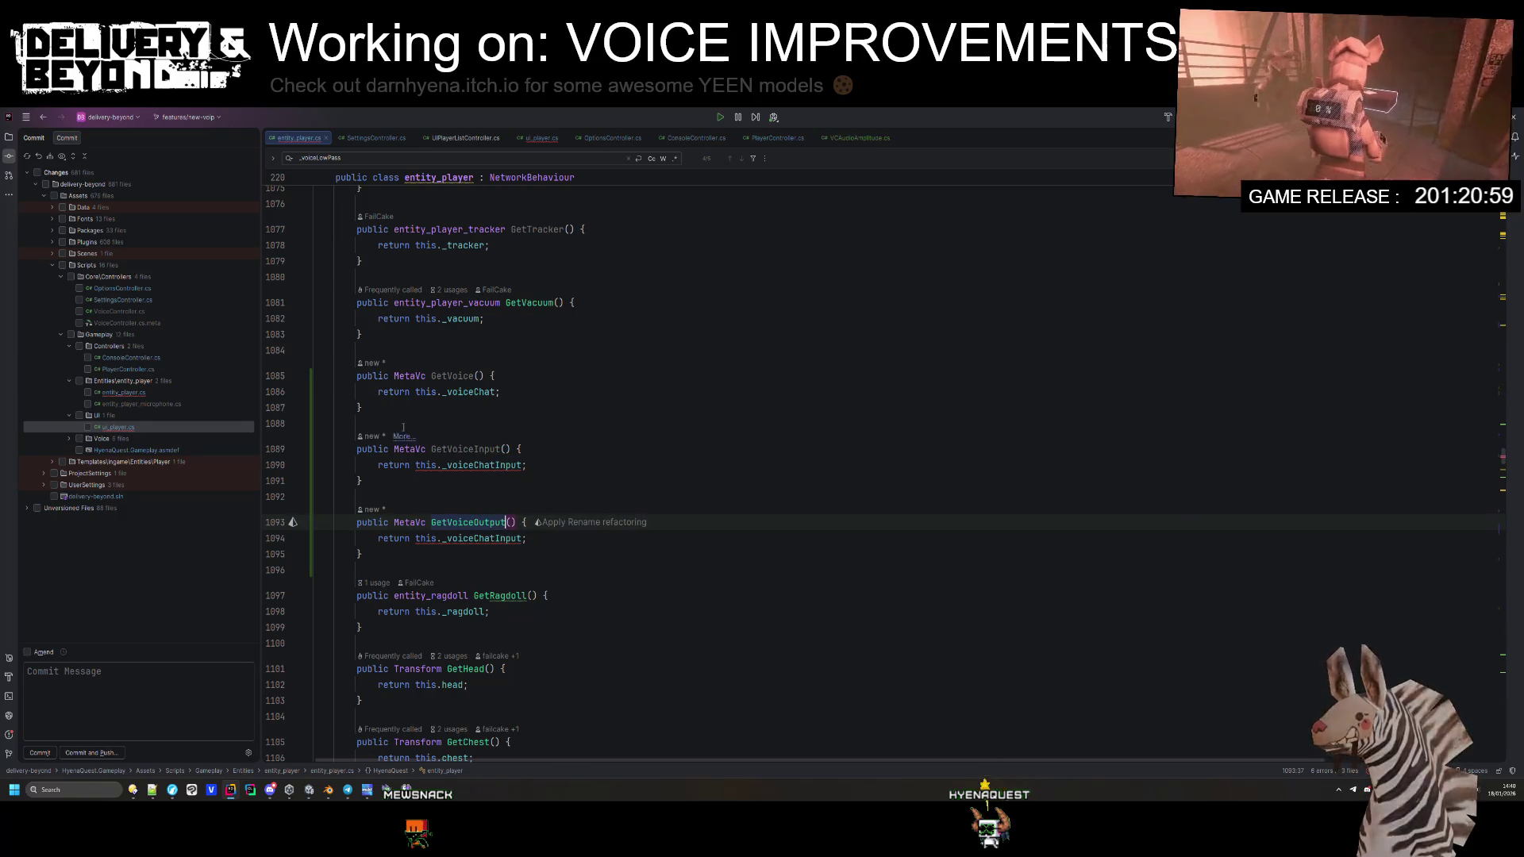
Step: Make VcMicAudioInput the return type of GetVoiceInput and start retyping GetVoiceOutput's return type
mouse_move(474, 463)
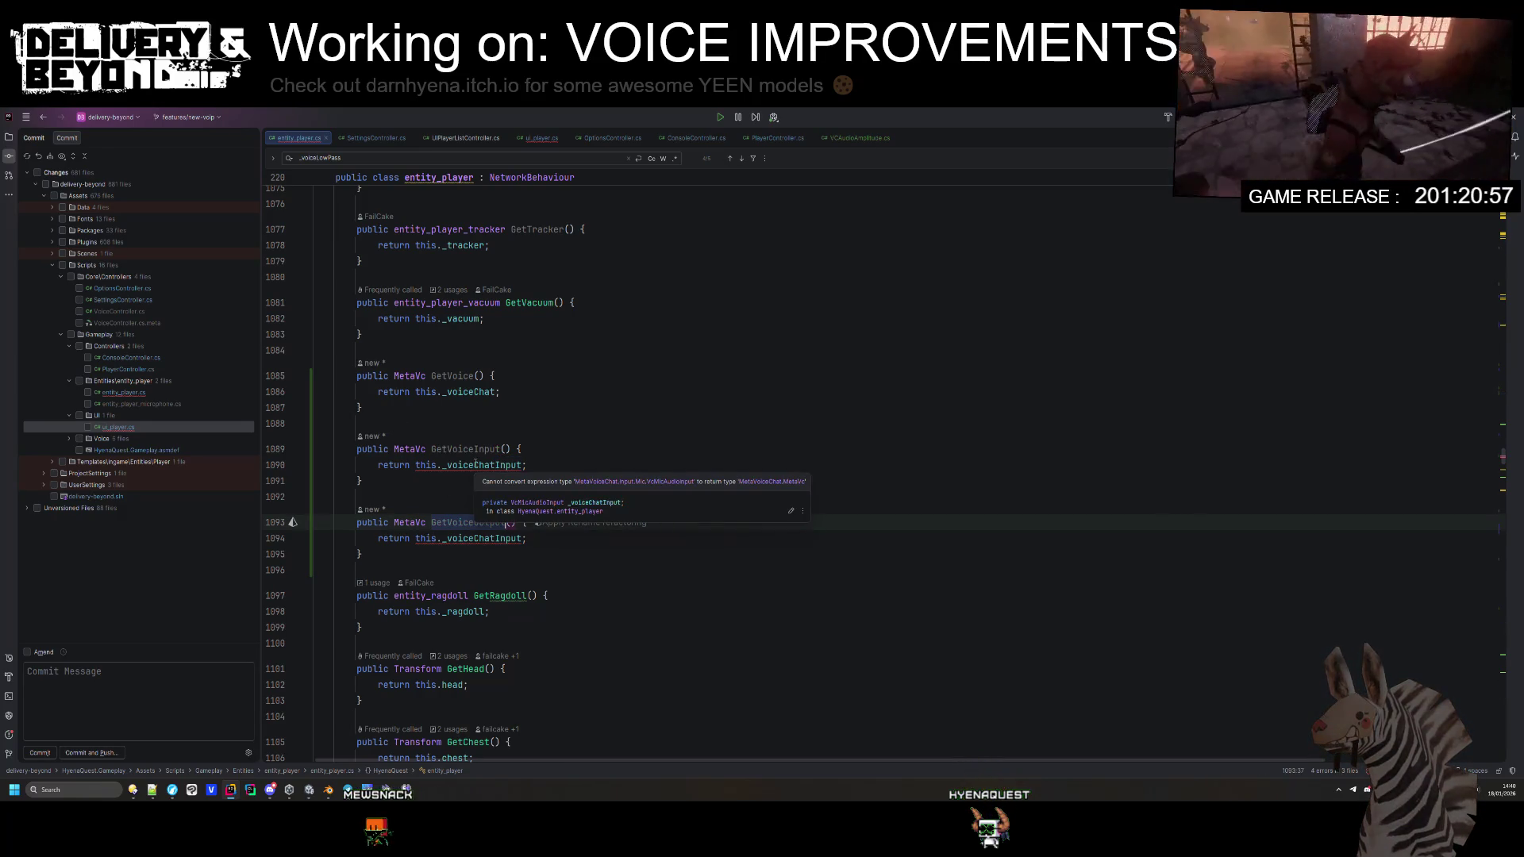
double_click(410, 449)
type("VC")
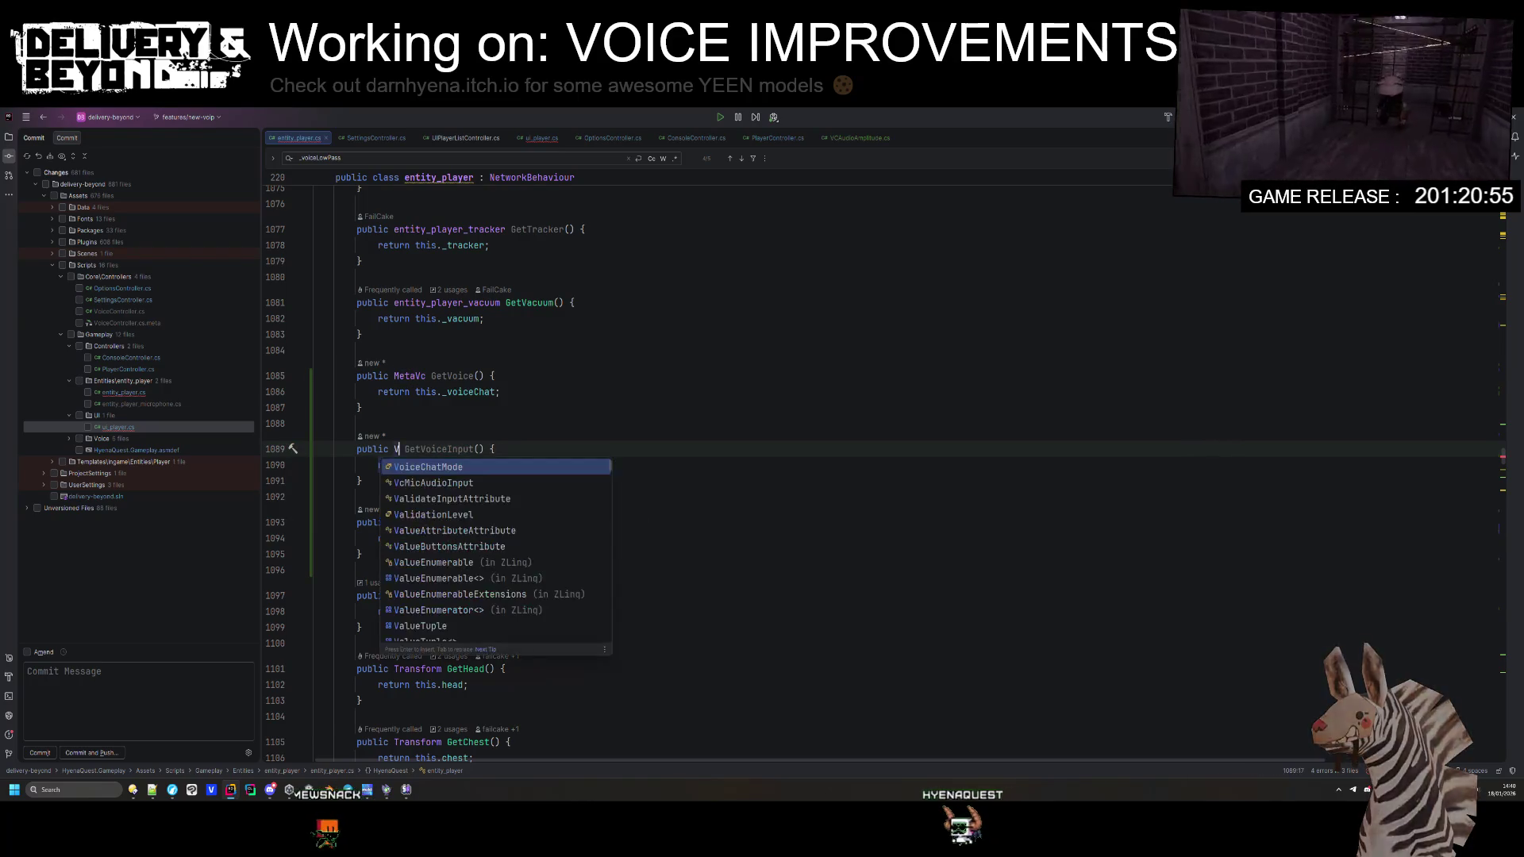
type("MicA")
key("Return")
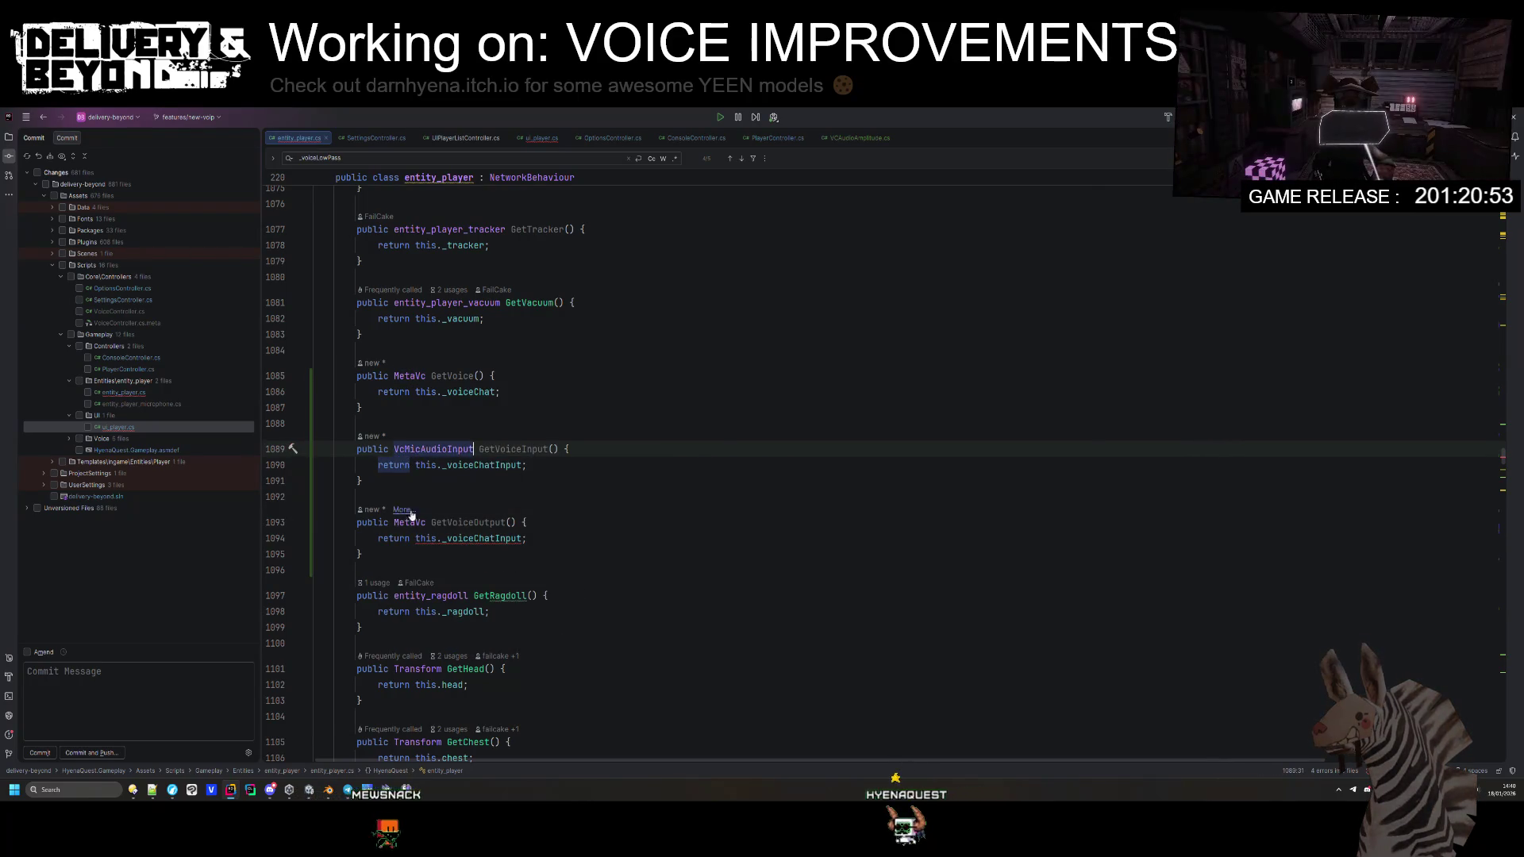
double_click(410, 523)
type("VCMi")
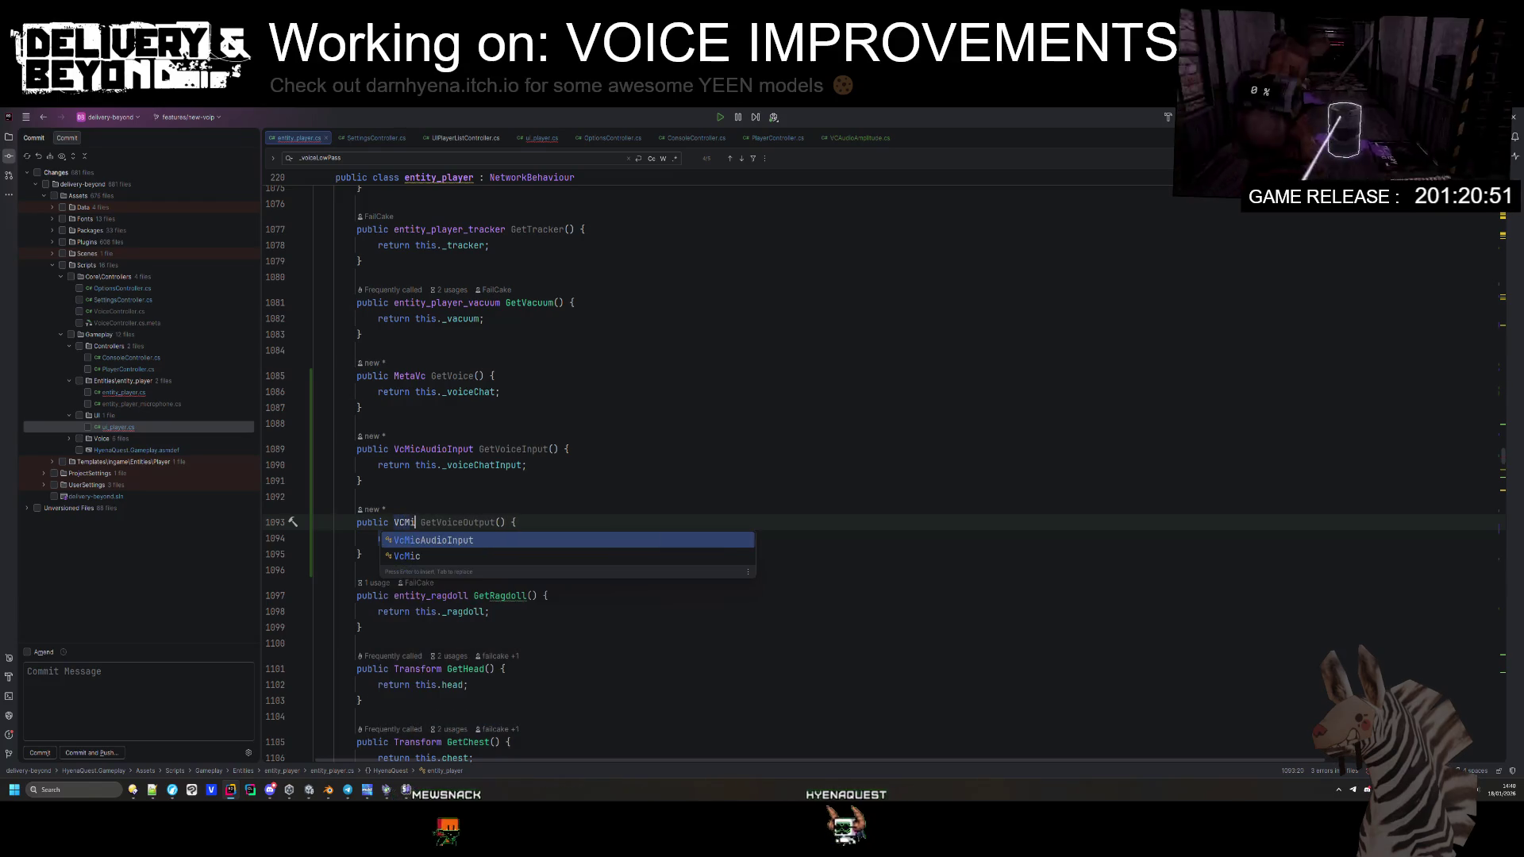
key("ctrl+space")
key("Escape")
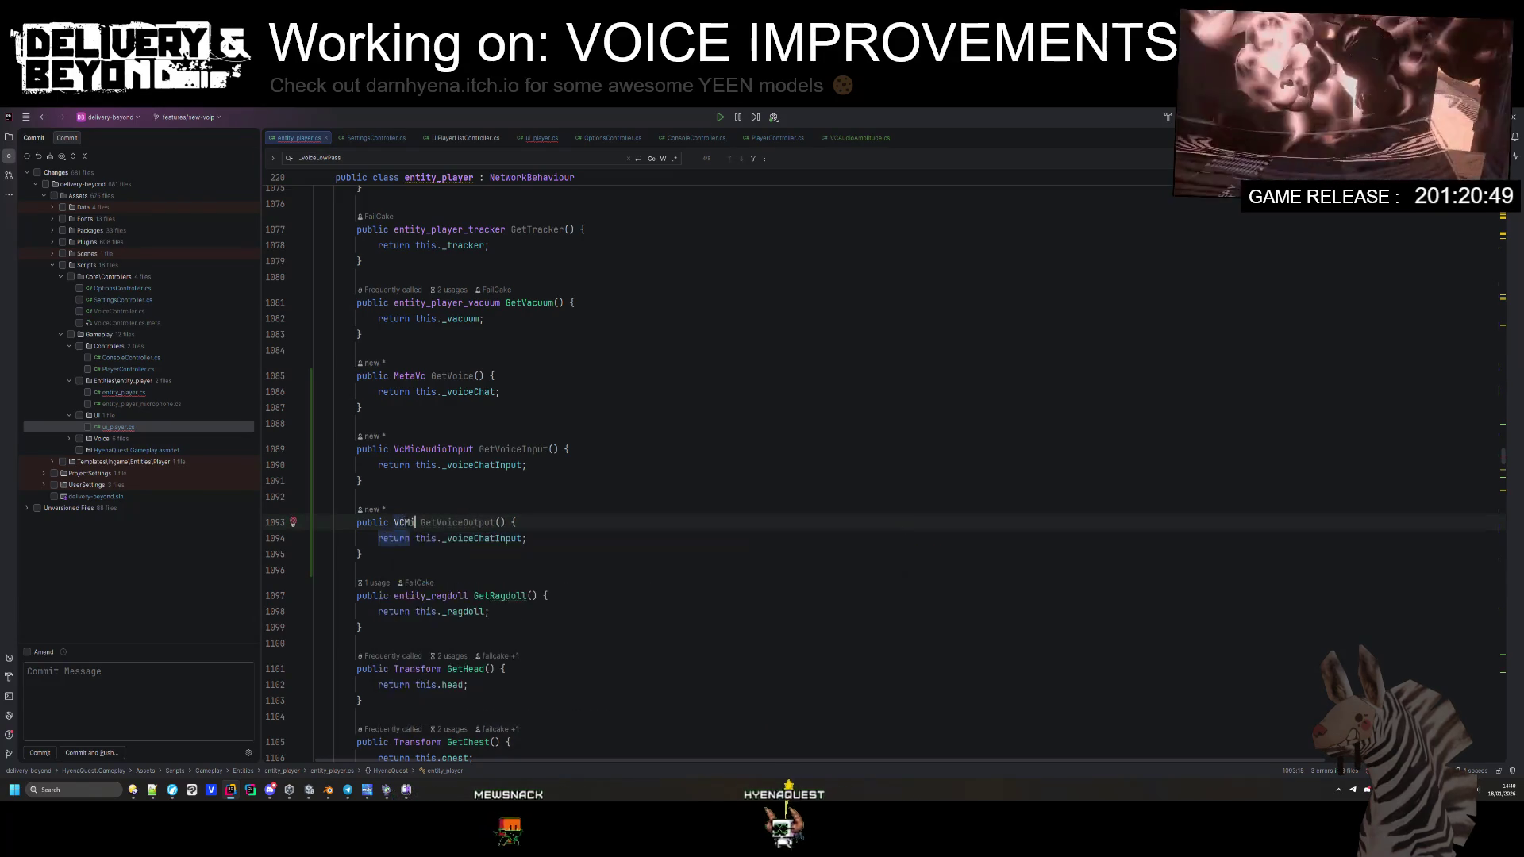
left_click(465, 482)
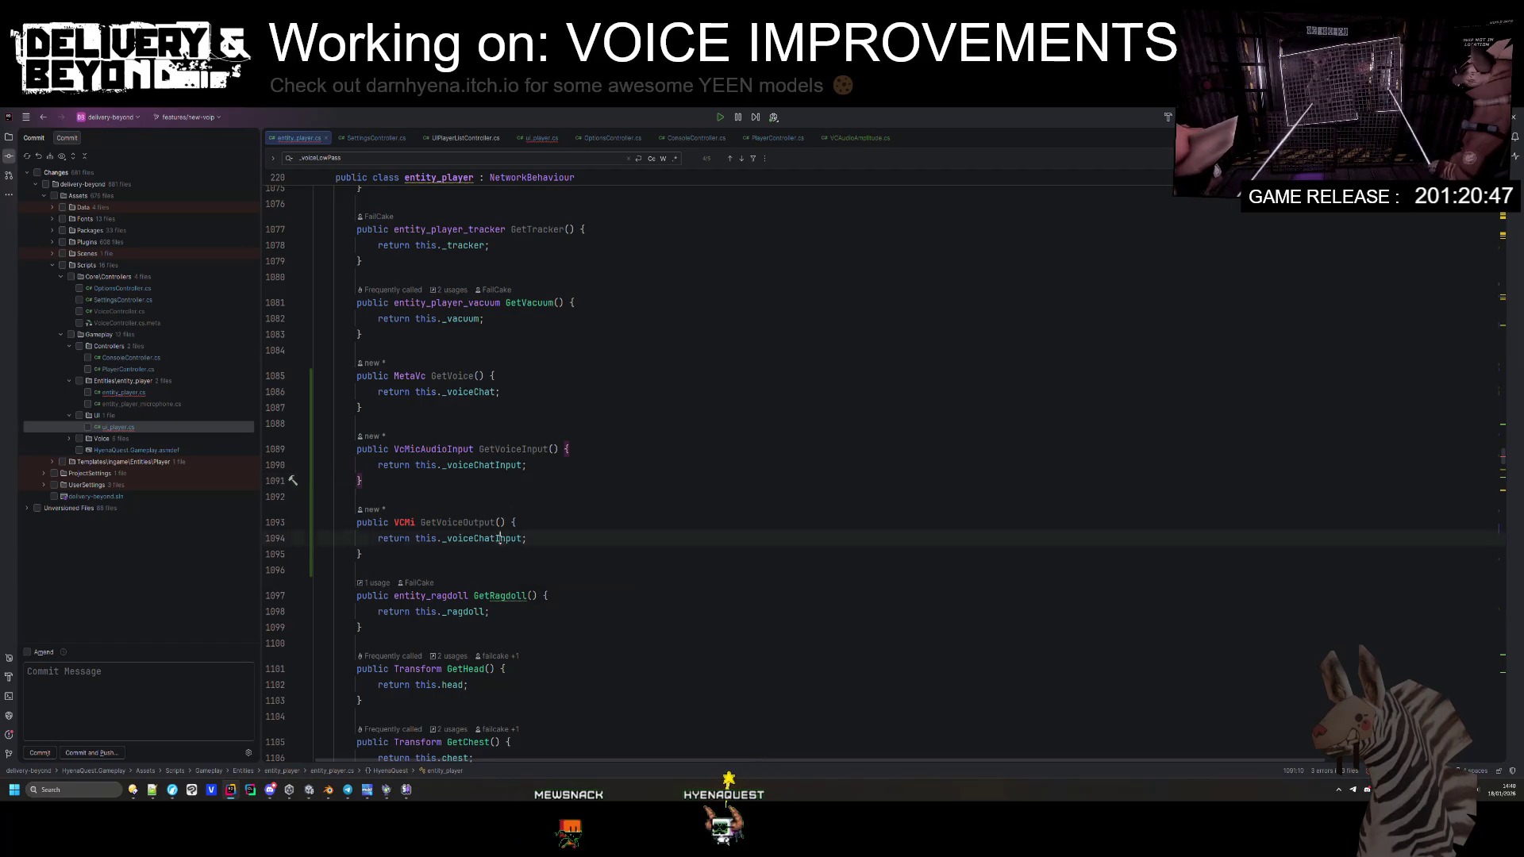
Step: Duplicate the _voiceChatInput field declaration as _voiceChatOutput
left_click(498, 539, "ctrl")
triple_click(595, 392)
key("ctrl+d")
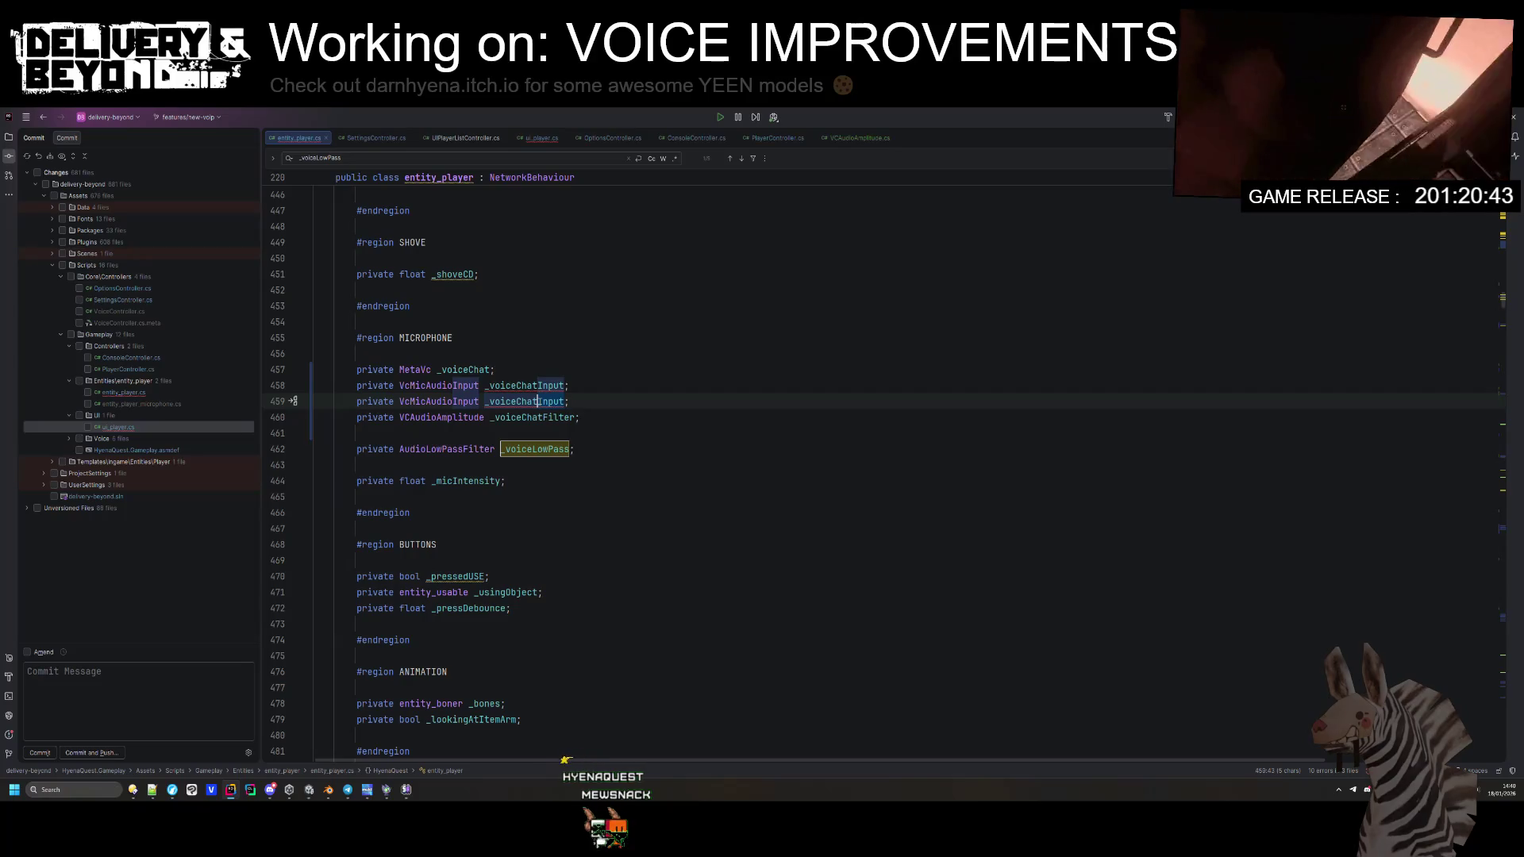
type("Output")
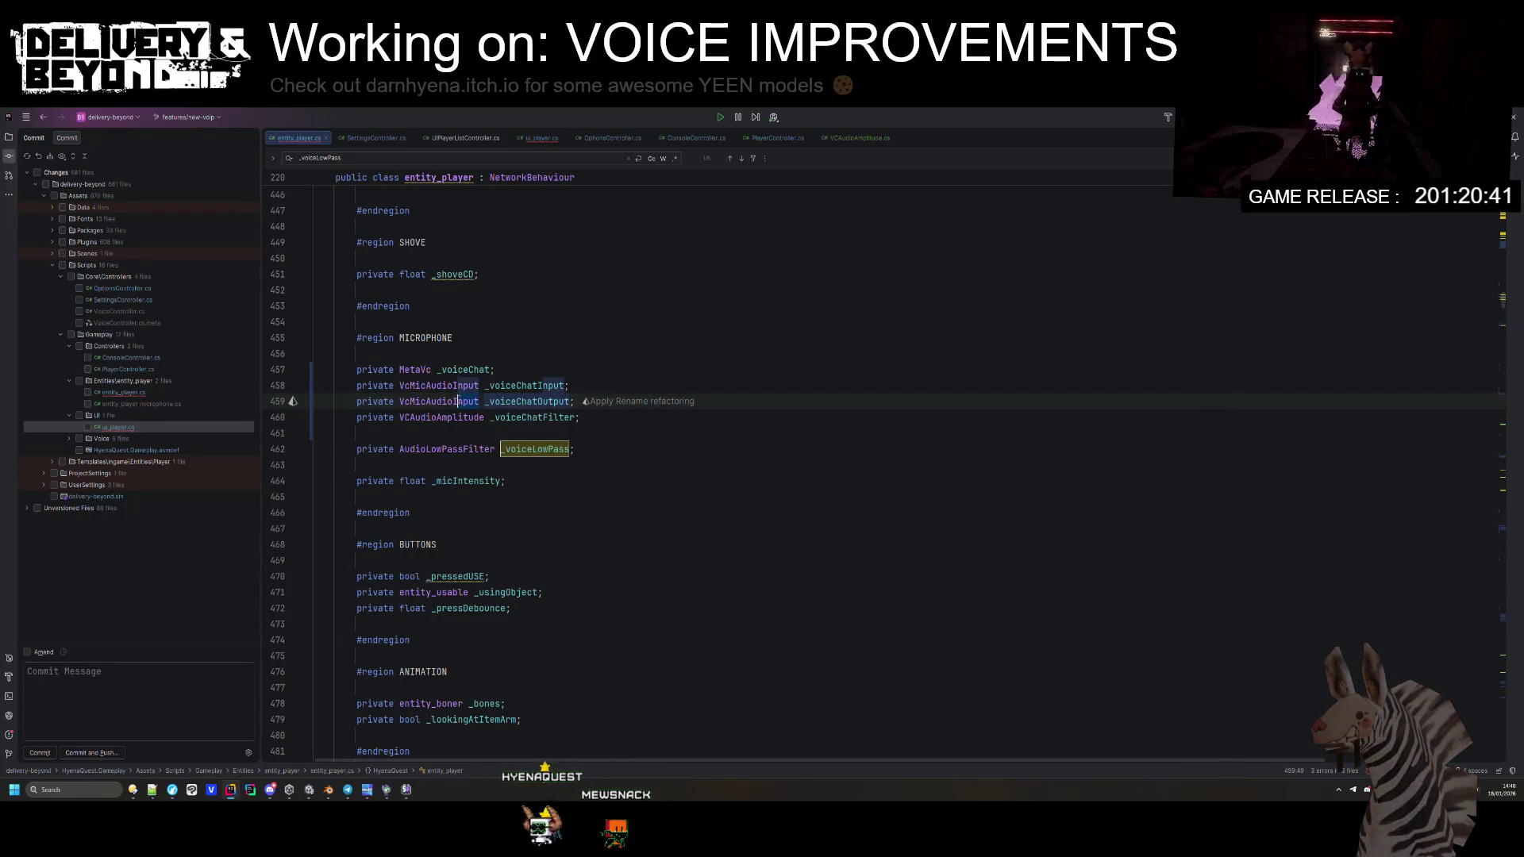
Step: Fix the _voiceChatOutput field declaration so it uses the VcAudioOutput type
key("BackSpace")
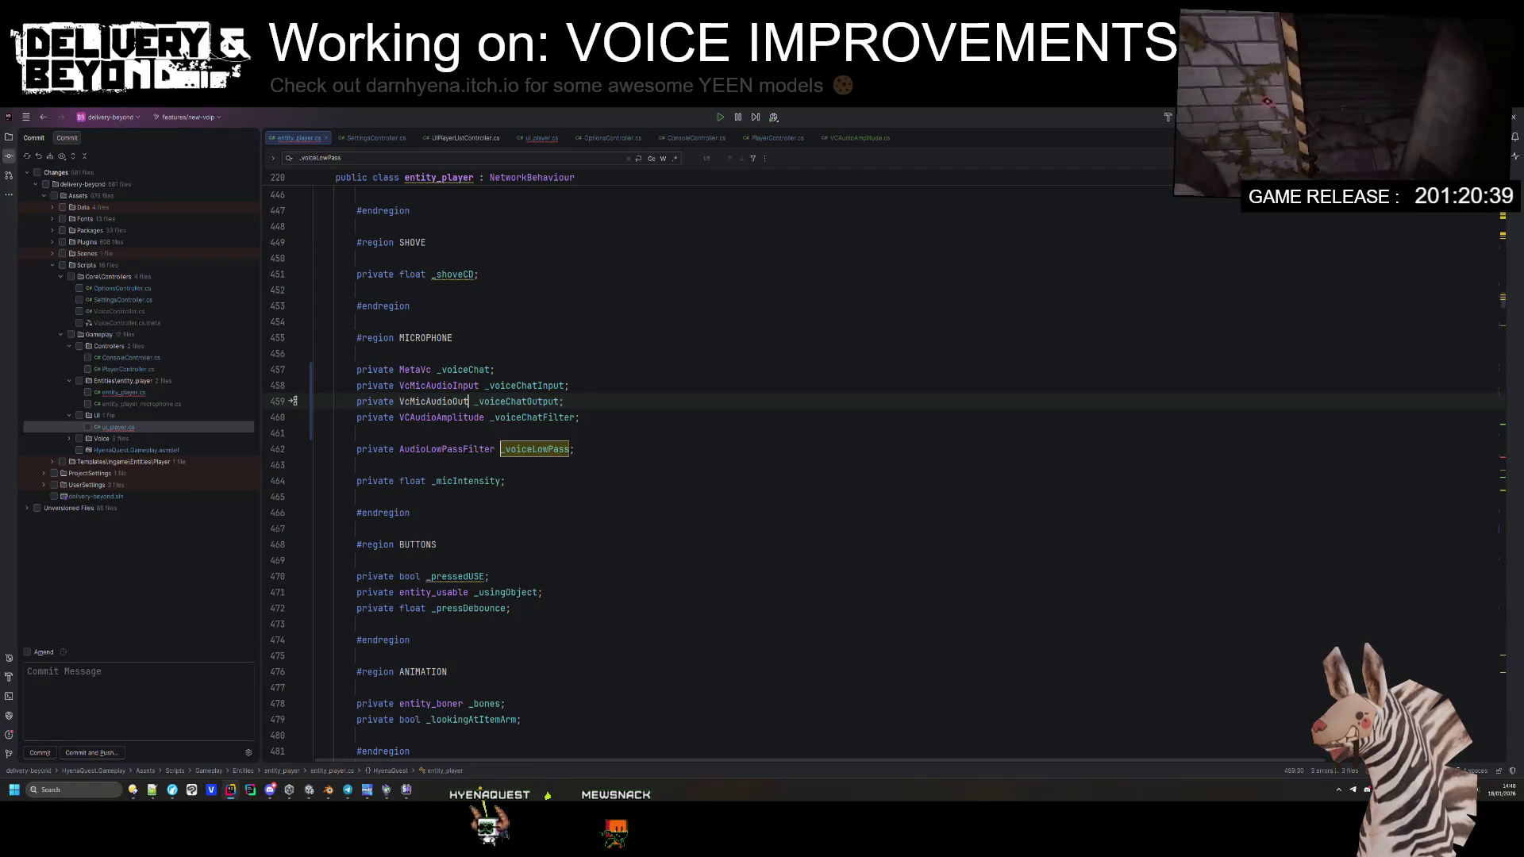
type("put")
left_click(459, 400)
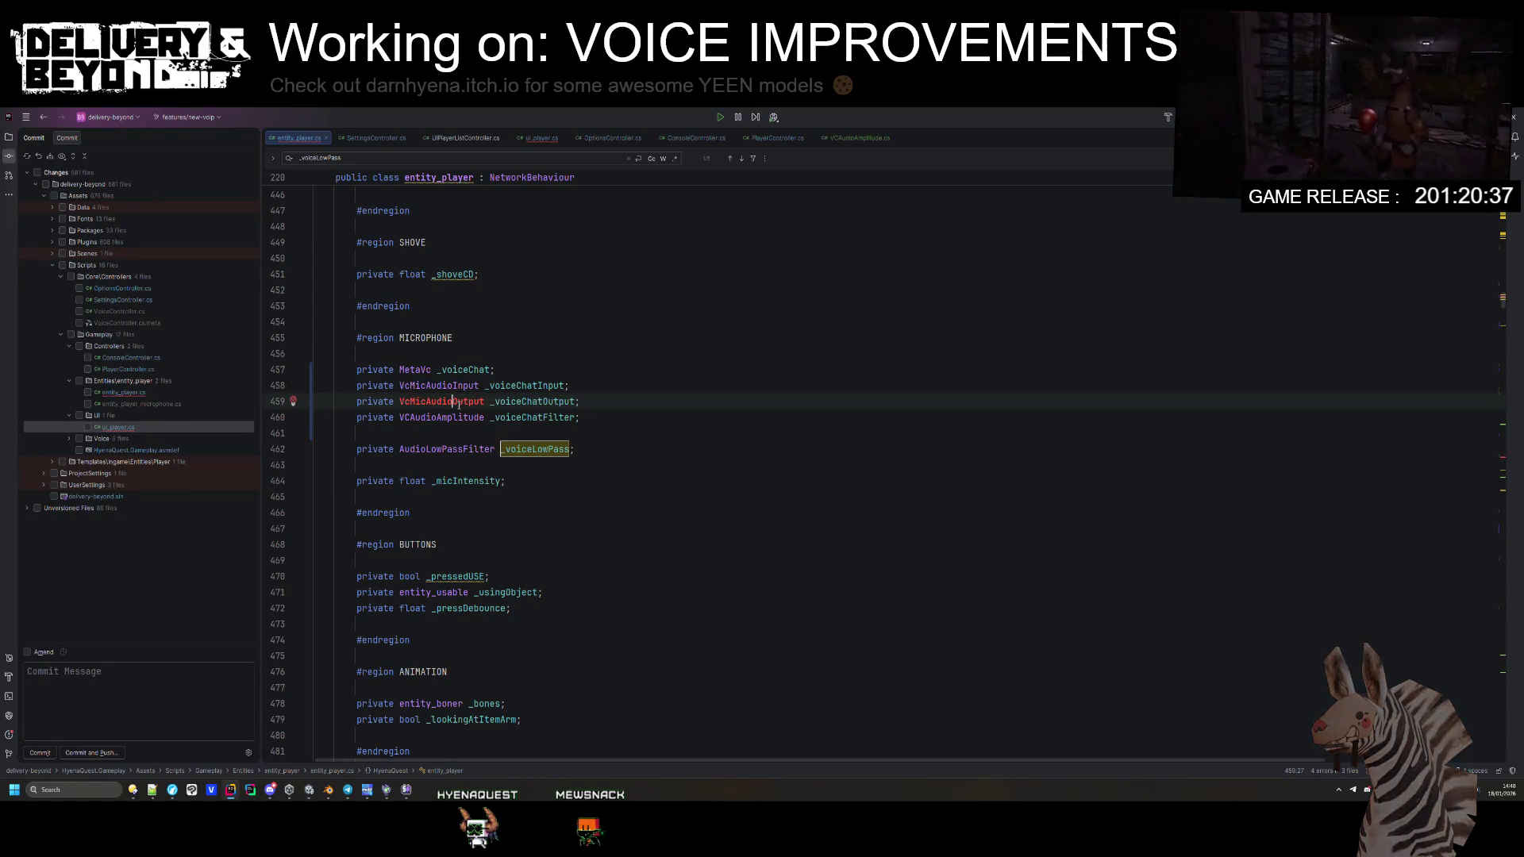
key("alt+Return")
key("Escape")
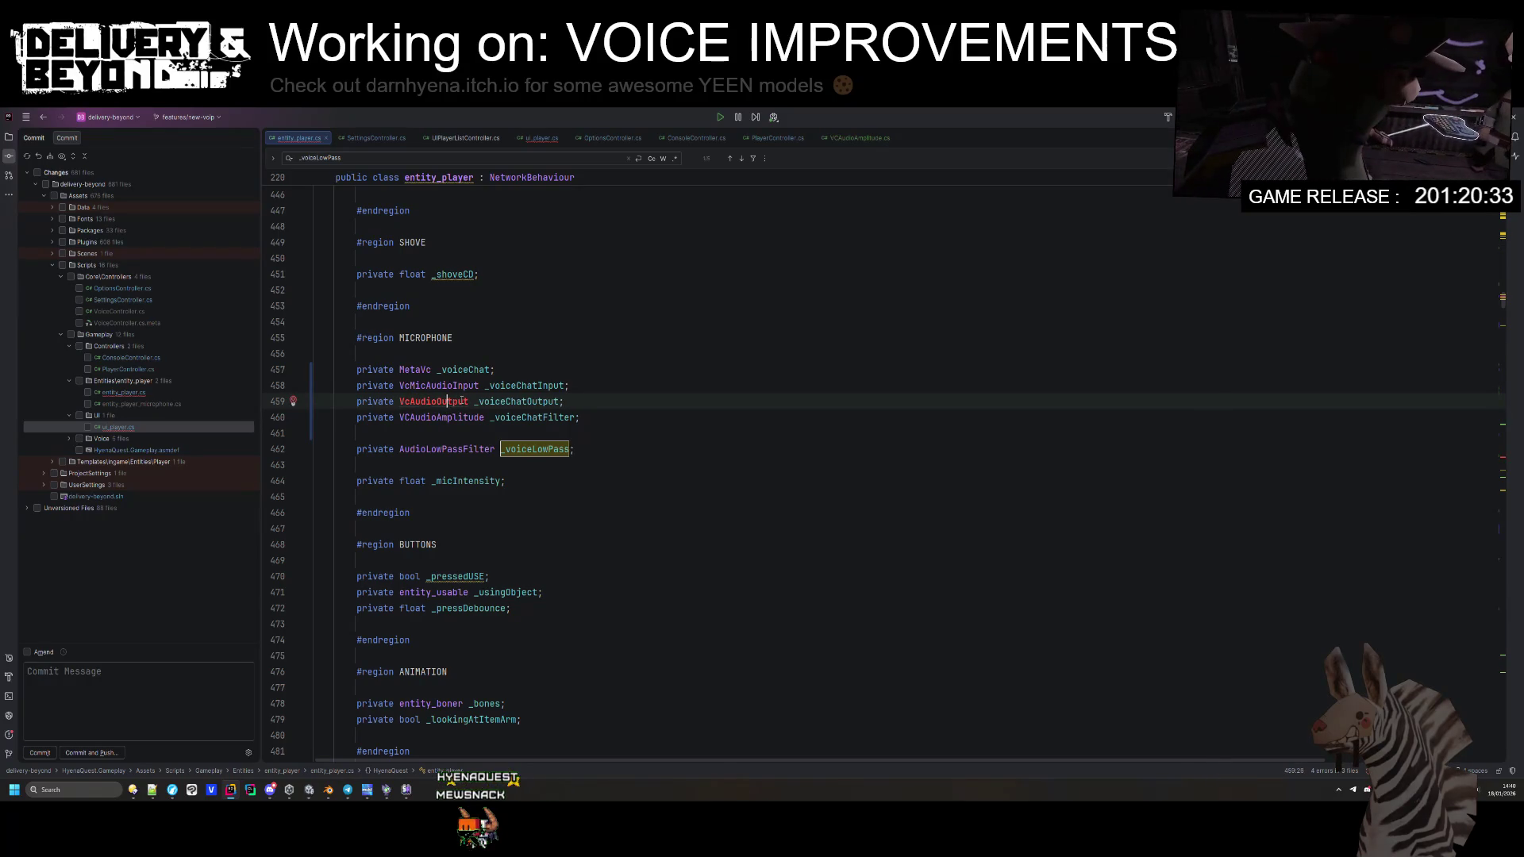
key("Escape")
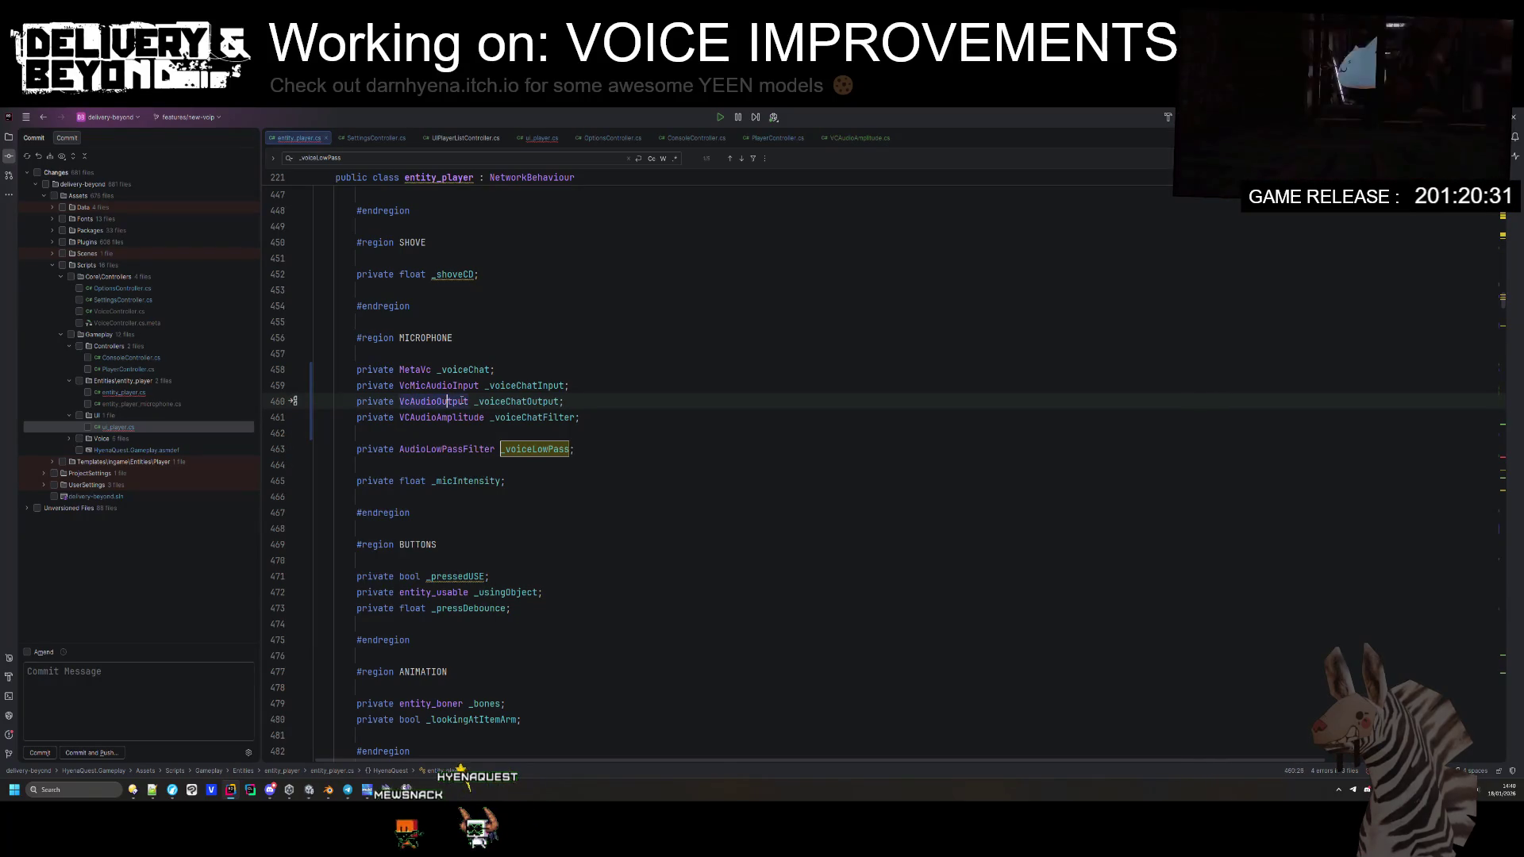
Step: Duplicate the _voiceChatInput GetComponentInChildren lookup and null check in Awake
double_click(526, 385)
key("ctrl+f")
key("Return")
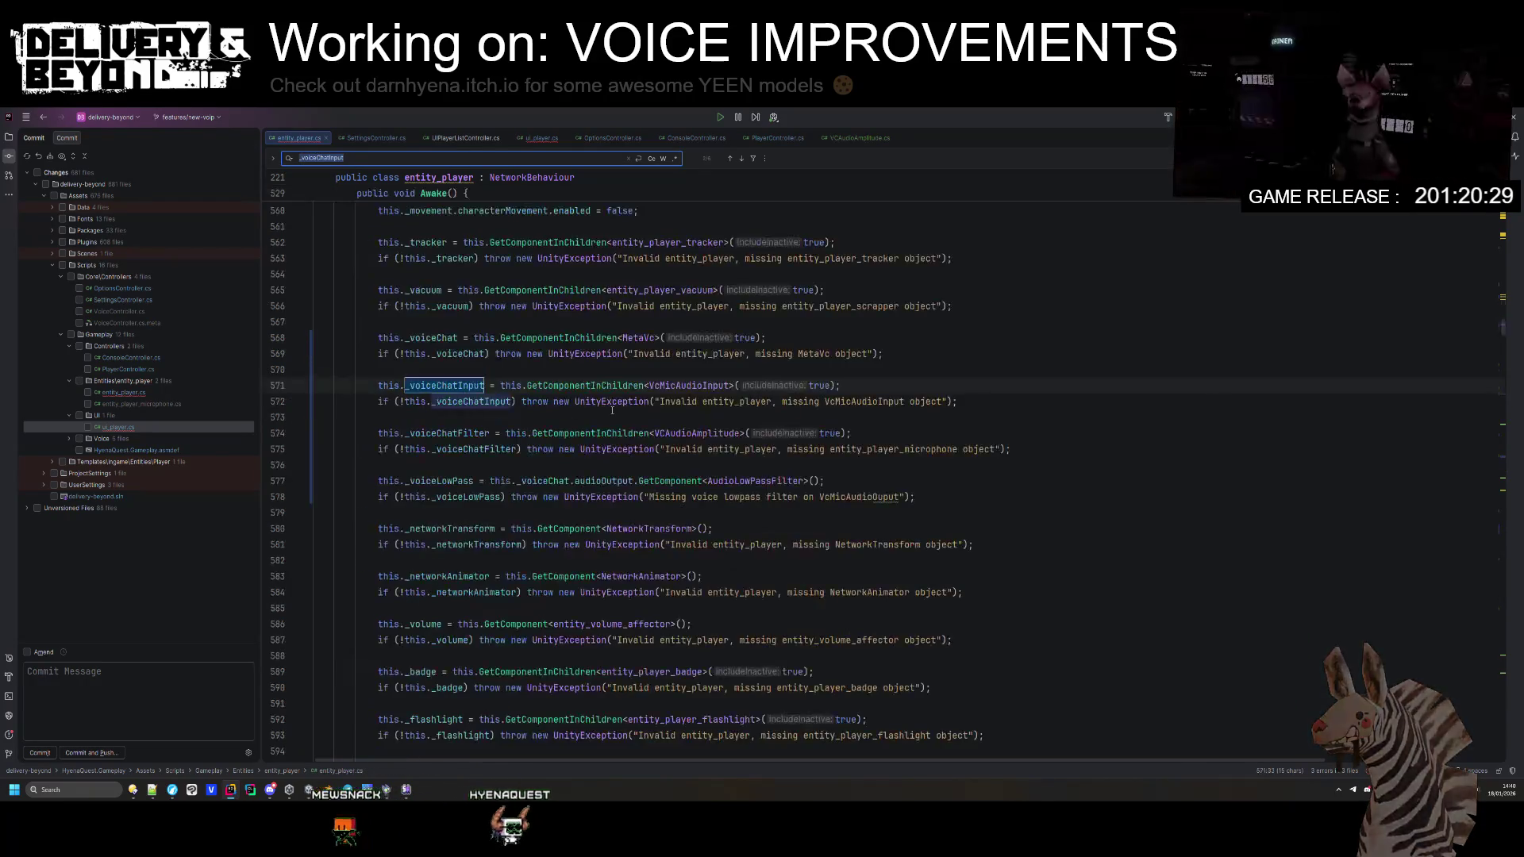
left_click(960, 401)
key("Return")
key("Return")
type("_voiceChatOutput")
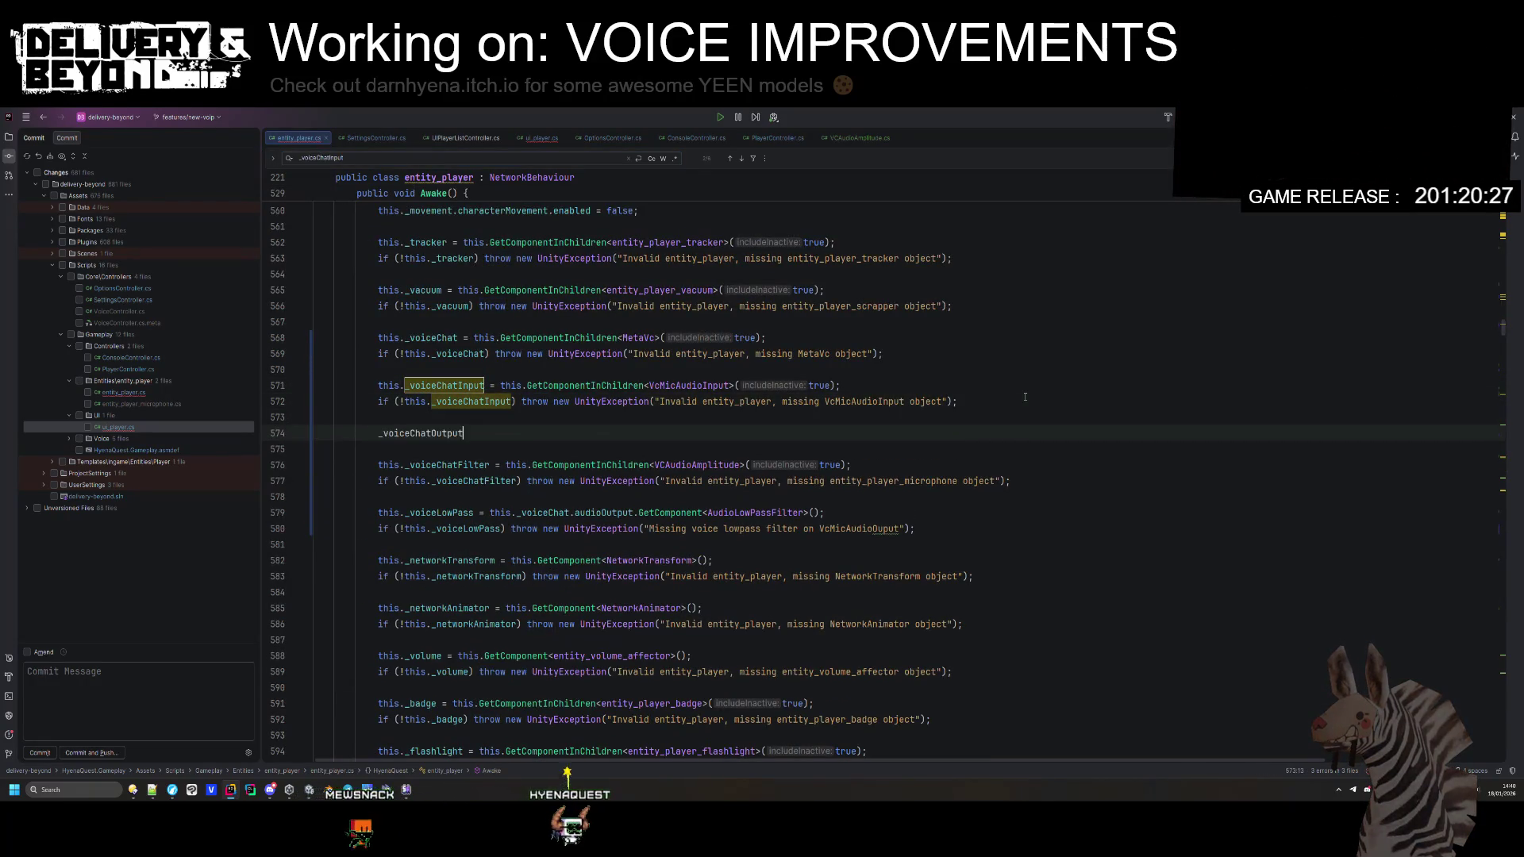
key("Escape")
left_click_drag(960, 401, 1008, 372)
key("ctrl+d")
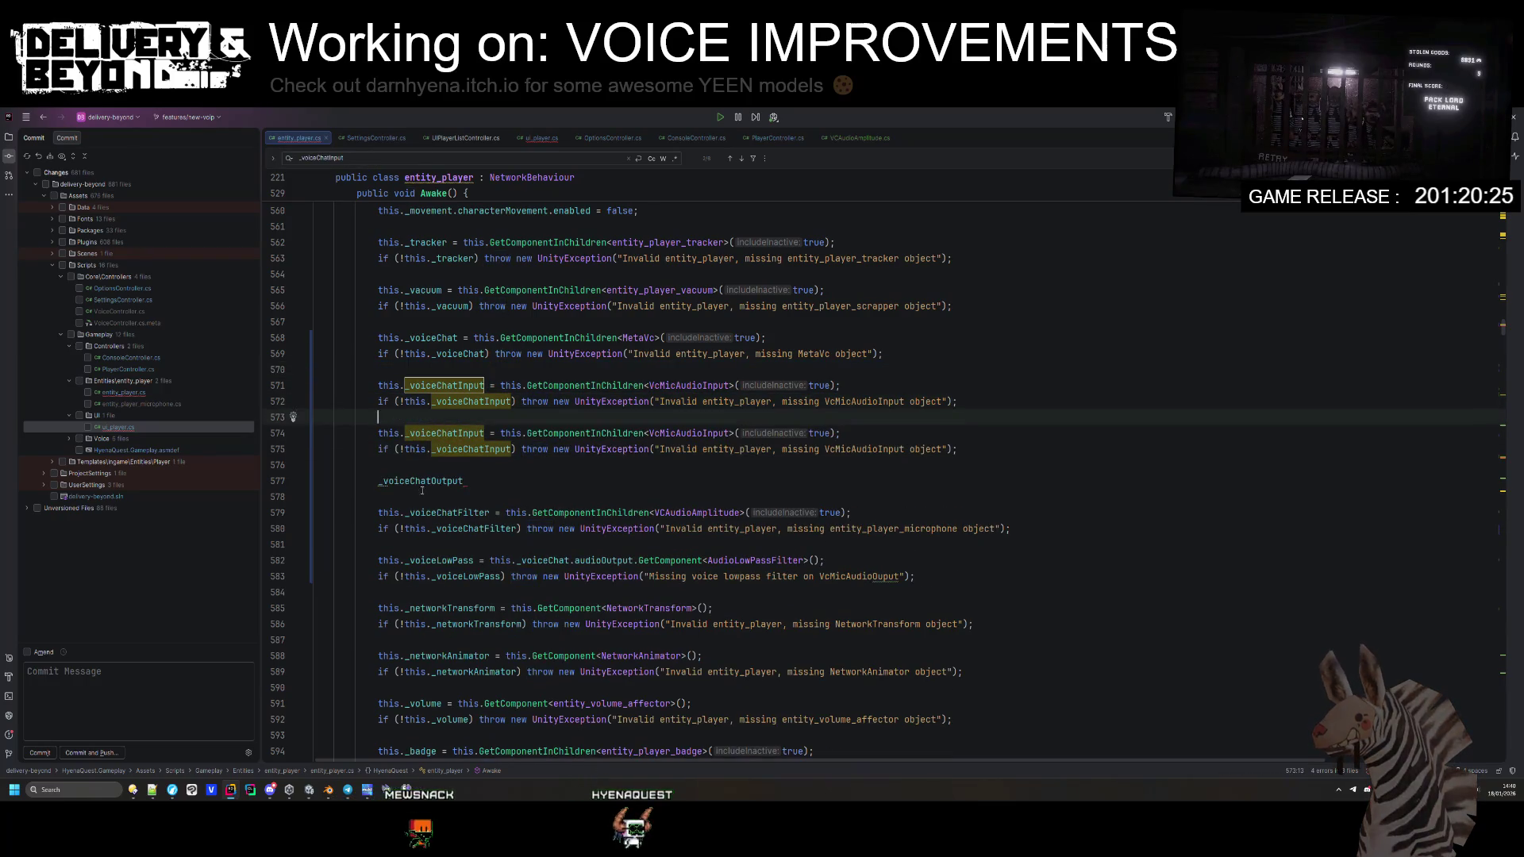
Step: Rename the duplicated lookup and null check to assign and test _voiceChatOutput
double_click(429, 481)
key("ctrl+x")
double_click(444, 432)
key("ctrl+v")
double_click(472, 448)
key("ctrl+v")
key("ctrl+y")
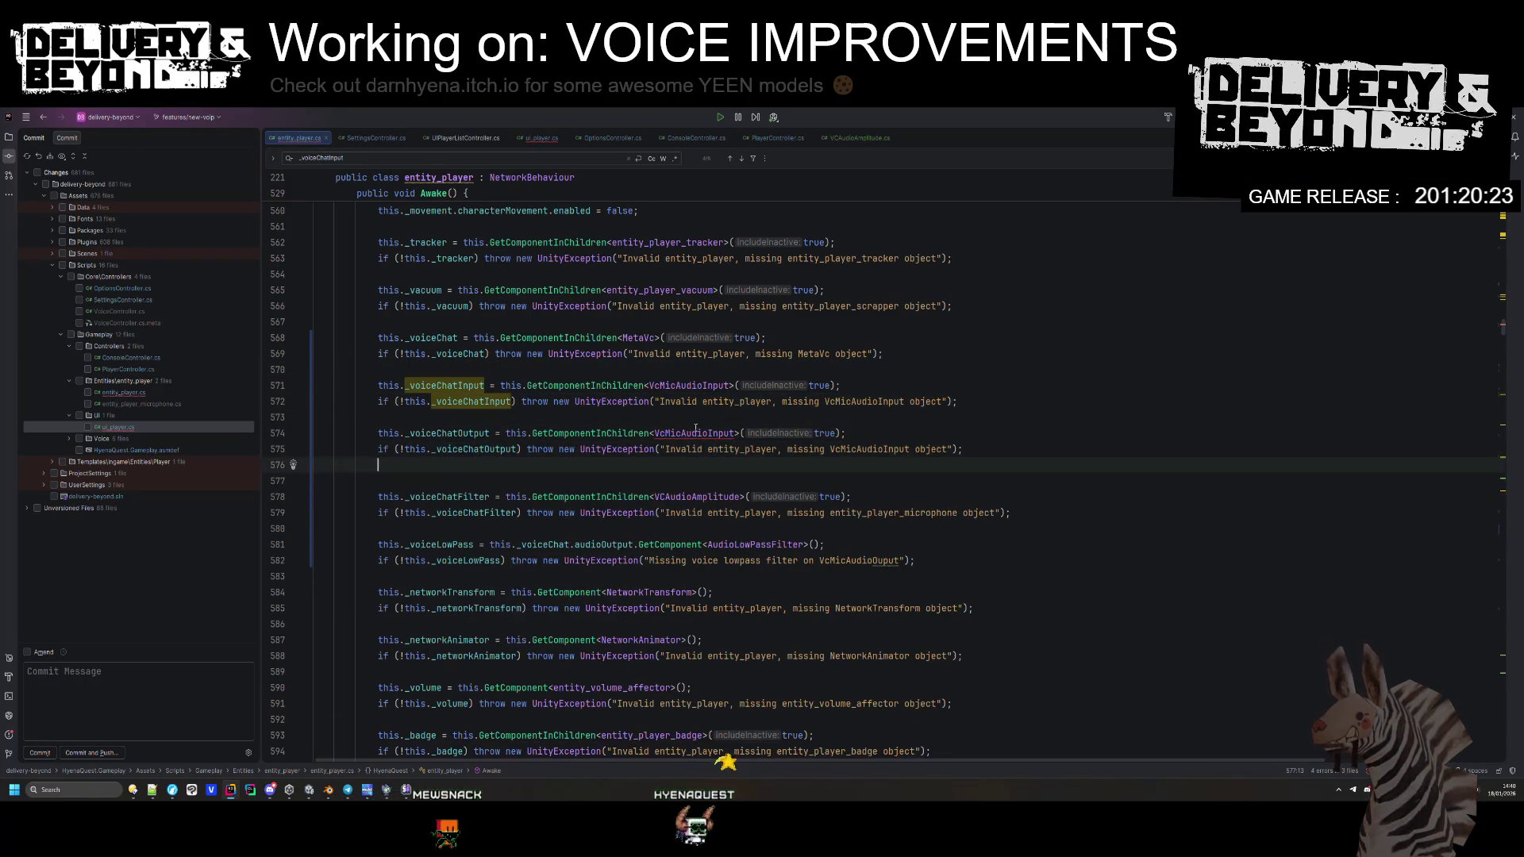
Step: Change the copied lookup and its UnityException message from VcMicAudioInput to VcAudioOutput
double_click(694, 432)
type("VCAudioou")
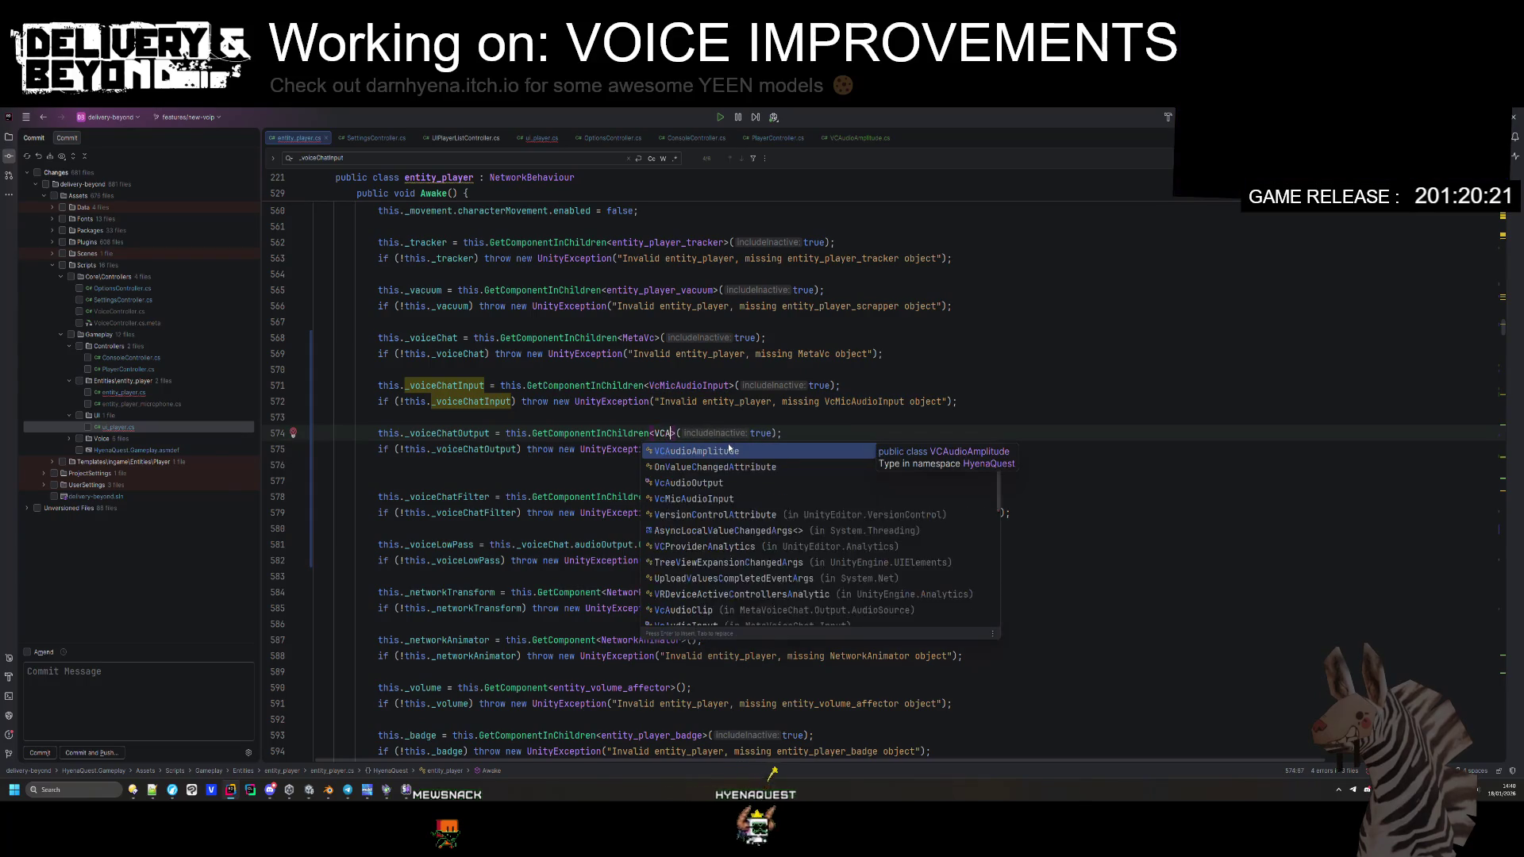
key("Return")
double_click(697, 432)
key("ctrl+c")
double_click(867, 448)
key("ctrl+v")
left_click(765, 464)
double_click(452, 433)
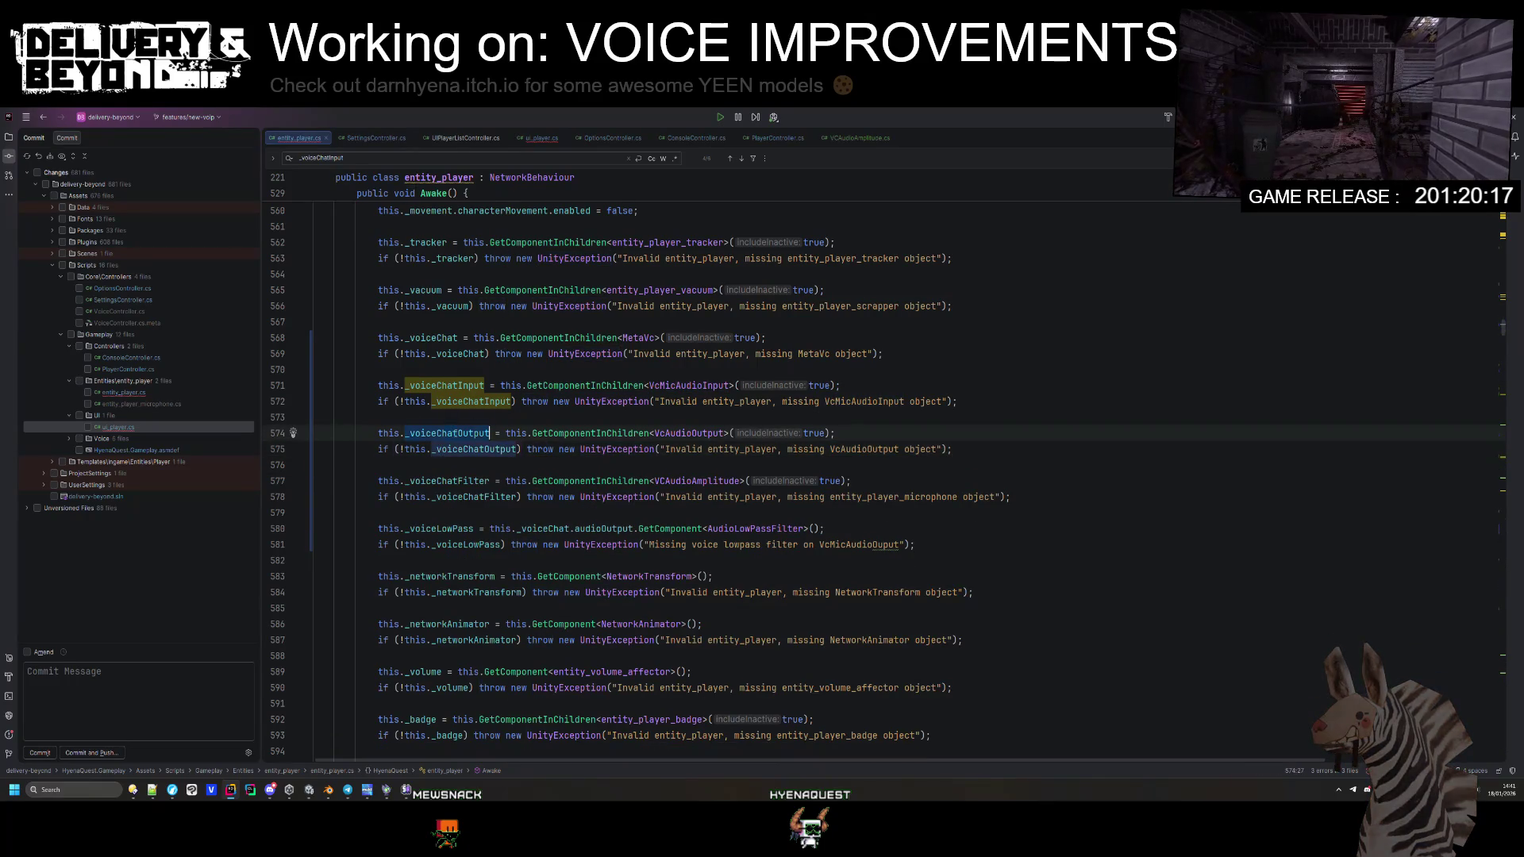
scroll(542, 431, "down", 10)
scroll(547, 429, "down", 9)
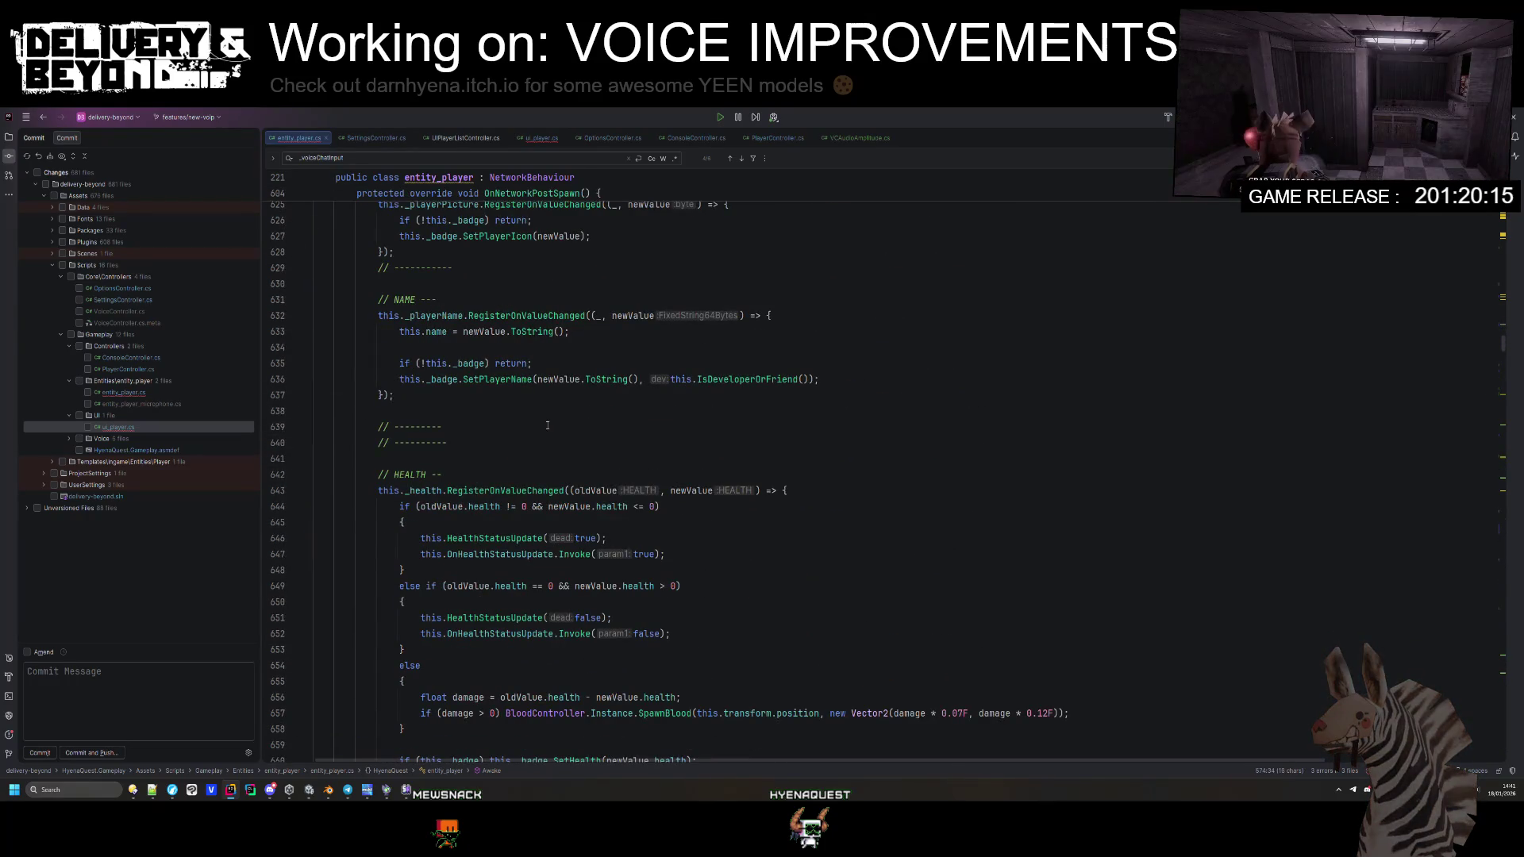
Step: Locate the _voiceChatInput occurrences, including the field GetVoiceOutput returns
key("Up")
left_click(447, 403, "ctrl")
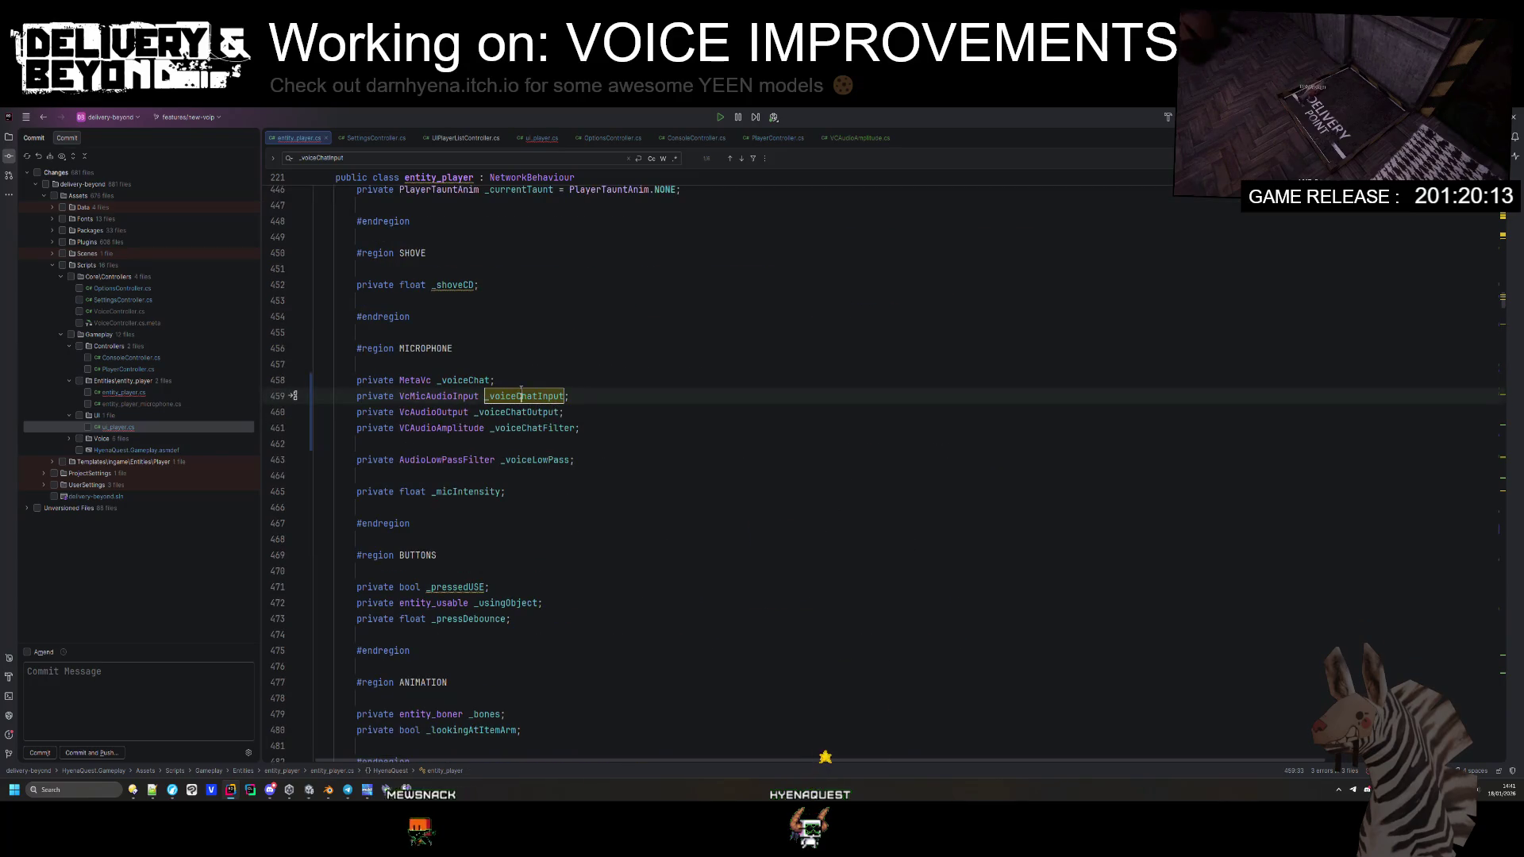
key("ctrl+f")
key("Return")
key("Return")
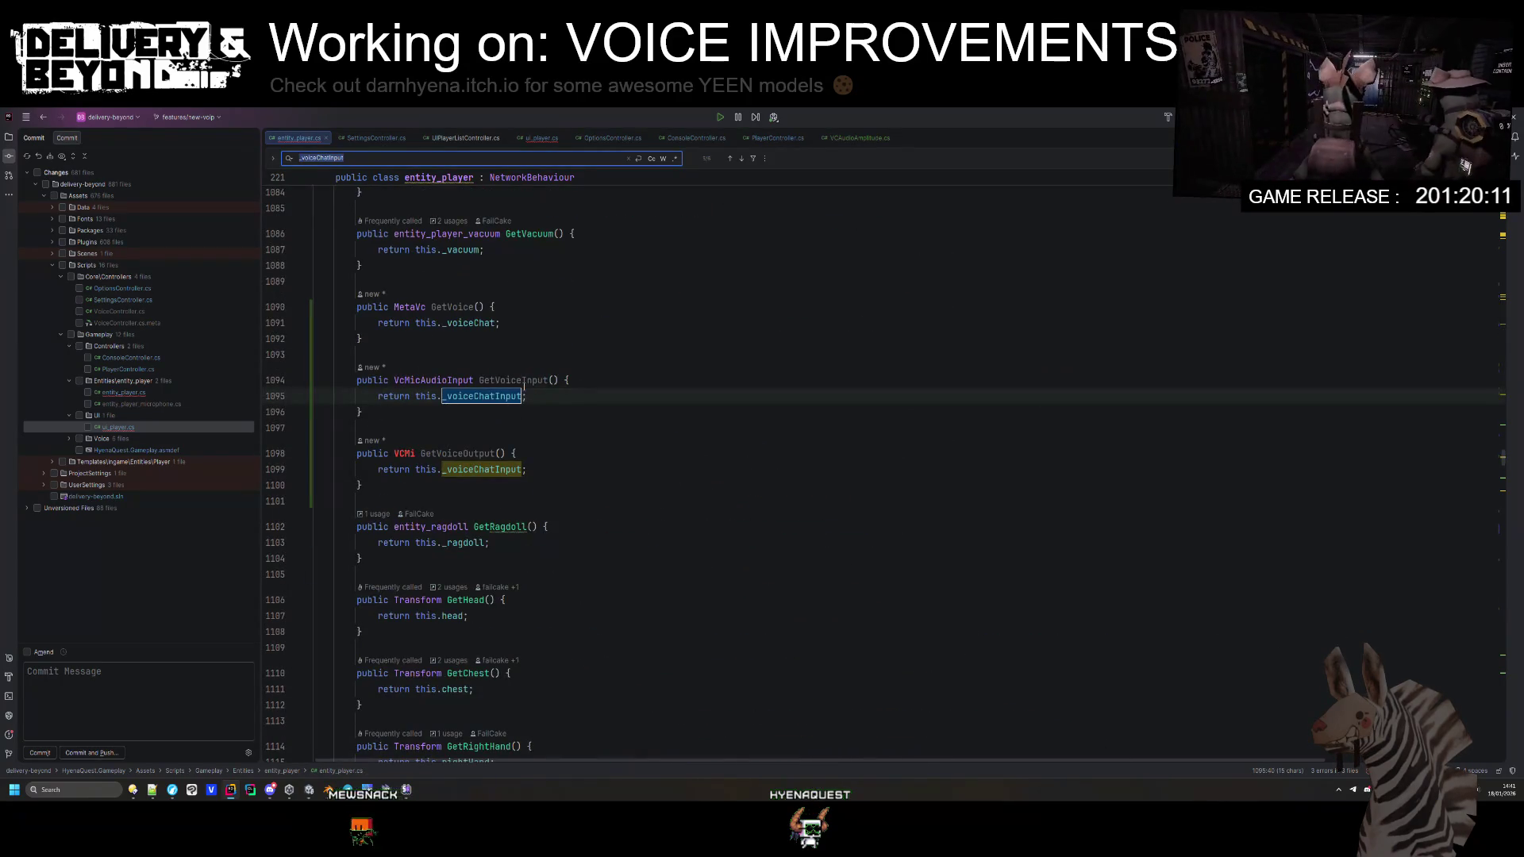
double_click(474, 471)
Step: Make GetVoiceOutput return VcAudioOutput and run Code Cleanup on entity_player.cs
double_click(405, 453)
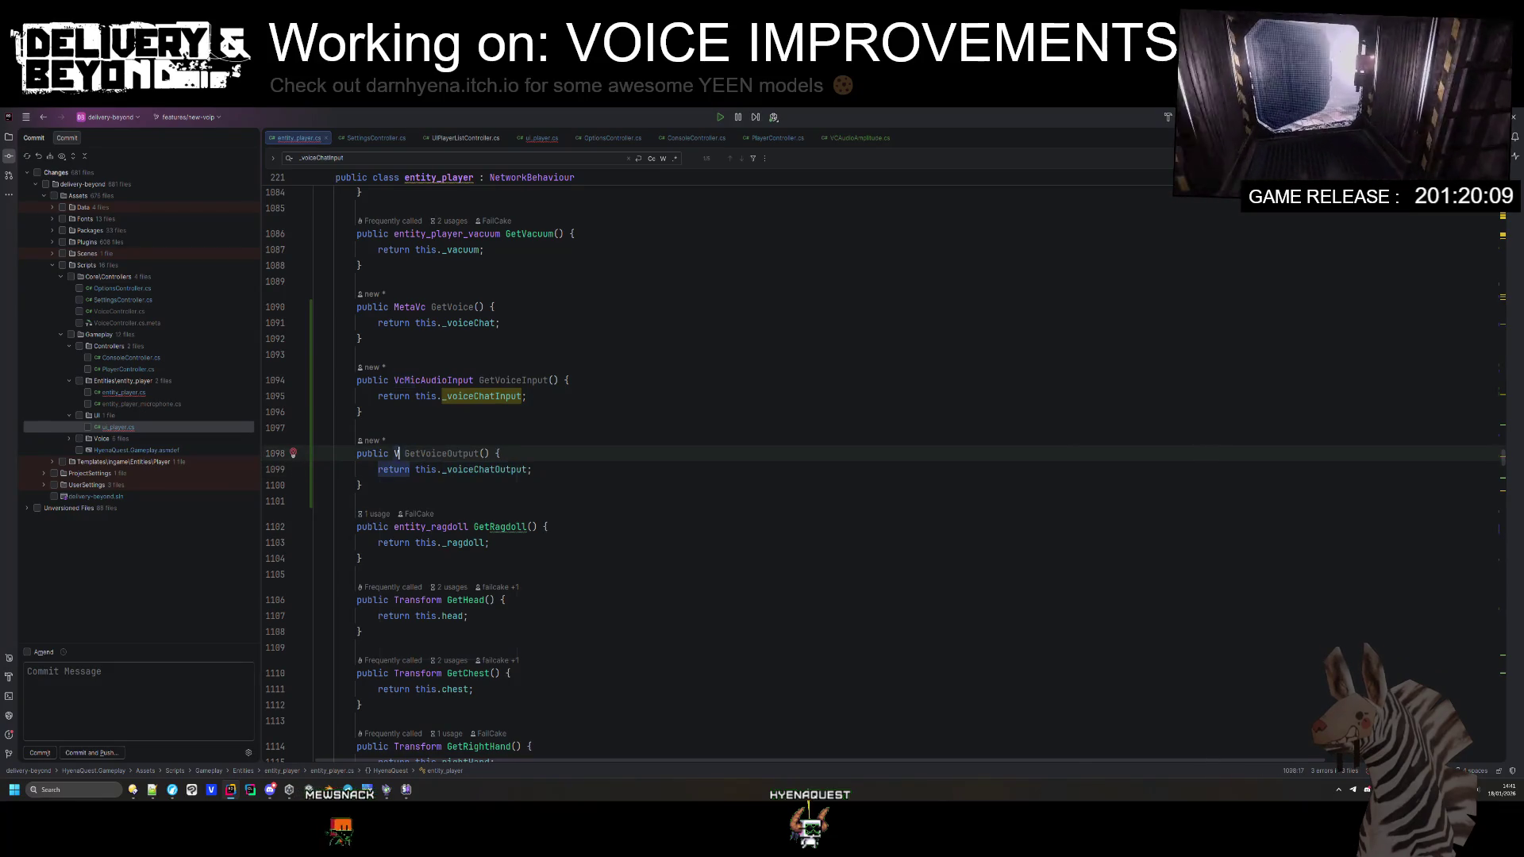
type("Cm")
key("BackSpace")
key("BackSpace")
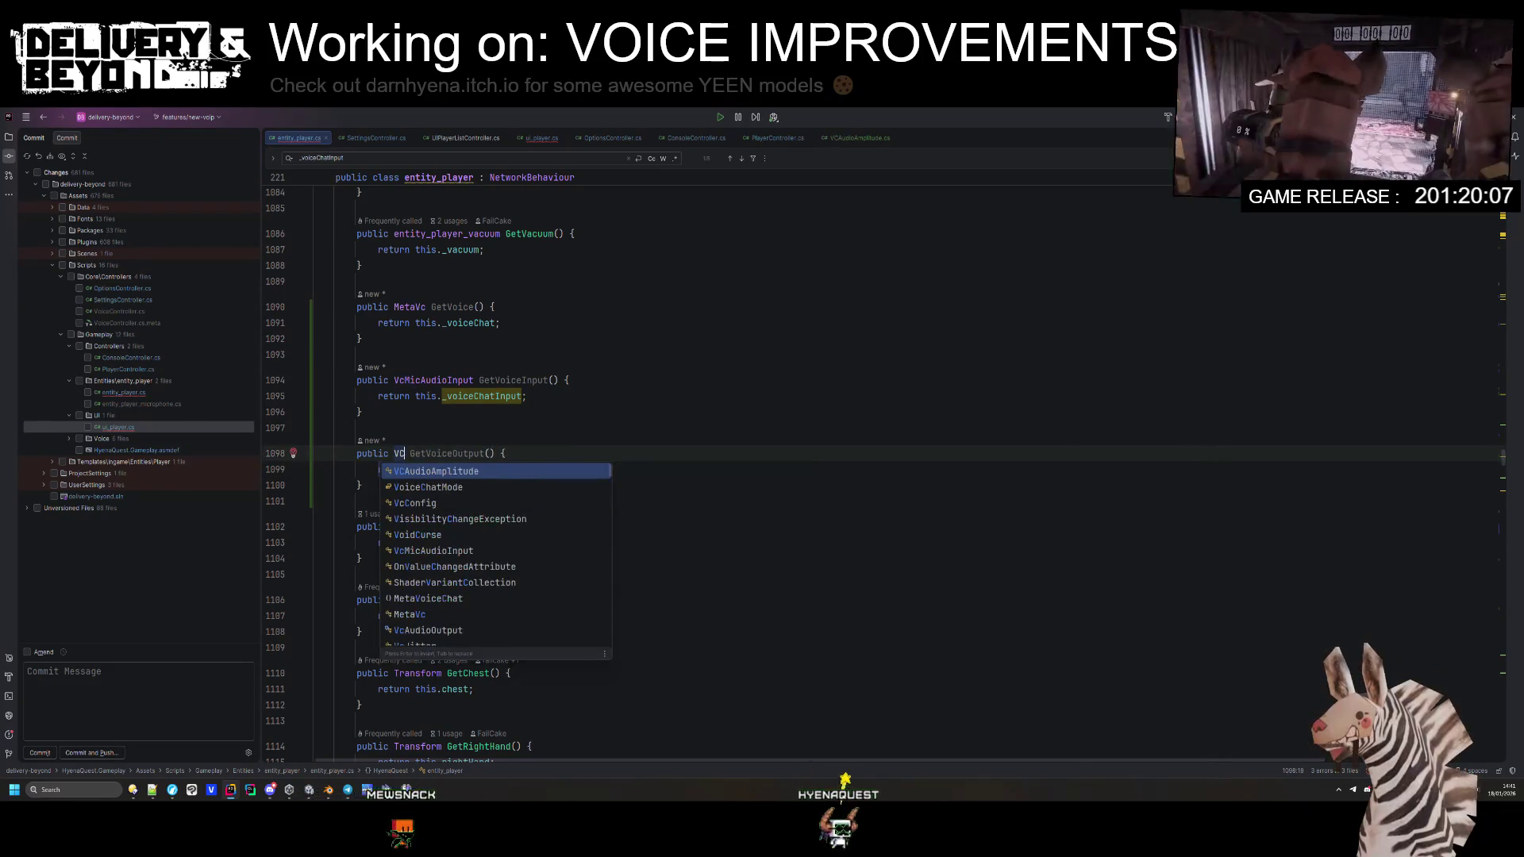
type("out")
key("Return")
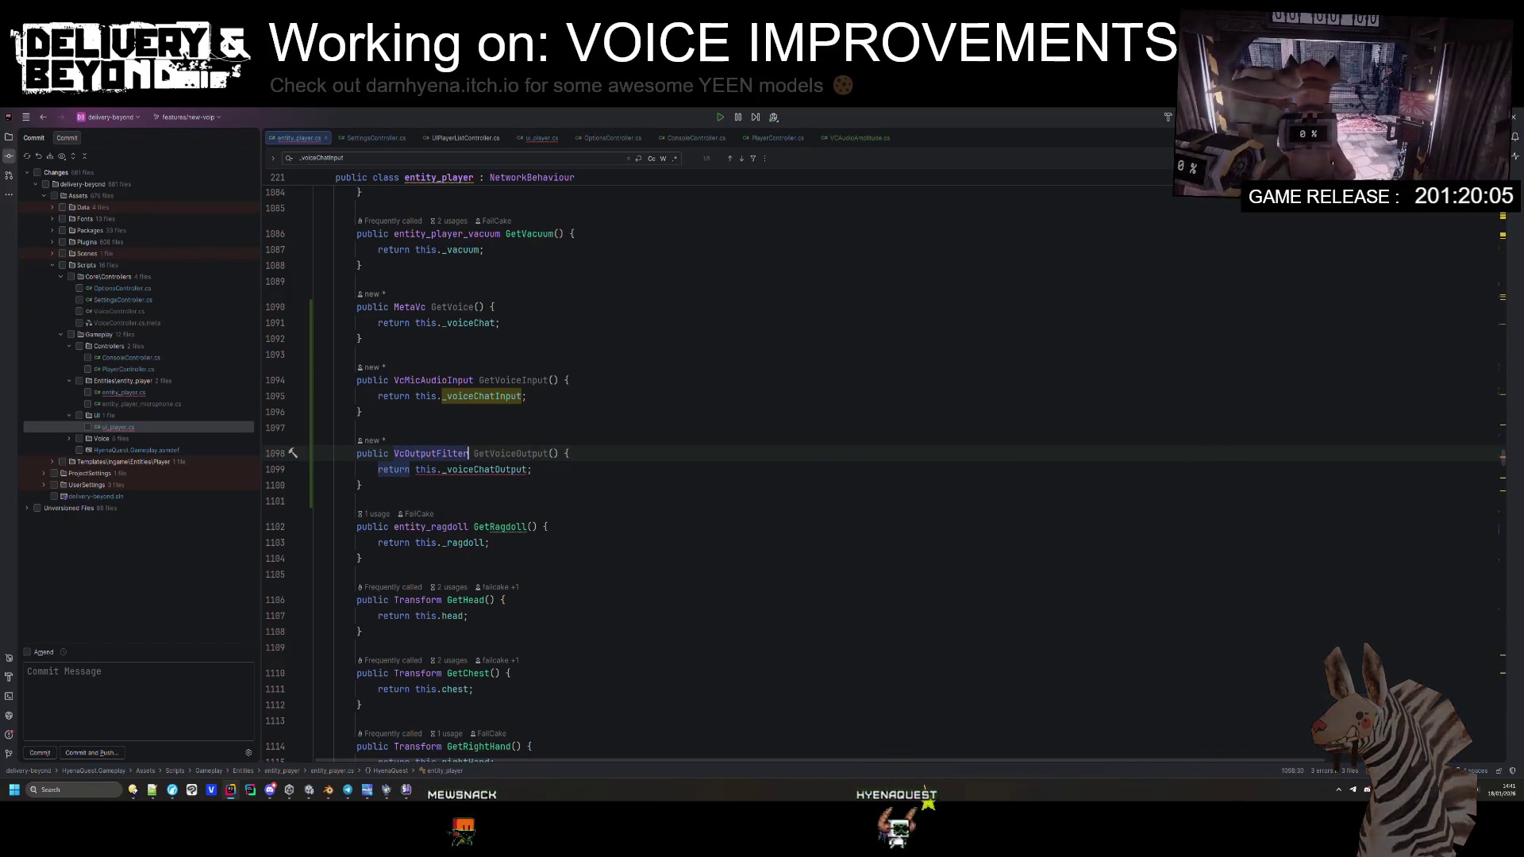
key("ctrl+z")
key("ctrl+alt+l")
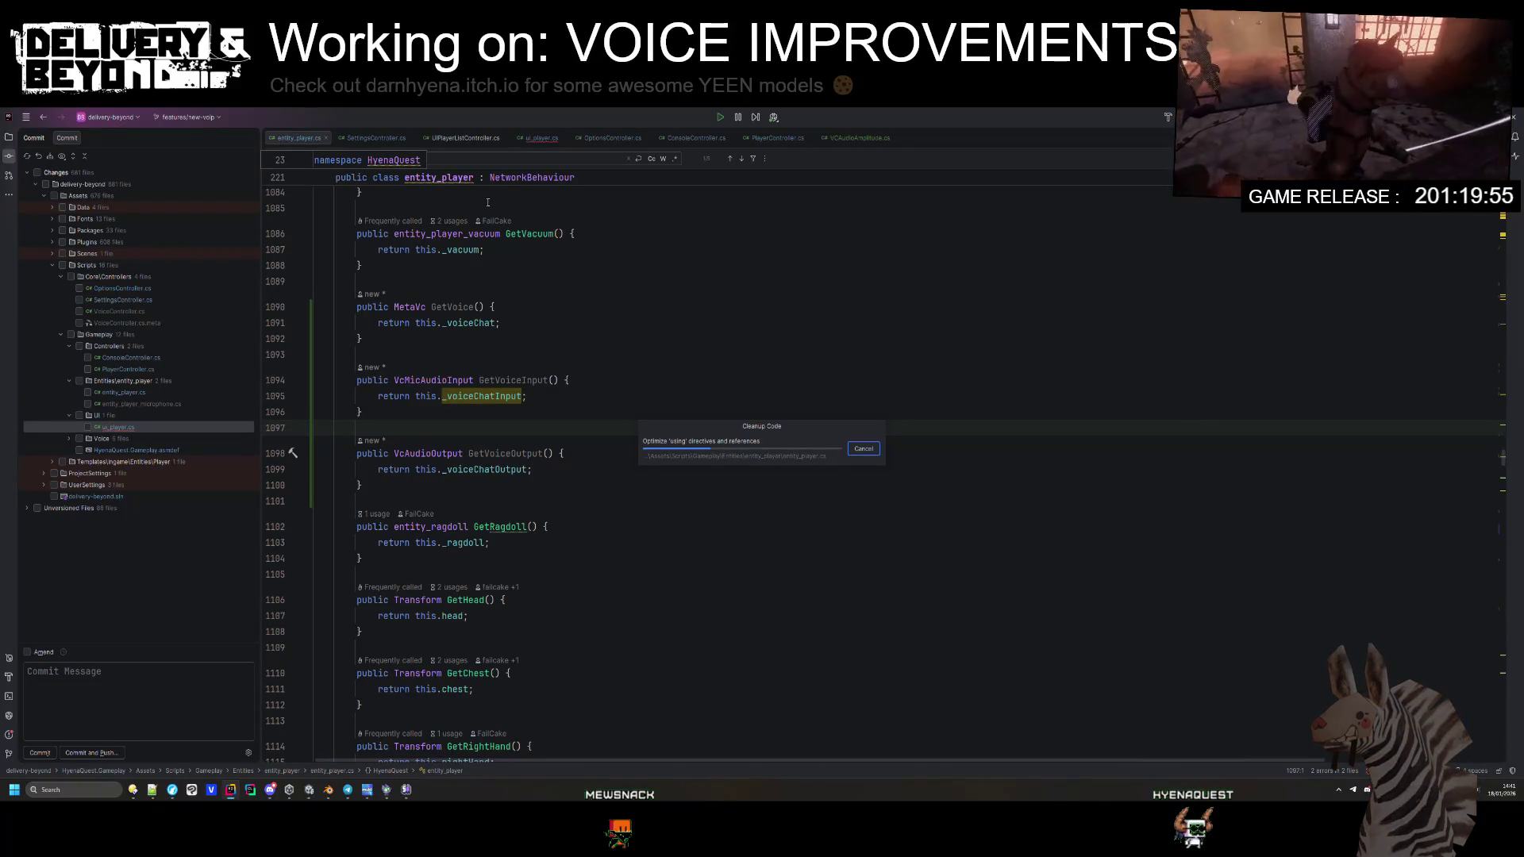
Step: Use GetVoiceOutput in the microphone line of ui_player.cs
double_click(505, 454)
key("ctrl+c")
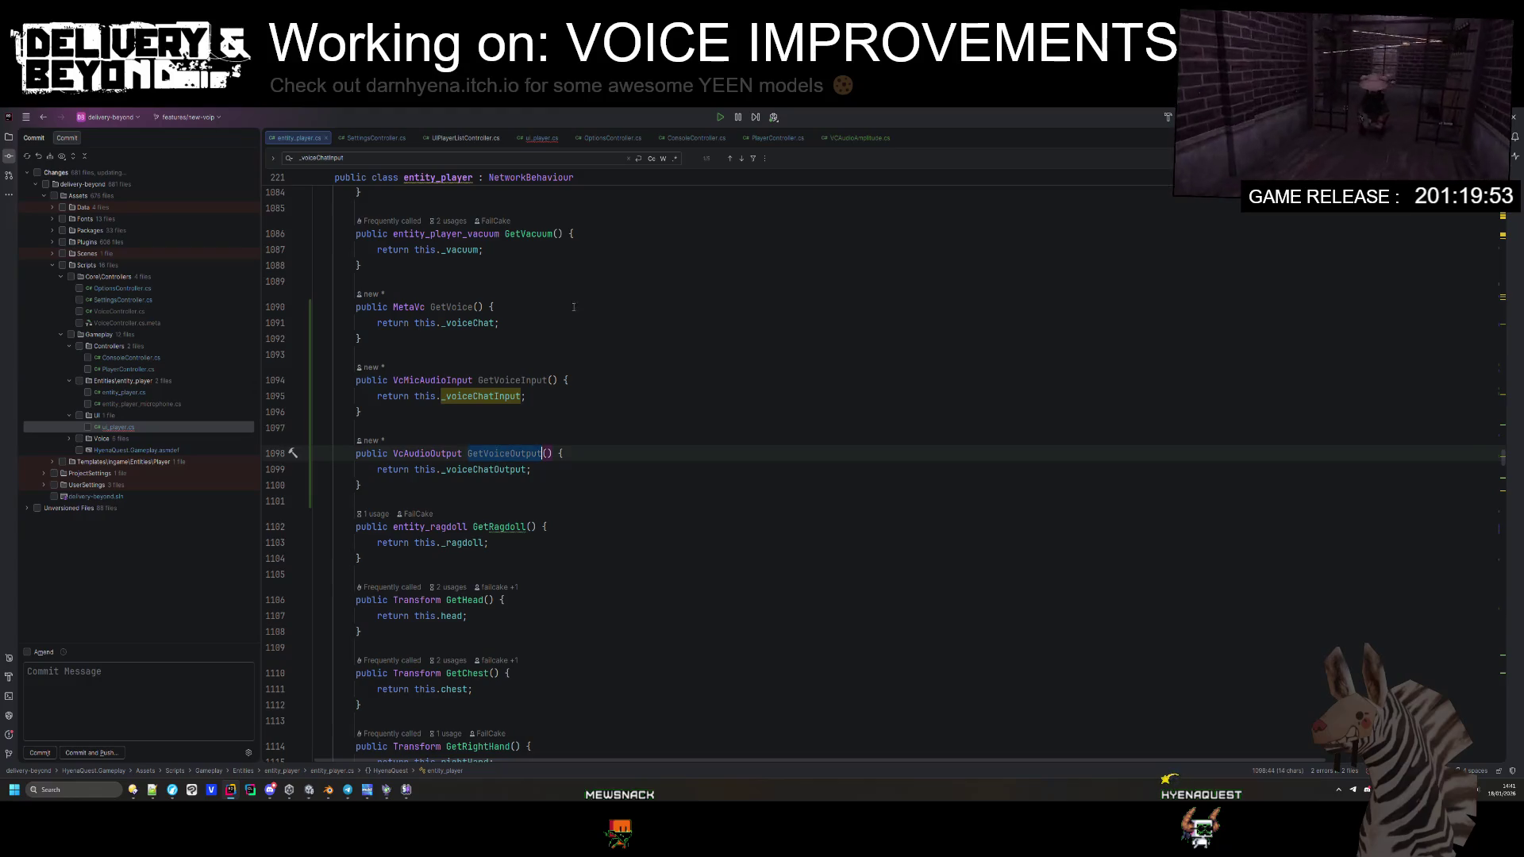
left_click(533, 140)
key("ctrl+v")
Step: Add if(!microphone) throw new UnityException("Missing player VCAudioOutput") and begin a microphone. line
left_click(627, 367)
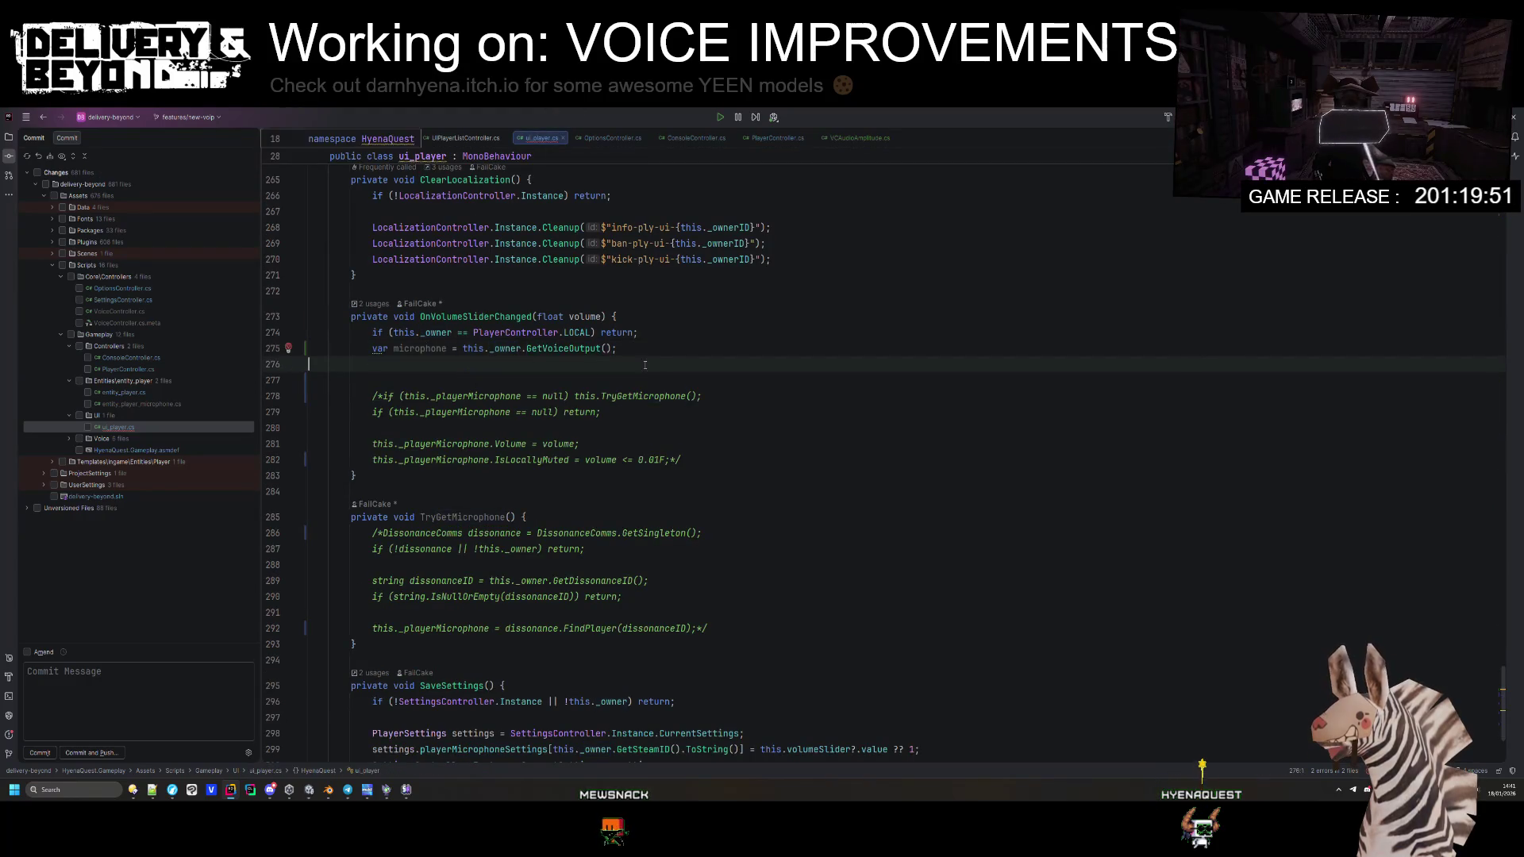
type("if(!microphone) throw new Uni")
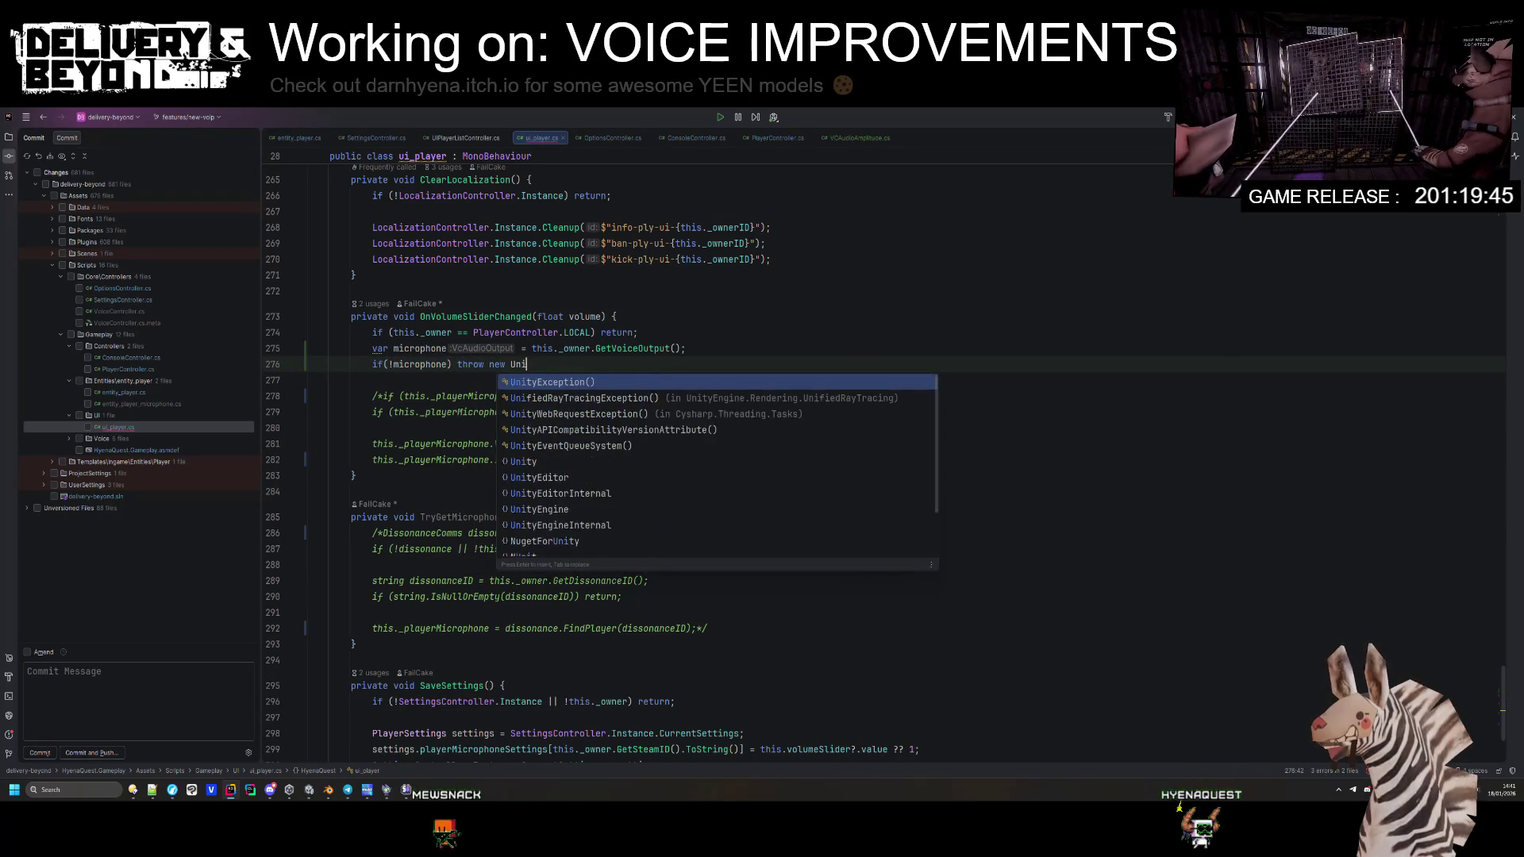
key("Return")
type("\"Missing pla")
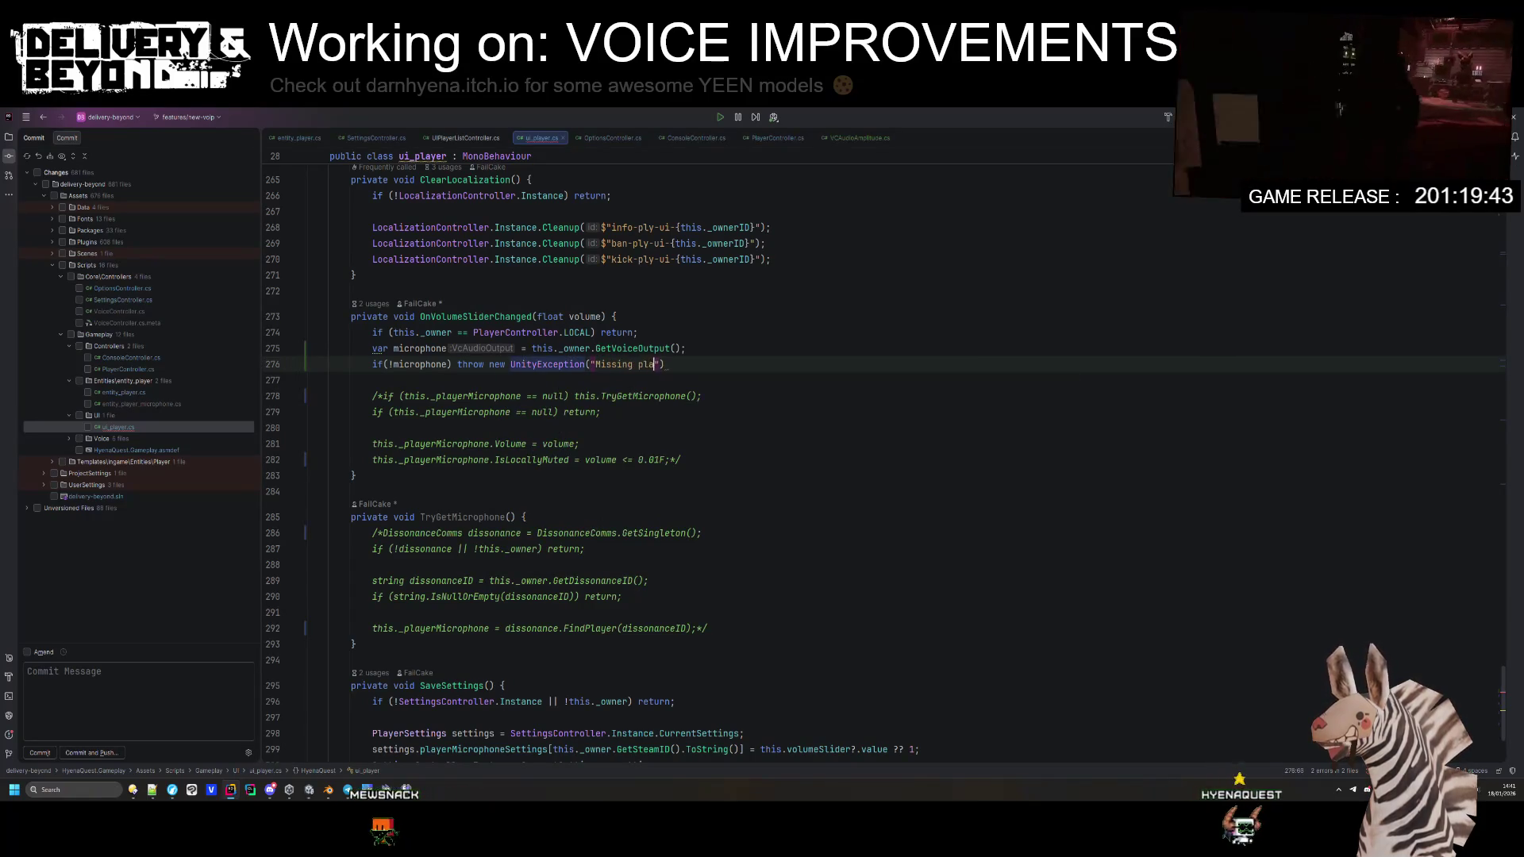
type("VO")
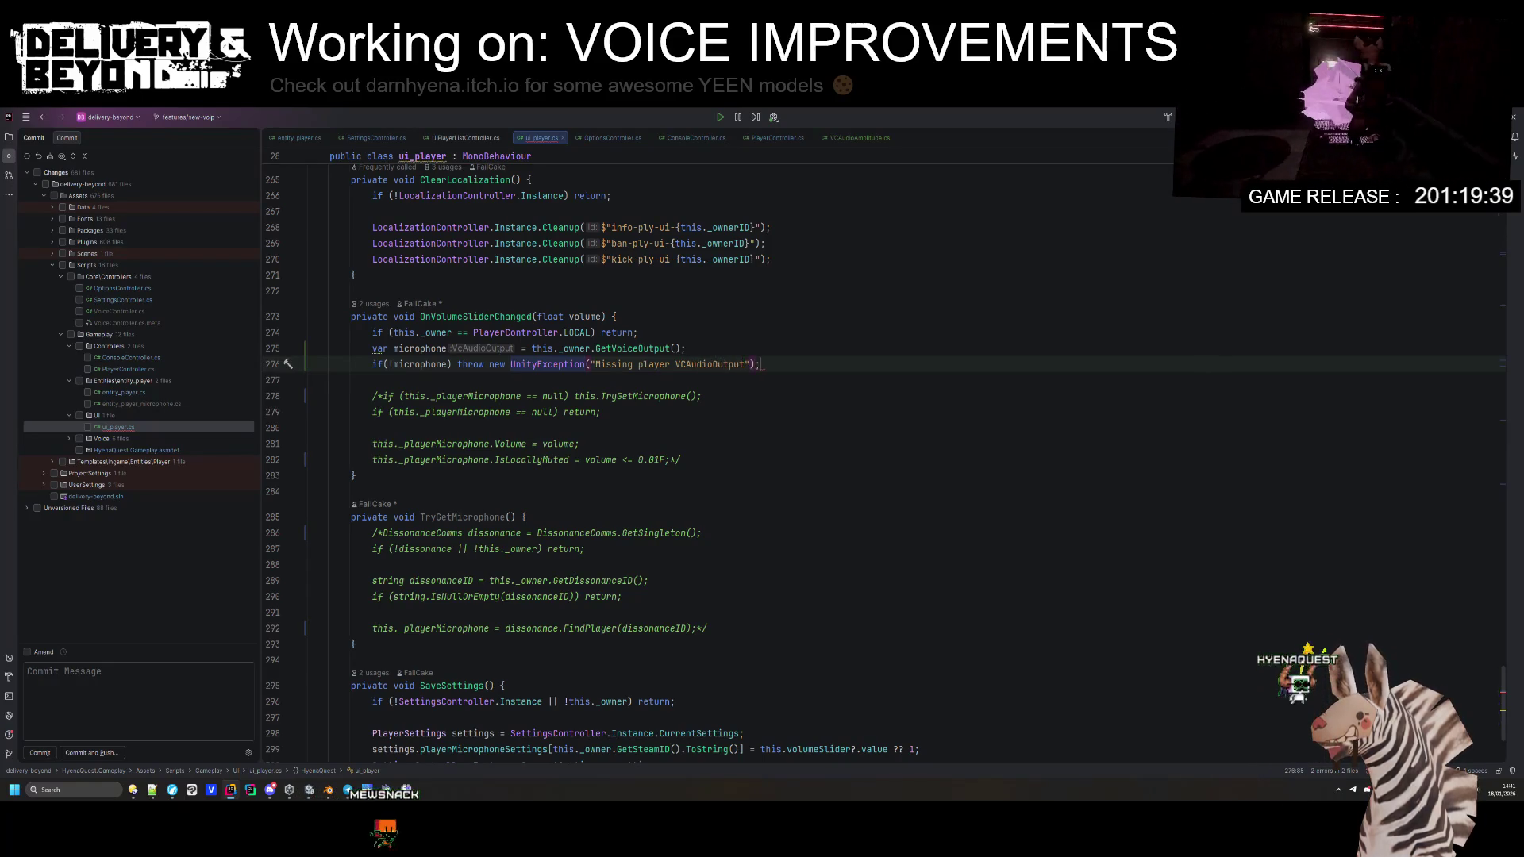
key("Return")
key("Return")
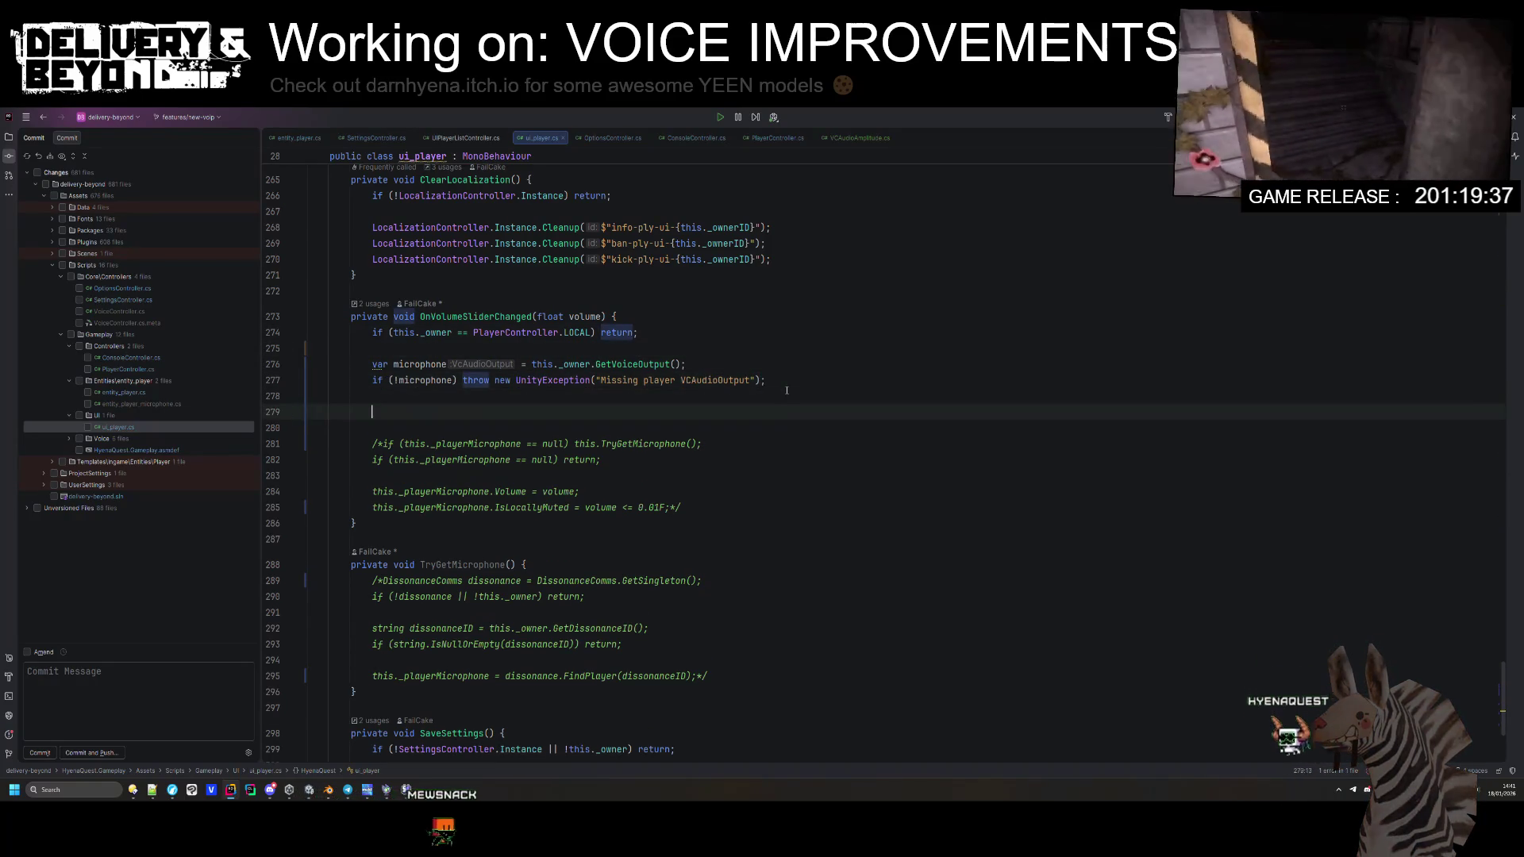
type("mi")
key("Return")
type(".")
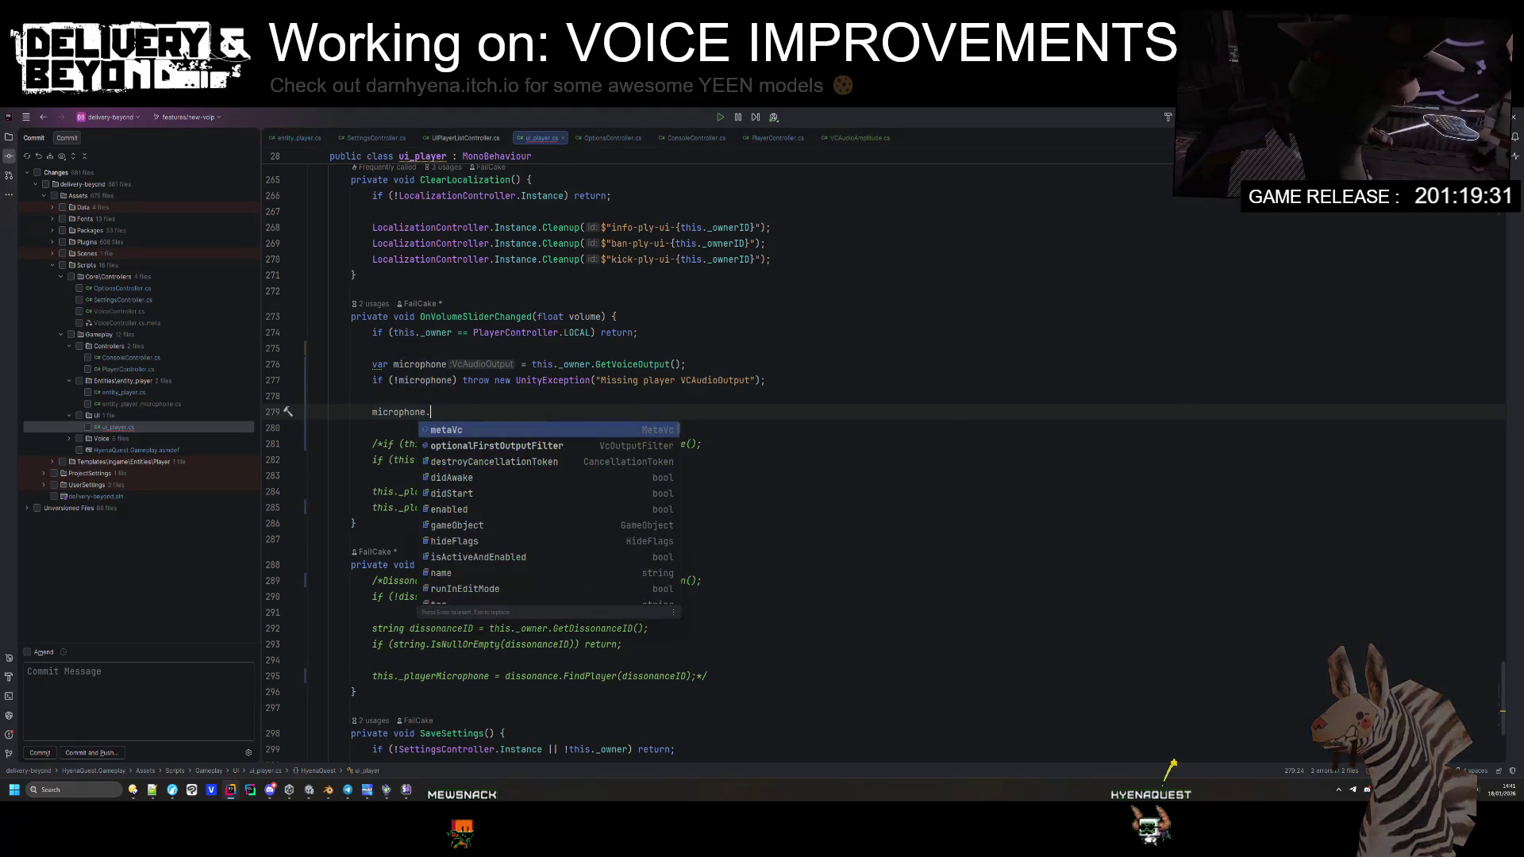
Step: Clear the stray 'set' and the 'microphone.' text from line 279
scroll(595, 494, "down", 4)
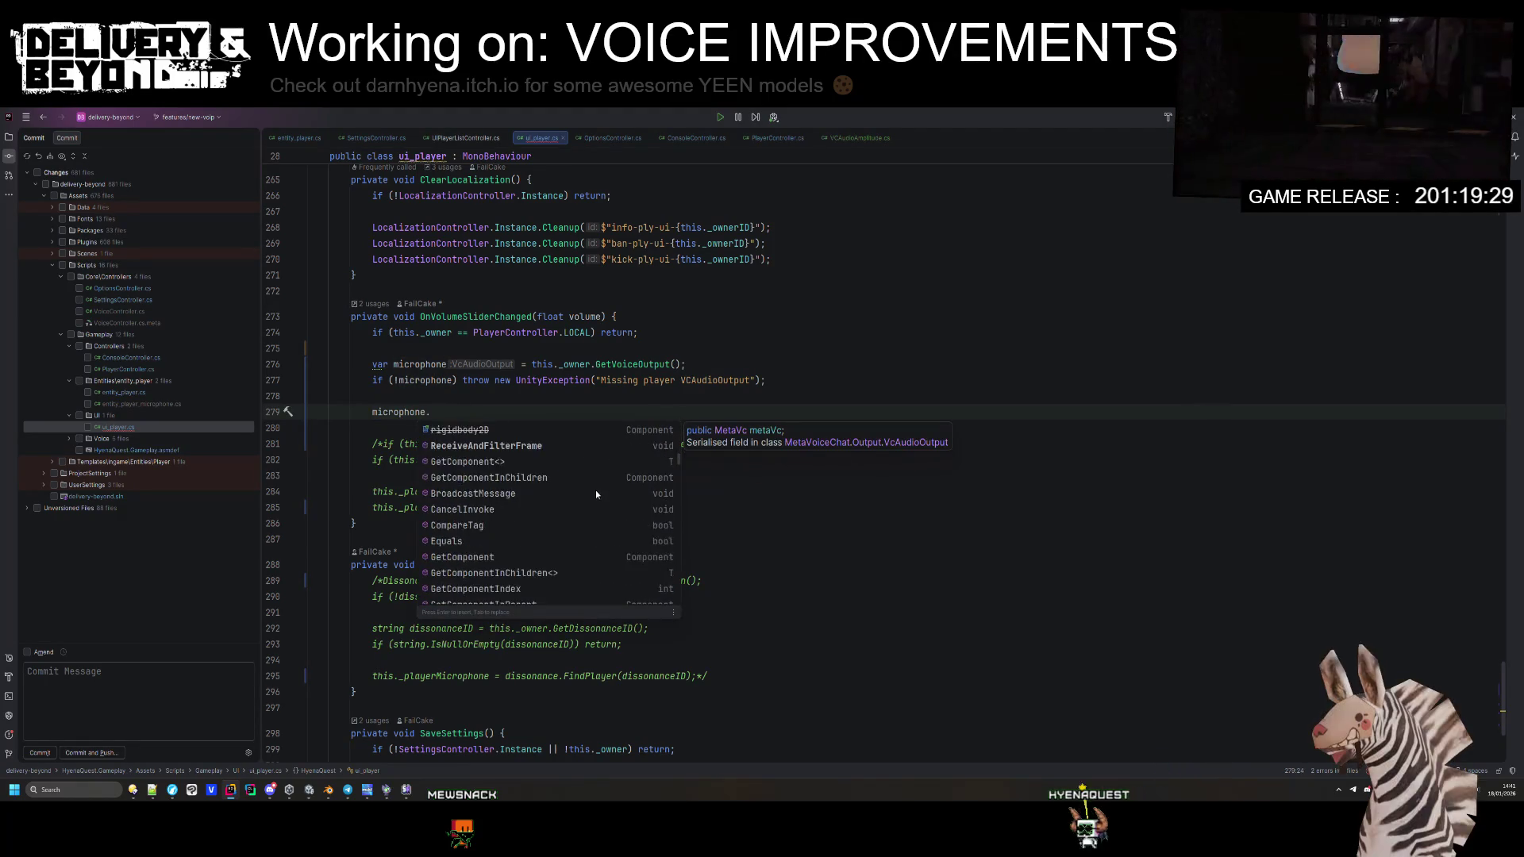
scroll(594, 475, "down", 10)
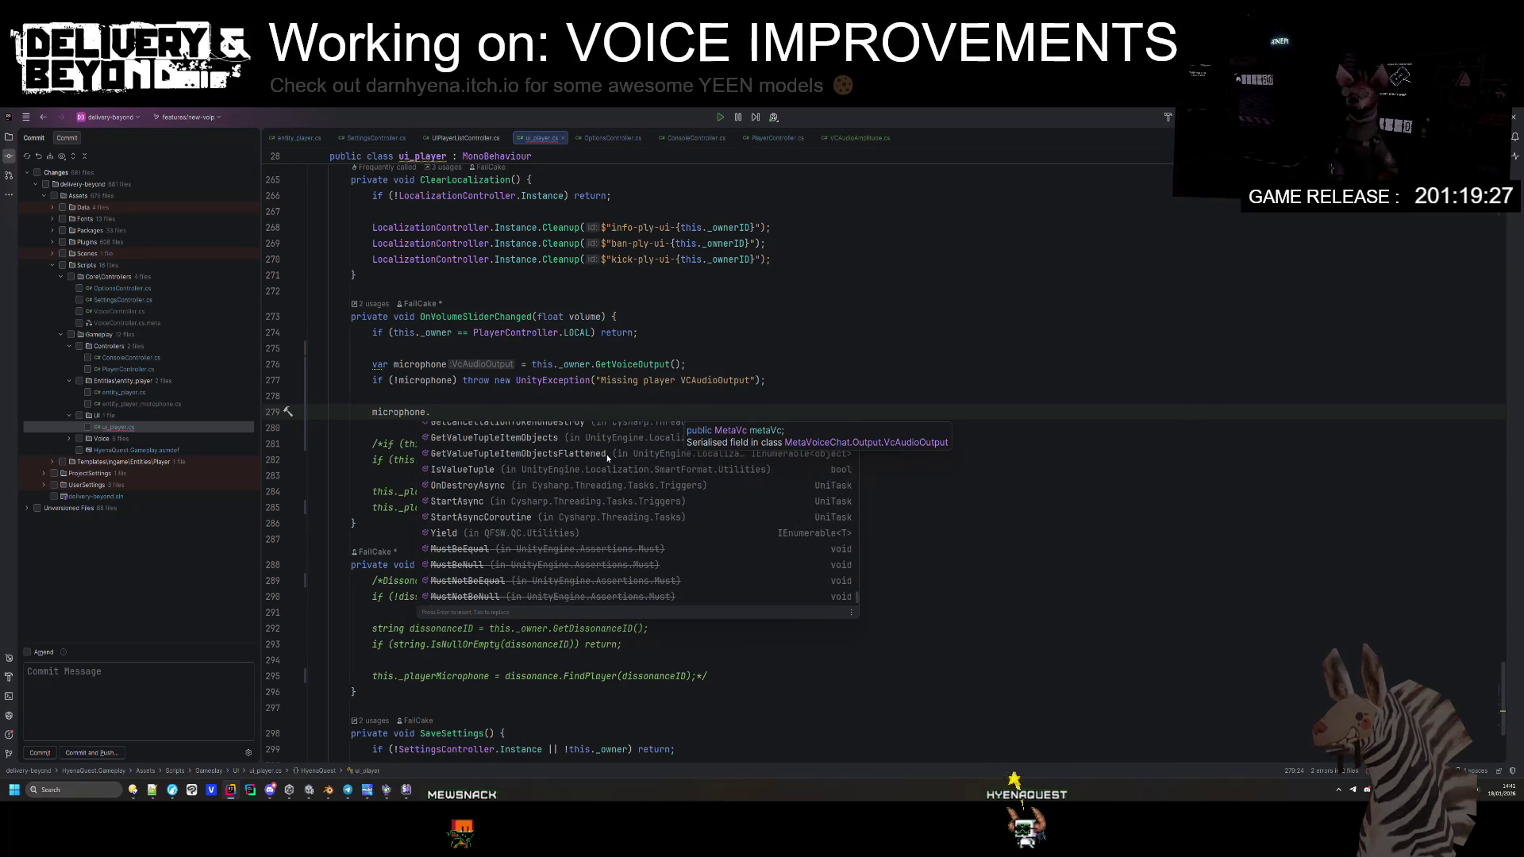
type("set")
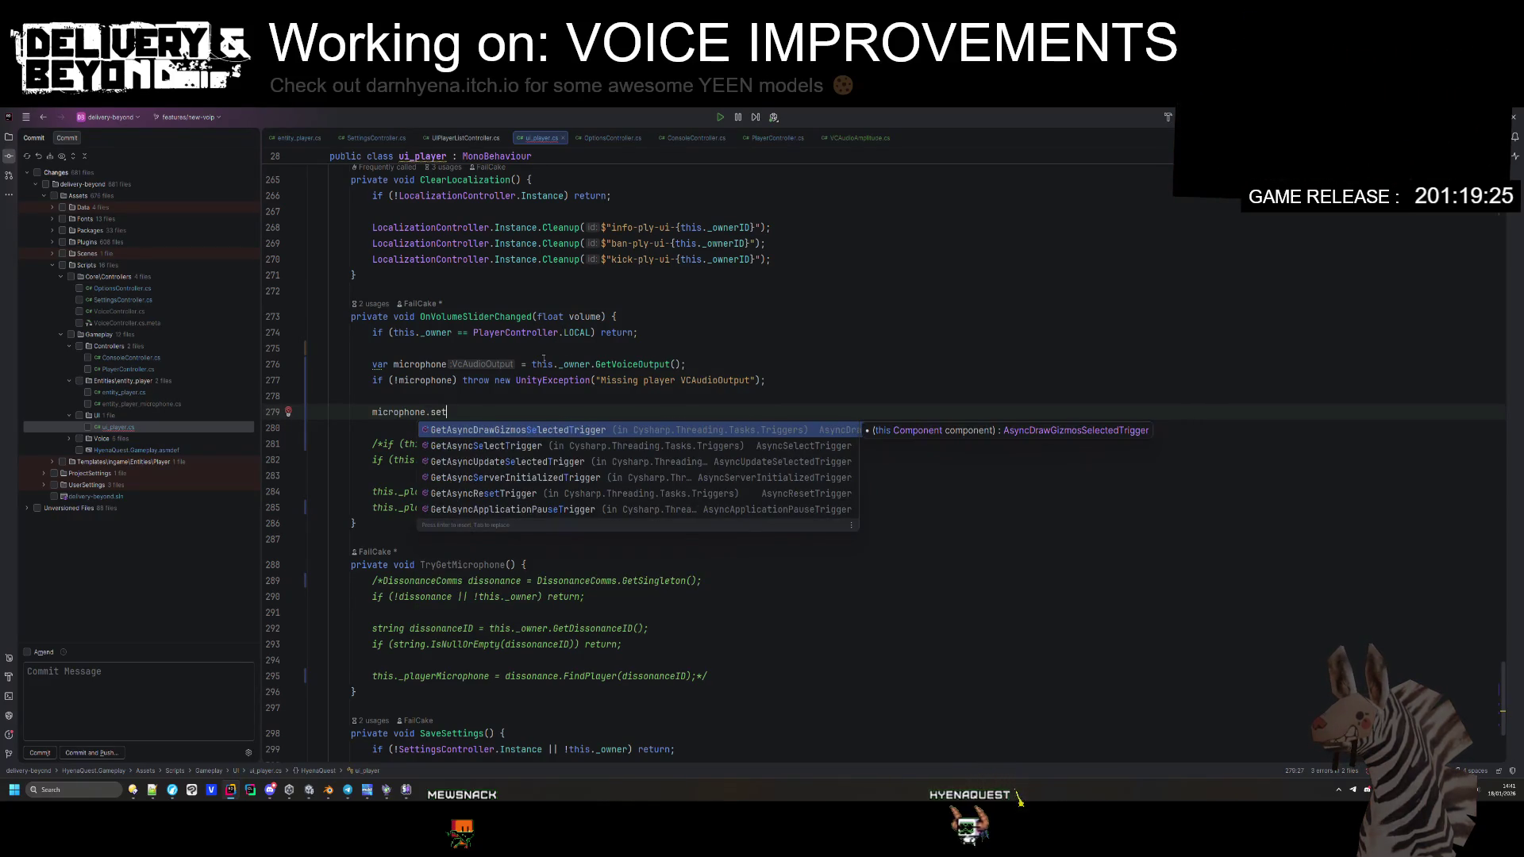
key("BackSpace")
key("BackSpace")
key("BackSpace")
key("Escape")
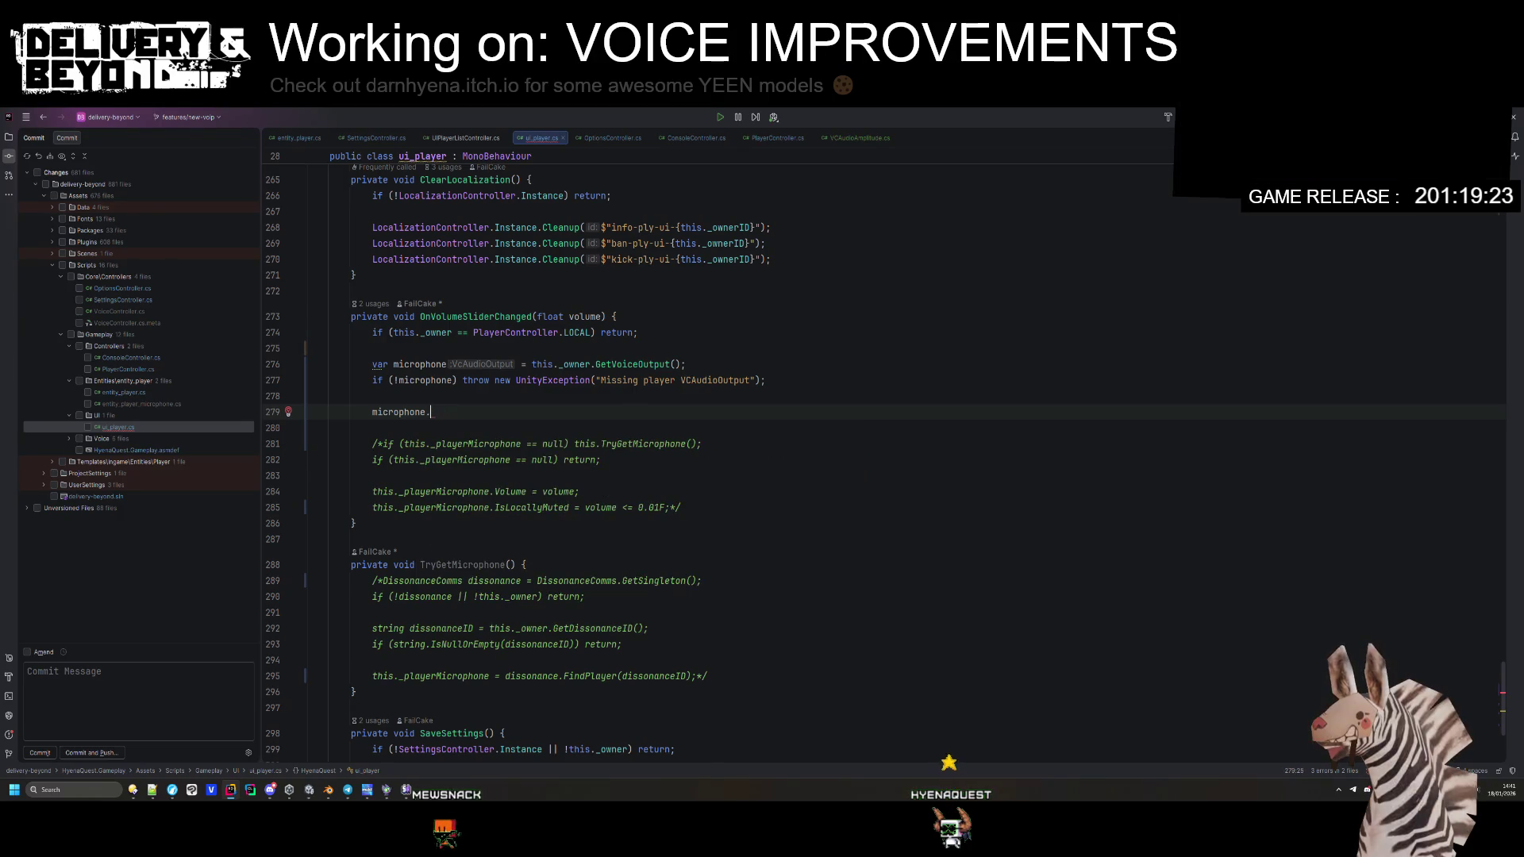
scroll(511, 474, "down", 1)
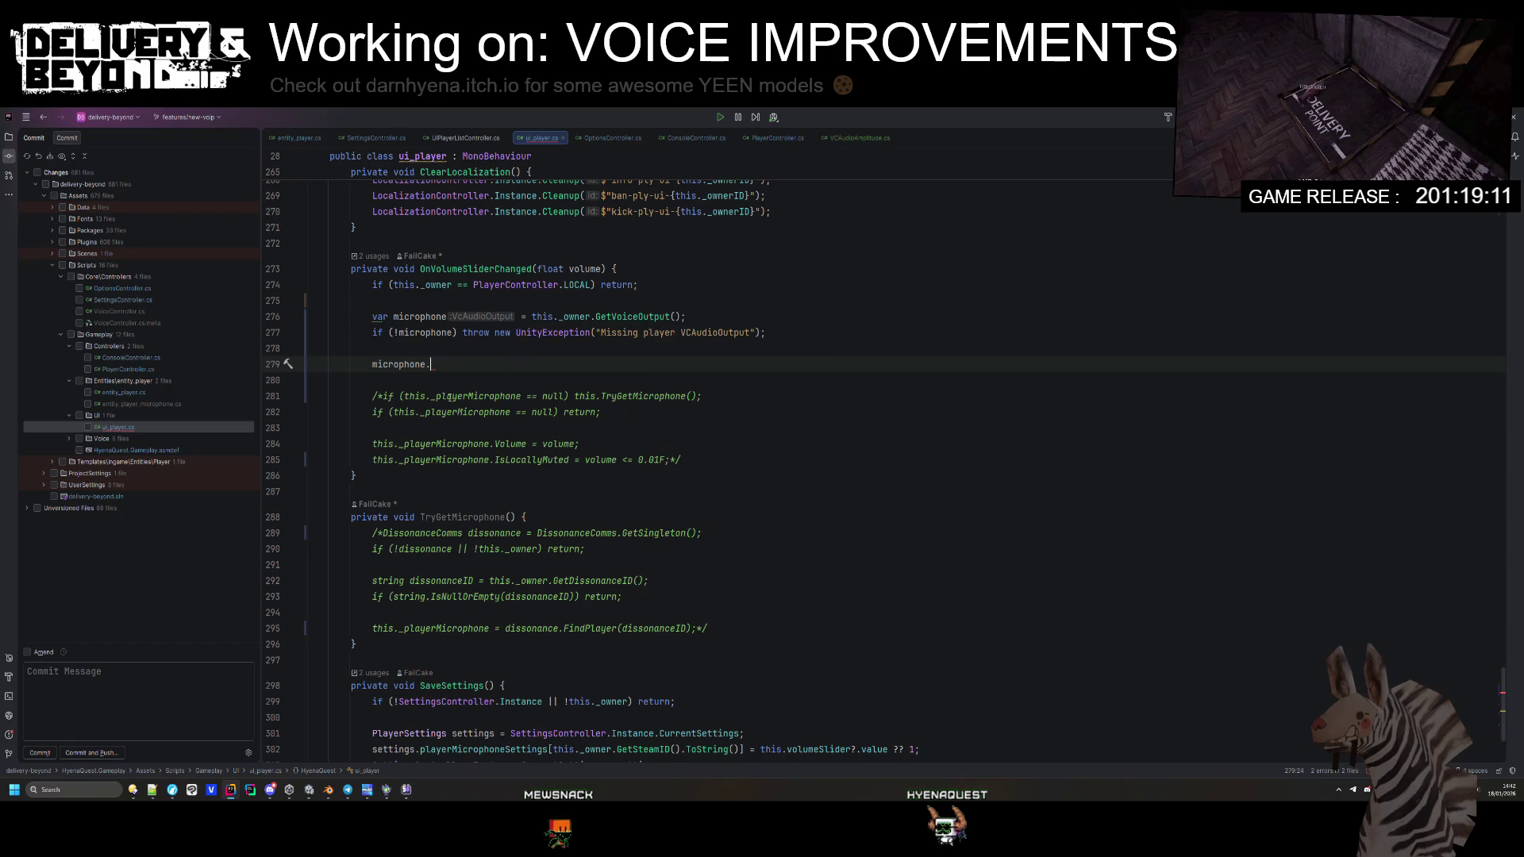
key("BackSpace")
key("BackSpace")
key("BackSpace")
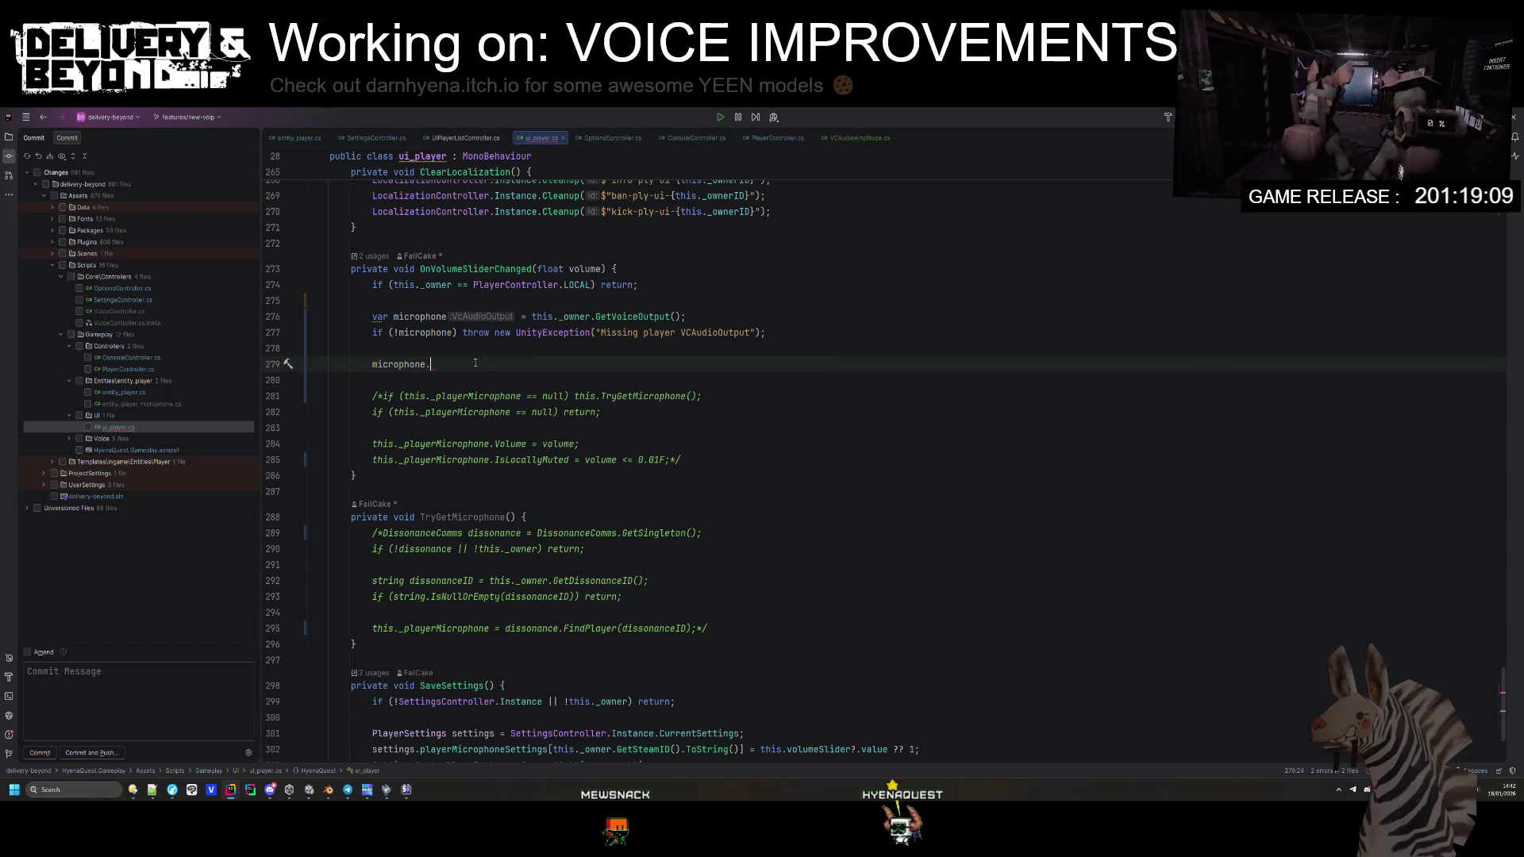
key("BackSpace")
key("BackSpace")
key("BackSpace")
Step: Write this._owner.GetVoice(). on line 279, picking GetVoice from autocomplete
type("this.")
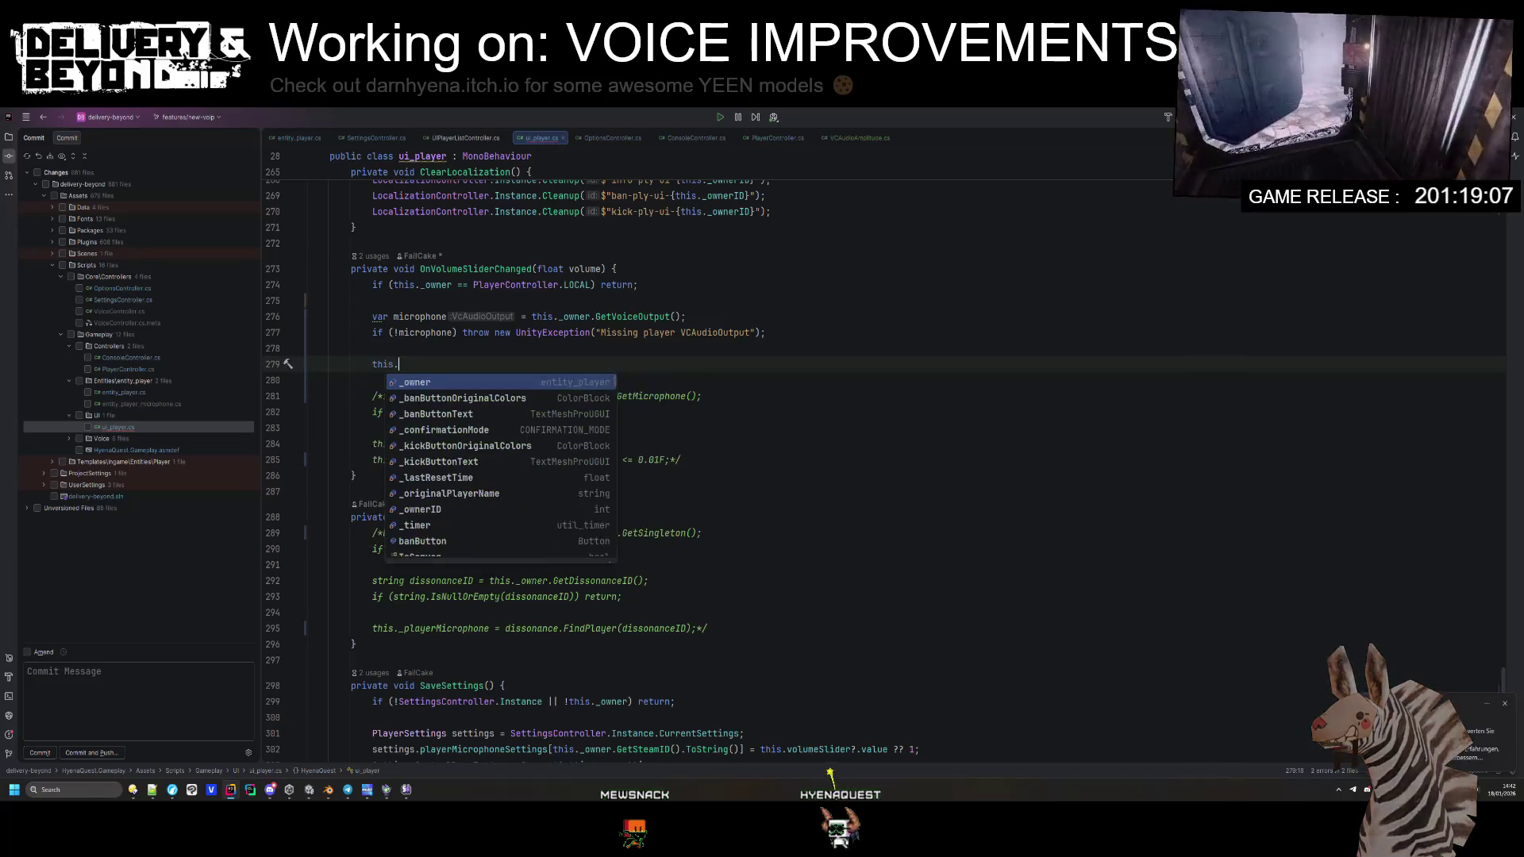
type("_owner.")
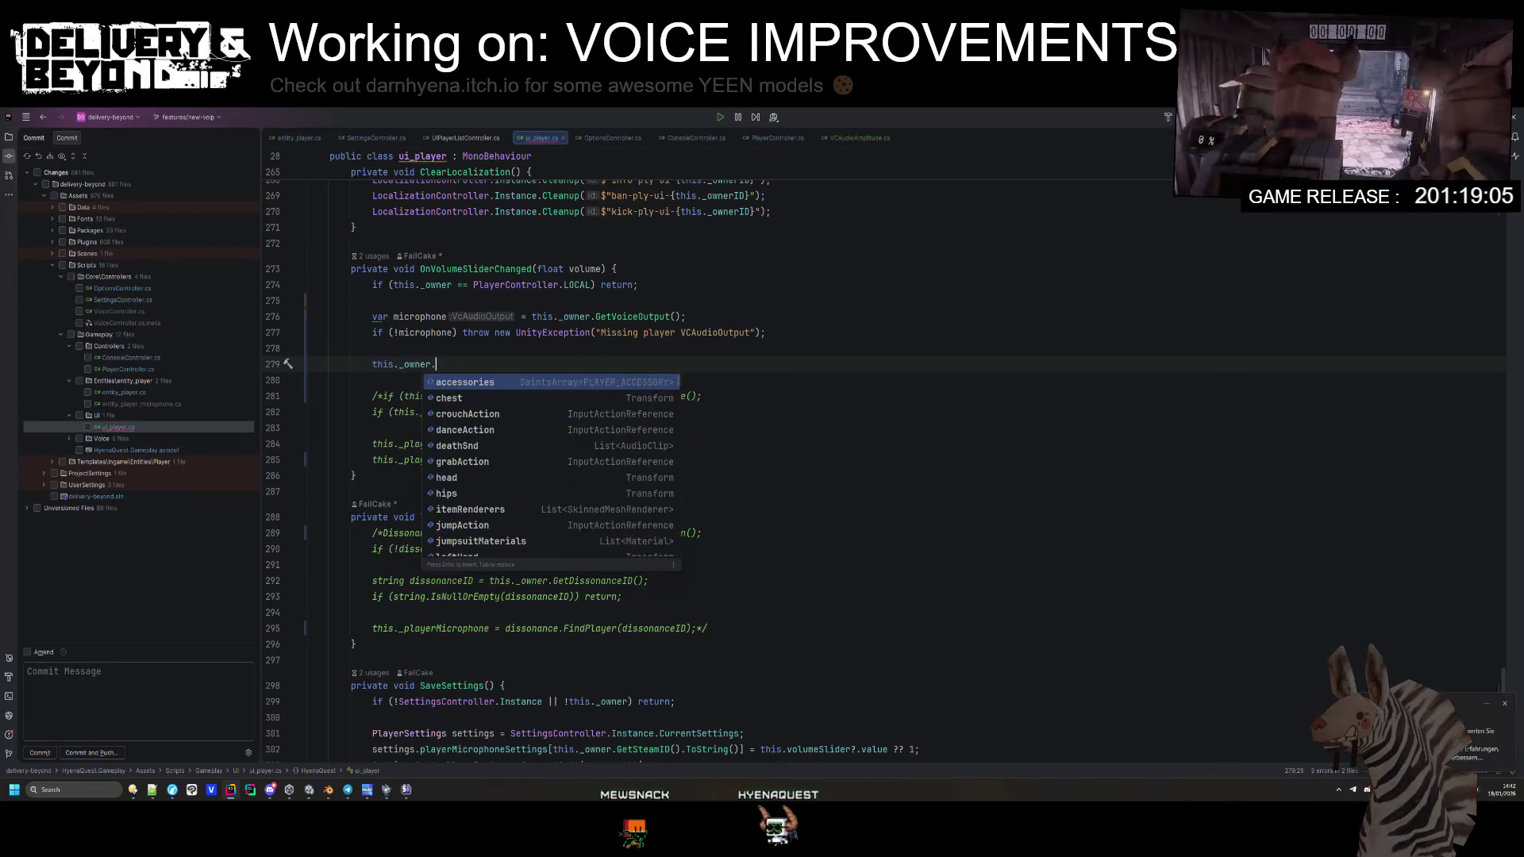
key("Escape")
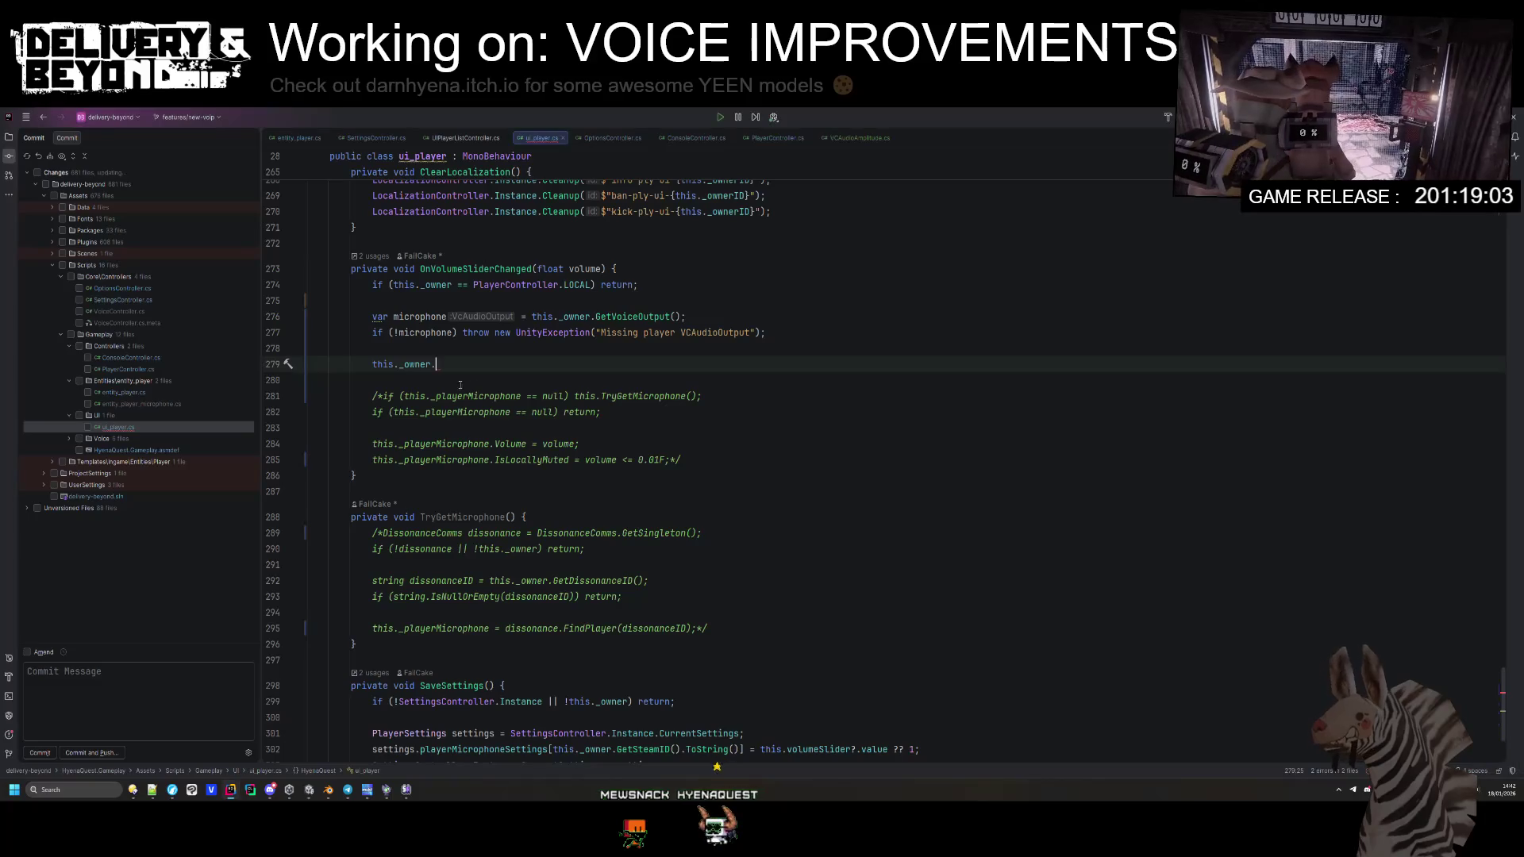
type("get")
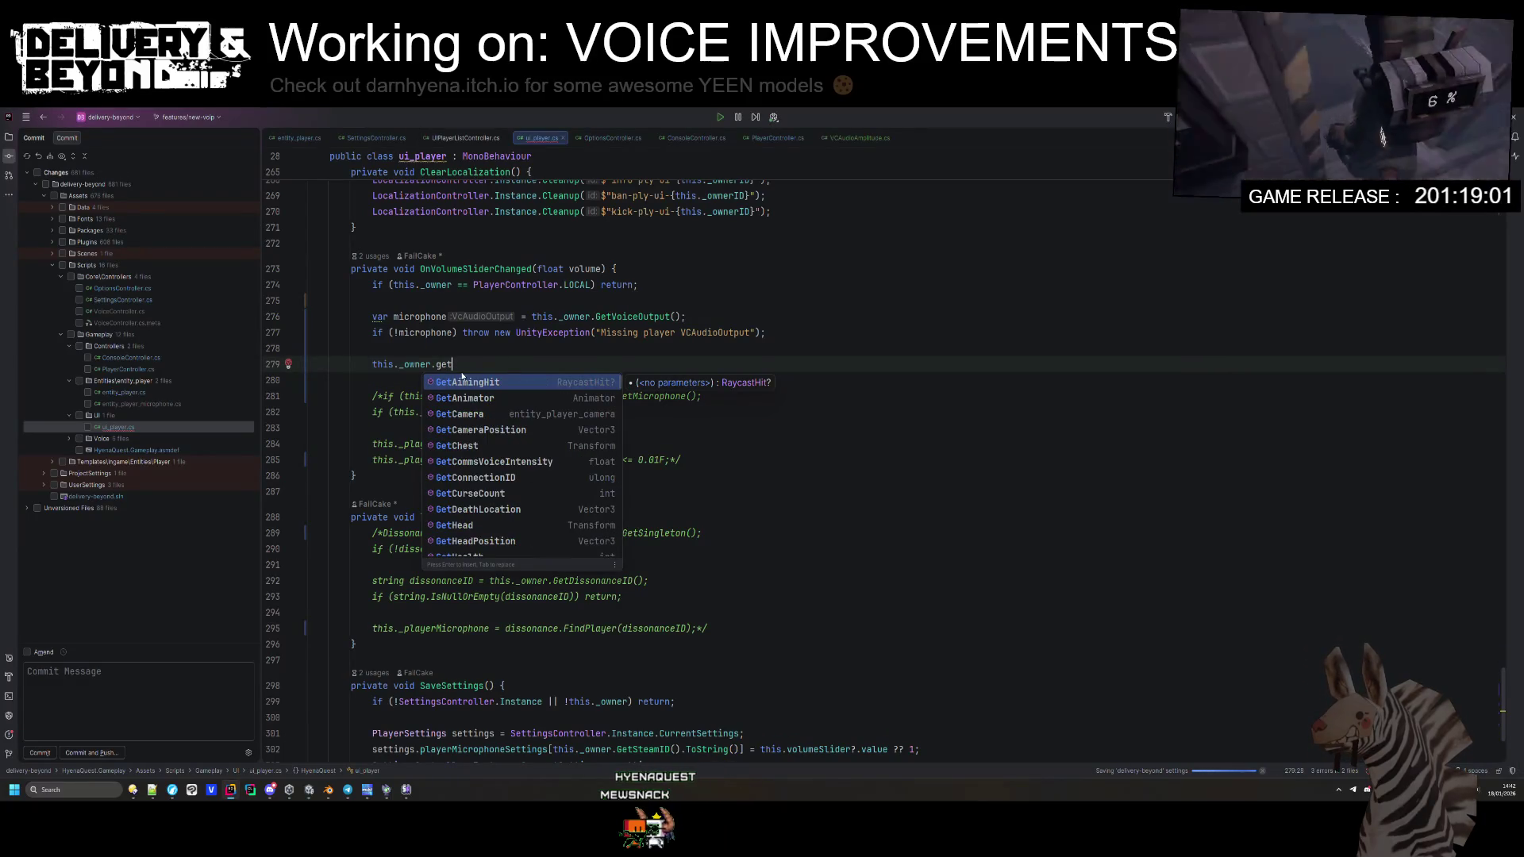
type("mi")
type("icro")
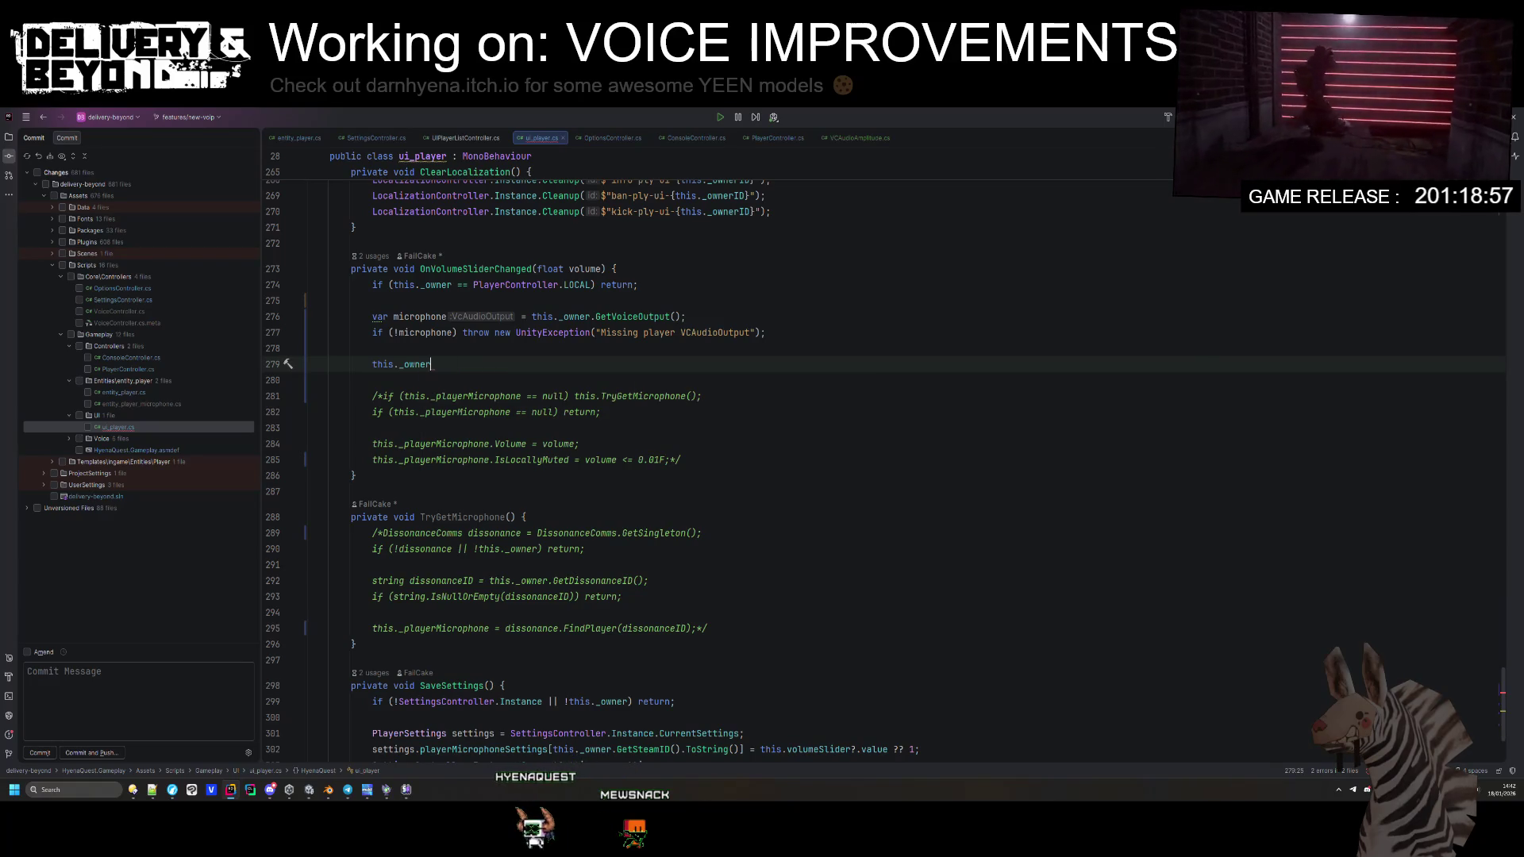
type(".getM")
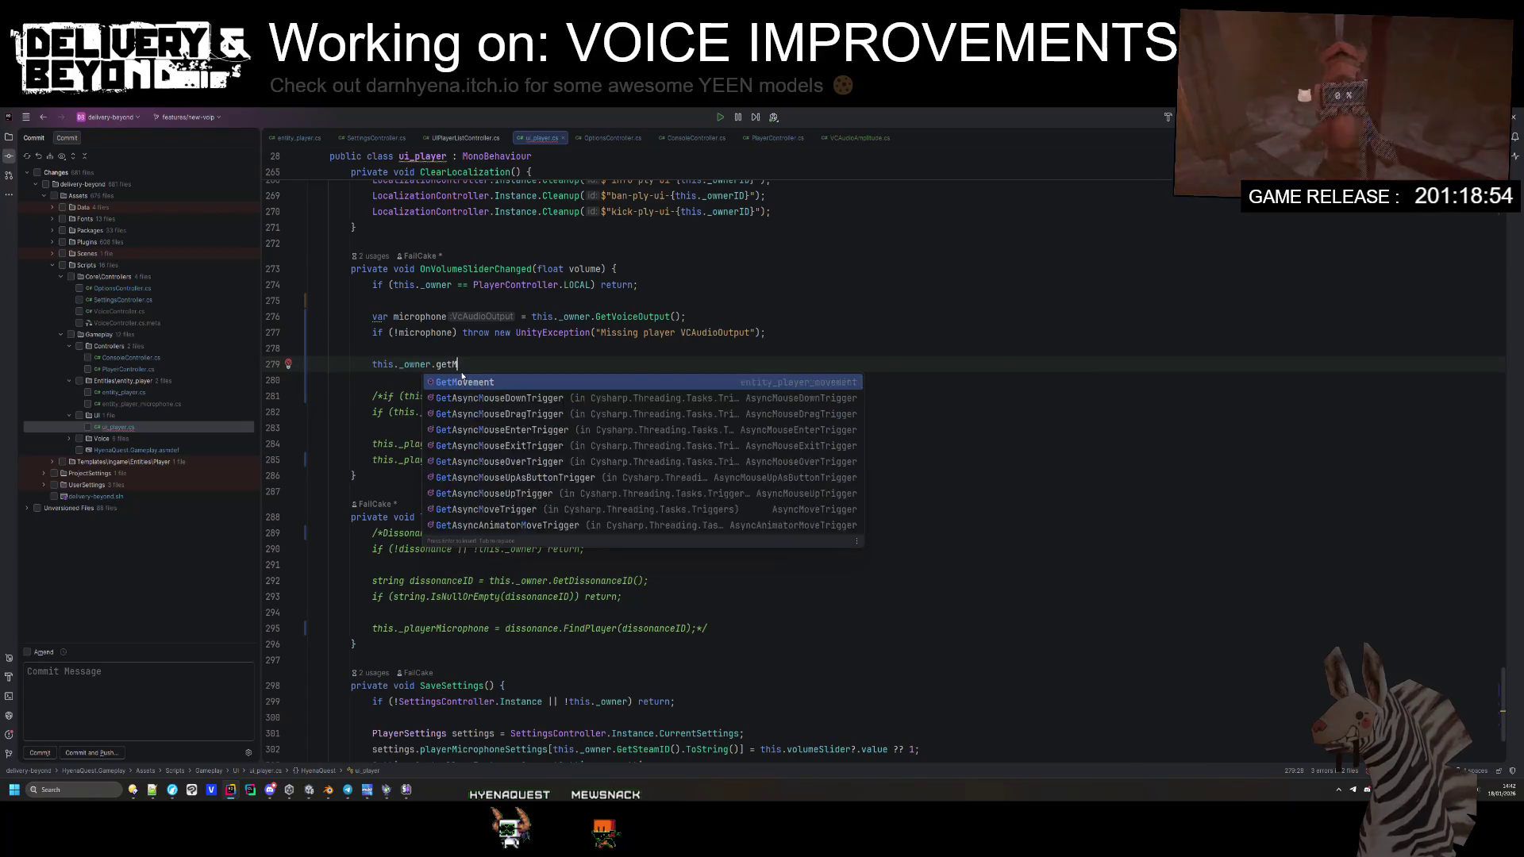
key("Escape")
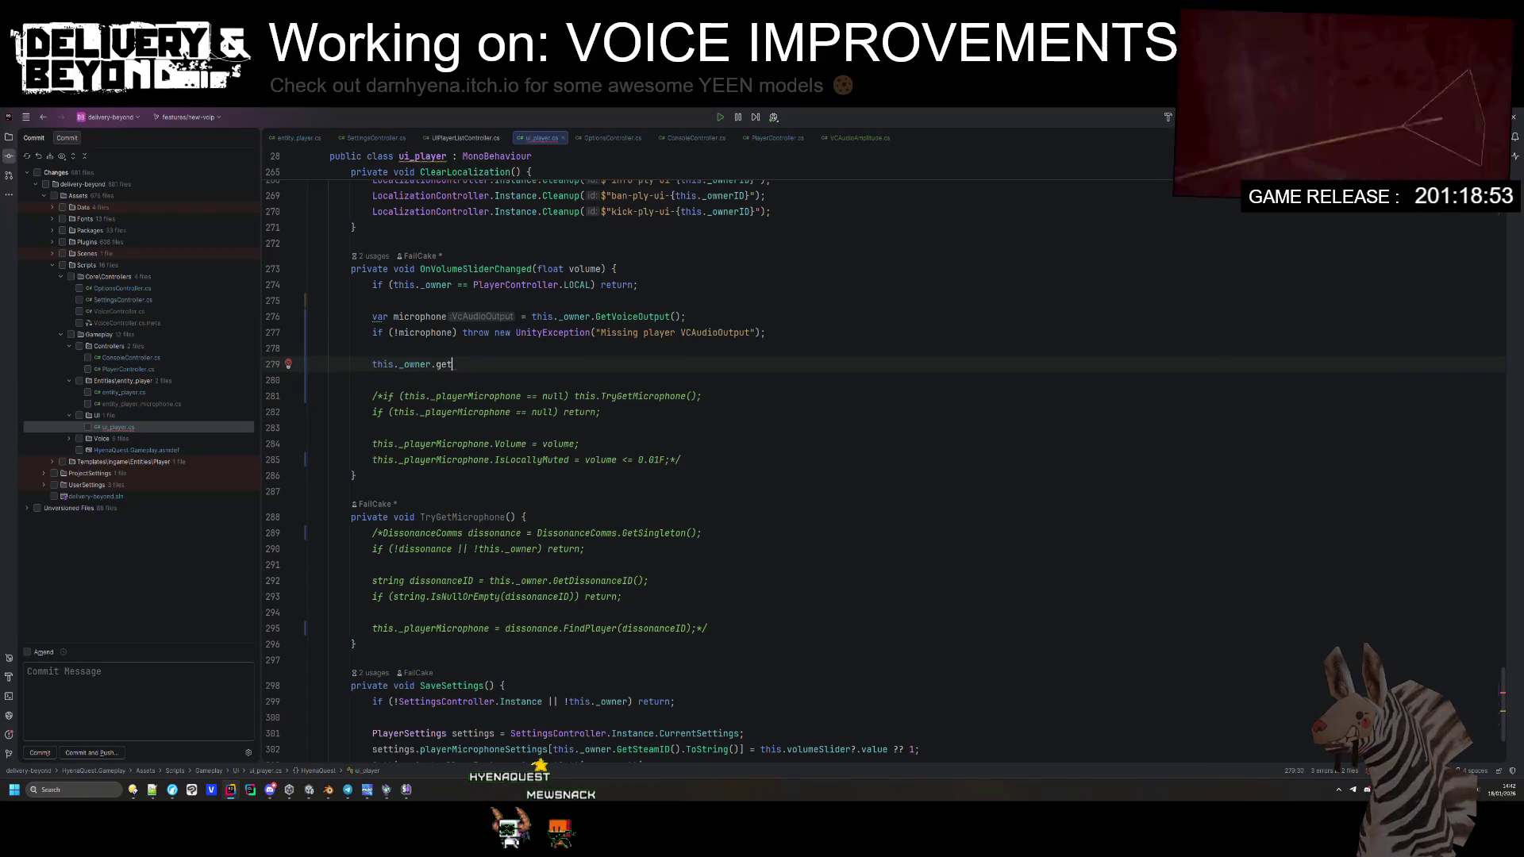
type("Voice")
key("Return")
type(".")
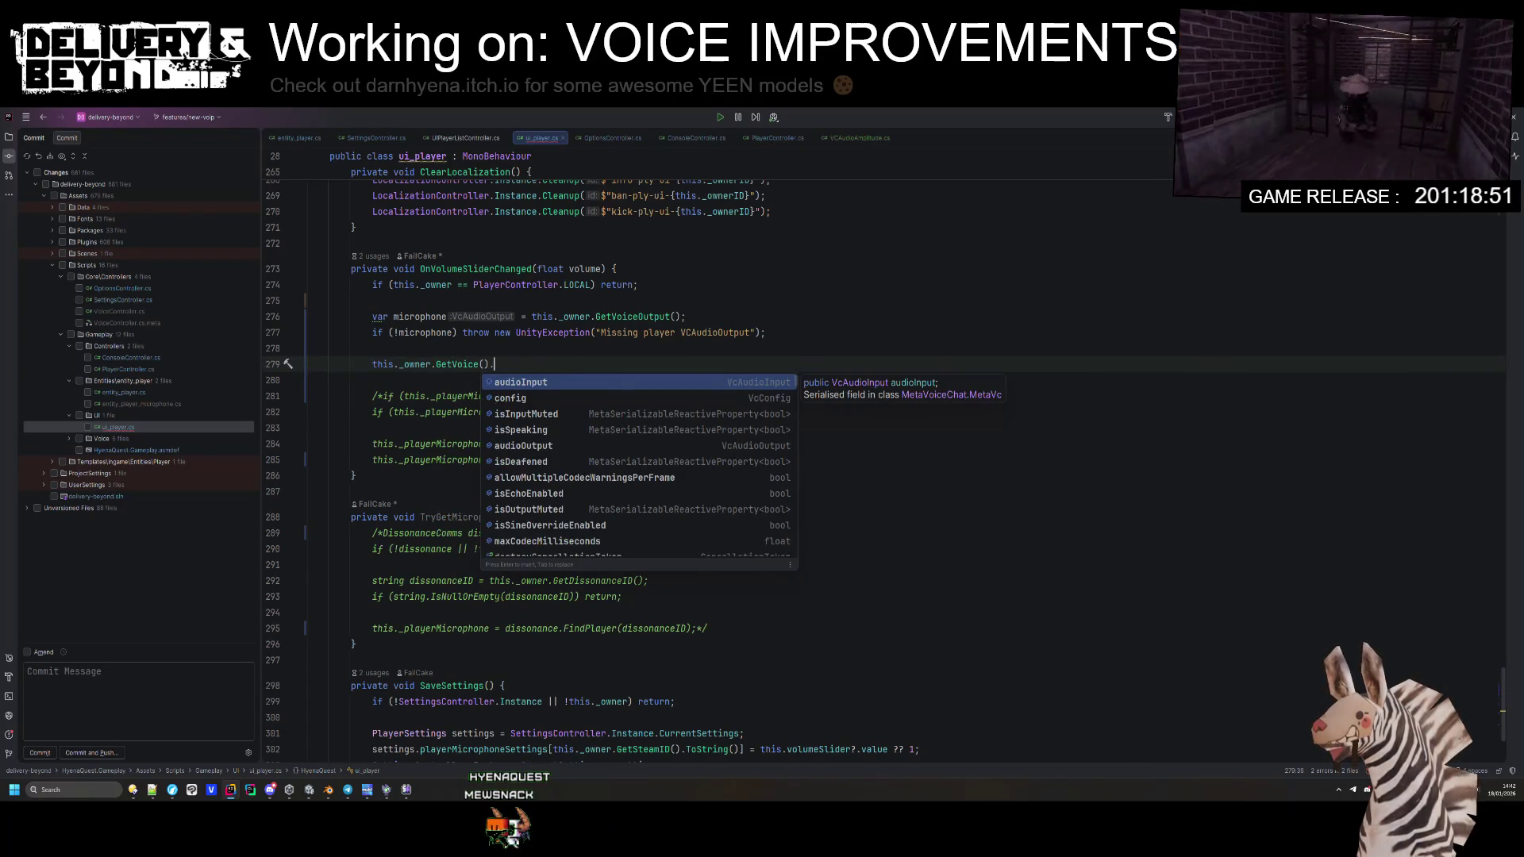
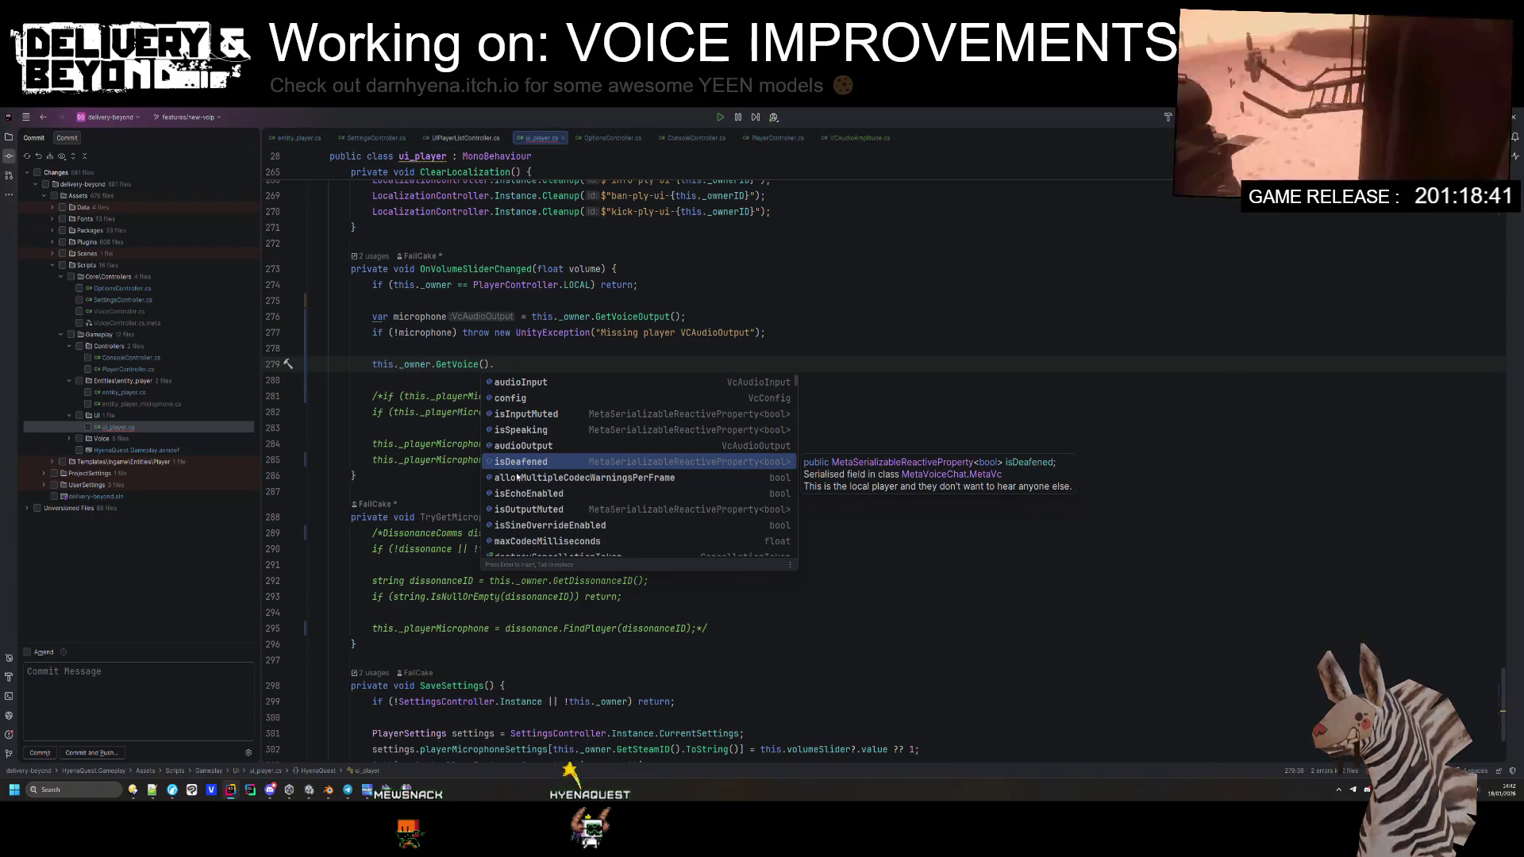
Step: On line 279 set isOutputMuted.Value = volume <= 0.01F, adding a blank line above it
scroll(528, 462, "down", 1)
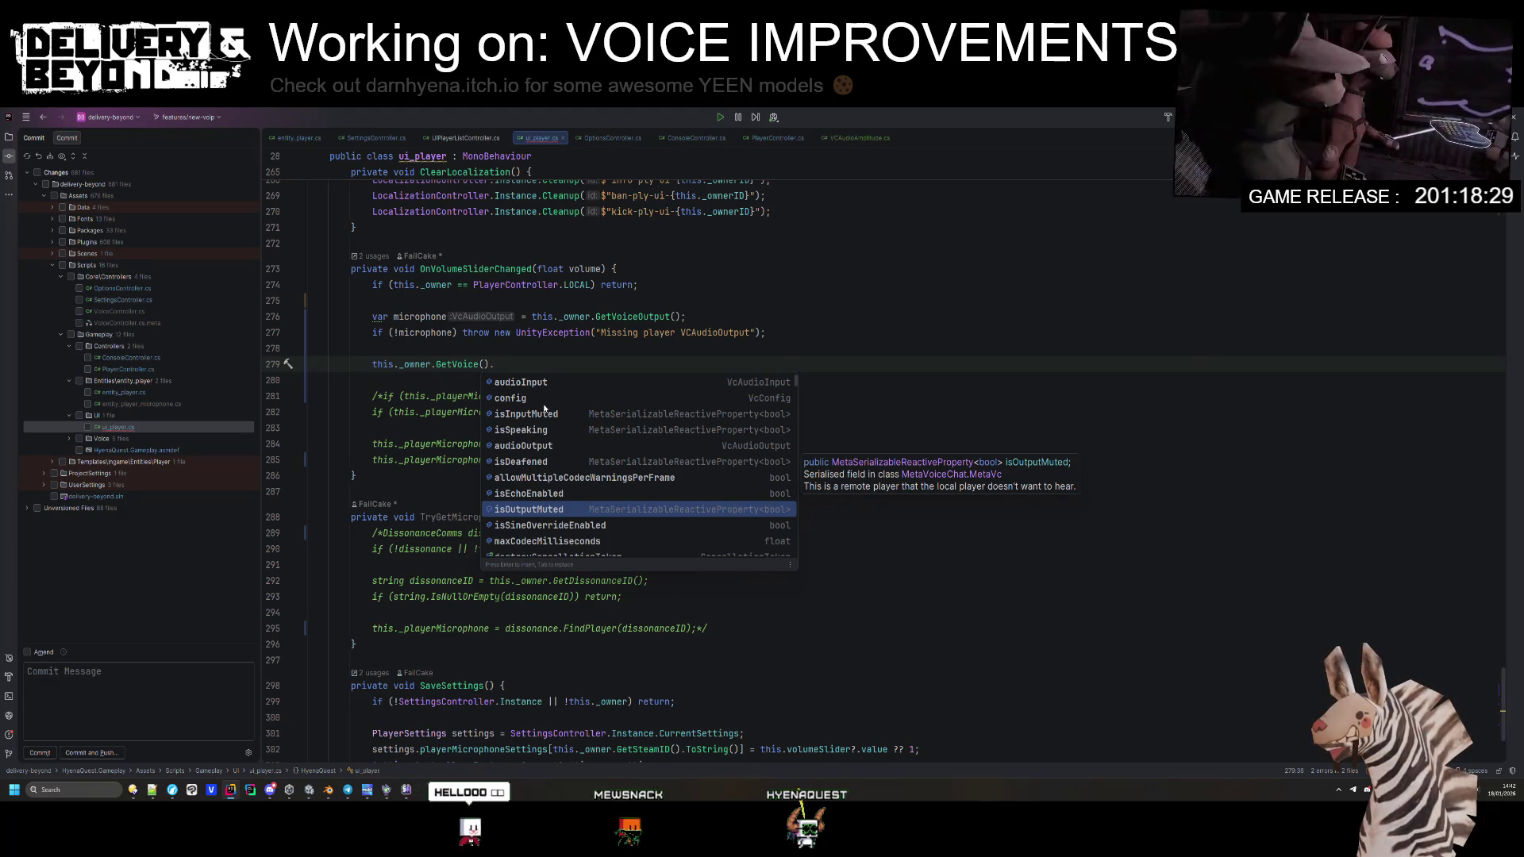
scroll(546, 410, "down", 1)
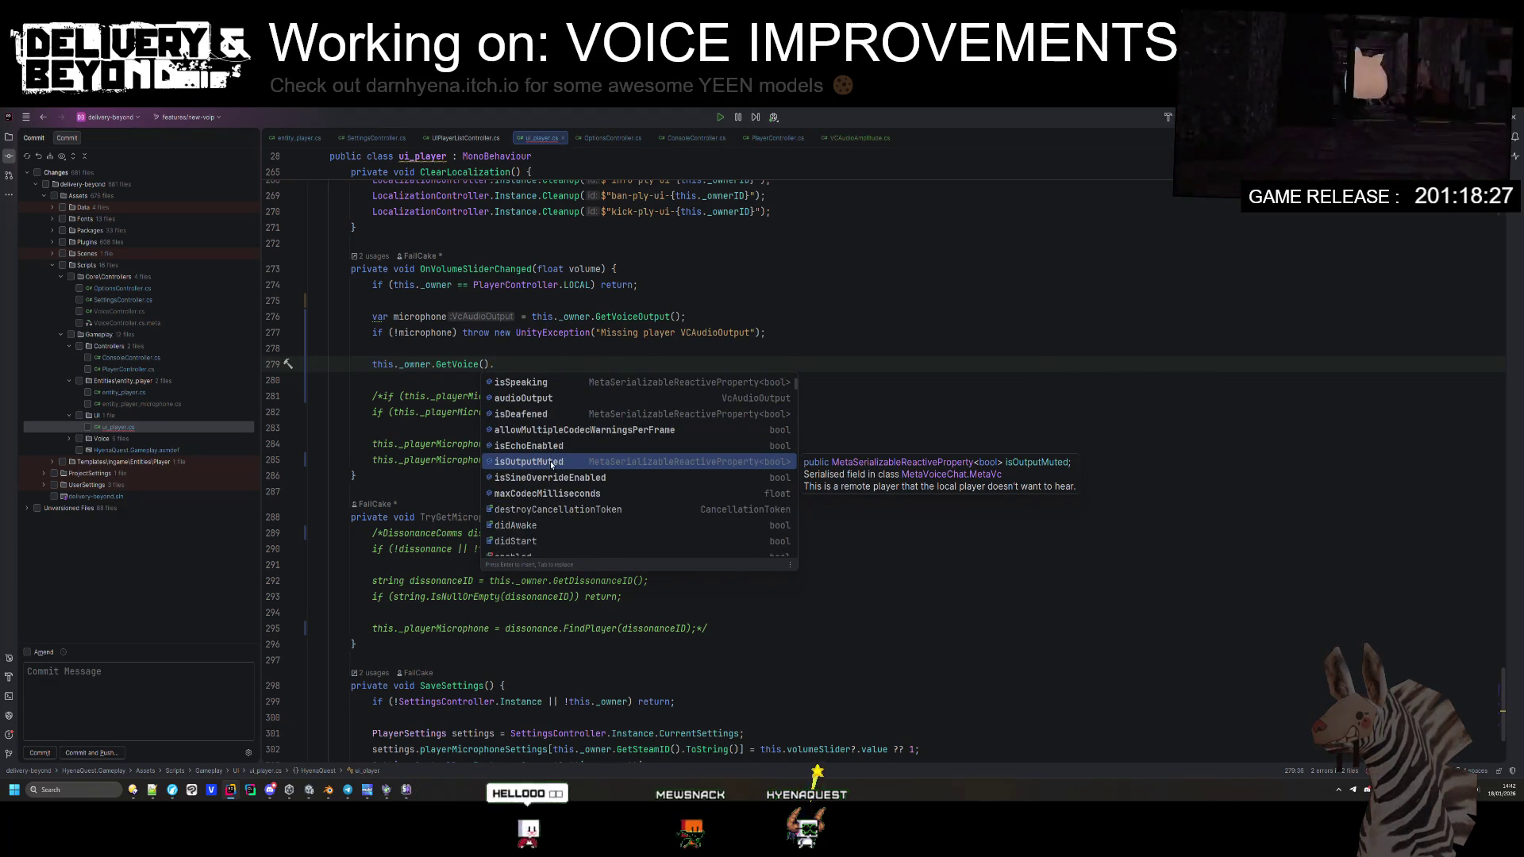
type(".")
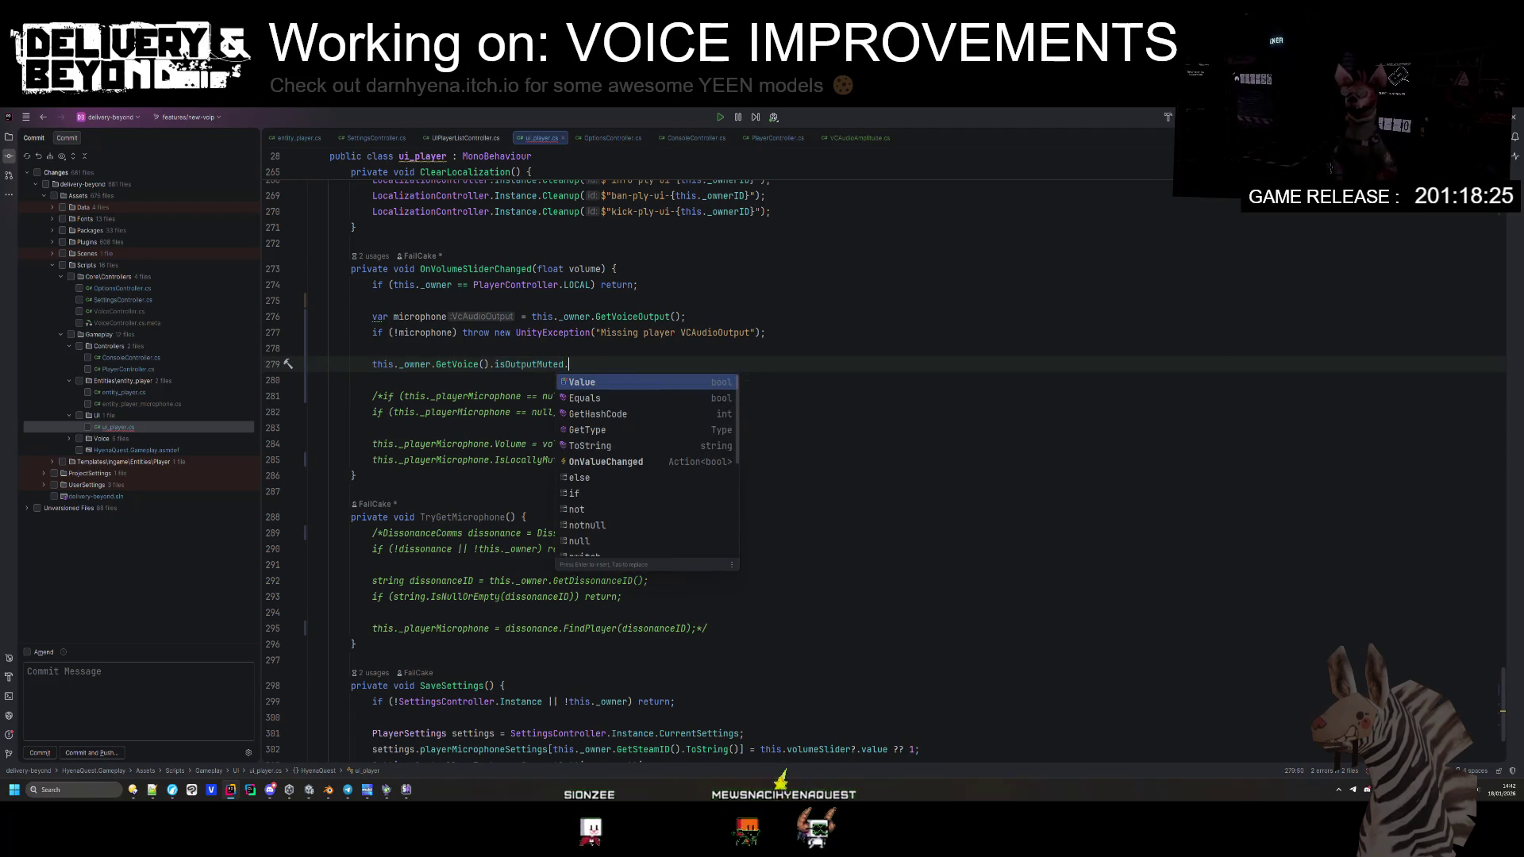
key("Return")
type("= volume <= 0.0")
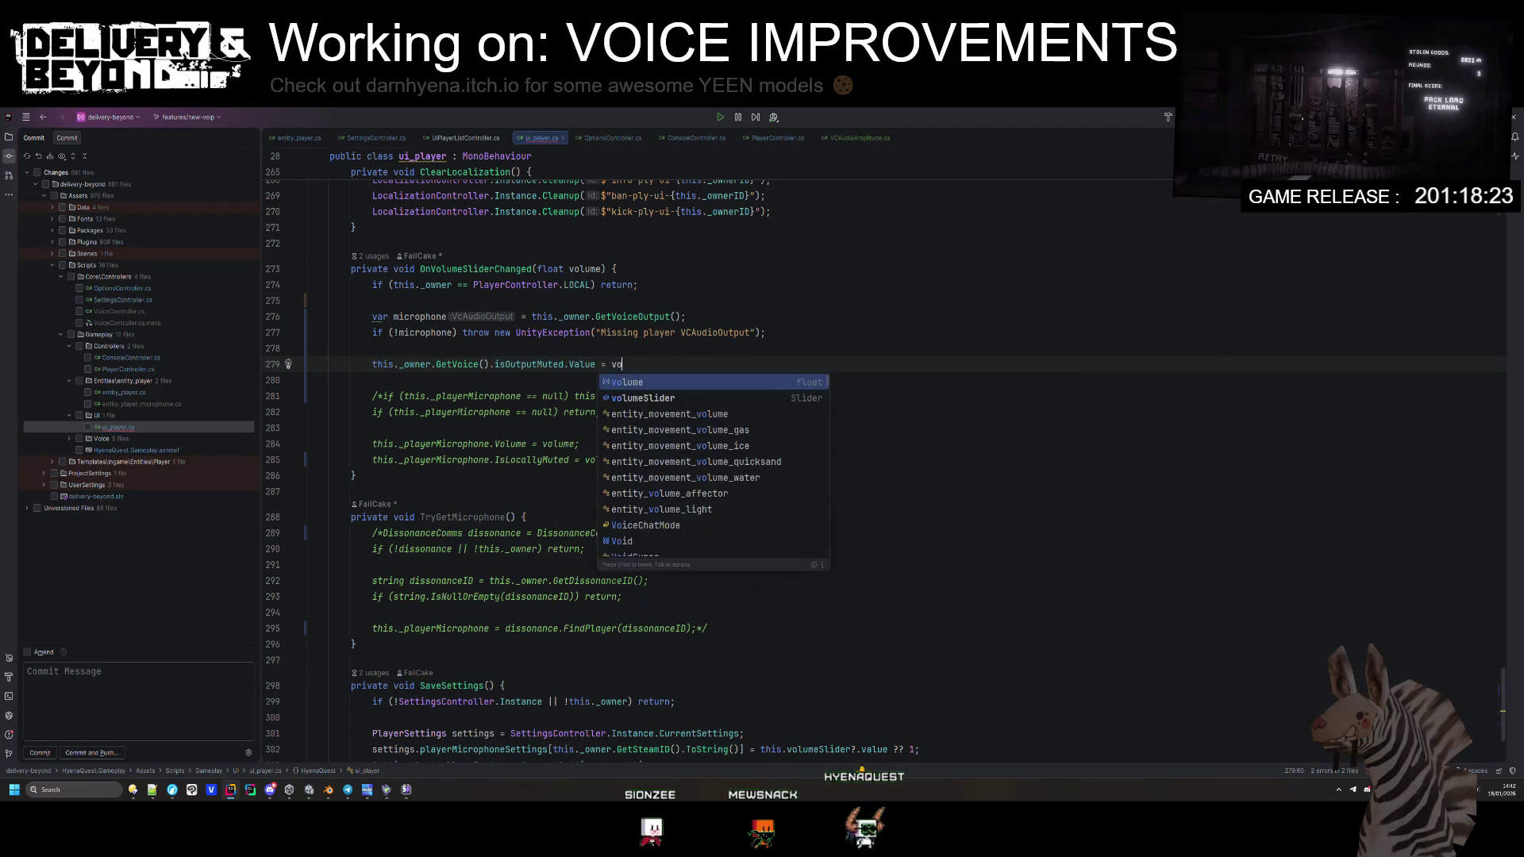
type("1F;")
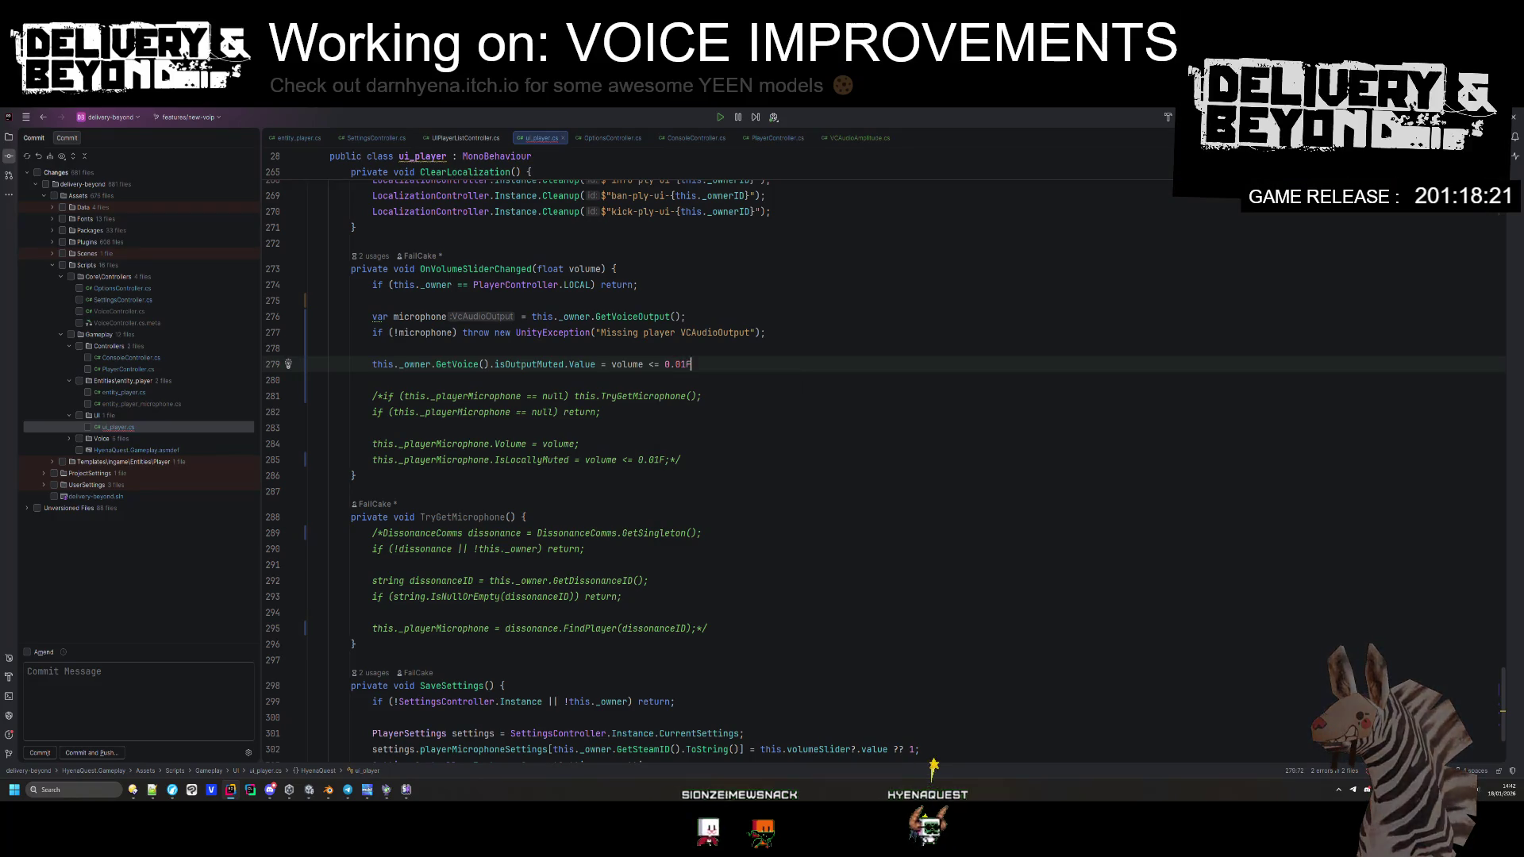
key("Return")
left_click_drag(786, 333, 792, 304)
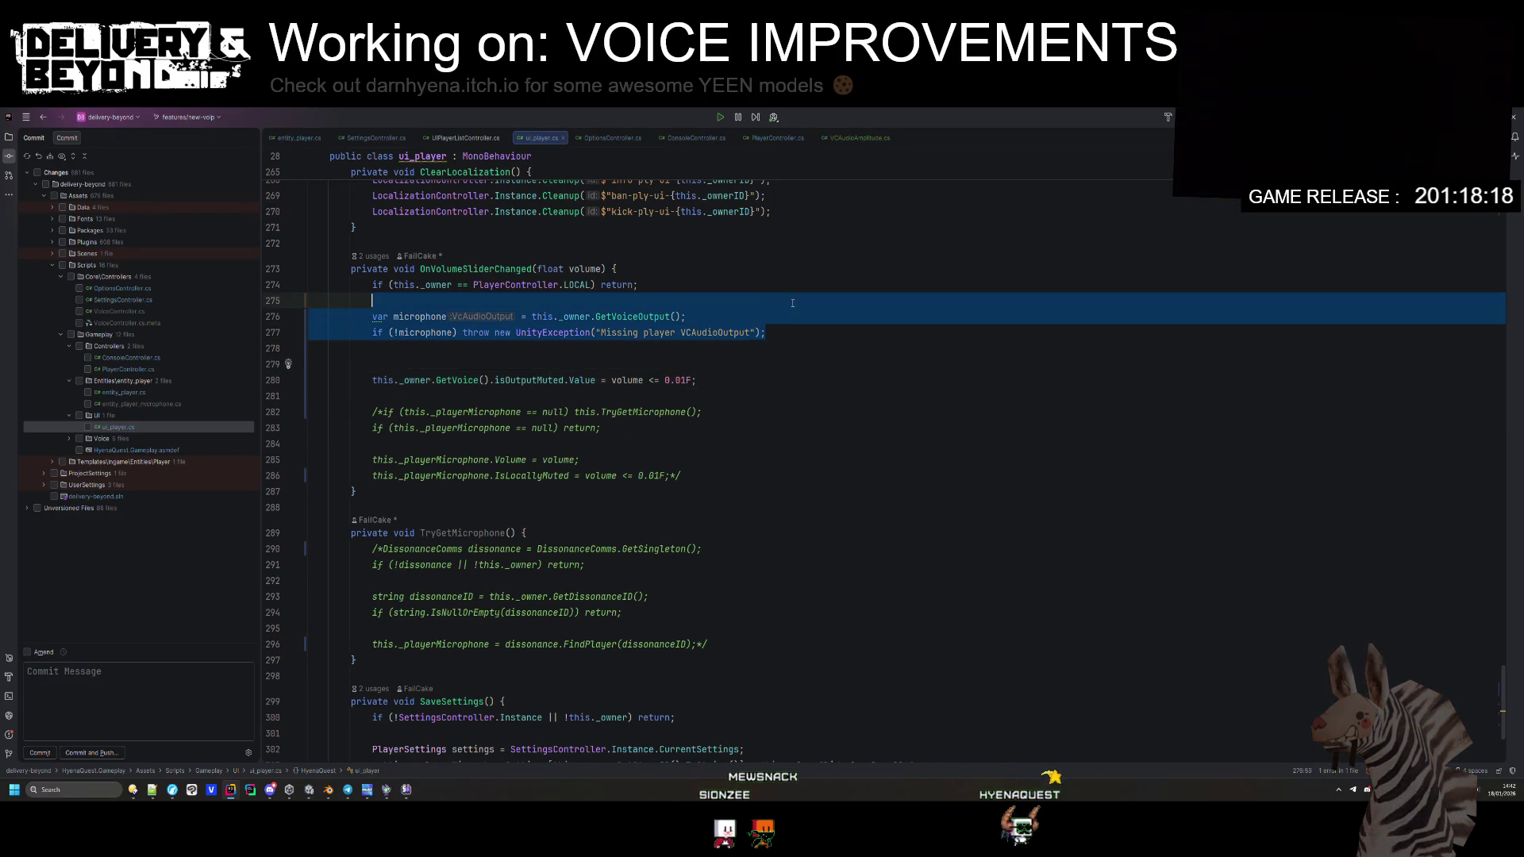
Step: Rename the microphone variable to voiceOutput
left_click(746, 292)
key("Down")
key("Down")
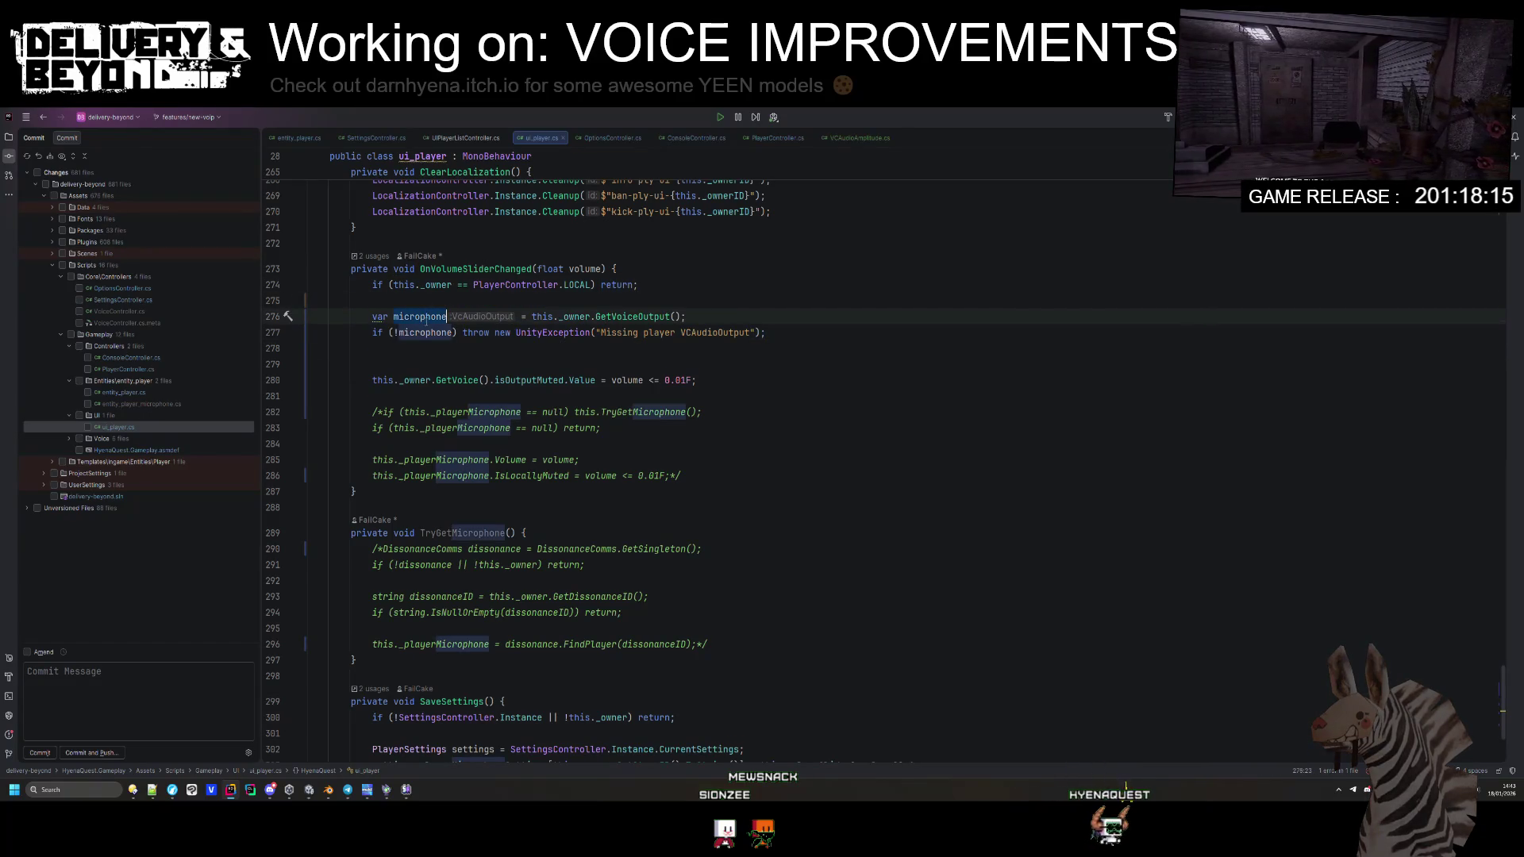
type("voiceOutput")
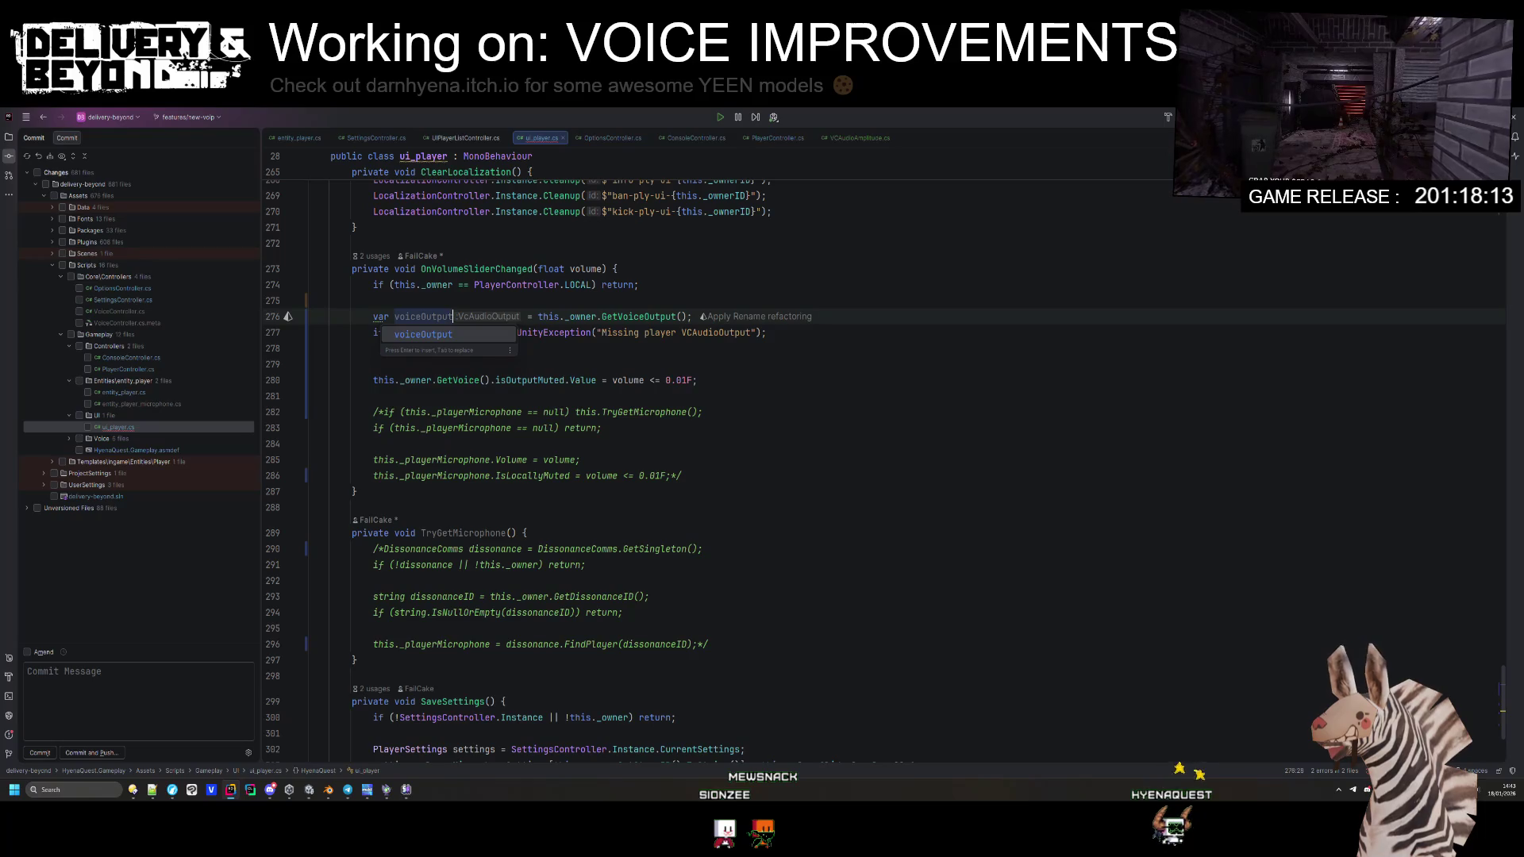
key("Return")
Step: Duplicate the voiceOutput lookup and check, turning the copy into var voice = this._owner.GetVoice()
left_click(669, 348)
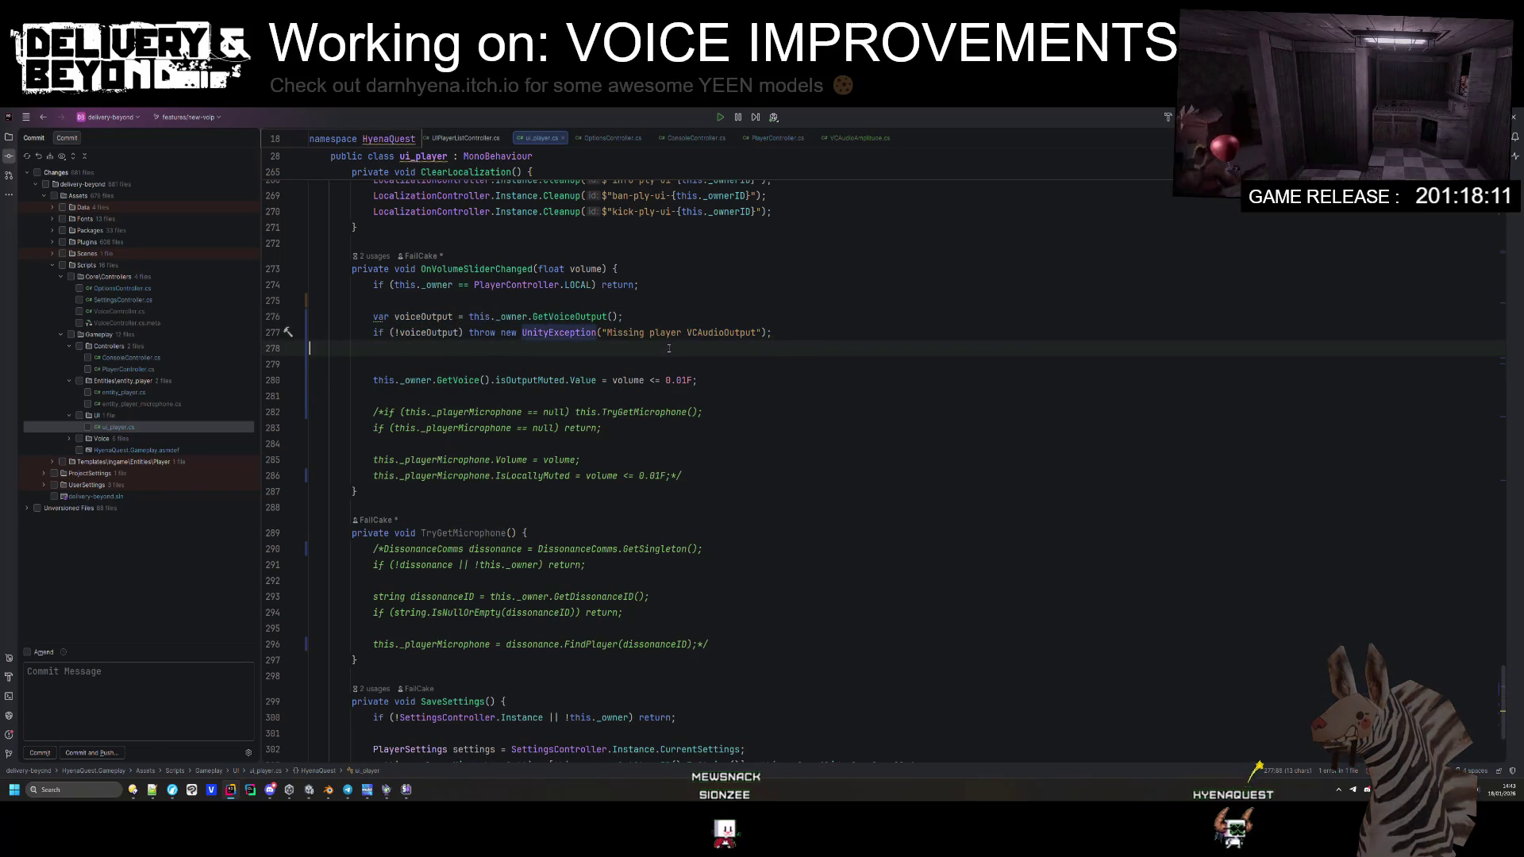
left_click_drag(669, 349, 755, 301)
left_click(628, 302)
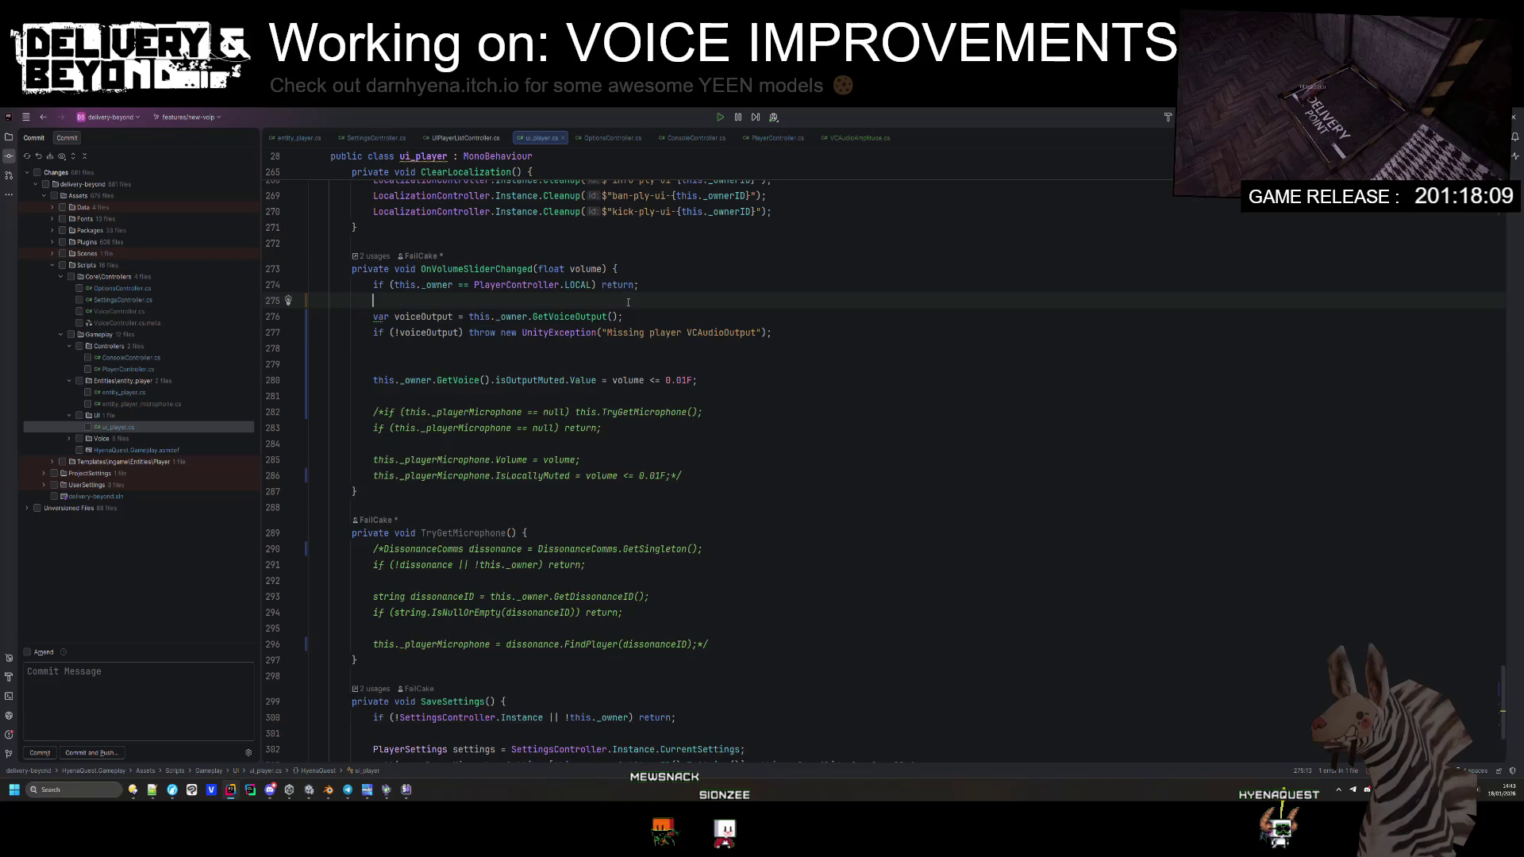
left_click(373, 365)
key("ctrl+v")
double_click(458, 428)
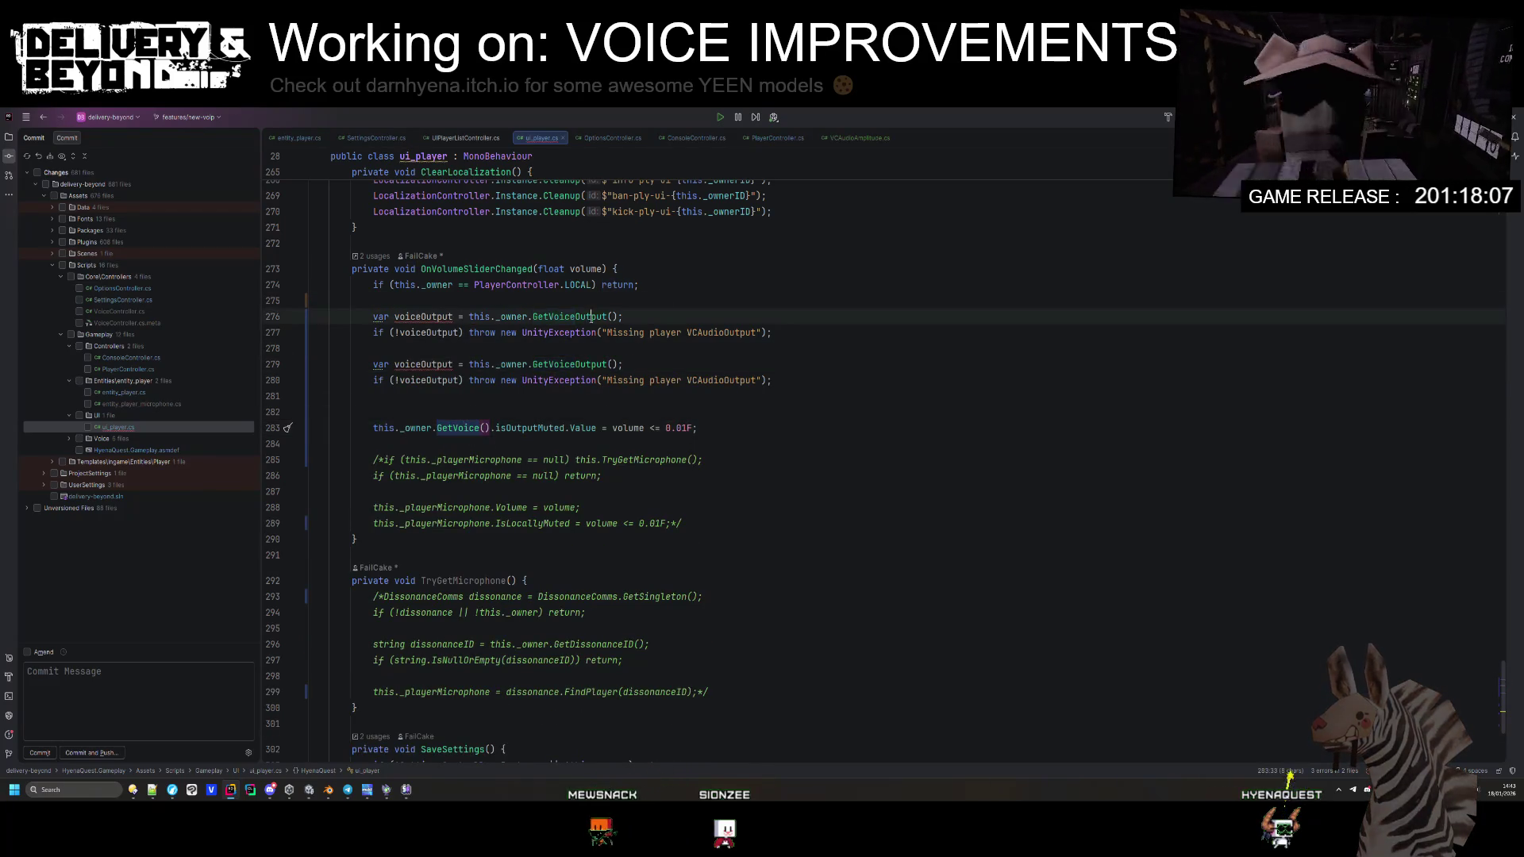
key("ctrl+c")
double_click(591, 317)
key("ctrl+v")
double_click(424, 317)
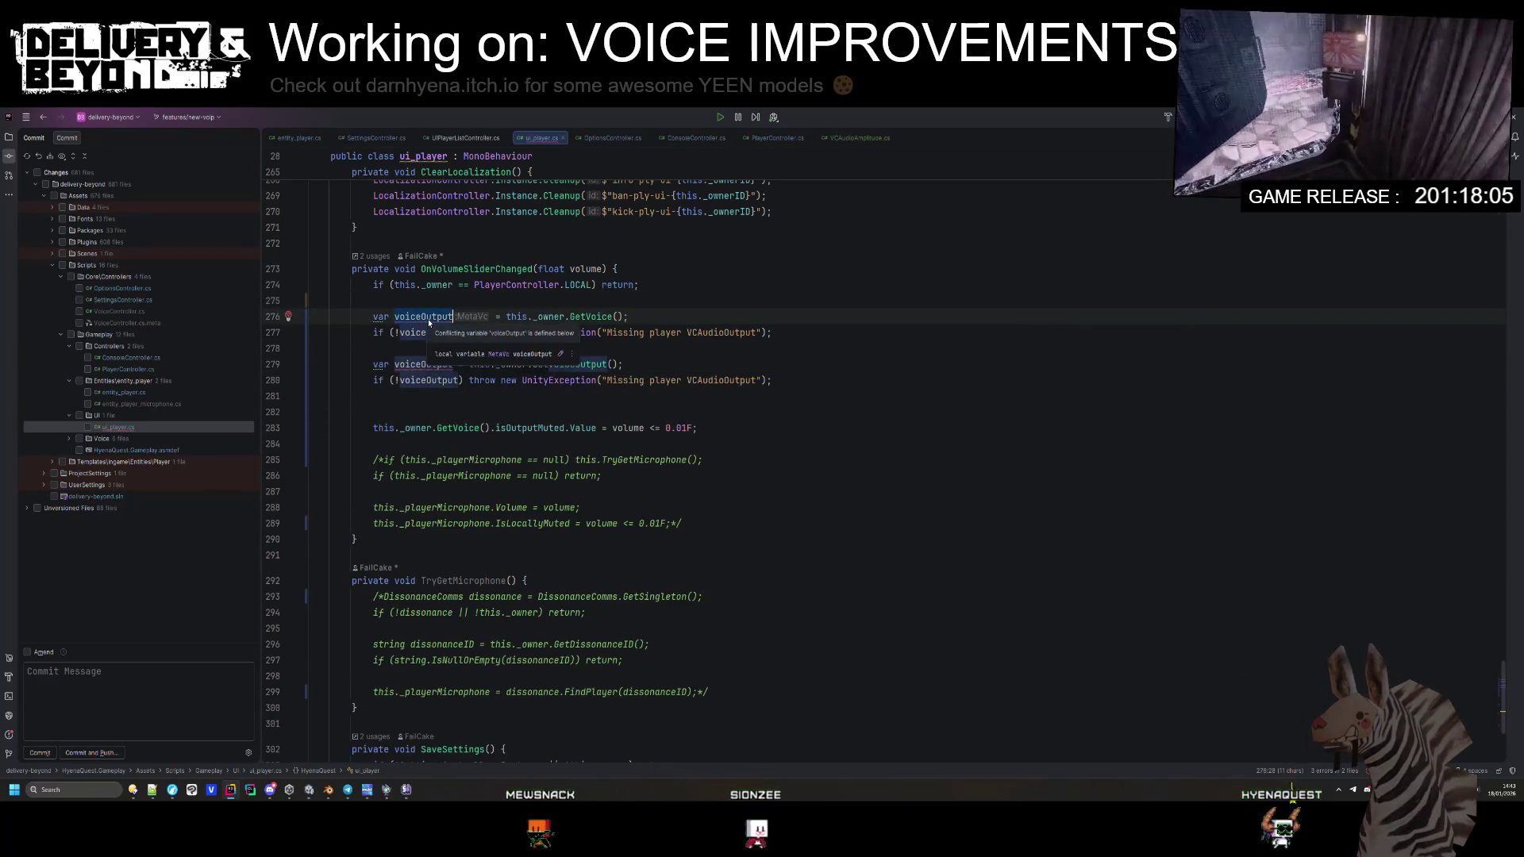
type("voic")
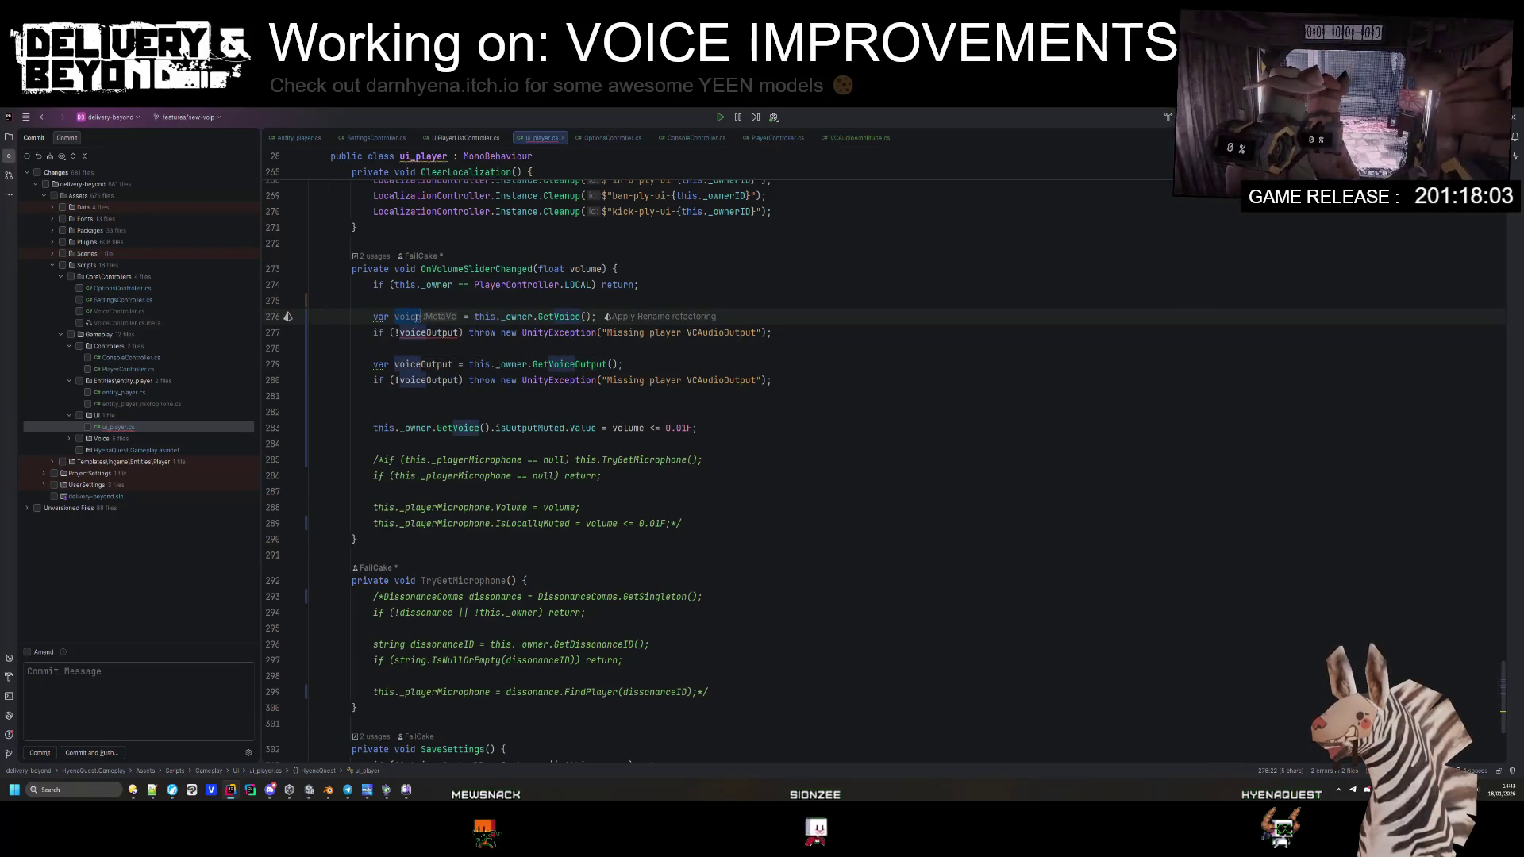
type("e")
Step: Change the voice null-check exception message to 'Missing player MetaVc'
double_click(428, 333)
type("voice")
key("End")
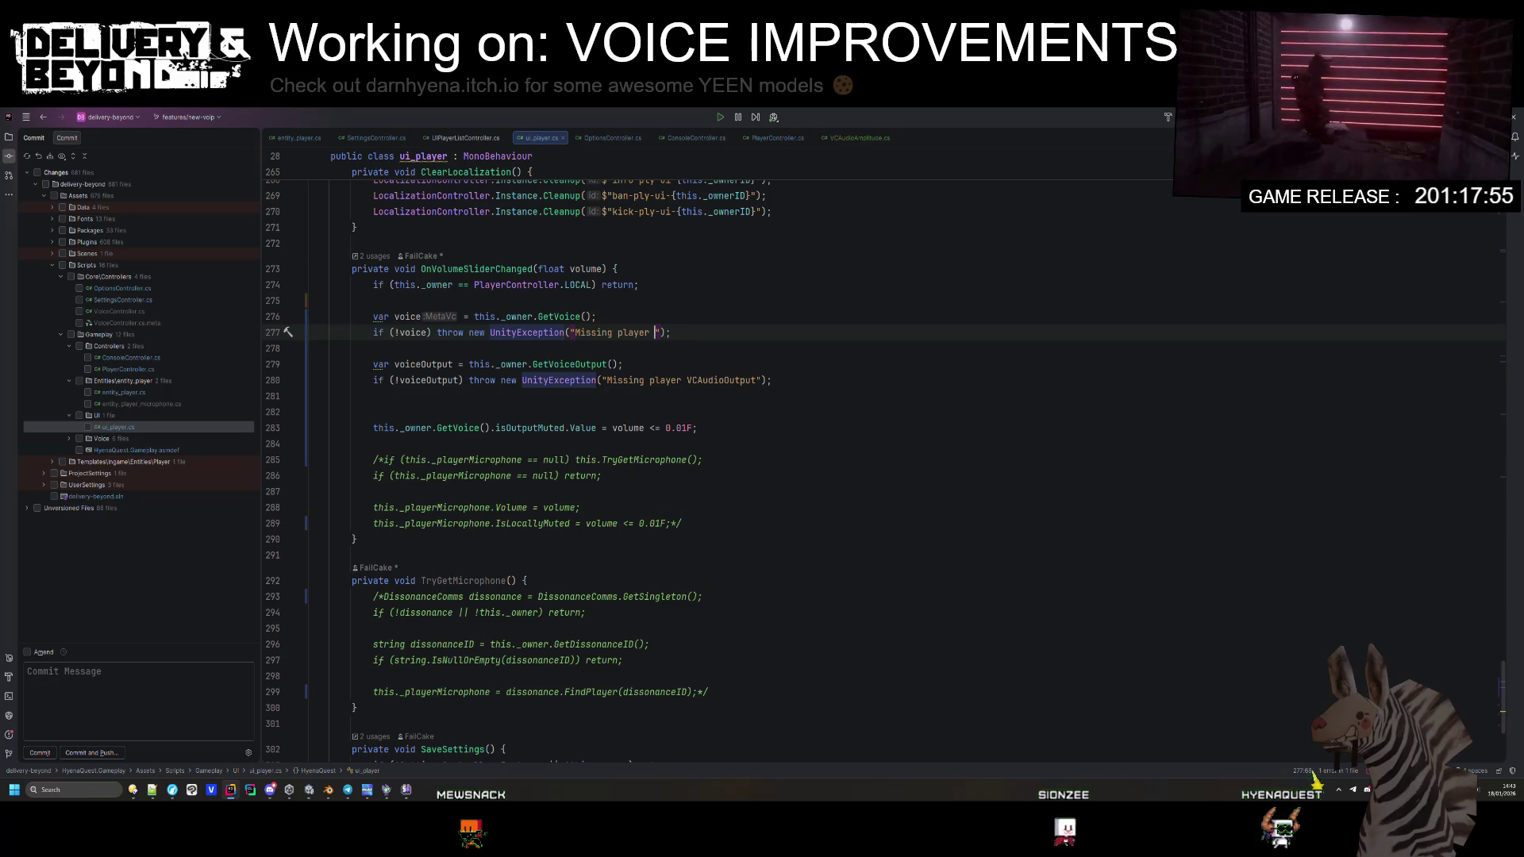
type("MetaVC")
key("BackSpace")
type("c")
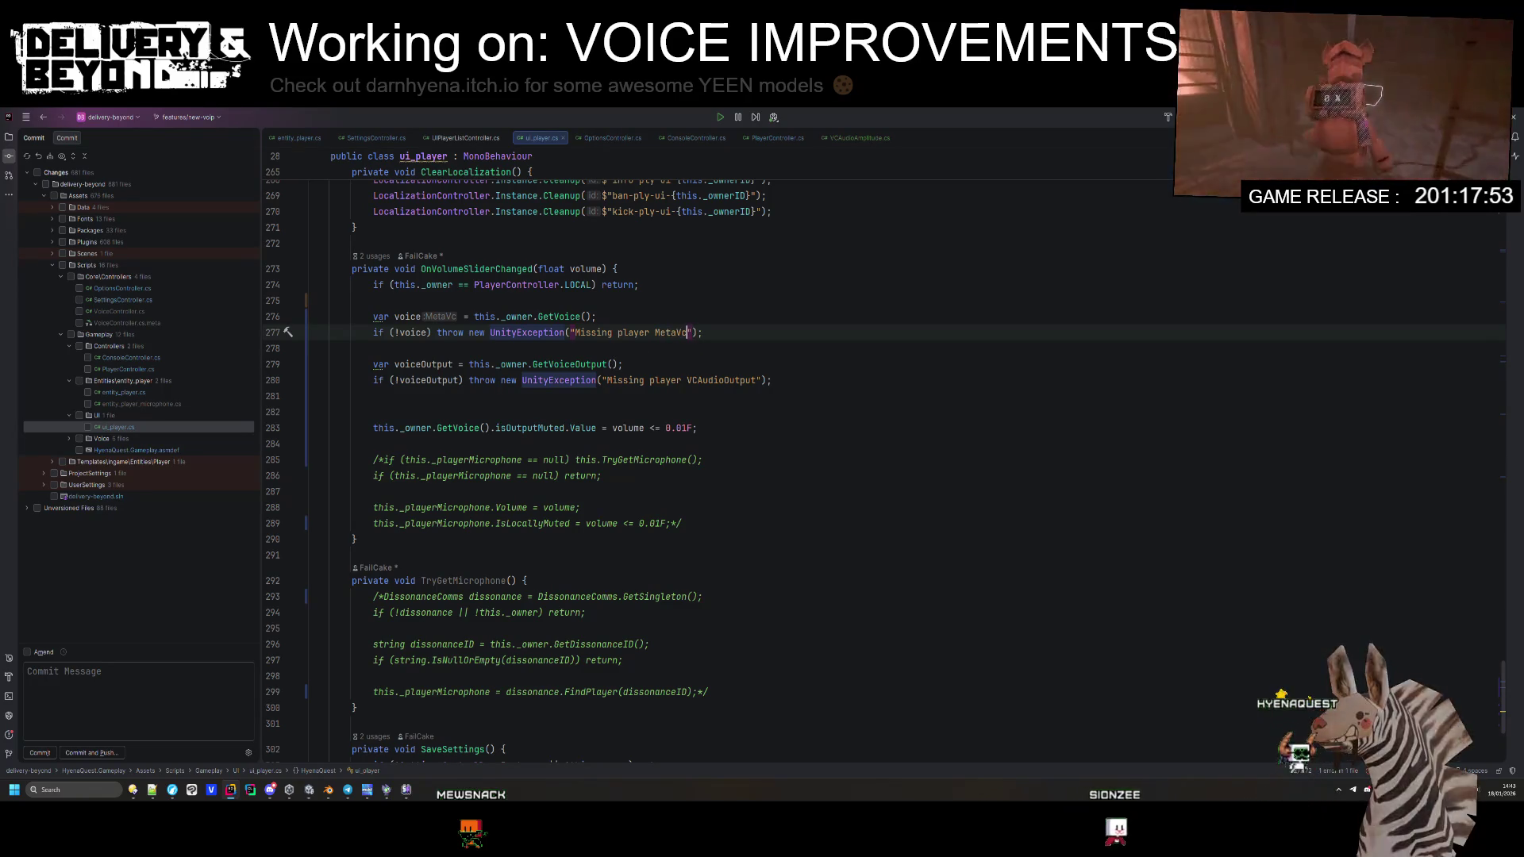
Step: Replace this._owner.GetVoice() on the mute line with voice and run code cleanup
left_click_drag(490, 427, 373, 428)
type("voice")
key("ctrl+s")
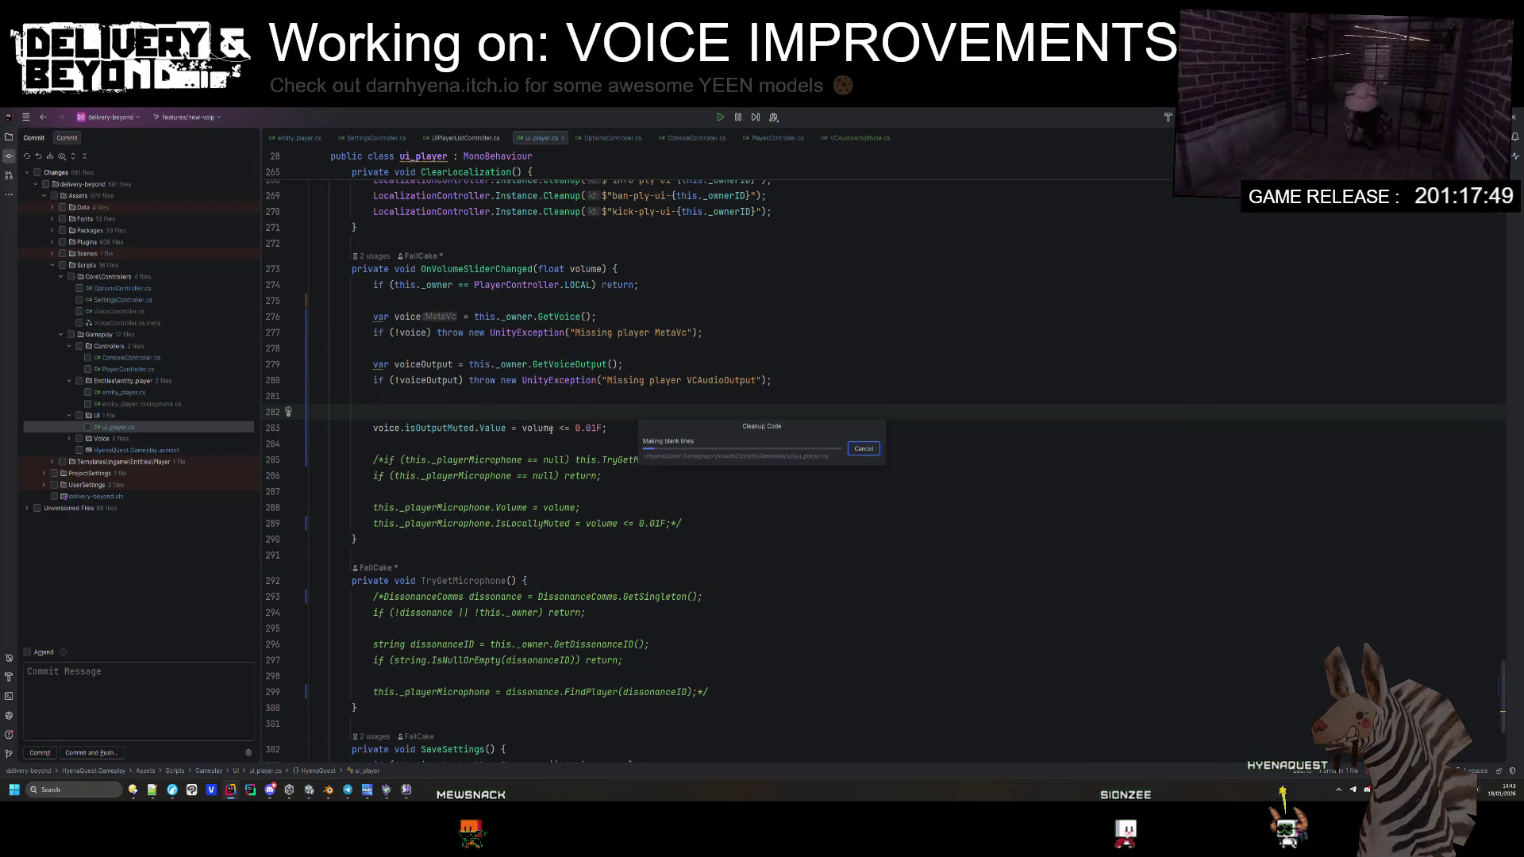
key("BackSpace")
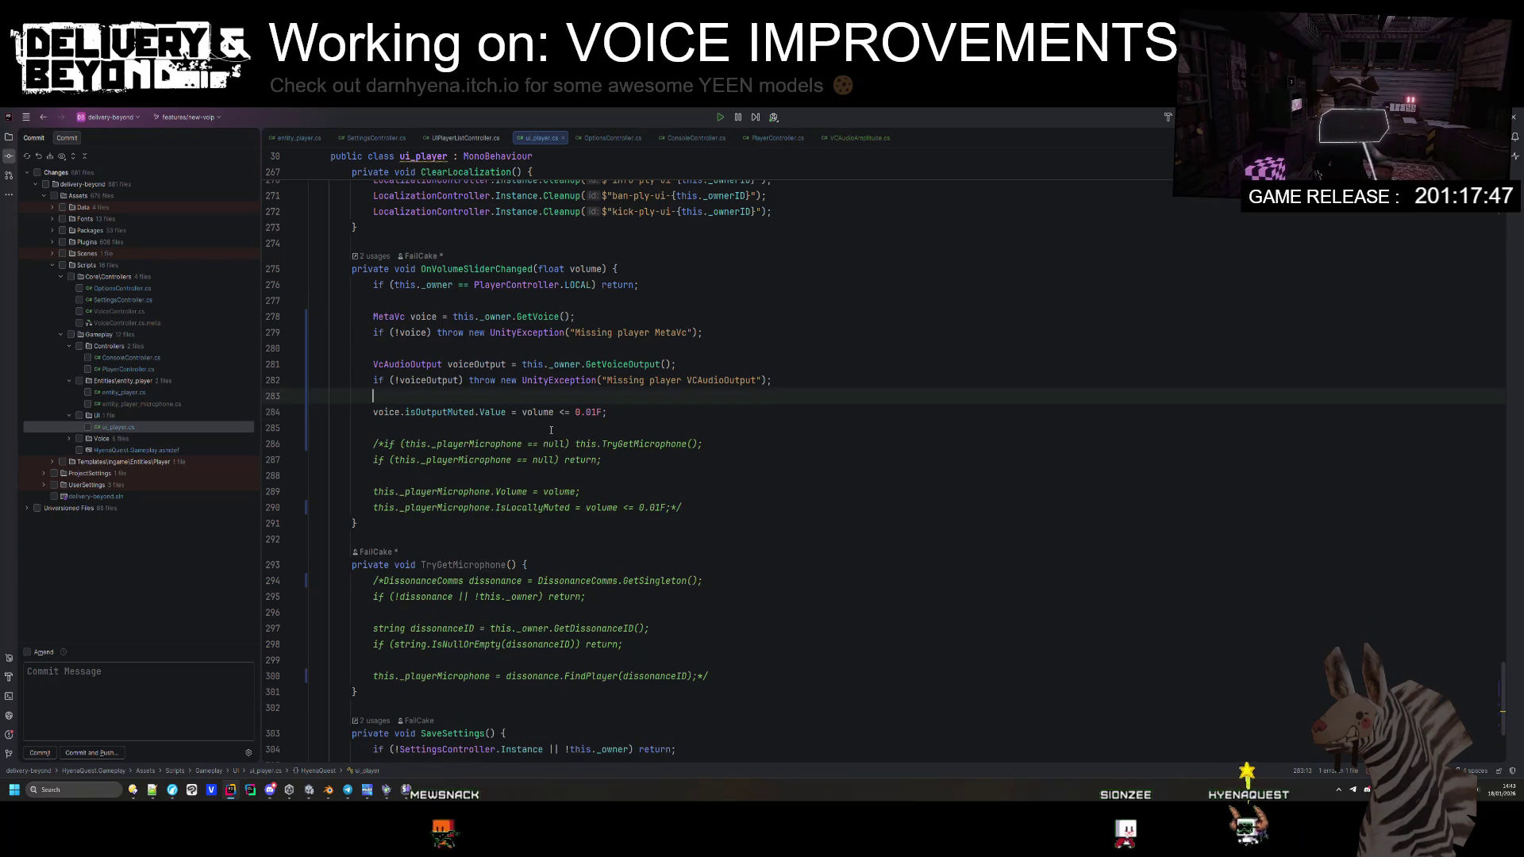
key("Return")
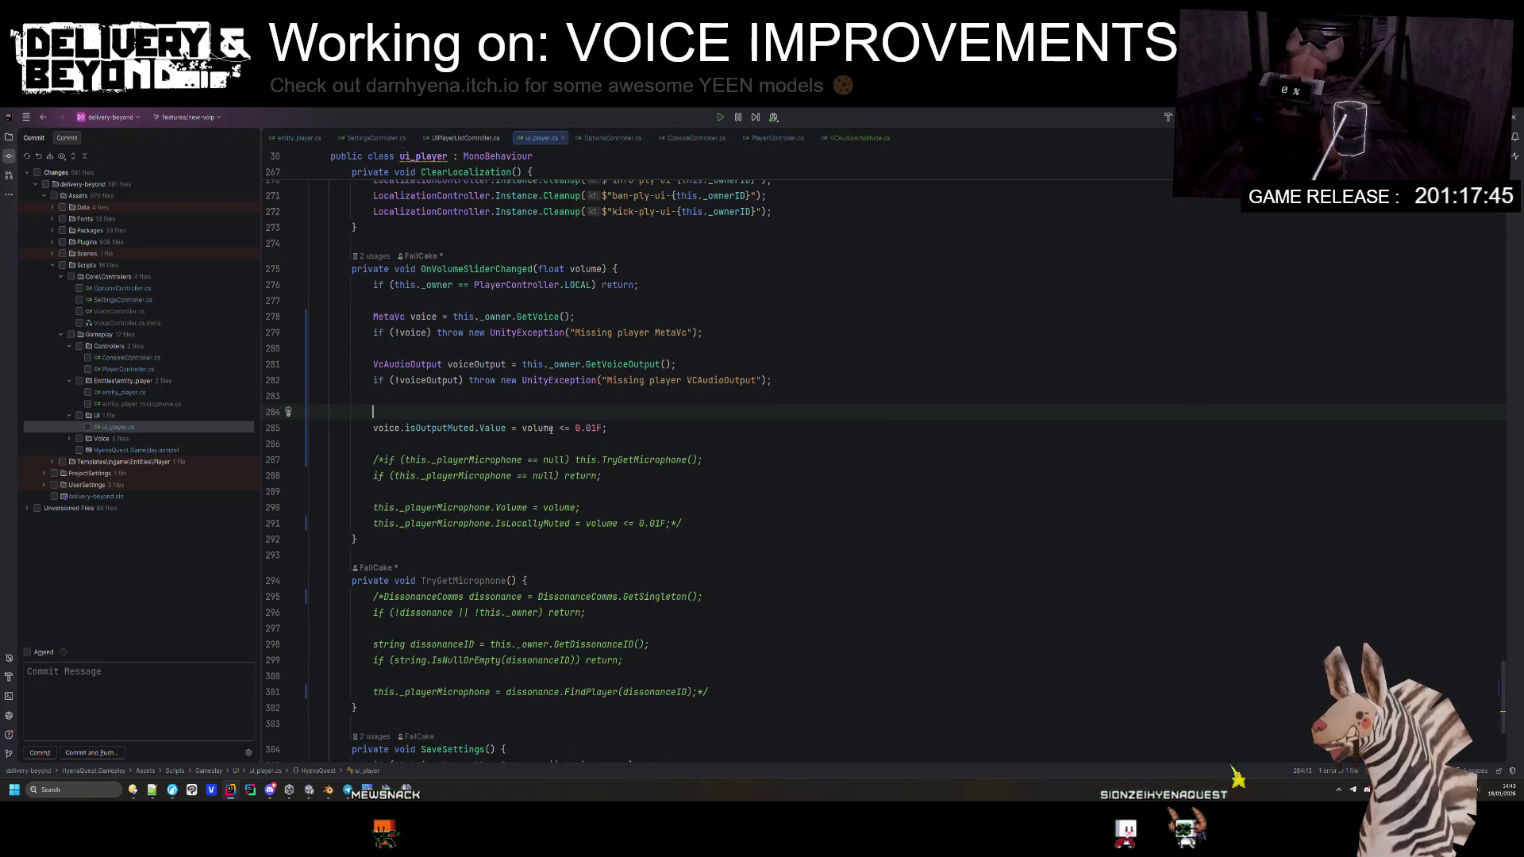
Step: Start a new voice. line and browse its members, removing the inserted audioInput
type("voice.")
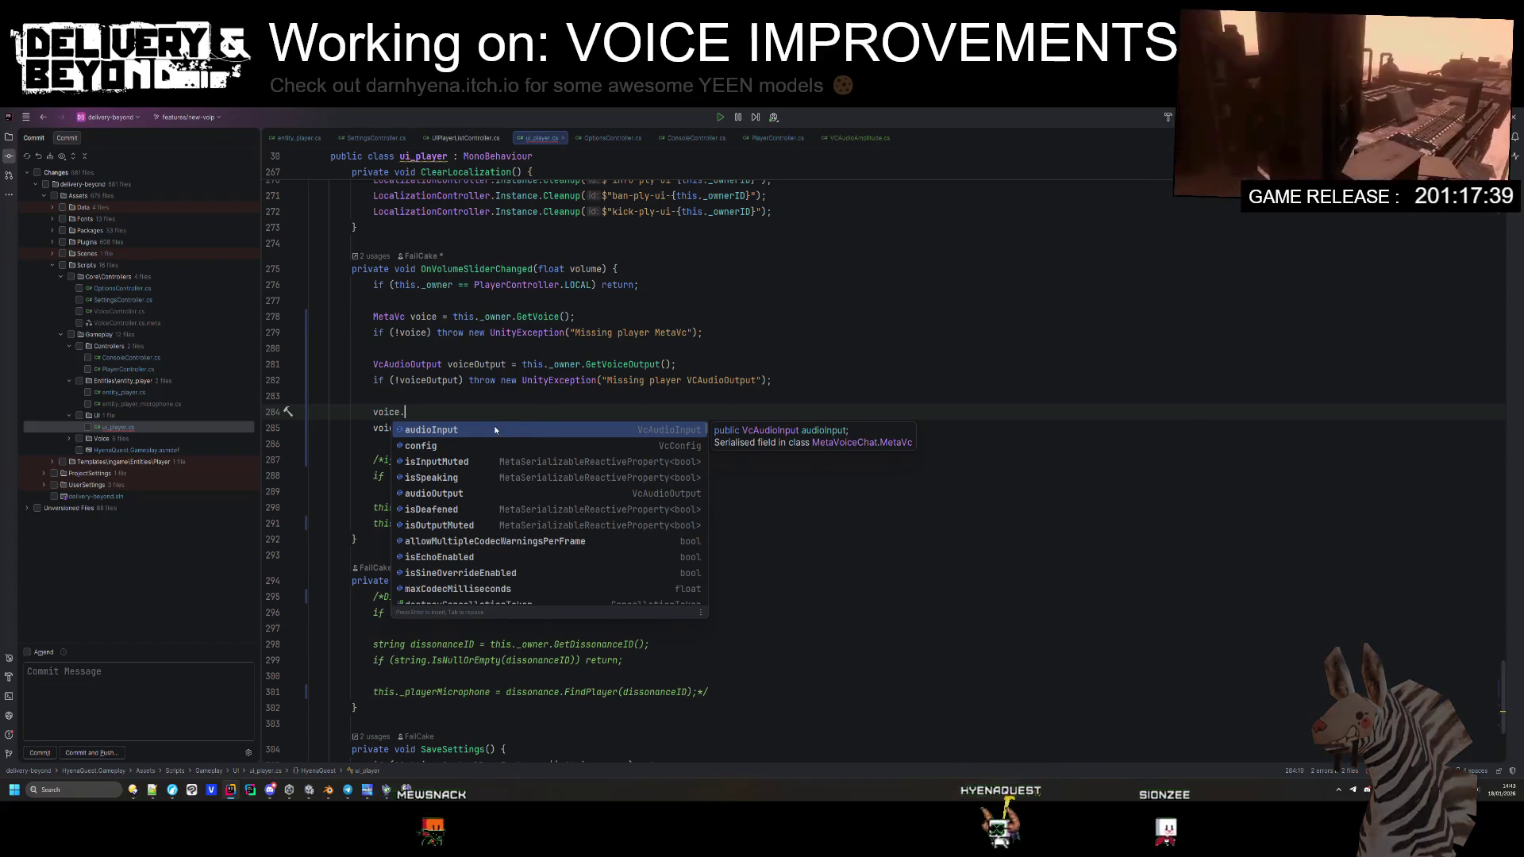
key("Return")
type(".")
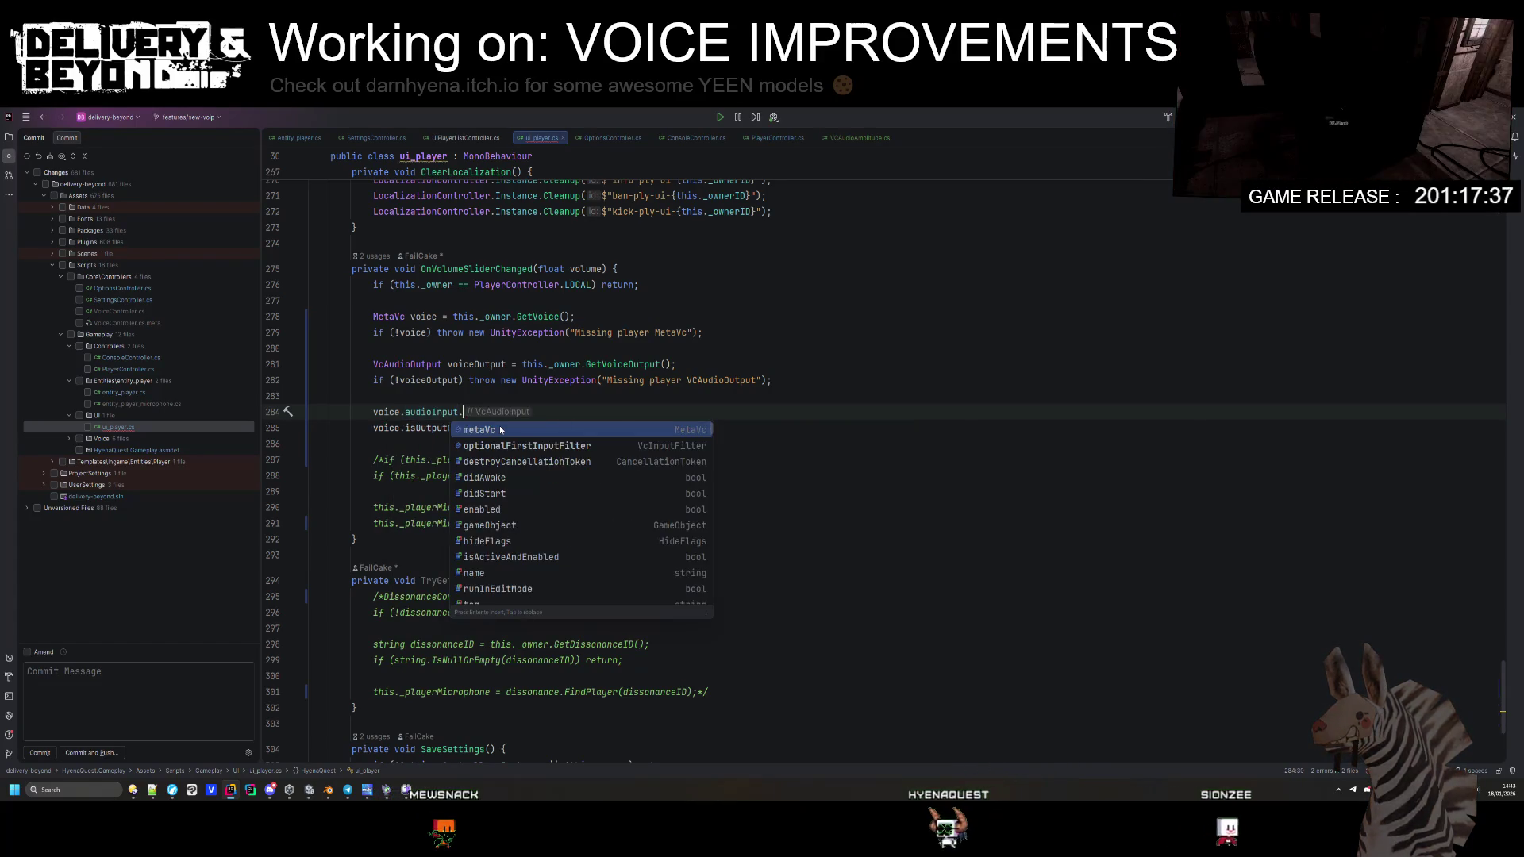
key("BackSpace")
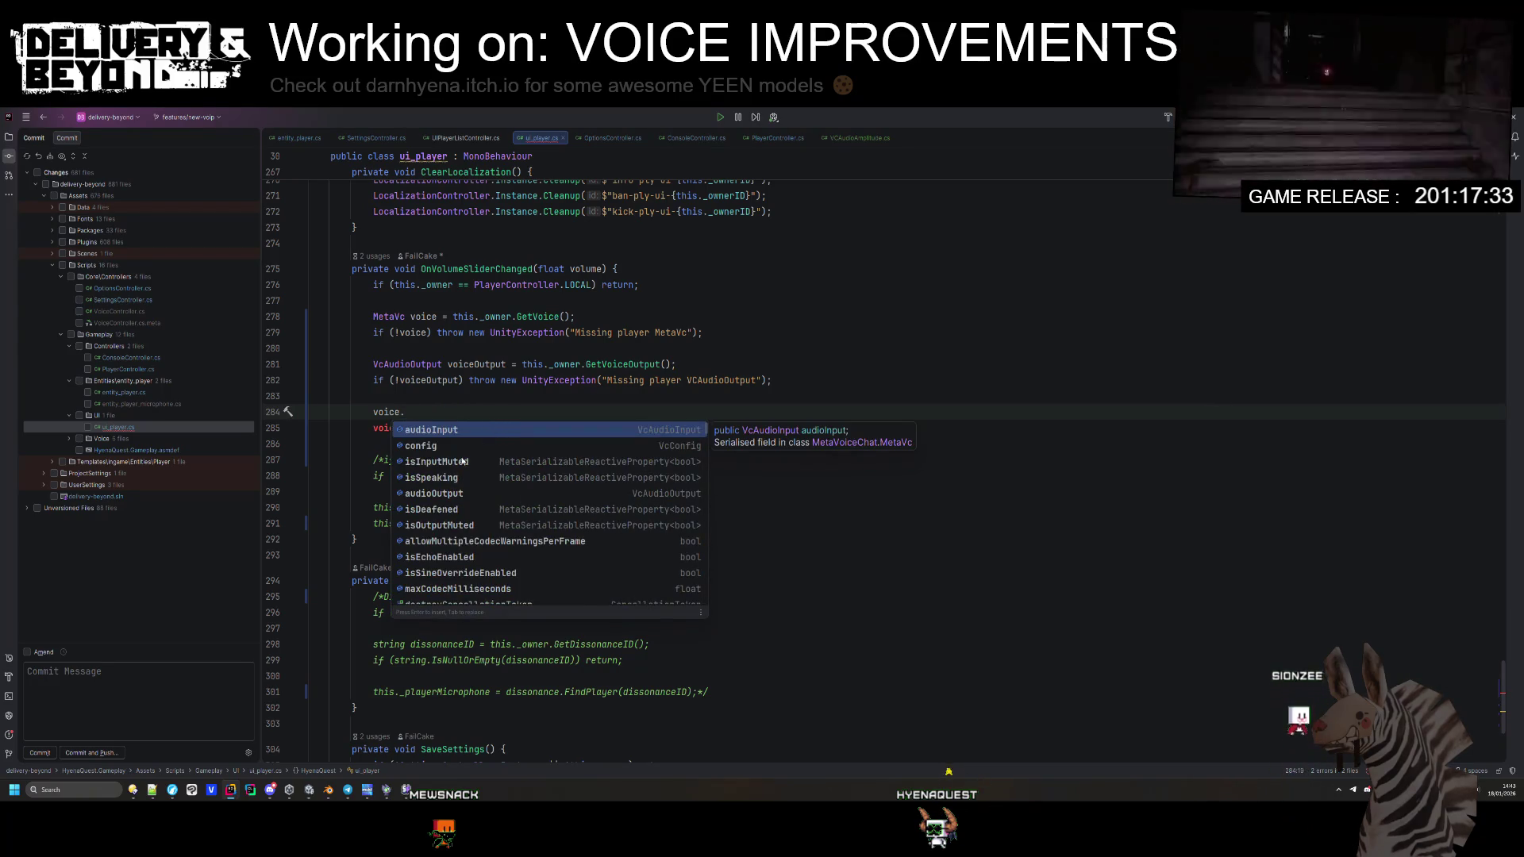
Step: Go to the GetVoiceOutput declaration in entity_player.cs
scroll(417, 442, "down", 3)
scroll(434, 505, "down", 6)
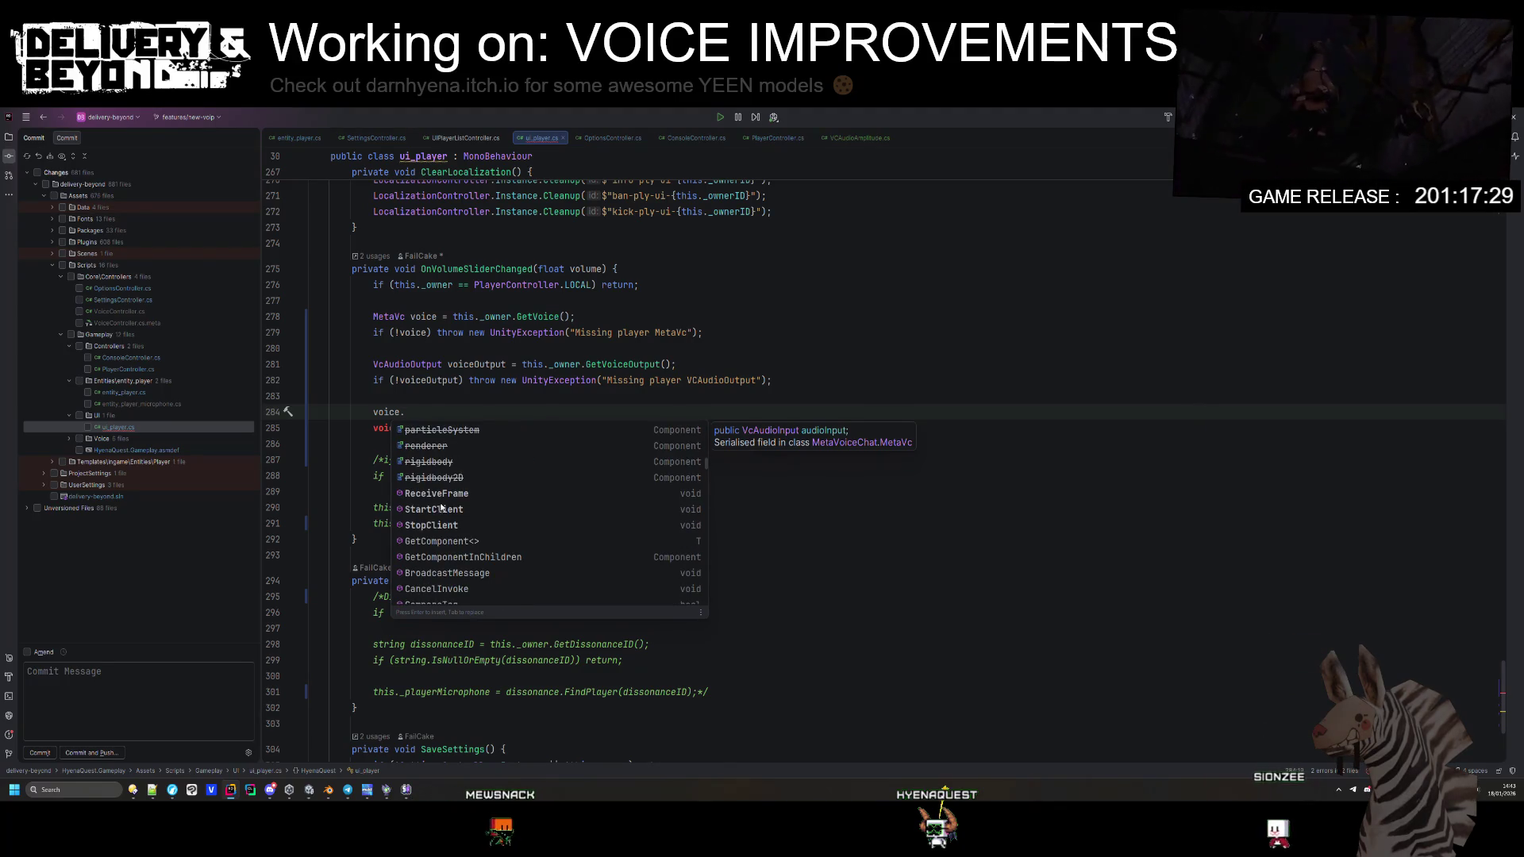
scroll(440, 508, "down", 10)
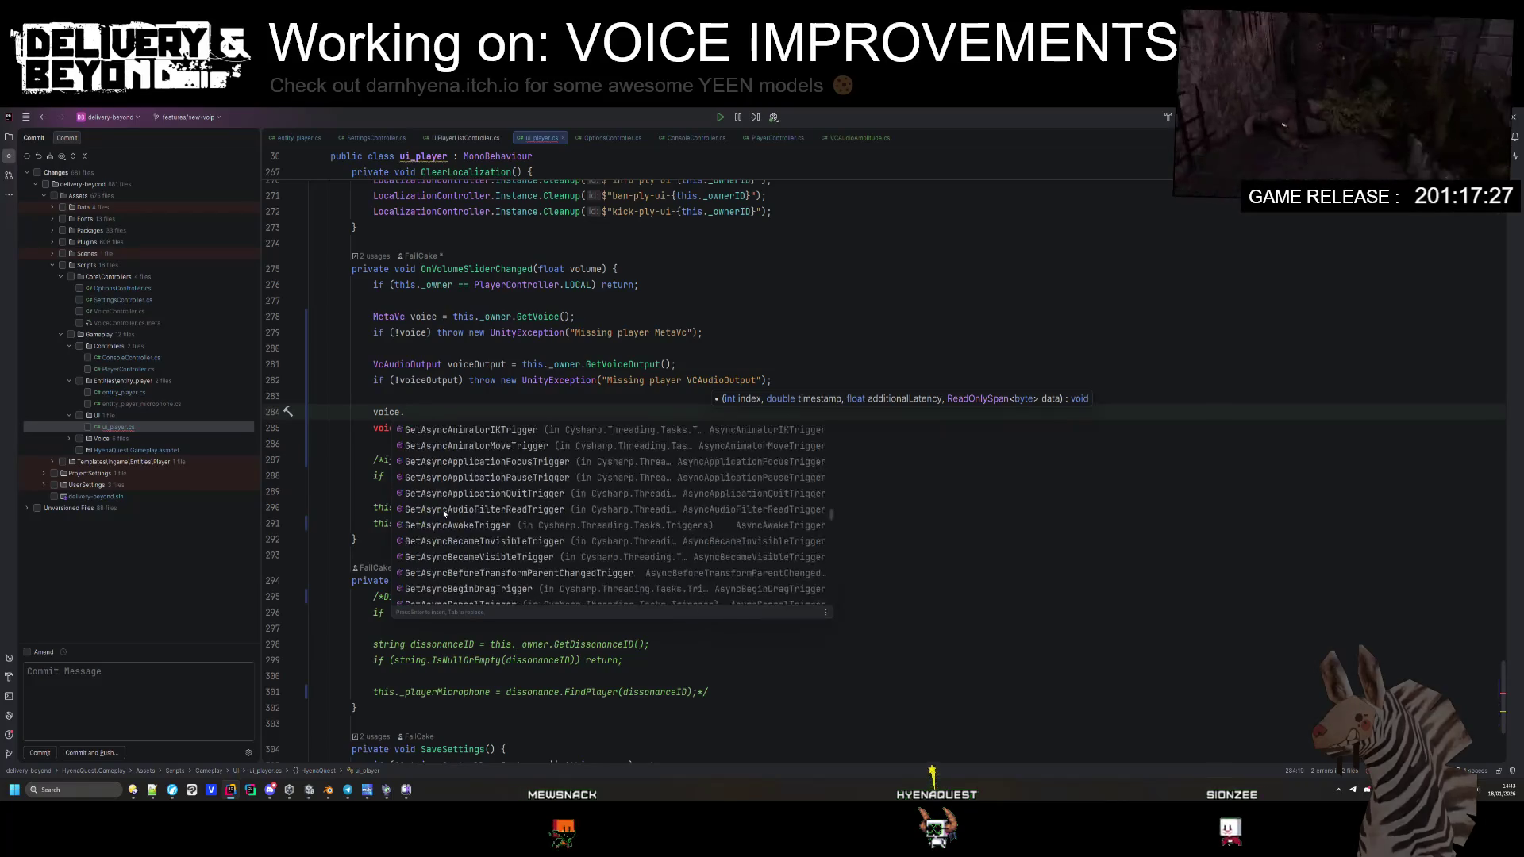
scroll(444, 514, "down", 5)
left_click(572, 396)
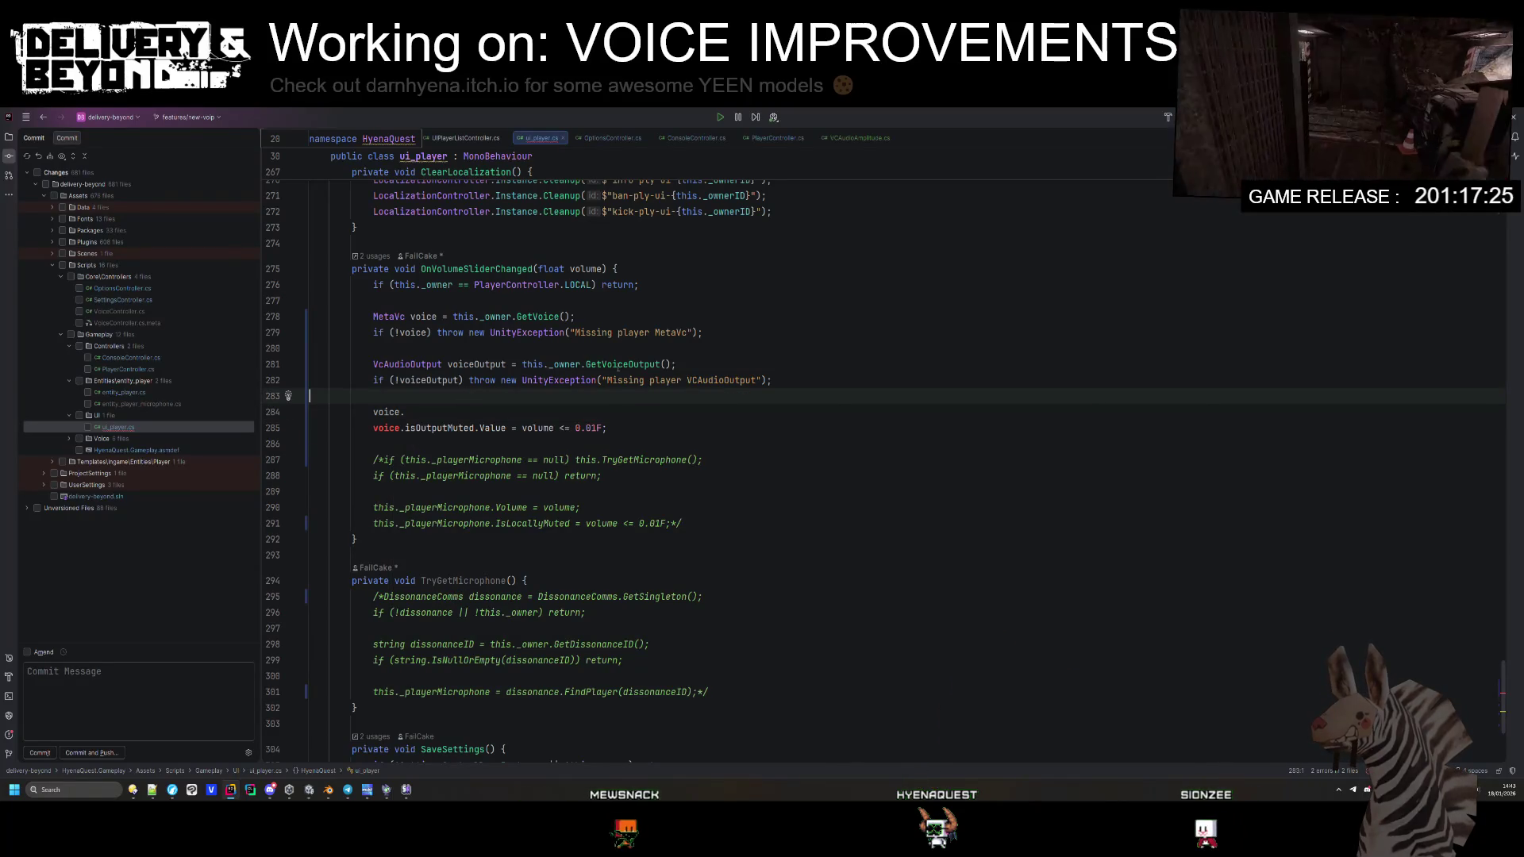
left_click(617, 364, "ctrl")
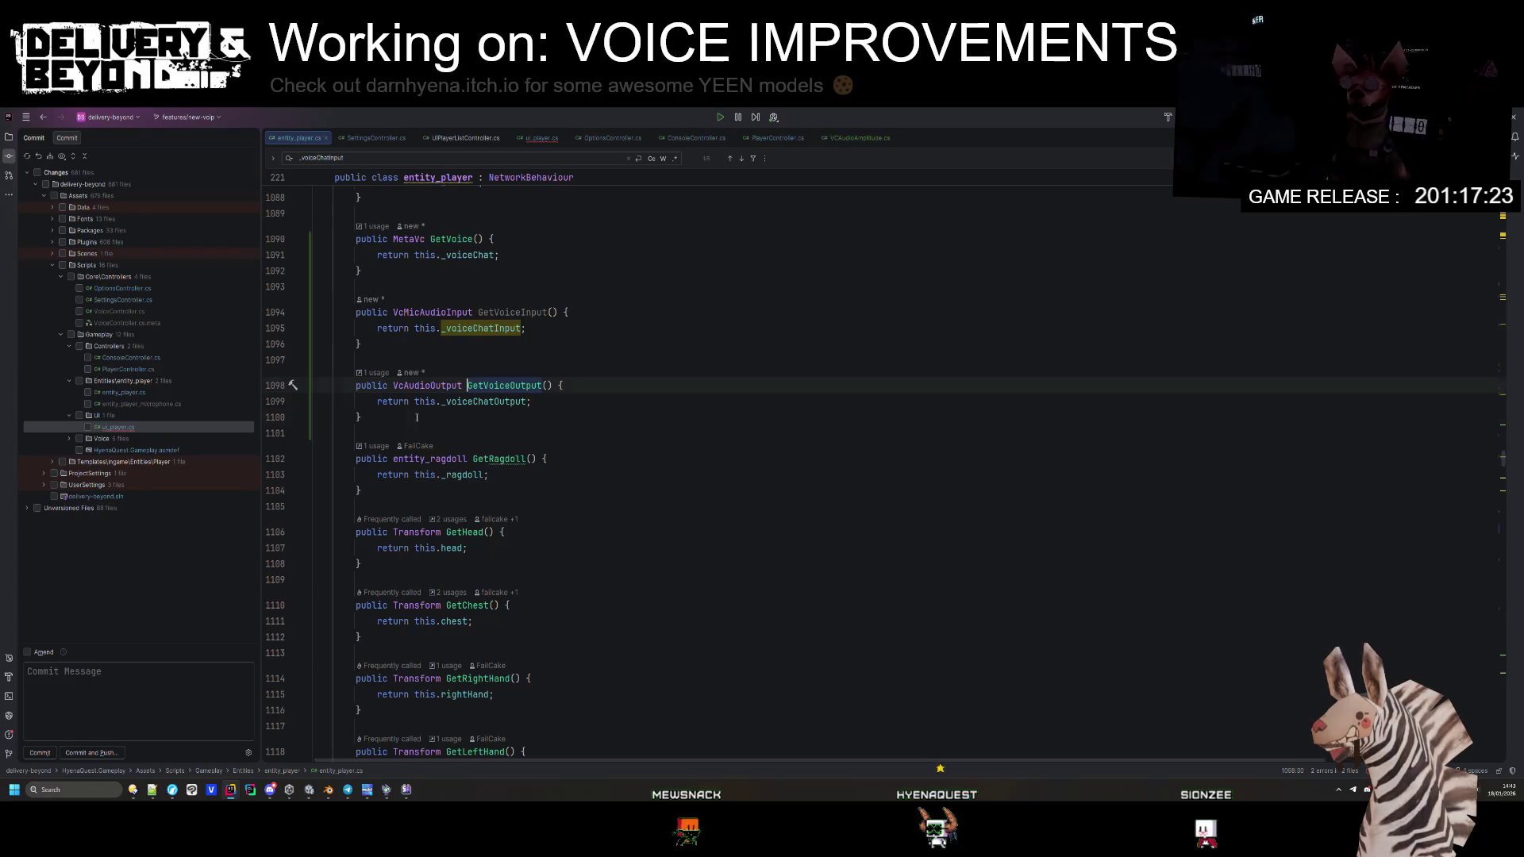
Step: Duplicate the _voiceChatOutput field as an AudioSource field named _voiceChatOutputSource
left_click_drag(417, 418, 356, 385)
left_click(379, 415)
left_click(500, 401)
left_click(500, 401, "ctrl")
key("End")
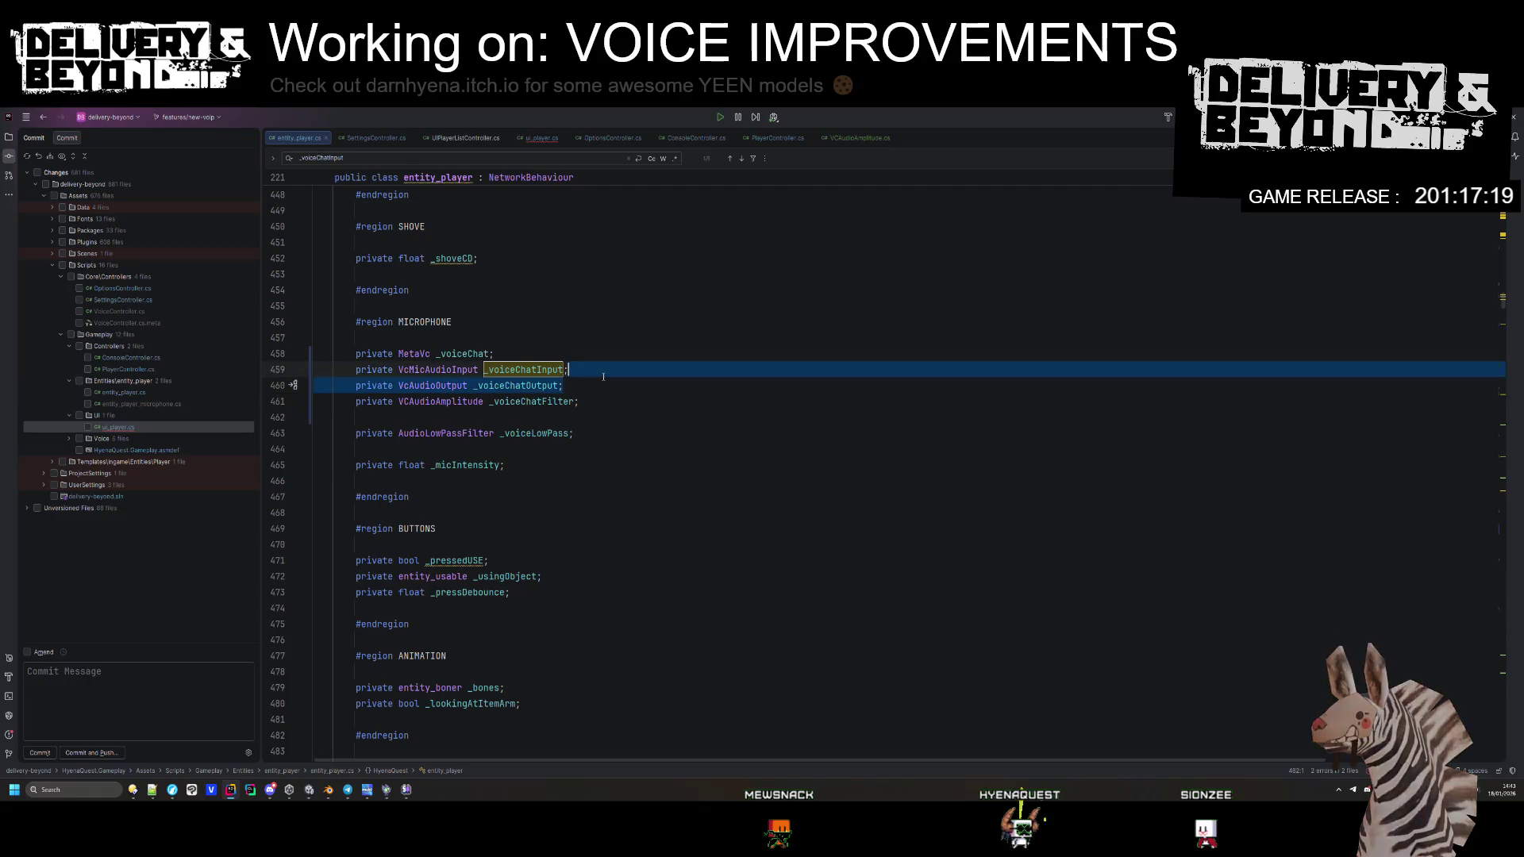
key("ctrl+d")
type("AudioSi")
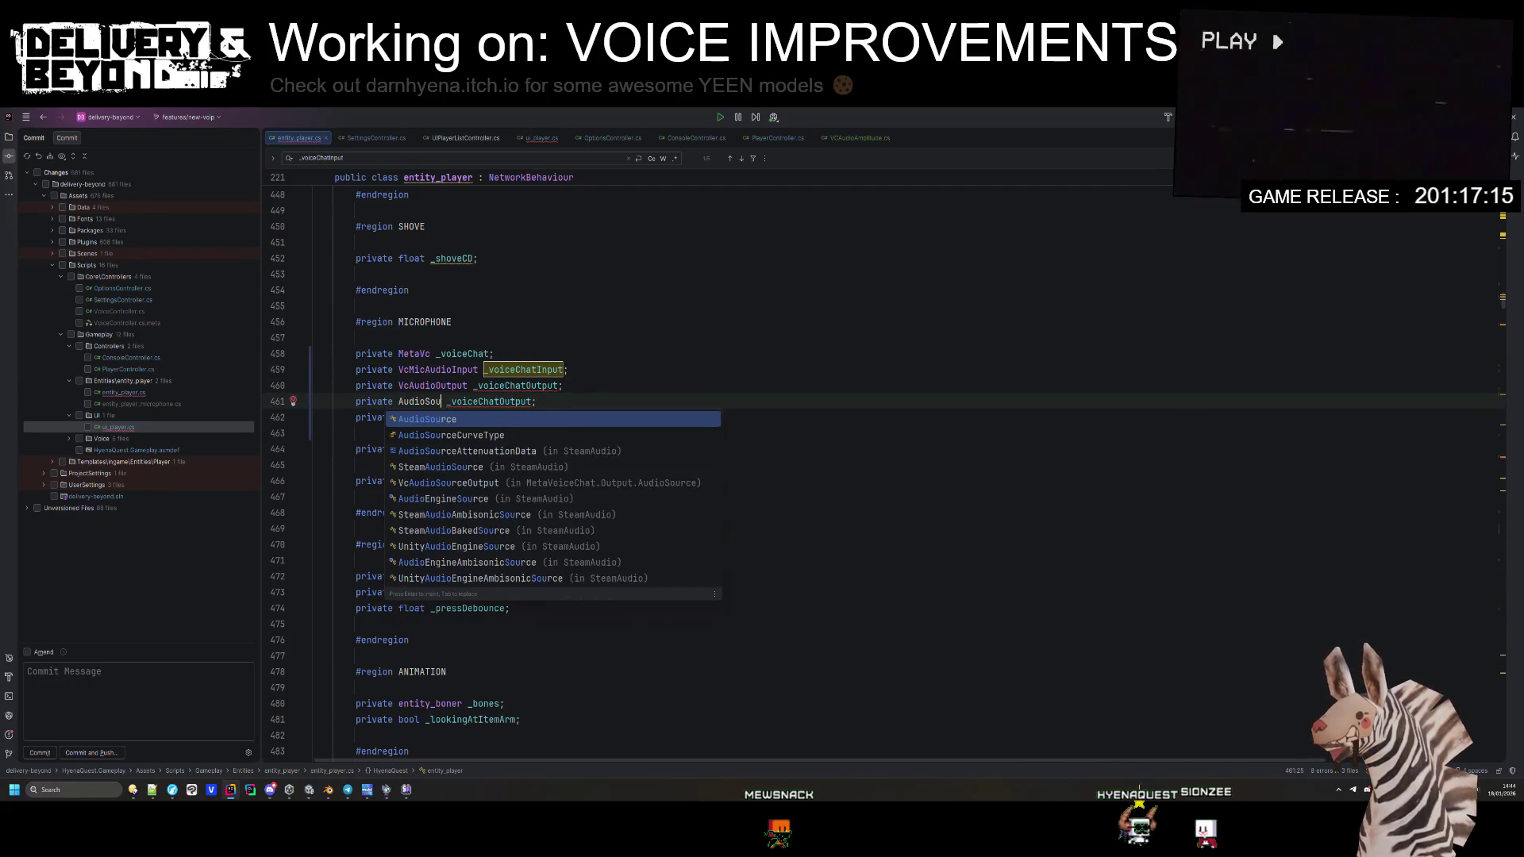
key("Return")
key("ctrl+Right")
type("A")
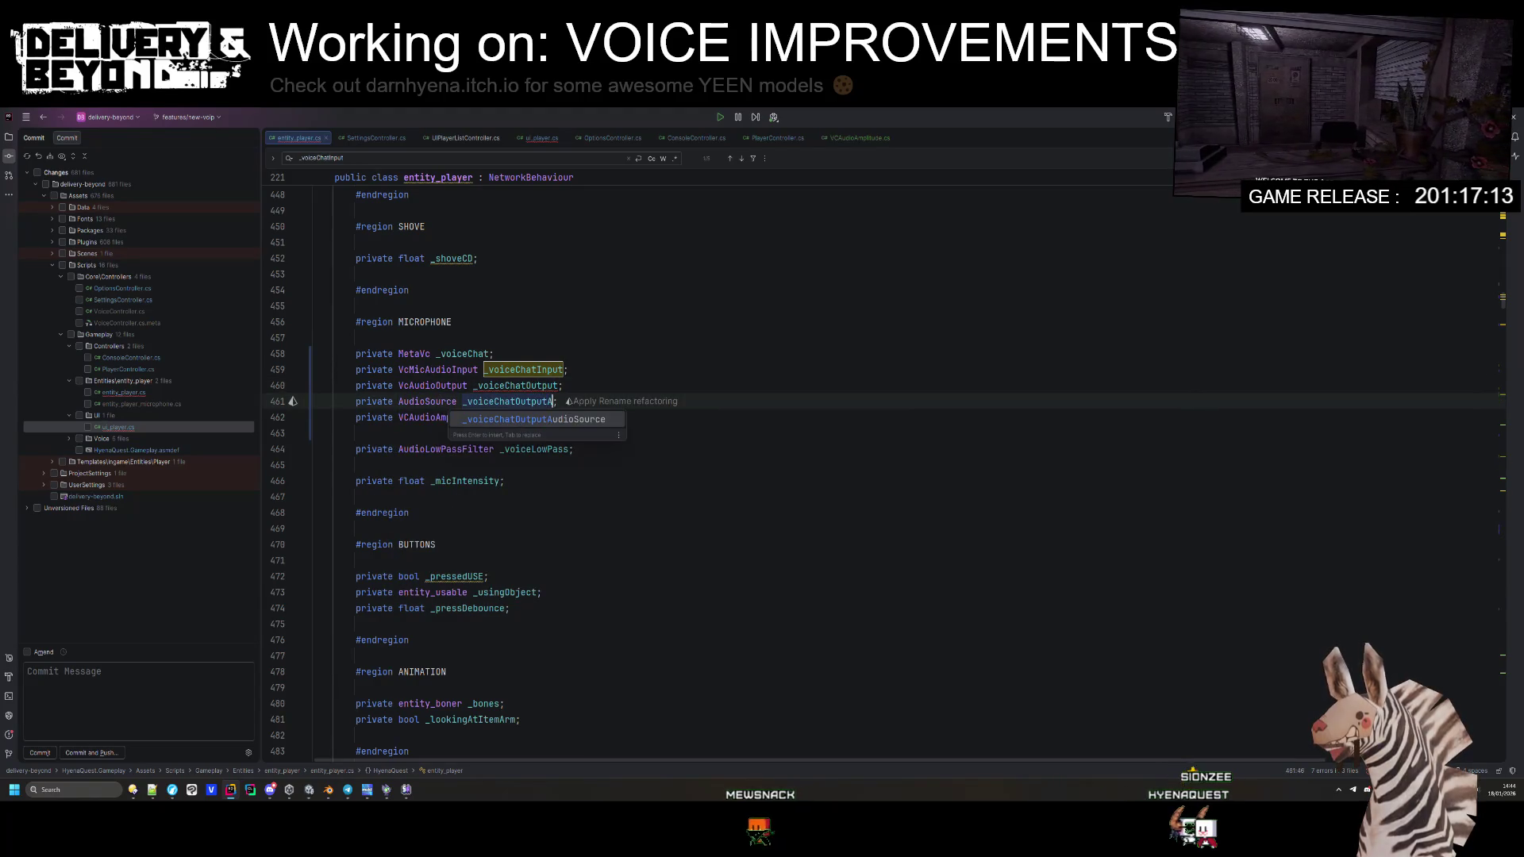
key("Escape")
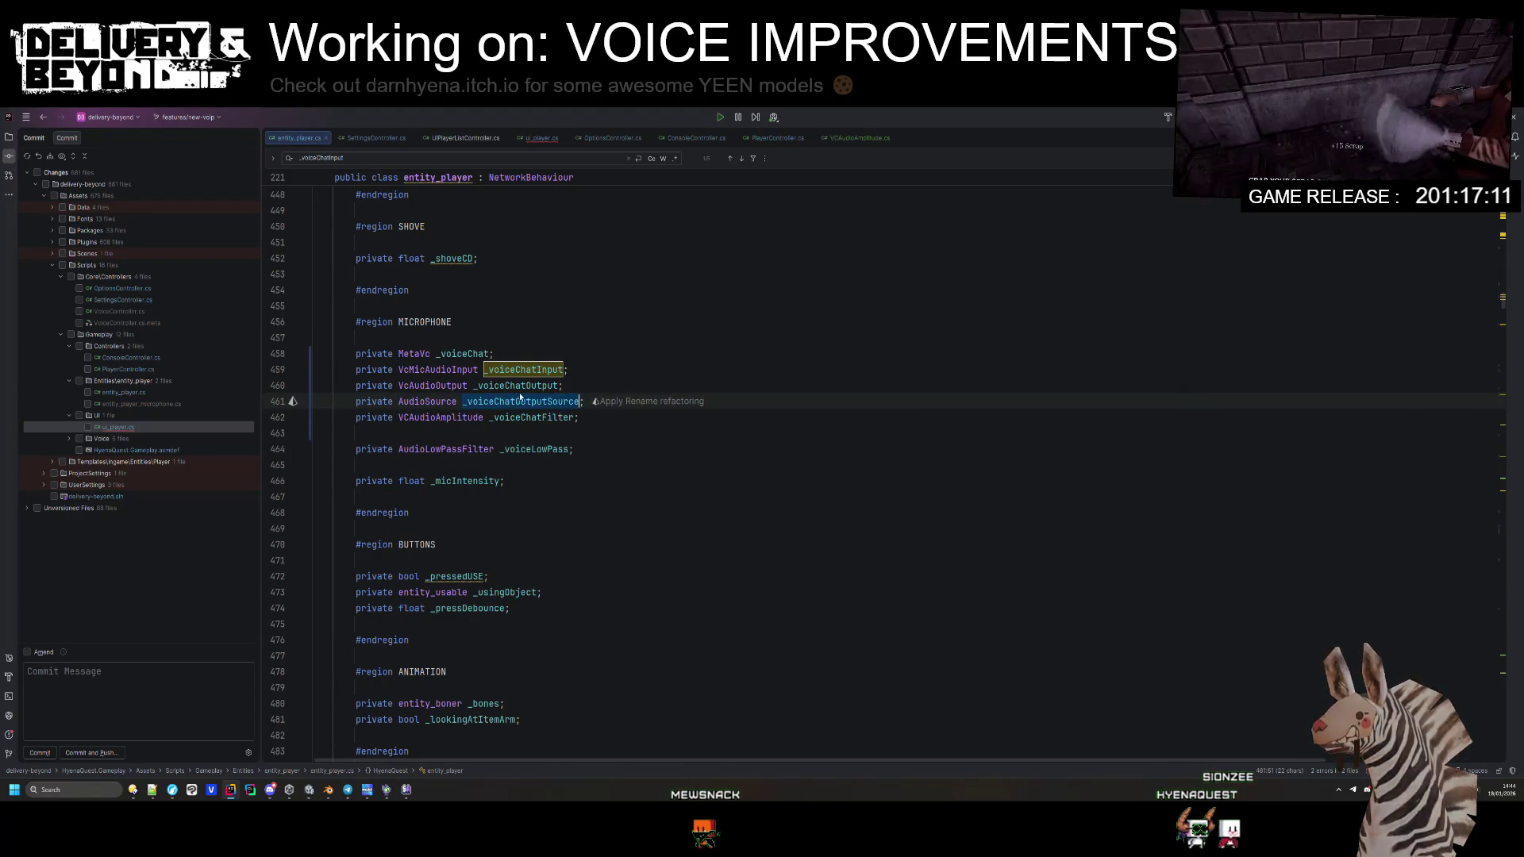
Step: Move the AudioSource field below _voiceChatFilter and search the file for _voiceChatOutput
left_click_drag(463, 401, 547, 401)
key("ctrl+f")
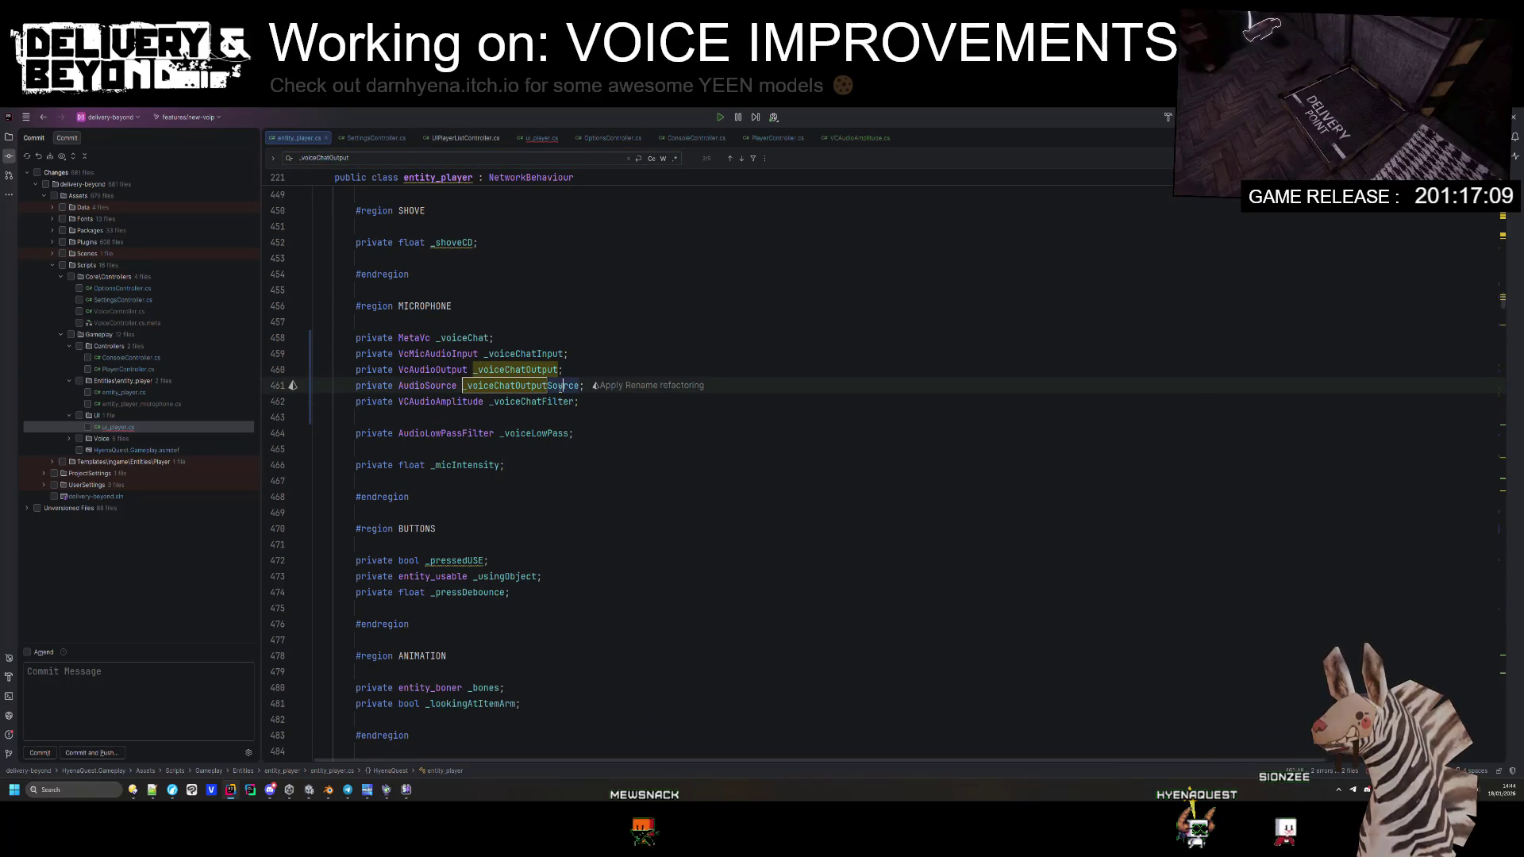
key("alt+shift+Up")
double_click(548, 399)
key("ctrl+f")
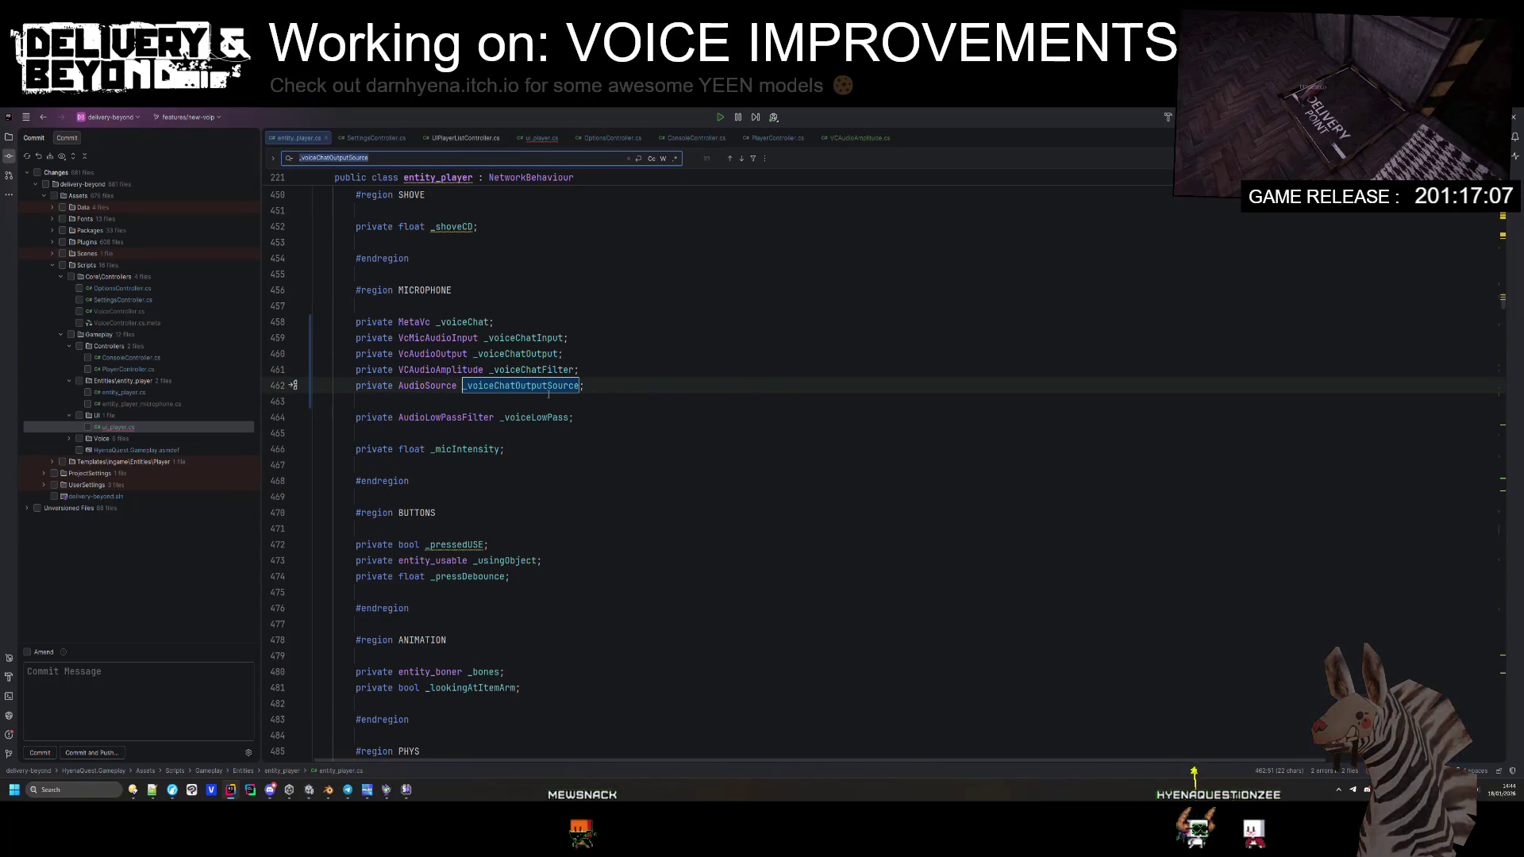
key("BackSpace")
key("BackSpace")
key("BackSpace")
Step: Below the VcAudioOutput lookup in Awake, paste a copy of it for _voiceChatOutputSource
key("Return")
left_click(564, 423)
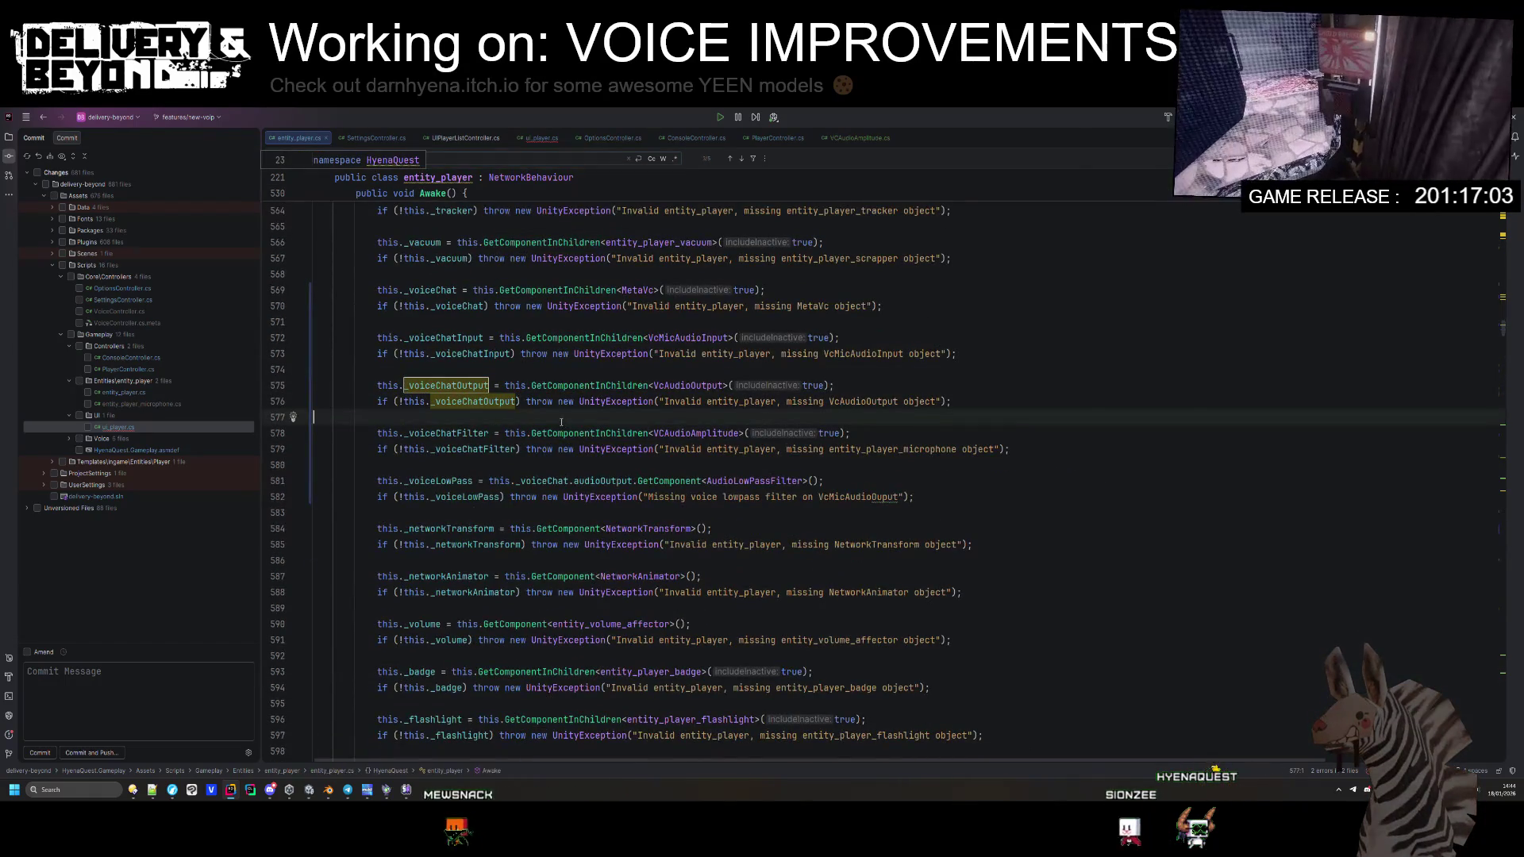
key("Return")
key("Return")
key("Up")
type("_voiceChatOutputSource")
left_click_drag(561, 422, 489, 387)
key("ctrl+c")
left_click(533, 432)
key("ctrl+v")
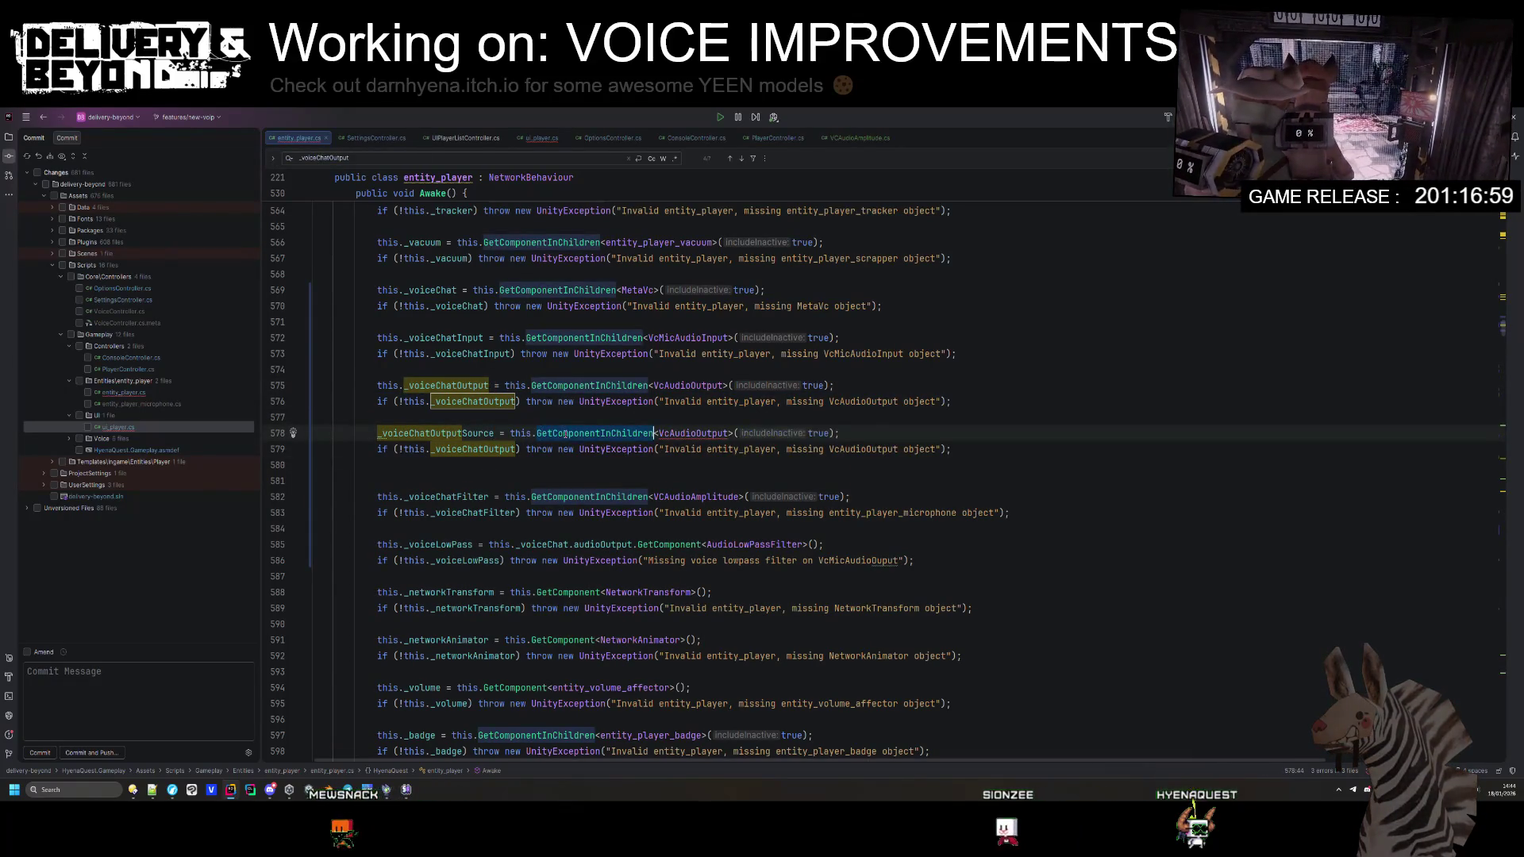
Step: Change the copied lookup to GetComponent<AudioSource>() without the true argument
double_click(564, 432)
type("getcom")
key("Down")
key("Return")
key("BackSpace")
key("Delete")
key("Delete")
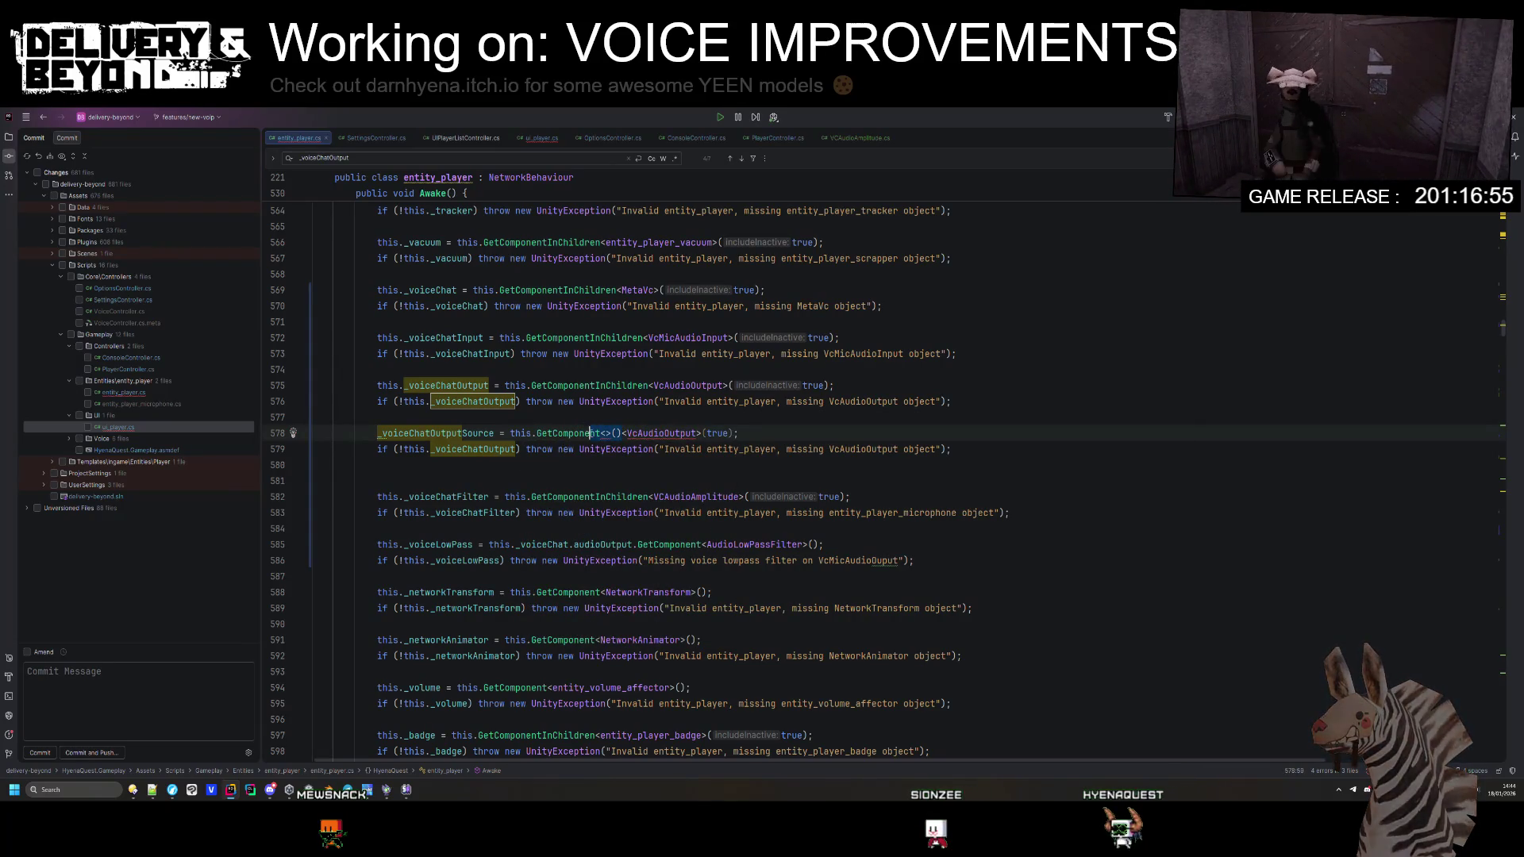
type("Aud")
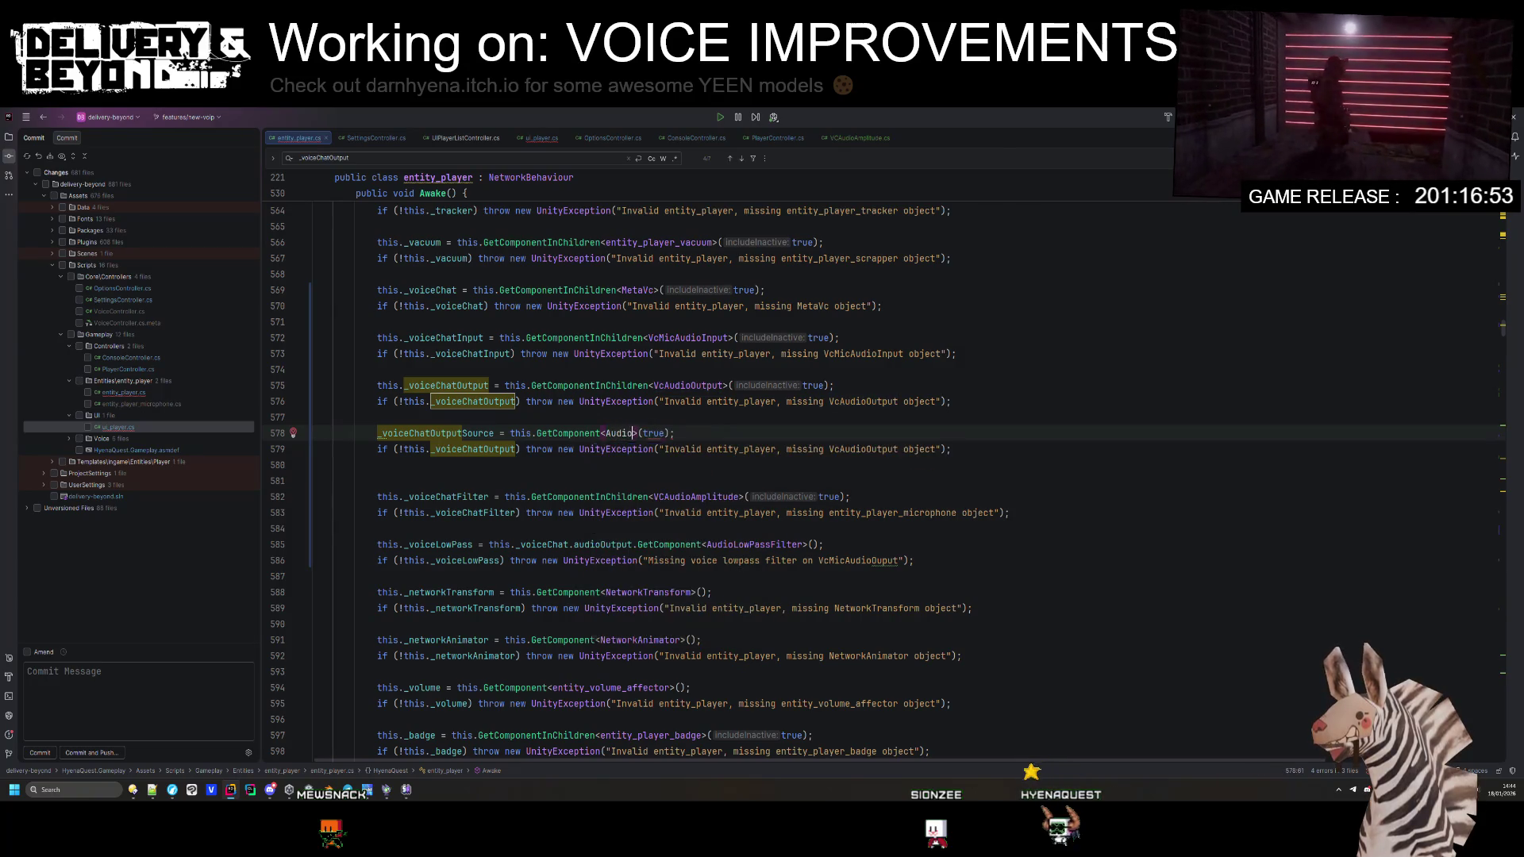
key("Return")
key("BackSpace")
key("BackSpace")
key("BackSpace")
key("Delete")
Step: Call GetComponent on _voiceChatOutput instead of this
left_click(422, 410)
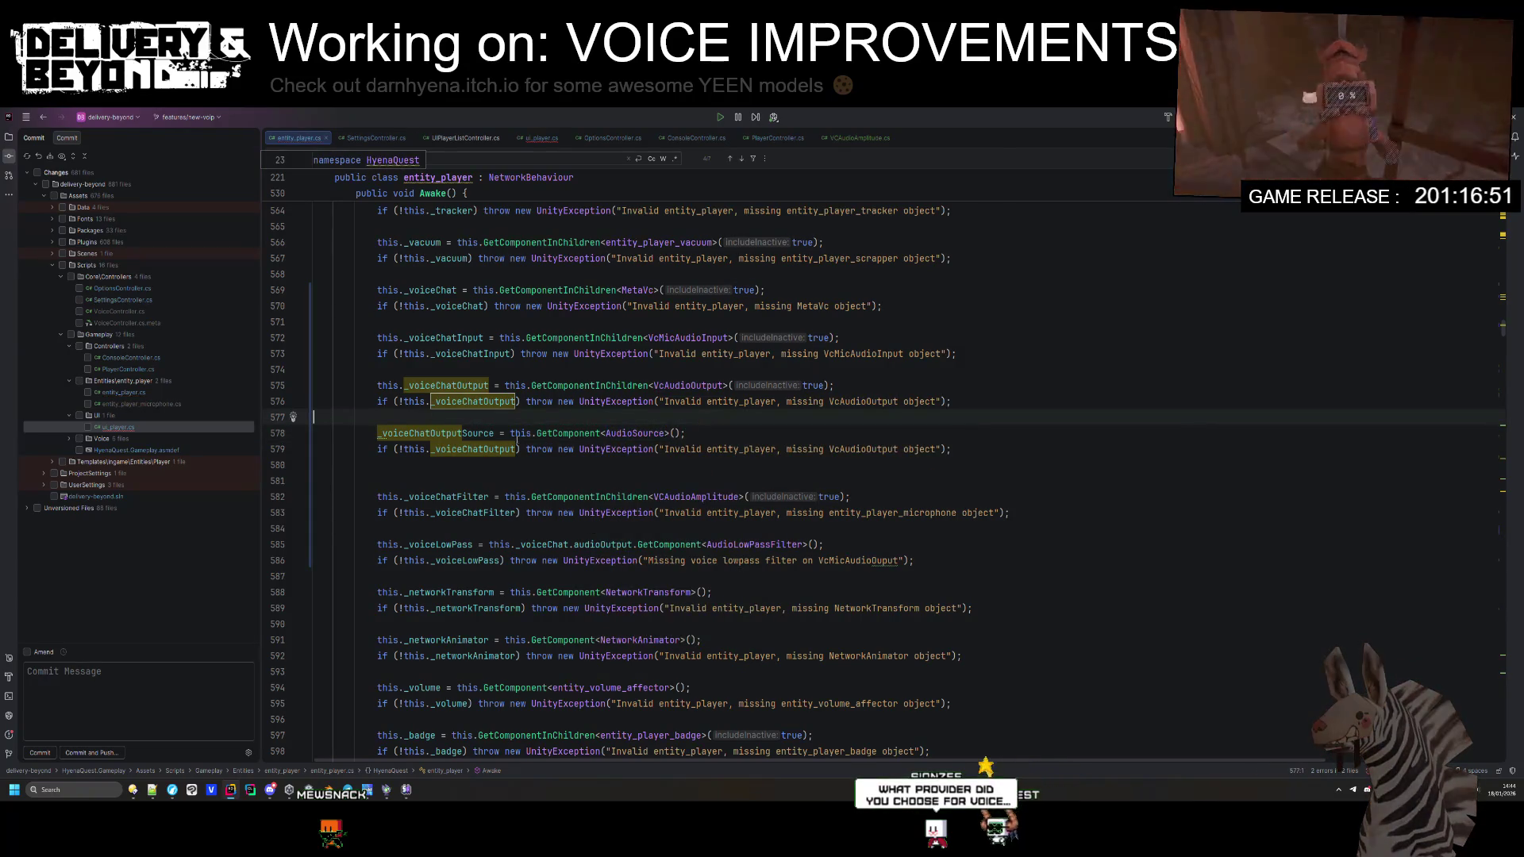
double_click(446, 385)
key("ctrl+c")
double_click(521, 434)
key("ctrl+v")
Step: Set the error message to 'missing AudioSource object on VcAudioOutput' and run code cleanup
left_click(563, 449)
double_click(863, 450)
type("AudioSource")
double_click(909, 449)
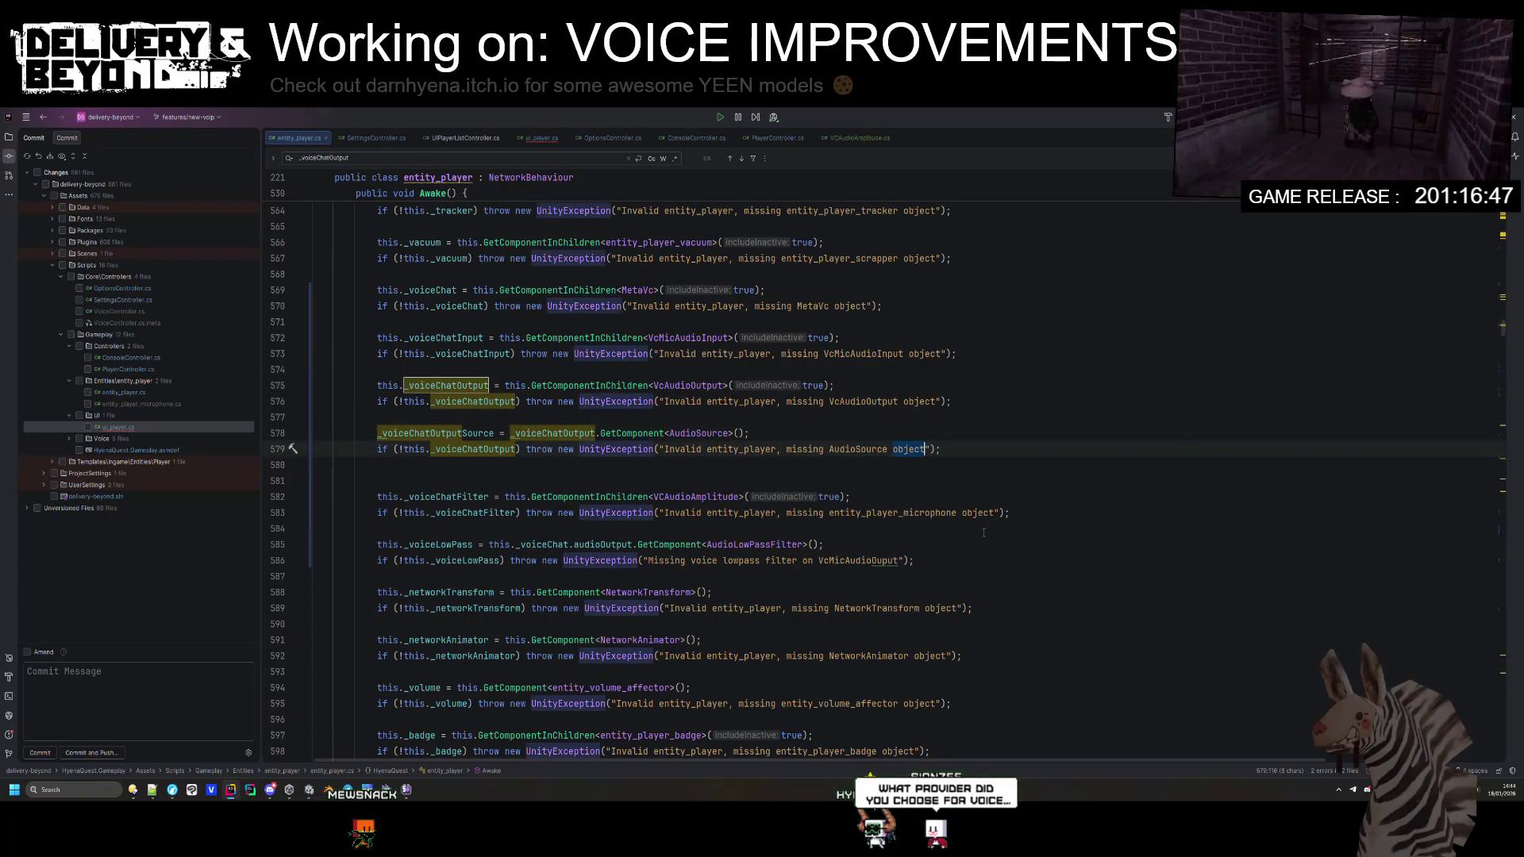
type("object on")
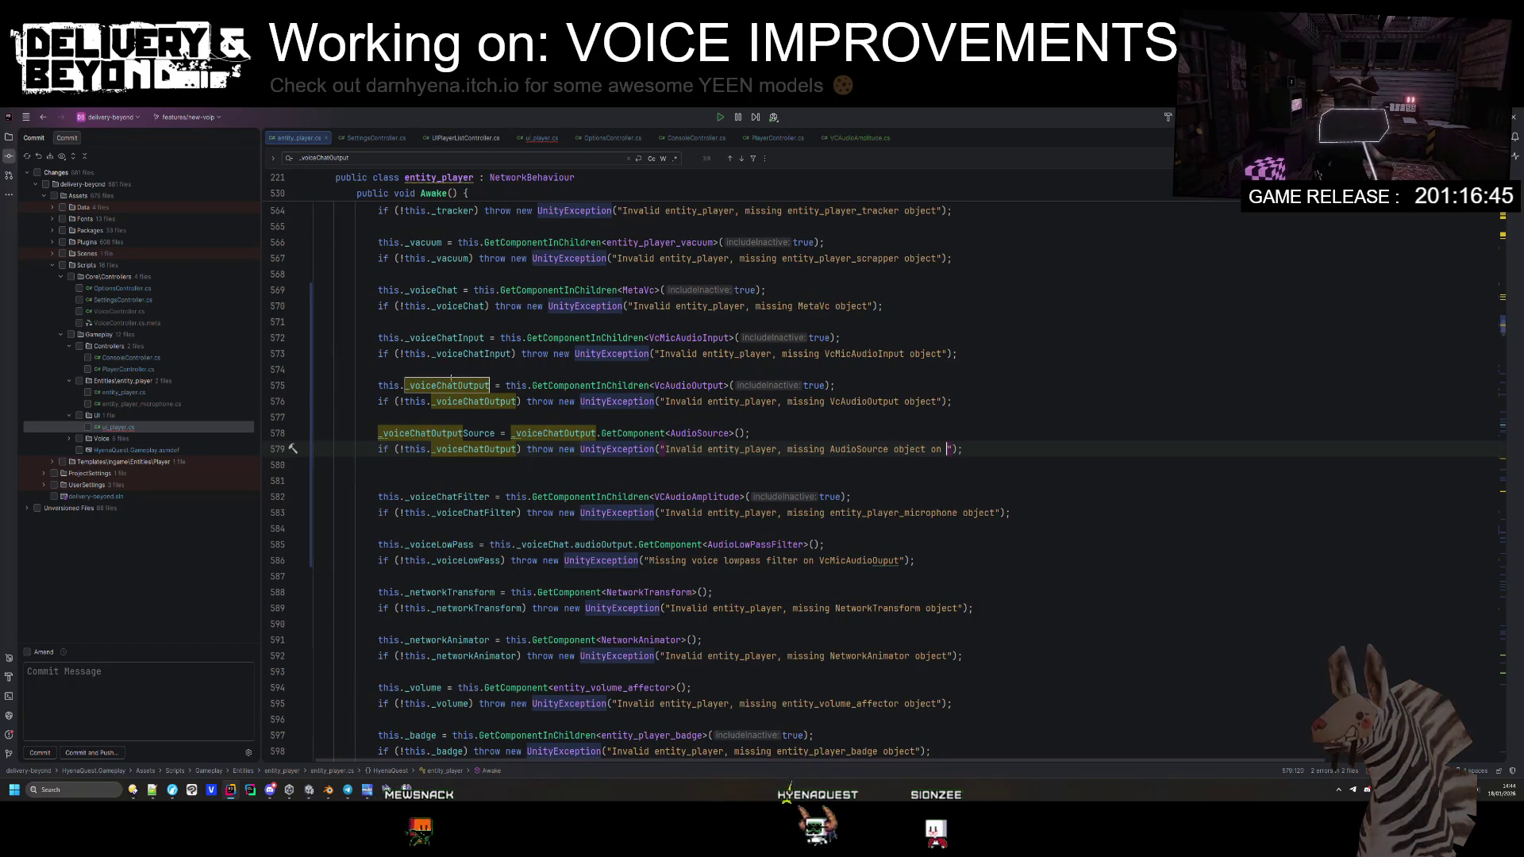
double_click(451, 385)
double_click(691, 385)
key("ctrl+c")
key("ctrl+shift+BackSpace")
key("ctrl+v")
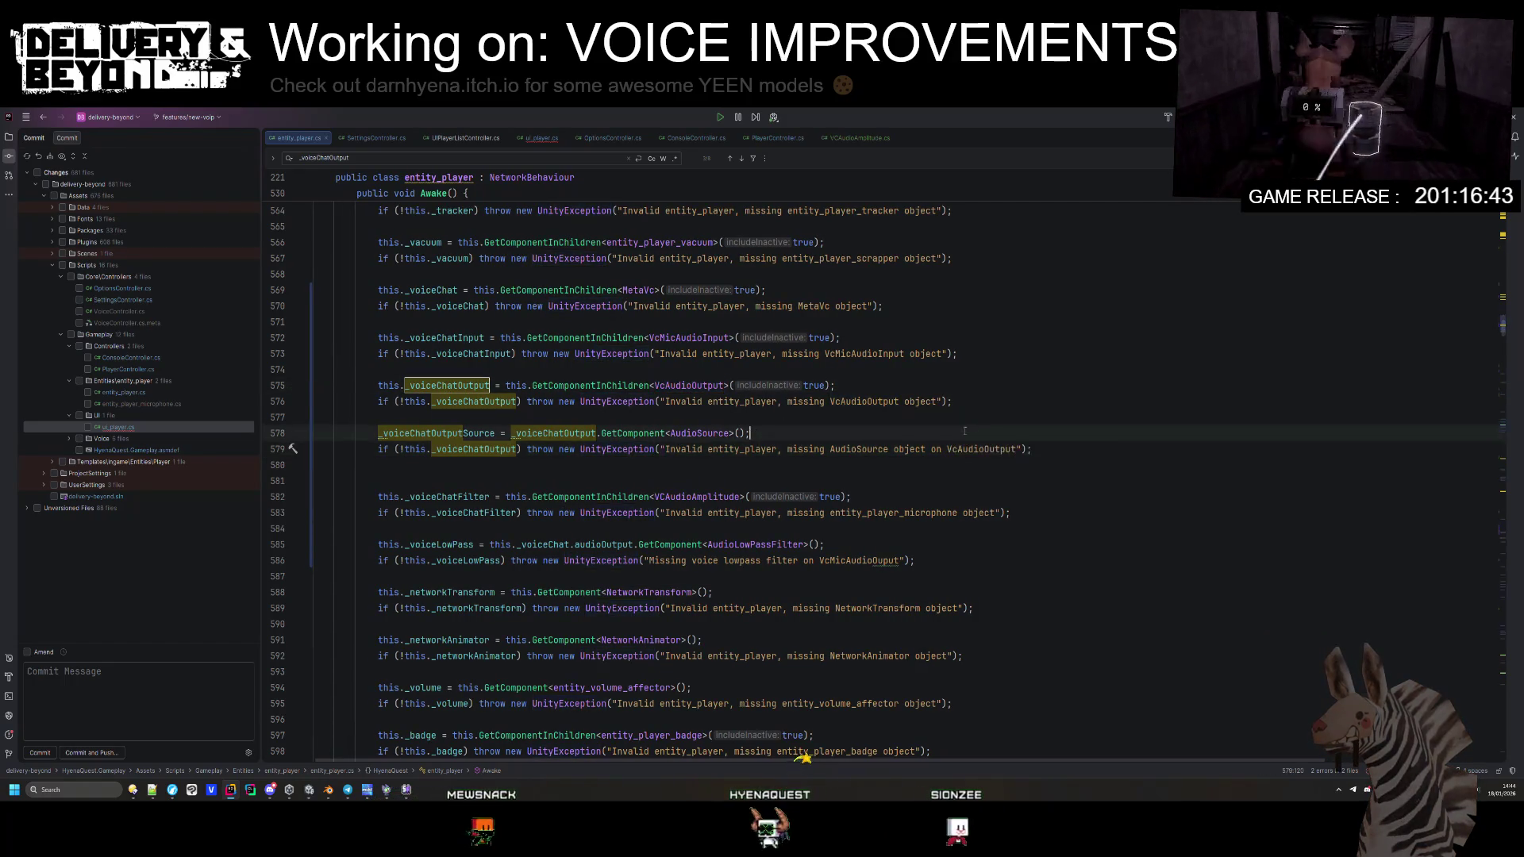
key("ctrl+s")
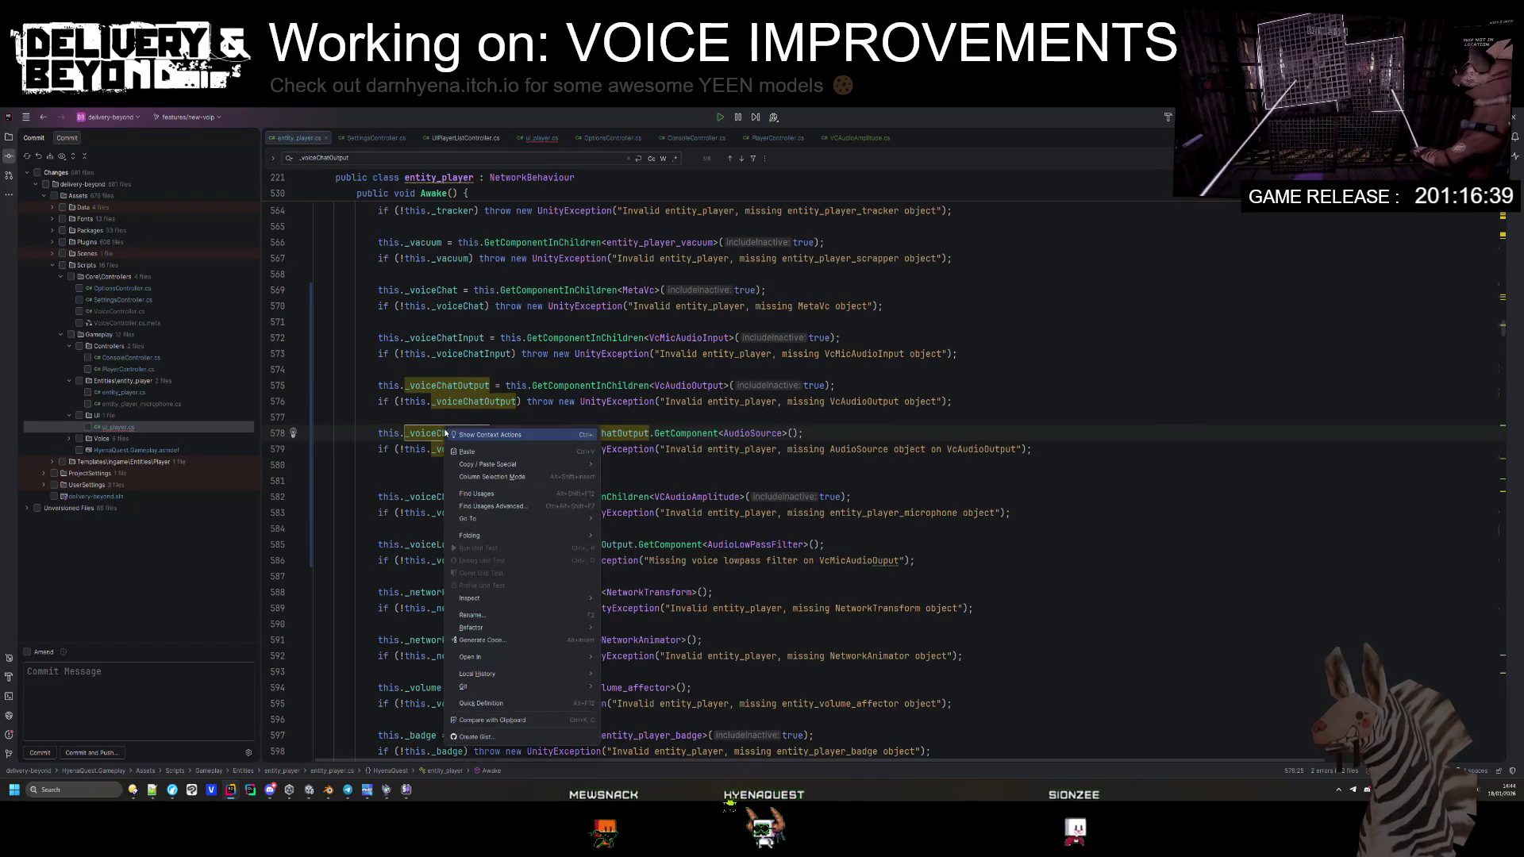
Step: Make the null check test _voiceChatOutputSource, tidy blank lines, and clean up the code
double_click(427, 435)
key("ctrl+c")
double_click(474, 449)
key("ctrl+v")
left_click(1277, 467)
key("Delete")
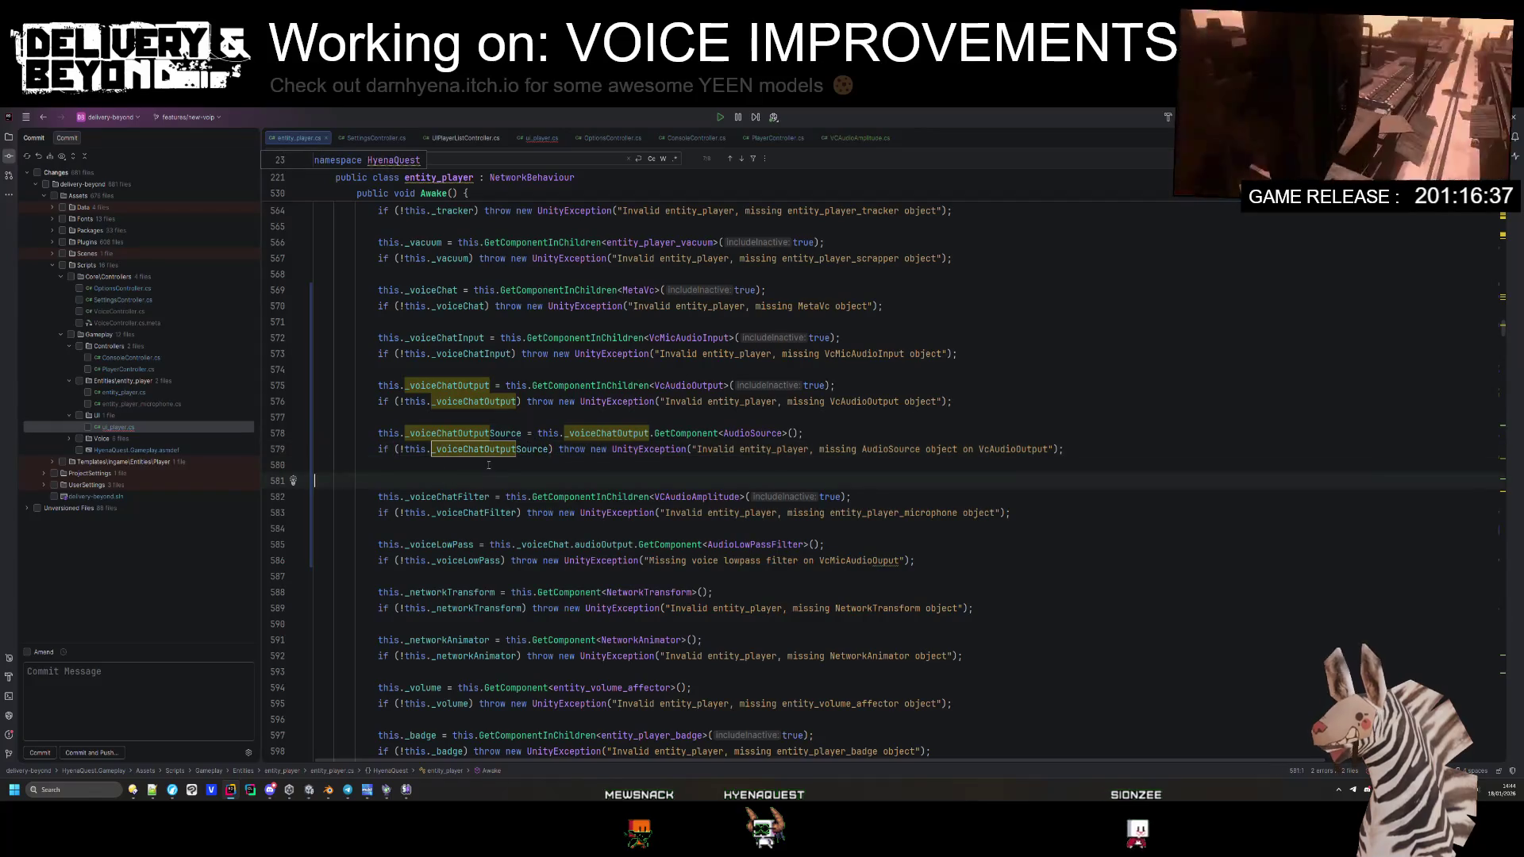
key("ctrl+alt+l")
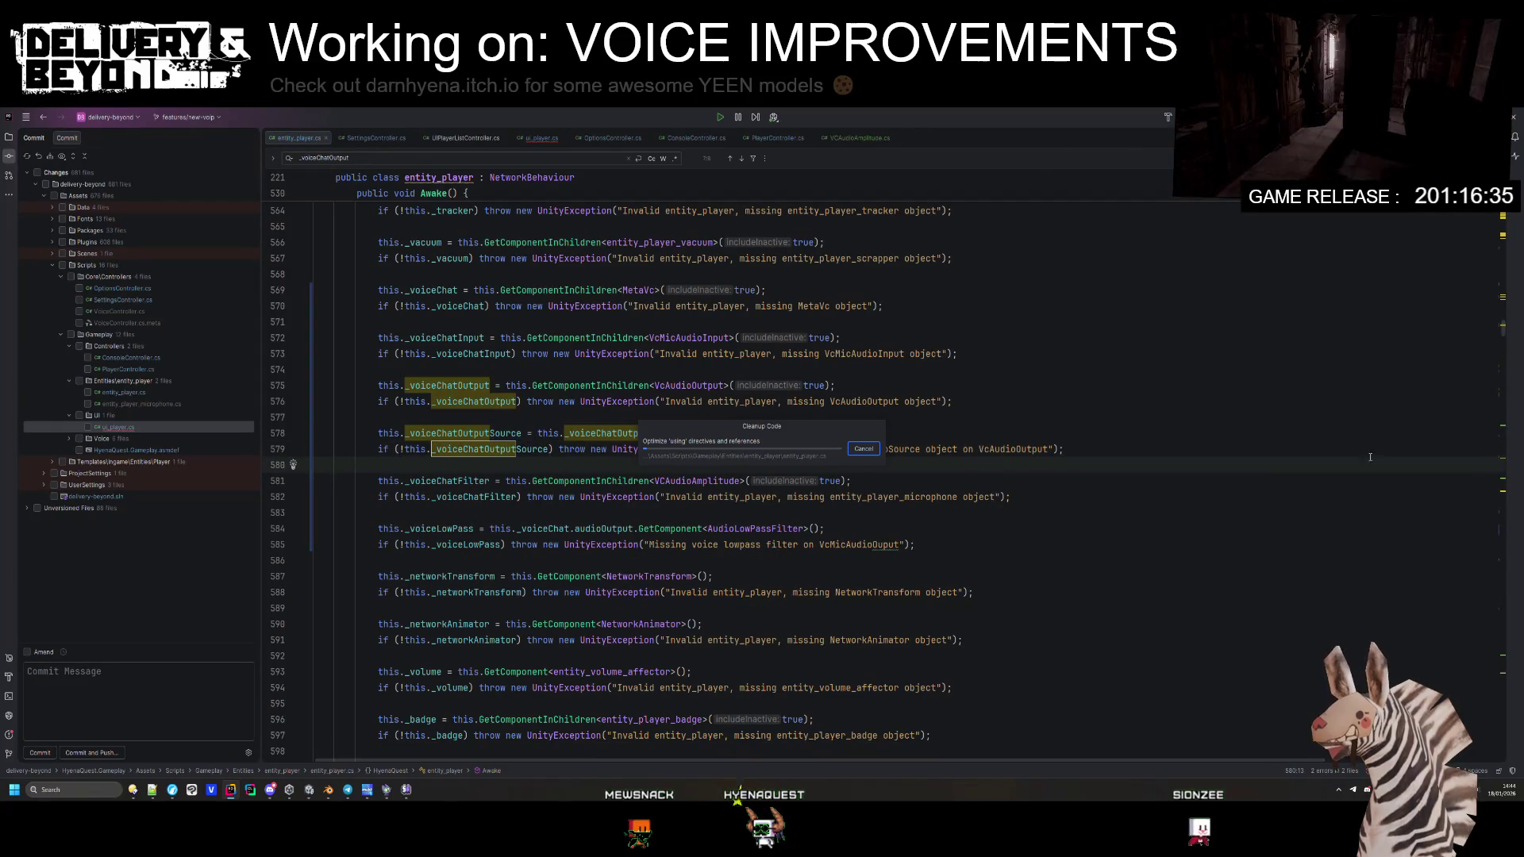
Step: Switch to the browser and scroll through the MetaVoiceChat README's audio output setup
mouse_move(172, 790)
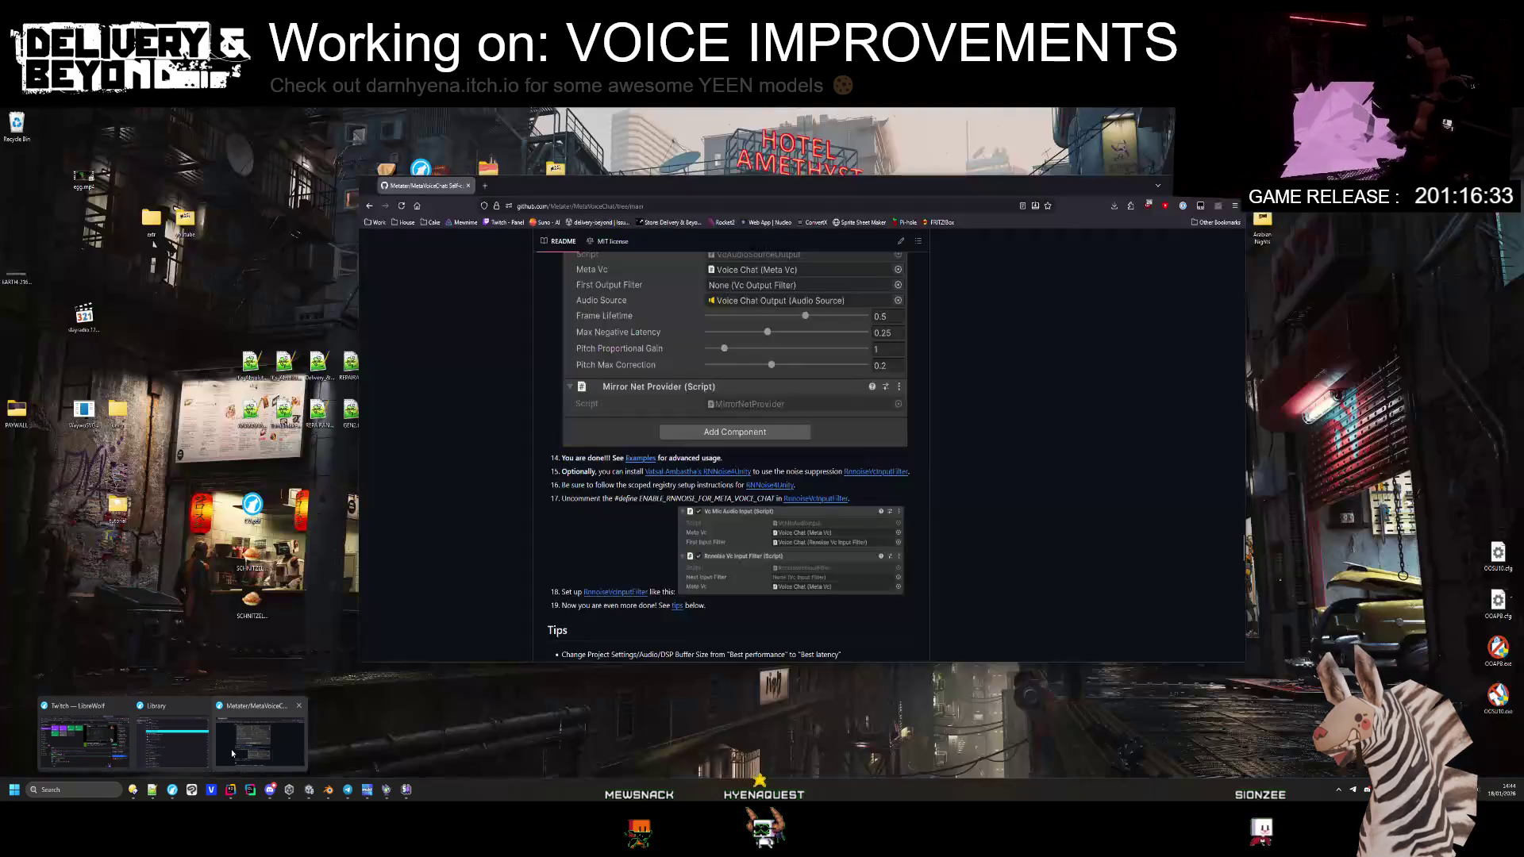
left_click(84, 738)
scroll(923, 324, "up", 15)
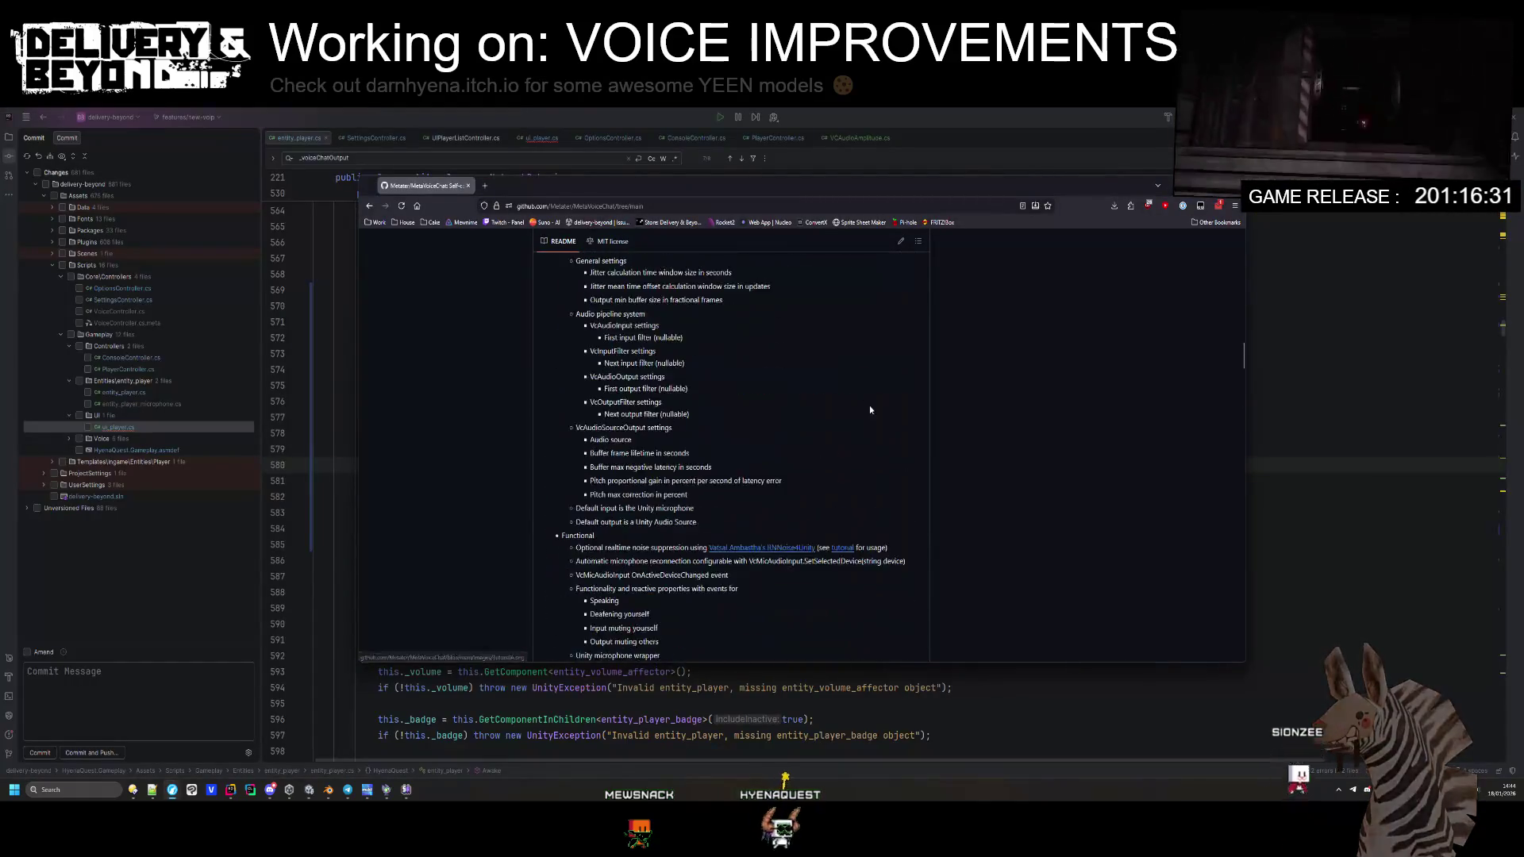
scroll(870, 411, "up", 8)
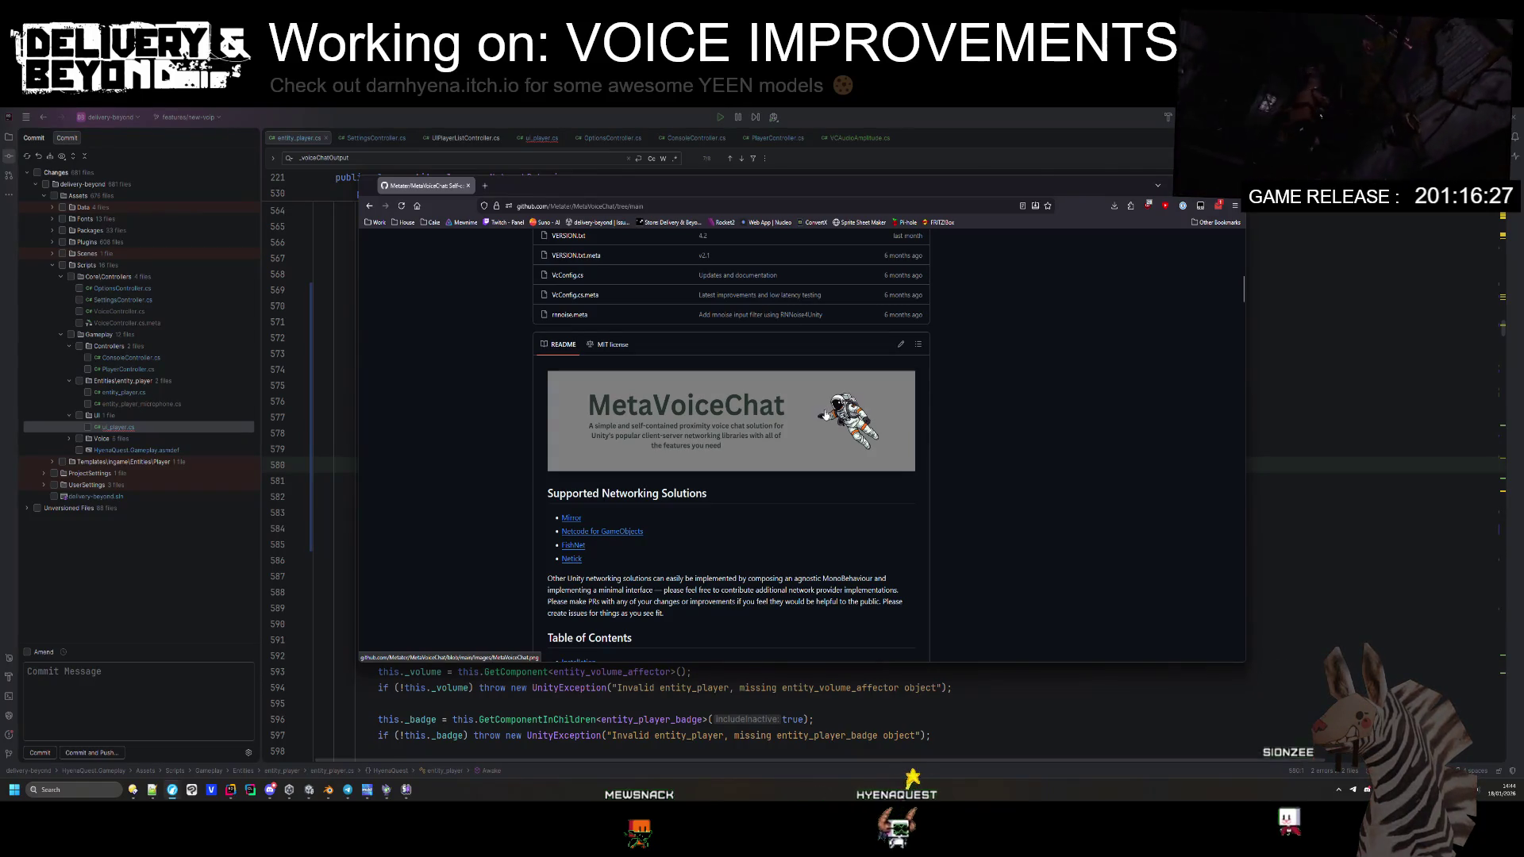
scroll(822, 412, "down", 5)
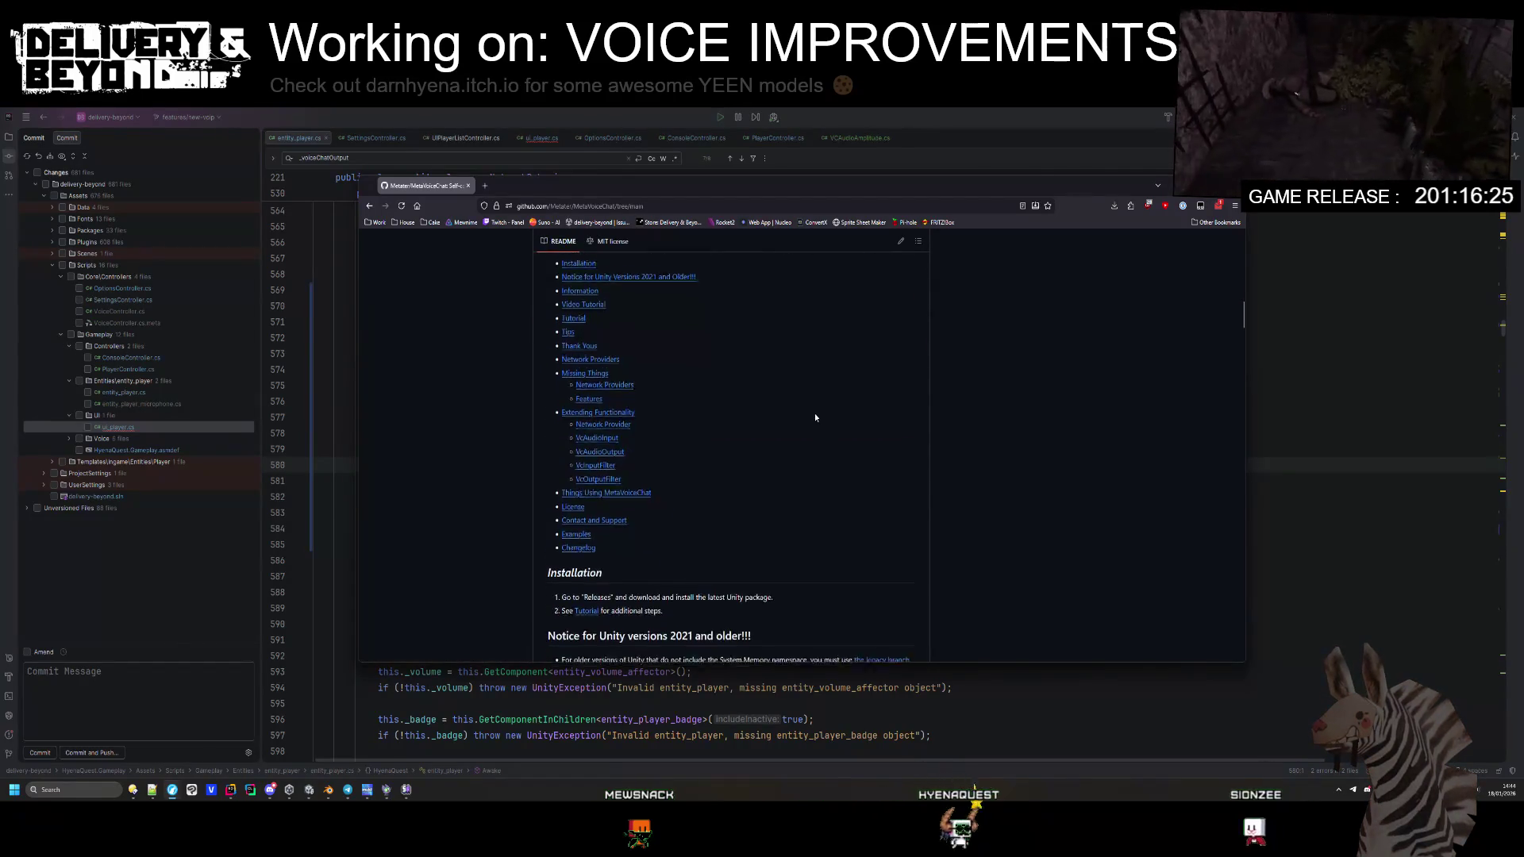
scroll(817, 412, "down", 10)
scroll(816, 384, "down", 10)
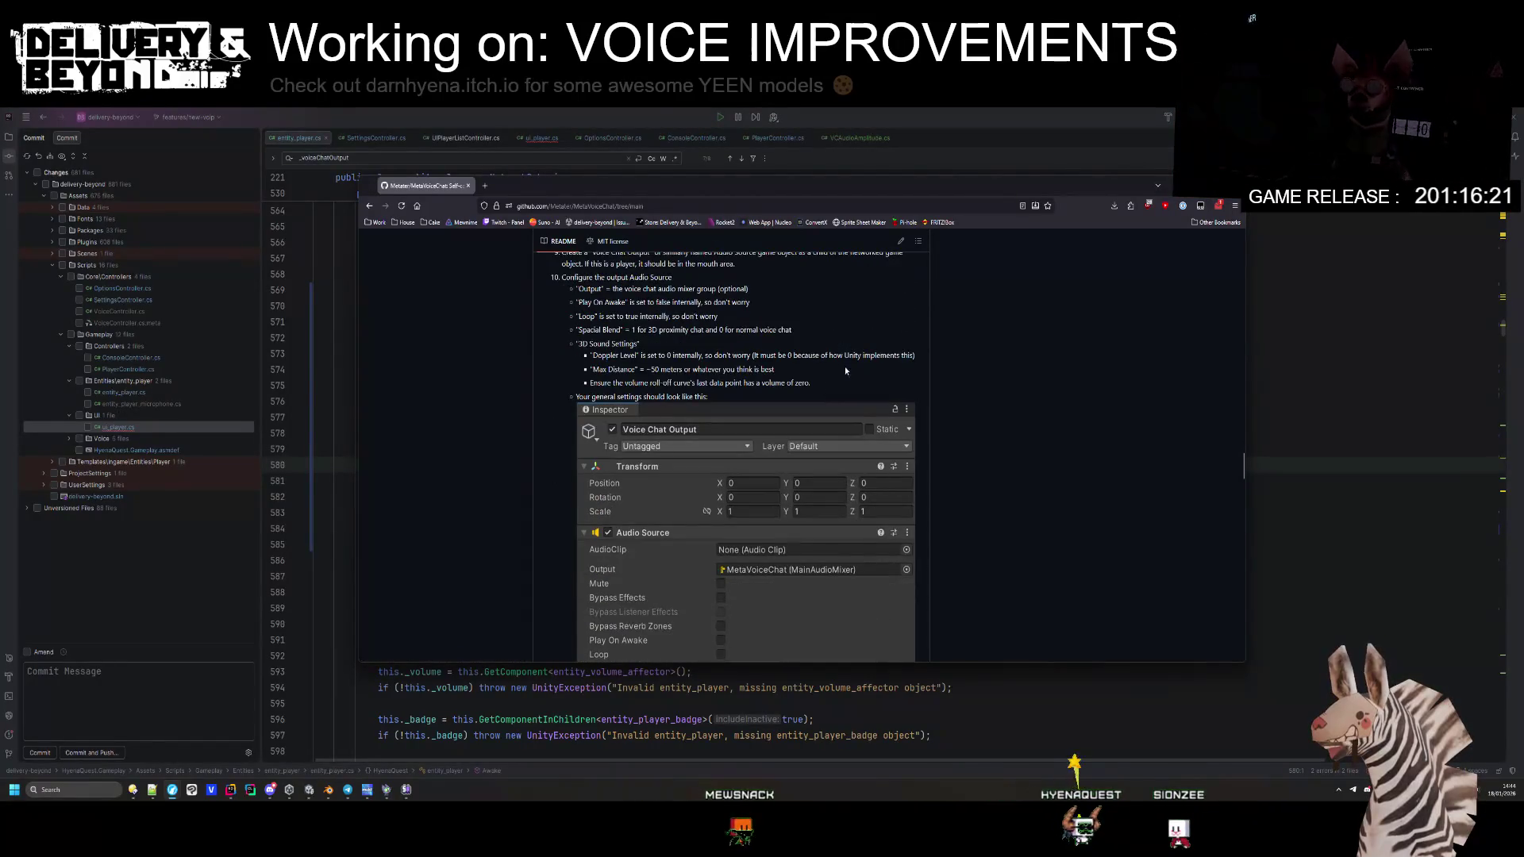
scroll(846, 356, "up", 8)
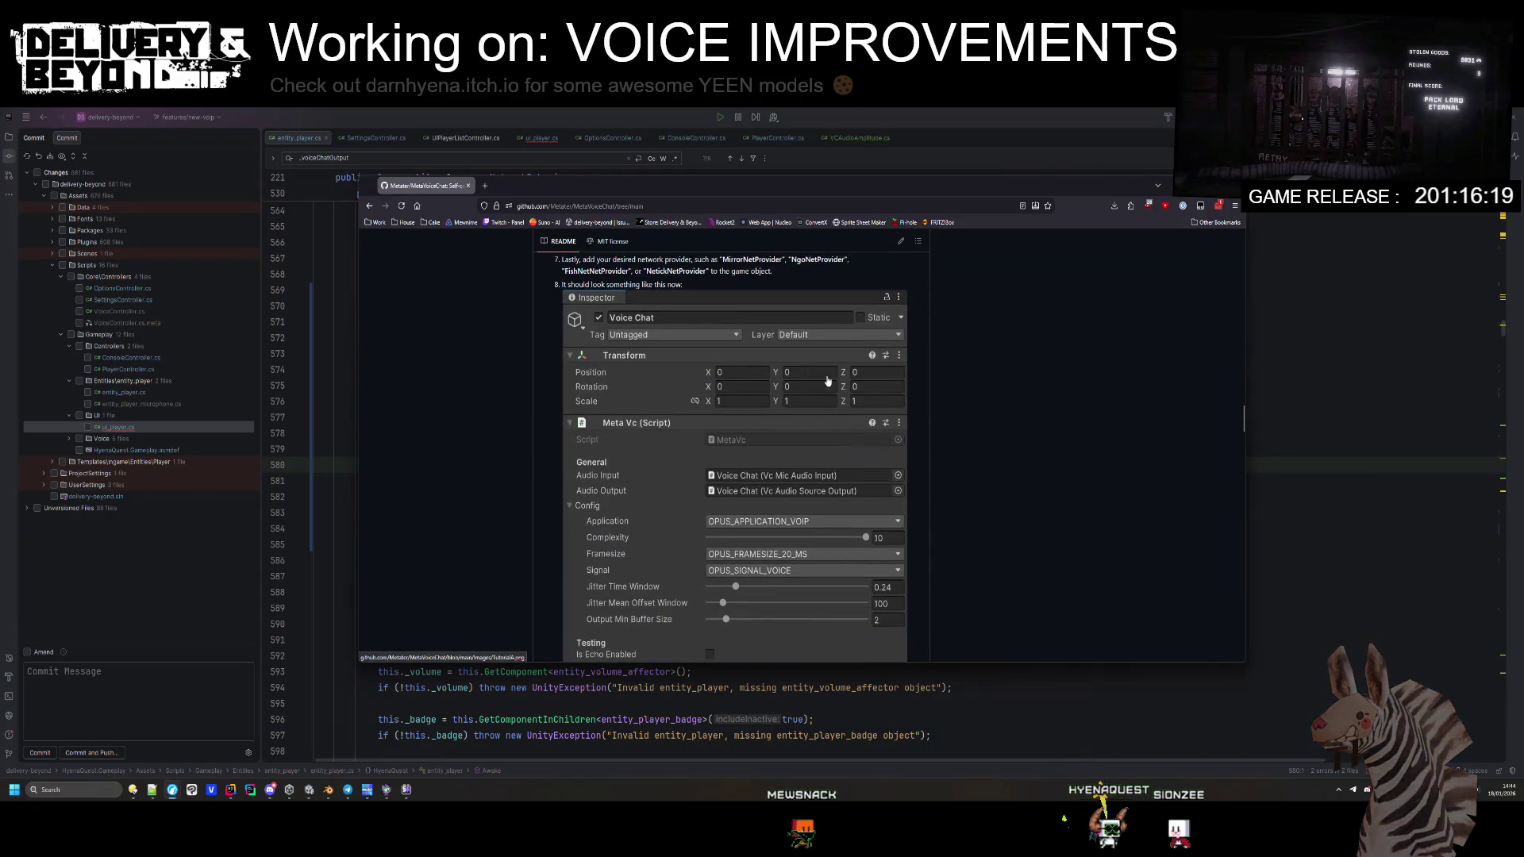
scroll(827, 381, "down", 20)
scroll(832, 367, "down", 5)
scroll(832, 367, "up", 5)
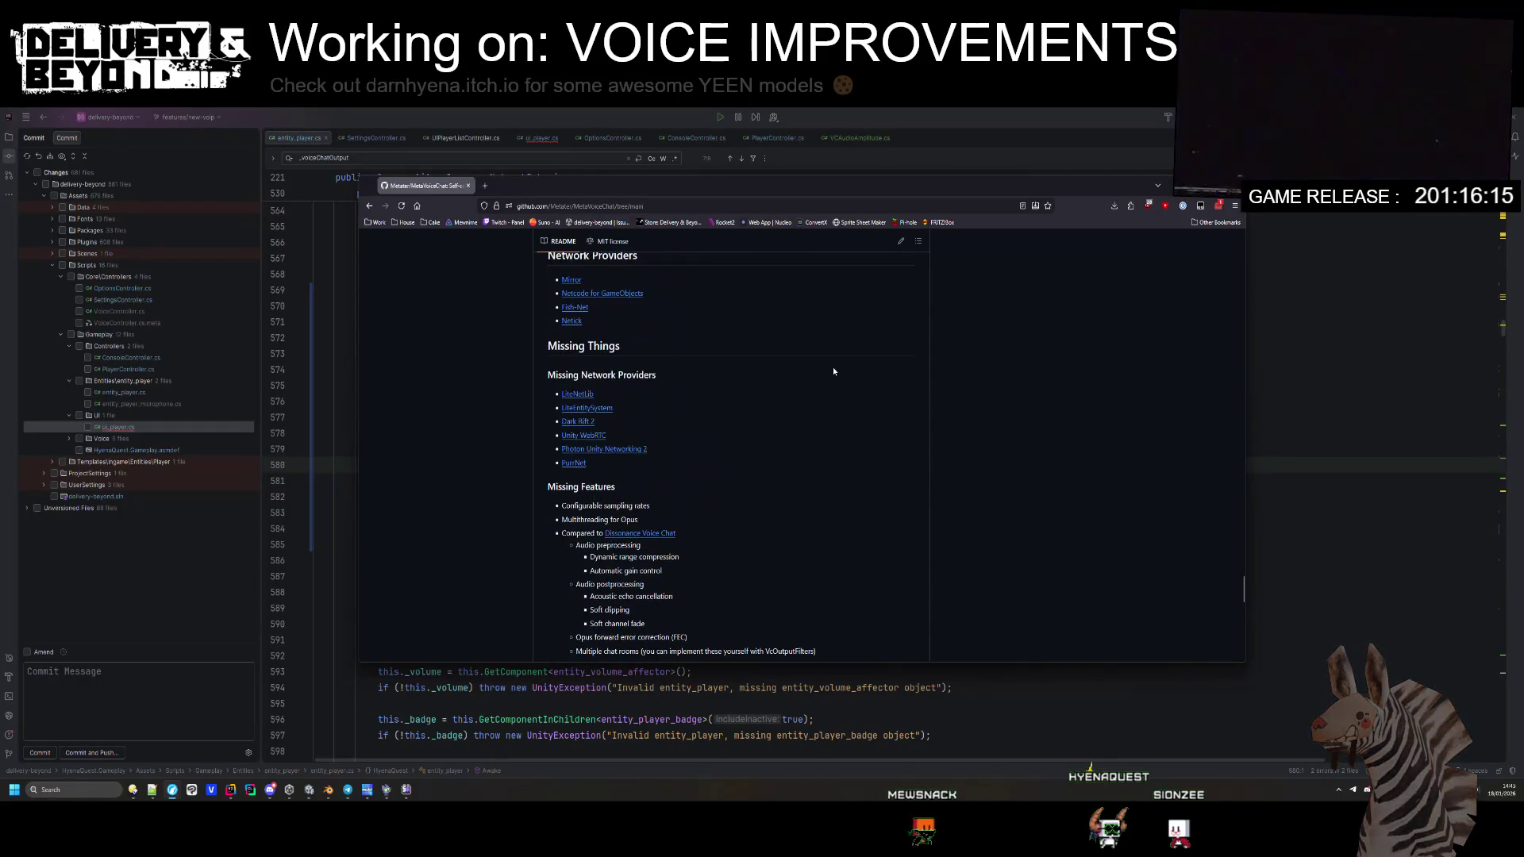
scroll(831, 359, "up", 1)
scroll(680, 454, "down", 3)
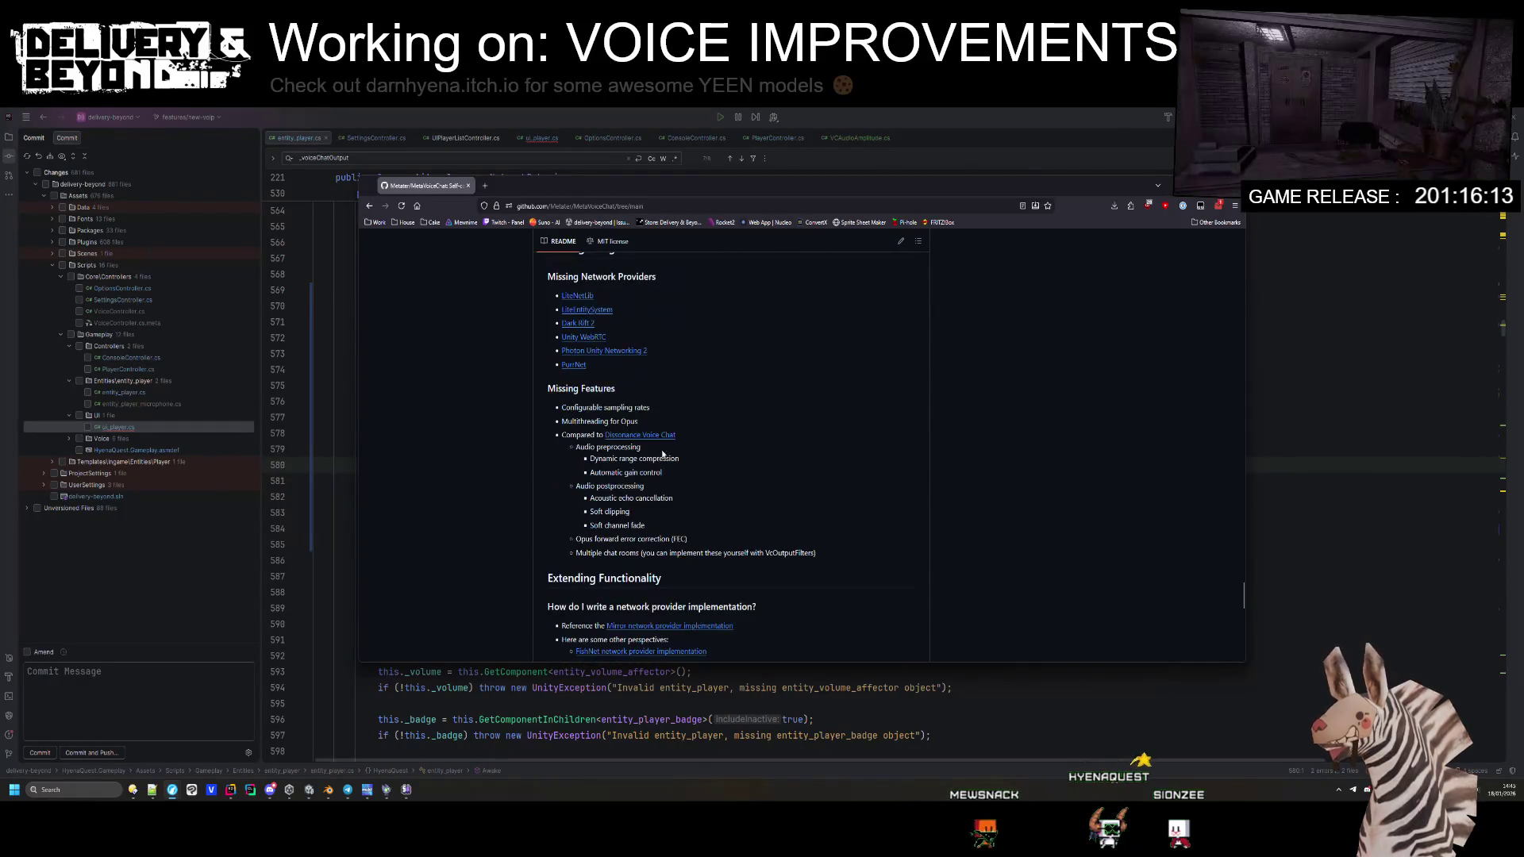
Step: Read the Missing Features preprocessing and postprocessing items, then return to Rider's entity_player code
left_click_drag(583, 447, 659, 472)
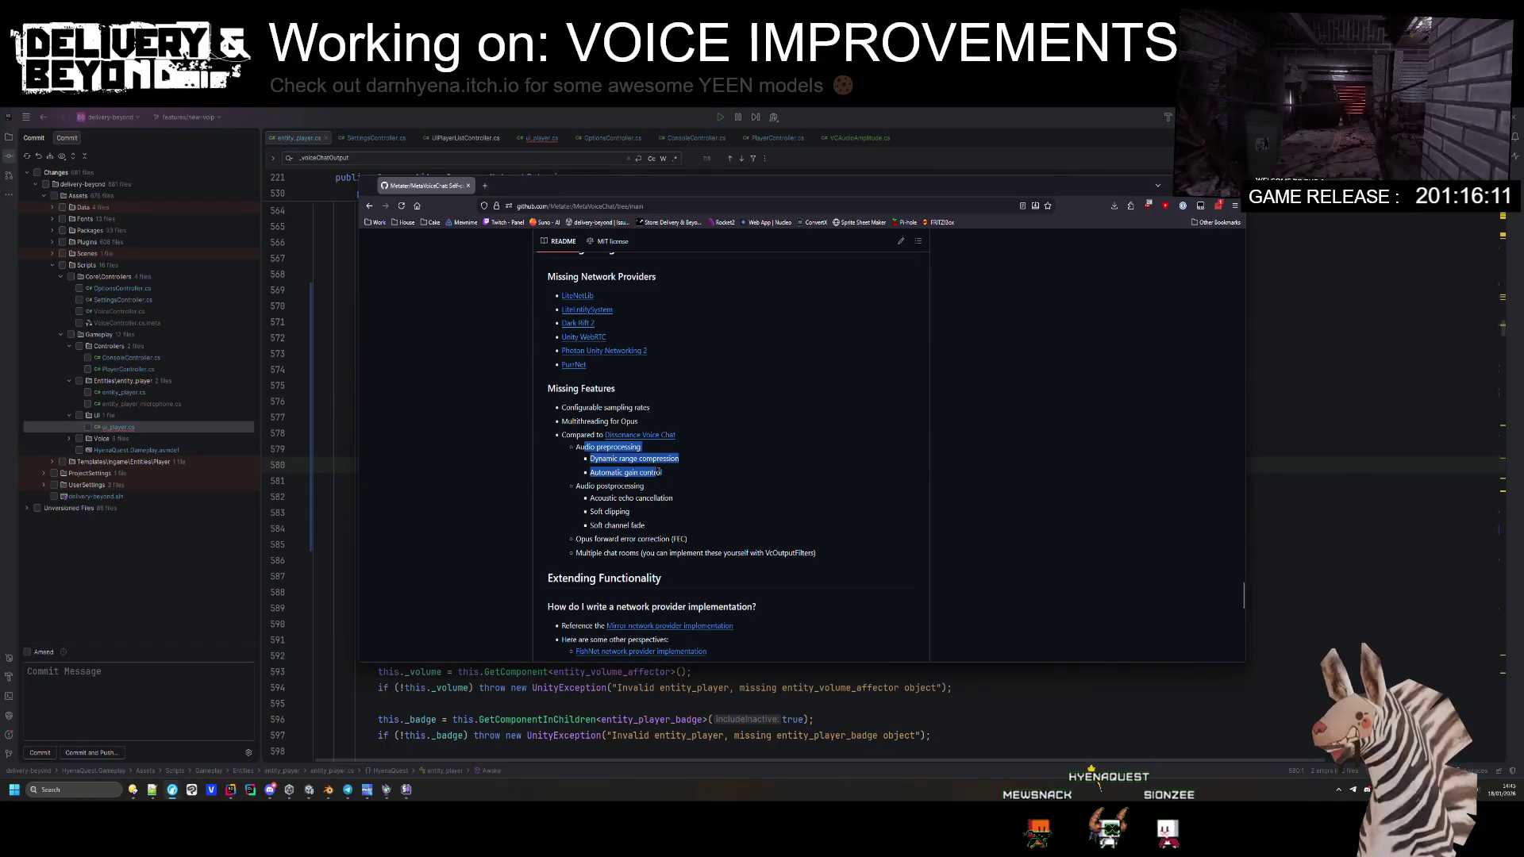
left_click_drag(700, 528, 806, 537)
left_click(665, 524)
mouse_move(563, 500)
left_mouse_down()
mouse_move(555, 473)
mouse_move(555, 508)
mouse_move(544, 490)
mouse_move(675, 540)
mouse_move(572, 486)
left_mouse_up()
left_click(821, 550)
left_click(579, 373)
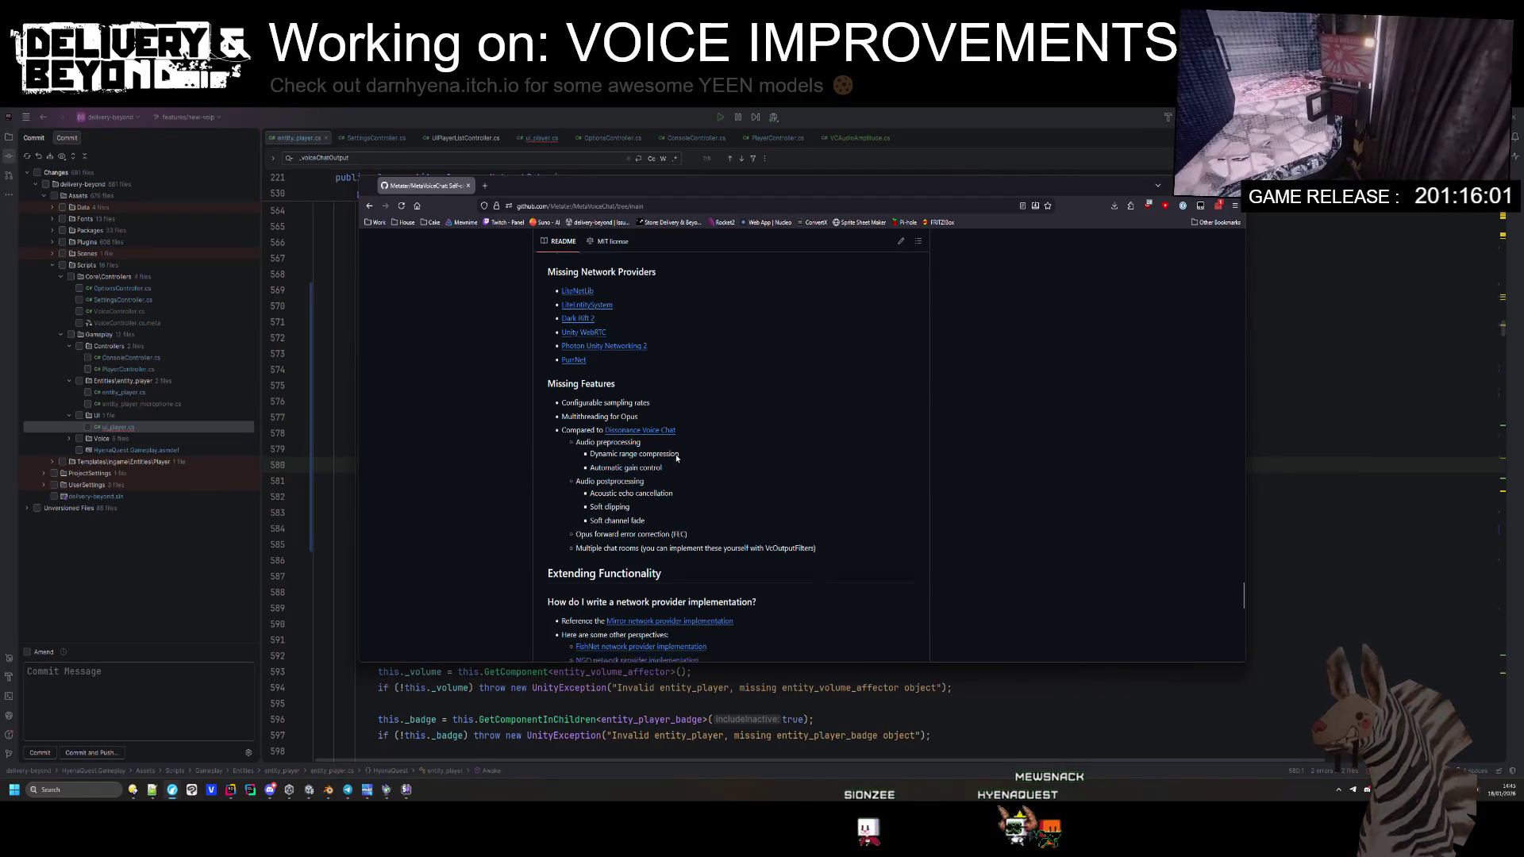
scroll(579, 373, "down", 3)
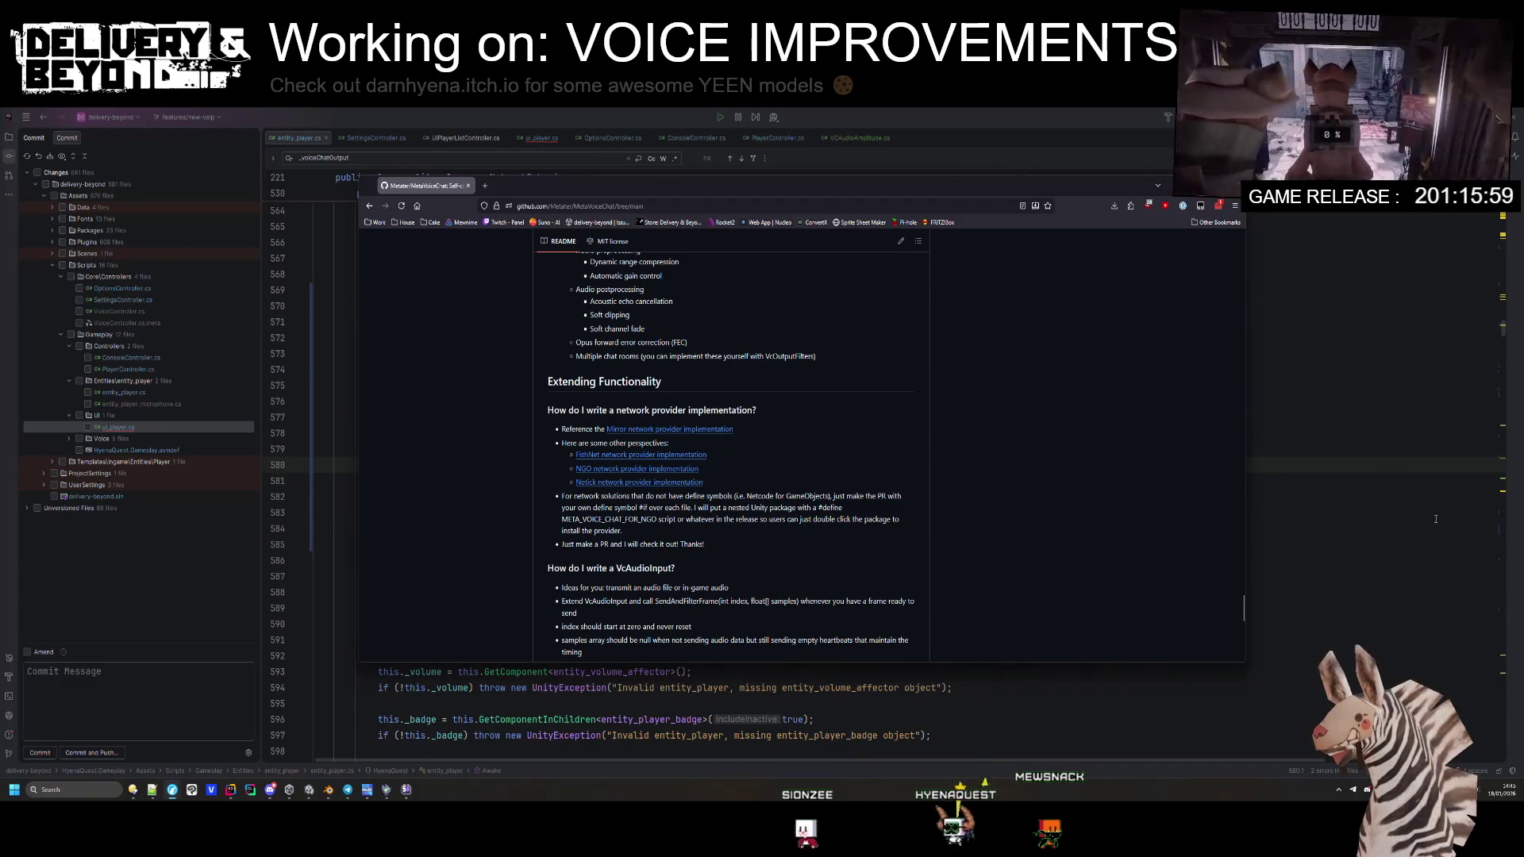
left_click(1435, 517)
left_click(666, 468)
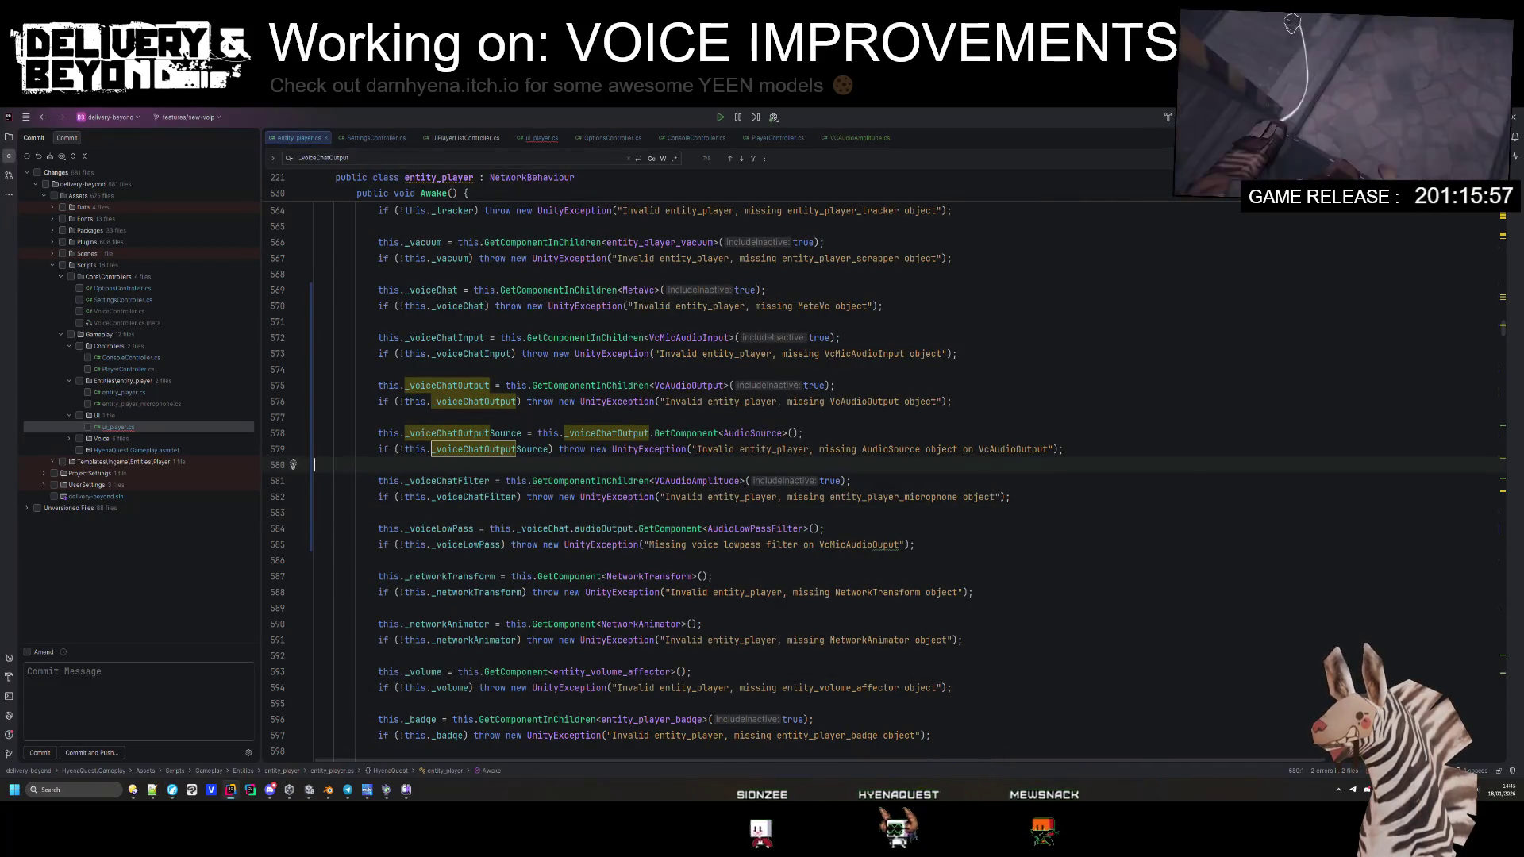
Step: Search entity_player for _voiceChatOutput usages to locate the GetVoiceOutput method
key("ctrl+f")
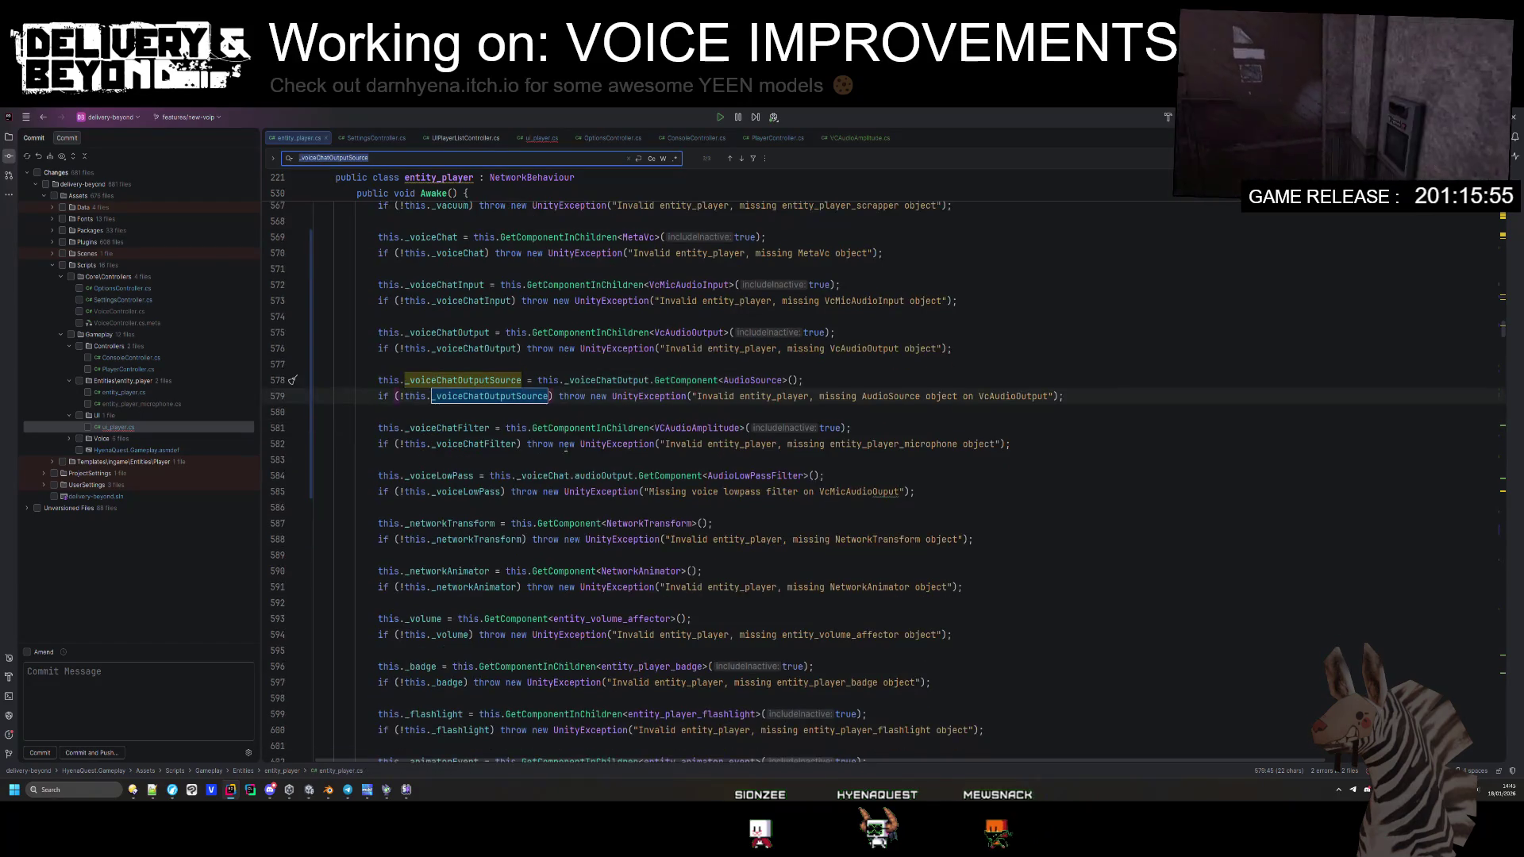
key("Return")
key("Return")
key("BackSpace")
key("BackSpace")
key("BackSpace")
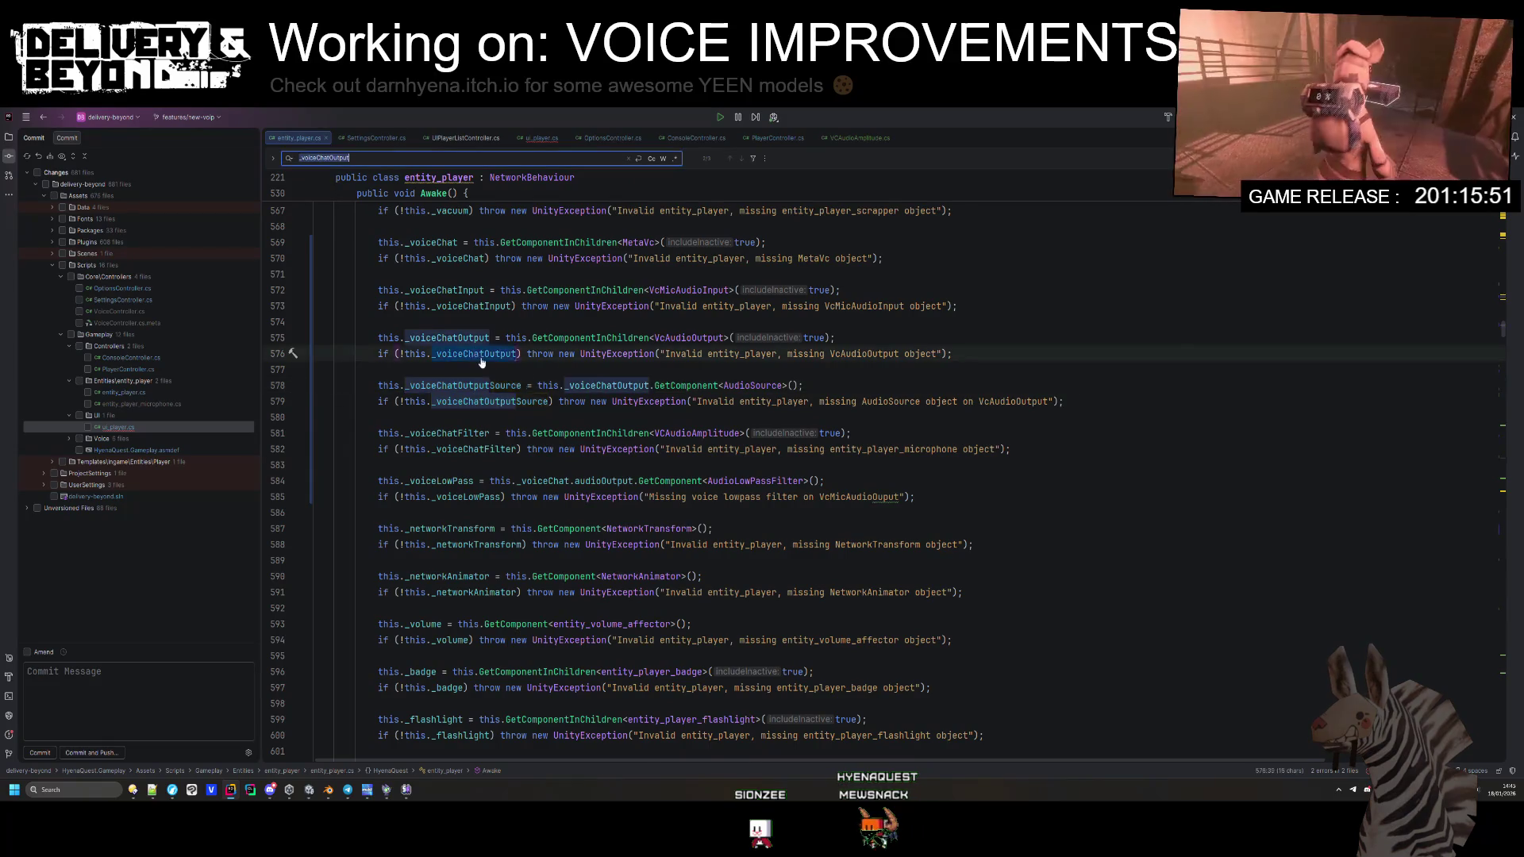
key("Return")
key("Return")
left_click(463, 403)
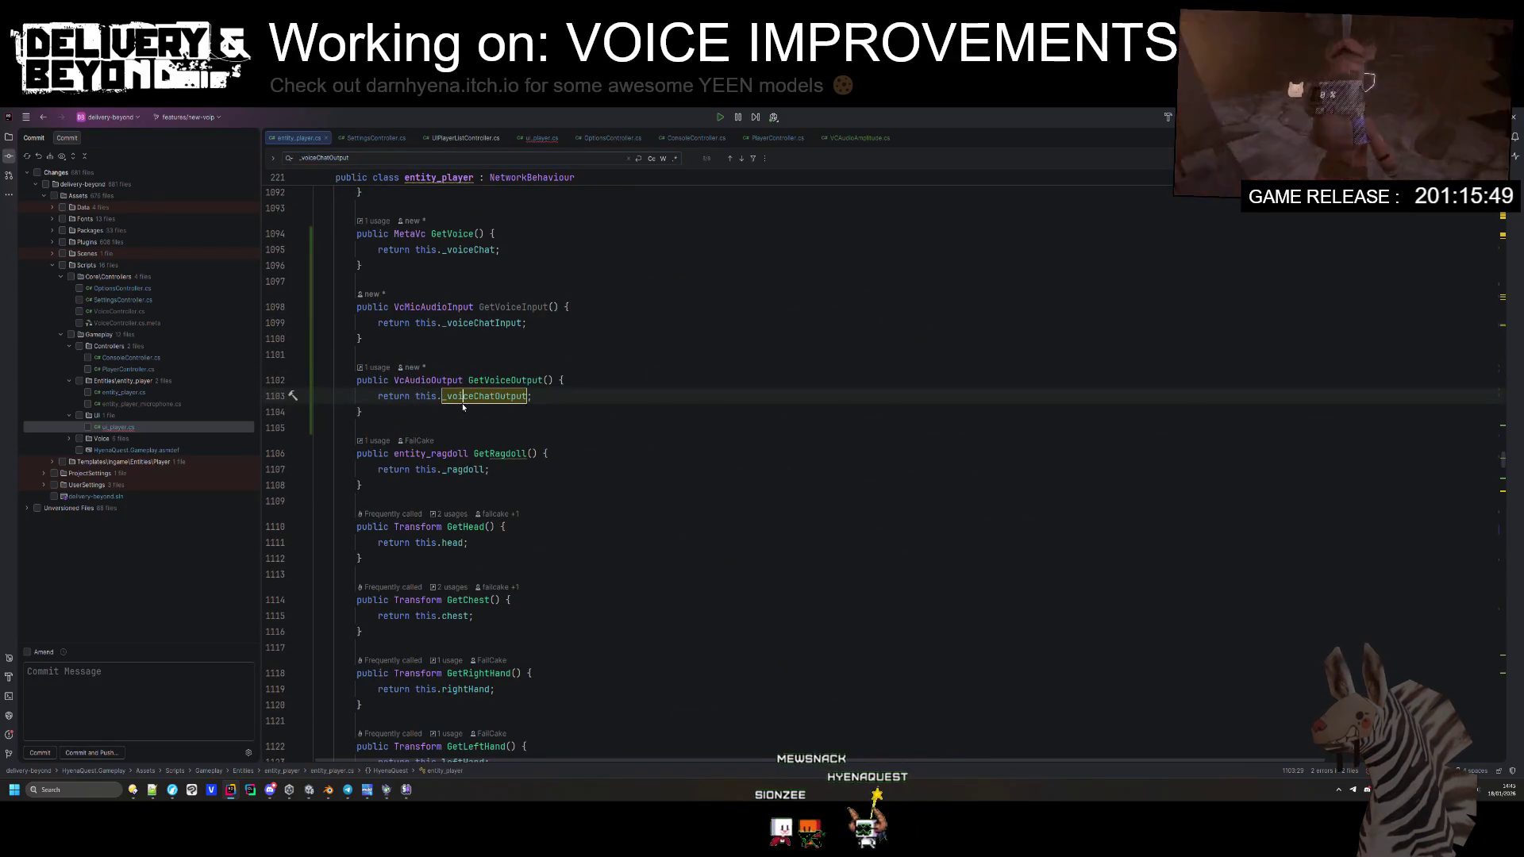
Step: Duplicate GetVoiceOutput as GetVoiceOutputSource(), returning AudioSource _voiceChatOutputSource
left_click(372, 424)
key("Return")
type("_voiceChatOutputSource")
key("ctrl+w")
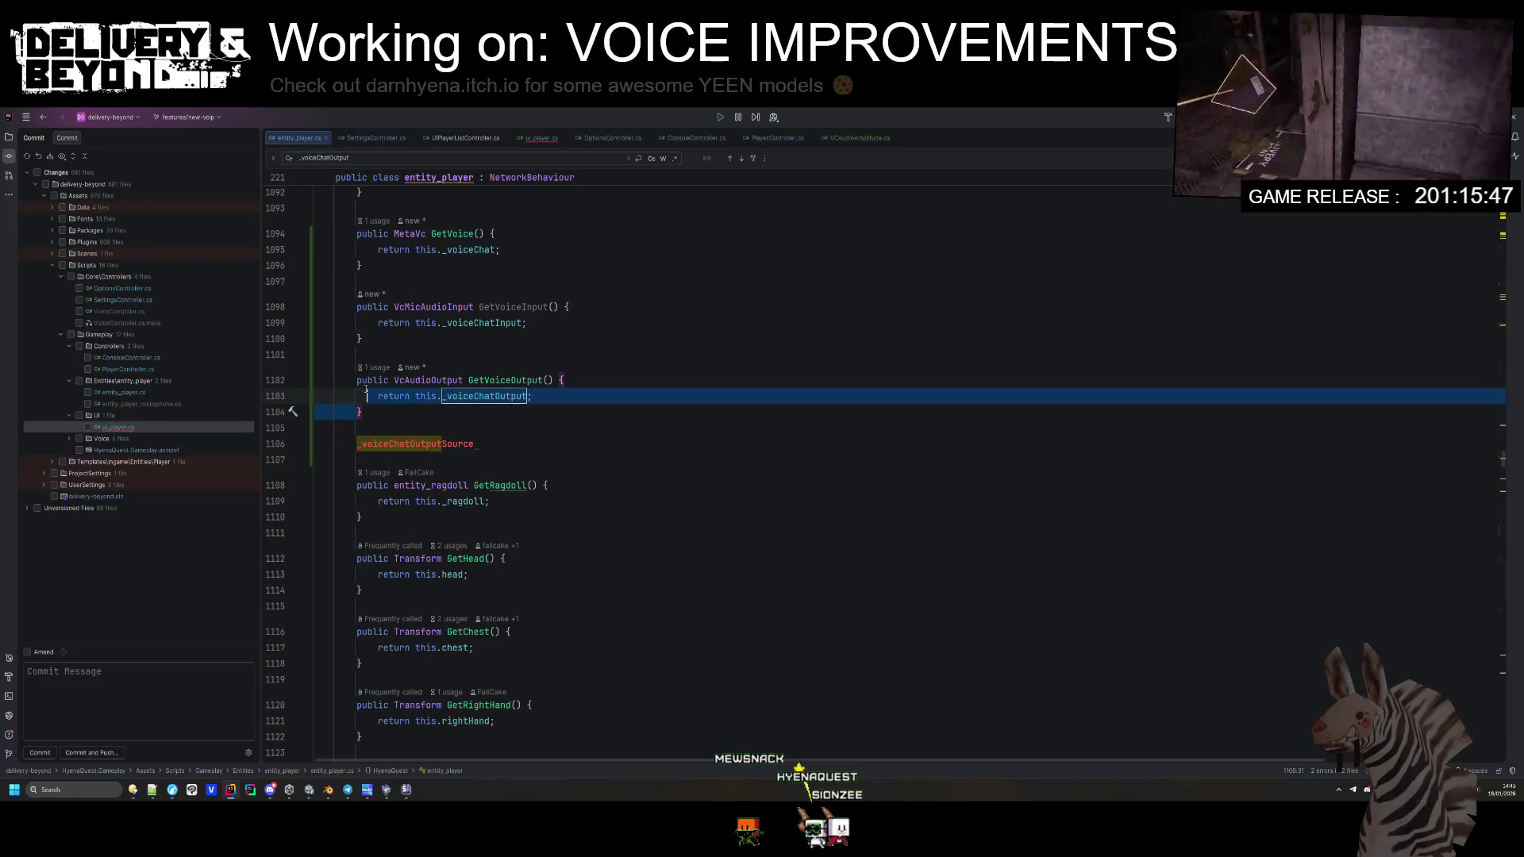
key("ctrl+d")
double_click(427, 453)
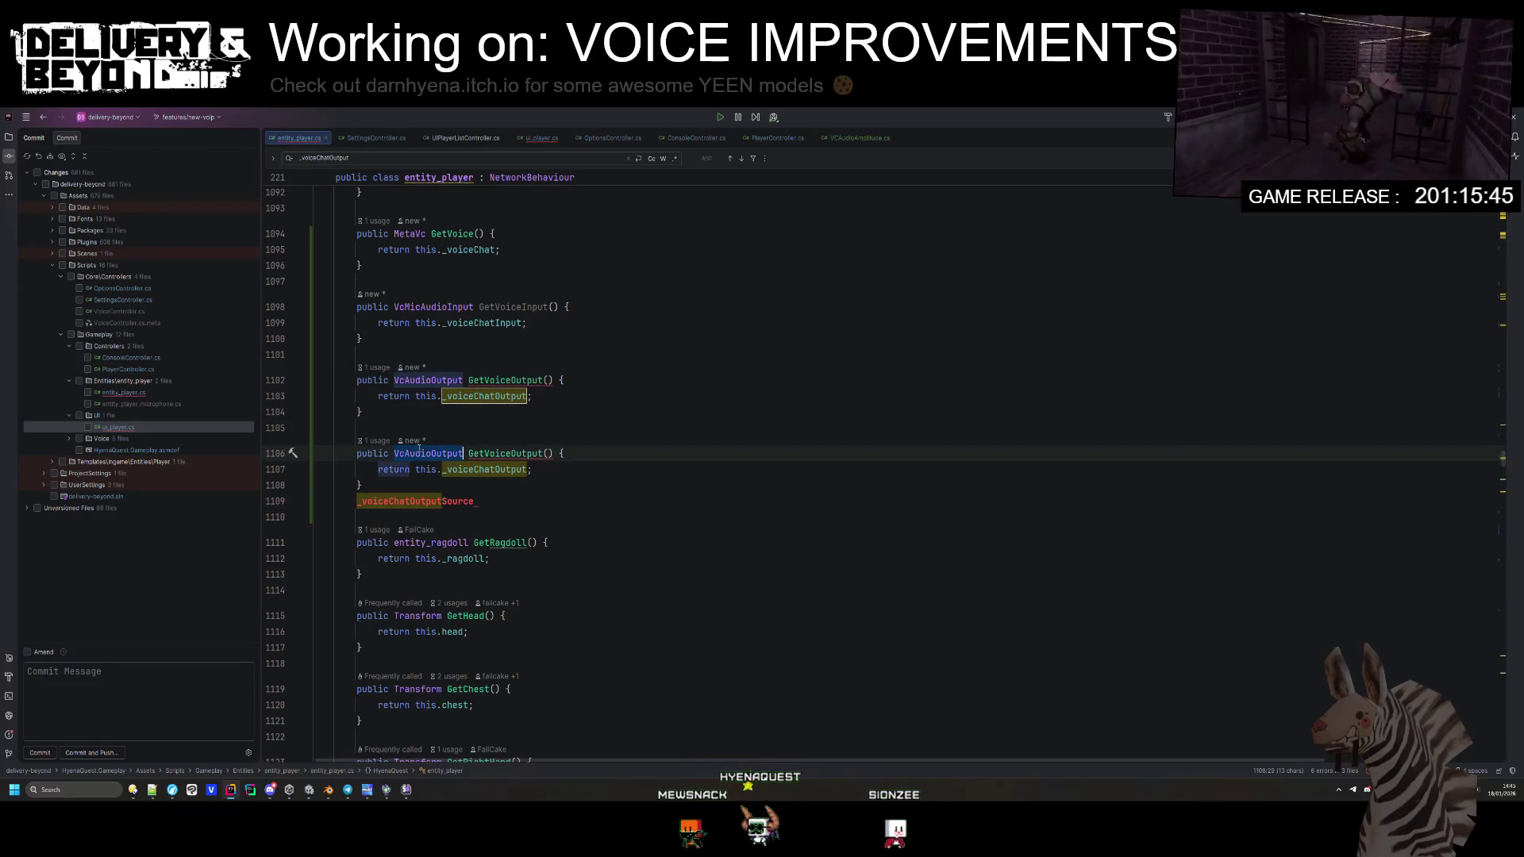
type("Aud")
key("Return")
left_click(532, 454)
type("Source")
key("Escape")
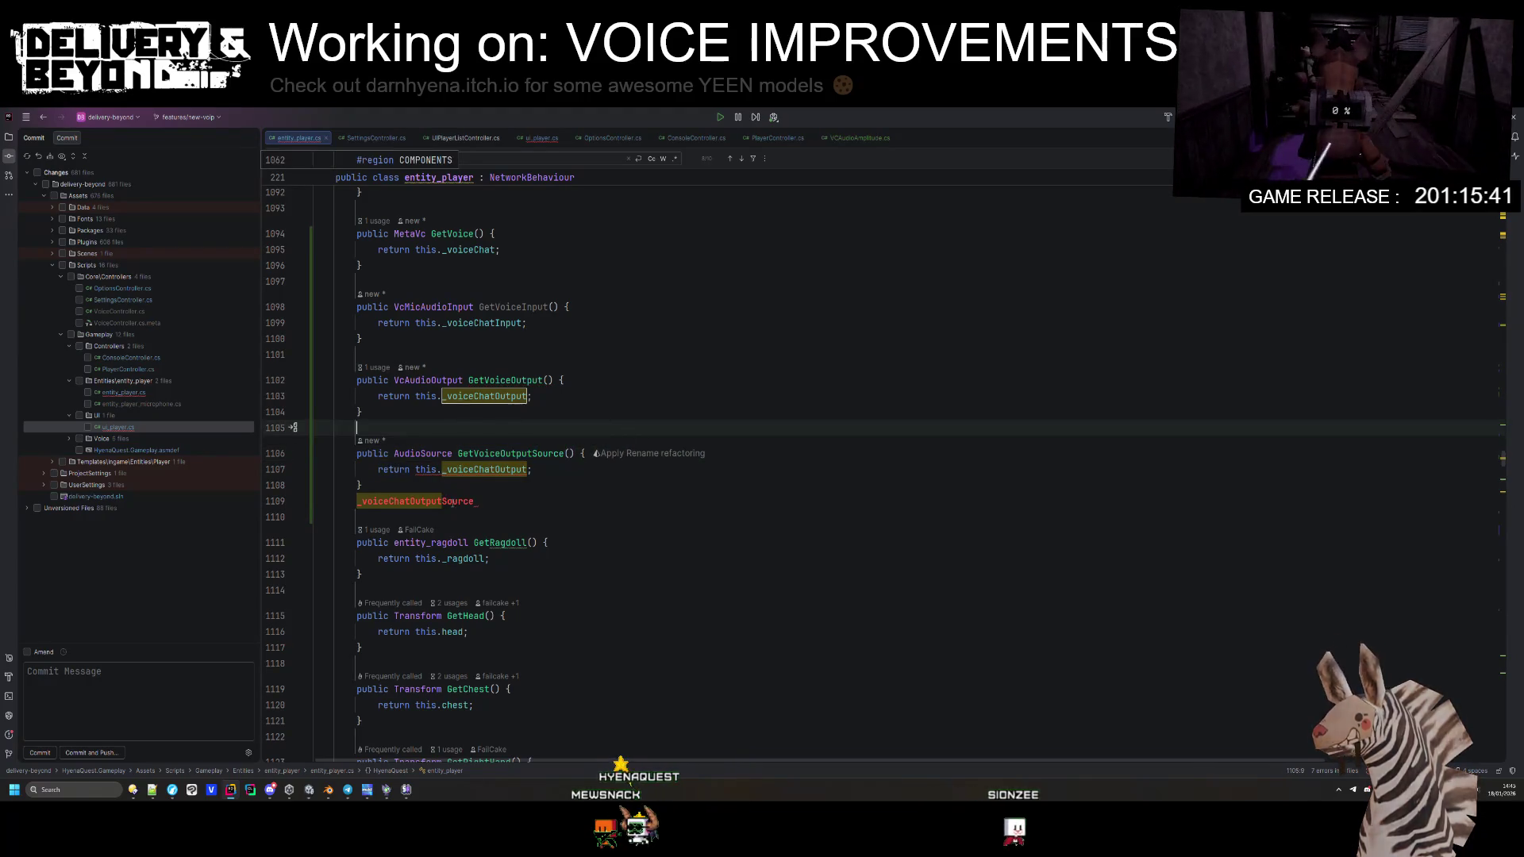
type("Source")
left_click(475, 483)
Step: Run Code Cleanup (Ctrl+Alt+L) twice to reformat entity_player
key("ctrl+alt+l")
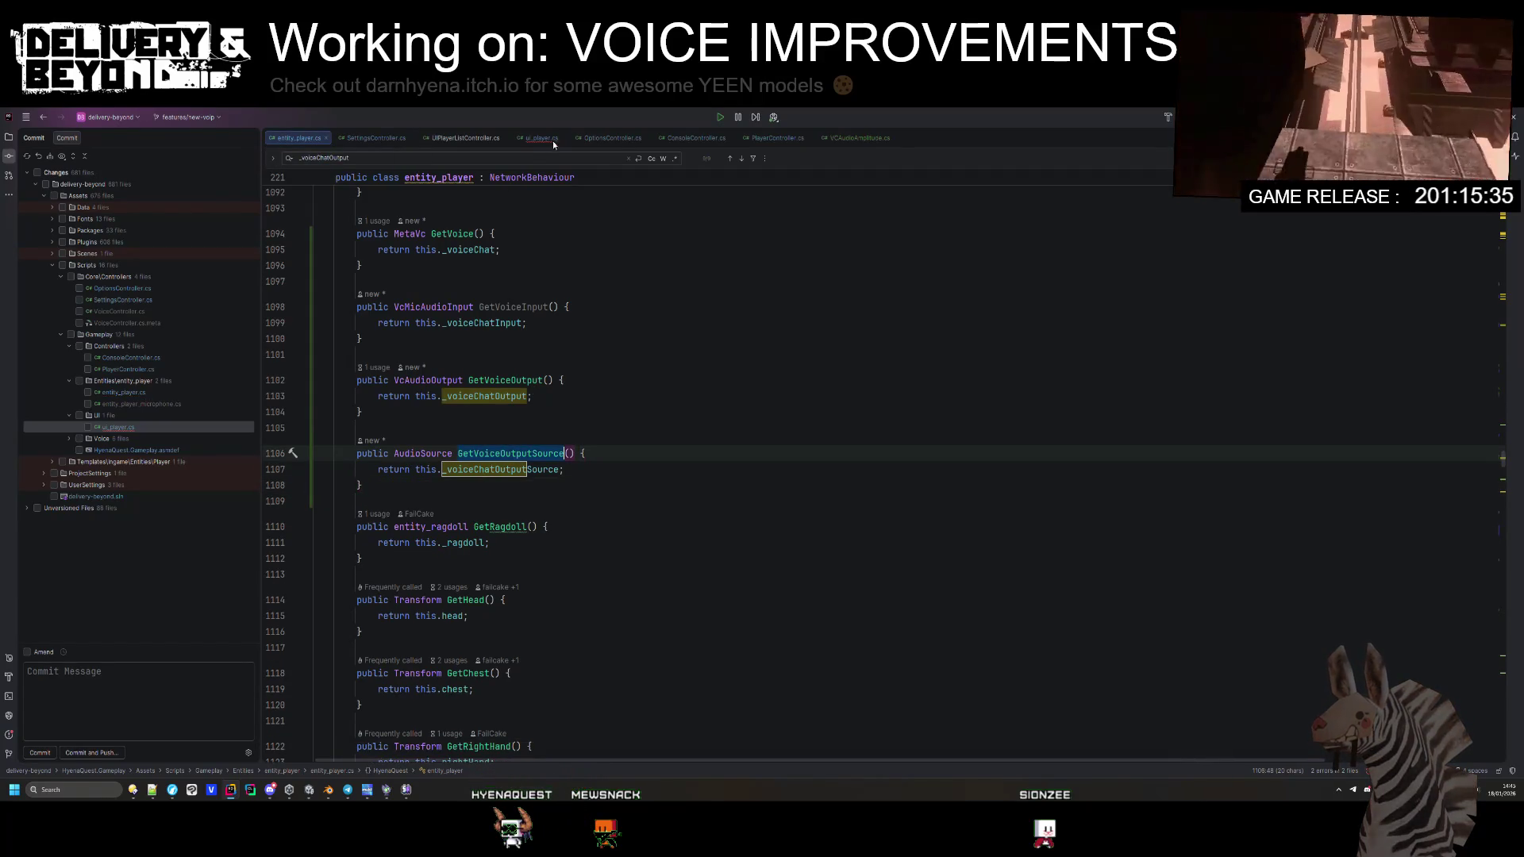
key("ctrl+alt+l")
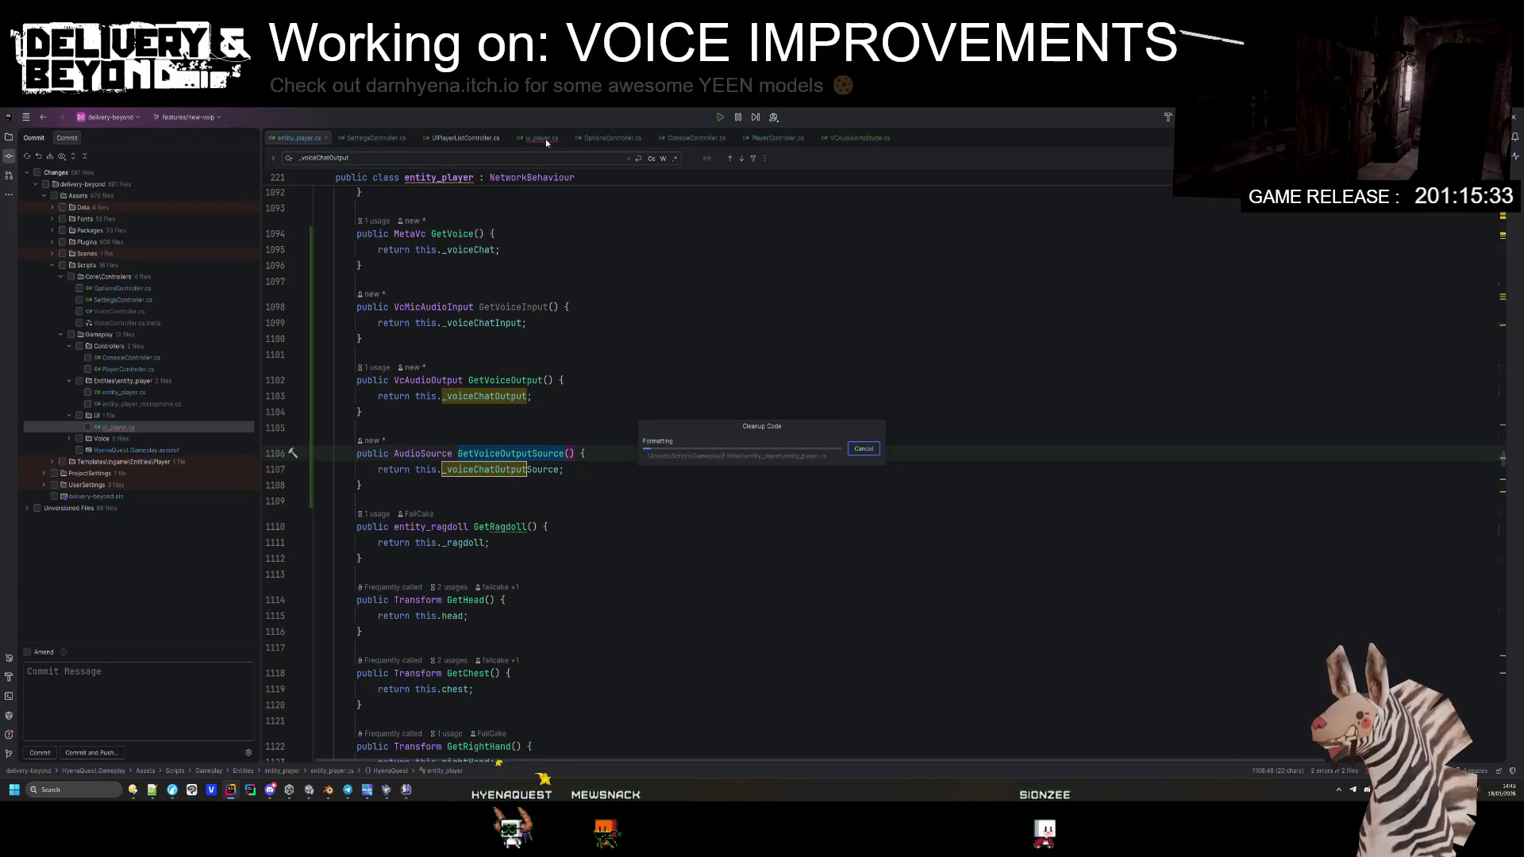
left_click(545, 139)
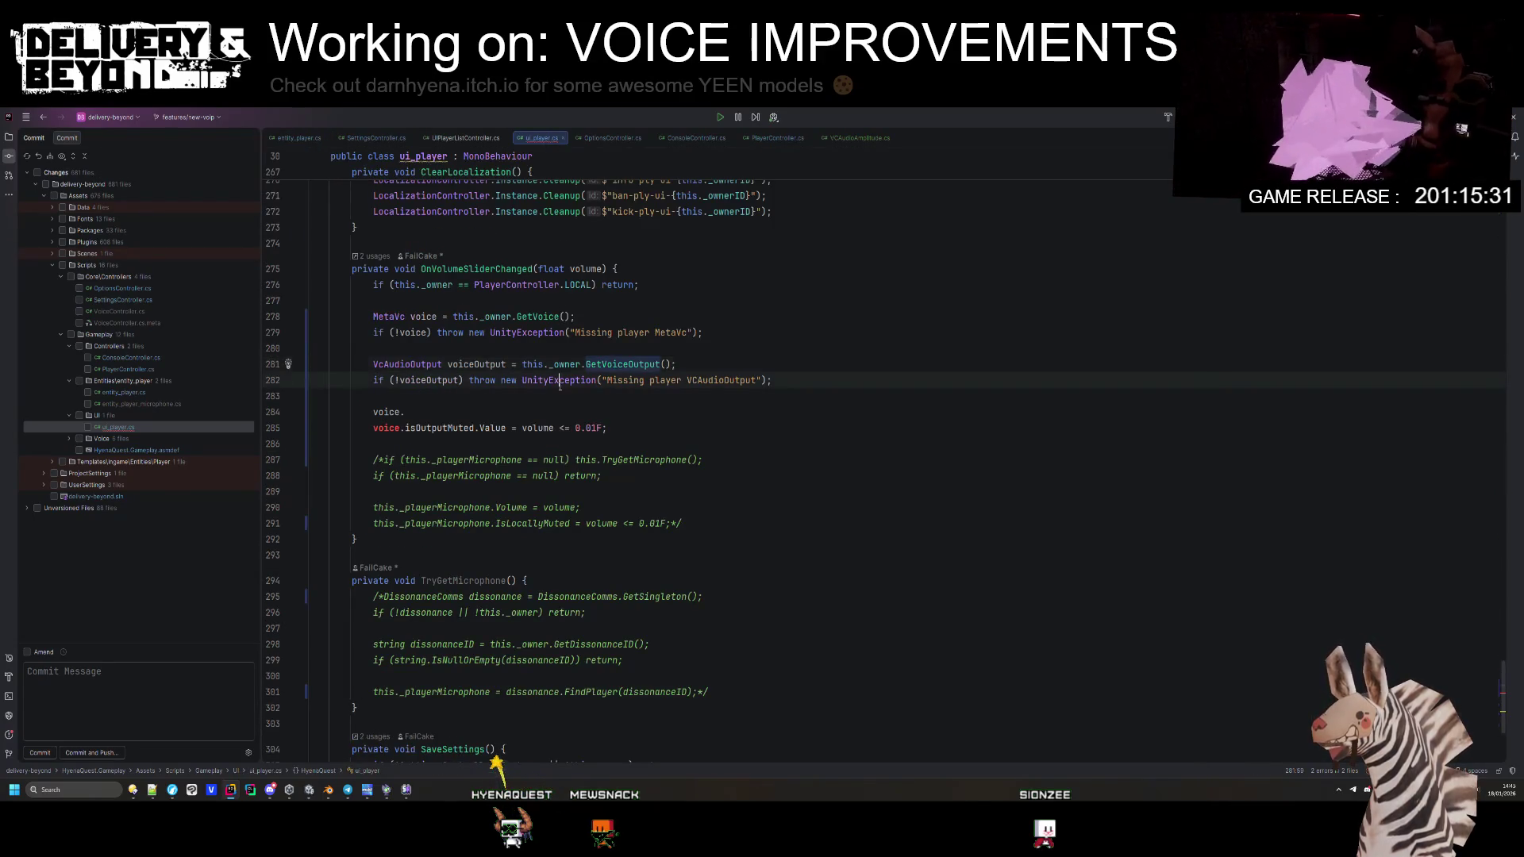
Step: Store GetVoiceOutputSource() in an AudioSource voiceOutput variable in the volume handler
left_click(462, 396)
key("Return")
type("voice.")
left_click(669, 364)
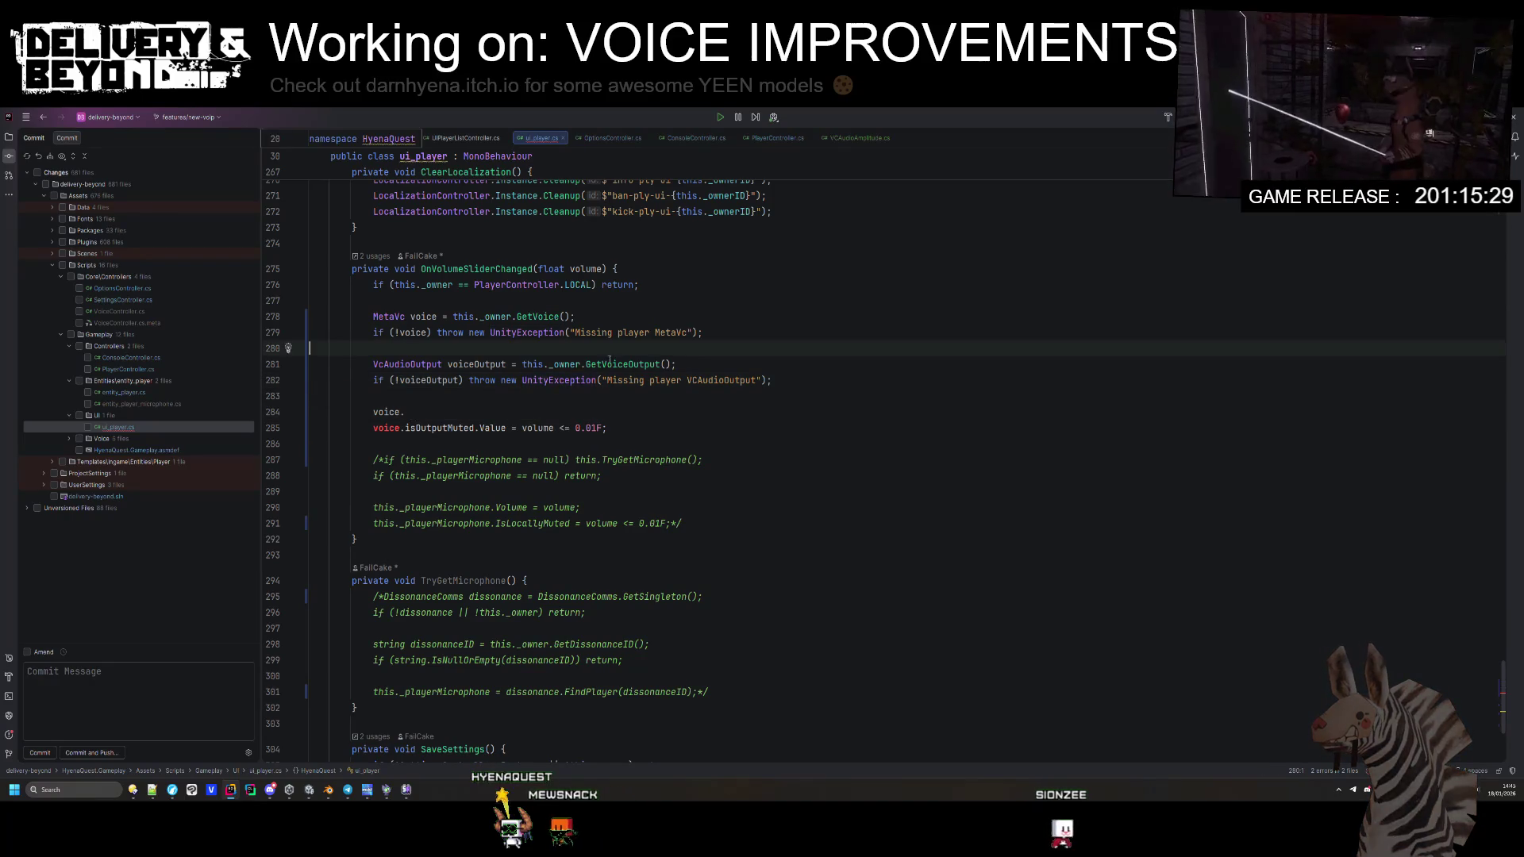
type("Source")
double_click(393, 364)
type("AudioSource")
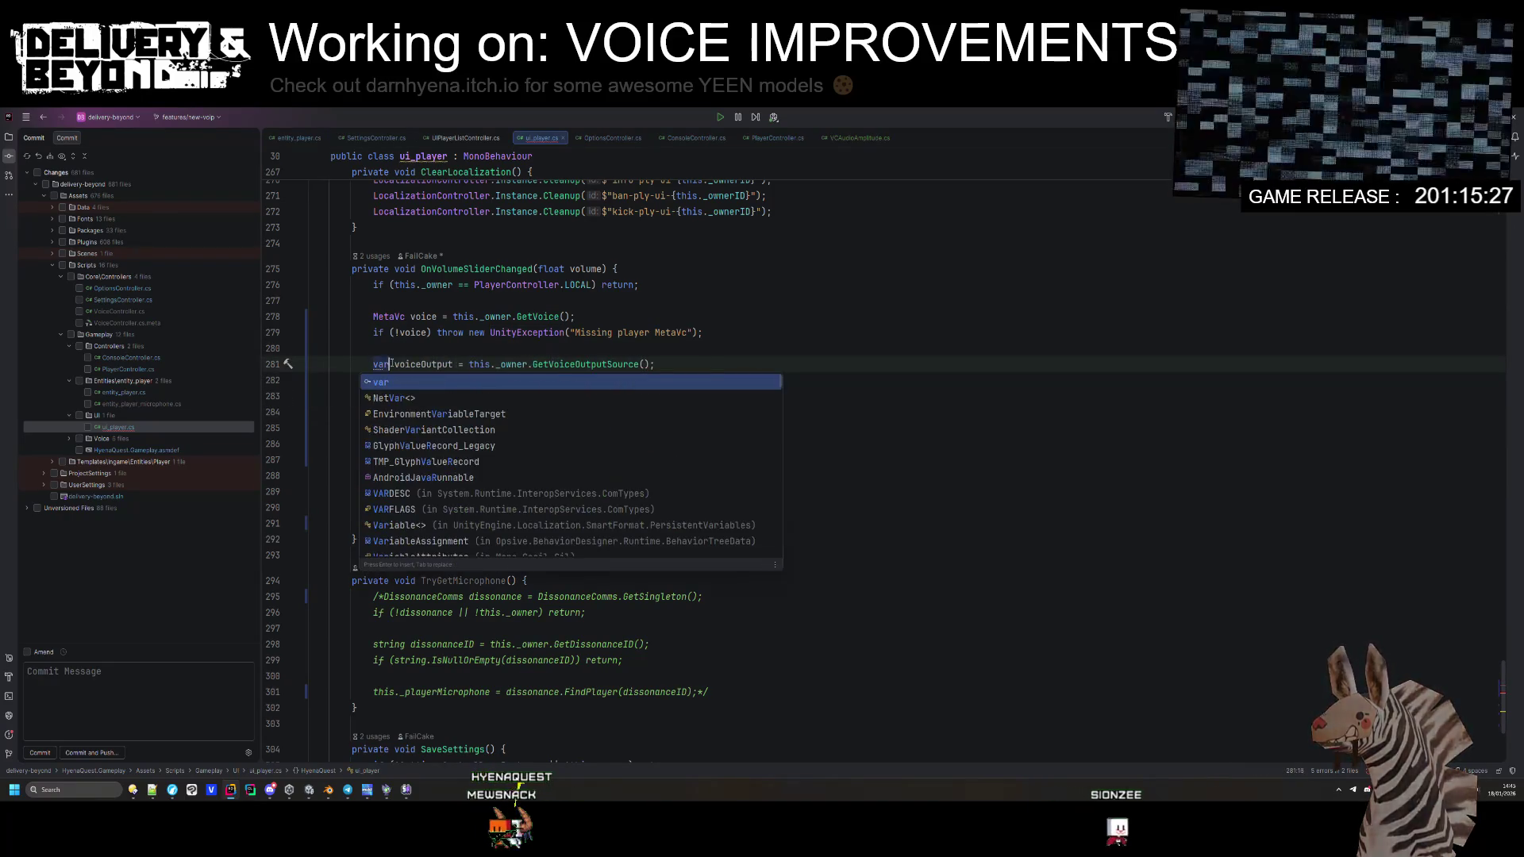
key("Return")
left_click(480, 333)
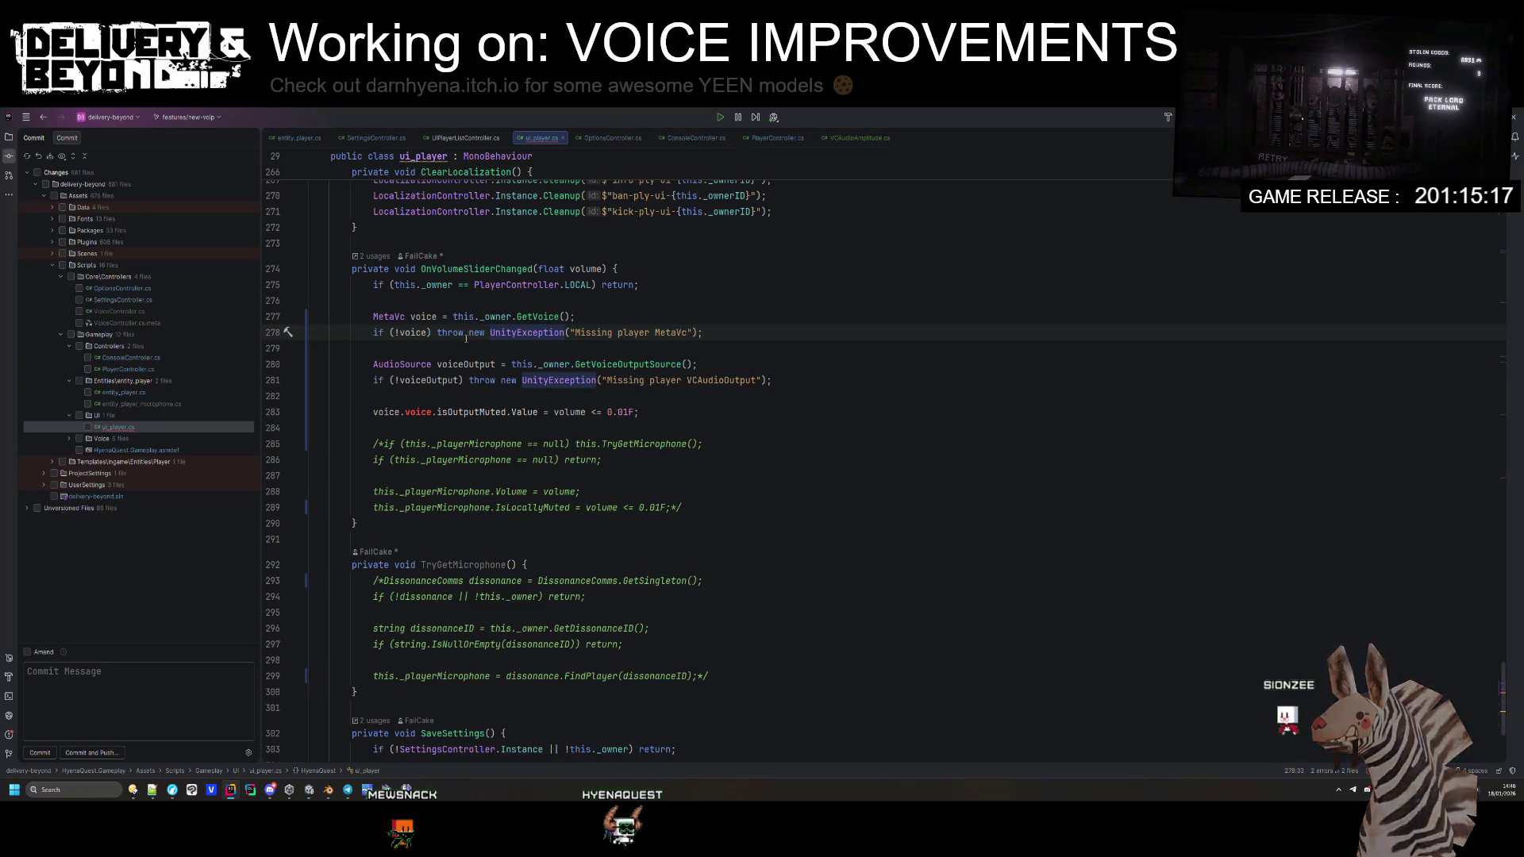
Step: Remove the stray 'voice' text and add voiceOutput.volume = volume; above the mute line
left_click(466, 364)
left_click_drag(433, 412, 365, 420)
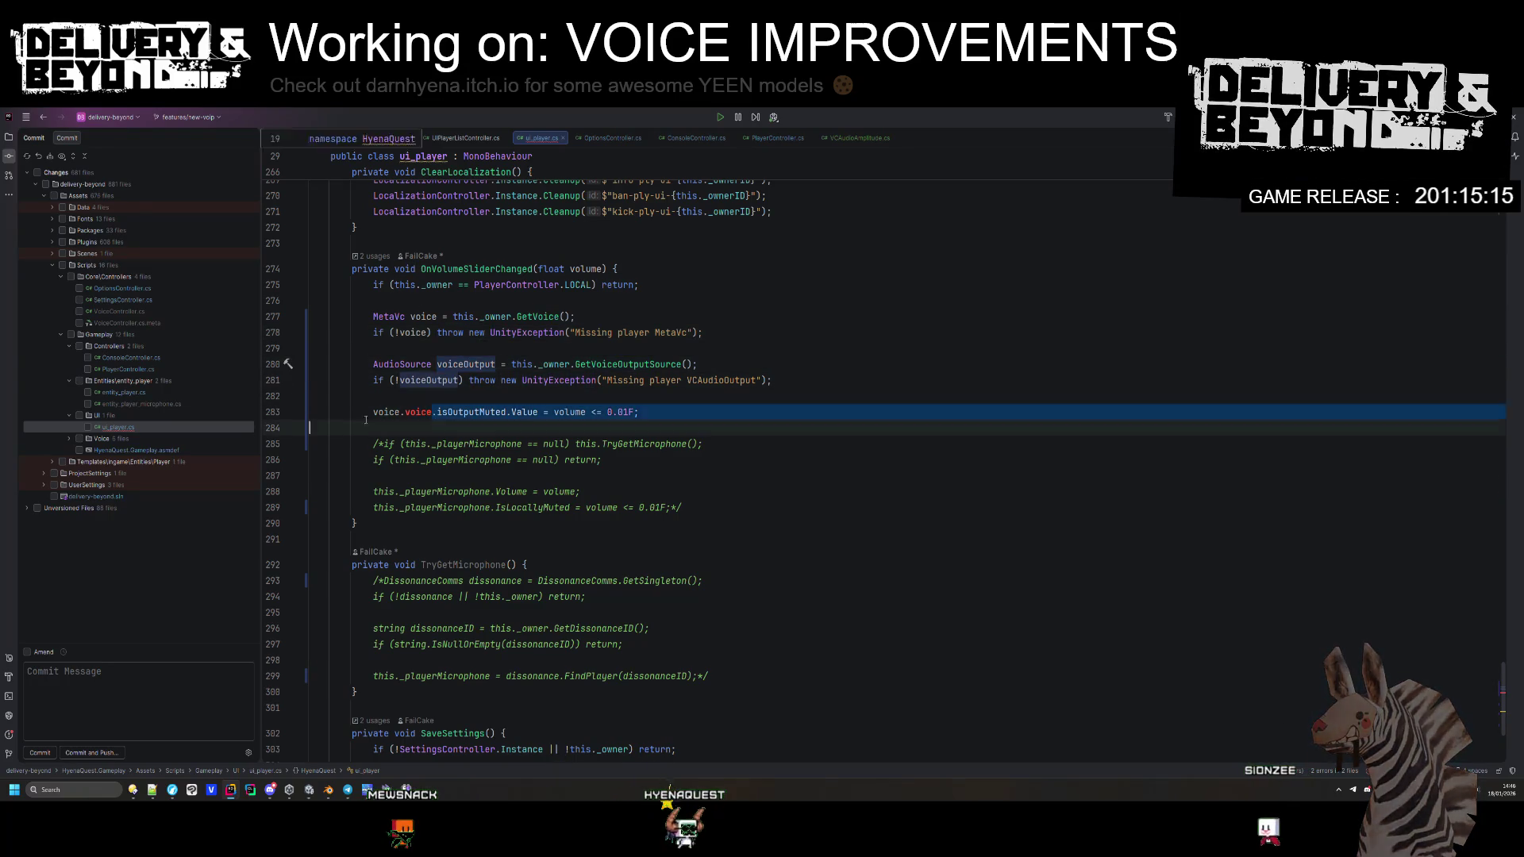
left_click(372, 412)
left_click(396, 421)
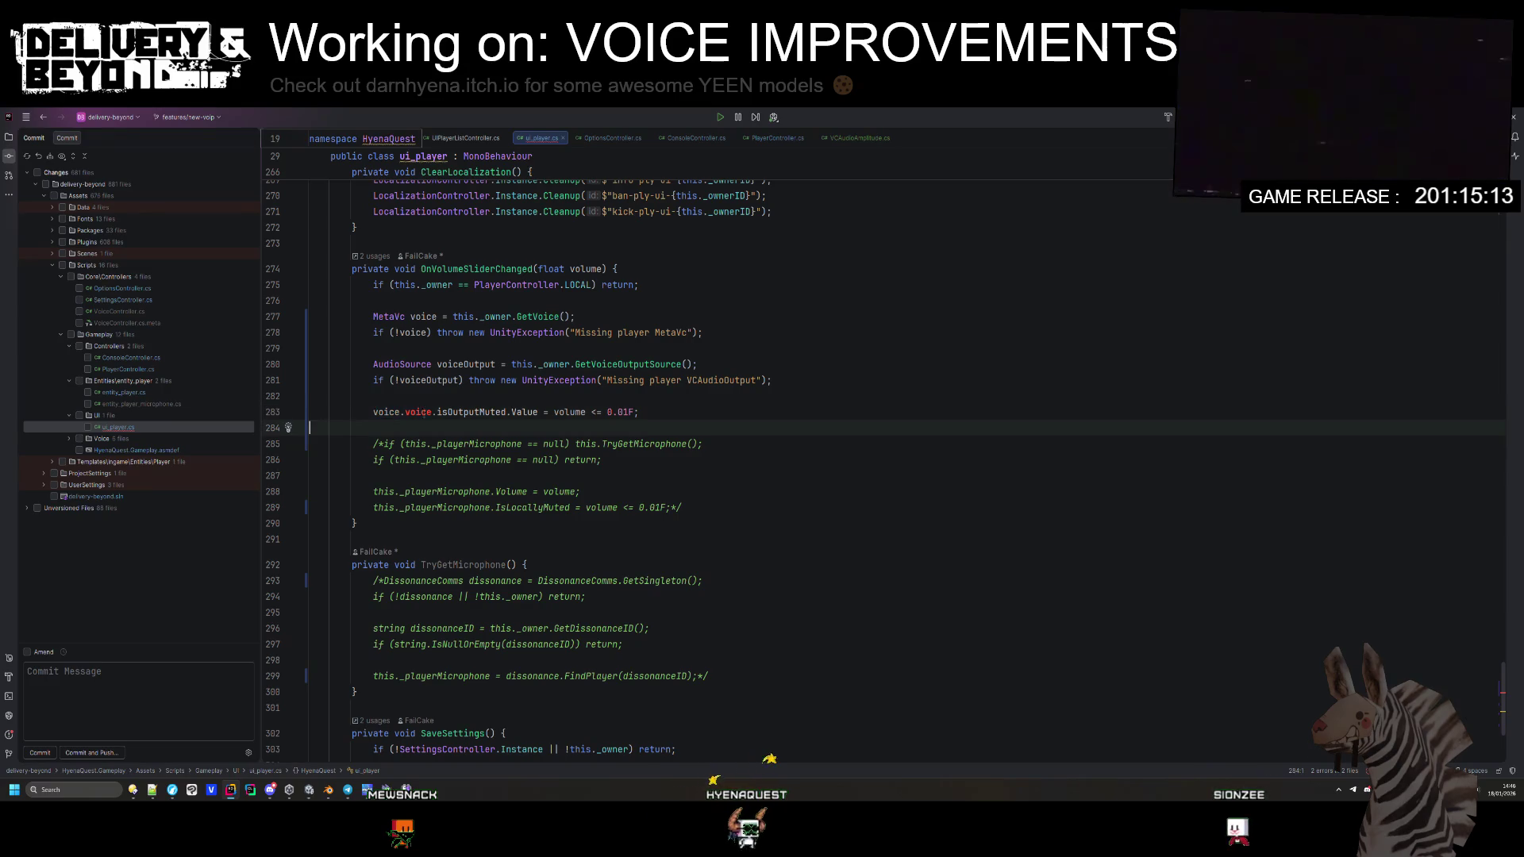
double_click(420, 412)
key("BackSpace")
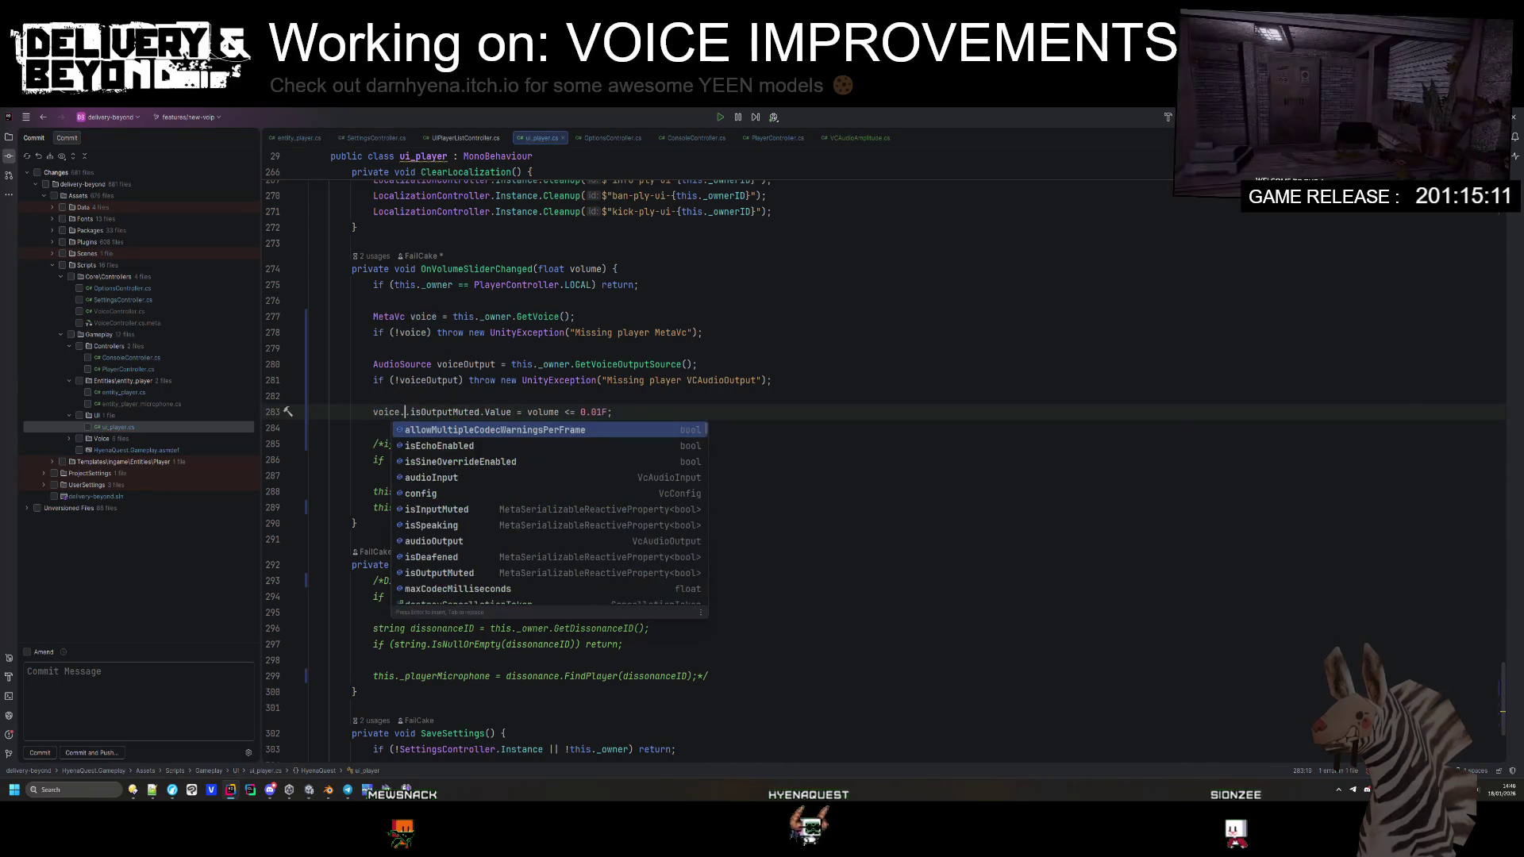
key("ctrl+space")
key("BackSpace")
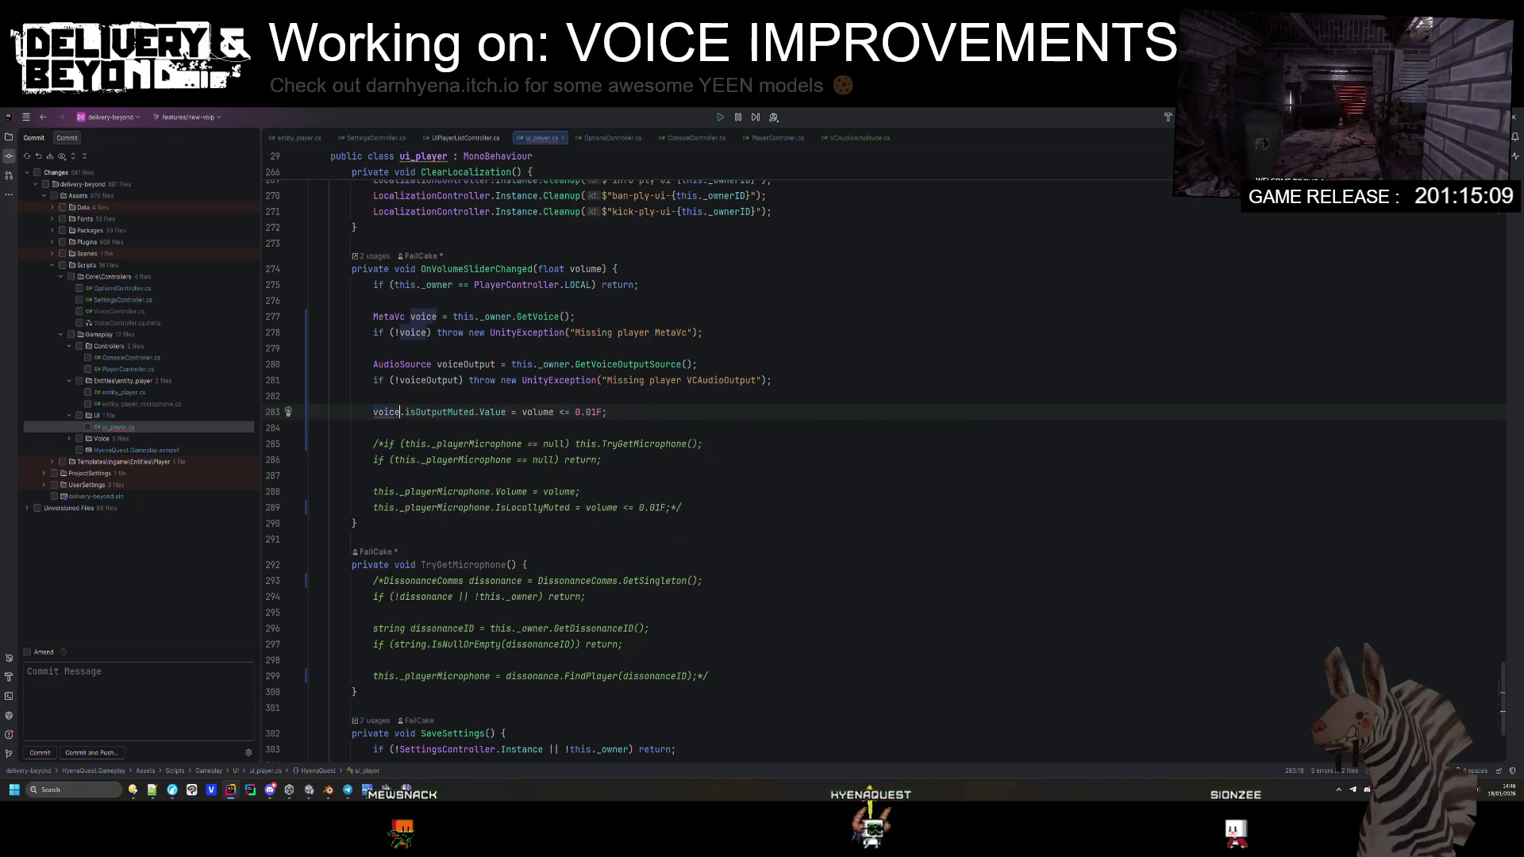
key("Return")
type("voiceOutput.")
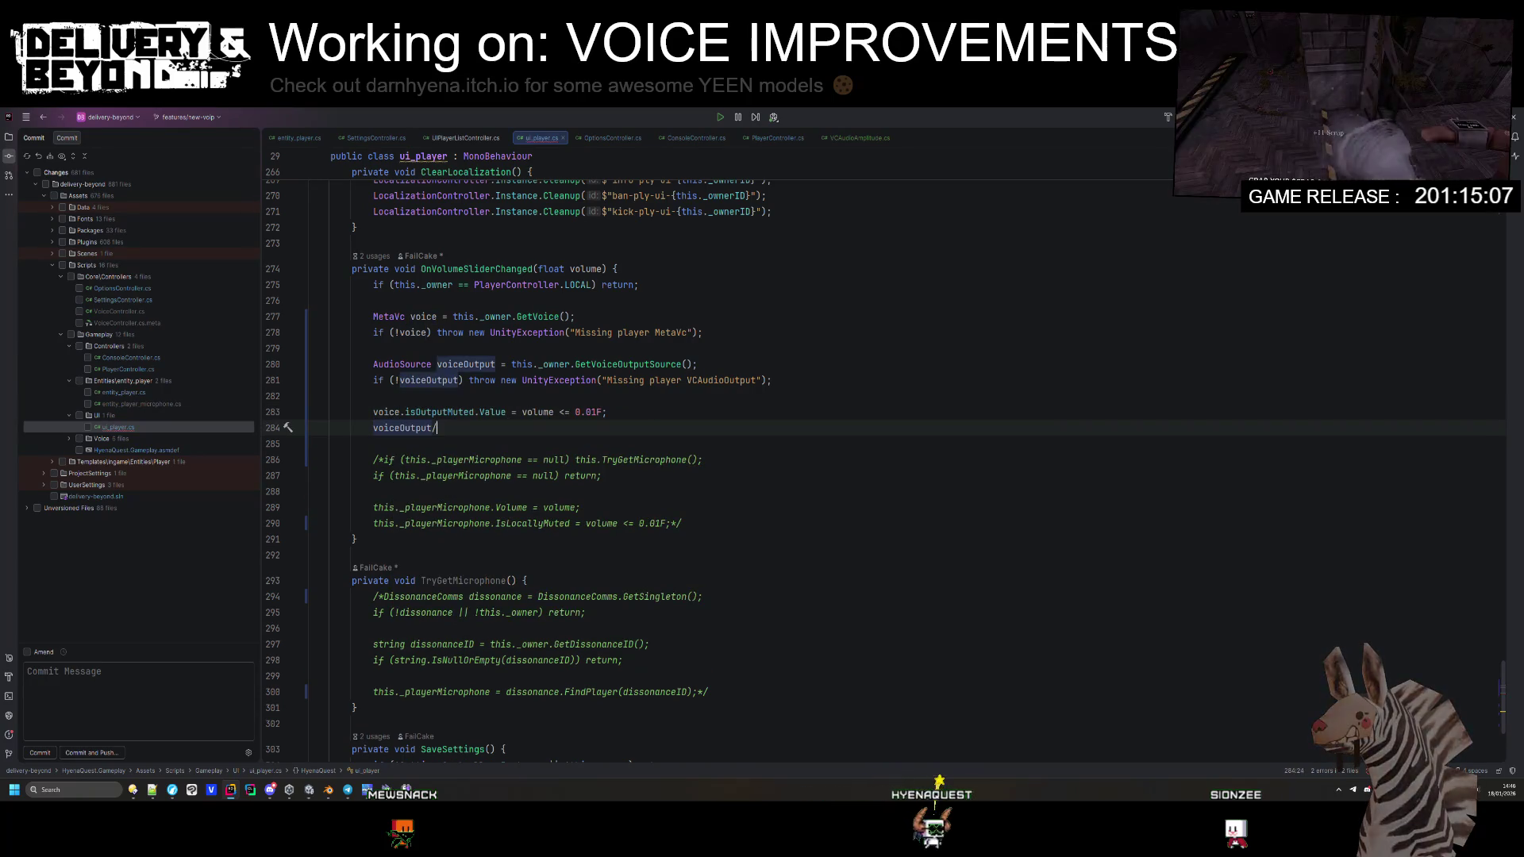
type("volume  = volume;")
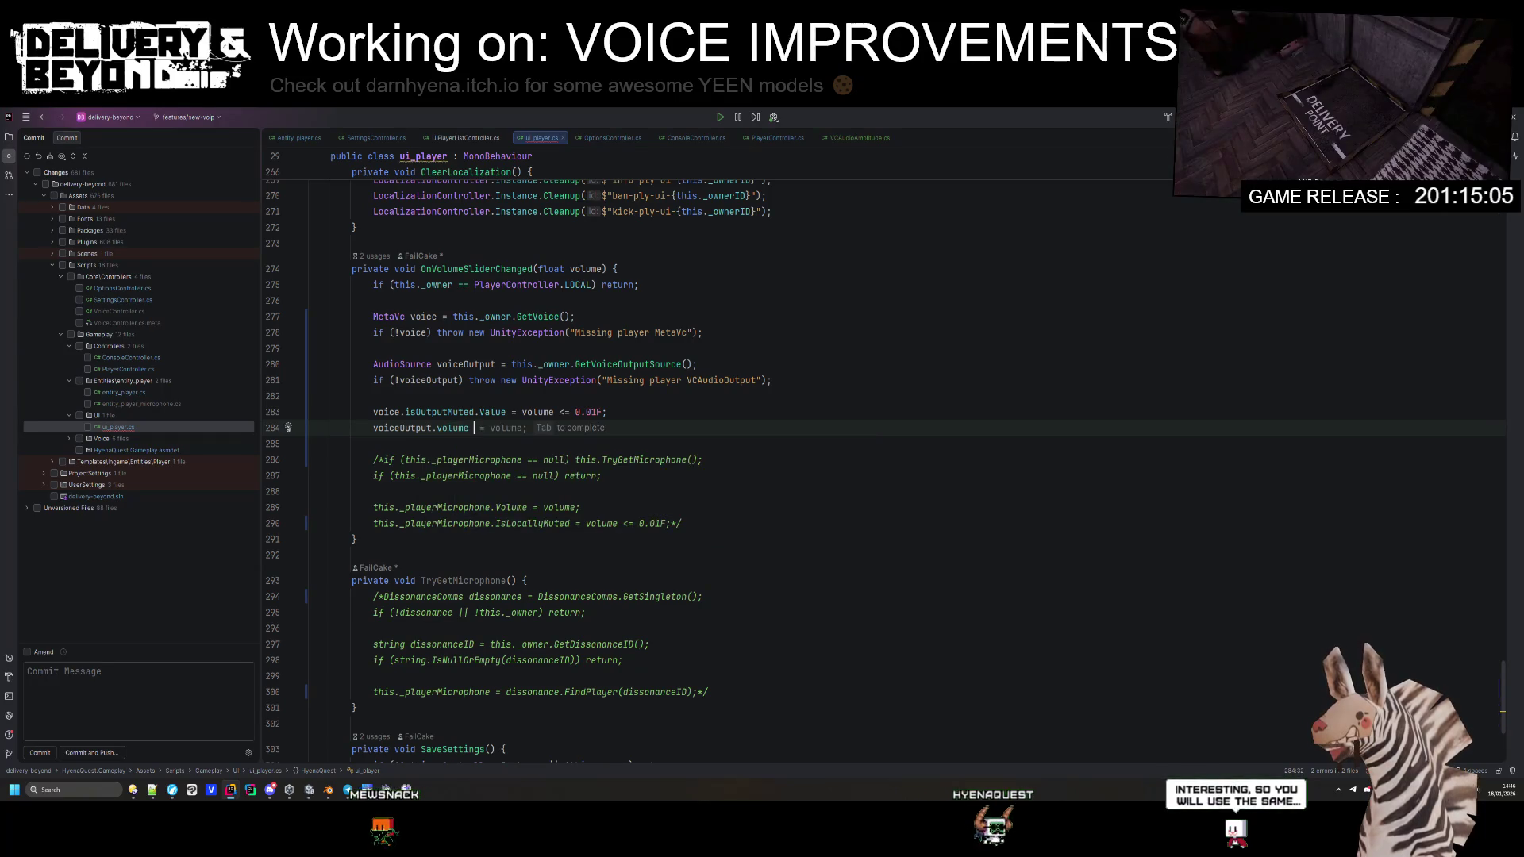
key("alt+shift+Up")
key("ctrl+alt+l")
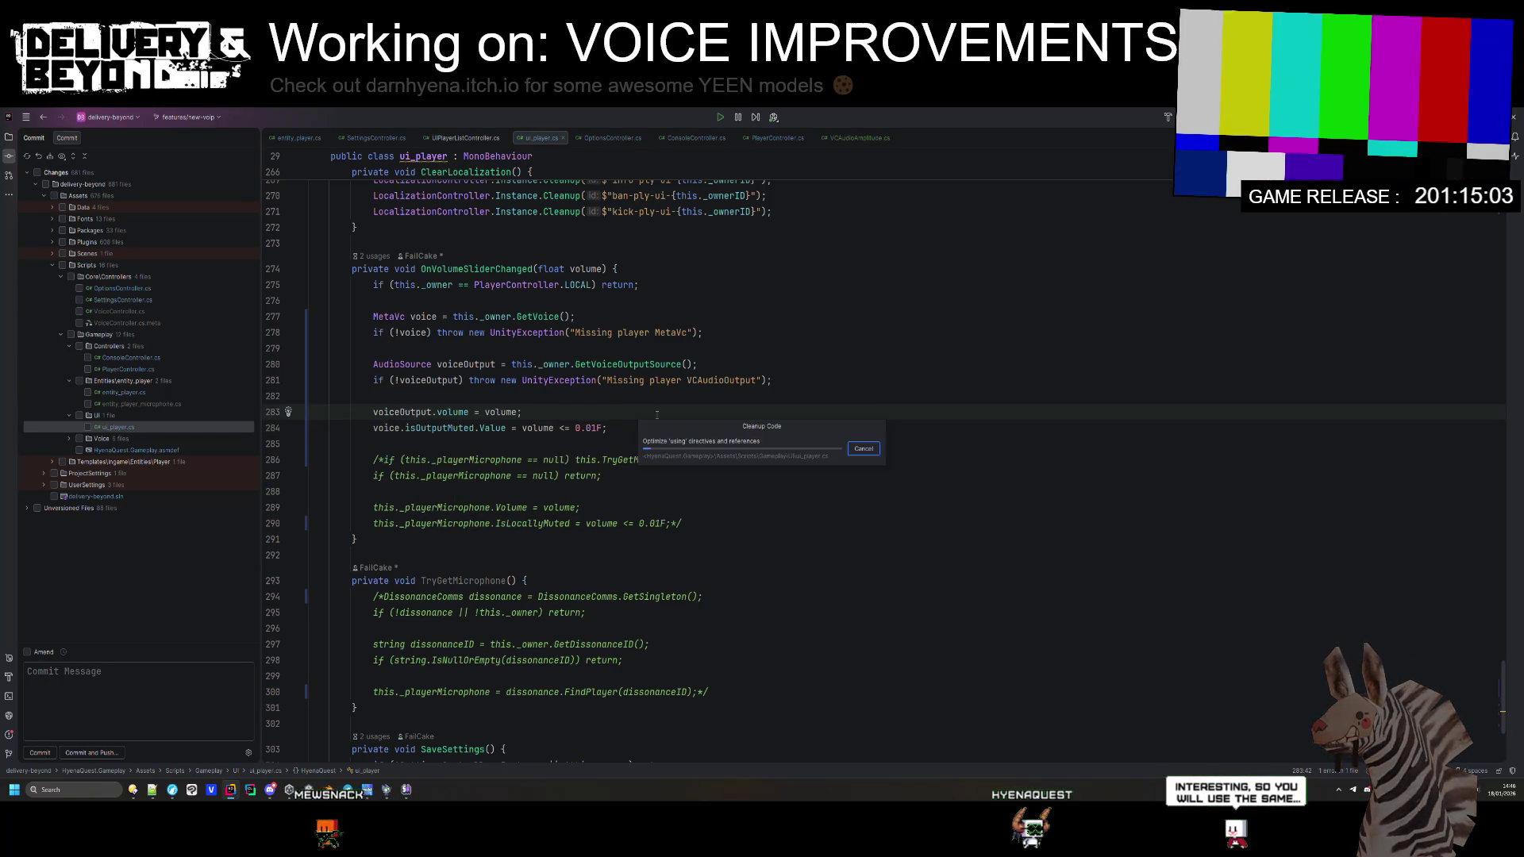
Step: Delete the commented-out microphone block and the TryGetMicrophone method
left_click_drag(704, 524, 732, 429)
key("BackSpace")
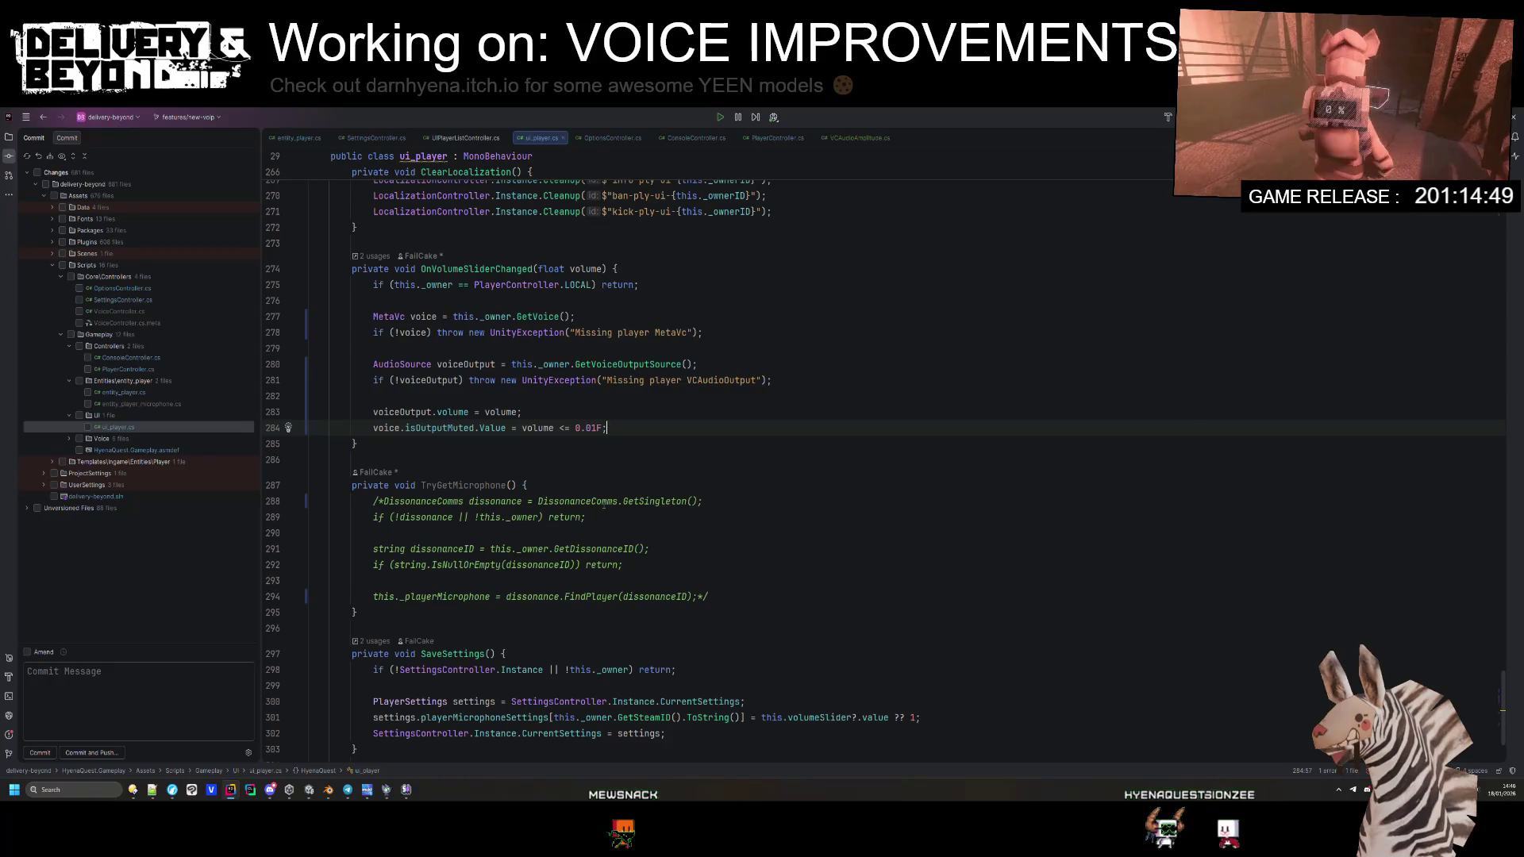
mouse_move(538, 501)
left_mouse_down()
mouse_move(635, 570)
mouse_move(677, 554)
mouse_move(454, 485)
mouse_move(381, 547)
left_mouse_up()
left_click(527, 501)
double_click(609, 549)
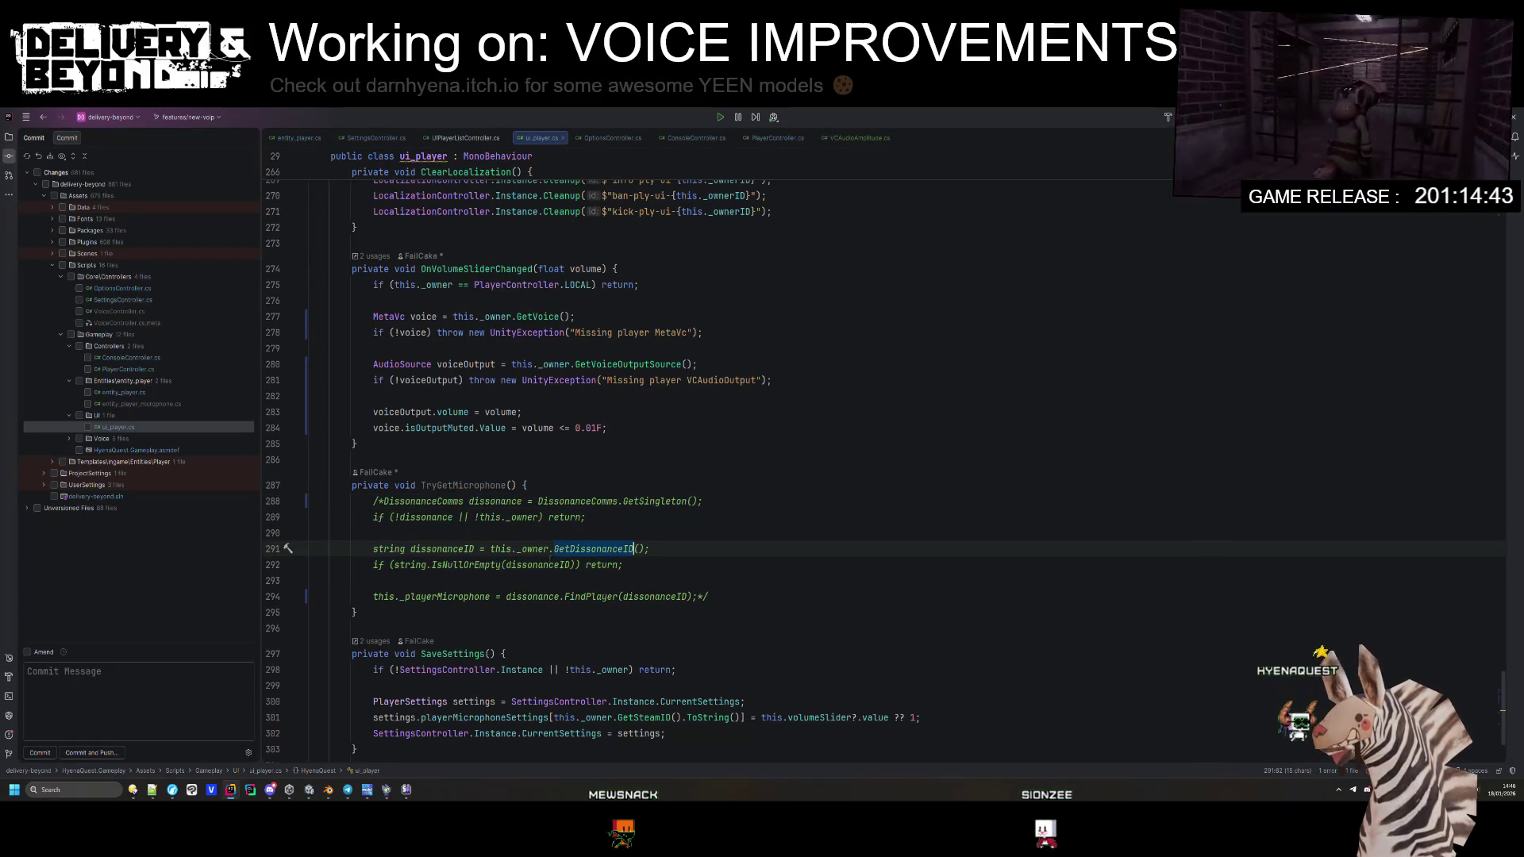
left_click_drag(548, 596, 581, 596)
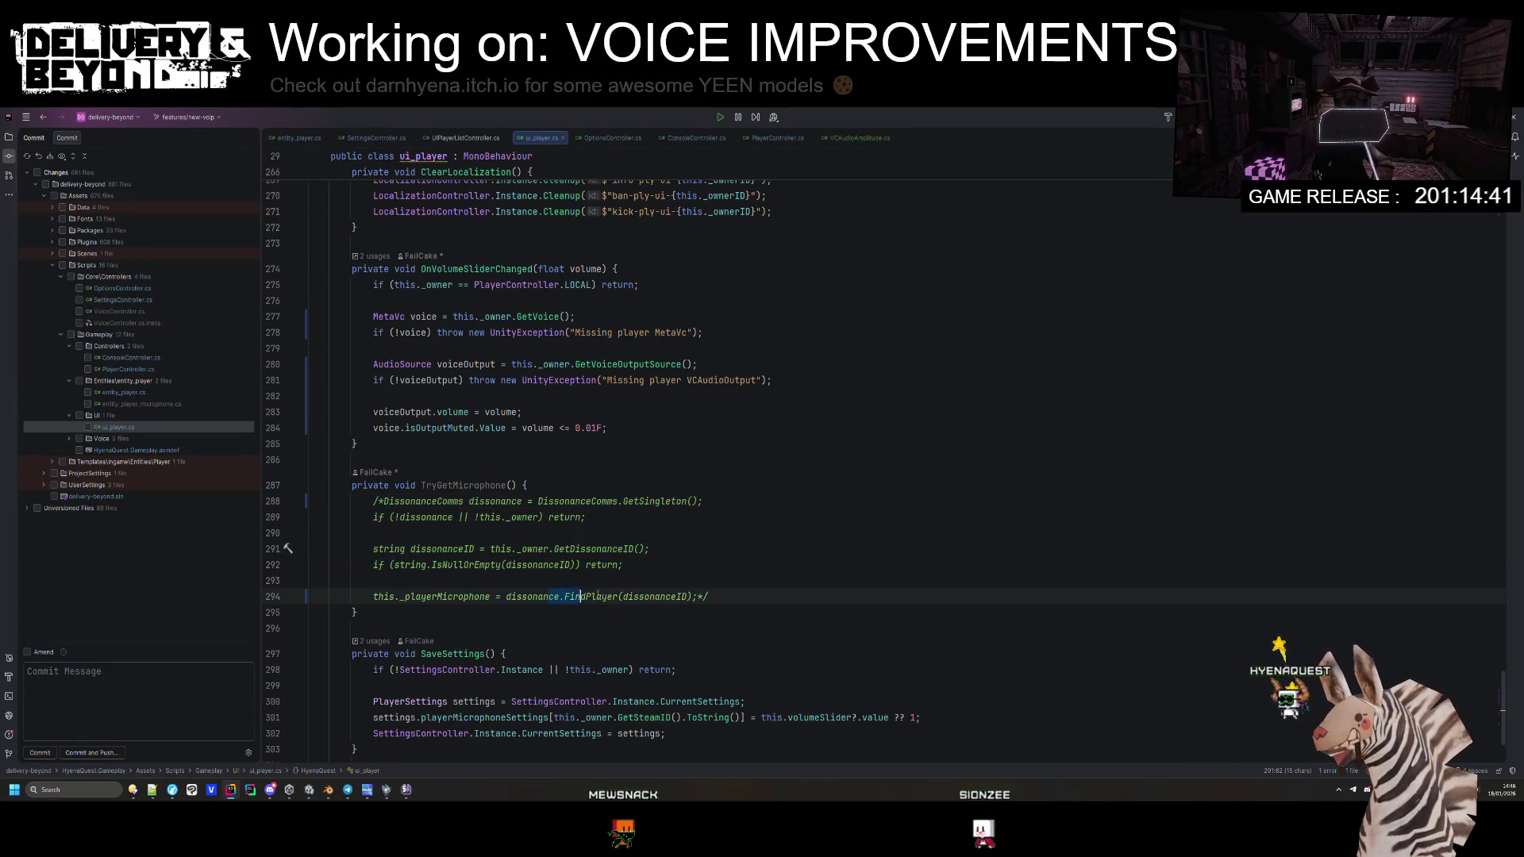
left_click_drag(358, 612, 273, 492)
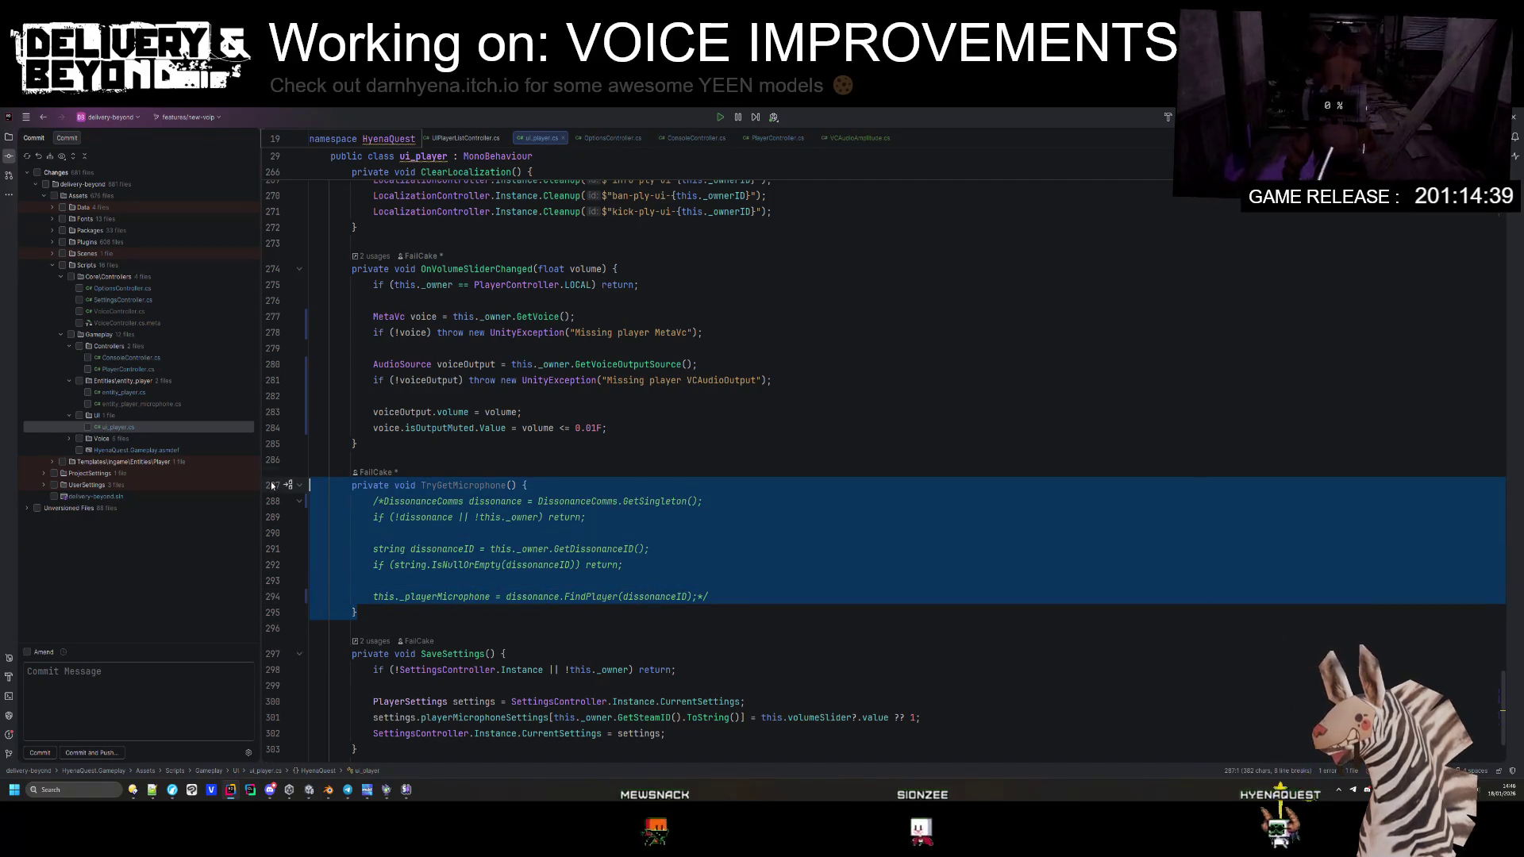
key("Delete")
Step: Scroll back up and show the Voice folder's pending changes in the Commit window
left_click(480, 458)
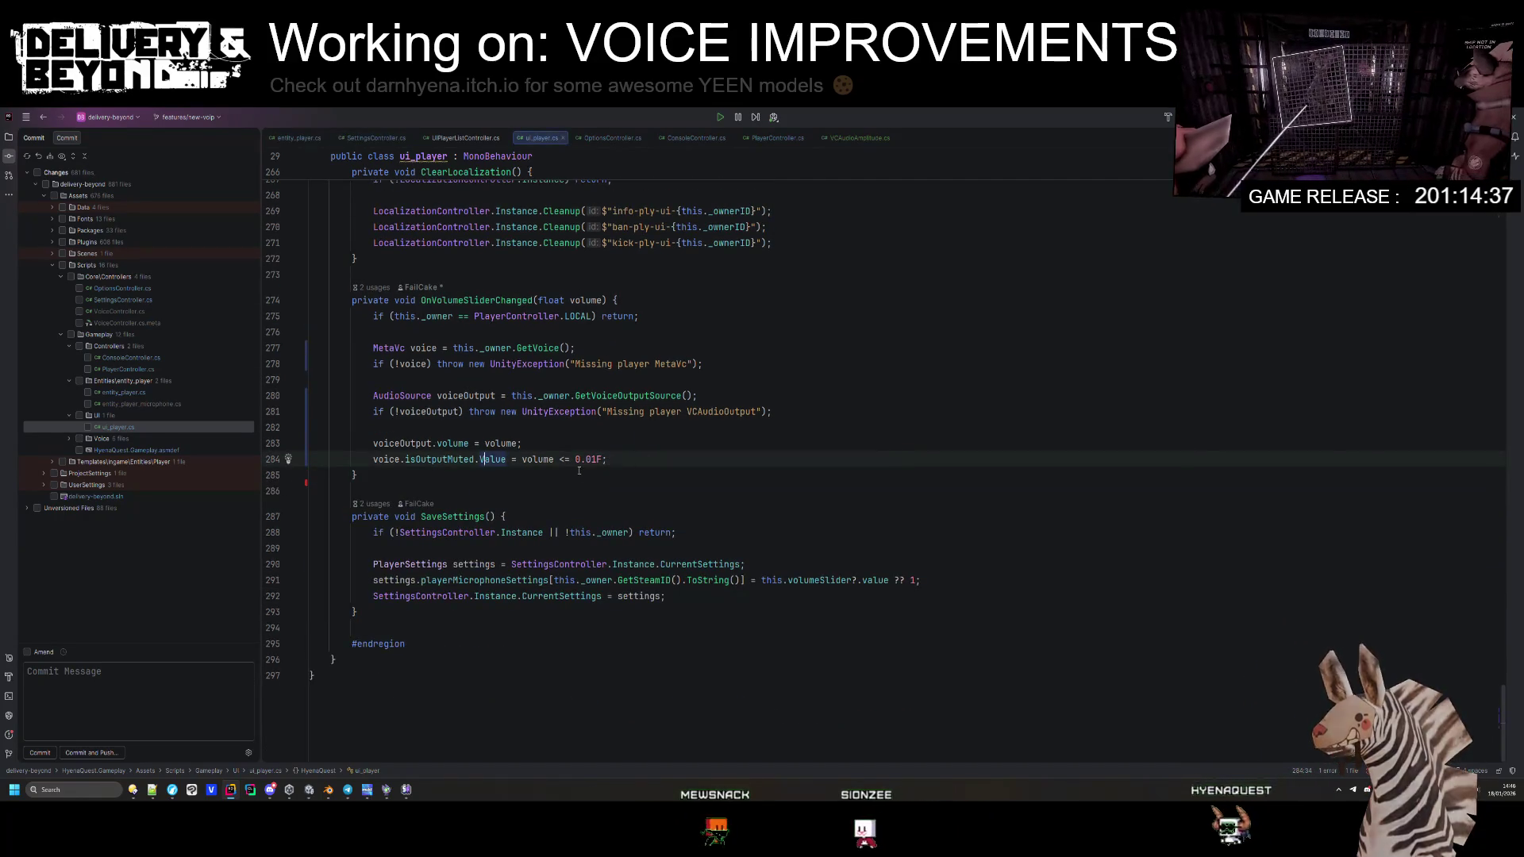
scroll(608, 461, "up", 20)
scroll(608, 495, "up", 6)
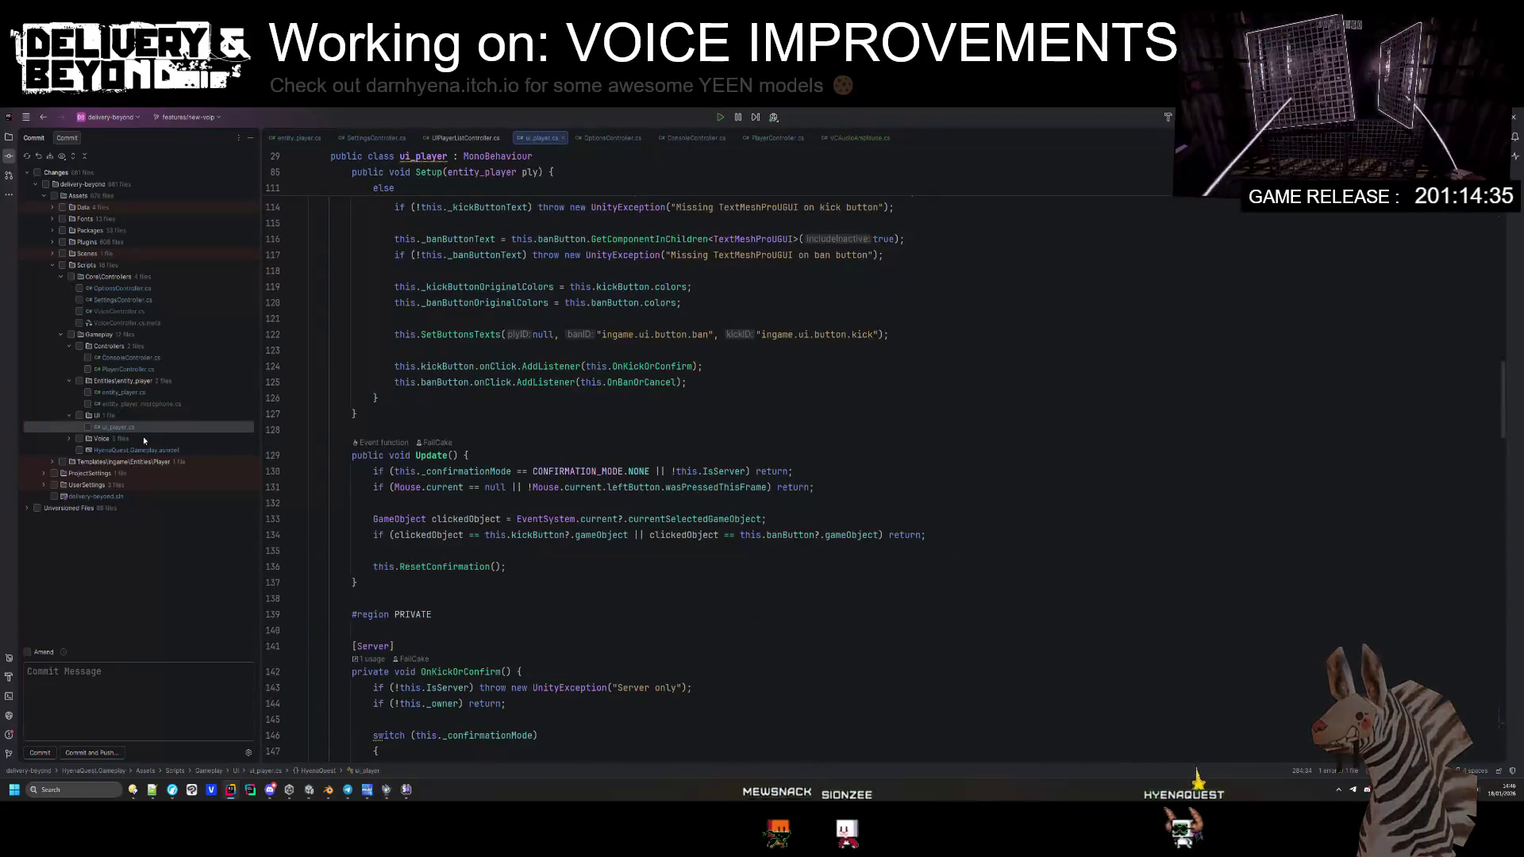
left_click(73, 440)
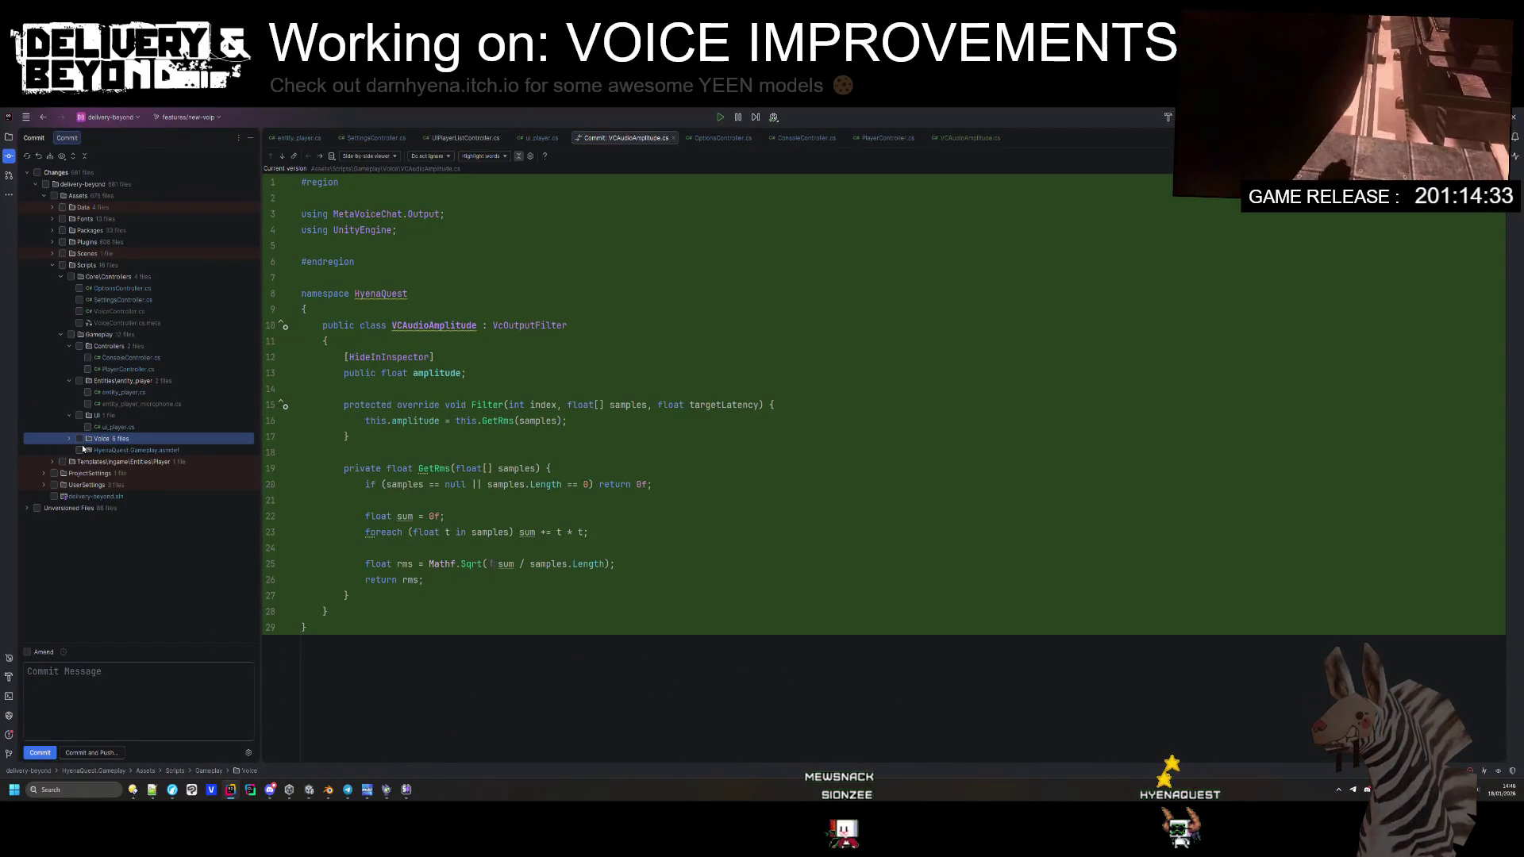
Step: Review the diffs of VoiceBroadcastTrigger, its .meta and VoiceProximityBroadcastTrigger, then close the diff
left_click(70, 440)
left_click(145, 473)
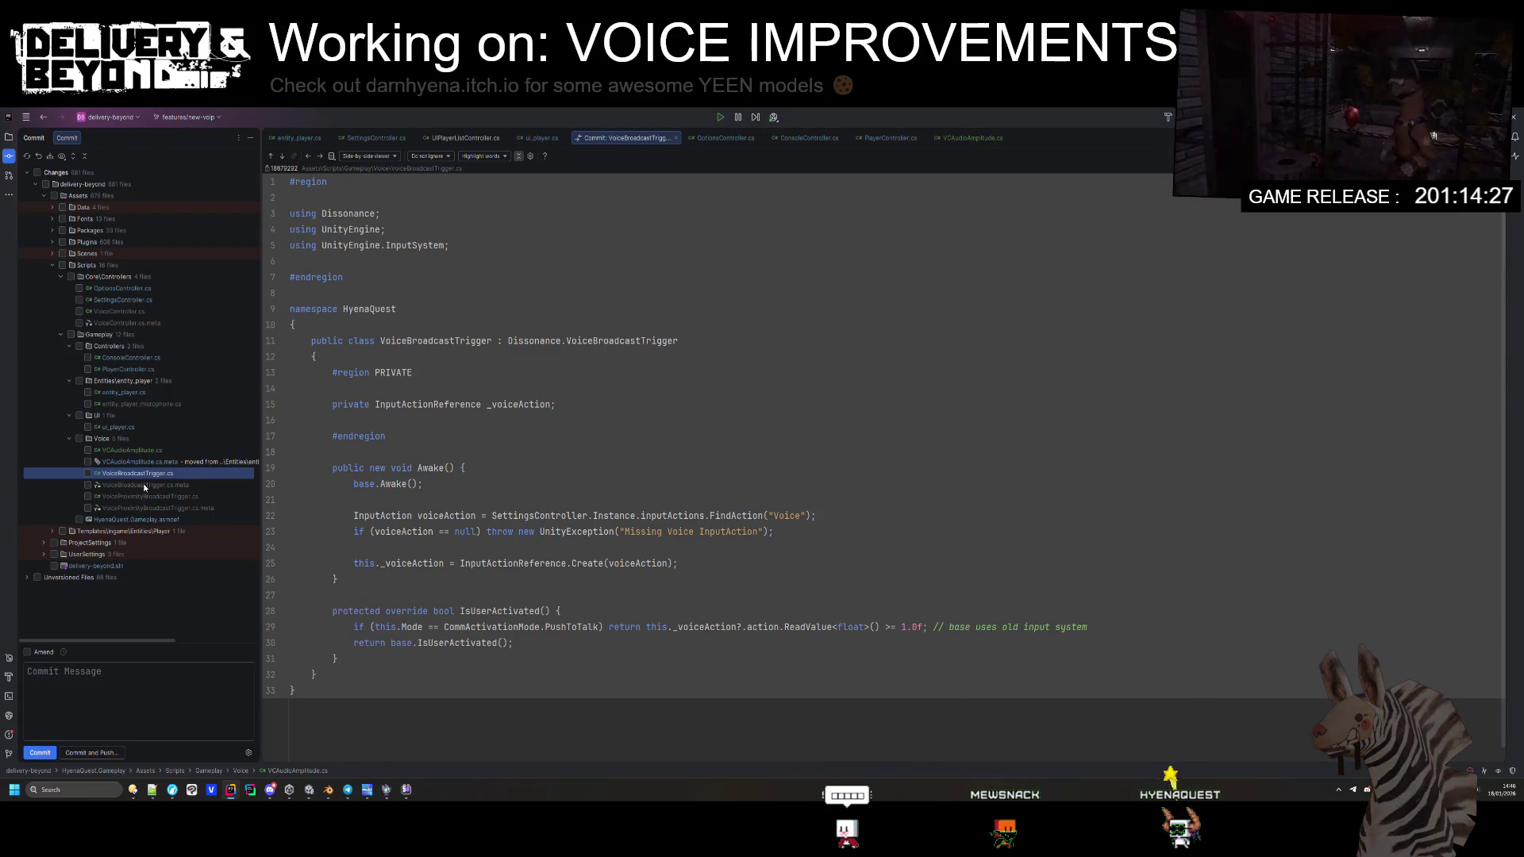
left_click(145, 486)
left_click(150, 498)
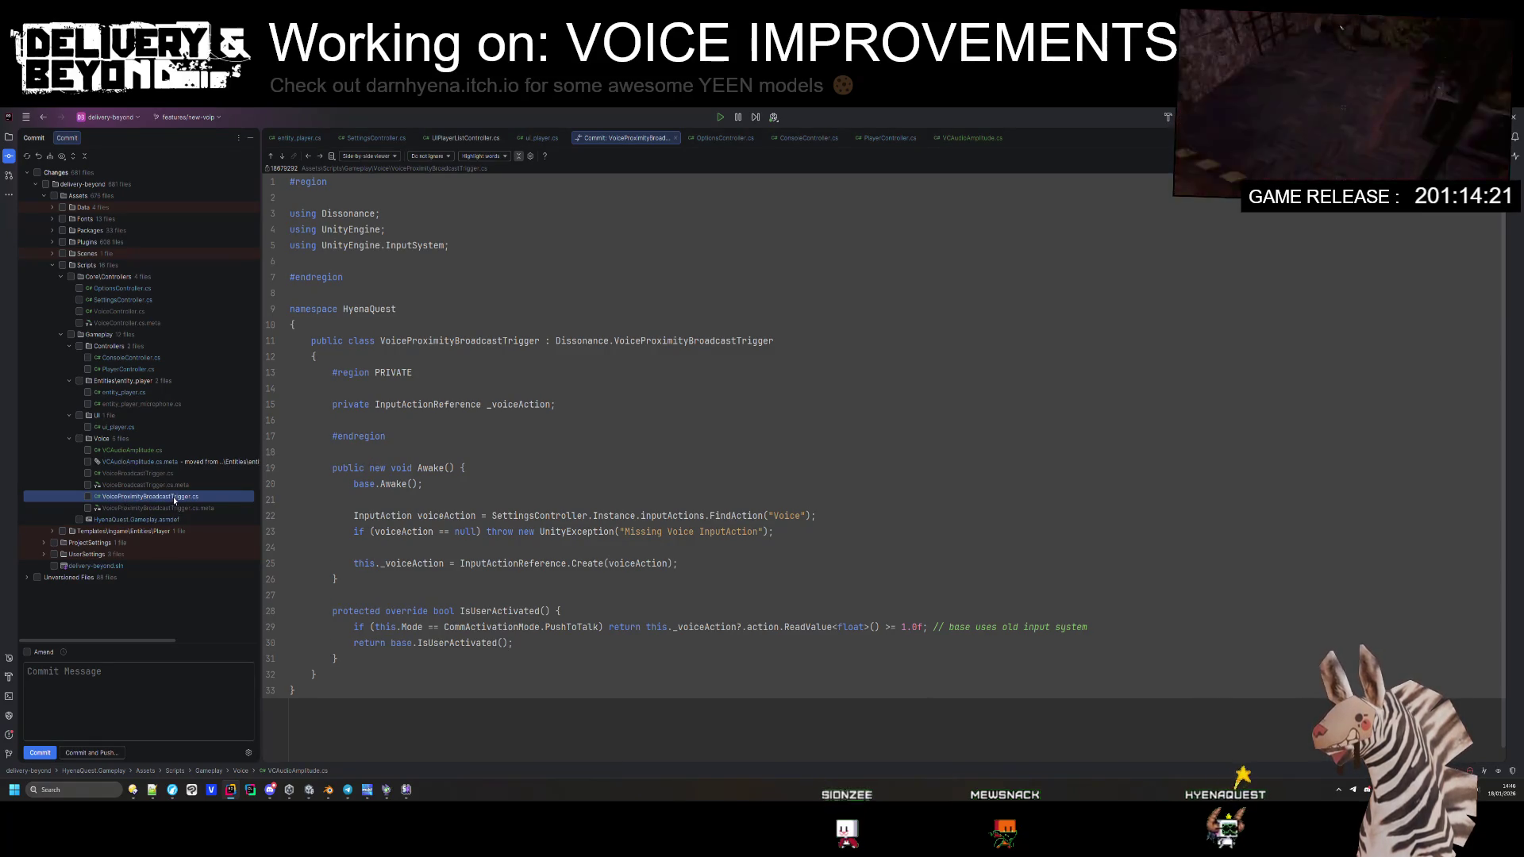
left_click(148, 473)
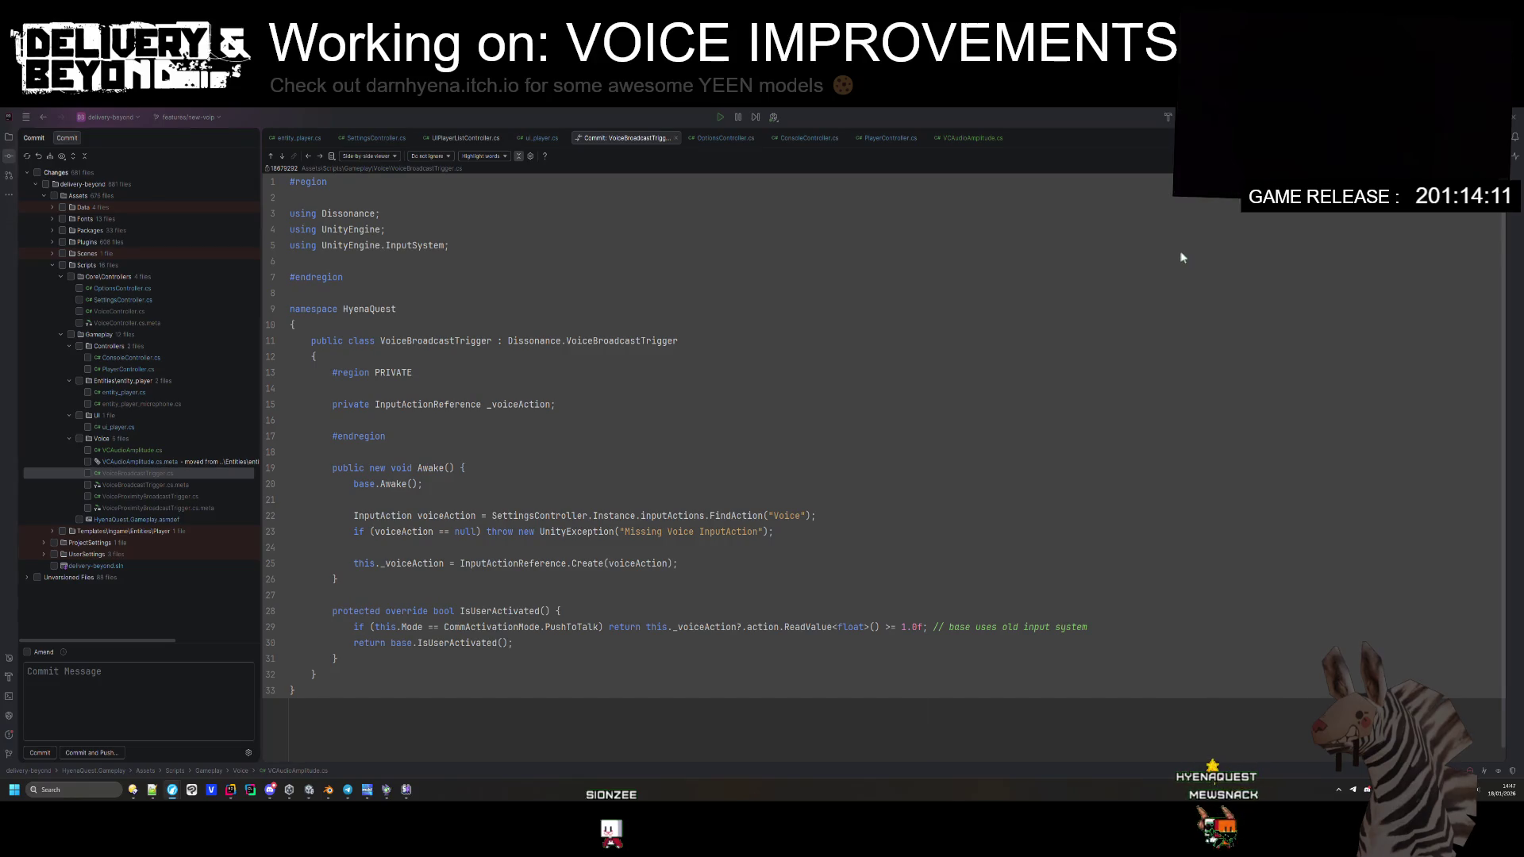
key("alt+Tab")
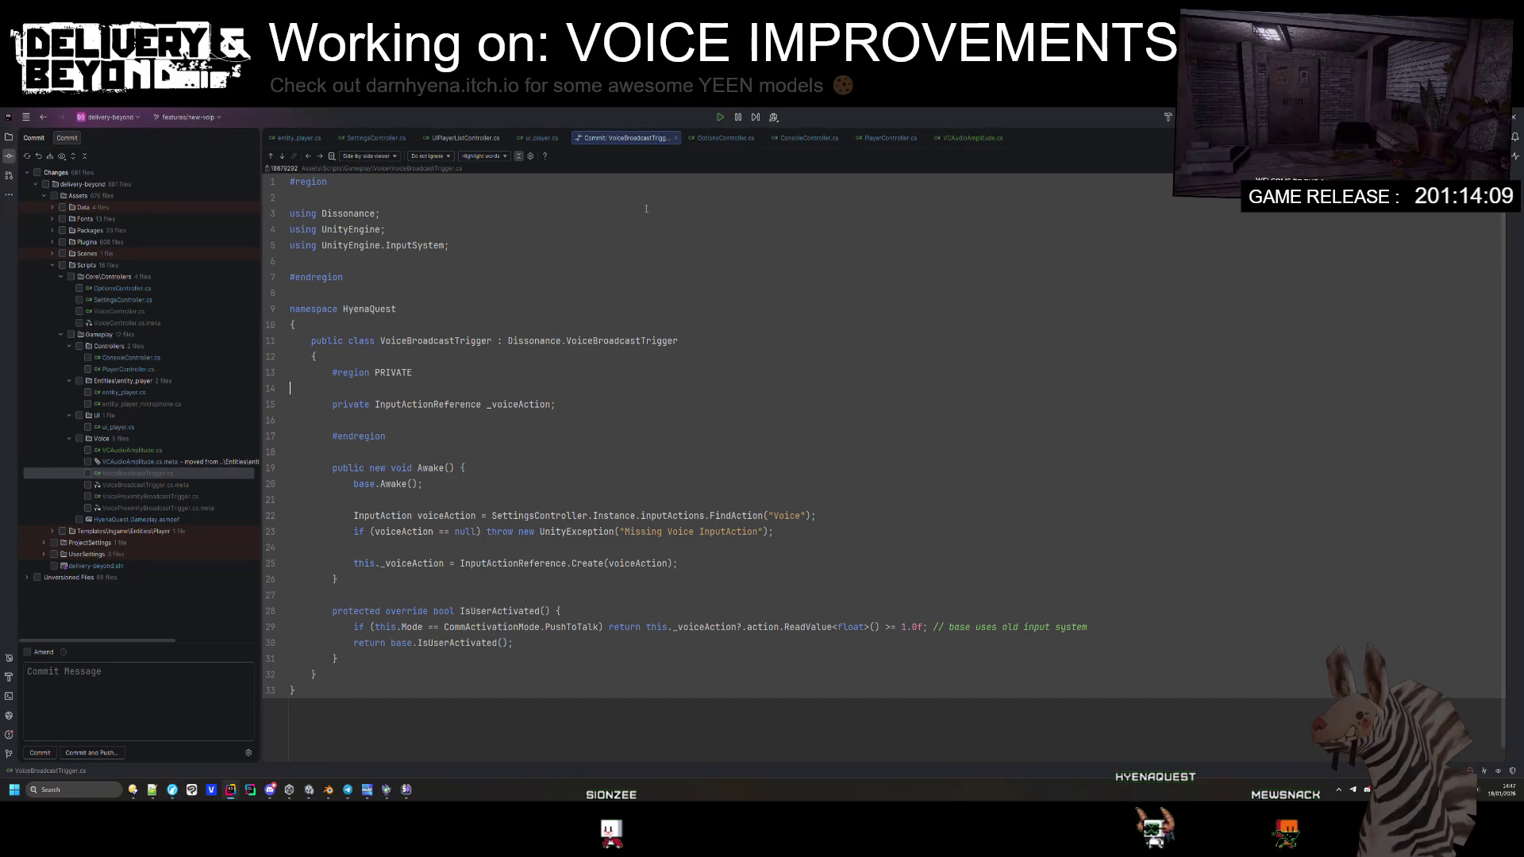
left_click(675, 138)
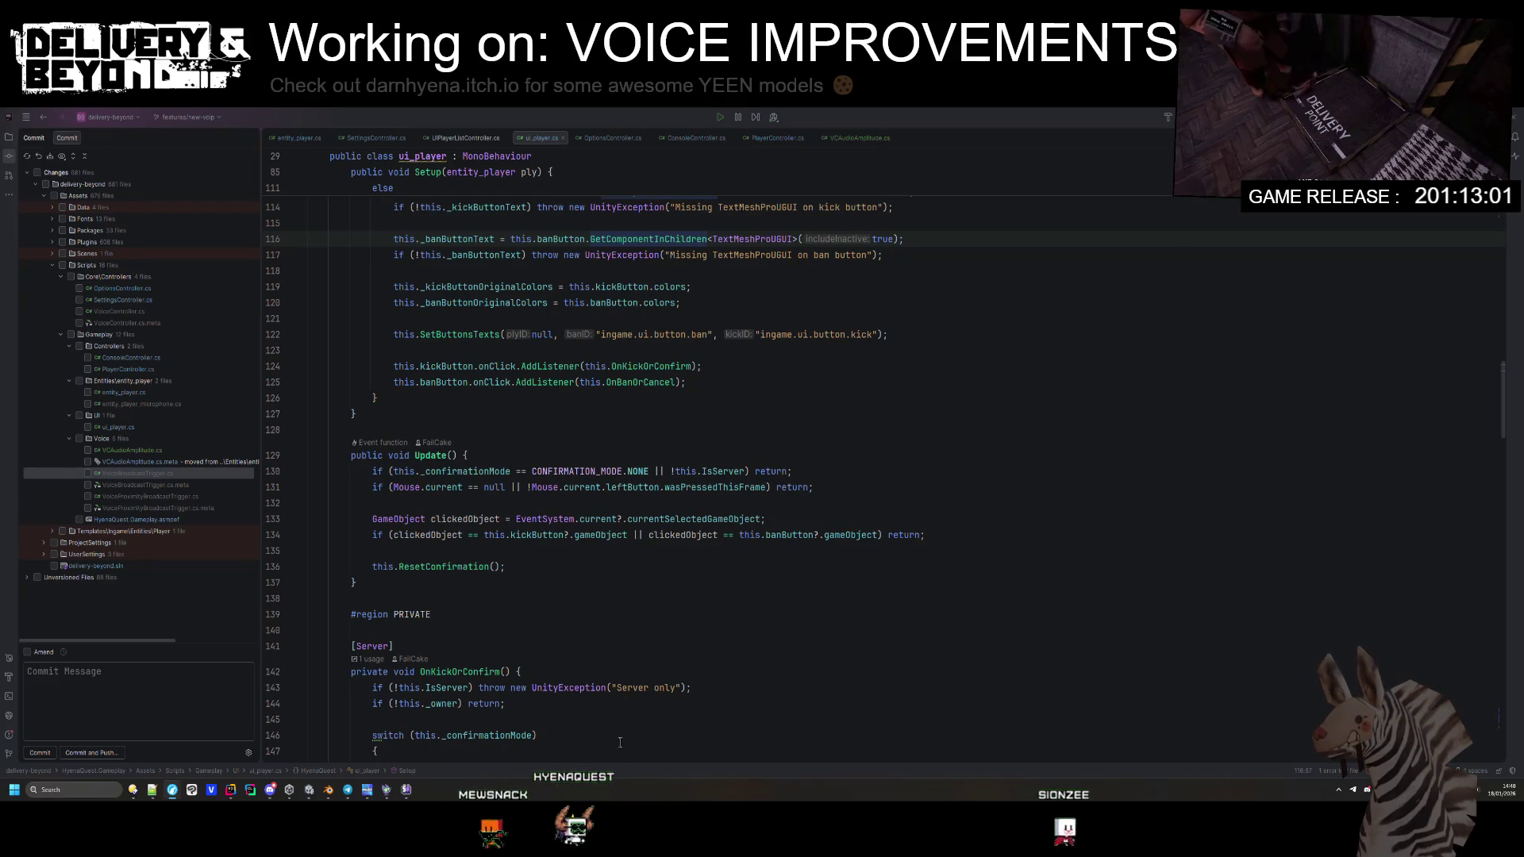
Step: Check the kickButton and banButton code in ui_player's Update and Setup, then switch to Unity
left_click(1204, 504)
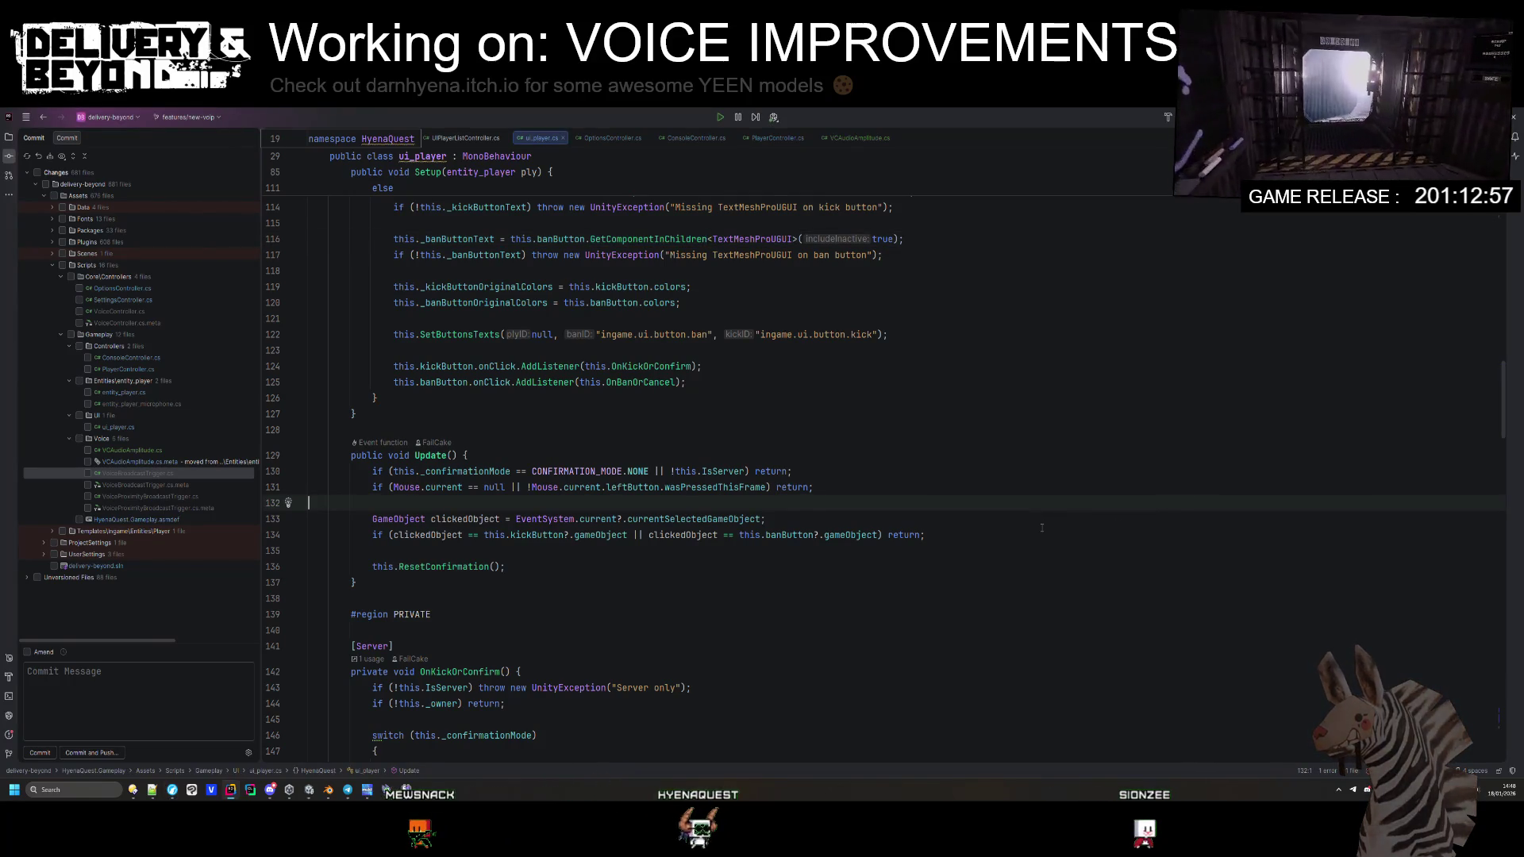
left_click(1002, 455)
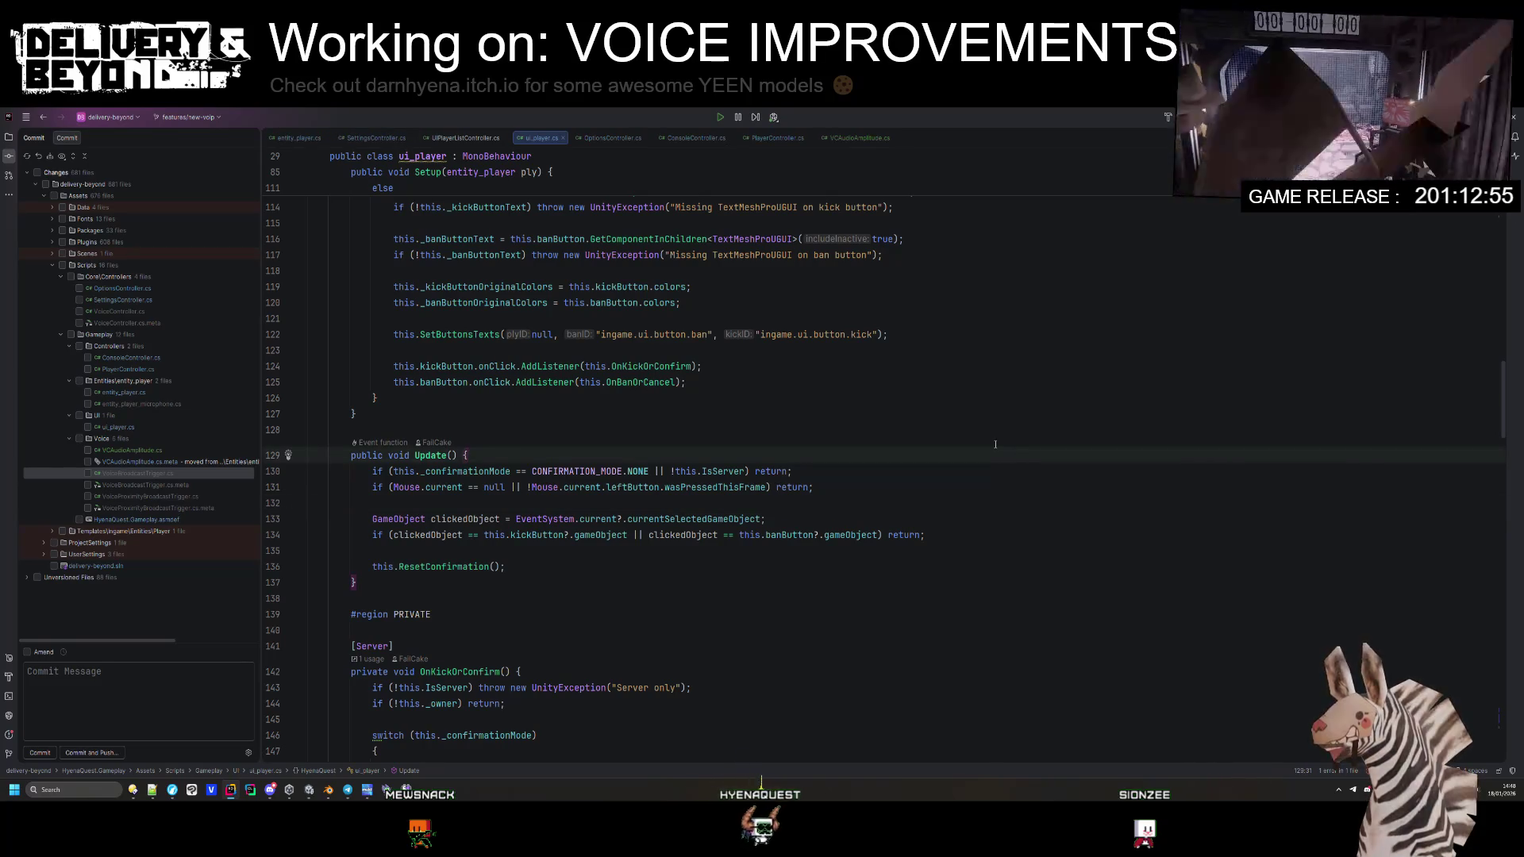
scroll(555, 436, "down", 2)
left_click(527, 439)
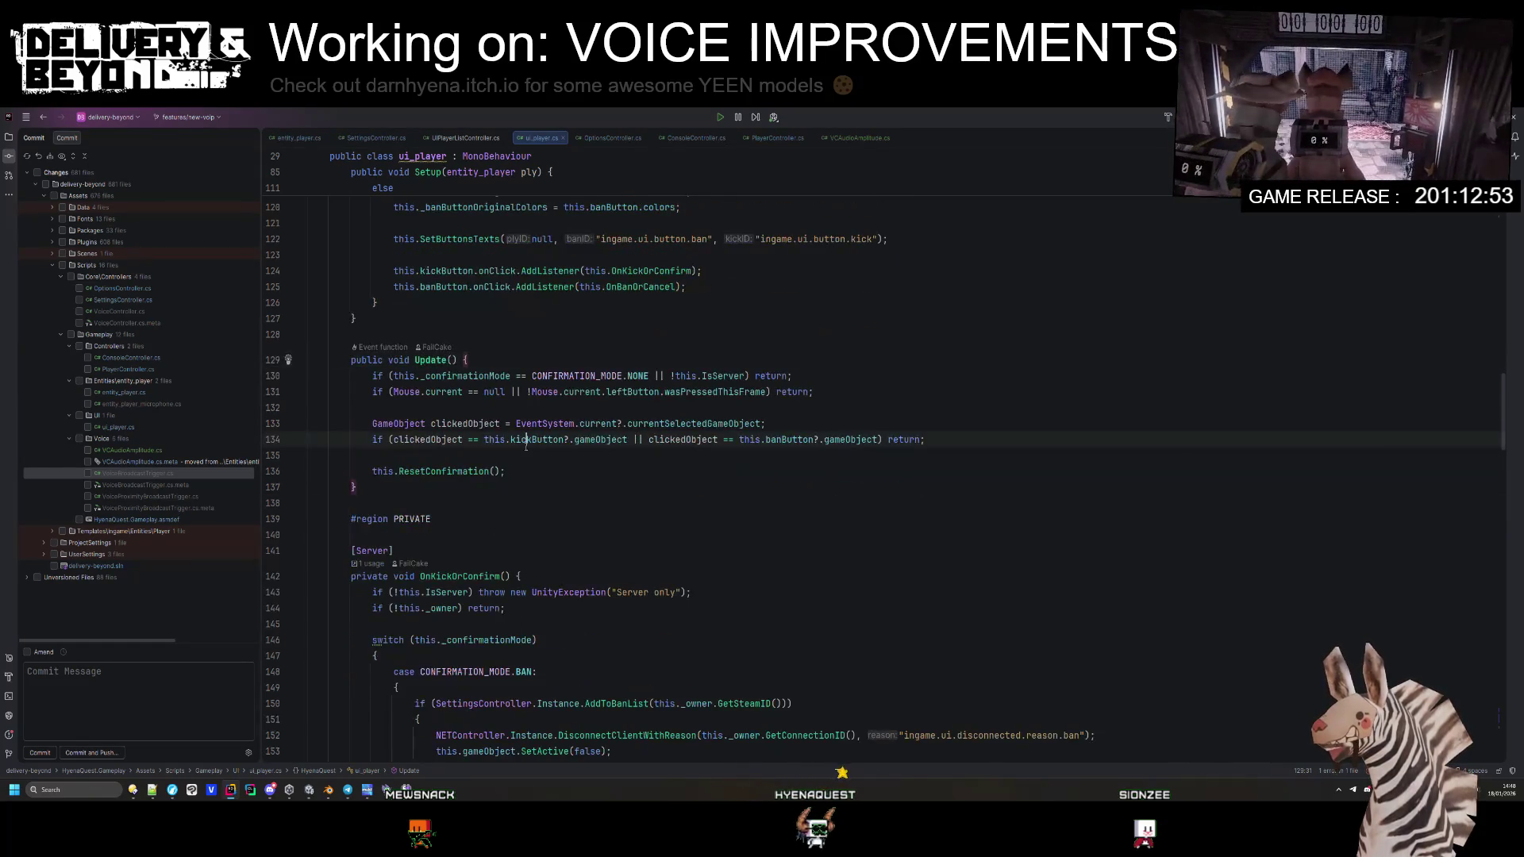
left_click(473, 423)
scroll(476, 423, "down", 20)
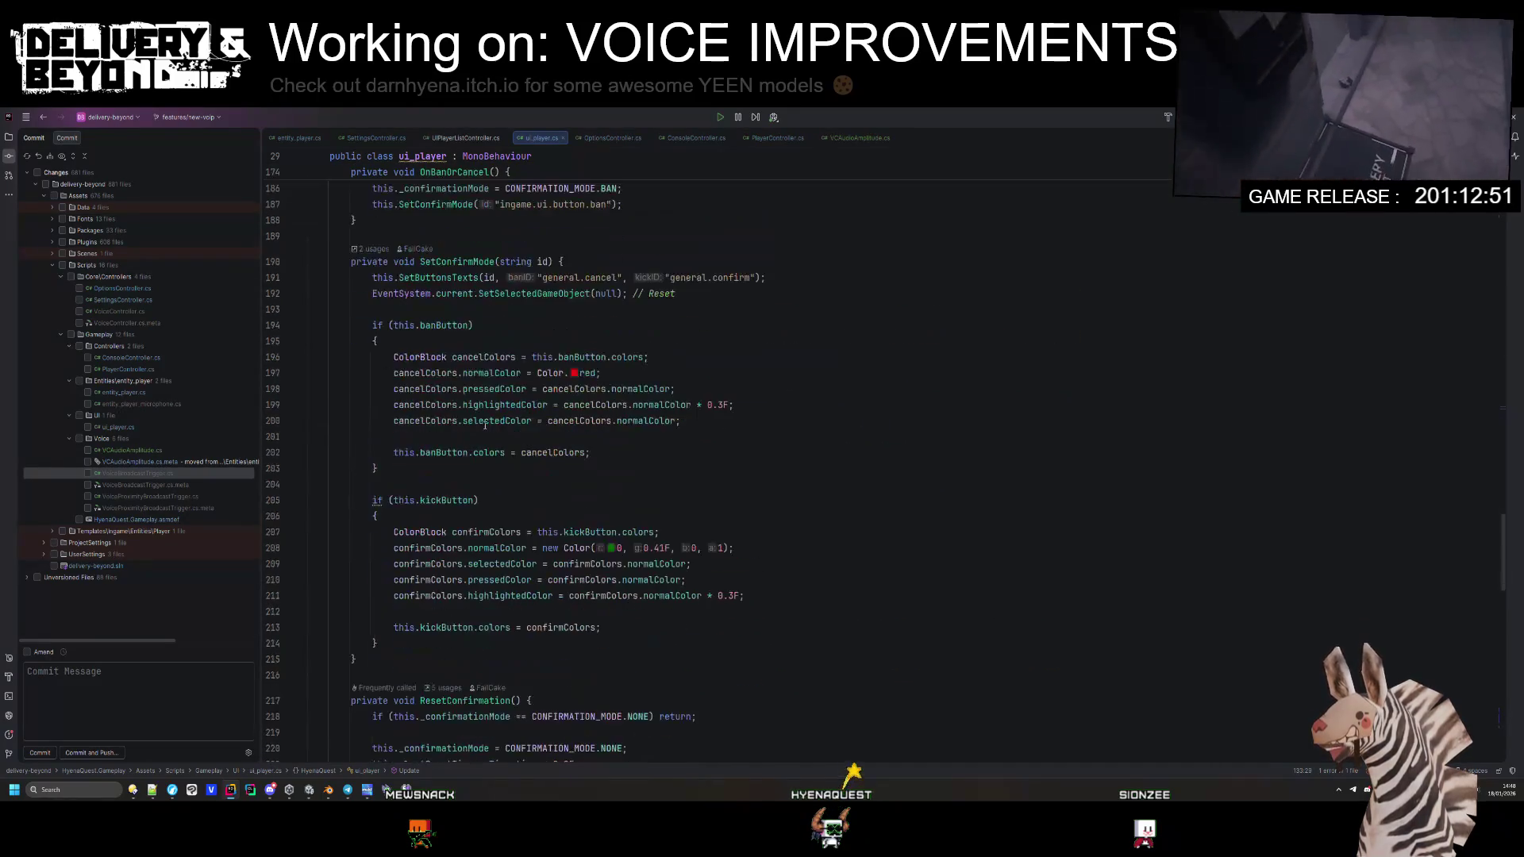
scroll(530, 447, "up", 20)
left_click(529, 460)
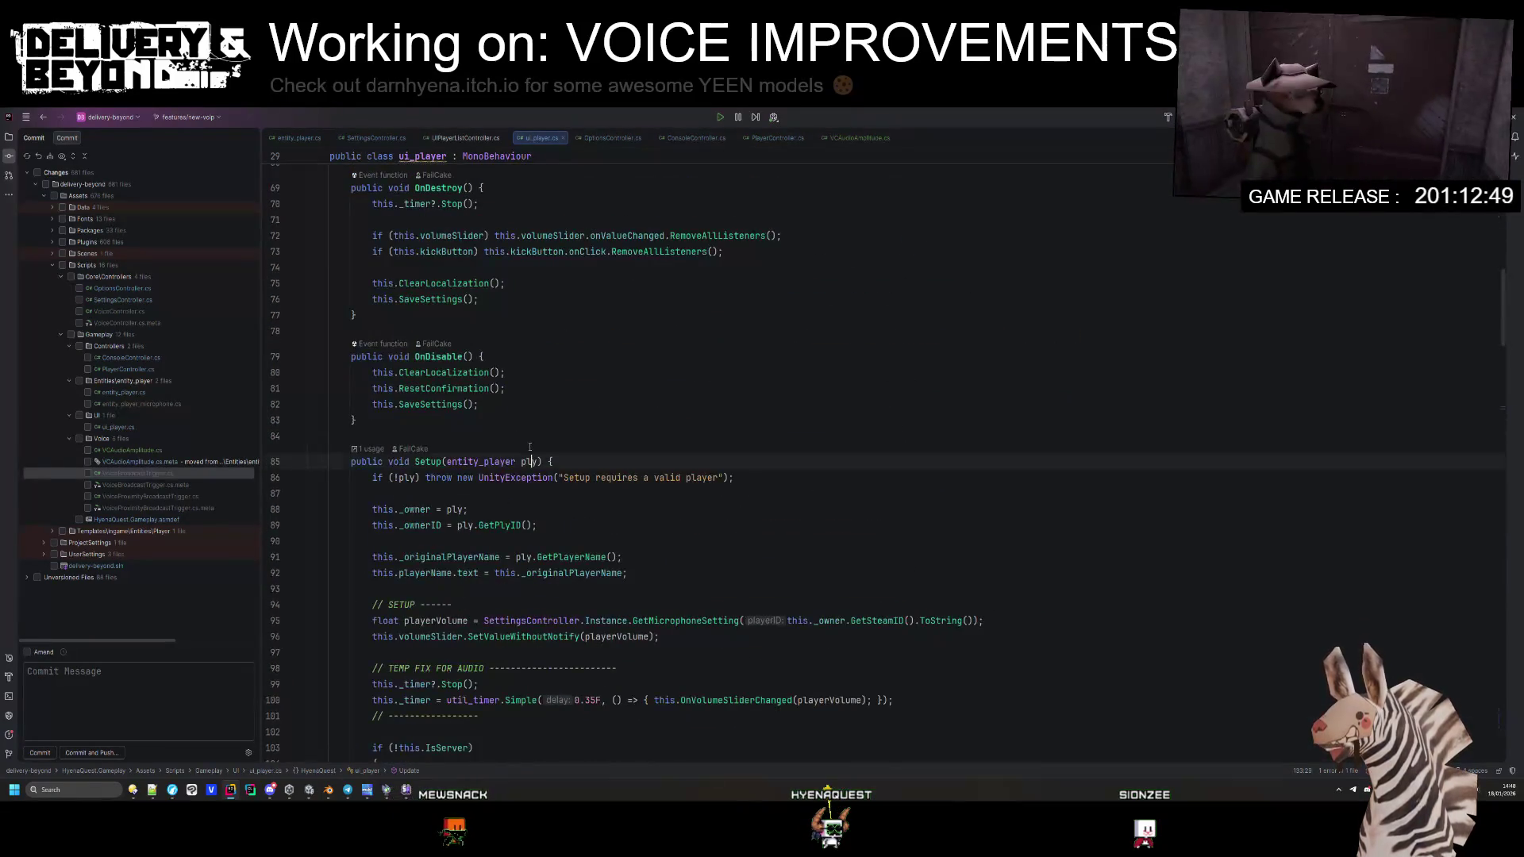
scroll(529, 447, "down", 7)
left_click(531, 461)
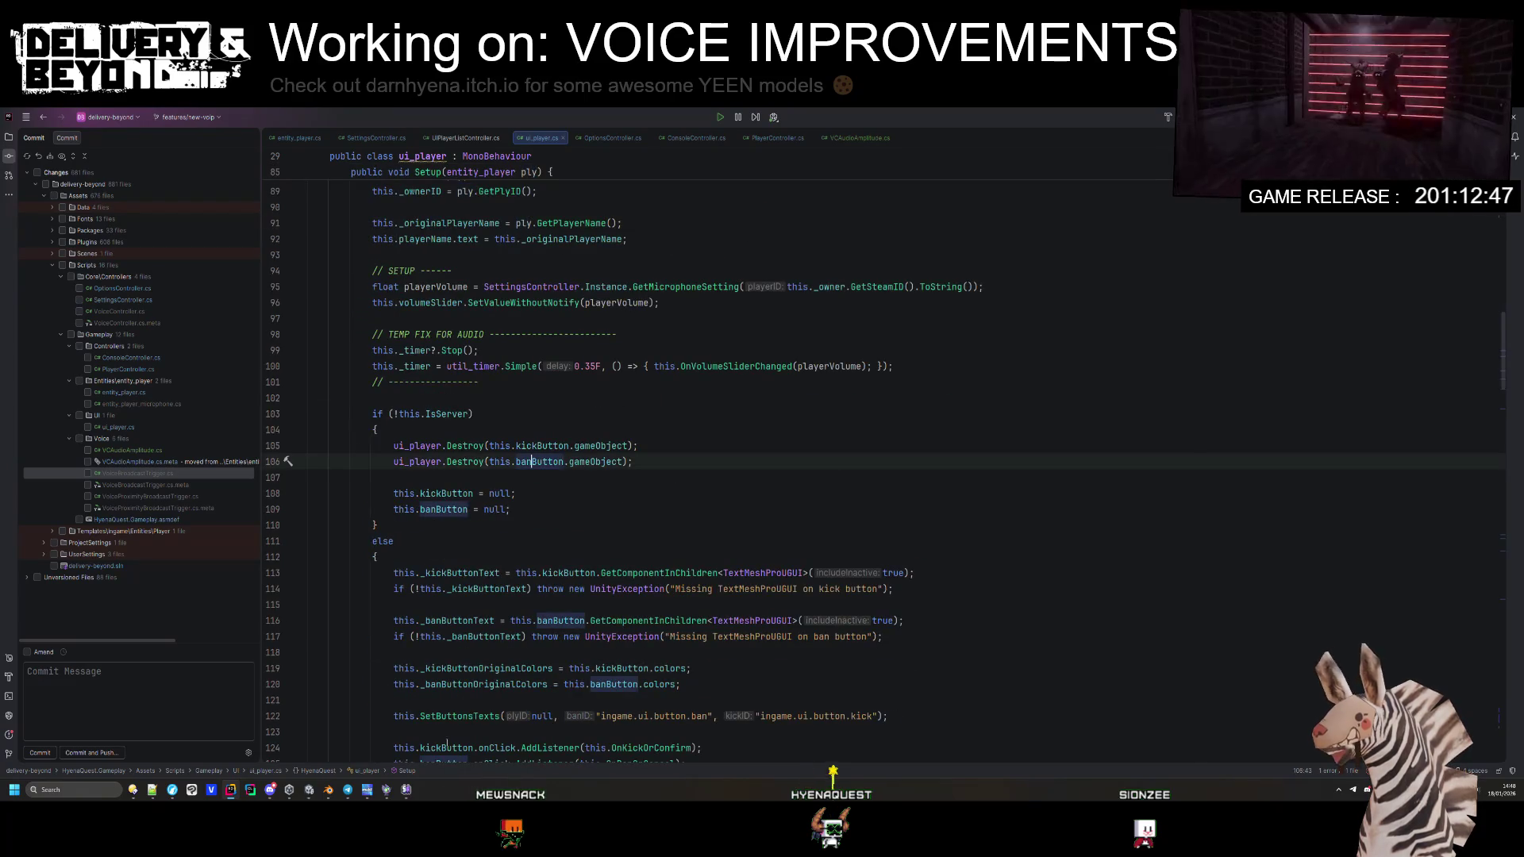
left_click(309, 789)
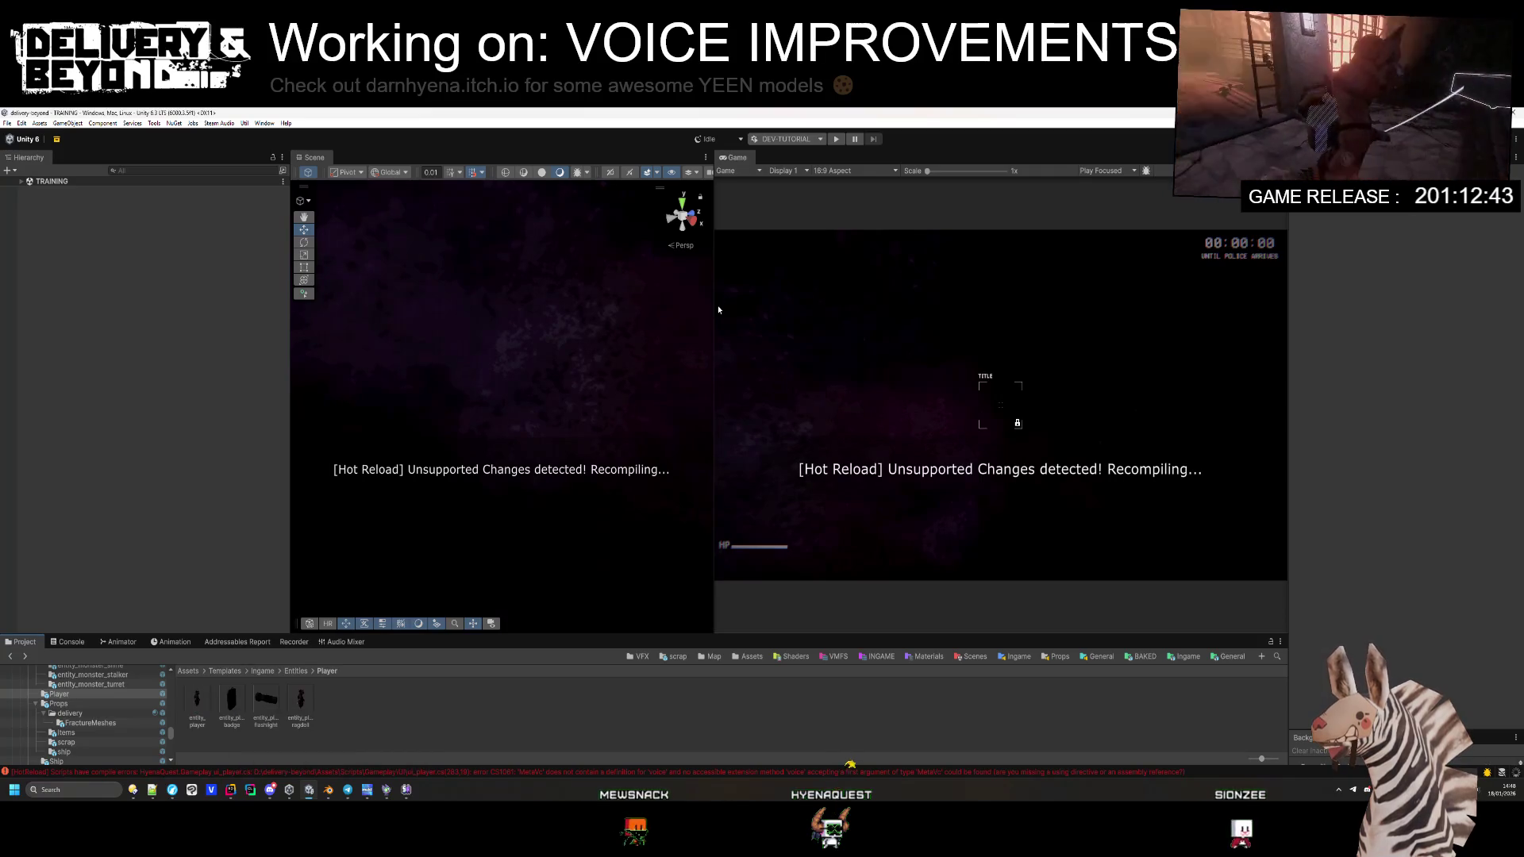
Step: Drag the panel splitters to widen the Scene and Game views and narrow the Hierarchy
left_click_drag(717, 303, 777, 310)
left_click_drag(291, 314, 205, 314)
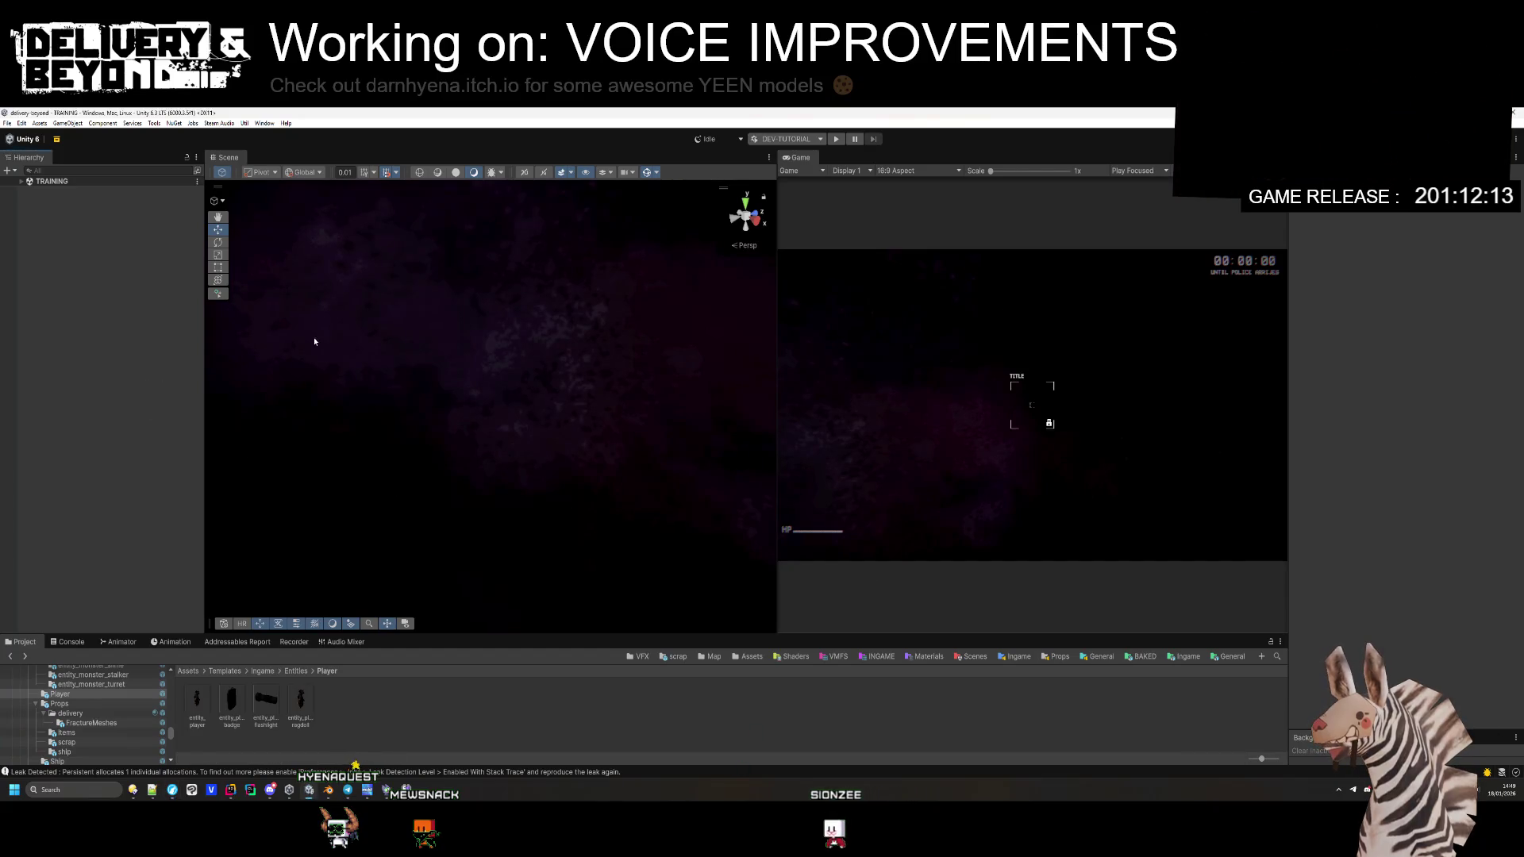
left_click_drag(777, 212, 760, 212)
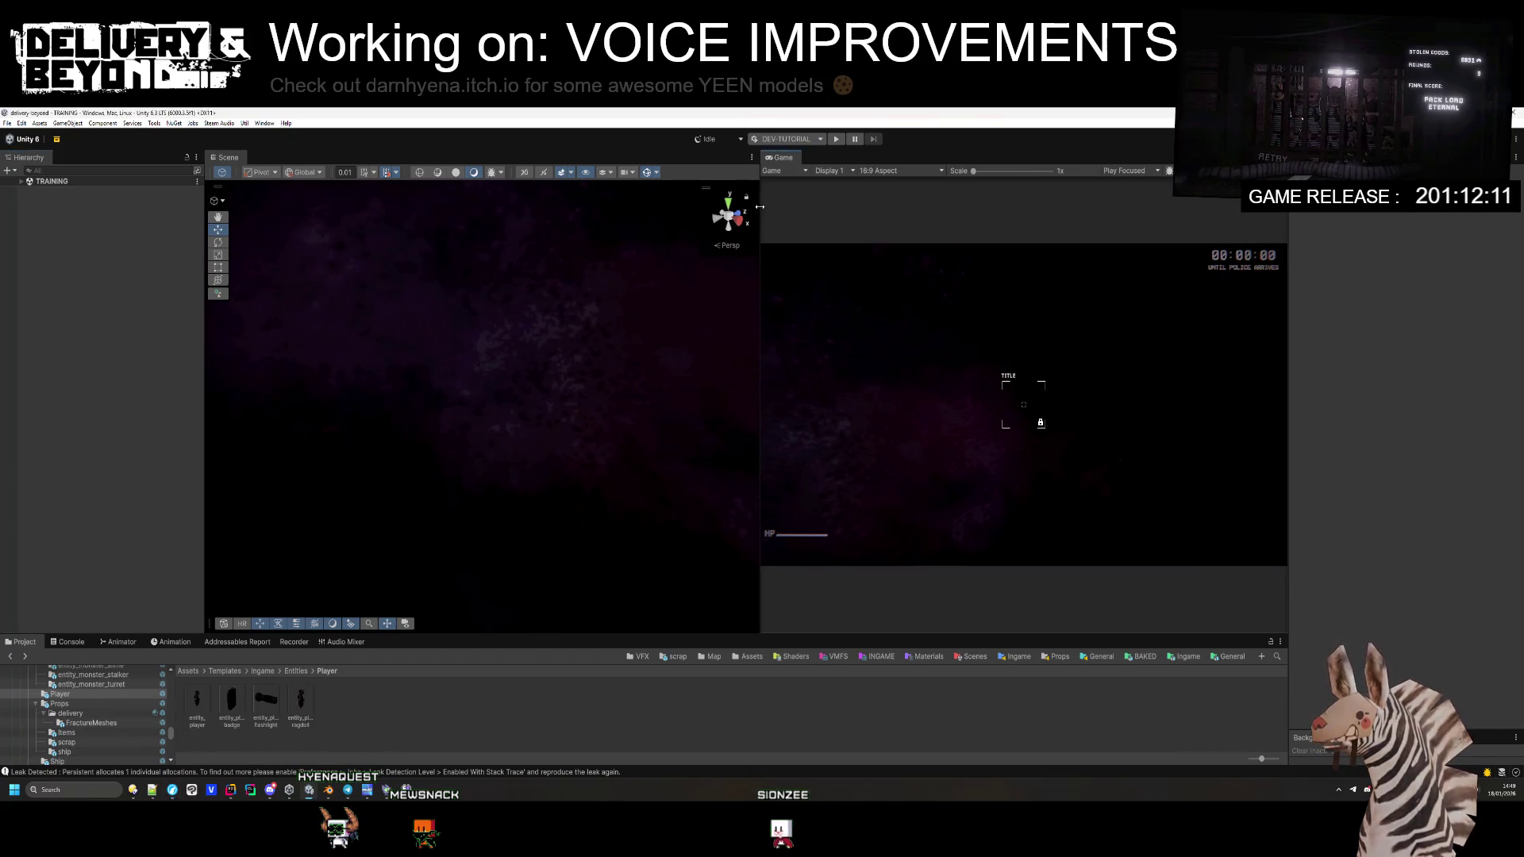
Step: Enter play mode, open the ui_player.cs 'voice' compile error, then open the project folder
left_click(835, 139)
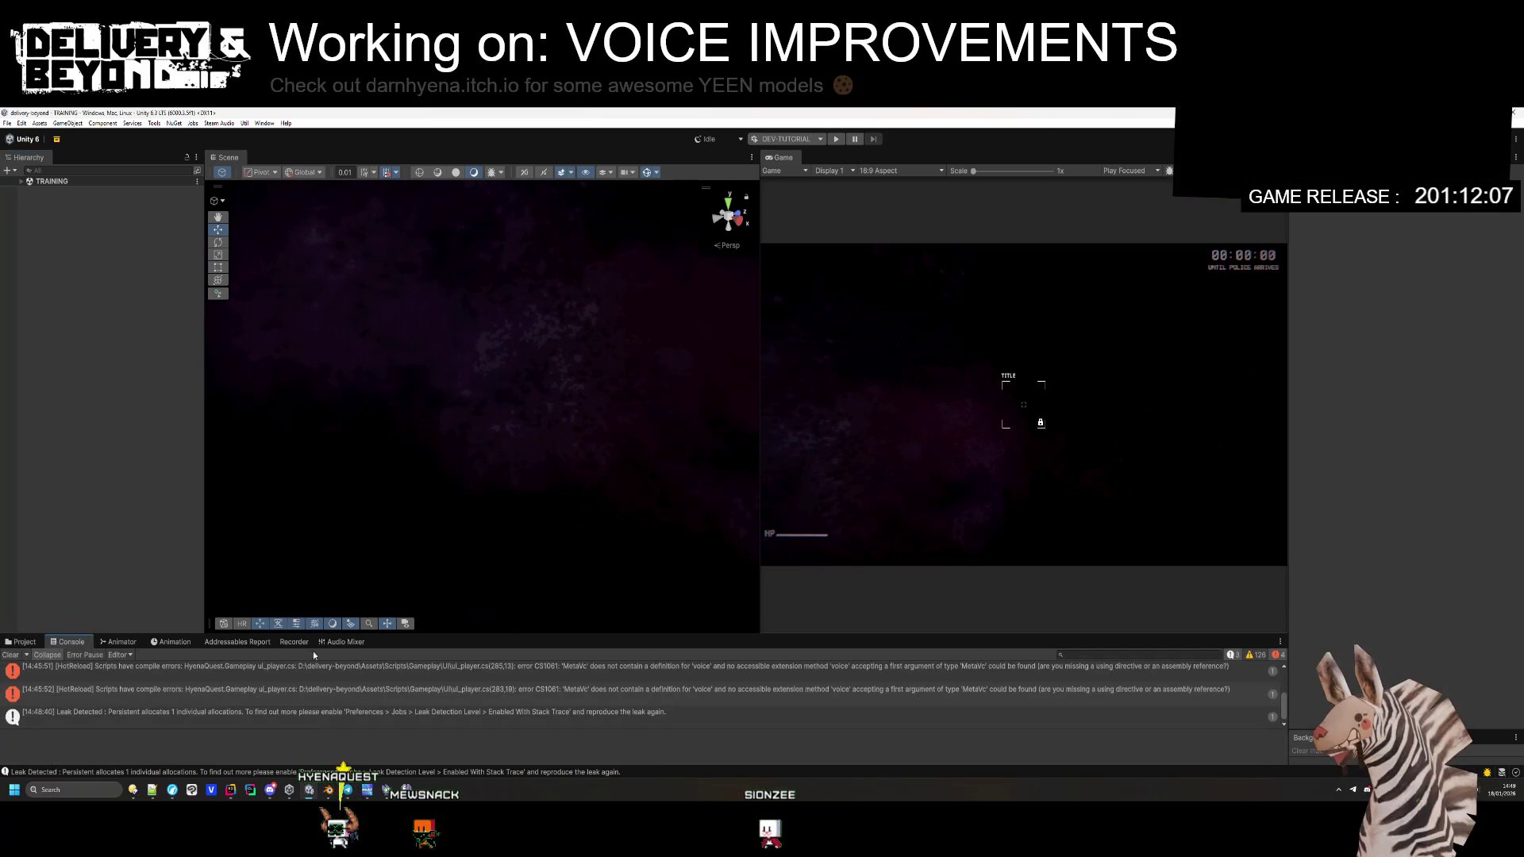
left_click(315, 666)
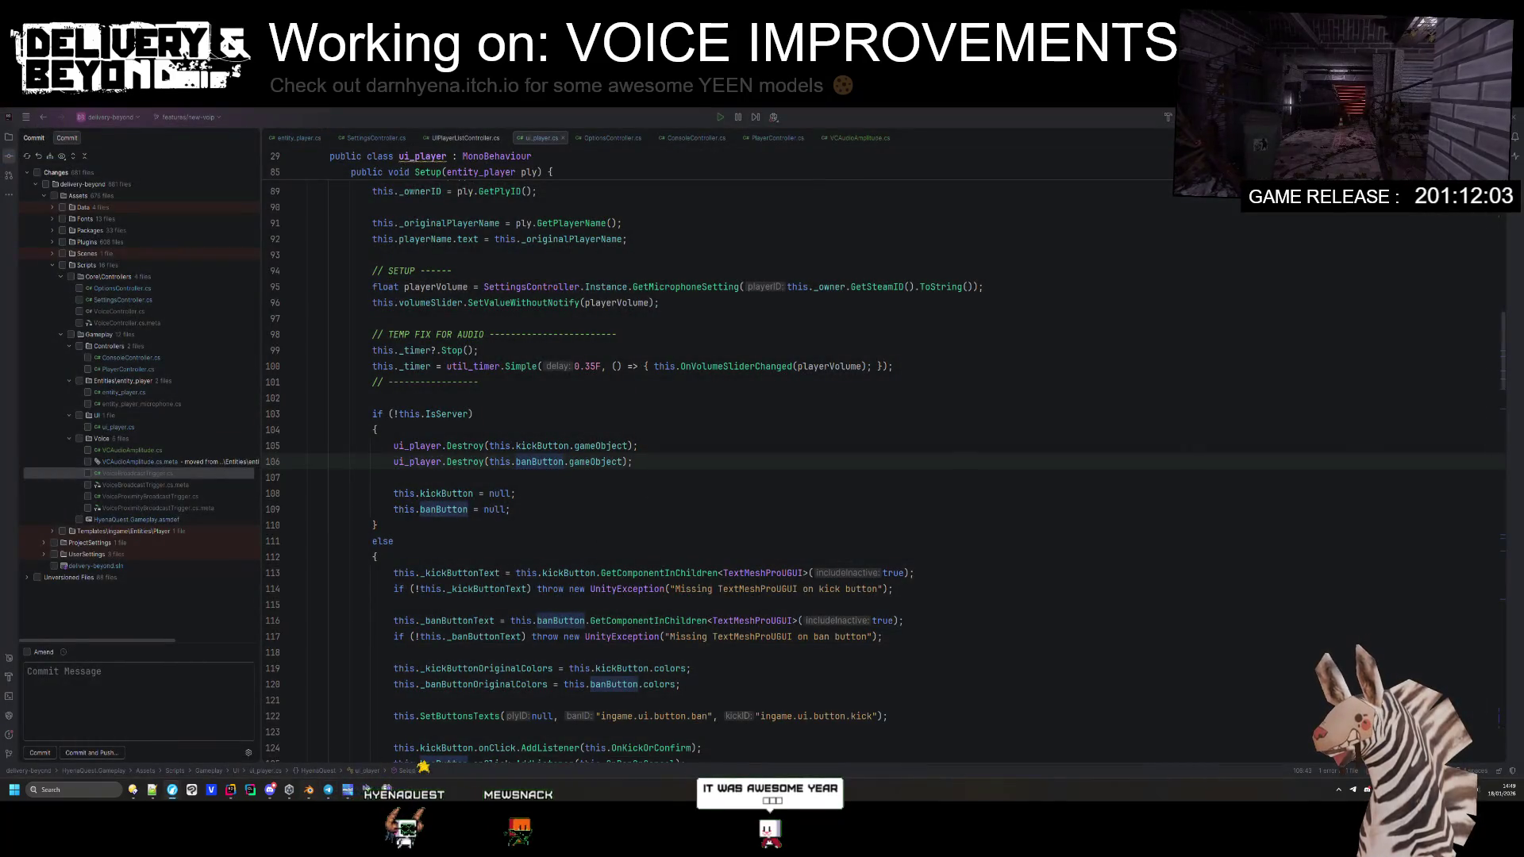
key("super+e")
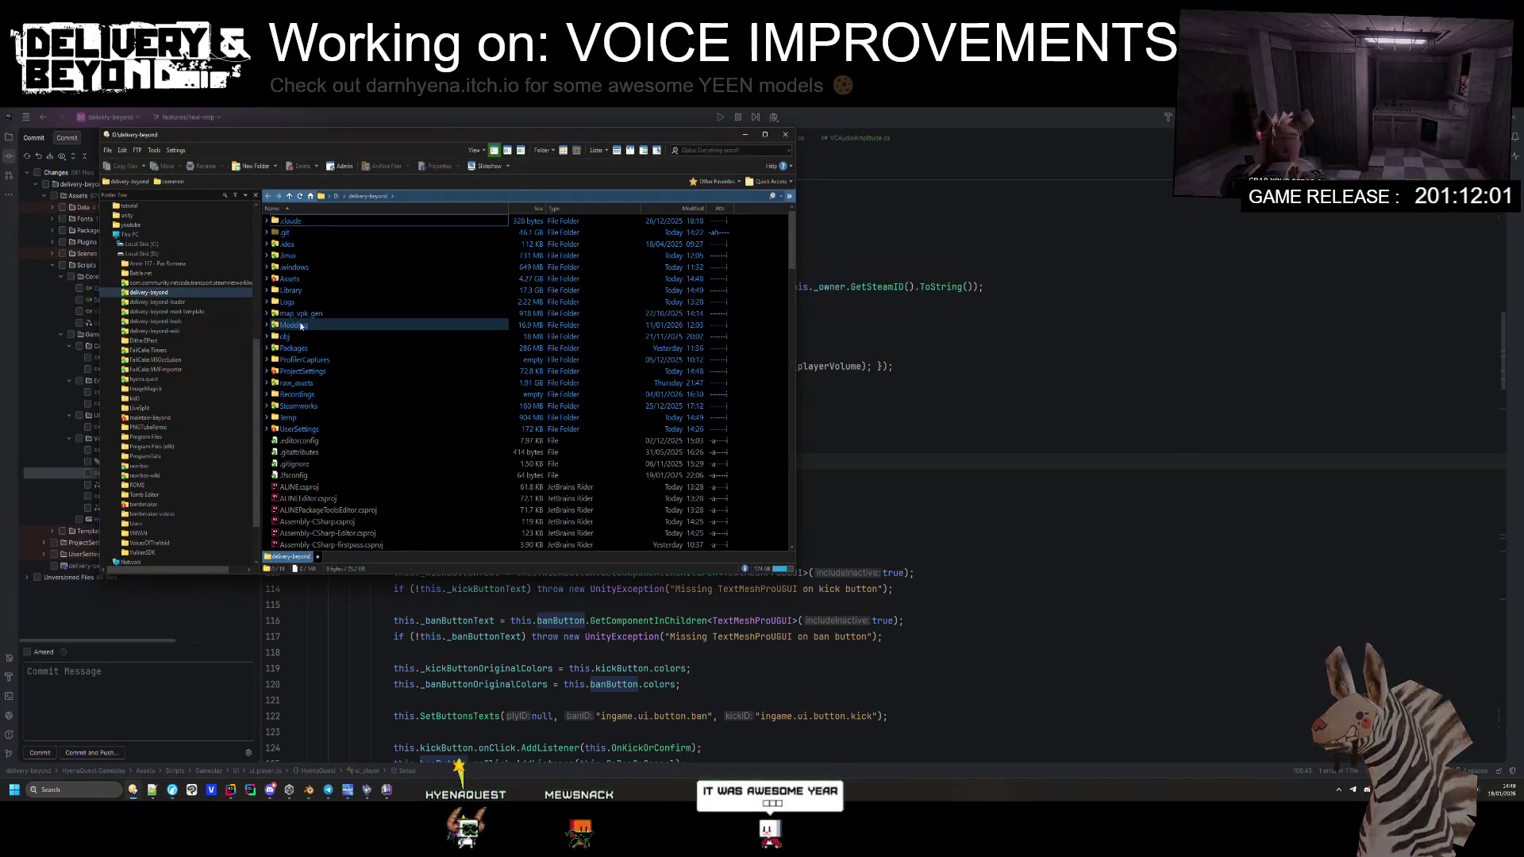
Step: Delete the Dissonance folder from Assets\Plugins and close Directory Opus
double_click(308, 279)
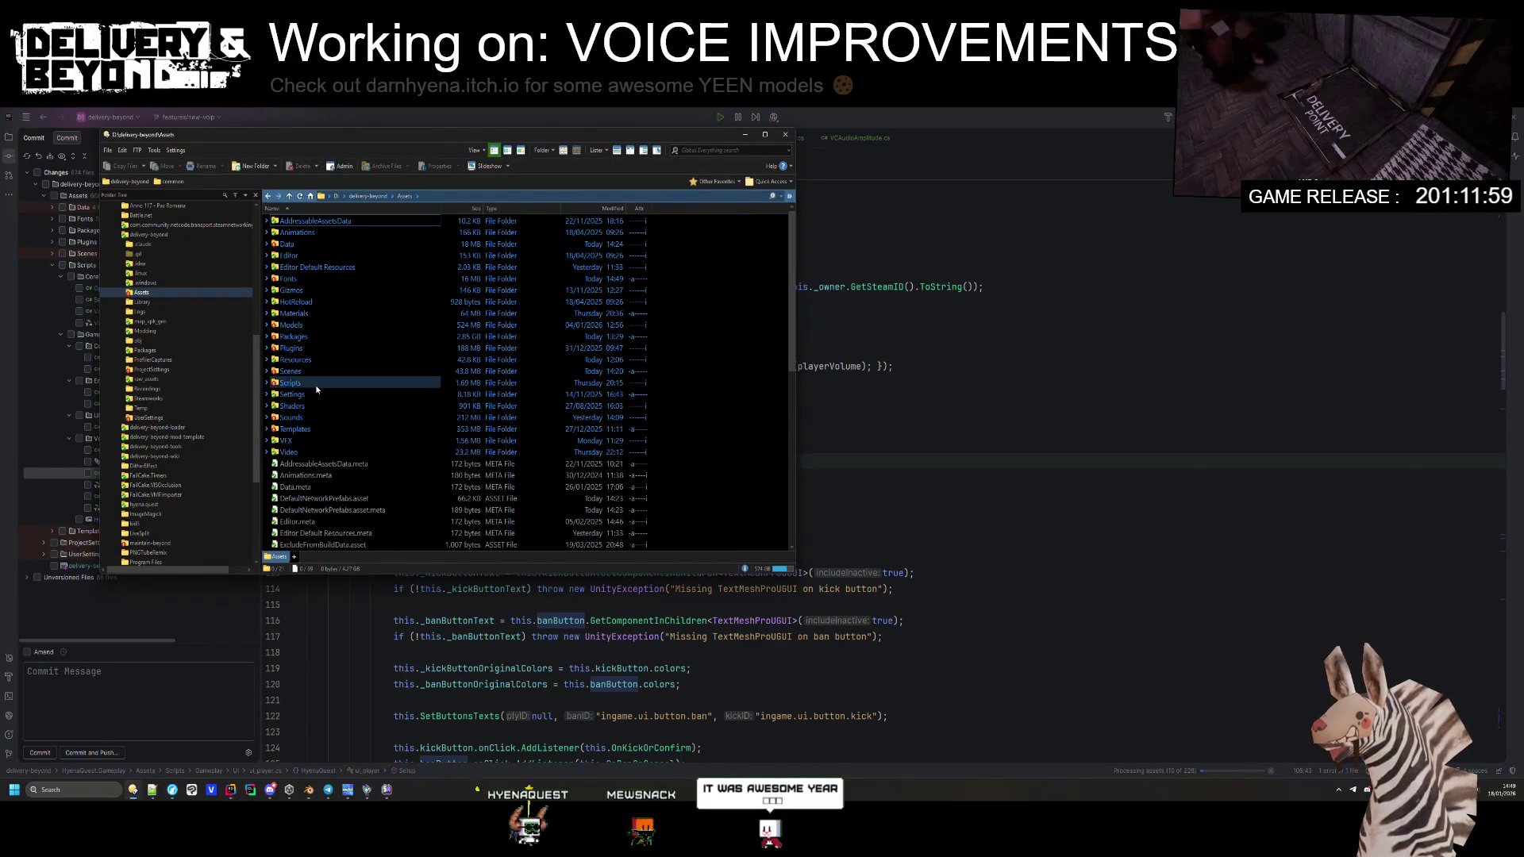
double_click(318, 337)
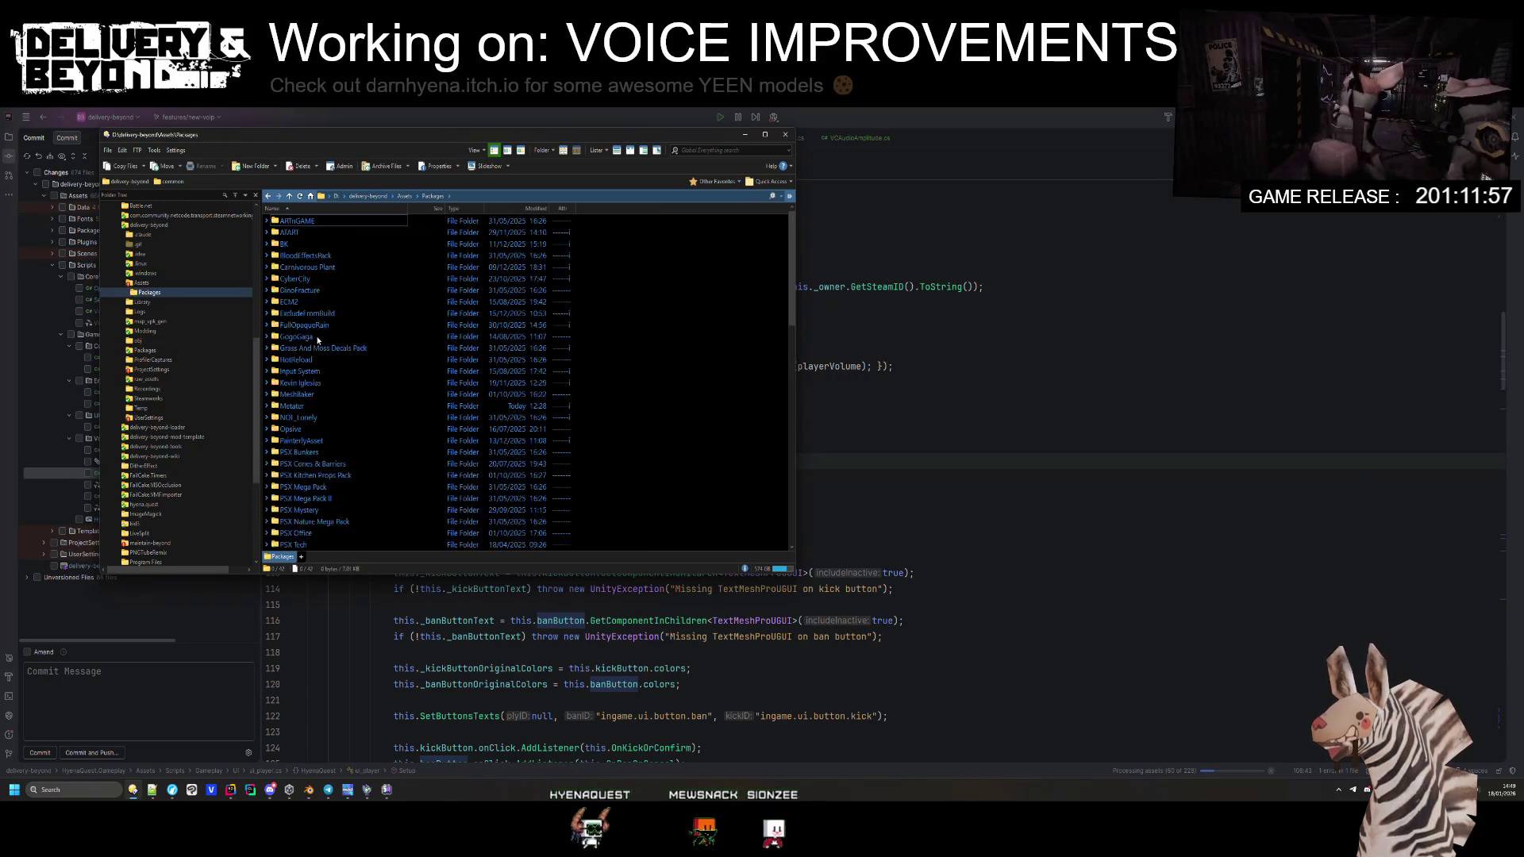
key("BackSpace")
double_click(318, 348)
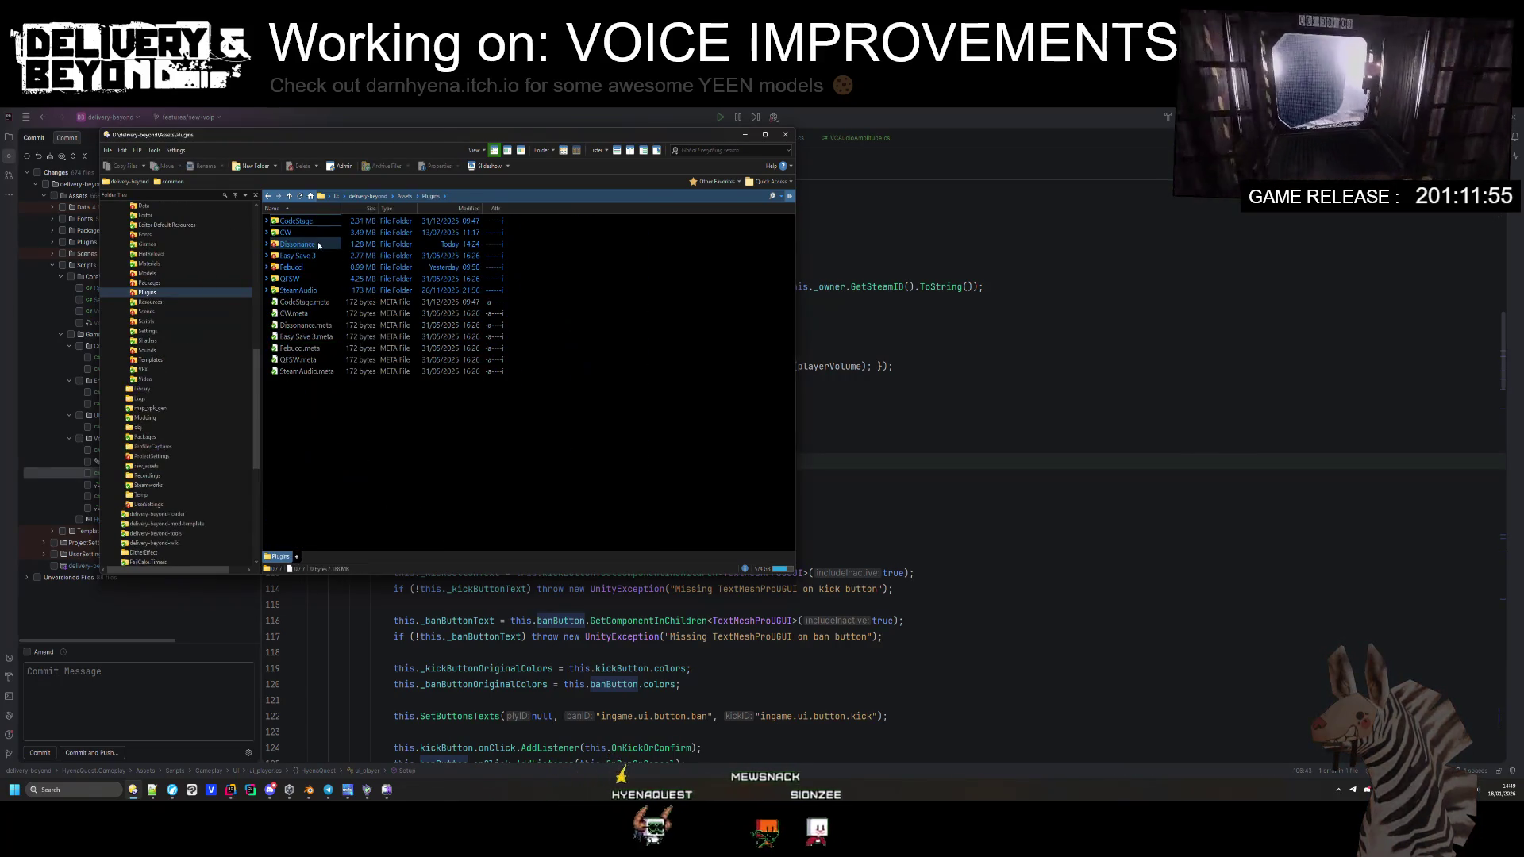
left_click(318, 246)
key("Delete")
key("Return")
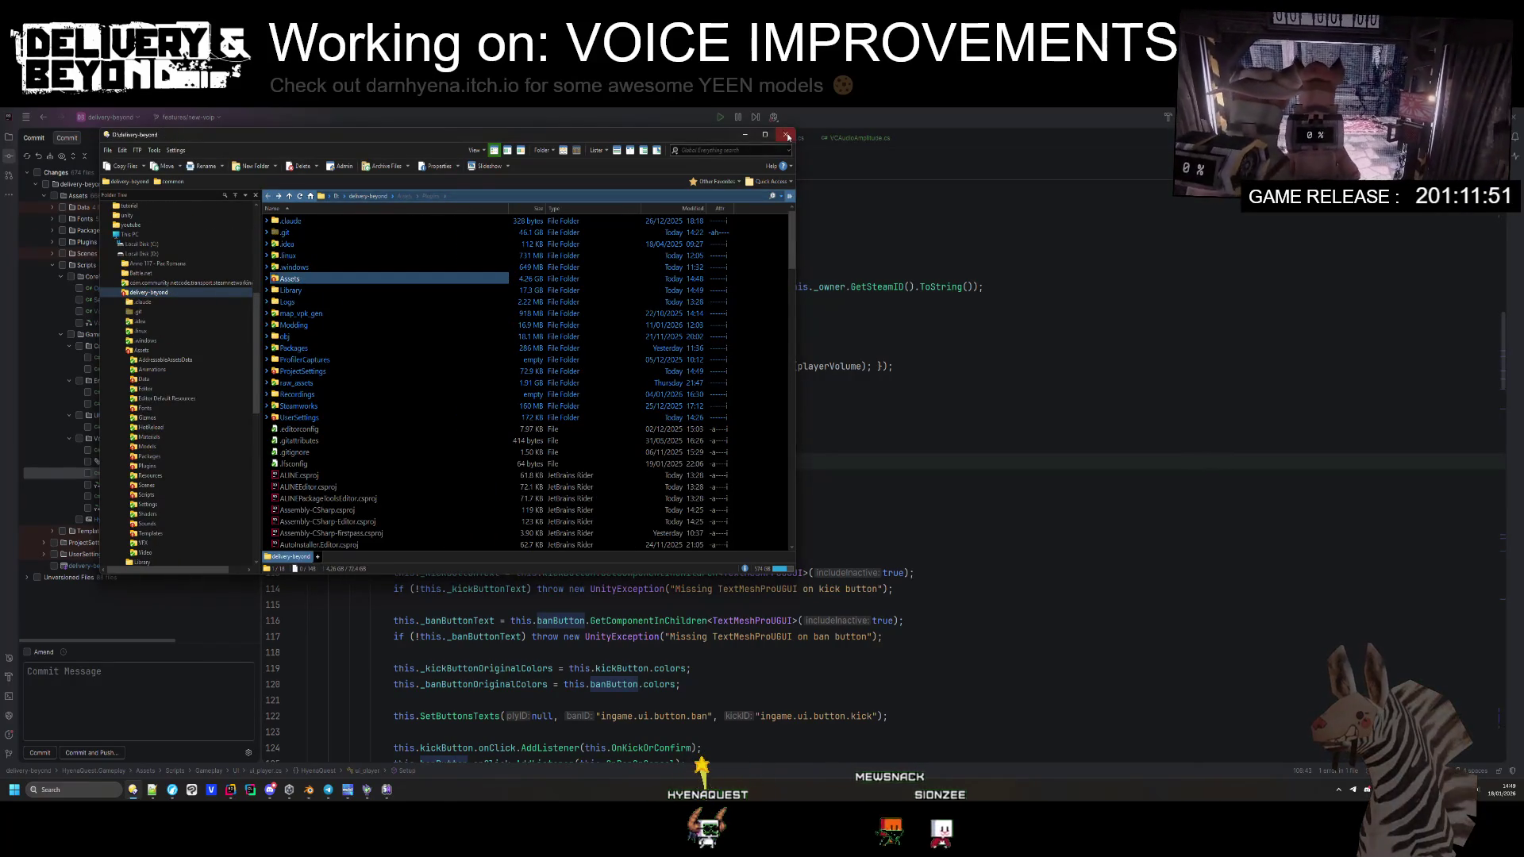
left_click(278, 744)
left_click(291, 789)
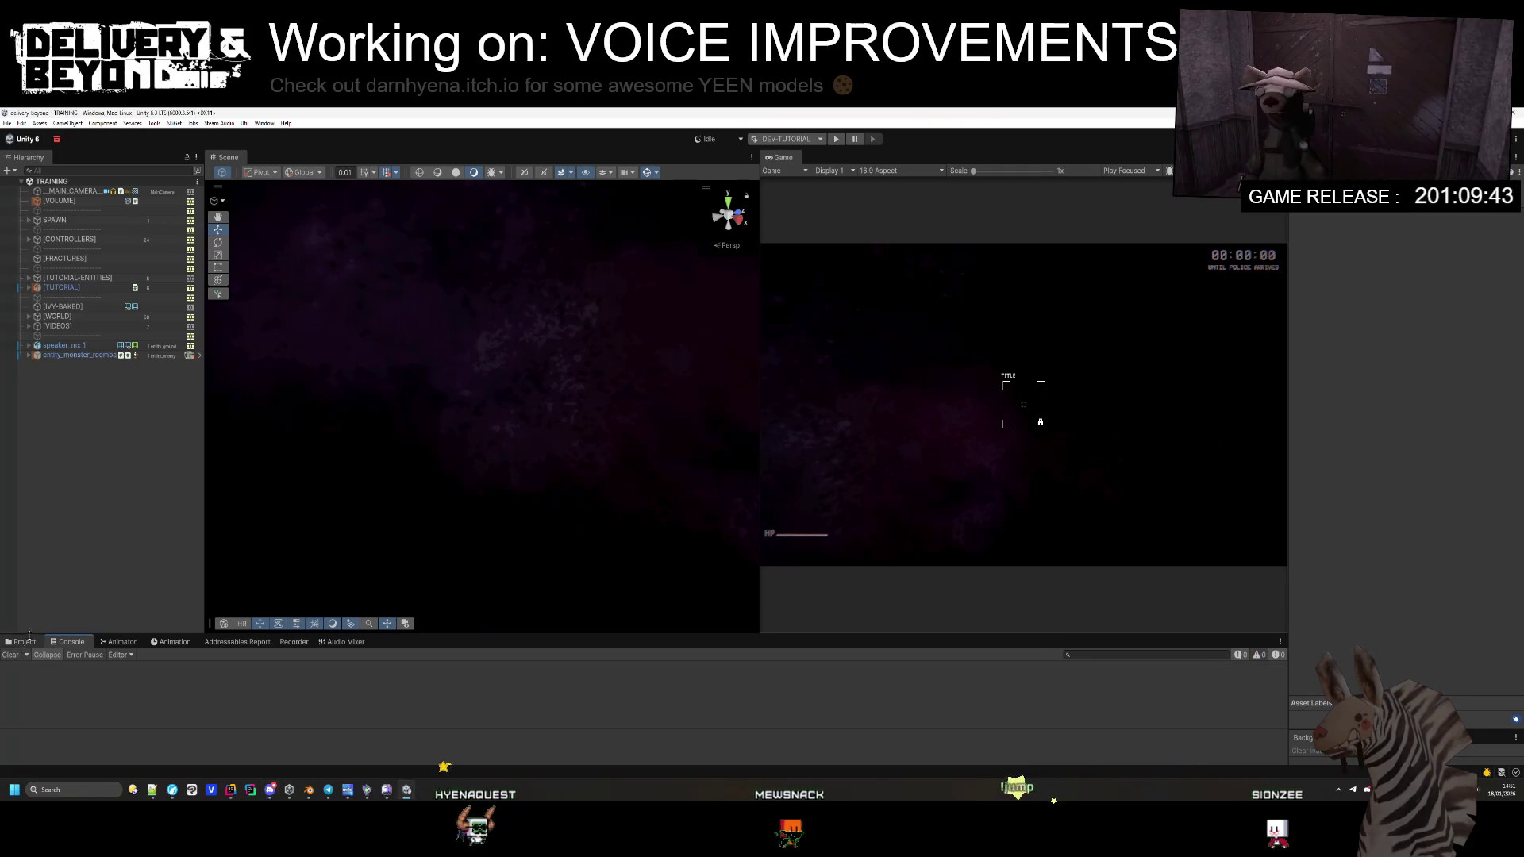
Step: With the TRAINING scene loaded, start play mode using Ctrl+P
key("ctrl+p")
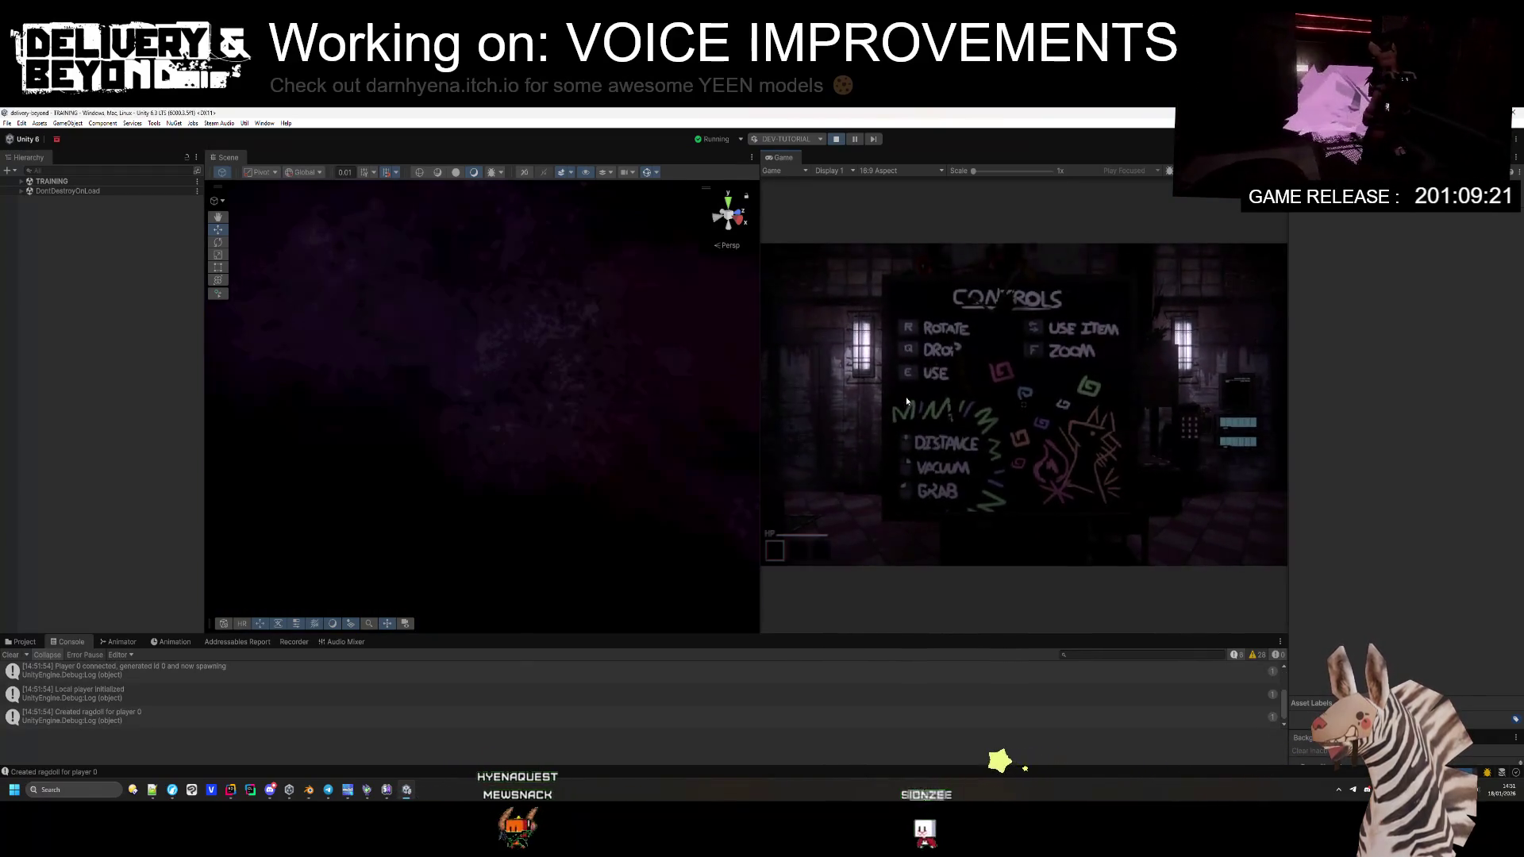
Step: Click into the running game, look around, and press Escape for the in-game Settings menu
left_click(906, 397)
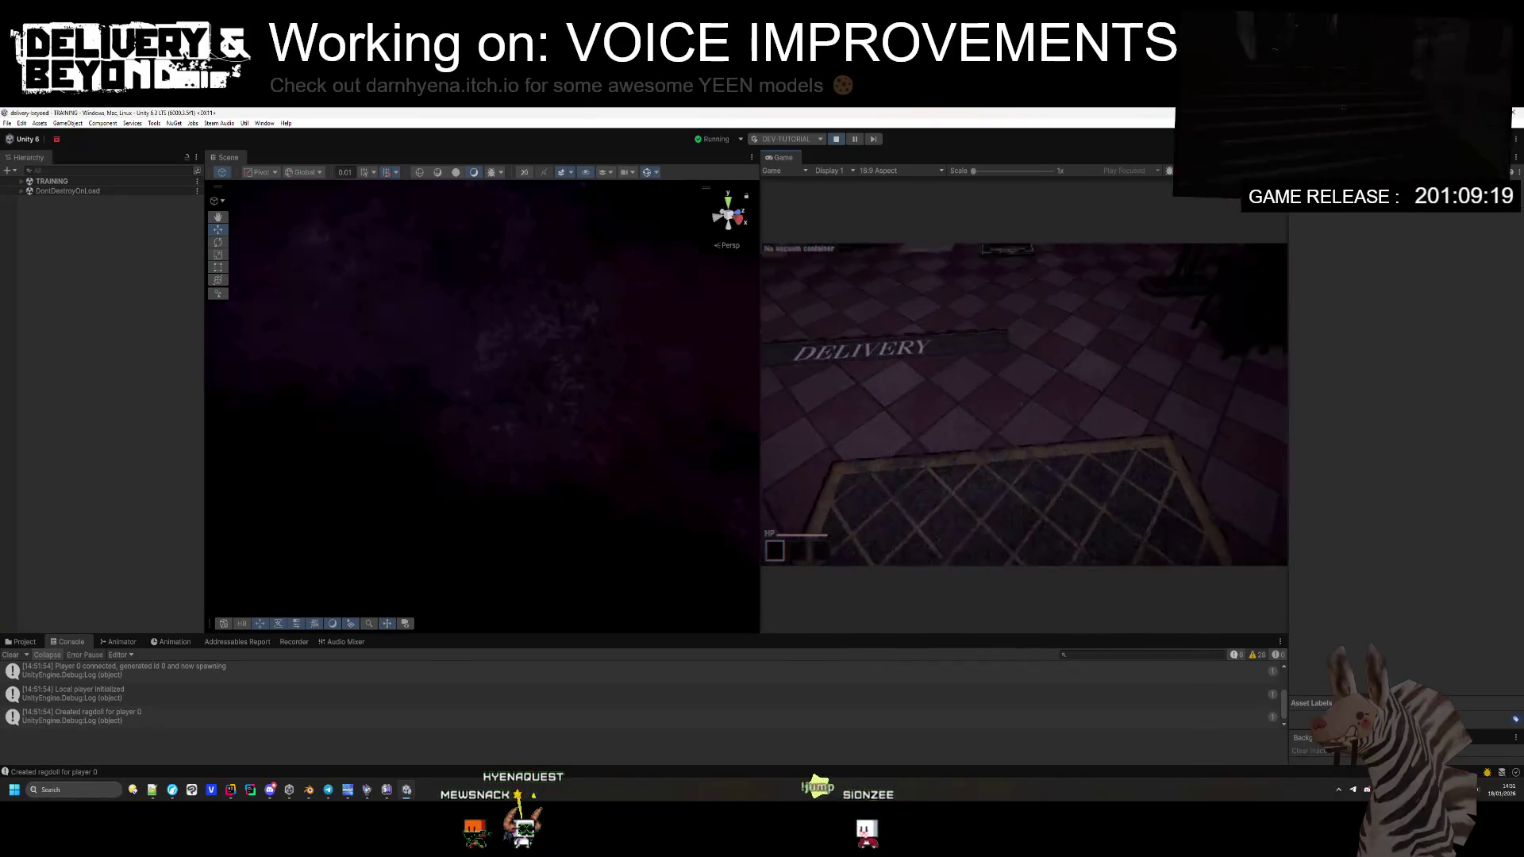
key("super")
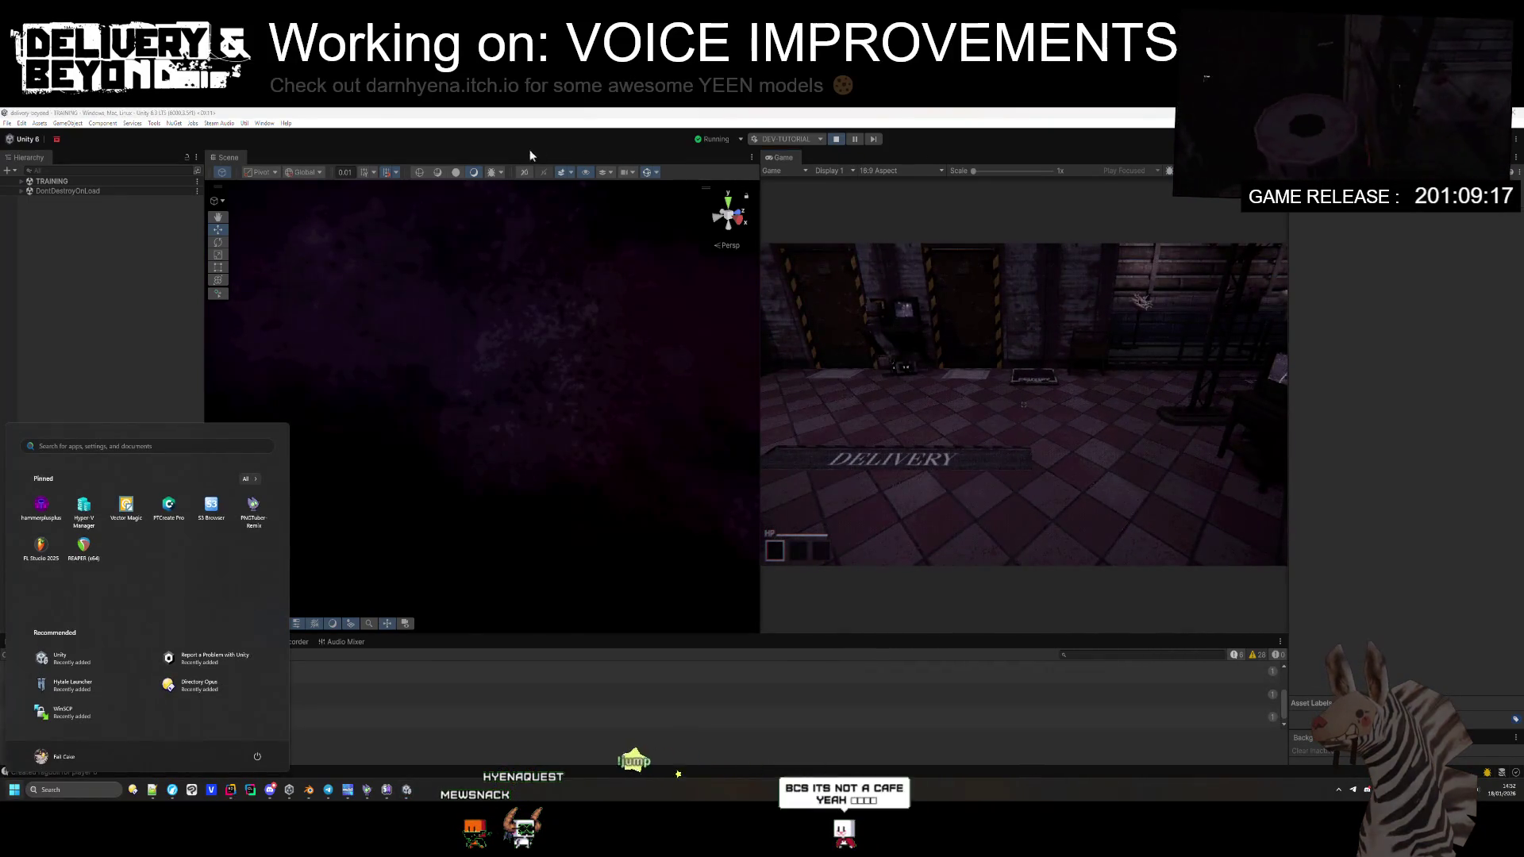
left_click(665, 404)
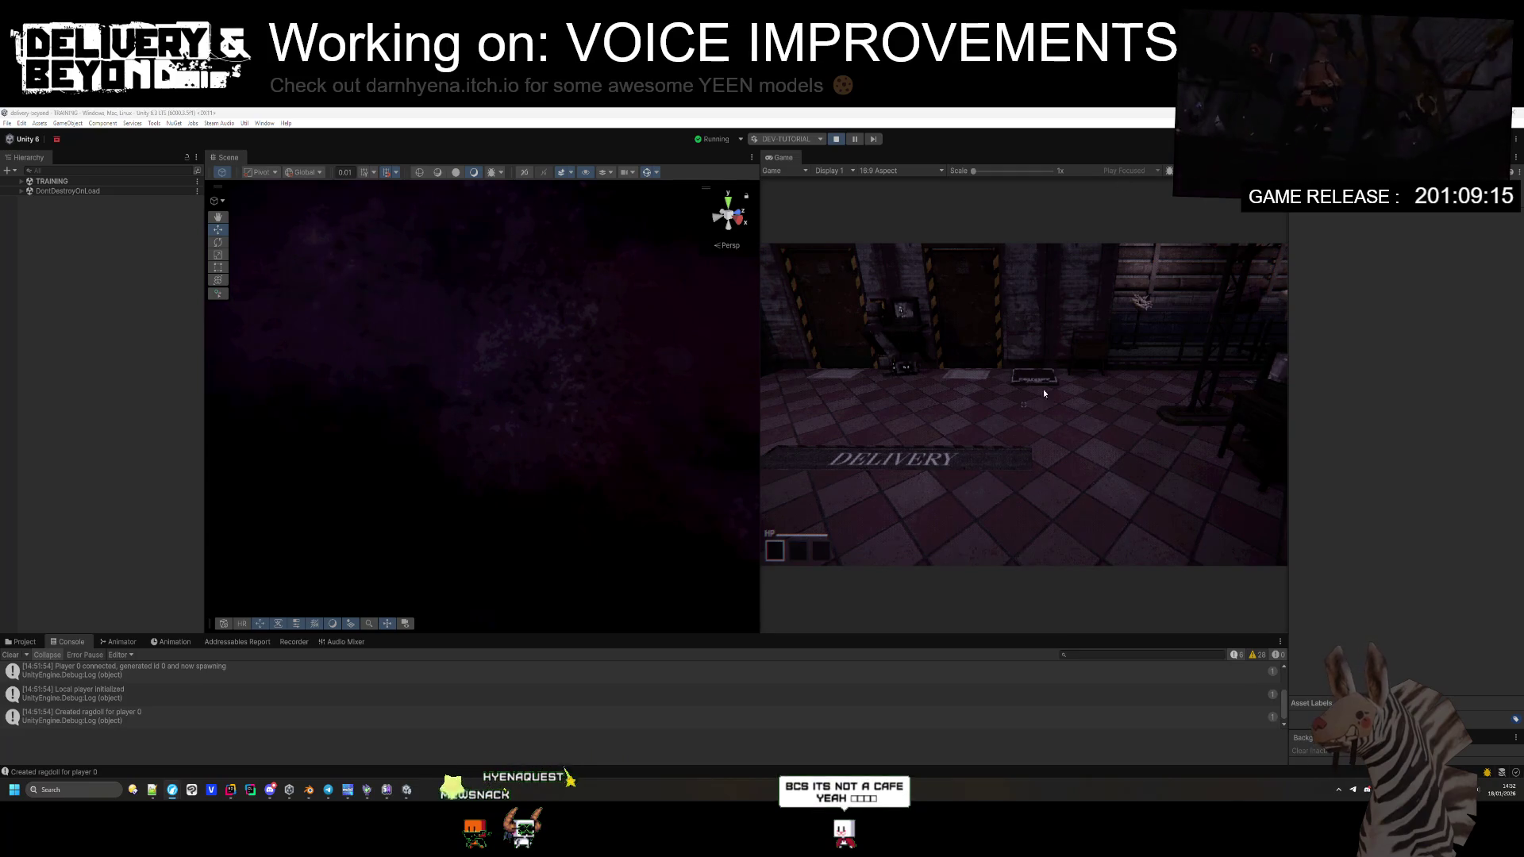
mouse_move(1074, 392)
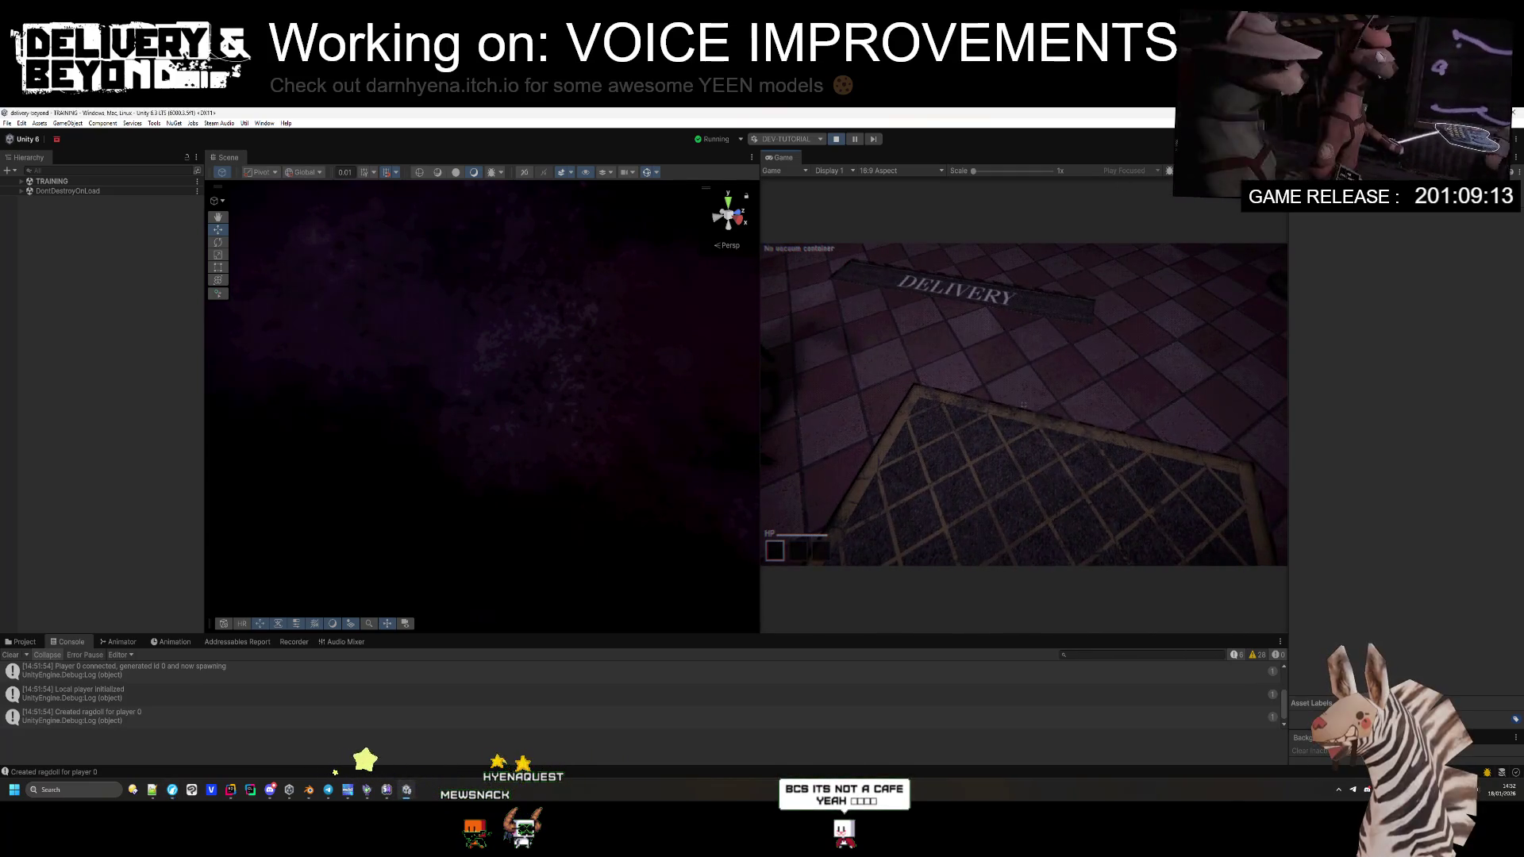
key("Escape")
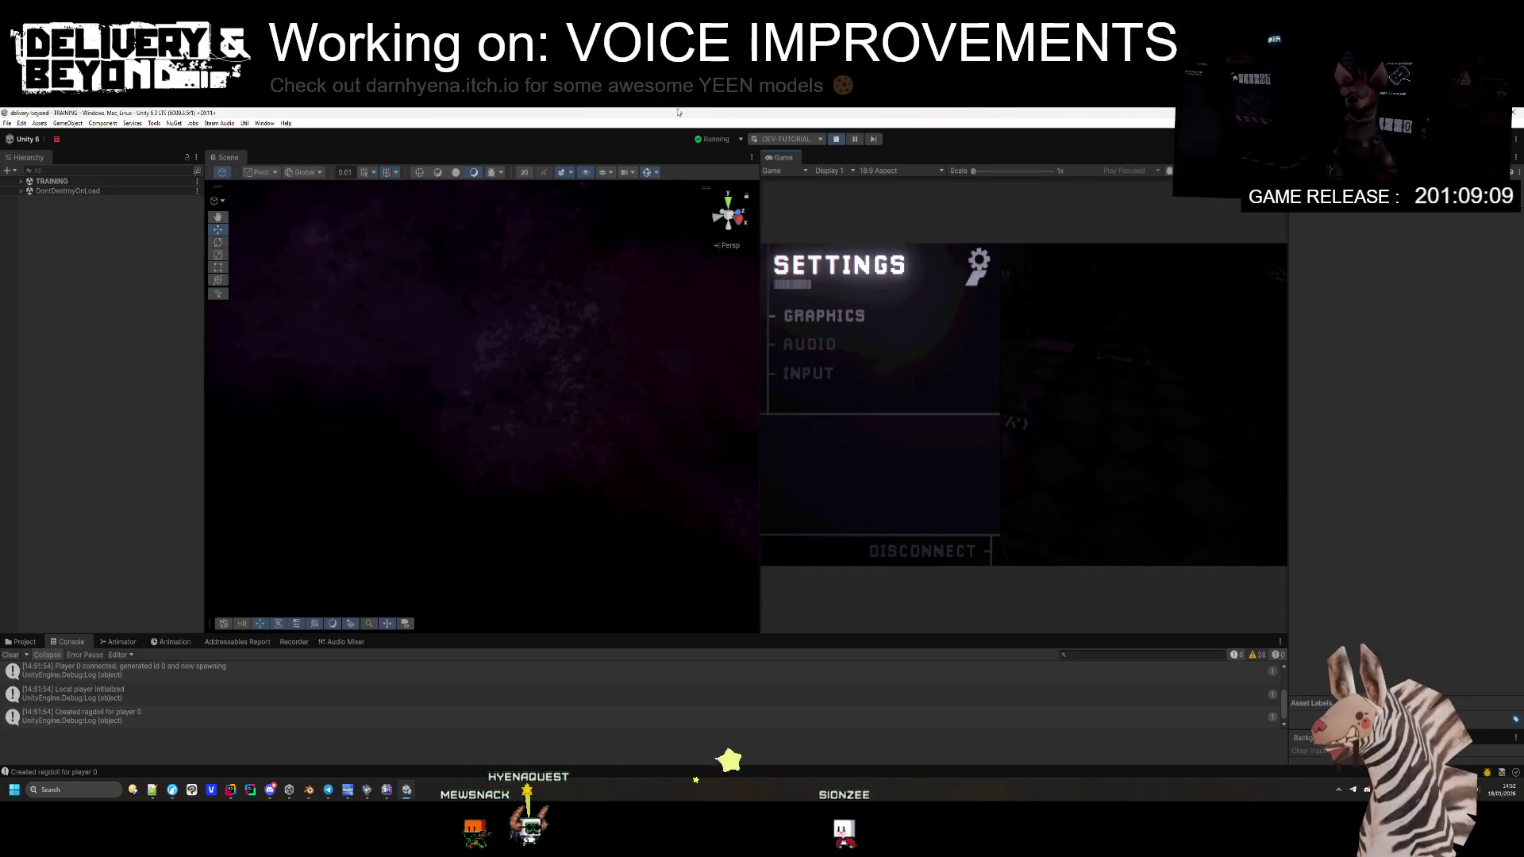
left_click(1264, 654)
Step: Clear the console warnings from the Console panel
scroll(137, 678, "down", 5)
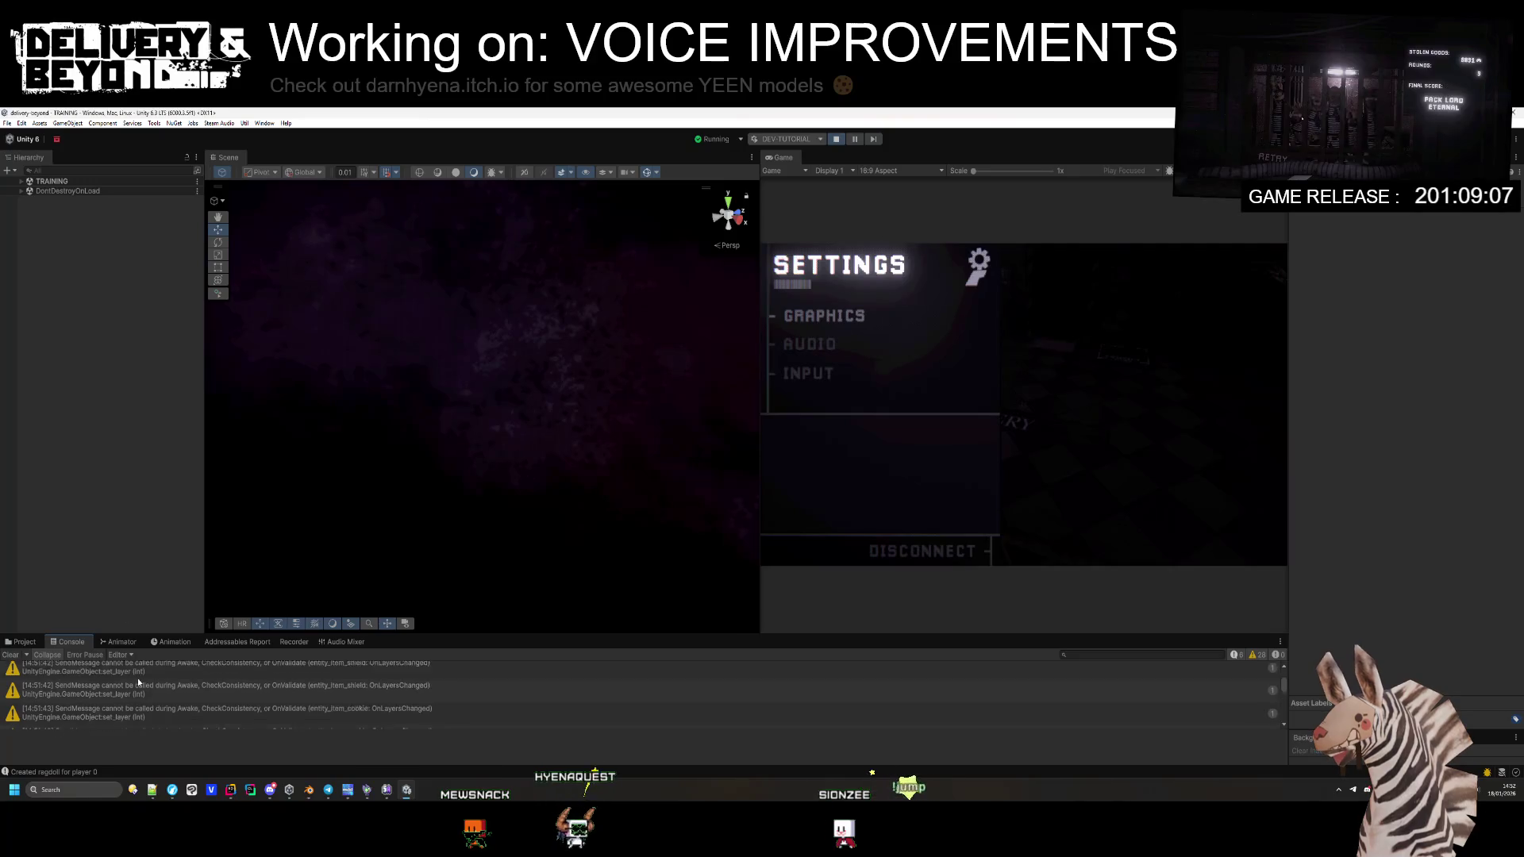
left_click_drag(459, 633, 397, 536)
scroll(378, 638, "up", 5)
scroll(379, 653, "up", 3)
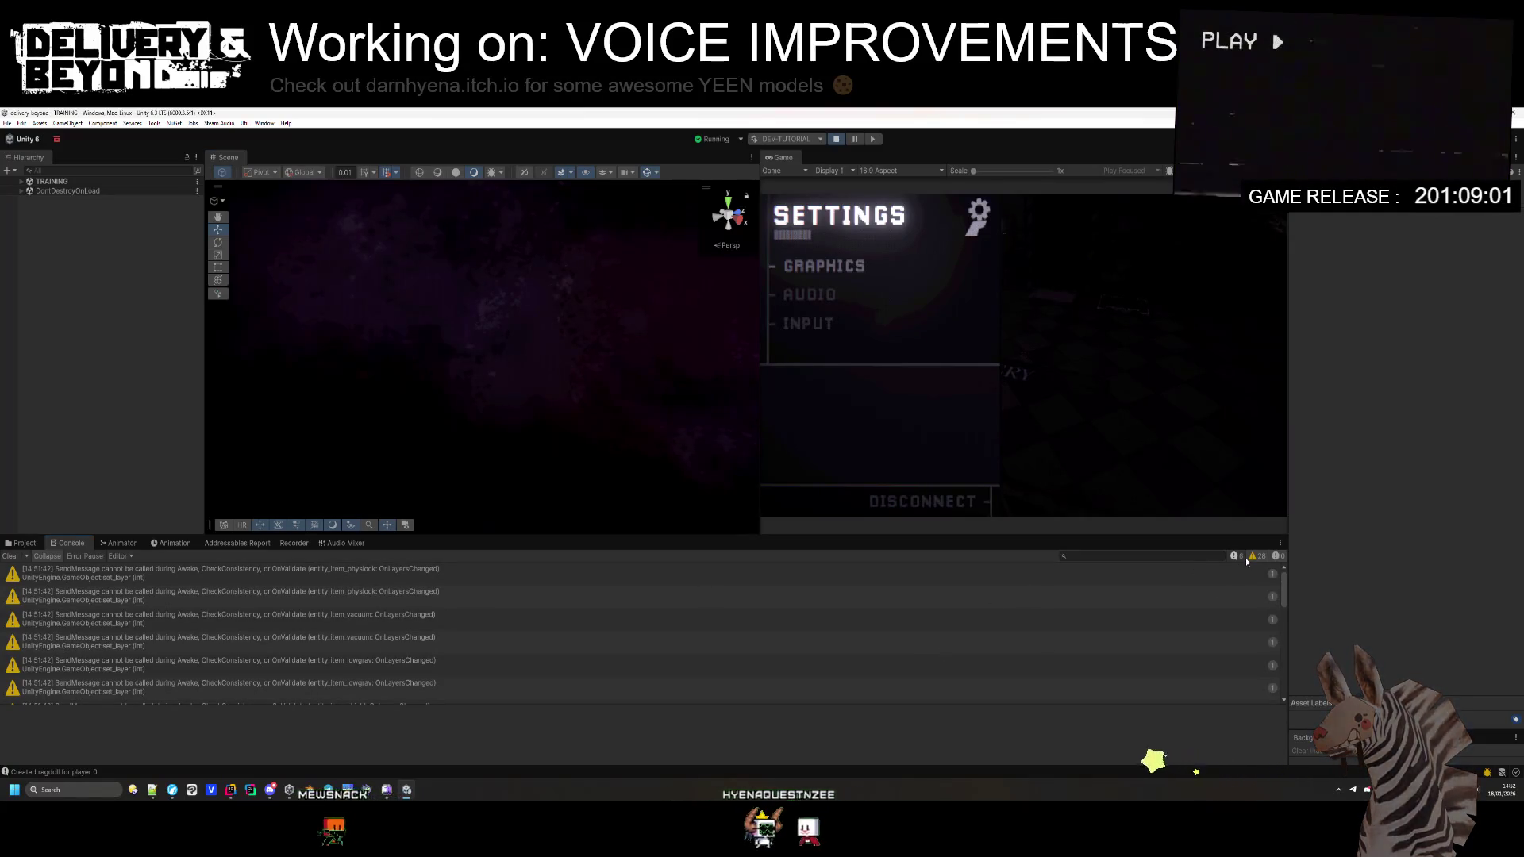
left_click(10, 556)
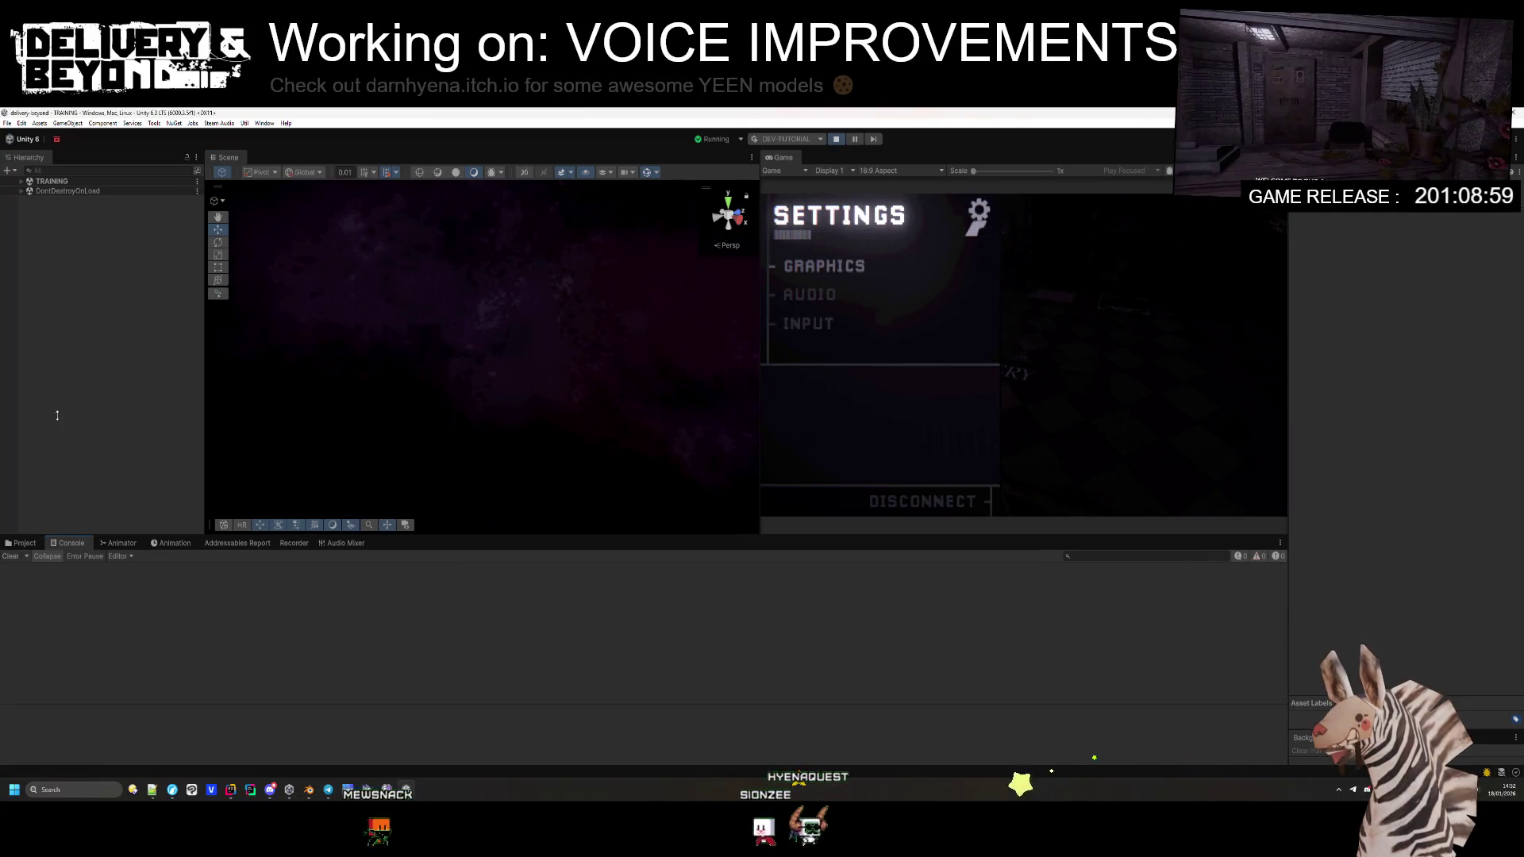
Step: Expand the TRAINING scene in the Hierarchy and widen the Hierarchy and Scene panels
left_click(21, 182)
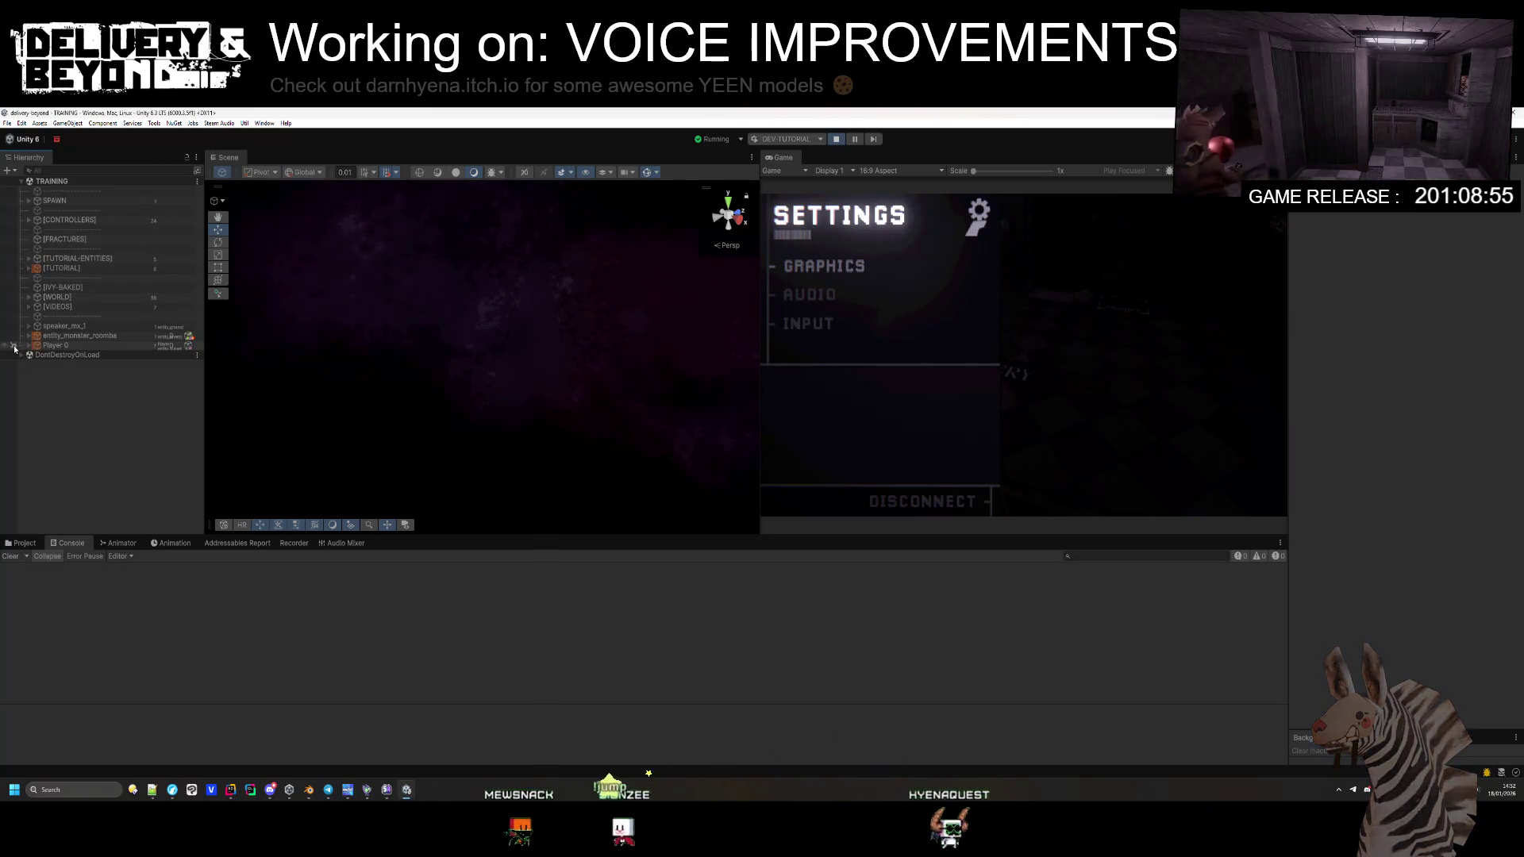
left_click_drag(203, 322, 308, 326)
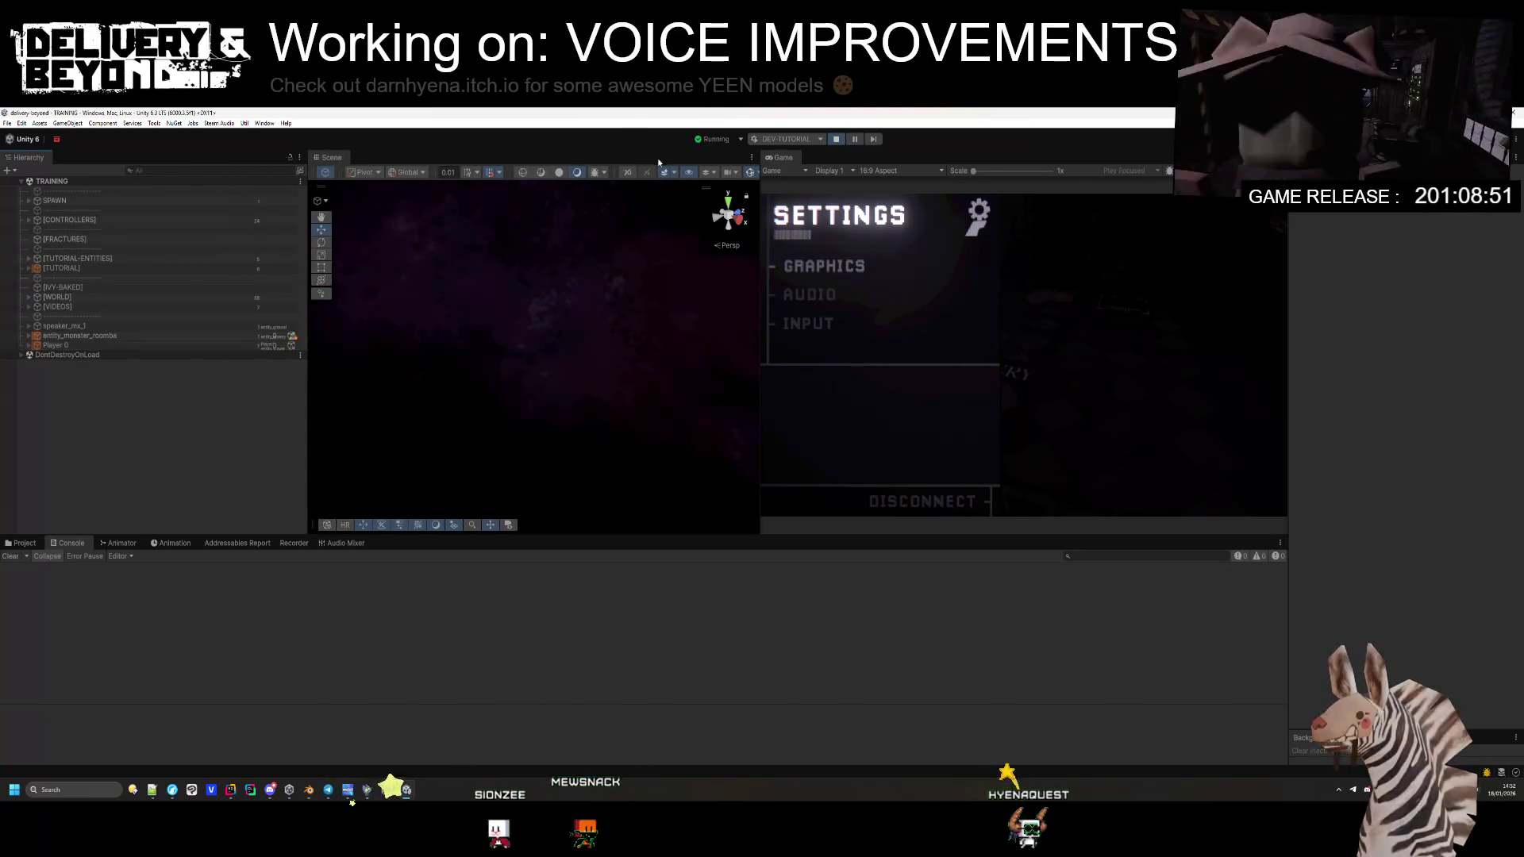
left_click_drag(757, 173, 852, 174)
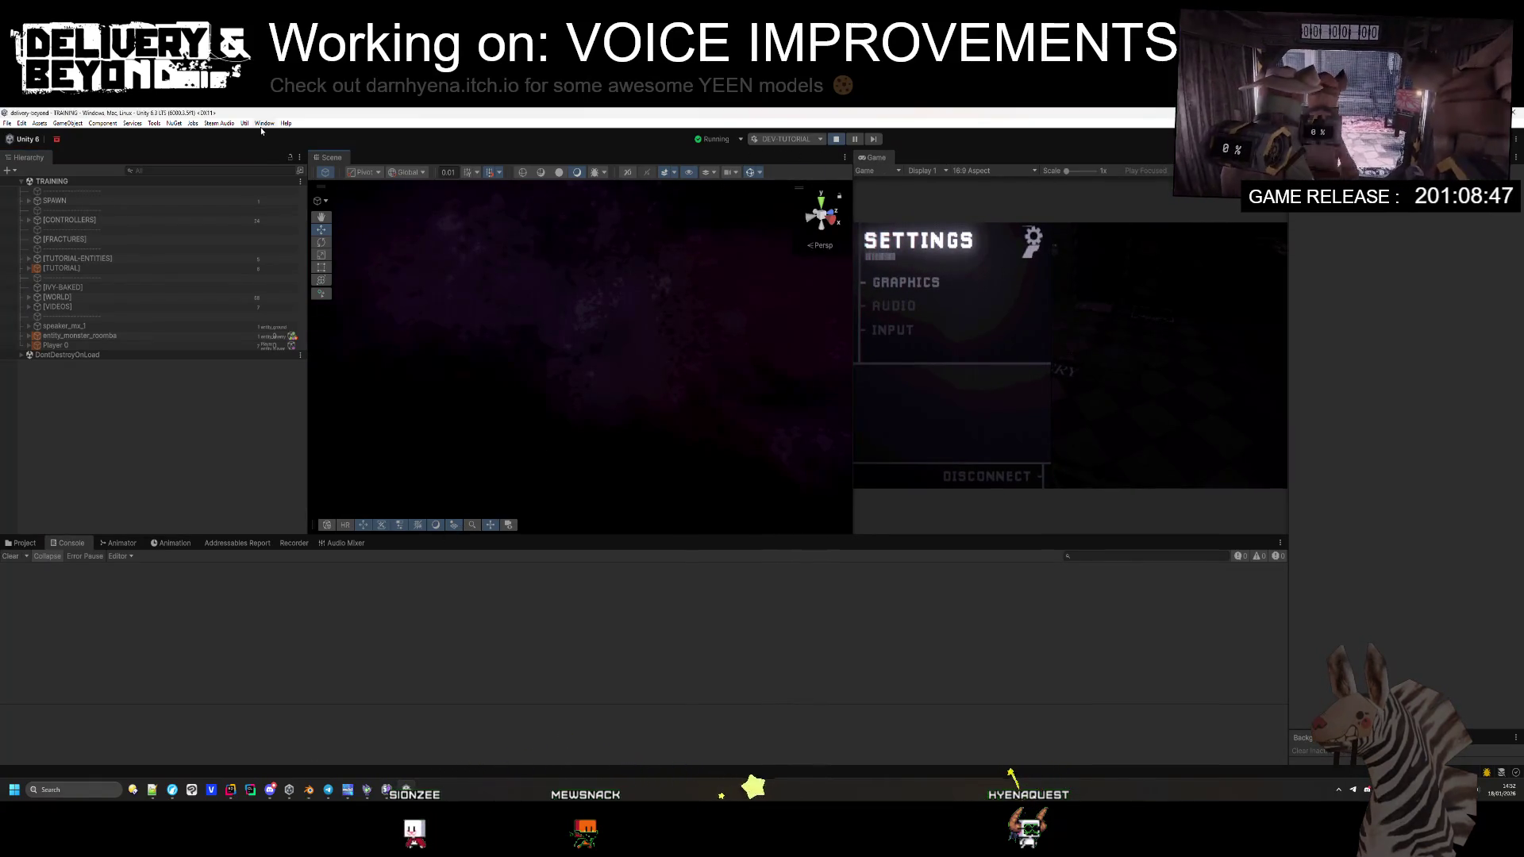
left_click(7, 123)
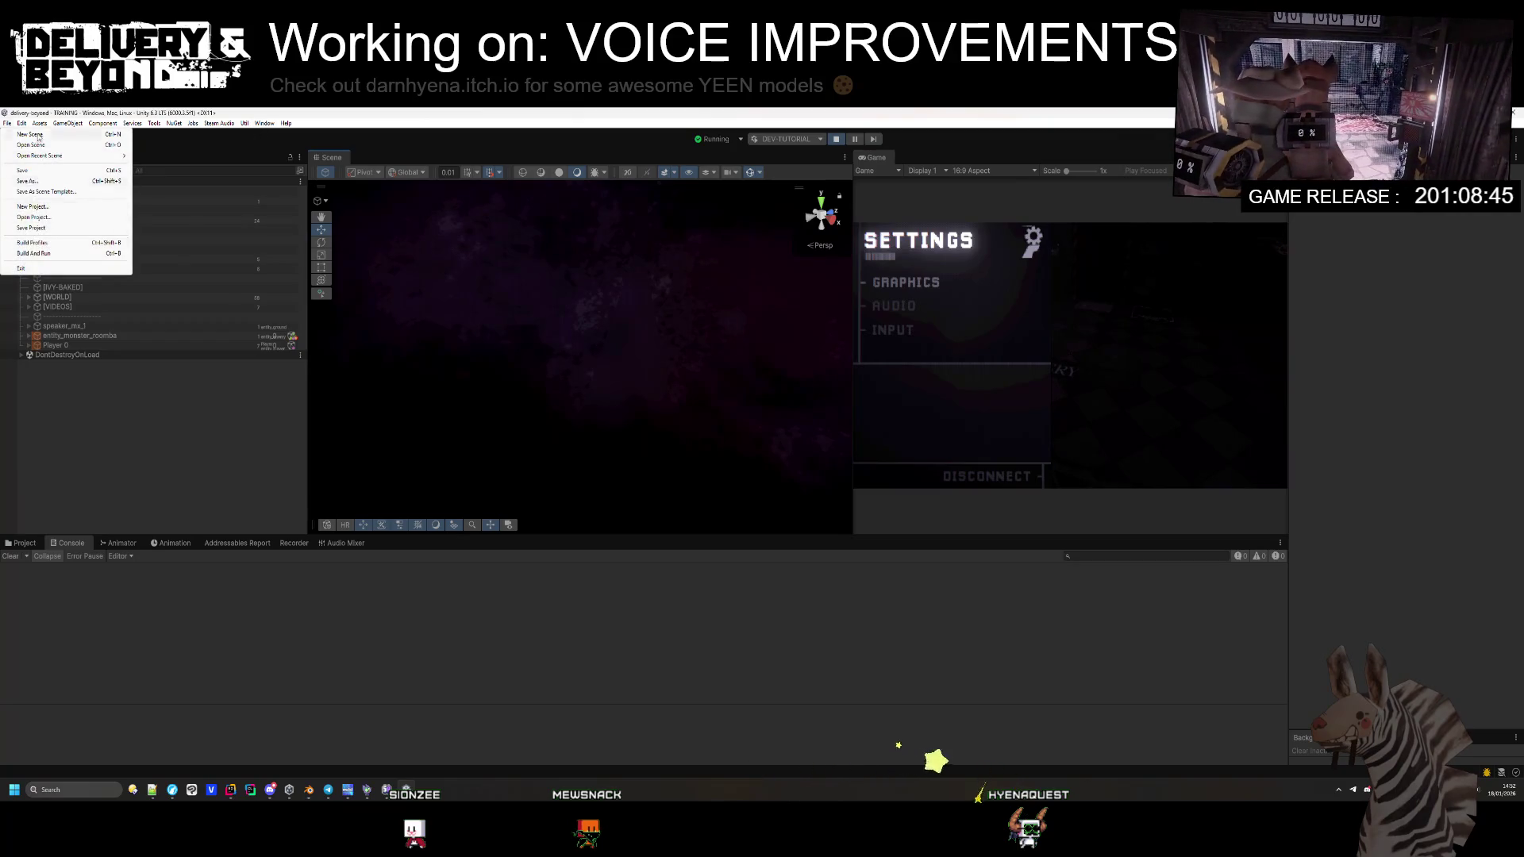
mouse_move(21, 123)
left_click(65, 439)
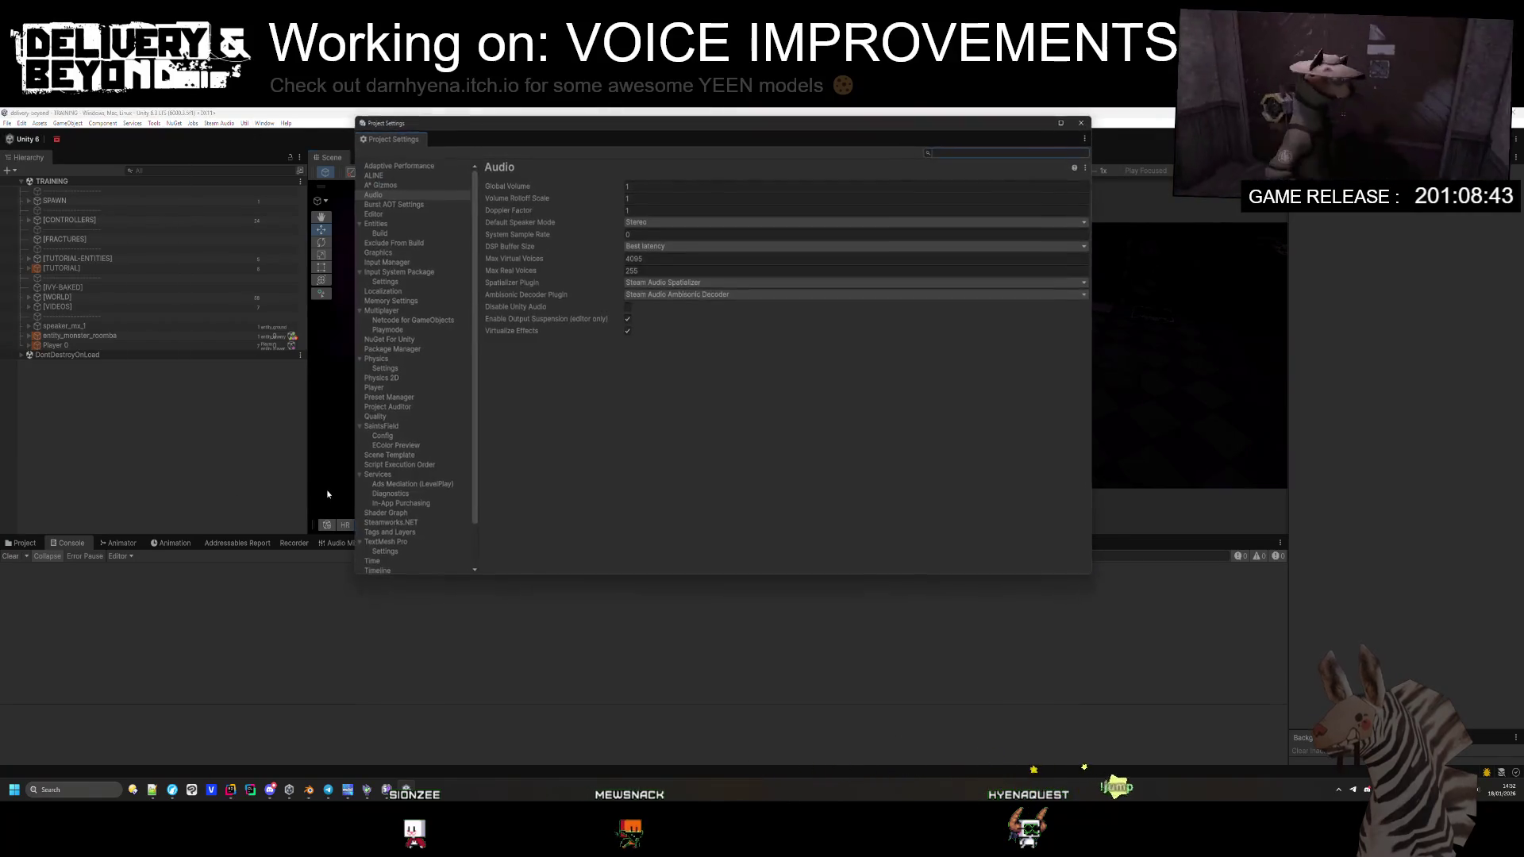
left_click(404, 319)
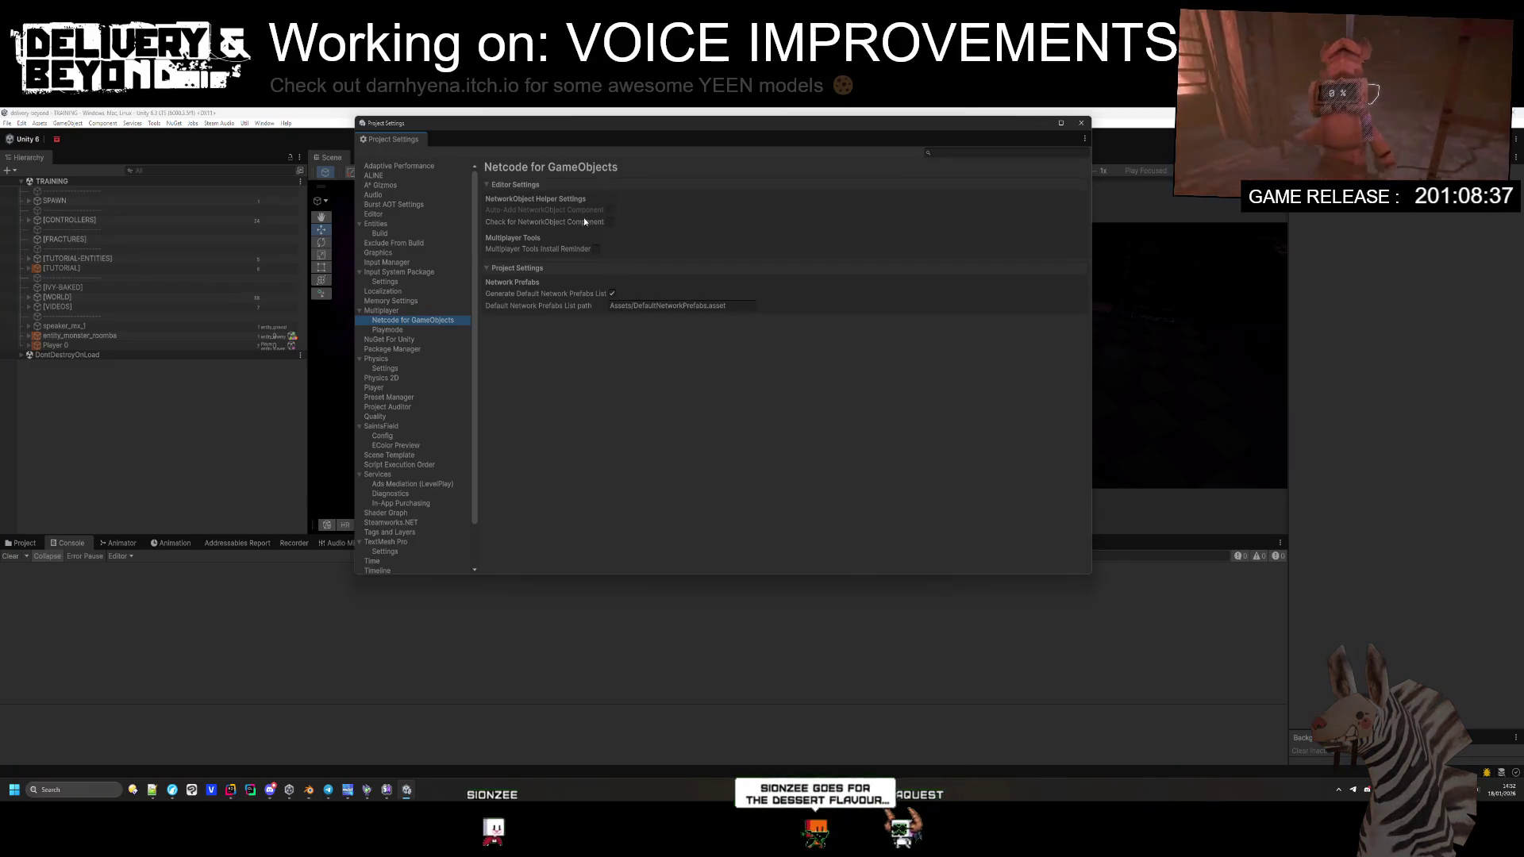
left_click(392, 329)
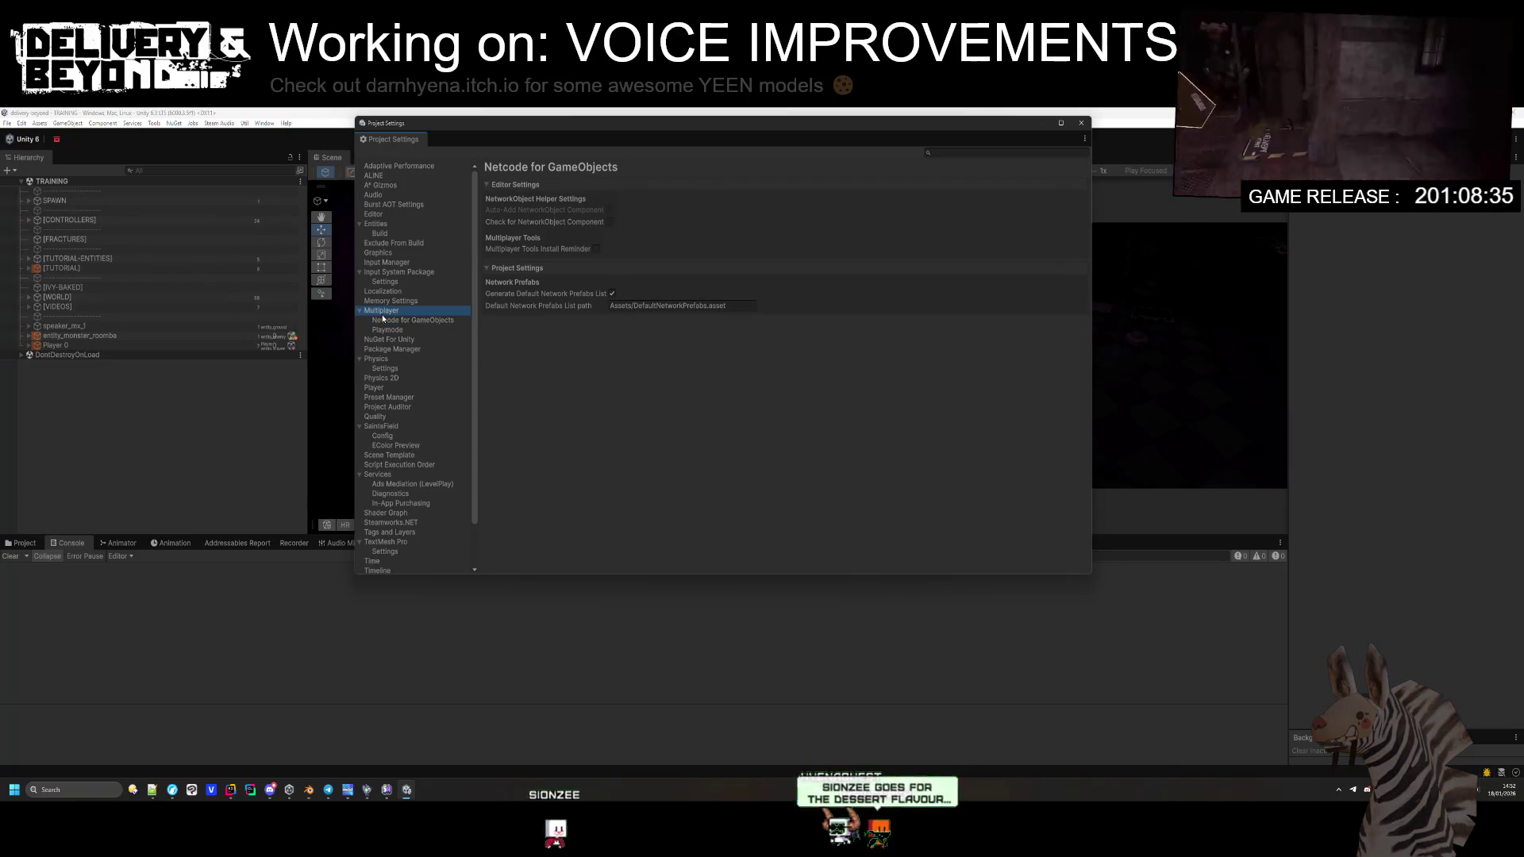
key("Up")
key("Down")
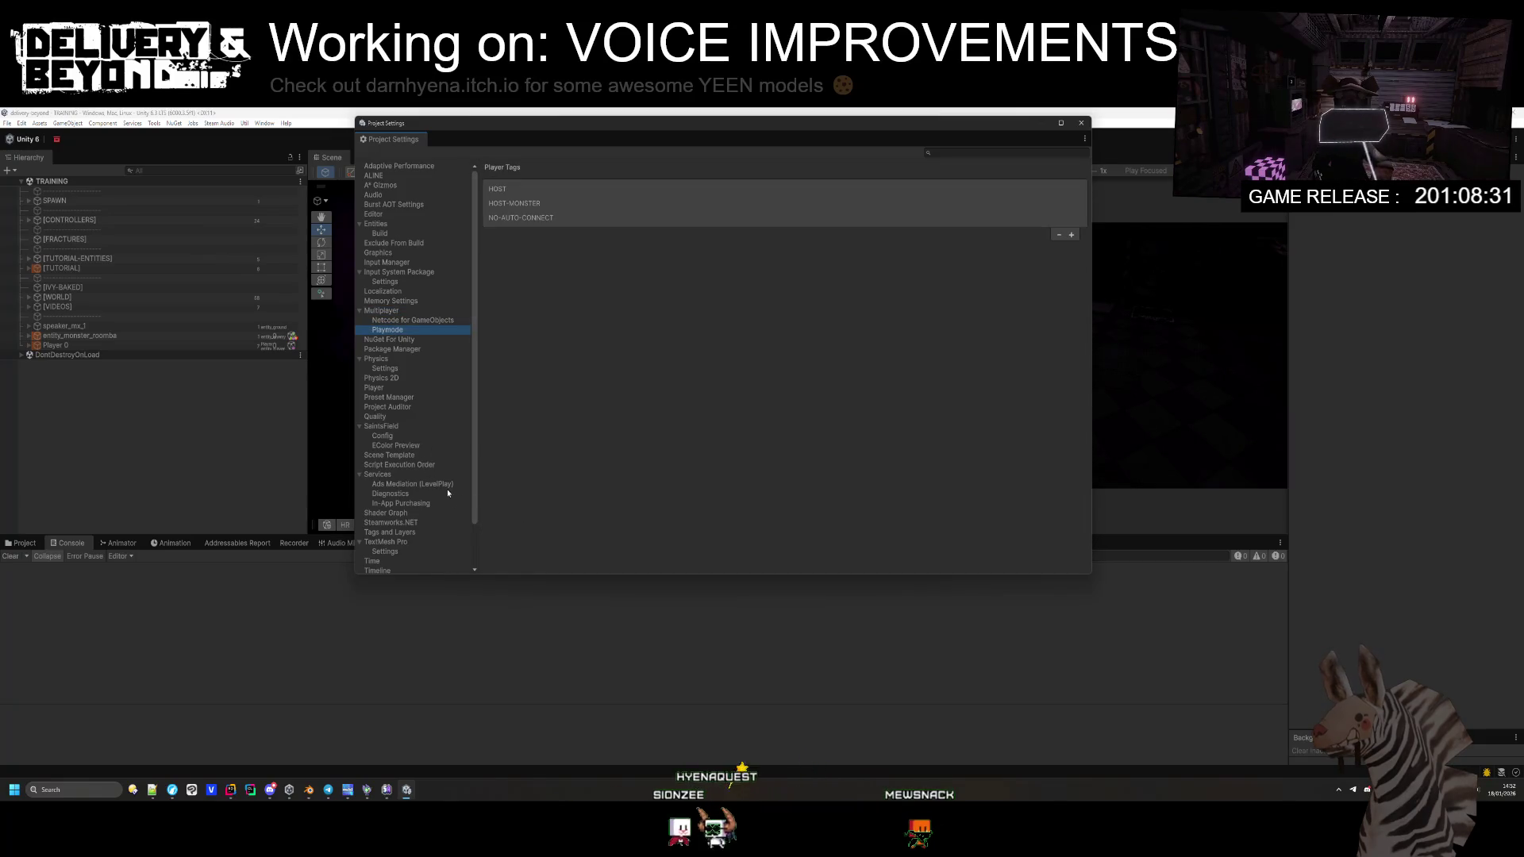
left_click(412, 428)
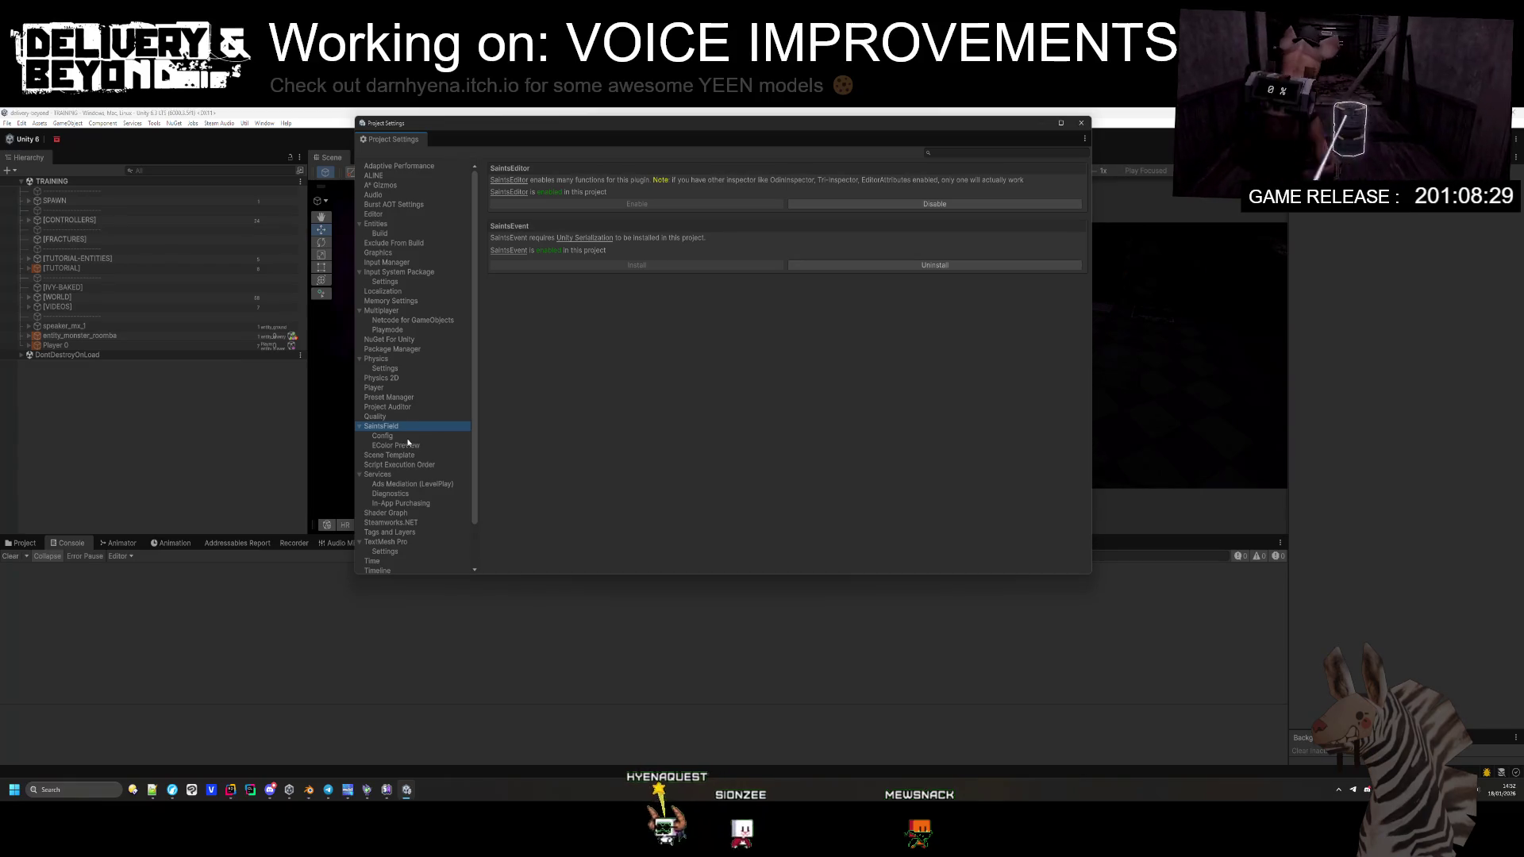
left_click(408, 439)
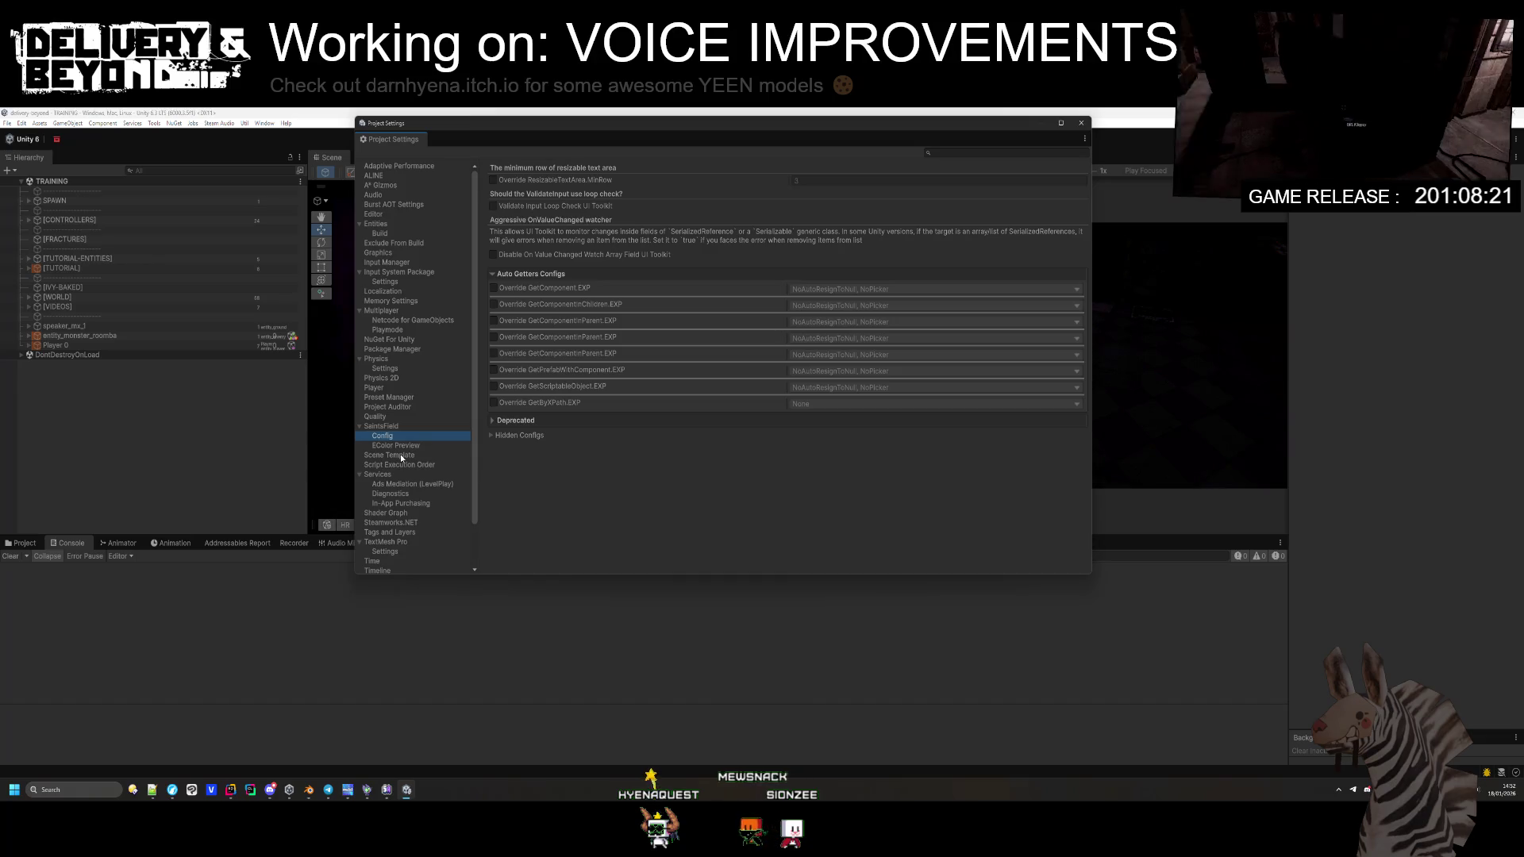
key("Down")
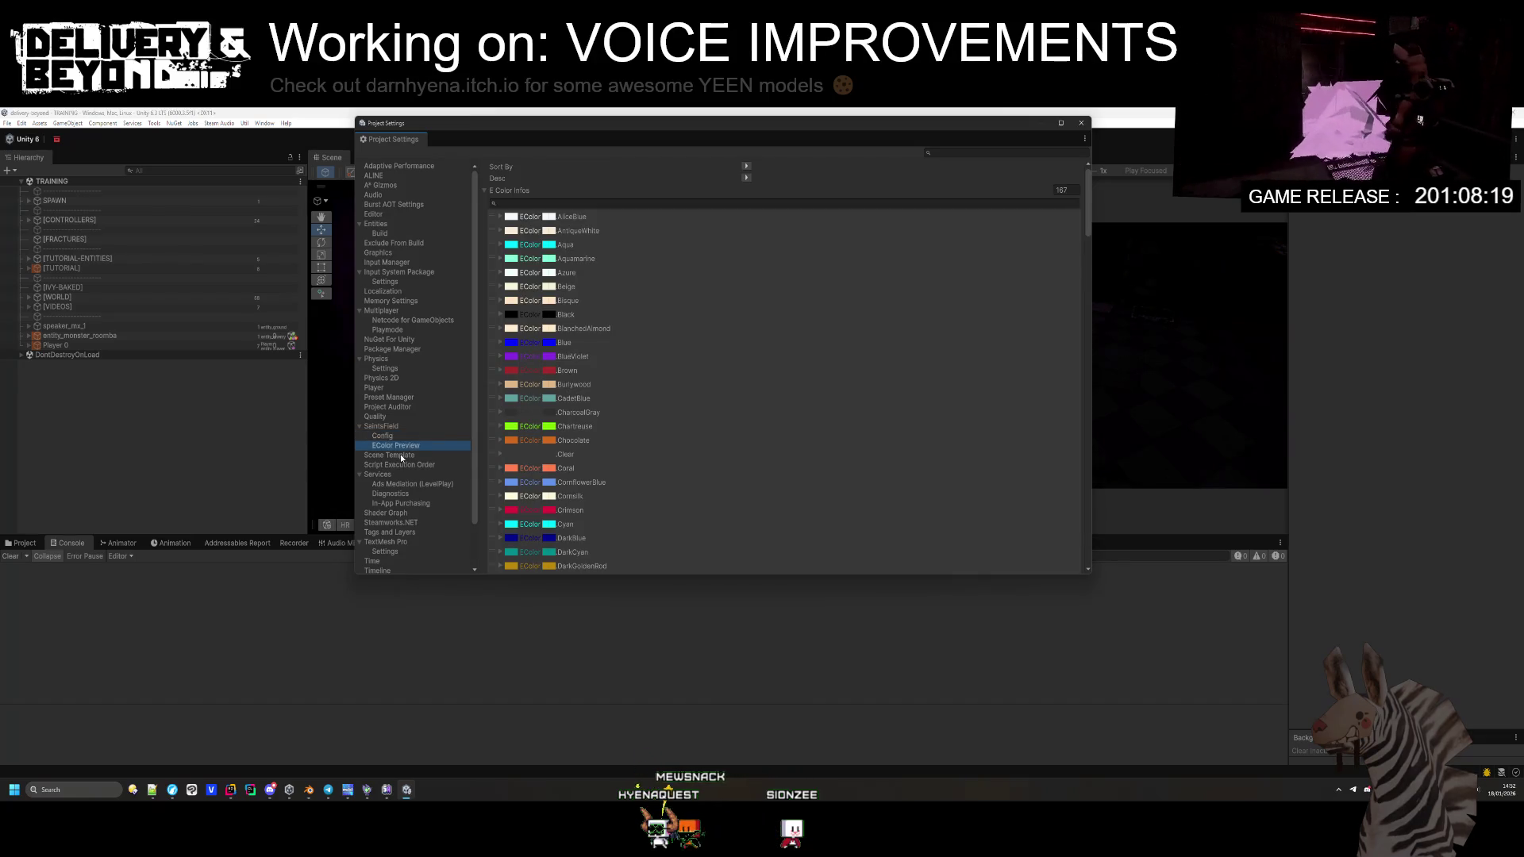
left_click(401, 458)
scroll(396, 506, "down", 1)
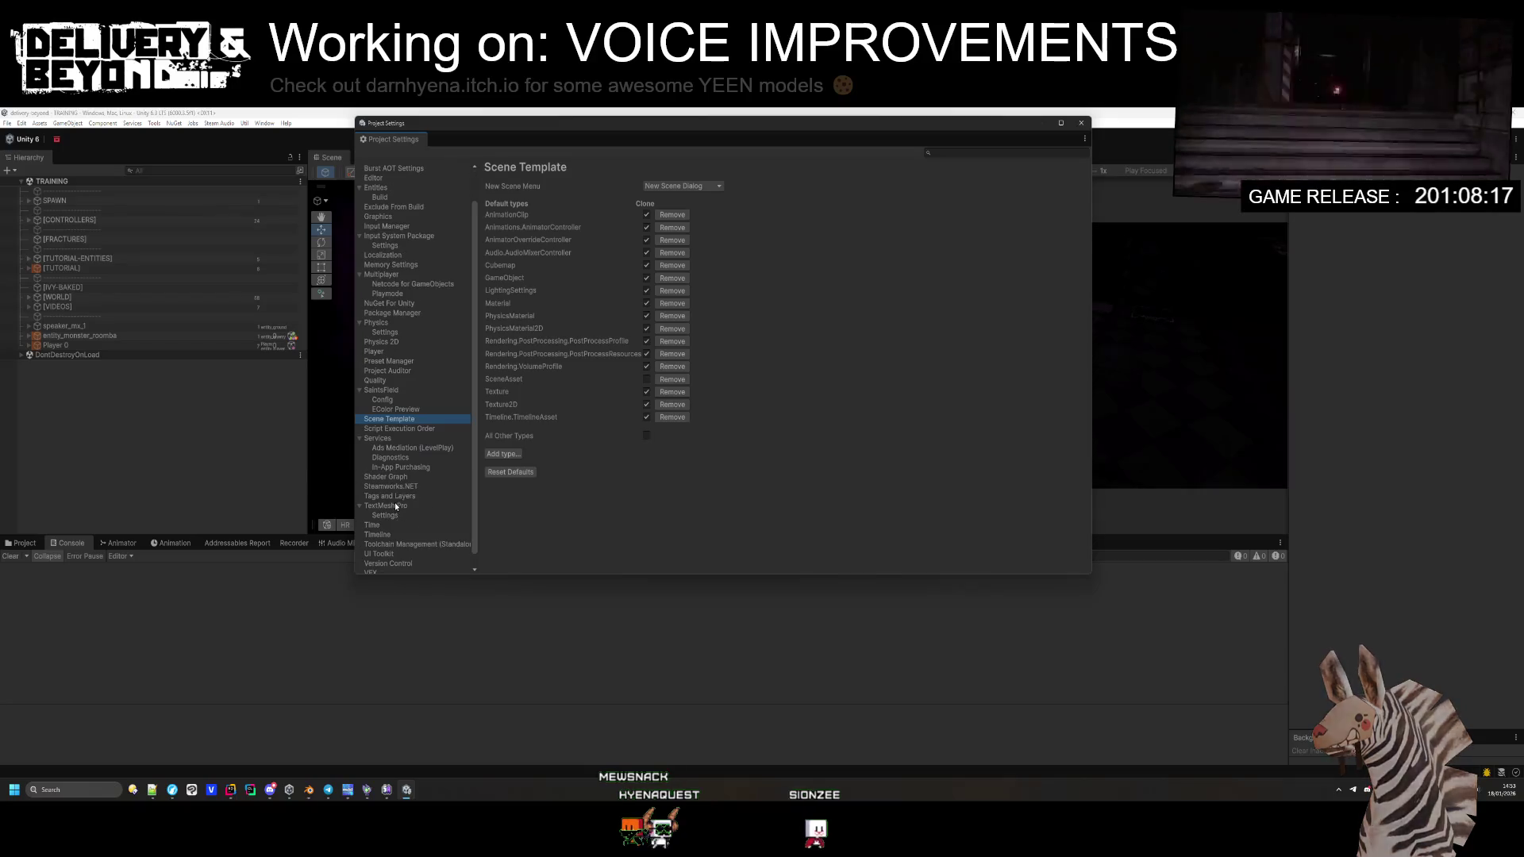
scroll(396, 507, "down", 1)
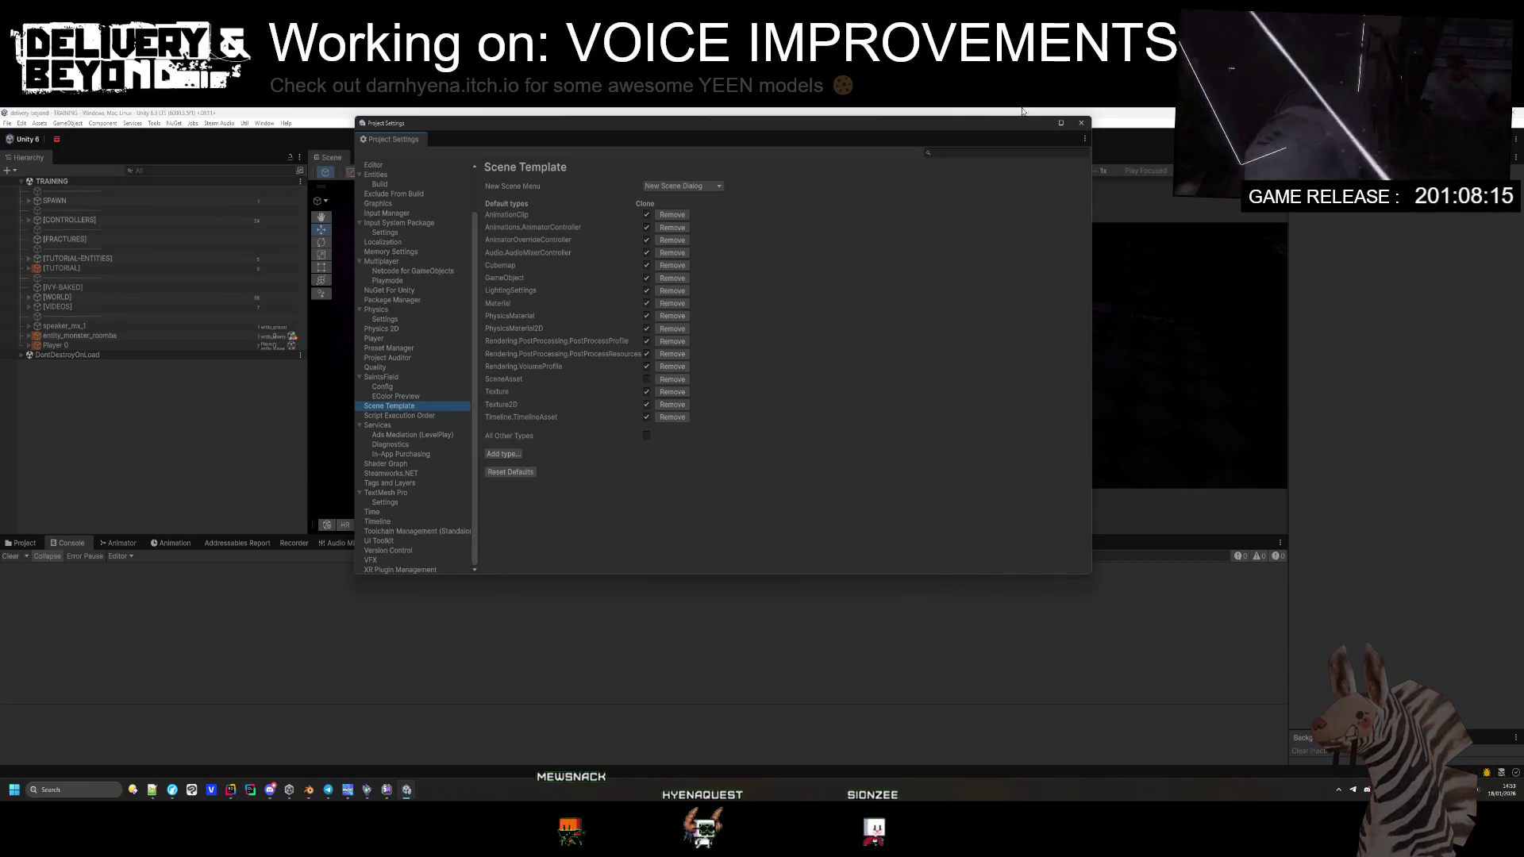
left_click(1081, 123)
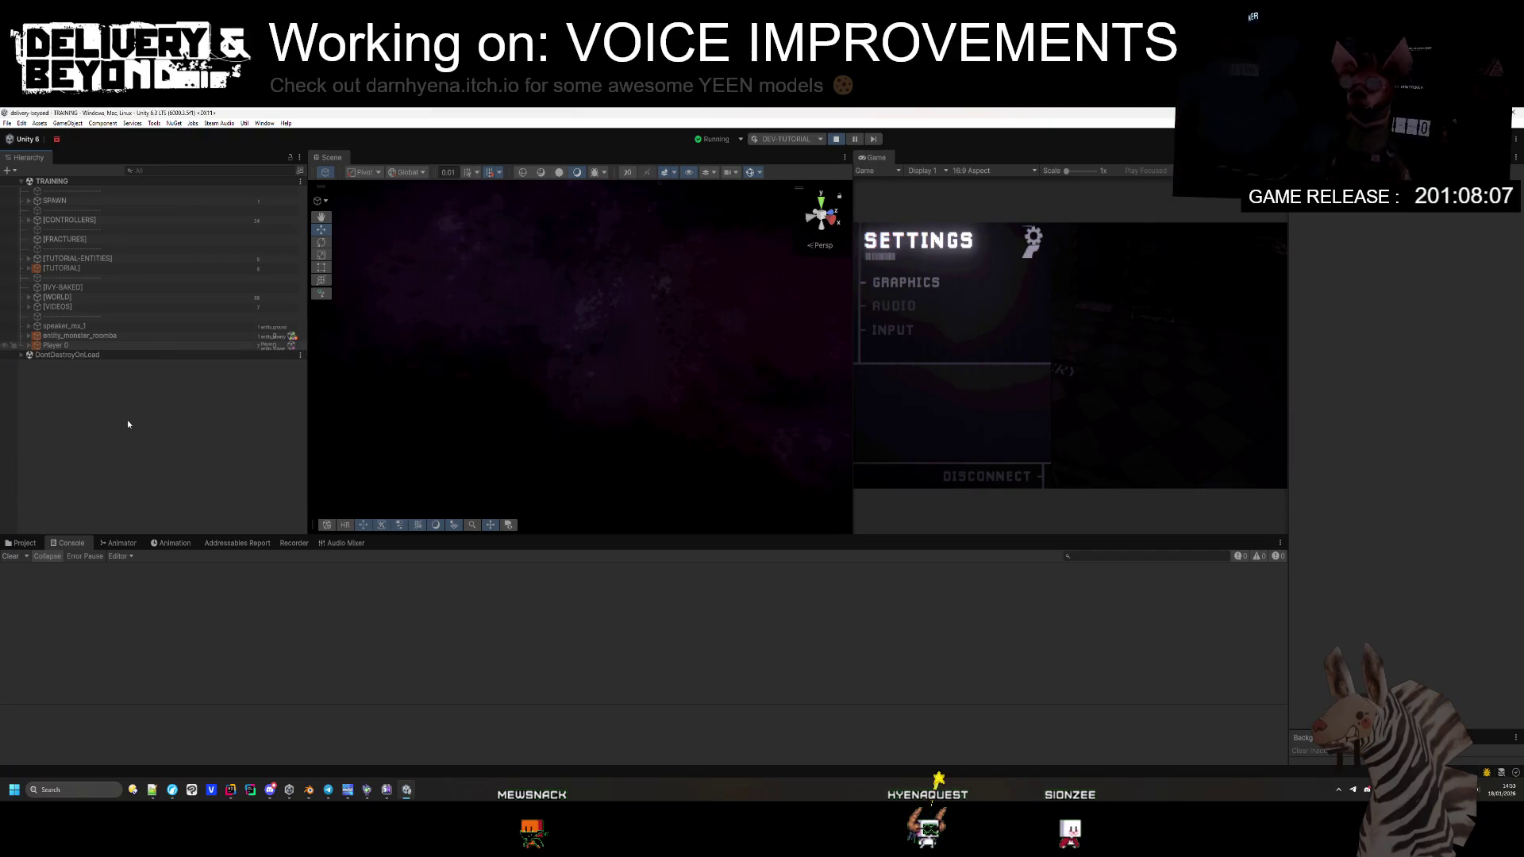
Step: Expand Player 0 to inspect entity_monster_roomba, and read the console error's stack trace
right_click(86, 353)
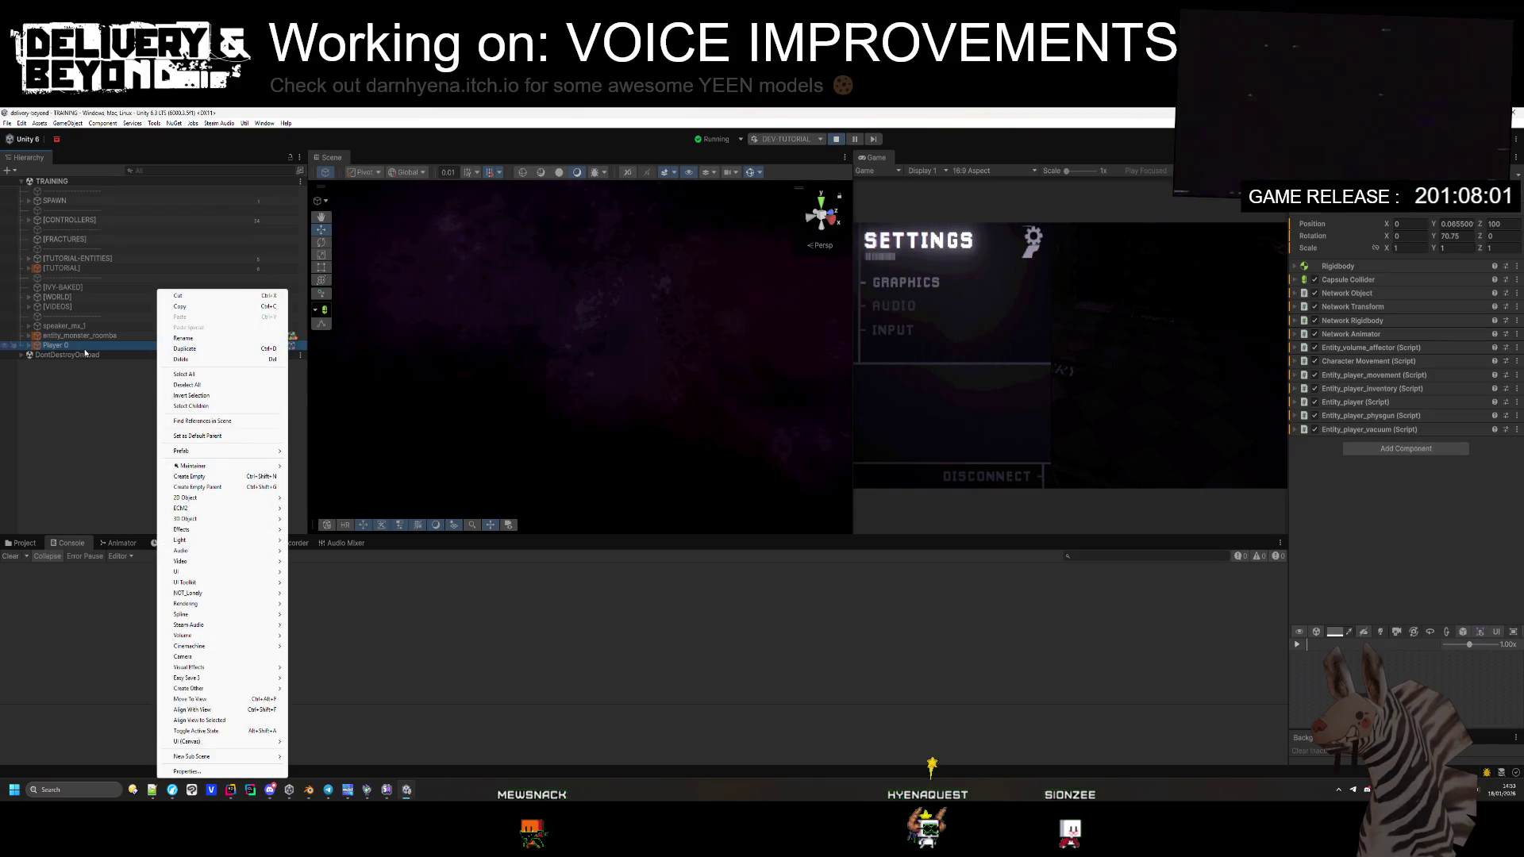
key("Escape")
left_click(29, 347)
left_click(73, 337)
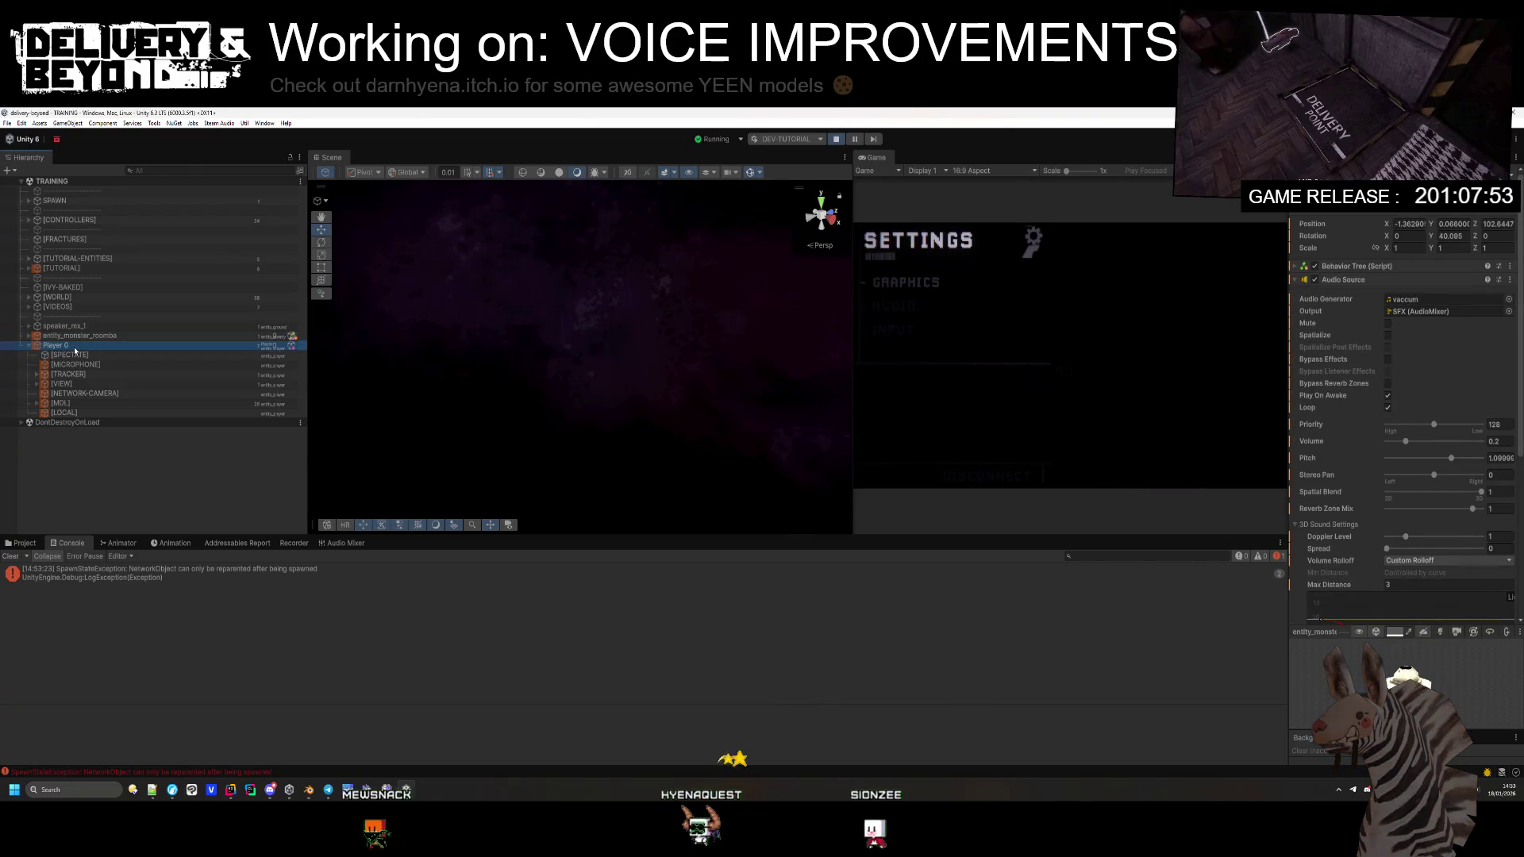
left_click(212, 570)
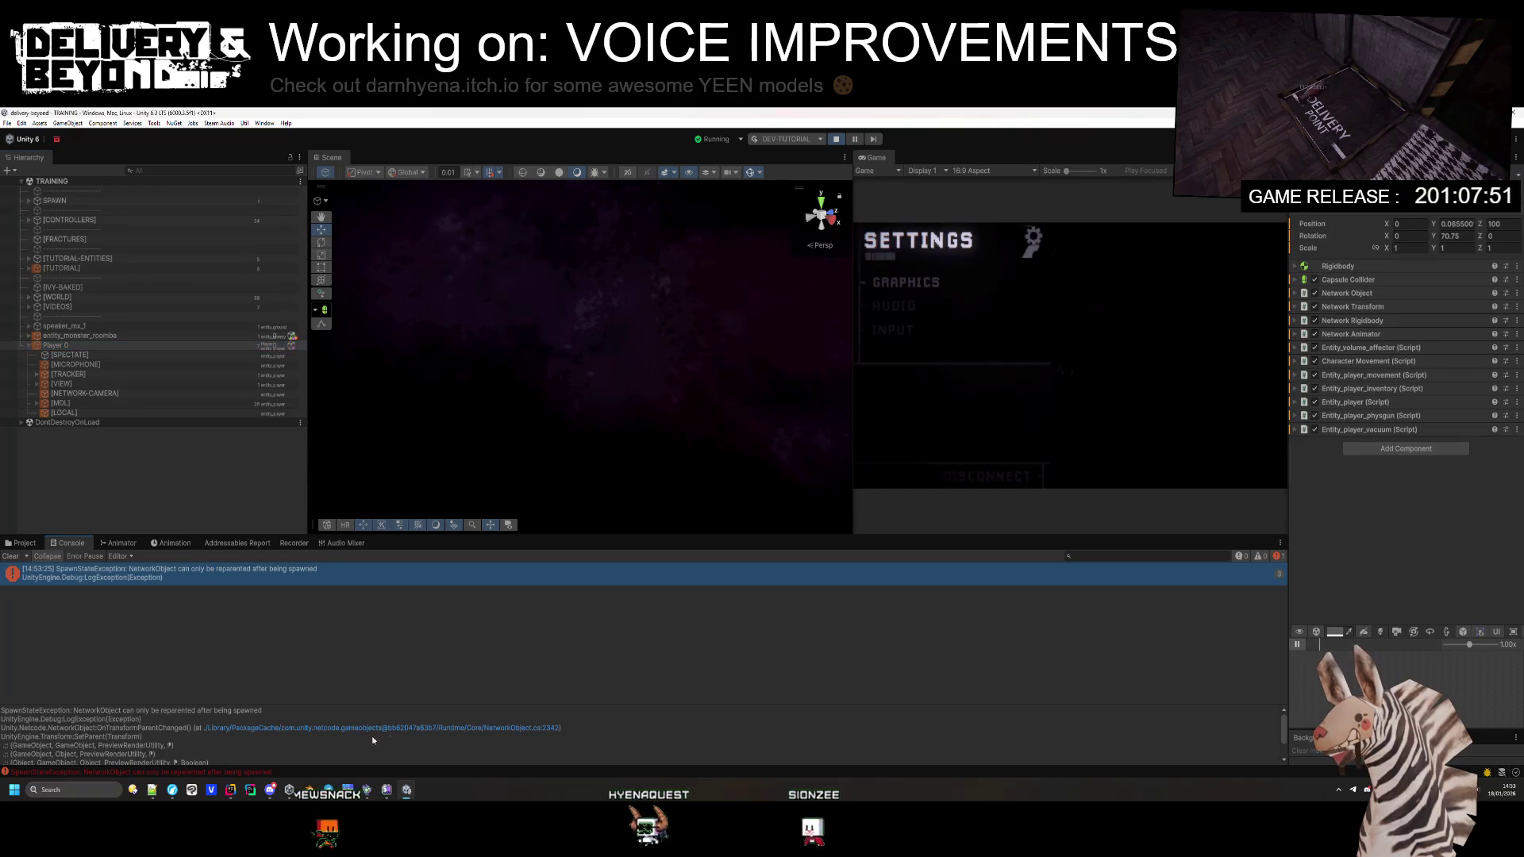
scroll(434, 730, "down", 1)
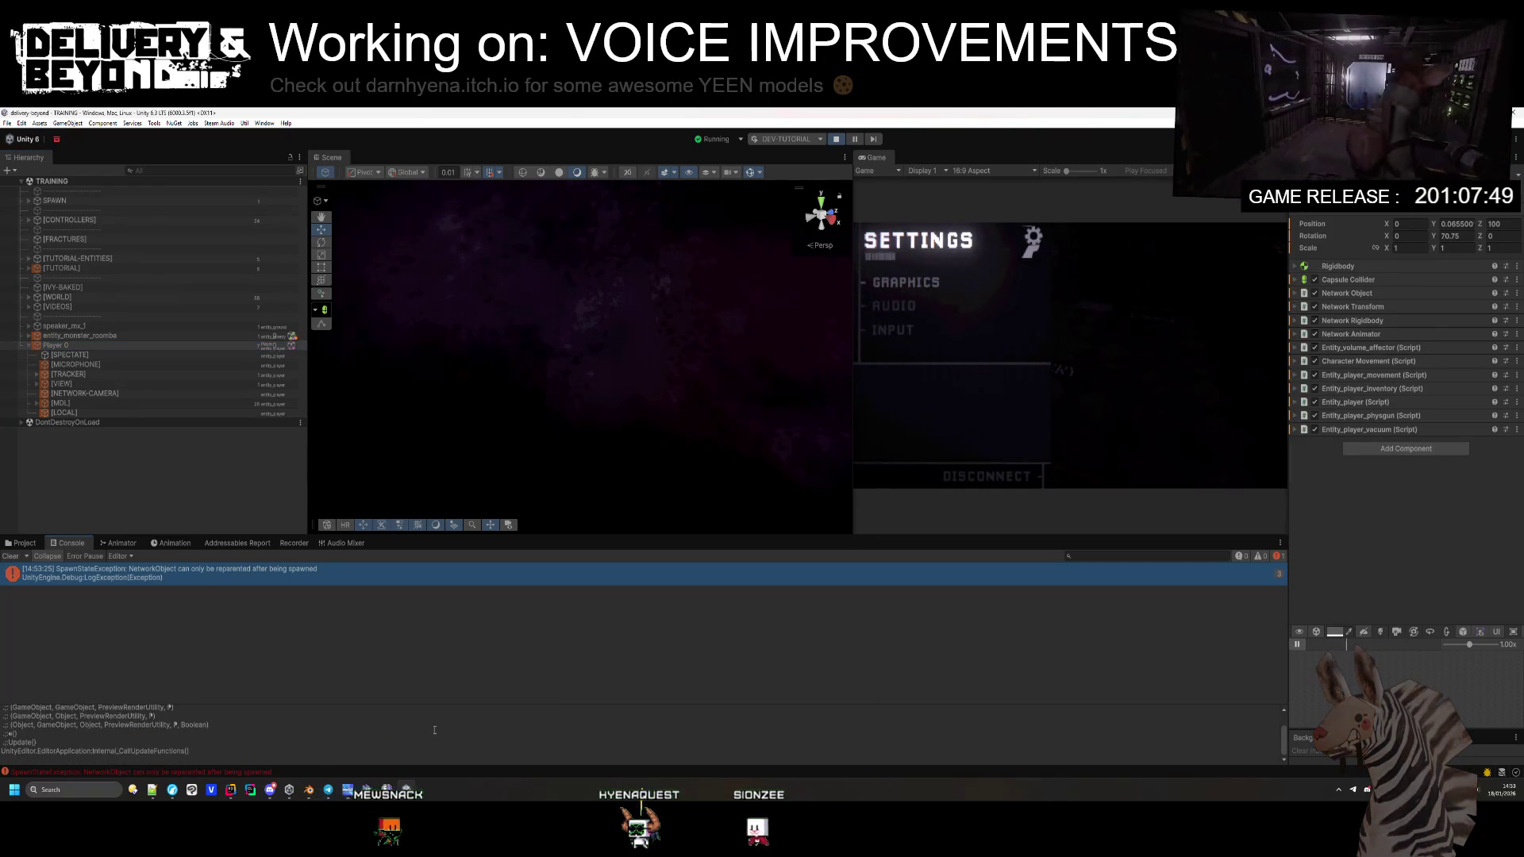
scroll(434, 730, "down", 1)
scroll(434, 730, "up", 2)
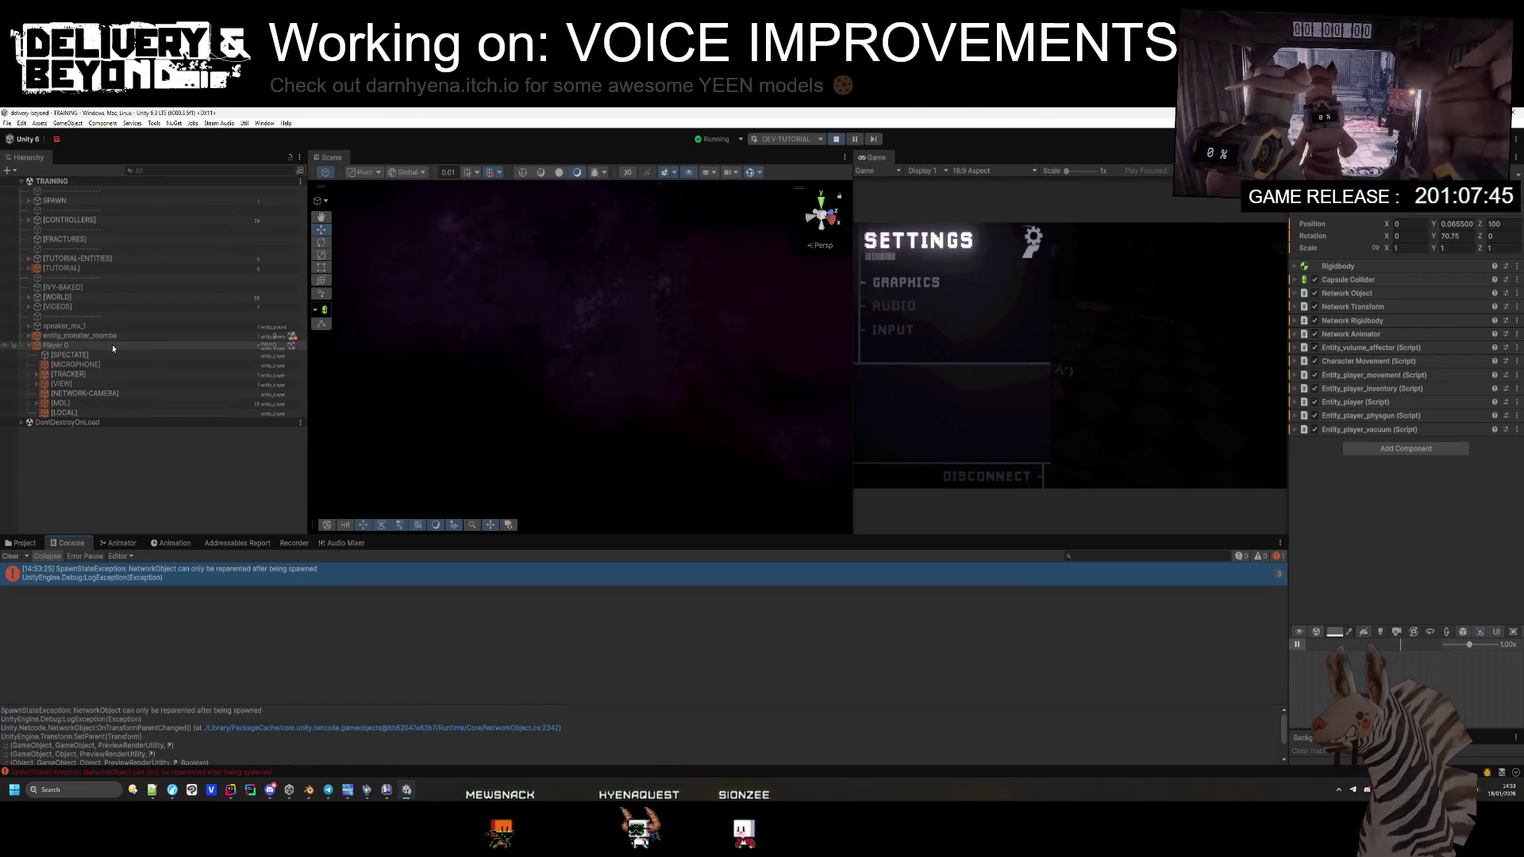
Step: Expand [CONTROLLERS] and inspect the Blood, Notification, Light, Map and Delivery controllers
left_click(94, 220)
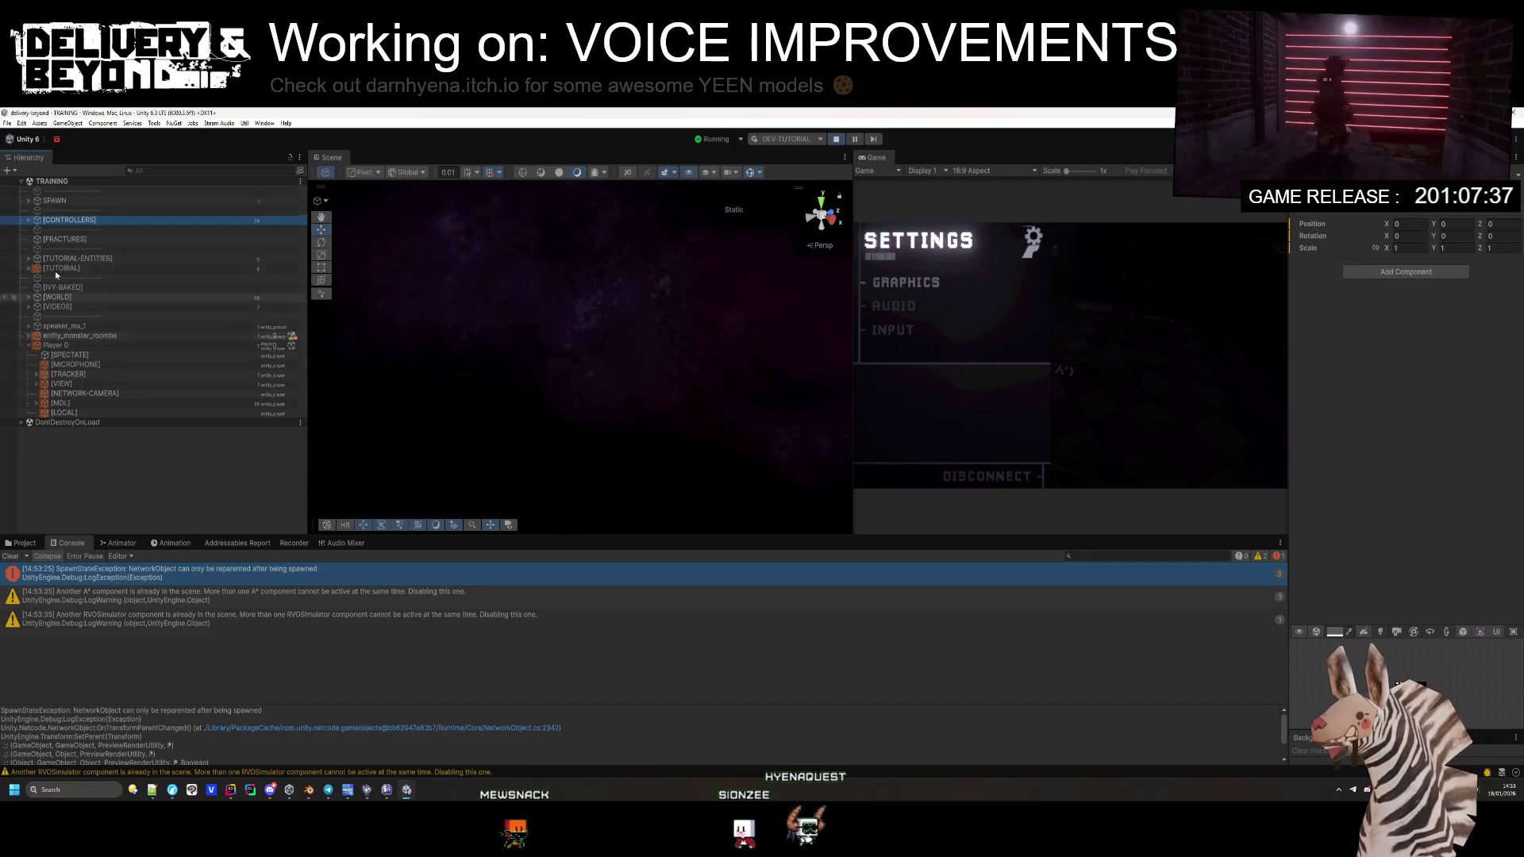
left_click(30, 220)
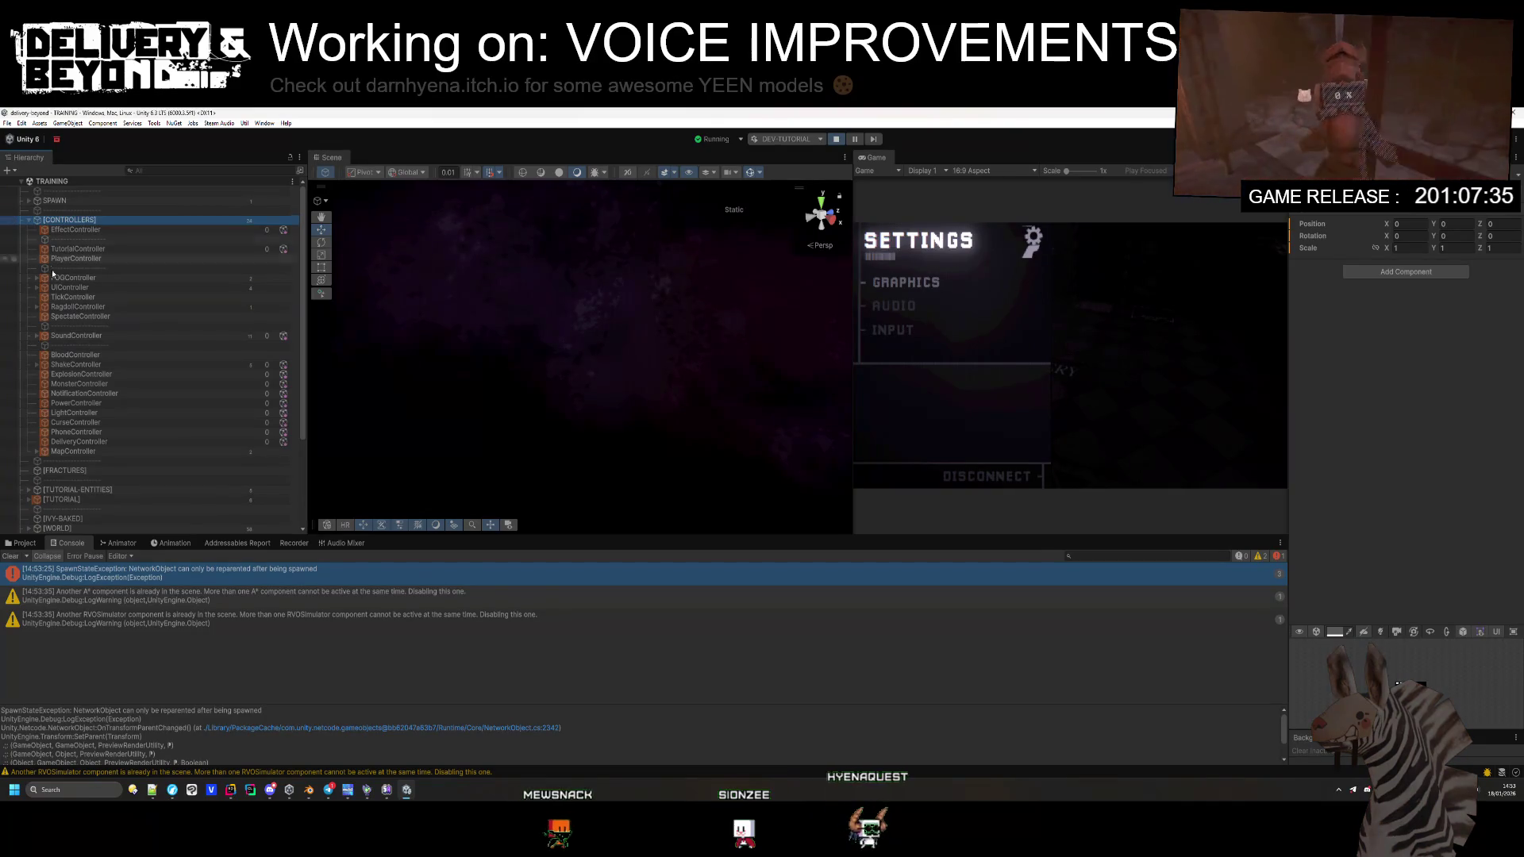
left_click(76, 354)
left_click(80, 392)
left_click(87, 413)
left_click(70, 451)
left_click(86, 442)
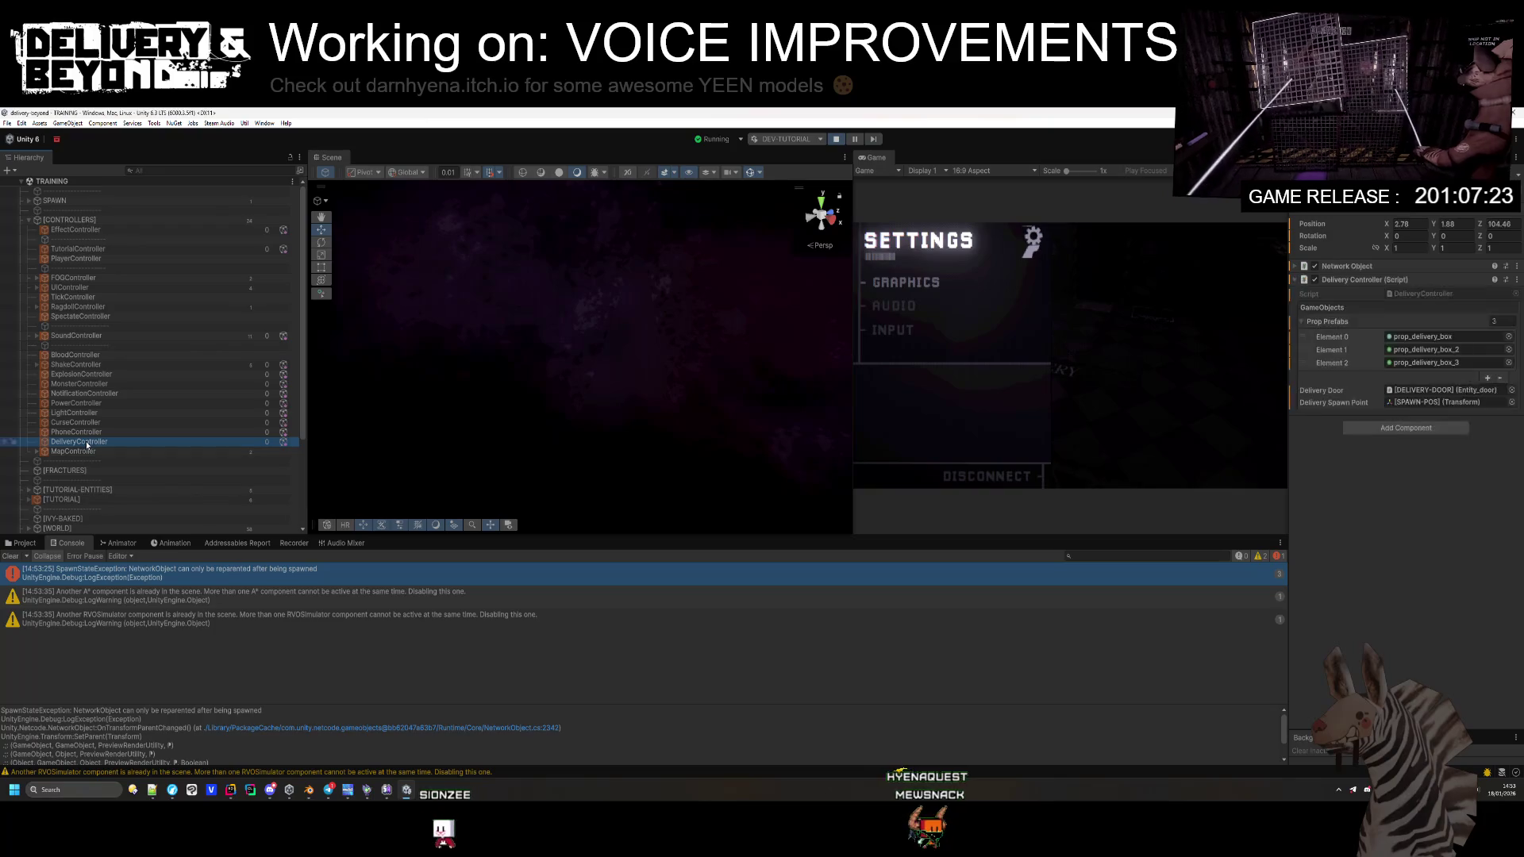
Step: Check [LOCAL]'s footsteps script and [MICROPHONE]'s voice components, then stop play mode
scroll(86, 453, "down", 5)
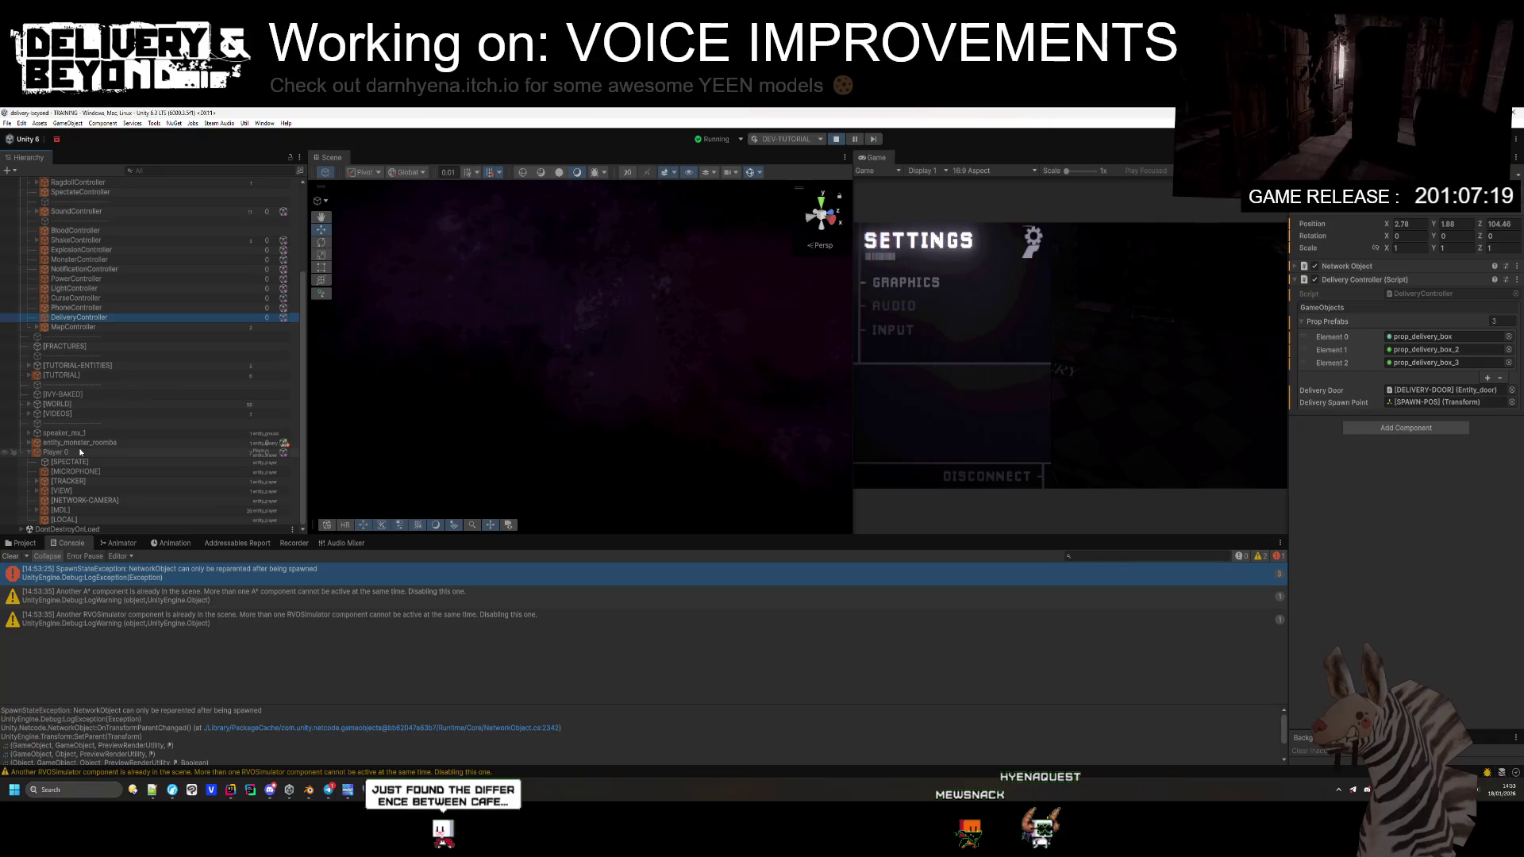
left_click(66, 519)
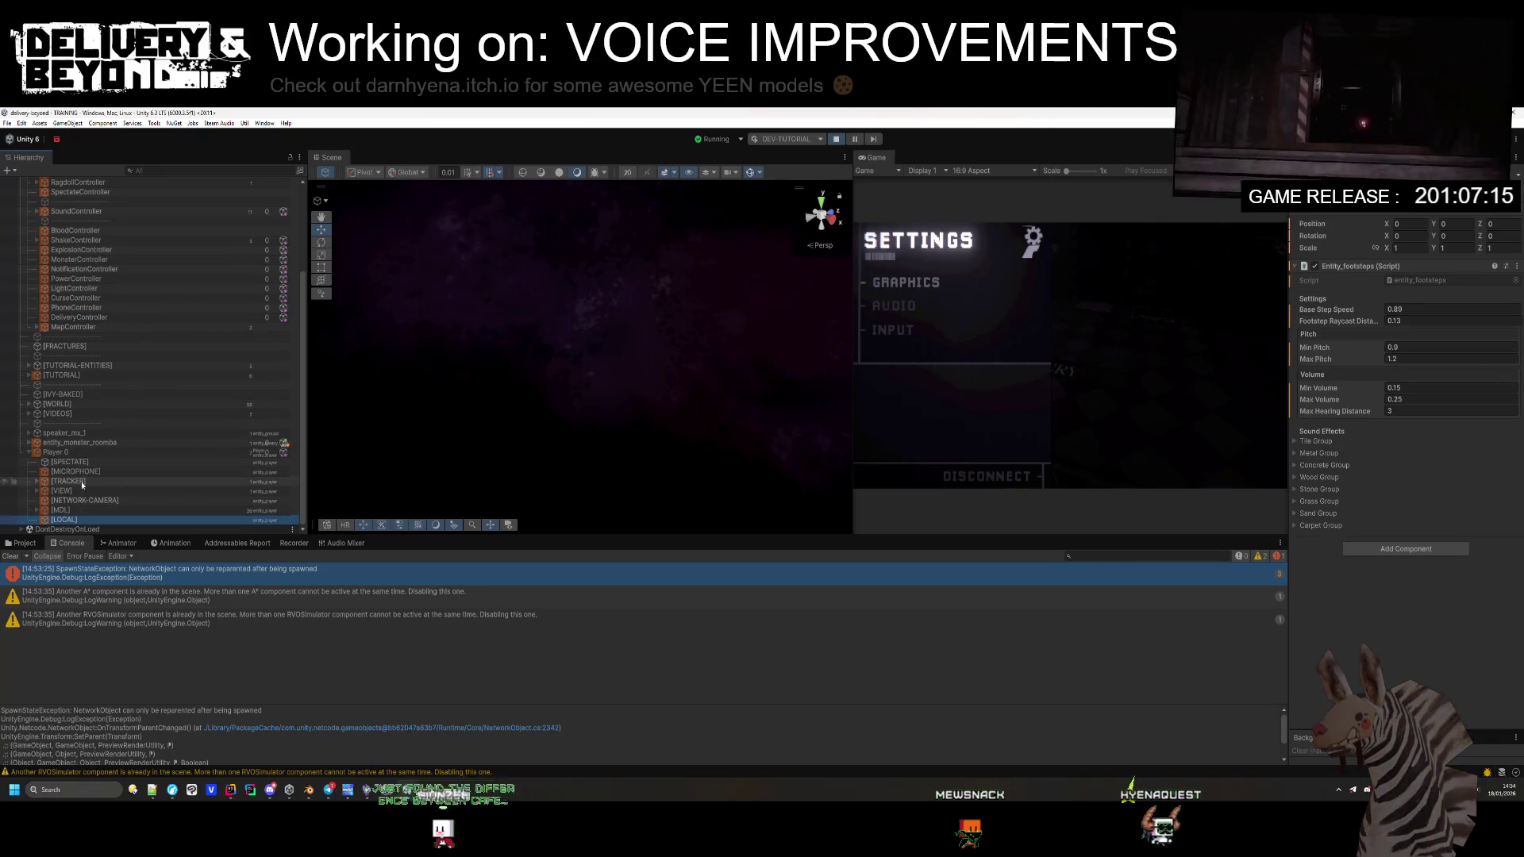
left_click(46, 474)
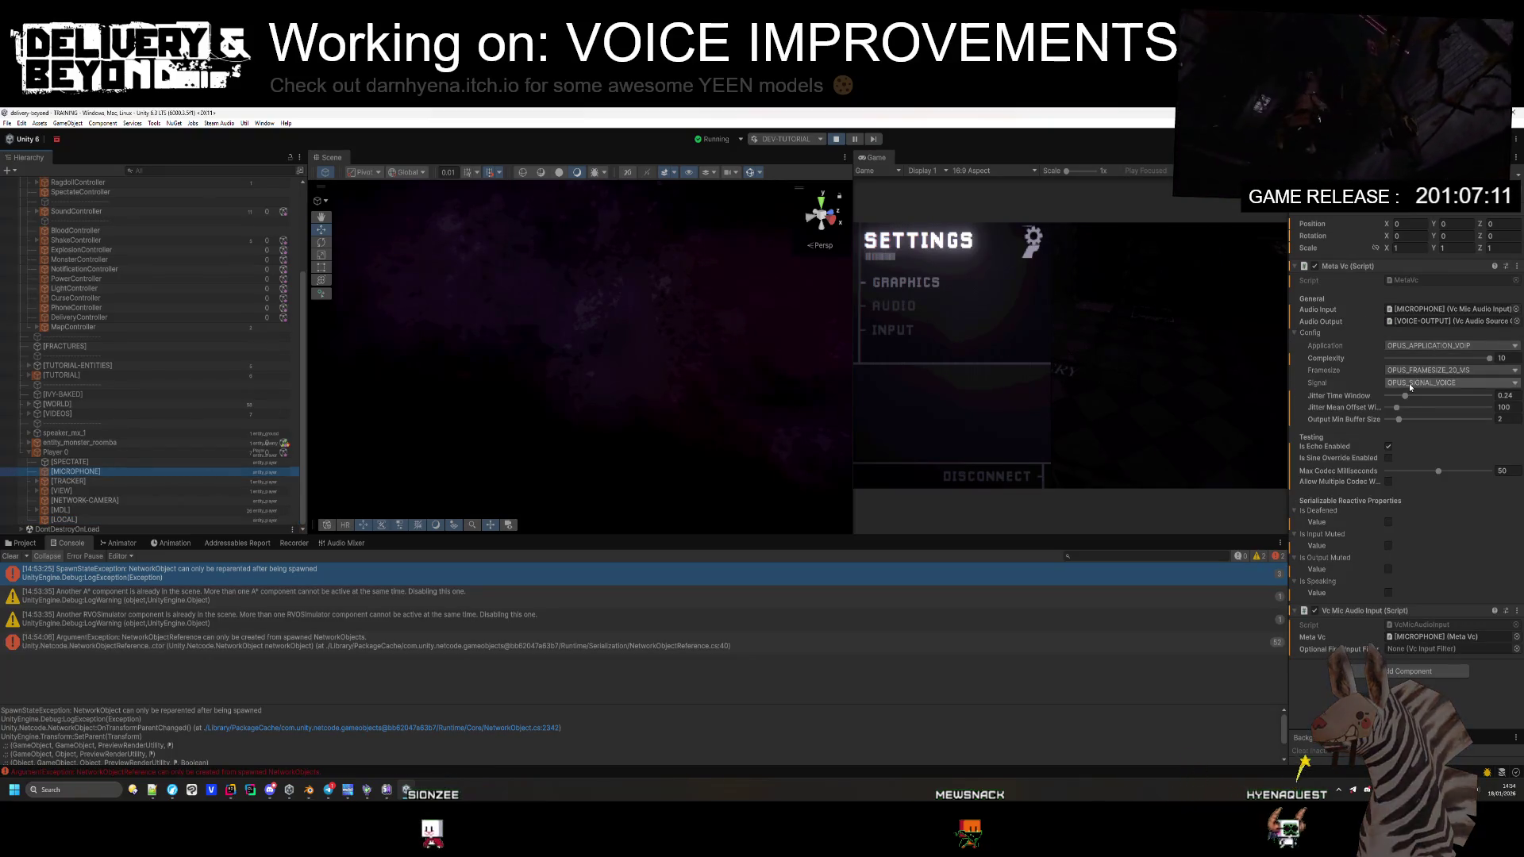
left_click(836, 140)
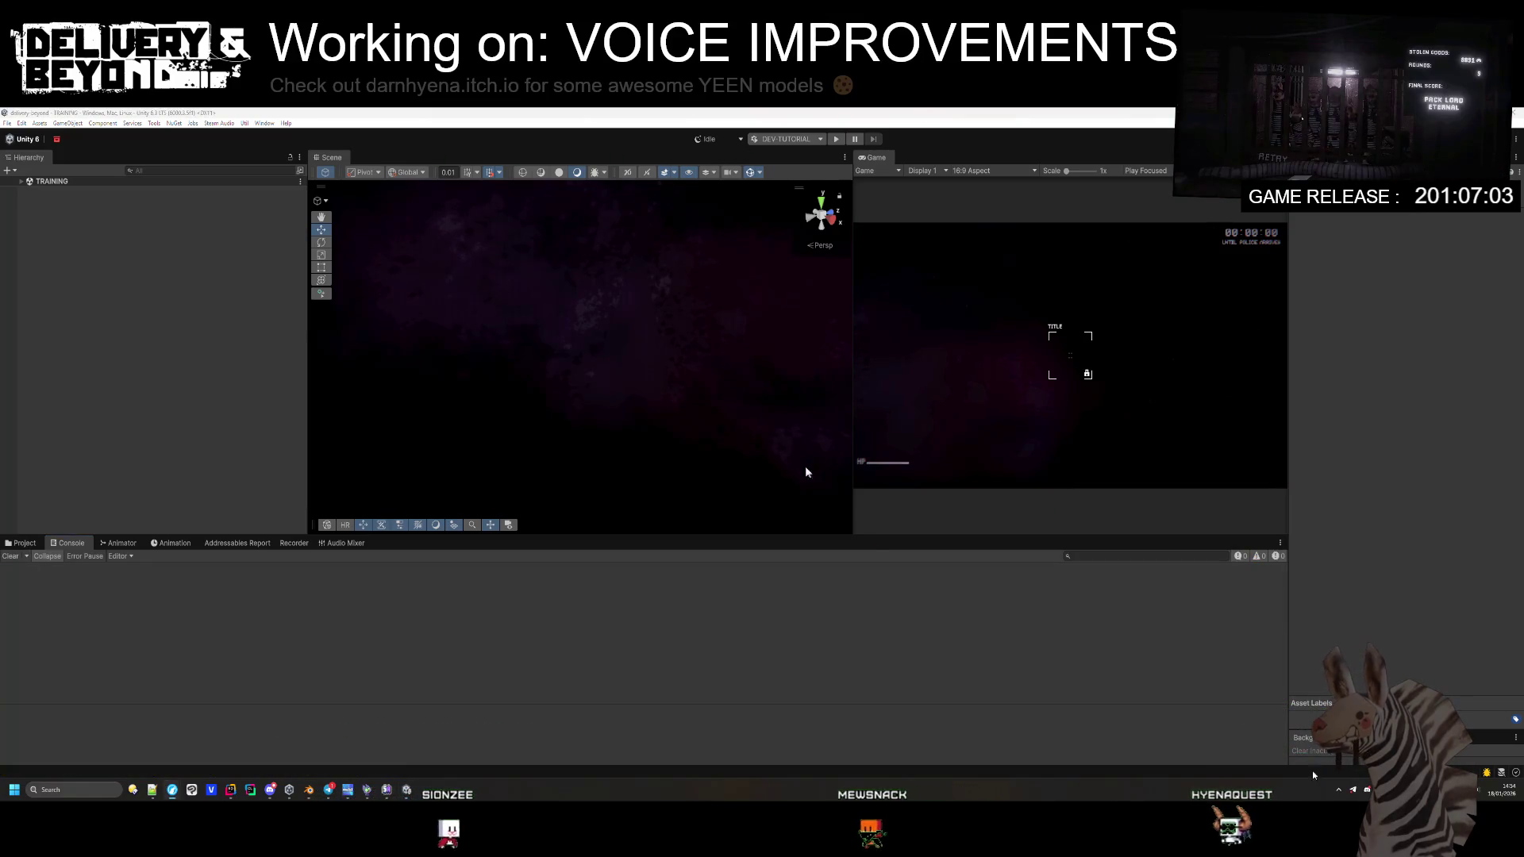
Step: Open the entity_player prefab, select its [MICROPHONE] child, and widen the Inspector
left_click(22, 543)
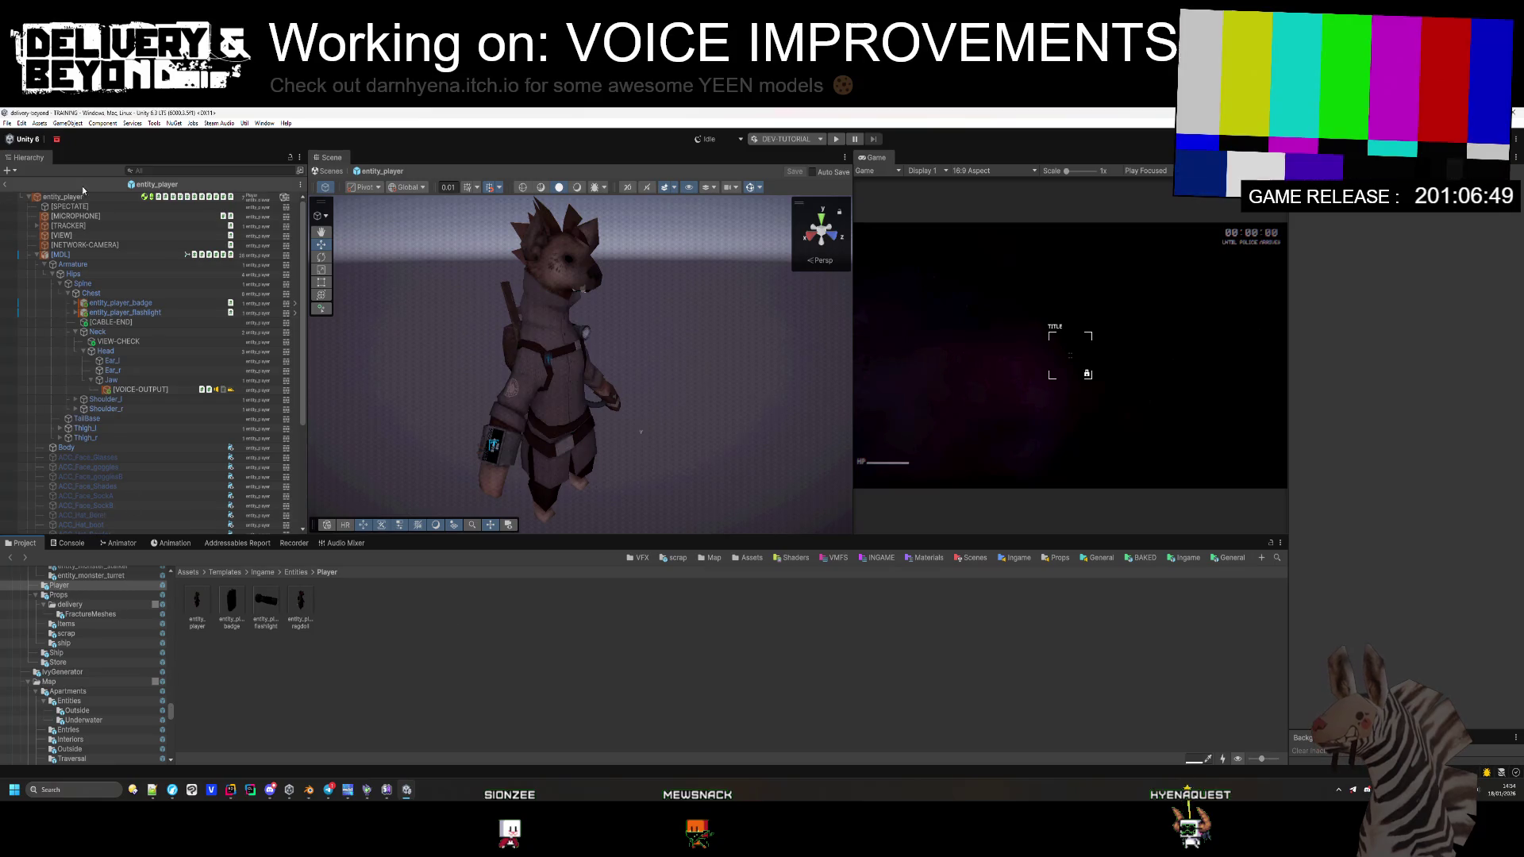
left_click(76, 216)
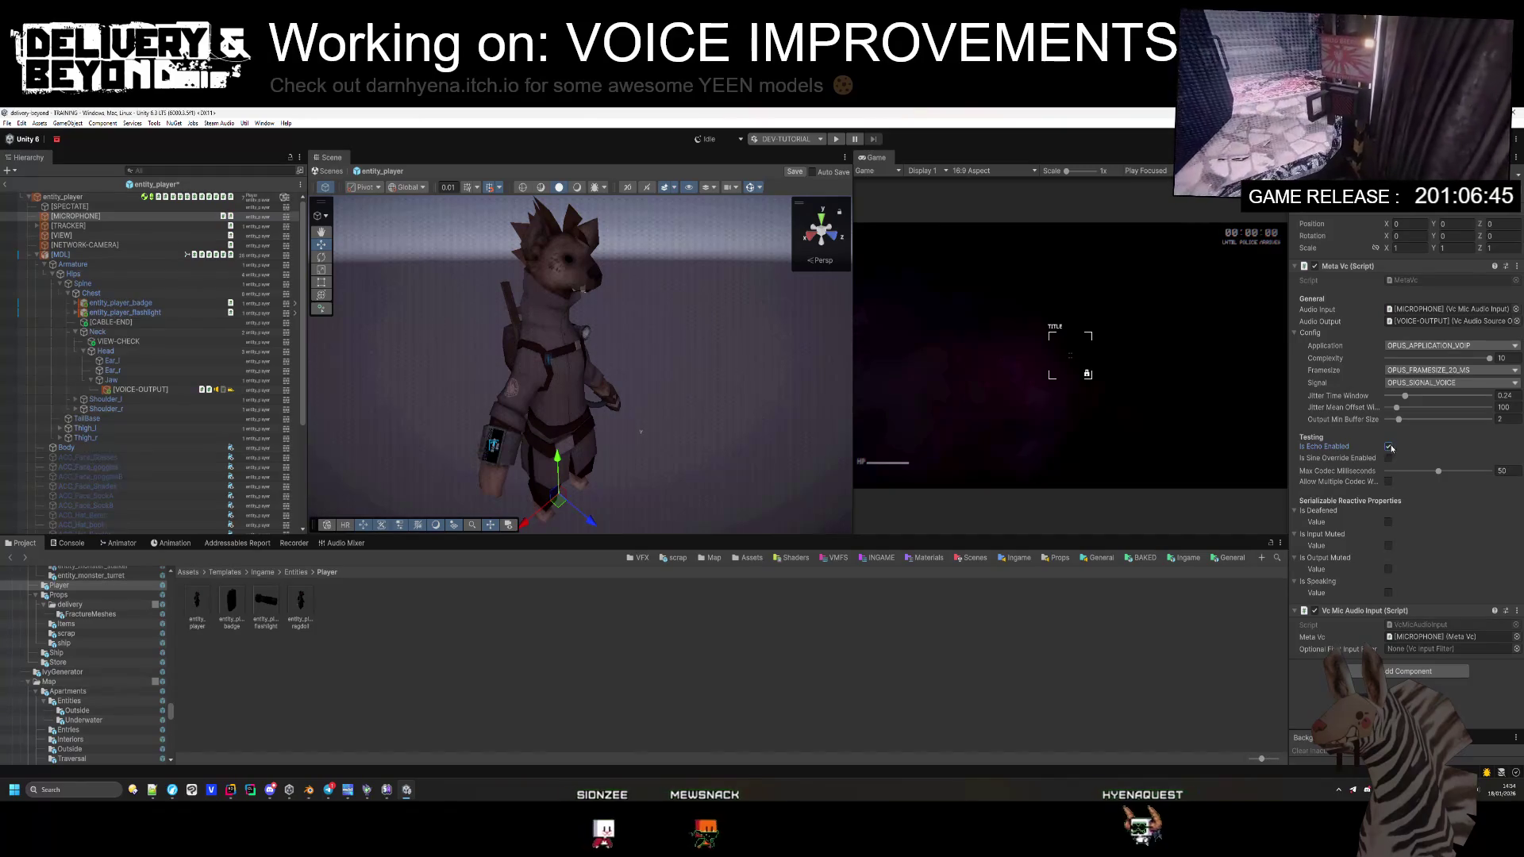
left_click_drag(1291, 332, 1218, 337)
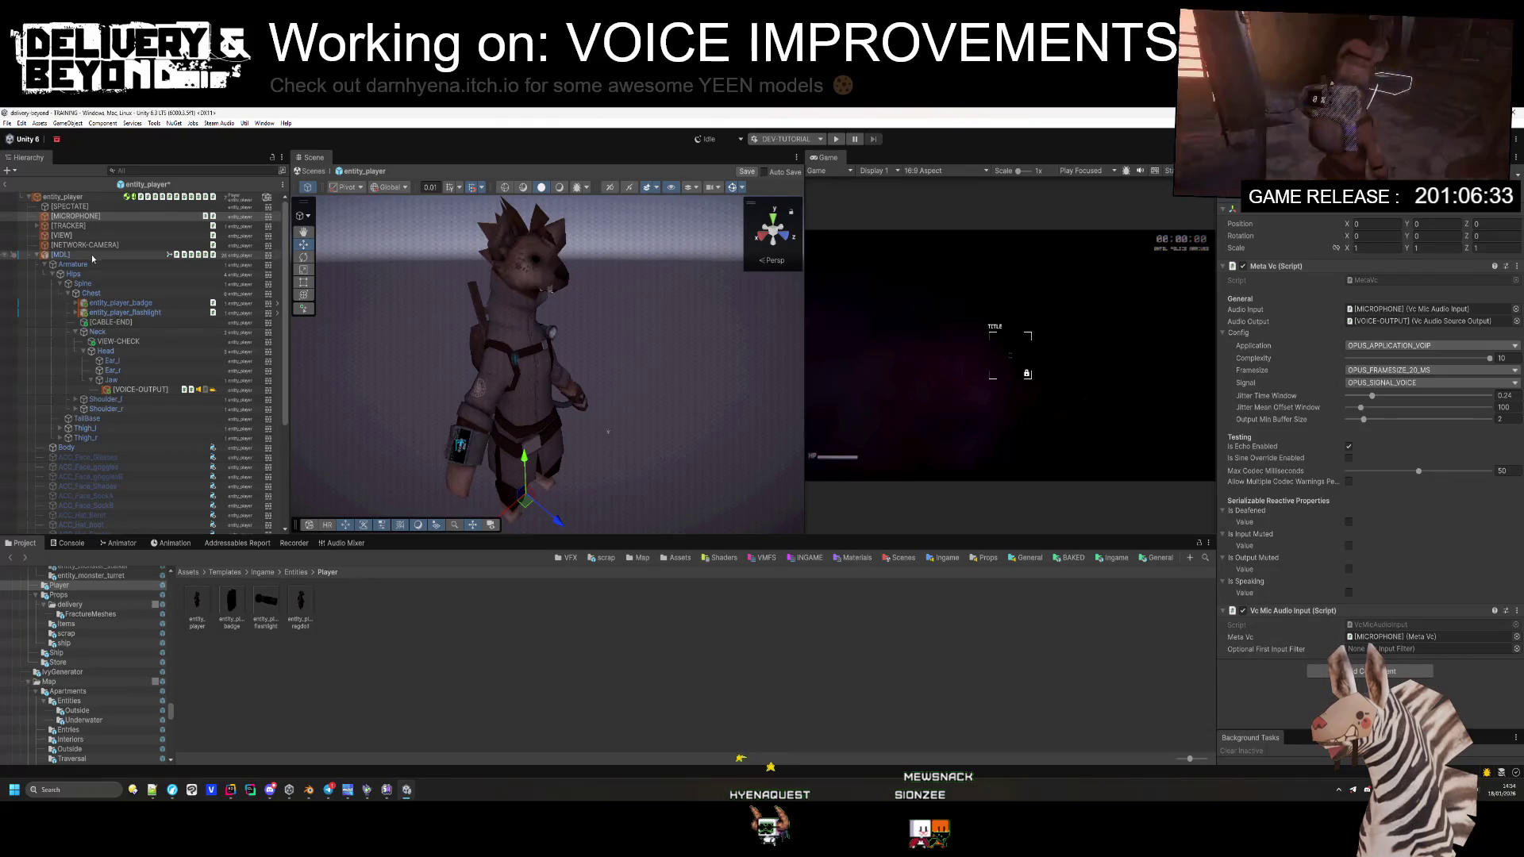
left_click(60, 254)
left_click(79, 216)
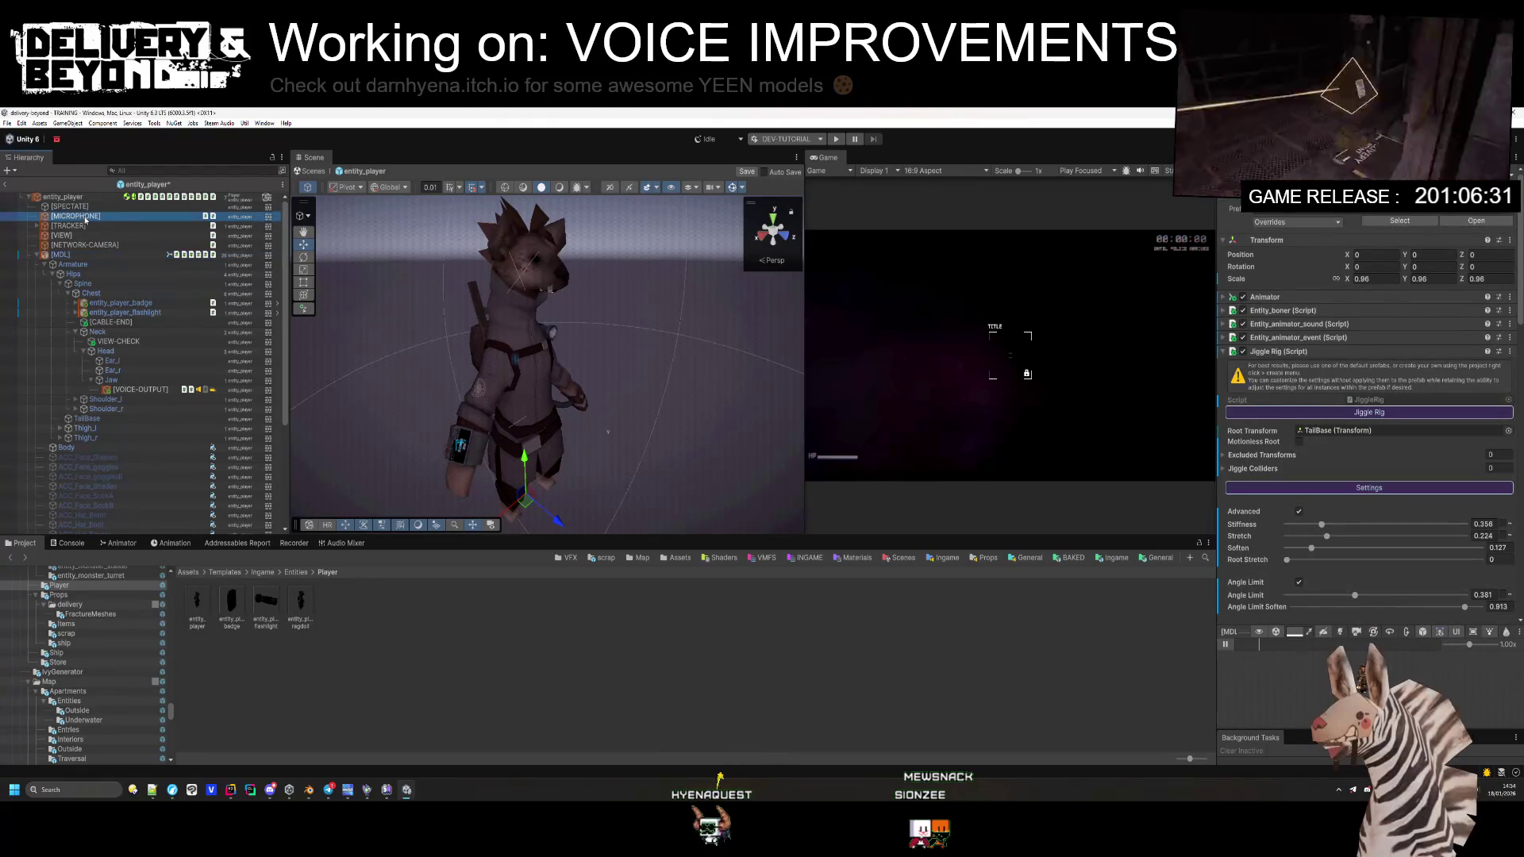
Step: Copy Meta Vc from [MICROPHONE] and paste it as a new component on entity_player
left_click(70, 196)
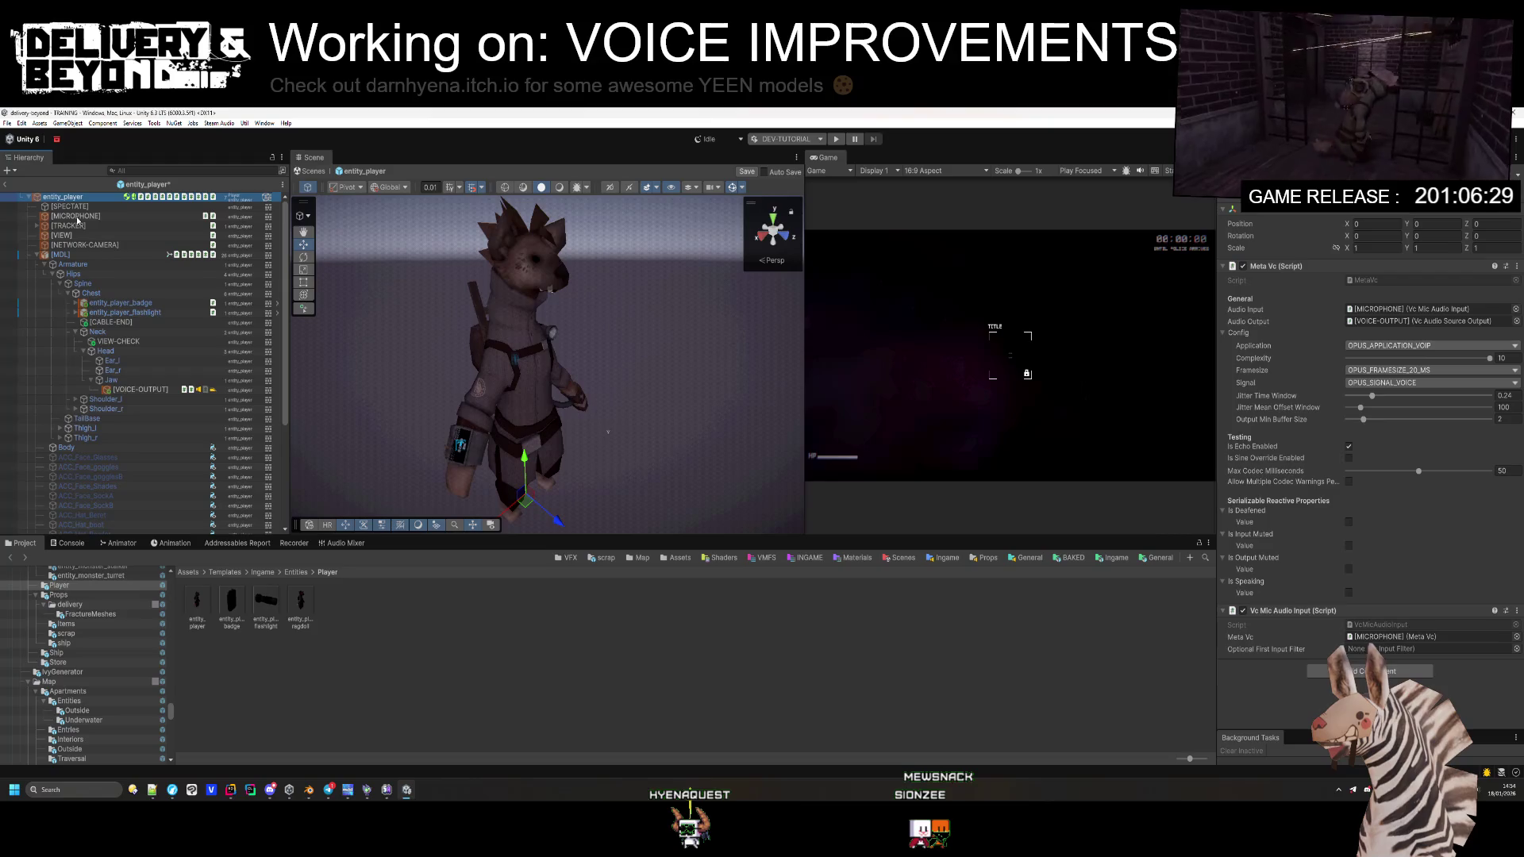
left_click(77, 217)
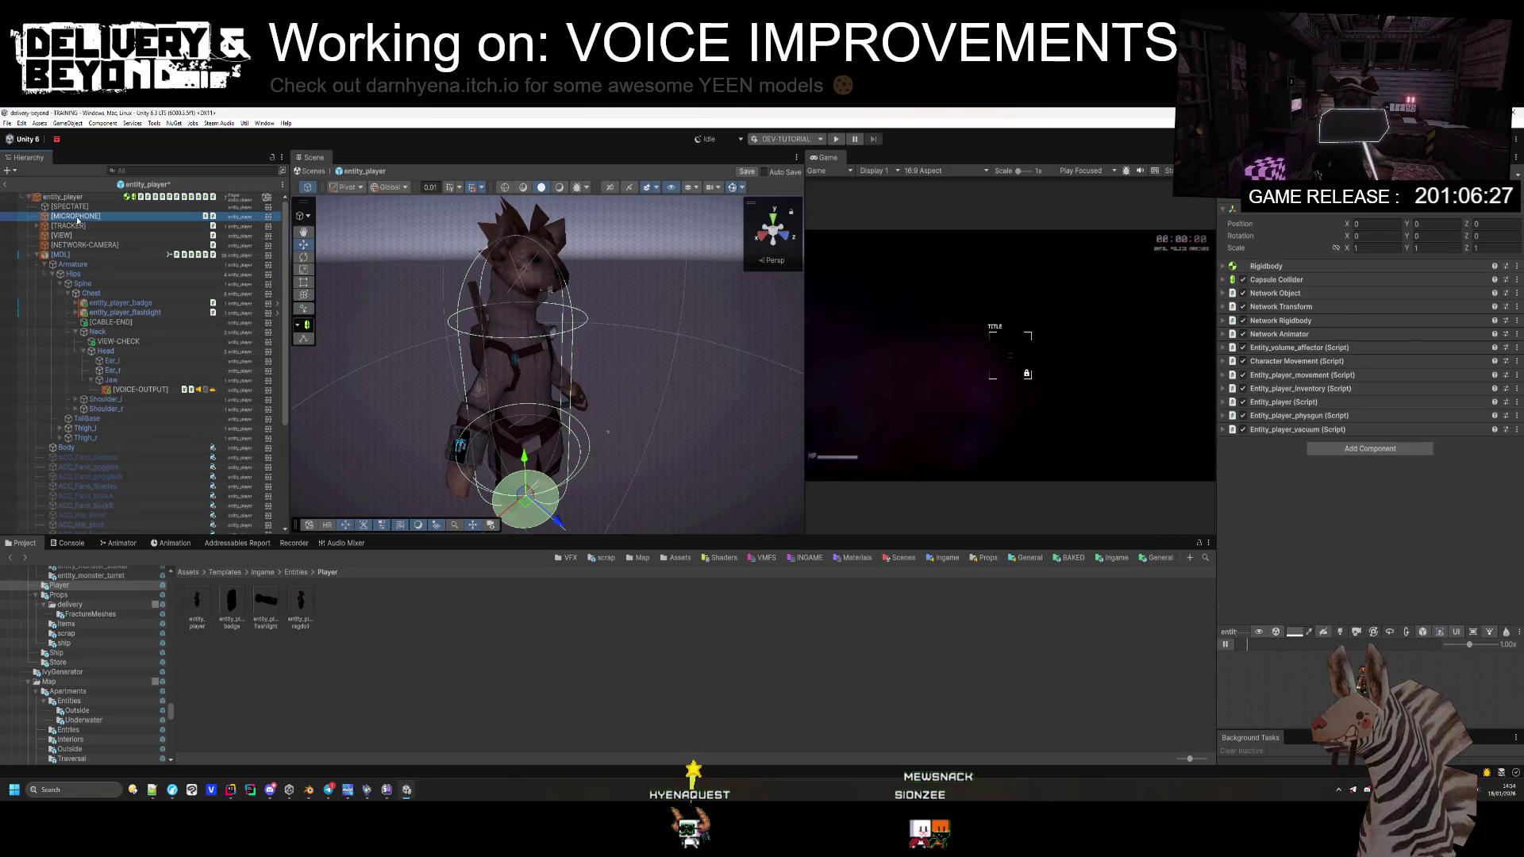
right_click(1264, 277)
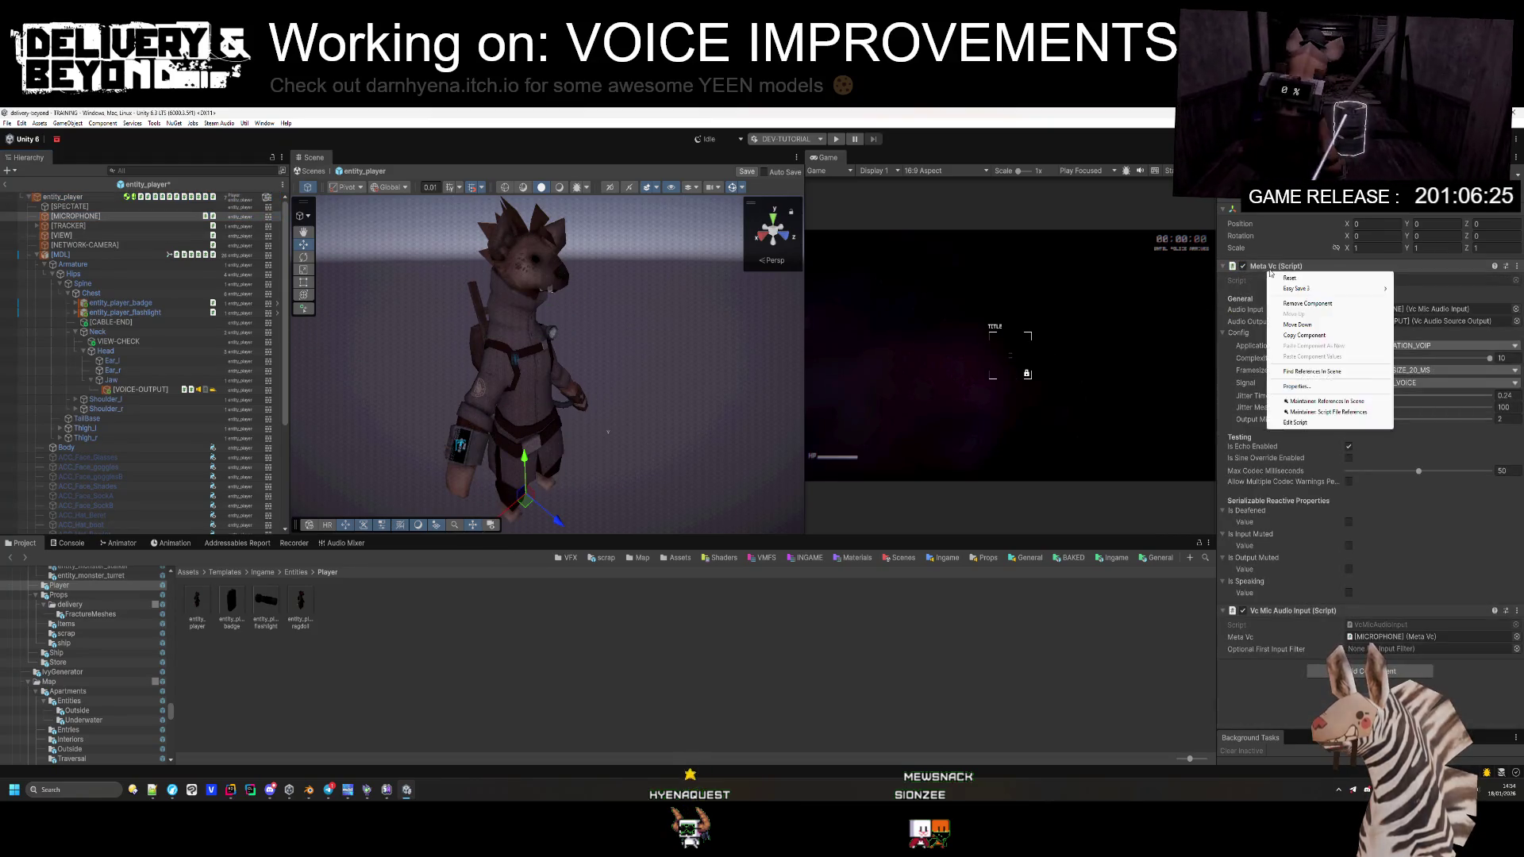
left_click(1310, 333)
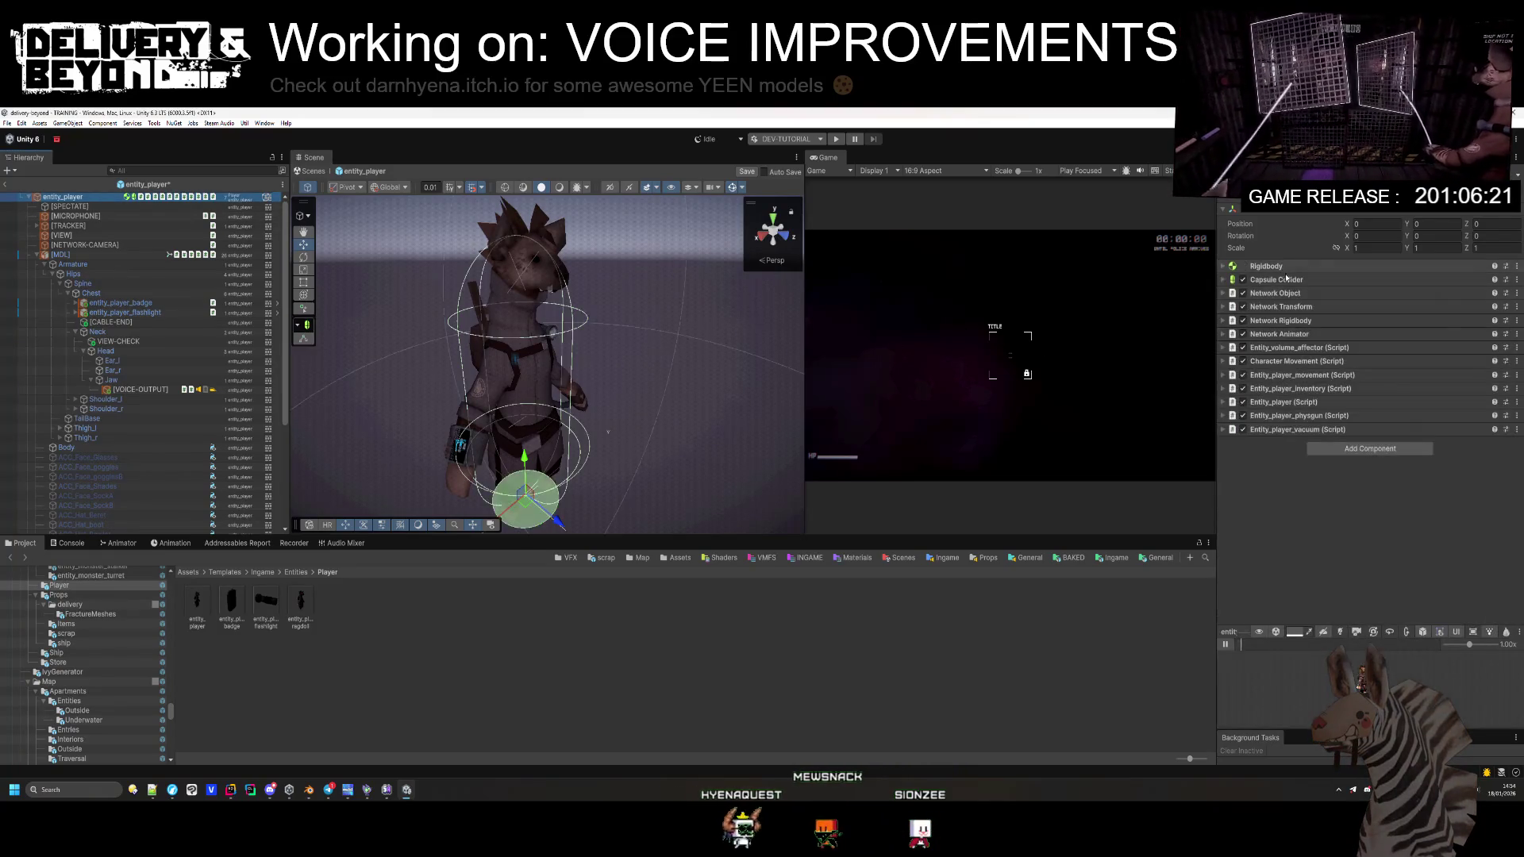
right_click(1262, 430)
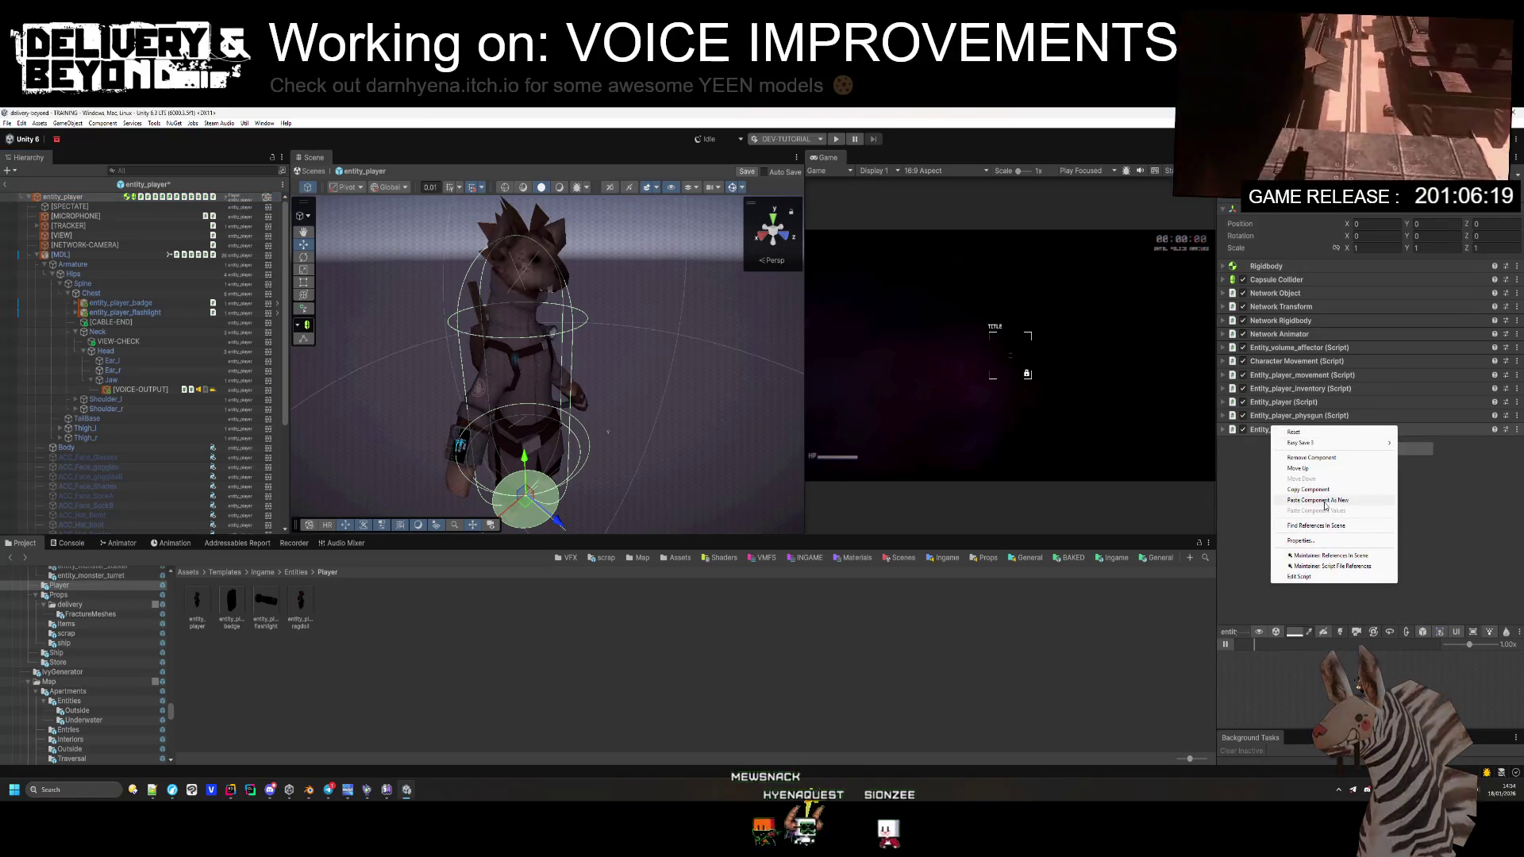
left_click(1298, 433)
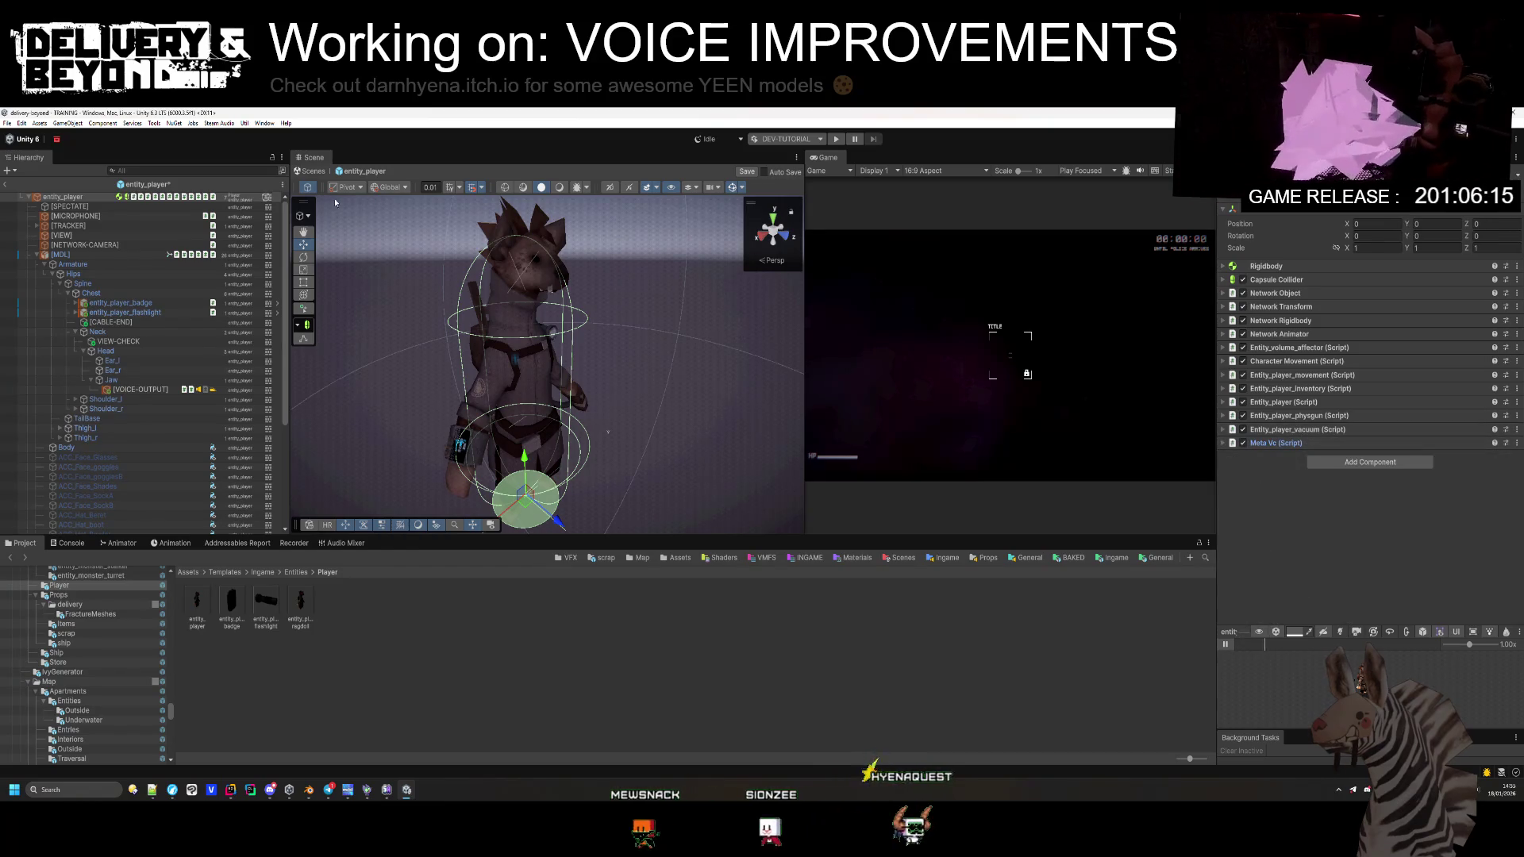
Step: Move Vc Mic Audio Input onto entity_player the same way, then delete [MICROPHONE]
left_click(161, 216)
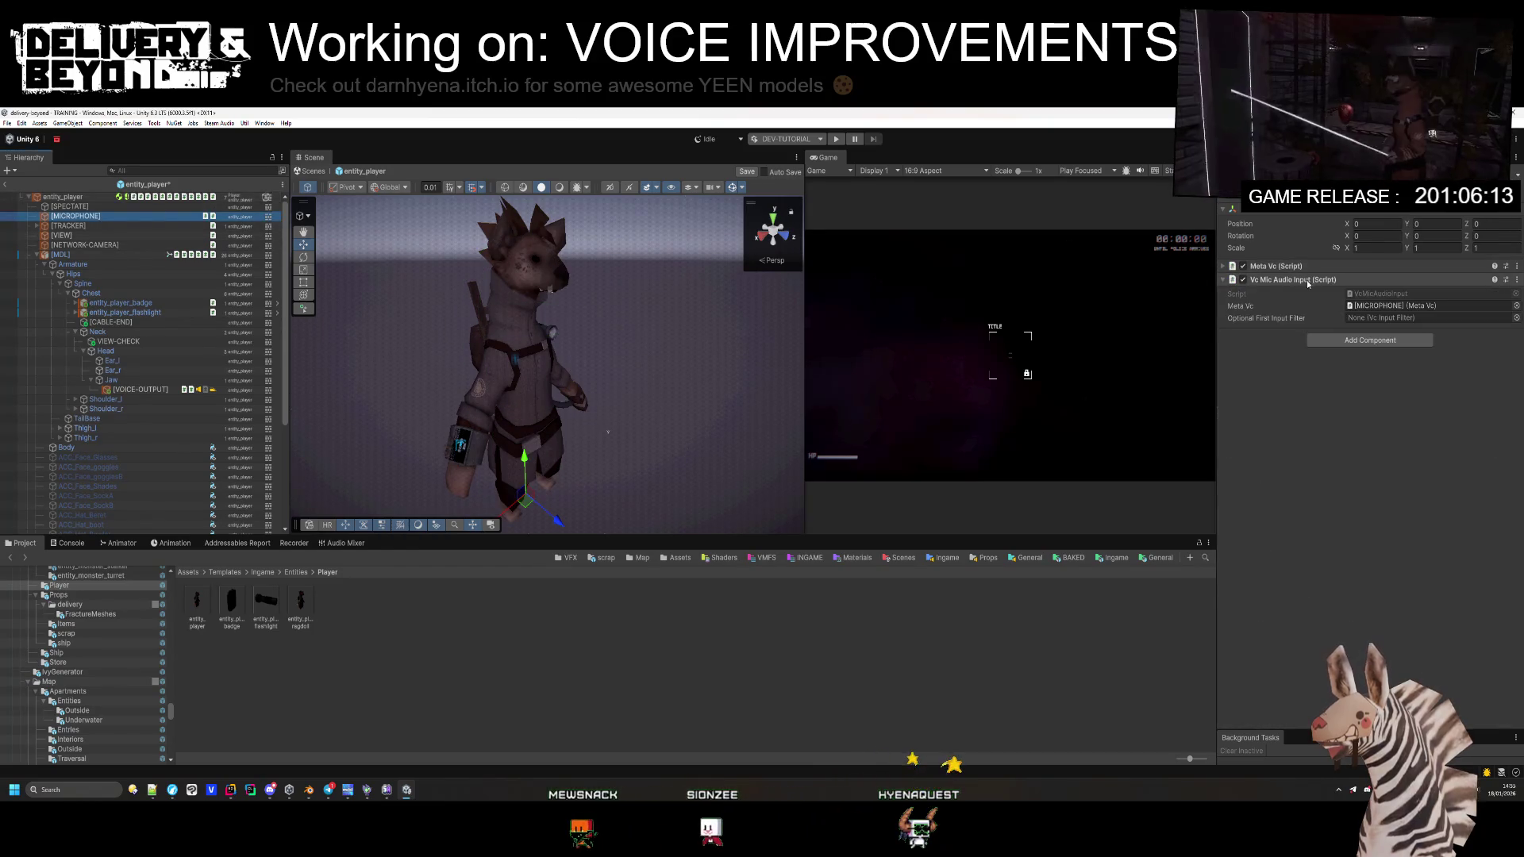
right_click(1303, 280)
left_click(199, 204)
left_click(198, 200)
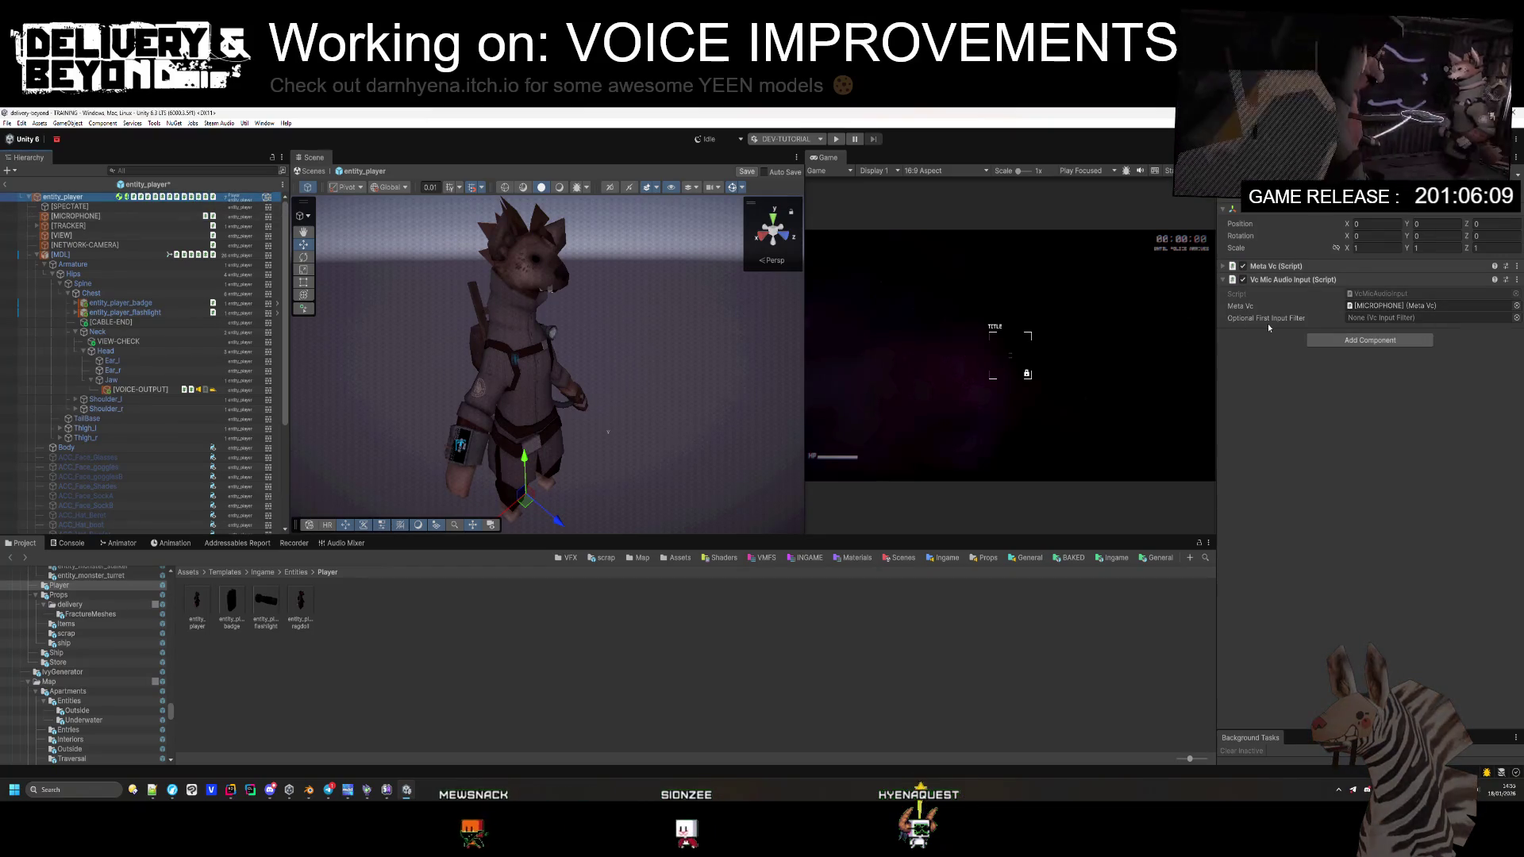
right_click(1294, 443)
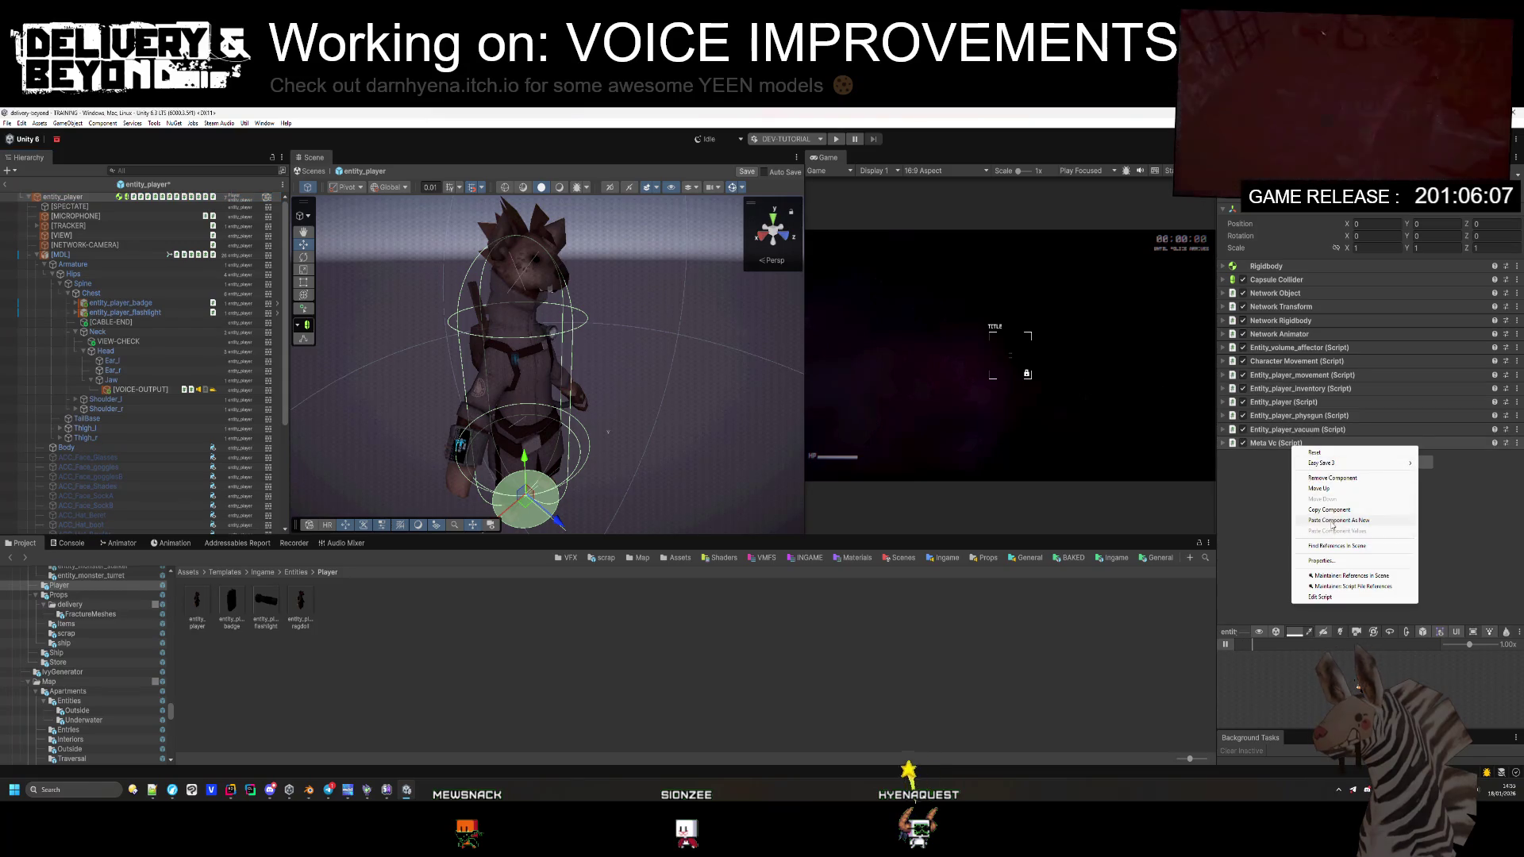
left_click(1330, 510)
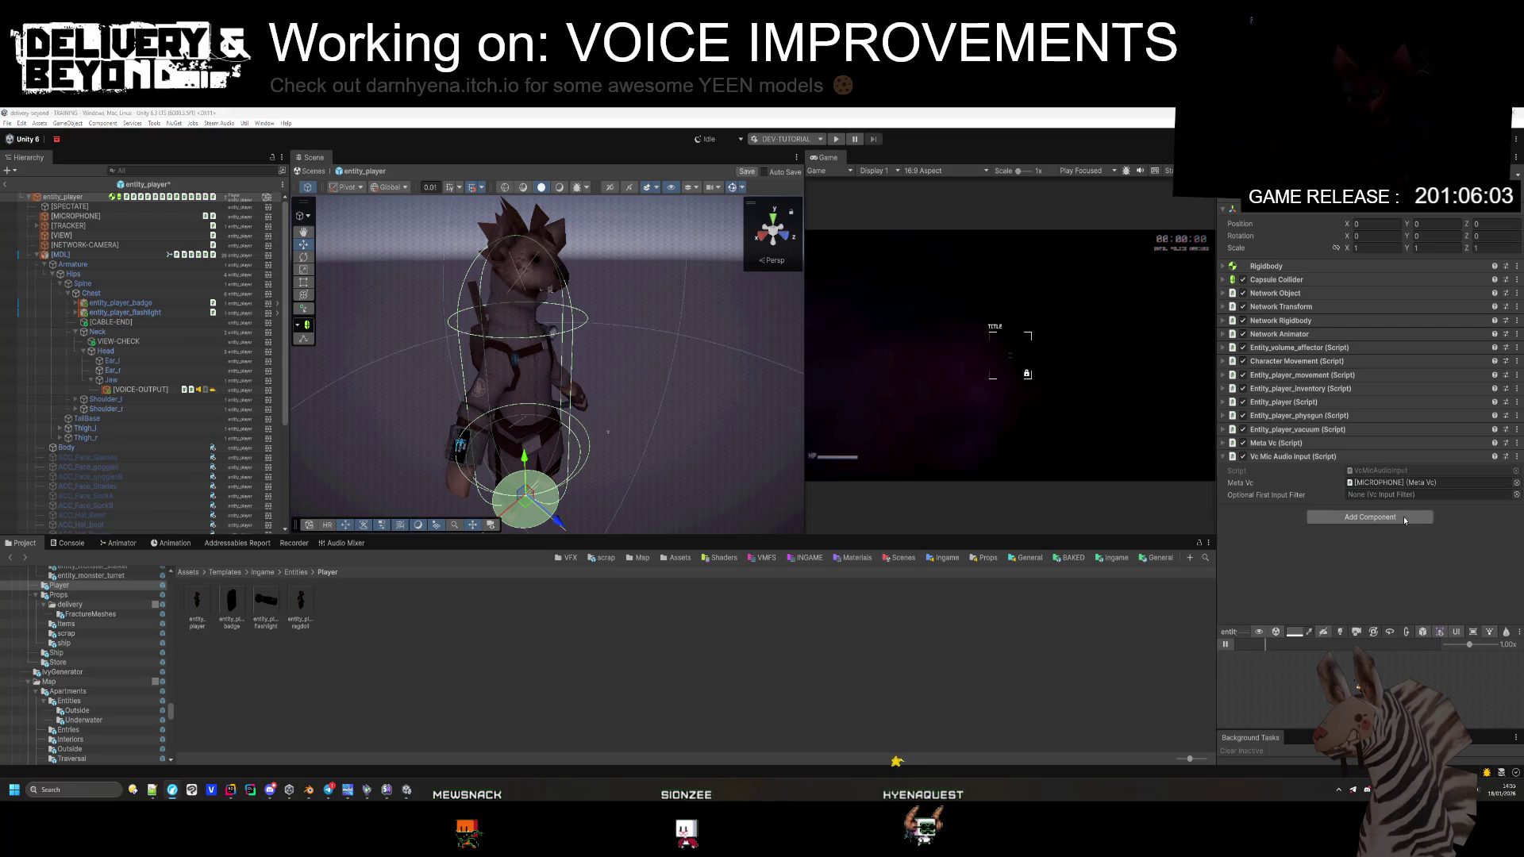
left_click(111, 217)
key("Delete")
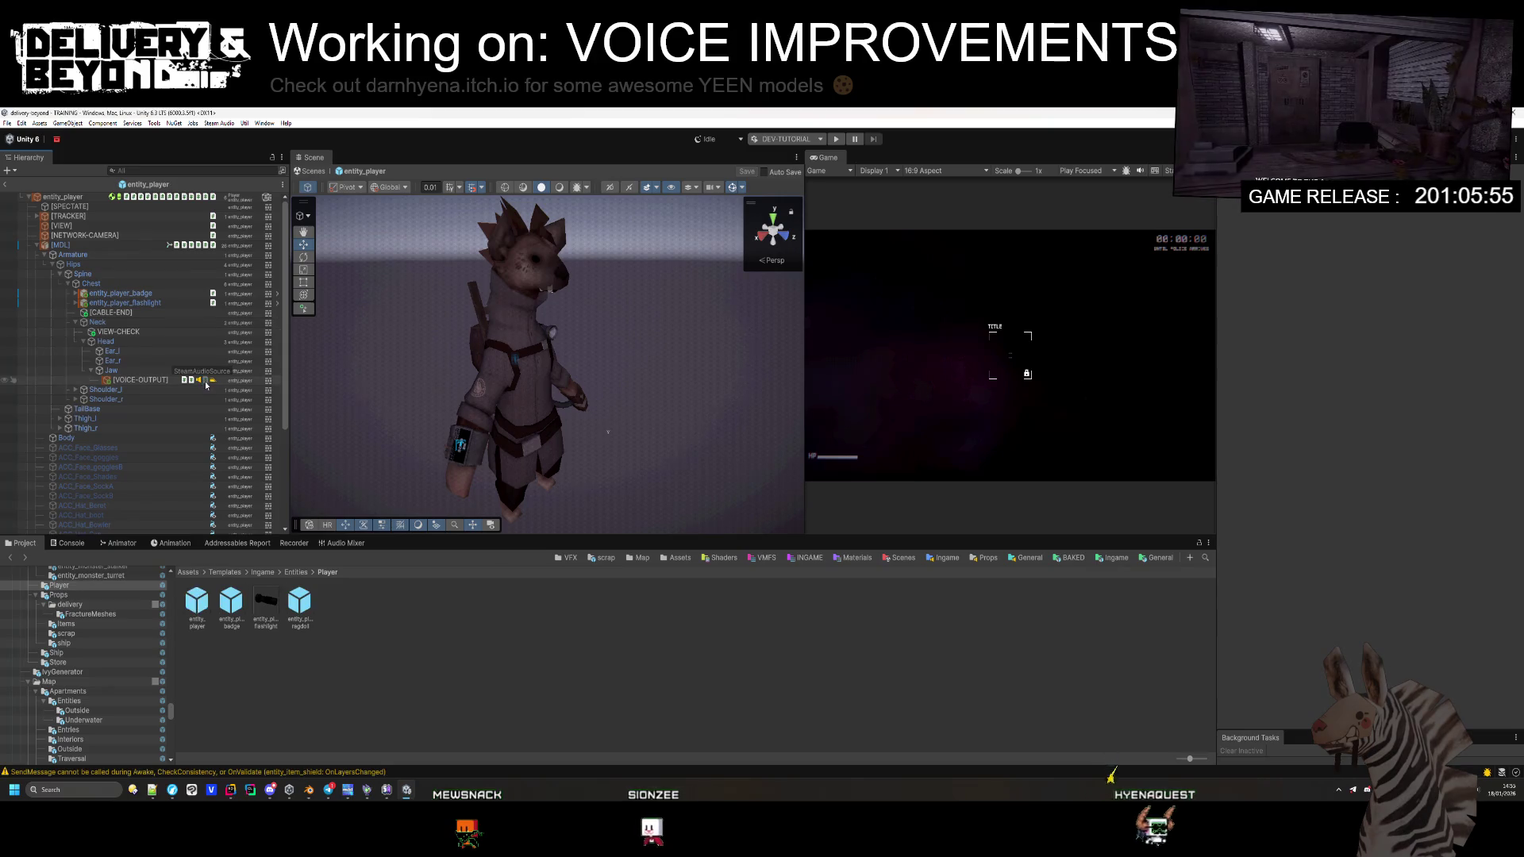
Step: Assign entity_player to the Meta Vc field on [VOICE-OUTPUT]
left_click(160, 380)
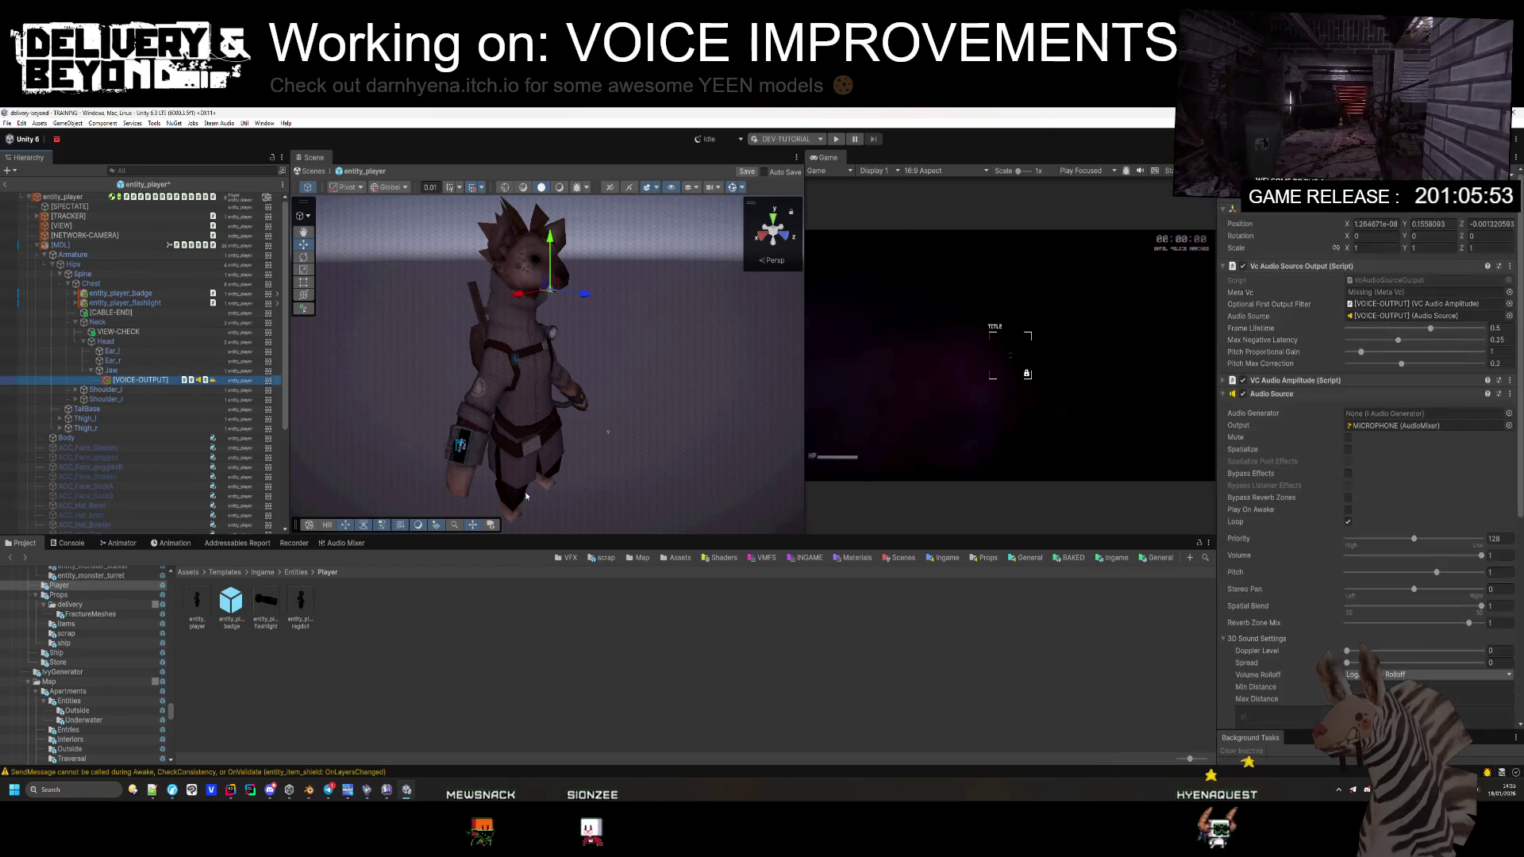
left_click(1321, 394)
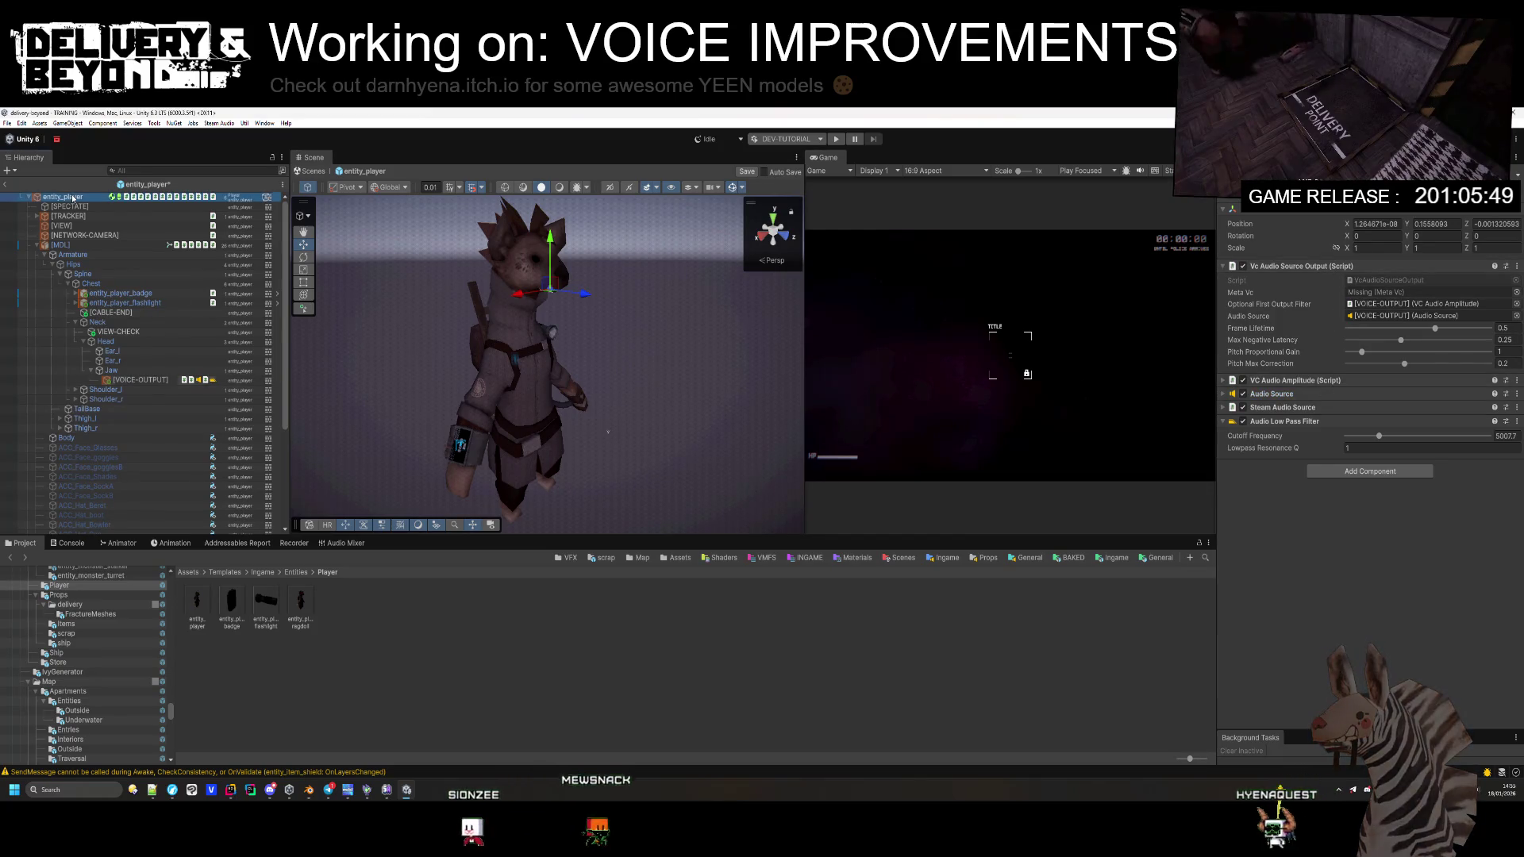
left_click(1399, 294)
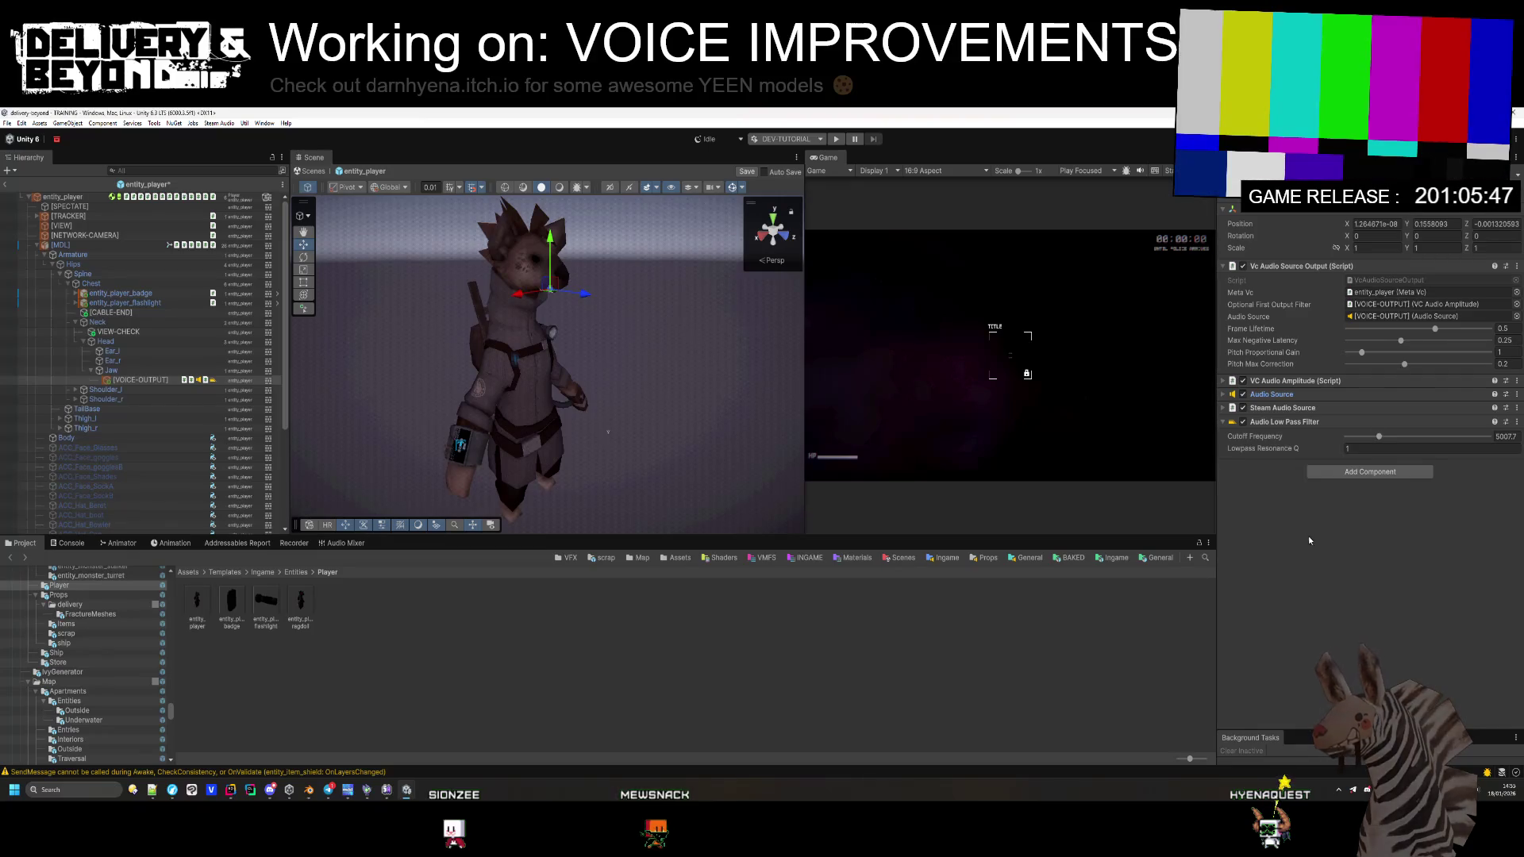
left_click(1292, 382)
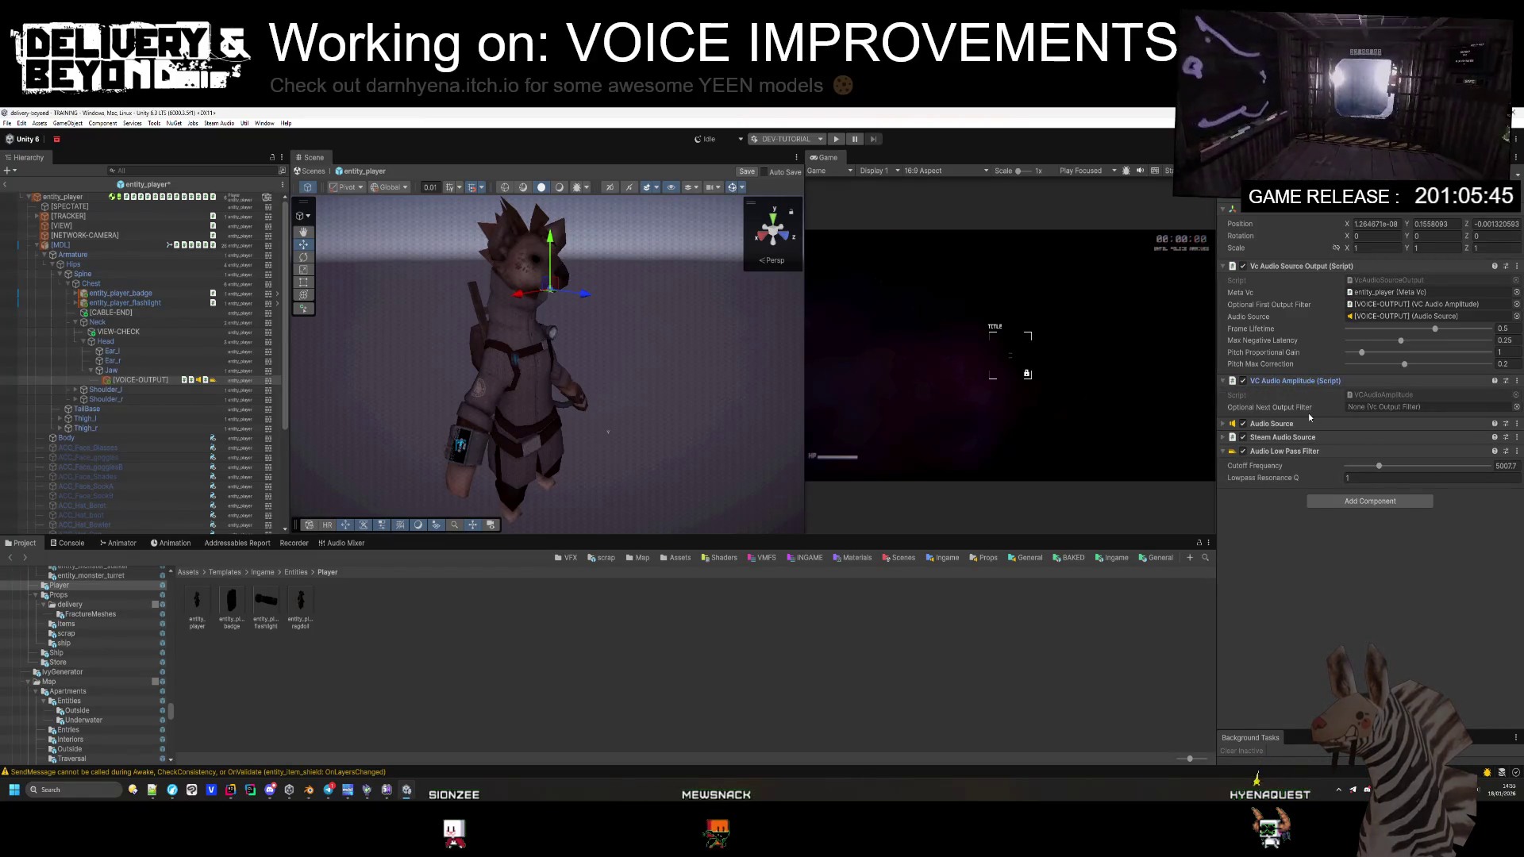
left_click(1312, 382)
left_click(1299, 267)
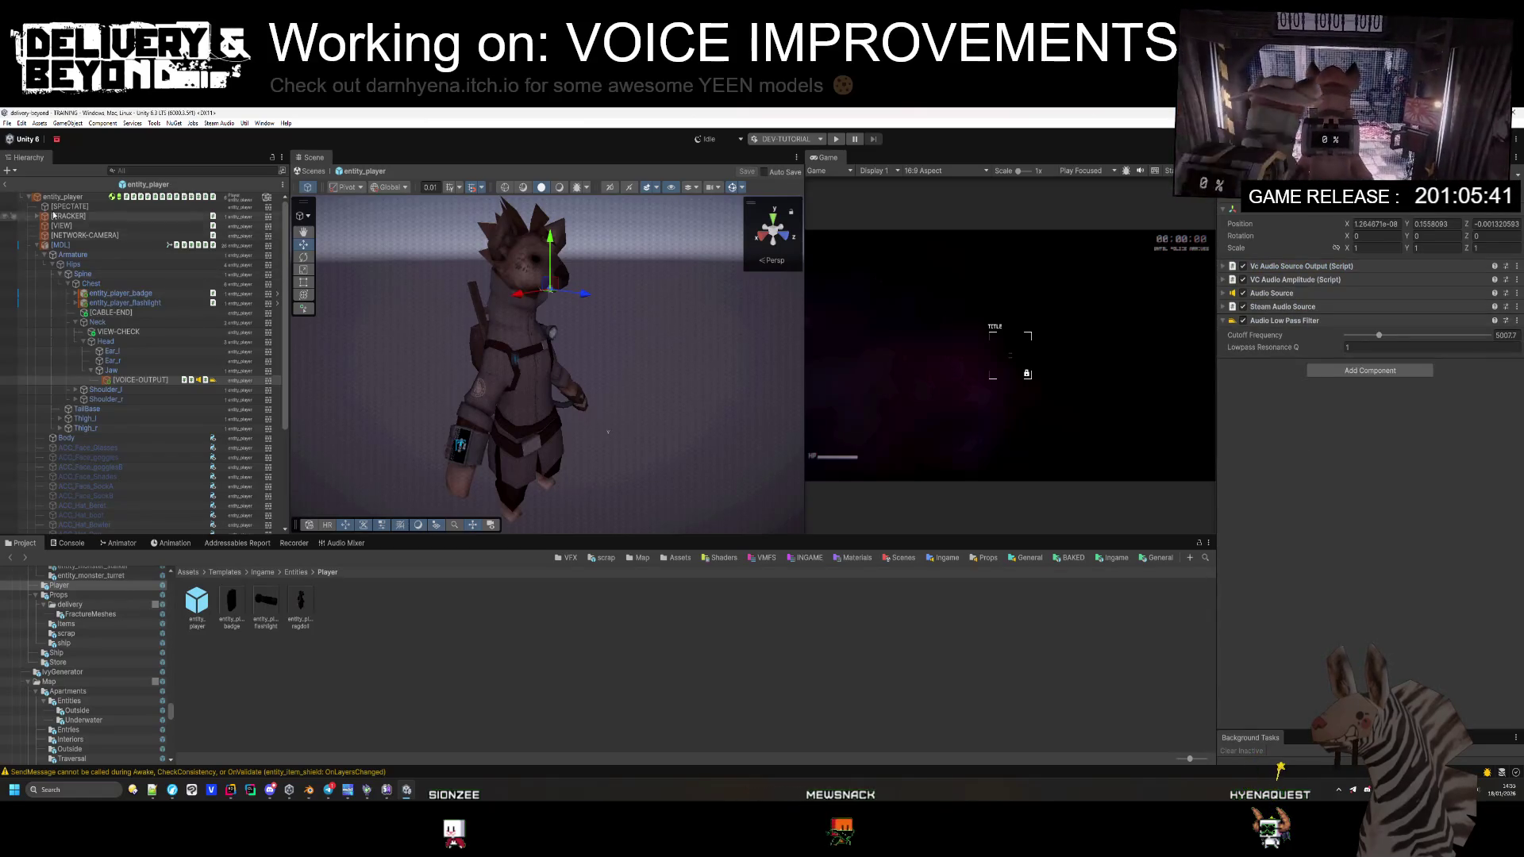
Step: On entity_player, link Vc Mic Audio Input into Meta Vc's Audio Input and fill the mic's Meta Vc reference
left_click(456, 445)
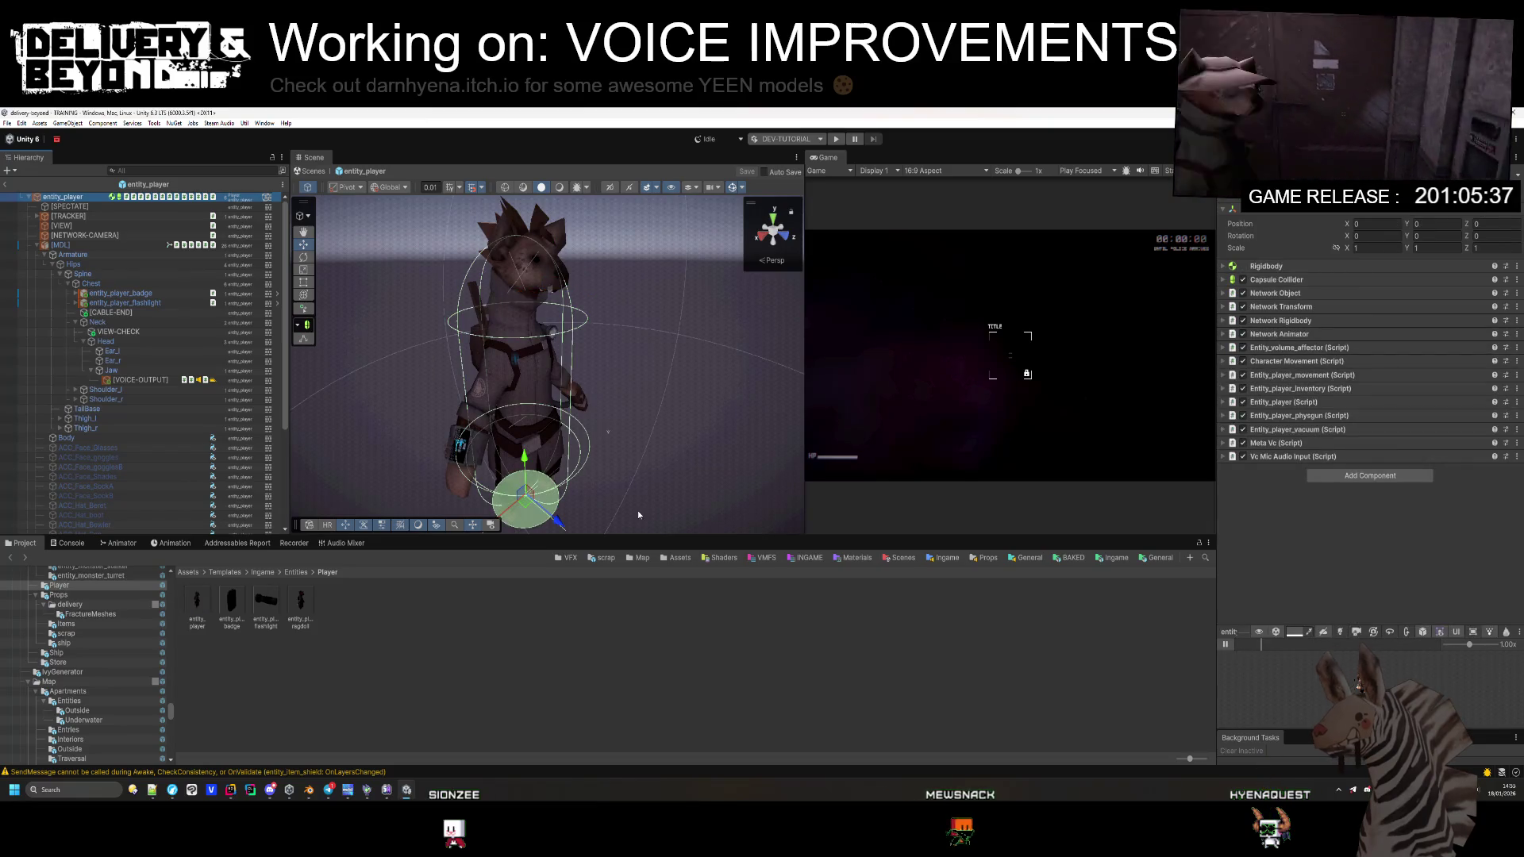
left_click(1269, 446)
scroll(1292, 467, "down", 5)
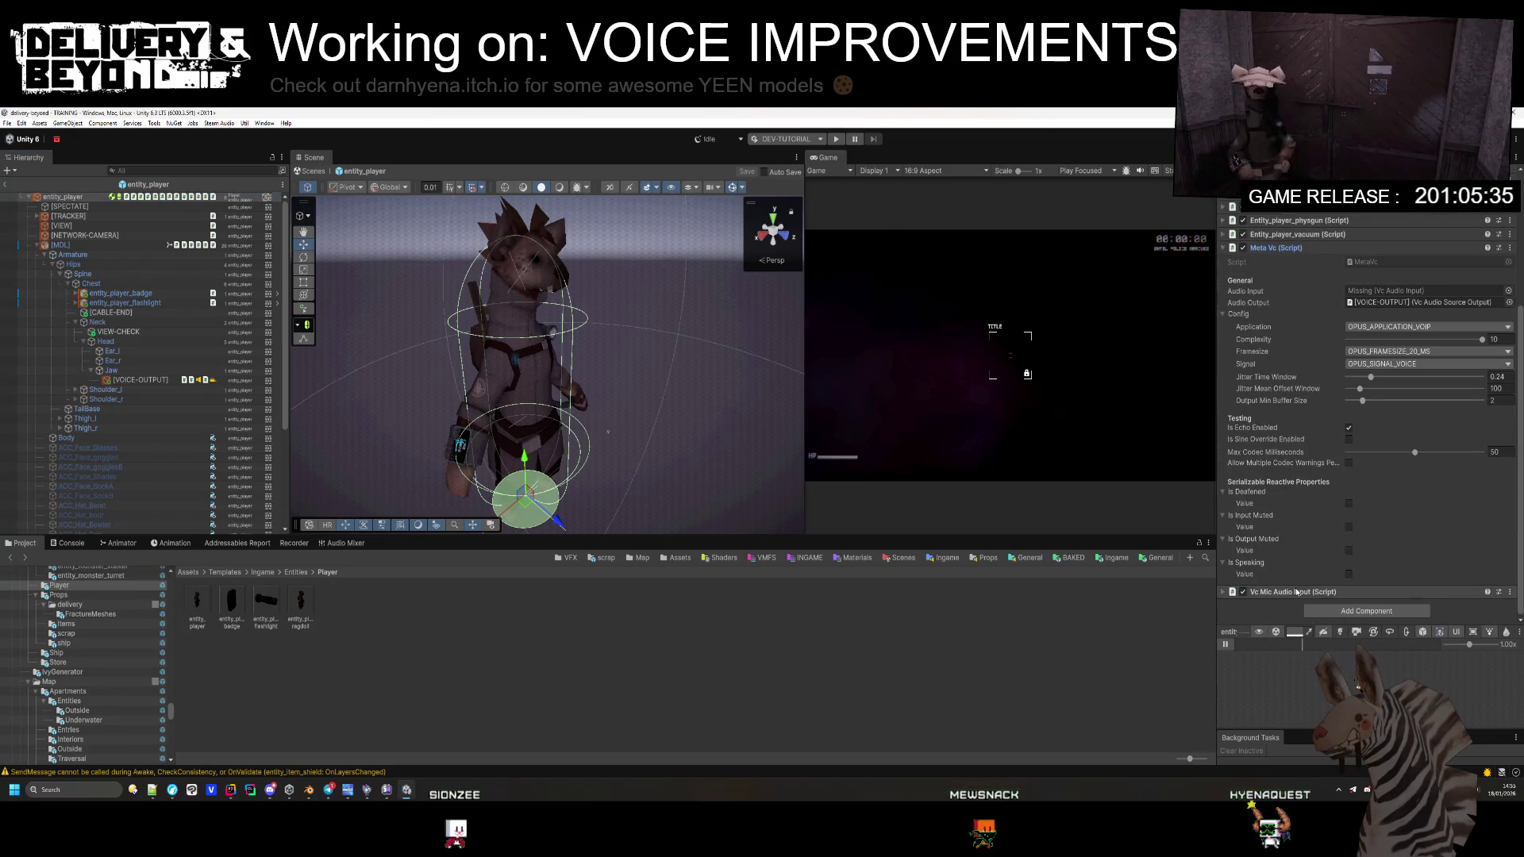
left_click_drag(1432, 294, 1432, 293)
left_click(1312, 592)
scroll(1312, 569, "down", 1)
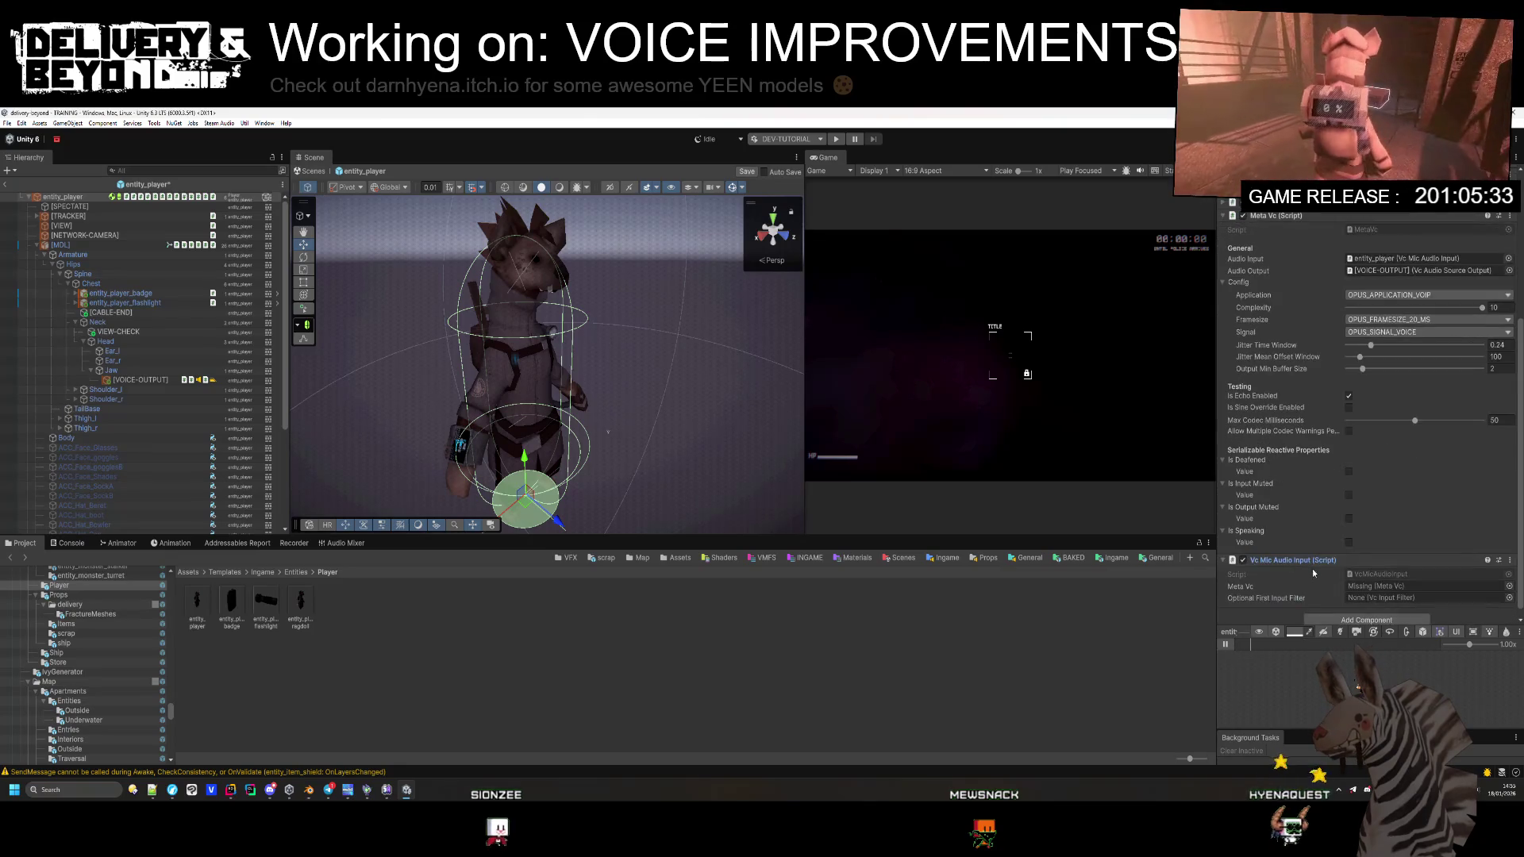
left_click(1386, 588)
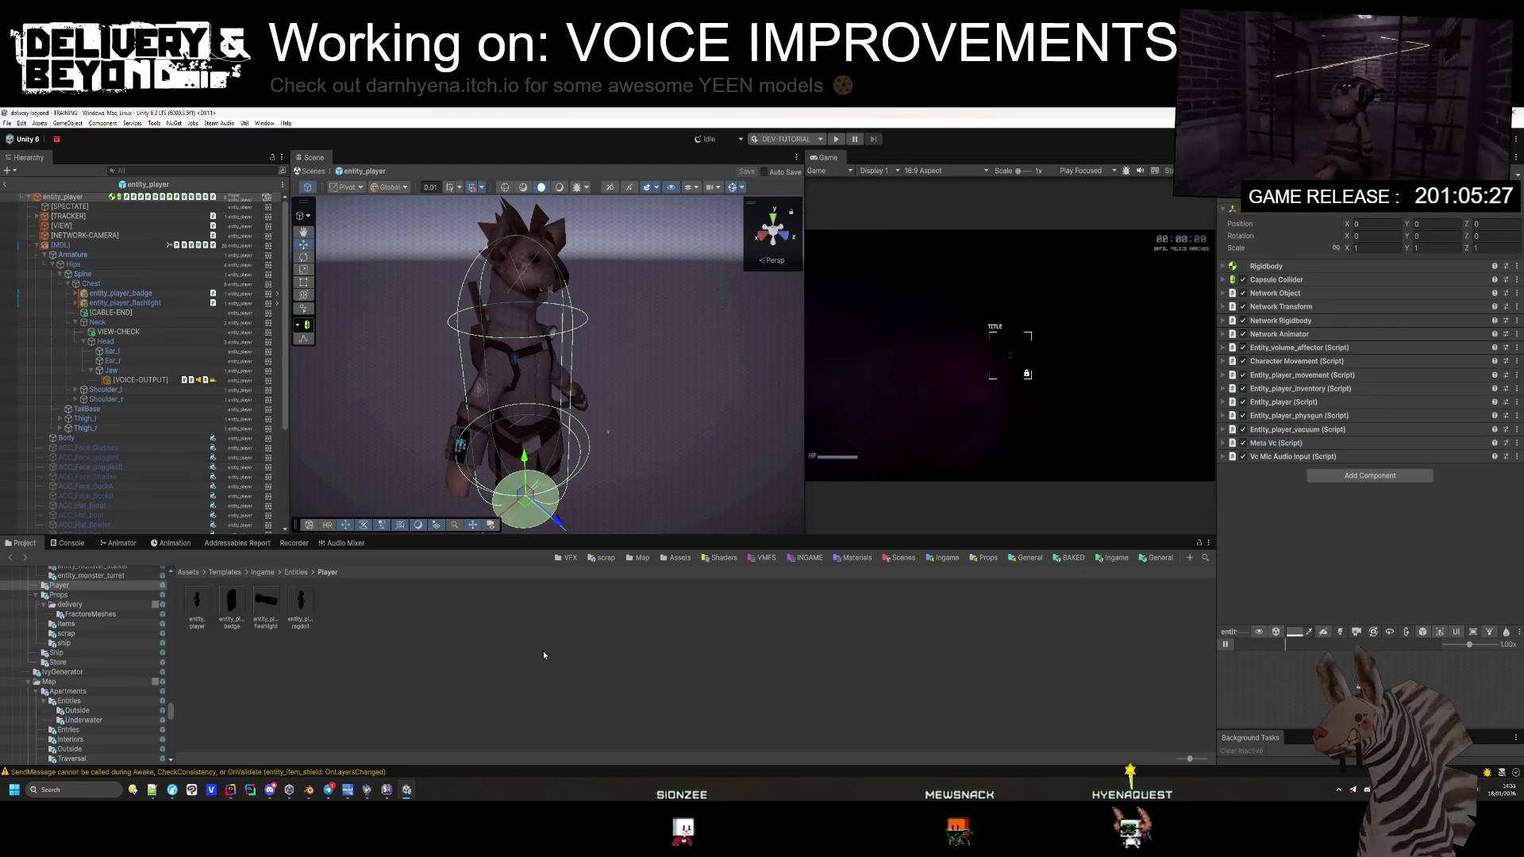
left_click(231, 790)
Step: Switch to entity_player.cs and locate the voice component lookups in Awake
left_click(595, 572)
scroll(582, 399, "up", 10)
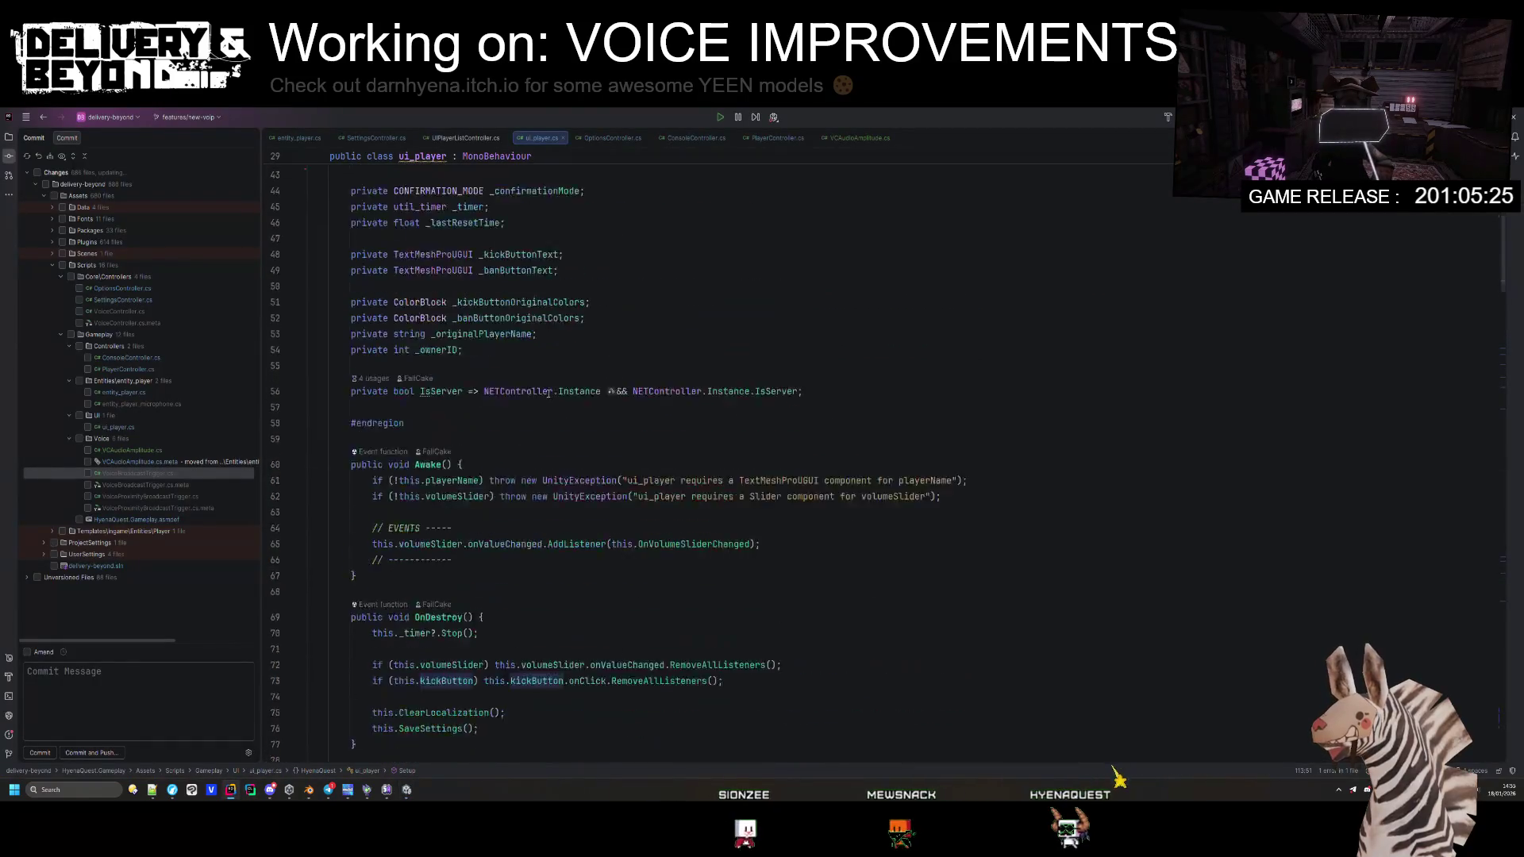
scroll(582, 399, "up", 1)
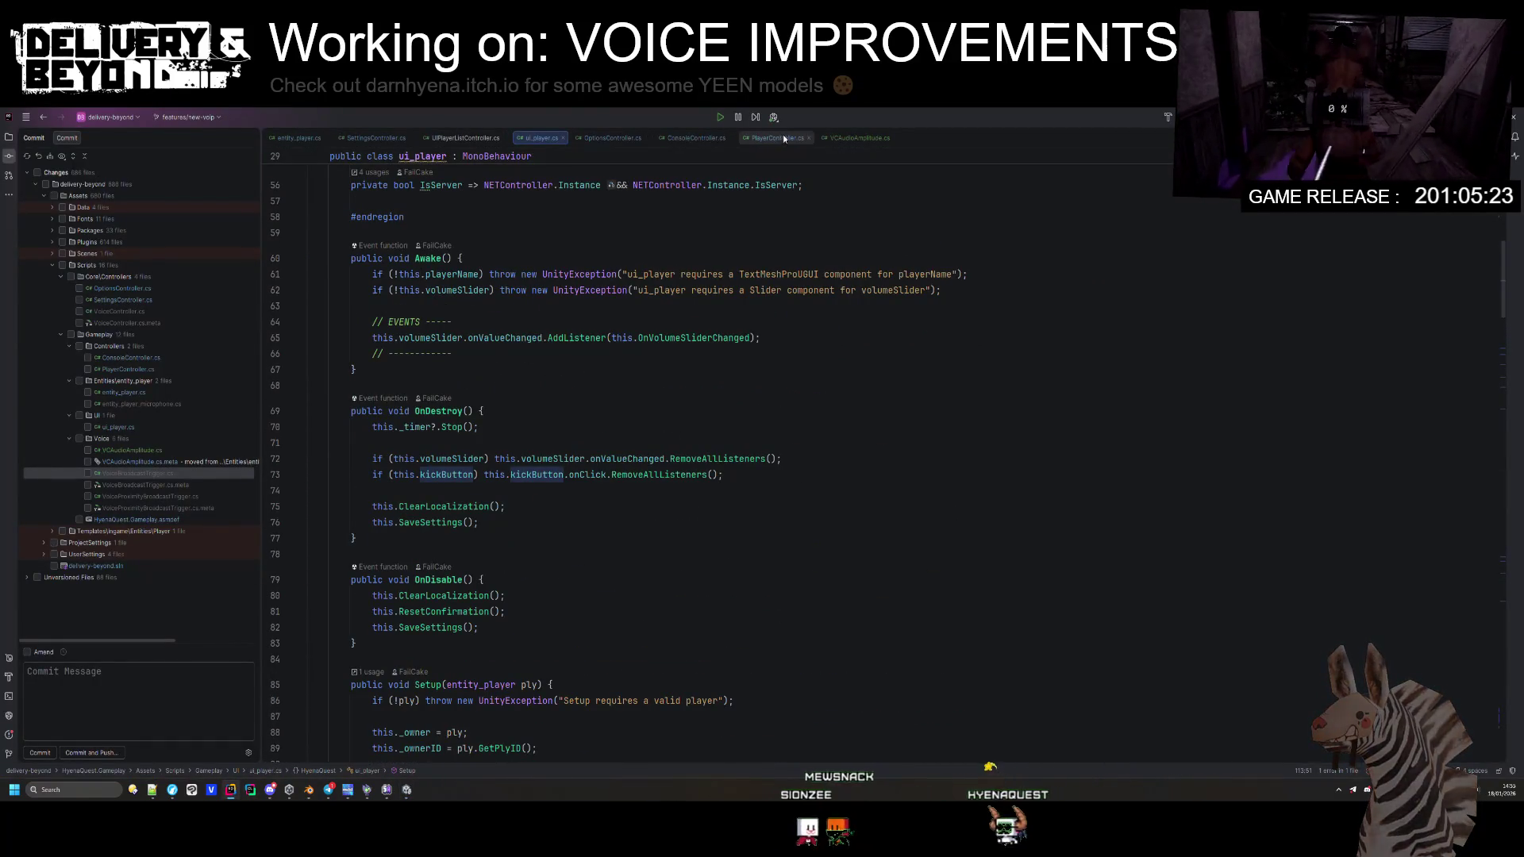
key("ctrl+Tab")
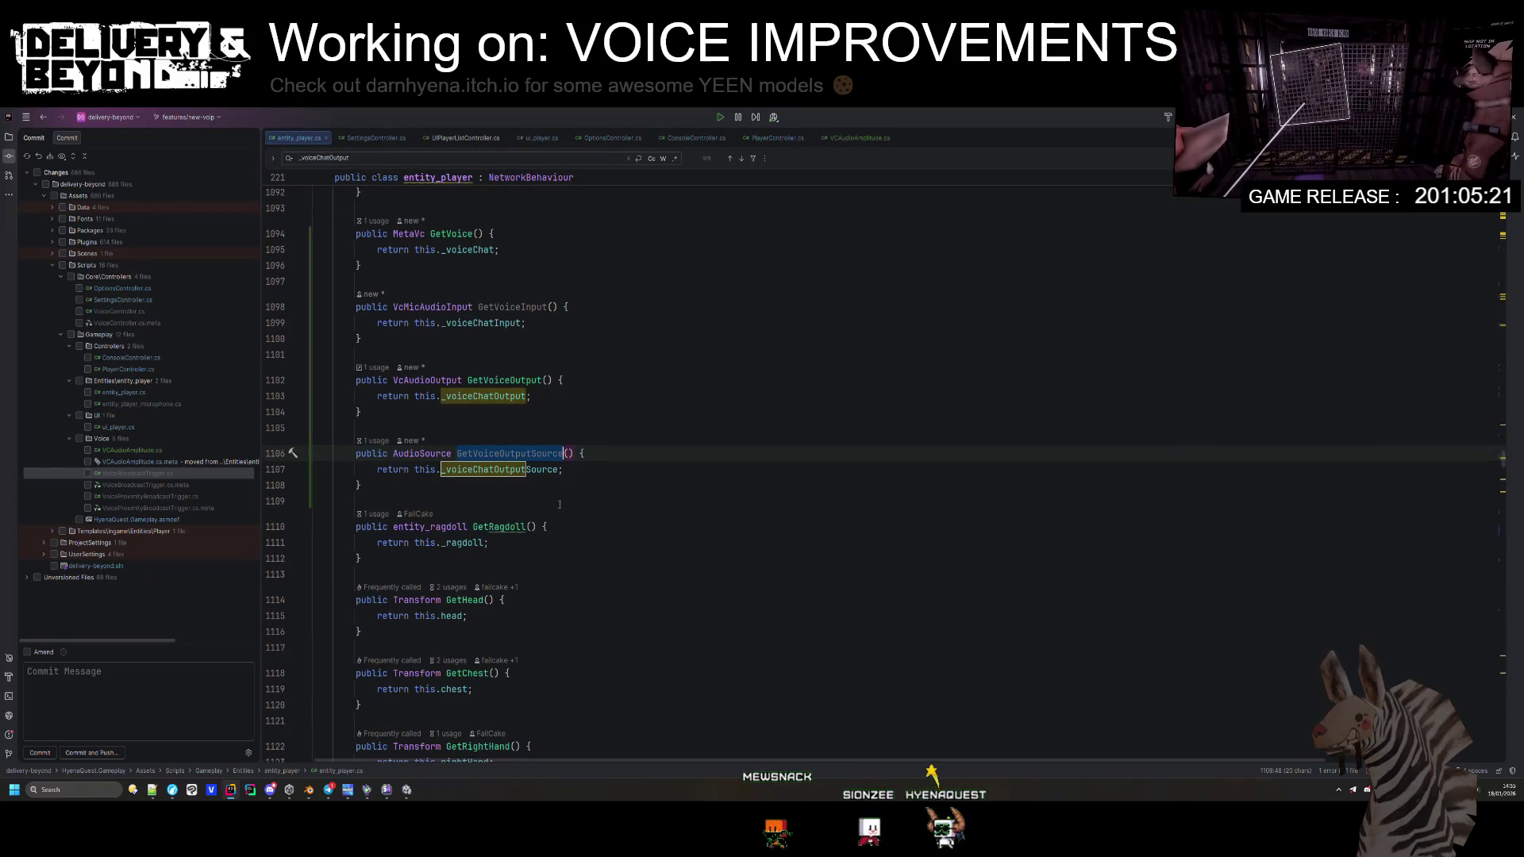
key("shift+F3")
key("shift+F3")
key("shift+F3")
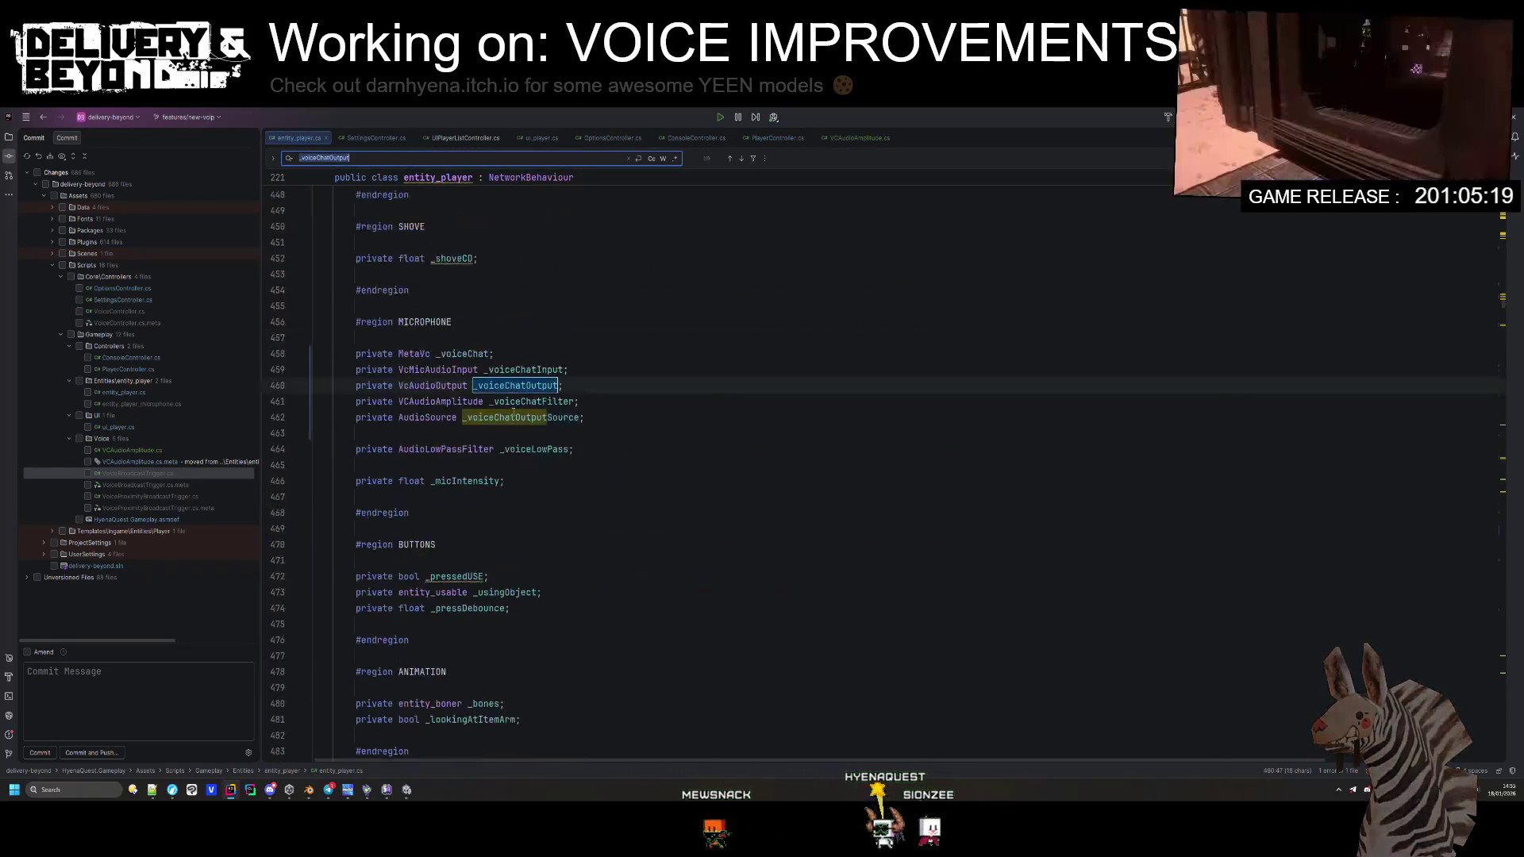
key("F3")
scroll(556, 437, "down", 10)
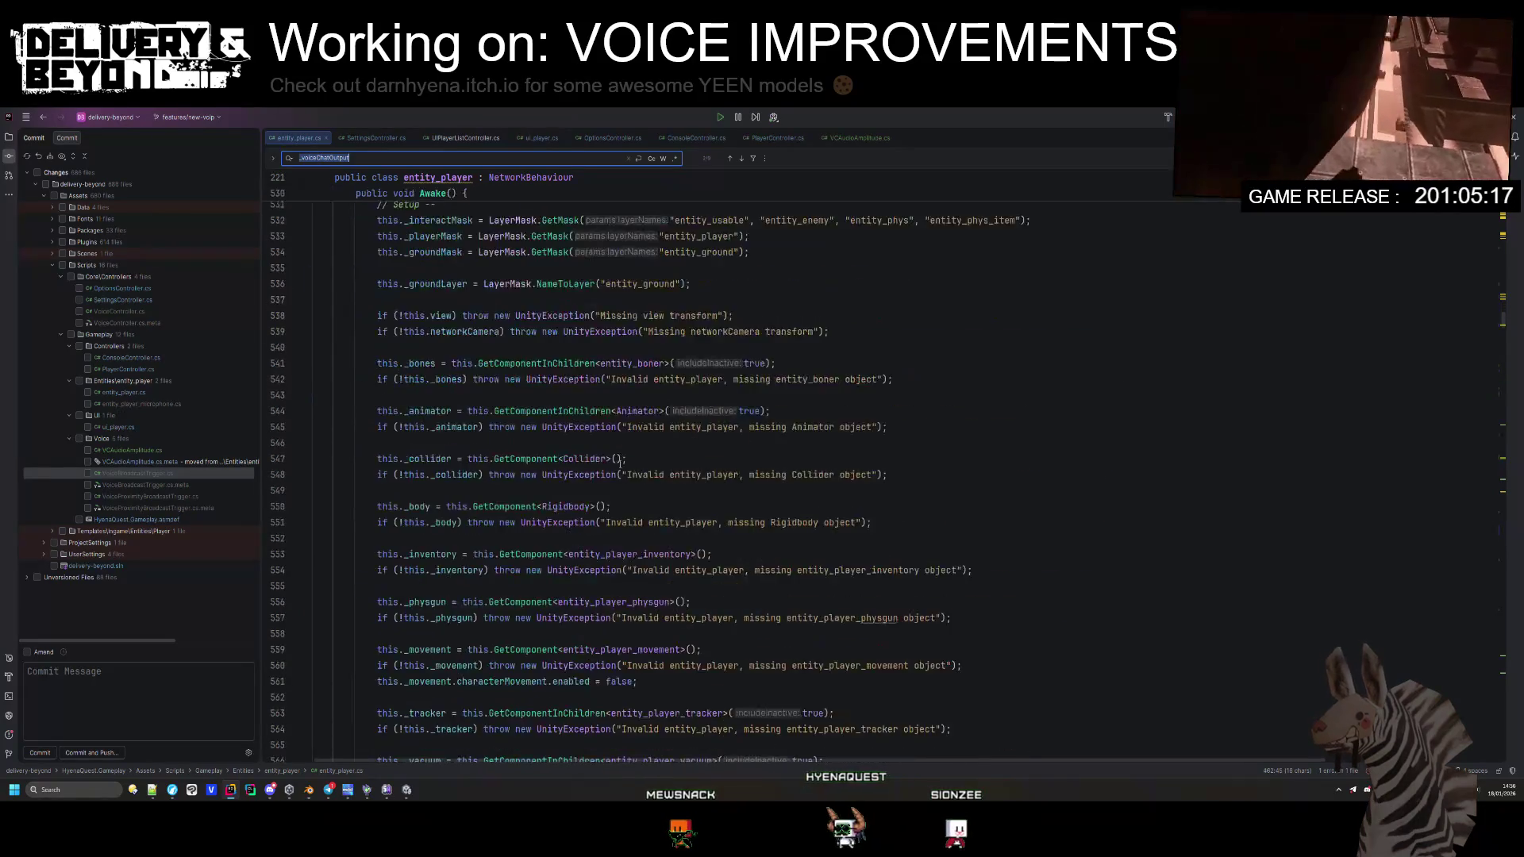
scroll(620, 462, "down", 8)
left_click(648, 522)
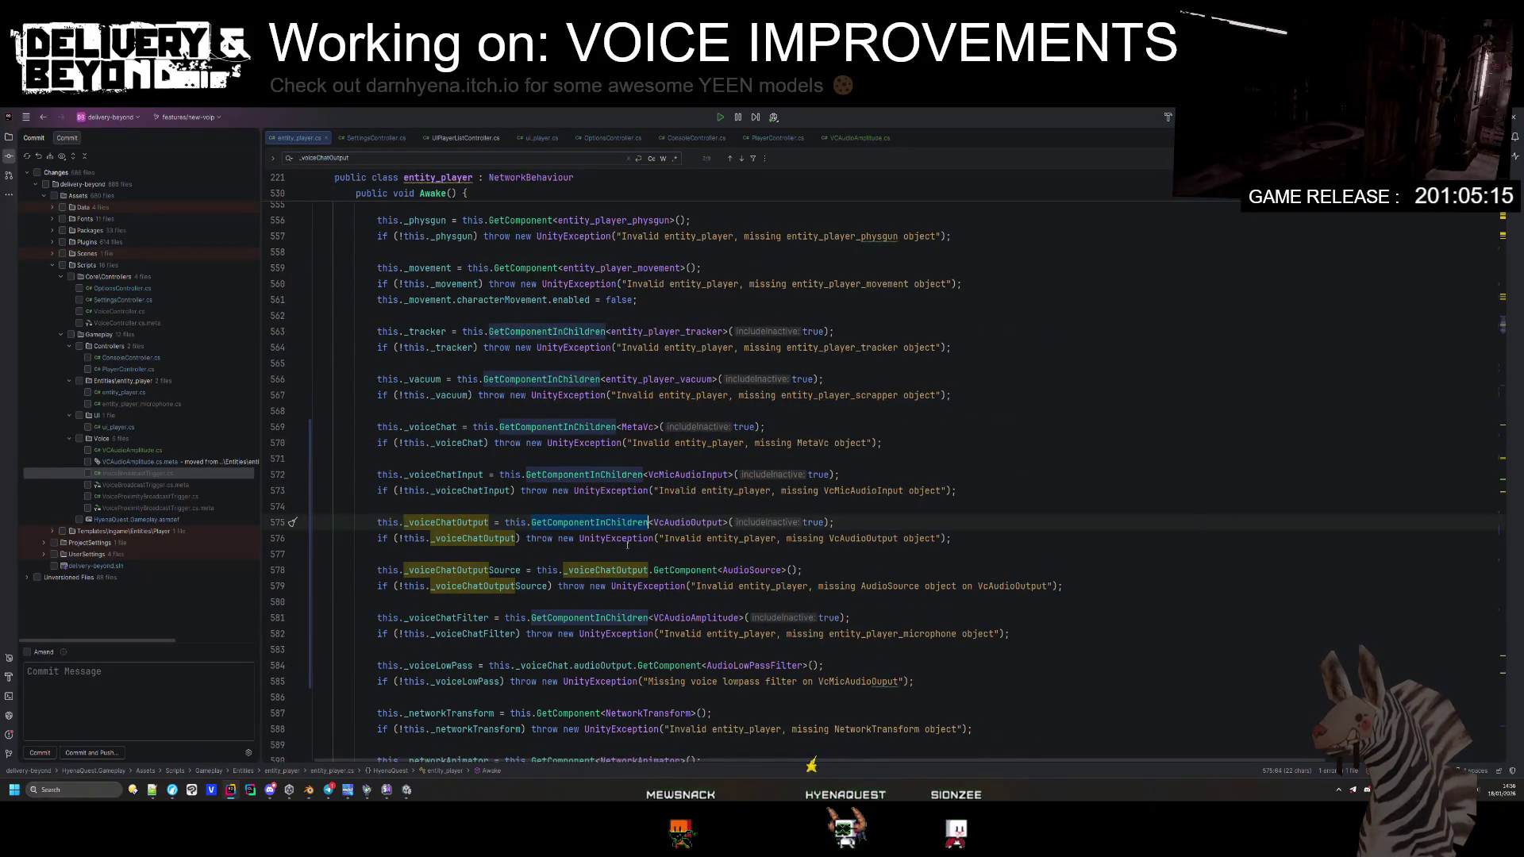
Step: Change the MetaVc lookup to GetComponent<MetaVc>(), dropping the true argument
double_click(562, 422)
type("Getcom")
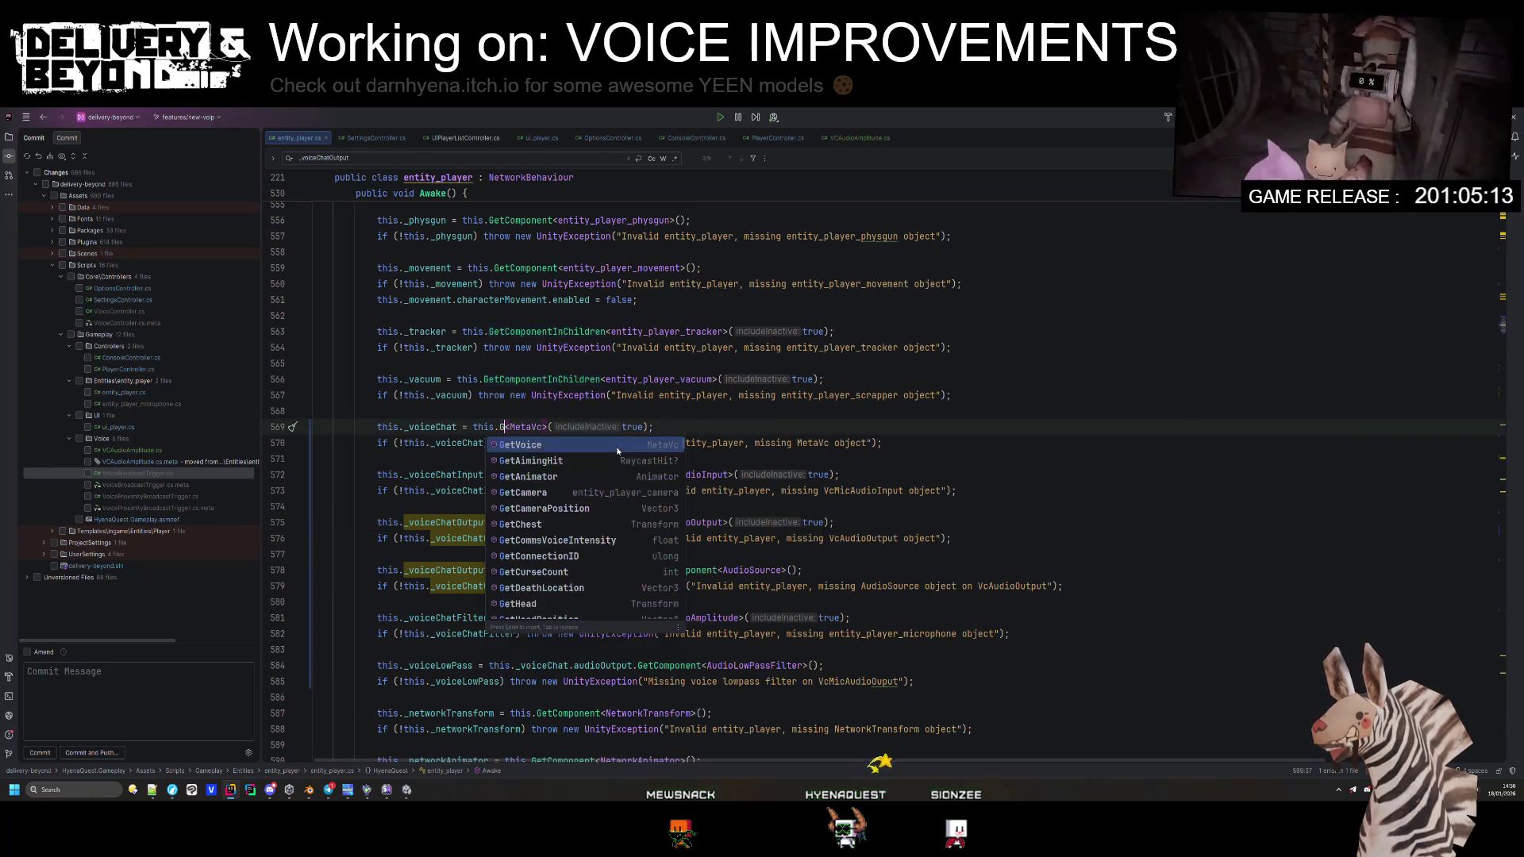
key("Down")
key("Return")
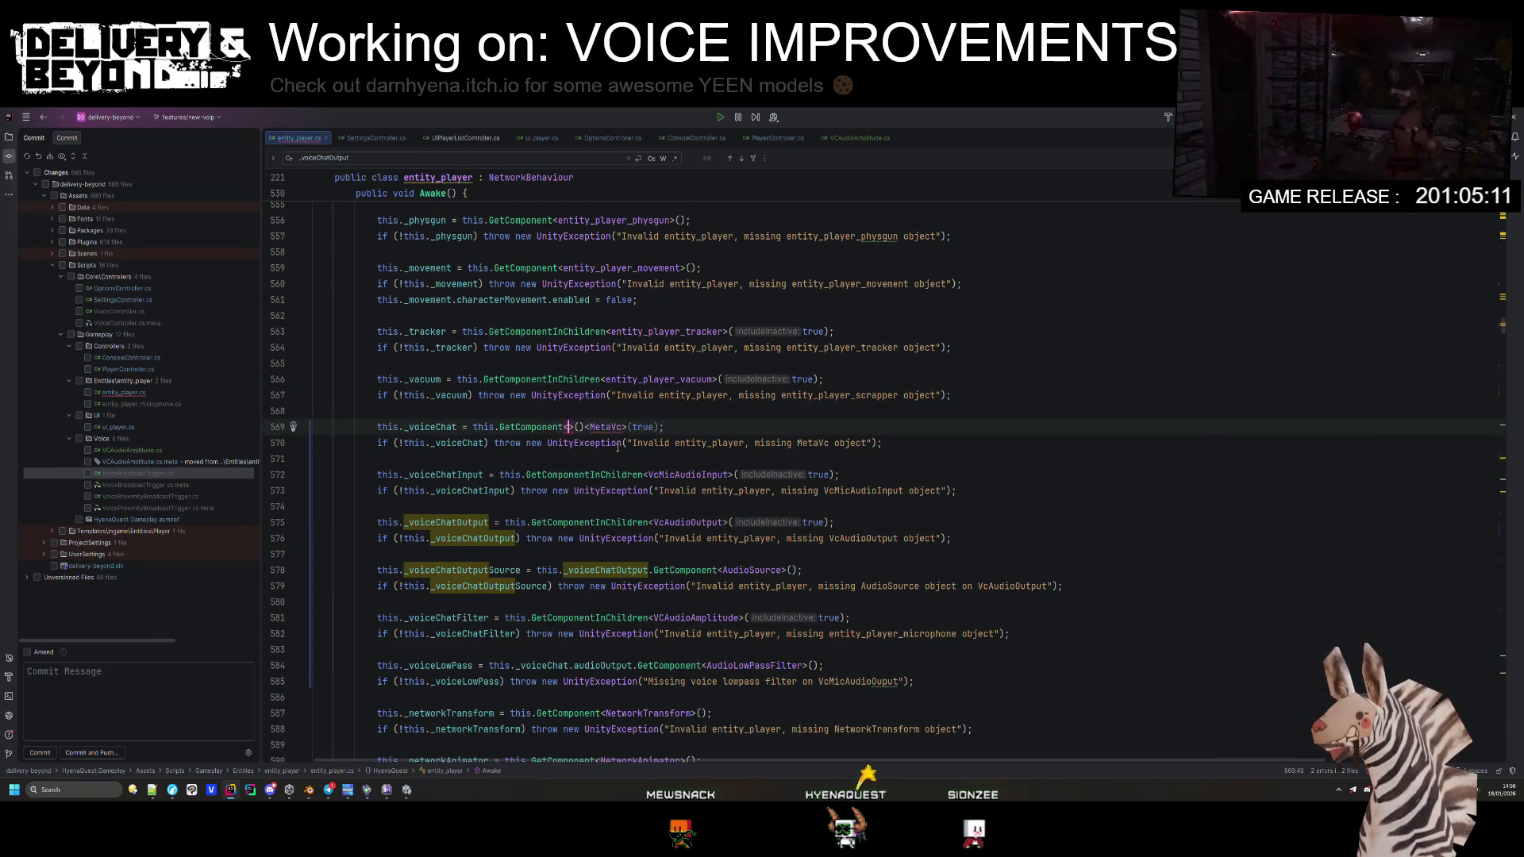
key("BackSpace")
key("Up")
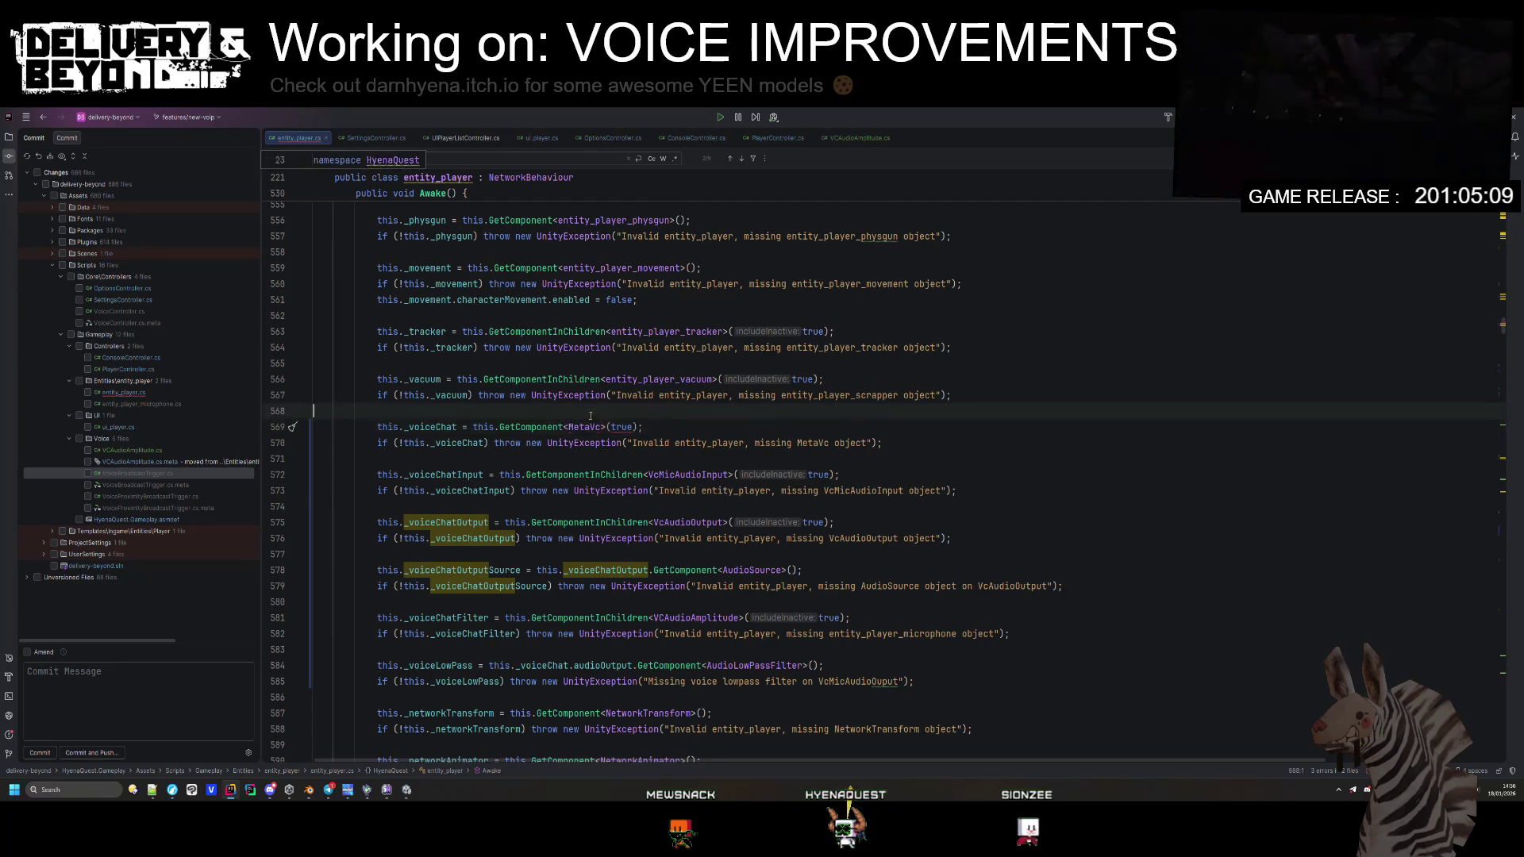
scroll(580, 466, "up", 2)
double_click(622, 522)
key("Delete")
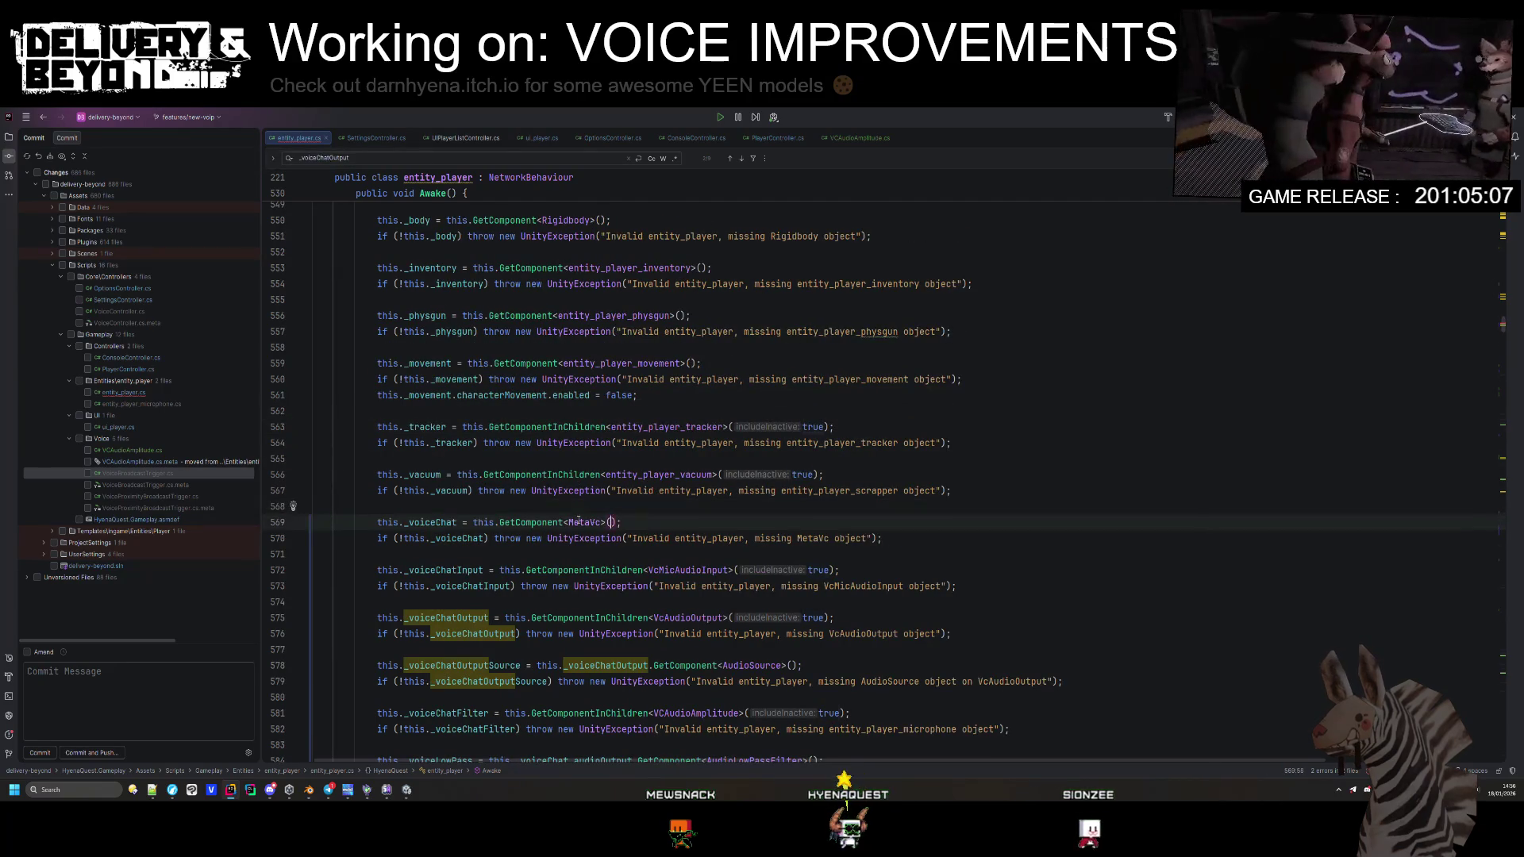
Step: Replace GetComponentInChildren with GetComponent in the VcMicAudioInput lookup
double_click(538, 523)
key("ctrl+c")
double_click(624, 570)
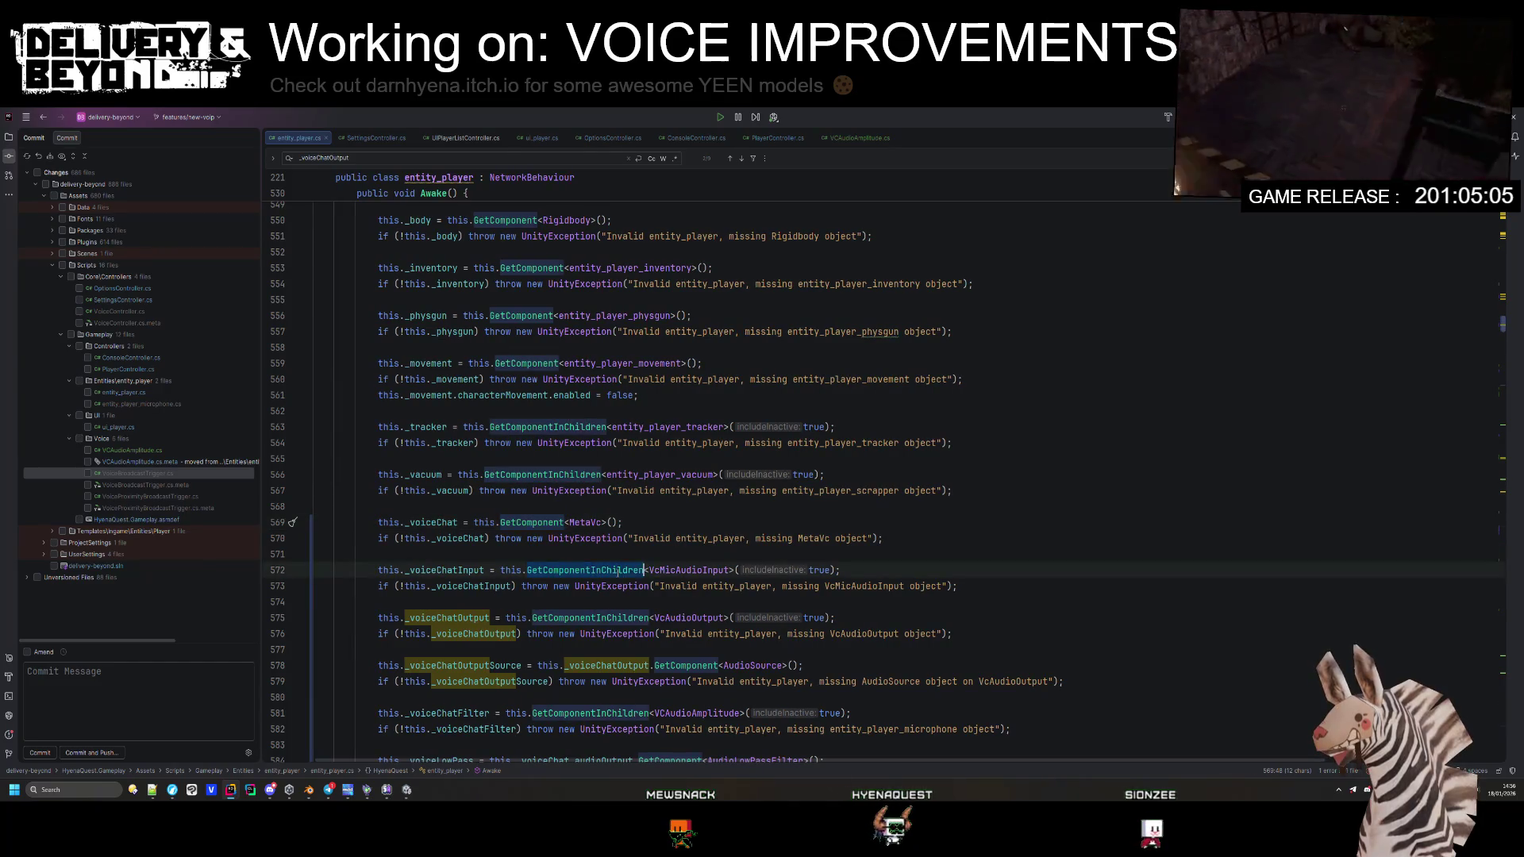
key("ctrl+v")
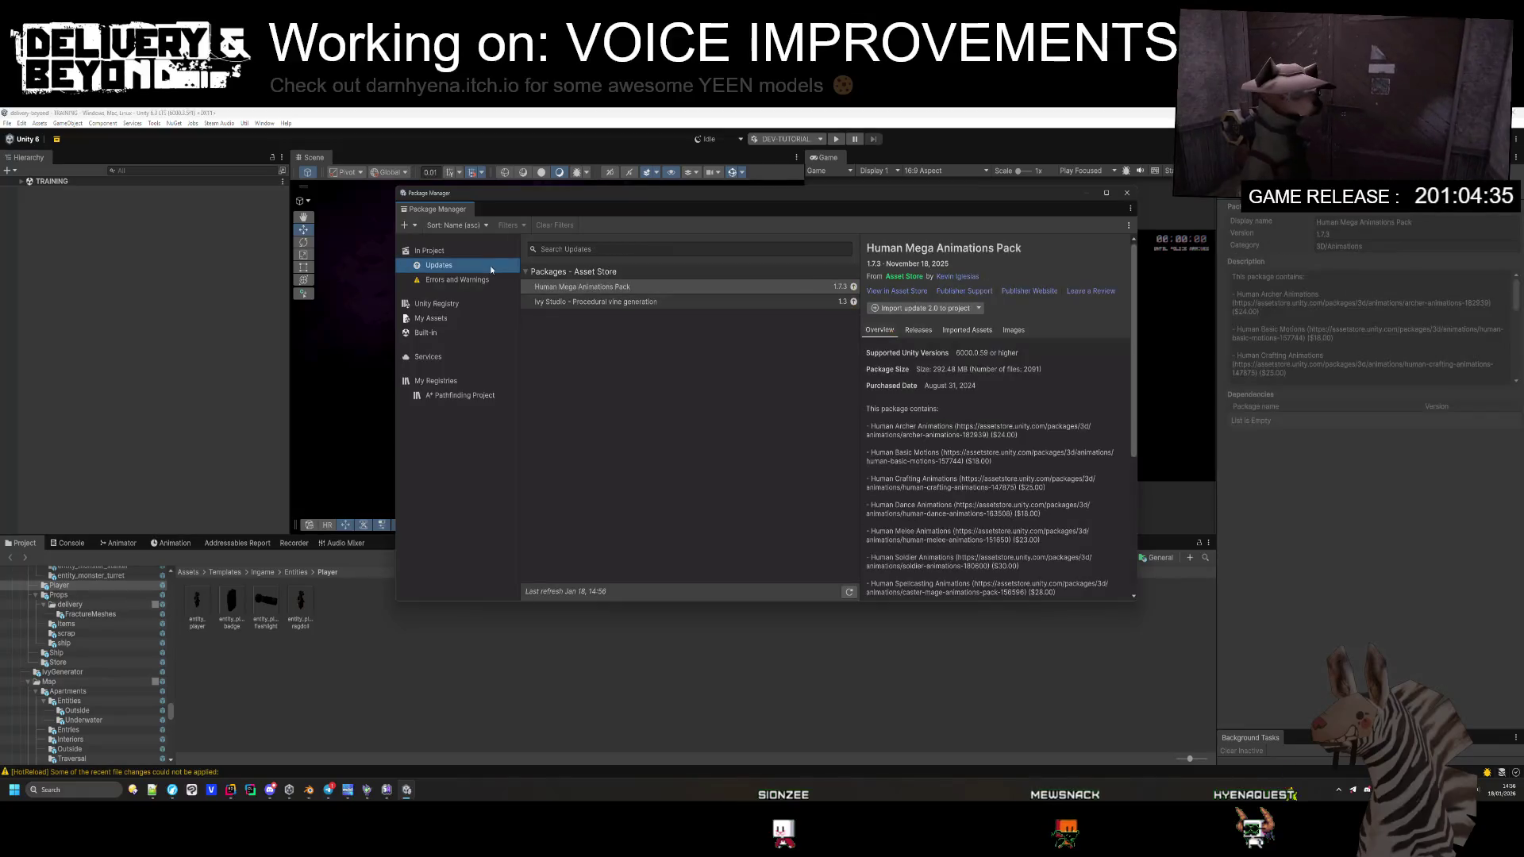
Step: Close the Package Manager, shrink Project and Hierarchy to enlarge the Game view, and enter play mode
left_click(1125, 194)
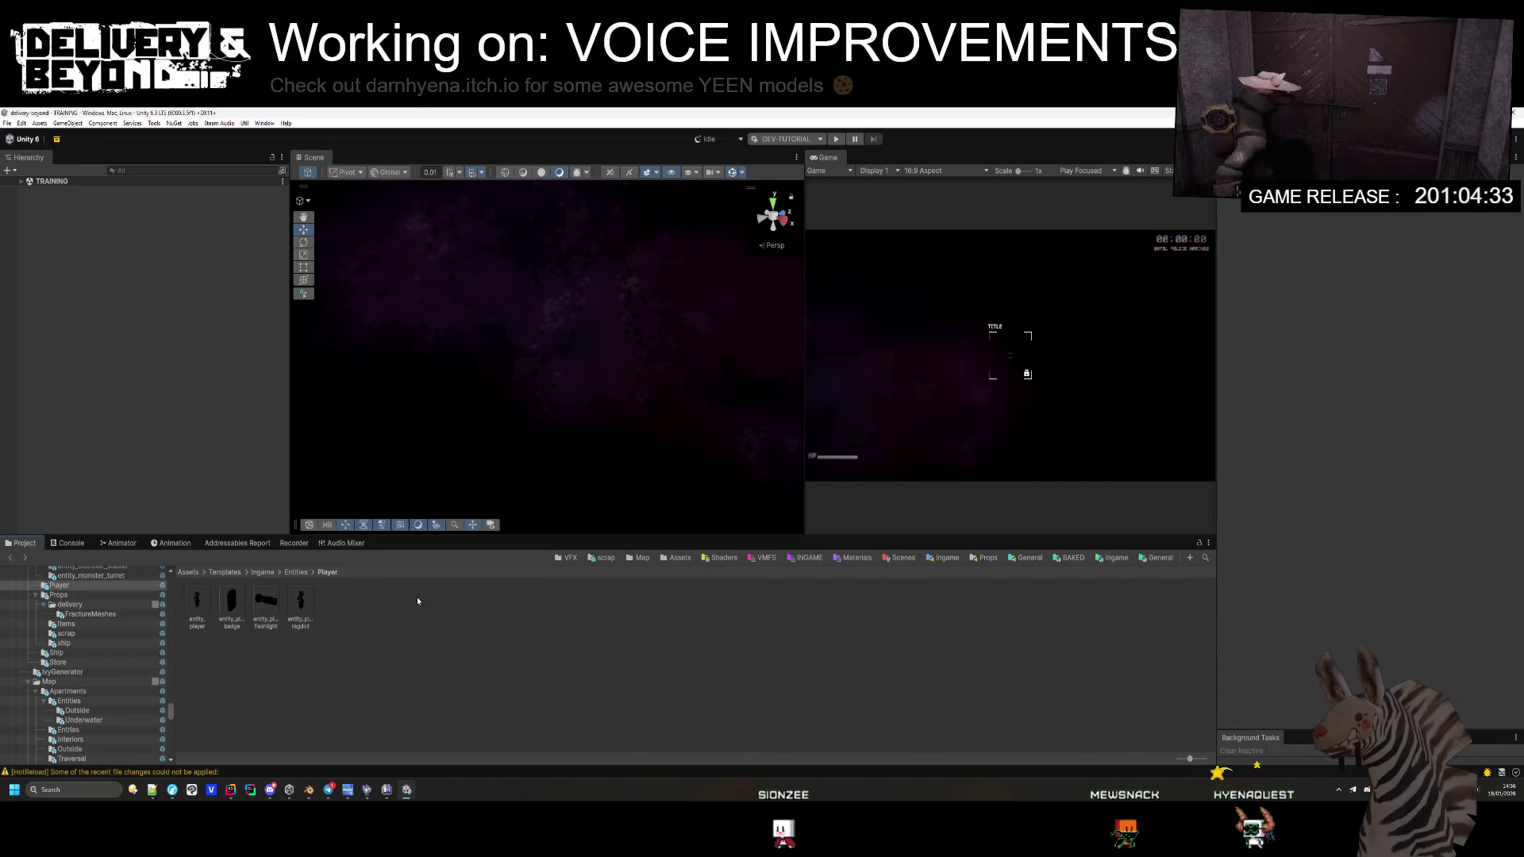
left_click_drag(825, 538, 826, 673)
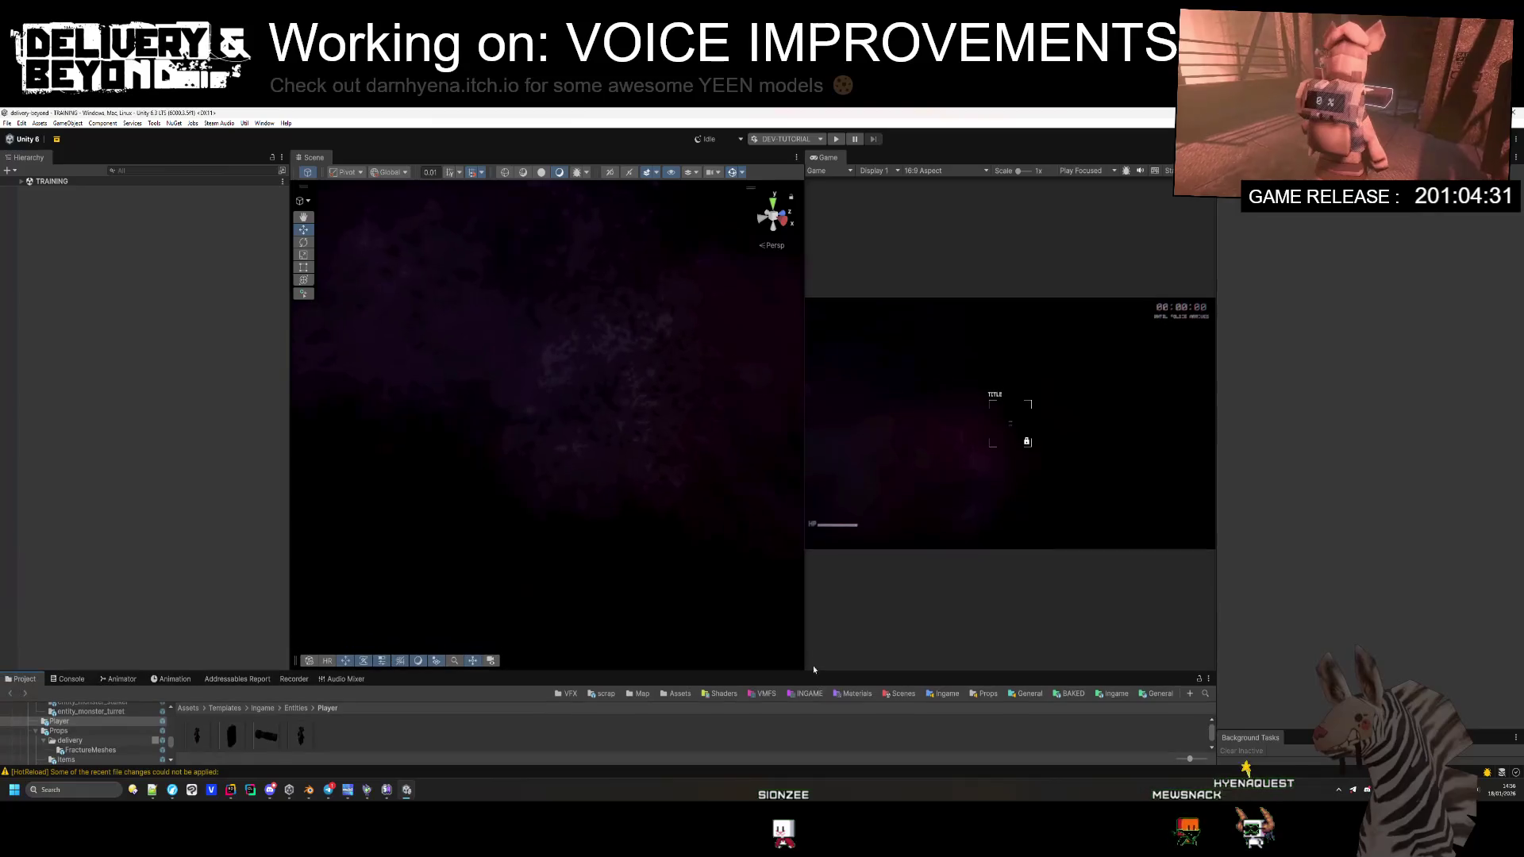
left_click_drag(289, 287, 187, 287)
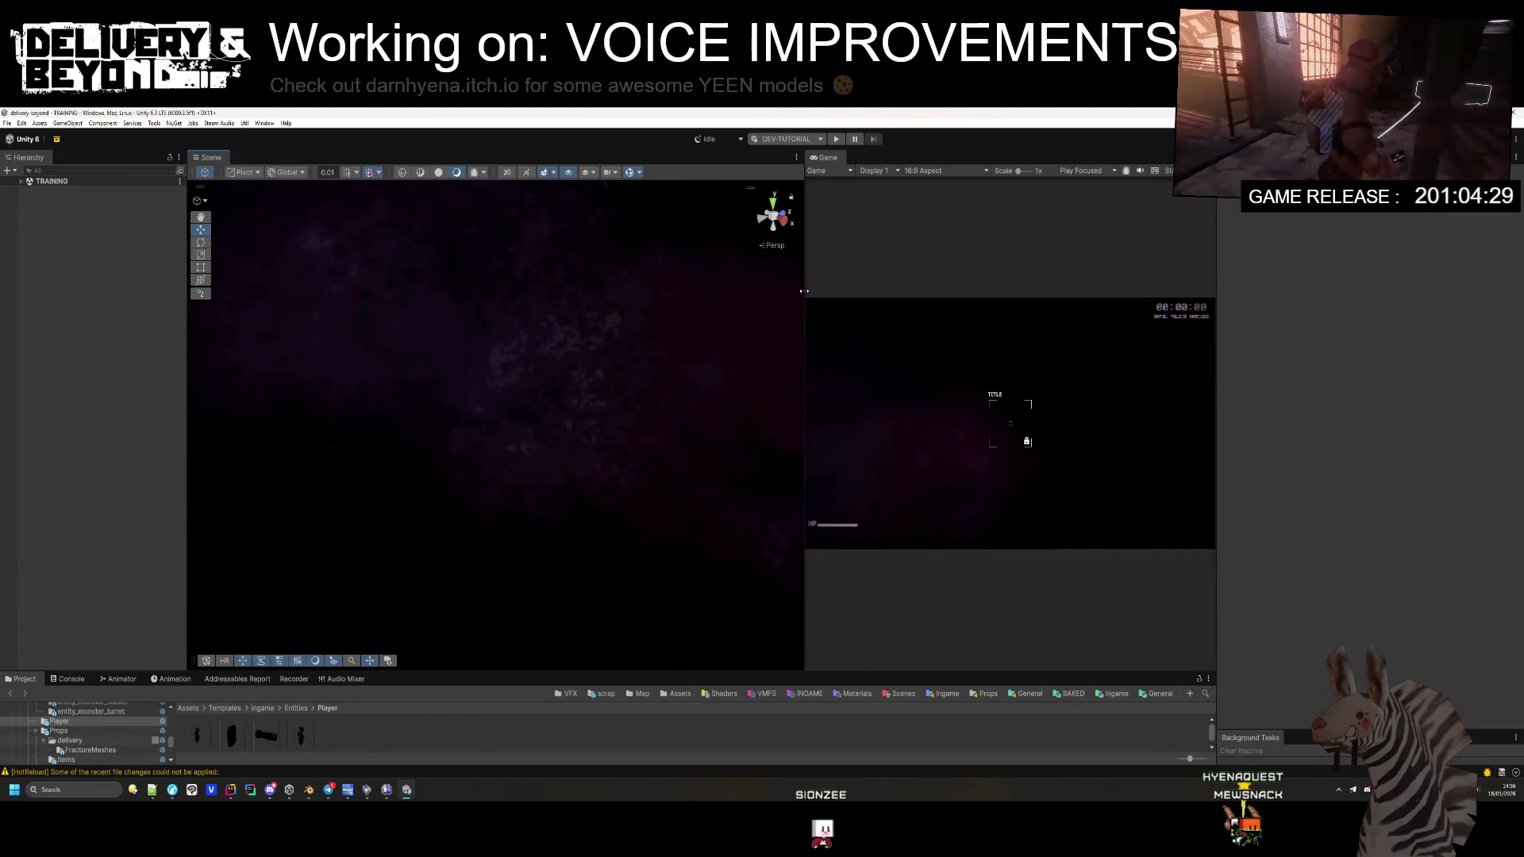
left_click_drag(804, 292, 592, 291)
left_click_drag(1217, 262, 1381, 261)
left_click(835, 139)
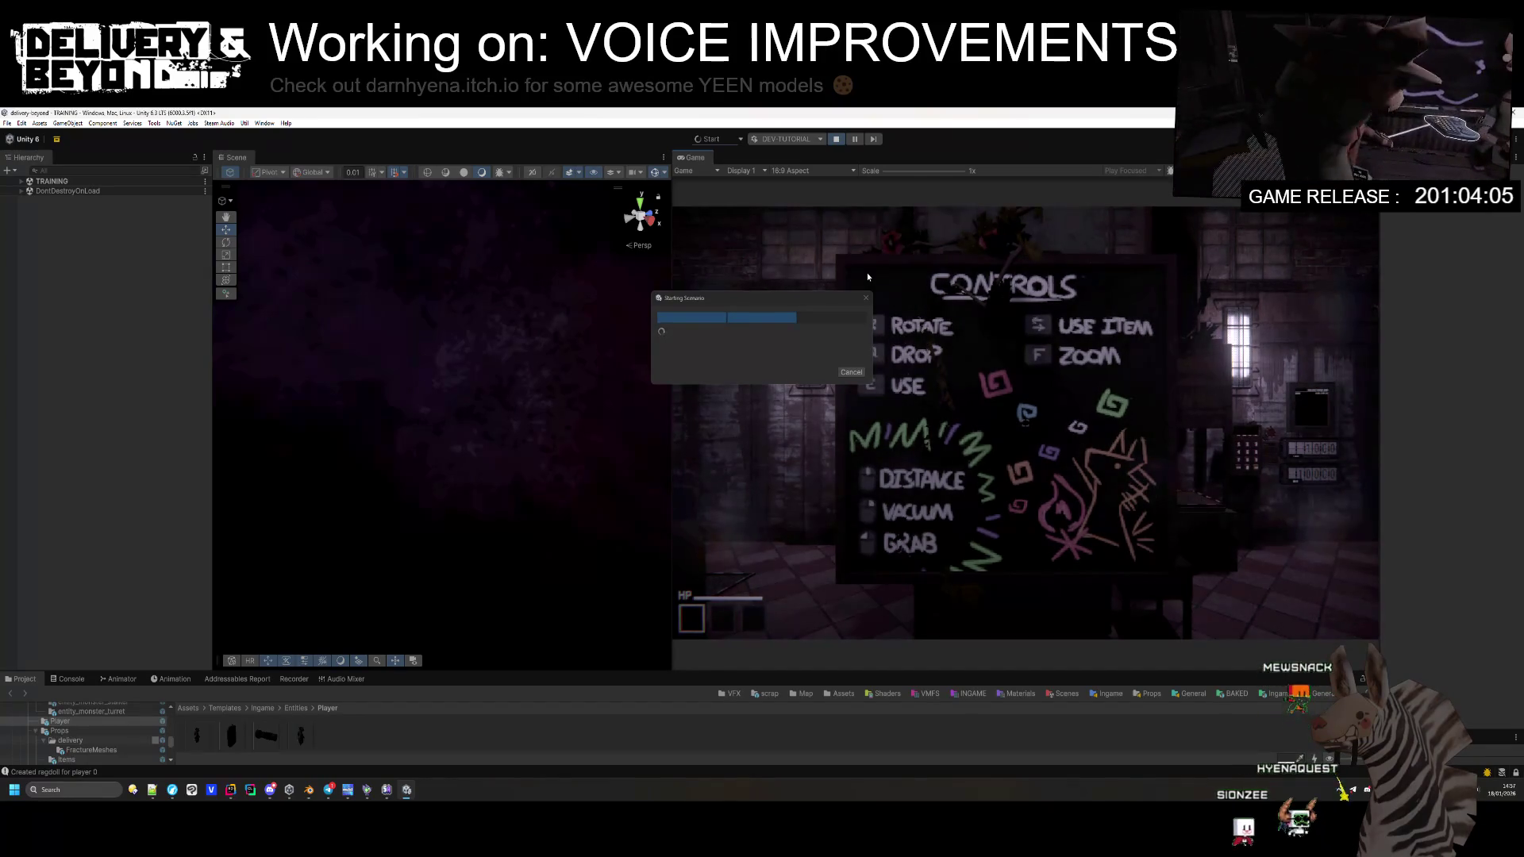
Step: Move the loading dialog aside and clear the Console log
left_click_drag(813, 298, 595, 281)
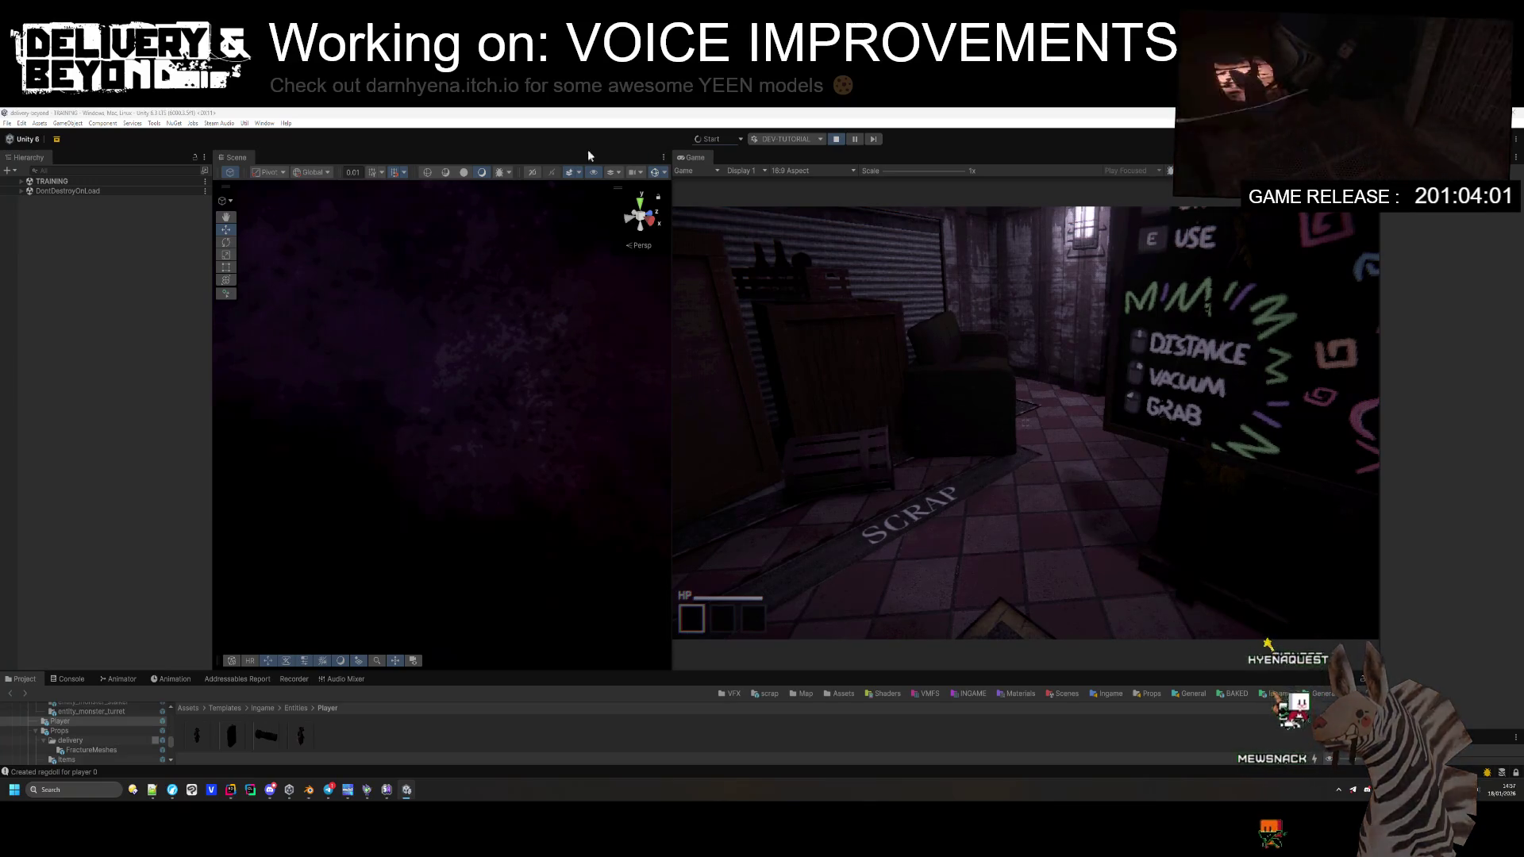
left_click(824, 450)
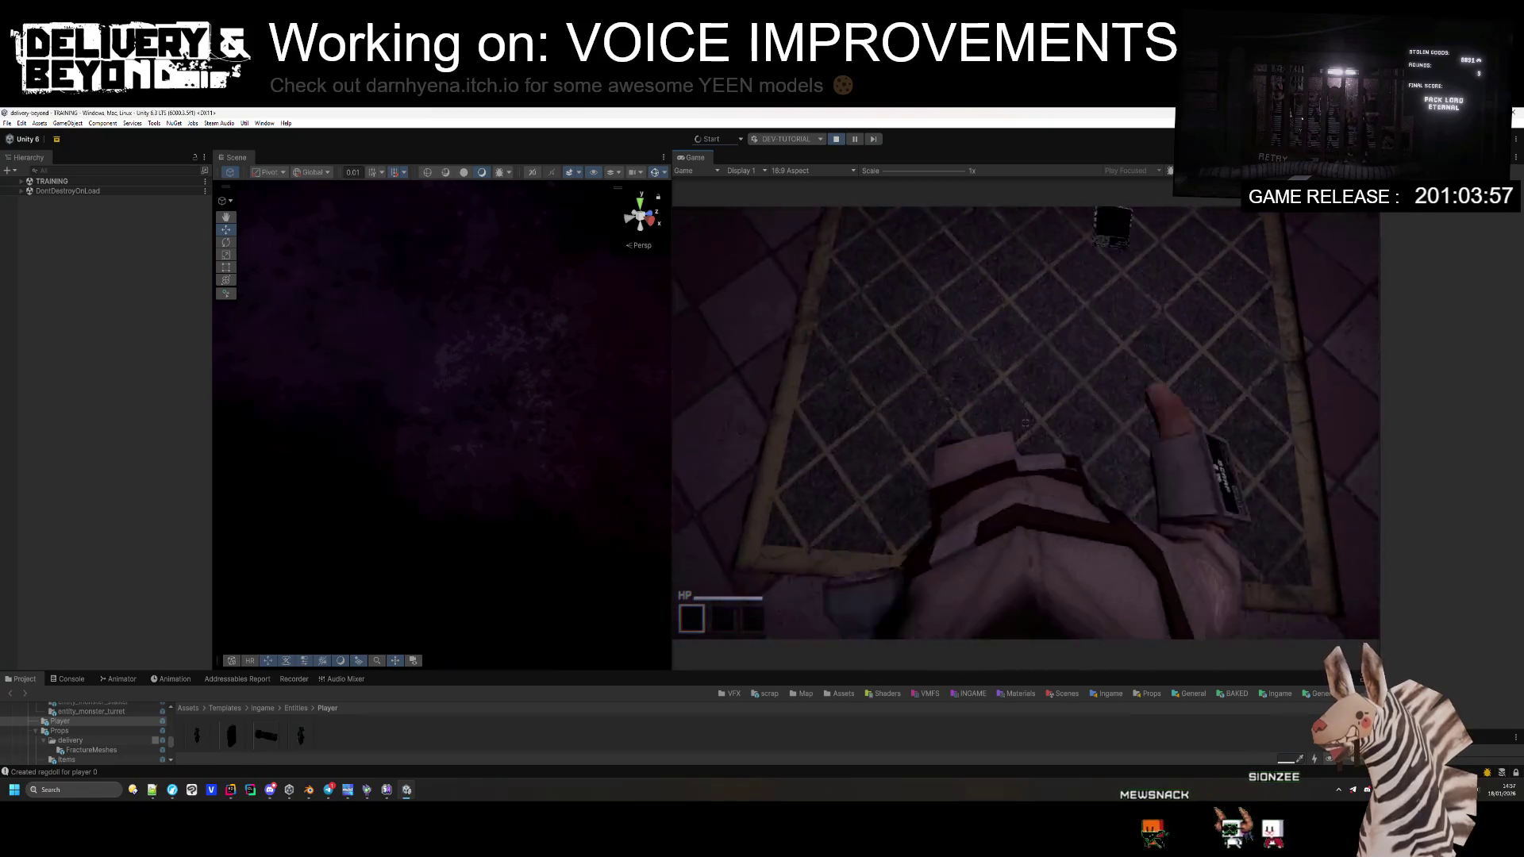
key("super")
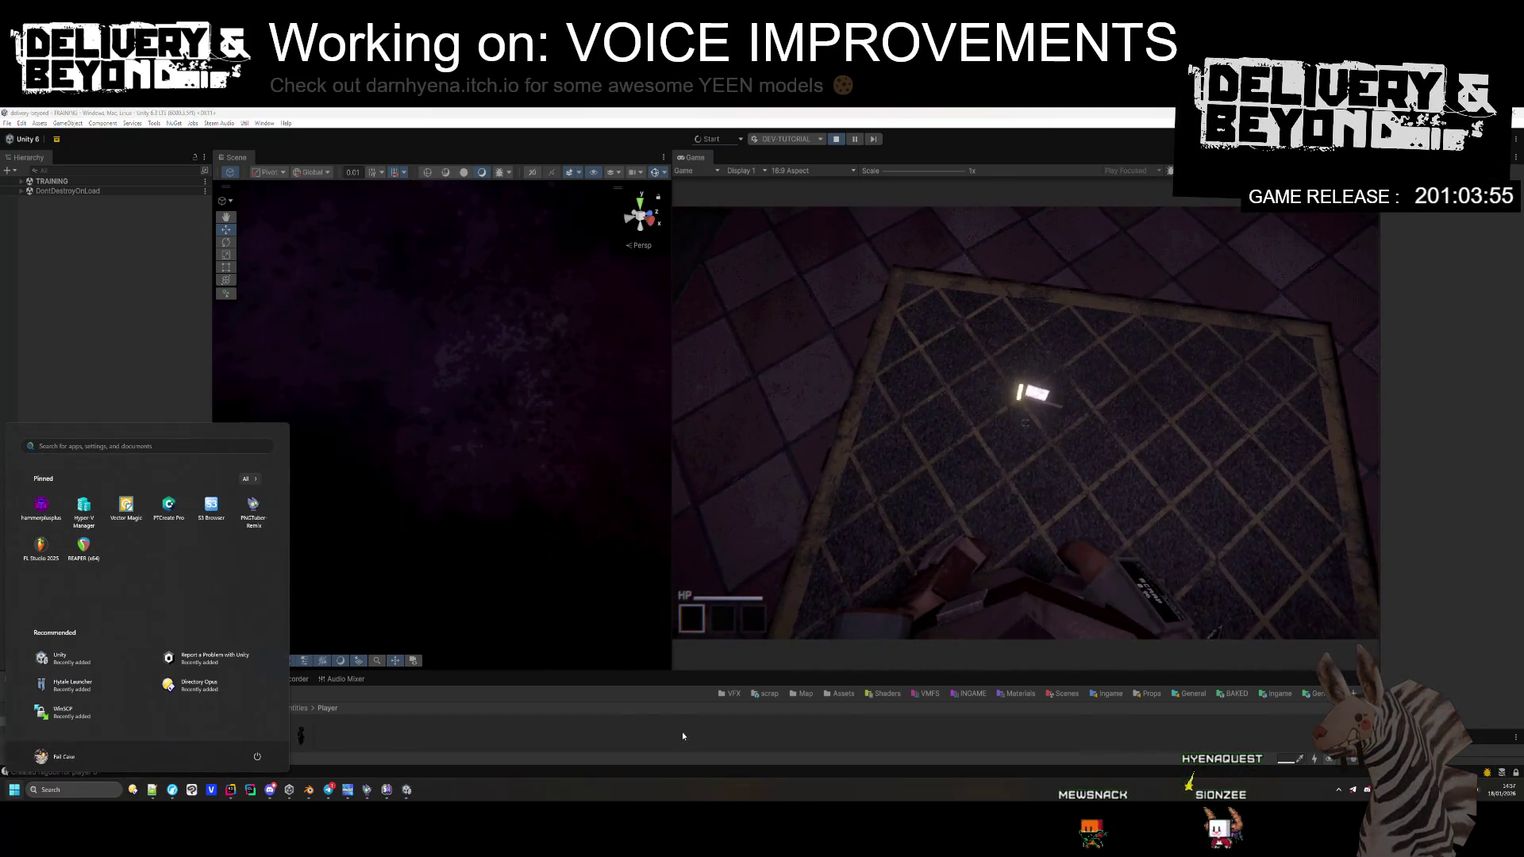
left_click(69, 679)
left_click(69, 679)
left_click(11, 692)
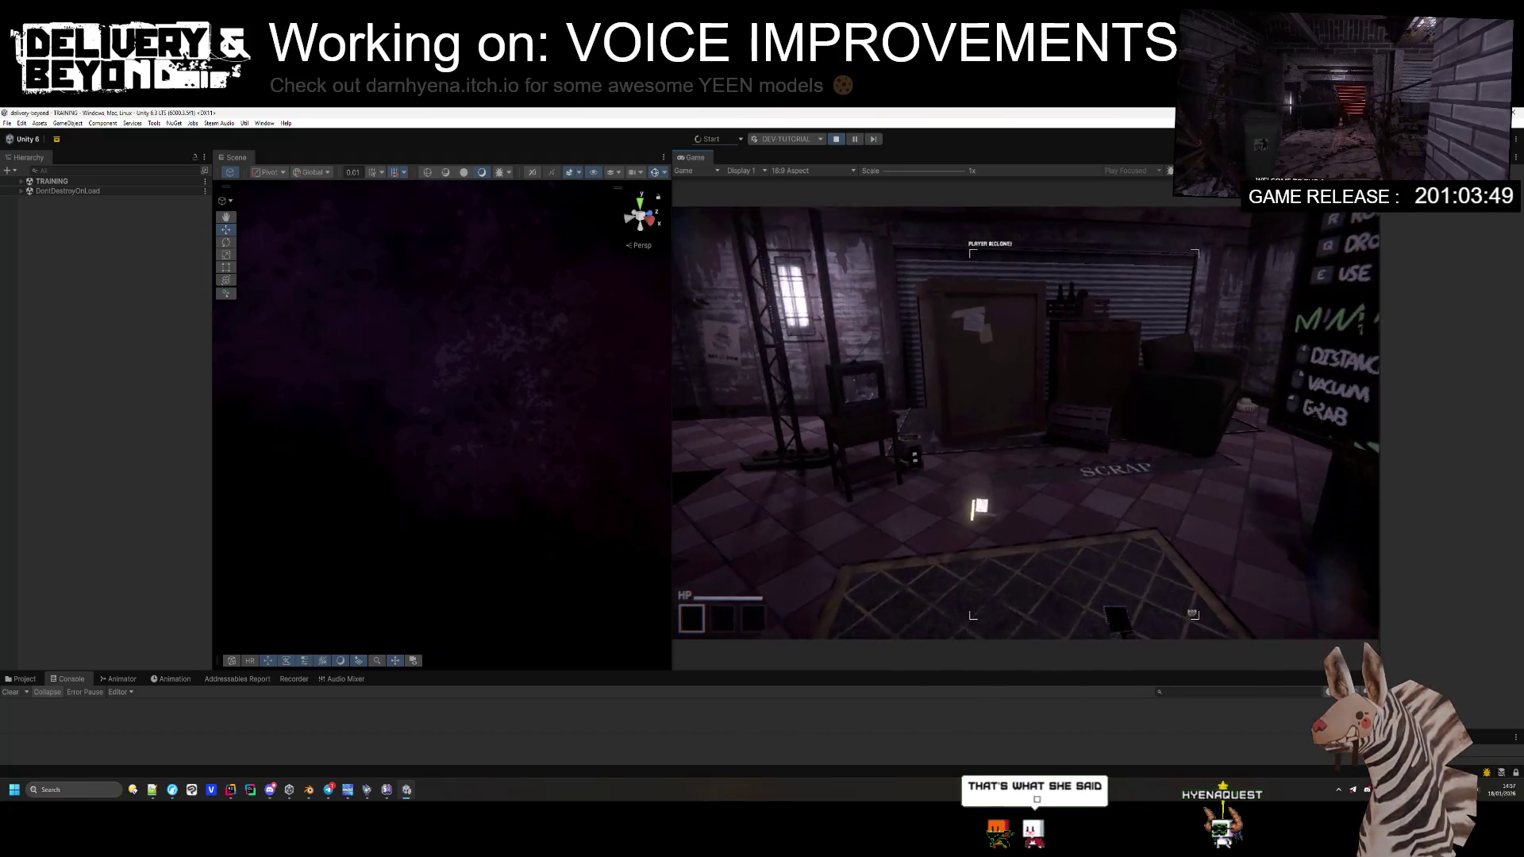
key("super")
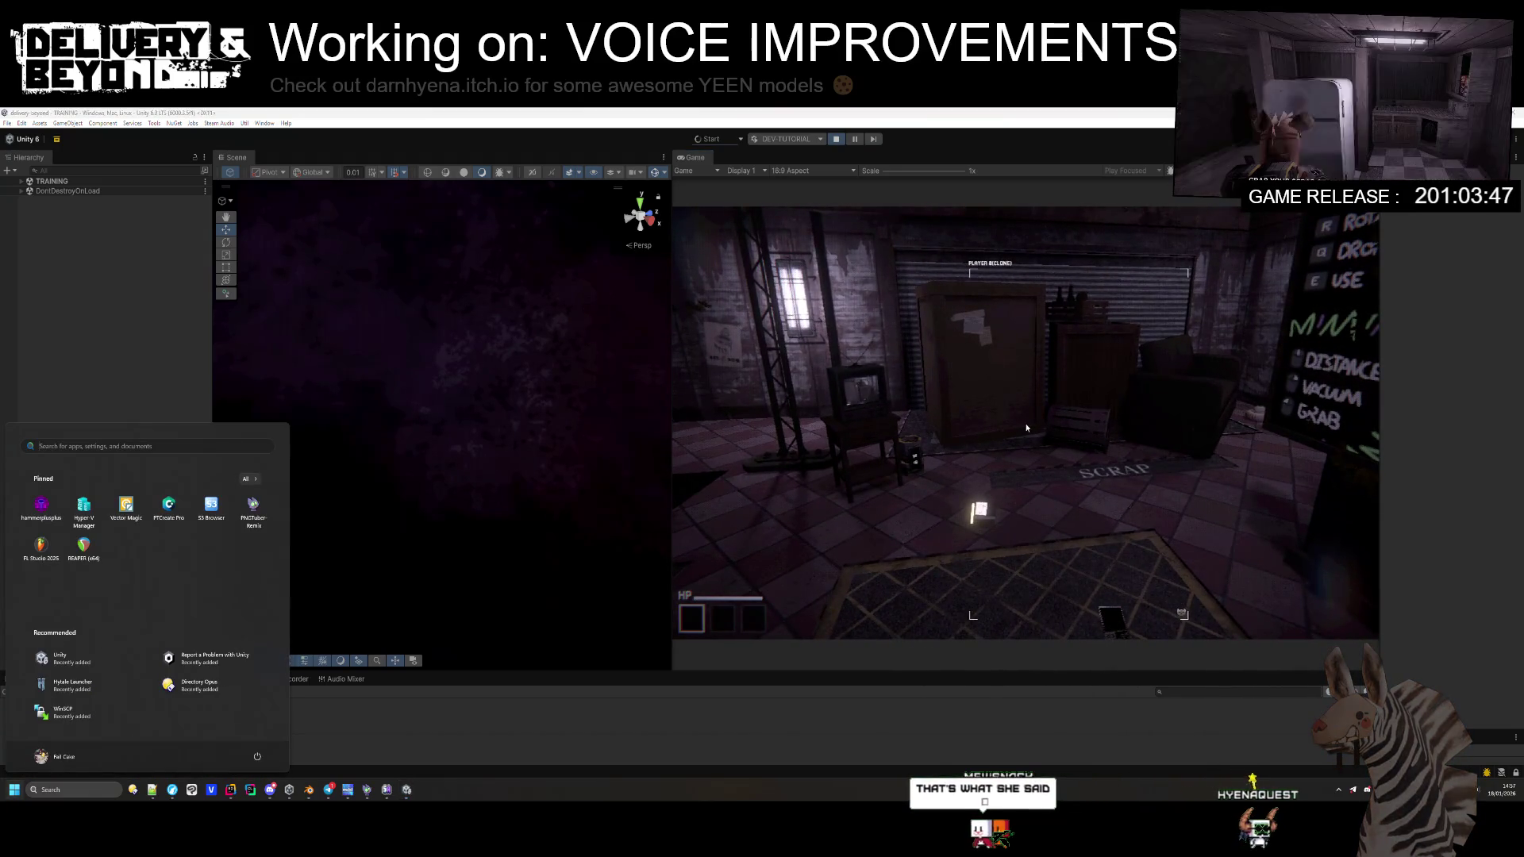
key("super")
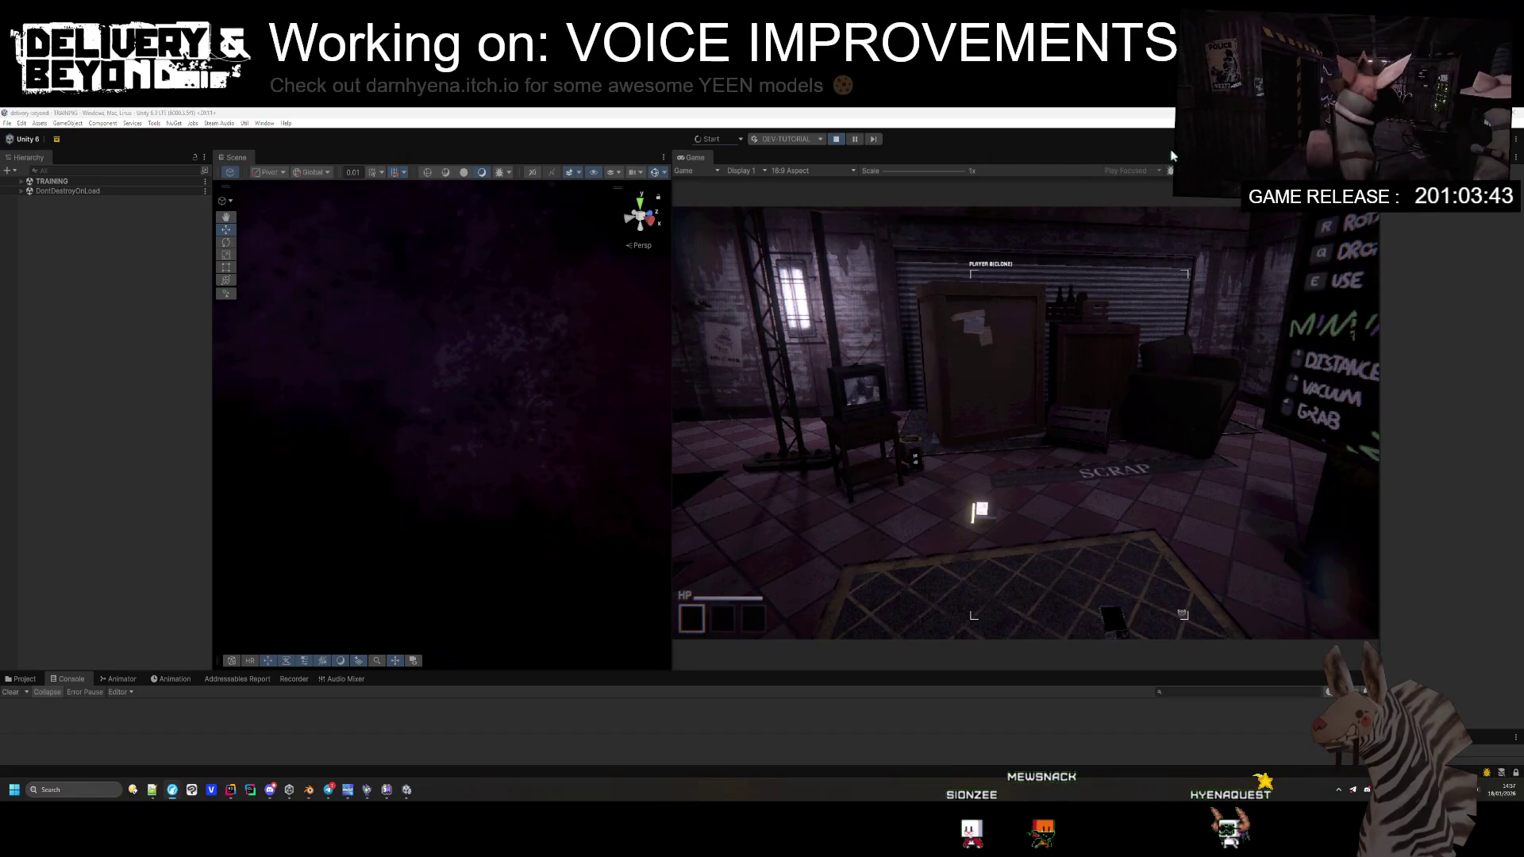
Step: Expand TRAINING > [CONTROLLERS] and expand UIController to show its children
mouse_move(373, 334)
left_mouse_down()
mouse_move(381, 313)
mouse_move(779, 307)
mouse_move(555, 306)
mouse_move(384, 245)
mouse_move(330, 365)
mouse_move(304, 381)
left_mouse_up()
scroll(563, 298, "down", 1)
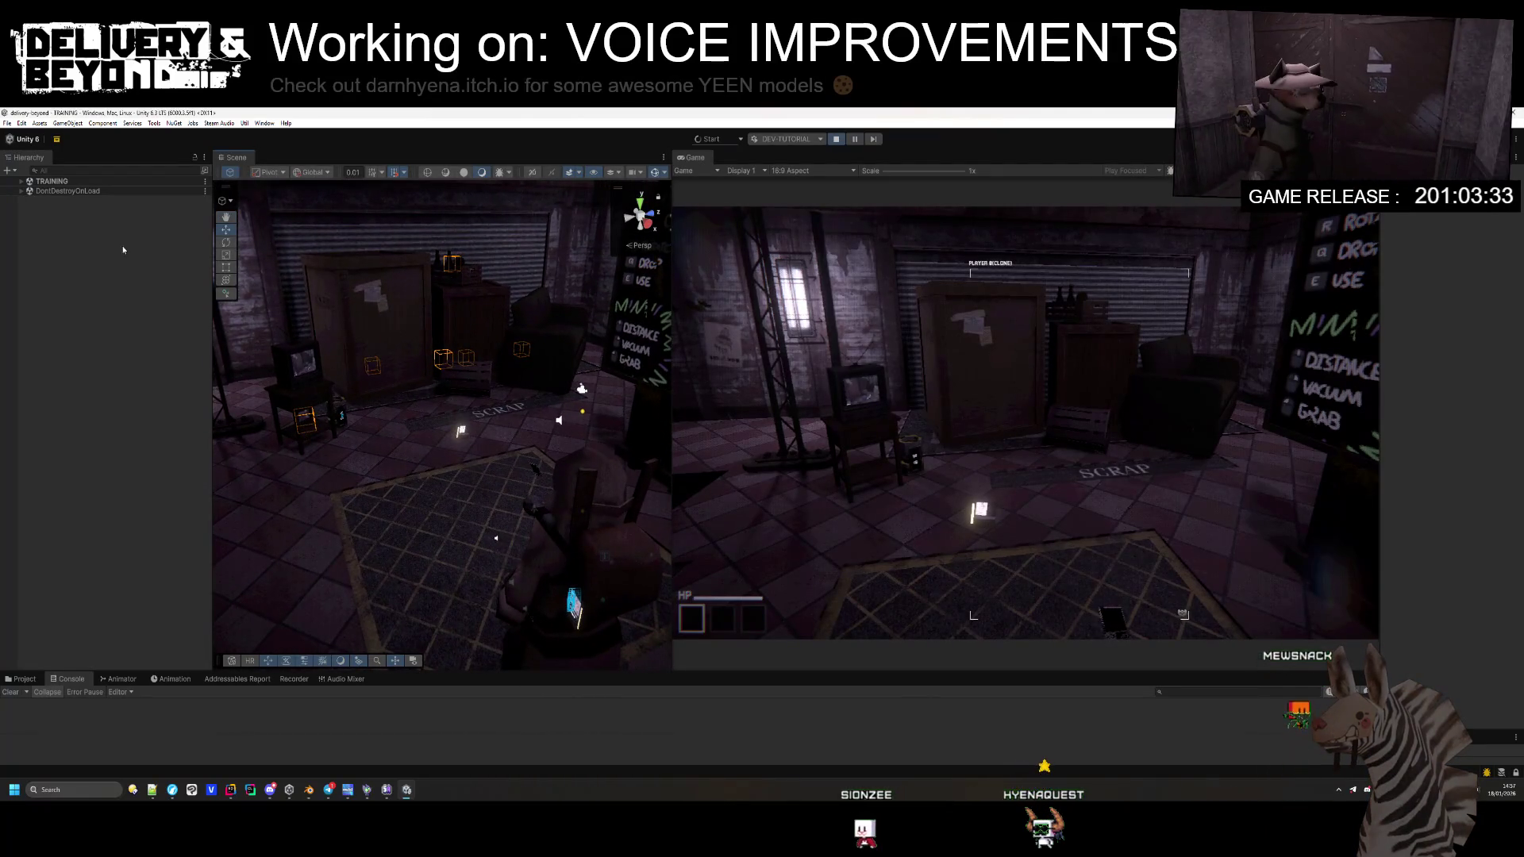
left_click(21, 182)
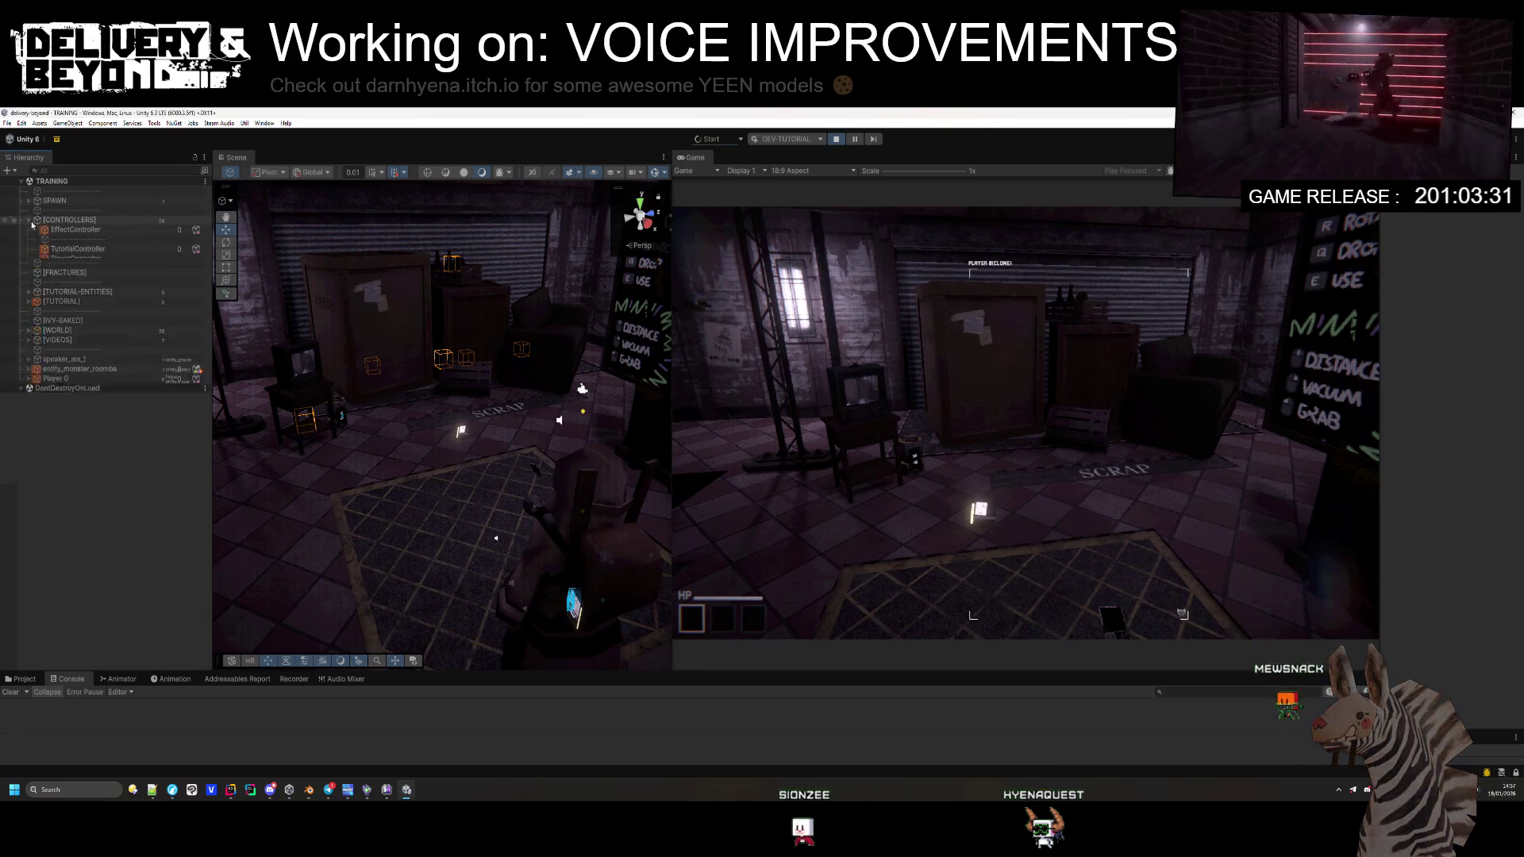
left_click(29, 219)
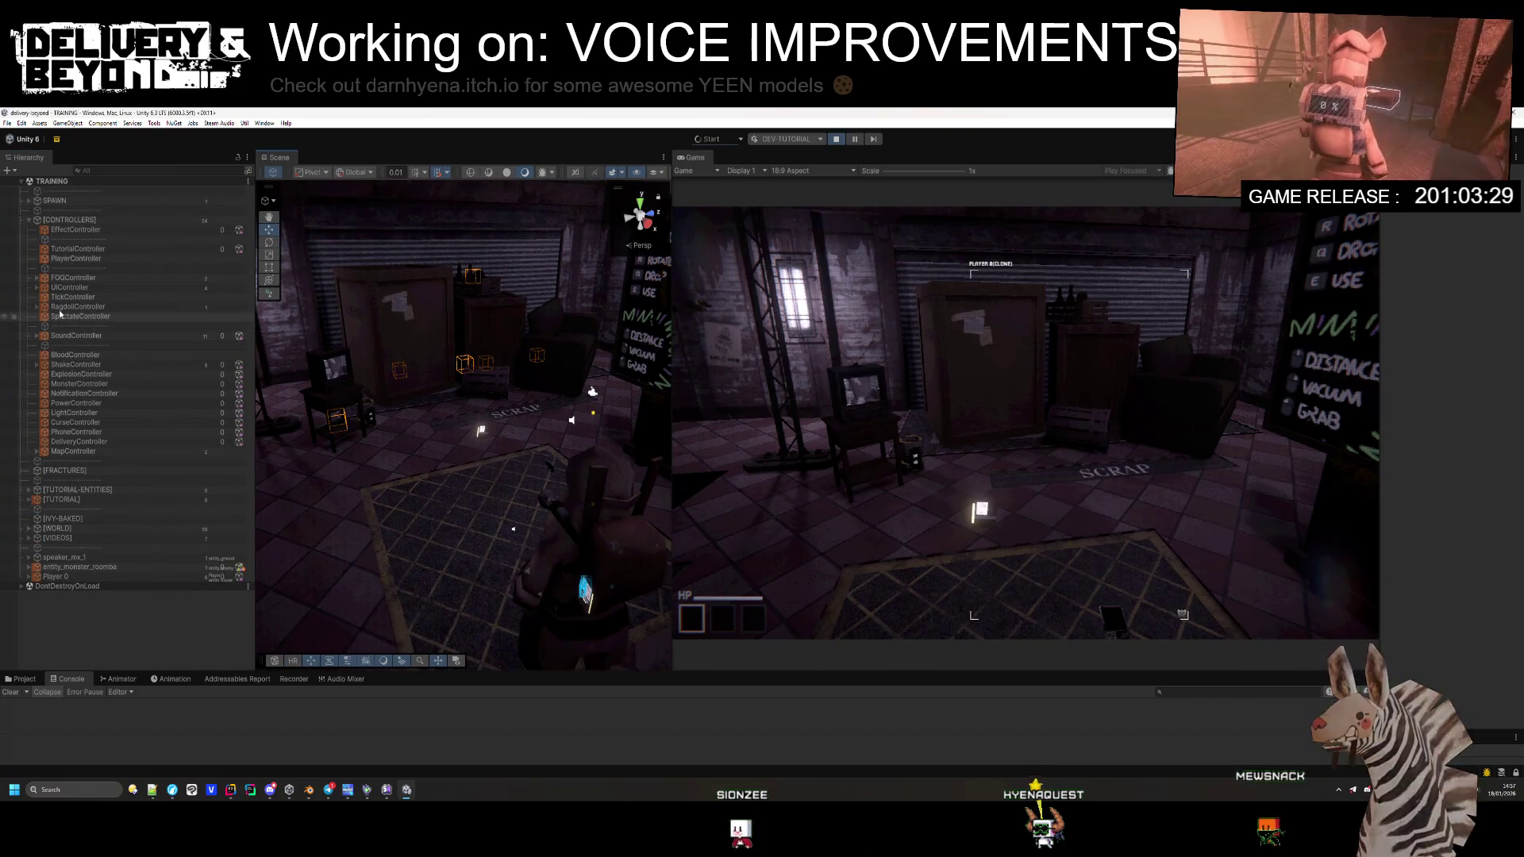
left_click(69, 288)
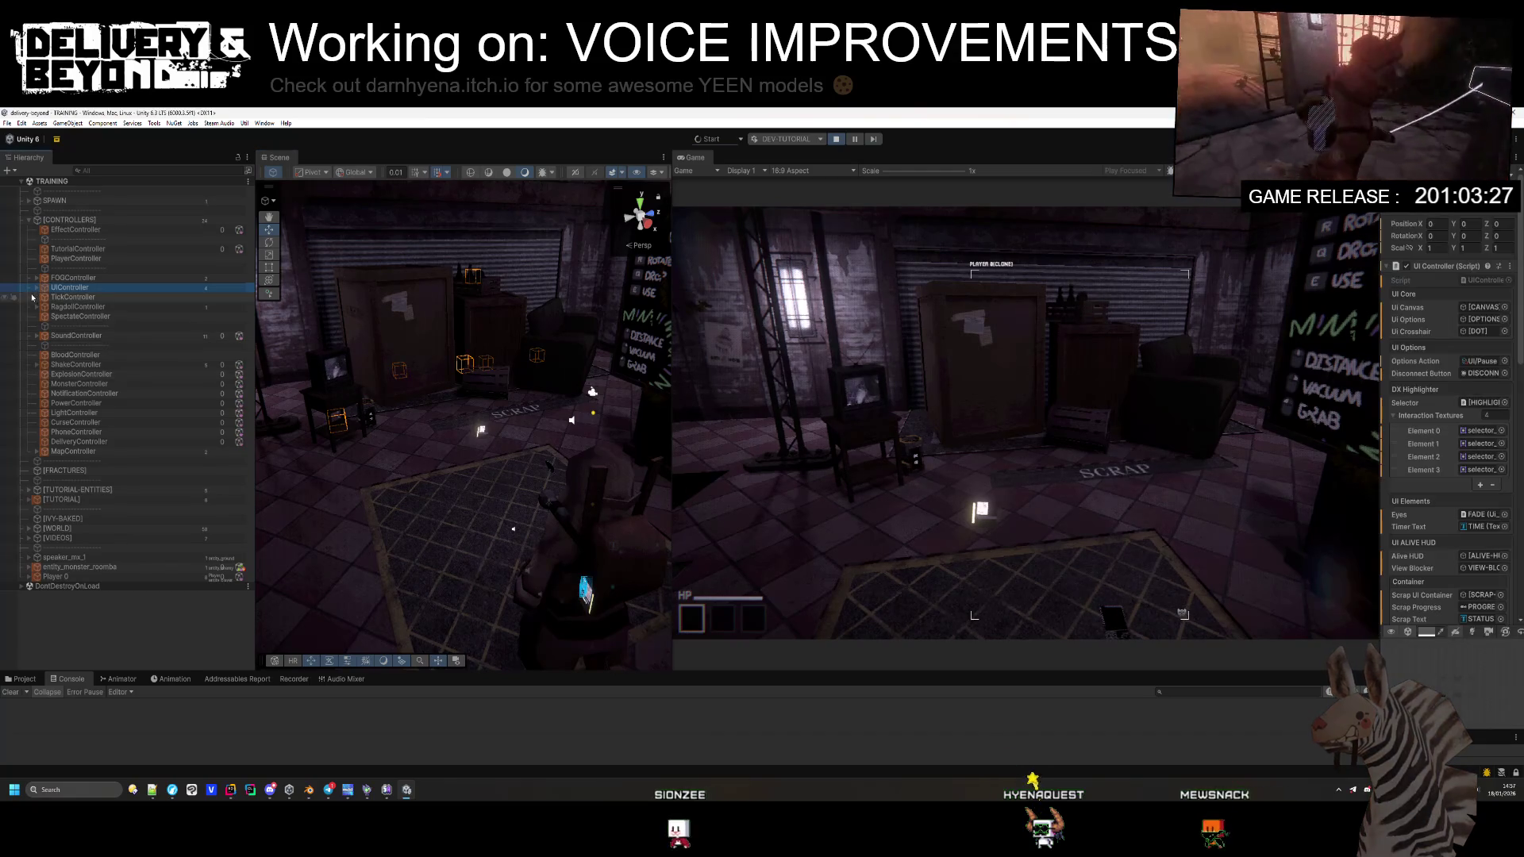
key("Right")
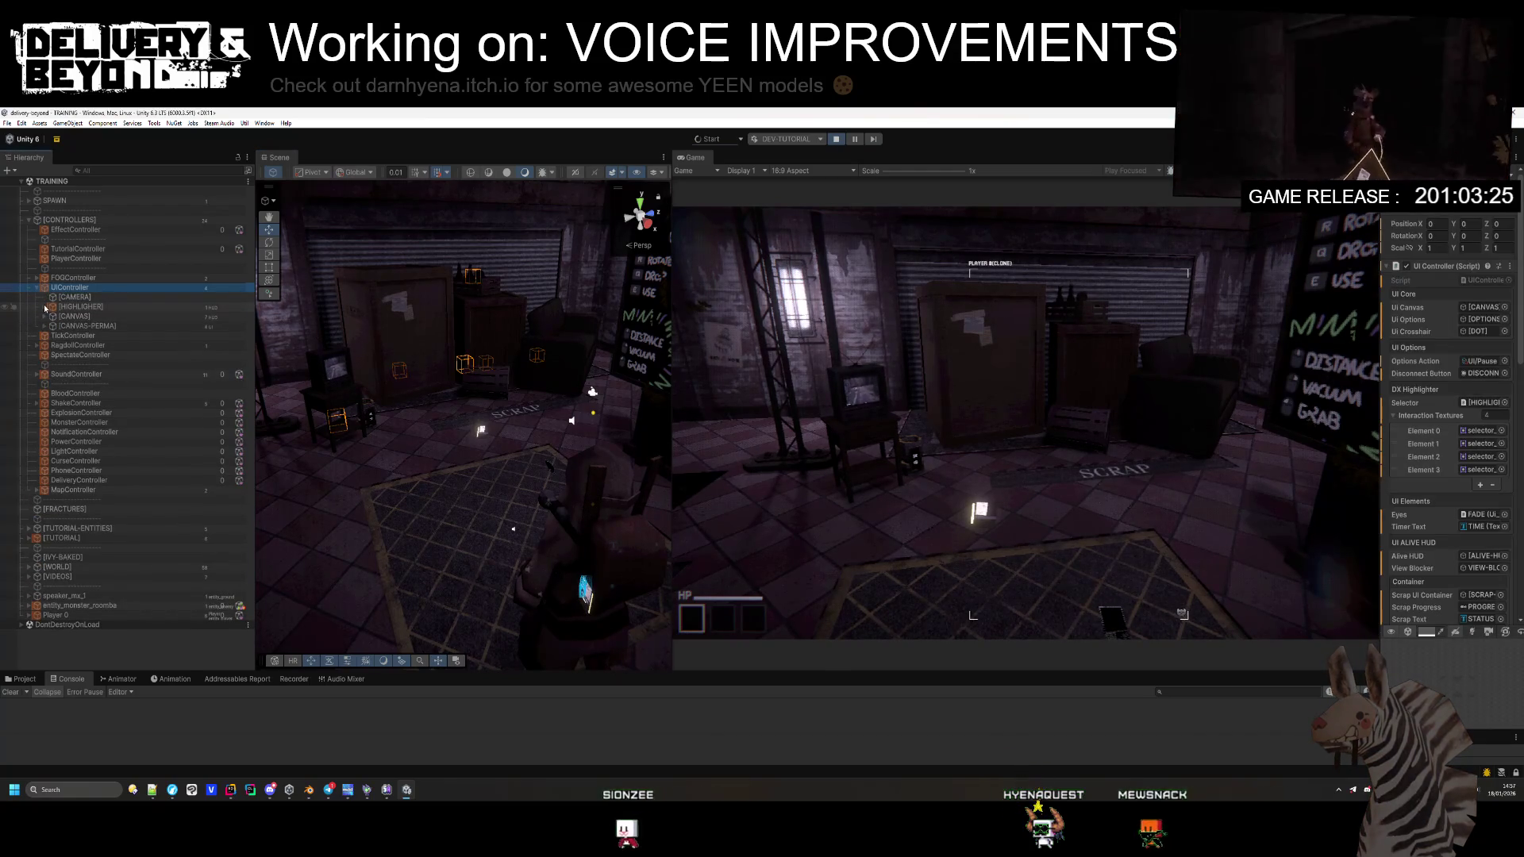
Step: Expand [HIGHLIGHER] > dx_canvas > dx_lu, select dx_hint, and widen the Inspector
left_click(45, 306)
left_click(52, 316)
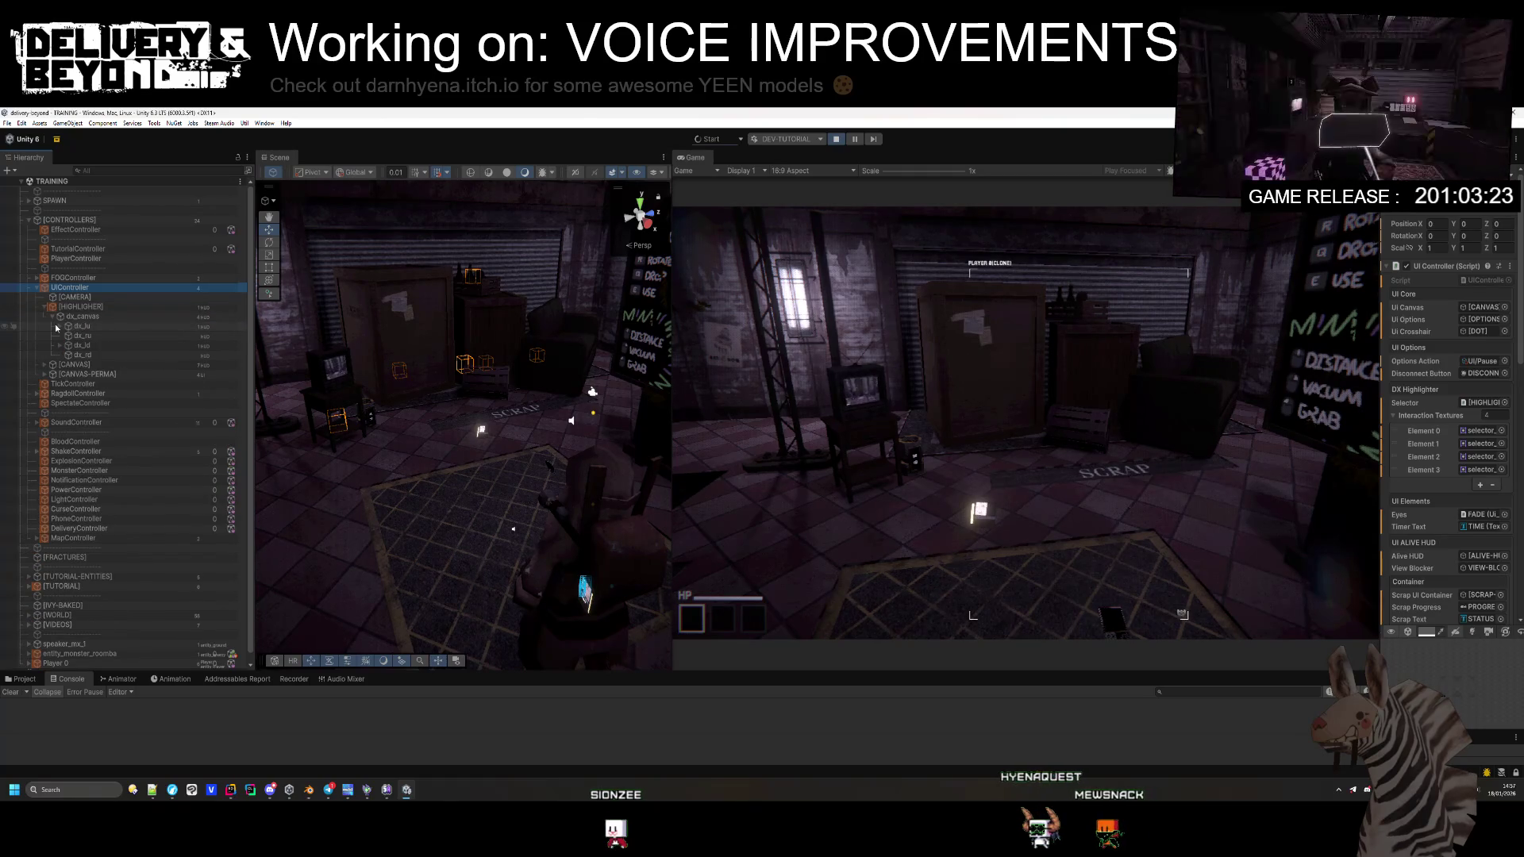
left_click(60, 326)
left_click(88, 336)
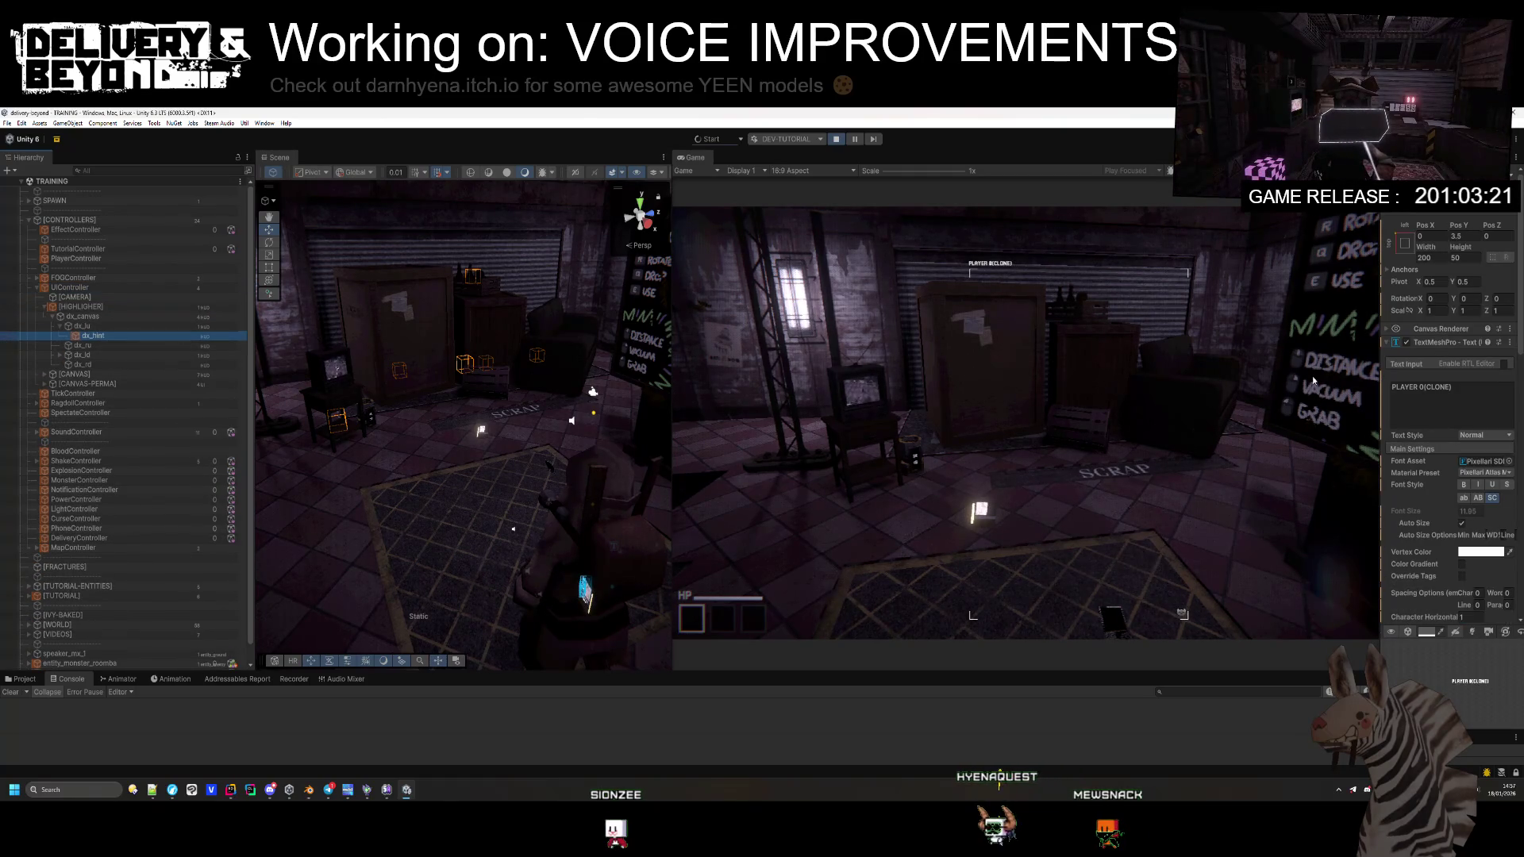
left_click_drag(1380, 315, 1212, 333)
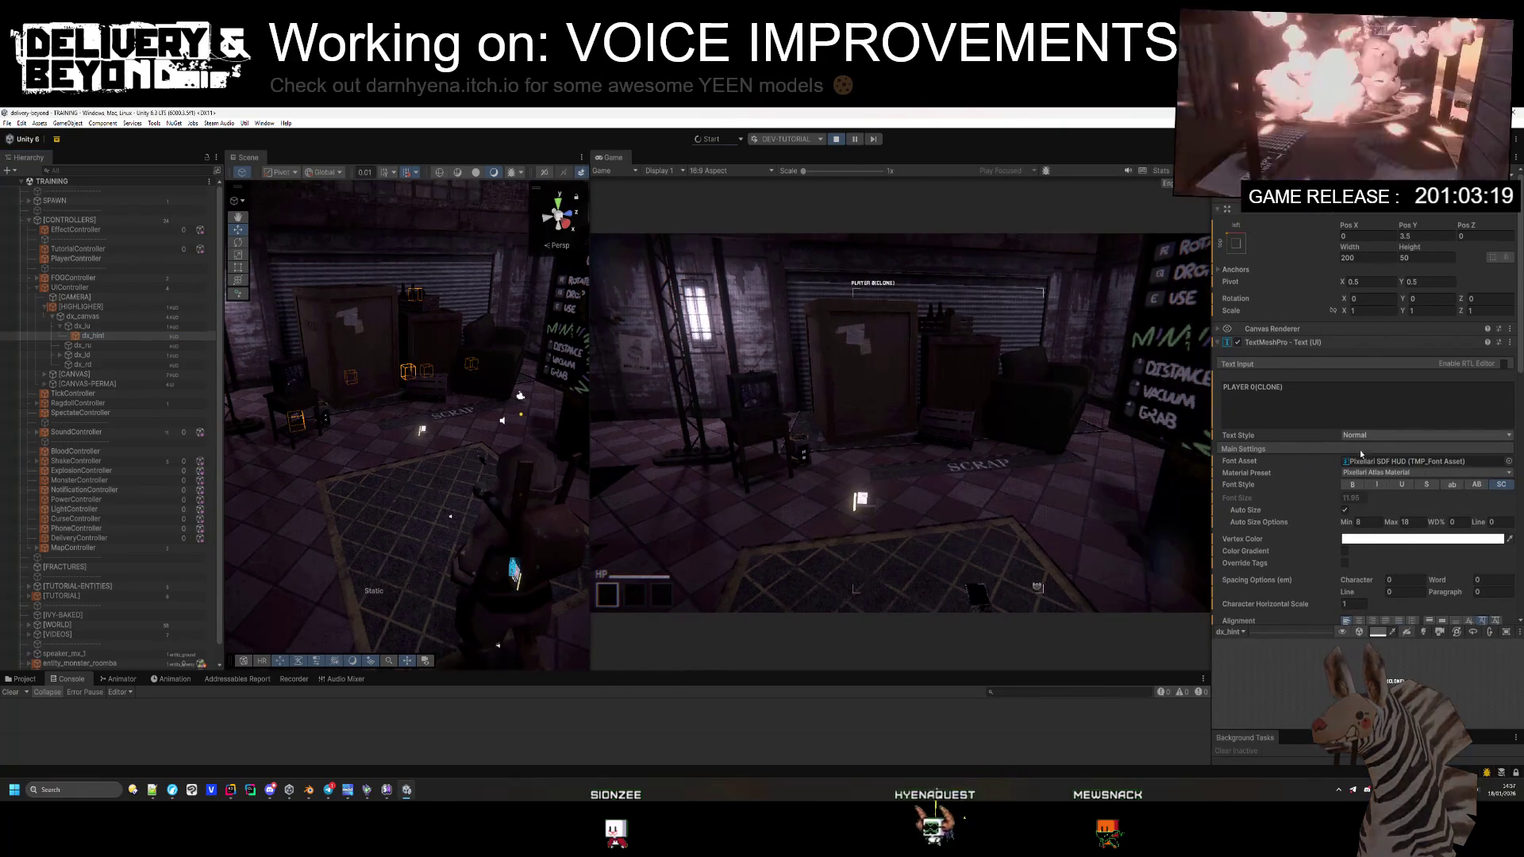
Step: Raise the Underlay Color alpha to 0.6549, keeping underlay dilate at 0.5
scroll(1371, 454, "down", 2)
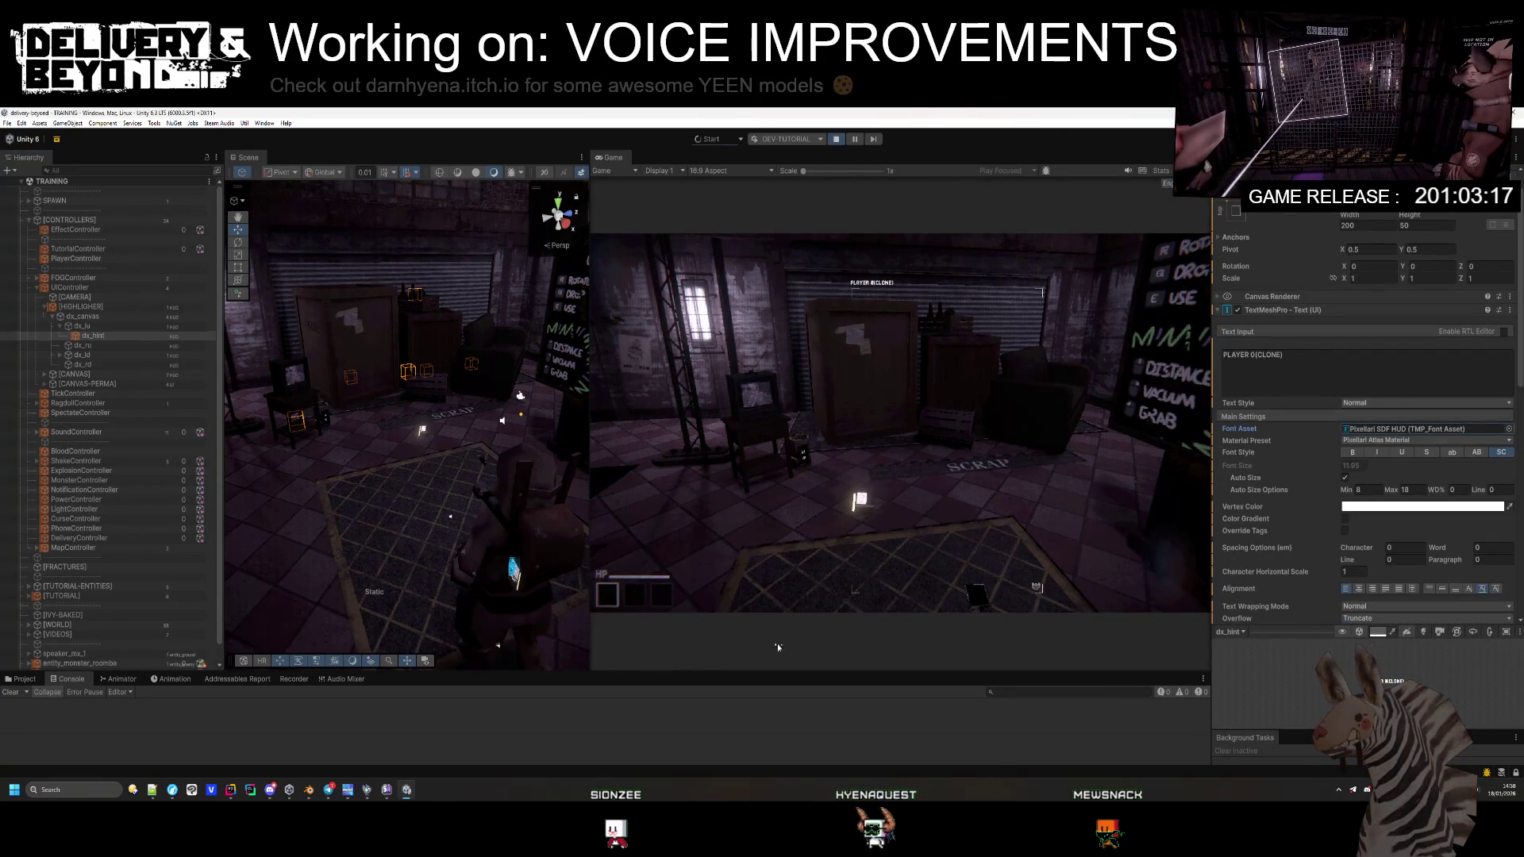
scroll(1313, 400, "down", 15)
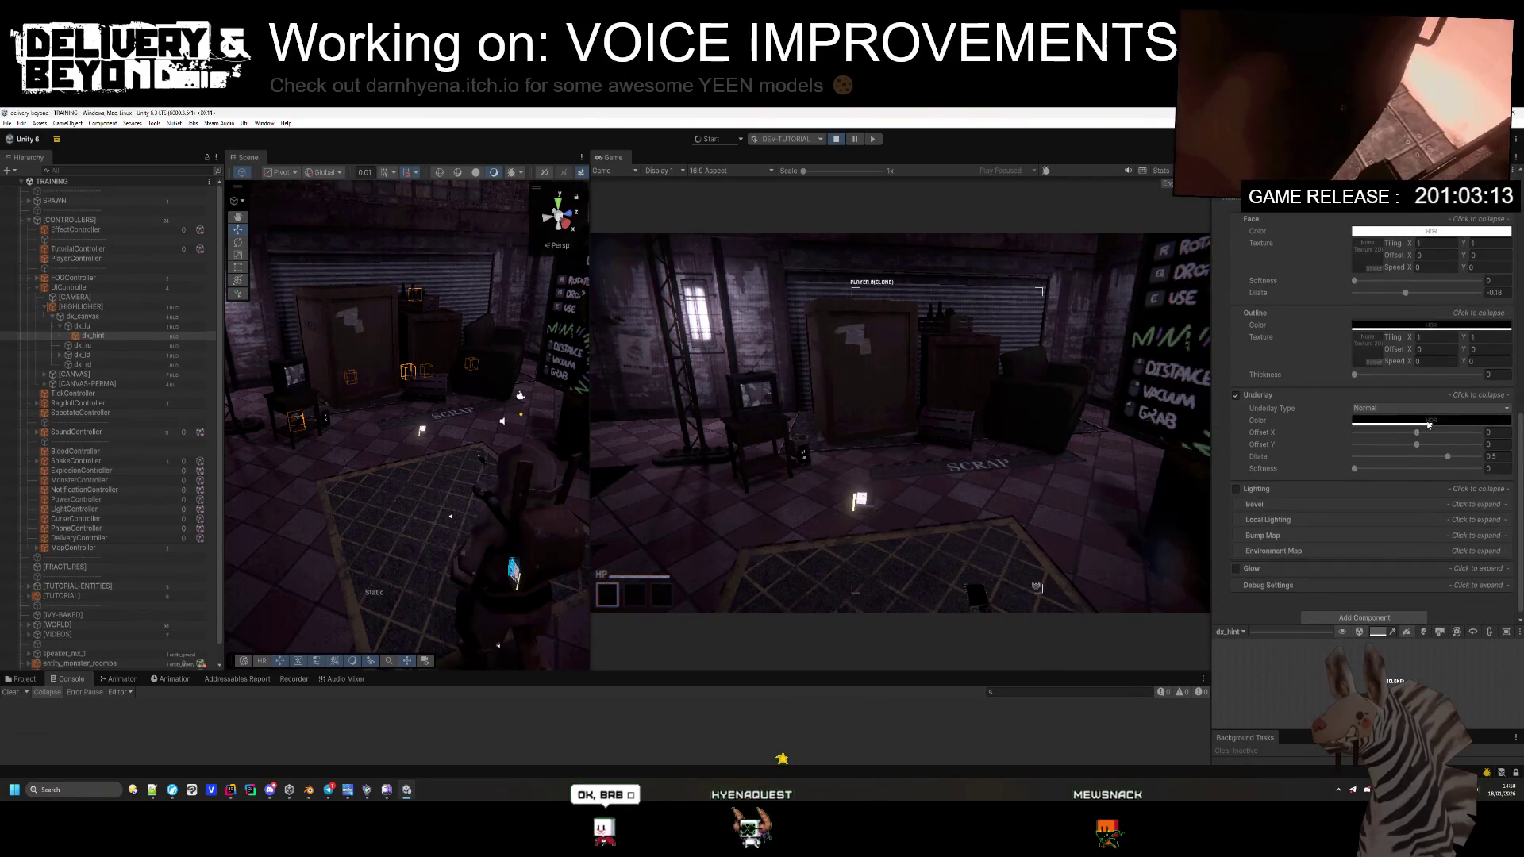
left_click(1397, 420)
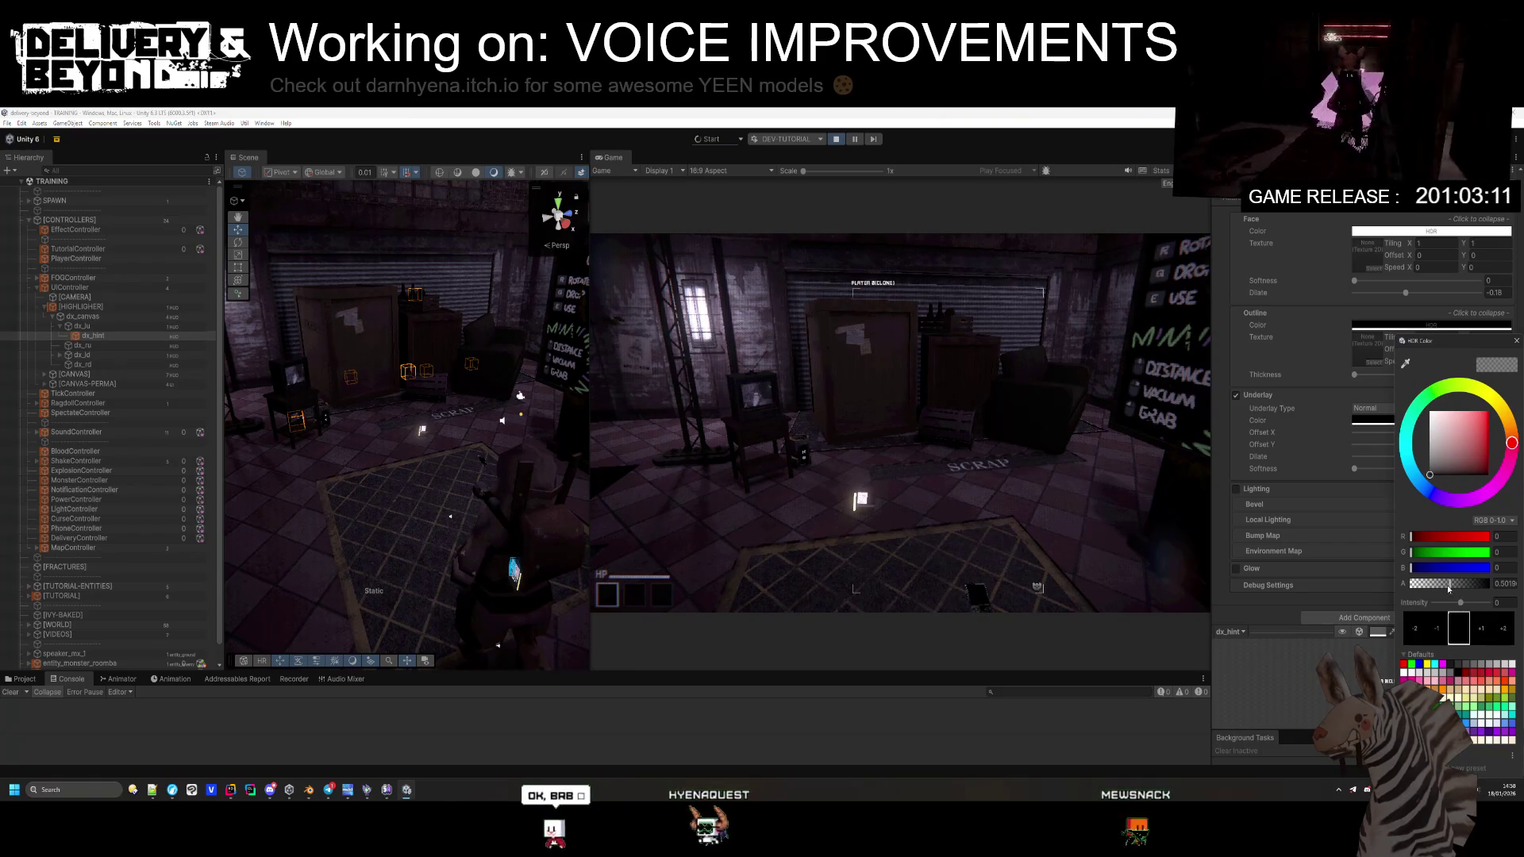
left_click_drag(1449, 583, 1492, 583)
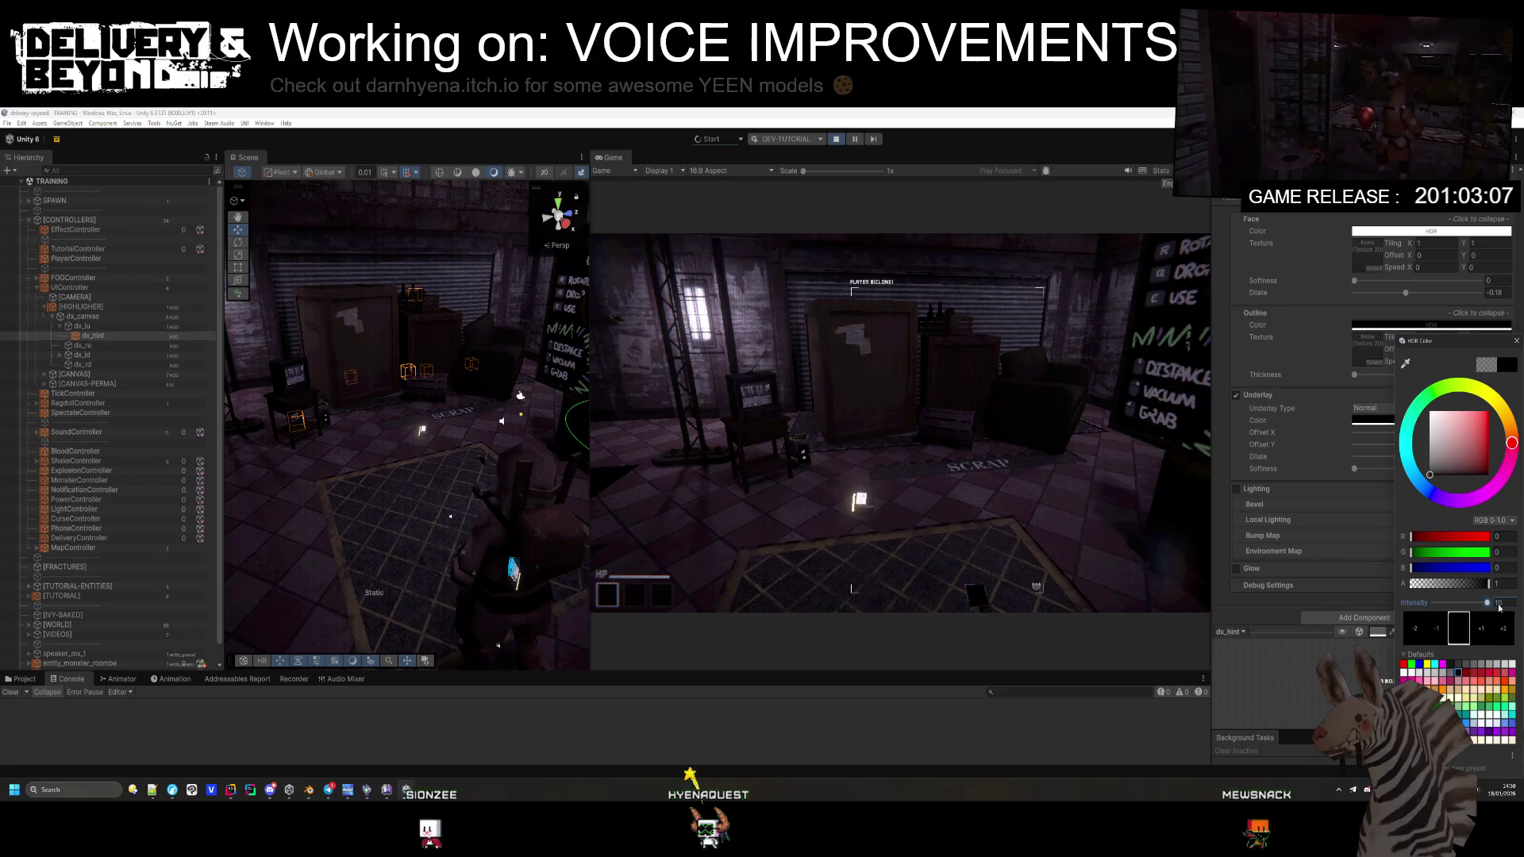
left_click(1365, 421)
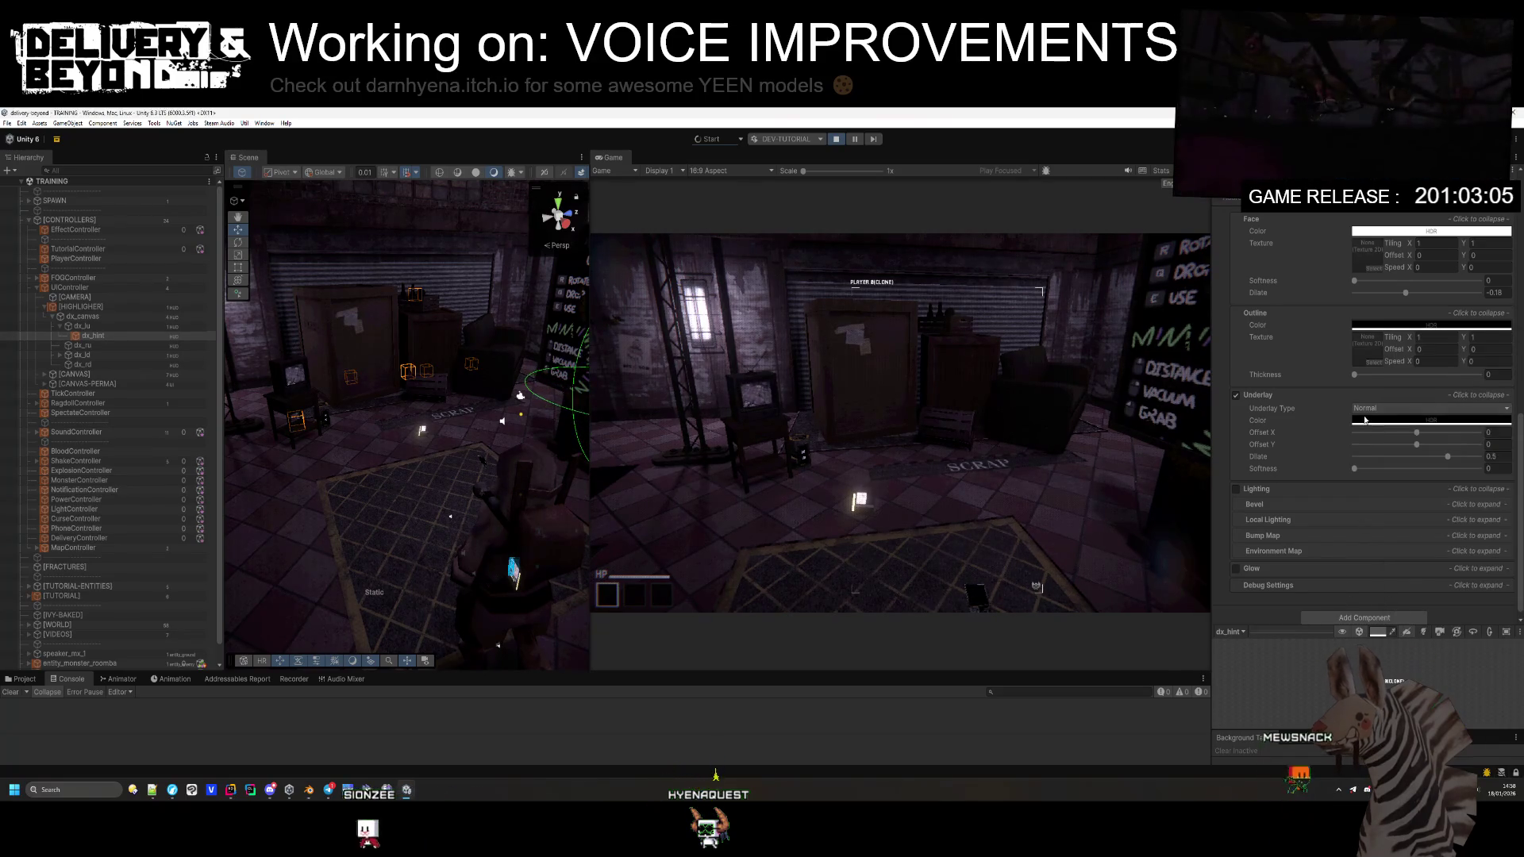
left_click_drag(1448, 458, 1481, 458)
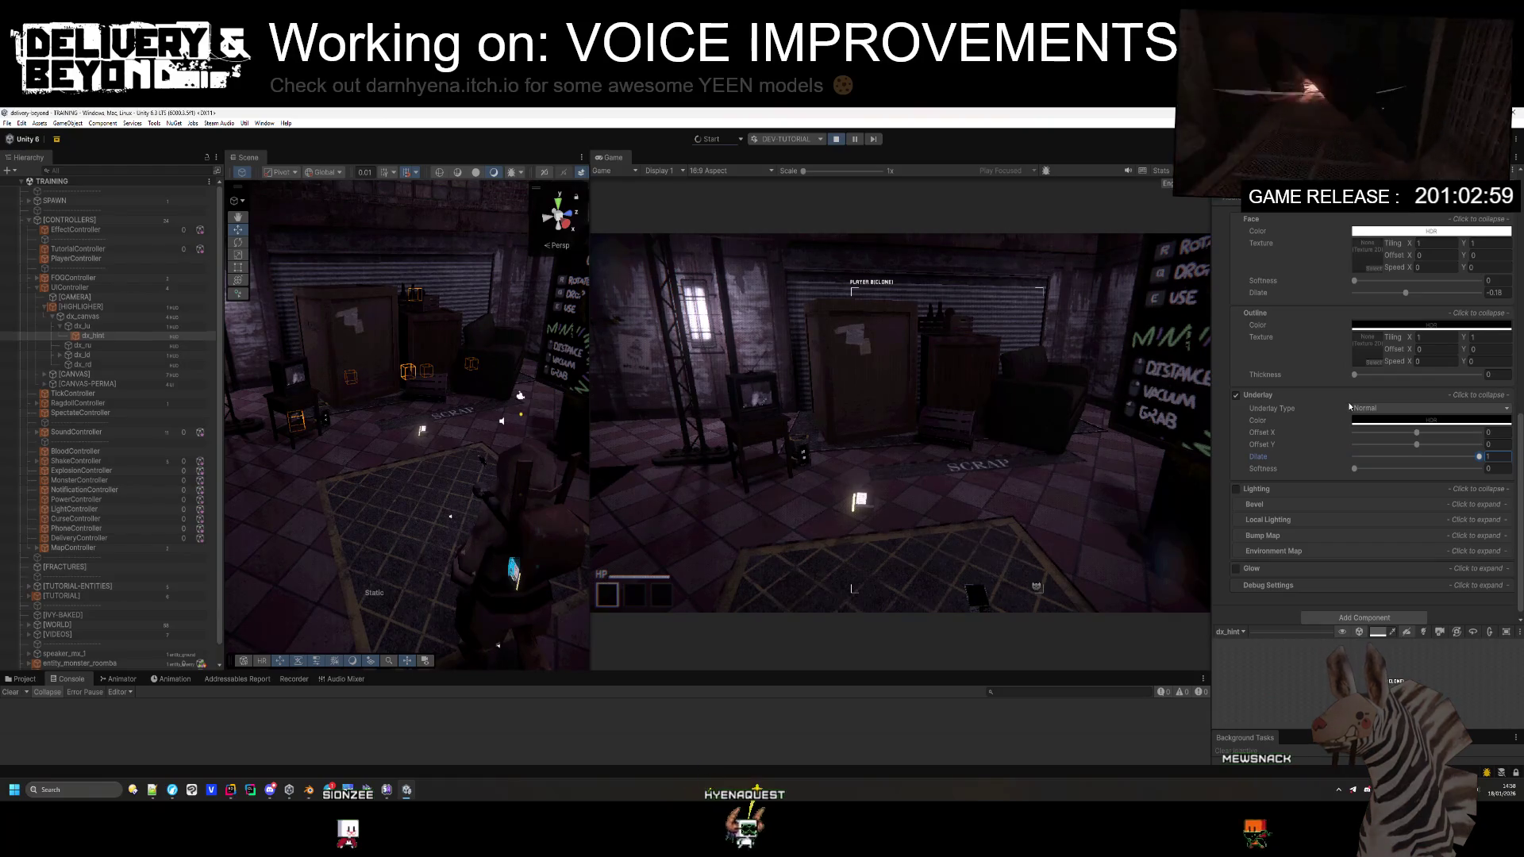
key("ctrl+z")
key("ctrl+z")
Step: Set Face Dilate to -0.272, leaving Outline Thickness at 0
scroll(1390, 433, "up", 2)
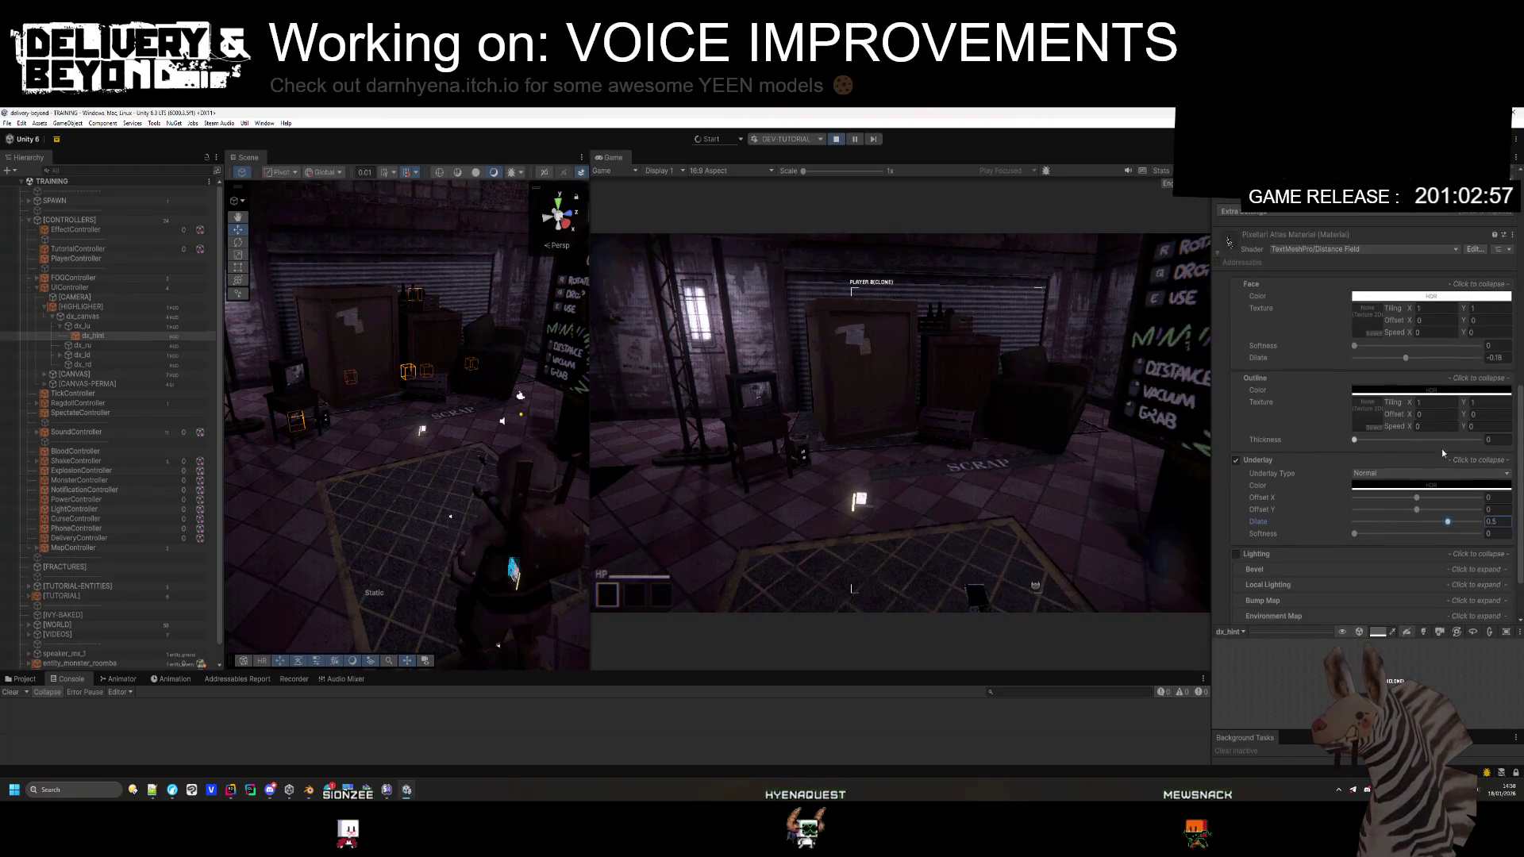
left_click_drag(1390, 439, 1416, 440)
key("ctrl+z")
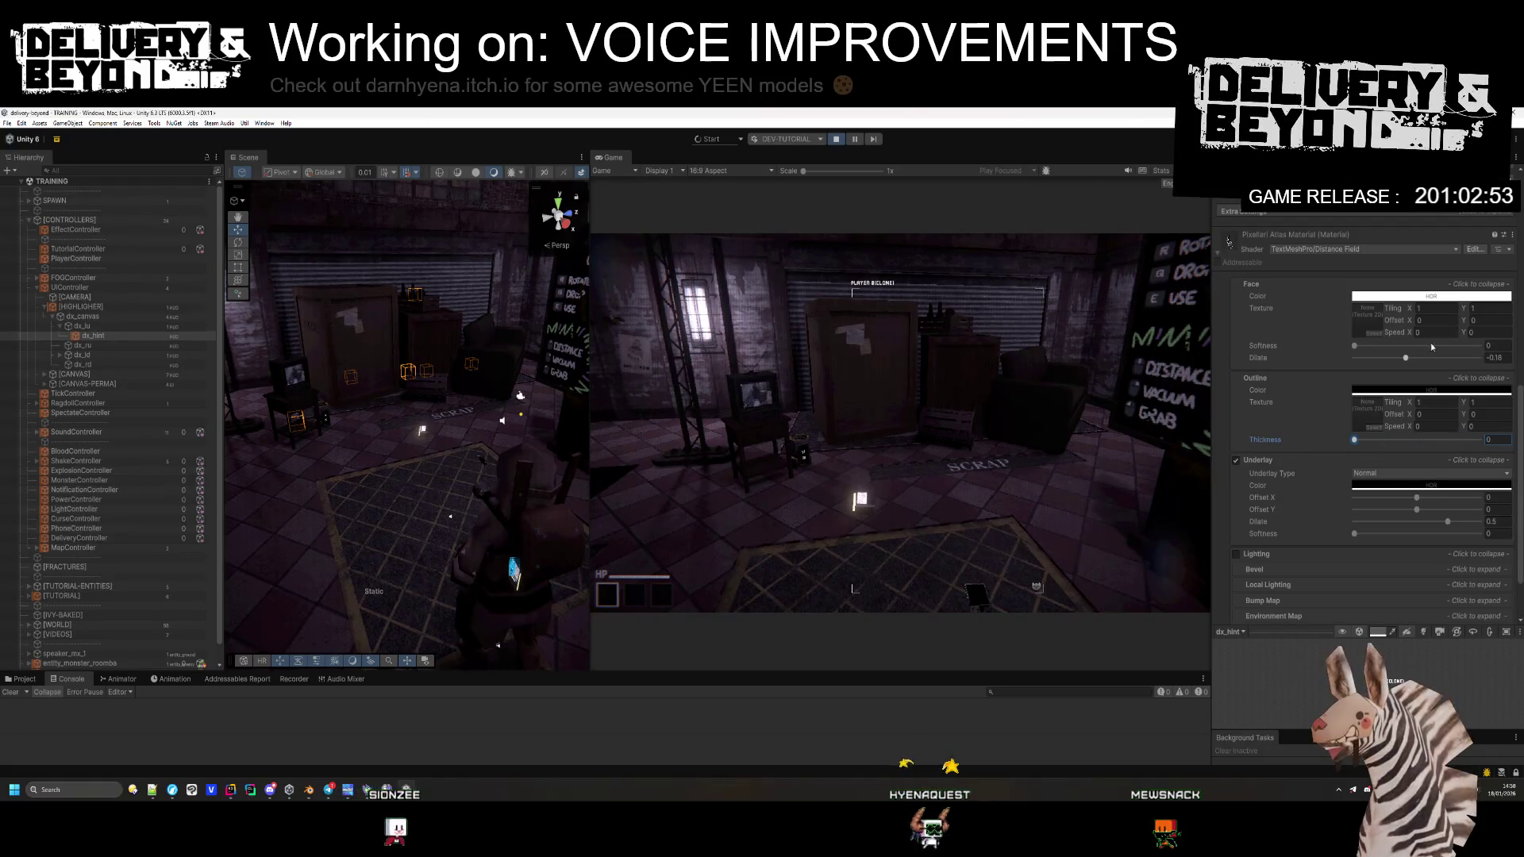
left_click_drag(1406, 358, 1401, 361)
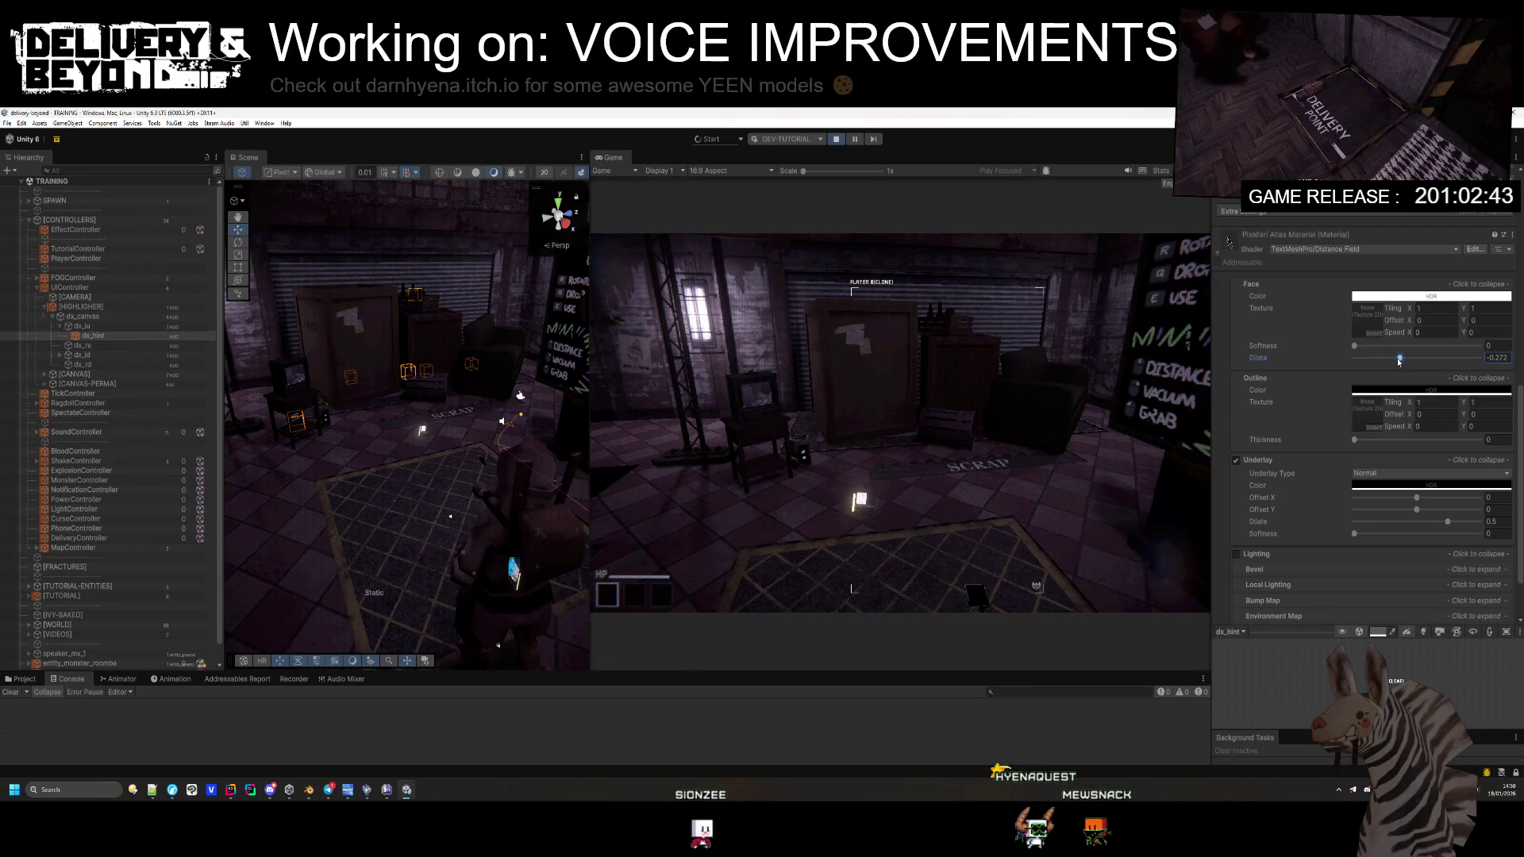
scroll(1240, 427, "down", 1)
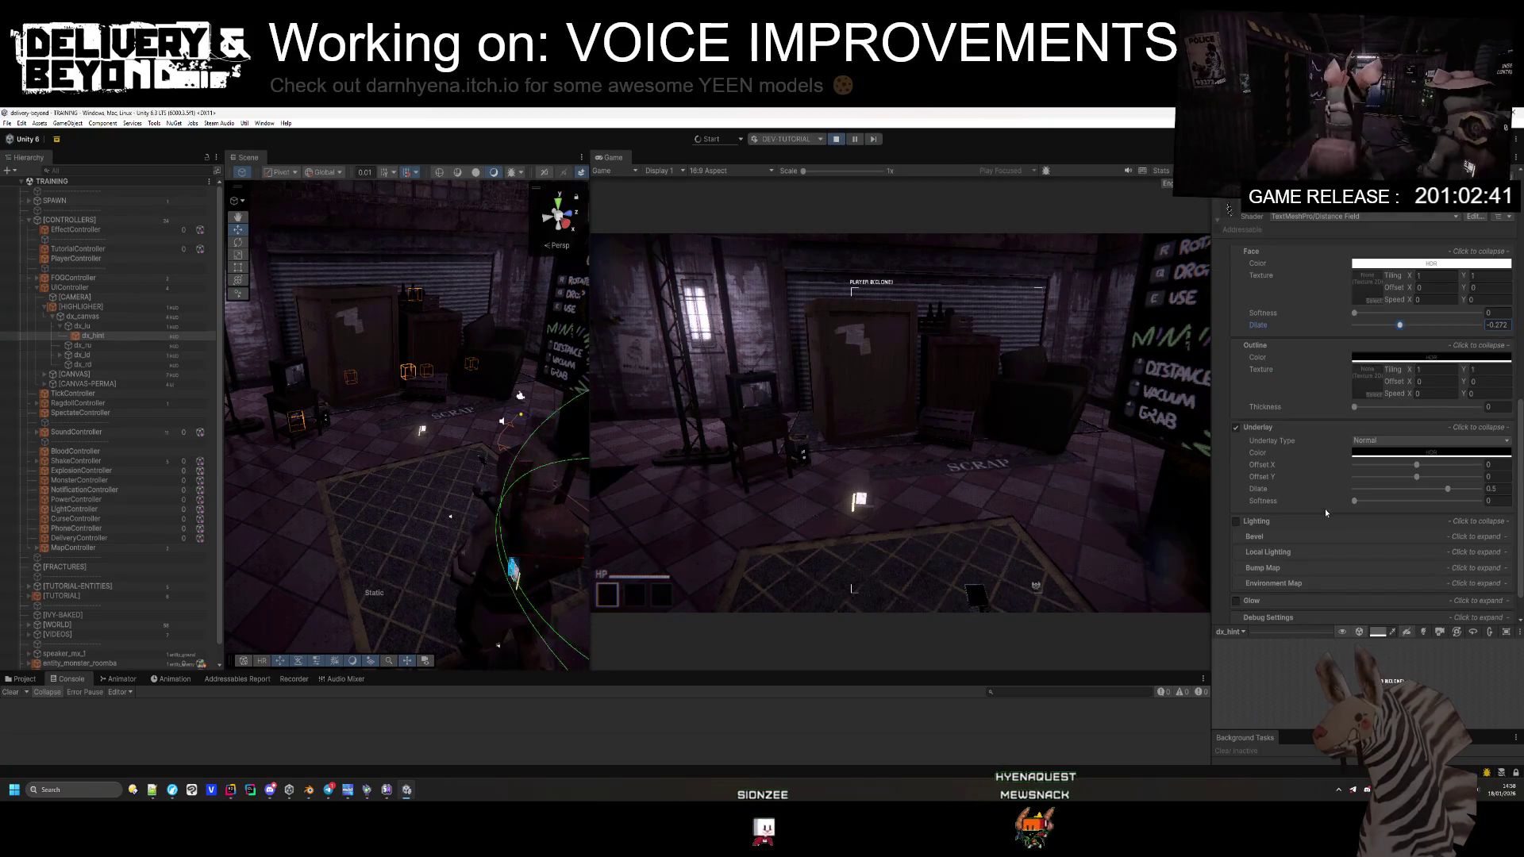
Step: Disable the underlay and thicken the label's text outline
left_click(1238, 427)
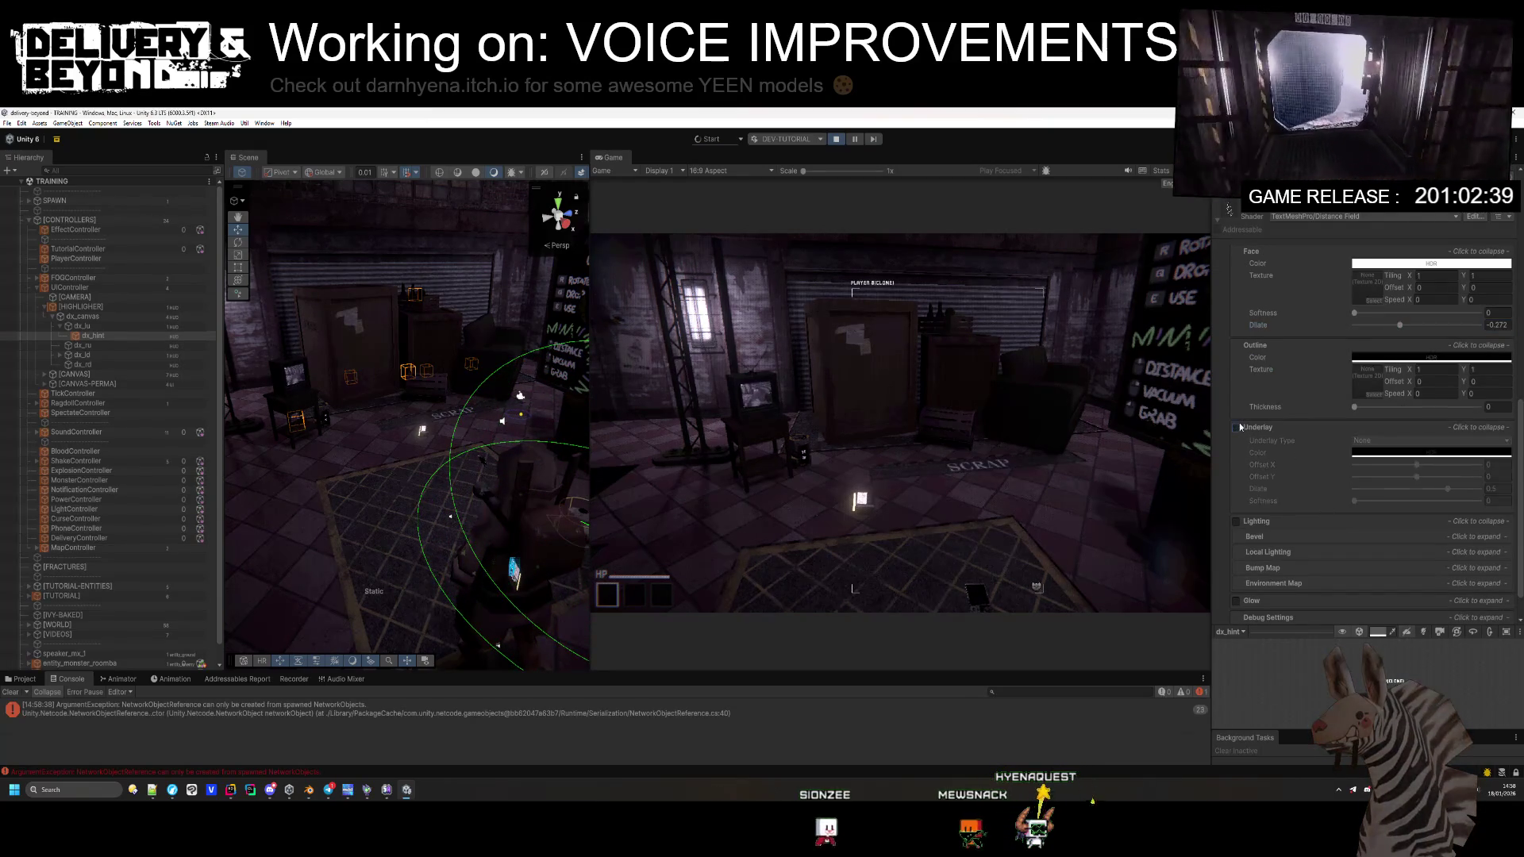
left_click(1252, 427)
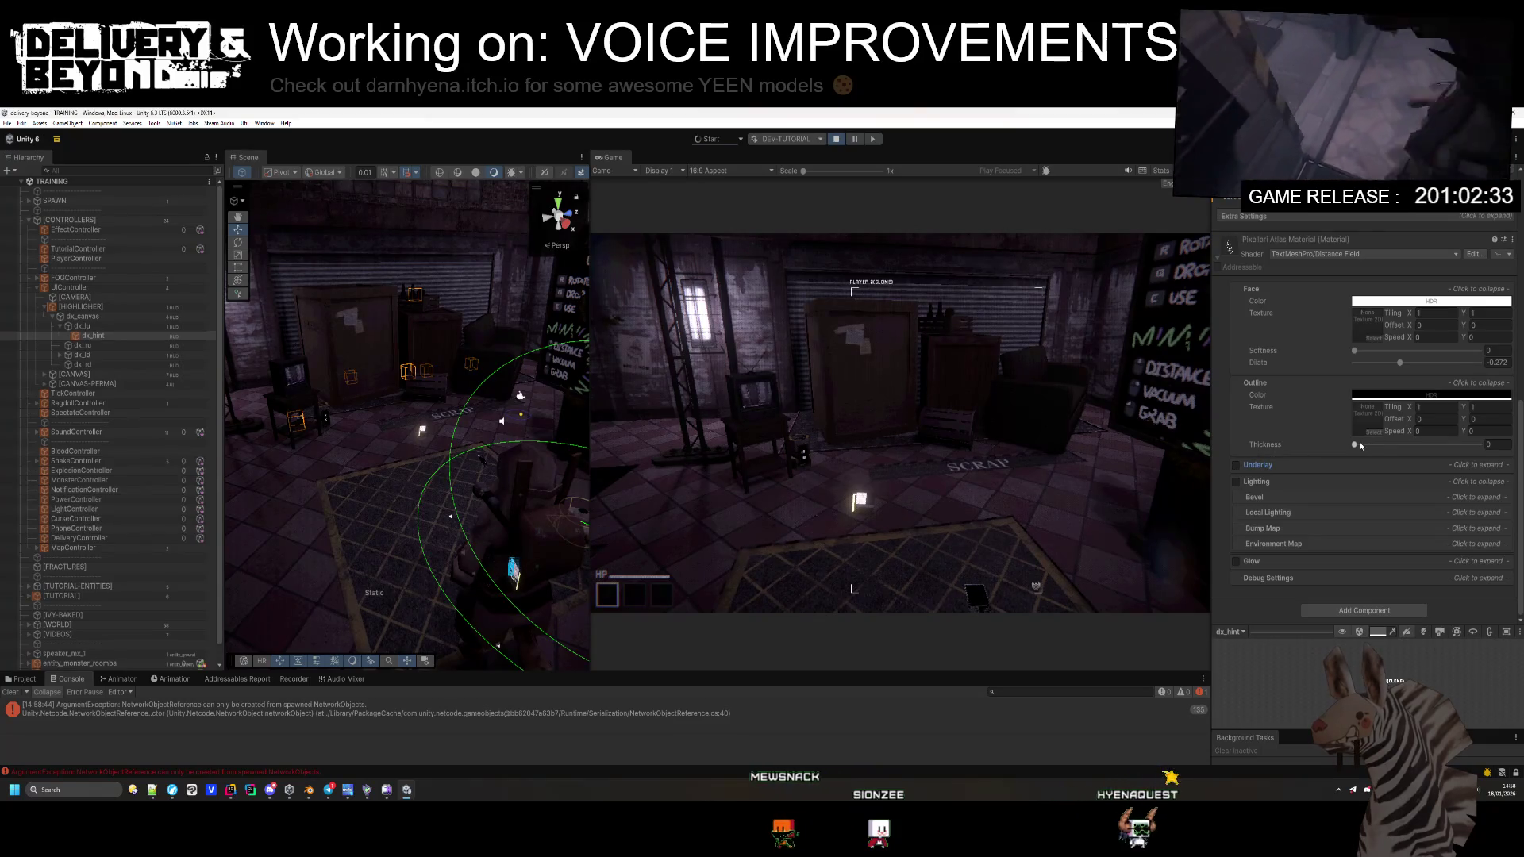
left_click_drag(1354, 444, 1418, 453)
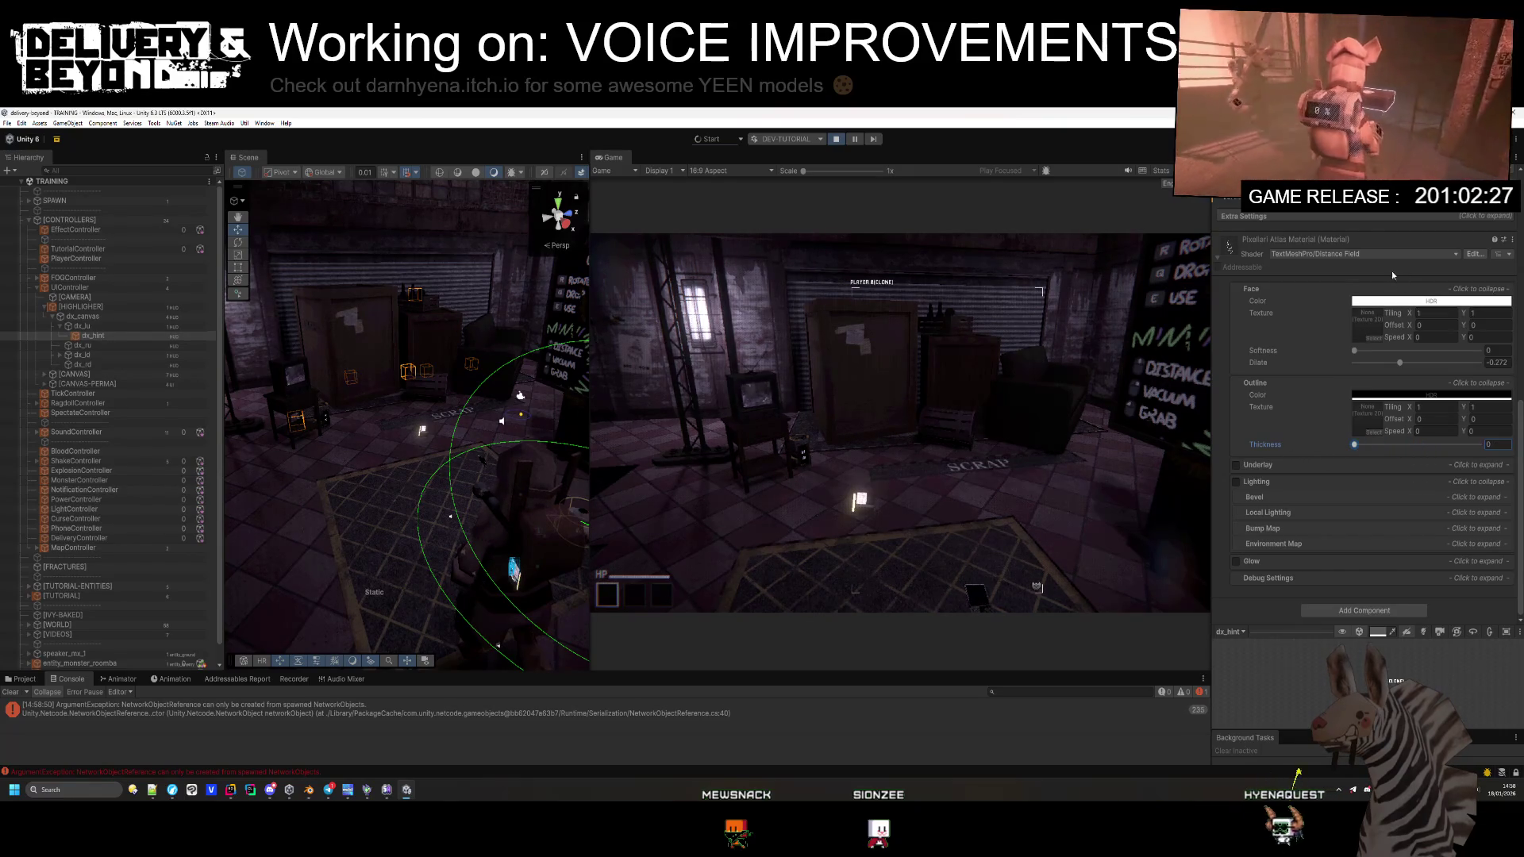
Step: Expand the material's Debug Settings and change the Cull Mode
left_click(1291, 577)
scroll(1290, 565, "down", 2)
scroll(1290, 563, "down", 5)
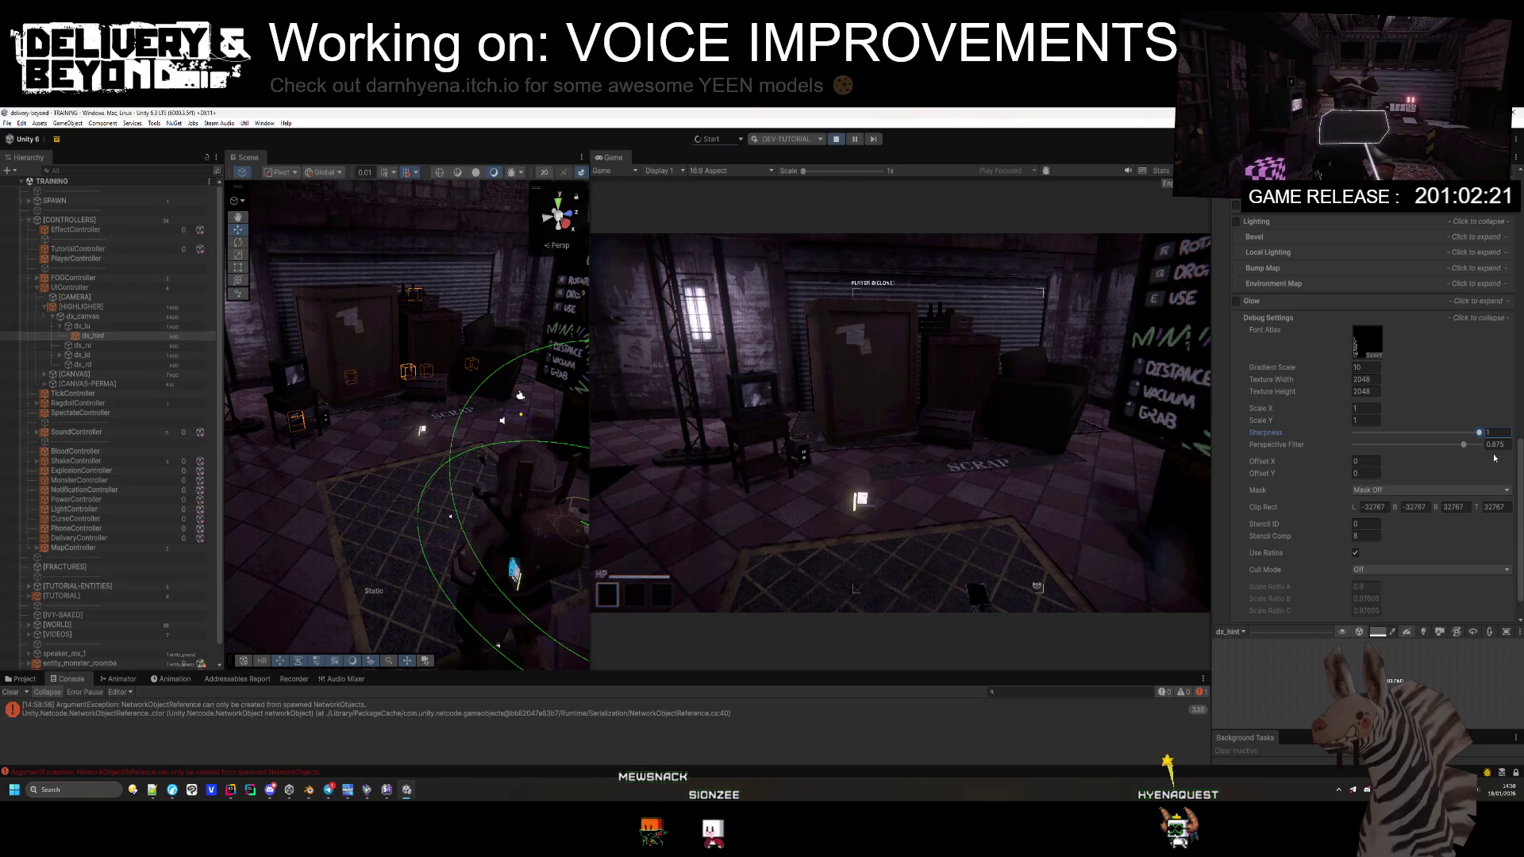
scroll(1381, 515, "down", 1)
left_click(1381, 538)
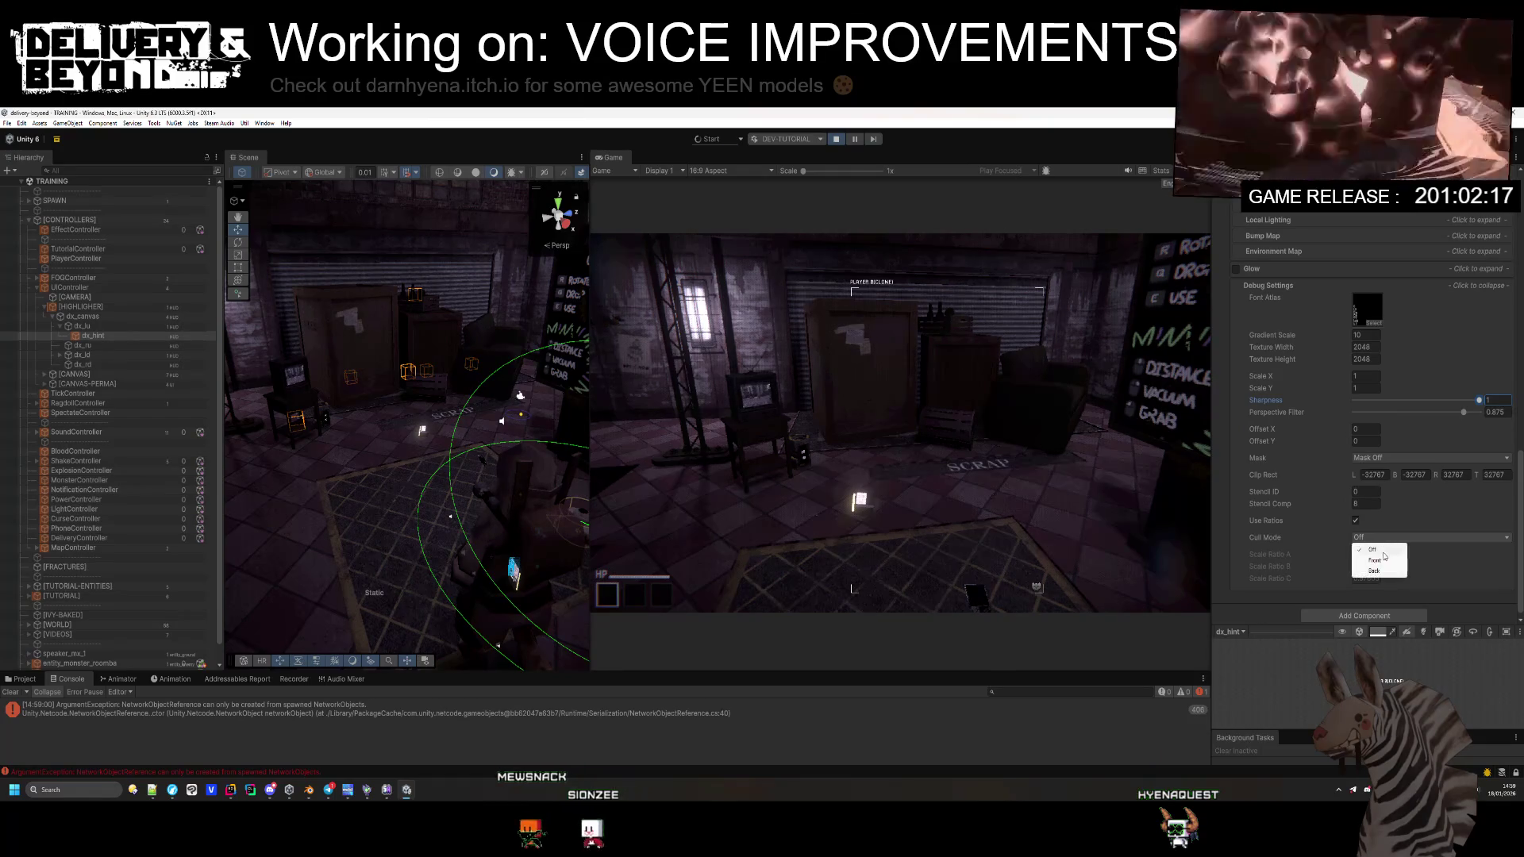
left_click(1375, 561)
left_click(1381, 538)
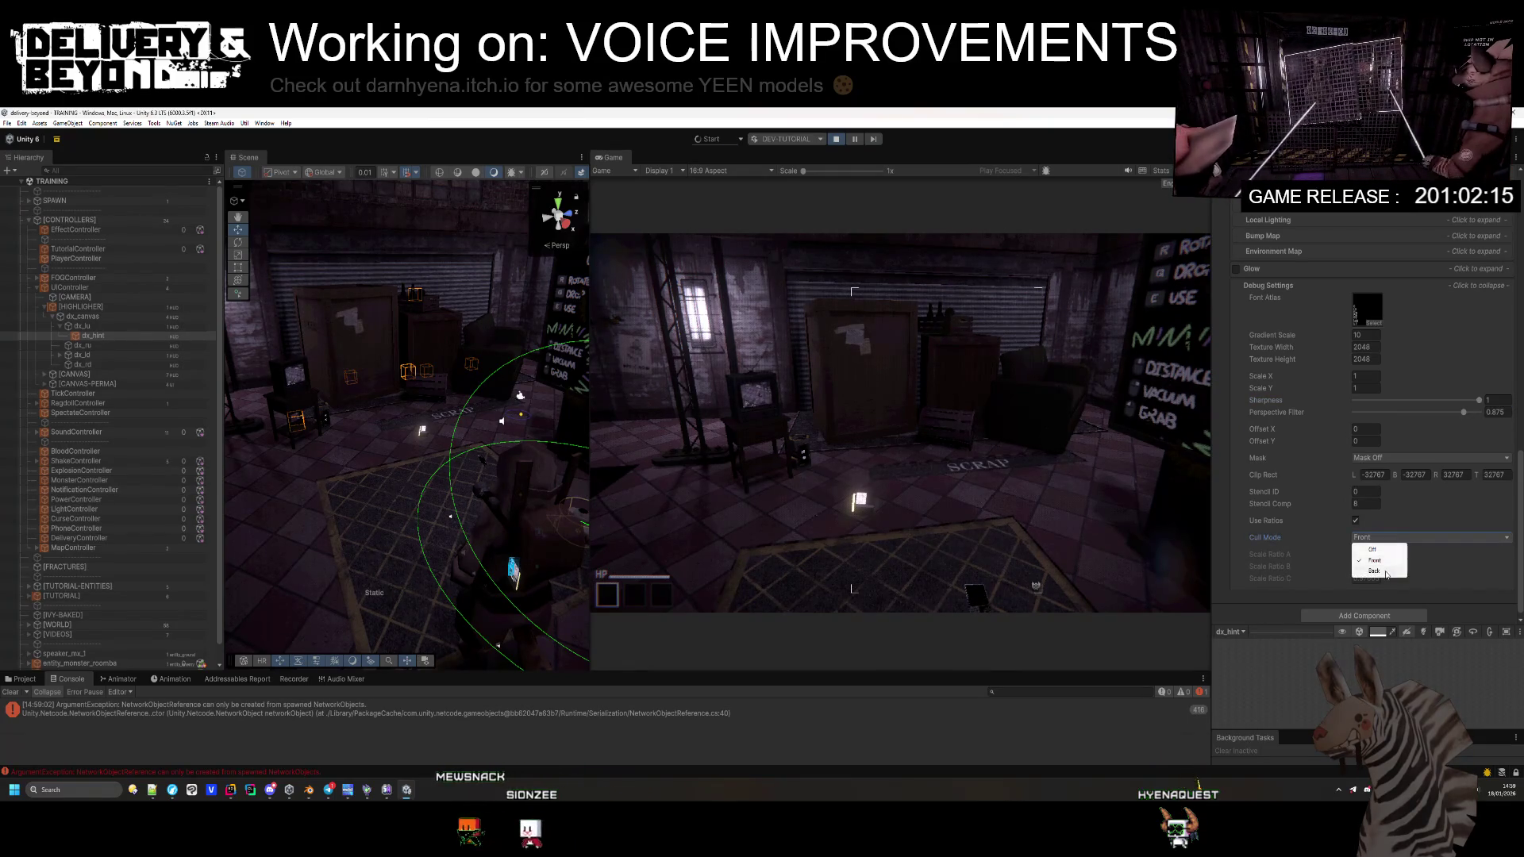
Step: Set Perspective Filter to 0.875 and lower Sharpness to about 0.844
scroll(1381, 539, "up", 3)
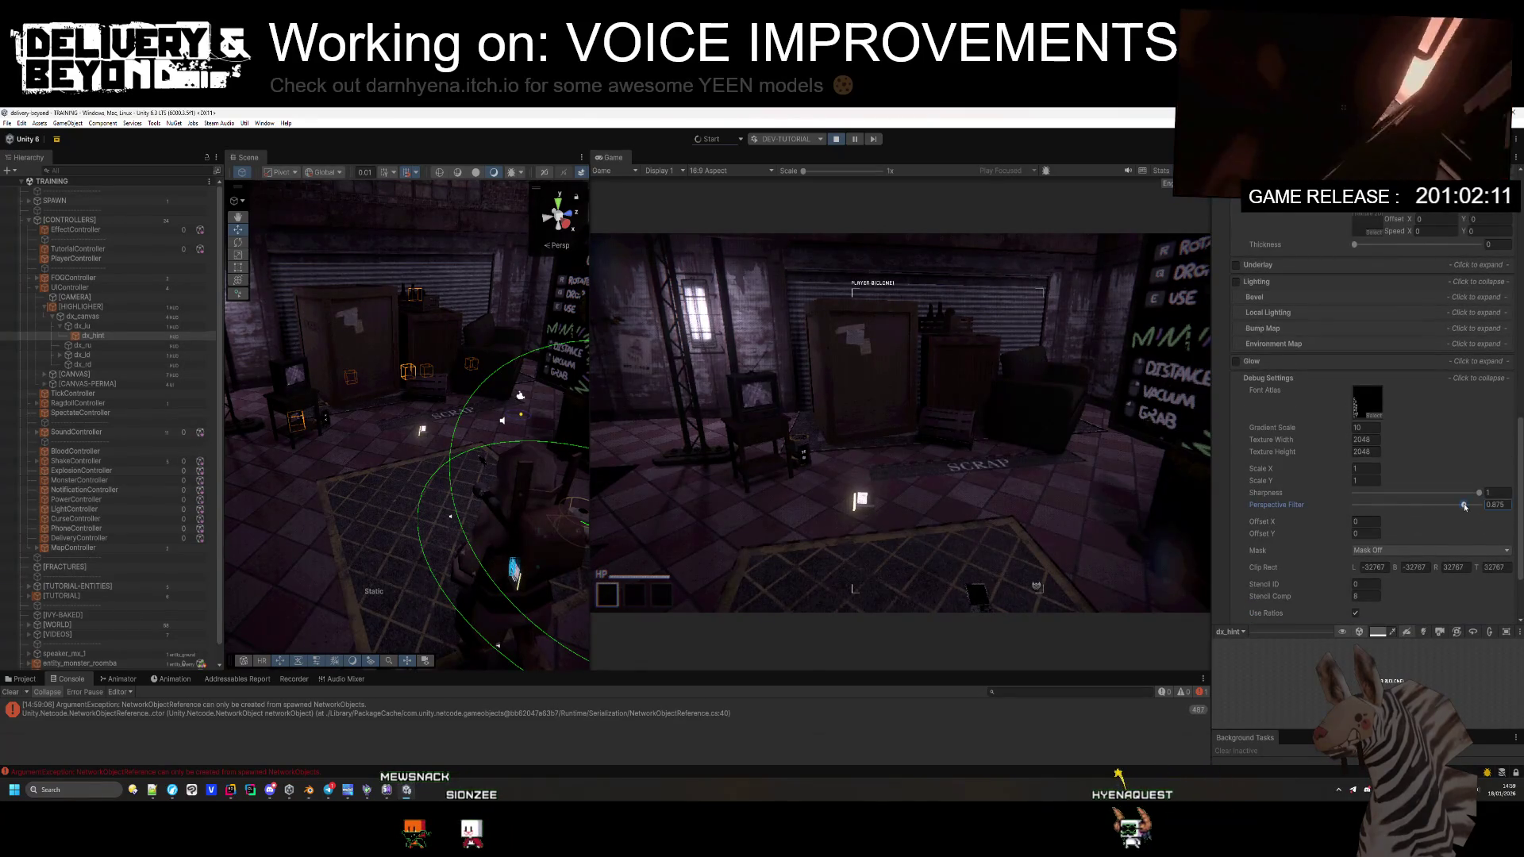
type("0.875")
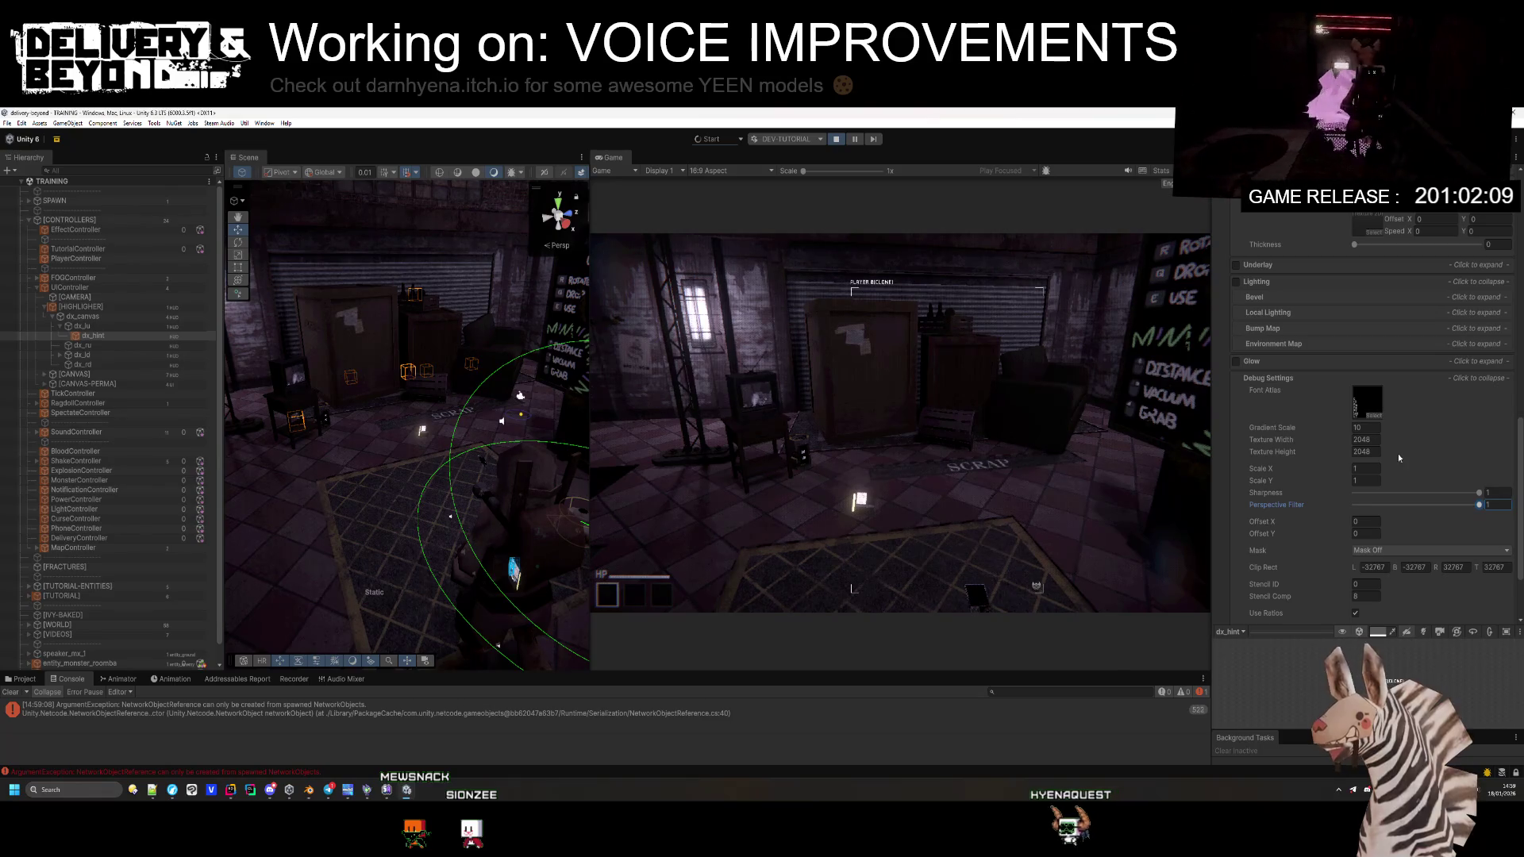
left_click(1479, 494)
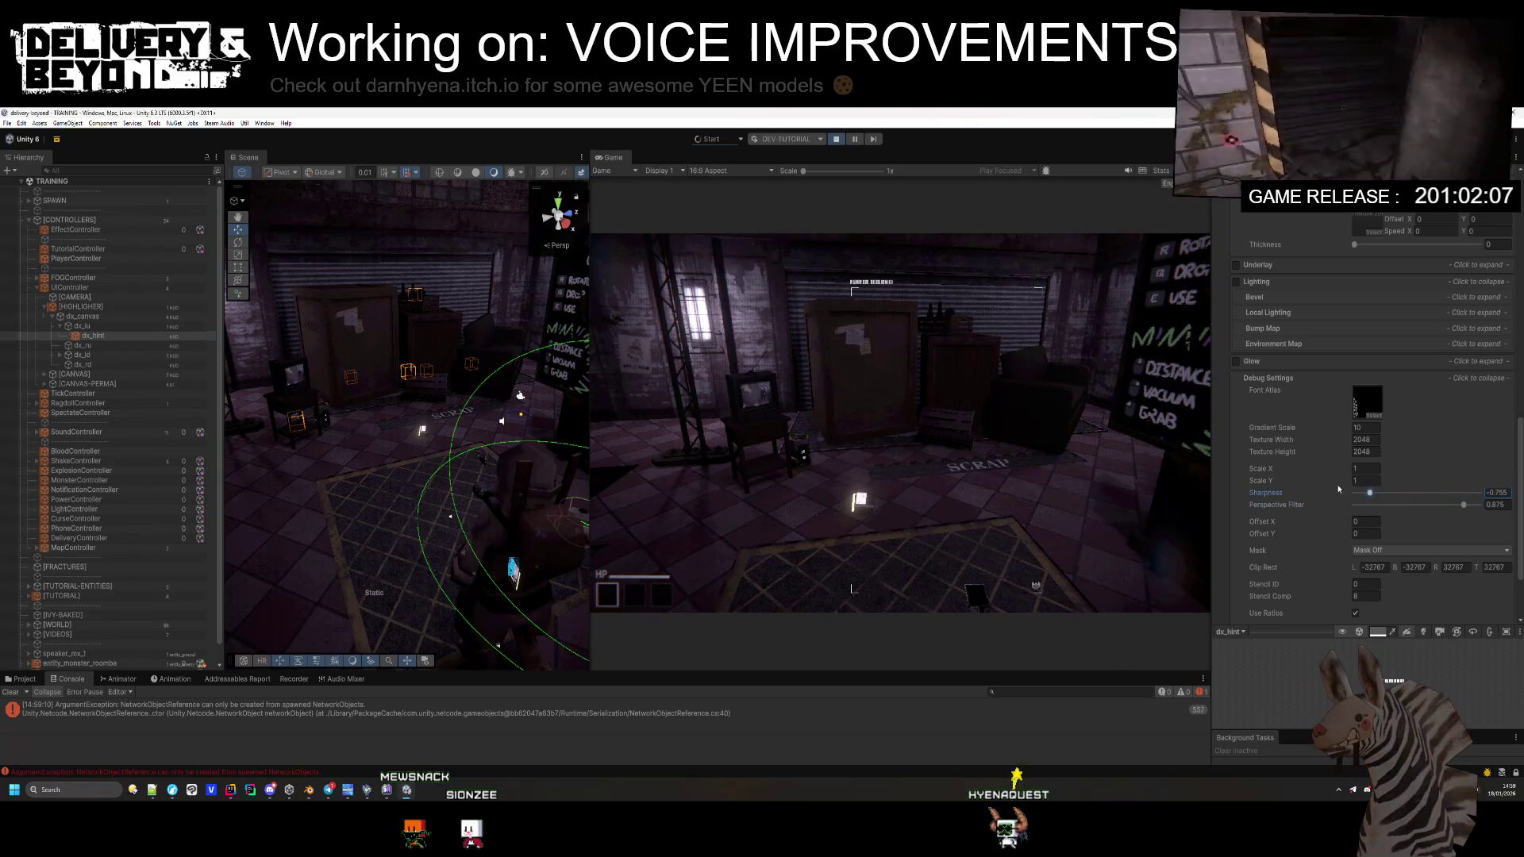
left_click_drag(1449, 475, 1421, 467)
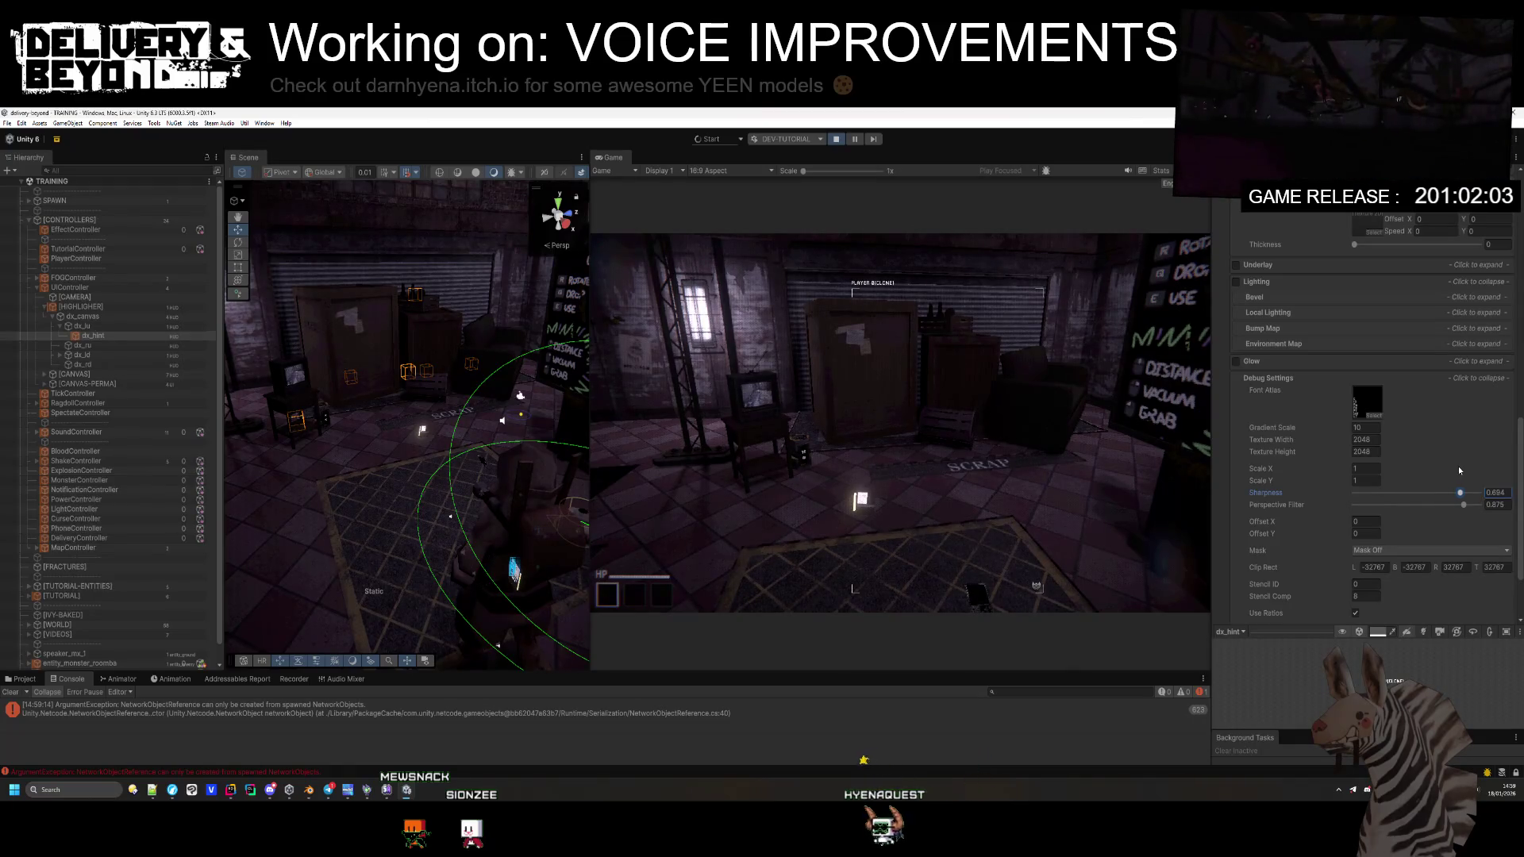
left_click_drag(1474, 470, 1464, 460)
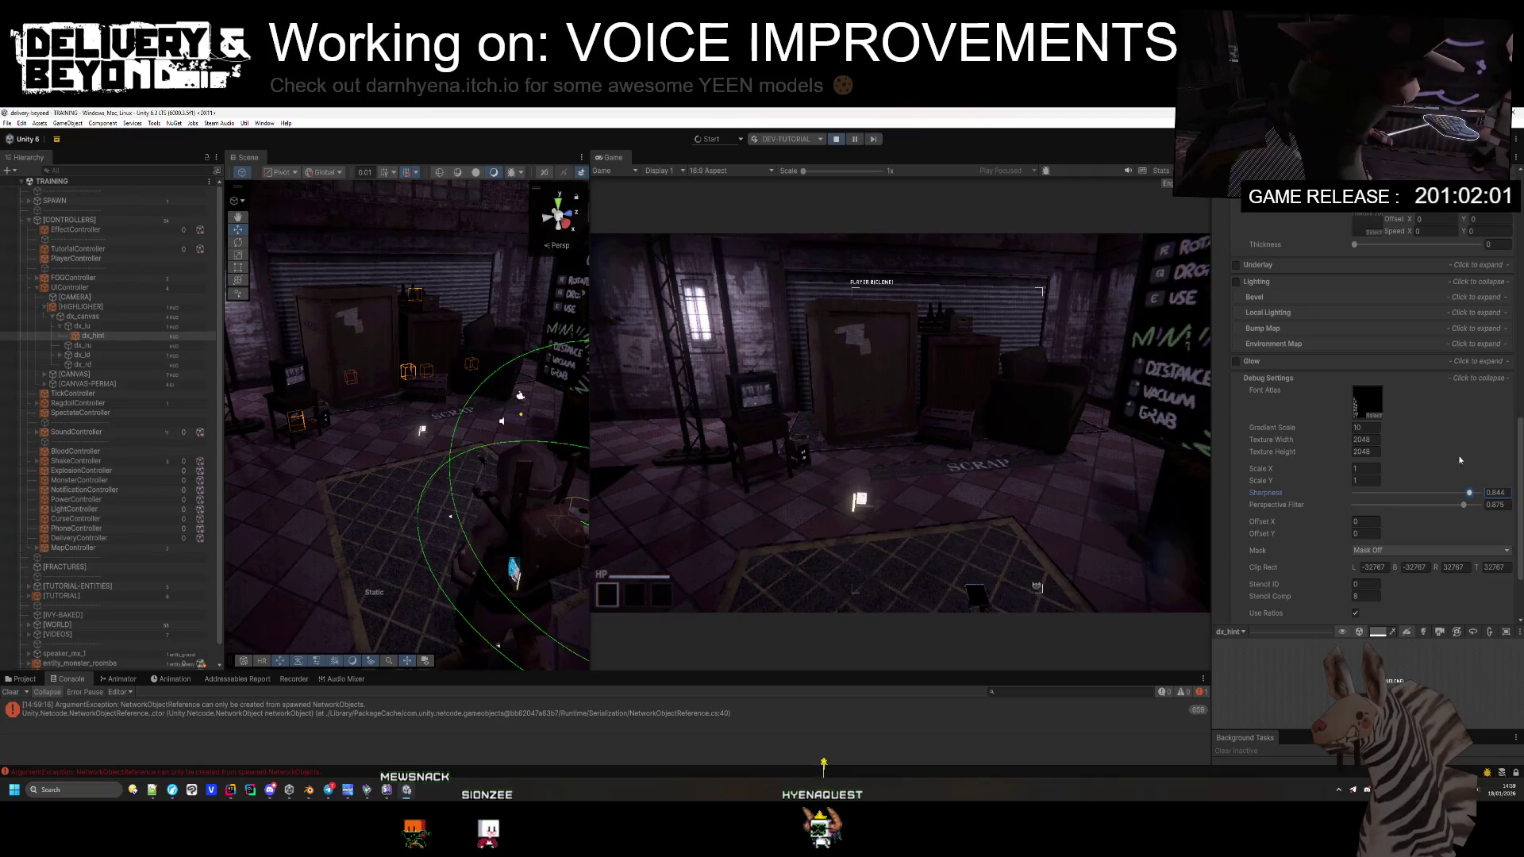
scroll(1378, 449, "up", 8)
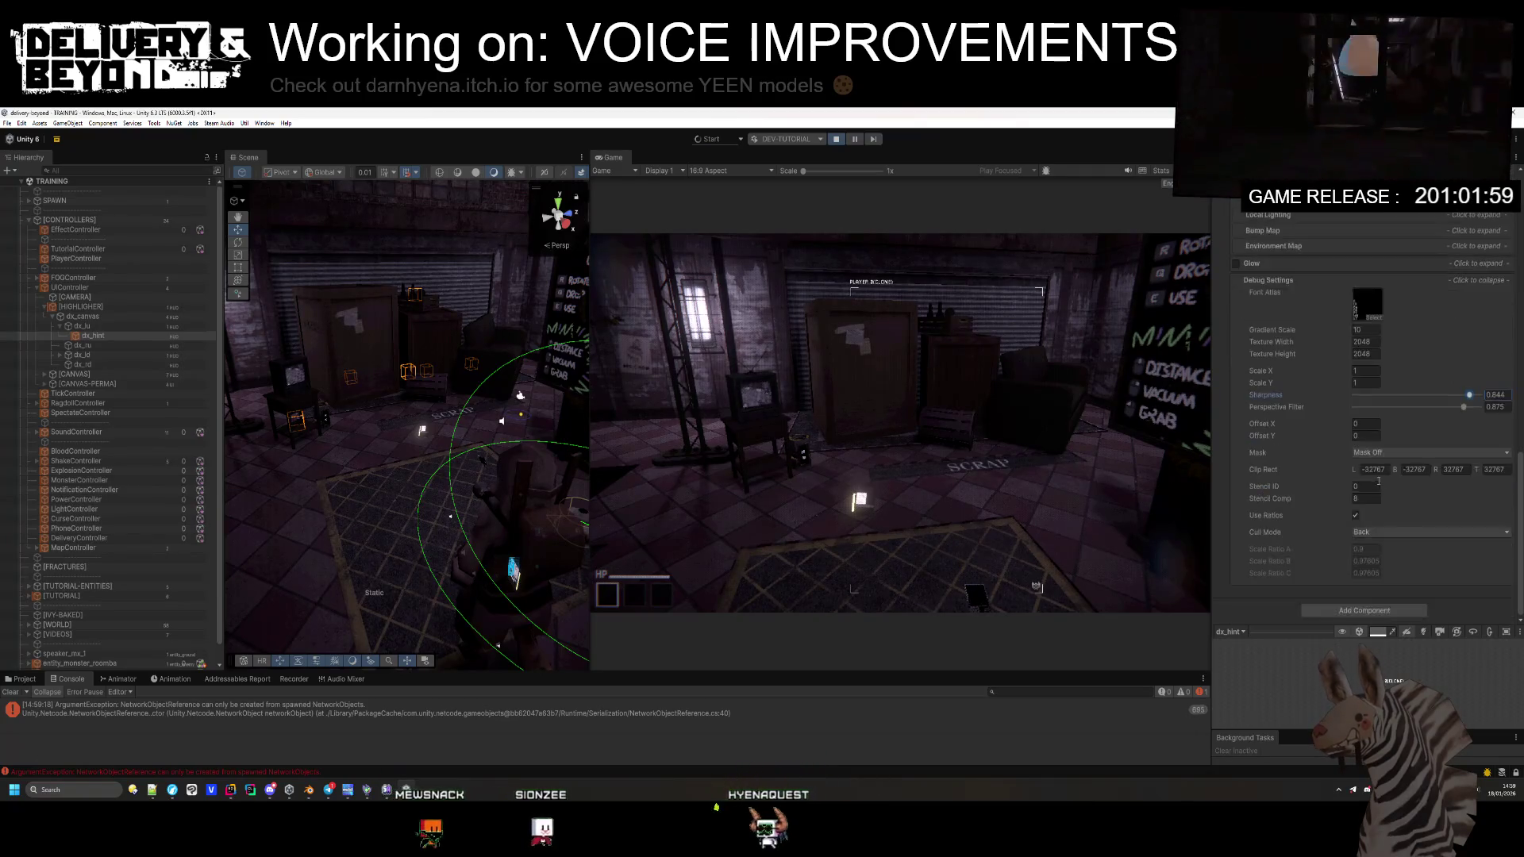
scroll(1427, 468, "up", 3)
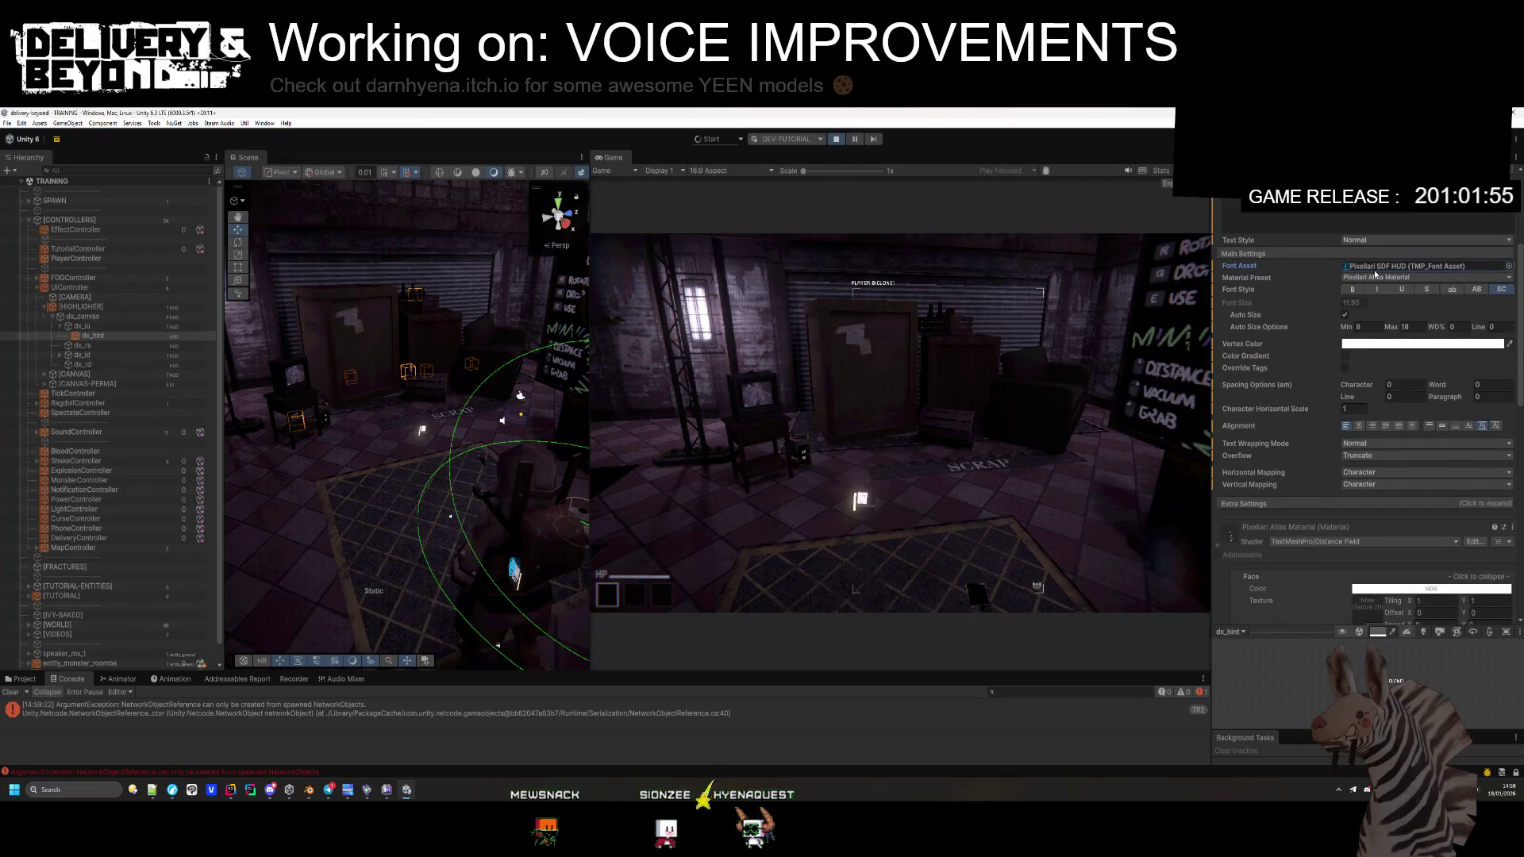
Step: Select the Pixellari SDF HUD font asset and apply Padding 12
left_click(23, 679)
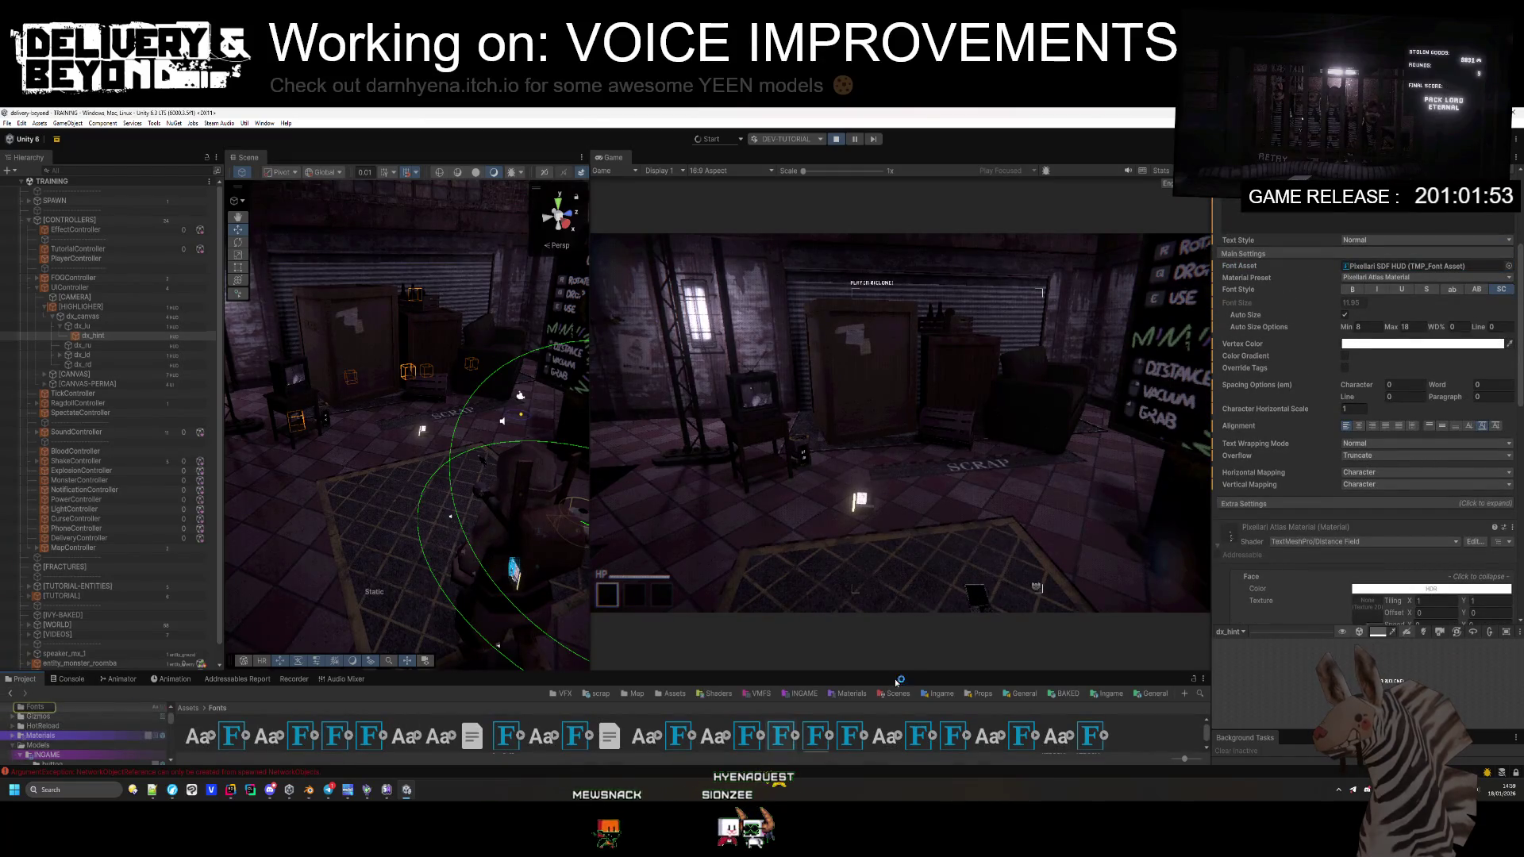
left_click_drag(879, 672, 879, 636)
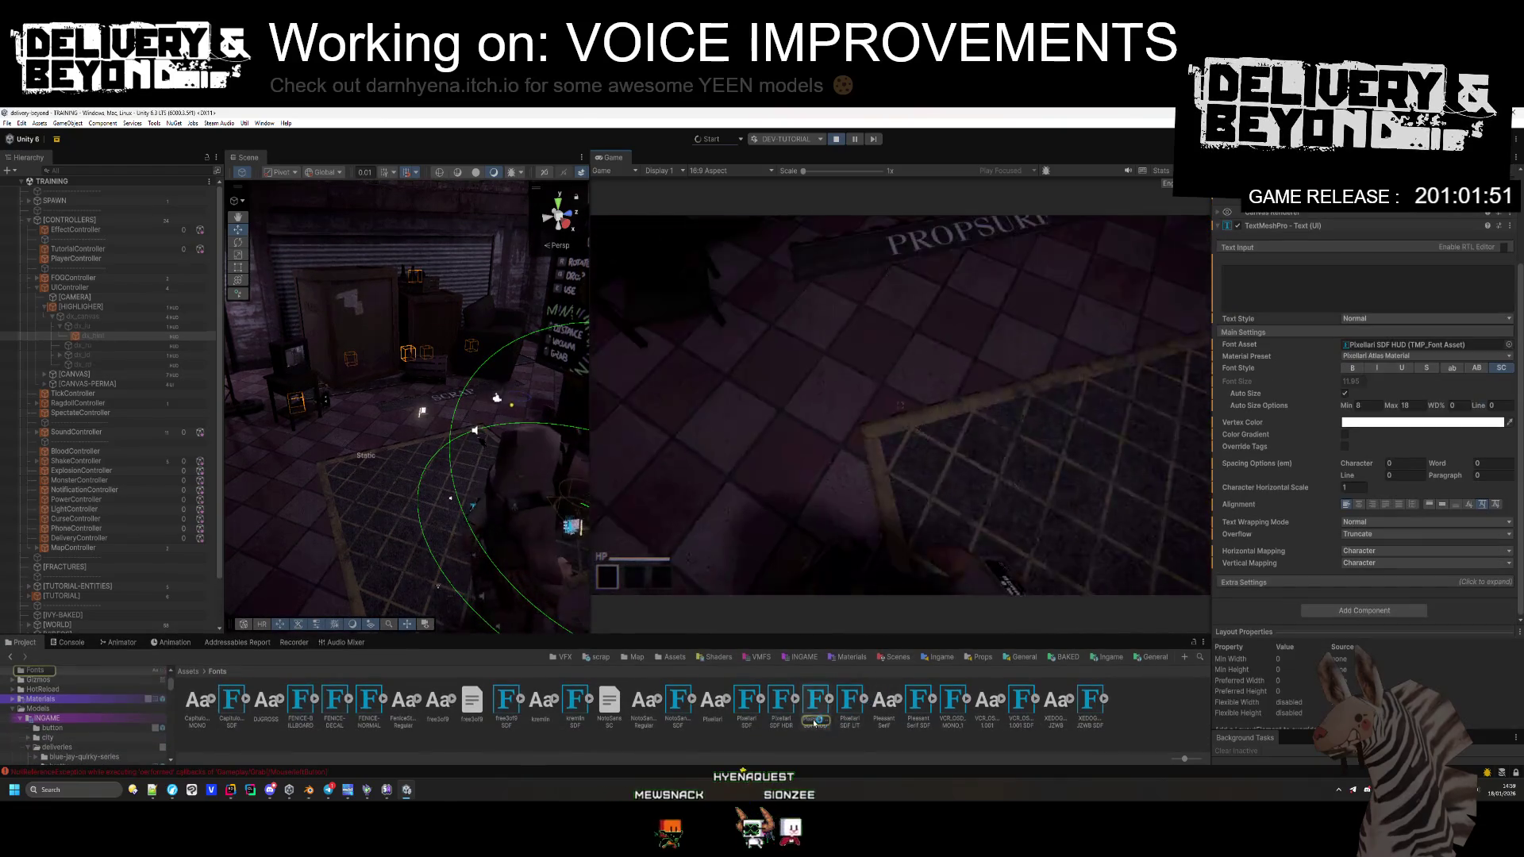
left_click(816, 722)
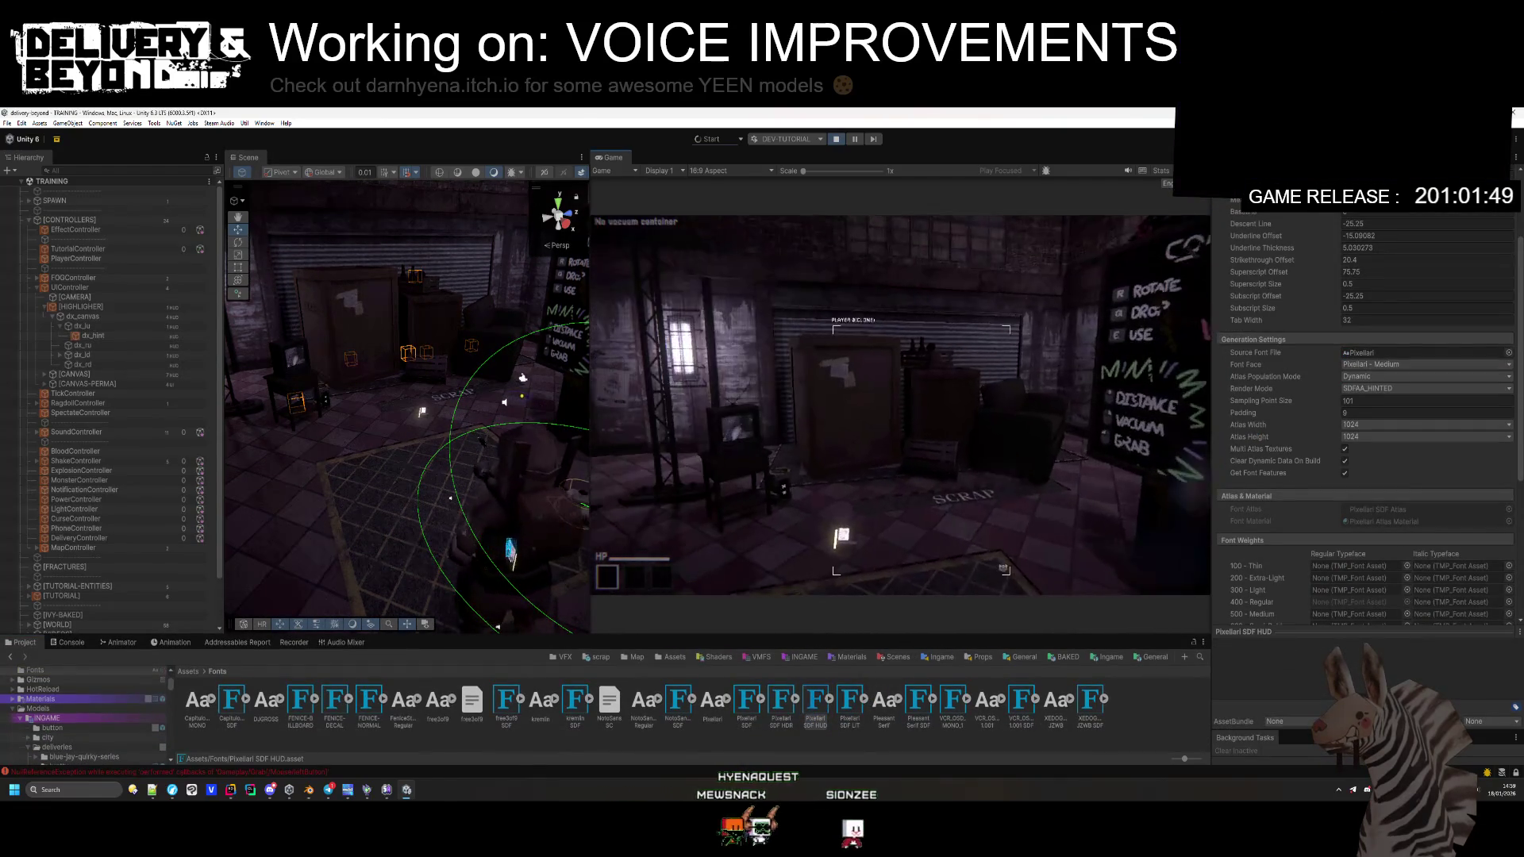
left_click(1370, 413)
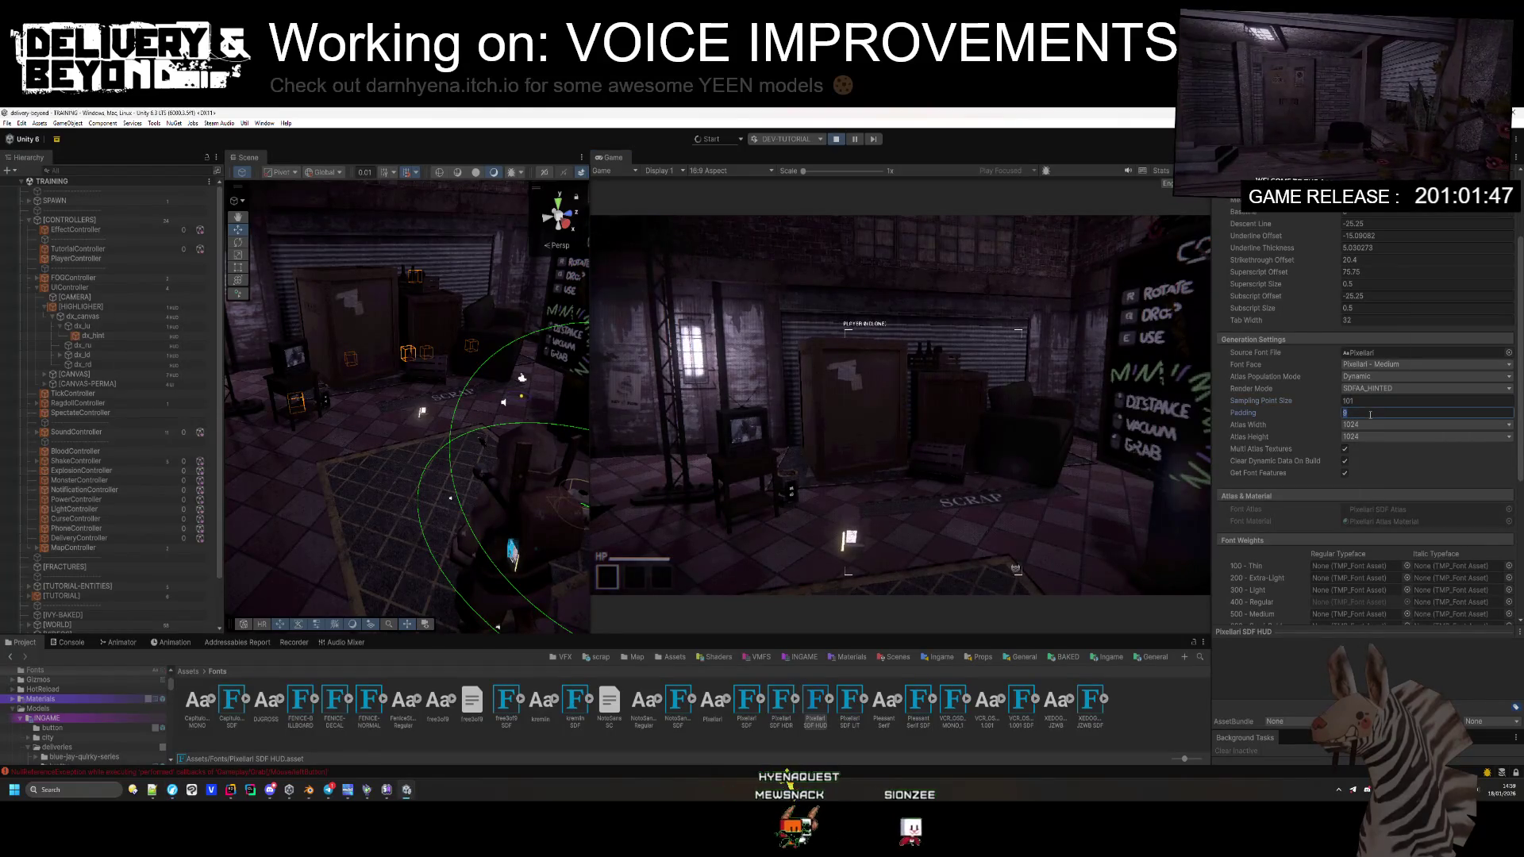
type("12")
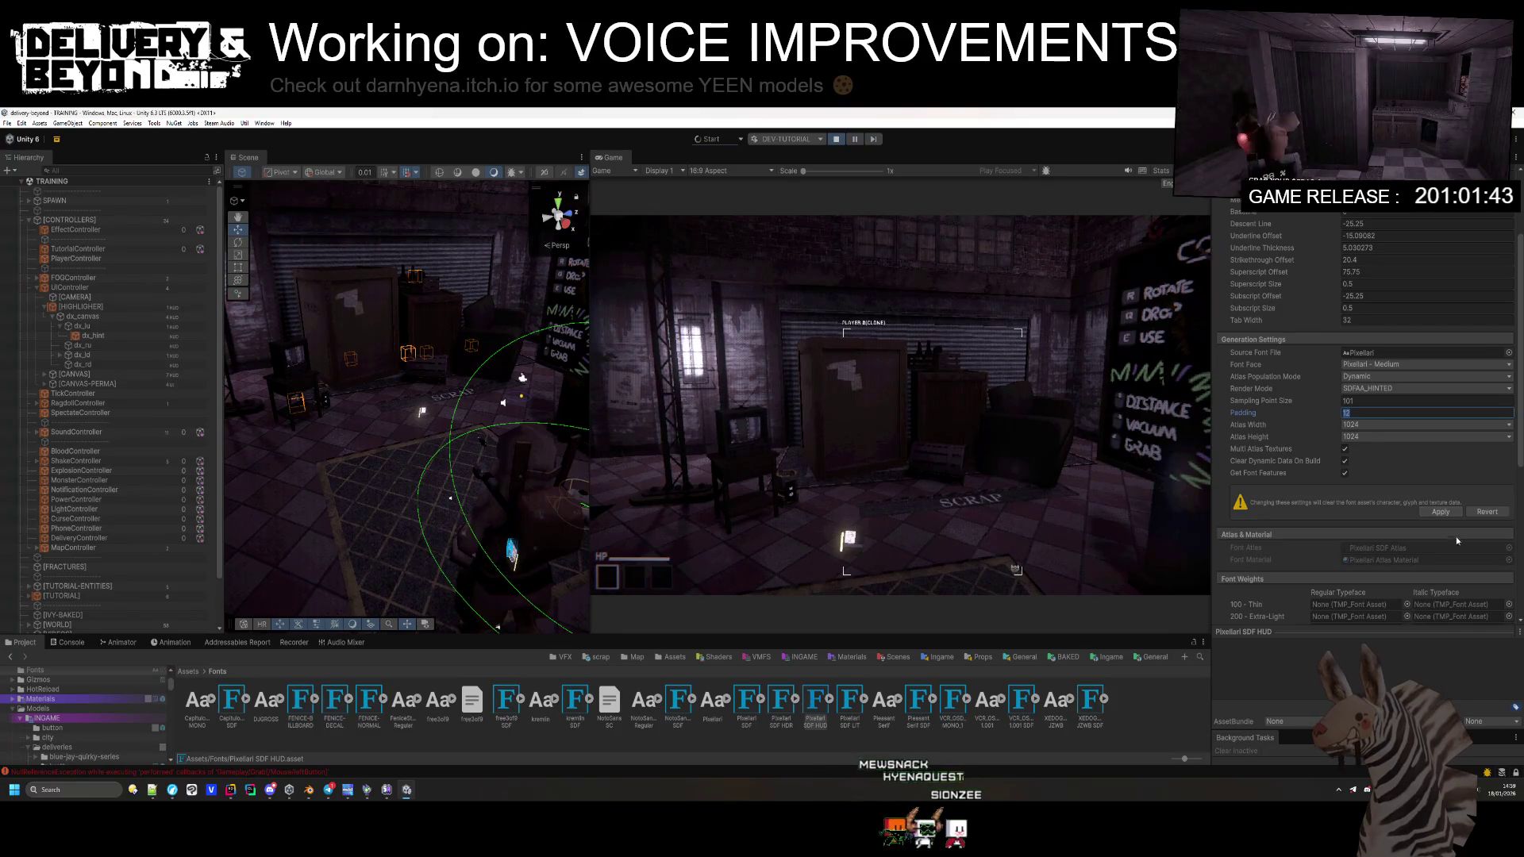
left_click(1439, 512)
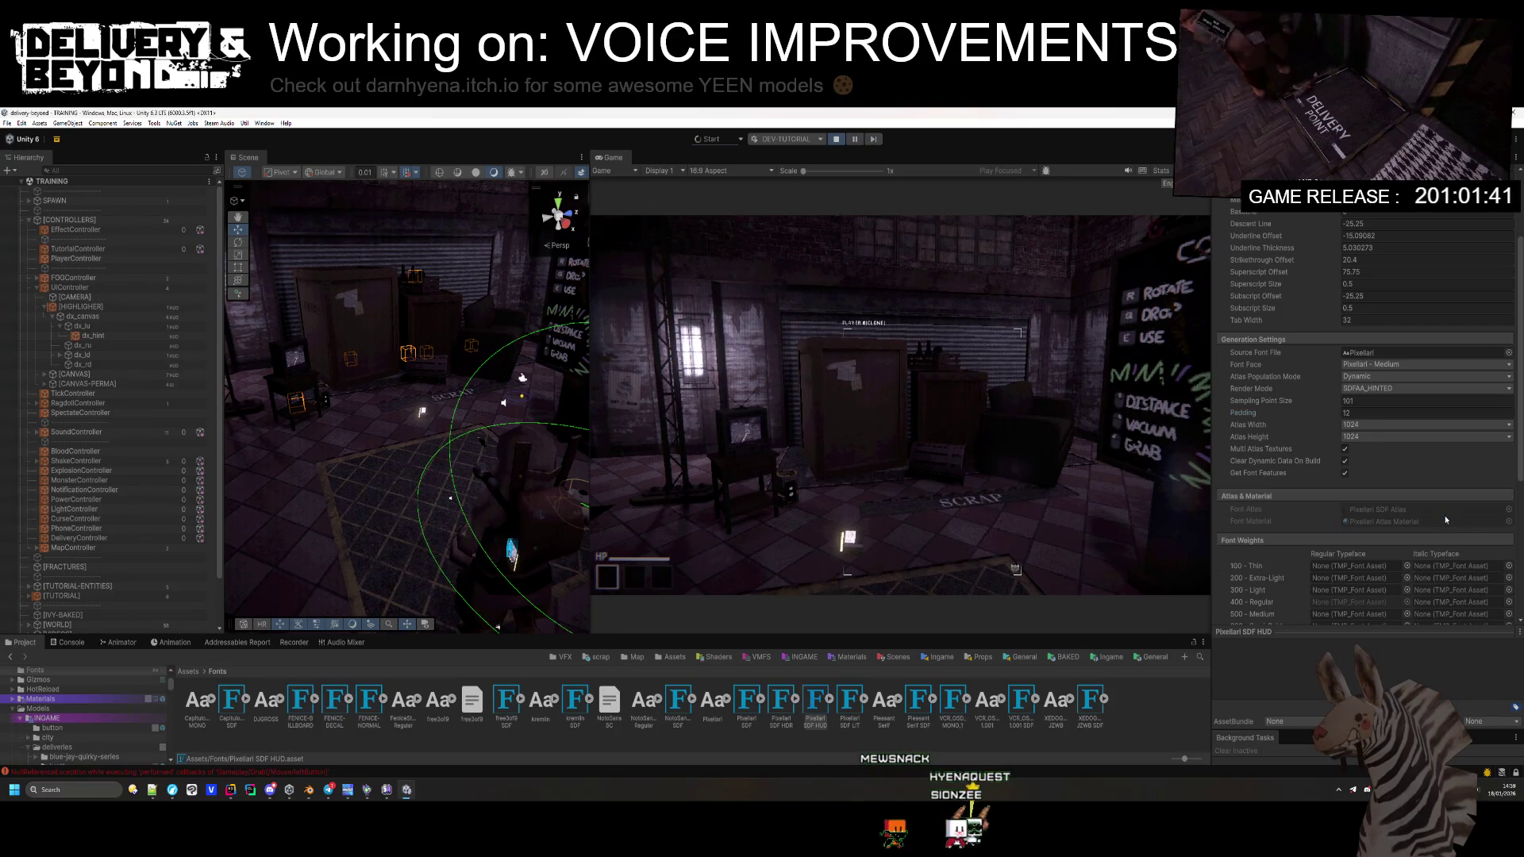
Step: Apply a Sampling Point Size of 128 to the font asset
left_click(1371, 402)
type("128")
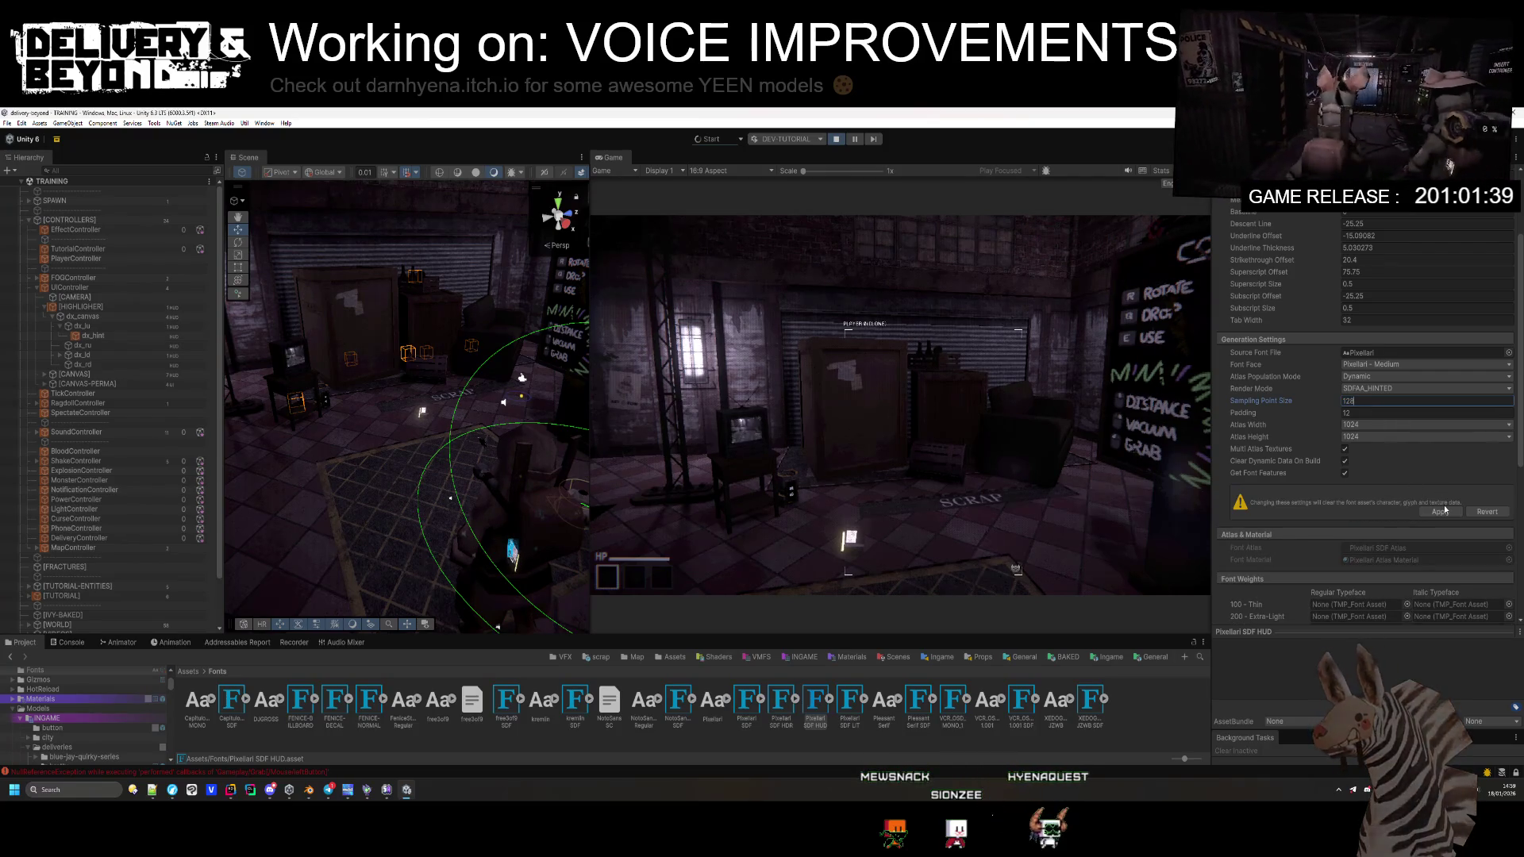
left_click(1441, 512)
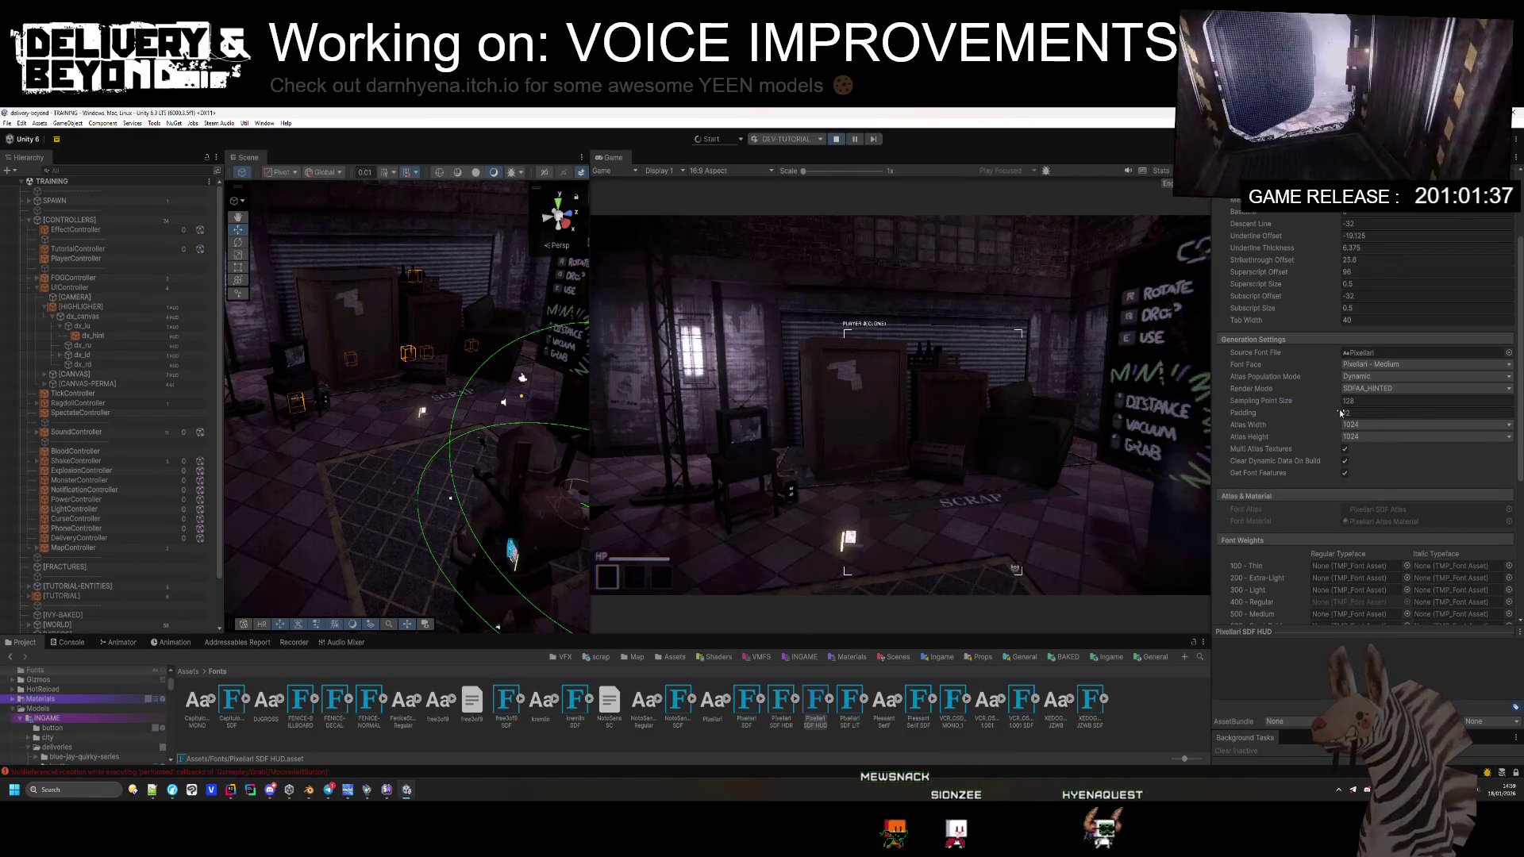
scroll(1362, 396, "up", 3)
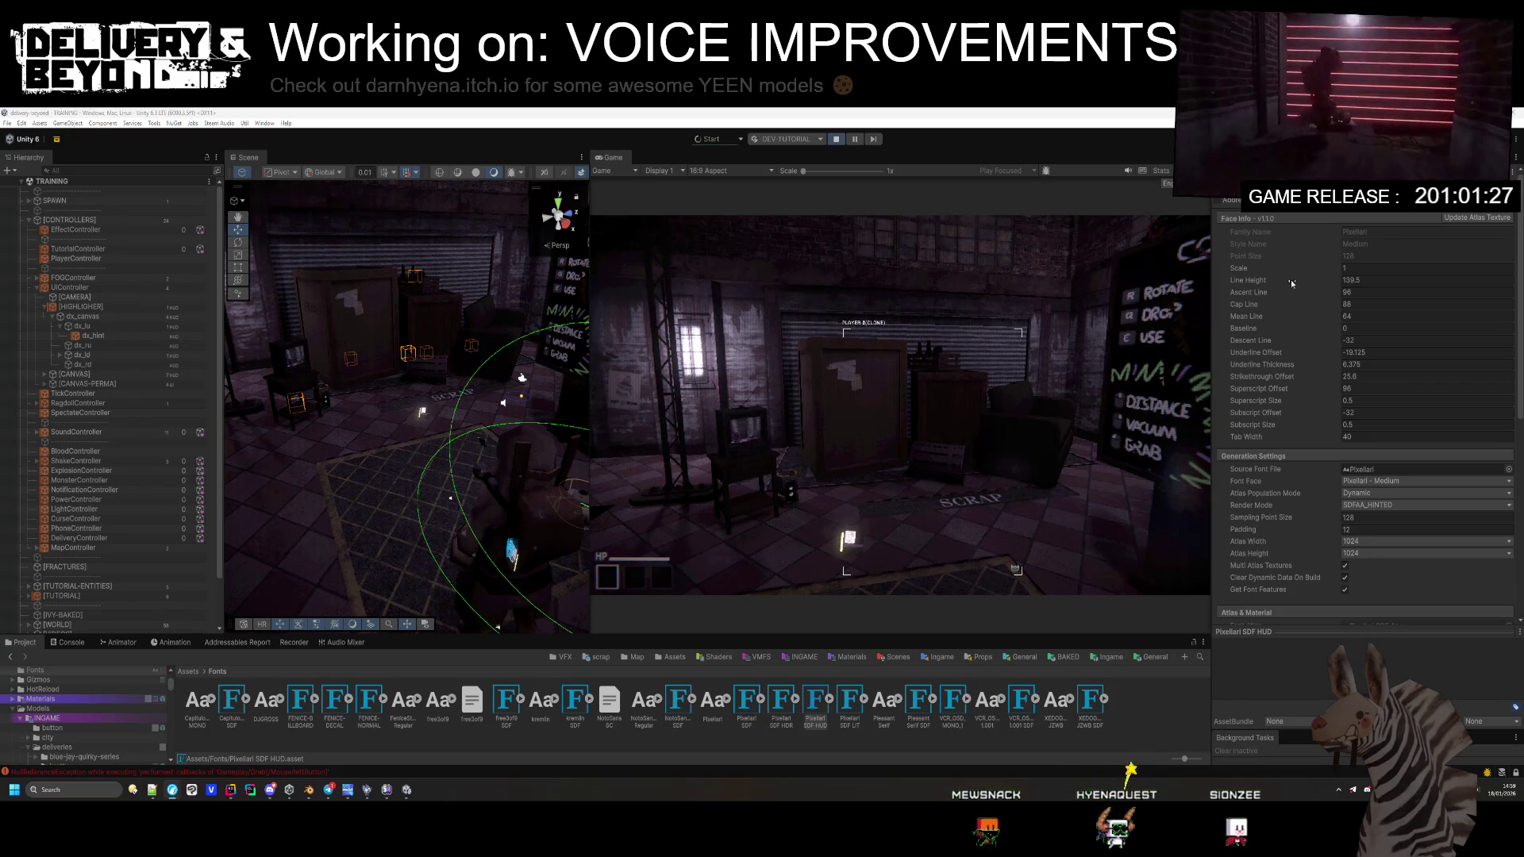
Step: Nudge the font's Line Height and Tab Width, then undo both so they stay unchanged
left_click_drag(1301, 278, 1311, 280)
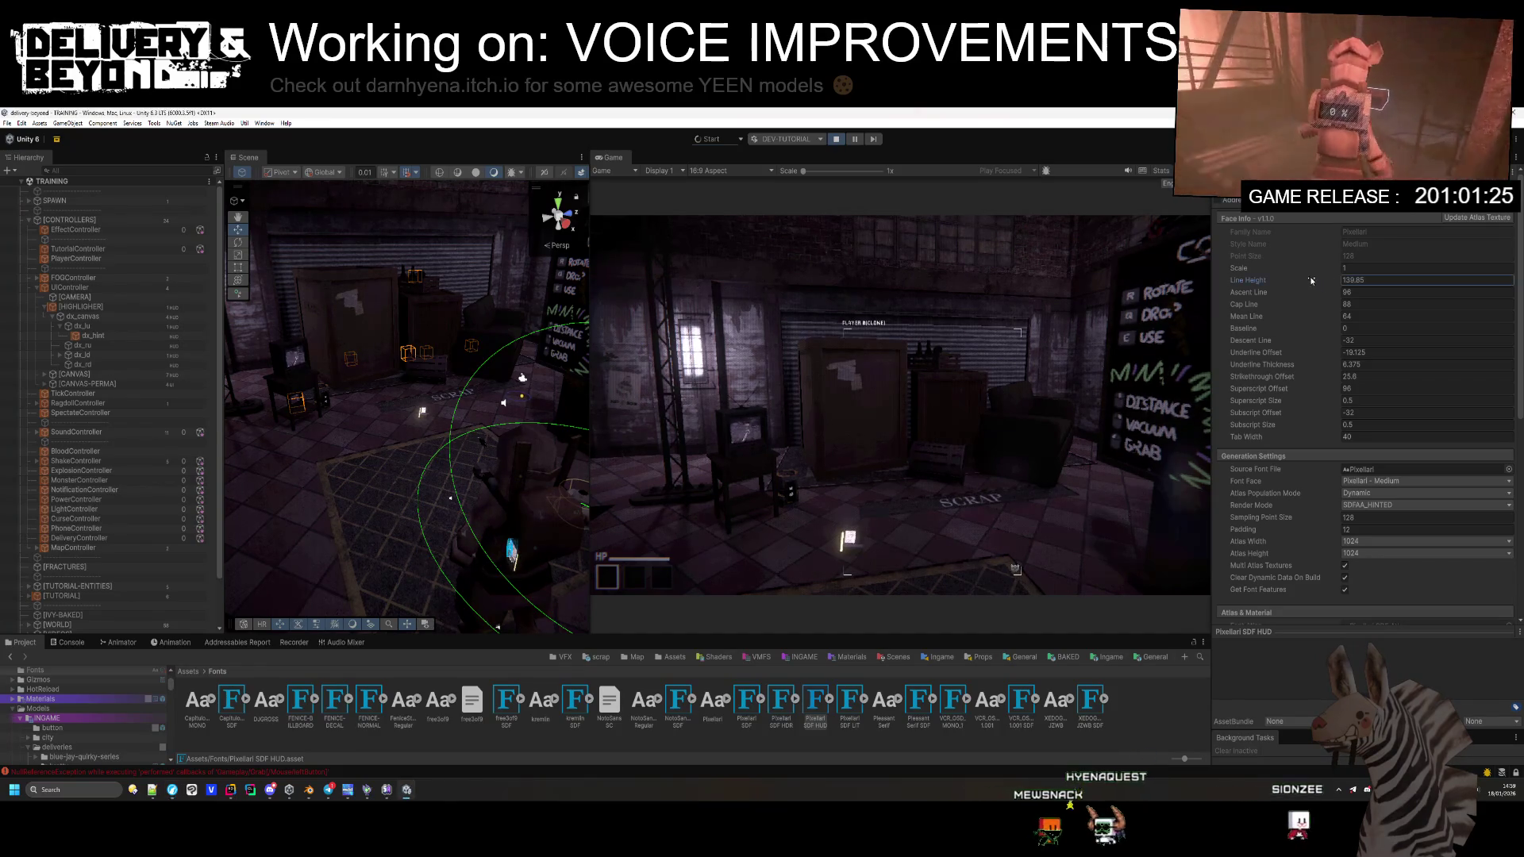
key("ctrl+z")
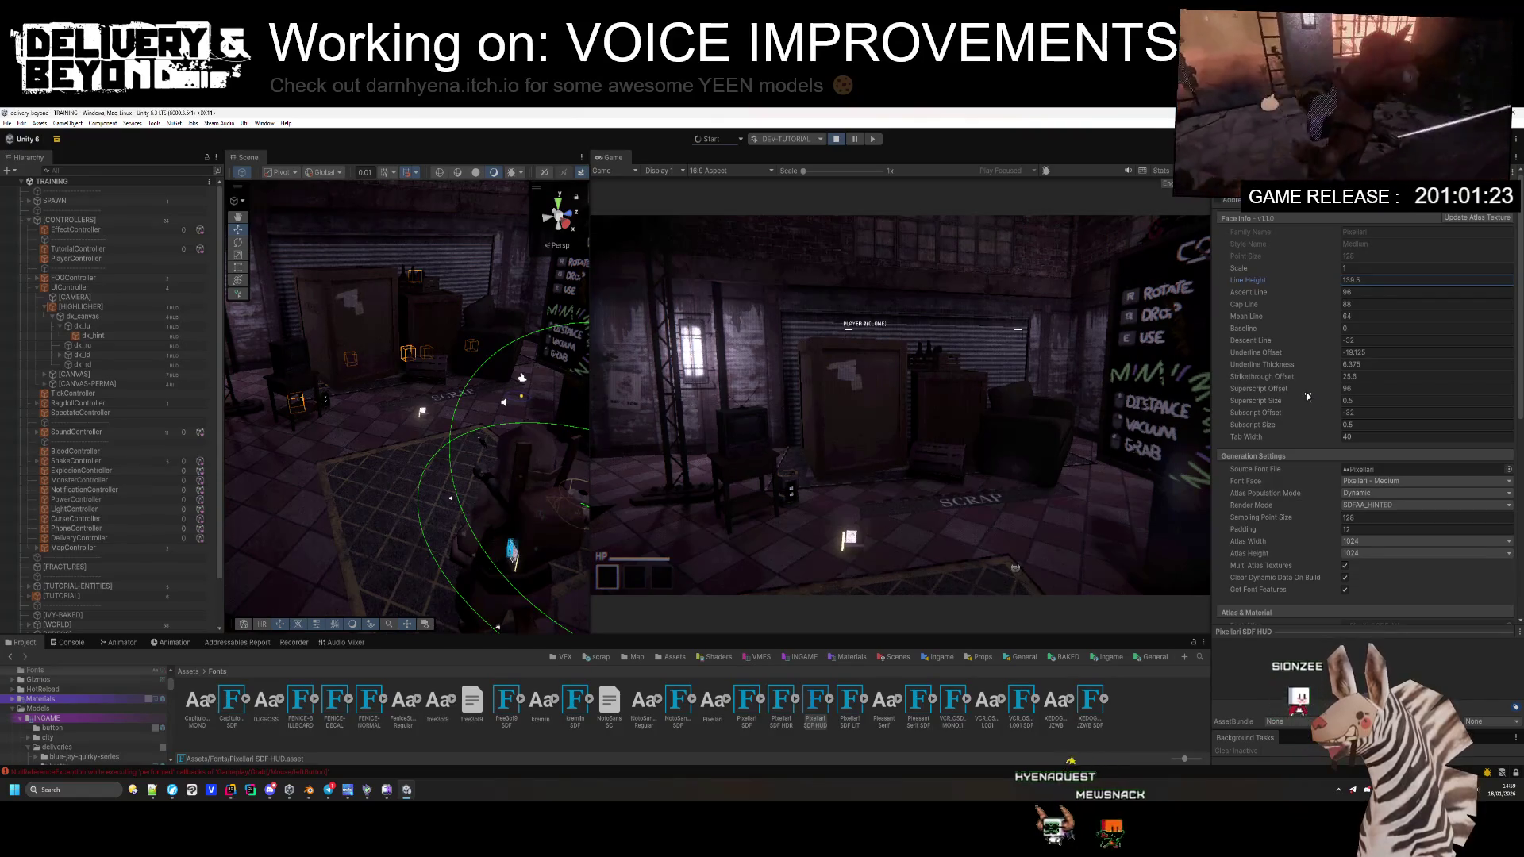
left_click_drag(1307, 440, 1326, 441)
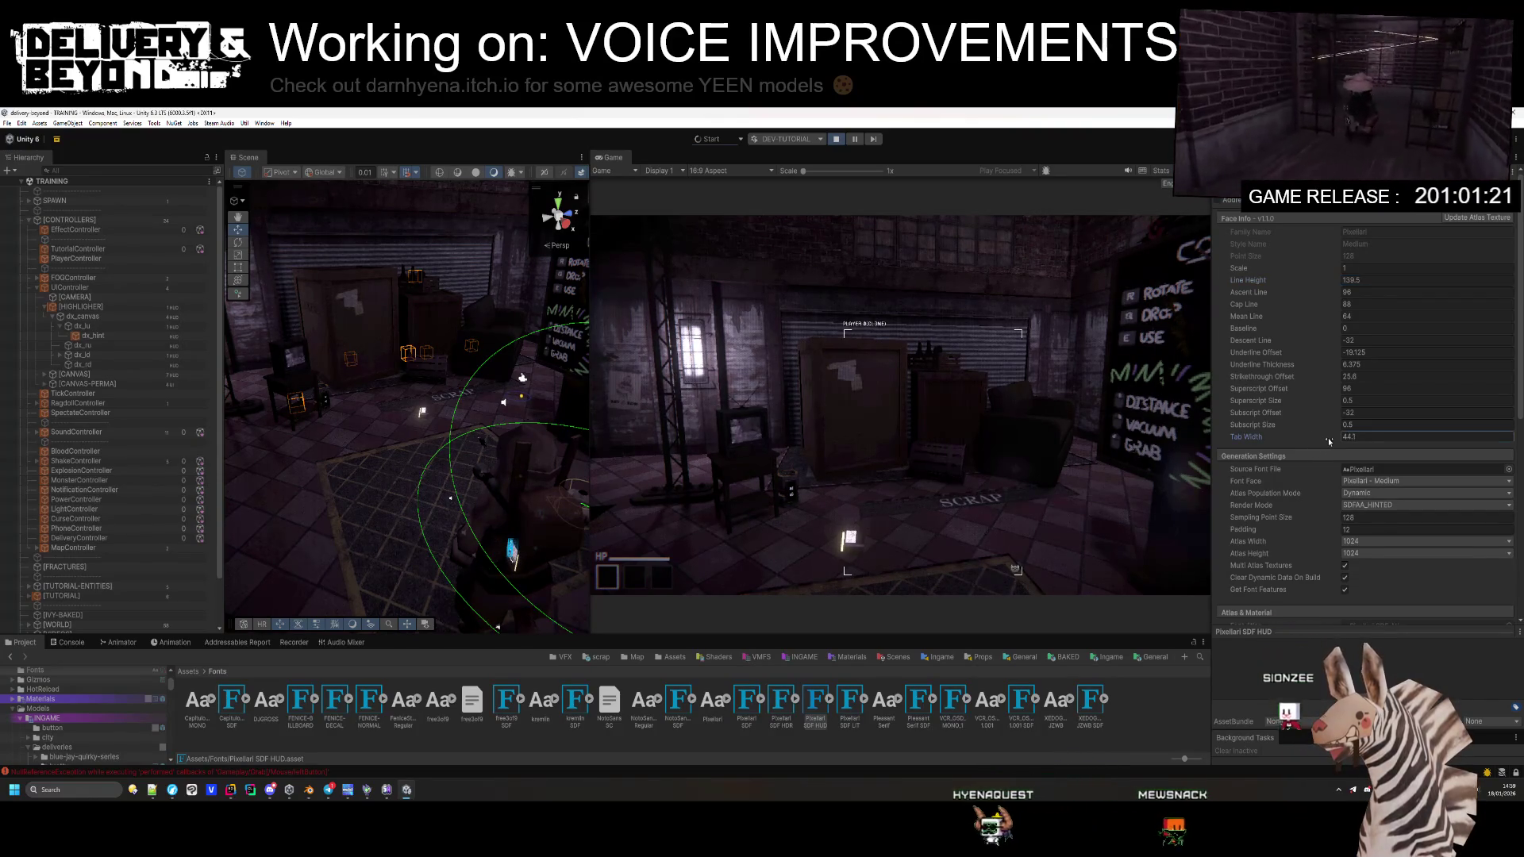
key("ctrl+z")
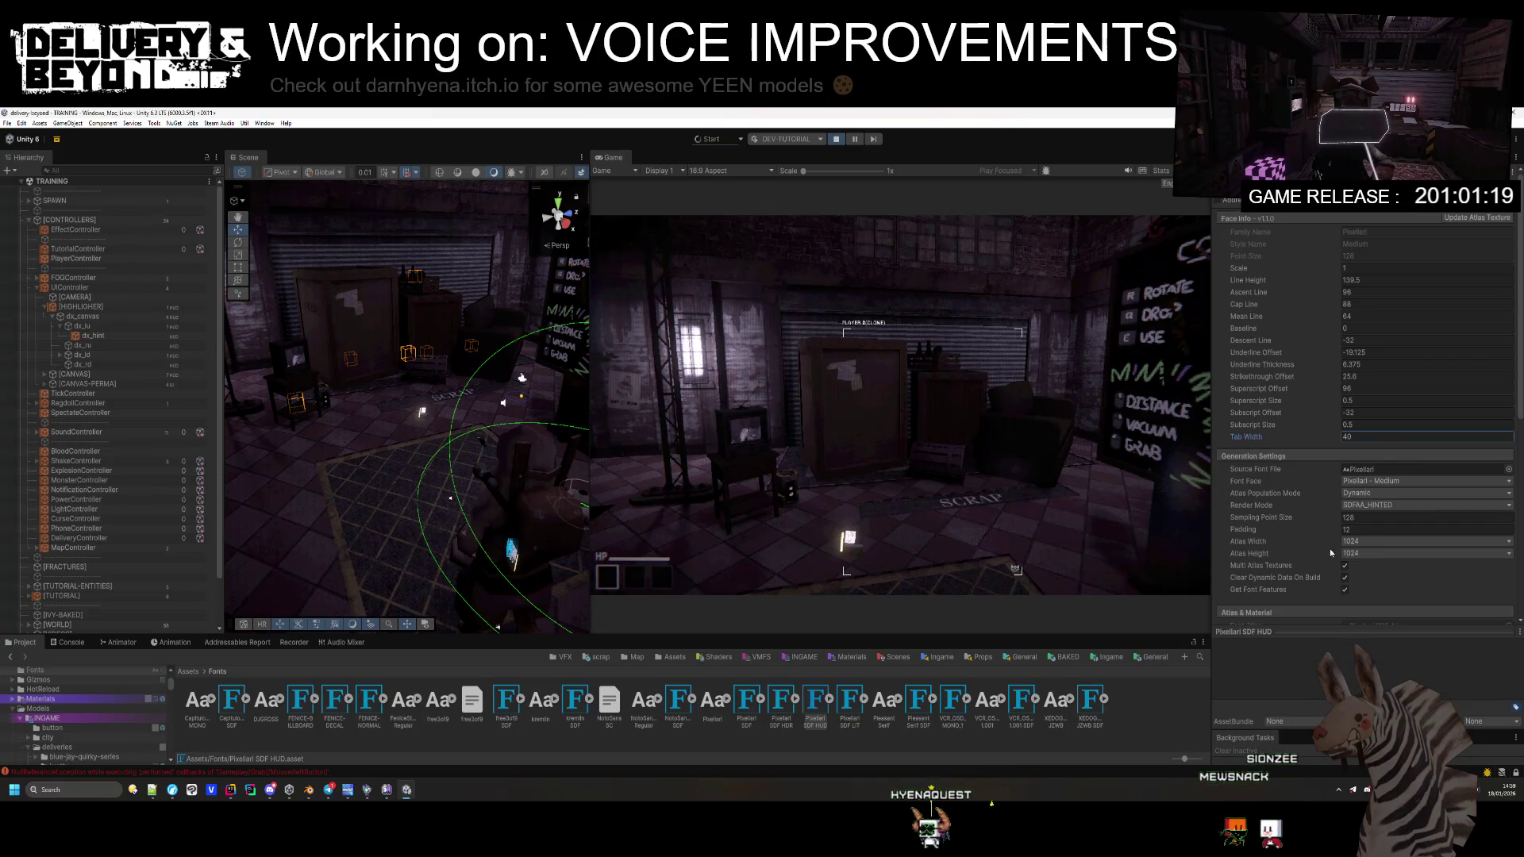
Step: In Font Weights, raise the Normal weight and increase the Spacing Offset to 2
scroll(1330, 550, "down", 10)
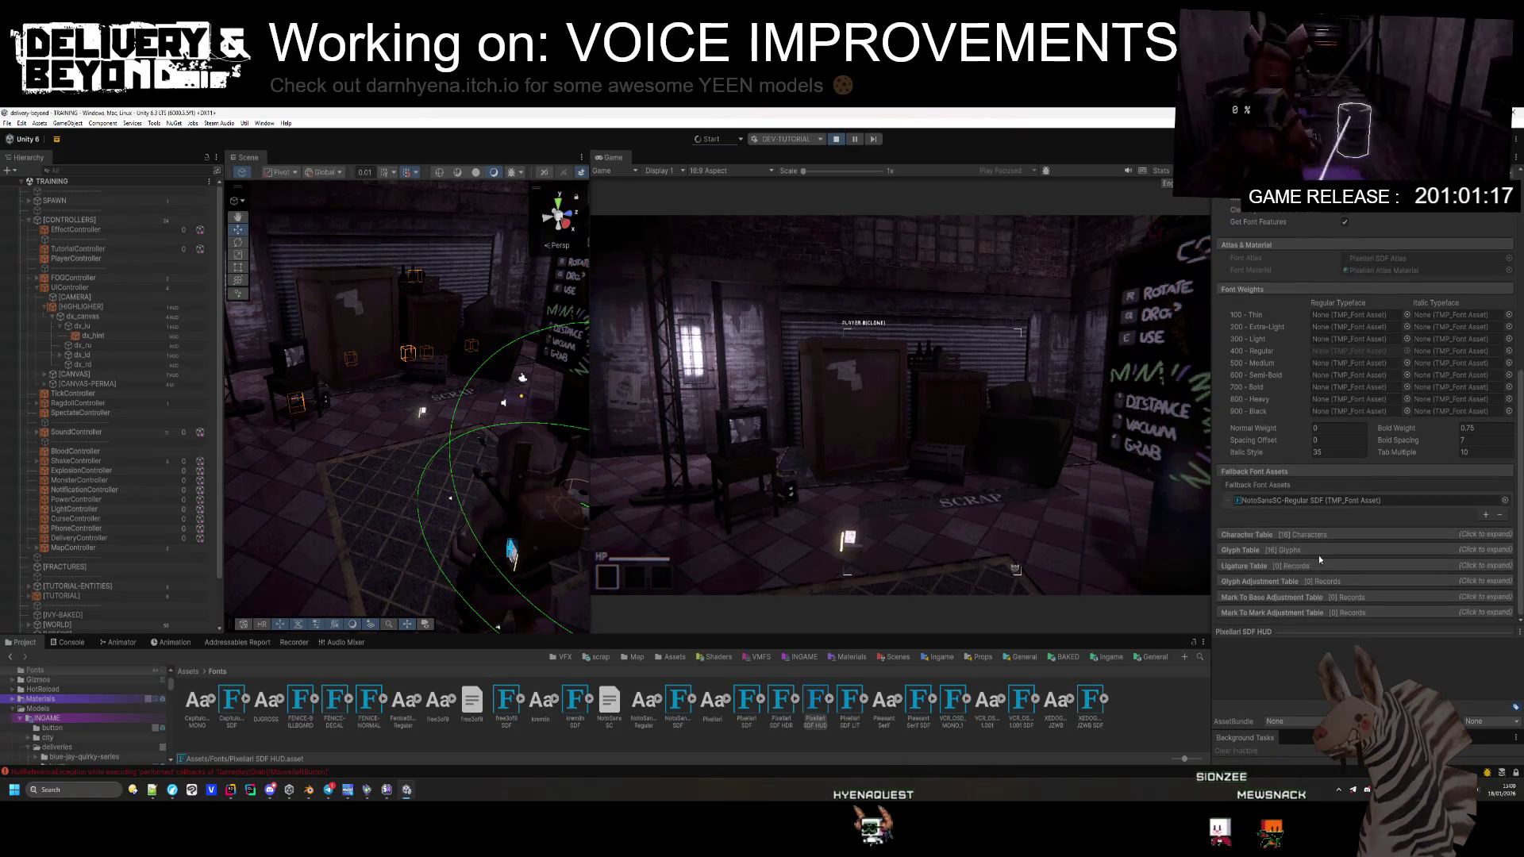
left_click_drag(1303, 429, 1418, 444)
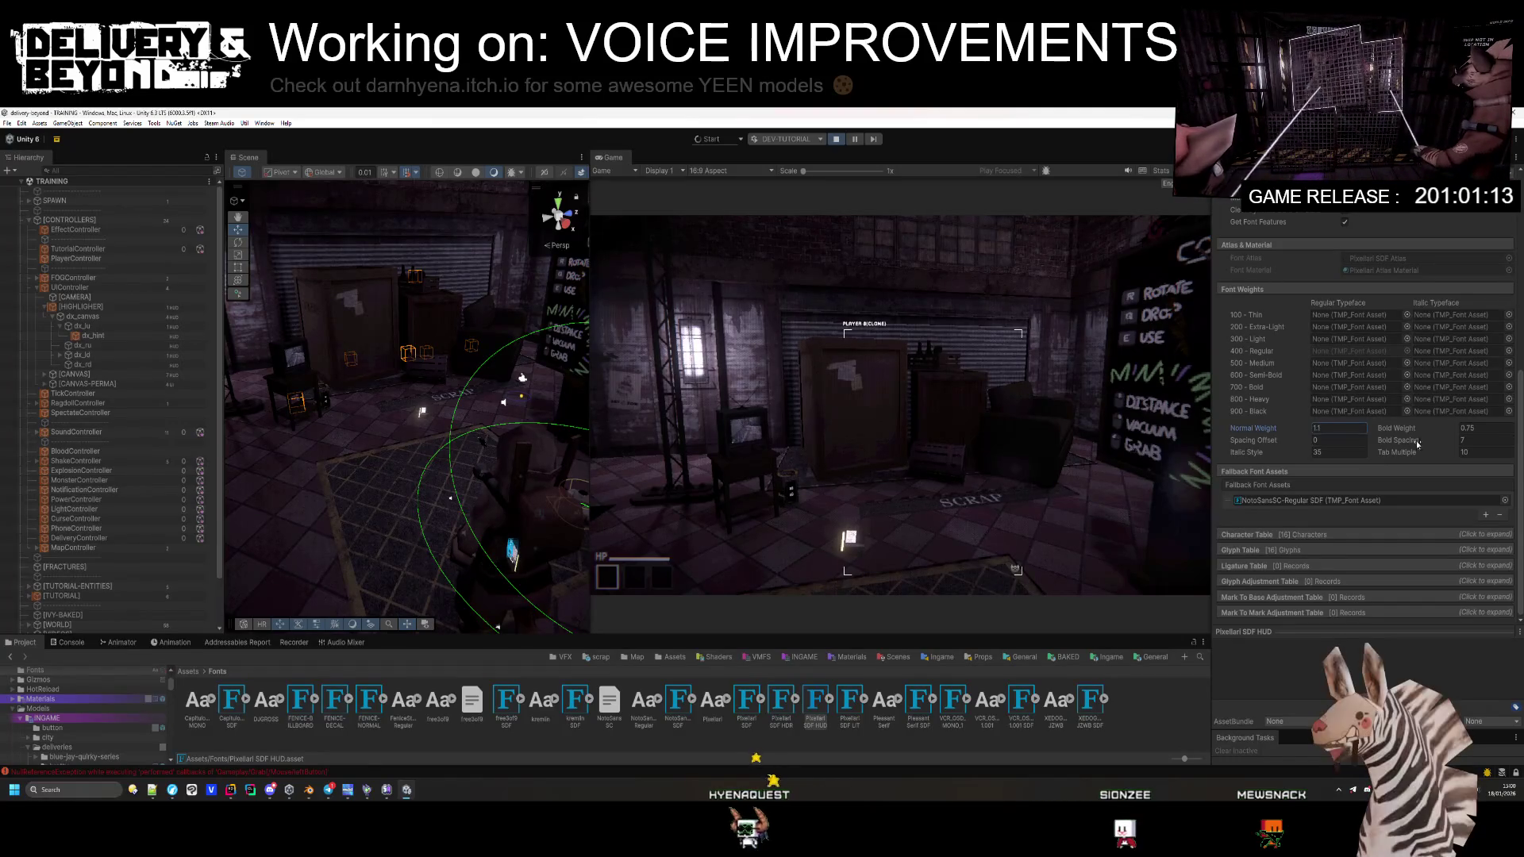
left_click_drag(1288, 445, 1301, 447)
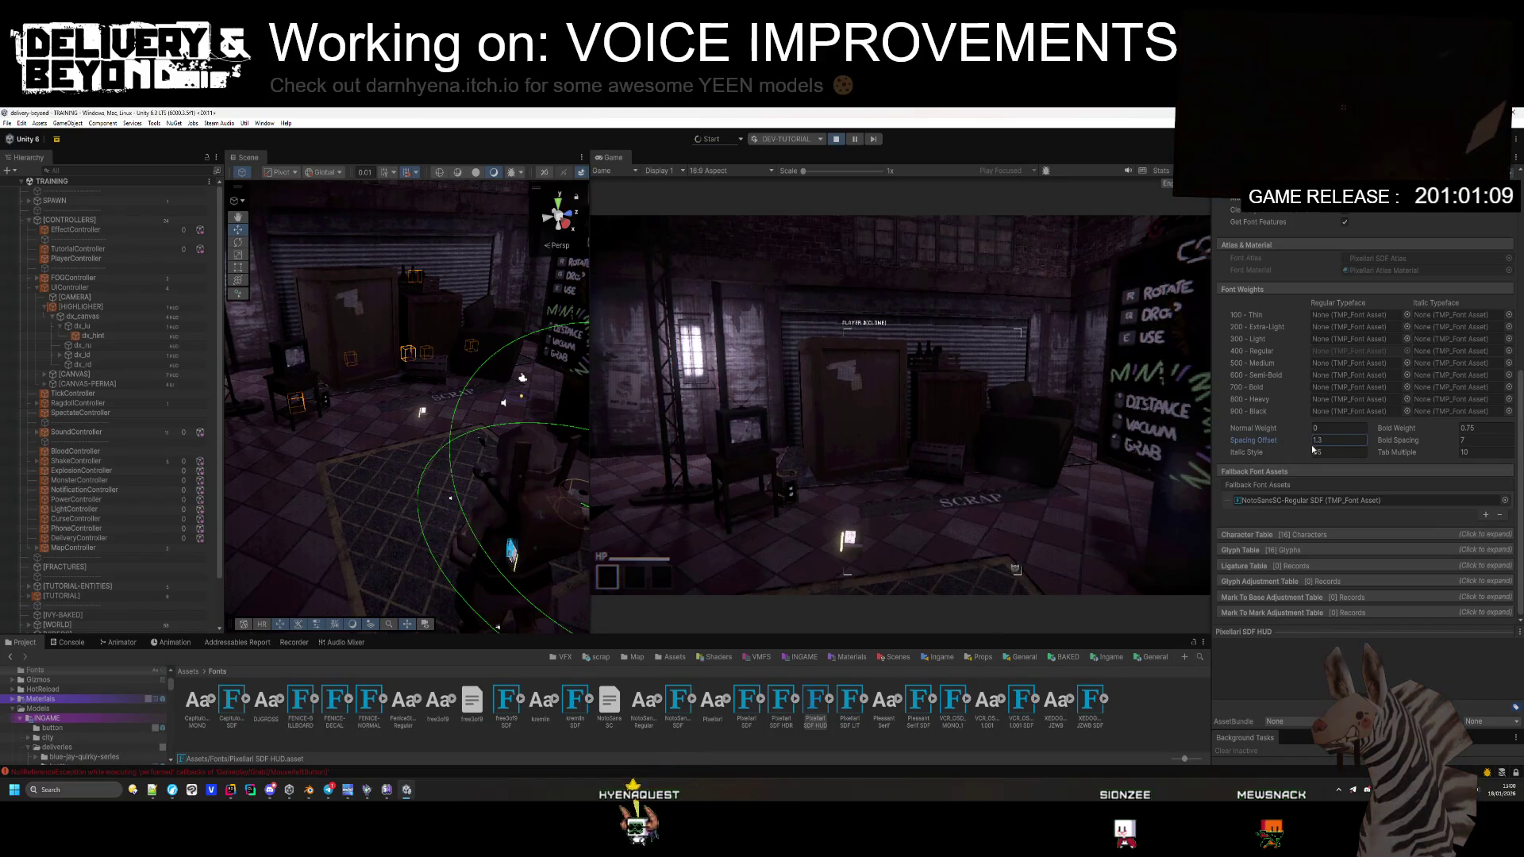
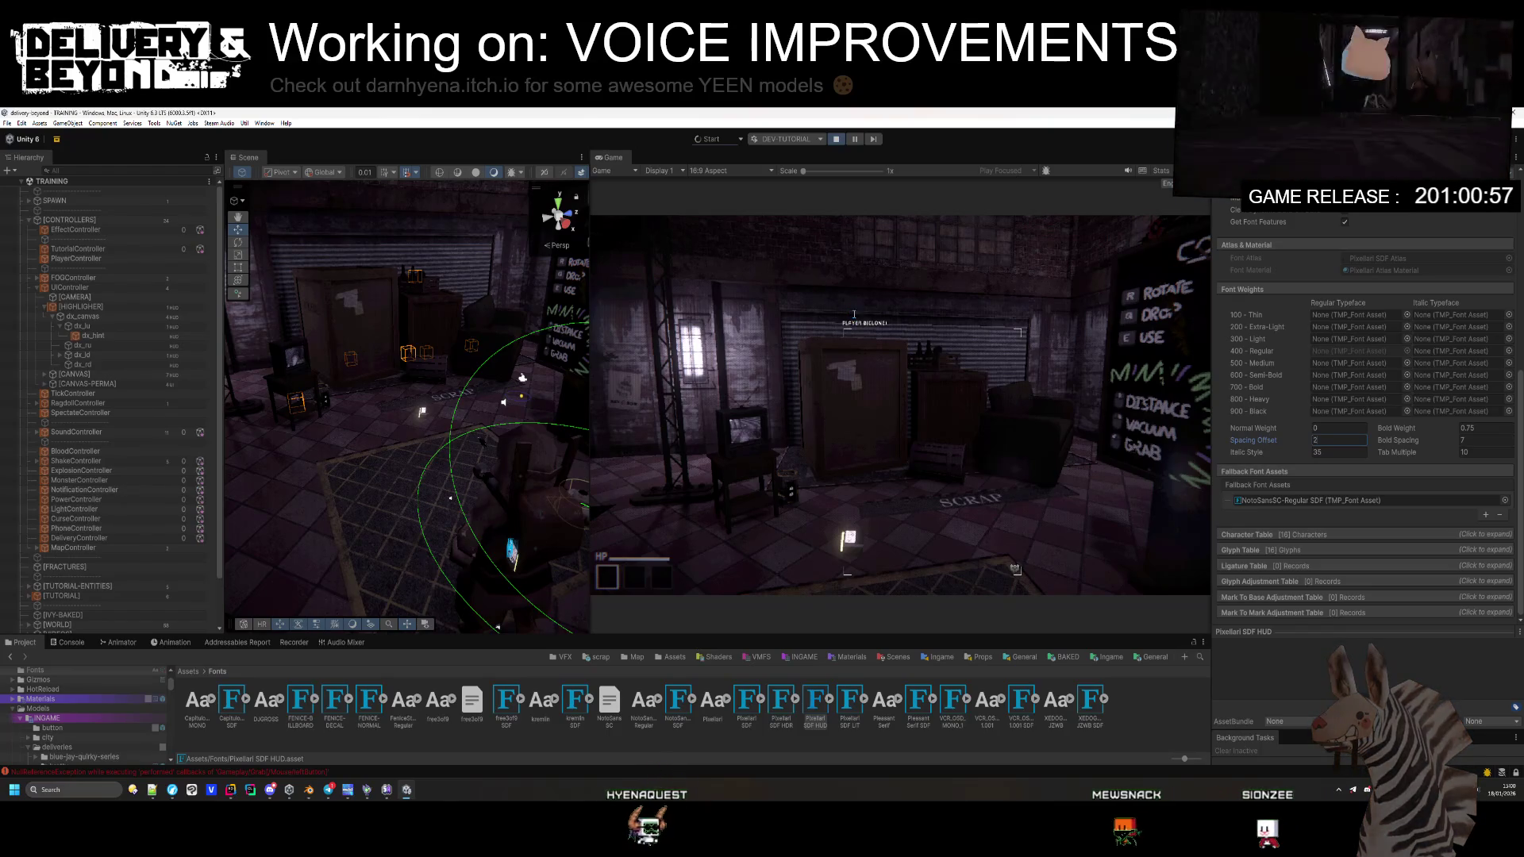
Step: Select the Pixellari SDF HUD material and set its underlay Dilate to 1 and Offset X to 0
left_click(832, 699)
left_click(849, 702)
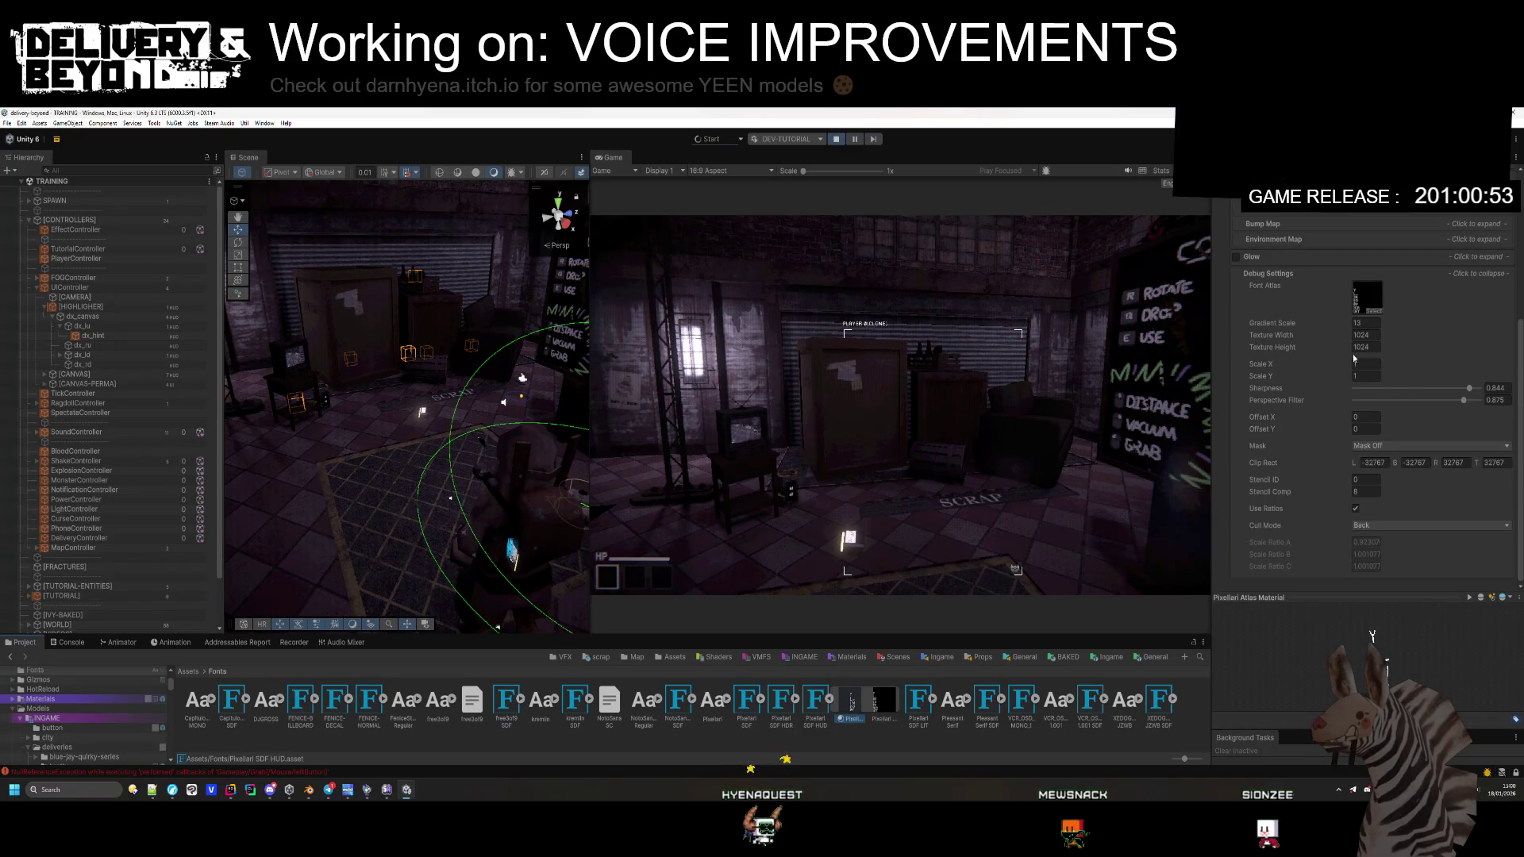
scroll(1353, 354, "up", 5)
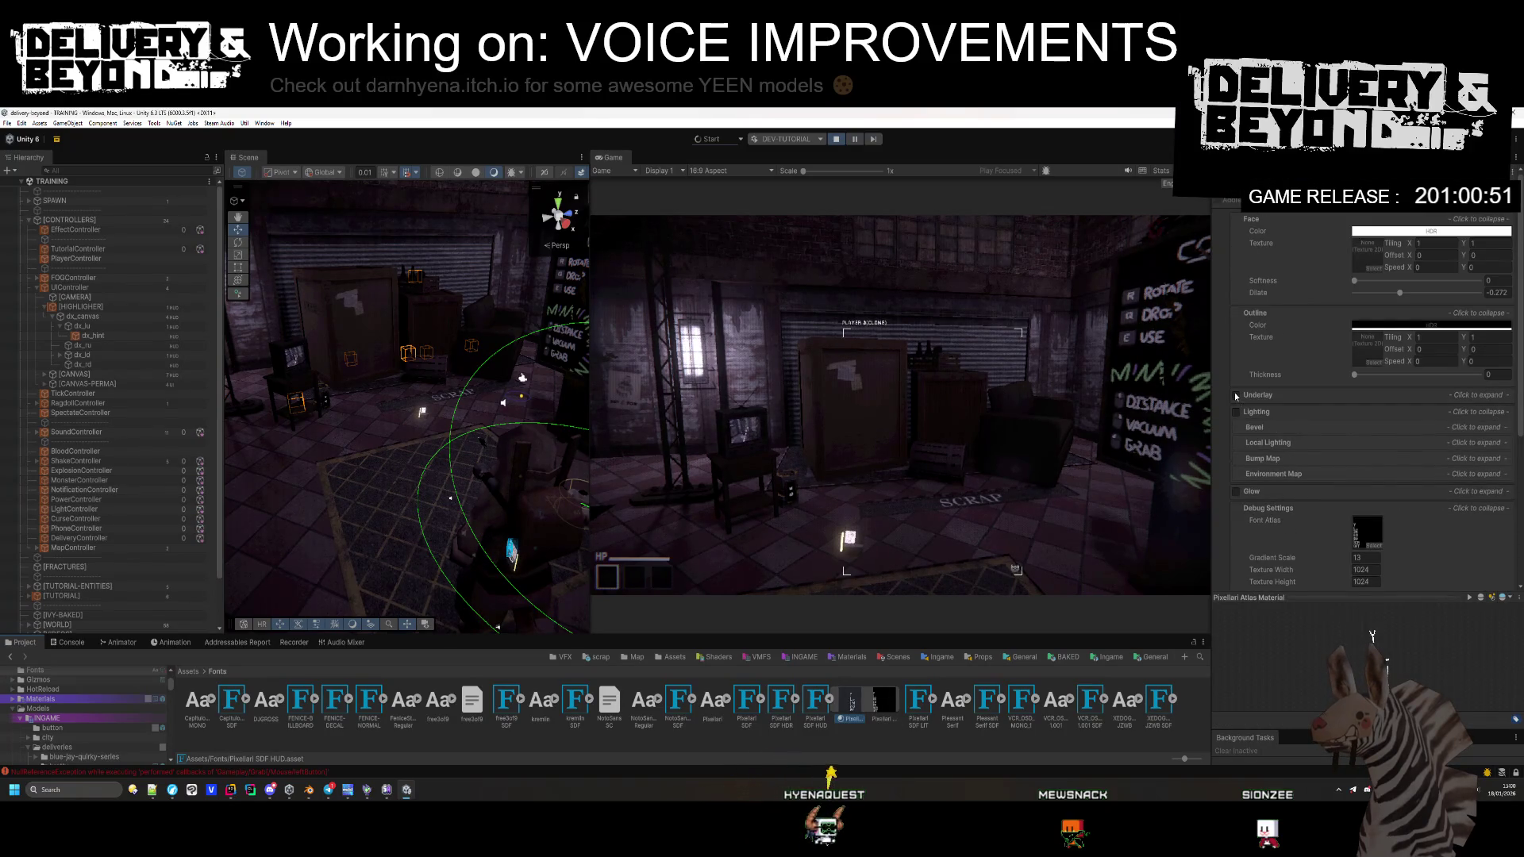
left_click(1258, 396)
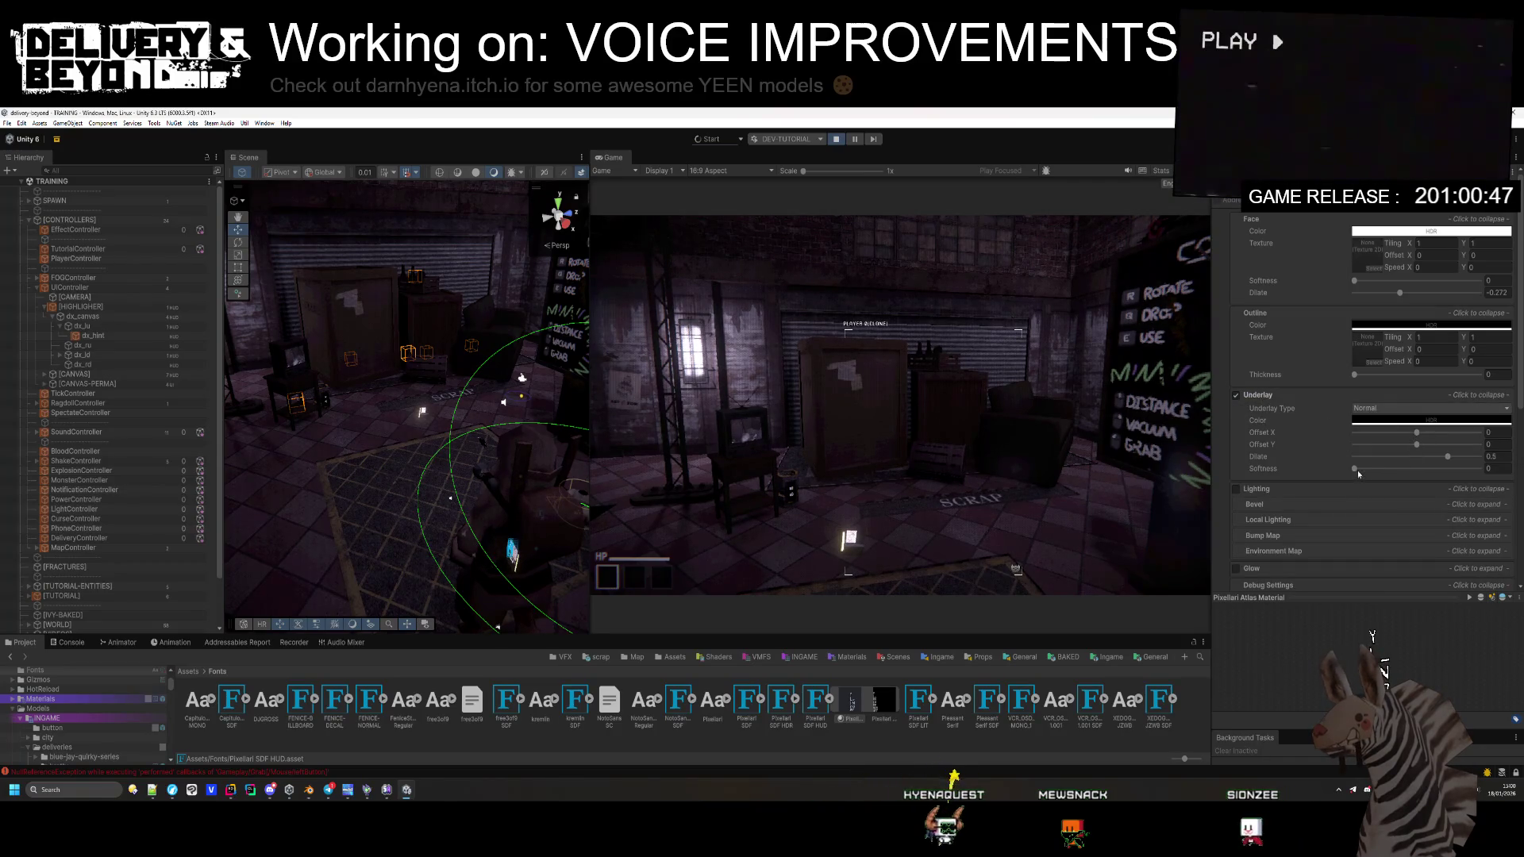
mouse_move(1449, 459)
left_mouse_down()
mouse_move(1481, 457)
mouse_move(1392, 432)
mouse_move(1446, 433)
mouse_move(1517, 394)
left_mouse_up()
left_click(1448, 421)
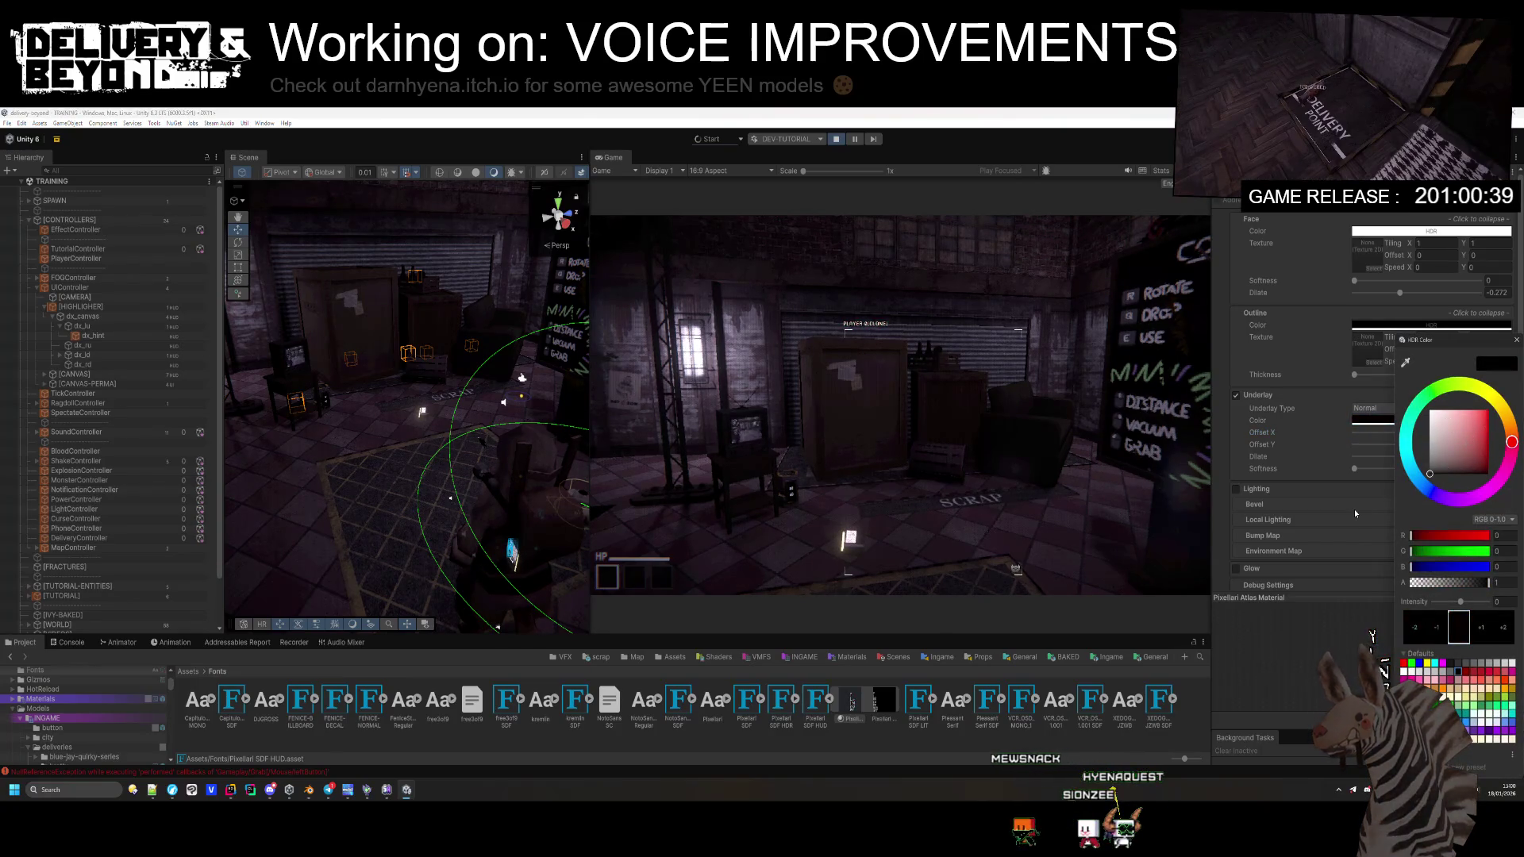
left_click_drag(1447, 432, 1381, 433)
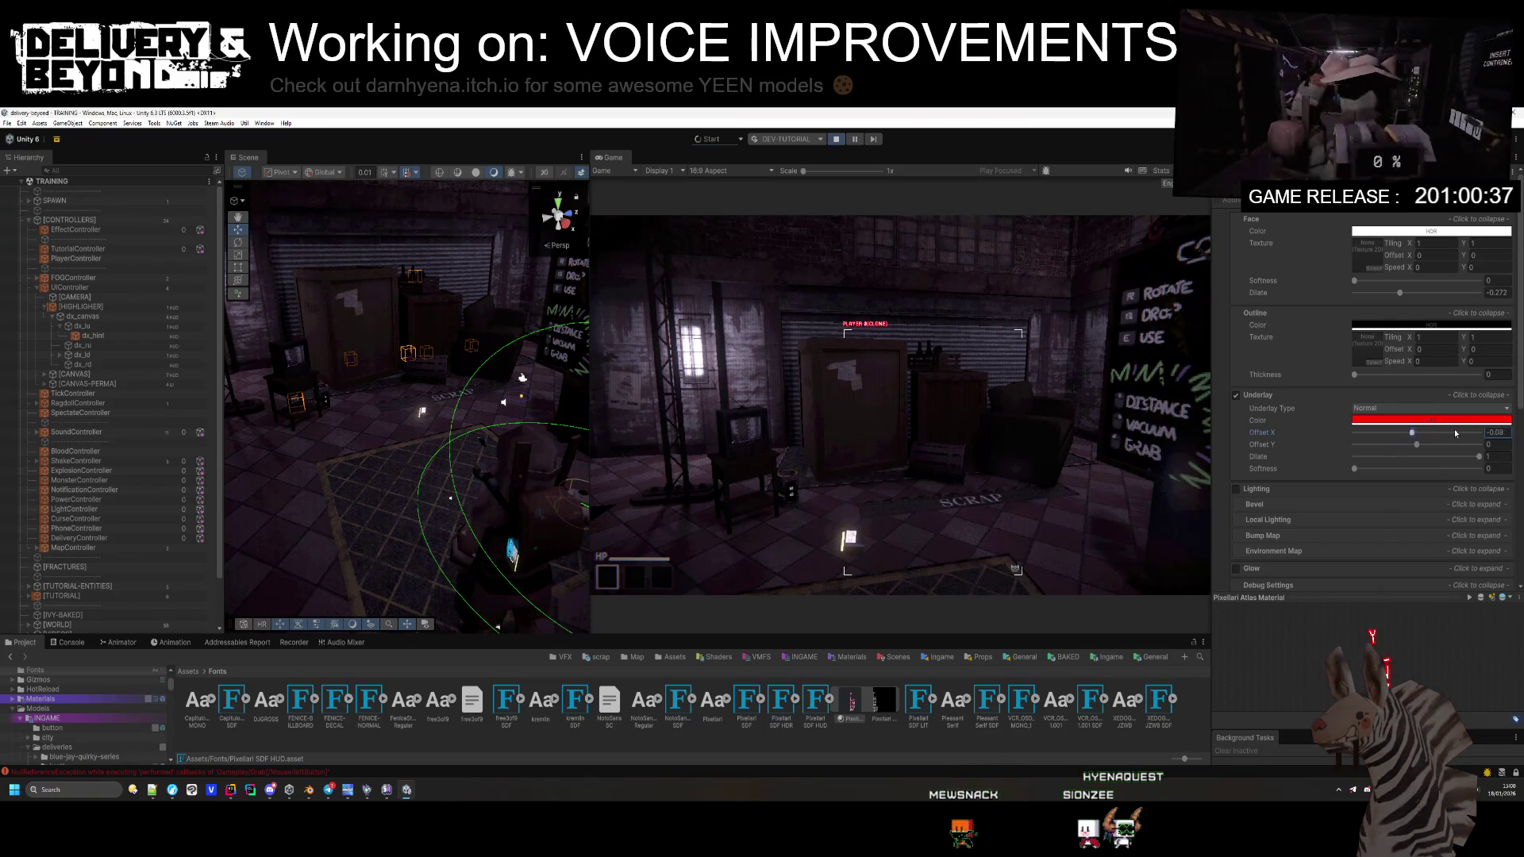
type("0")
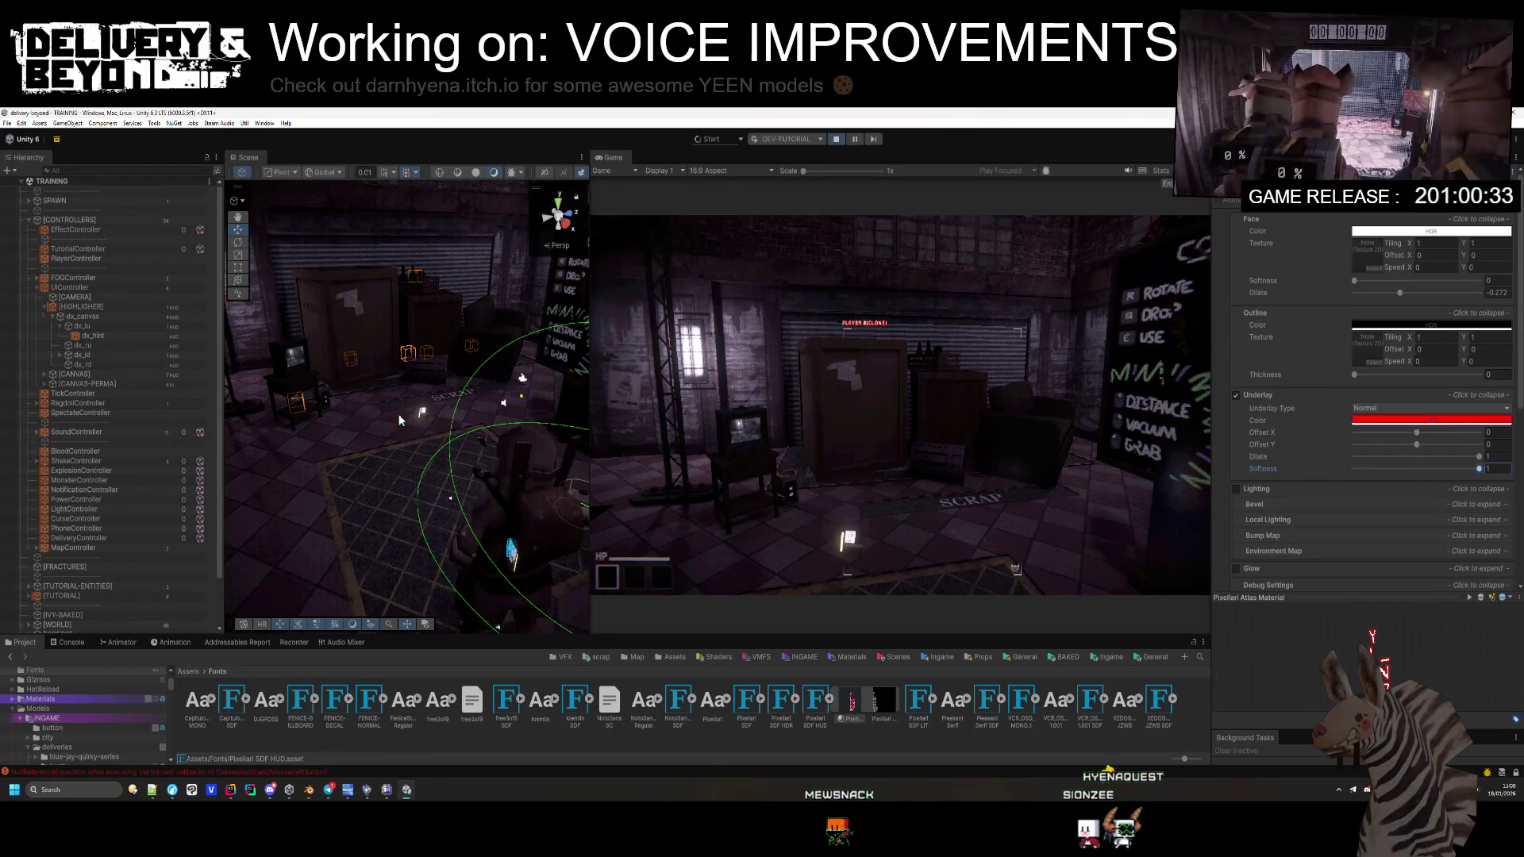
Step: Set the underlay colour to black
left_click(1431, 420)
left_click(1429, 474)
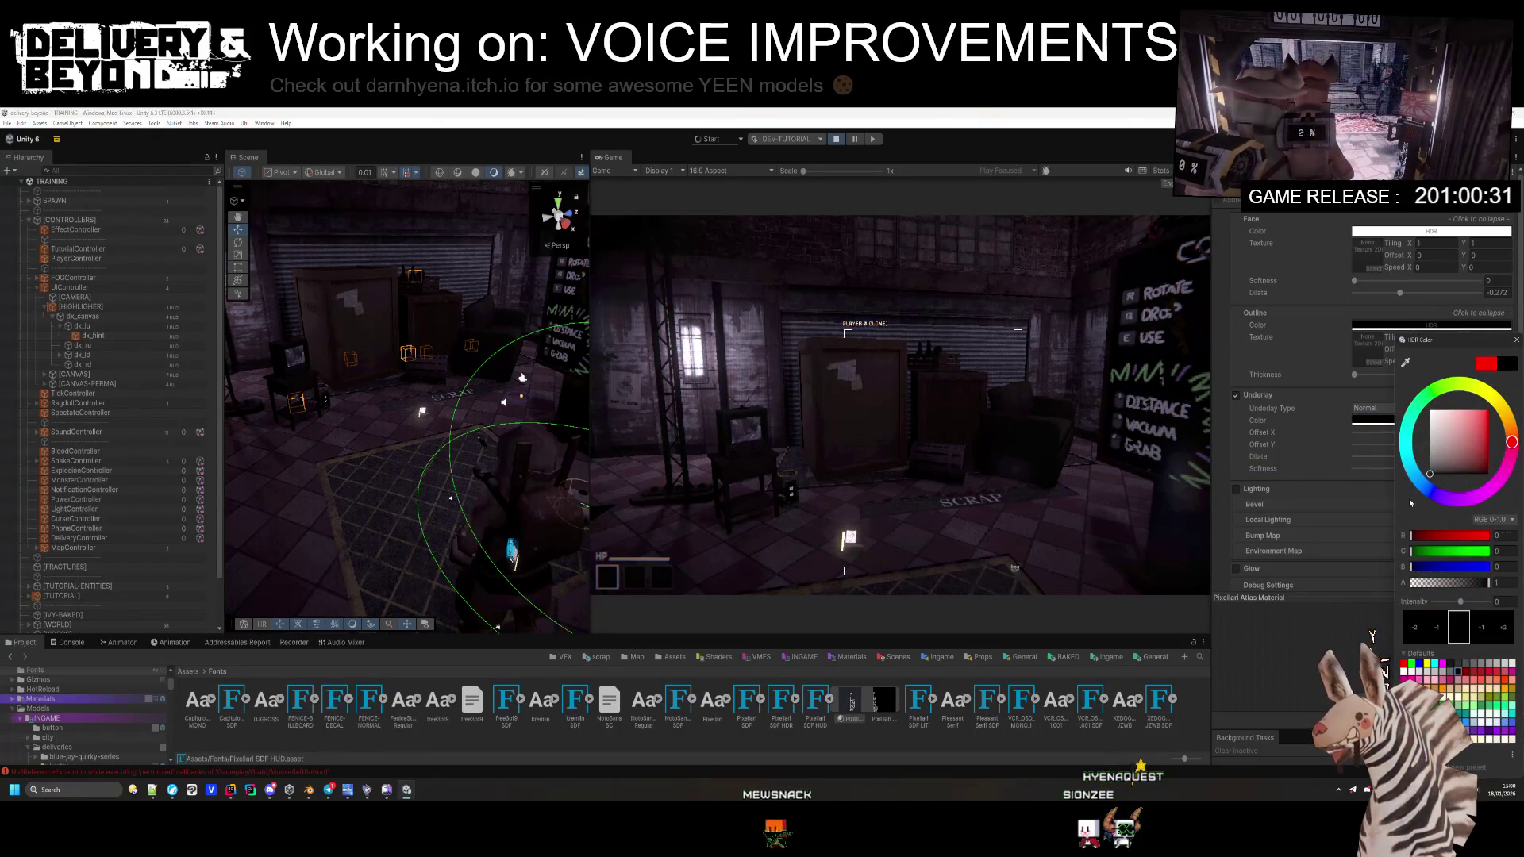
left_click(1430, 411)
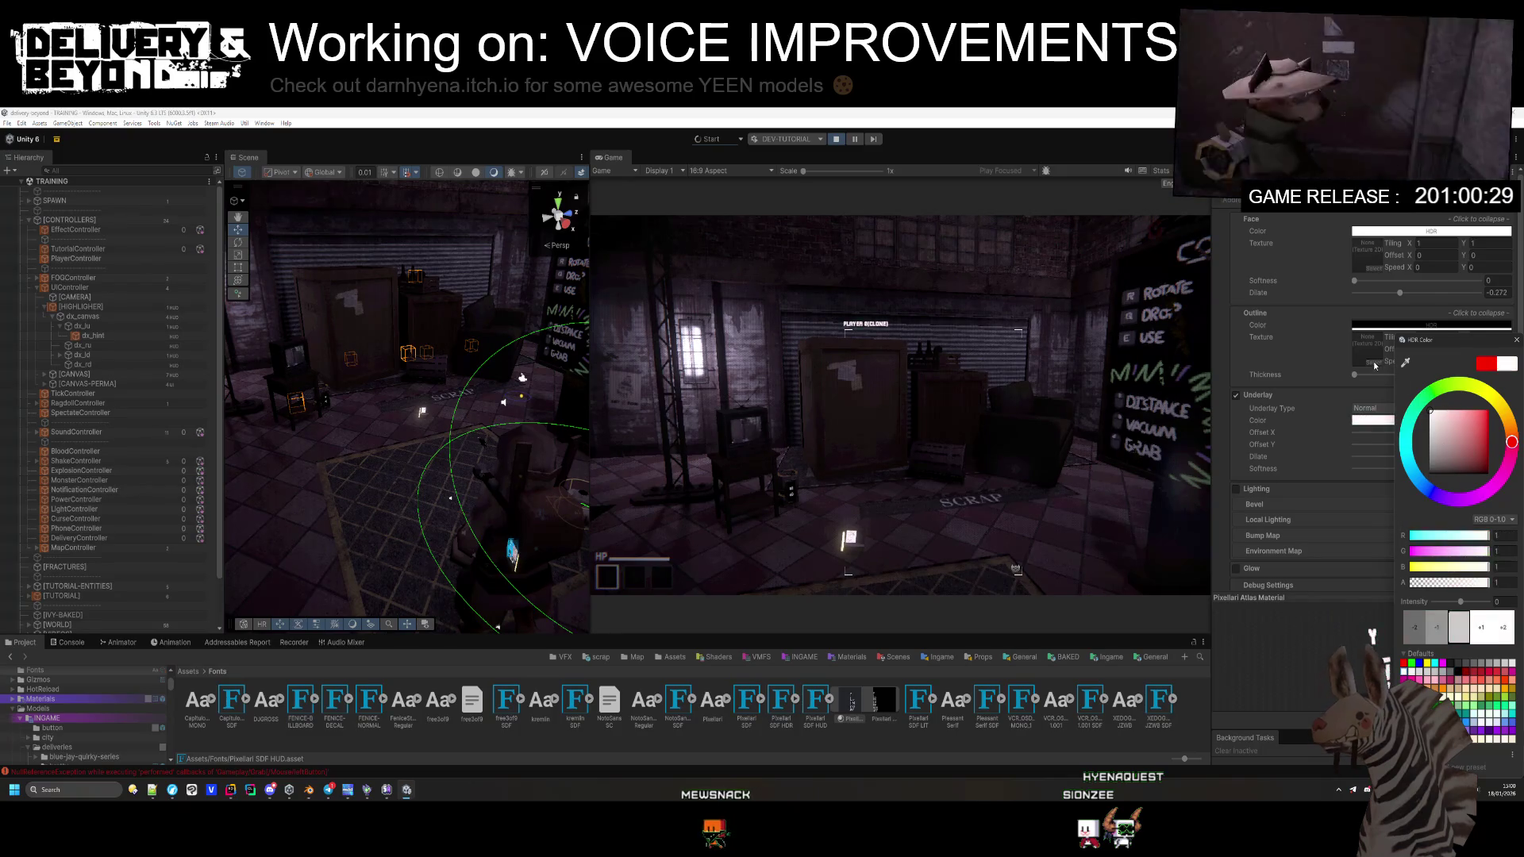
key("ctrl+z")
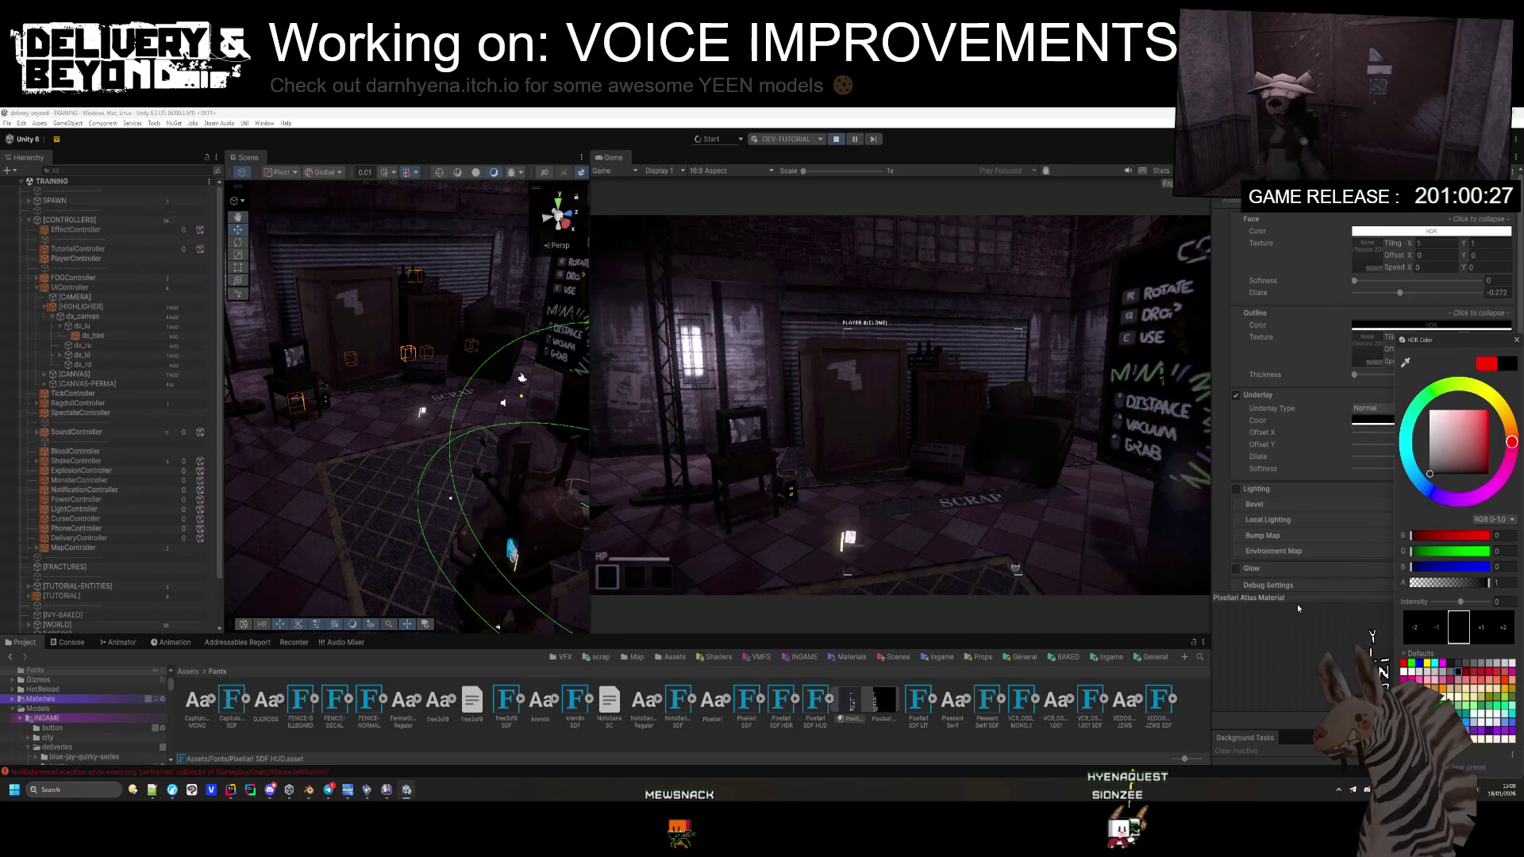
key("Escape")
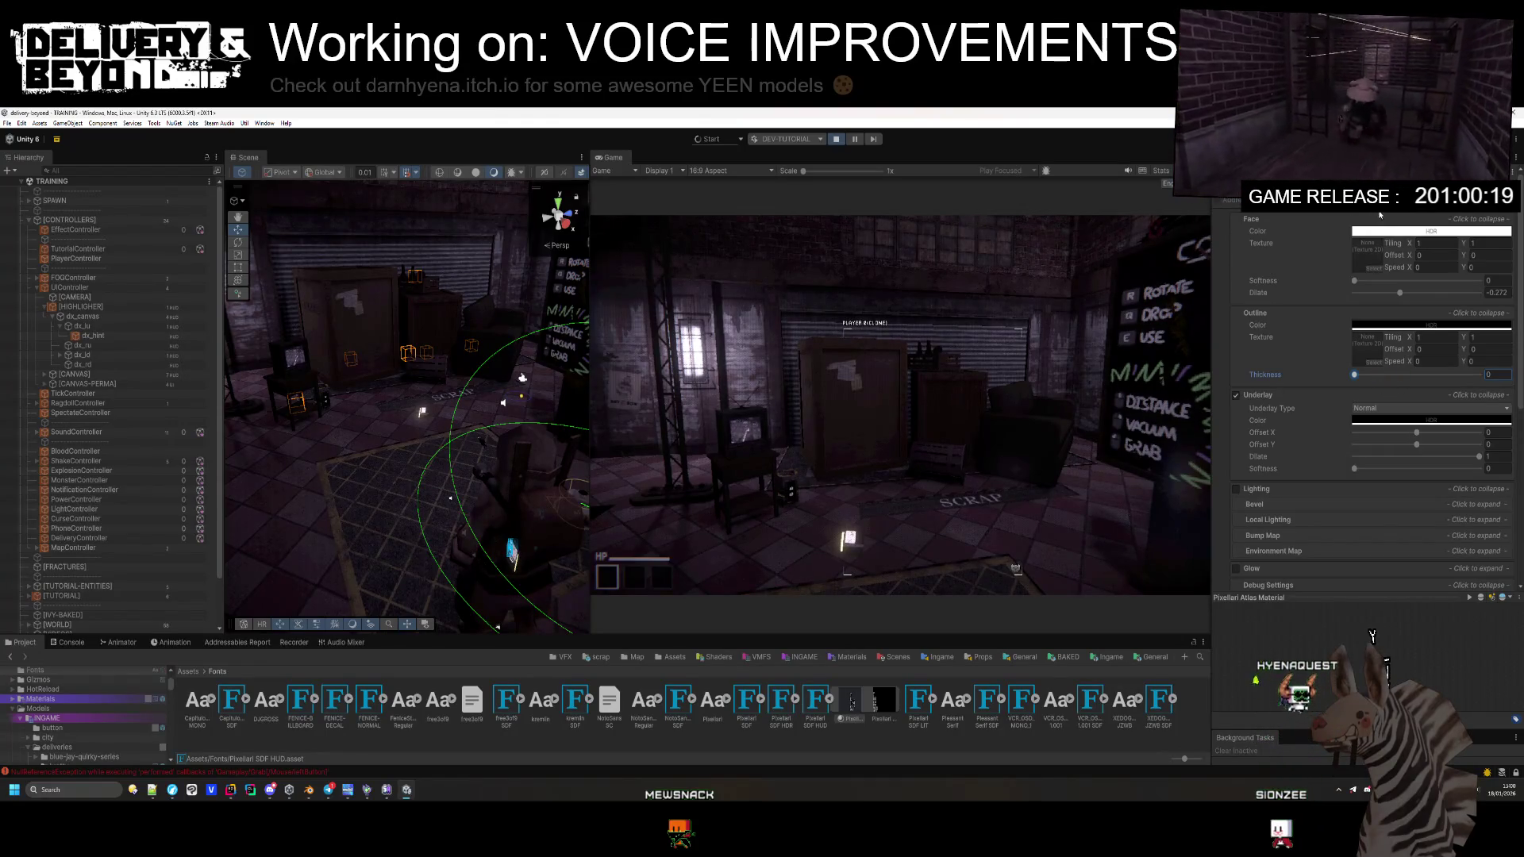
Step: Nudge the face Dilate to -0.265
left_click_drag(1399, 294, 1401, 296)
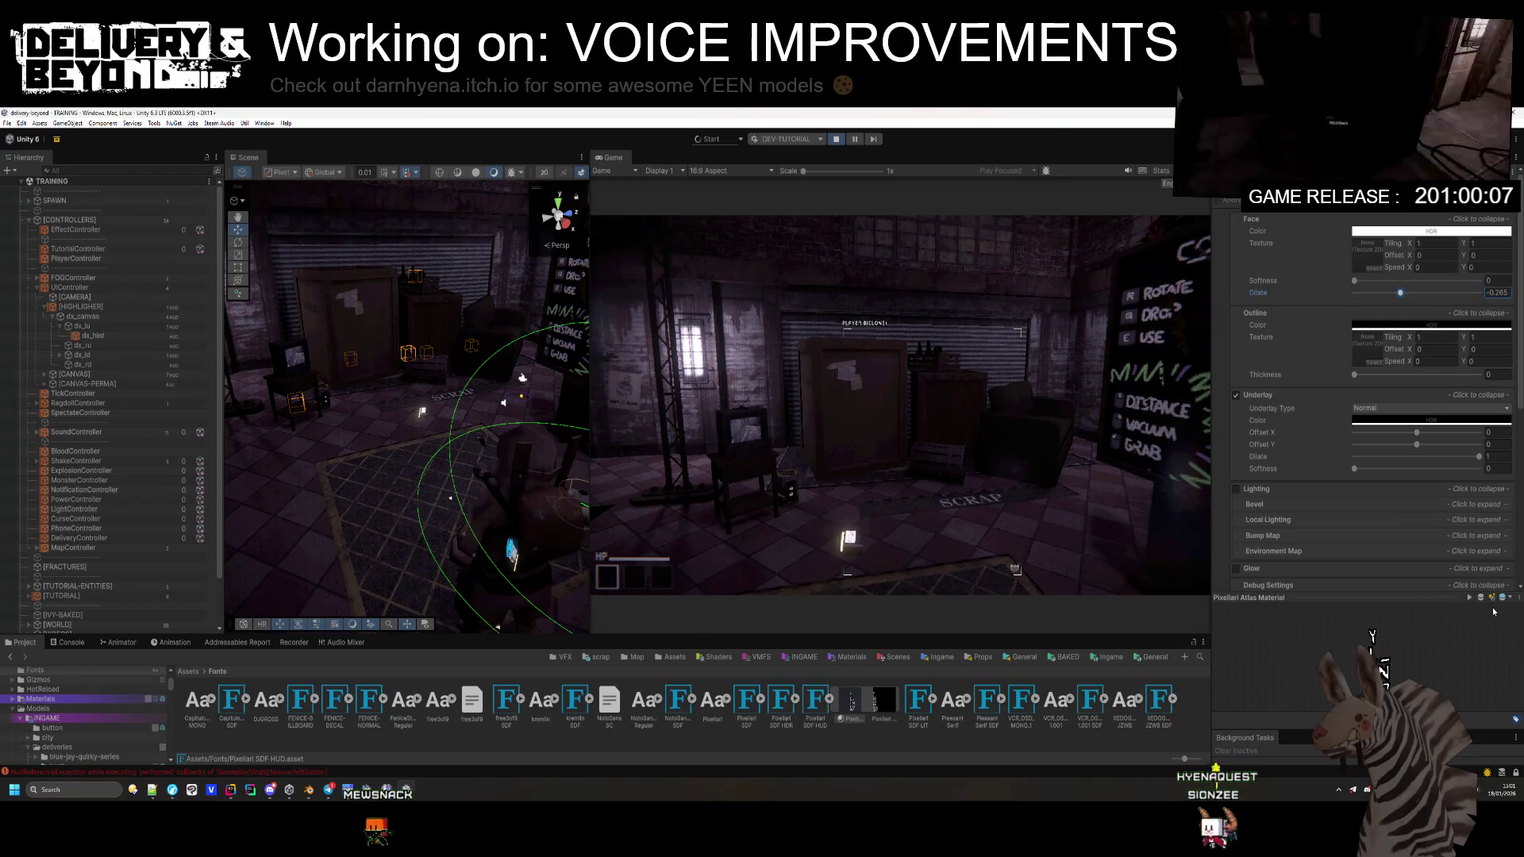
scroll(1326, 418, "down", 5)
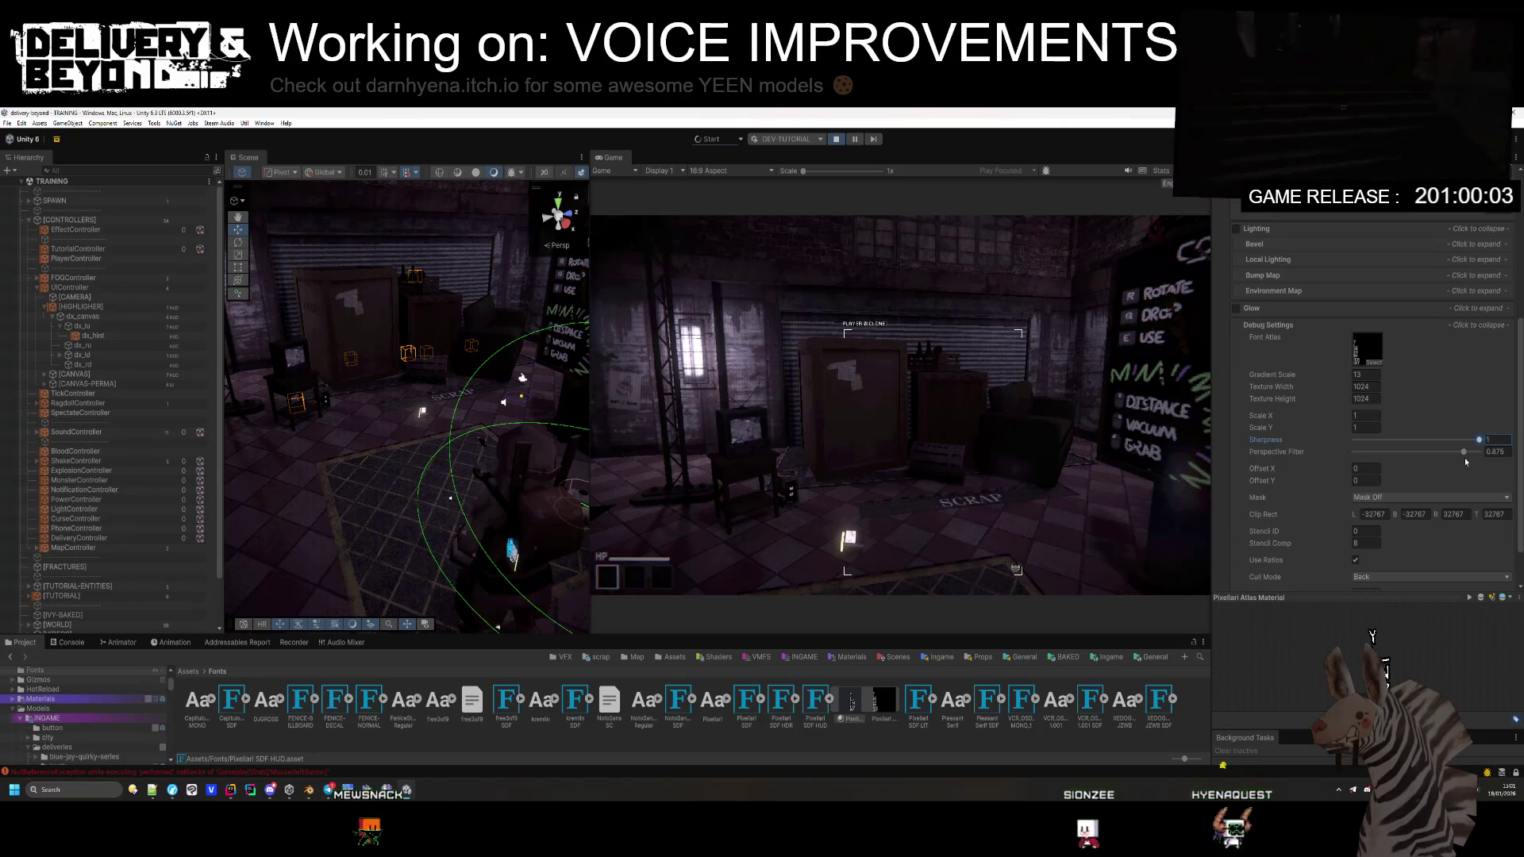
scroll(1354, 479, "down", 1)
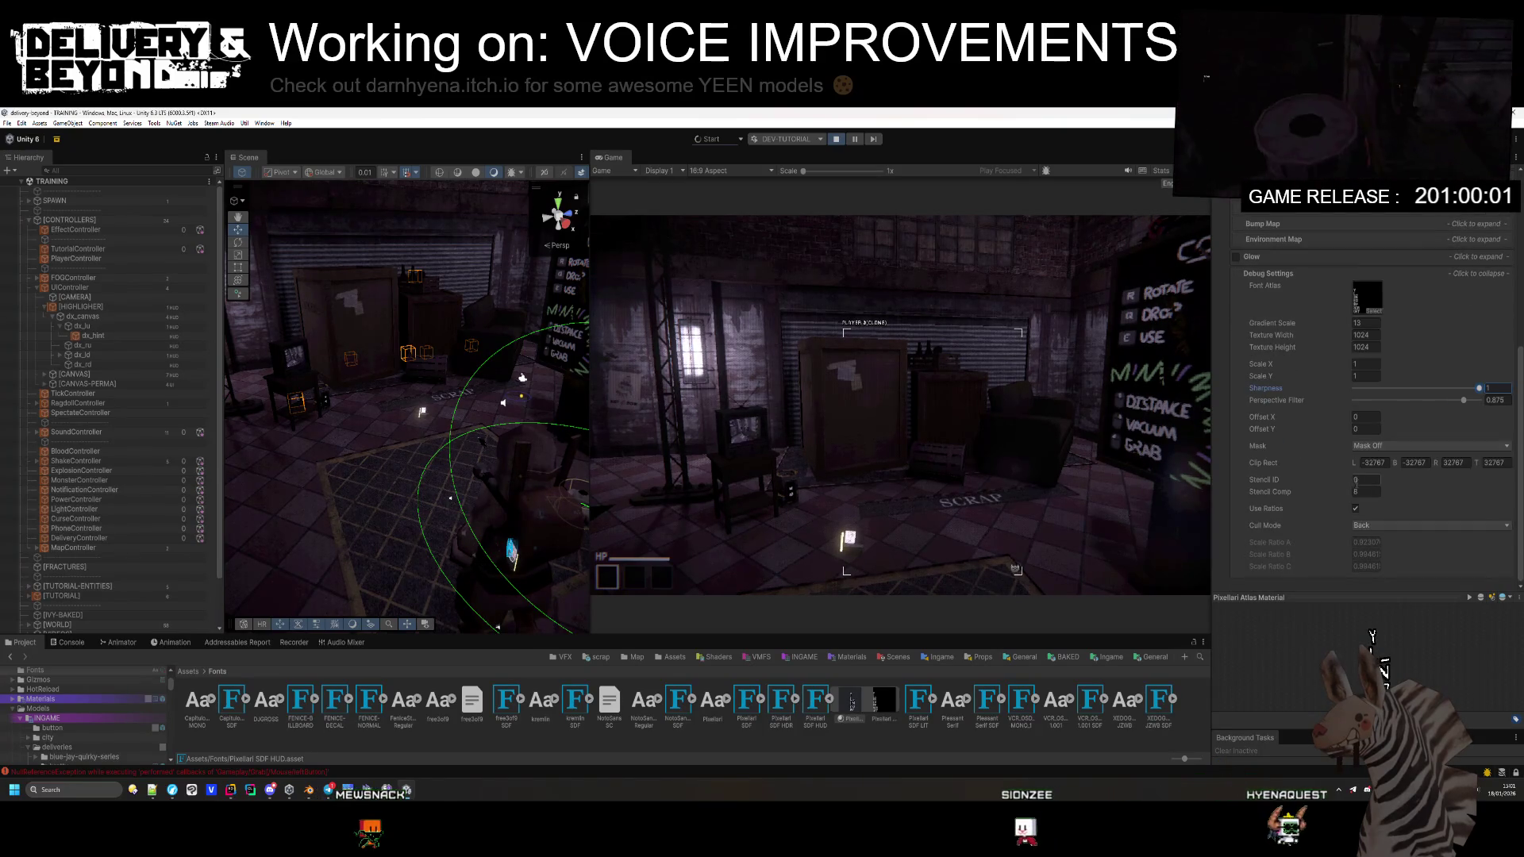
scroll(1356, 479, "up", 6)
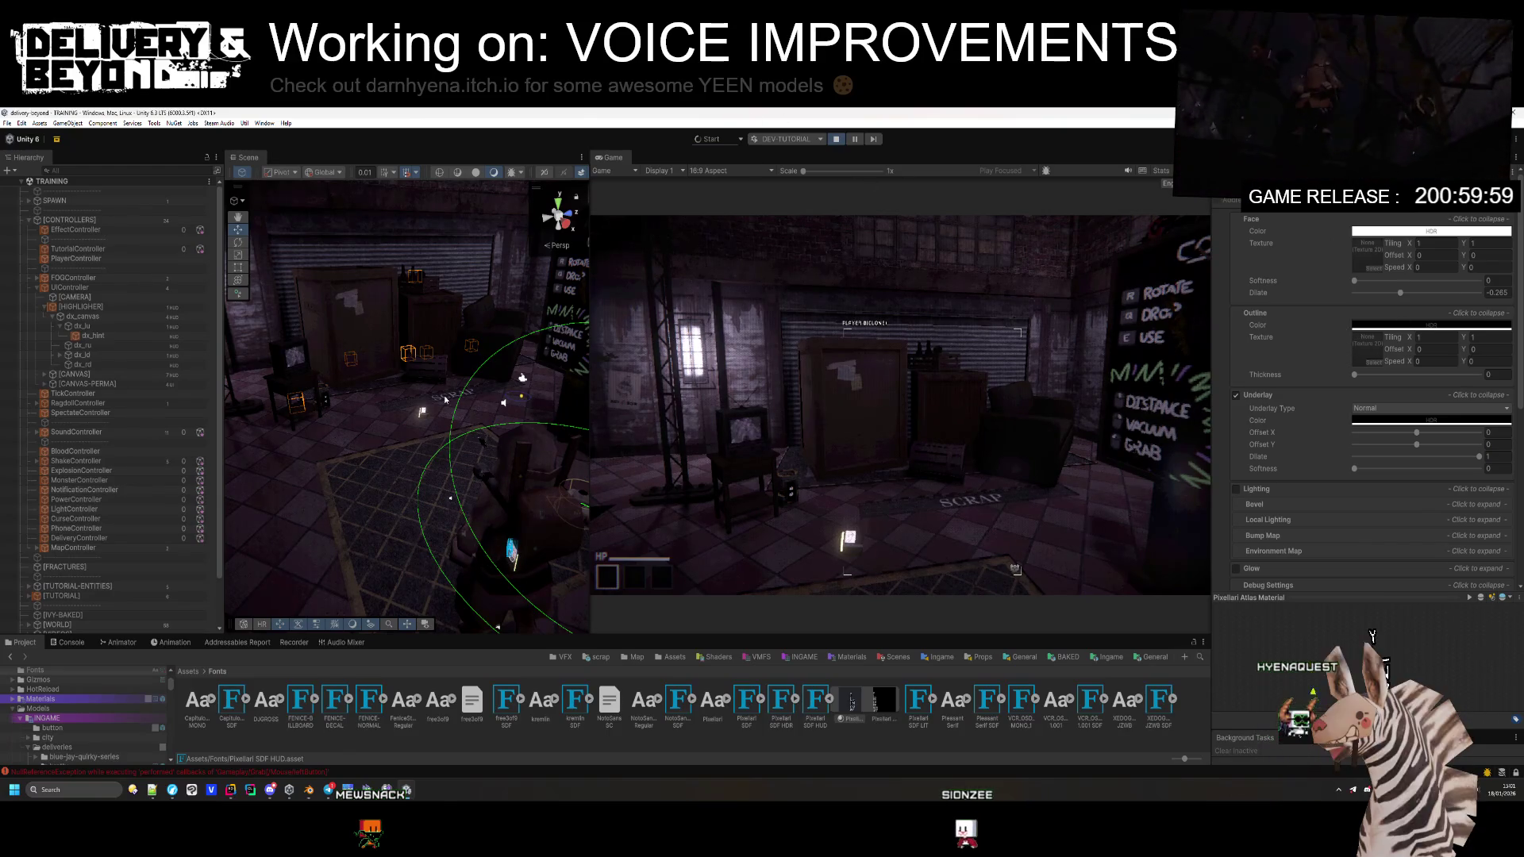
Step: Clear the console, stop play mode, and open the error's entity_monster_roomba.cs line from the stack trace
left_click(68, 642)
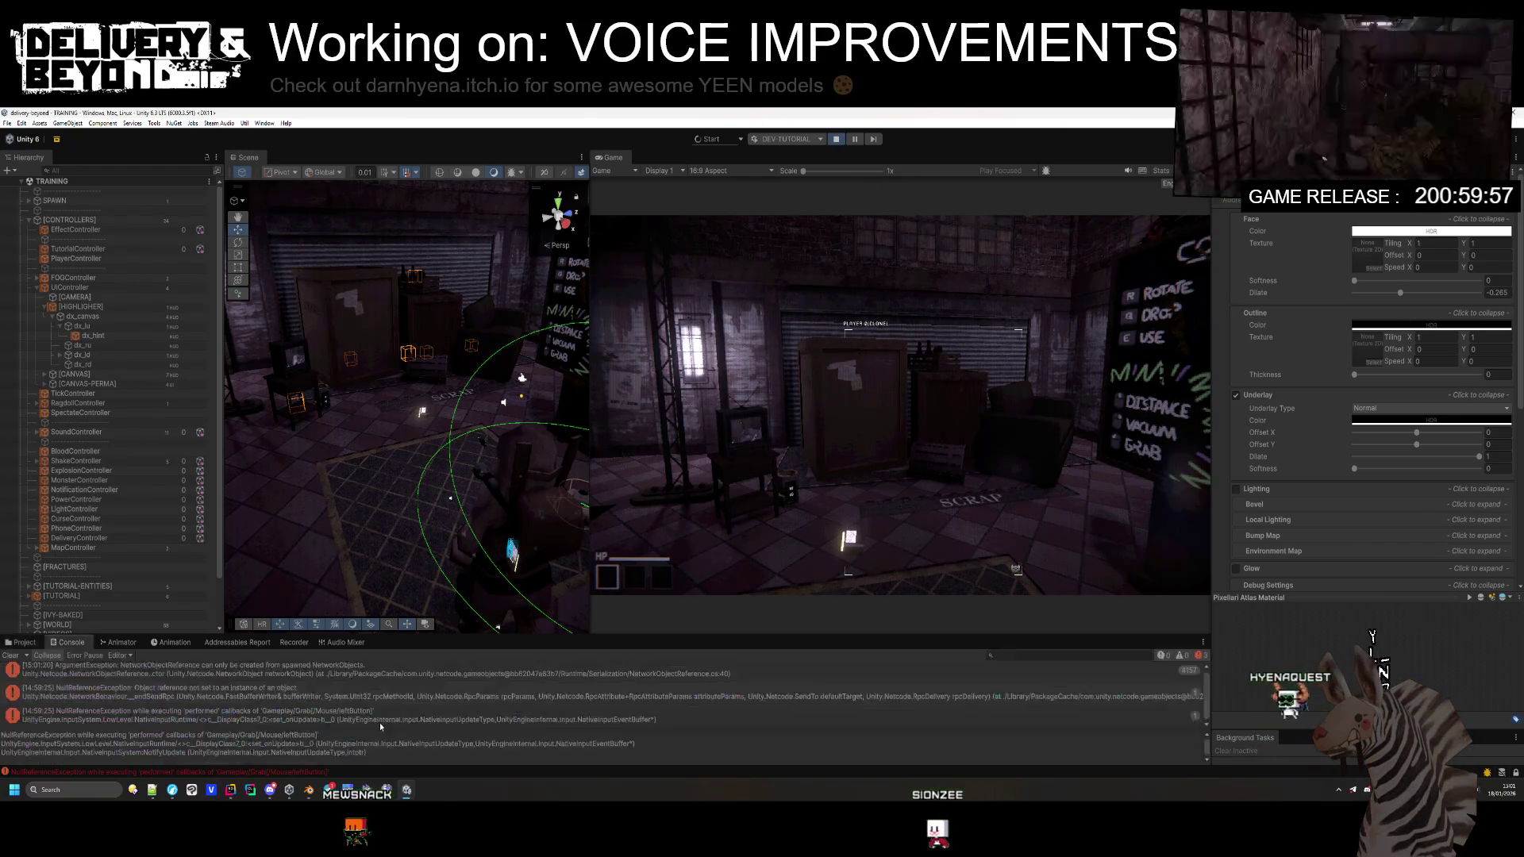
left_click(10, 655)
left_click(835, 140)
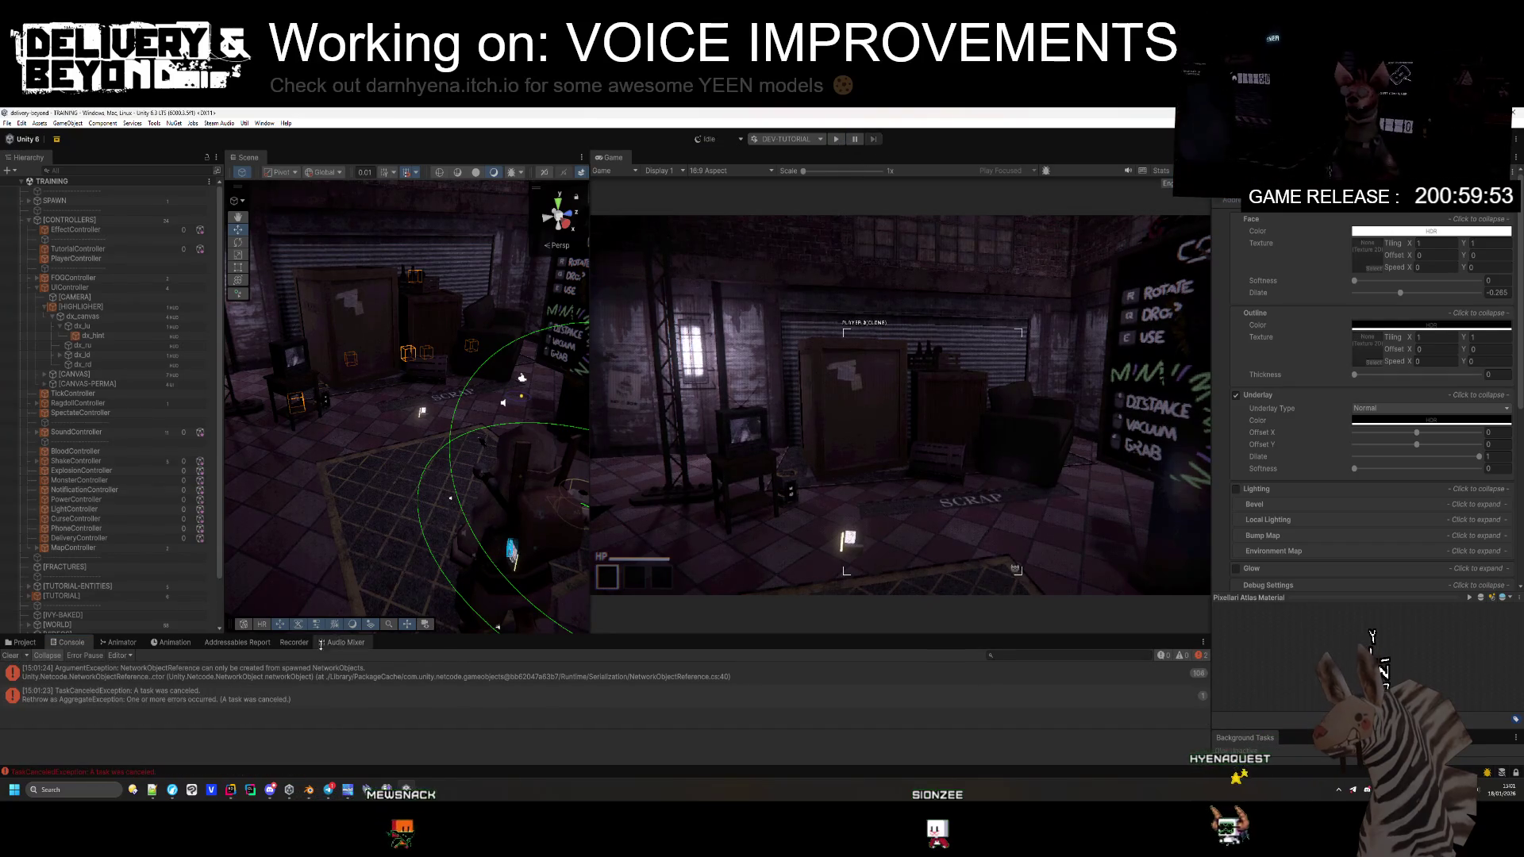
left_click(238, 681)
scroll(249, 754, "down", 1)
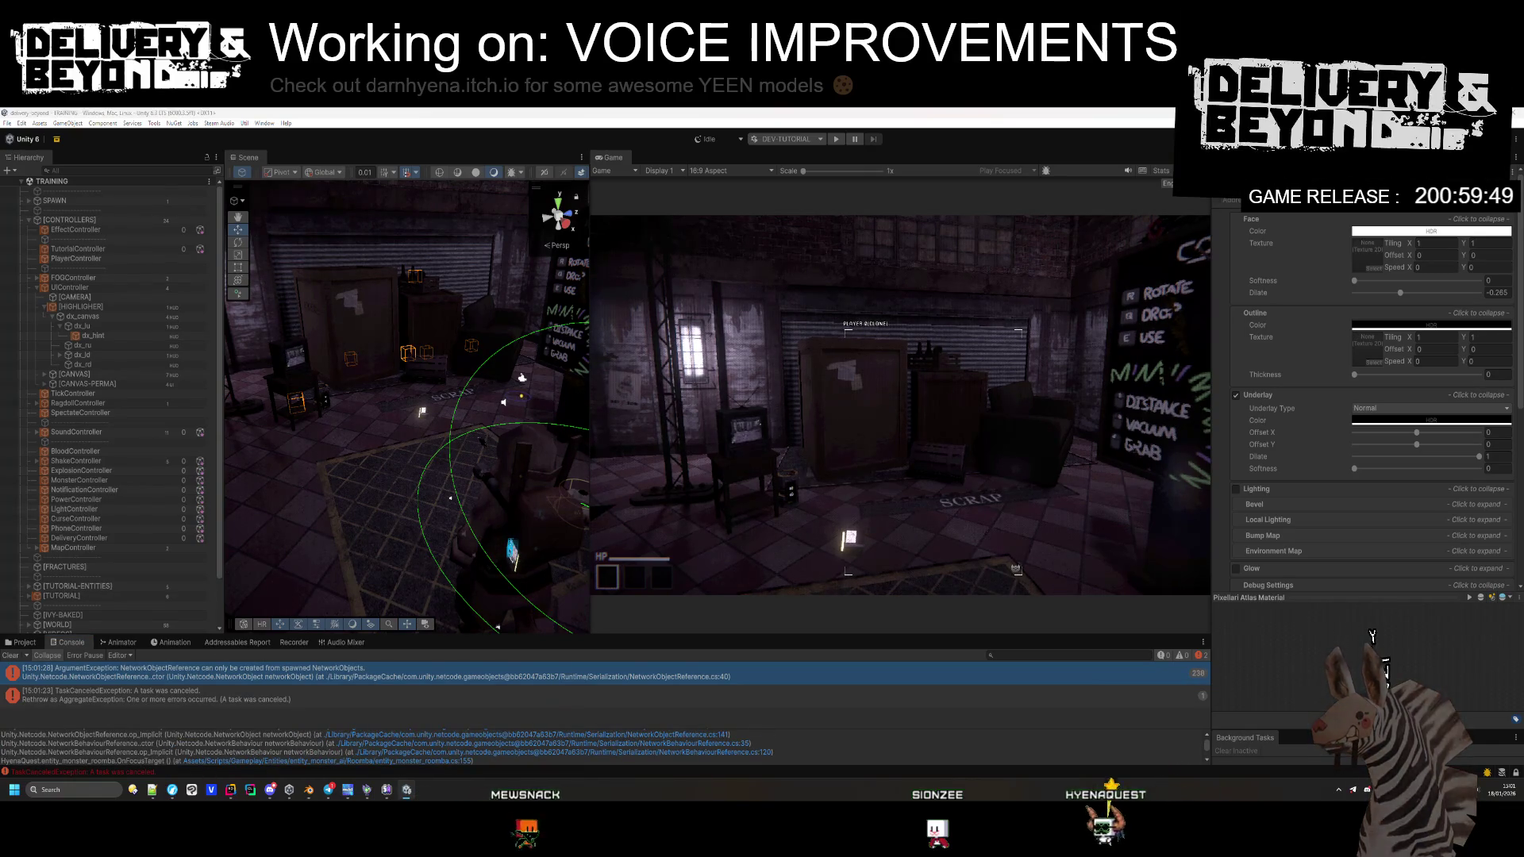
left_click(403, 760)
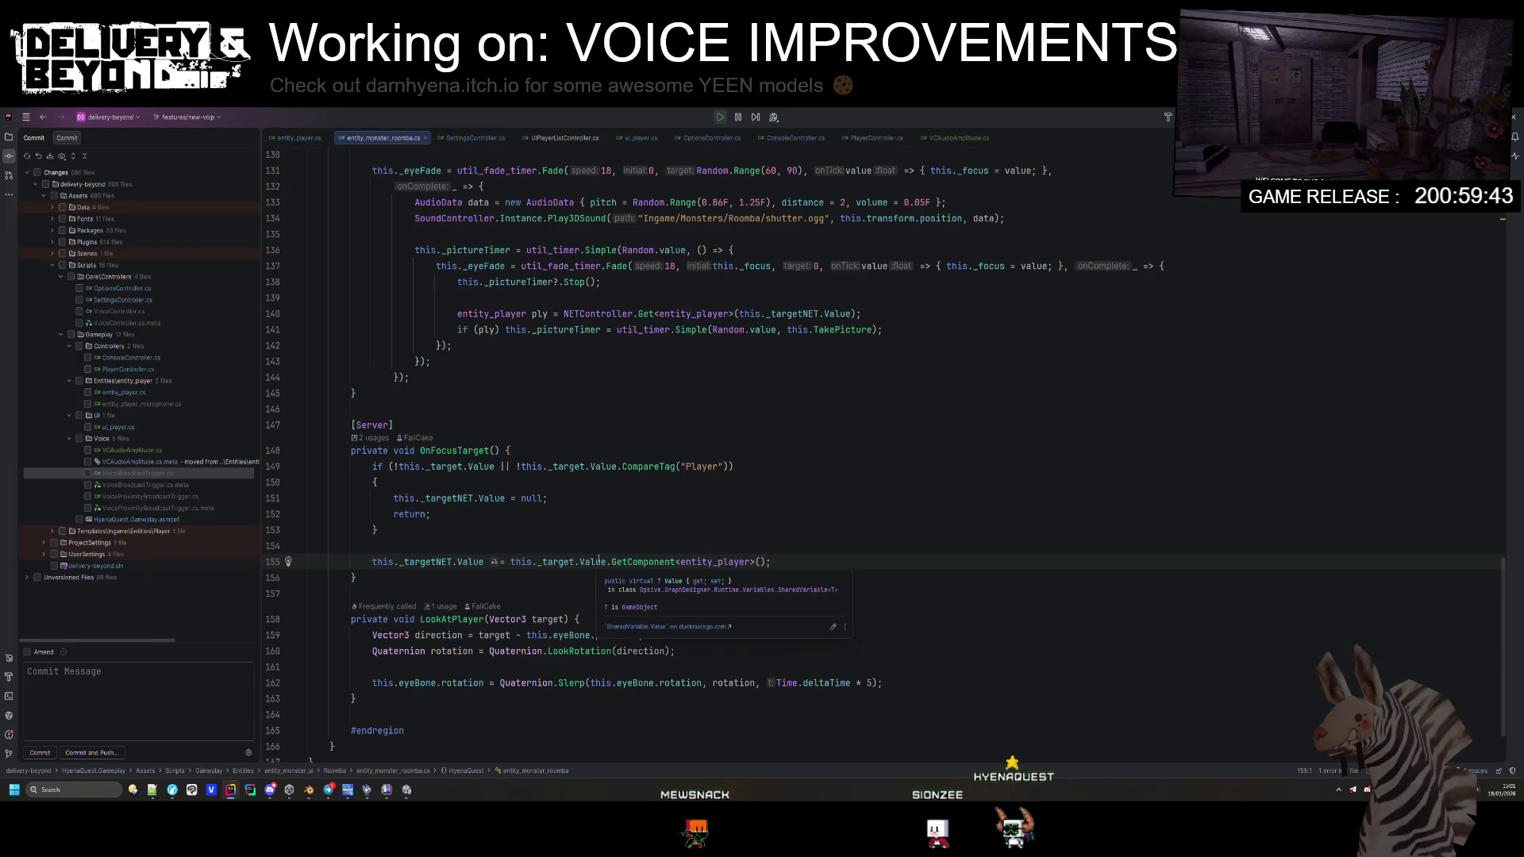
Step: Replace the conditional ?= assignment on line 155 with 'var targetPlayer ='
mouse_move(599, 560)
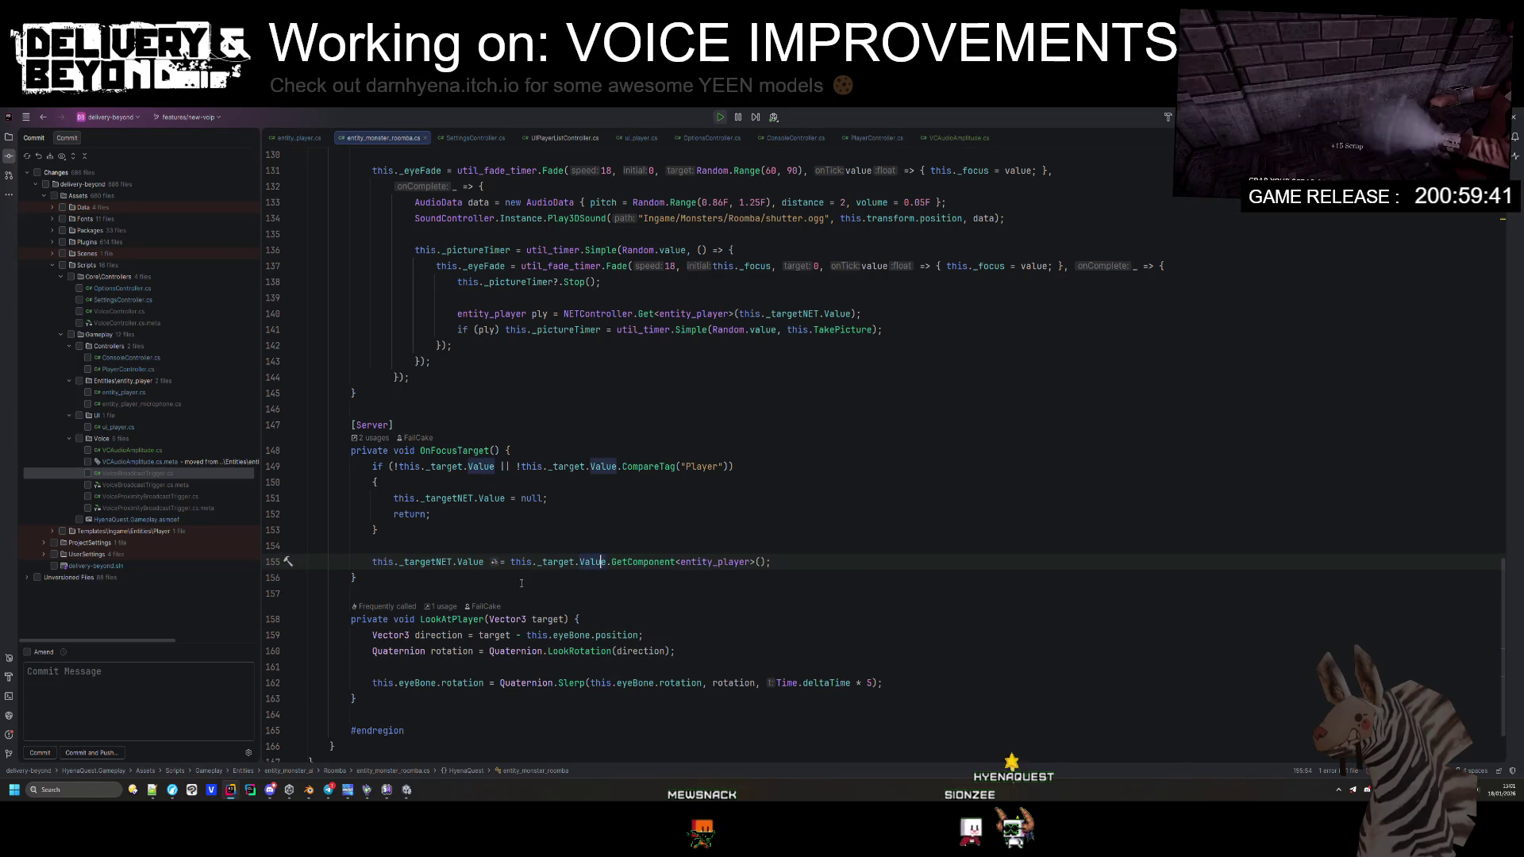
key("alt+Tab")
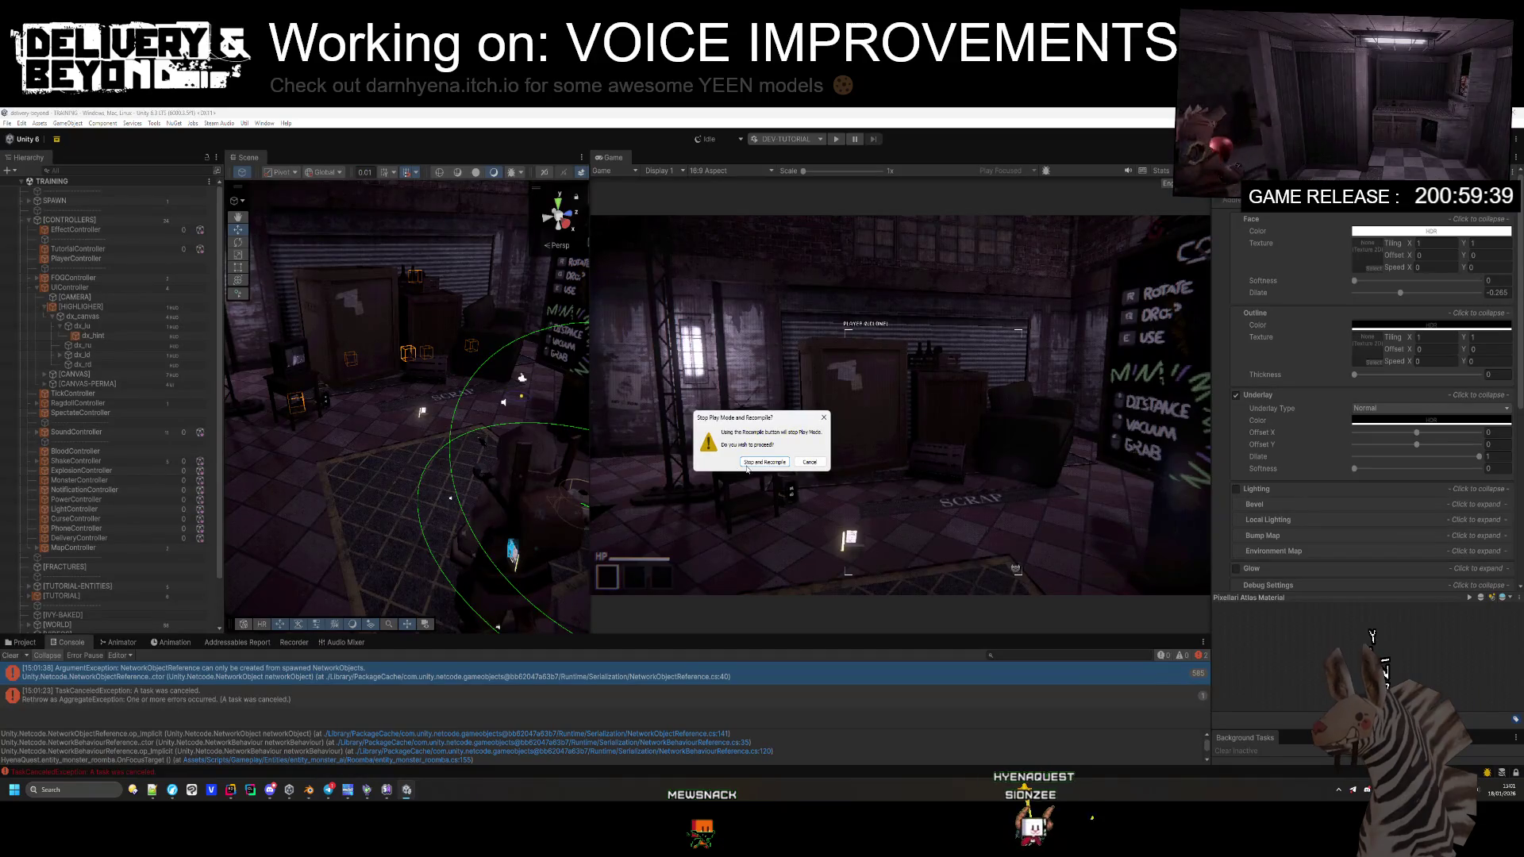
key("Escape")
key("alt+Tab")
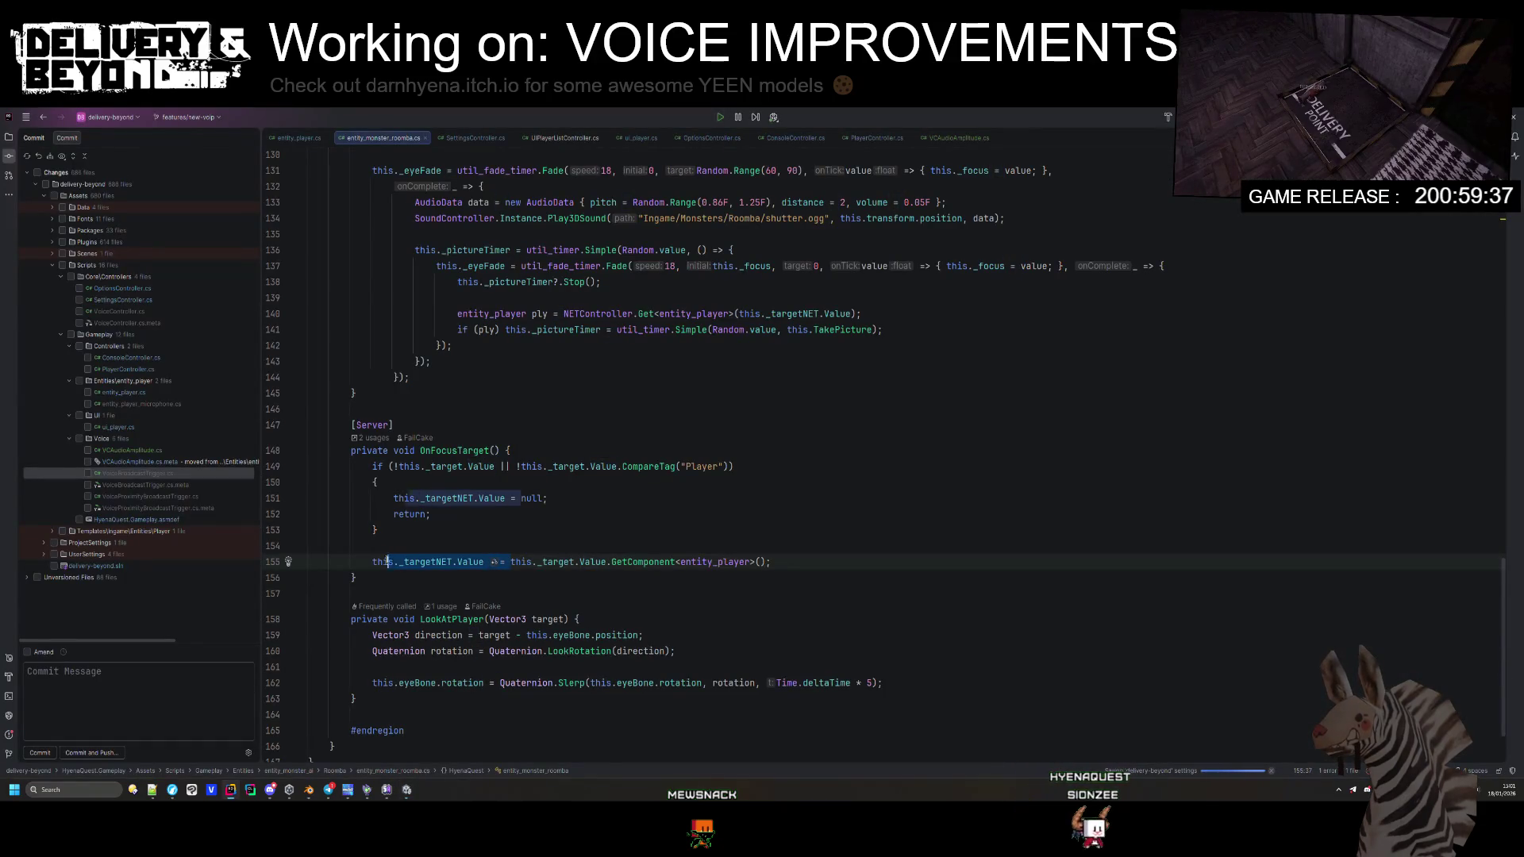
left_click_drag(372, 562, 510, 561)
key("BackSpace")
type("var ta")
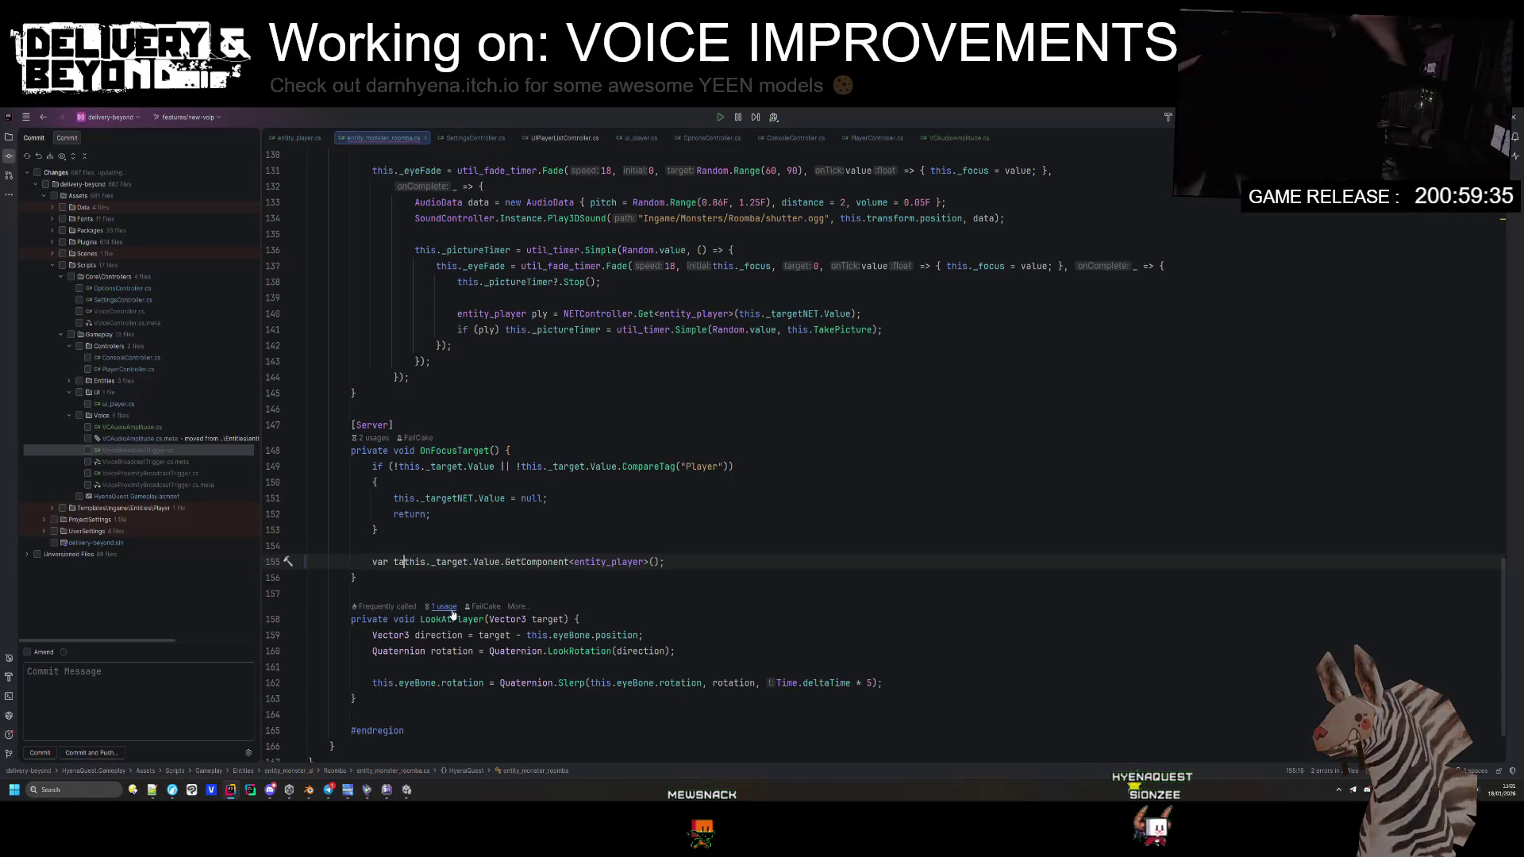
type("rgetPlayer ")
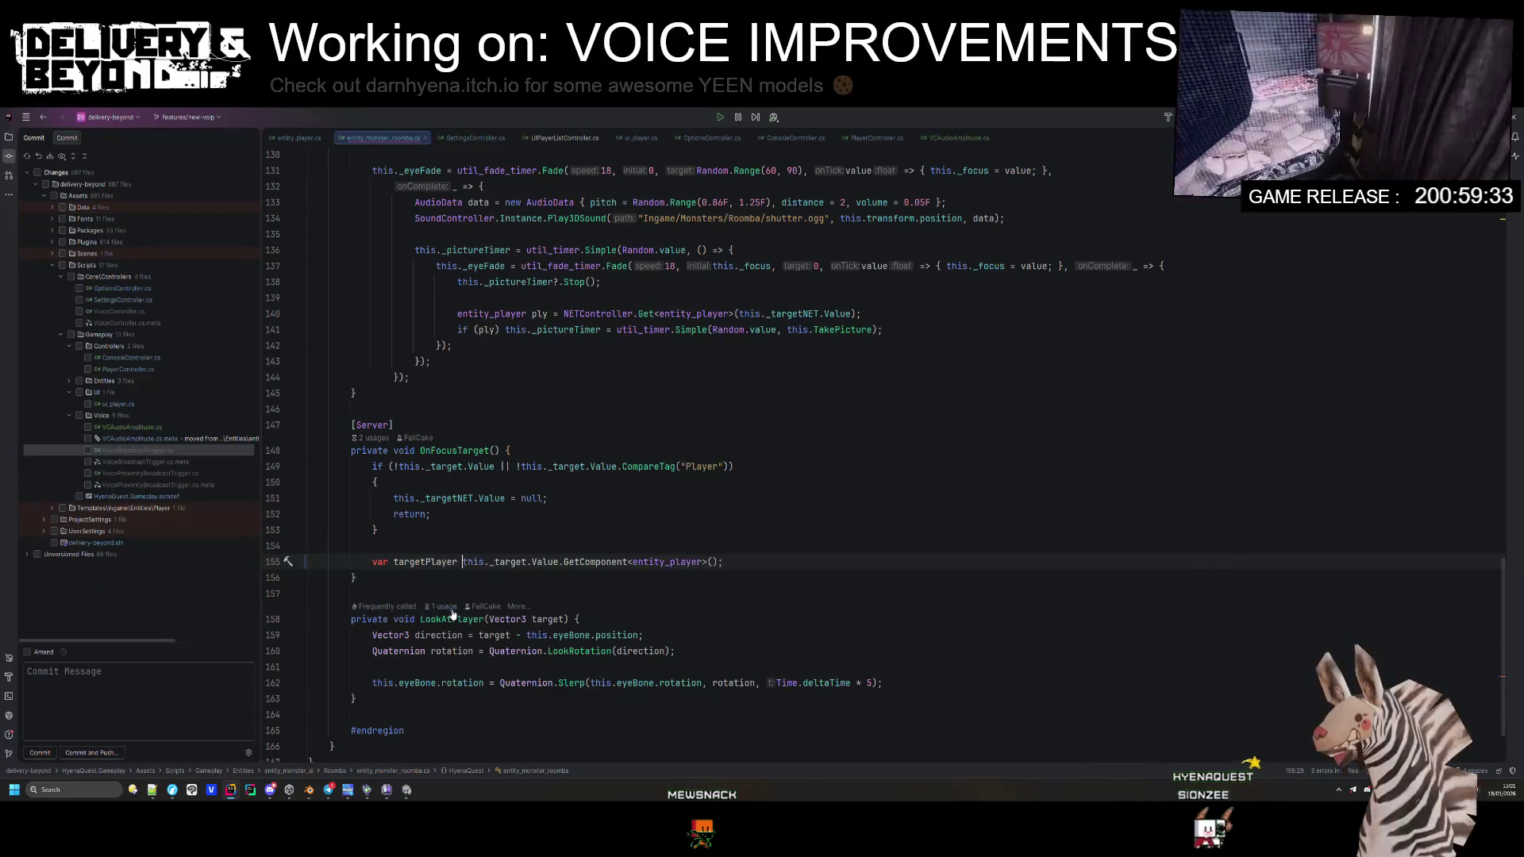
type("=")
Step: Add 'if (!targetPlayer) return;' and 'this._targetNET.Value = targetPlayer;', then reformat the code
left_click(782, 563)
key("Return")
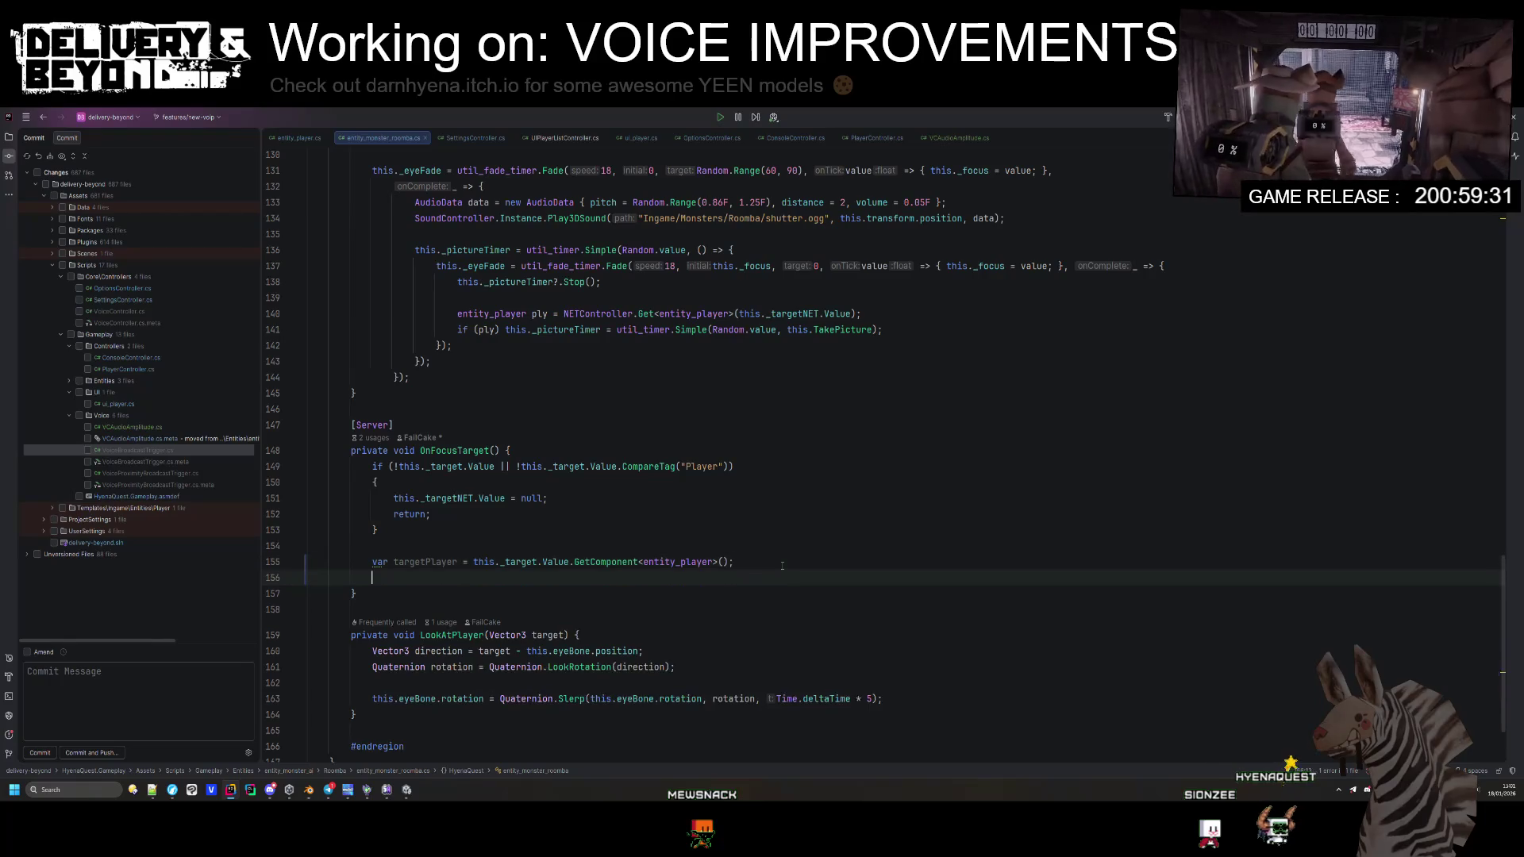
type("if(!targetpl")
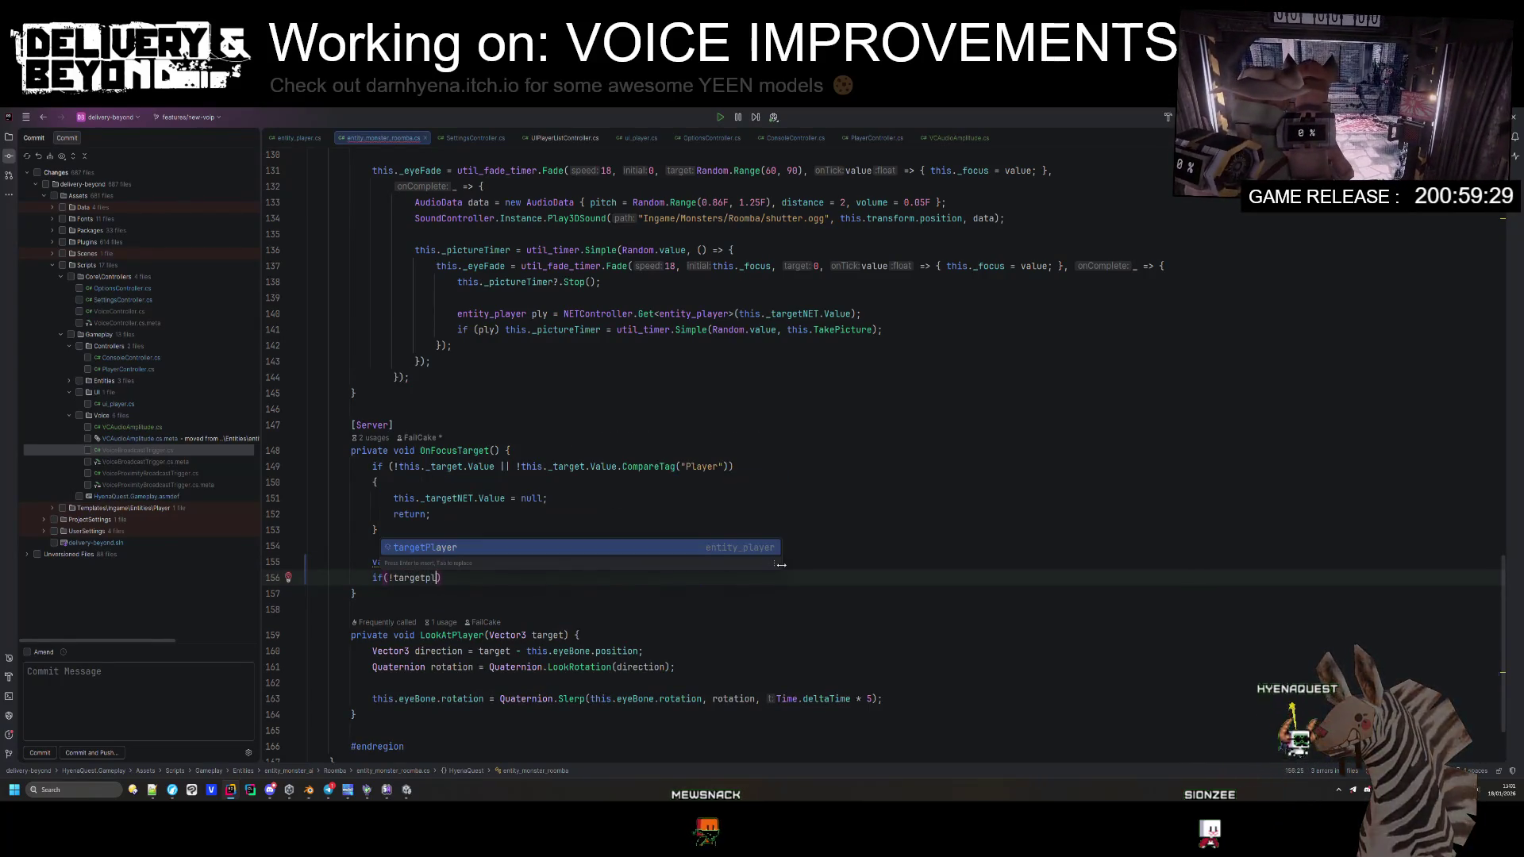
key("Return")
type(") return;")
key("Return")
type("this._targetNET.Value = t")
key("Return")
type(";")
key("ctrl+alt+Return")
key("ctrl+alt+l")
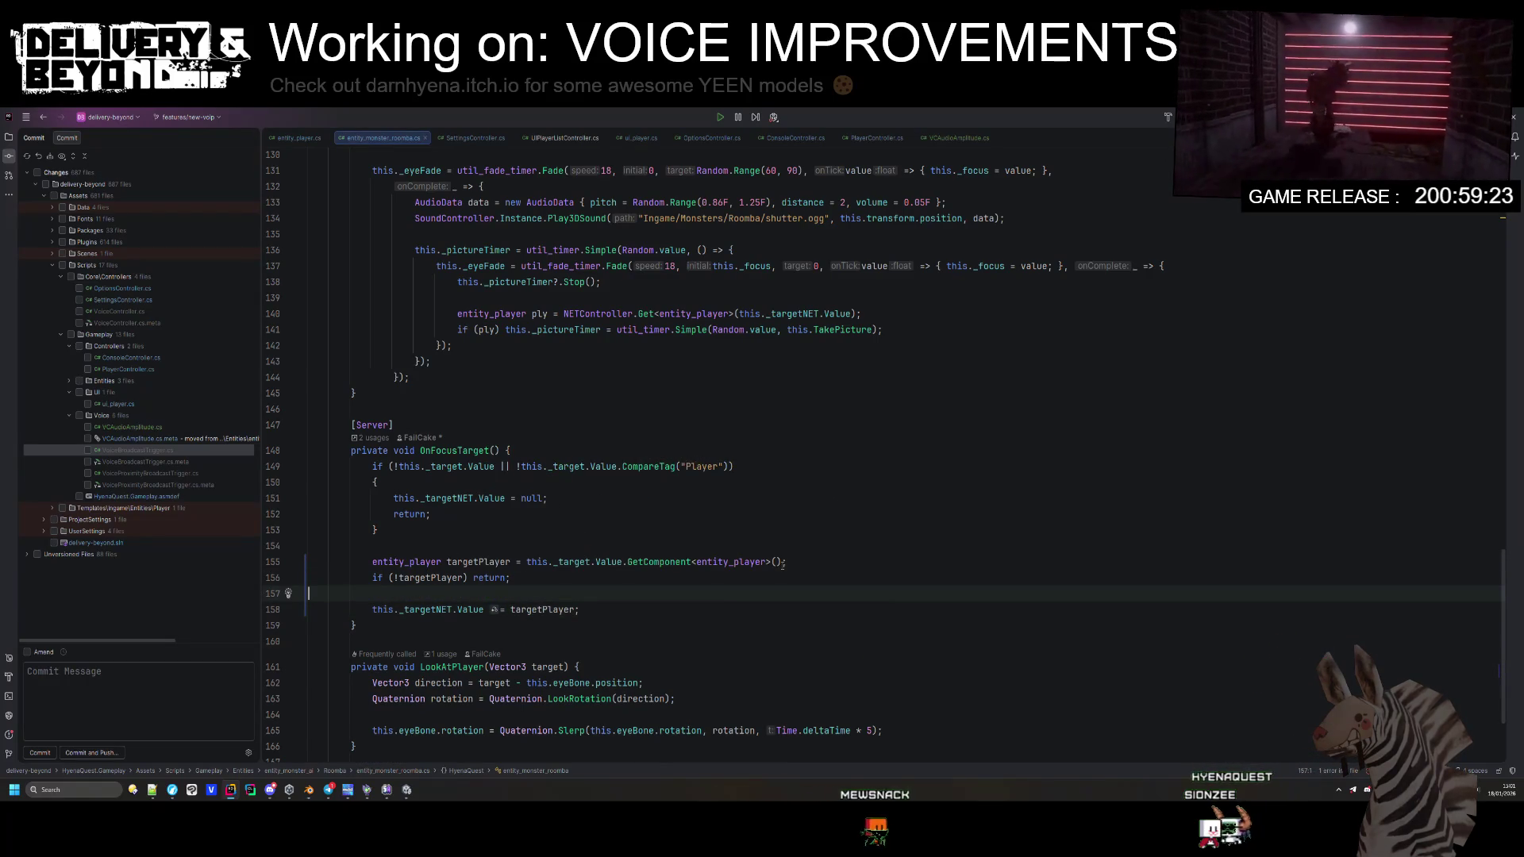
left_click(810, 498)
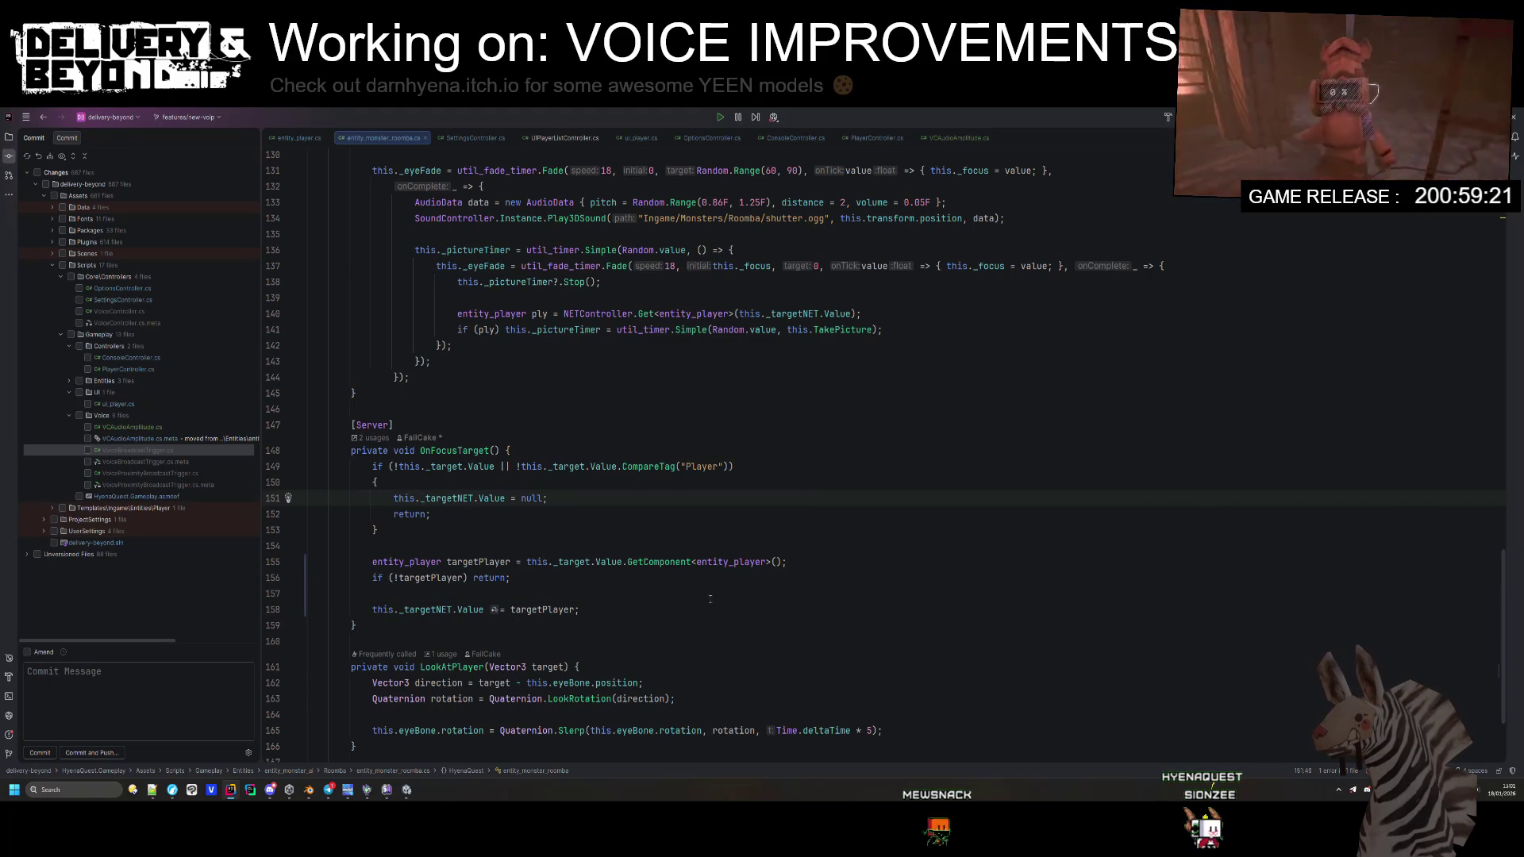
left_click(743, 540)
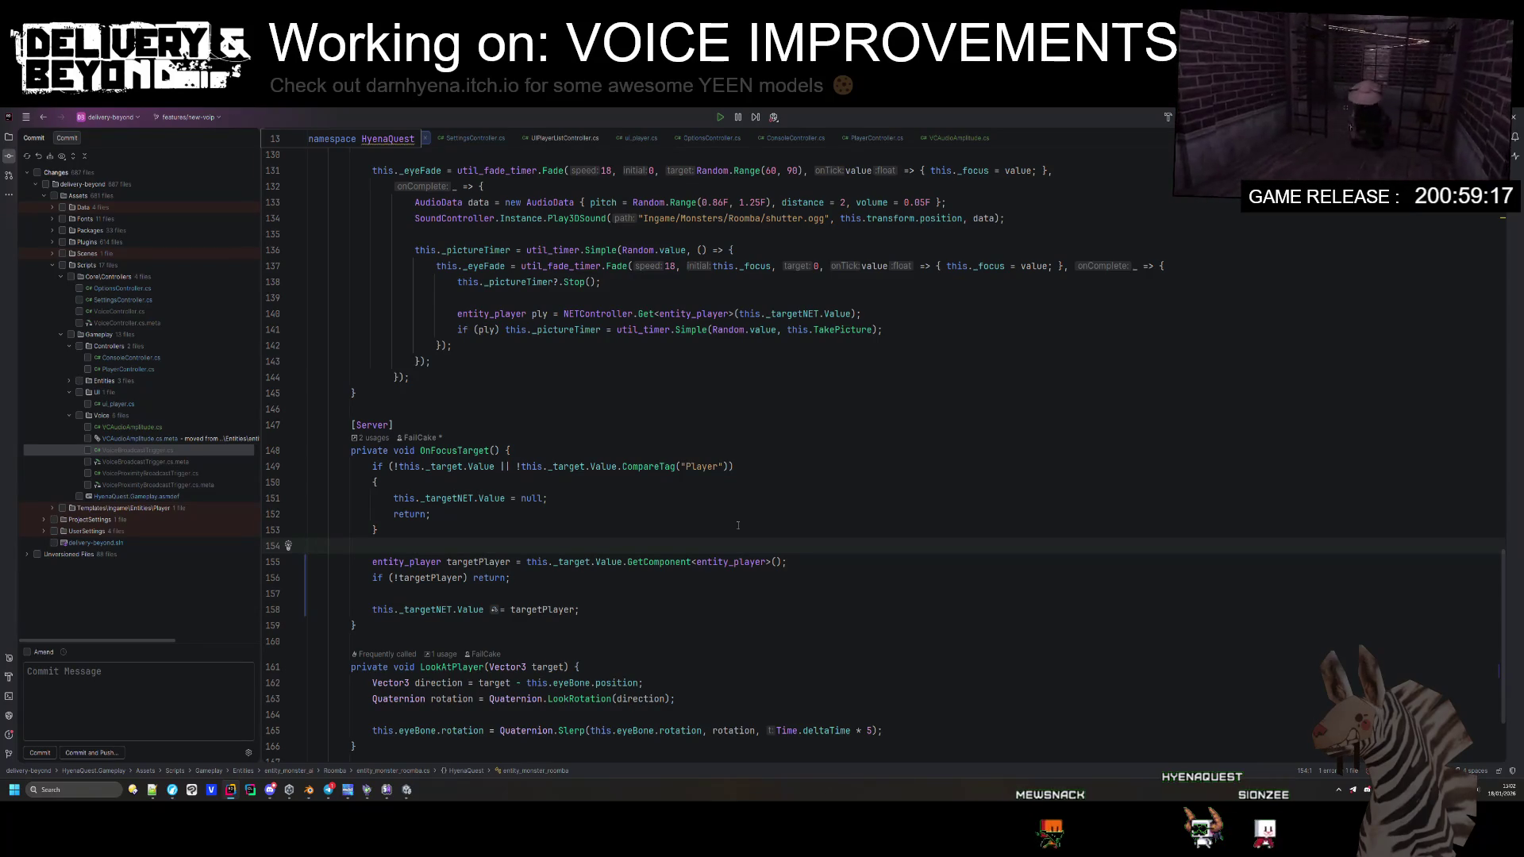
Step: Add 'if (!this.eyeBone) return;' at the top of LookAtPlayer
scroll(732, 524, "down", 3)
left_click(579, 532)
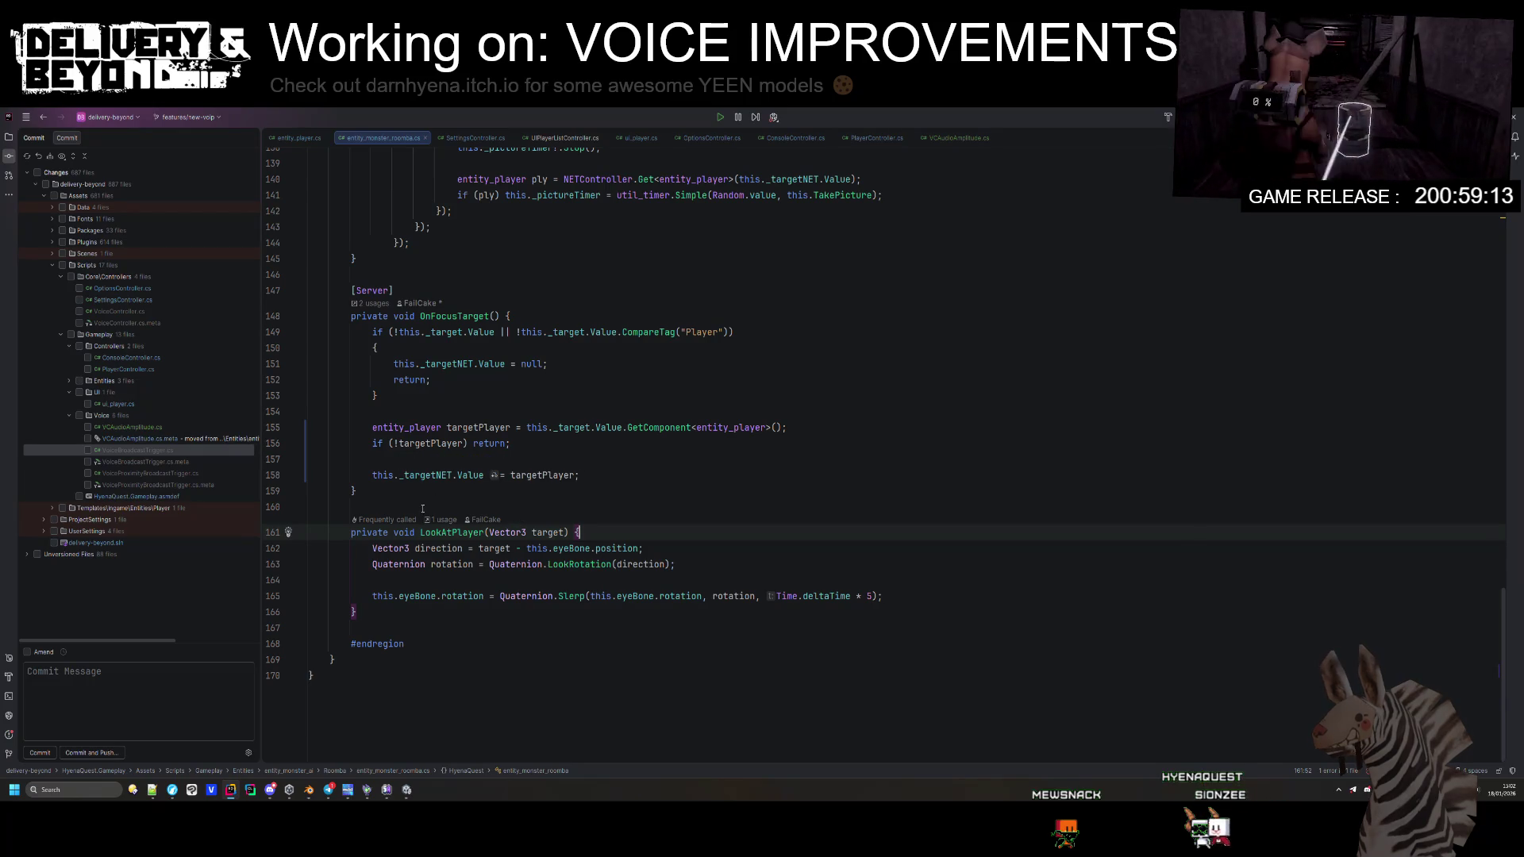
scroll(467, 535, "up", 2)
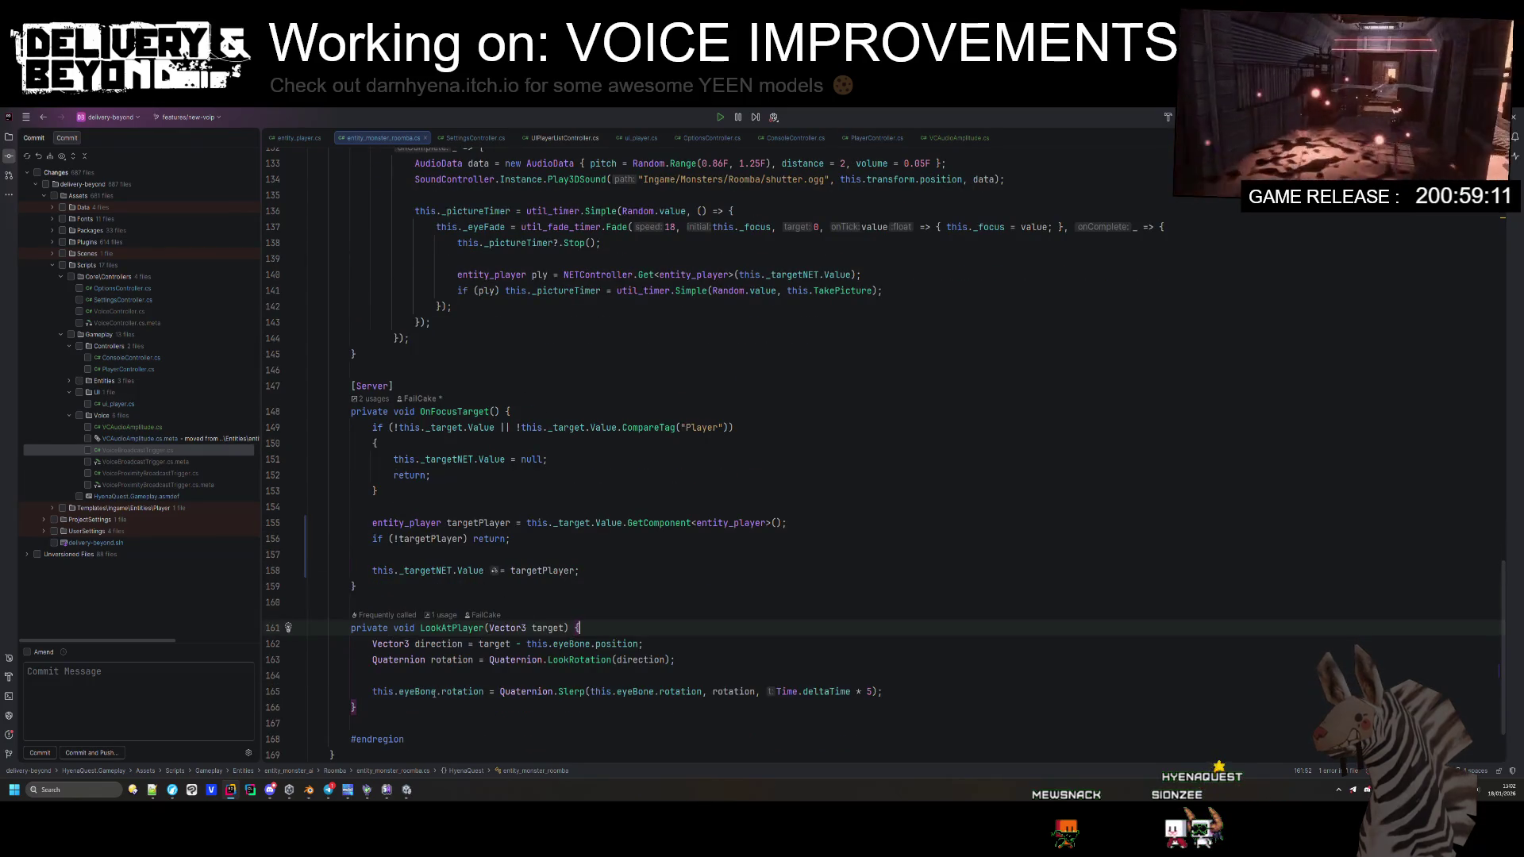
left_click_drag(436, 693, 374, 693)
key("ctrl+c")
left_click(623, 627)
key("Return")
type("if(!")
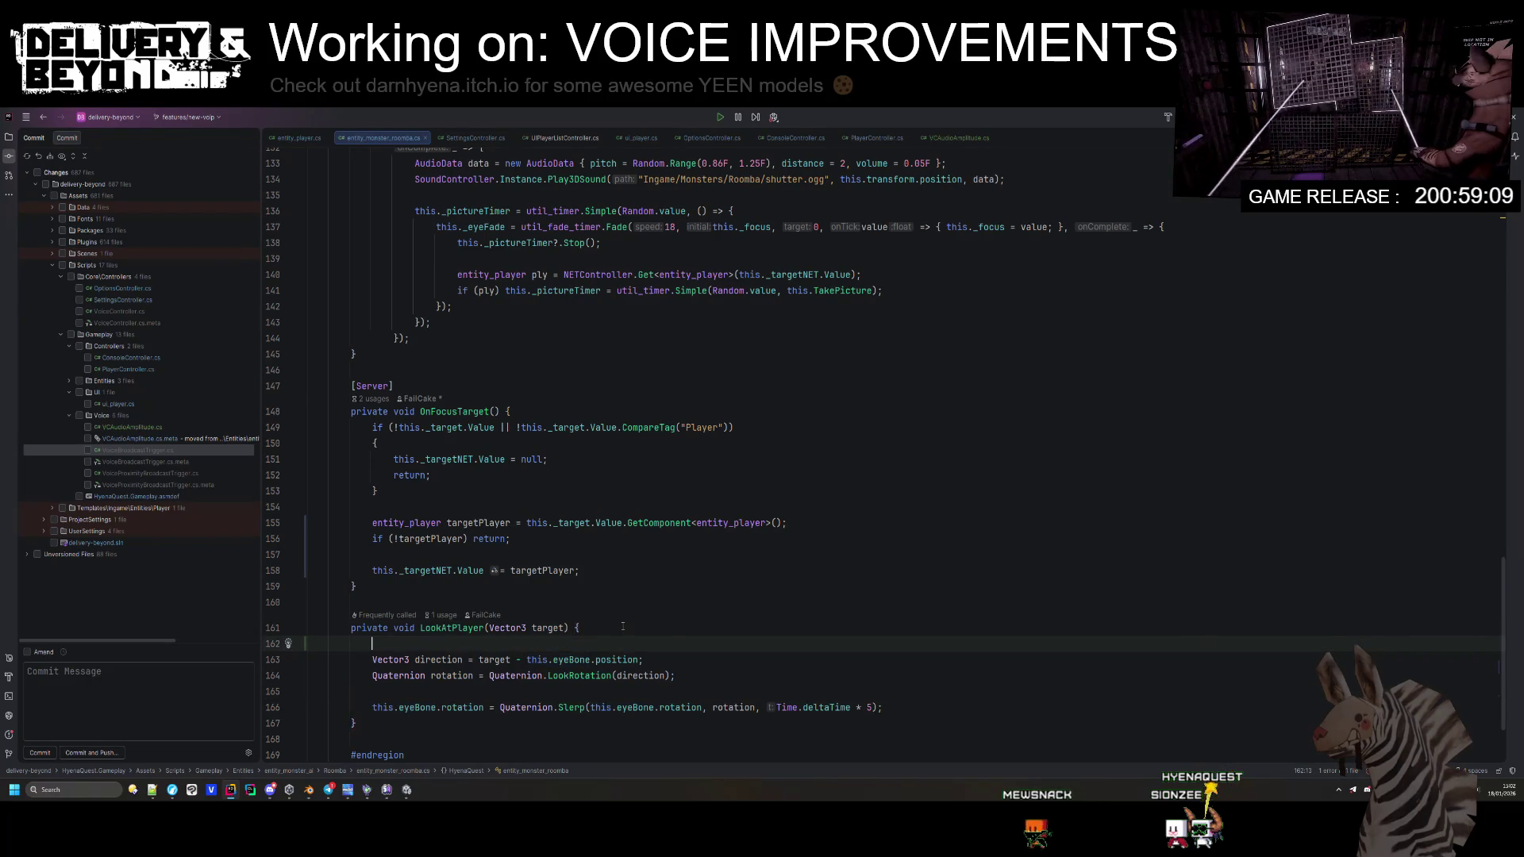
key("ctrl+v")
type(") re")
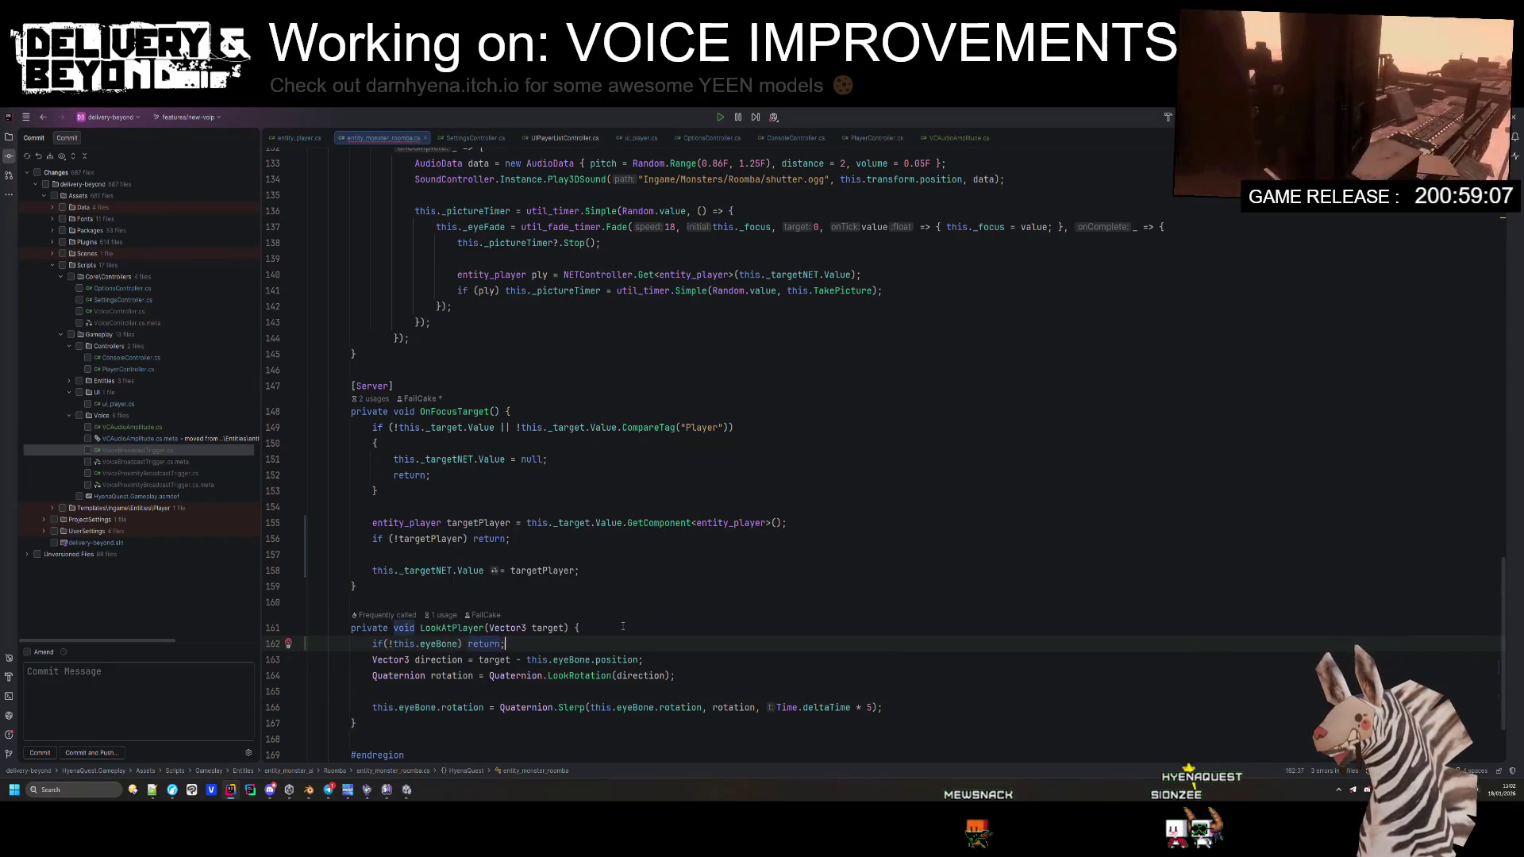
key("Return")
Step: Review the script up to LateUpdate and switch back to the Unity Editor
scroll(620, 609, "down", 3)
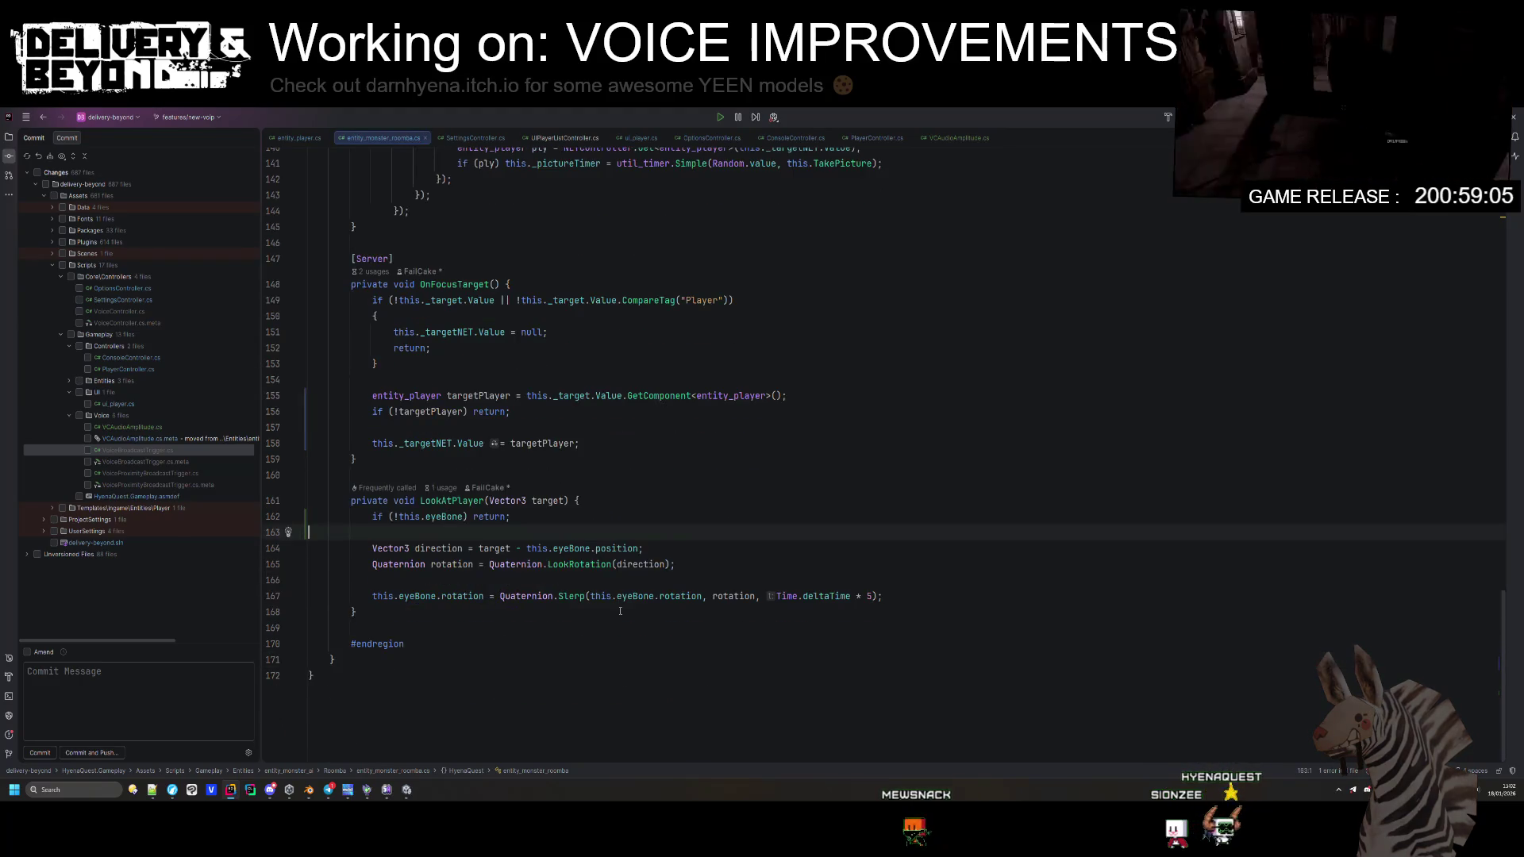
scroll(629, 589, "up", 20)
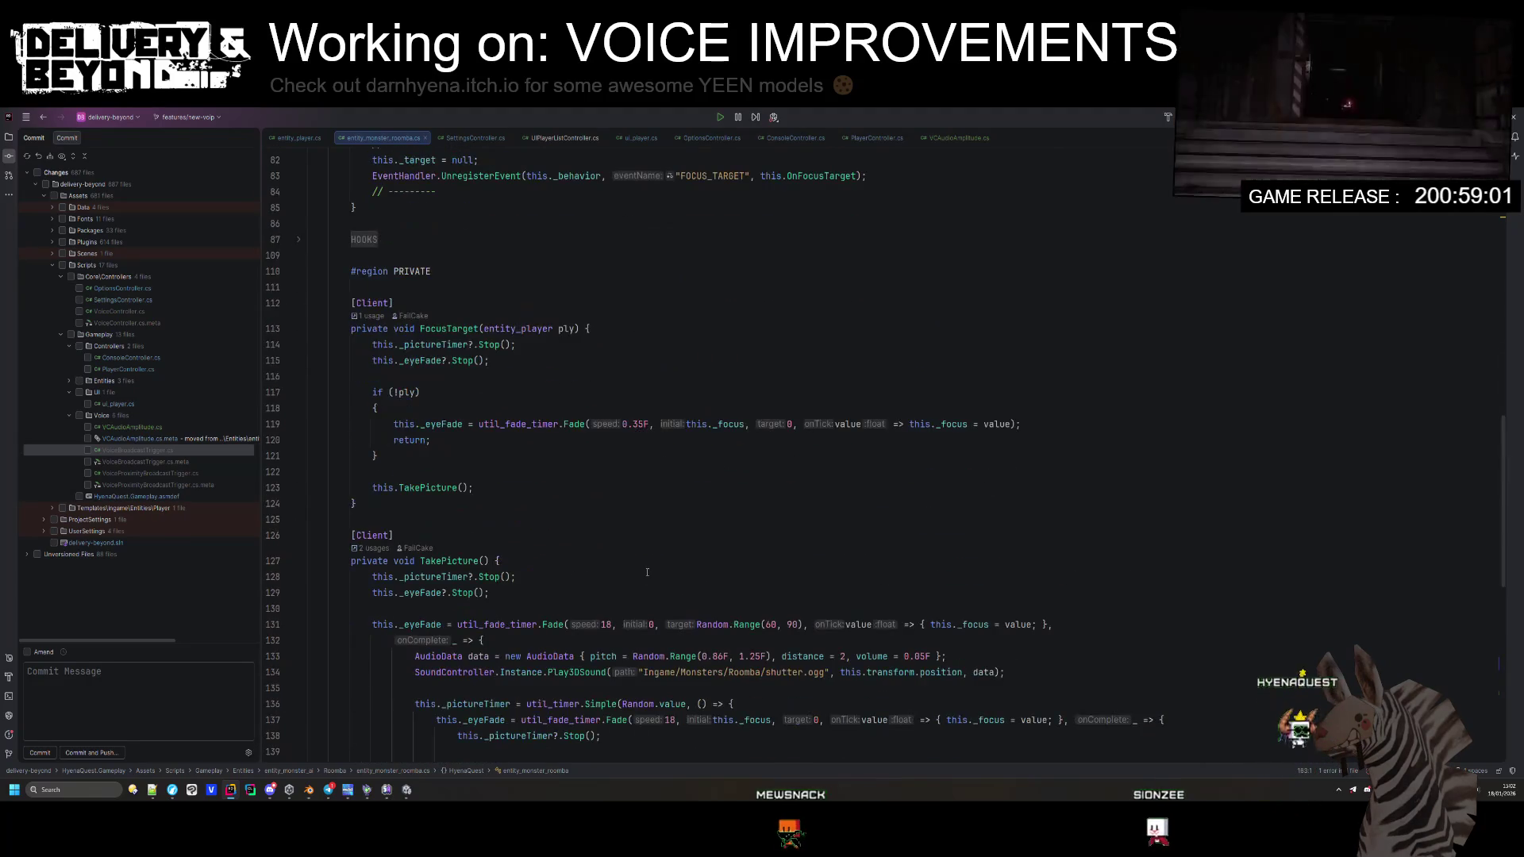
scroll(645, 571, "up", 7)
scroll(641, 570, "up", 11)
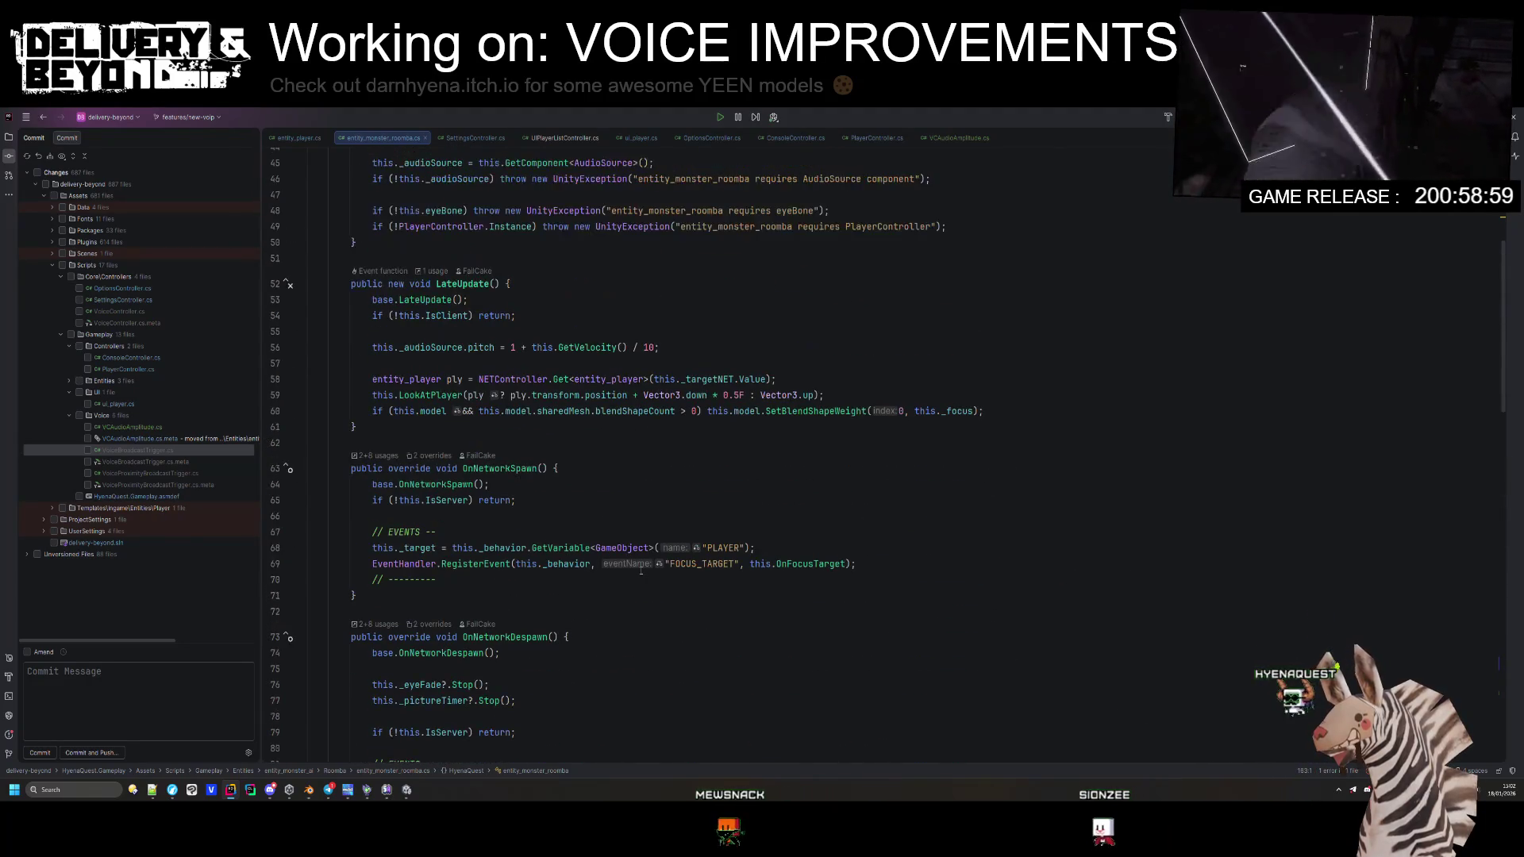
left_click(616, 632)
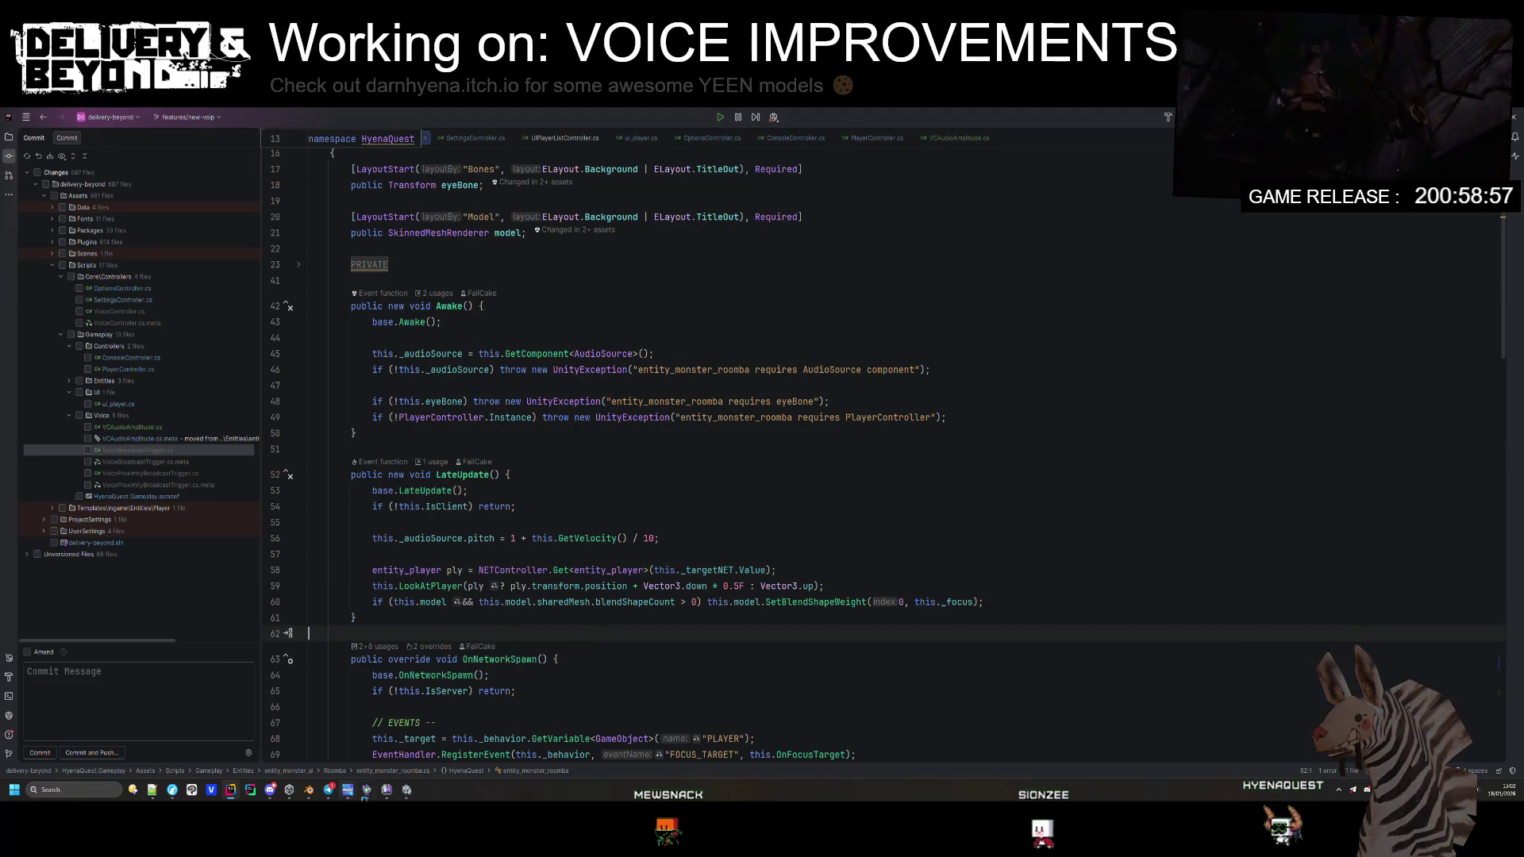
left_click(406, 790)
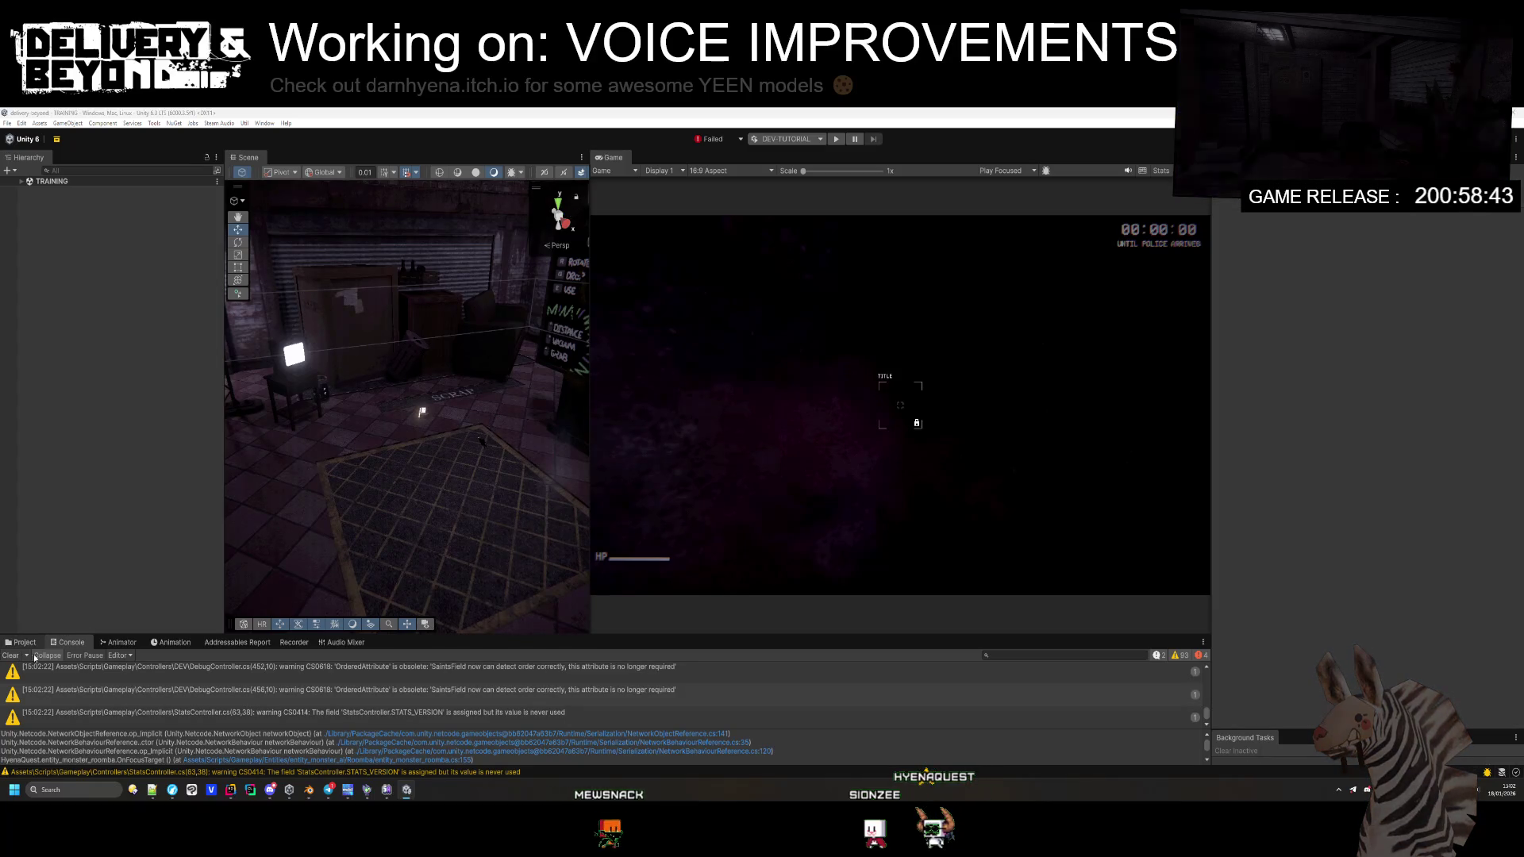
Step: Clear the Unity console, return to Rider, and search the project for '[Ordered]'
left_click(10, 655)
double_click(80, 668)
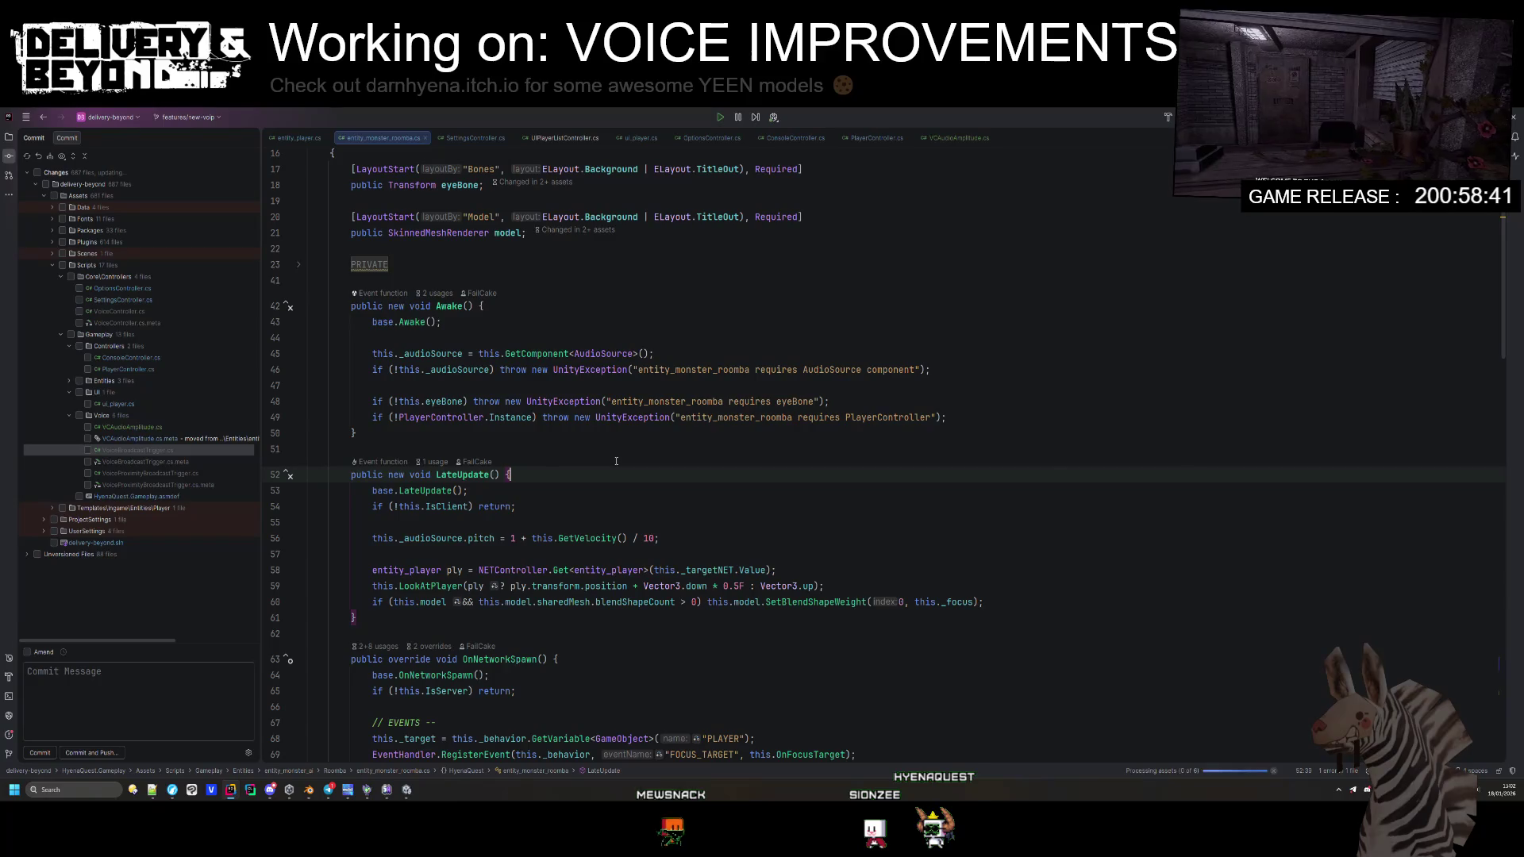
key("ctrl+shift+f")
type("[order]")
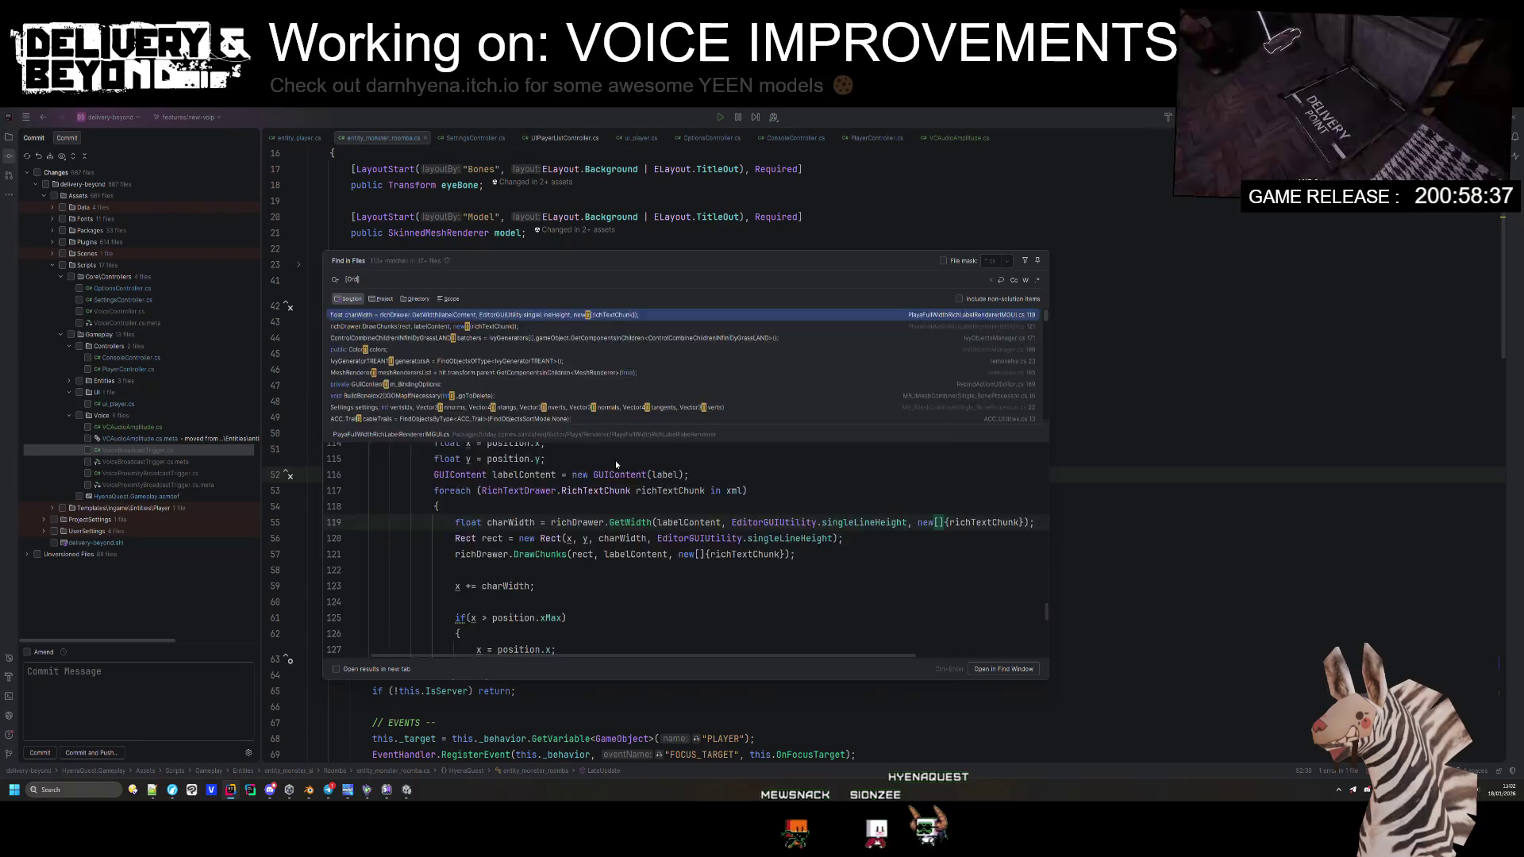
type("ered]")
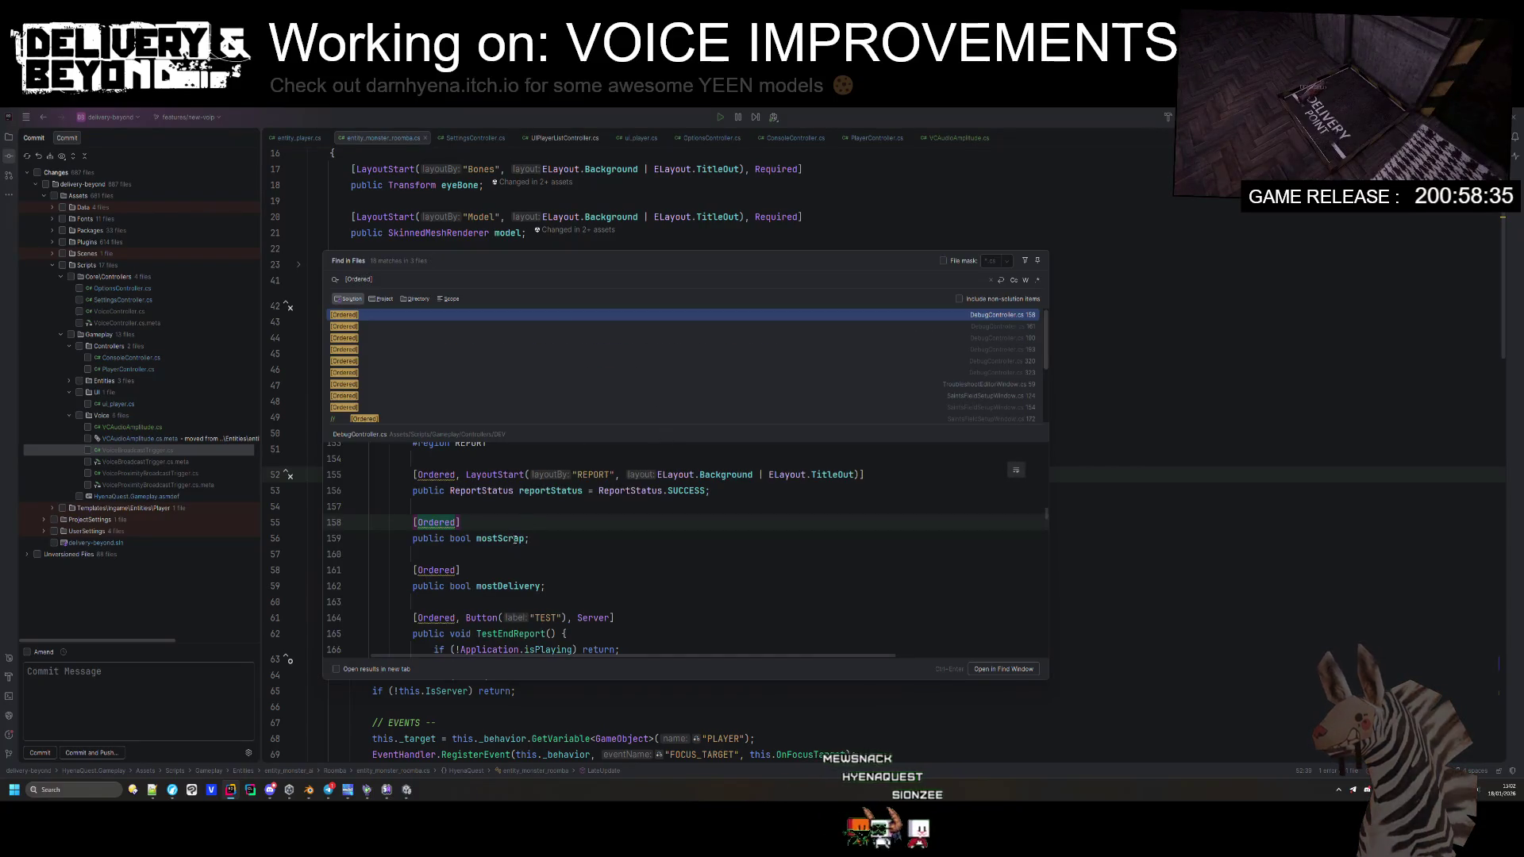
Step: Remove Ordered above mostScrap and from the TEST button's attributes
left_click(559, 539)
key("Up")
key("ctrl+y")
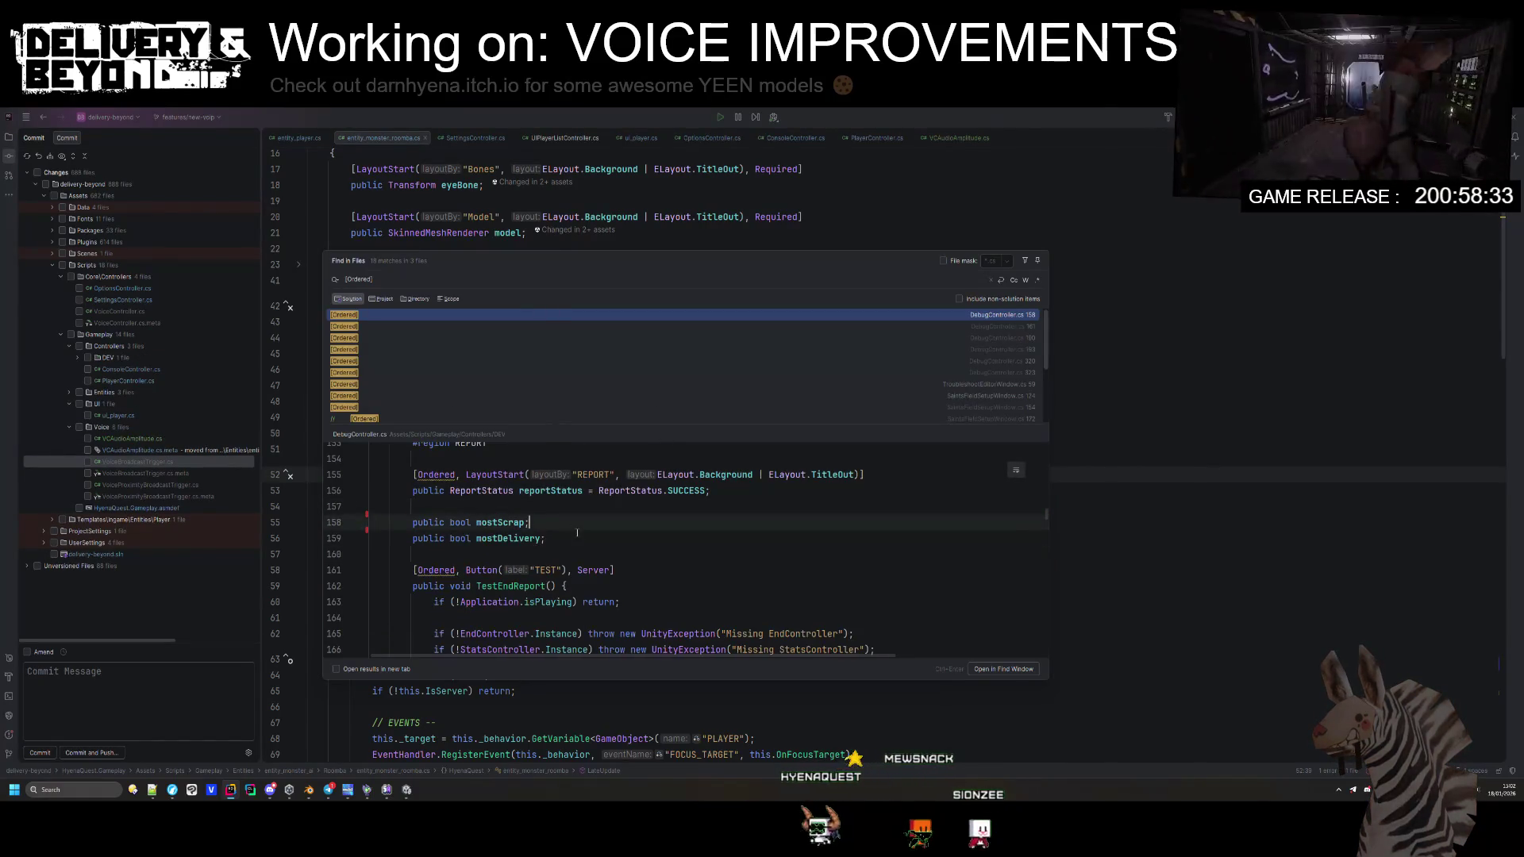
left_click_drag(418, 570, 461, 570)
key("Delete")
left_click(418, 475)
Step: Review the Ordered attributes on the SET STORE, 3D and SIMPLE notification, and START GAME buttons
scroll(514, 587, "up", 5)
left_click(417, 554)
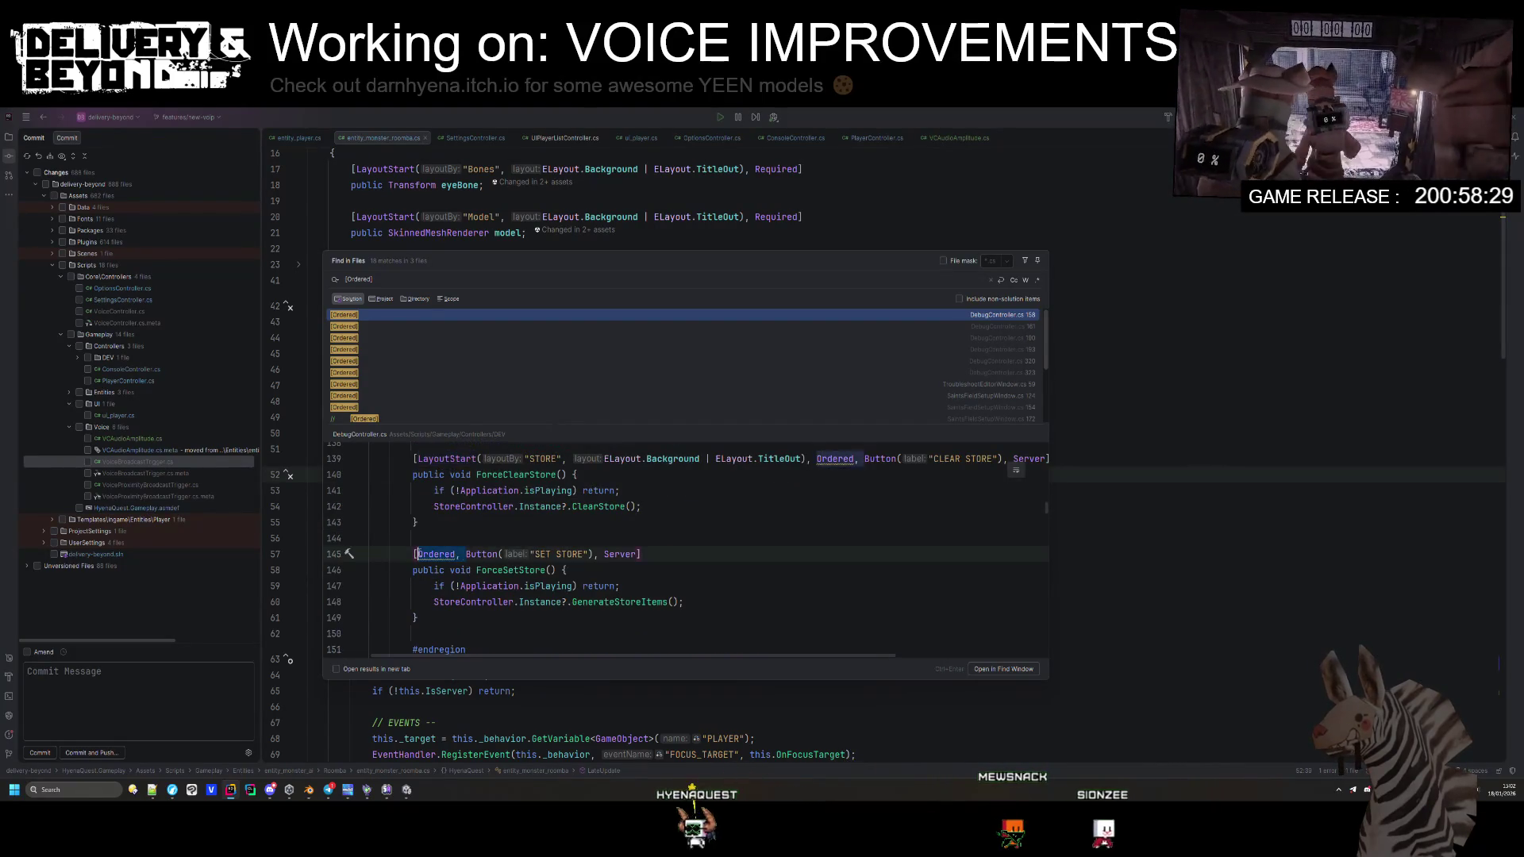
scroll(512, 600, "up", 7)
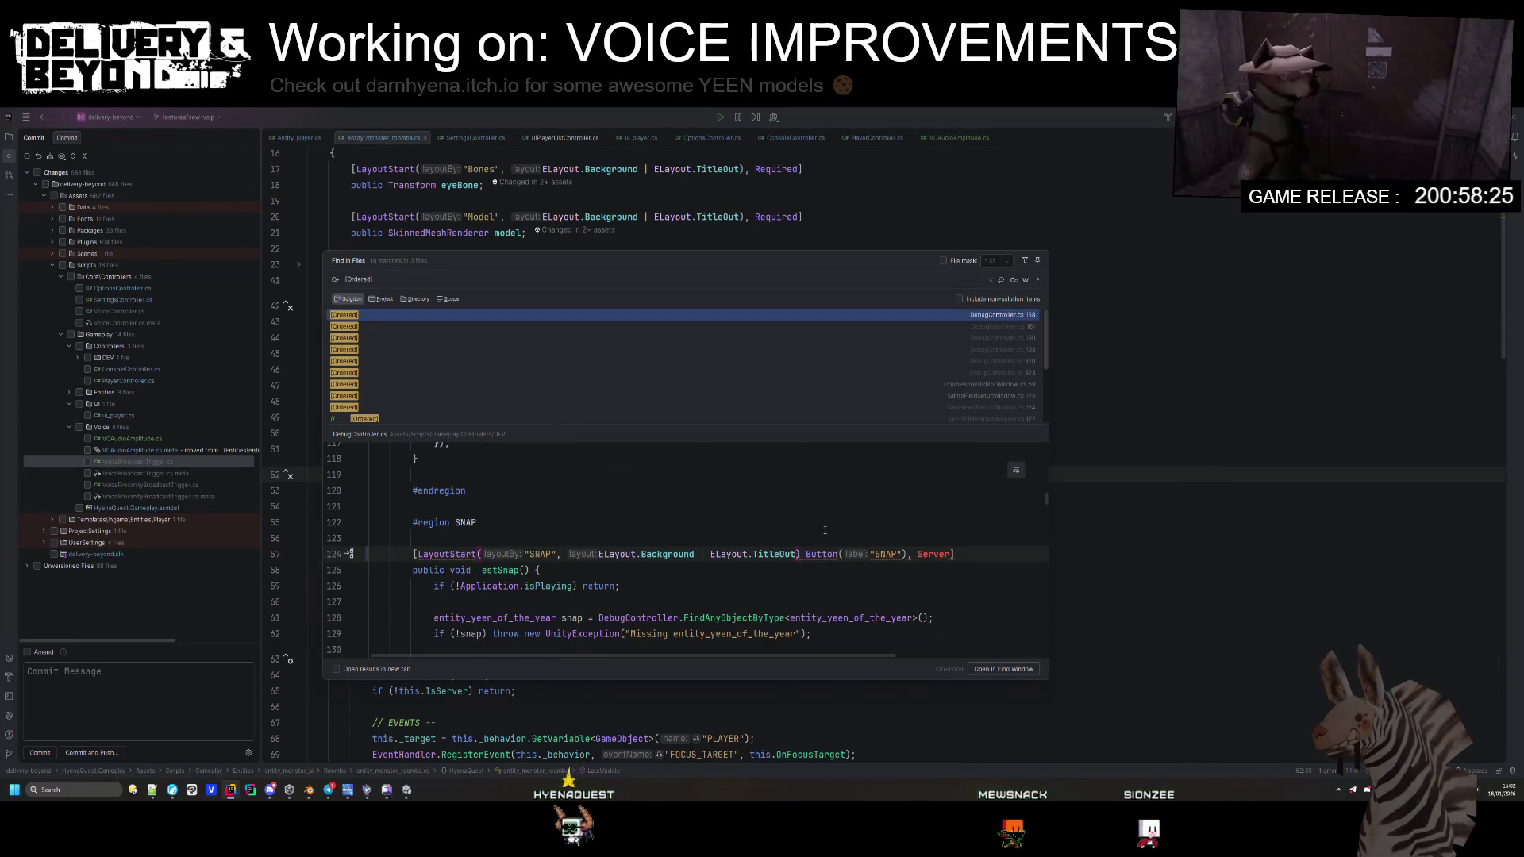
scroll(594, 571, "up", 3)
scroll(601, 567, "up", 2)
left_click(452, 554)
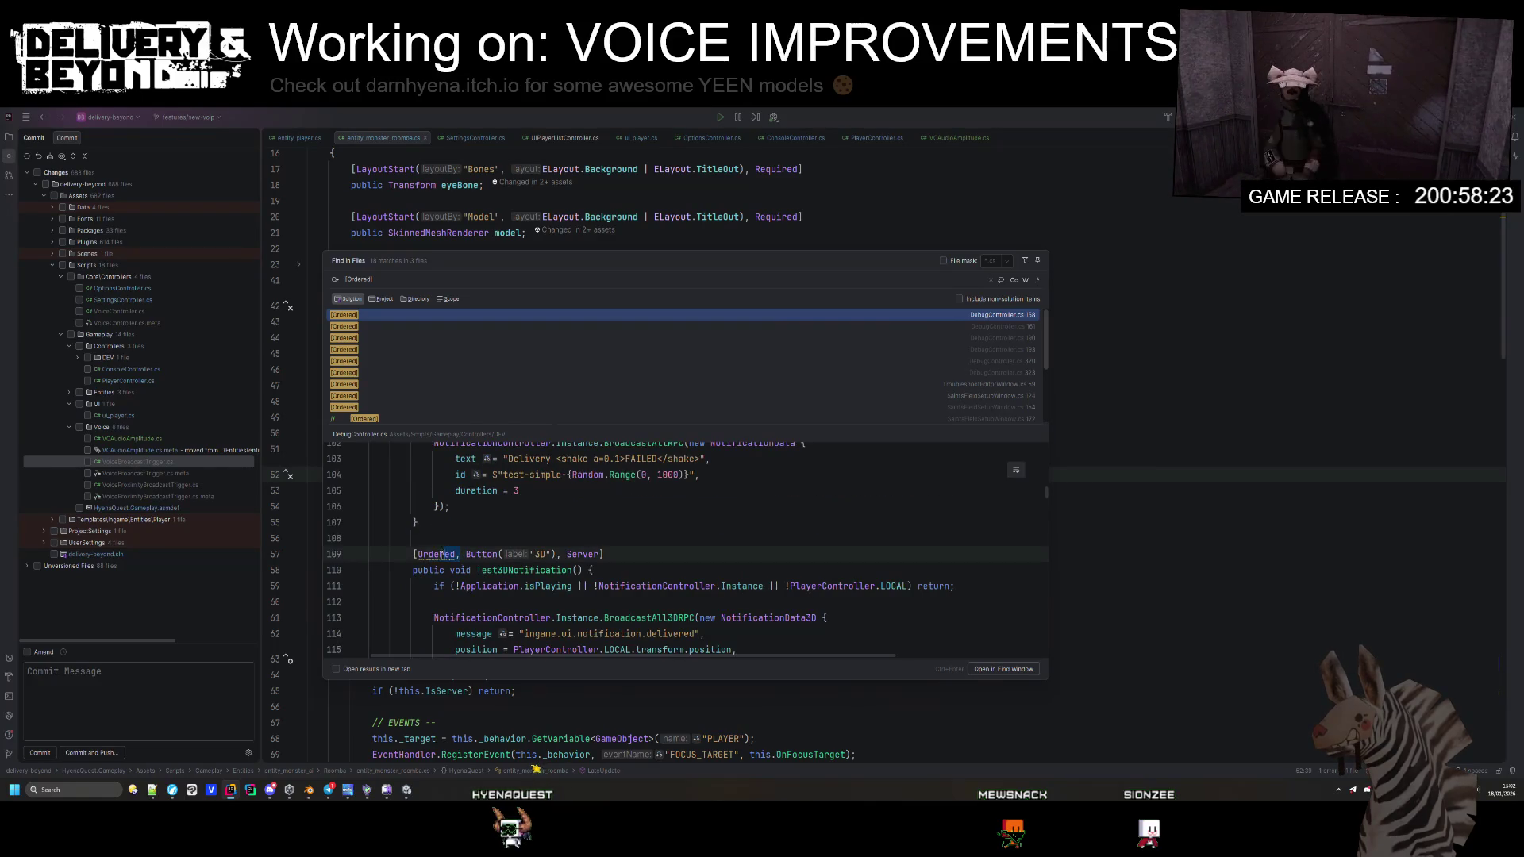
scroll(451, 601, "up", 4)
left_click(423, 570)
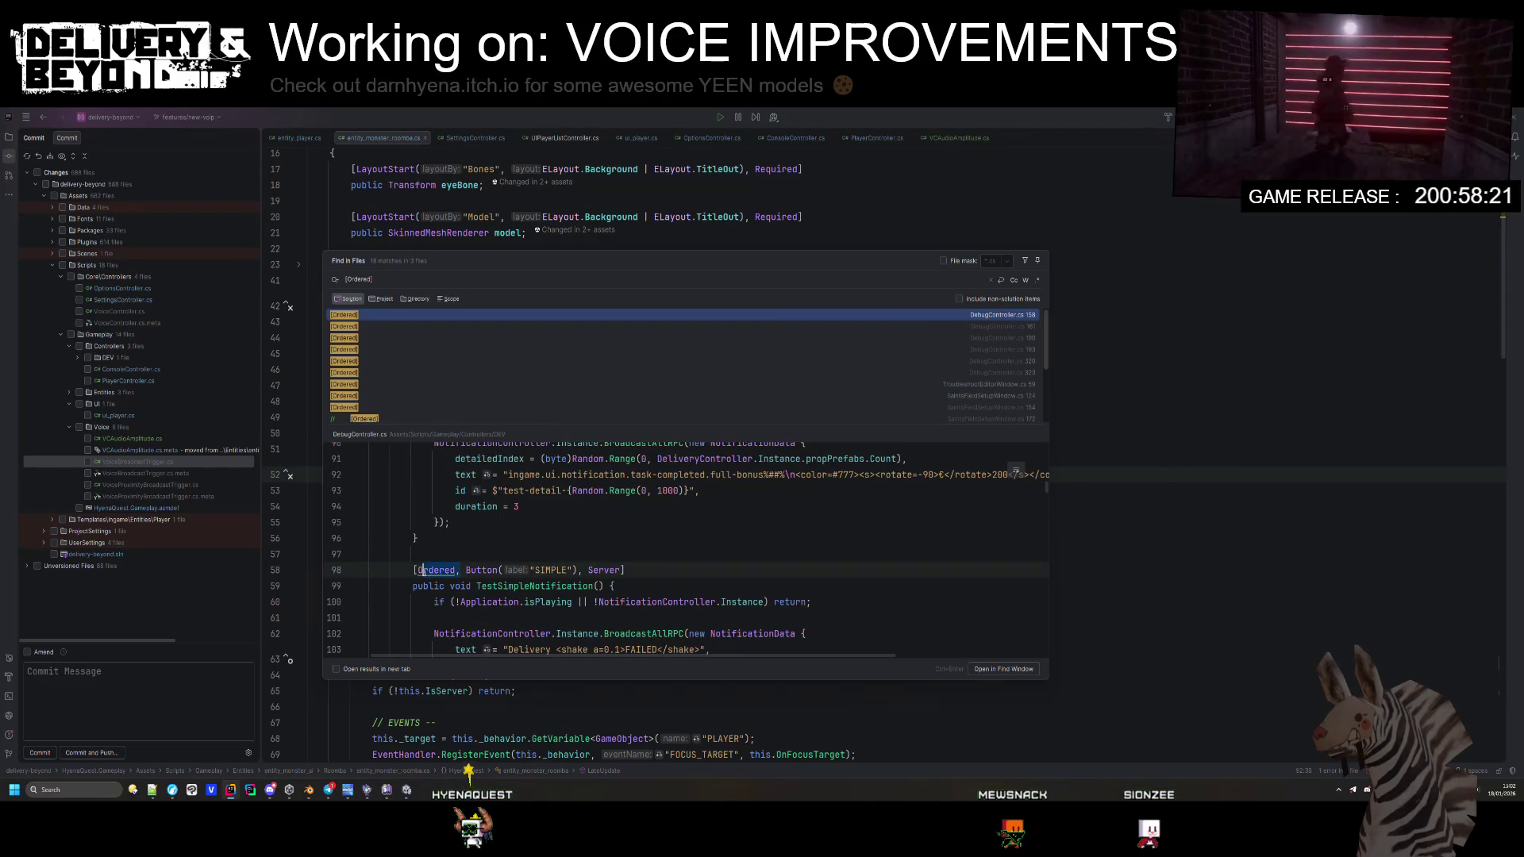
scroll(448, 575, "up", 4)
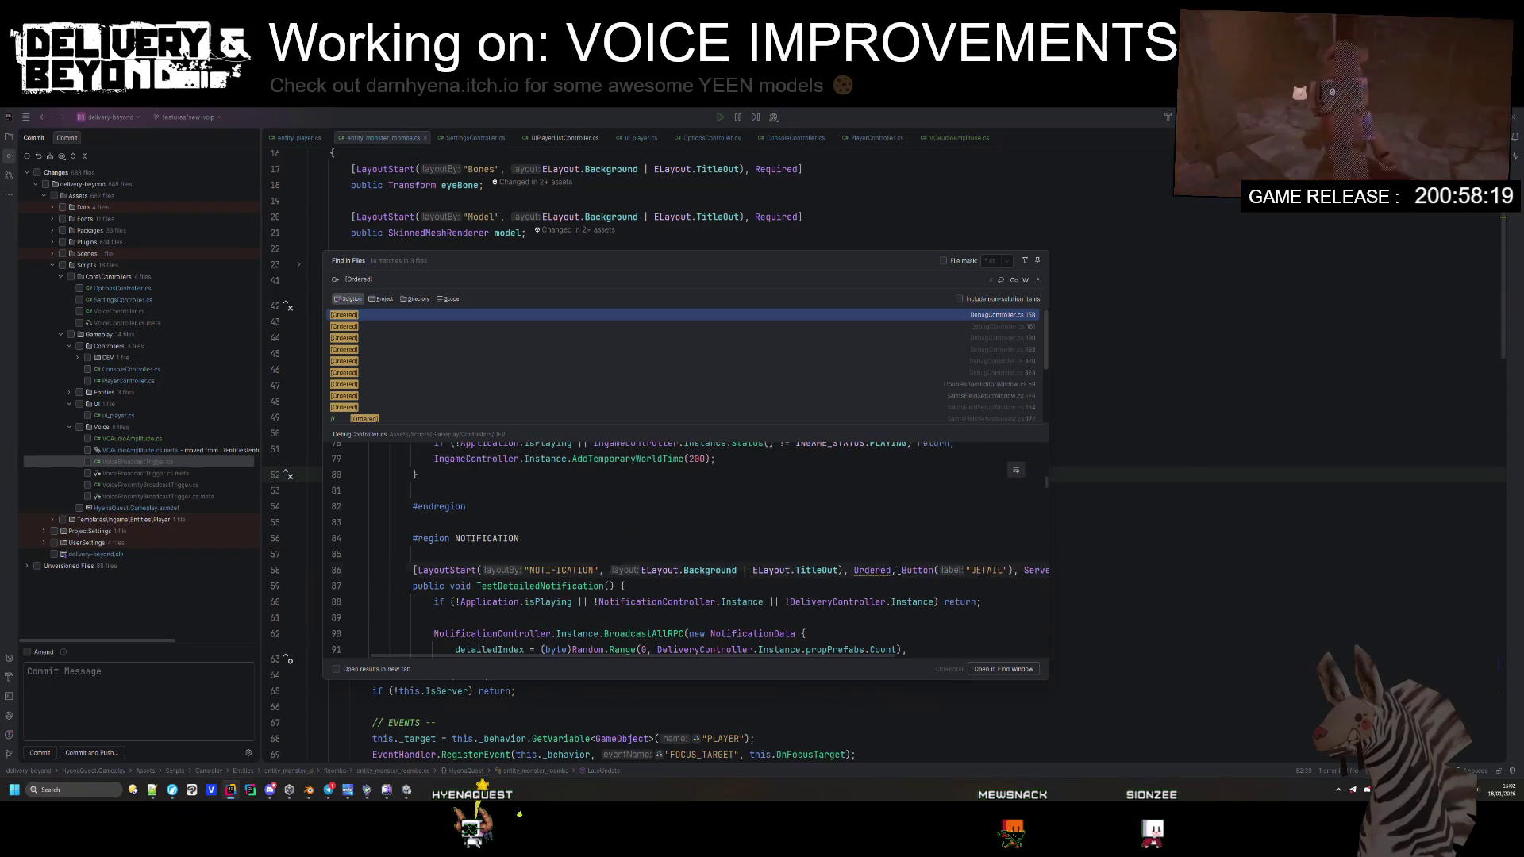
scroll(835, 589, "up", 4)
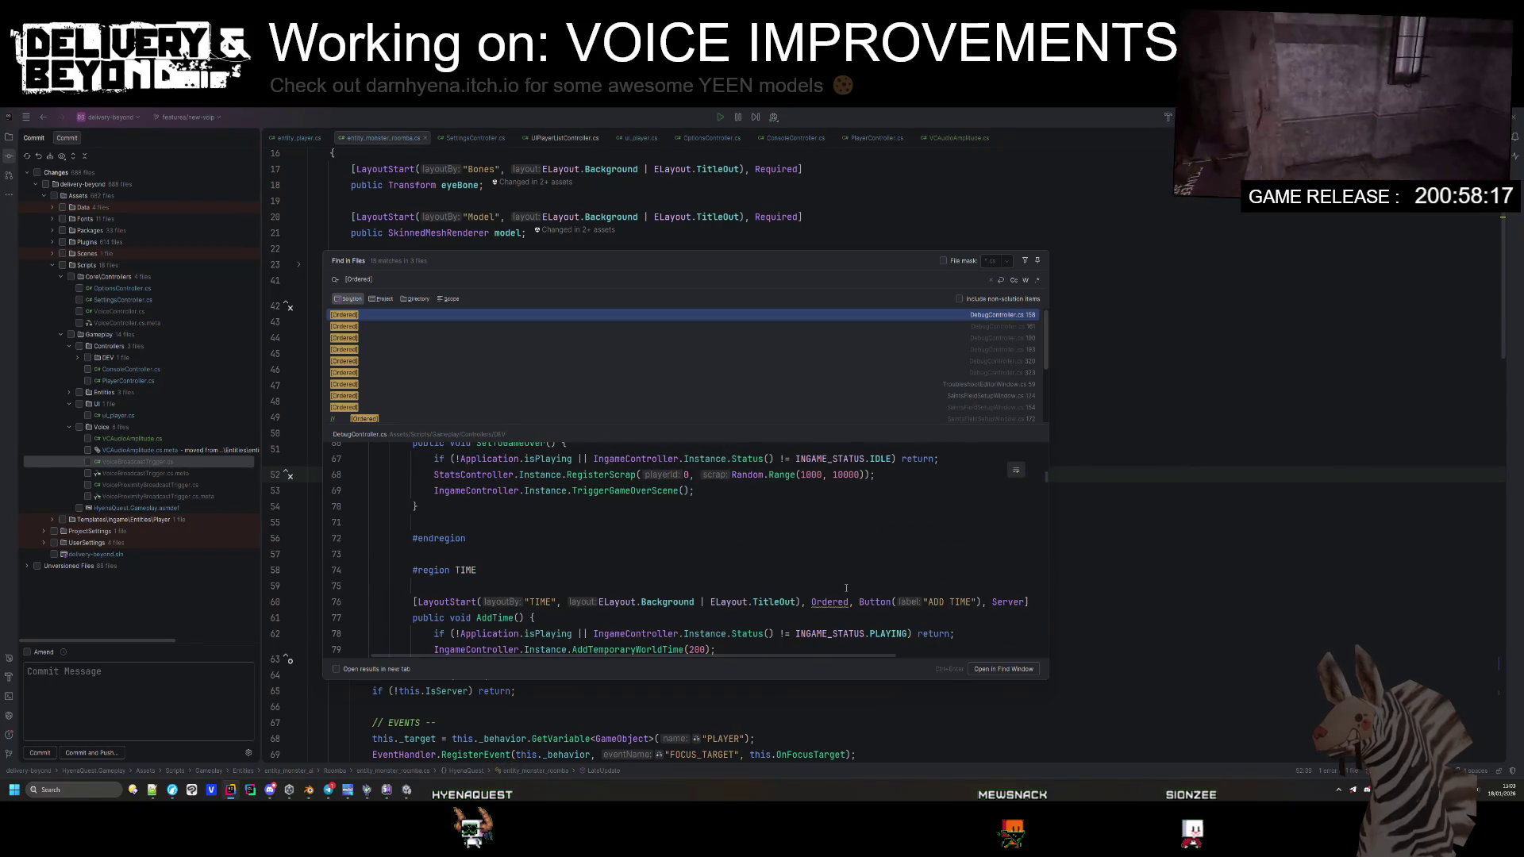
scroll(823, 602, "up", 3)
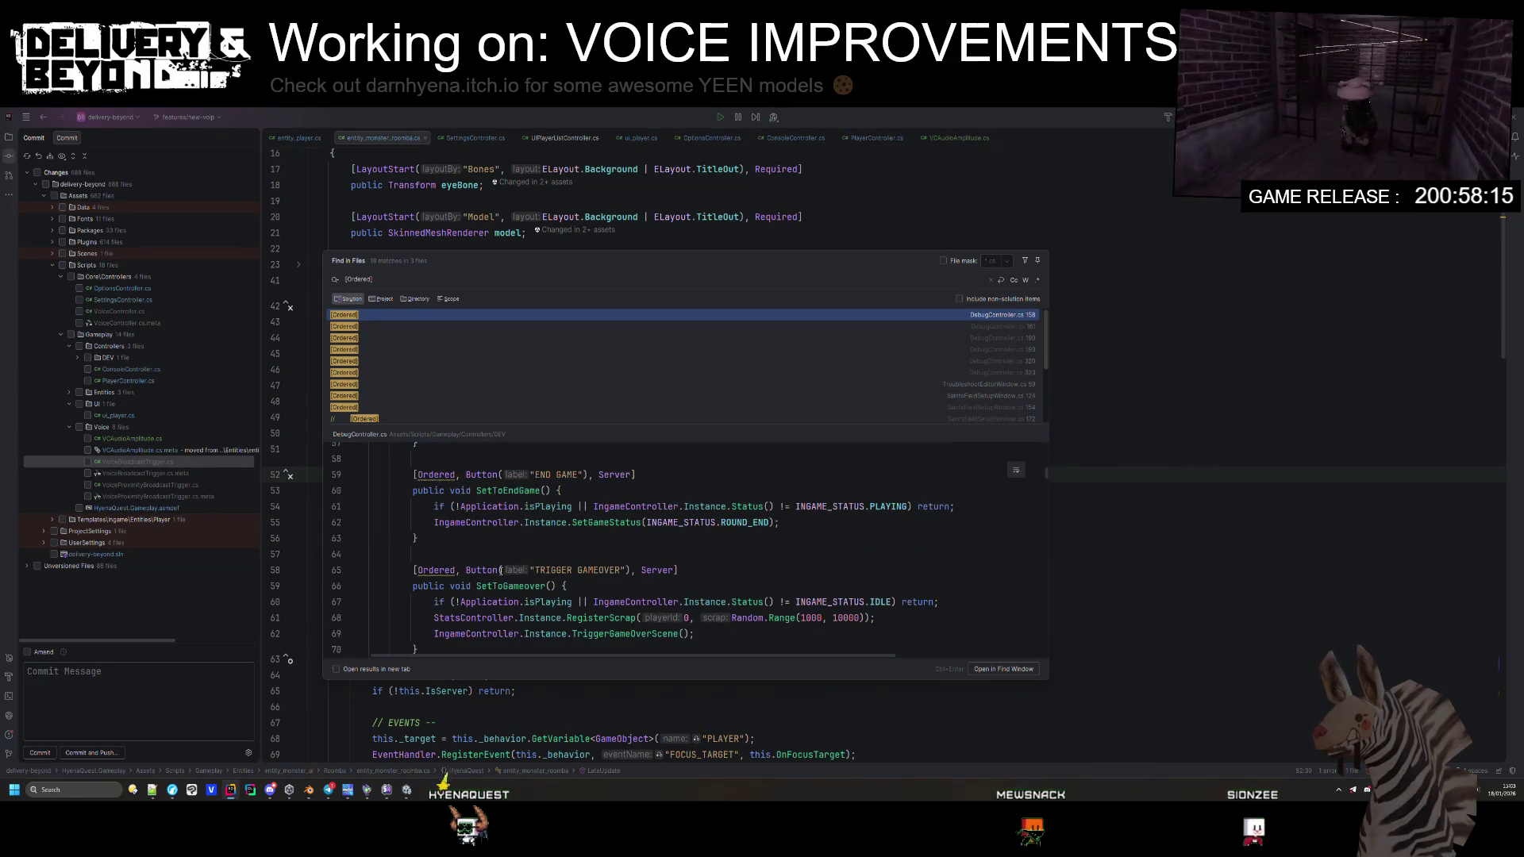
scroll(444, 569, "up", 4)
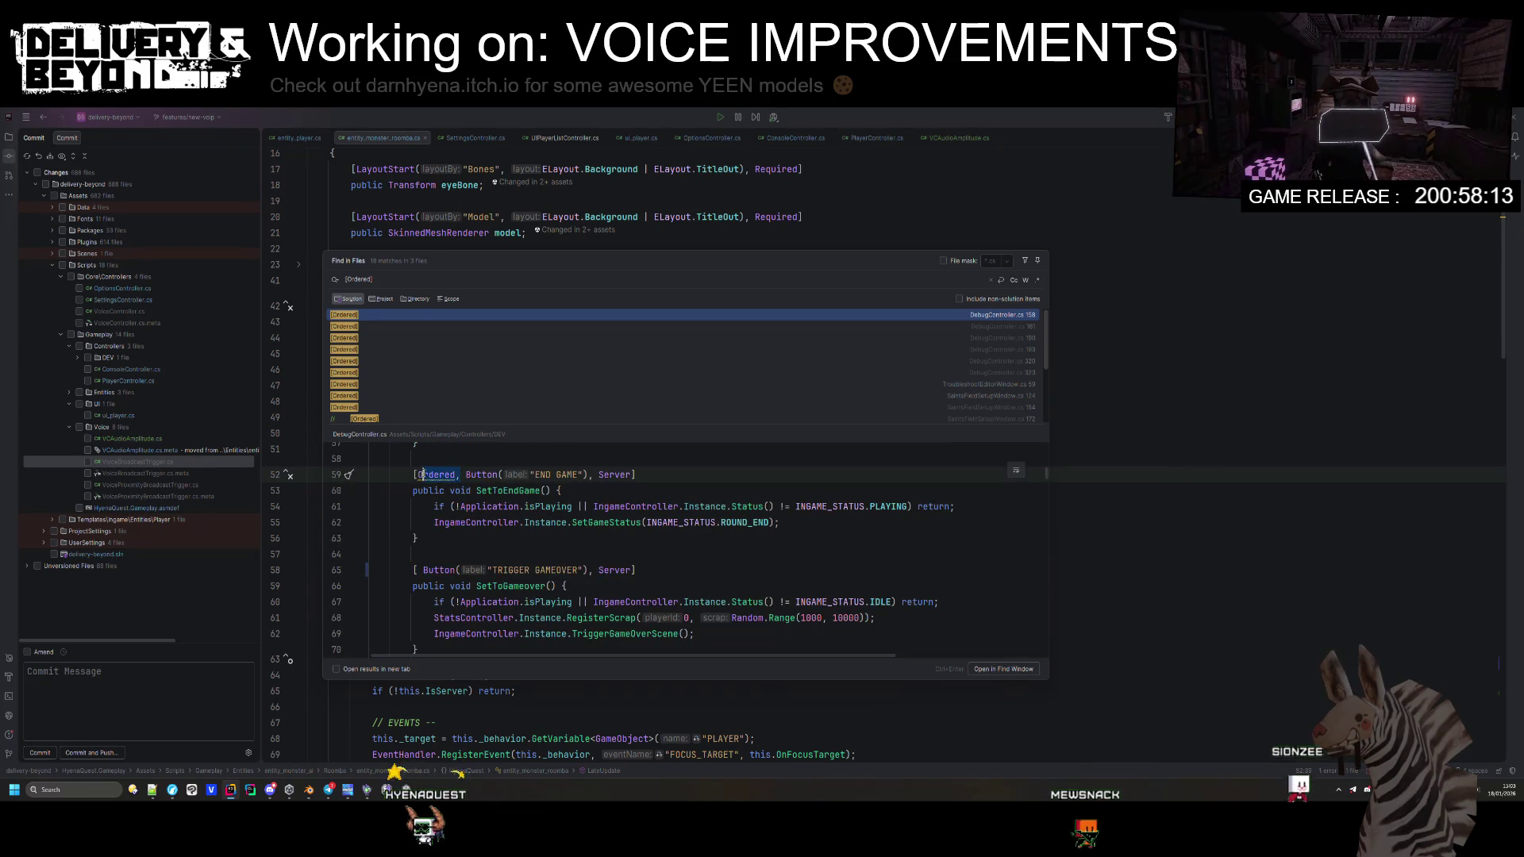
left_click(874, 570)
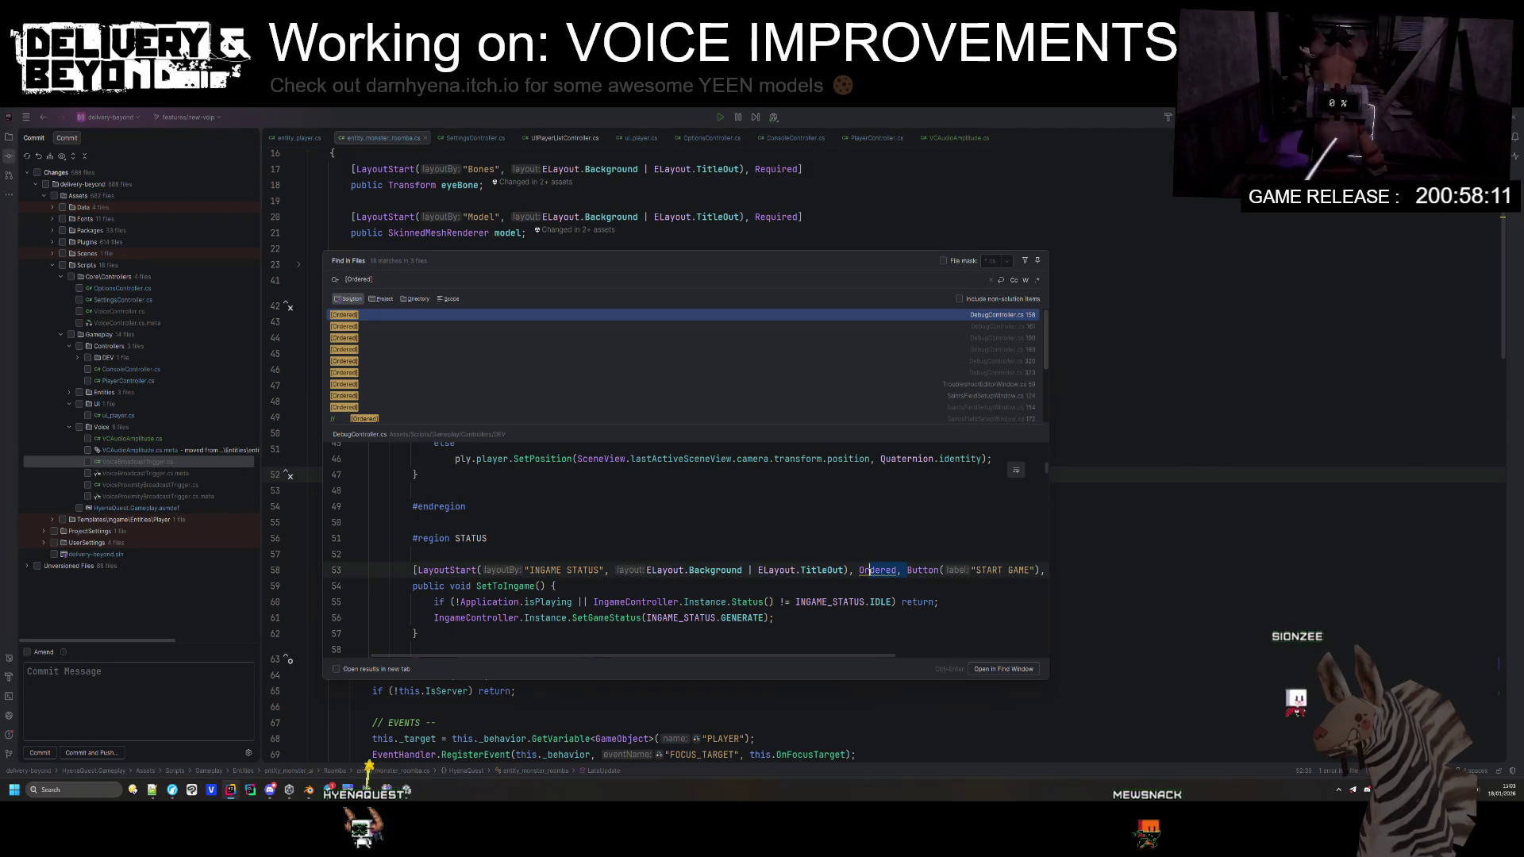
scroll(556, 556, "up", 6)
Step: Remove Ordered from the NOCLIP attribute list and check the TroubleshootEditorWindow.cs match
left_click(422, 522)
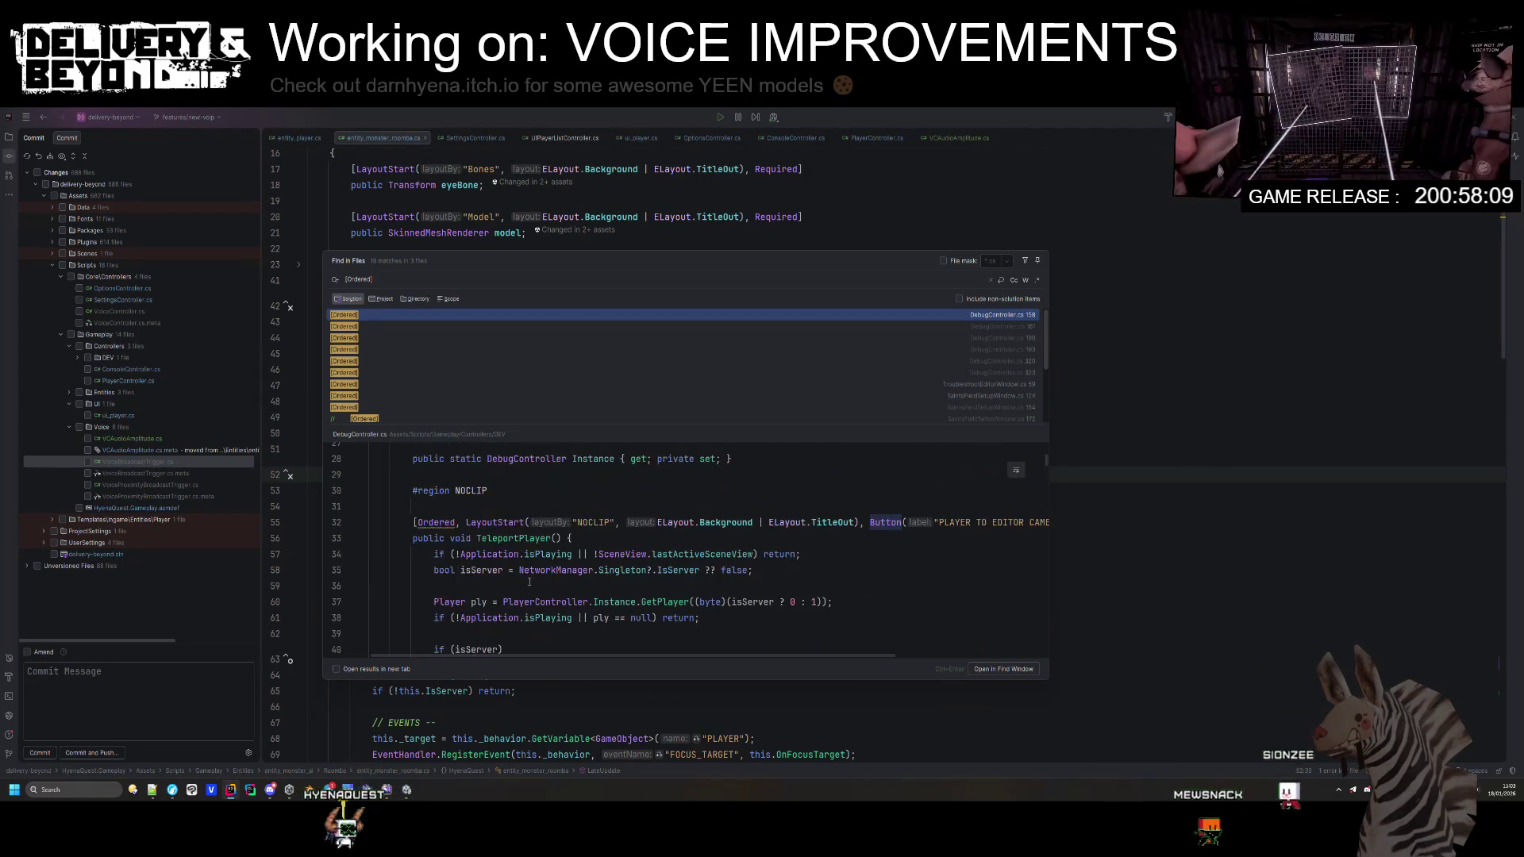
key("ctrl+Delete")
key("ctrl+Delete")
left_click(553, 506)
scroll(583, 582, "up", 5)
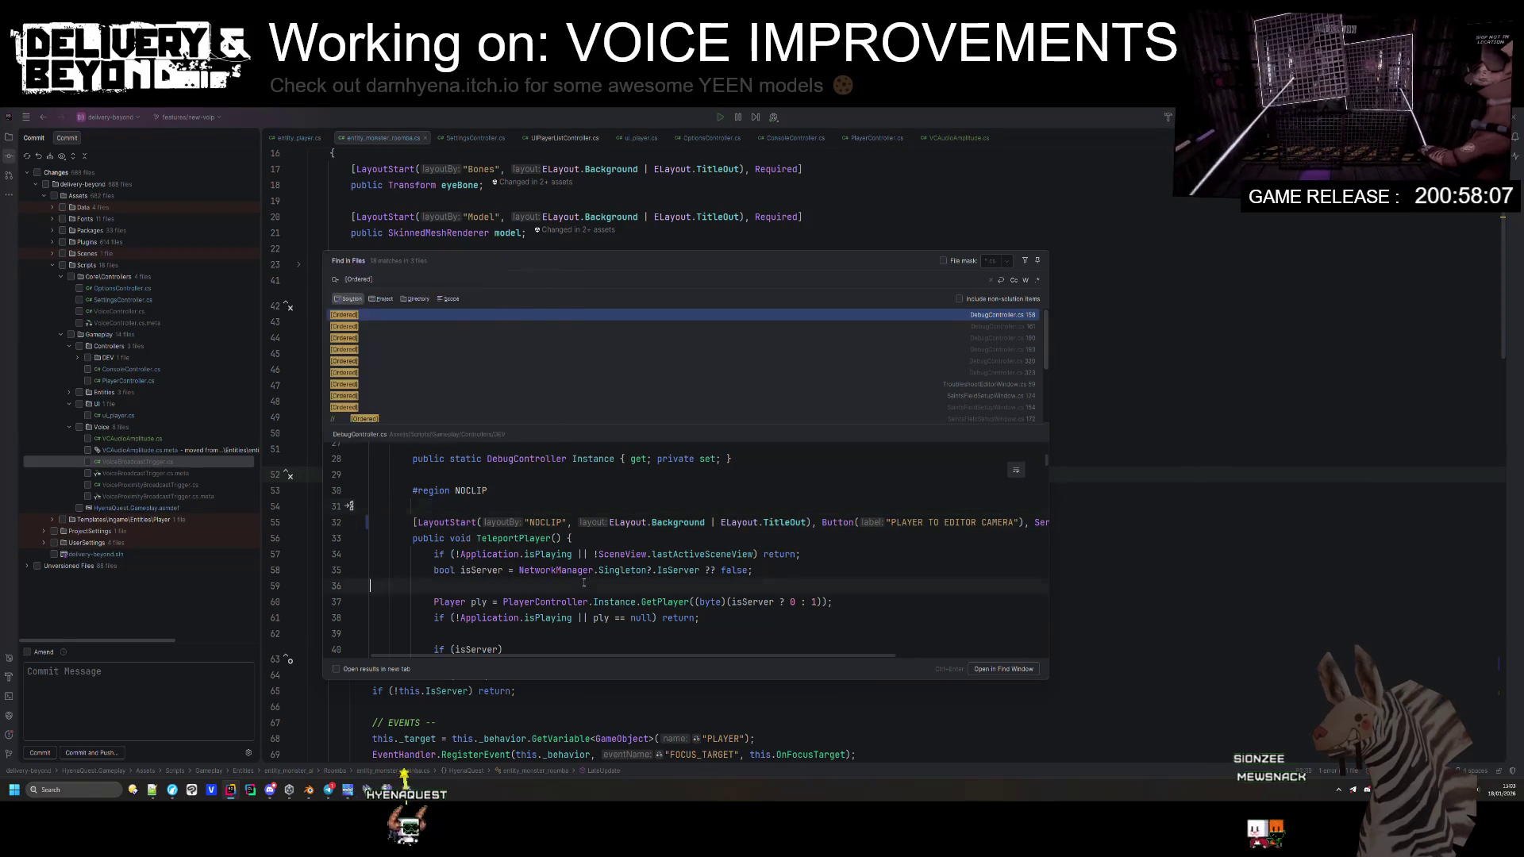
scroll(583, 582, "down", 5)
left_click(612, 522)
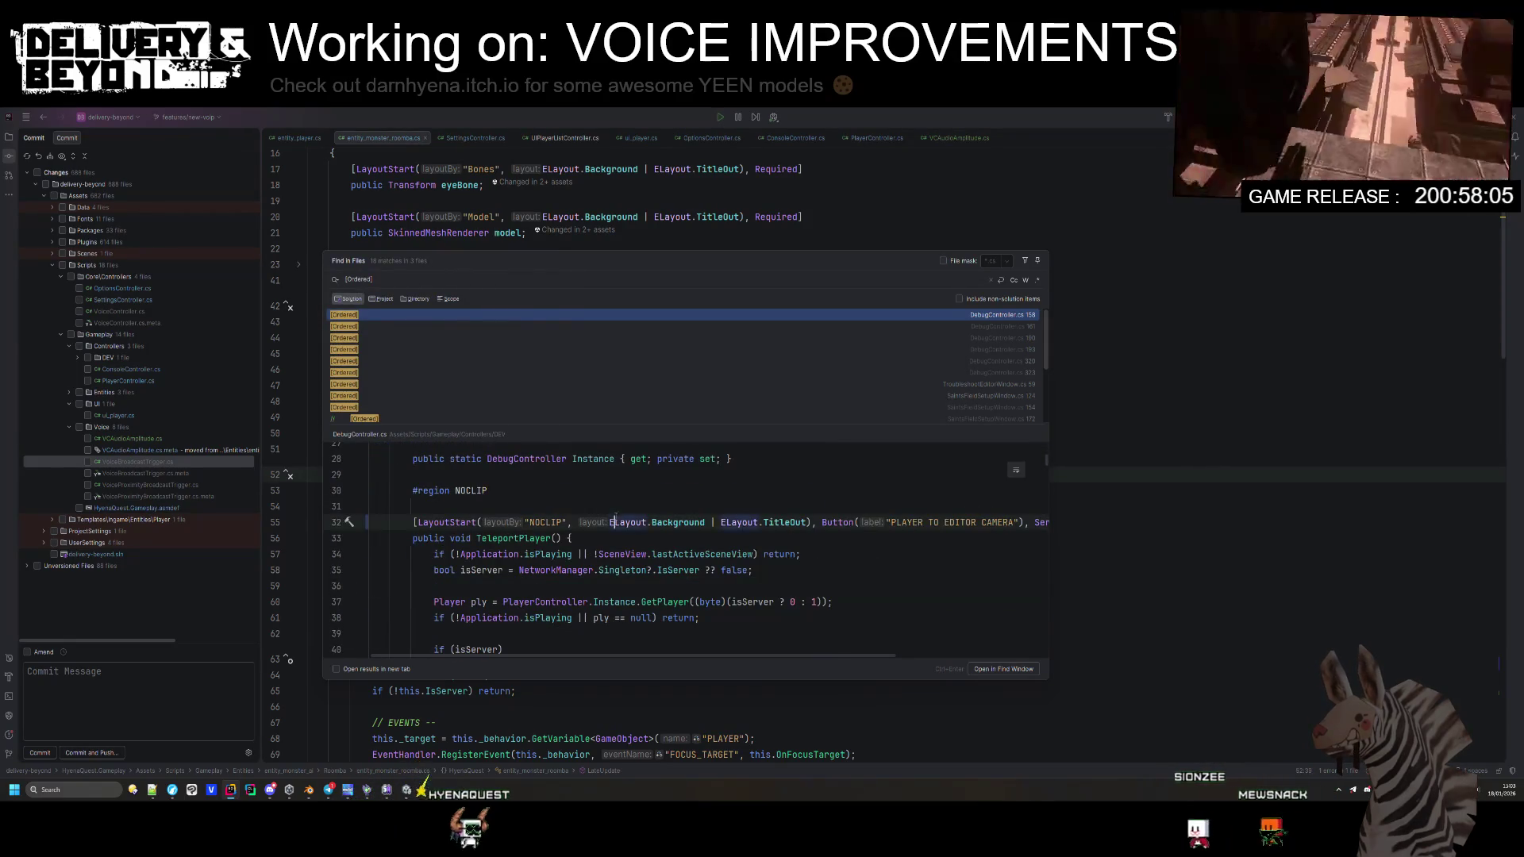
left_click(821, 391)
left_click(827, 381)
left_click(828, 374)
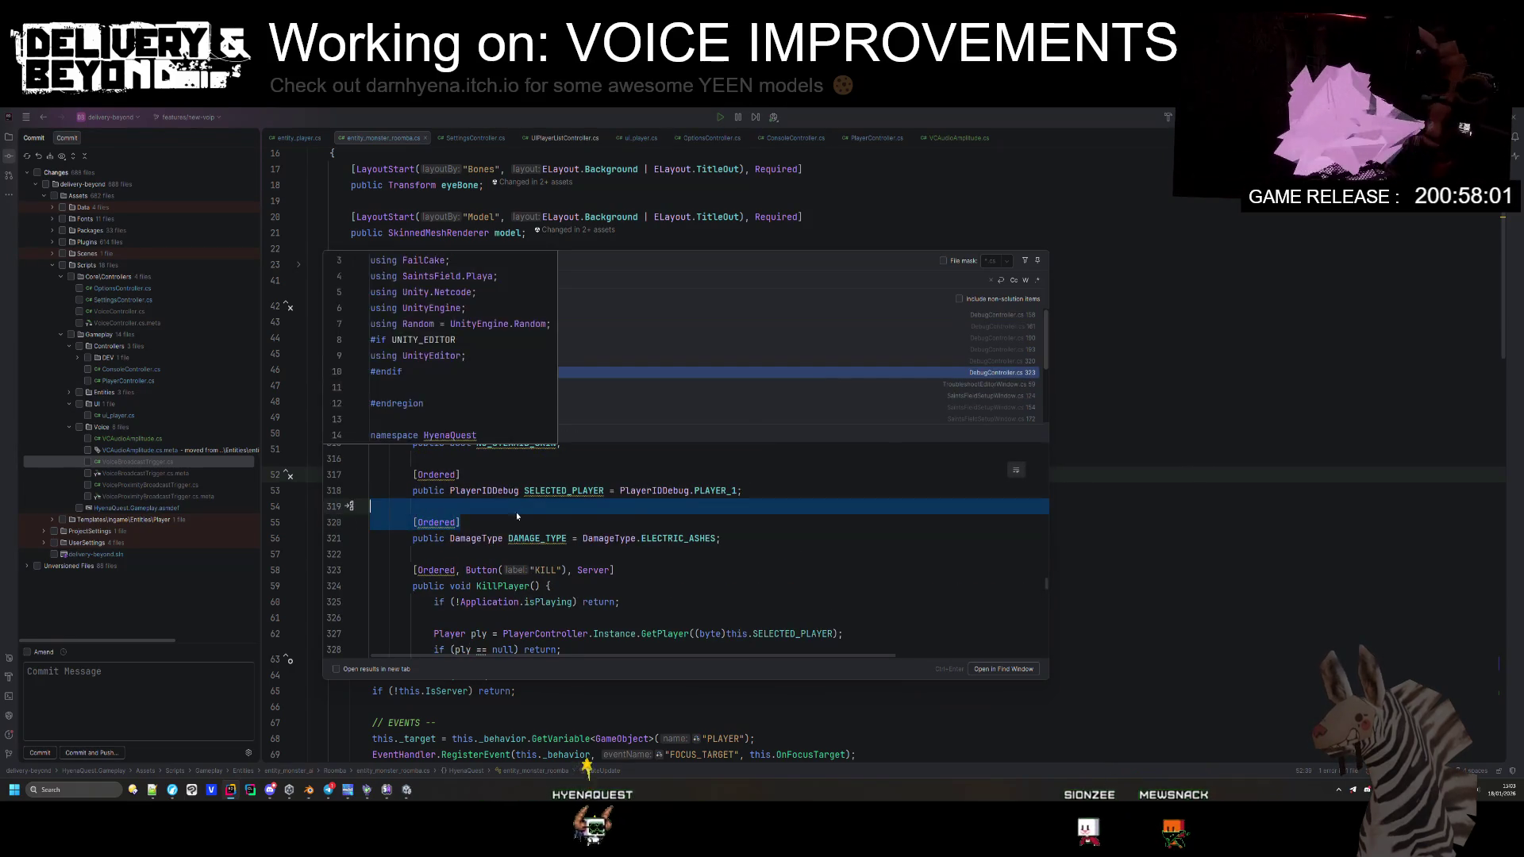
Step: Delete the Ordered attribute above DAMAGE_TYPE and add 'Ordered,' to the DELIVERY section's attributes
key("BackSpace")
key("BackSpace")
key("BackSpace")
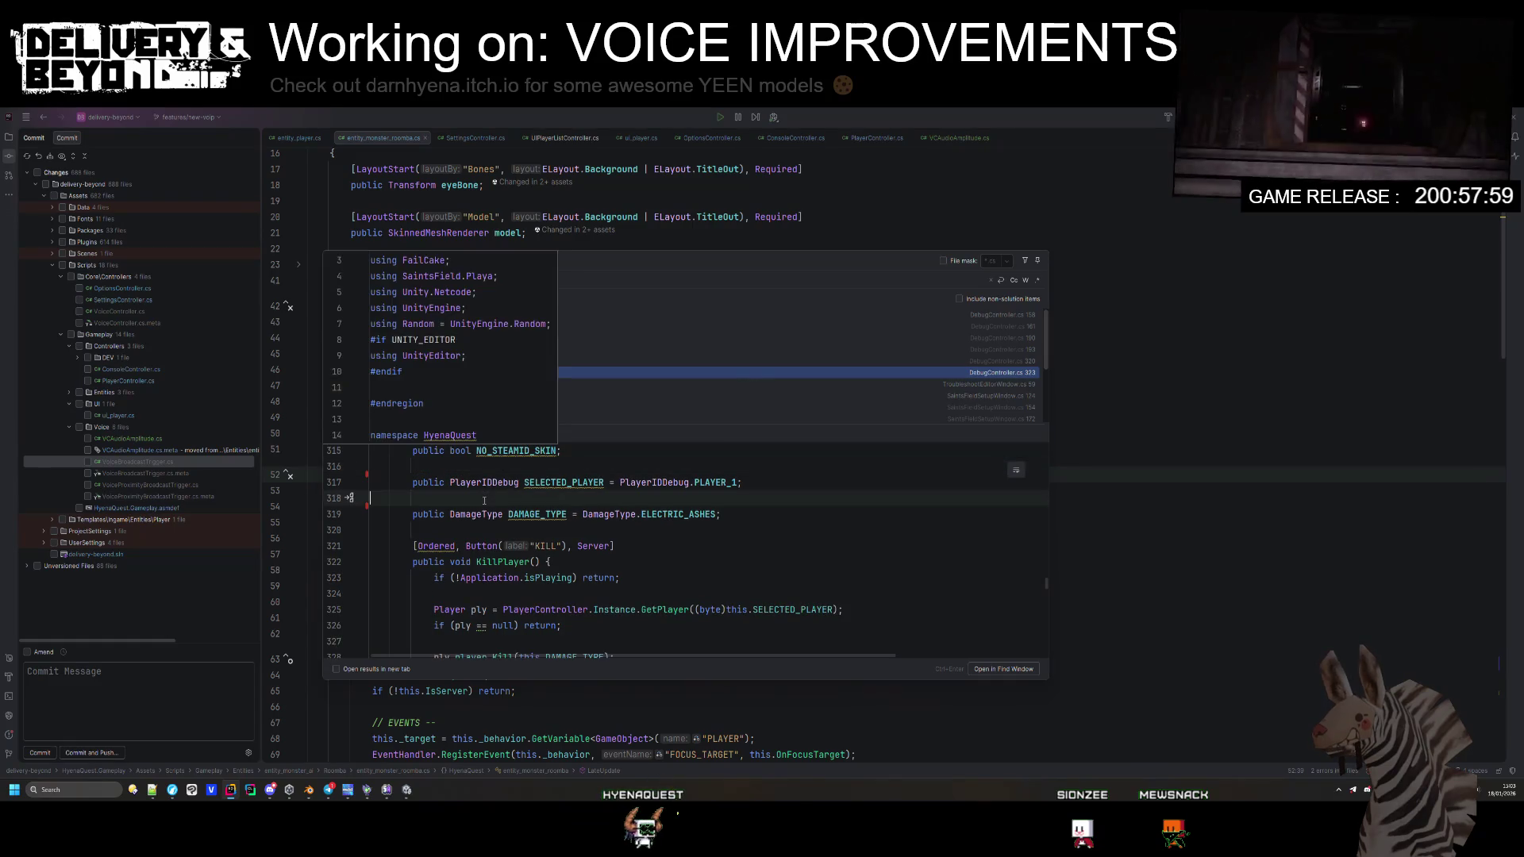
left_click(461, 529)
scroll(456, 556, "up", 3)
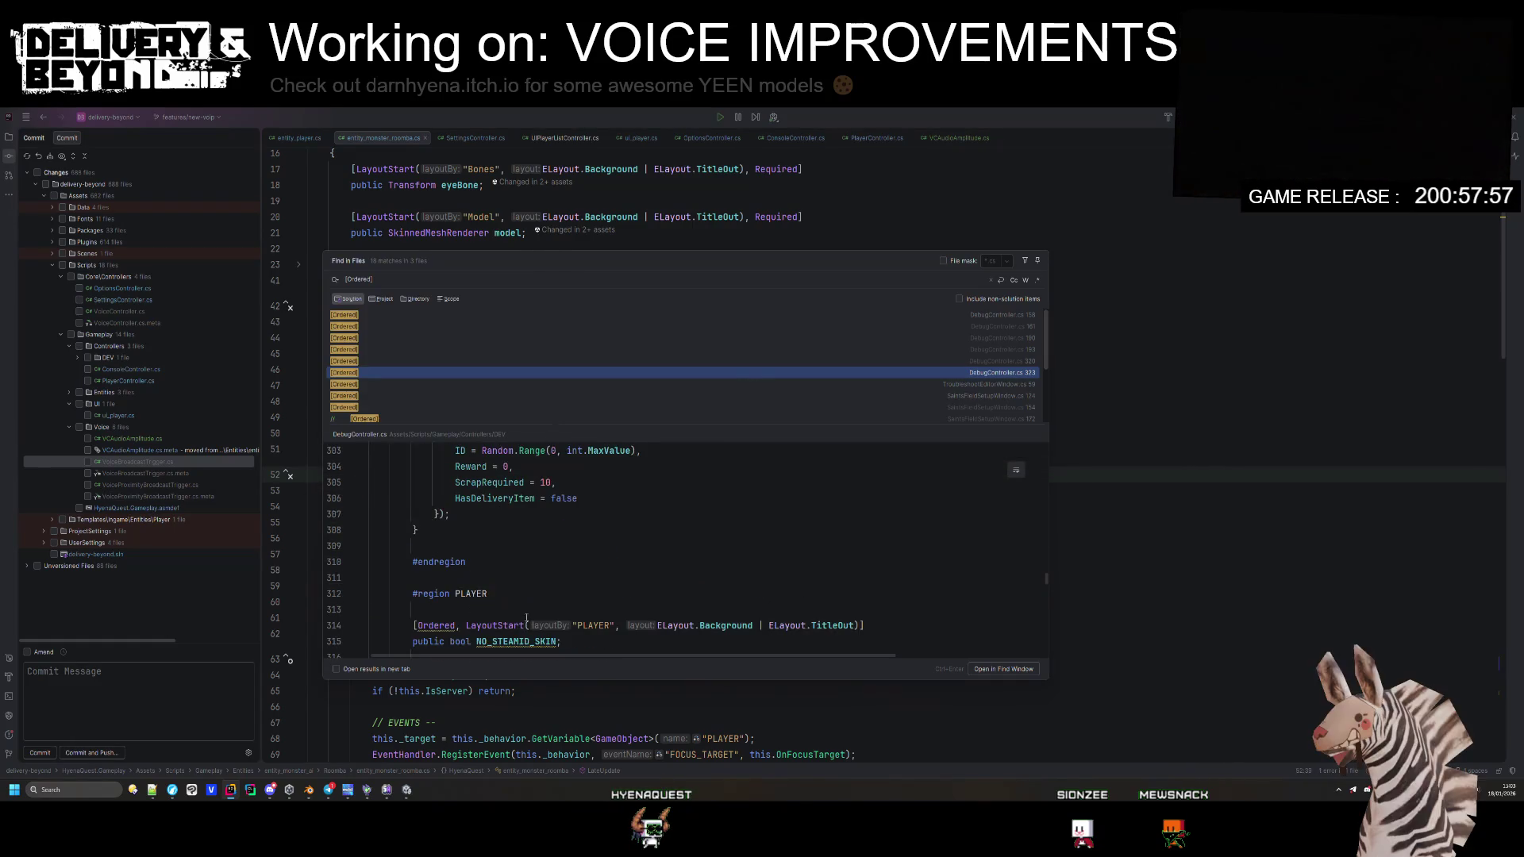
scroll(687, 548, "up", 5)
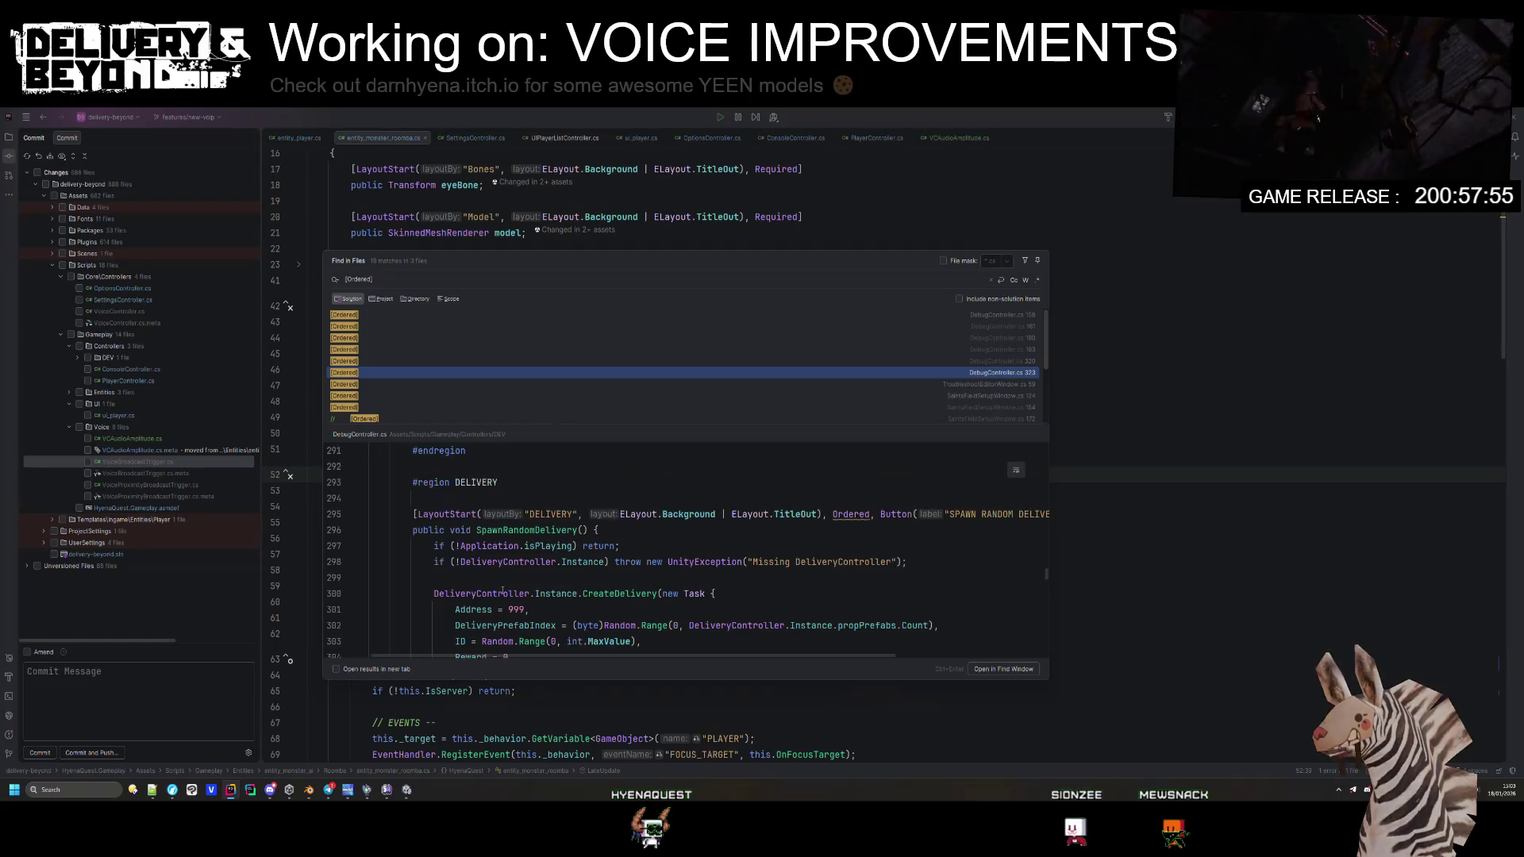
left_click(829, 513)
type("Ordered,")
Step: Step through the Ordered matches in TASKS and on lines 270 and 244
scroll(817, 466, "up", 4)
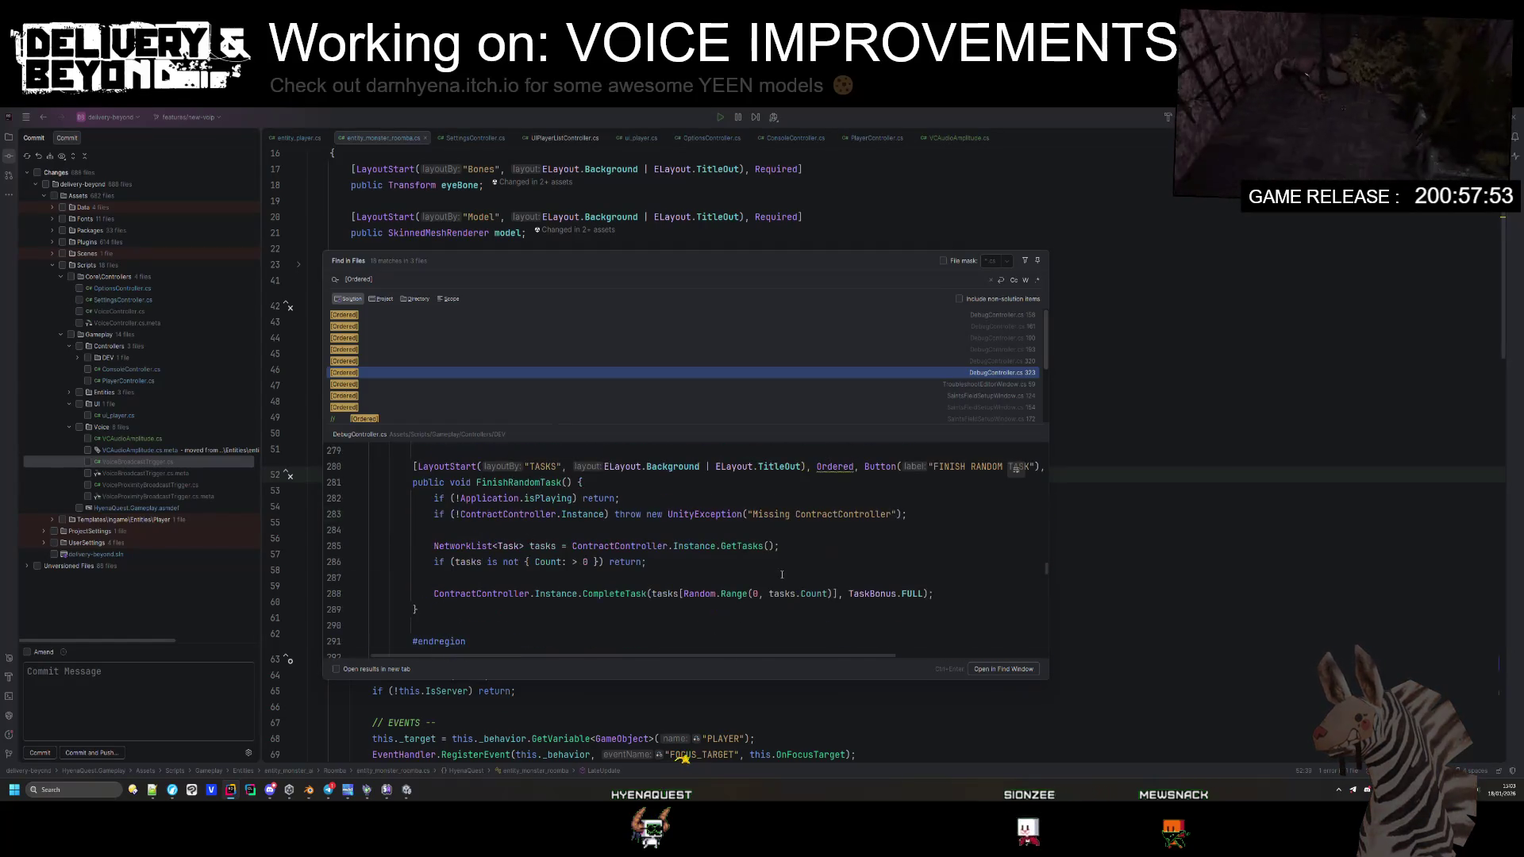
left_click(817, 466)
scroll(817, 466, "up", 6)
left_click(421, 593)
scroll(697, 564, "up", 3)
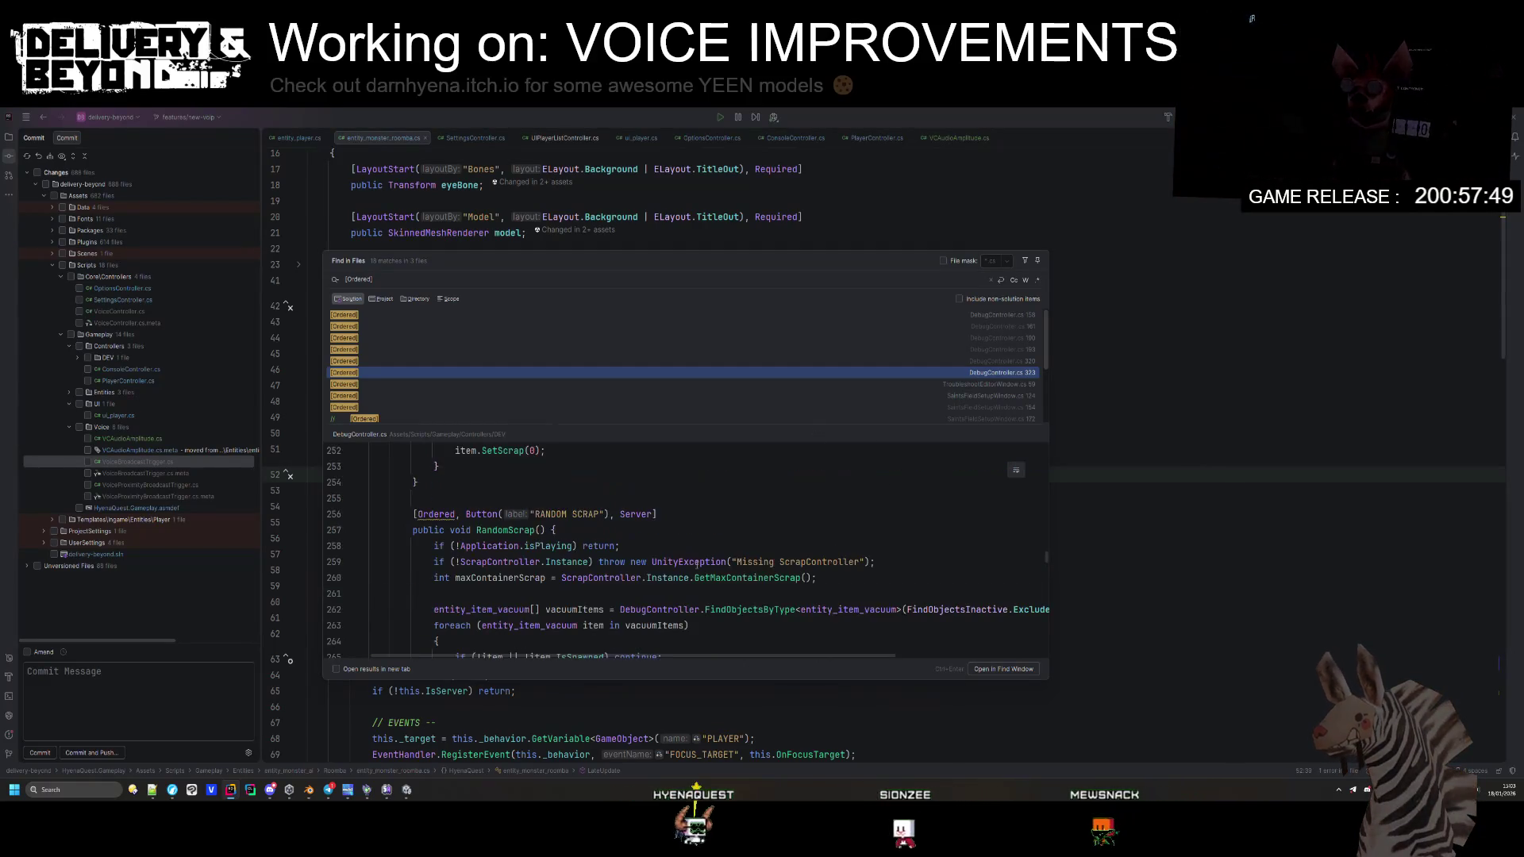
scroll(477, 546, "up", 6)
left_click(460, 609)
scroll(505, 595, "up", 3)
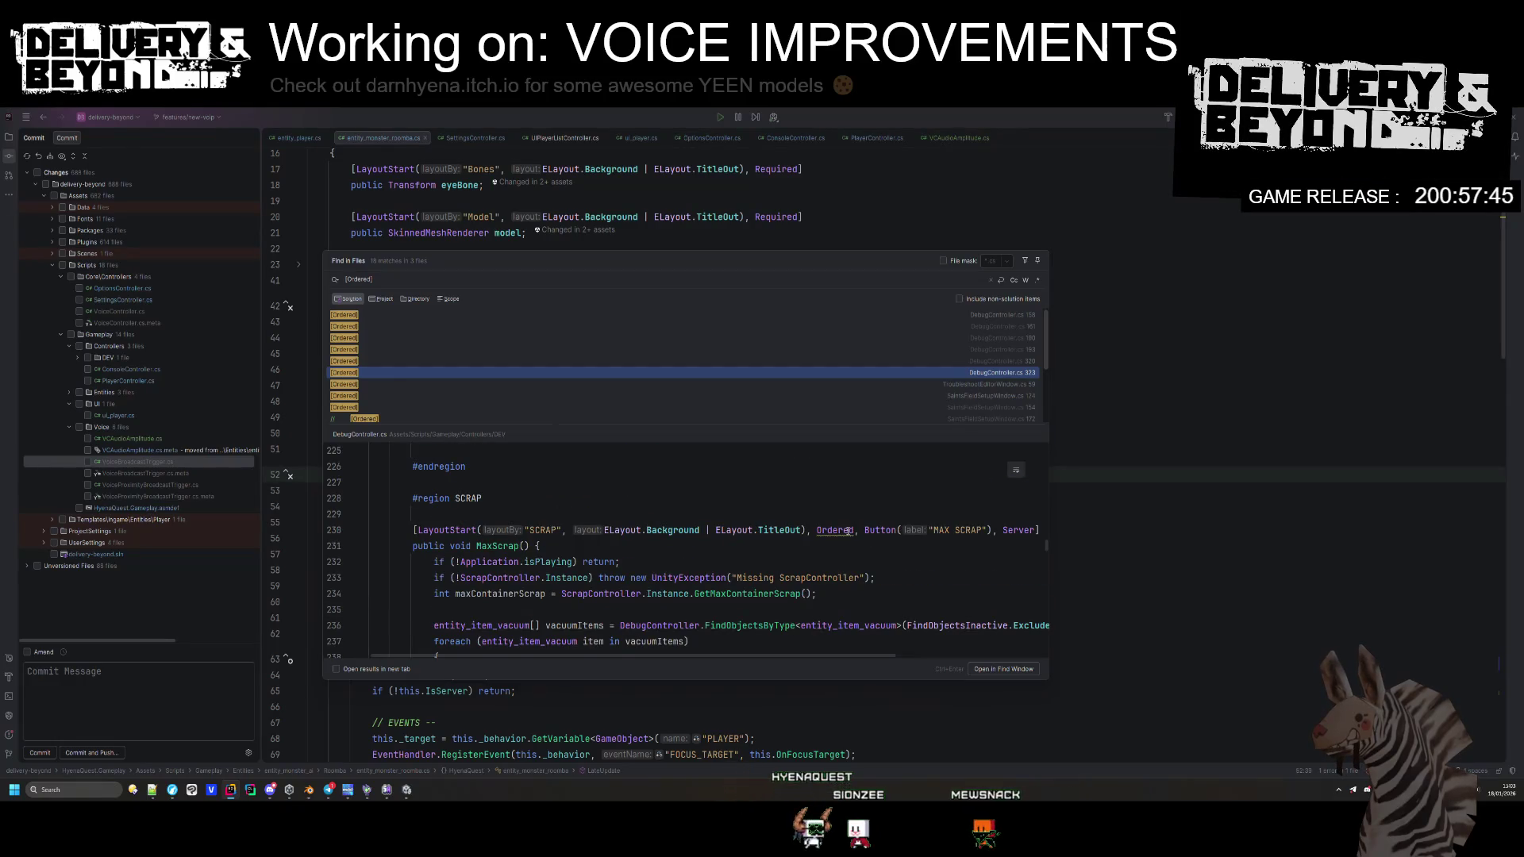
scroll(823, 536, "up", 4)
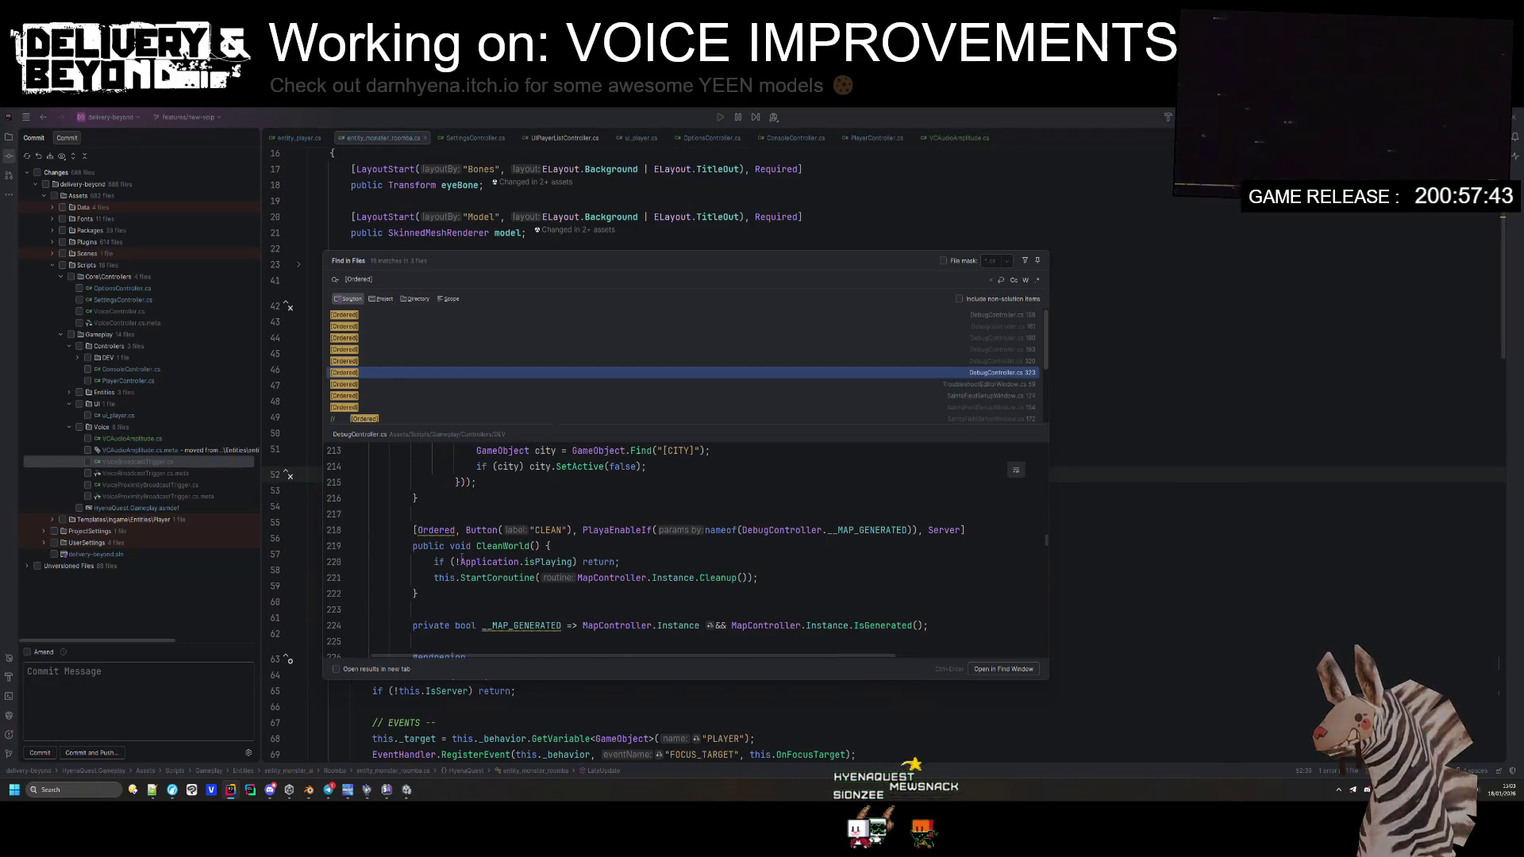
scroll(484, 533, "up", 8)
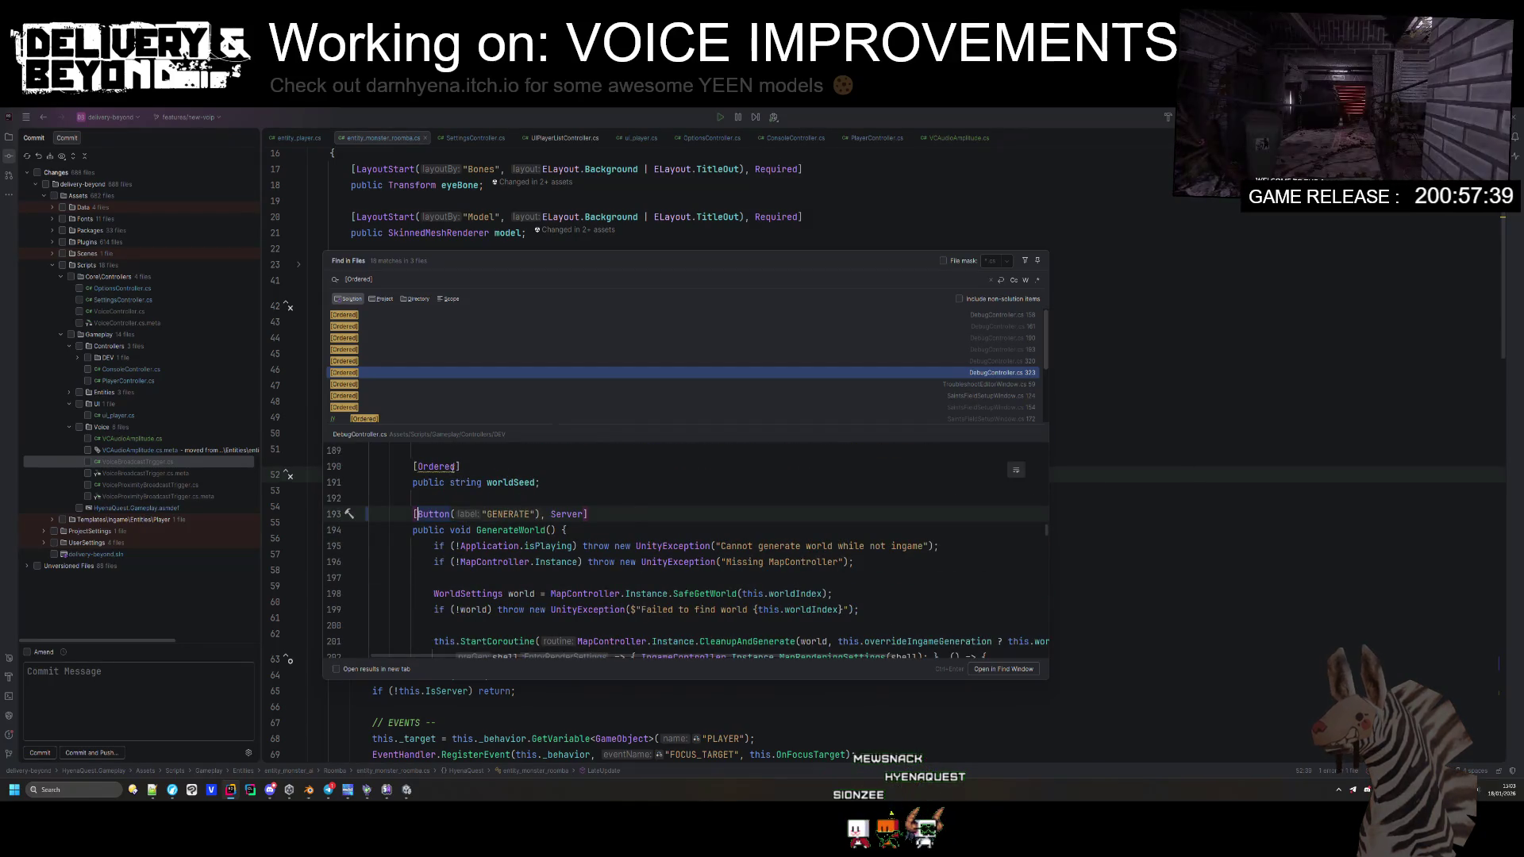
scroll(493, 565, "up", 4)
scroll(492, 564, "down", 3)
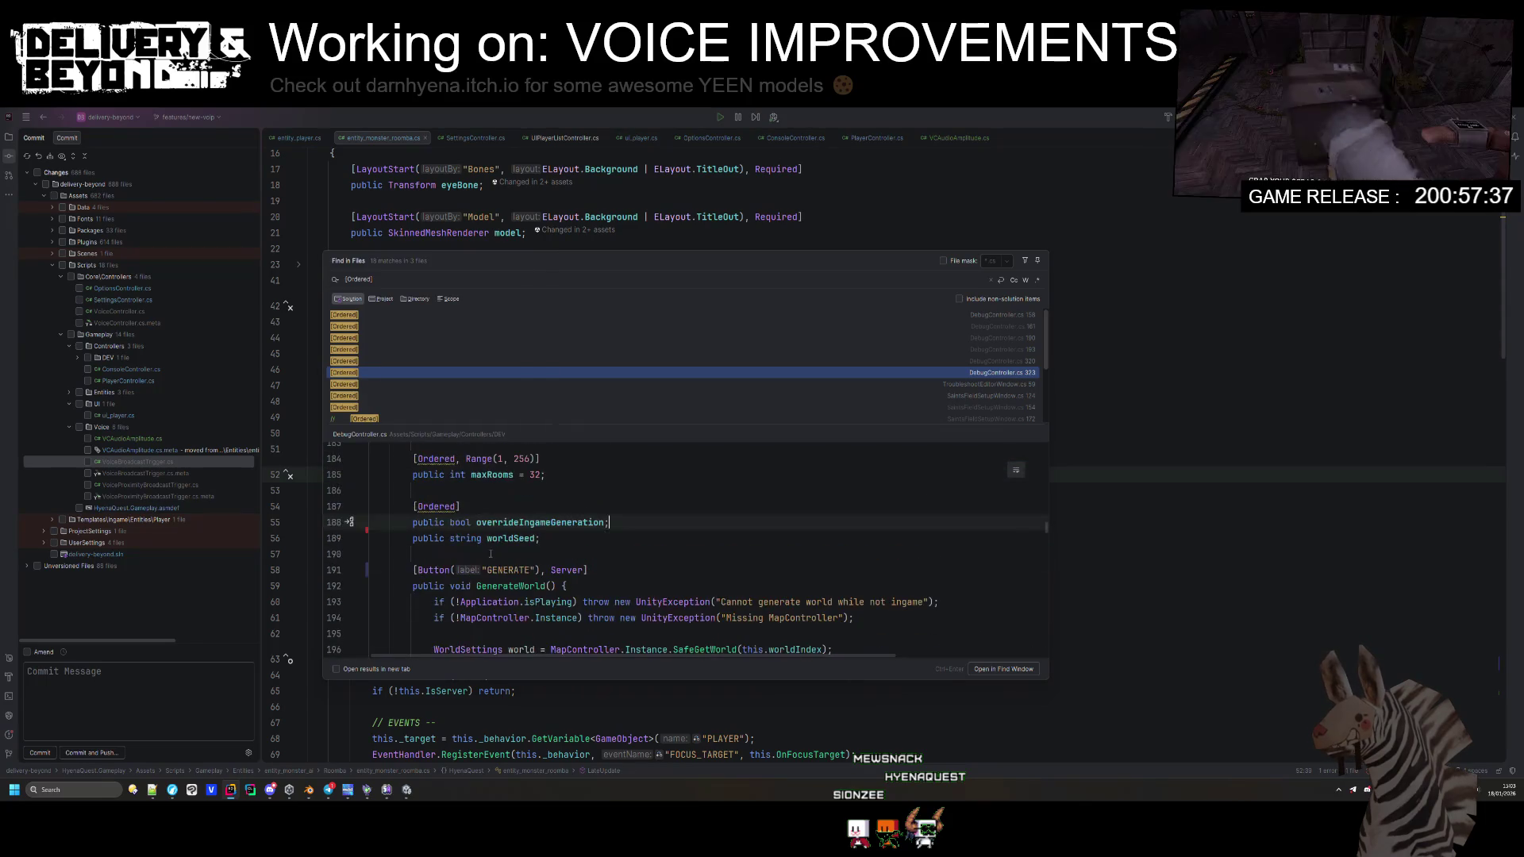
Step: Remove Ordered from overrideIngameGeneration, maxRooms and worldIndex
left_click(519, 506)
key("BackSpace")
key("BackSpace")
key("BackSpace")
key("BackSpace")
key("BackSpace")
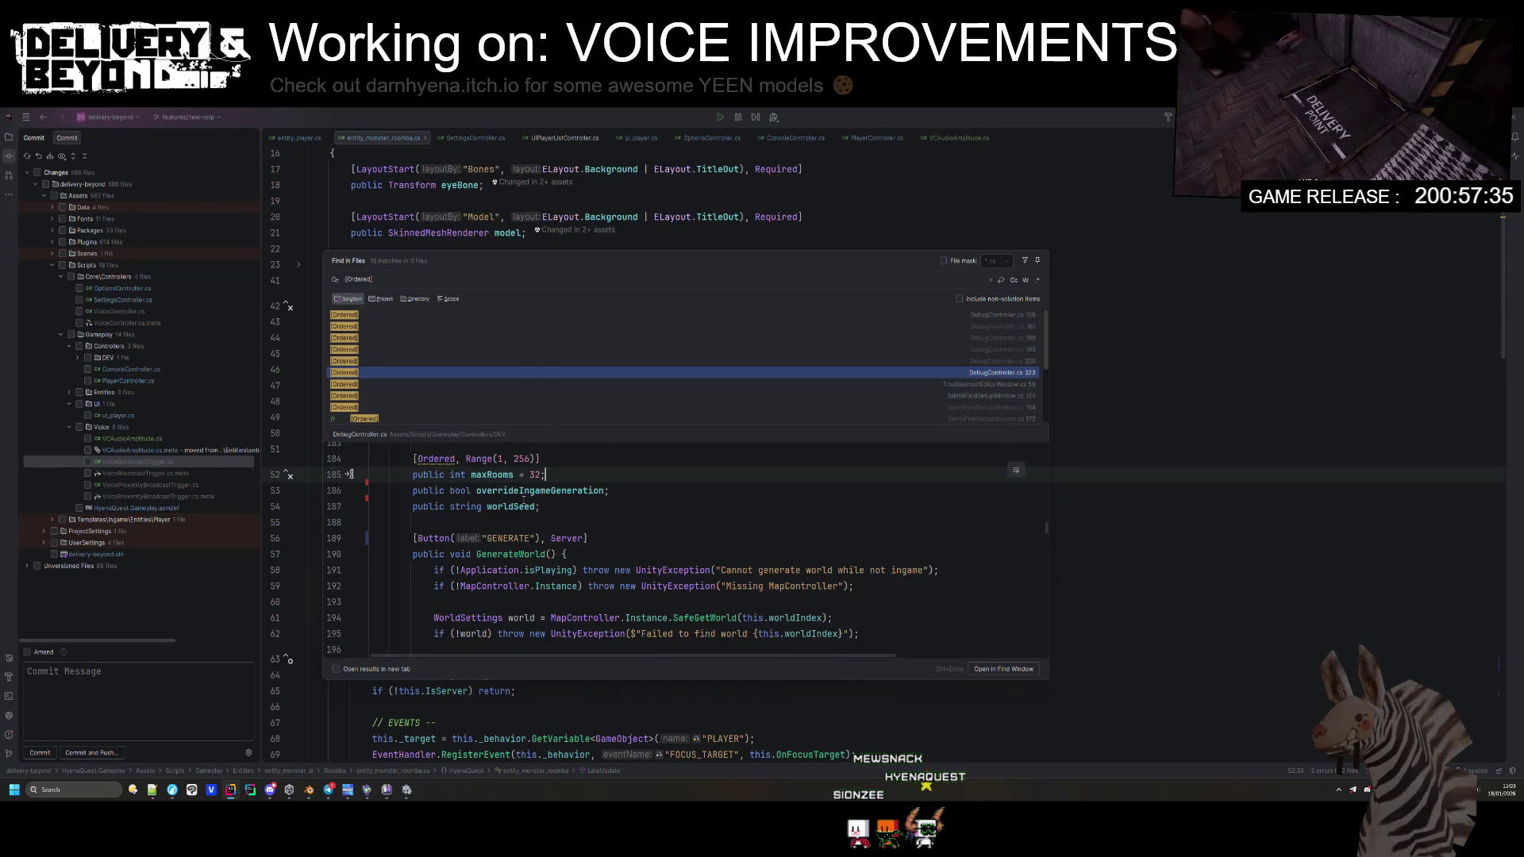
scroll(489, 565, "up", 2)
key("ctrl+z")
key("ctrl+z")
key("ctrl+z")
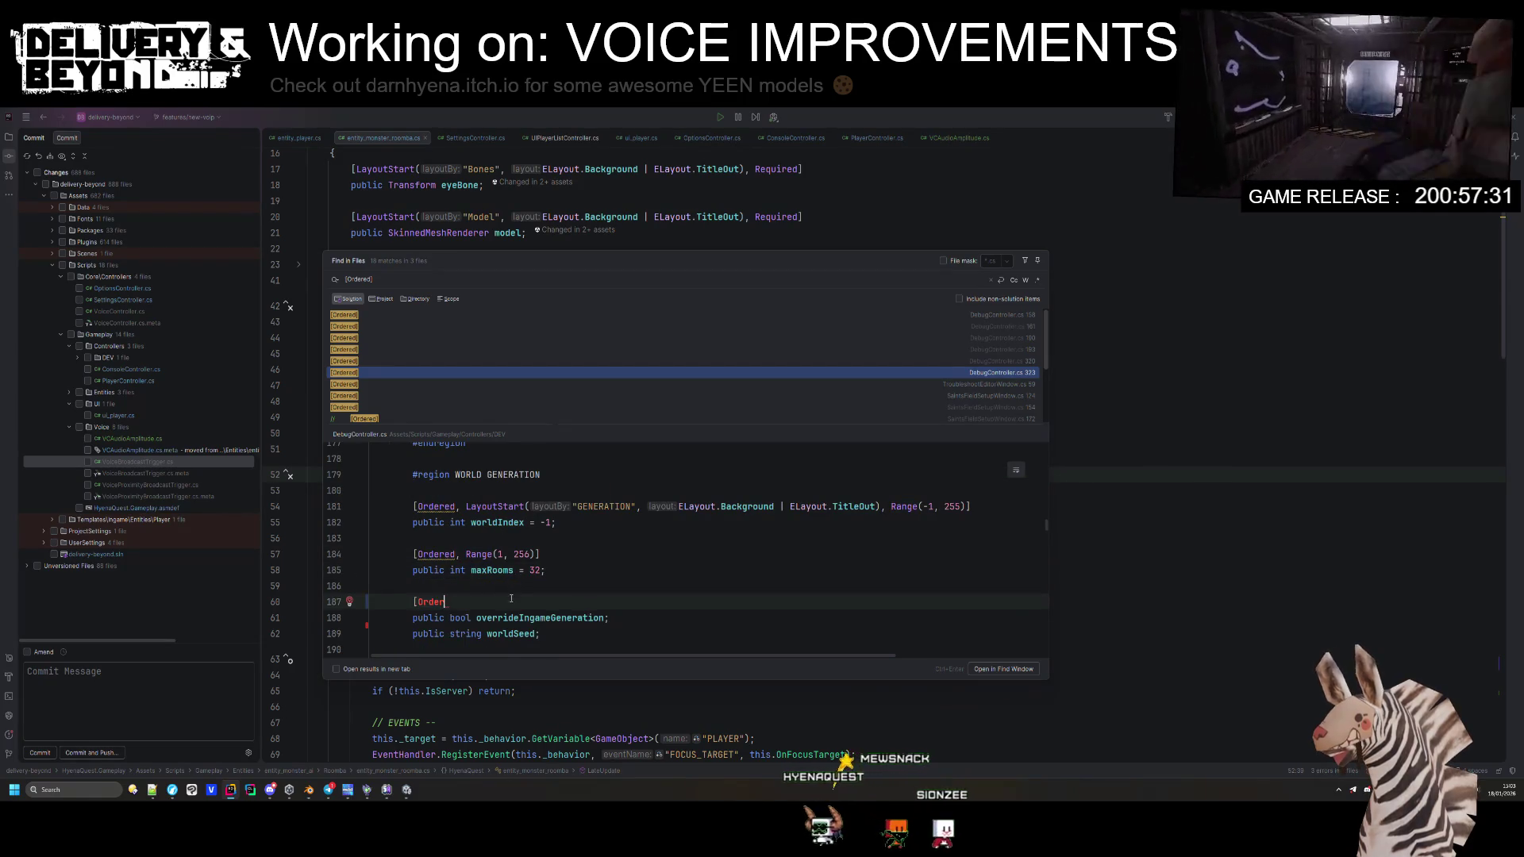
key("BackSpace")
key("BackSpace")
key("BackSpace")
left_click(422, 554)
key("ctrl+Delete")
key("ctrl+Delete")
left_click(418, 506)
key("ctrl+Delete")
key("ctrl+Delete")
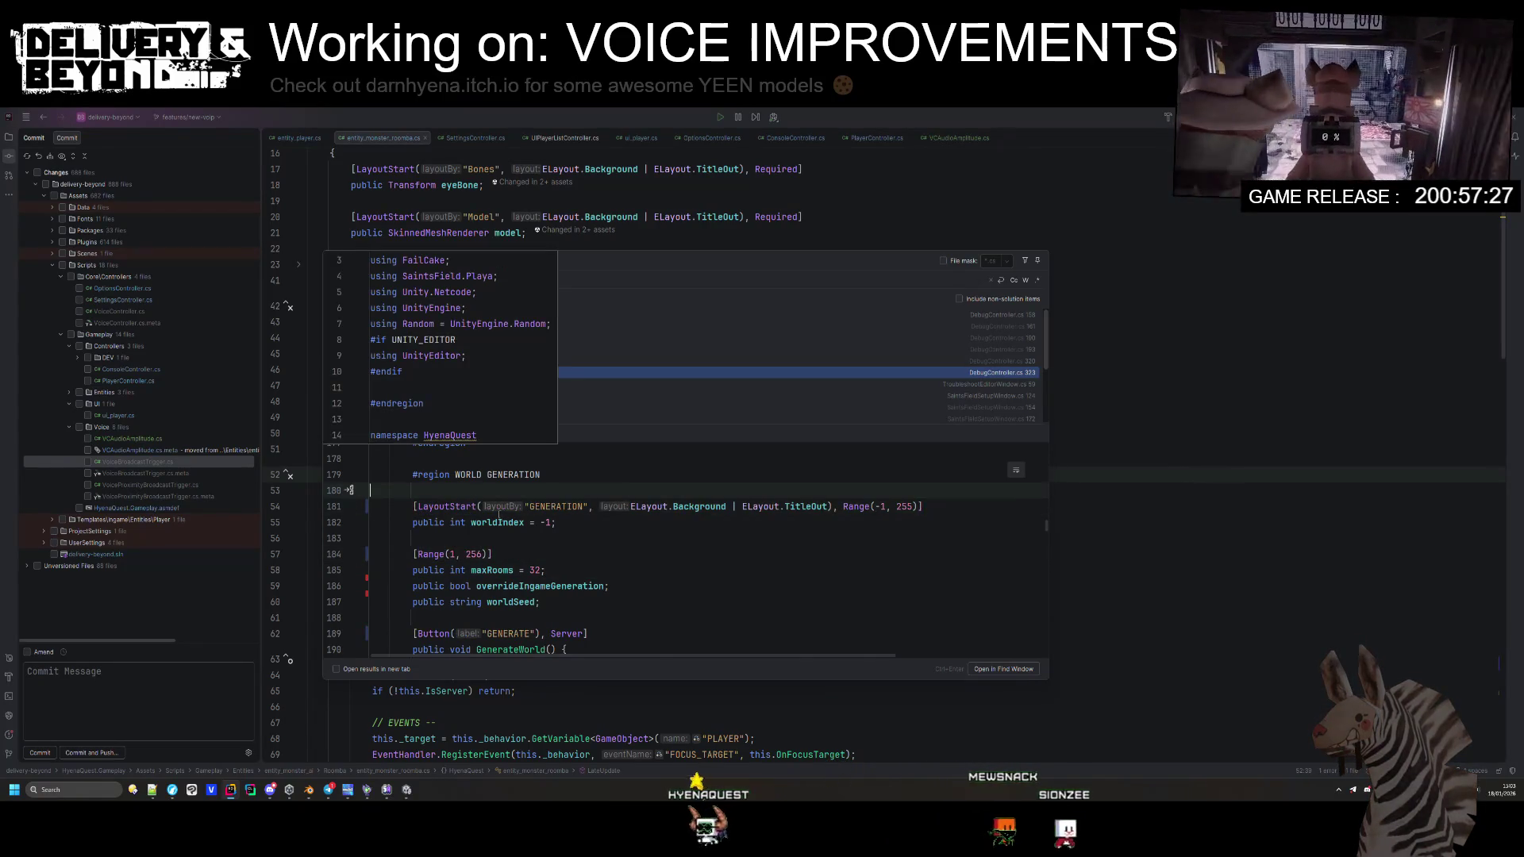
Step: Simplify KillPlayer's null check with the null-conditional quick fix and delete the leftover blank line
scroll(515, 524, "up", 5)
scroll(559, 547, "up", 1)
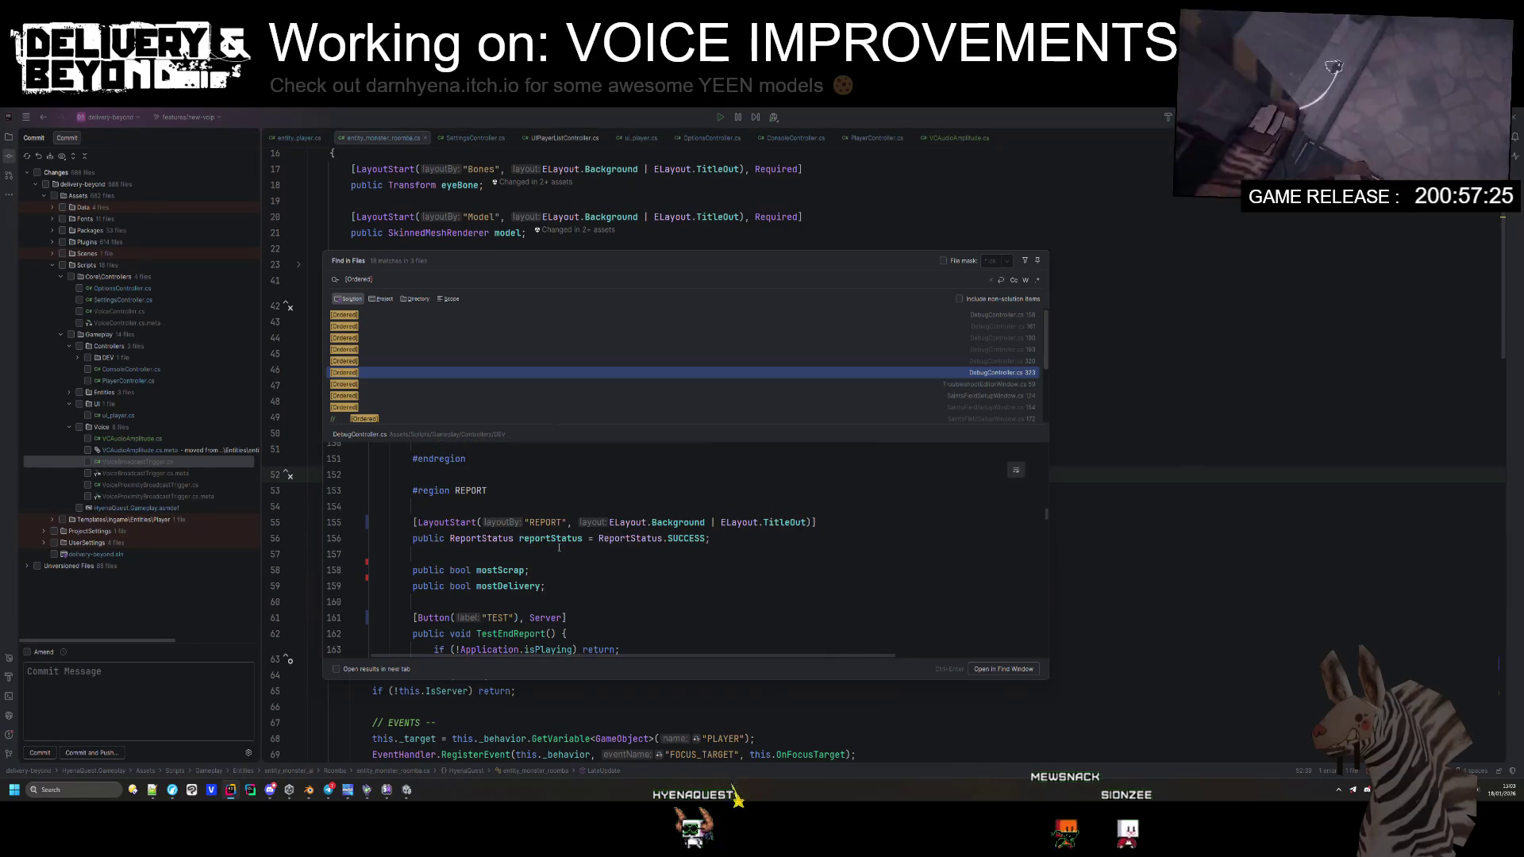
scroll(559, 547, "down", 2)
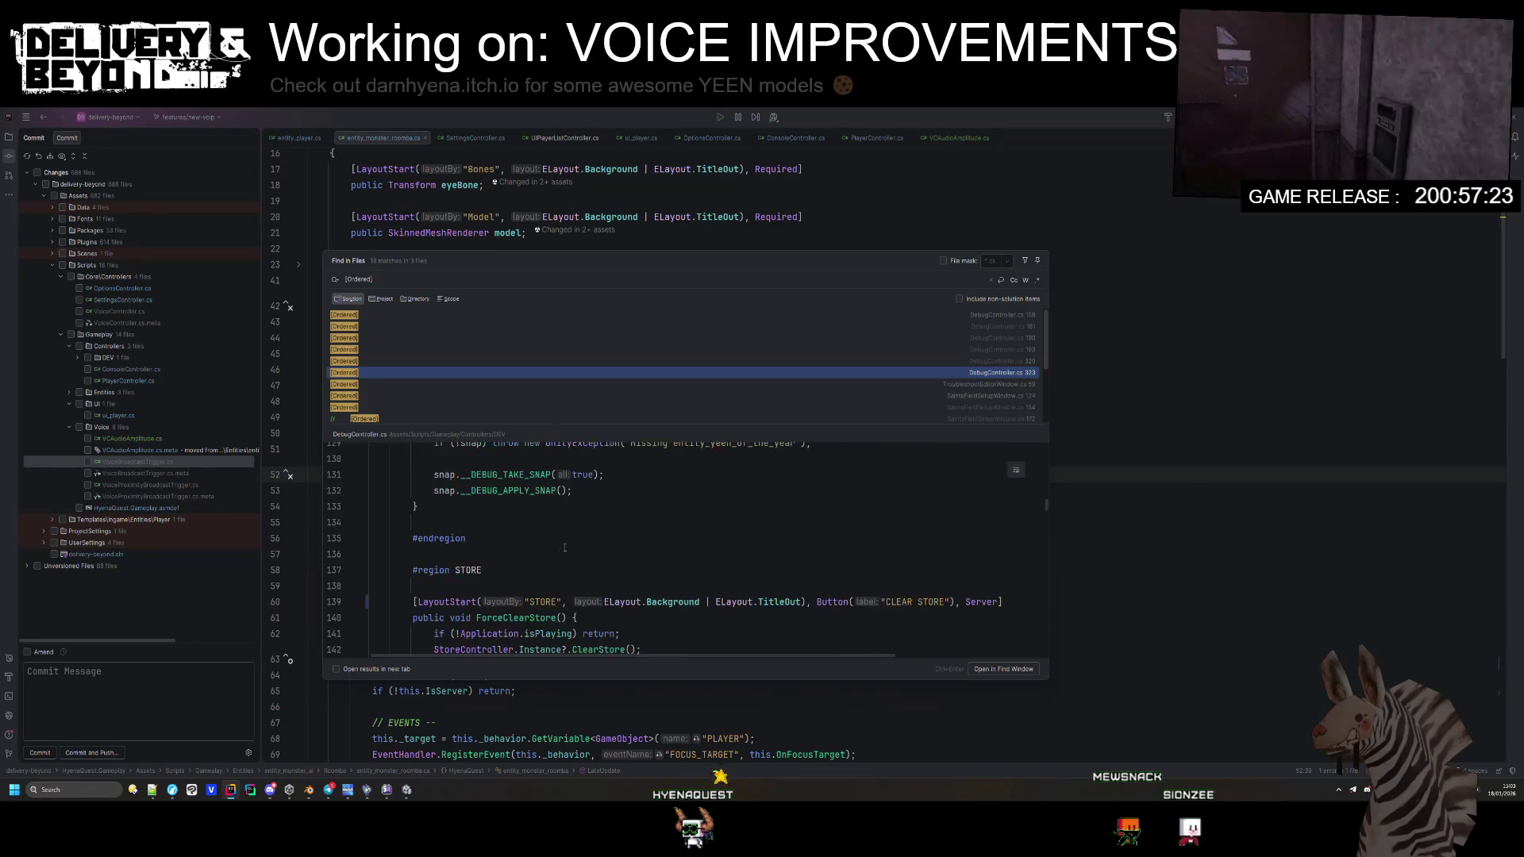
scroll(568, 547, "down", 20)
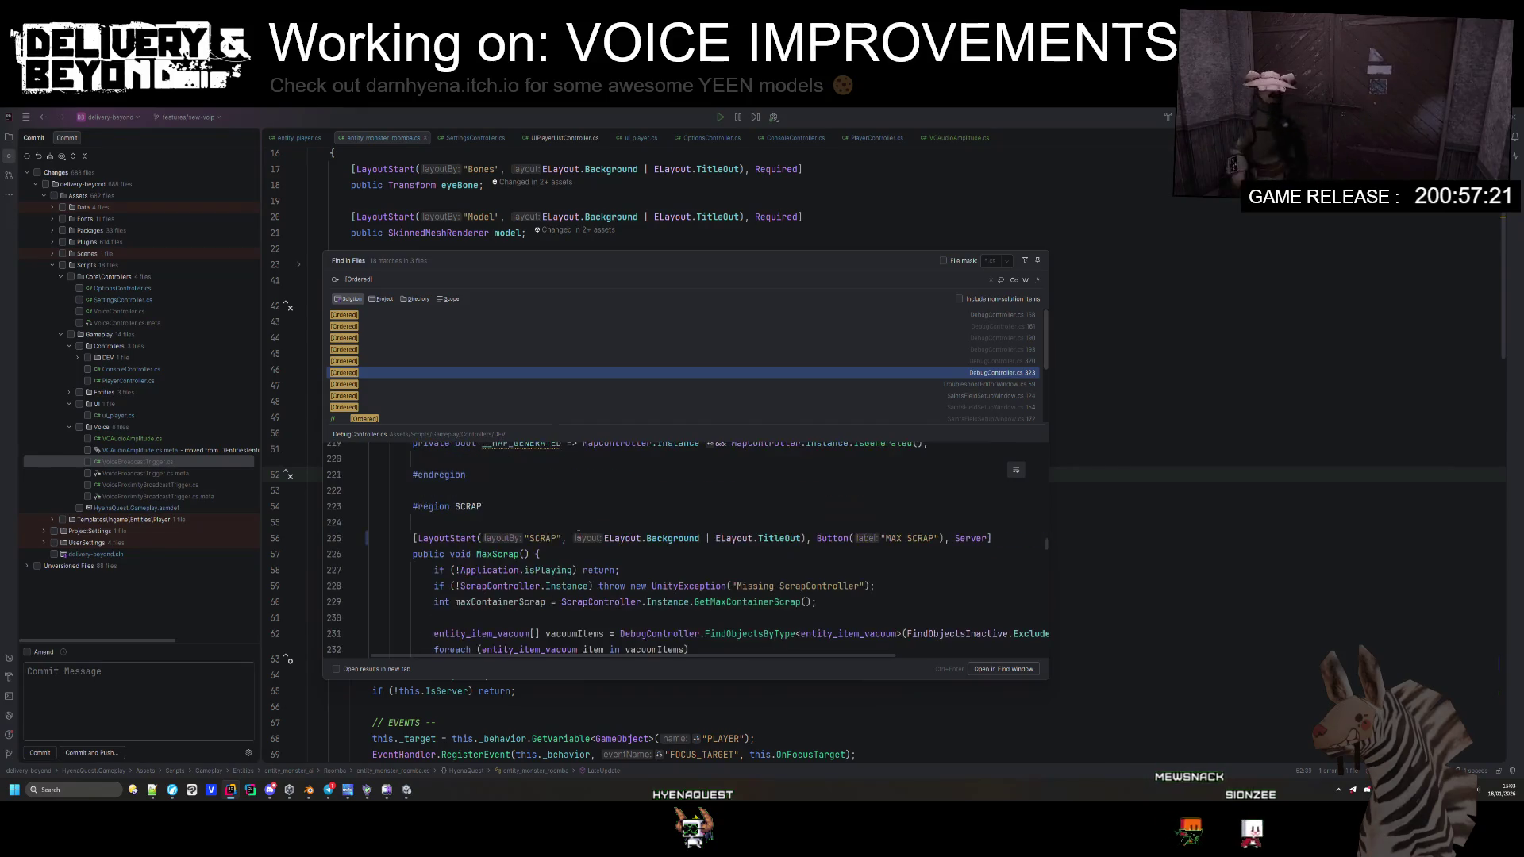
scroll(577, 536, "down", 14)
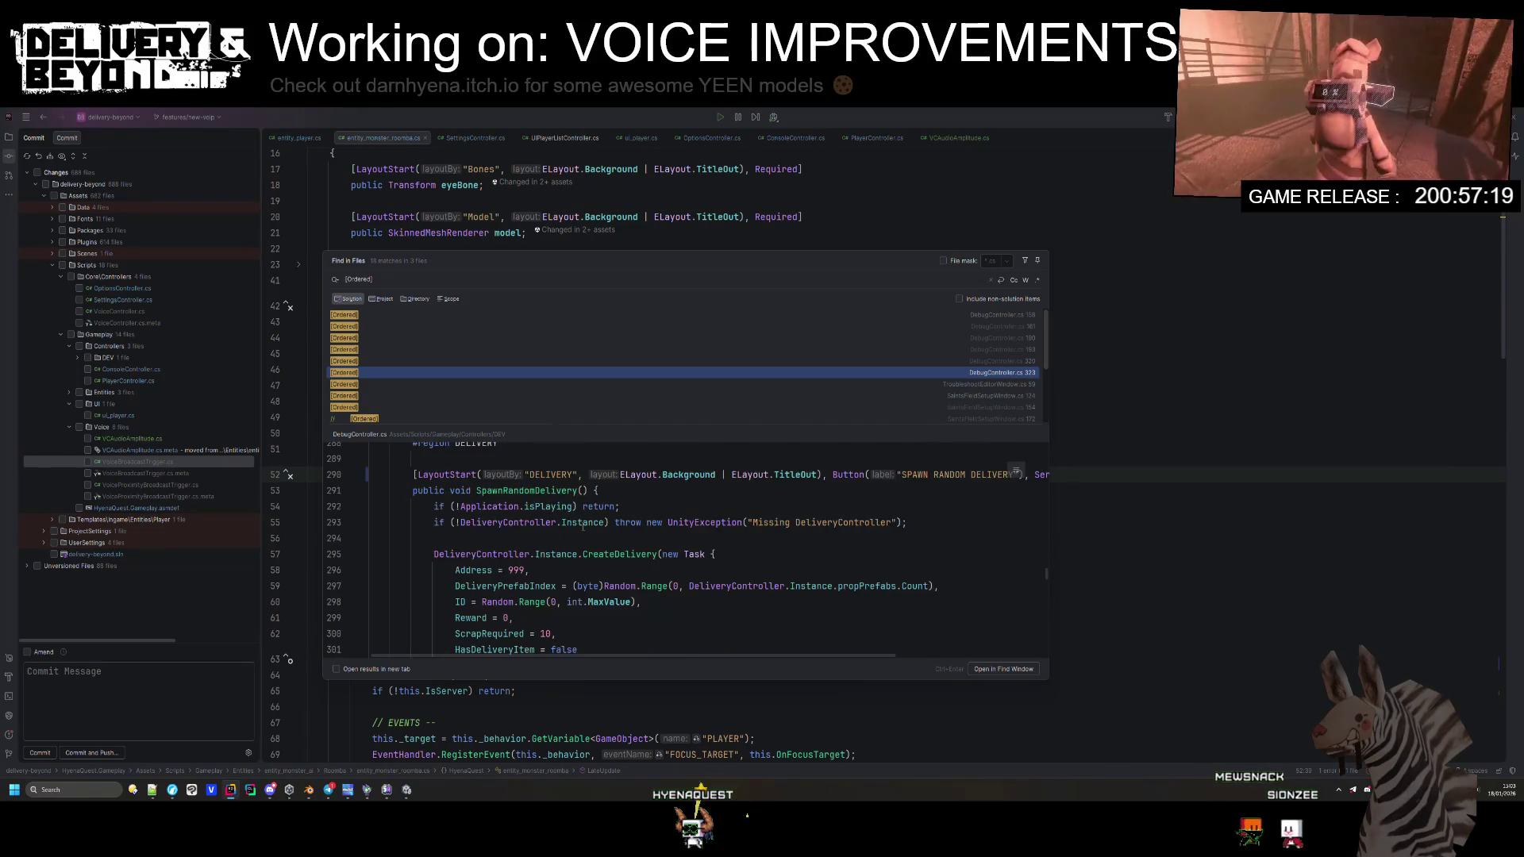
scroll(582, 526, "down", 10)
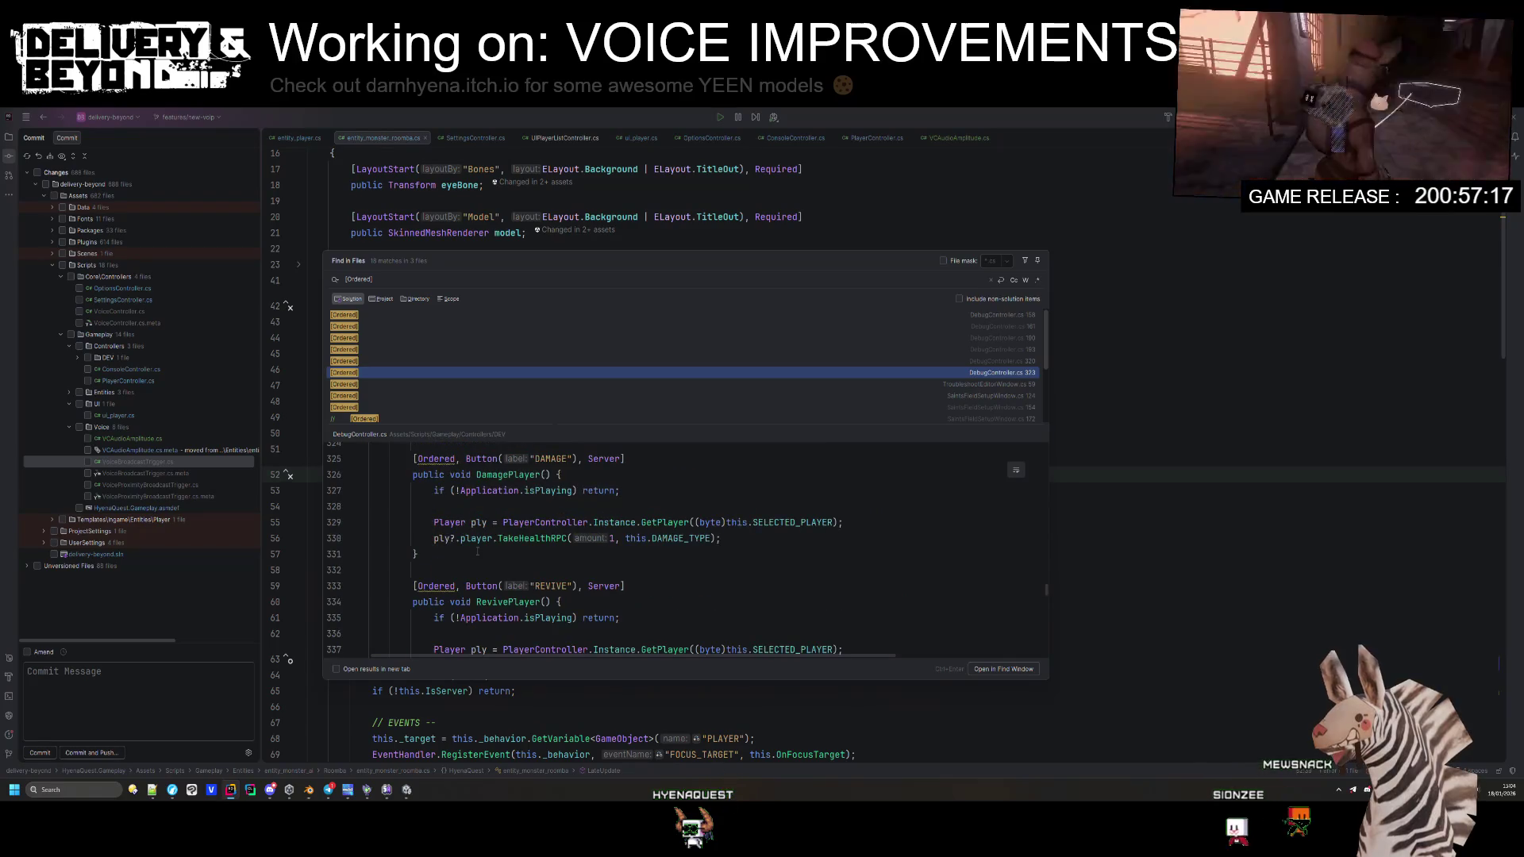
scroll(477, 551, "up", 4)
key("alt+Return")
key("Return")
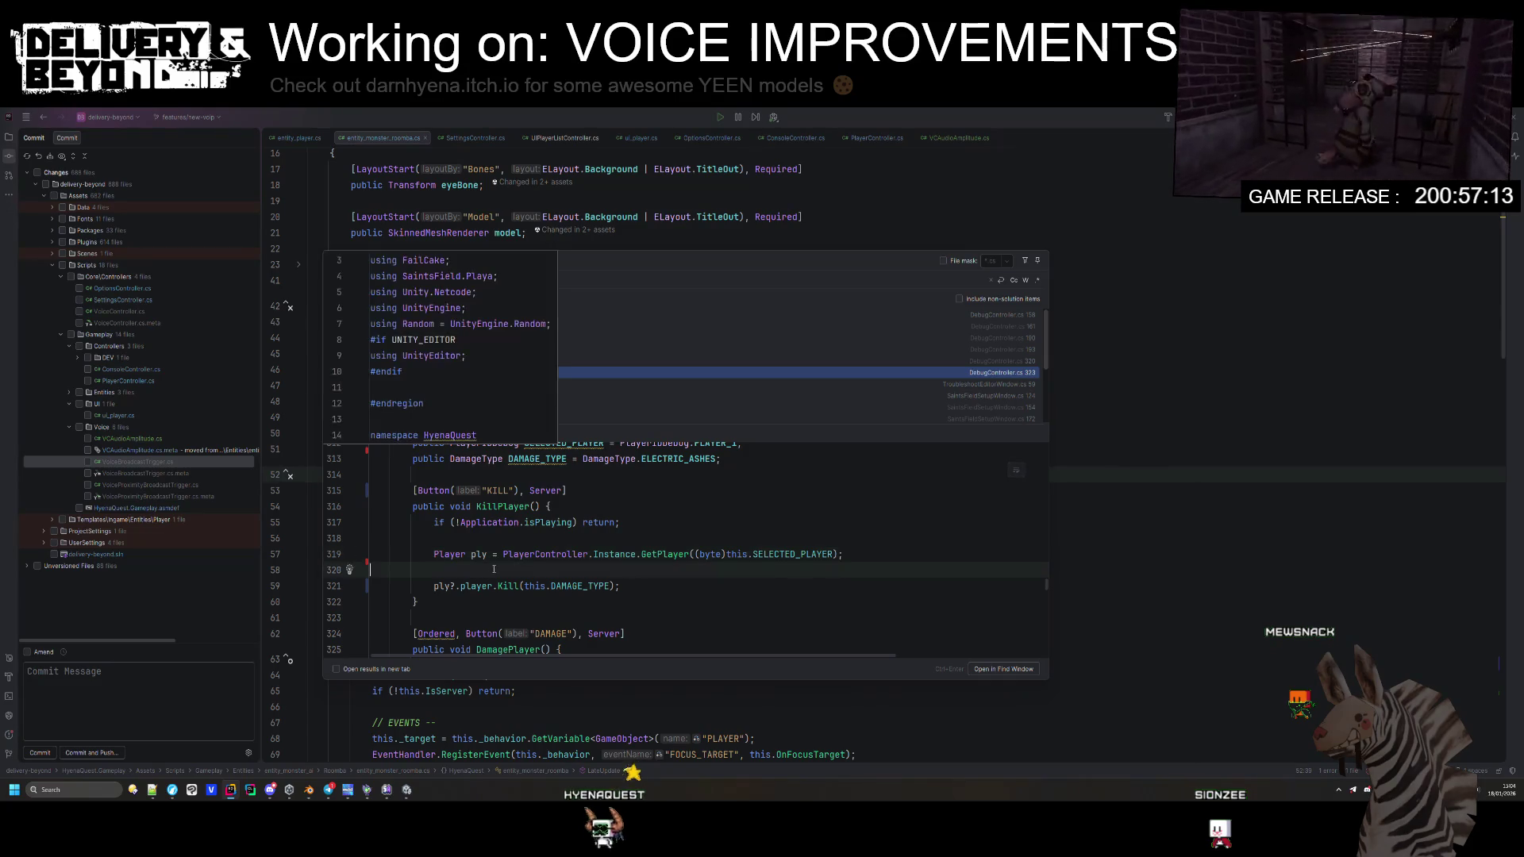
key("BackSpace")
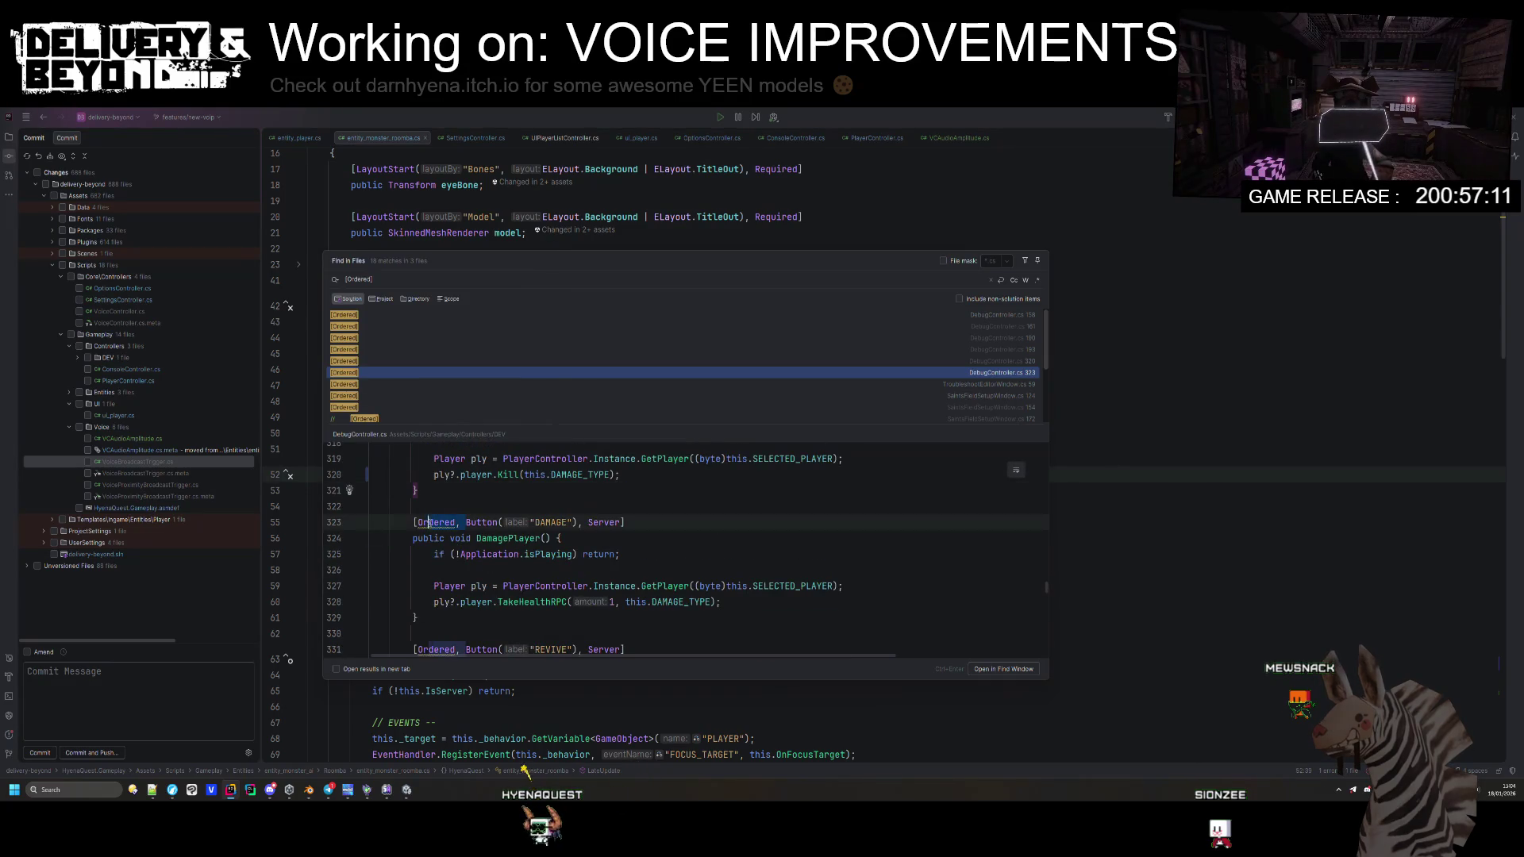
Step: Strip 'Ordered, ' from the KICK, SHOVE, DEBT PAY and DECREASE action attributes
scroll(426, 534, "down", 3)
left_click(423, 506)
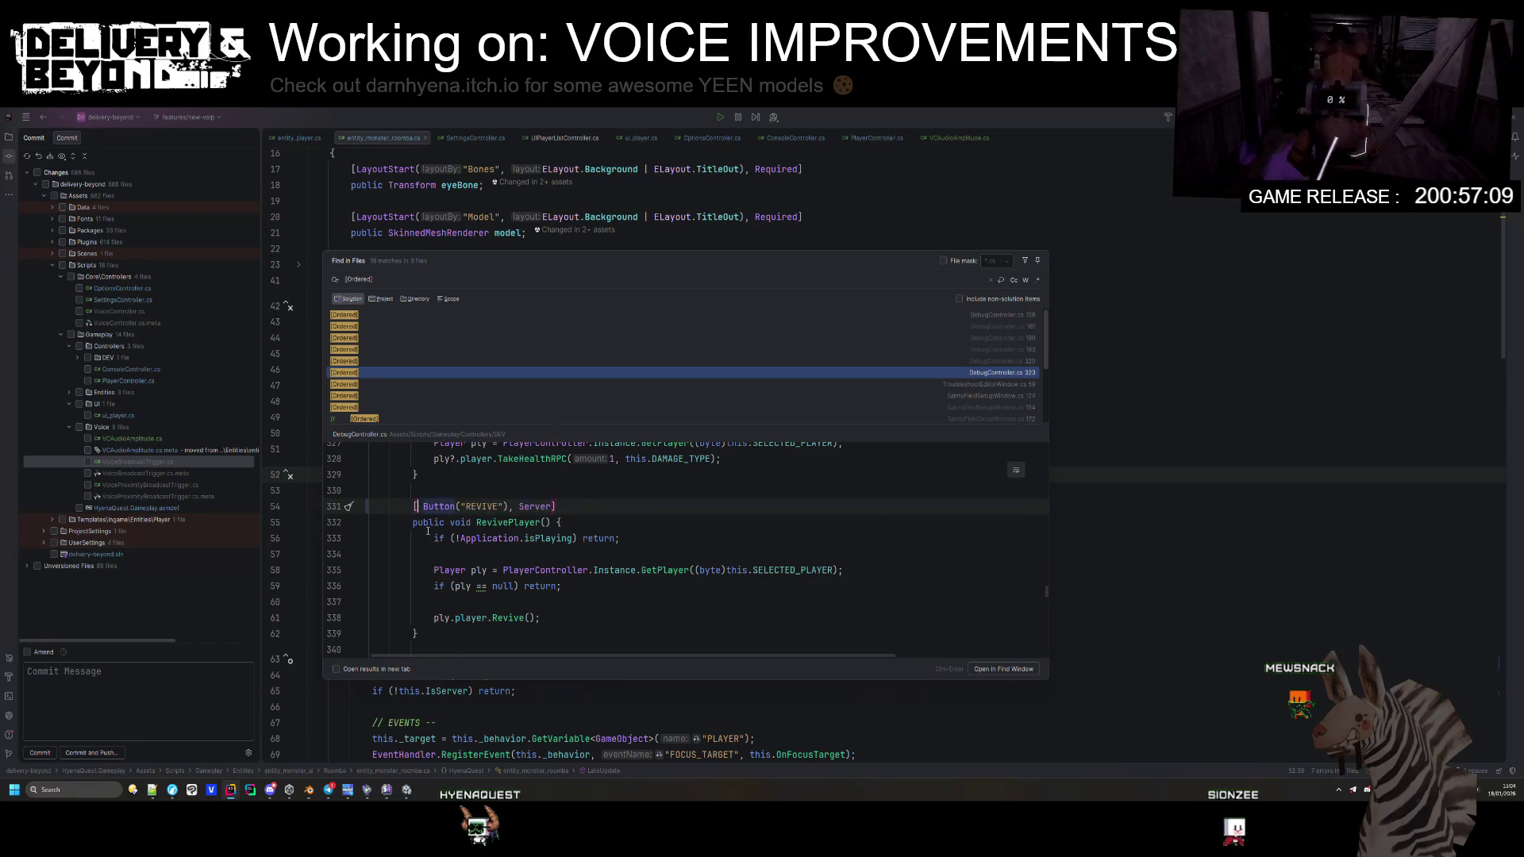
scroll(427, 532, "down", 3)
left_click(463, 522)
key("ctrl+BackSpace")
key("ctrl+BackSpace")
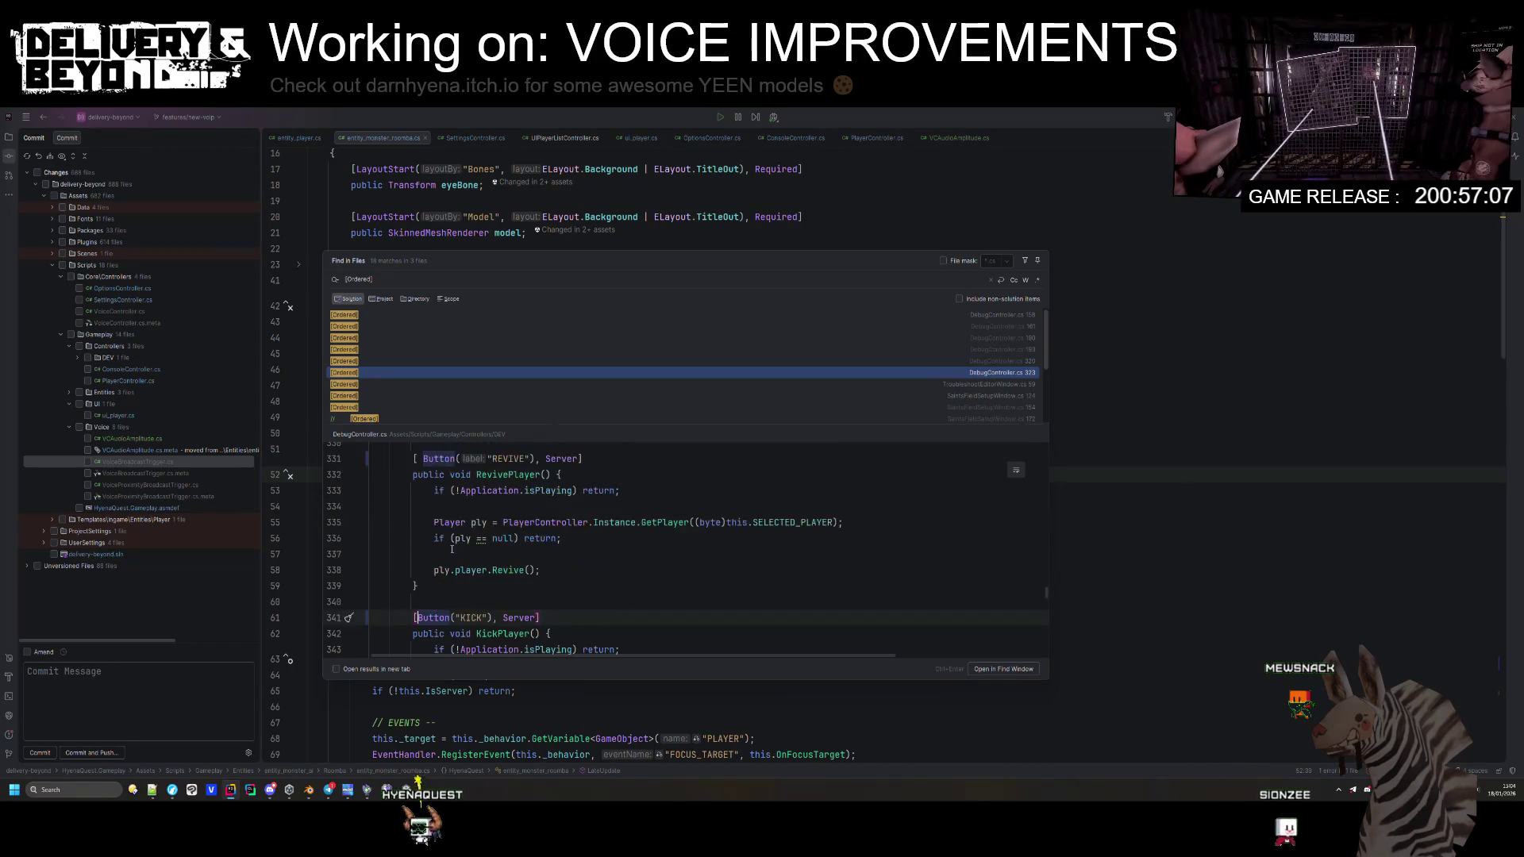
scroll(454, 547, "down", 6)
left_click(513, 490)
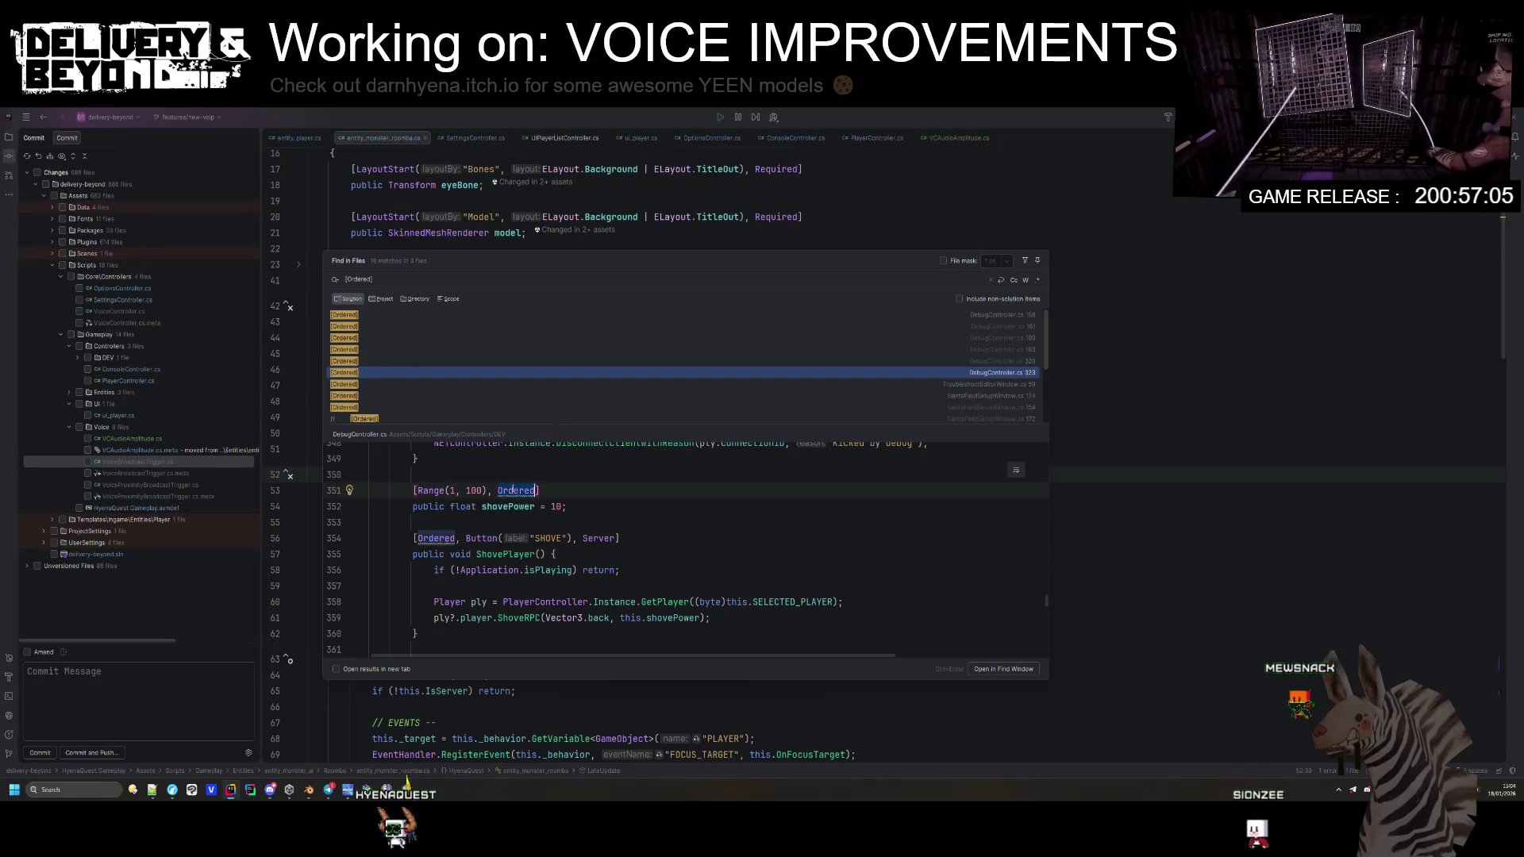
left_click(467, 538)
key("ctrl+BackSpace")
key("ctrl+BackSpace")
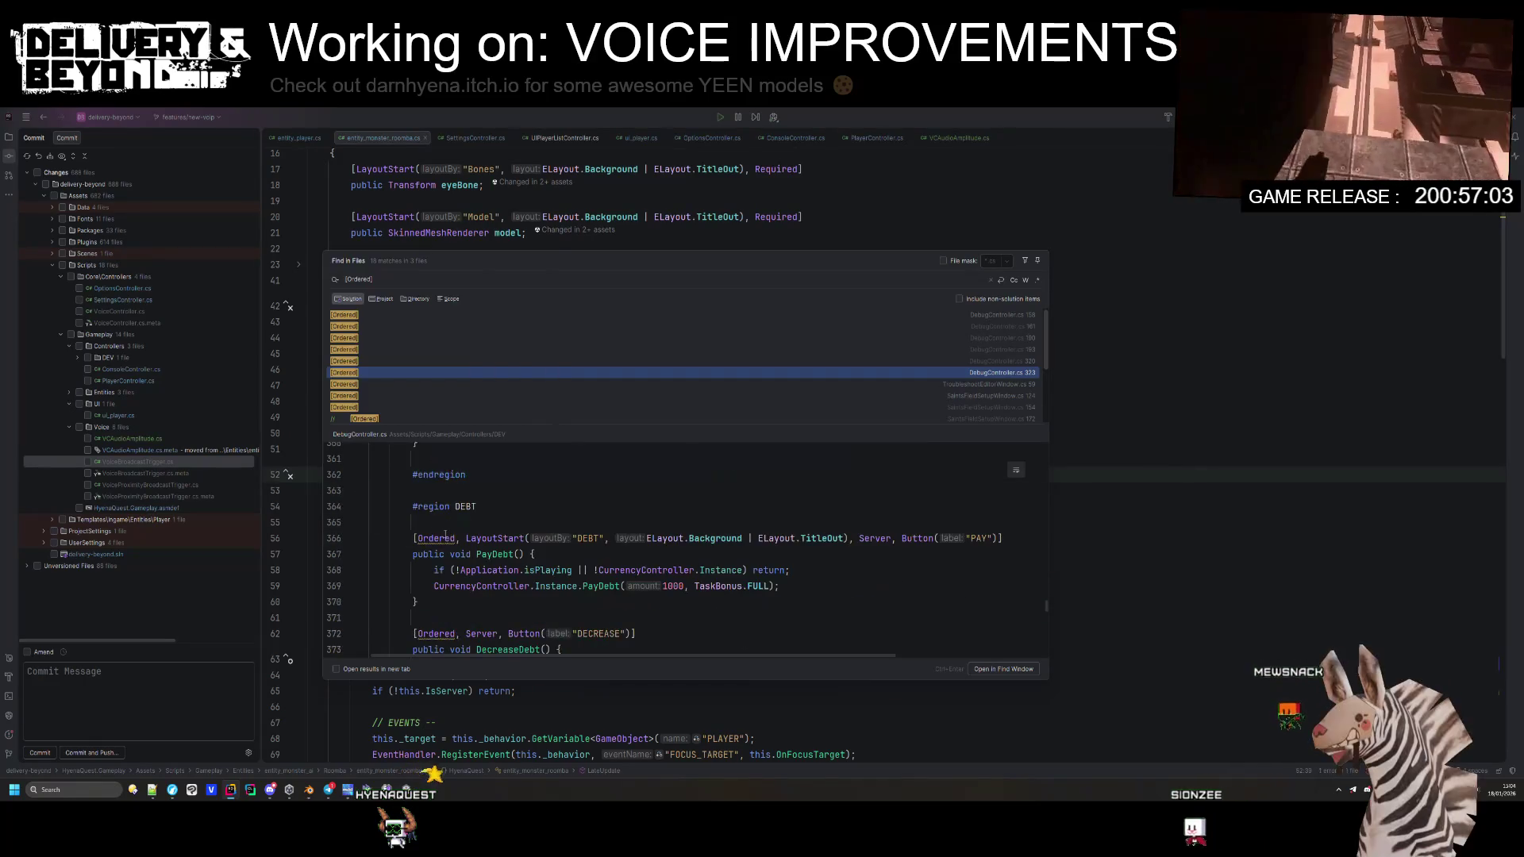
left_click(467, 538)
key("ctrl+BackSpace")
key("ctrl+BackSpace")
left_click(466, 561)
key("ctrl+BackSpace")
key("ctrl+BackSpace")
Step: Remove Ordered from the currency REMOVE button's attributes on line 404
left_click(422, 467)
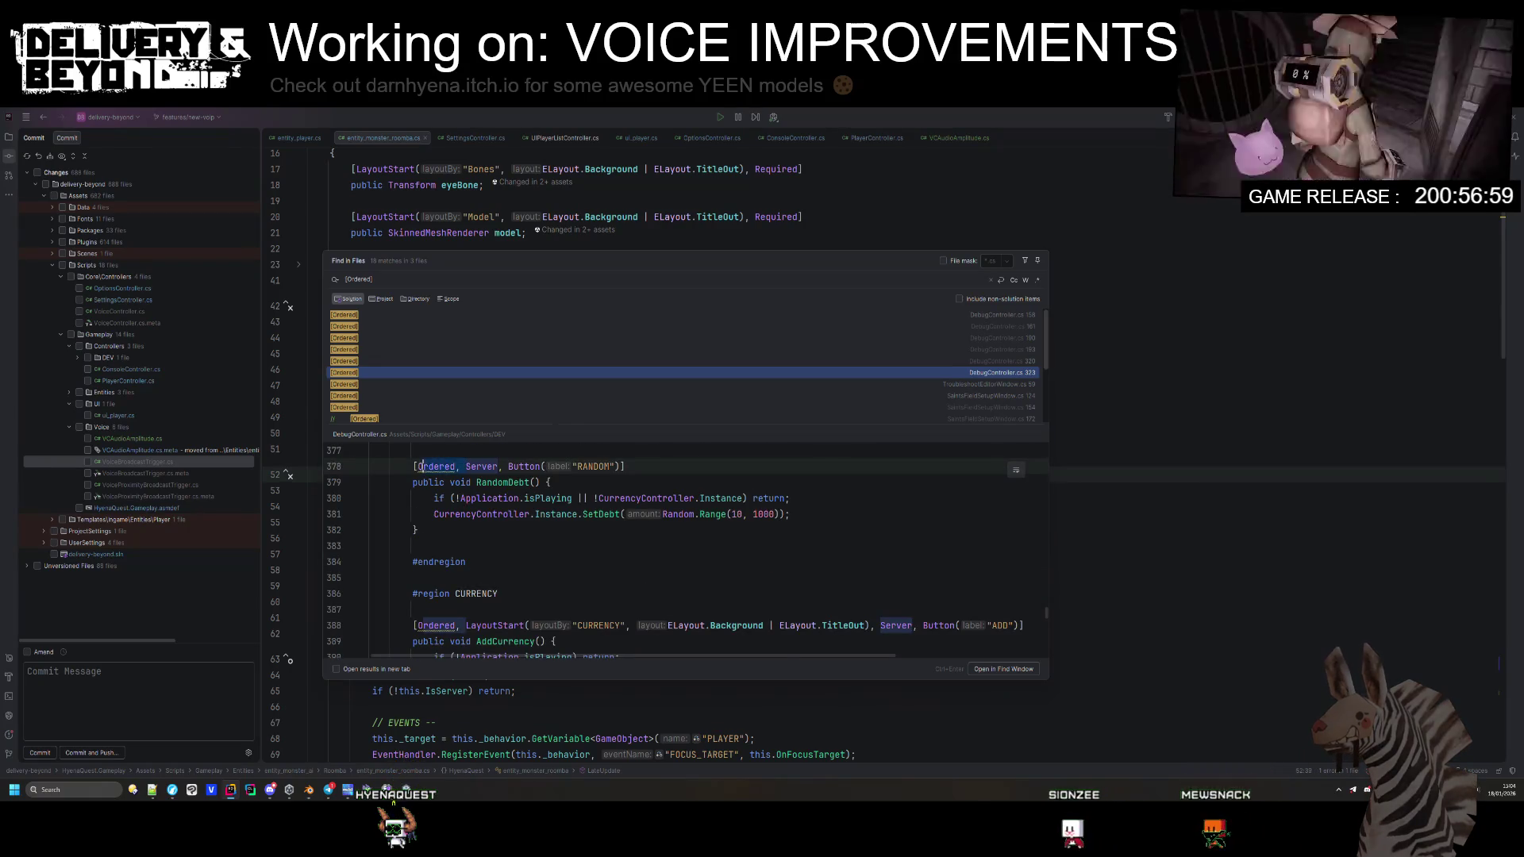
left_click(434, 626)
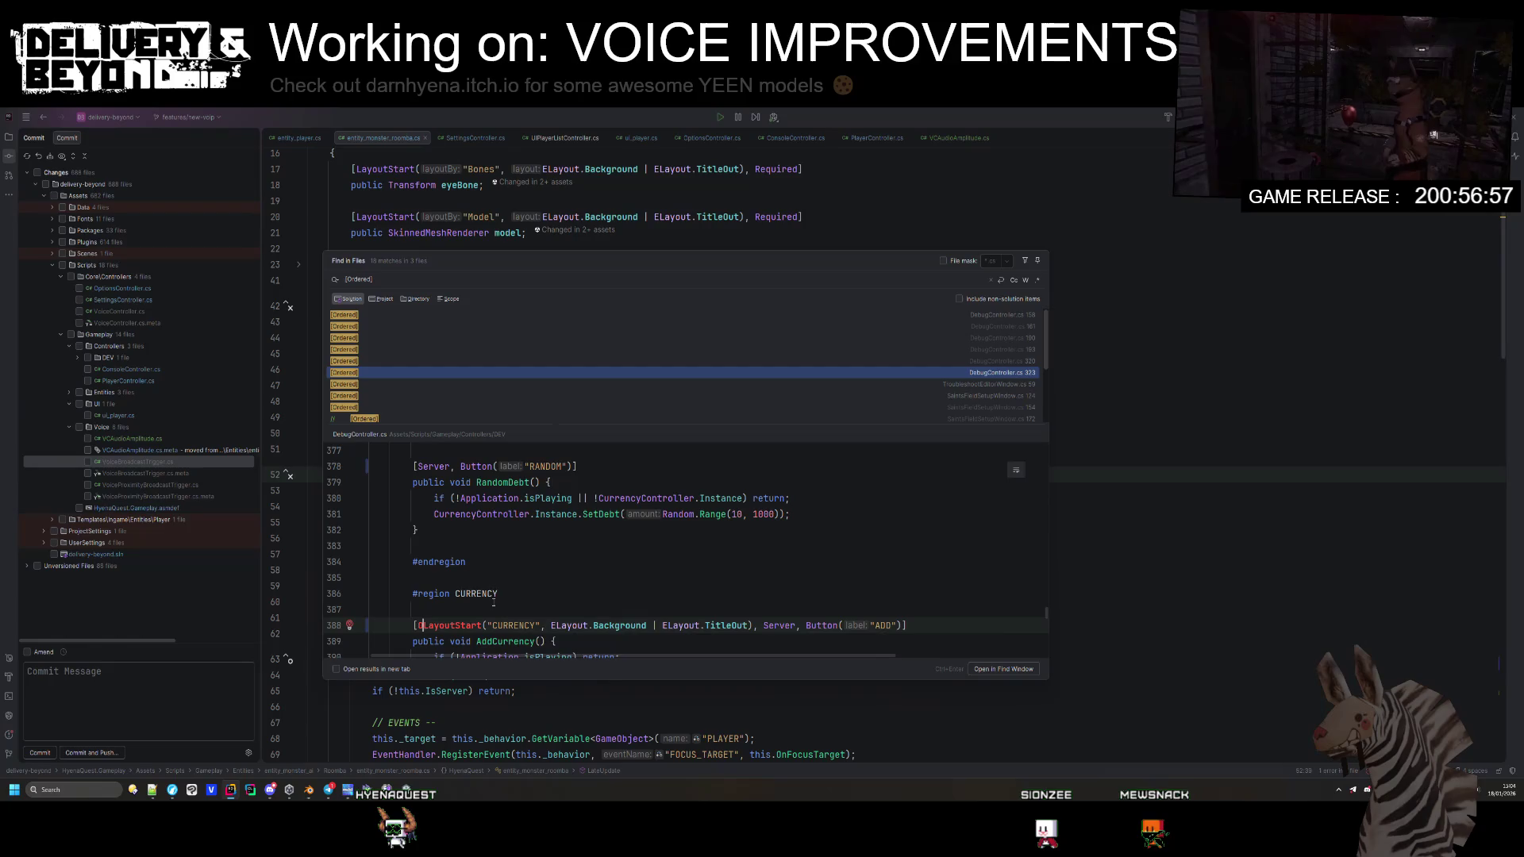
scroll(491, 604, "down", 4)
left_click(421, 530)
scroll(469, 528, "down", 2)
left_click(463, 594)
key("ctrl+BackSpace")
scroll(463, 597, "down", 3)
Step: Delete Ordered from the ITEMS and EFFECTS header attributes on lines 439 and 443
left_click(418, 498)
scroll(421, 499, "down", 6)
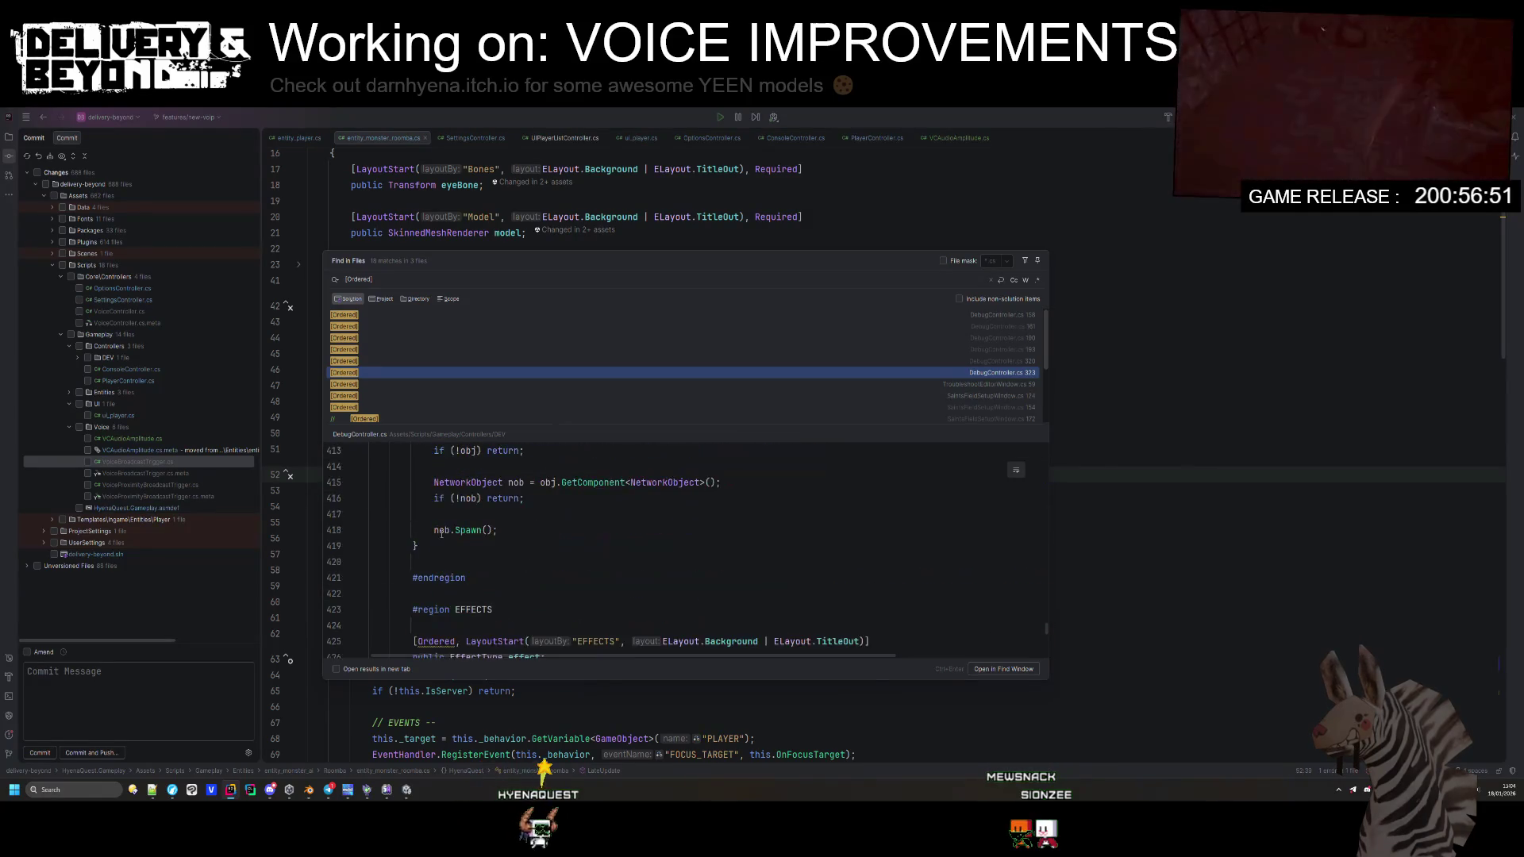
left_click(422, 499)
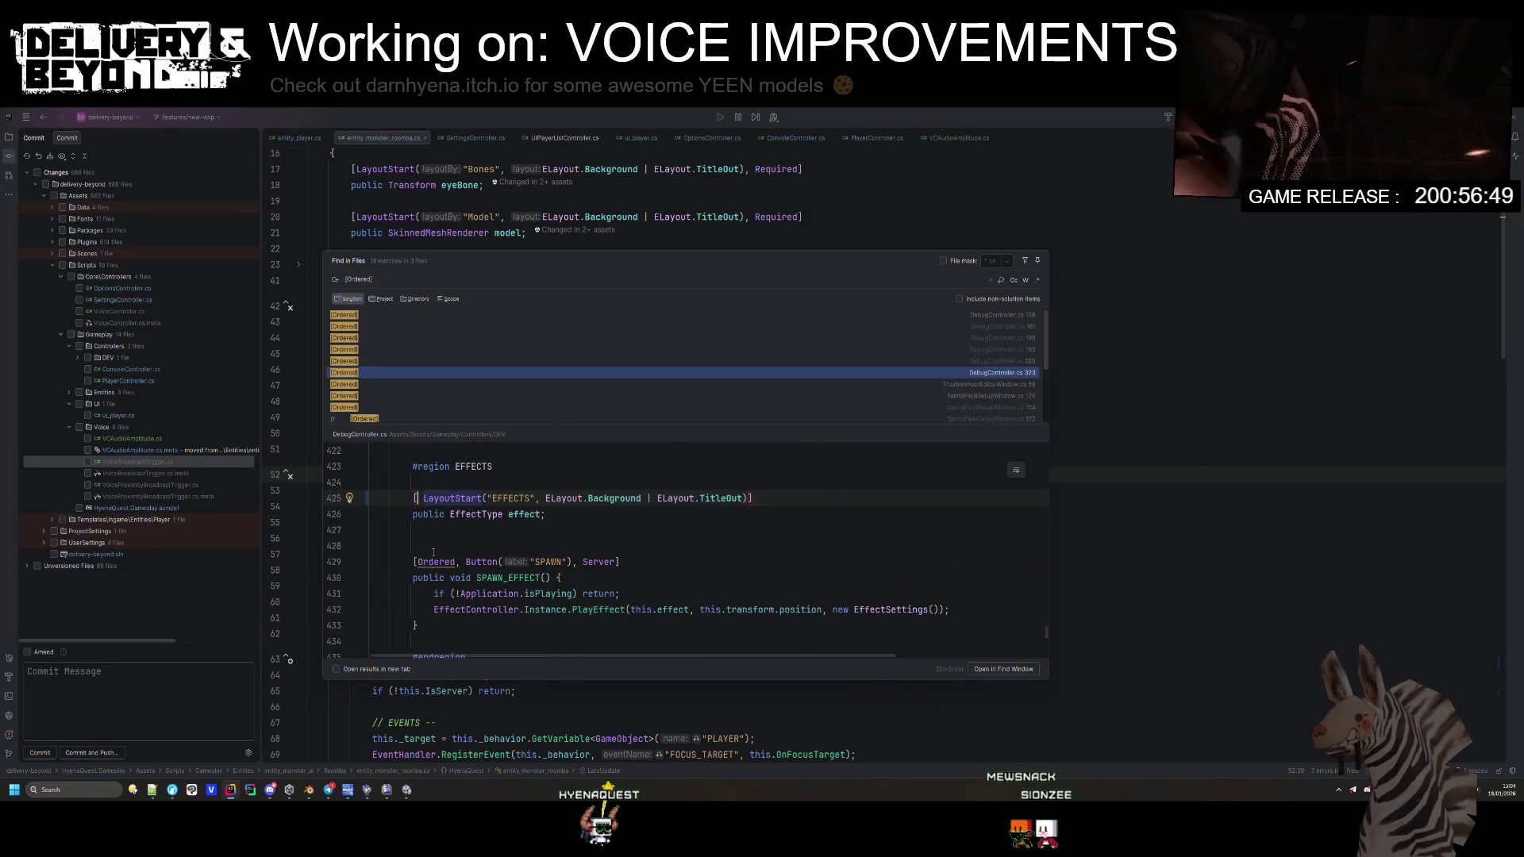
scroll(443, 547, "down", 3)
left_click_drag(414, 577, 465, 578)
key("Delete")
left_click_drag(414, 635, 466, 635)
key("Delete")
scroll(434, 626, "down", 5)
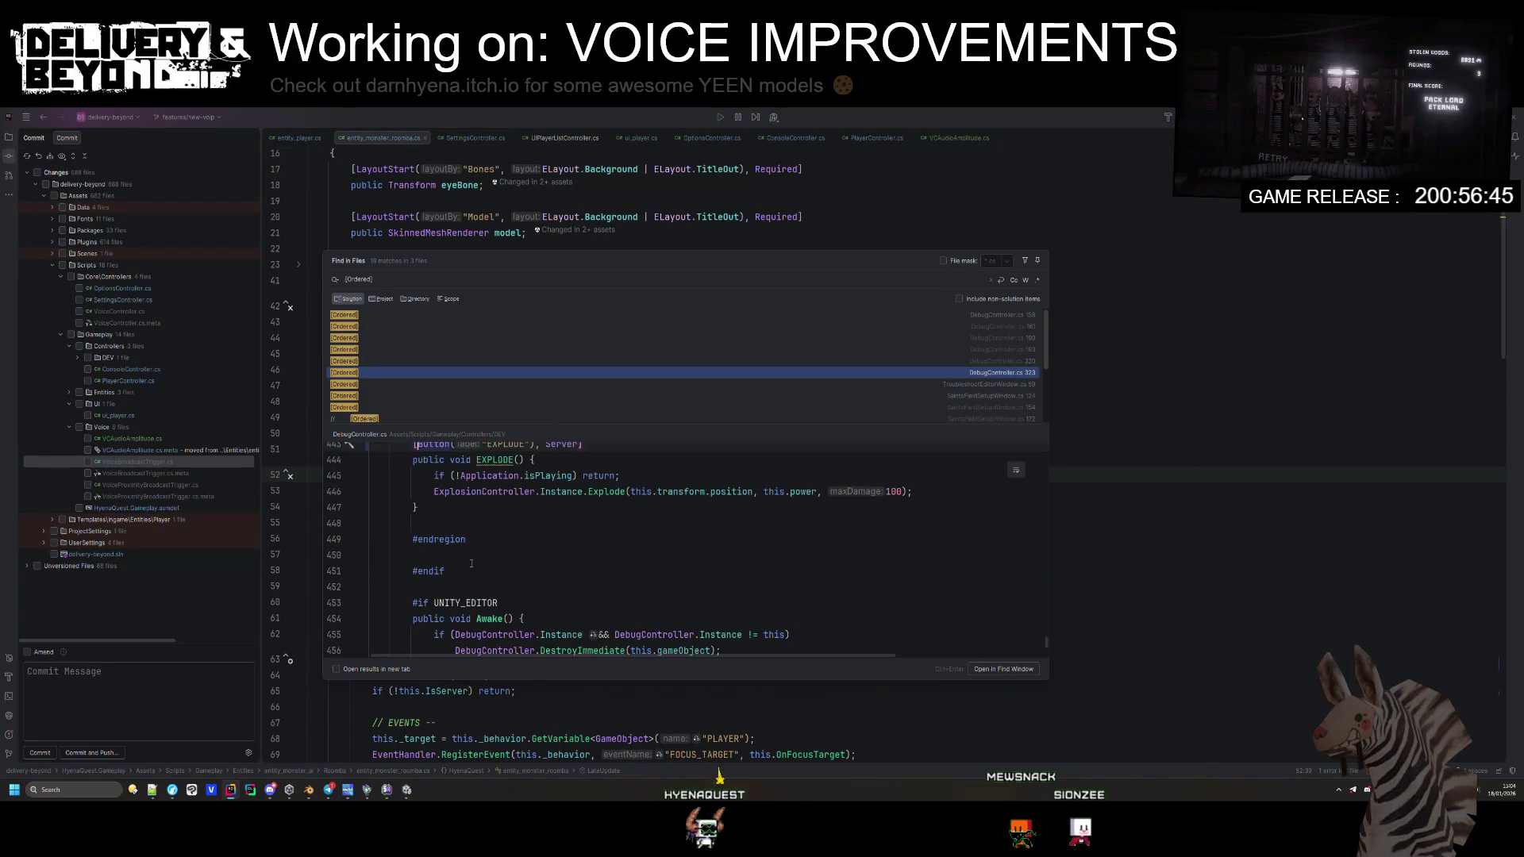
left_click(494, 535)
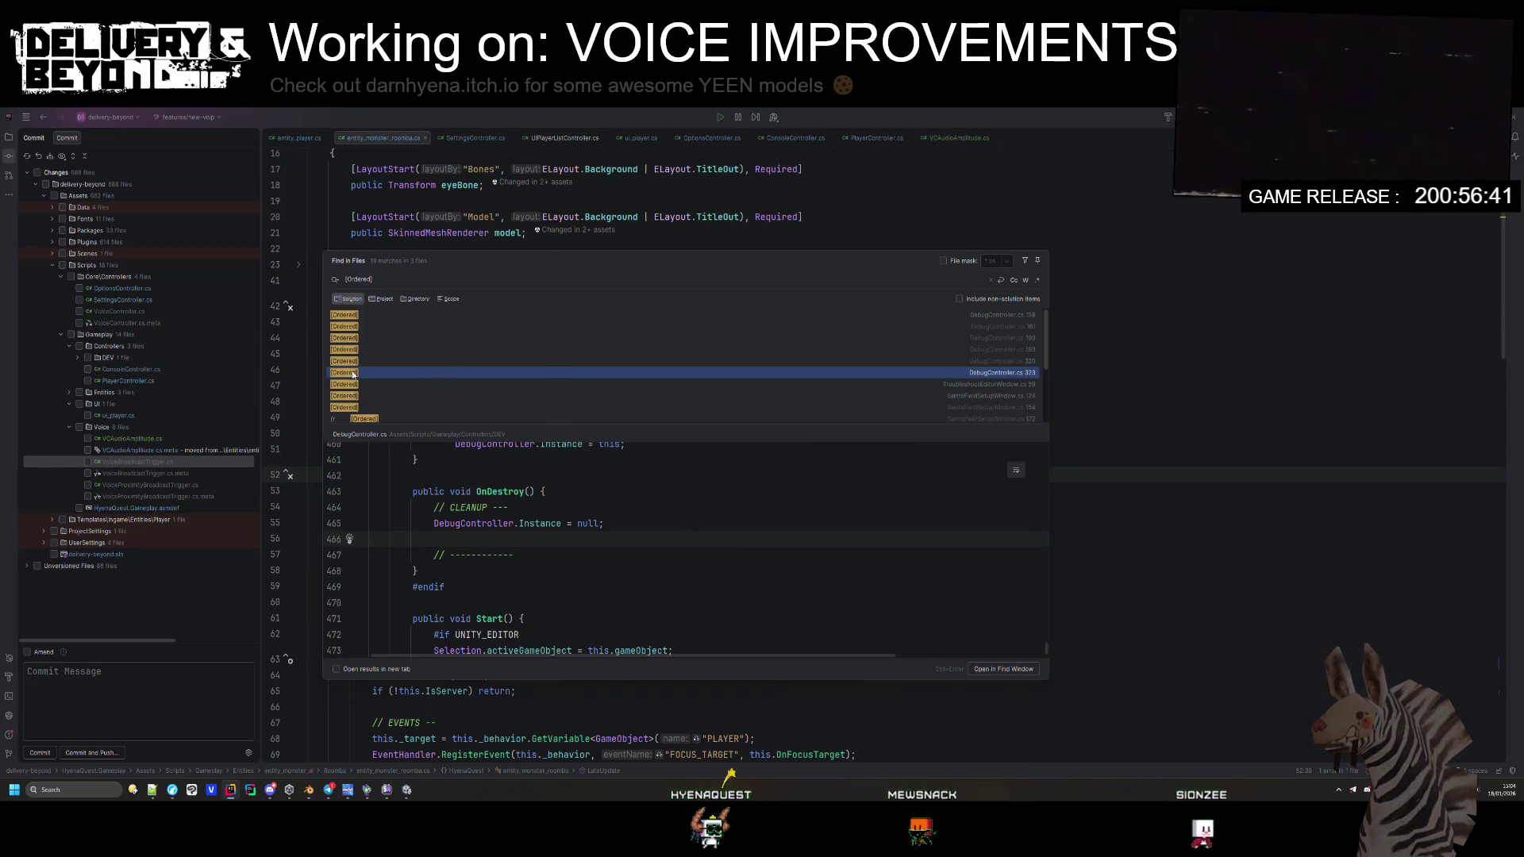
Step: Retry the file-wide search as plain Ordered, Ordered with a comma, and .Ordered
left_click(391, 280)
key("BackSpace")
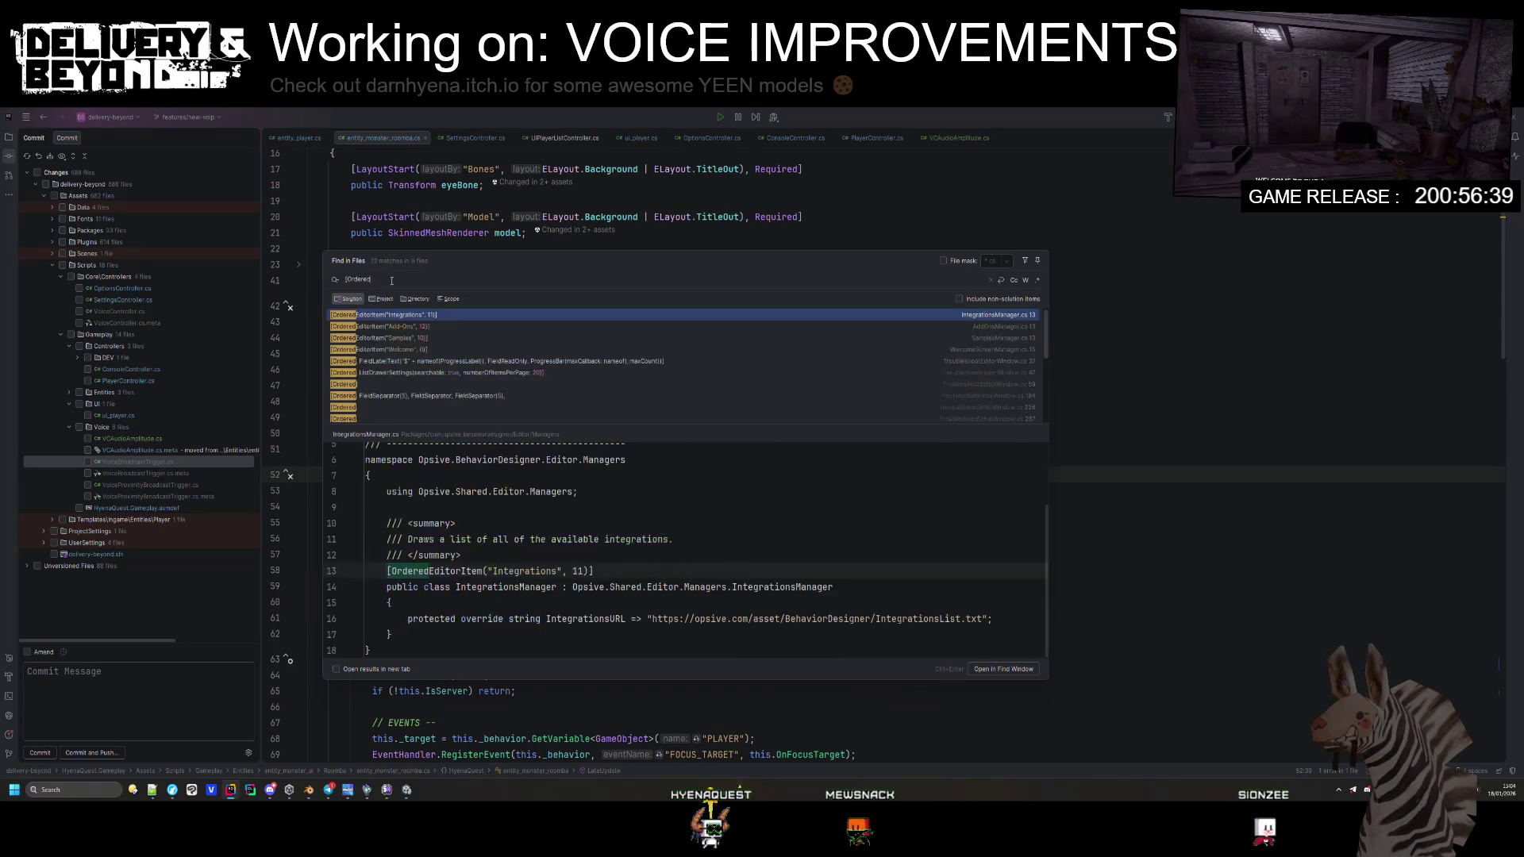
type("]")
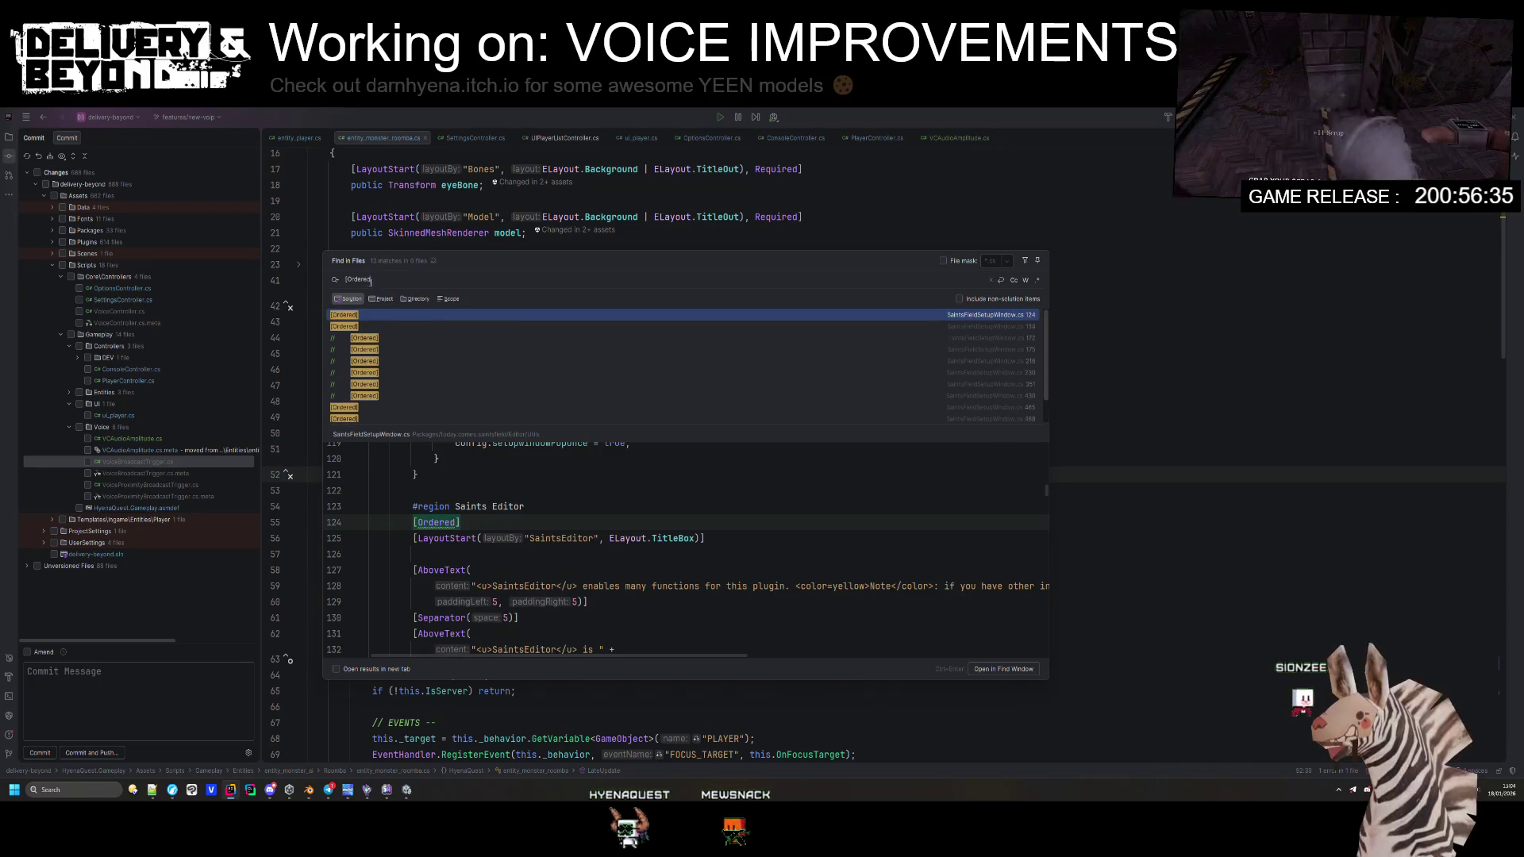
key("BackSpace")
key("Home")
key("Delete")
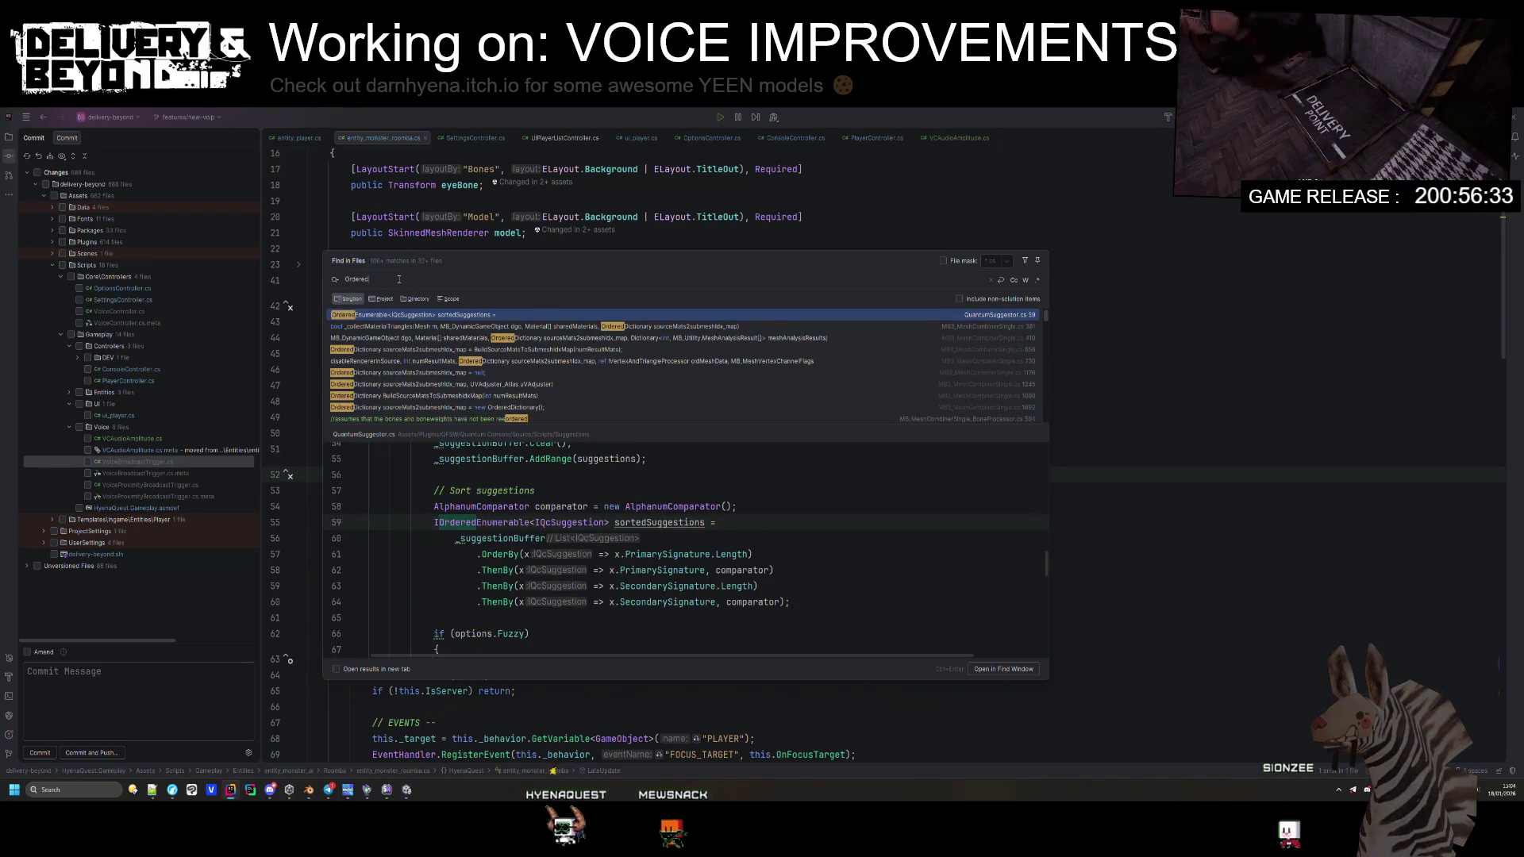
type(",")
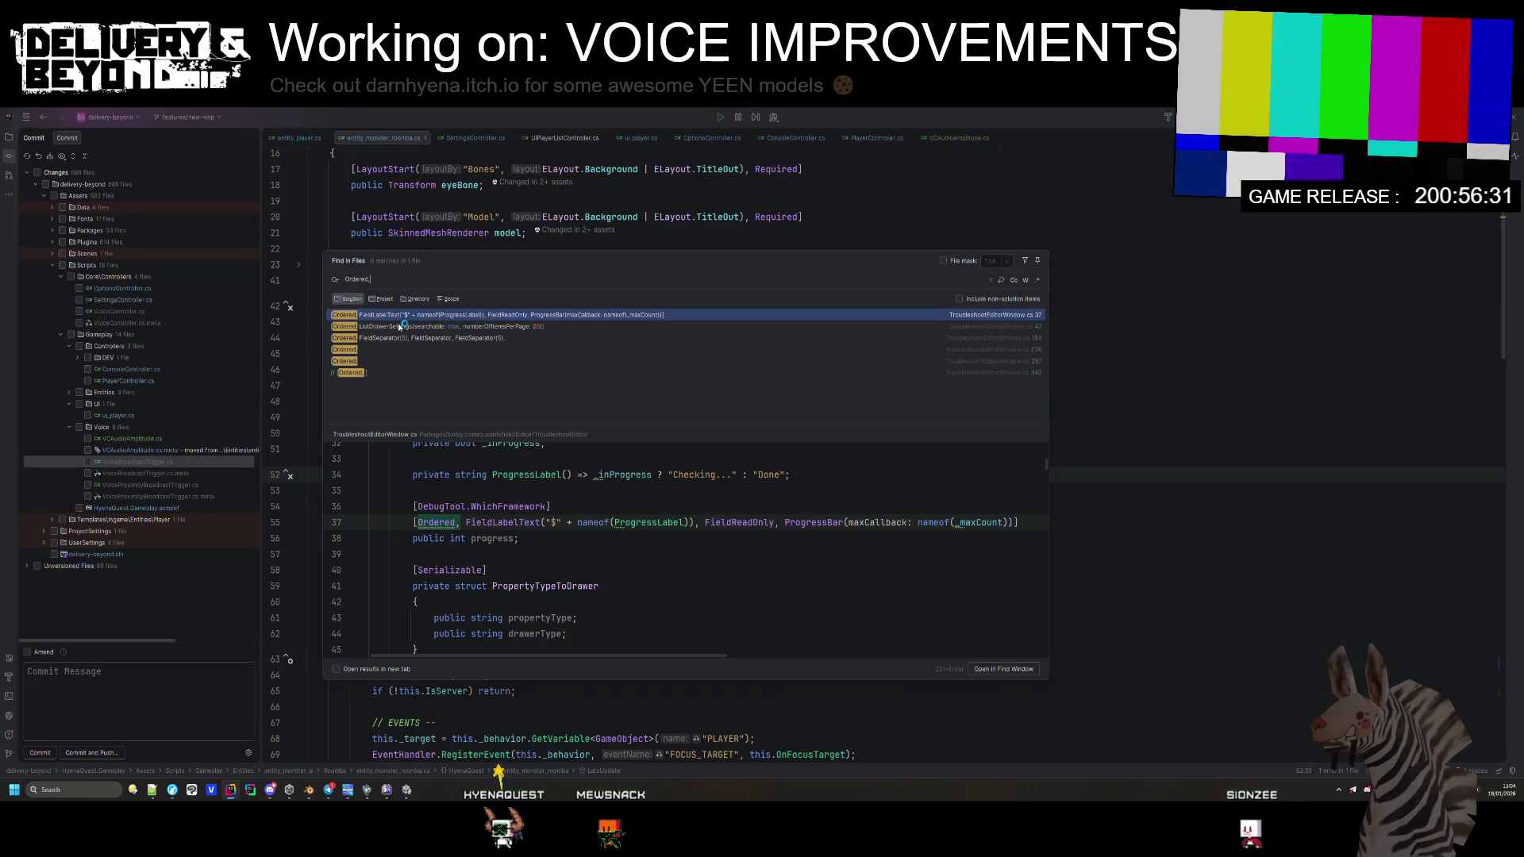
key("BackSpace")
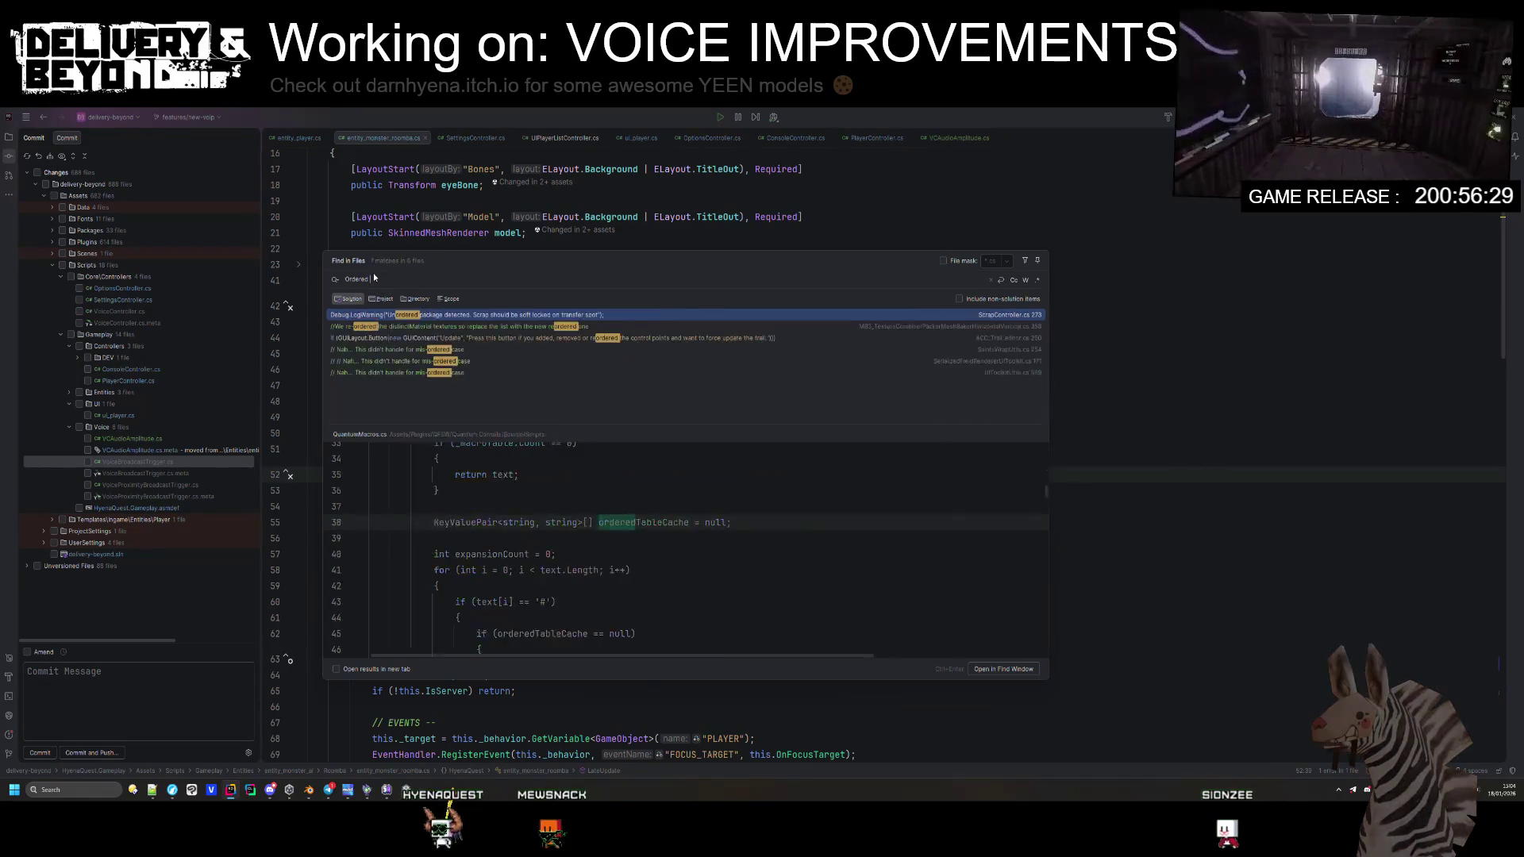
type(",")
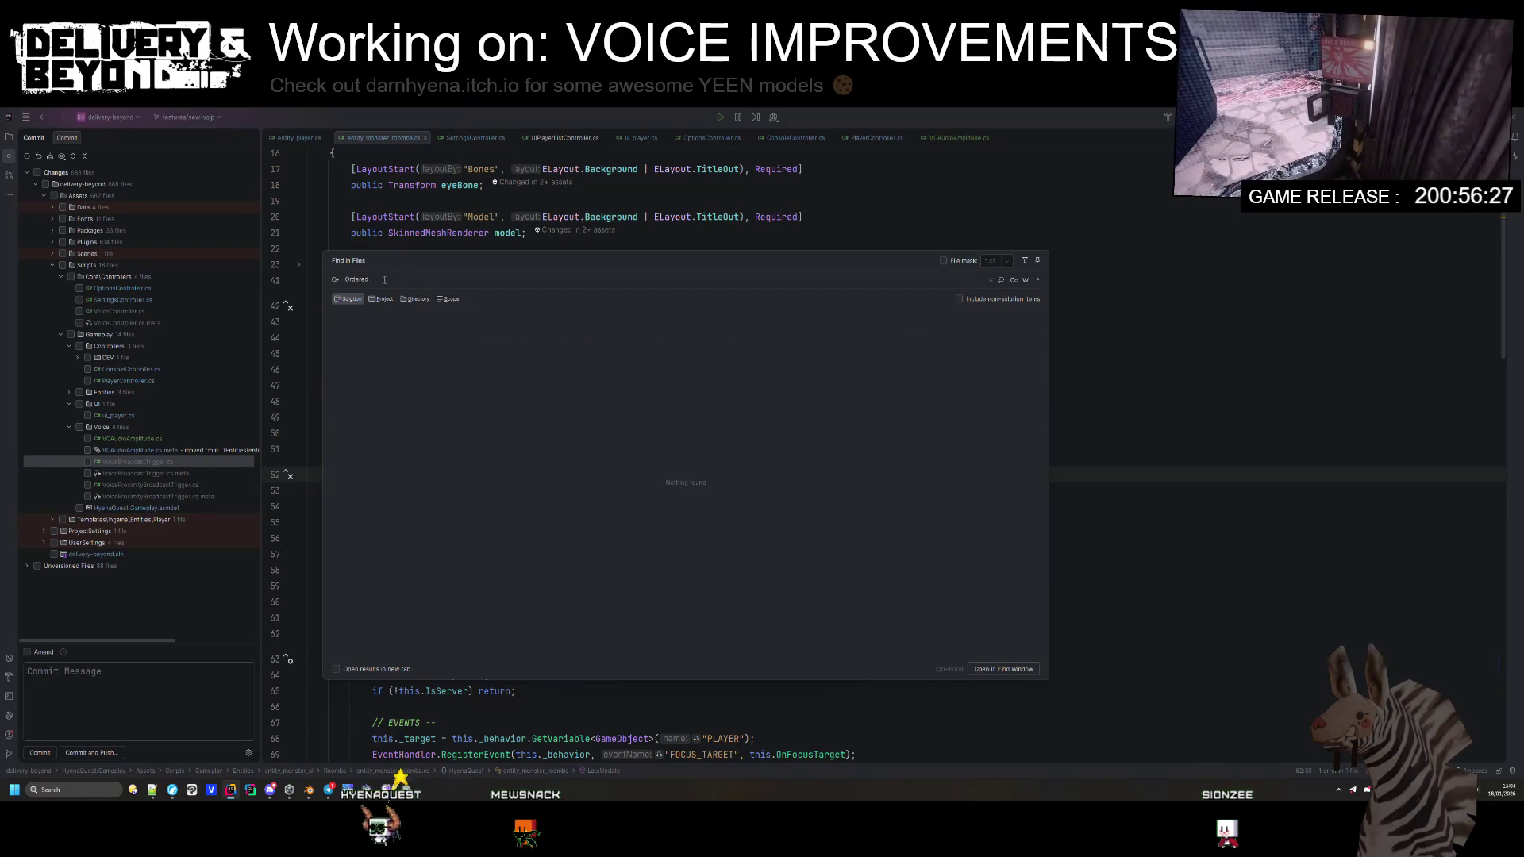
key("BackSpace")
key("BackSpace")
key("Home")
type(".")
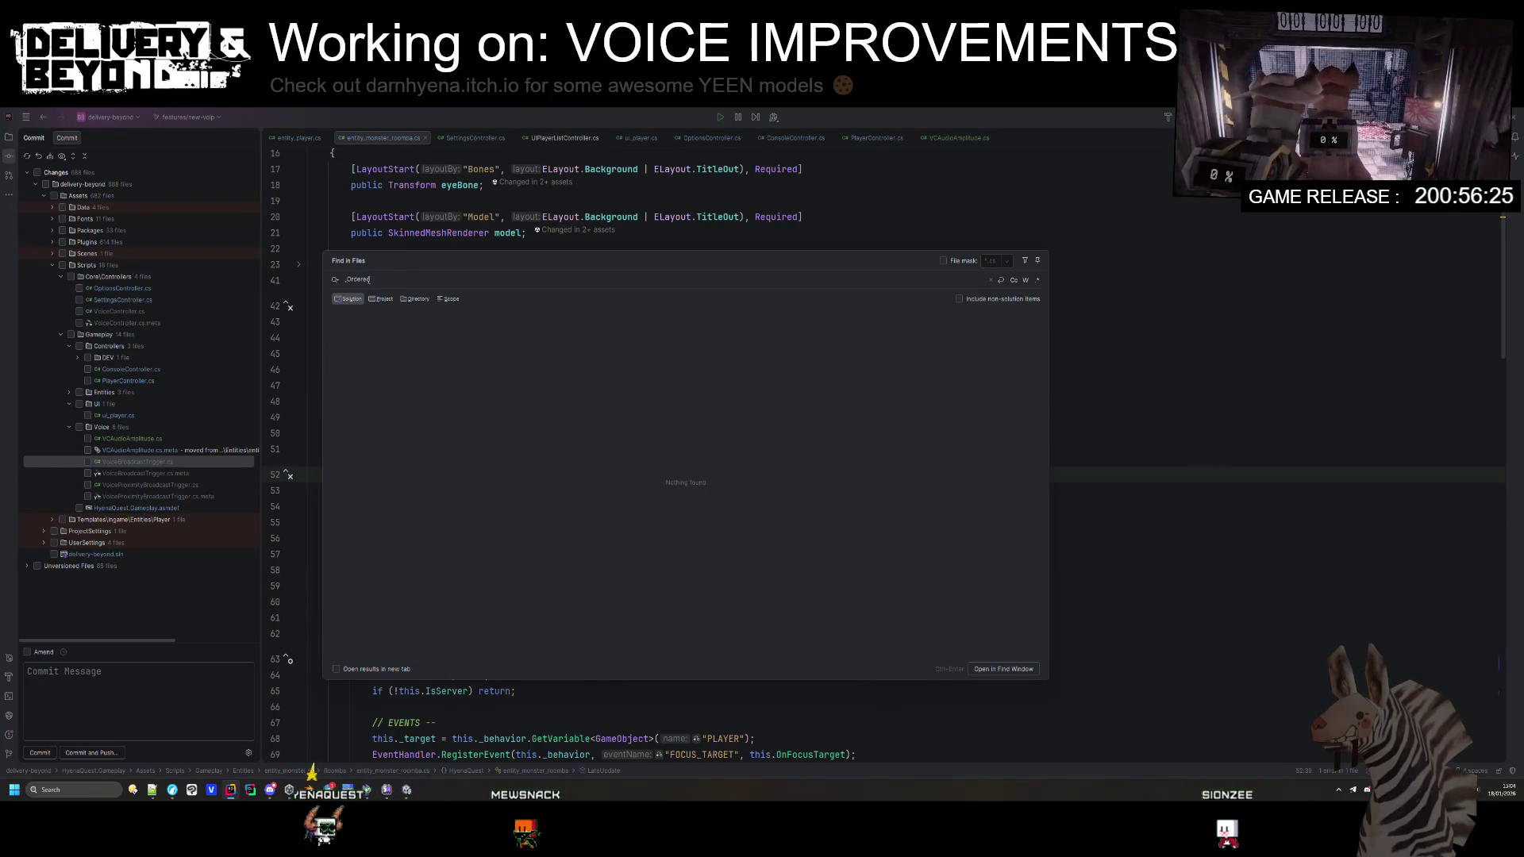
Step: Close the search, return to Unity and clear the console warnings
key("Escape")
key("Down")
key("Down")
key("Down")
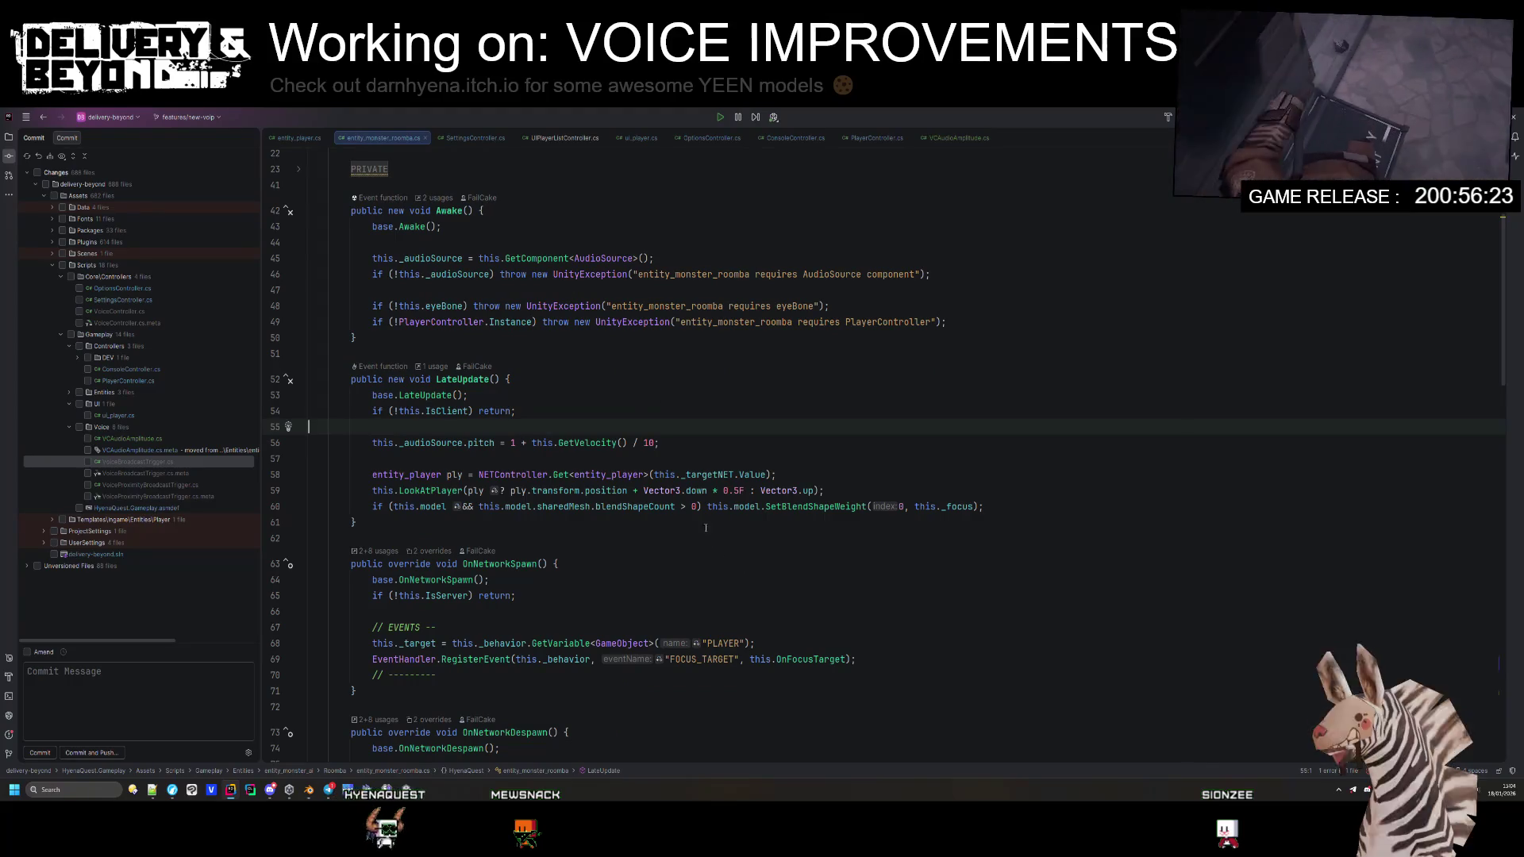
key("alt+Tab")
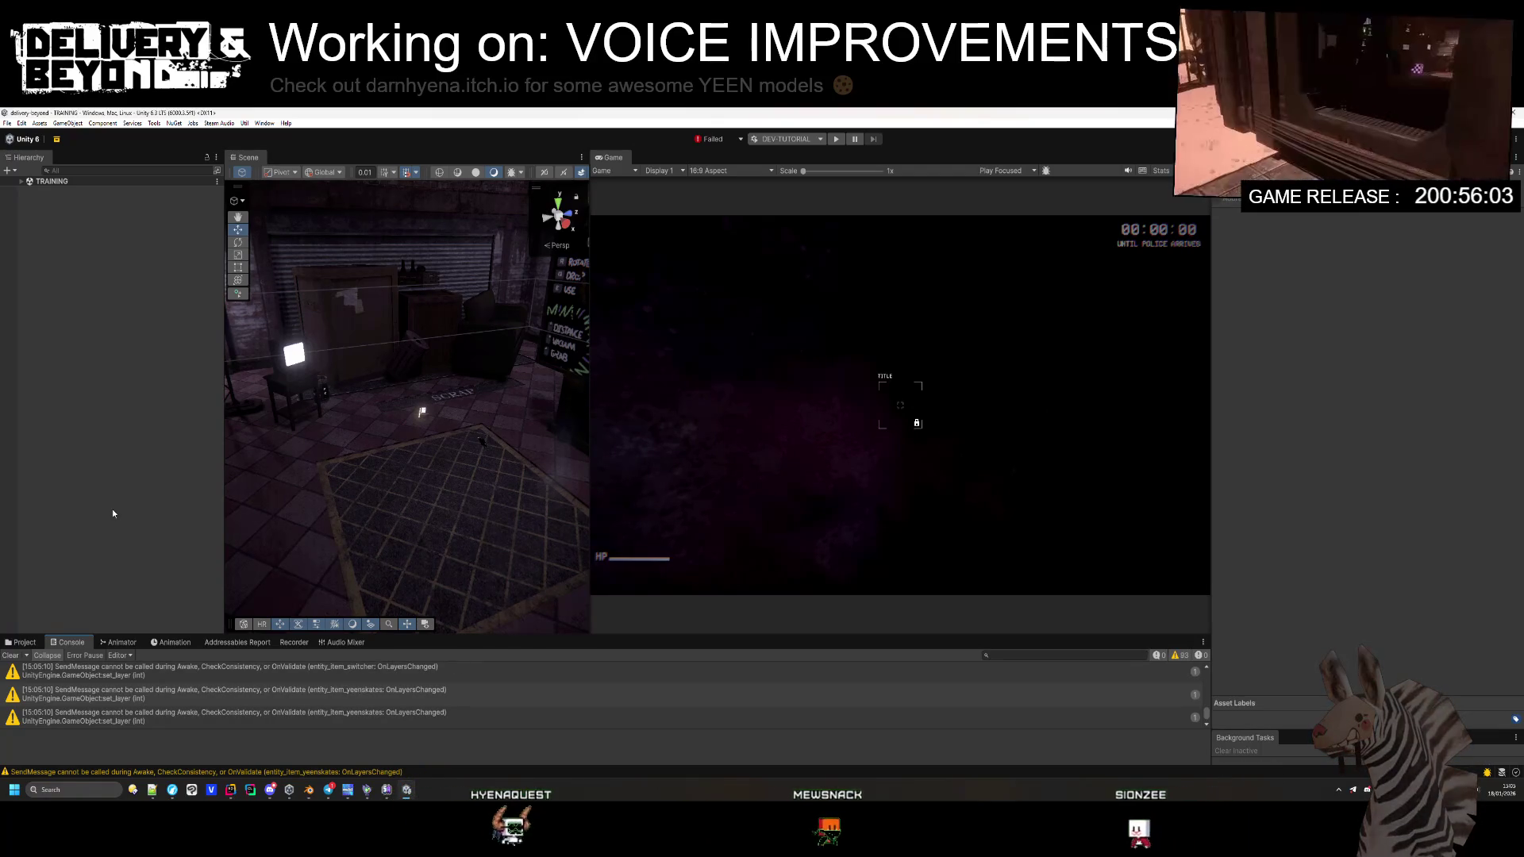
left_click(10, 655)
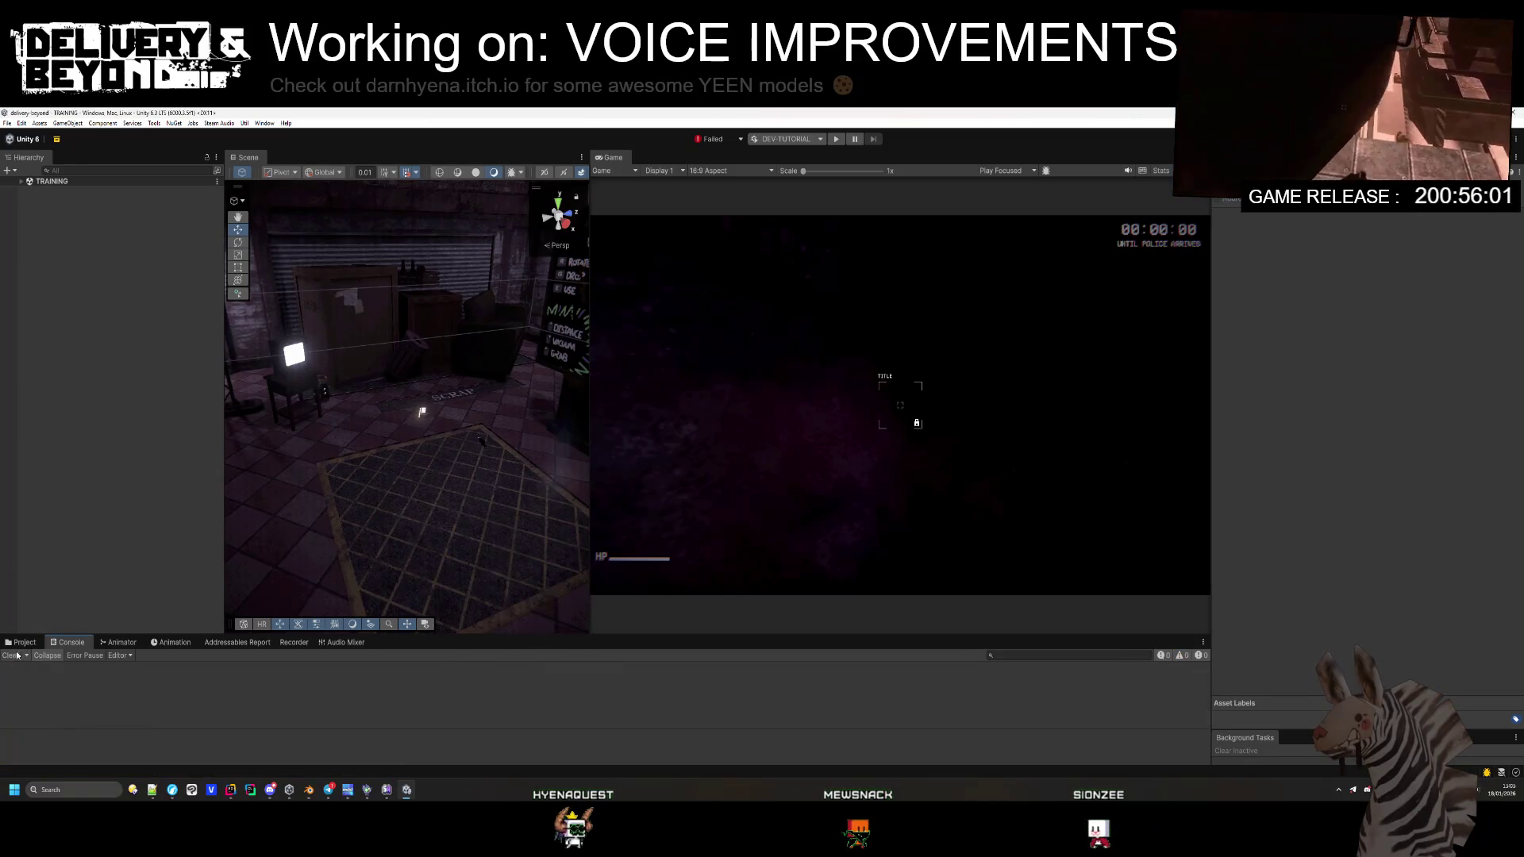
Step: Expand TRAINING in the Hierarchy and select entity_player in Templates/Ingame/Entities/Player
left_click(21, 181)
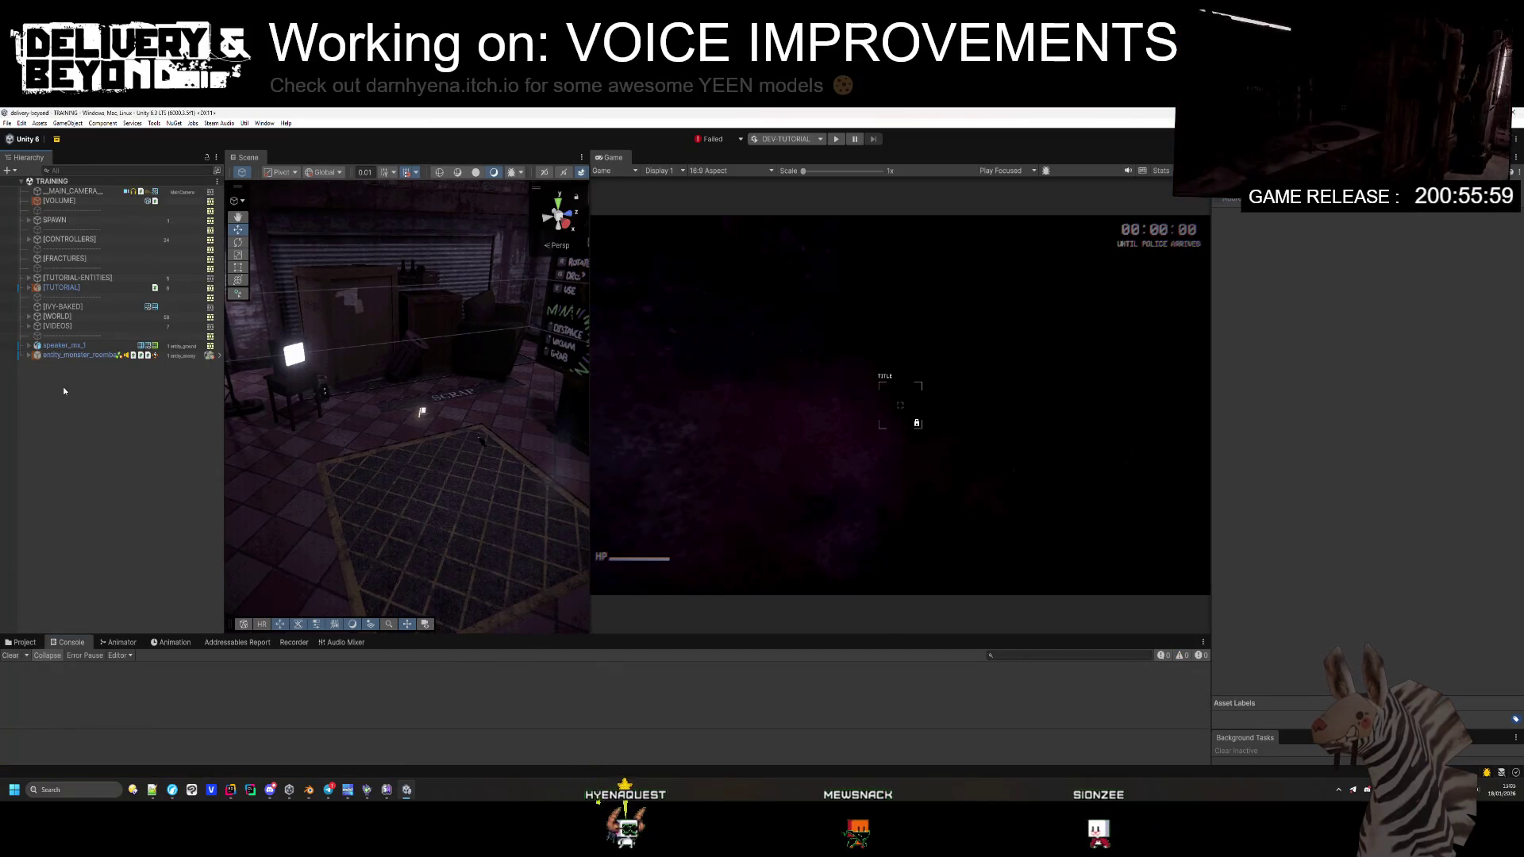
left_click(21, 642)
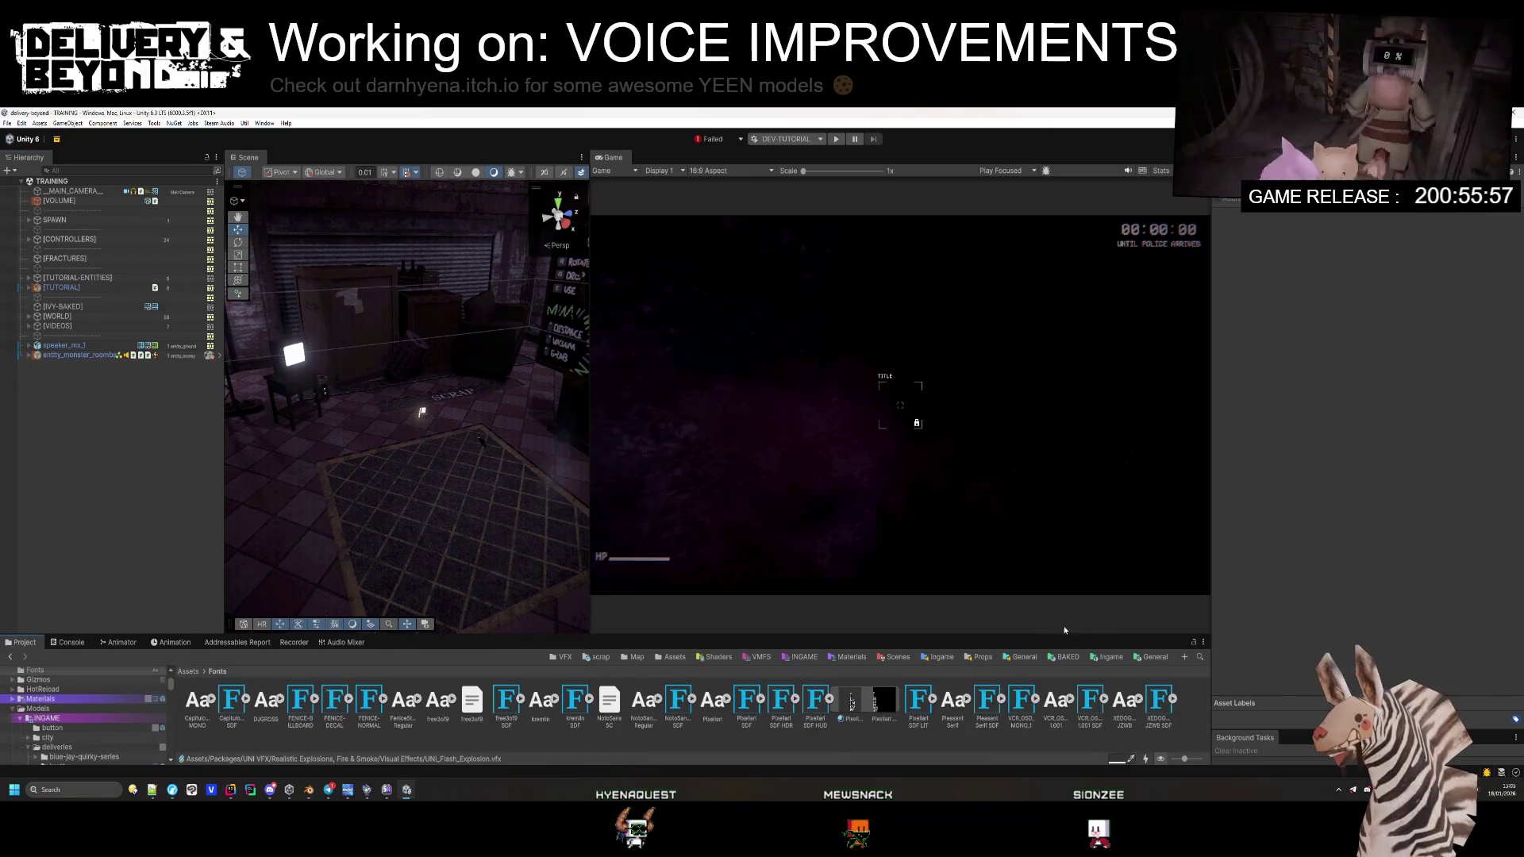
double_click(266, 700)
double_click(198, 702)
left_click(198, 705)
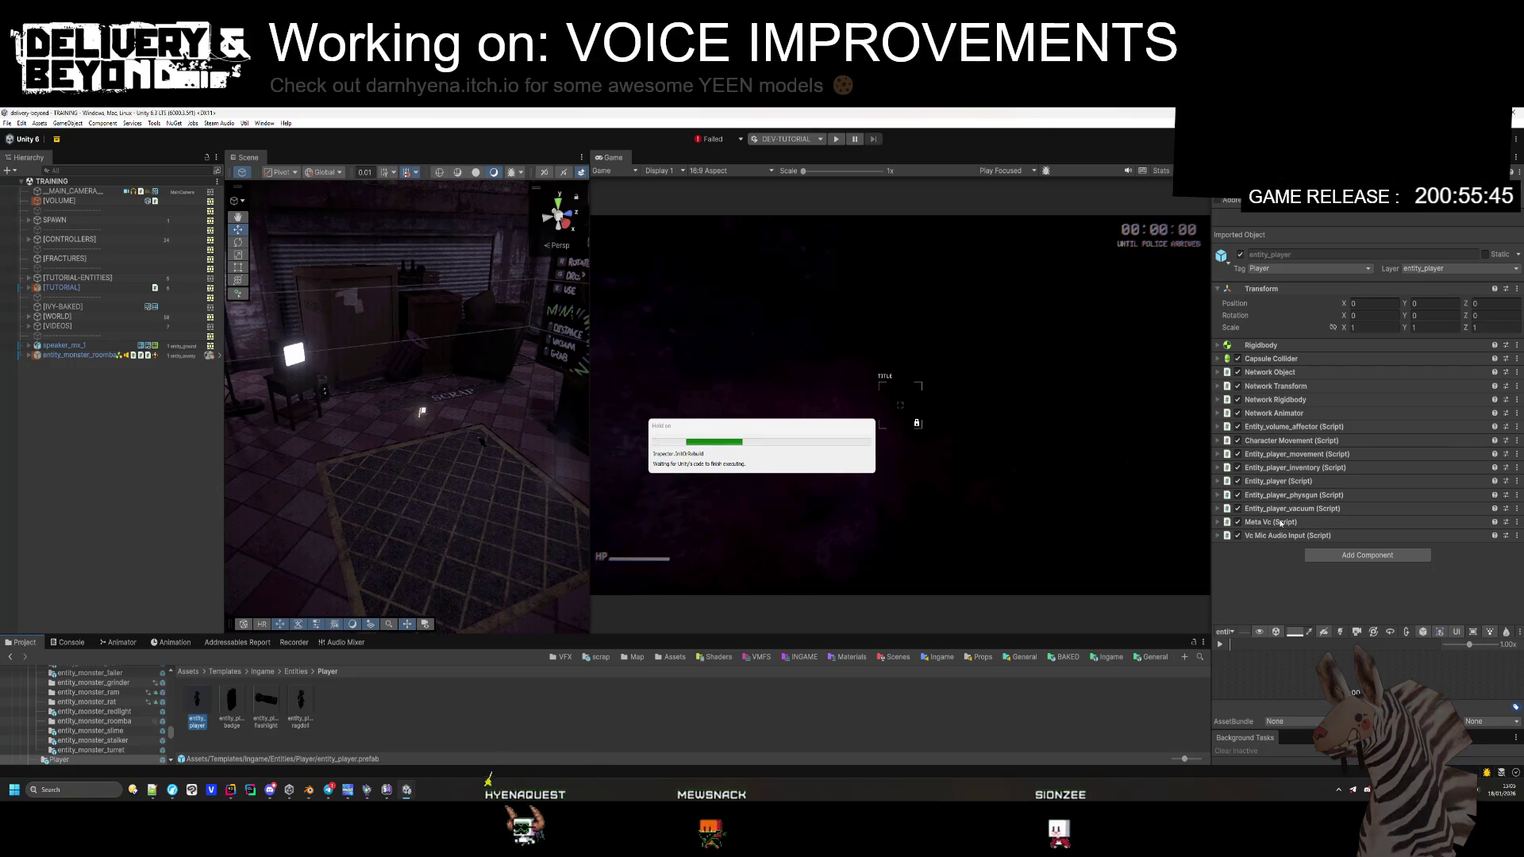
Step: Review Meta Vc's settings, keeping VOIP application and voice signal, then expand Vc Mic Audio Input
left_click(1282, 470)
scroll(1278, 461, "down", 2)
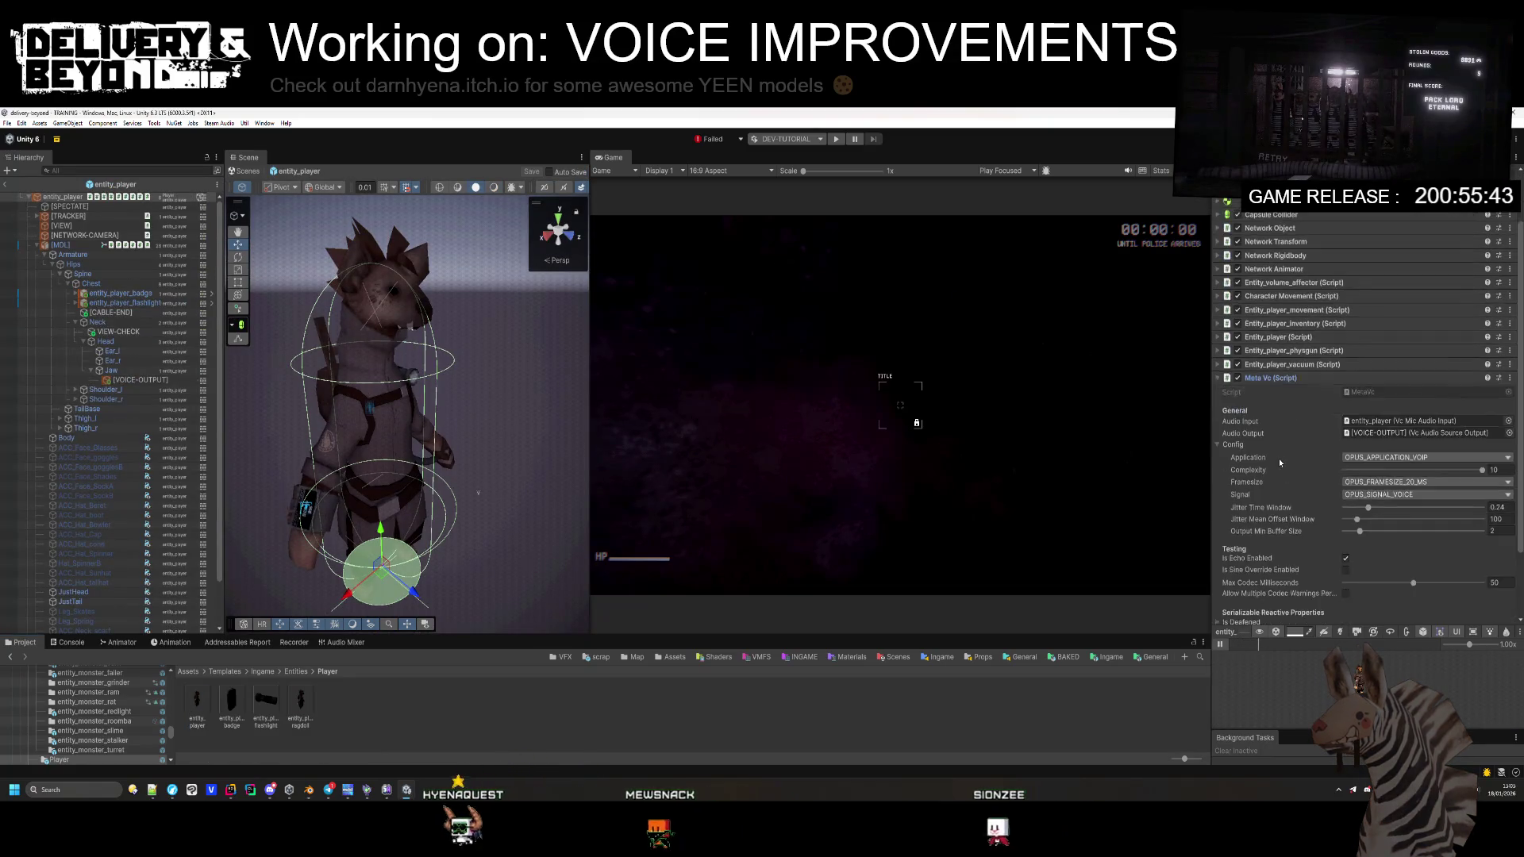
scroll(1423, 378, "down", 1)
left_click(1407, 371)
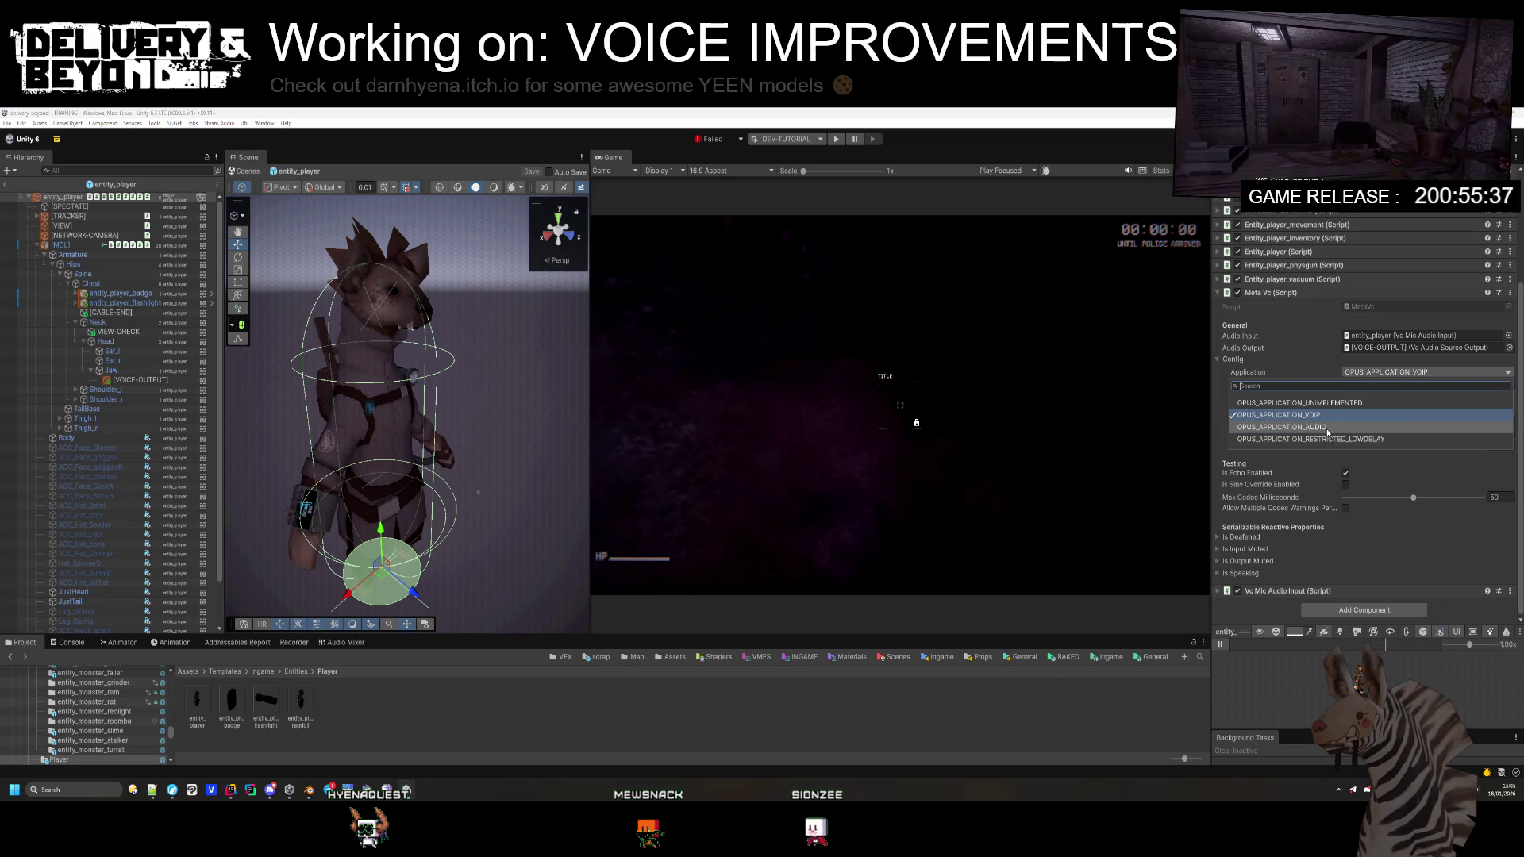
left_click(1385, 415)
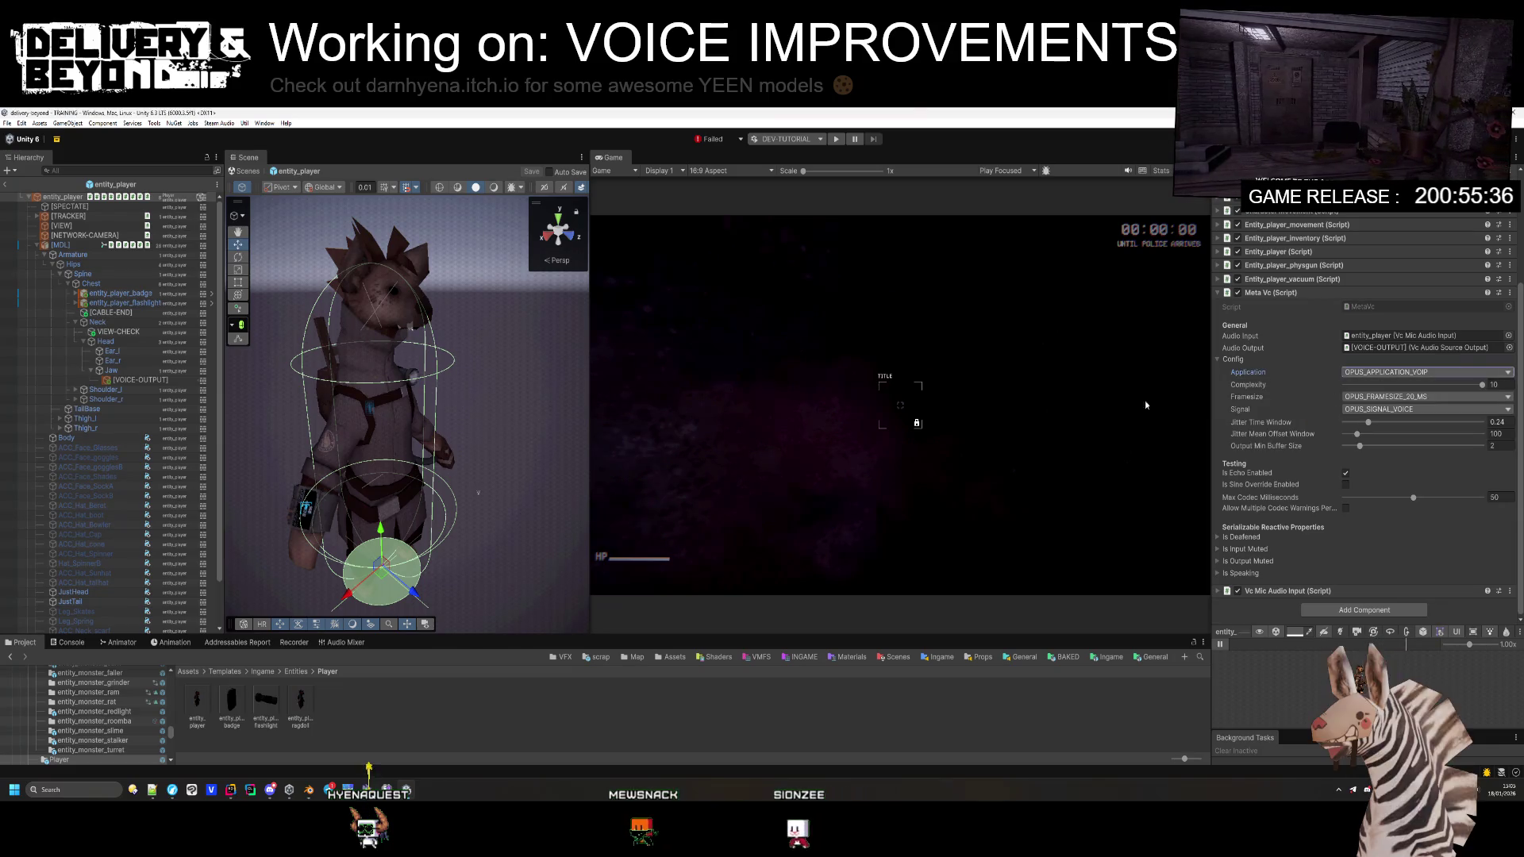
left_click(1397, 411)
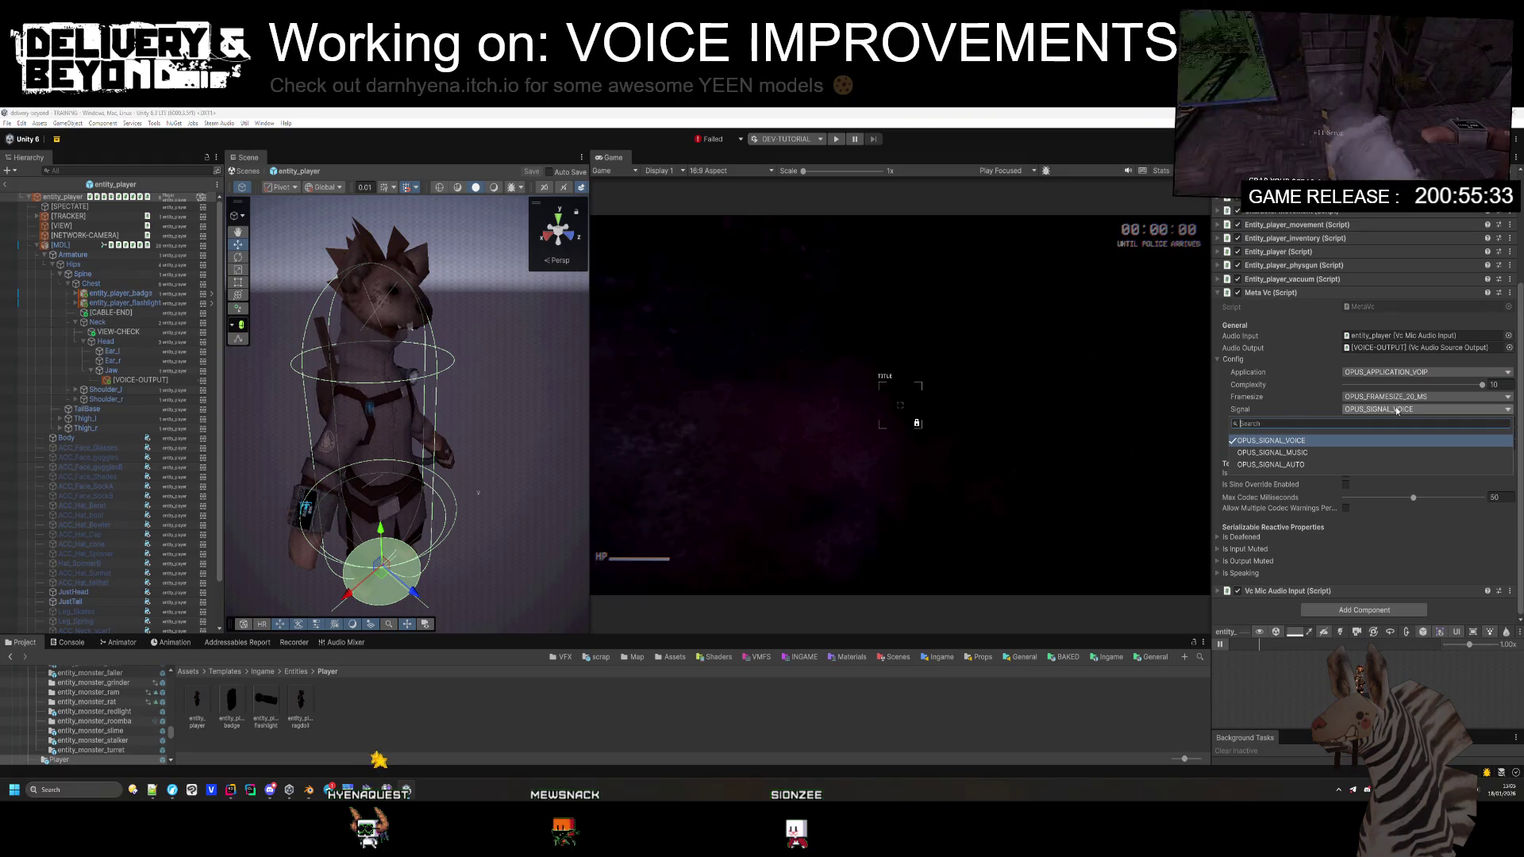
left_click(1397, 410)
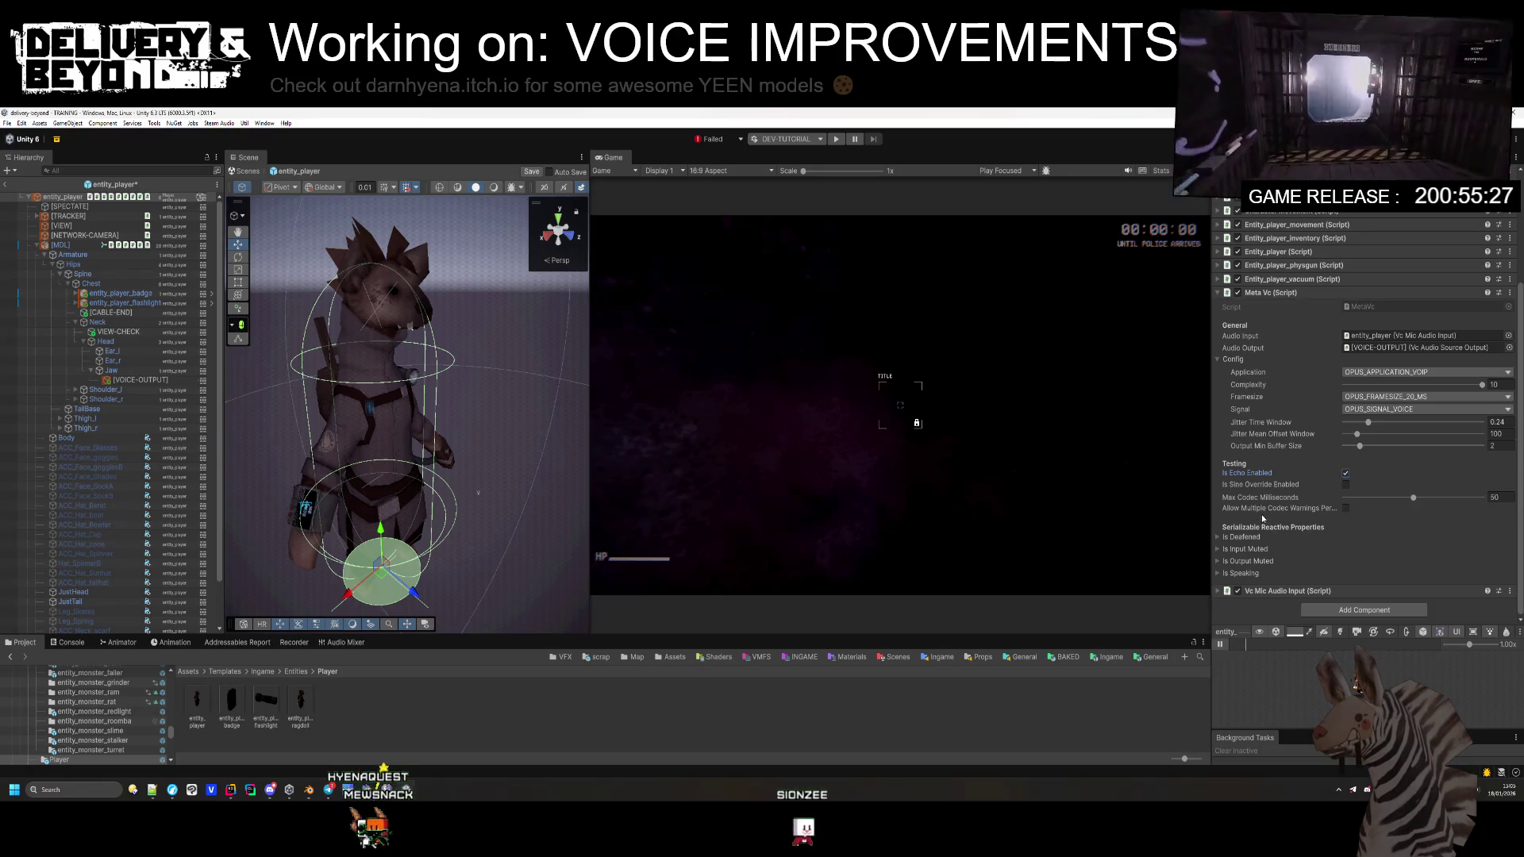
left_click(1244, 561)
left_click(1244, 561)
left_click(1349, 591)
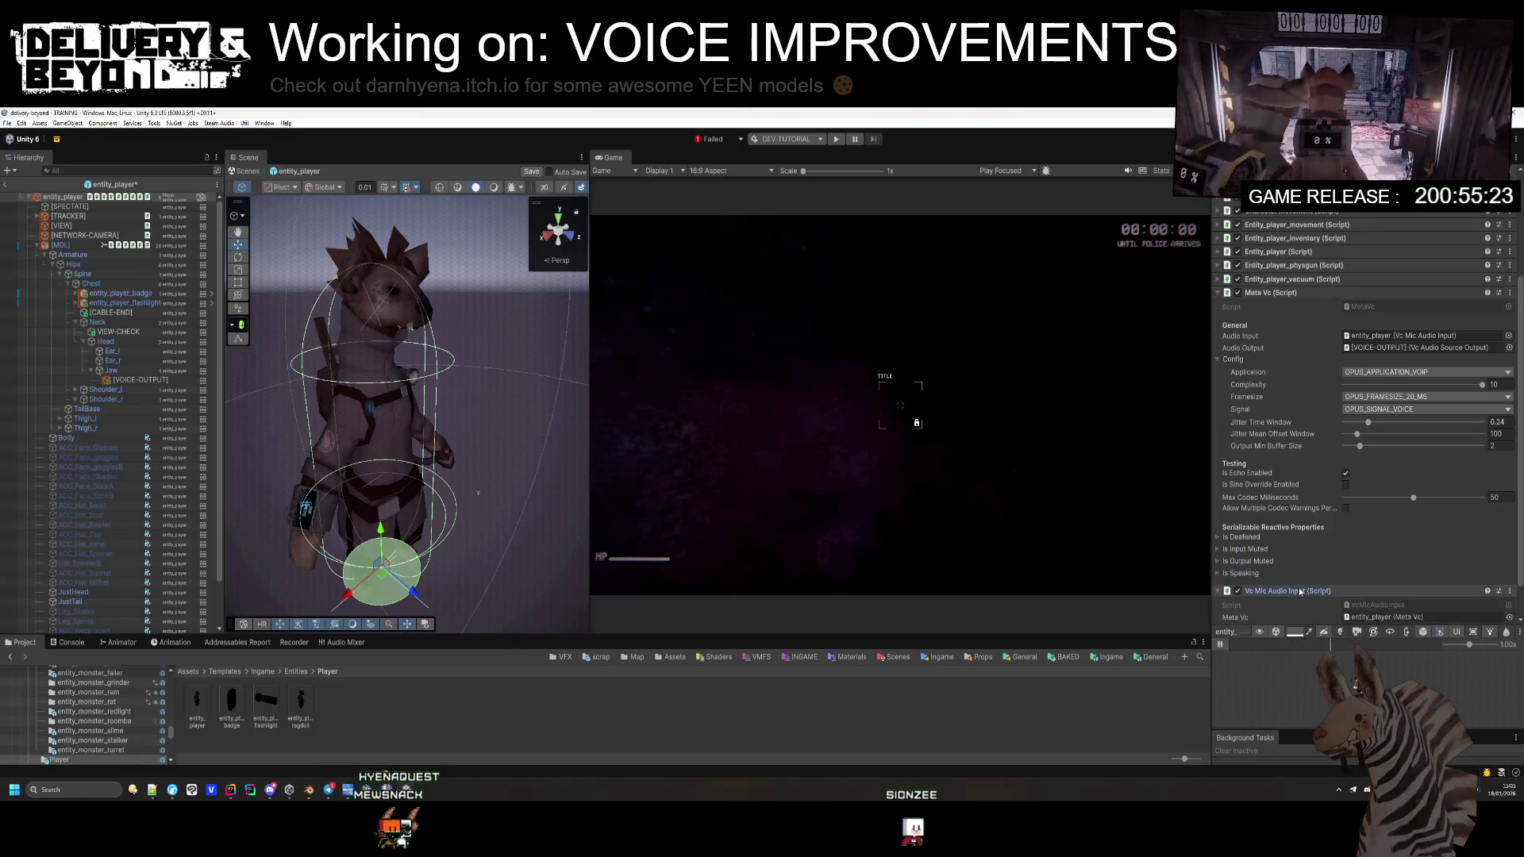
scroll(1357, 558, "down", 1)
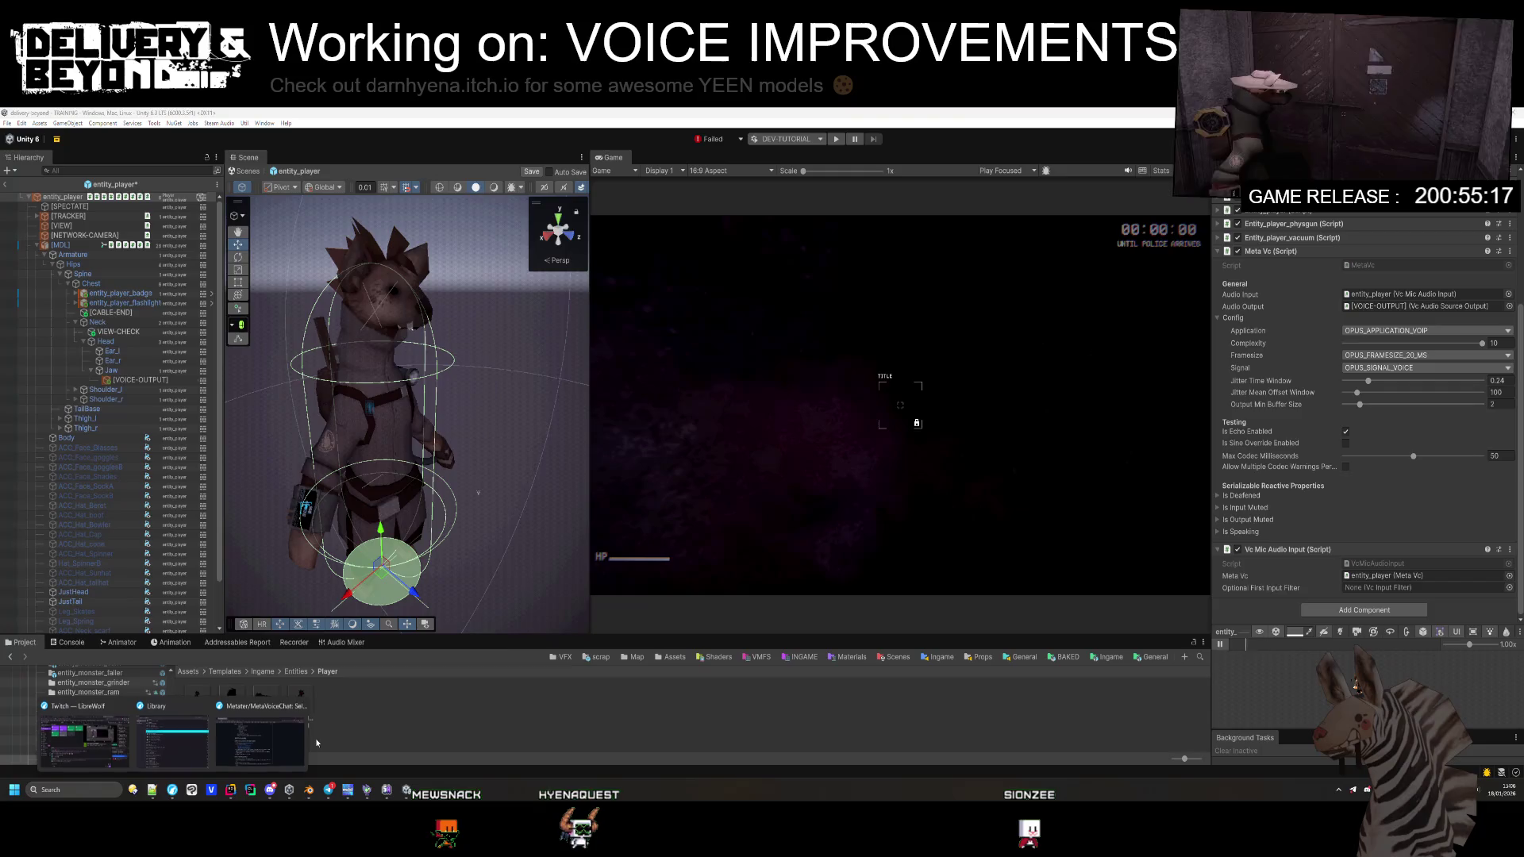
Step: On GitHub, open MetaVoiceChat's NGO provider source and look up NGONetProvider's references
key("alt+Tab")
scroll(721, 454, "up", 4)
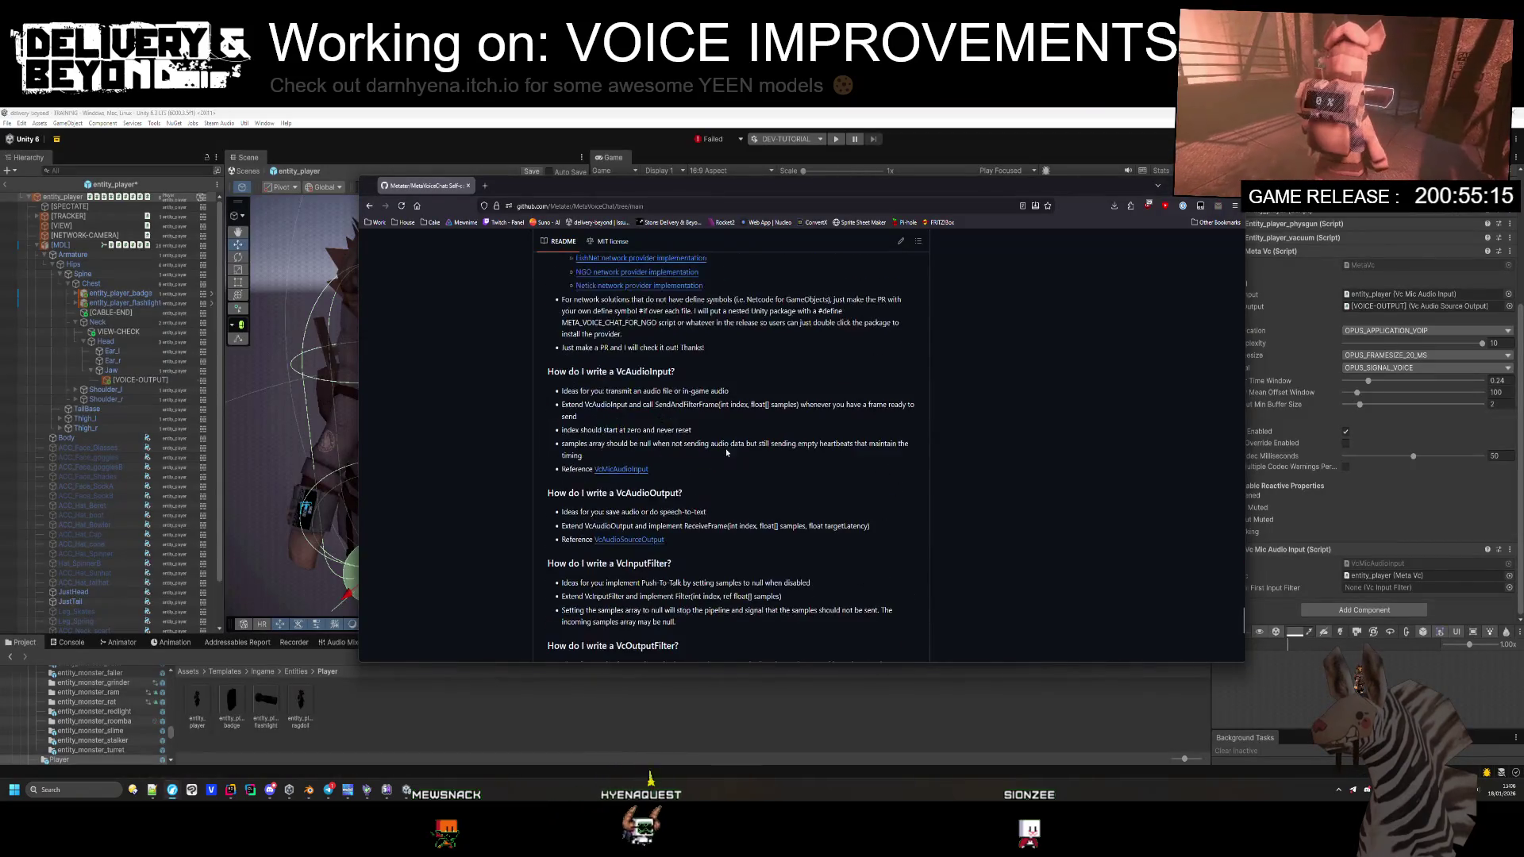
scroll(735, 447, "up", 6)
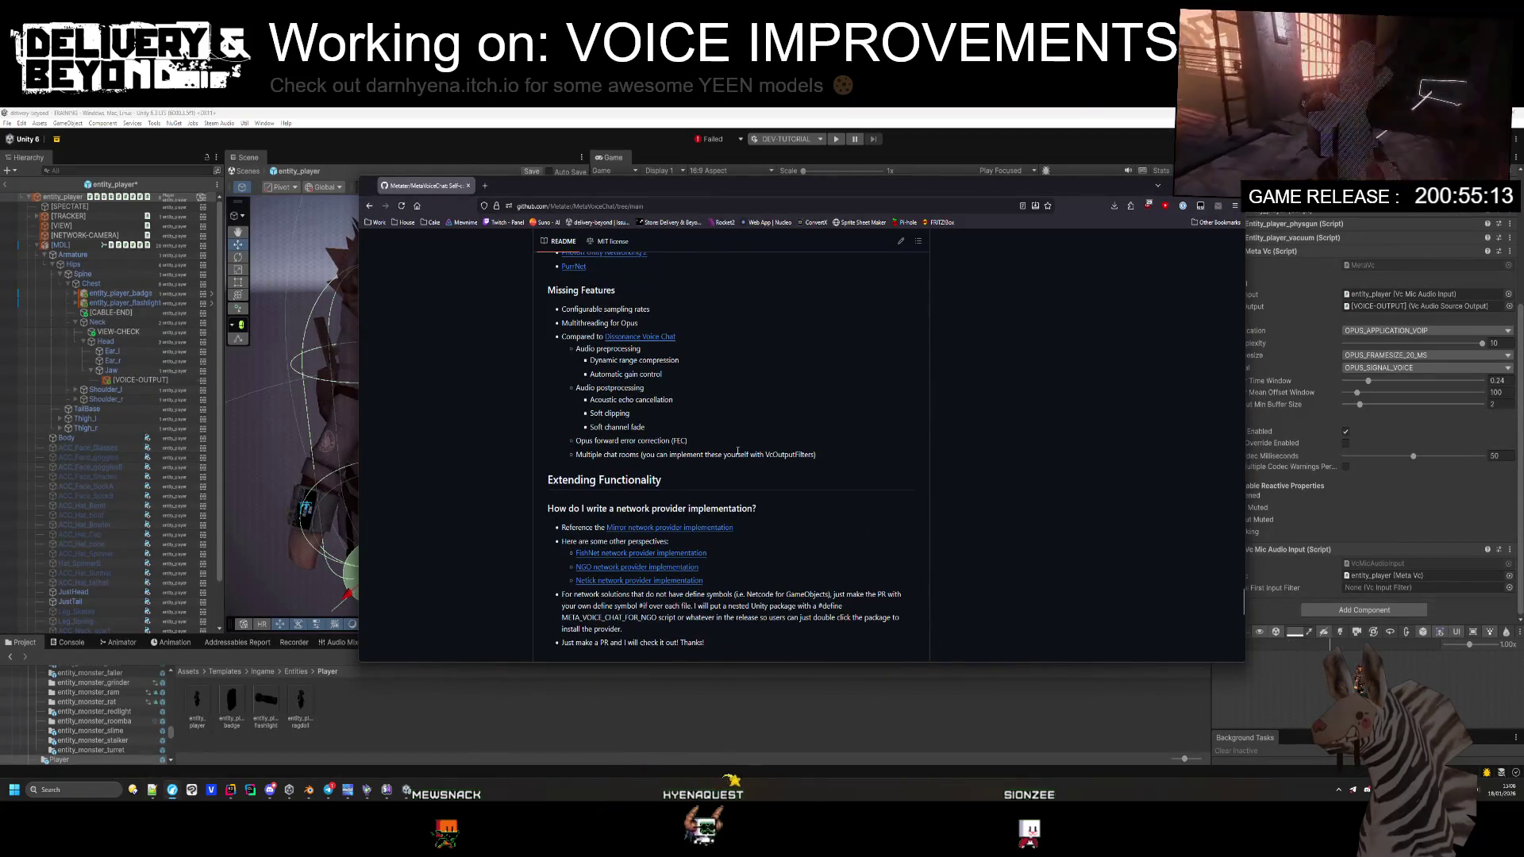
left_click(637, 568)
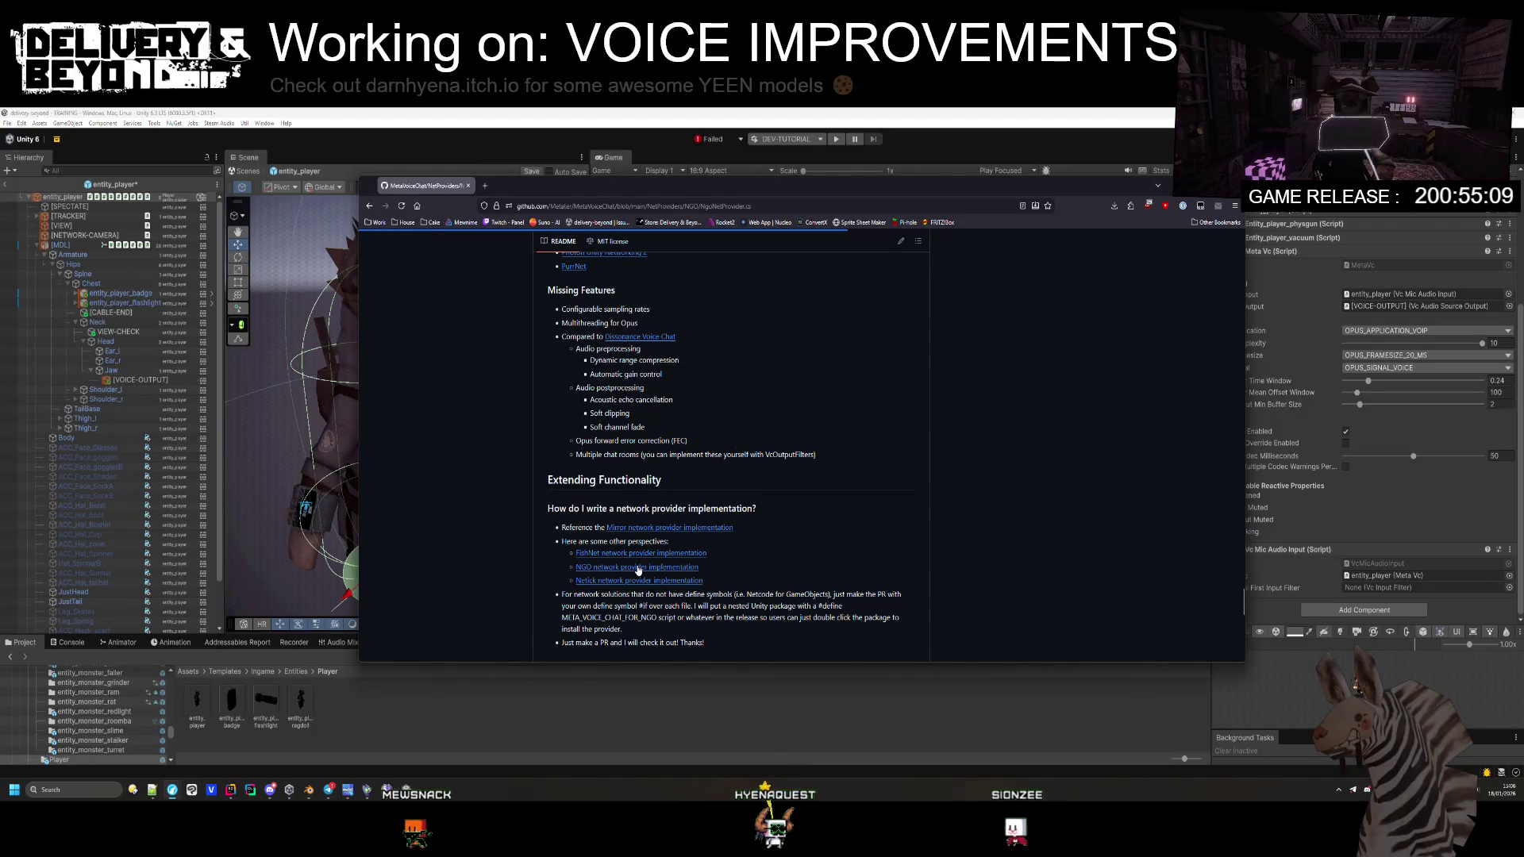
left_click(496, 468)
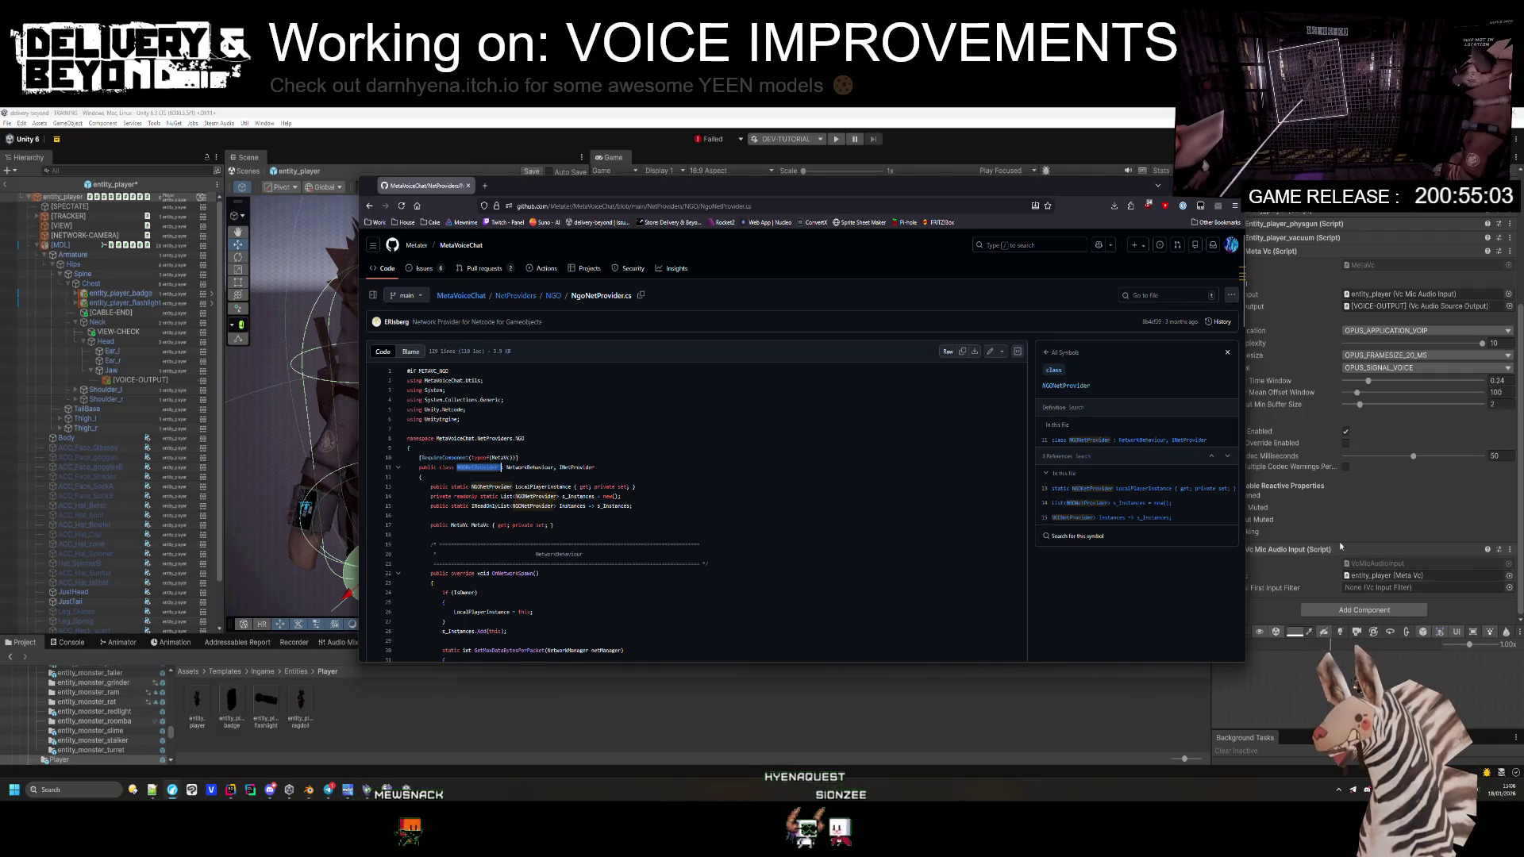
Step: Back in Unity, collapse the Meta Vc and Vc Mic Audio Input components
left_click(1315, 530)
left_click(1289, 250)
left_click(1293, 458)
left_click(1350, 475)
Step: Search Add Component for NGONetProvider, 'netp' and 'ngo', find nothing, then search Rider's files instead
type("NGONetProvider")
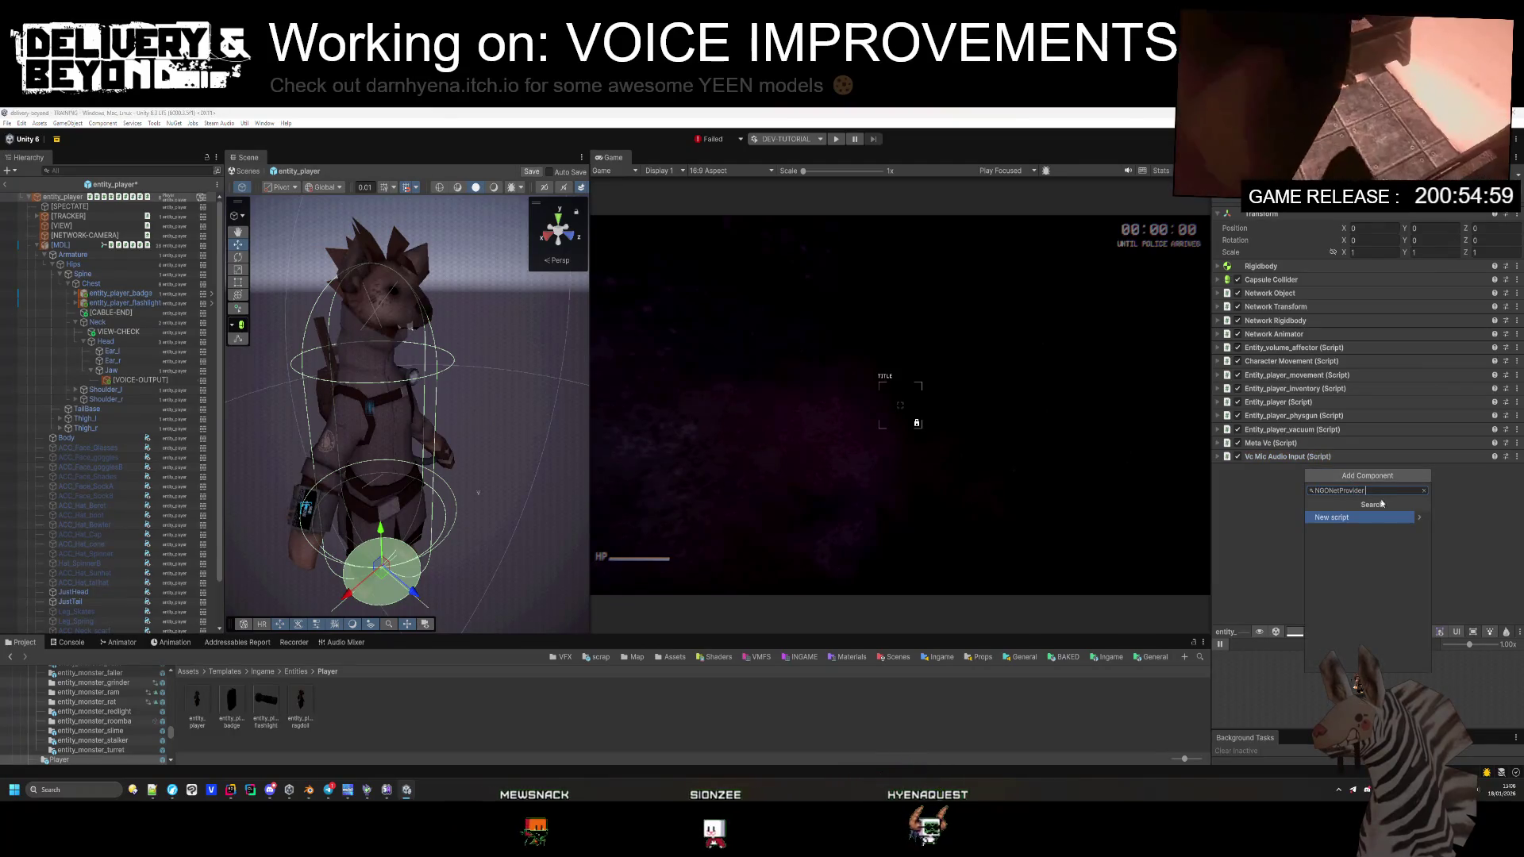
left_click_drag(1365, 490, 1330, 492)
key("ctrl+a")
type("netp")
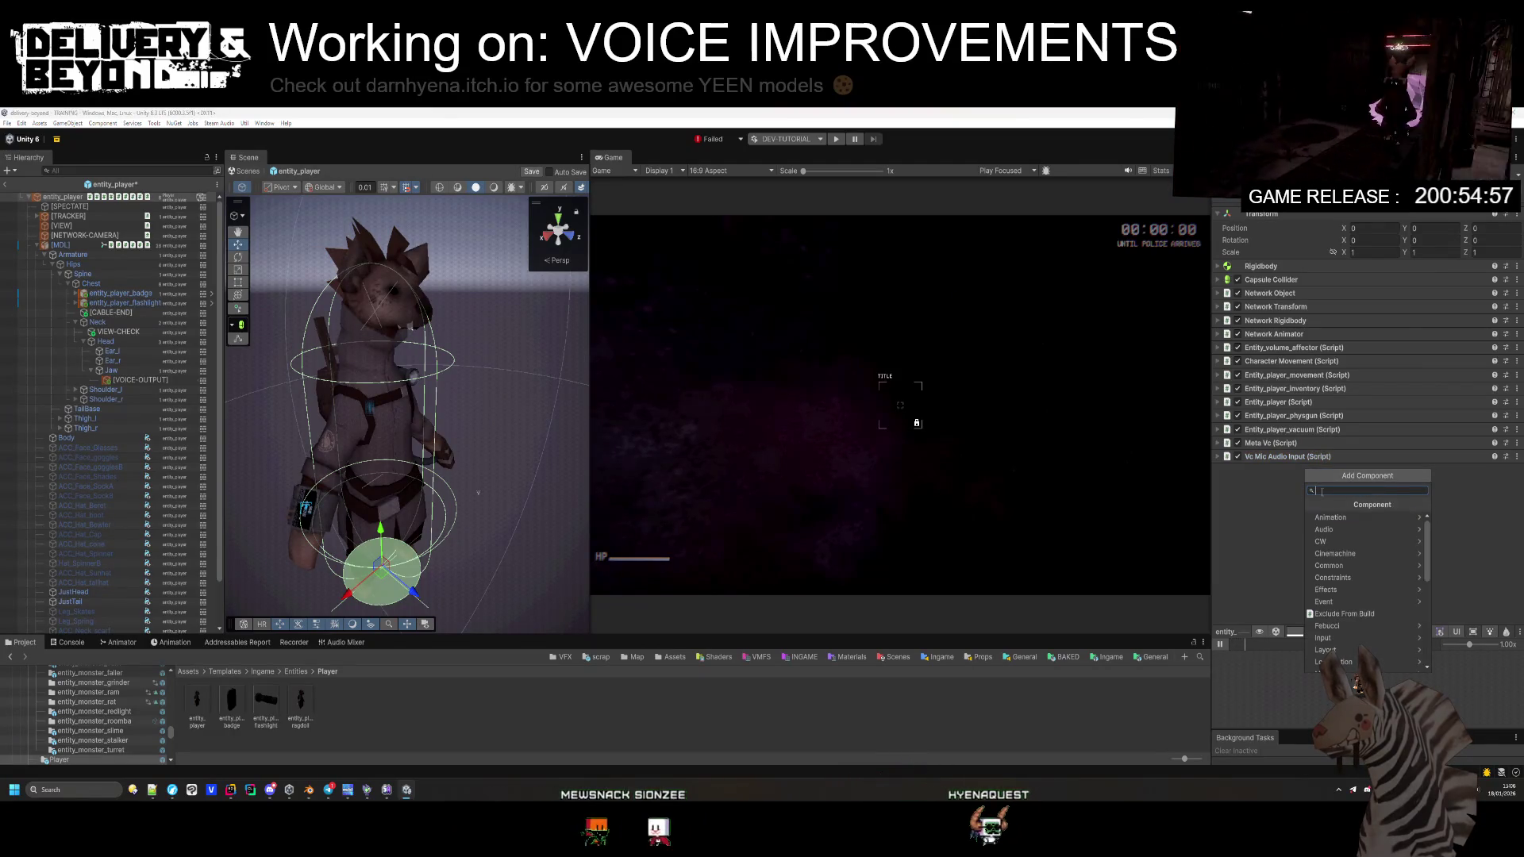
key("BackSpace")
key("BackSpace")
key("BackSpace")
type("ngo")
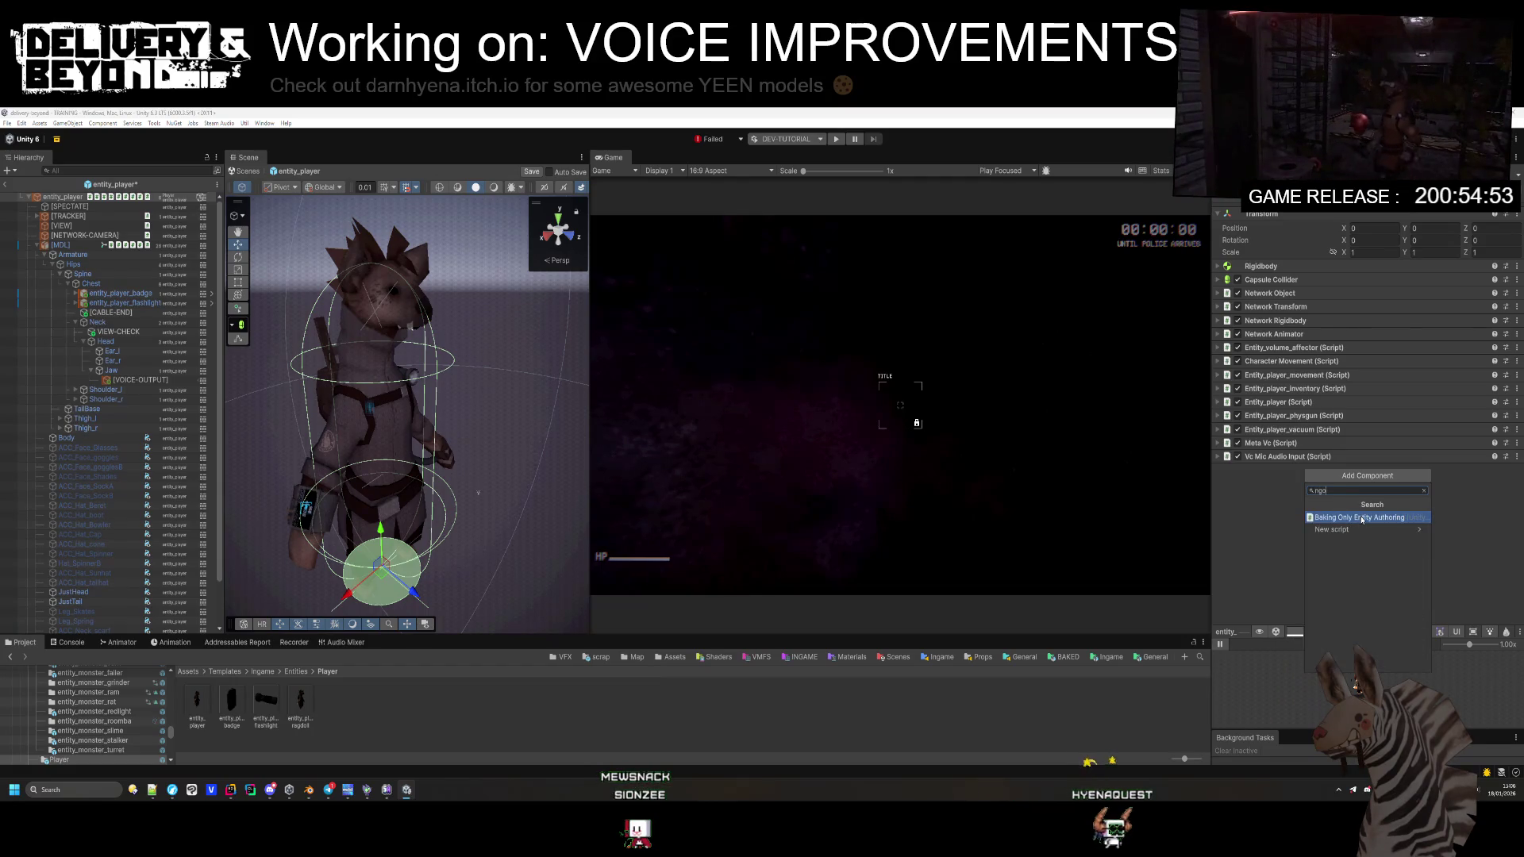
key("BackSpace")
key("BackSpace")
key("BackSpace")
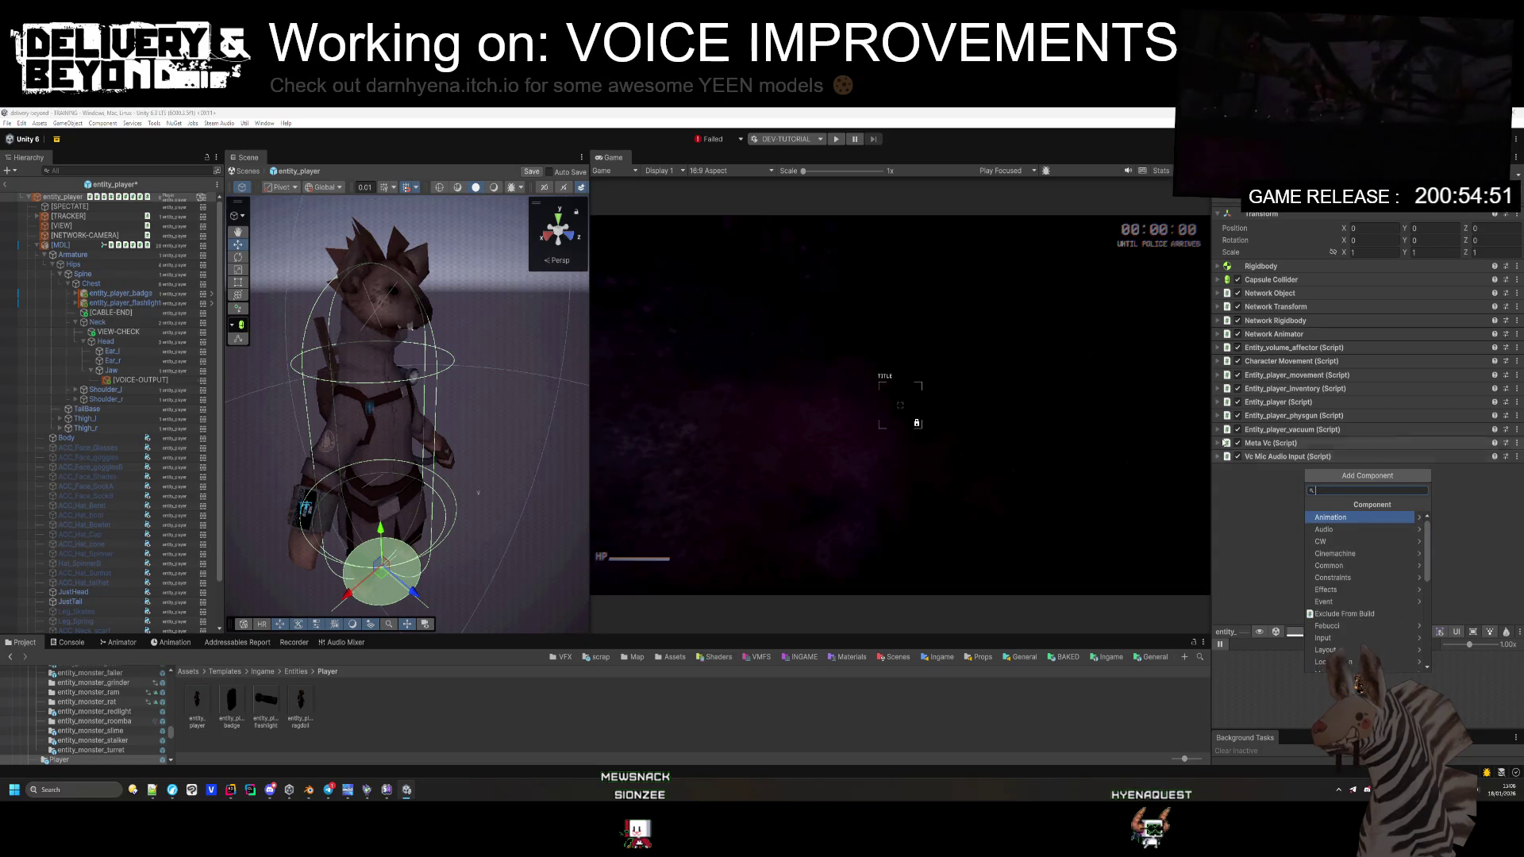
left_click(494, 731)
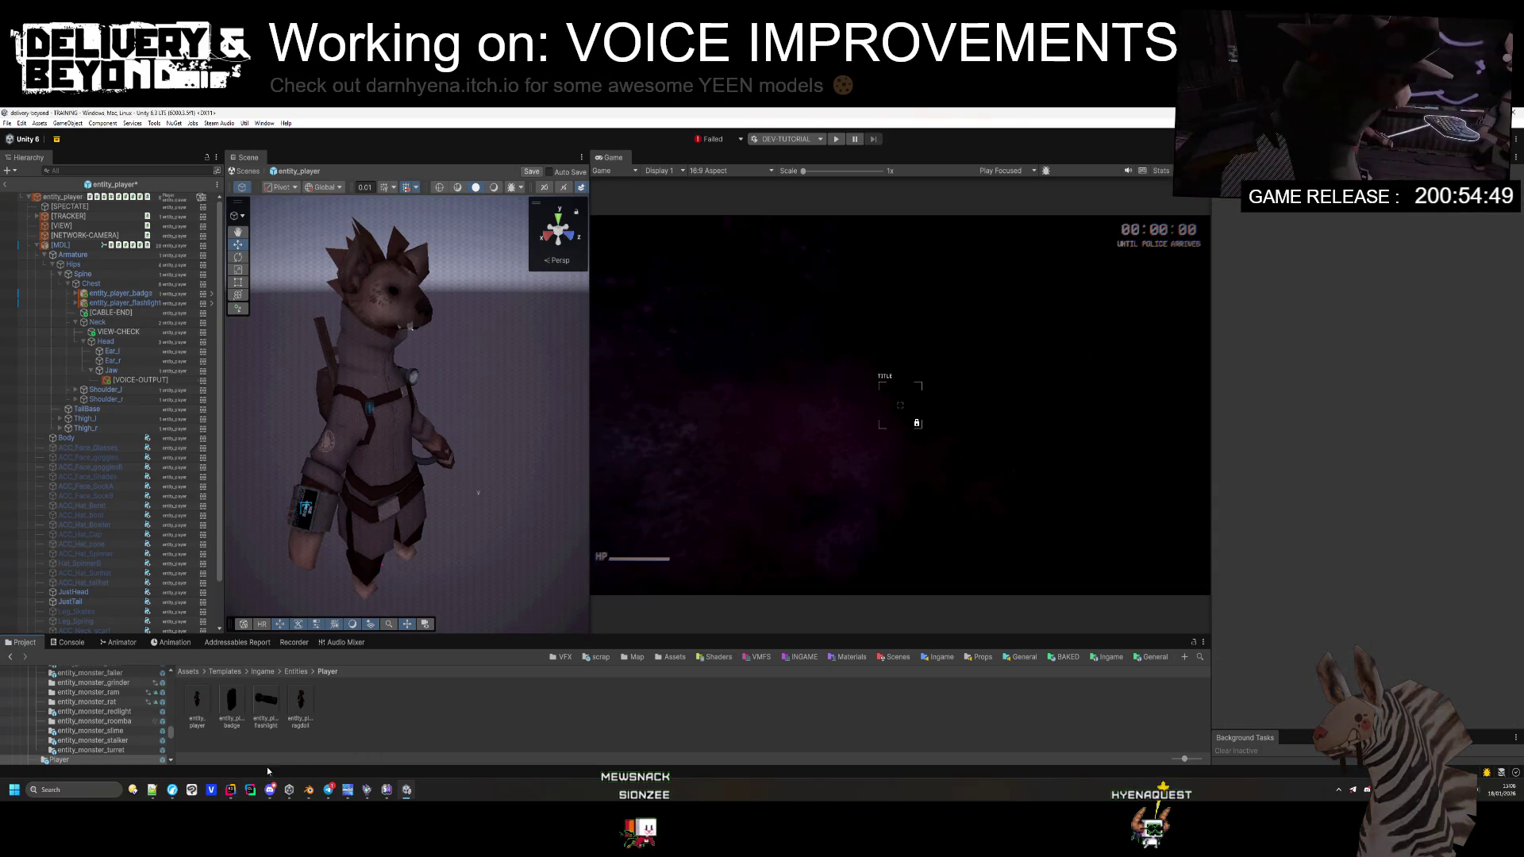
left_click(230, 790)
key("ctrl+shift+f")
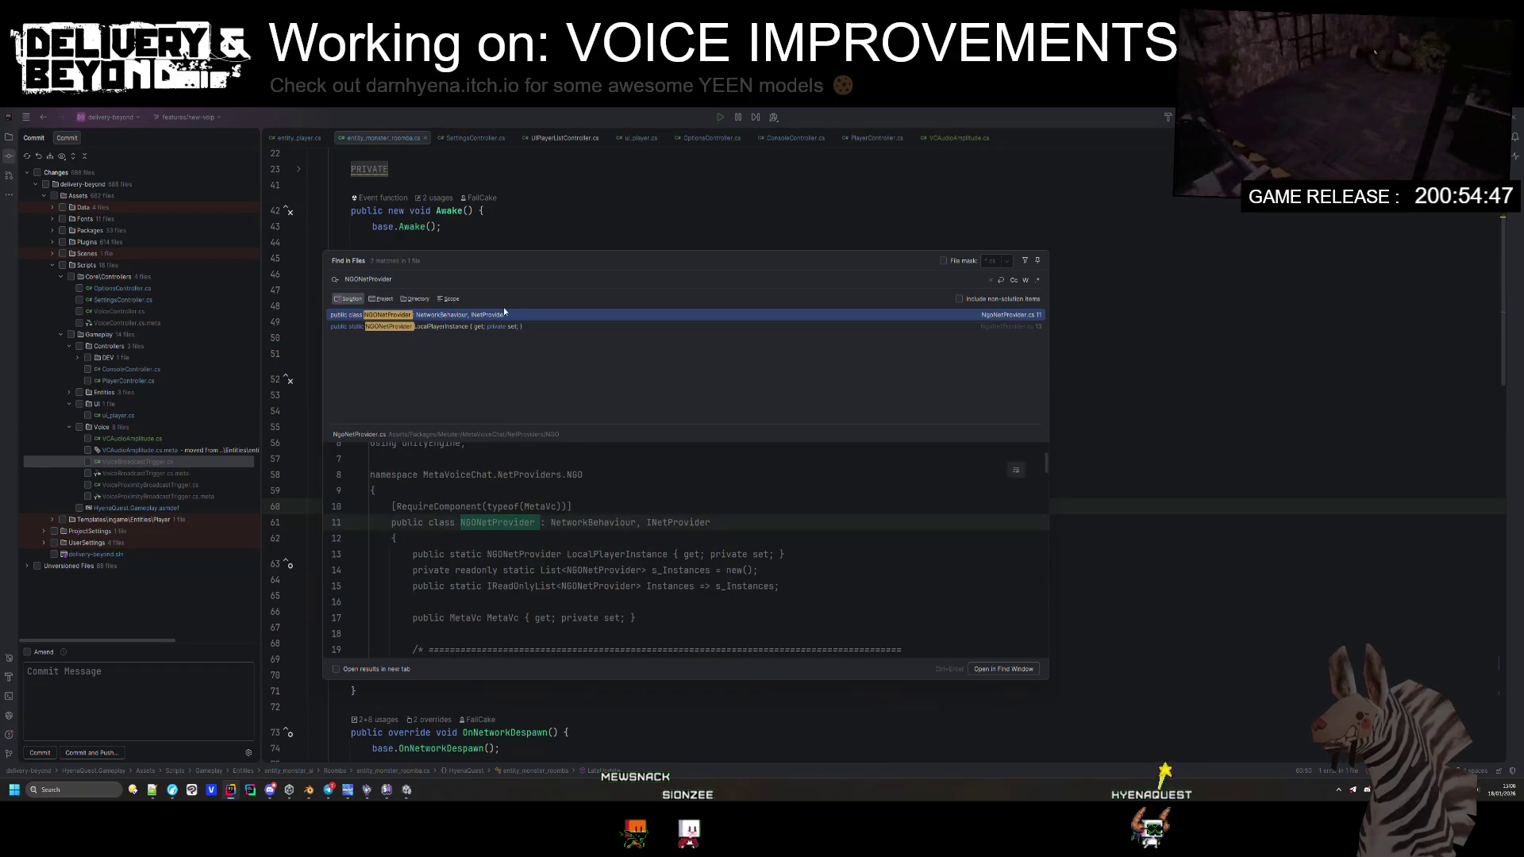
Step: Open NgoNetProvider.cs from Rider's results, then return to Unity's Edit menu
double_click(481, 319)
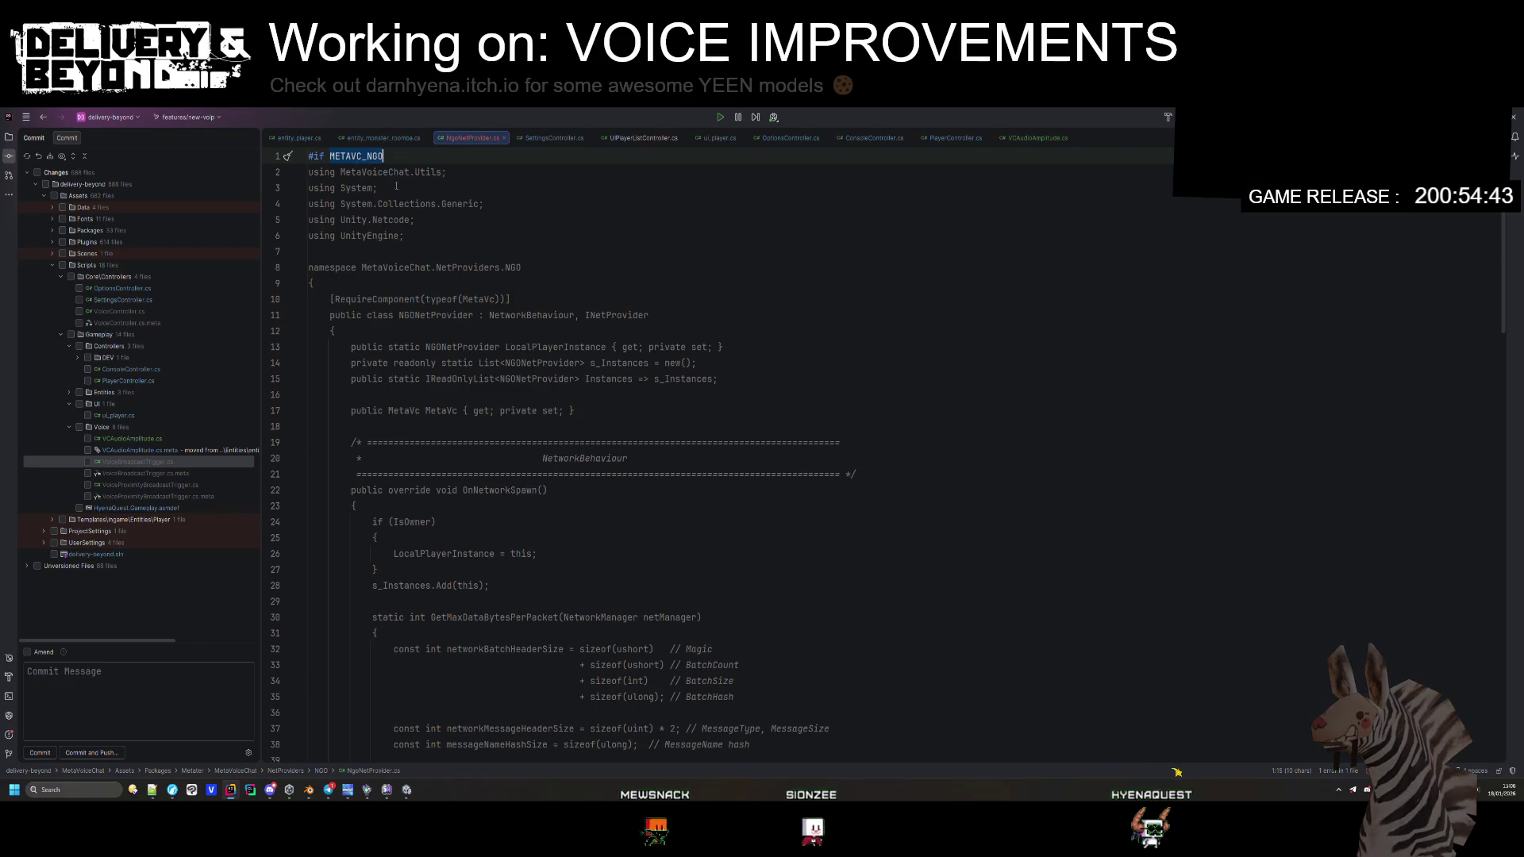
key("alt+Tab")
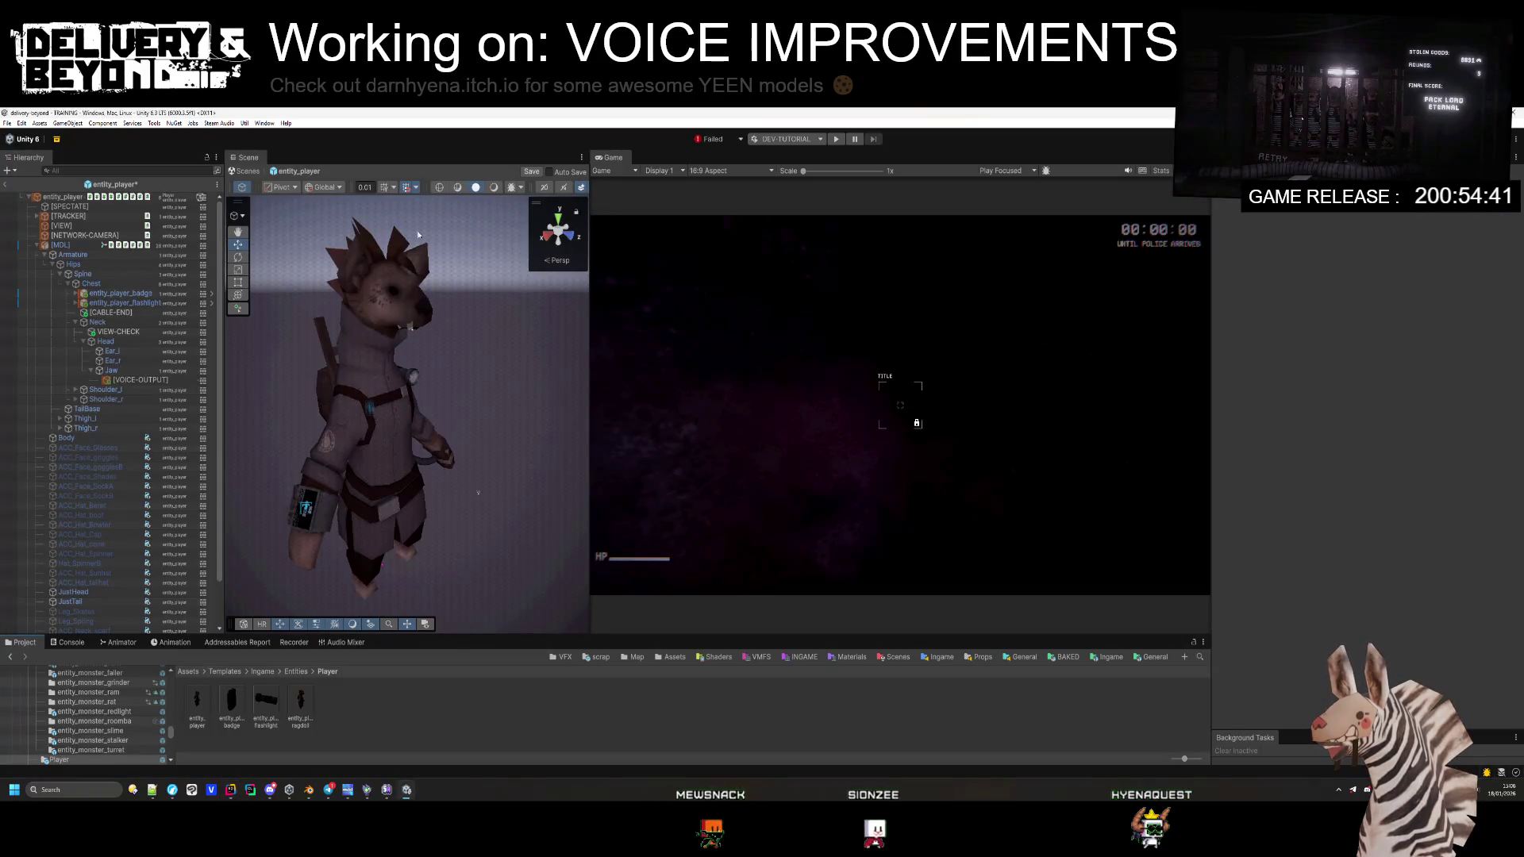
left_click(21, 123)
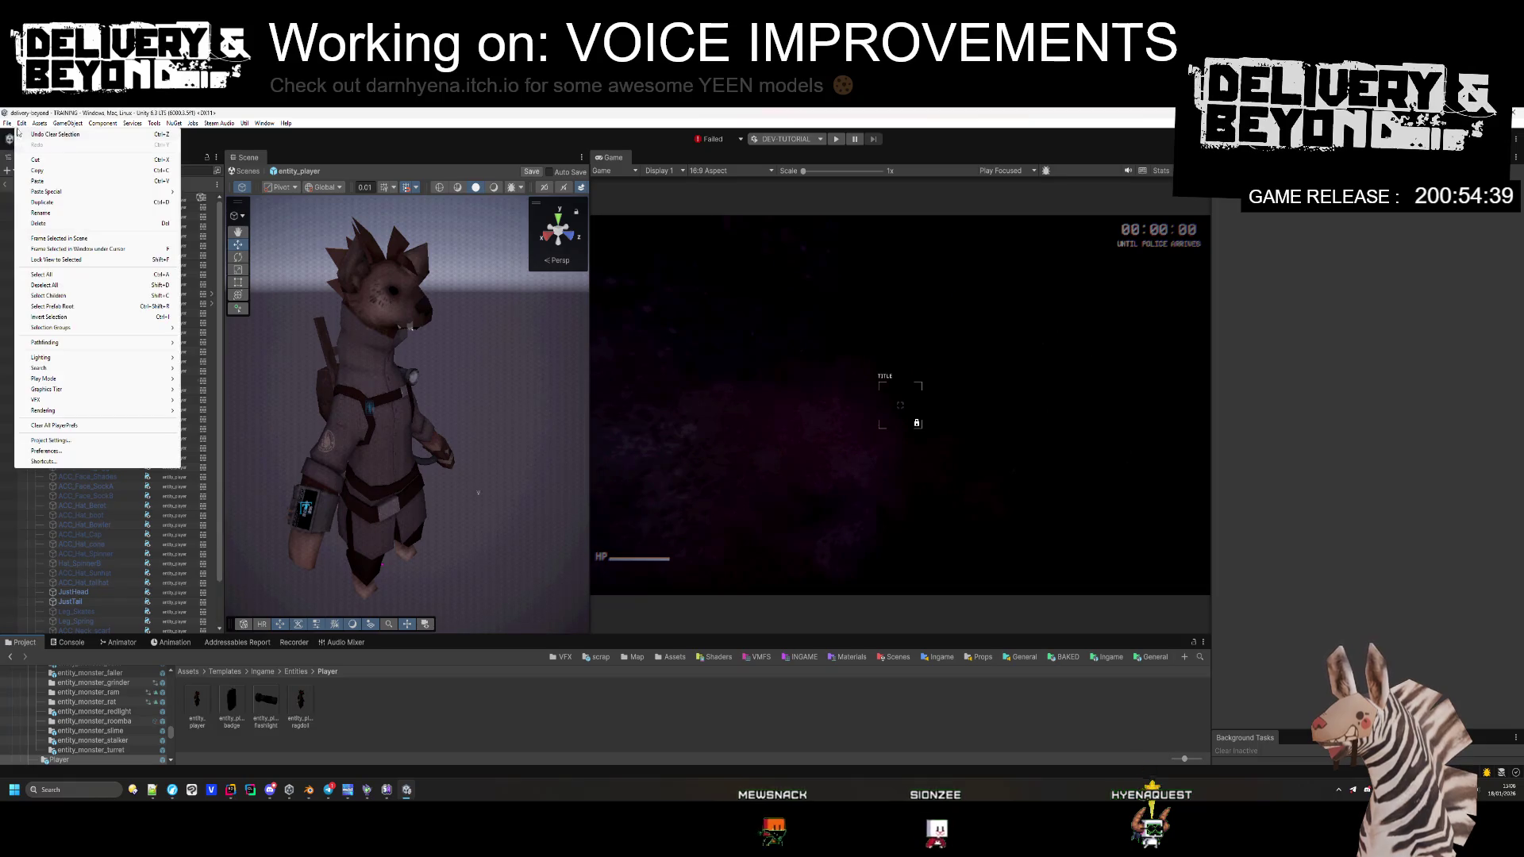
Step: Add METAVC_NGO to Player scripting define symbols, remove DISSONANCE_ENABLED, and close Project Settings
left_click(50, 440)
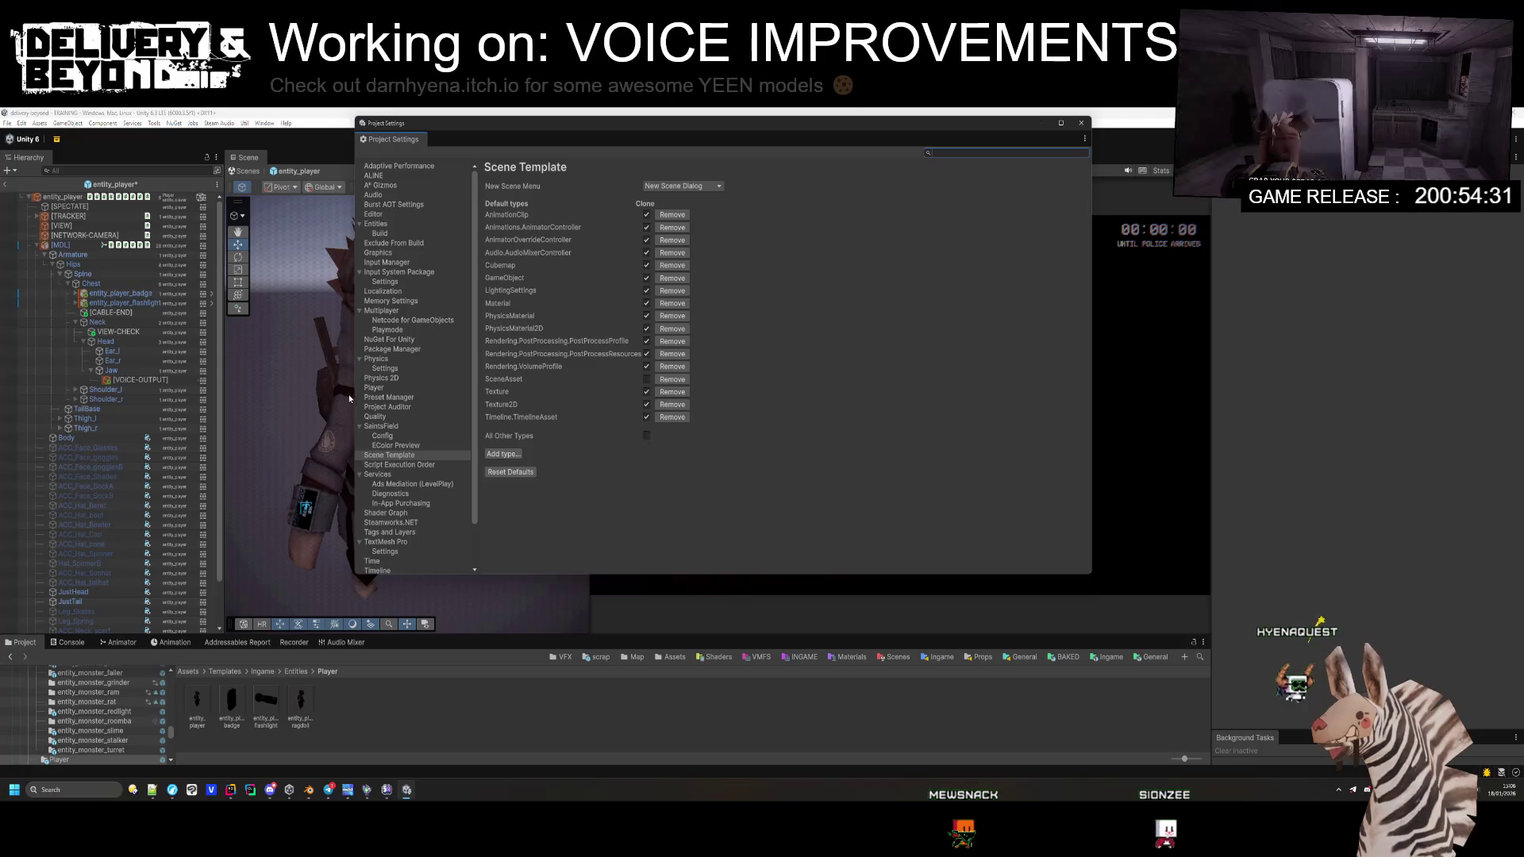
left_click(373, 388)
scroll(667, 389, "down", 10)
scroll(669, 389, "down", 10)
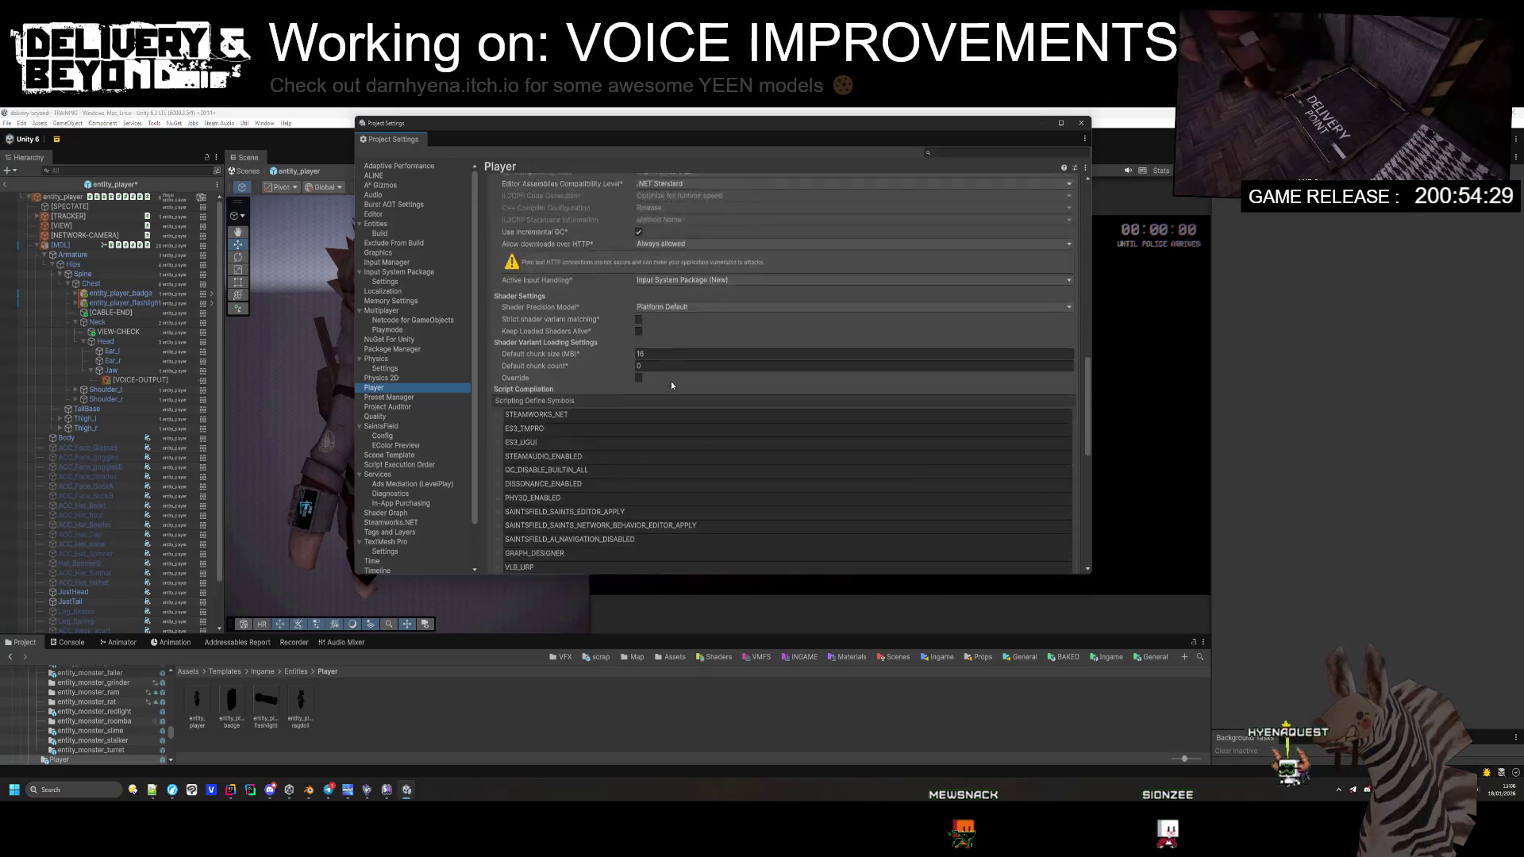
left_click(1047, 508)
left_click(565, 504)
type("METAVC_NGO")
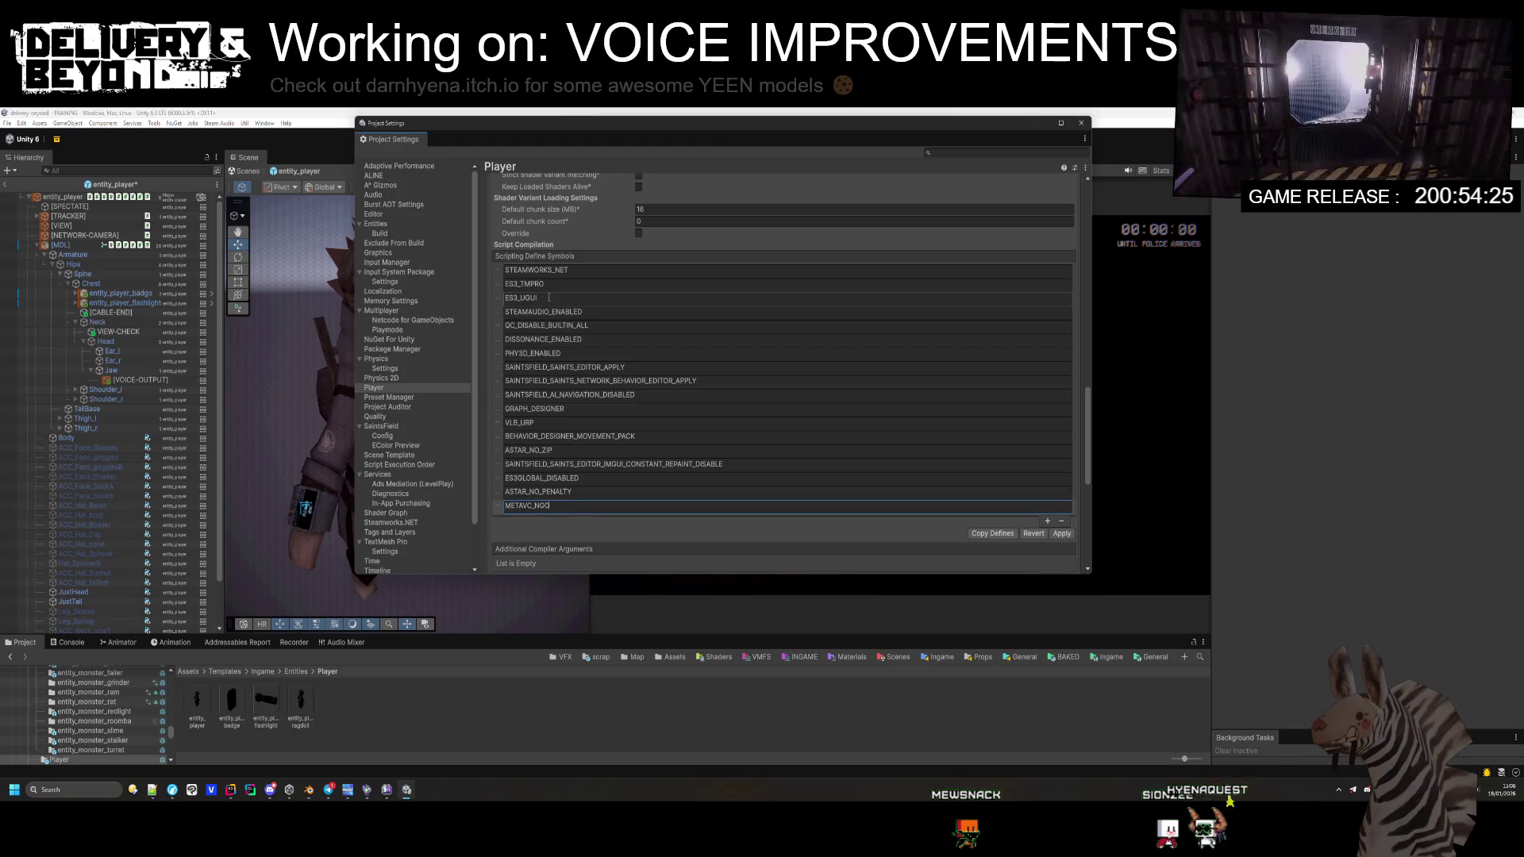
key("Return")
left_click(1061, 520)
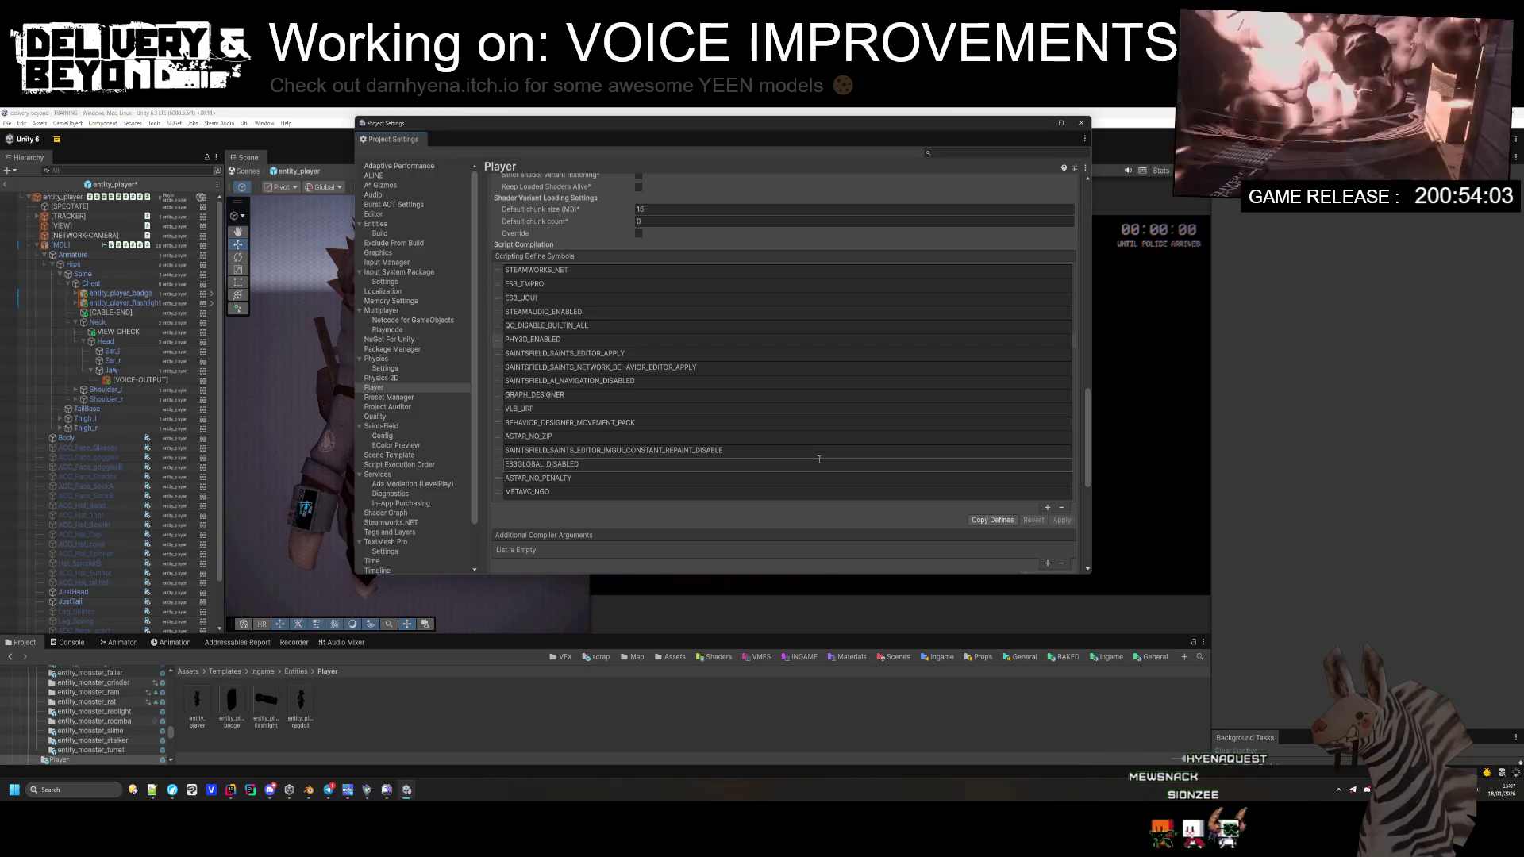
left_click(1084, 123)
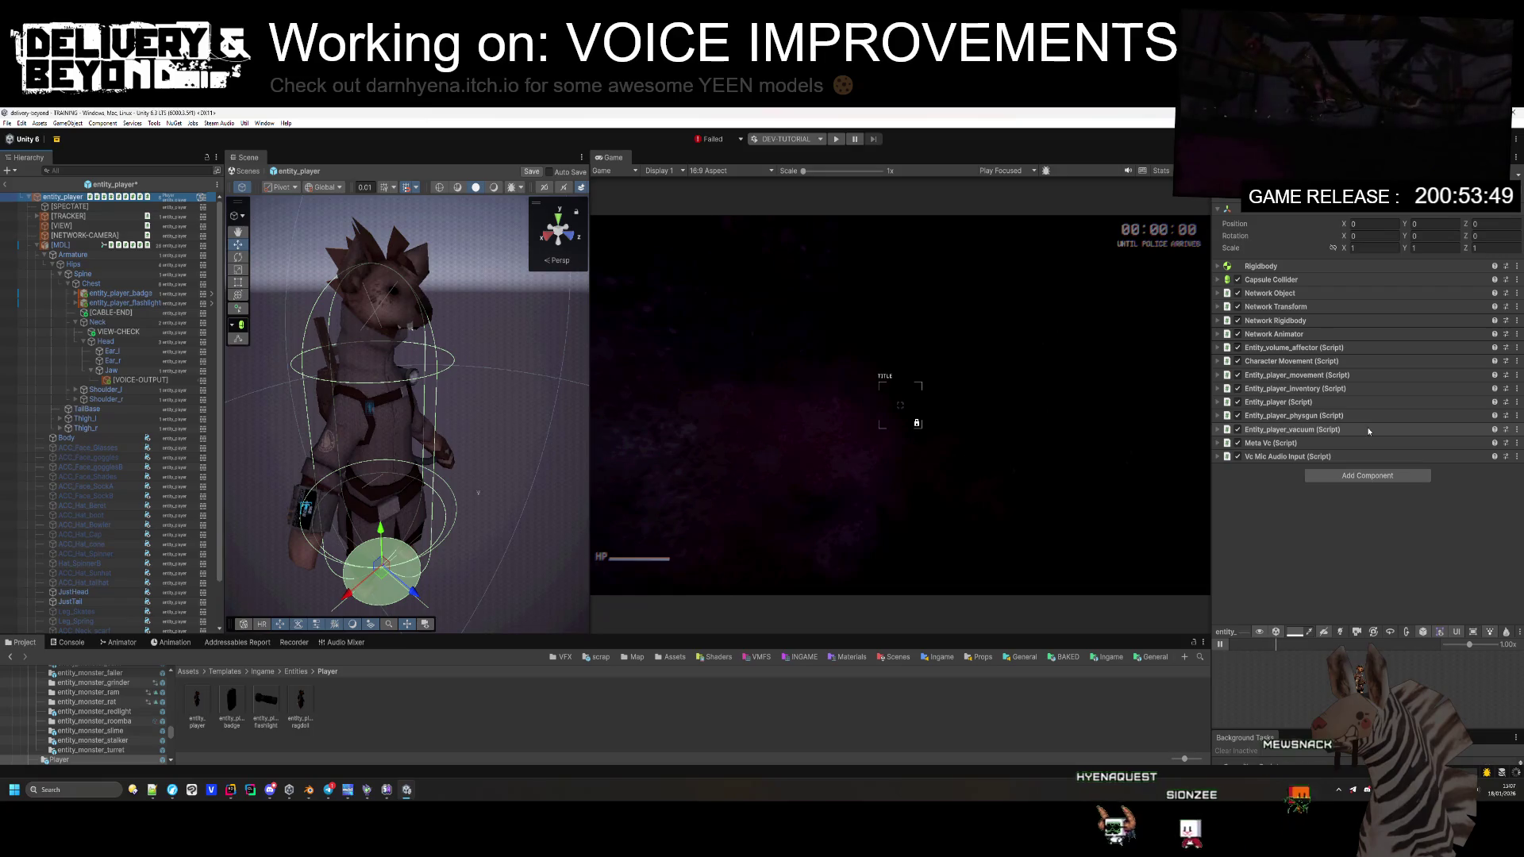
Step: Search Add Component for 'ngo' and 'voice' voice scripts, then dismiss the list
left_click(1347, 476)
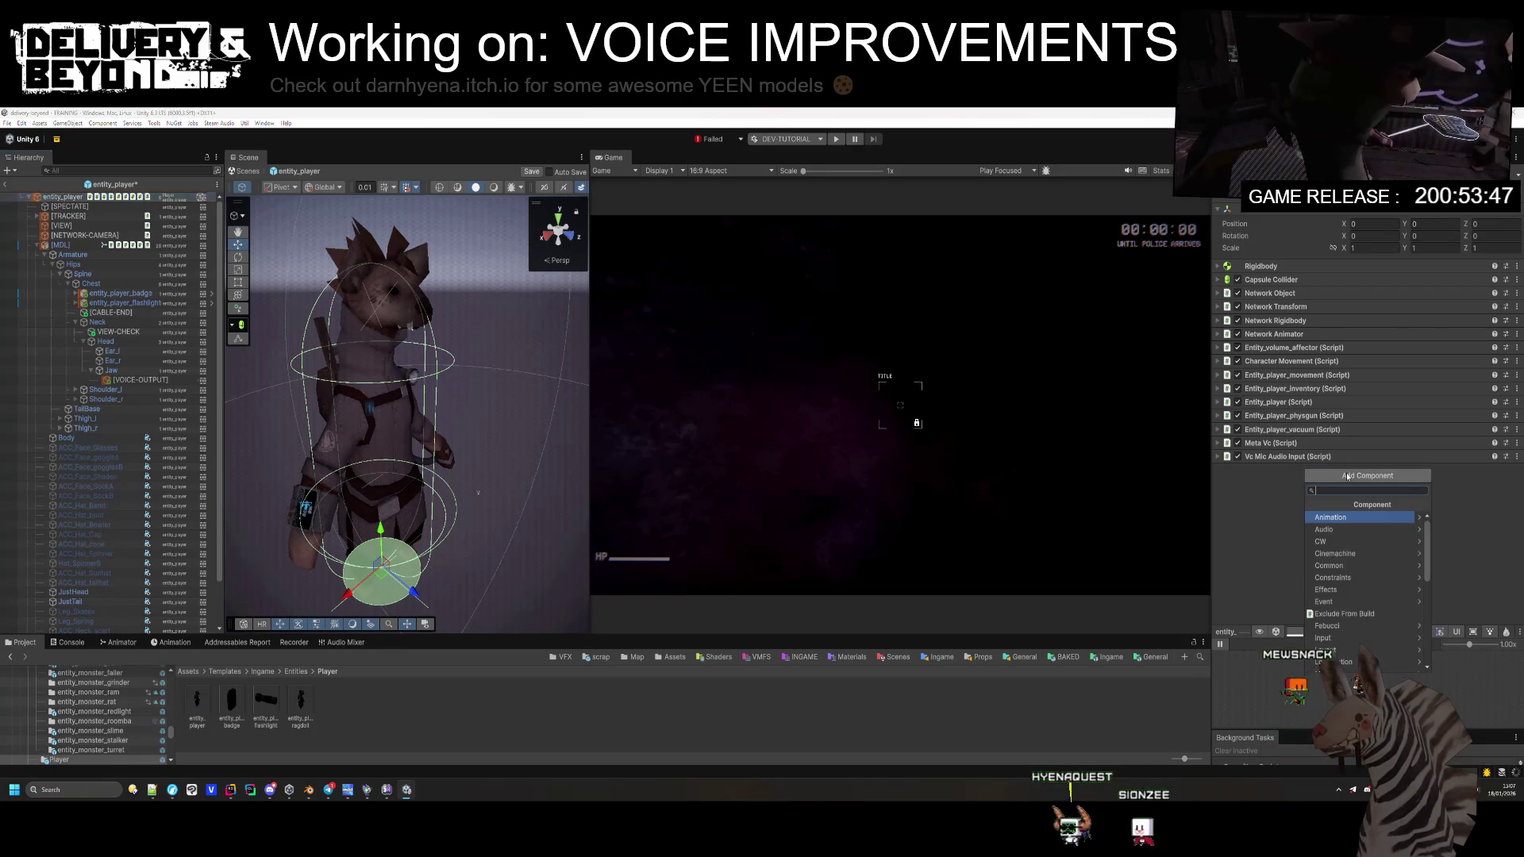
type("ngo")
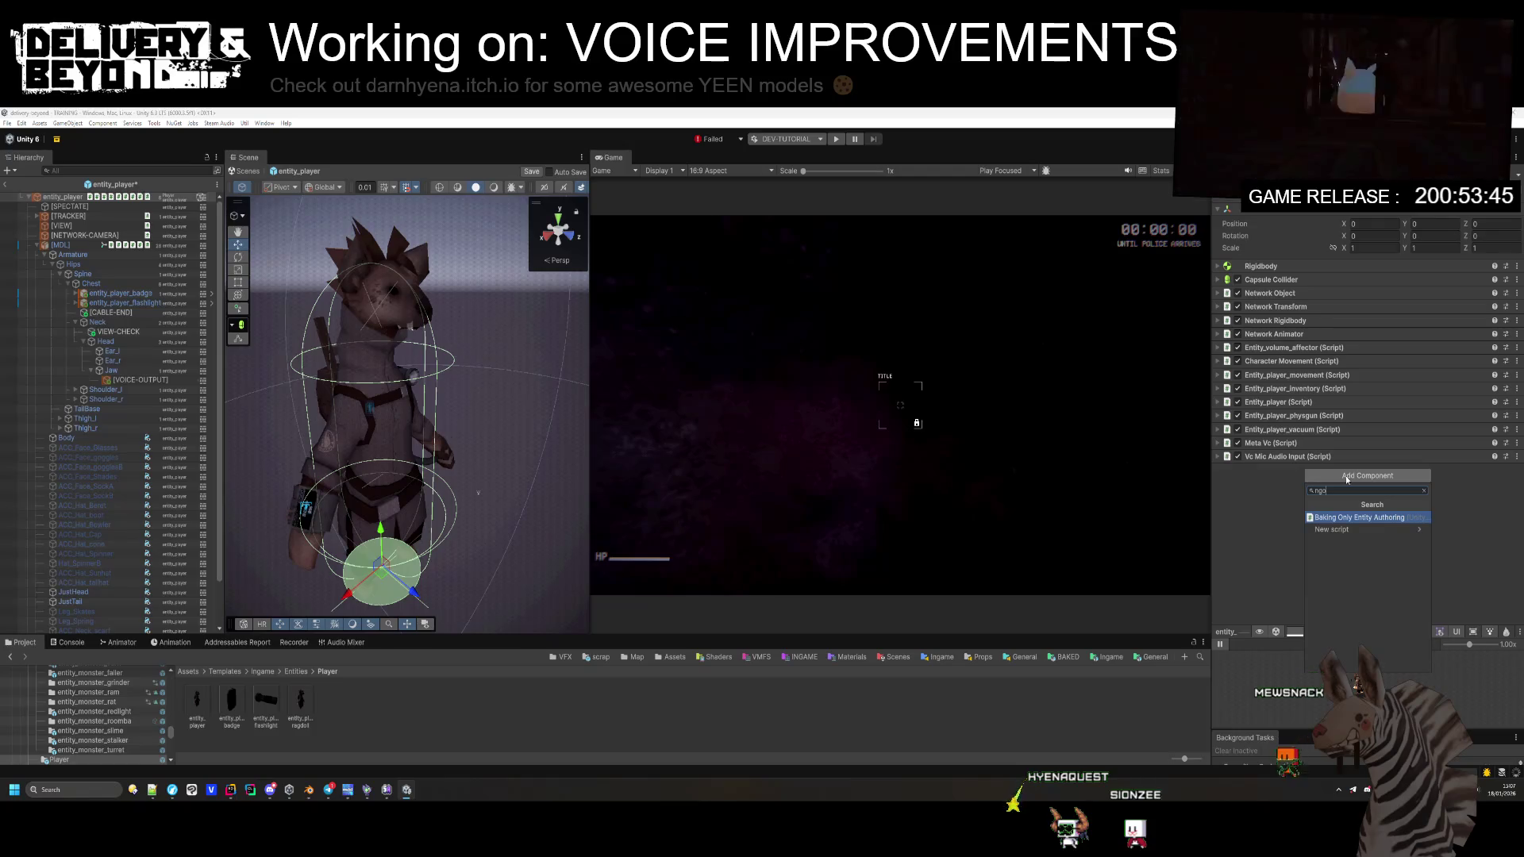
key("BackSpace")
key("BackSpace")
key("BackSpace")
type("voice")
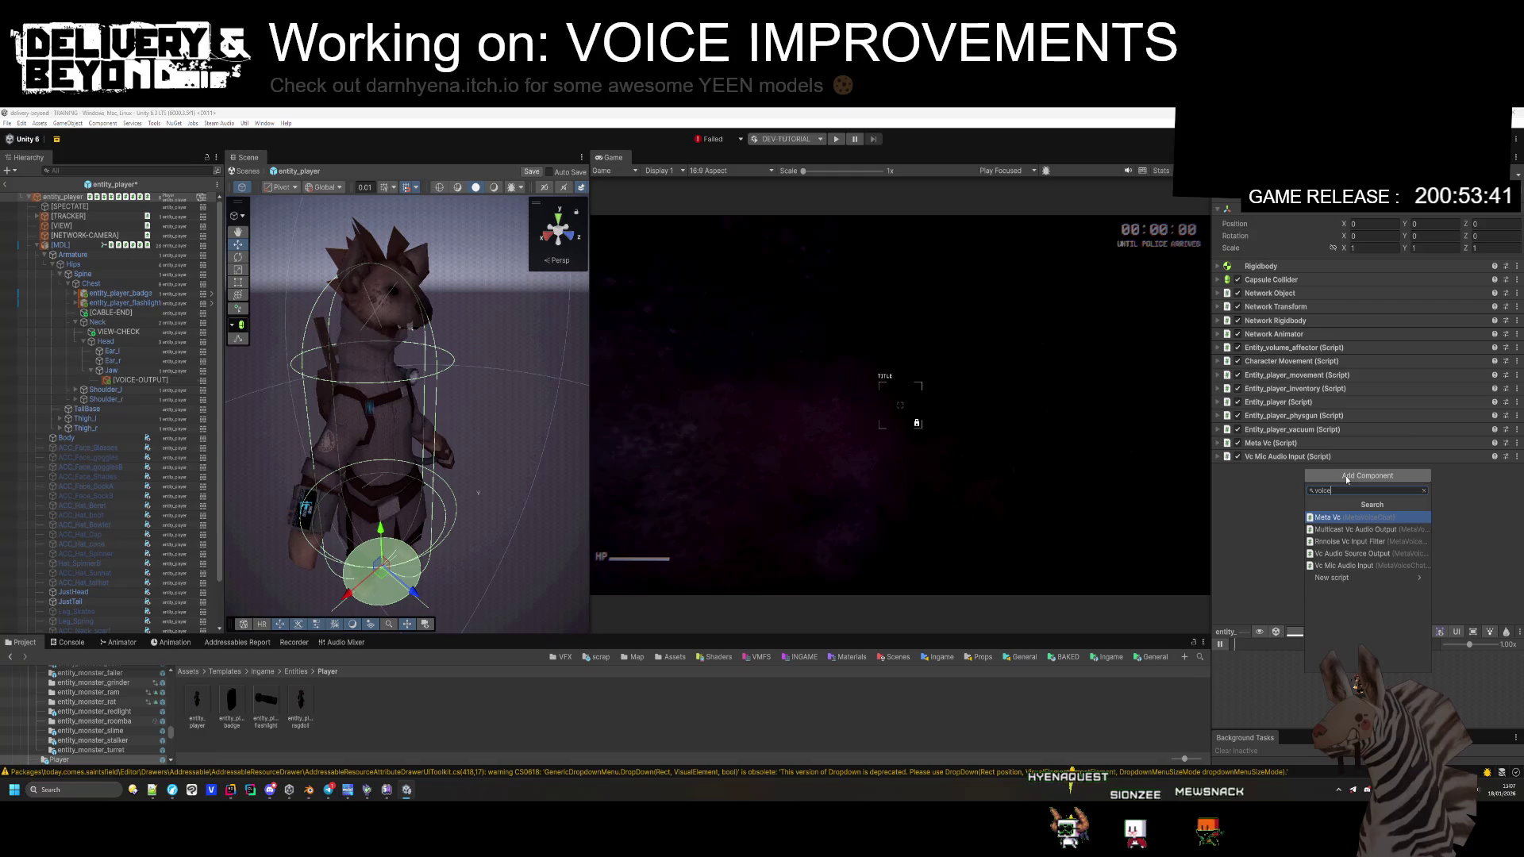
left_click(175, 690)
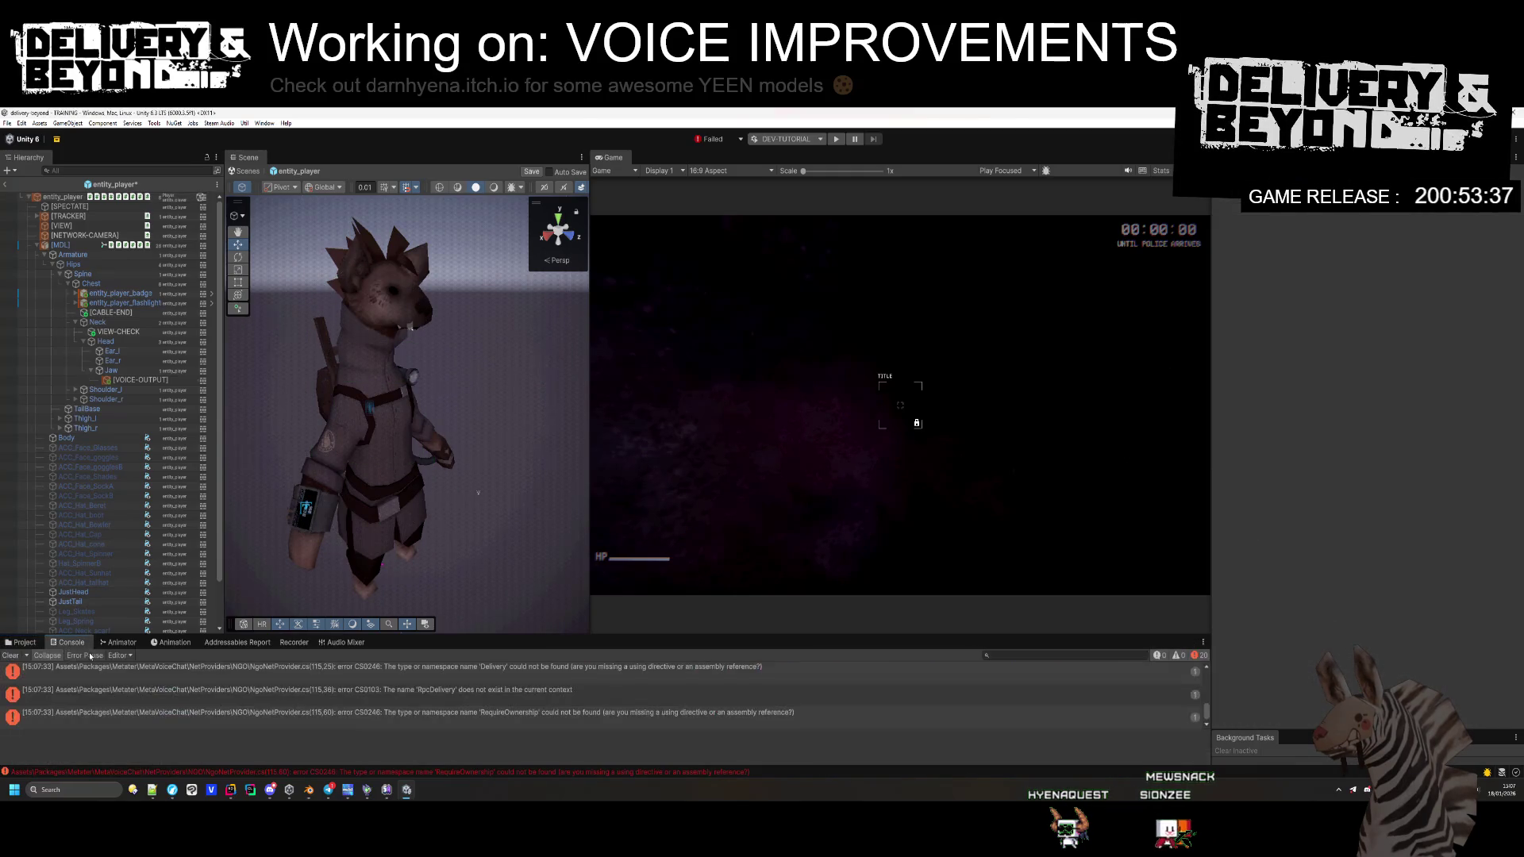
Step: Read the CS0246 compile errors and view NgoNetProvider.cs, whose netcode types are missing
left_click(70, 642)
left_click(131, 670)
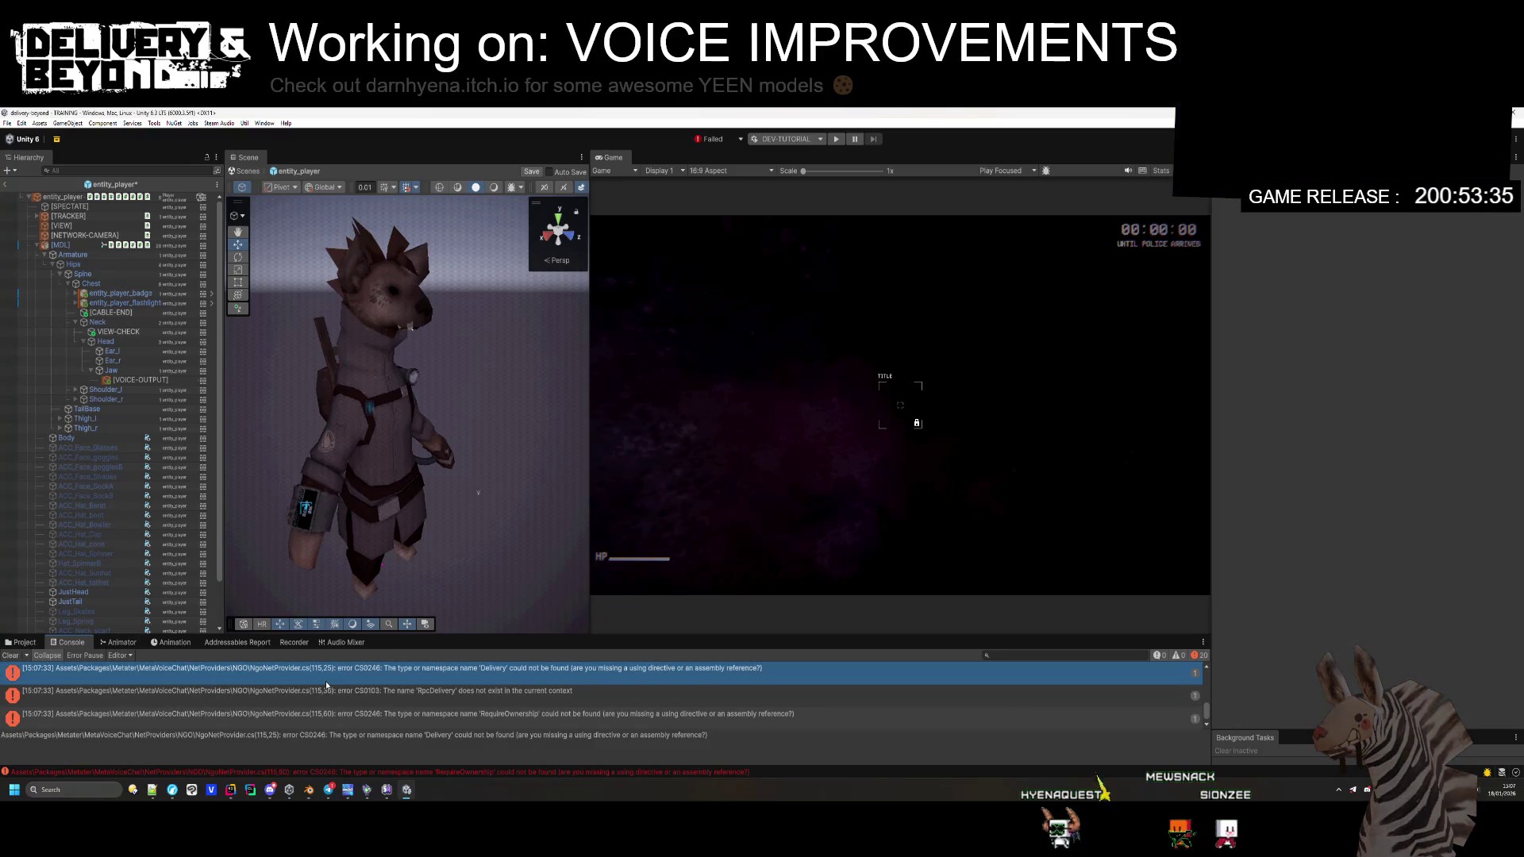
left_click(22, 642)
left_click(241, 702)
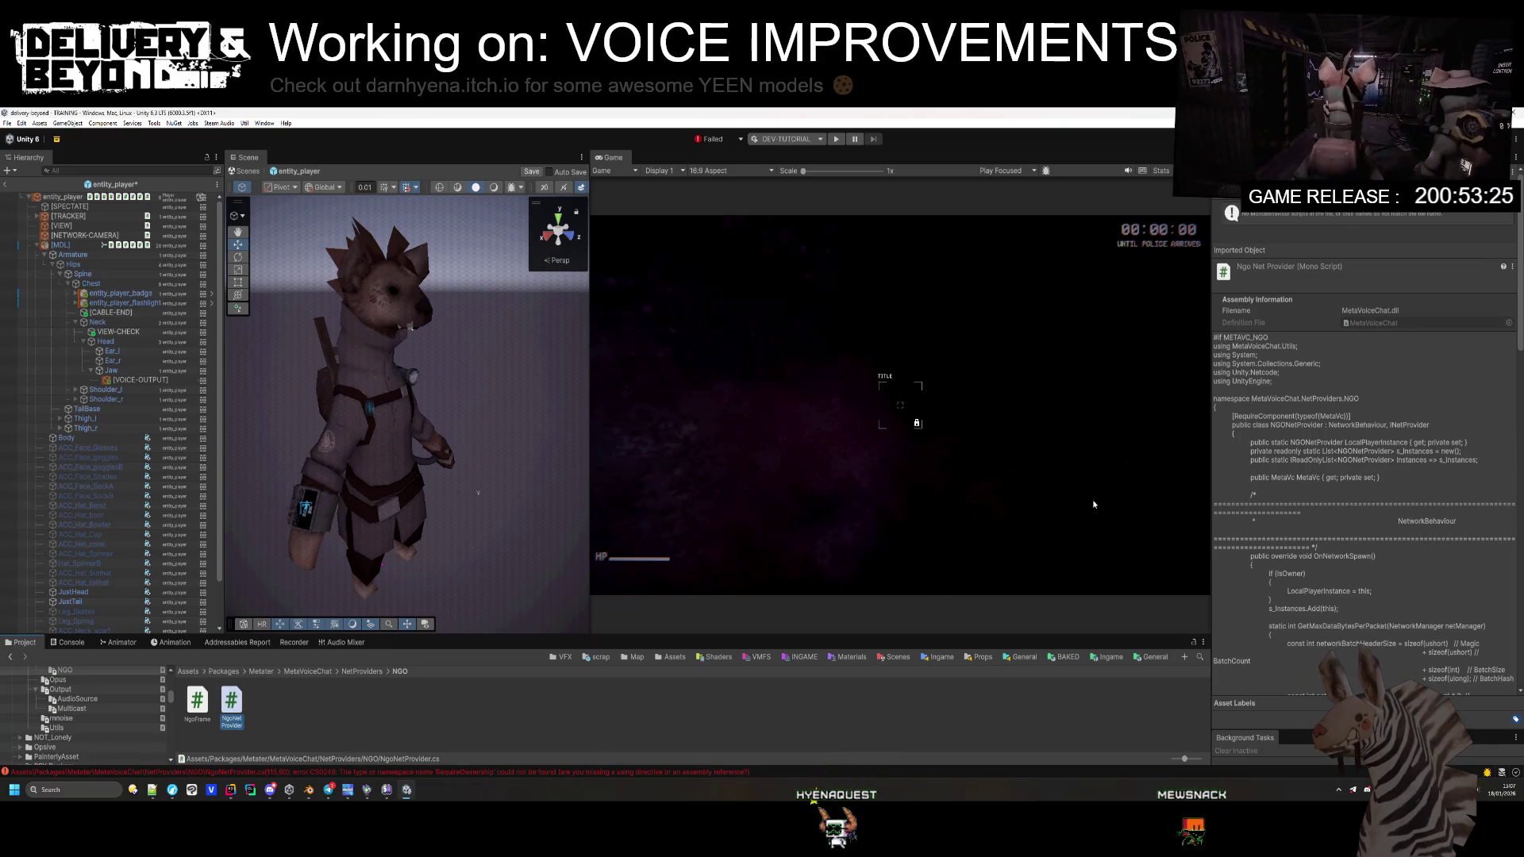
left_click(430, 773)
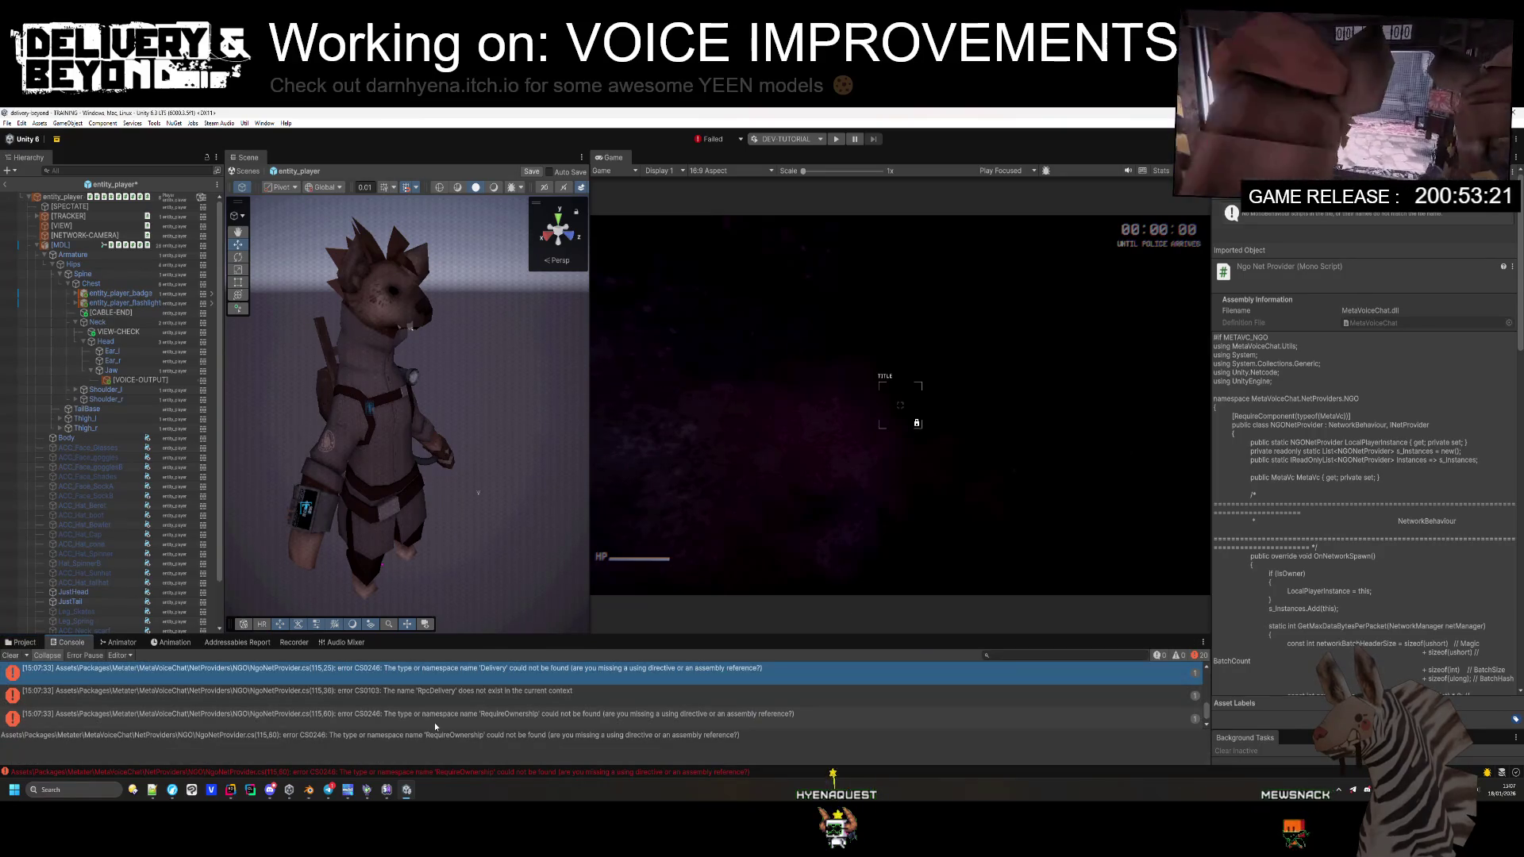
left_click(21, 642)
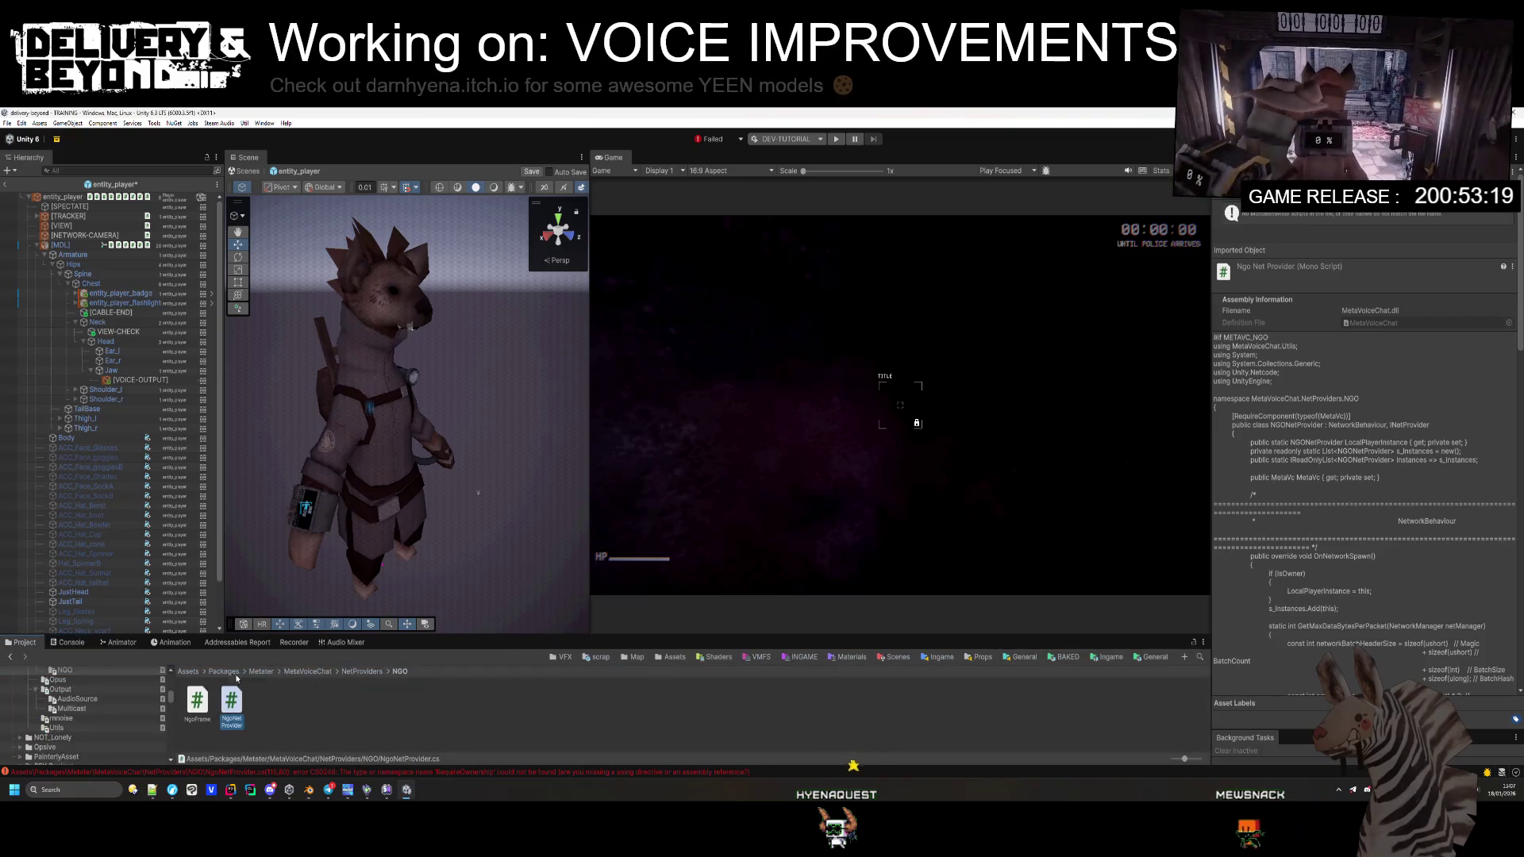
Step: Add Unity.Netcode.Runtime to the MetaVoiceChat .asmdef's Assembly Definition References, found by searching 'netcode'
left_click(367, 672)
left_click(321, 673)
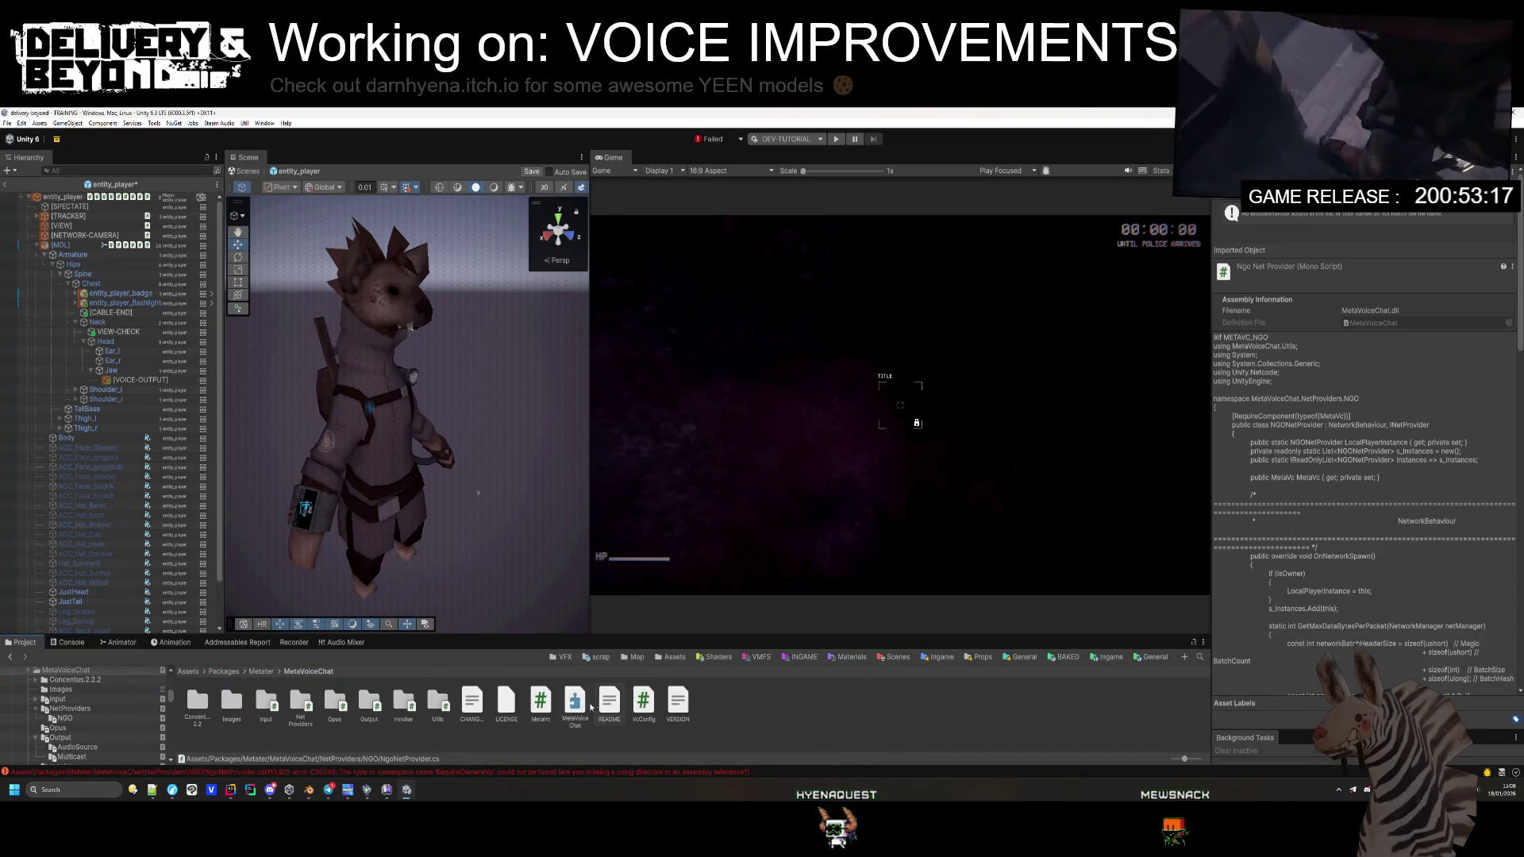
left_click(588, 705)
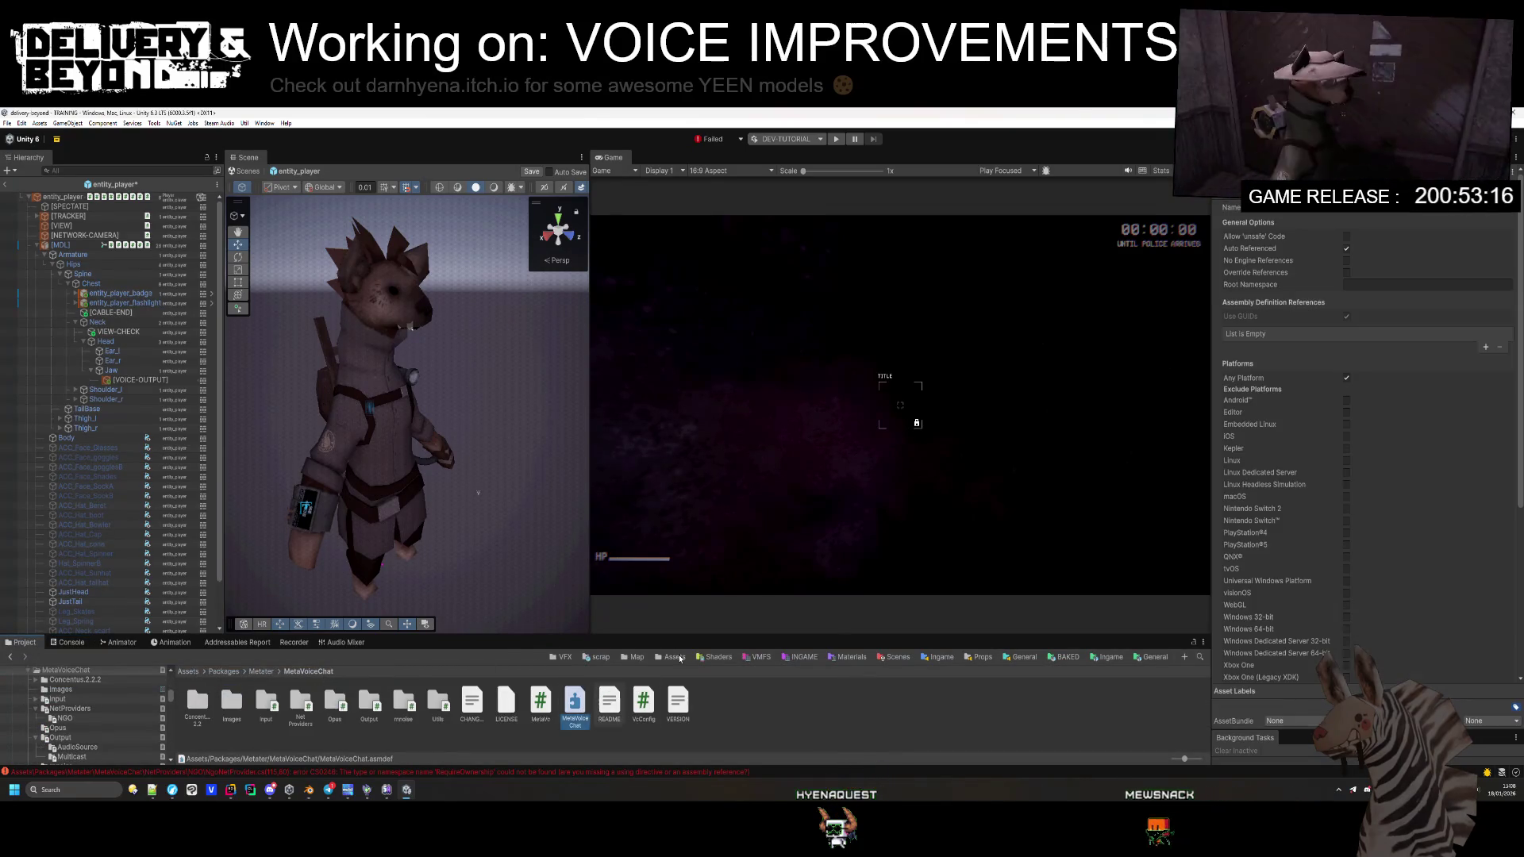
left_click(1488, 347)
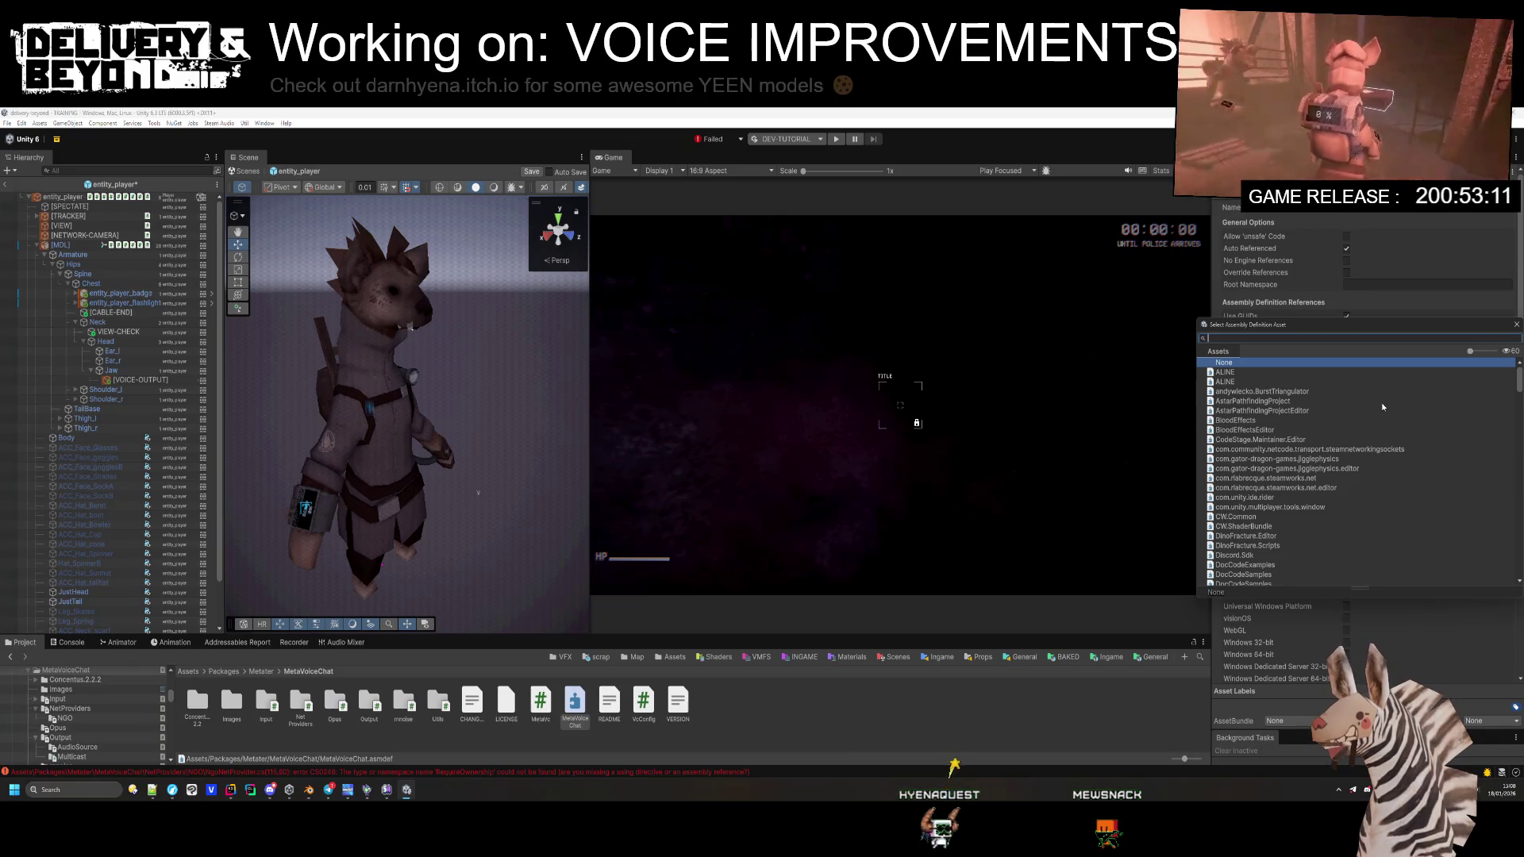
type("gameb")
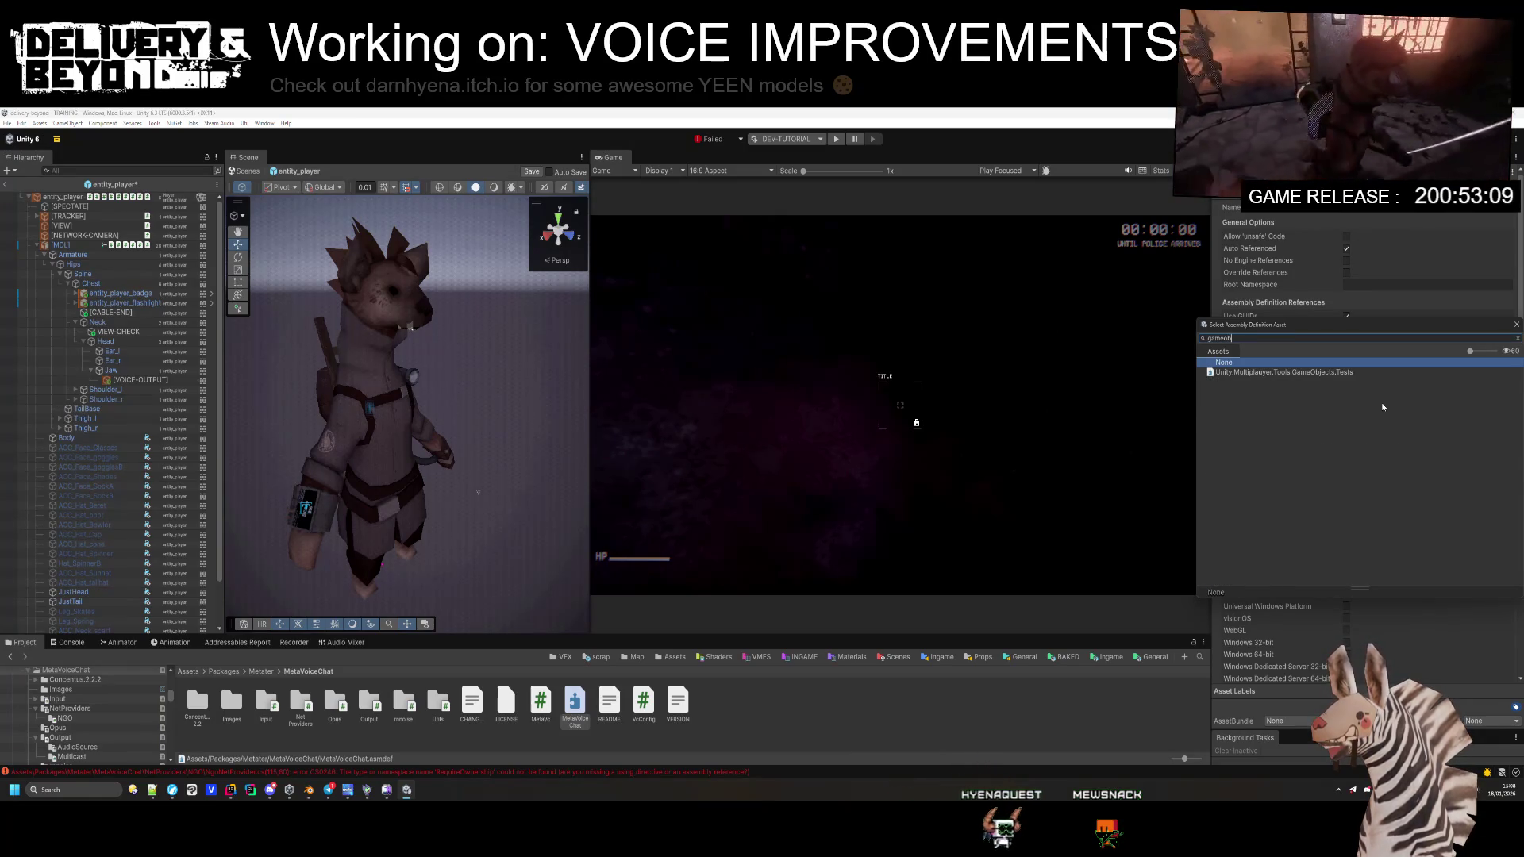
key("BackSpace")
key("BackSpace")
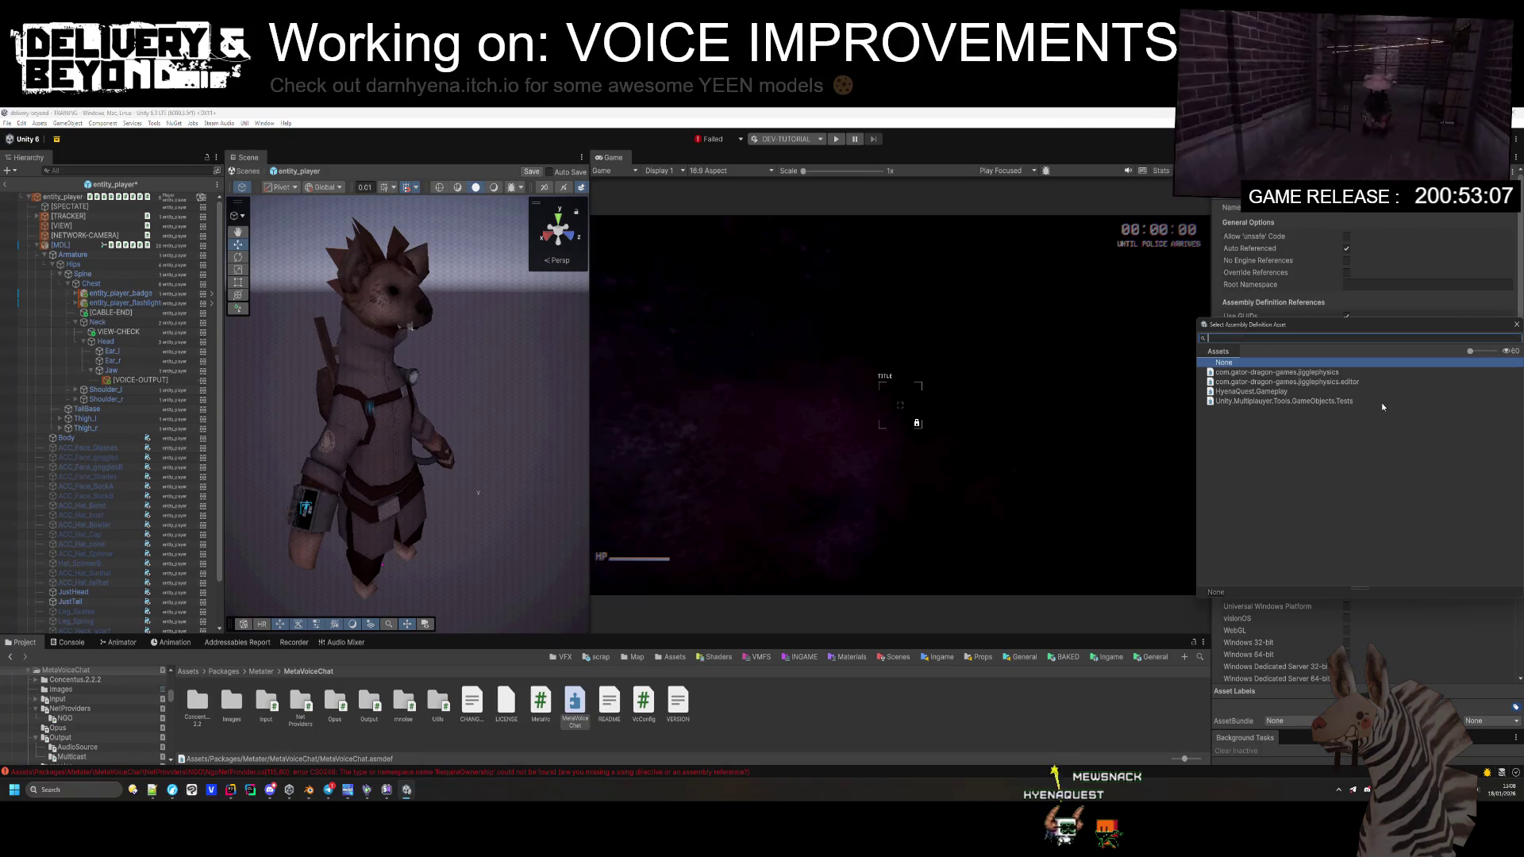
type("ngo")
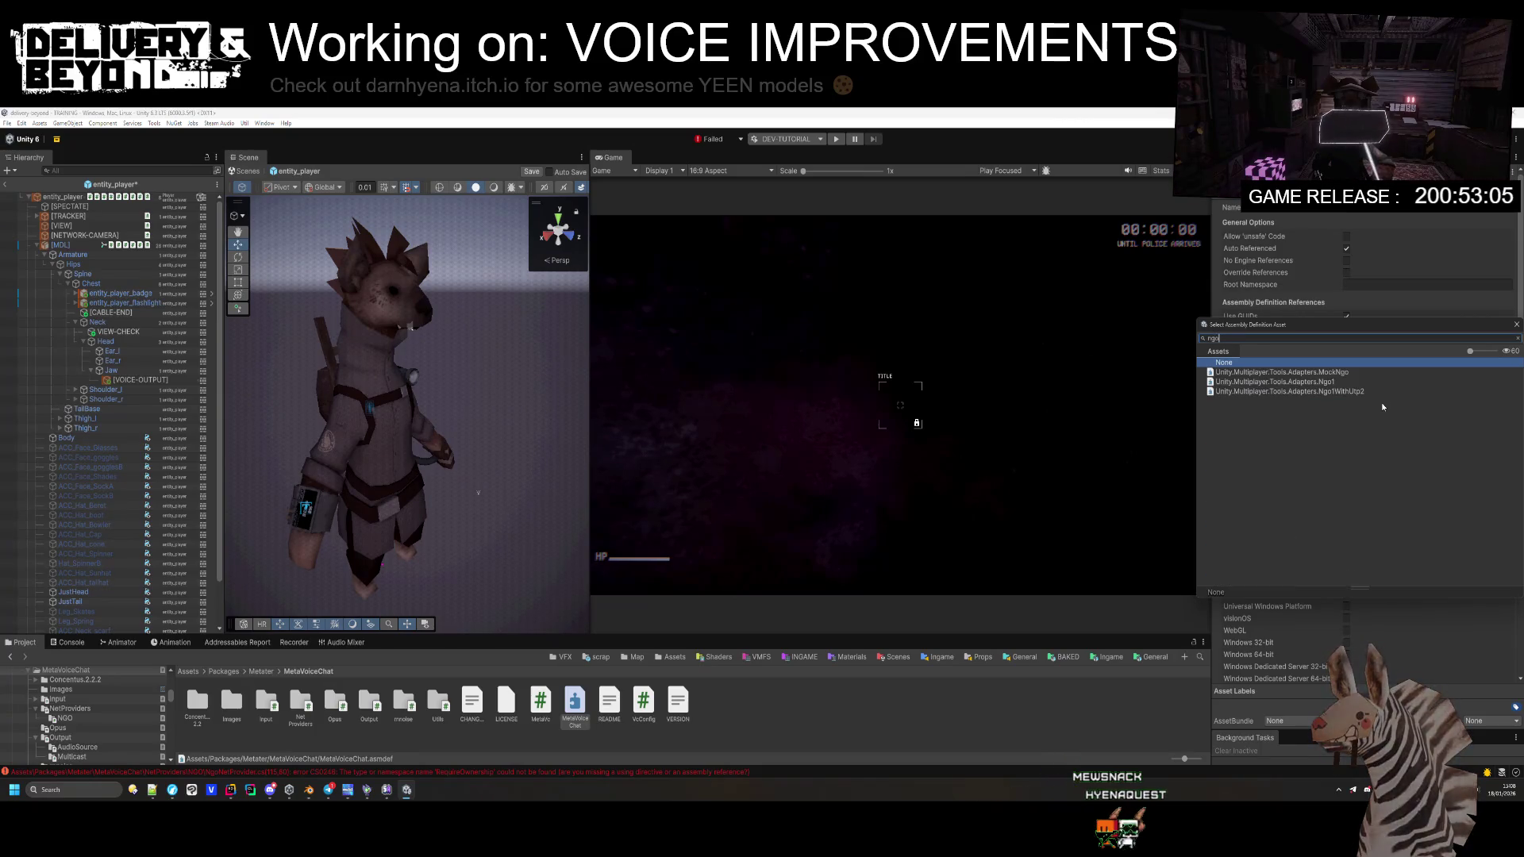
type("network")
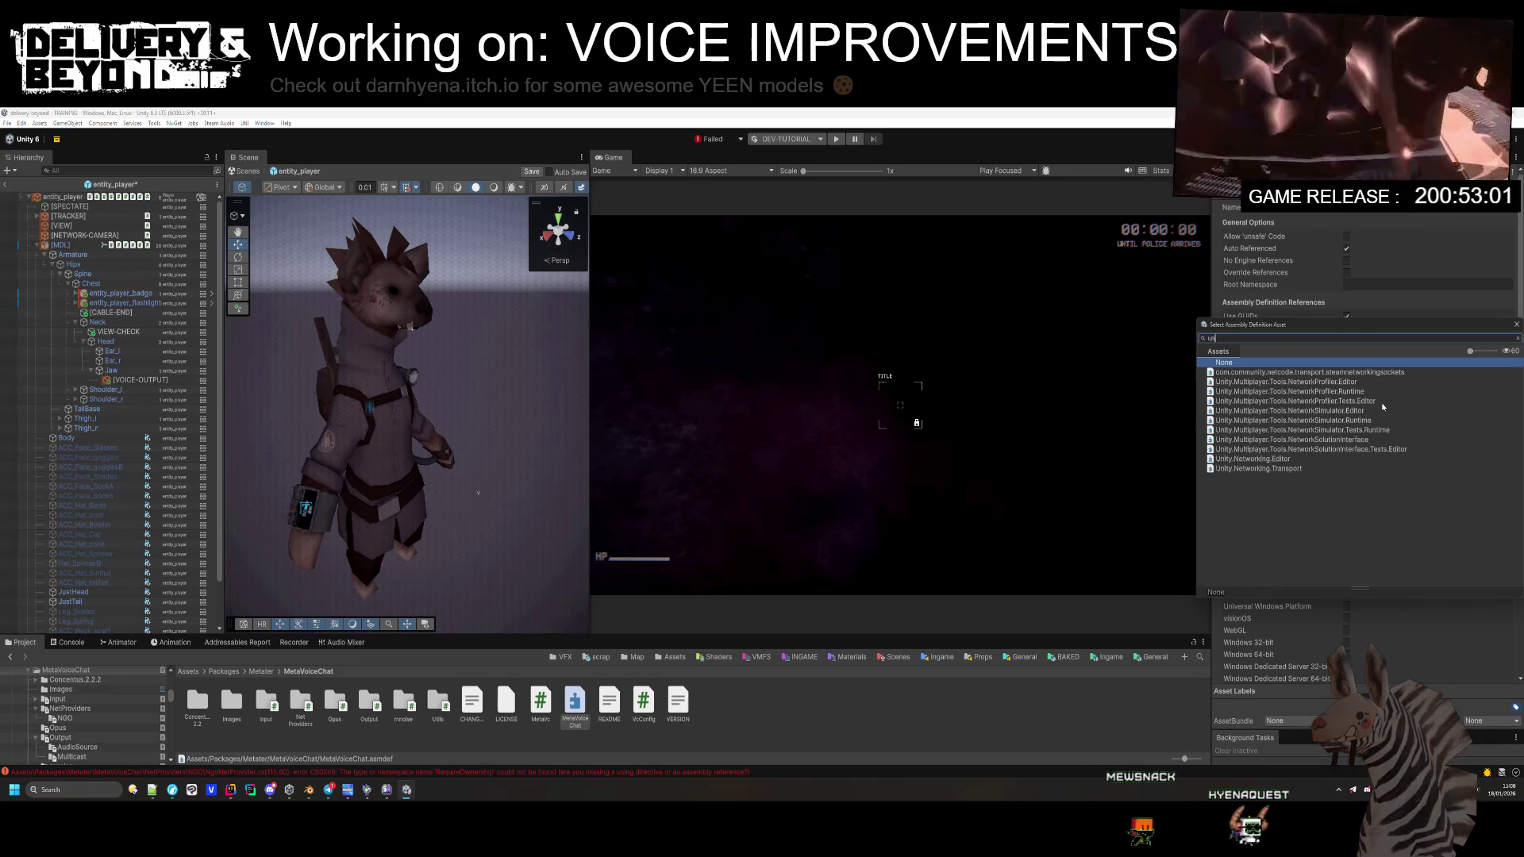
key("ctrl+a")
type("unity")
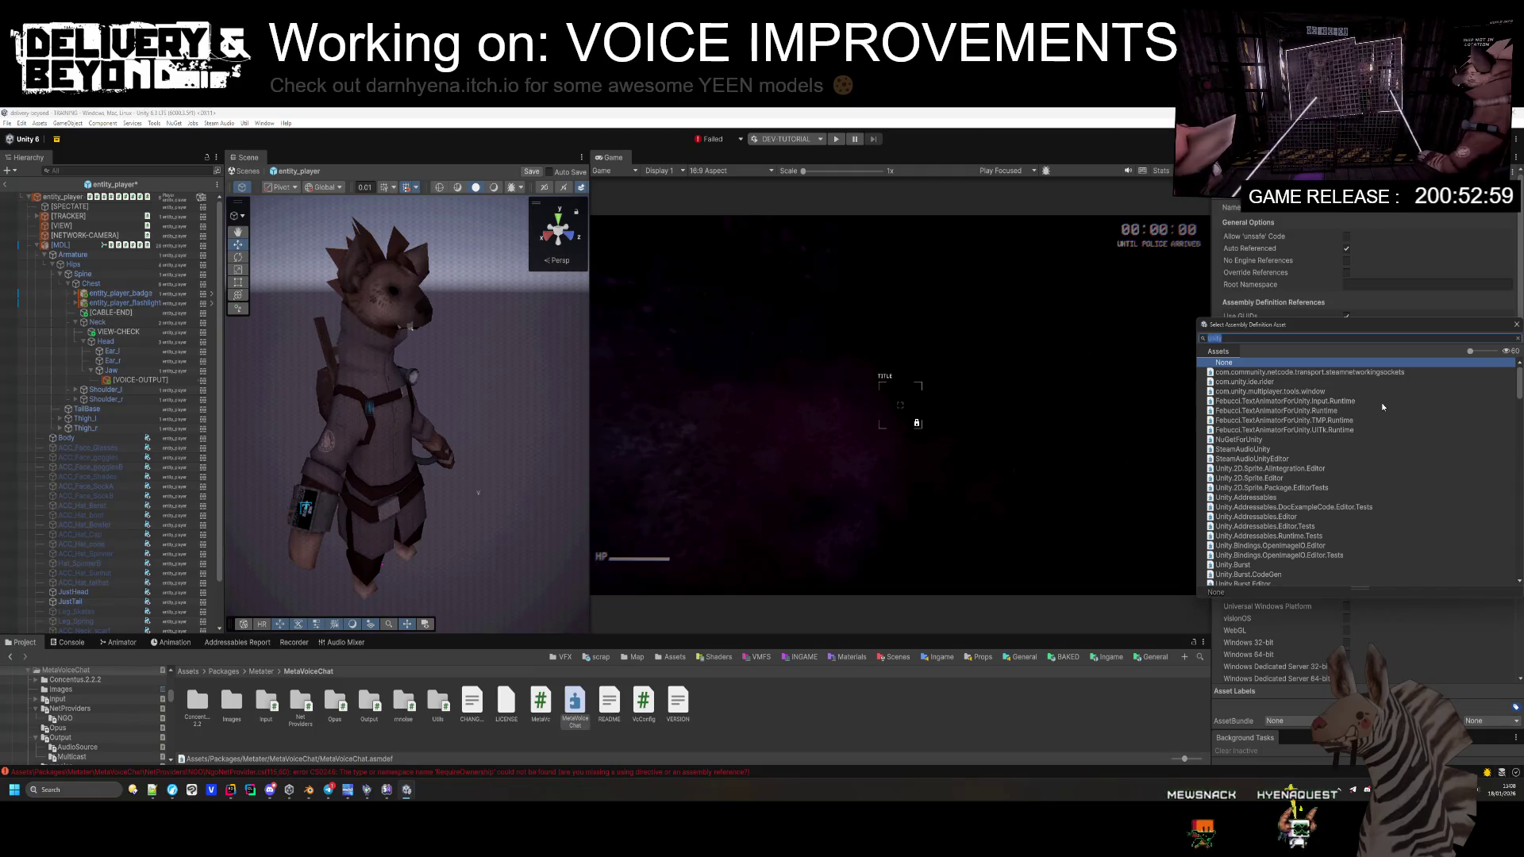
key("ctrl+a")
type("netcode")
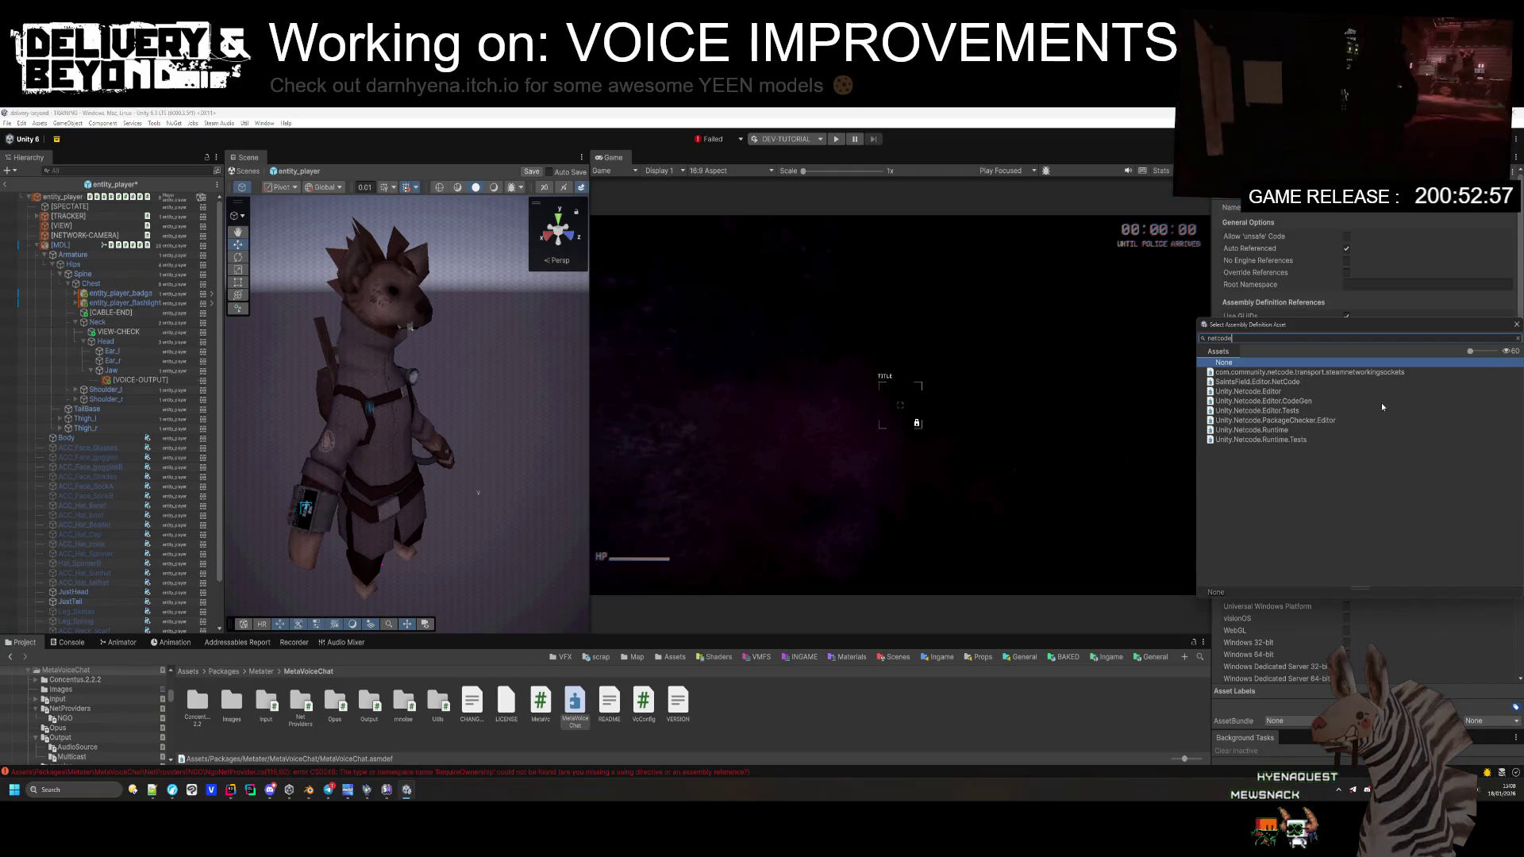
double_click(1254, 431)
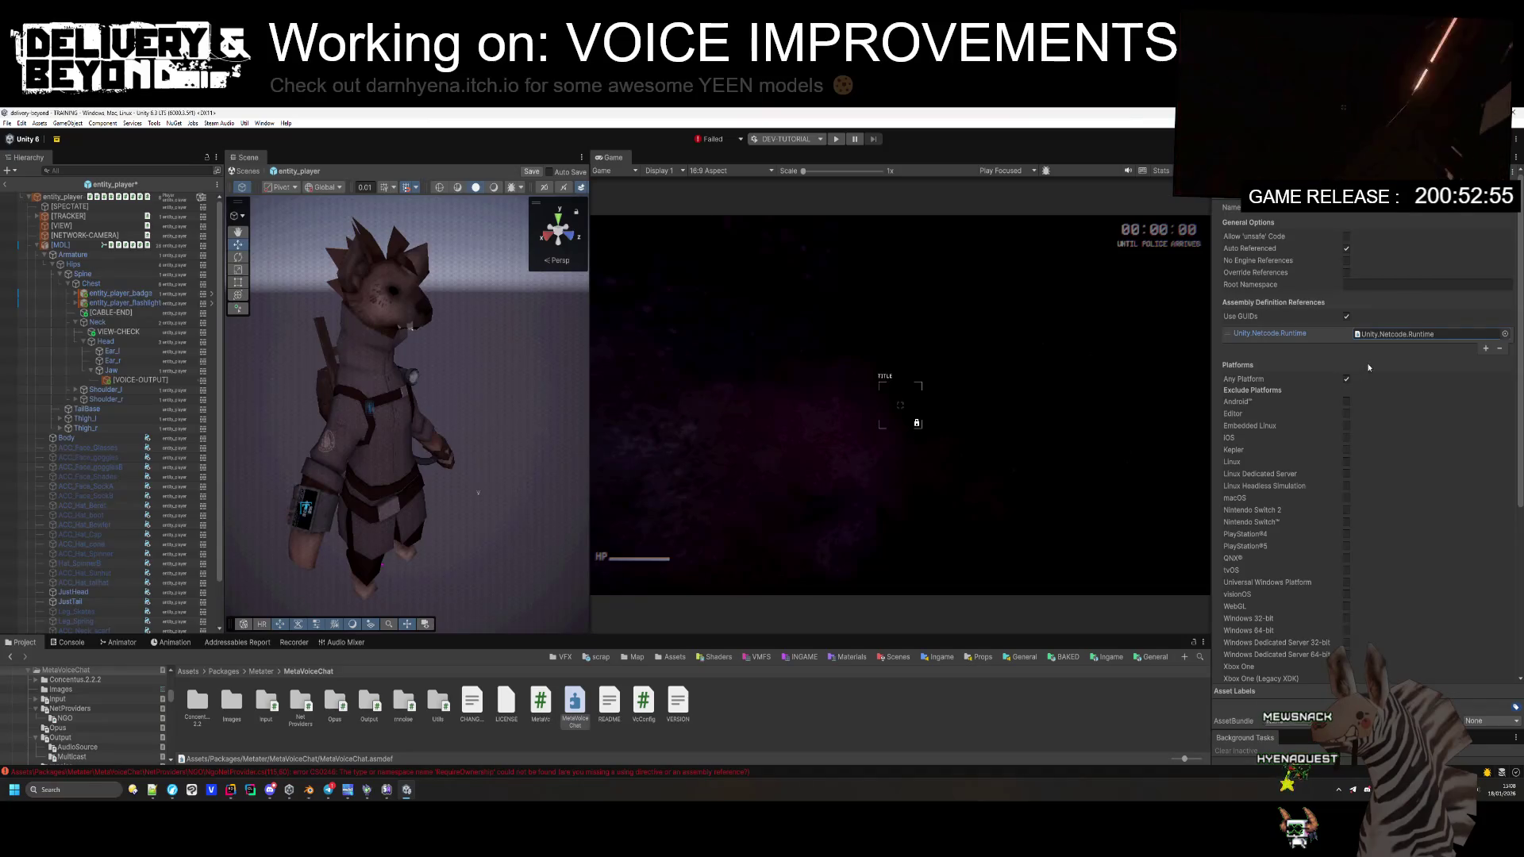
scroll(1367, 369, "down", 5)
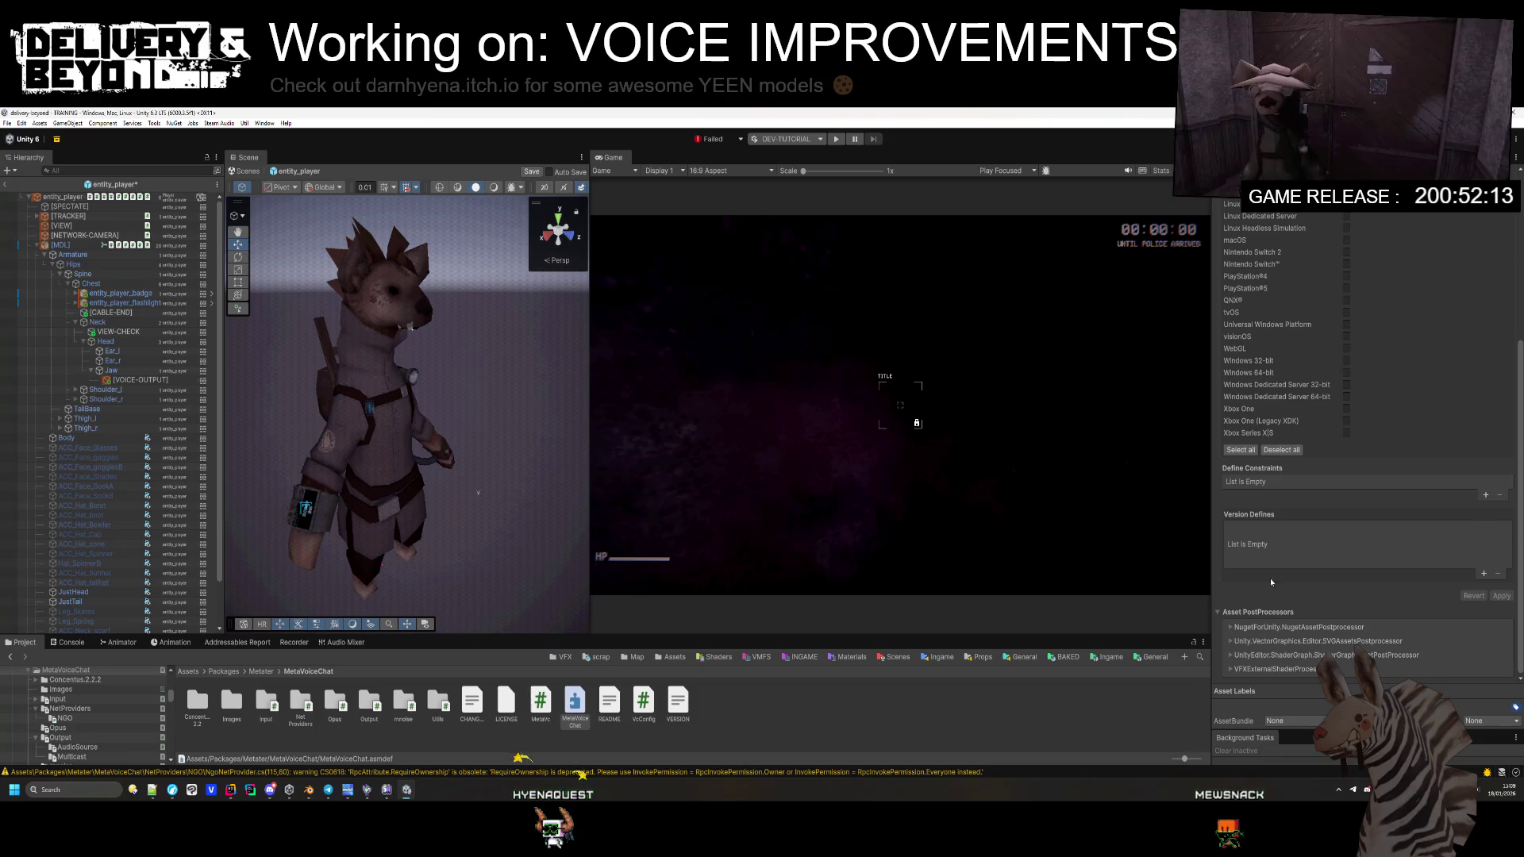
Step: Apply the netcode reference change and read the CS0227 'Allow unsafe code' error for NgoFrame.cs
left_click(830, 729)
left_click(67, 642)
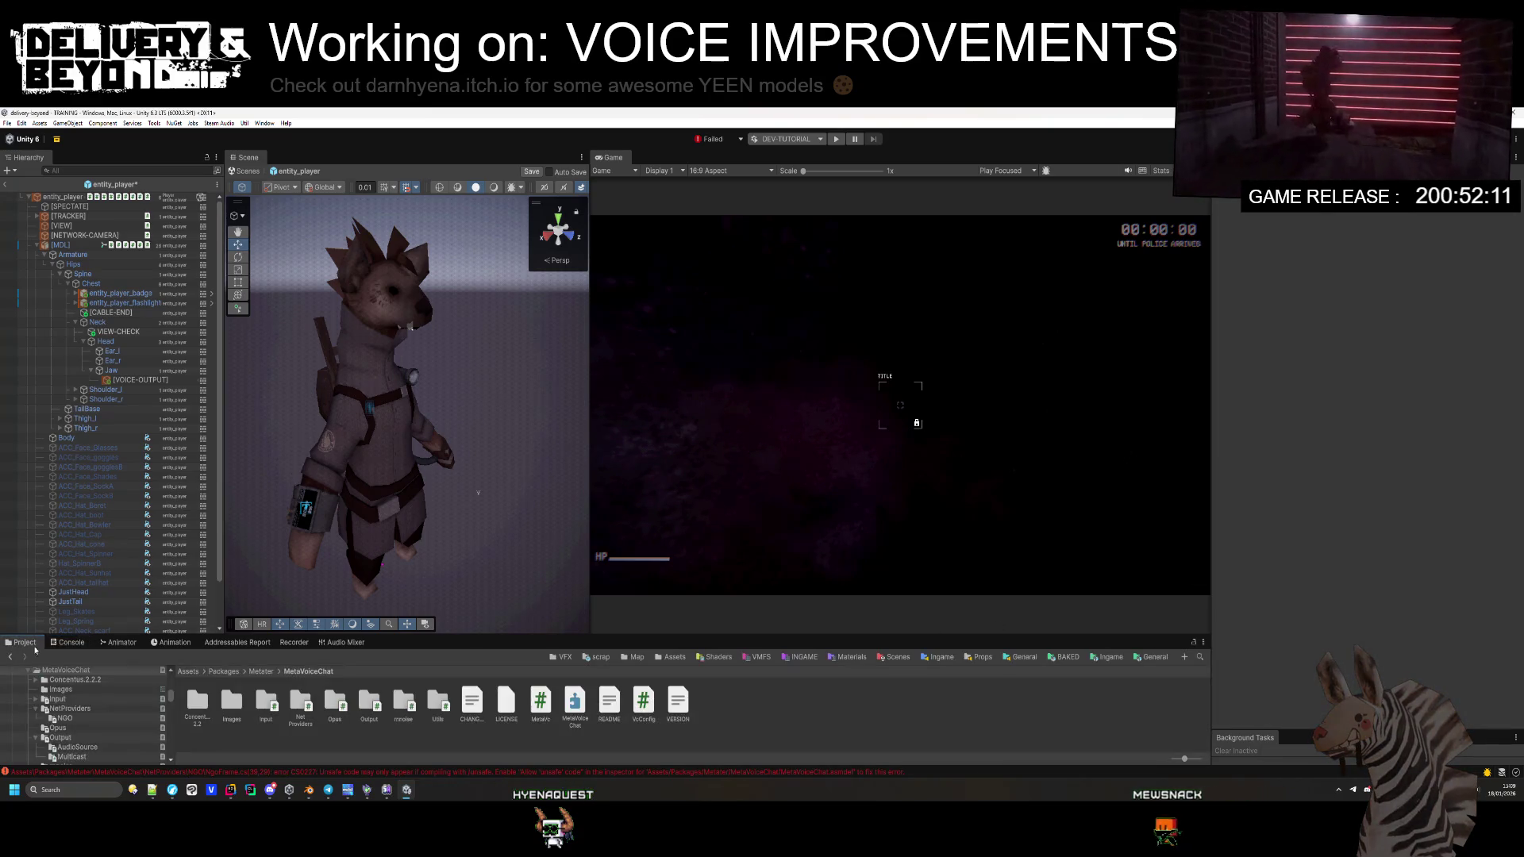
left_click(153, 681)
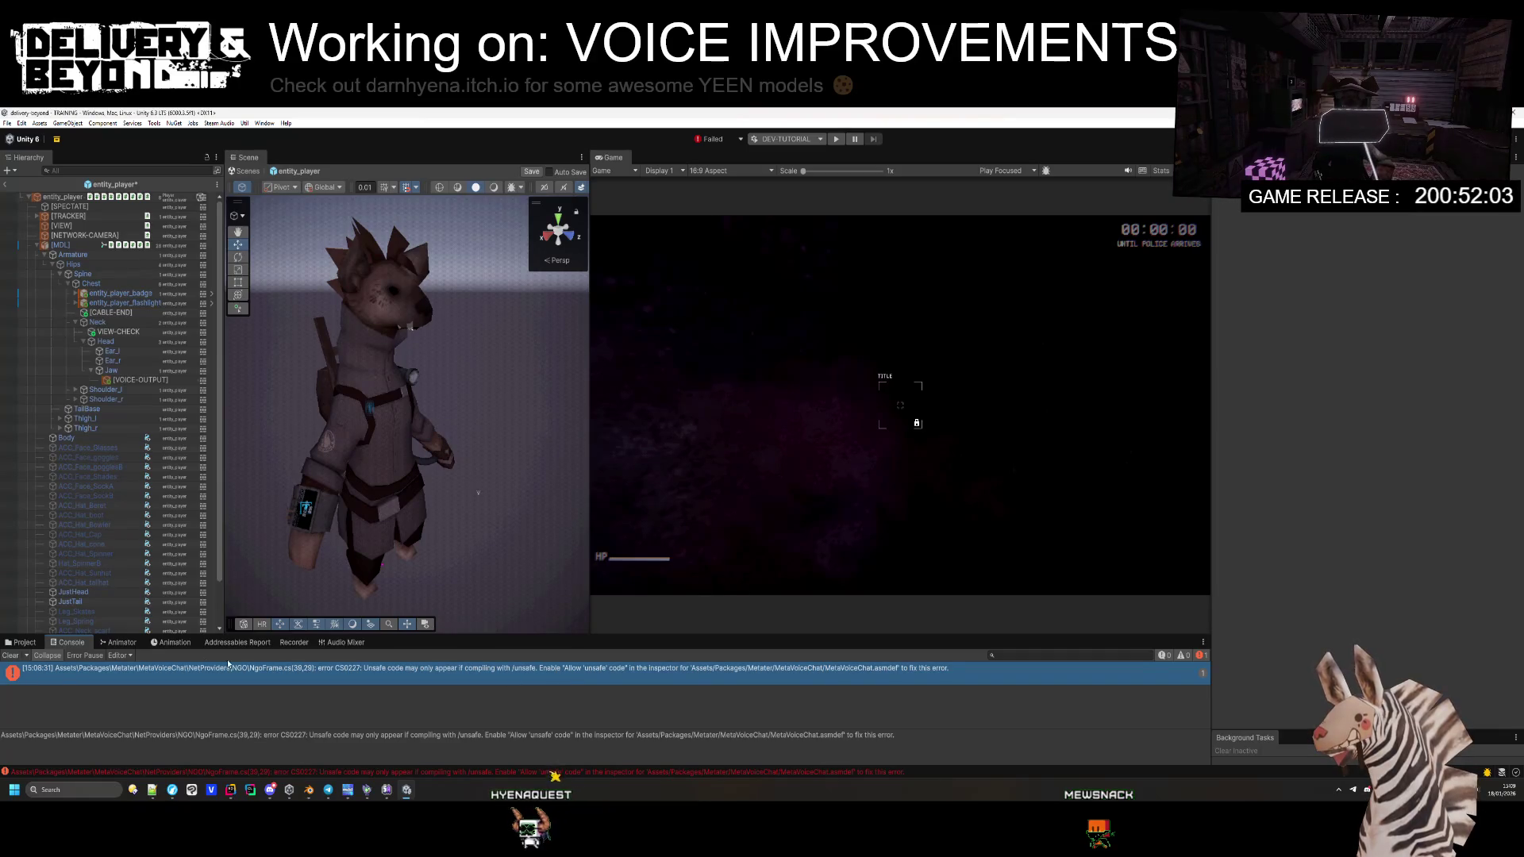
left_click(35, 646)
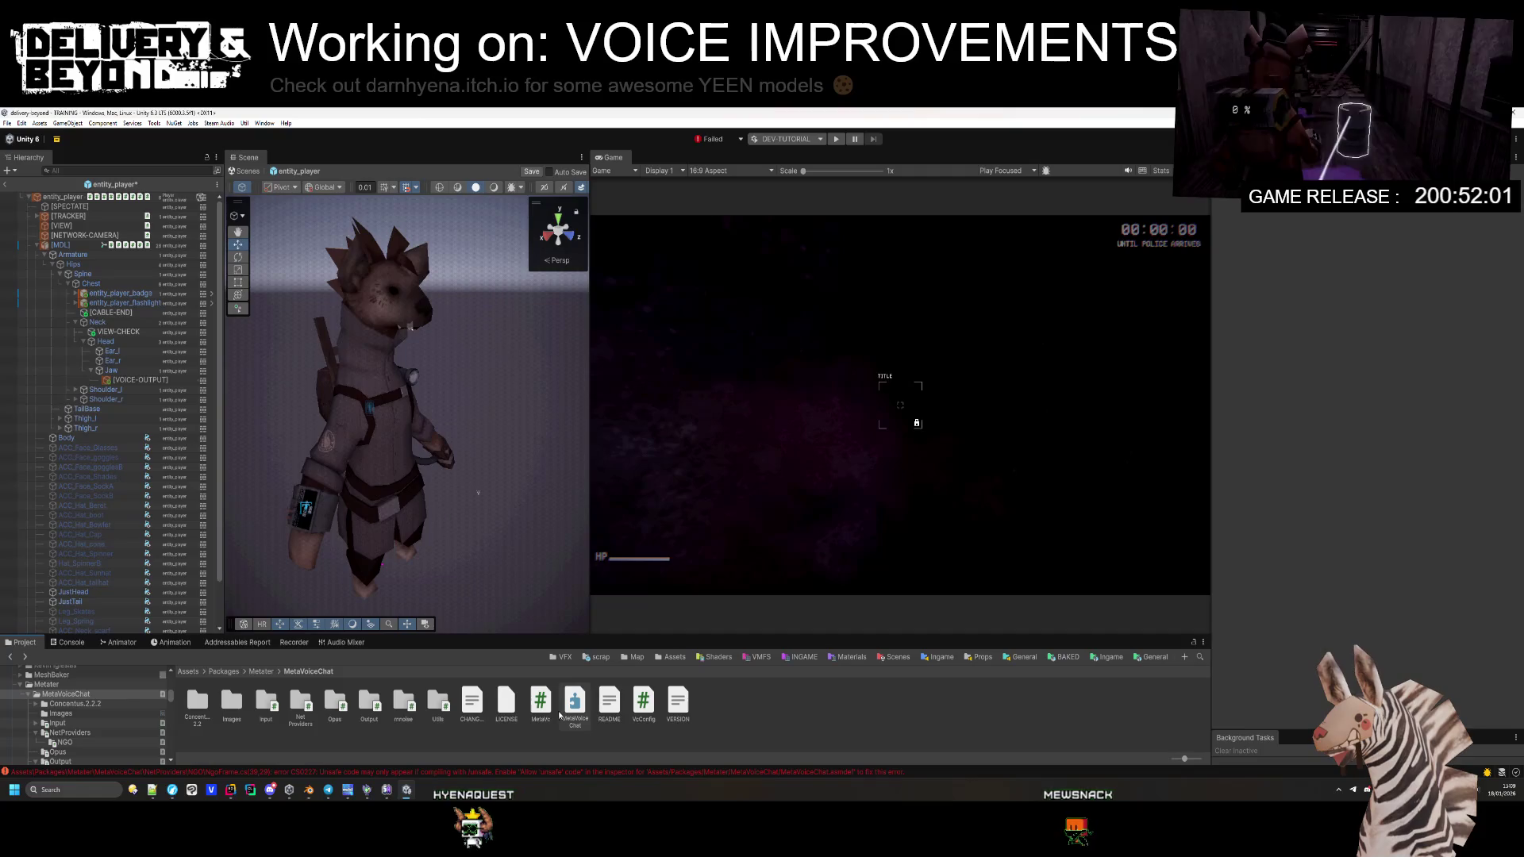
Step: Reselect MetaVoiceChat.asmdef and apply its pending assembly definition changes
left_click(585, 712)
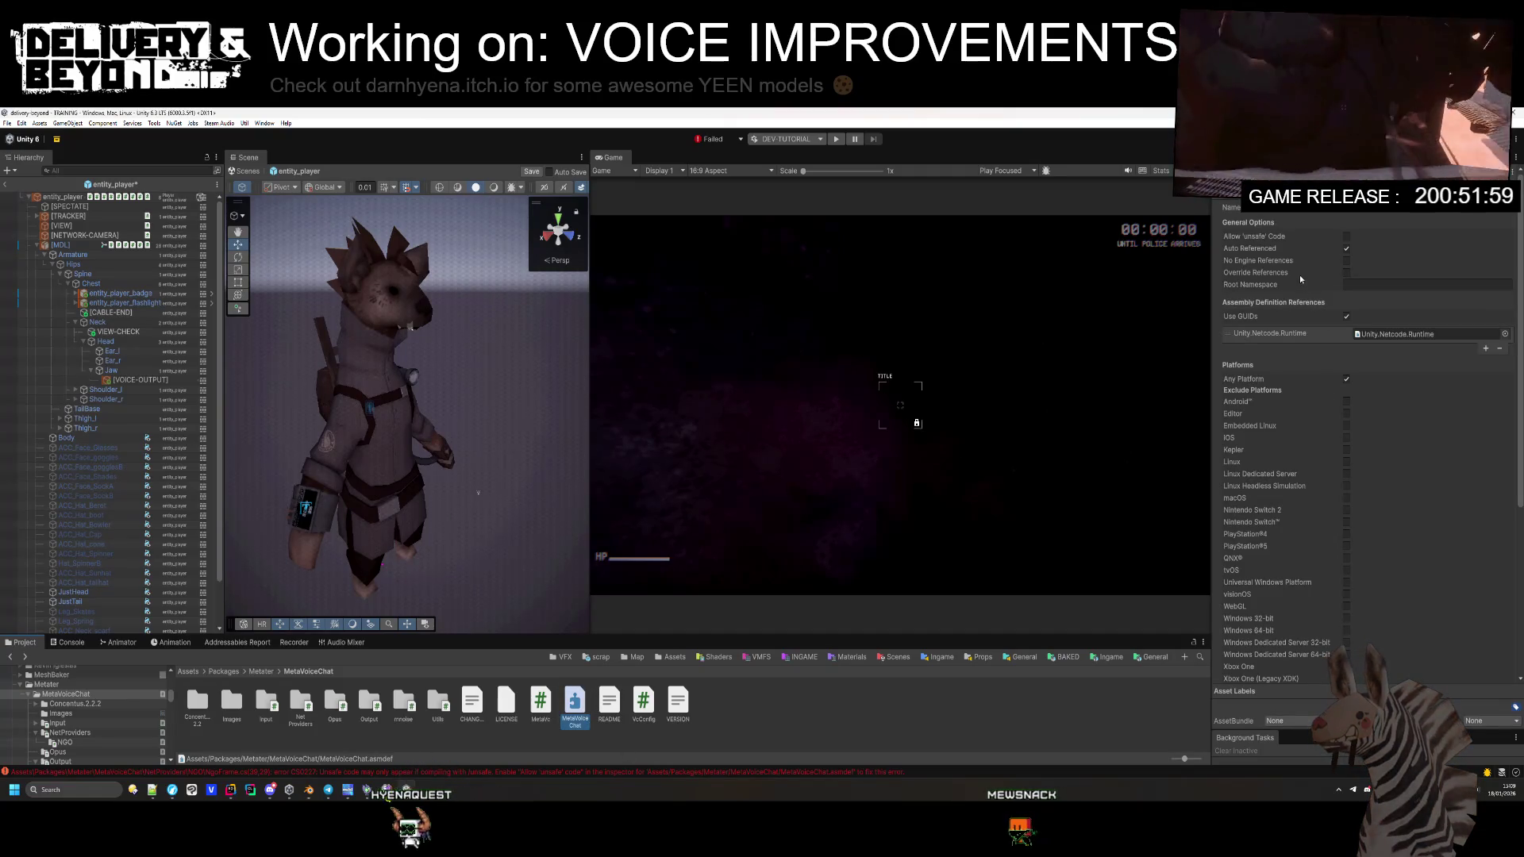
scroll(1306, 351, "down", 5)
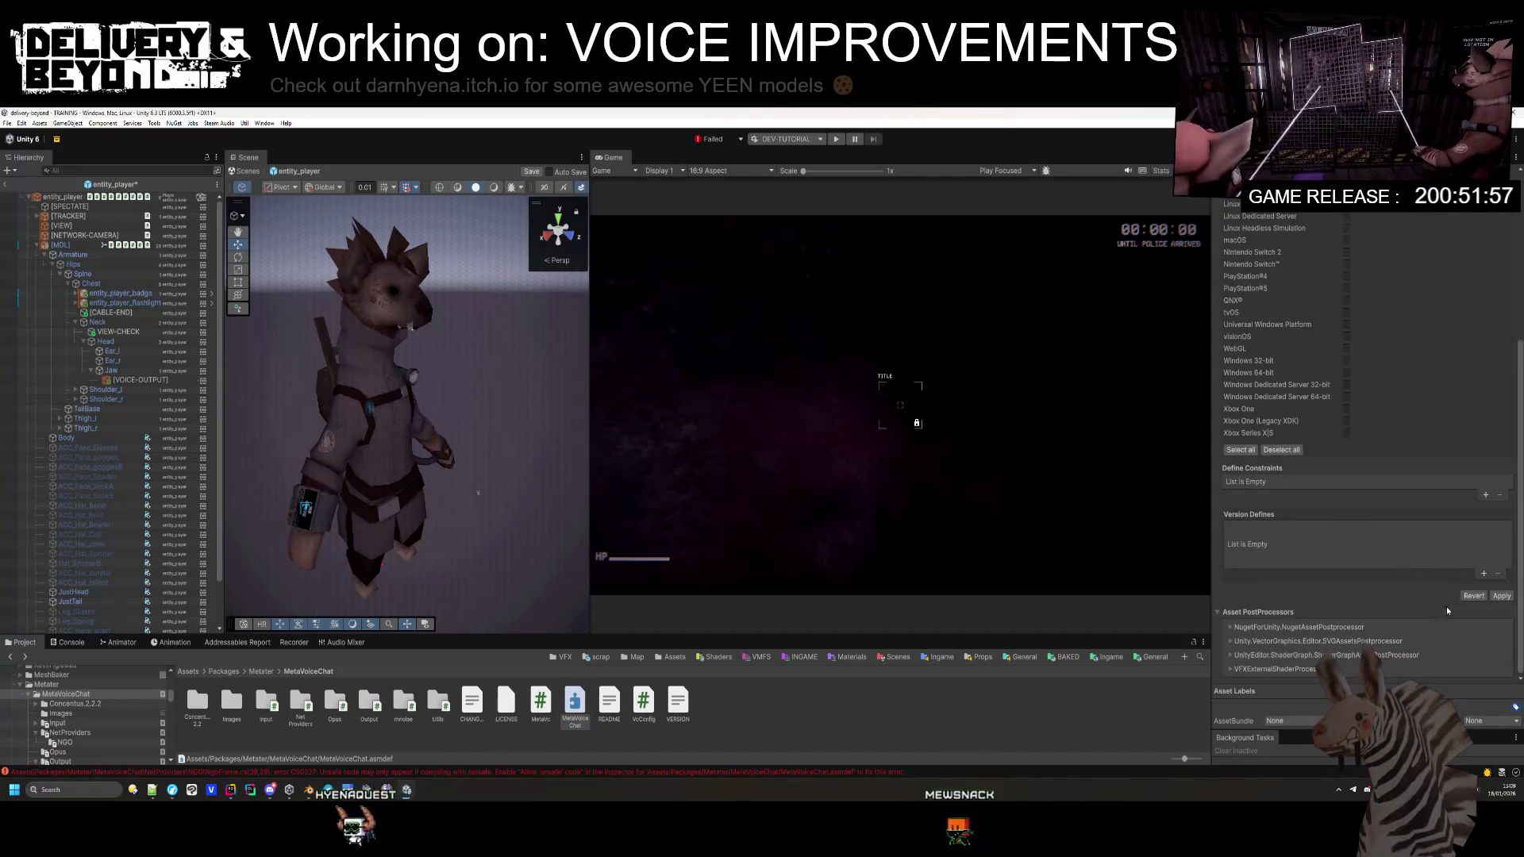
left_click(1498, 596)
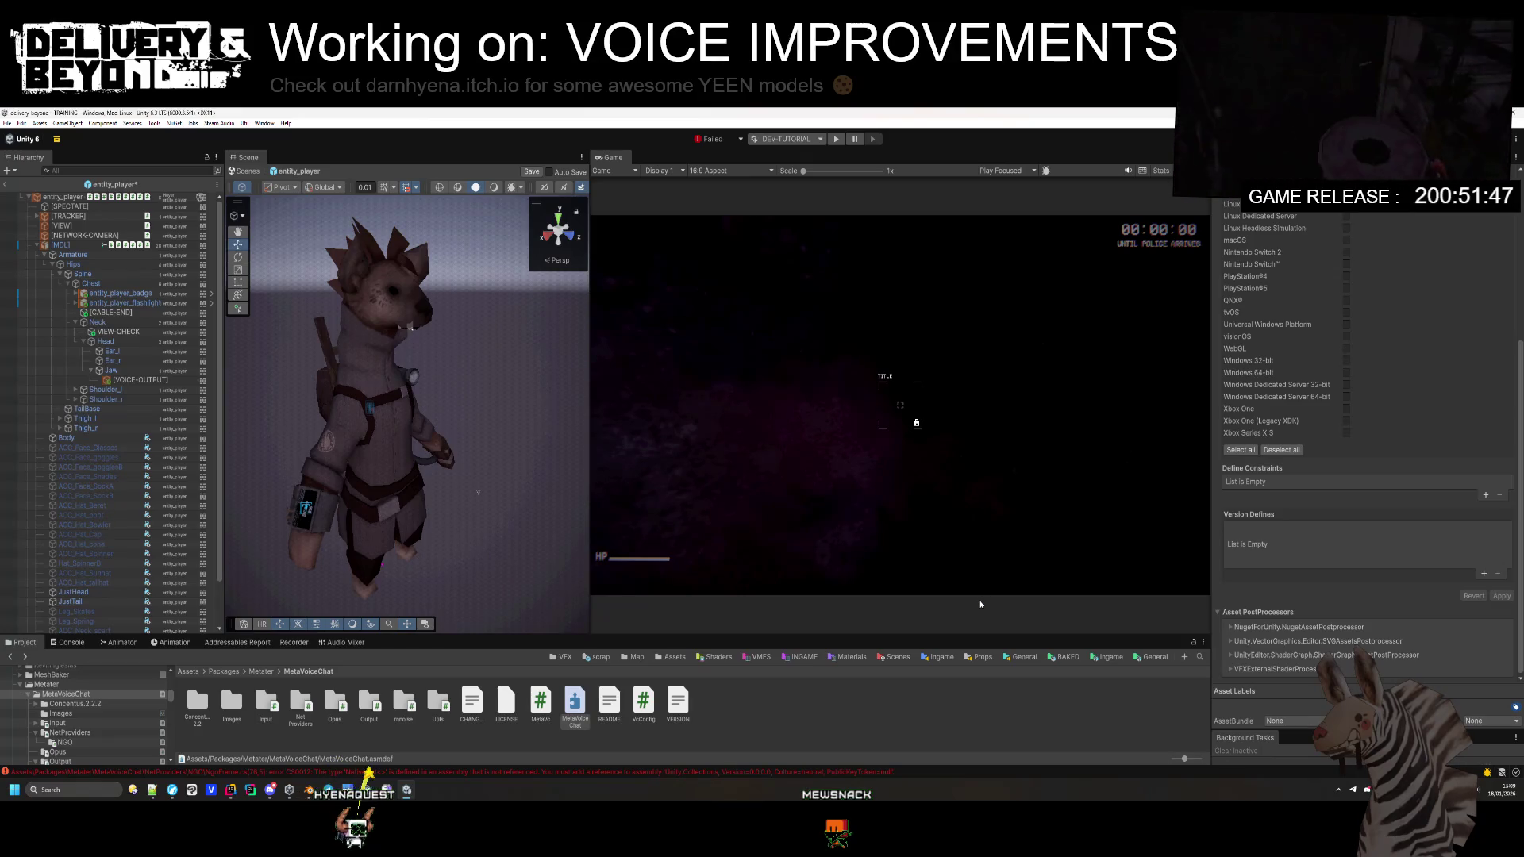
Step: Add Unity.Collections as a new Assembly Definition Reference, then reselect entity_player
scroll(1479, 324, "up", 5)
left_click(1485, 319)
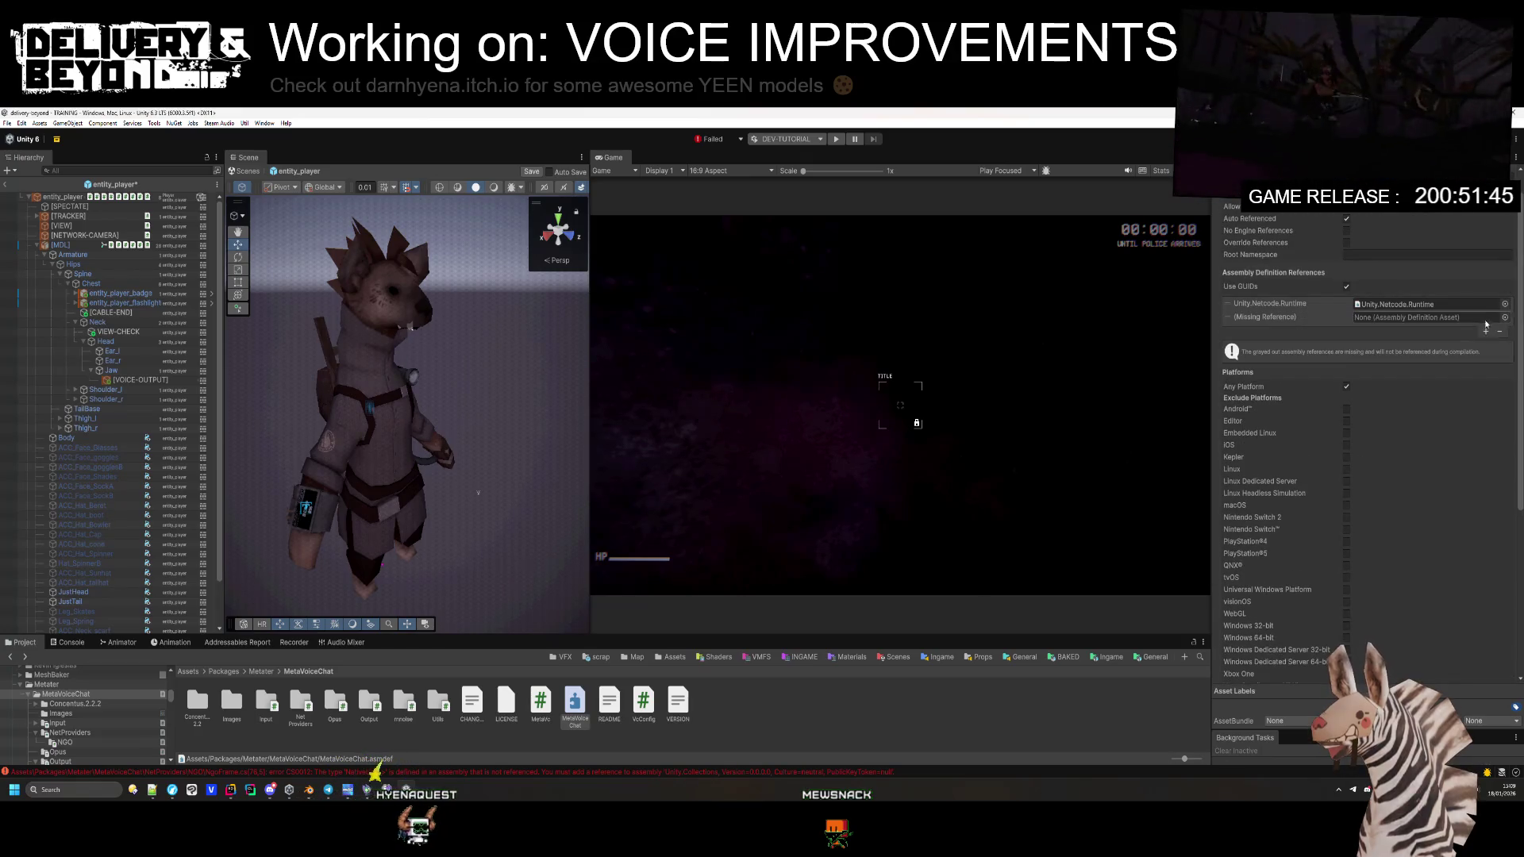
left_click(1504, 322)
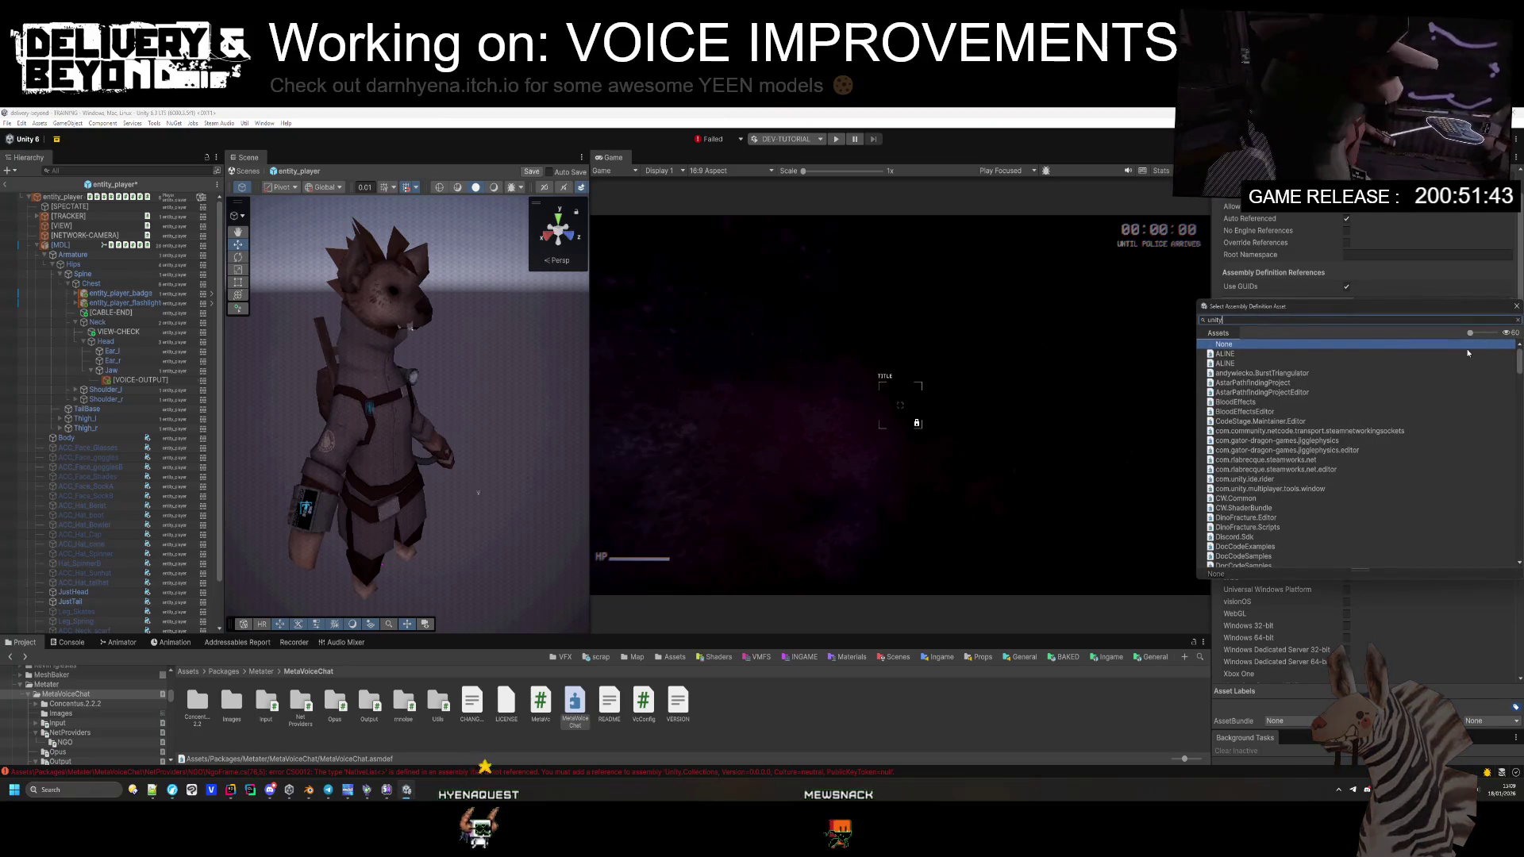
type("unity.col")
double_click(1467, 354)
scroll(1492, 555, "down", 6)
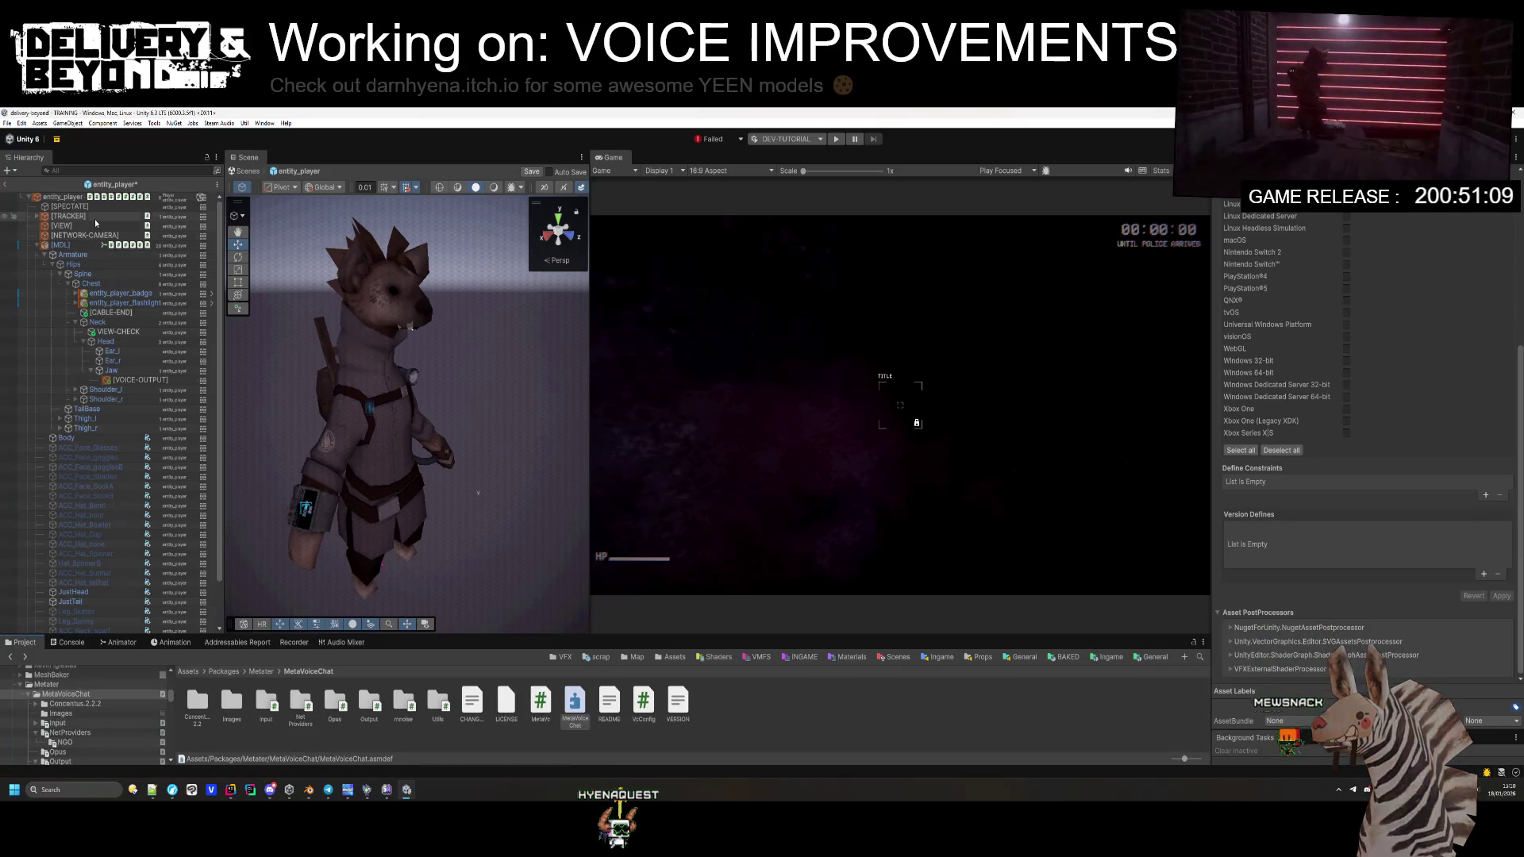
left_click(78, 198)
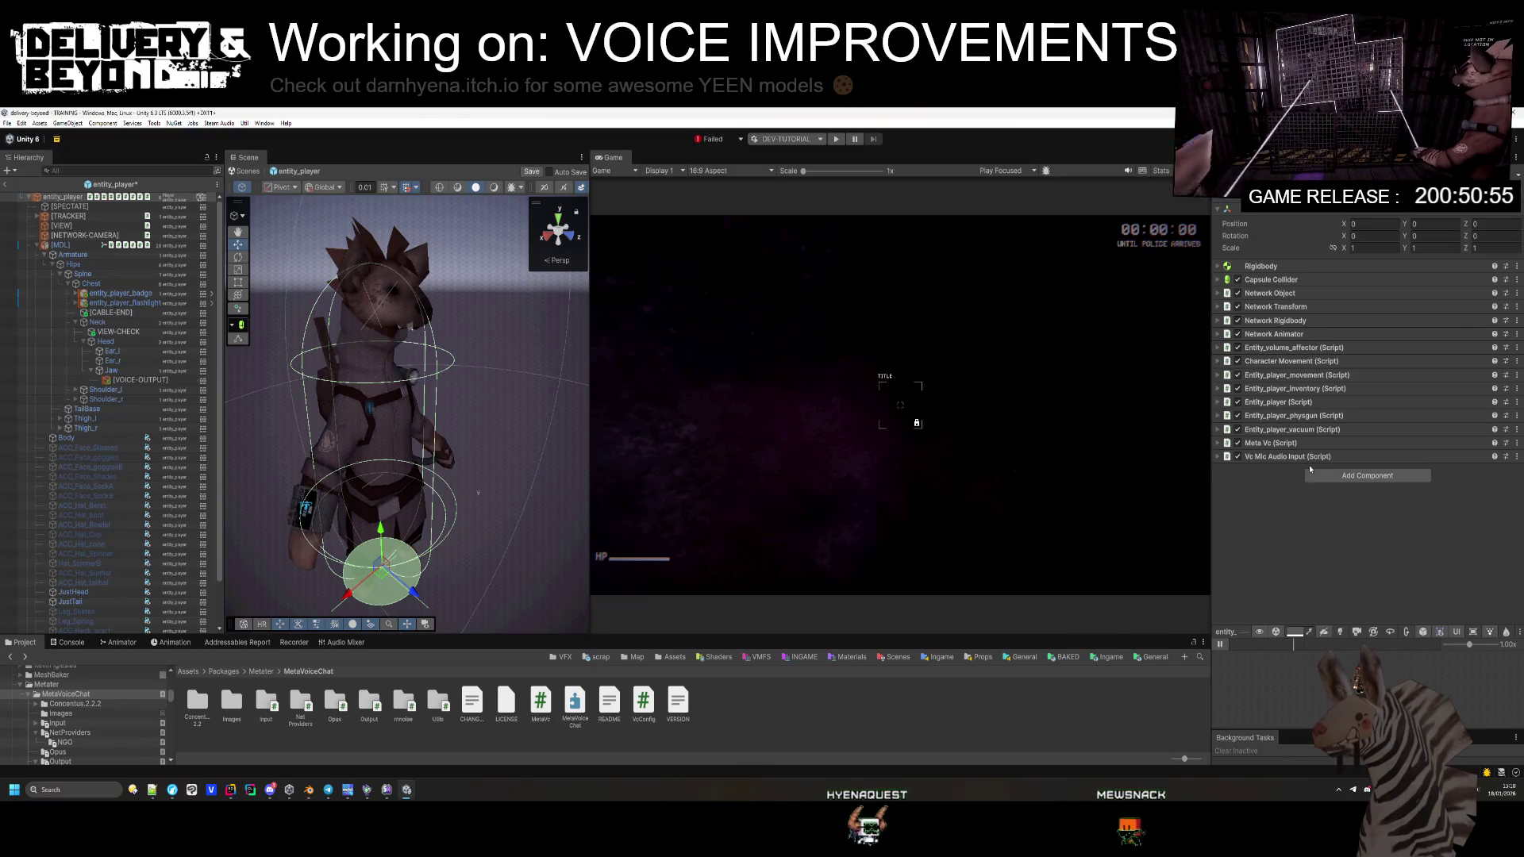
Step: Save the entity_player prefab, return to the TRAINING scene, and enter play mode
left_click(1302, 473)
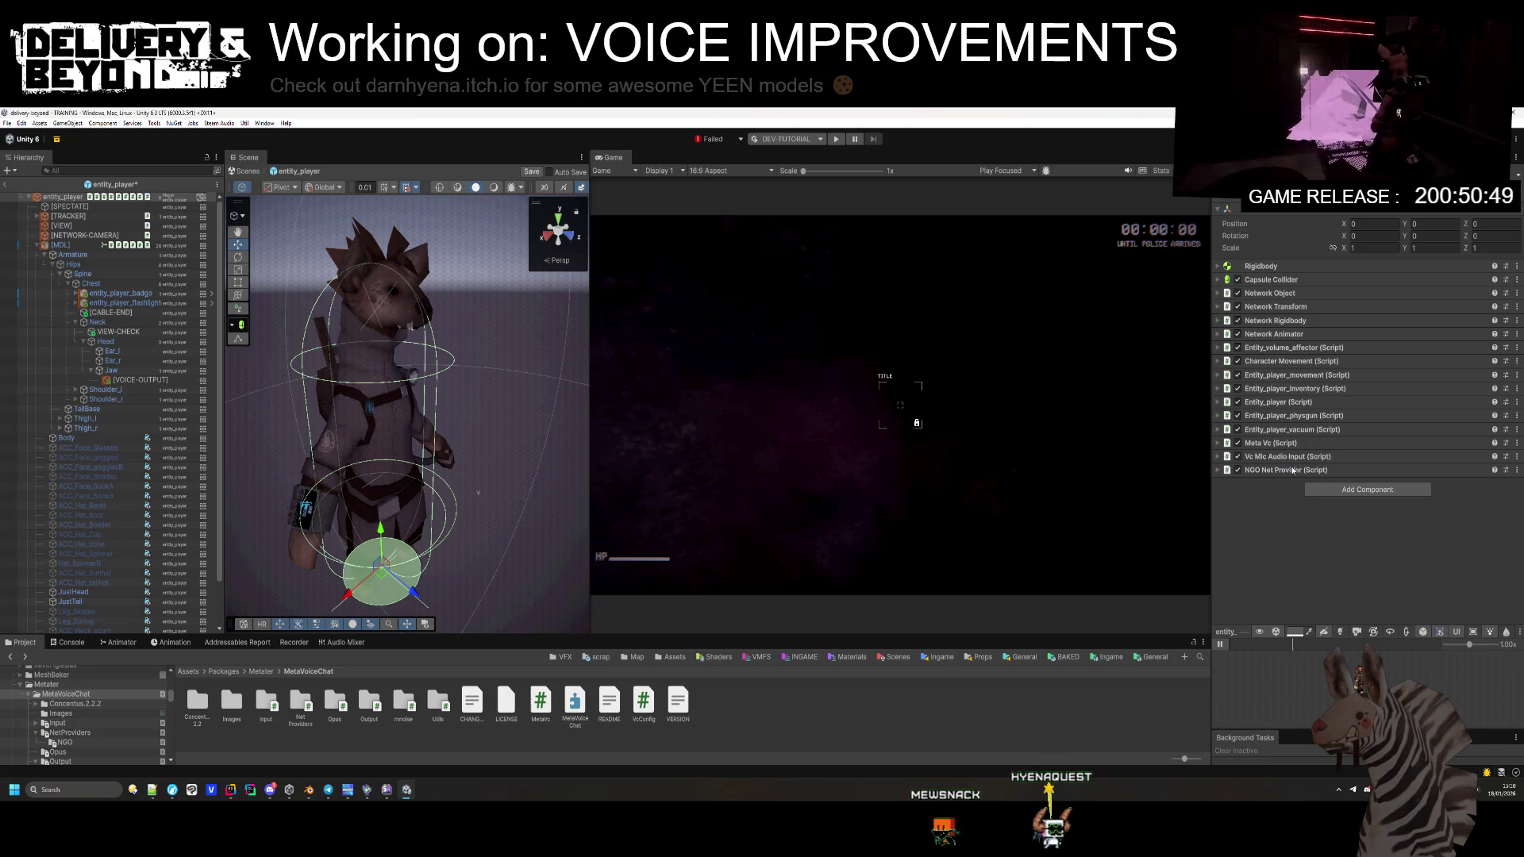
key("ctrl+s")
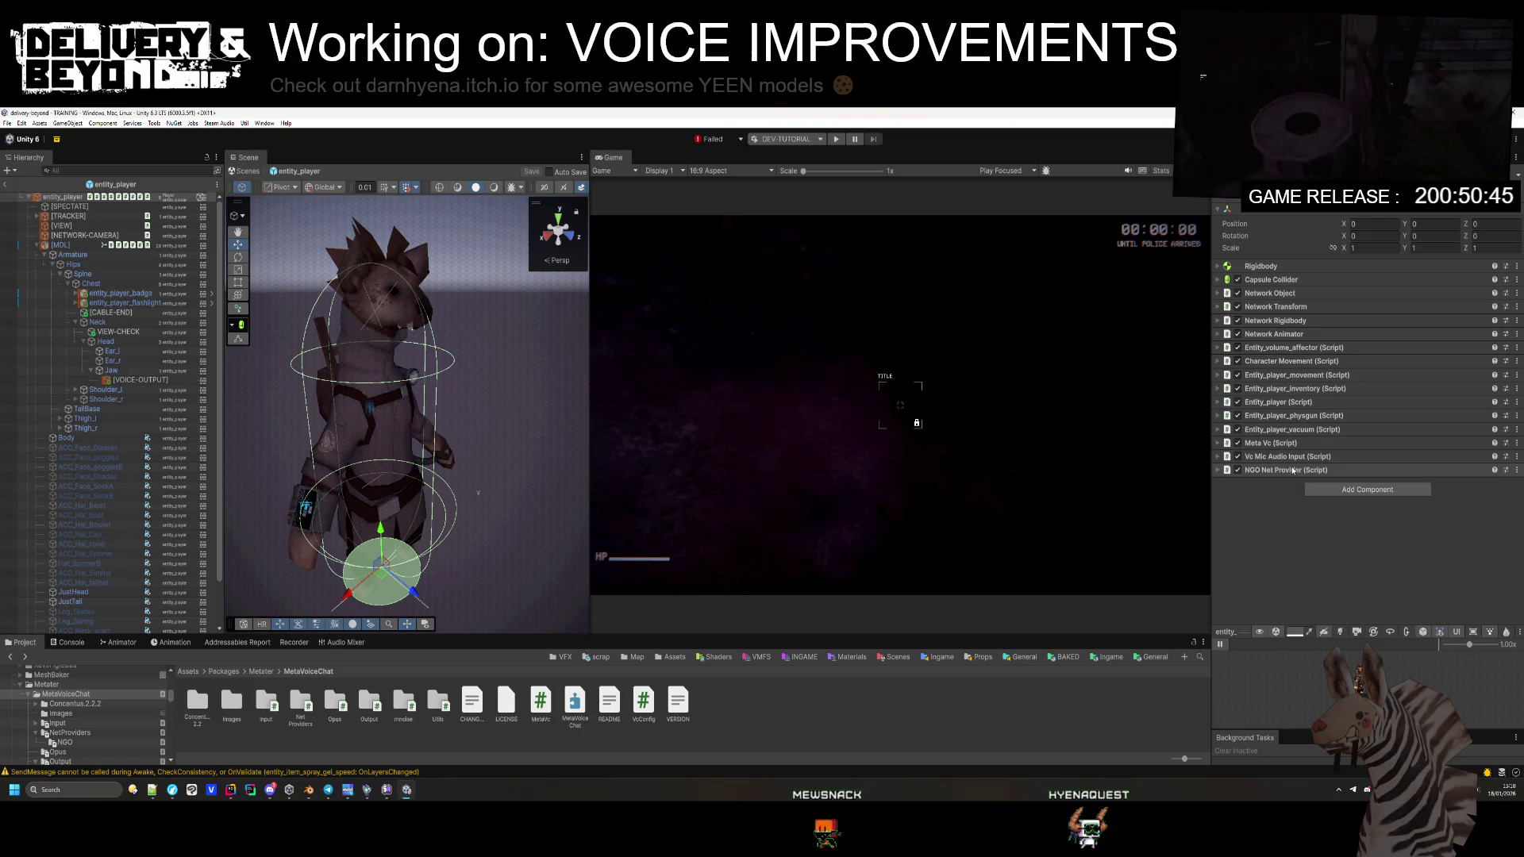
left_click(6, 185)
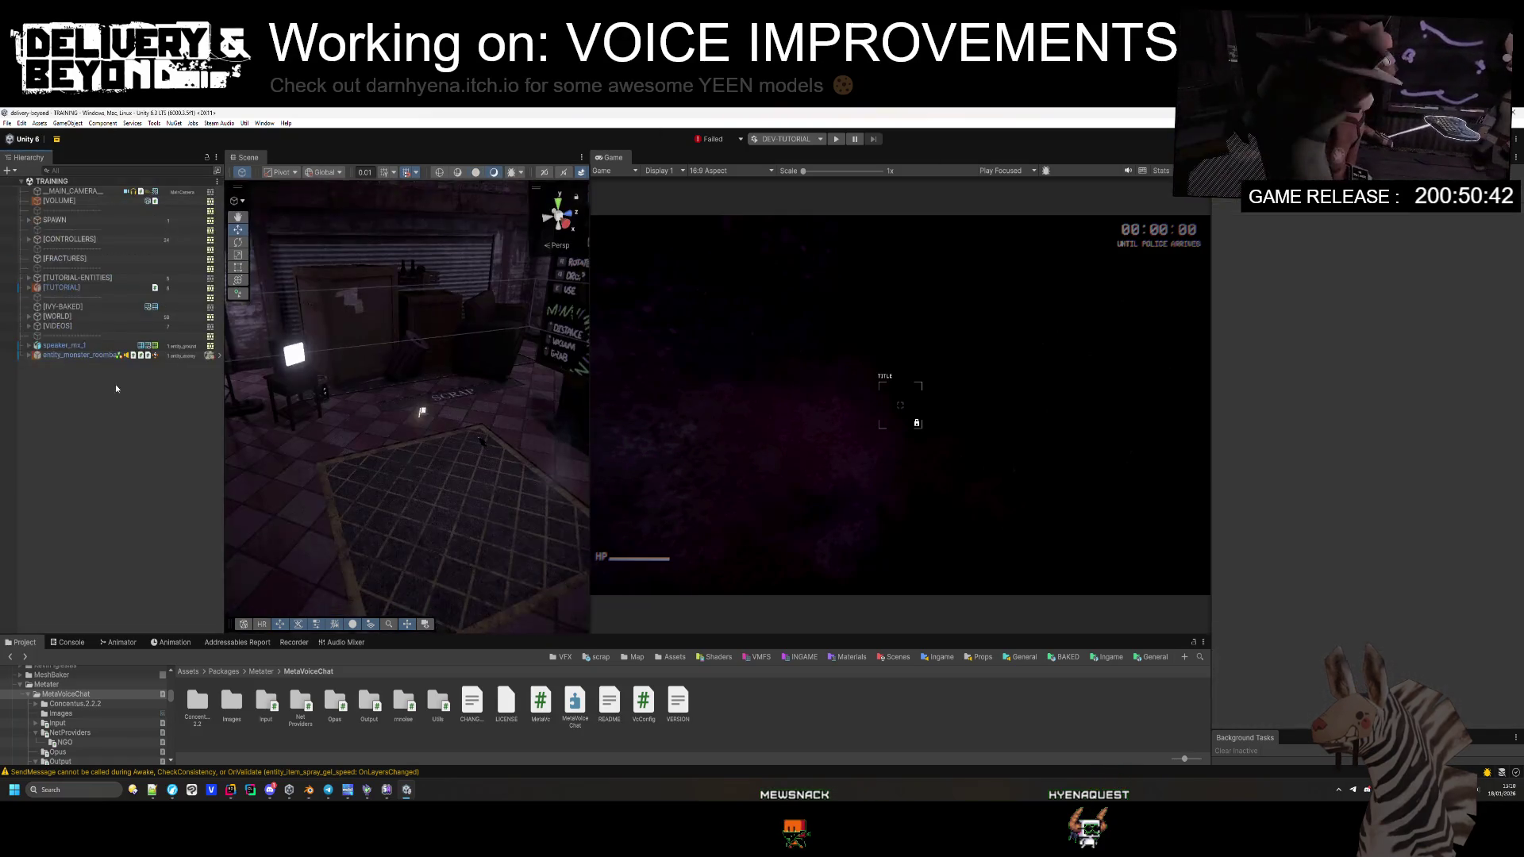
left_click(836, 140)
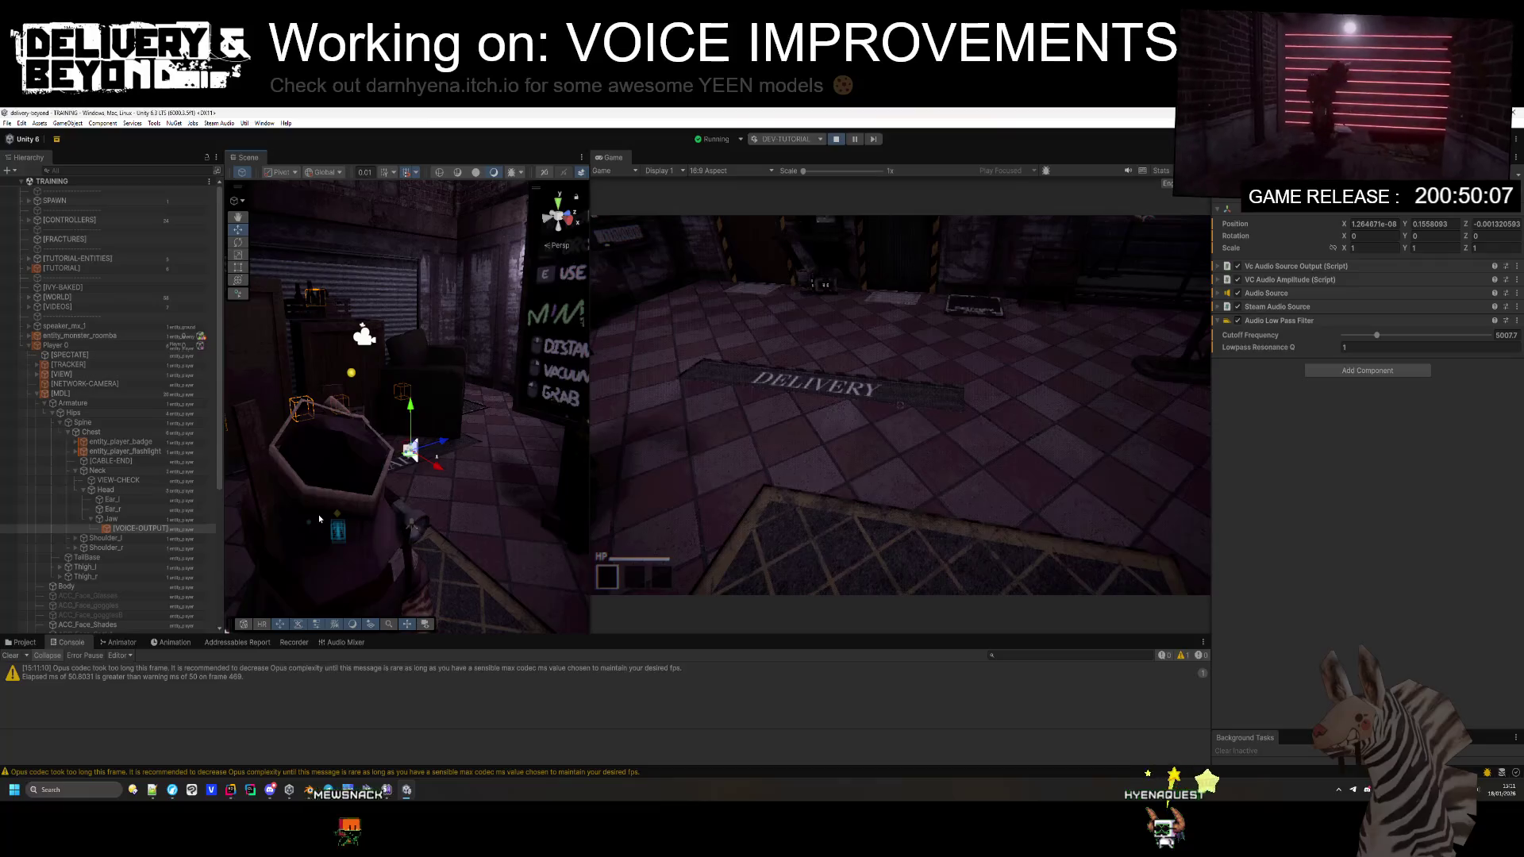
Step: Disable Steam Audio Source on [VOICE-OUTPUT] and enable Spatialize on its Audio Source
left_click(1239, 307)
left_click(1262, 293)
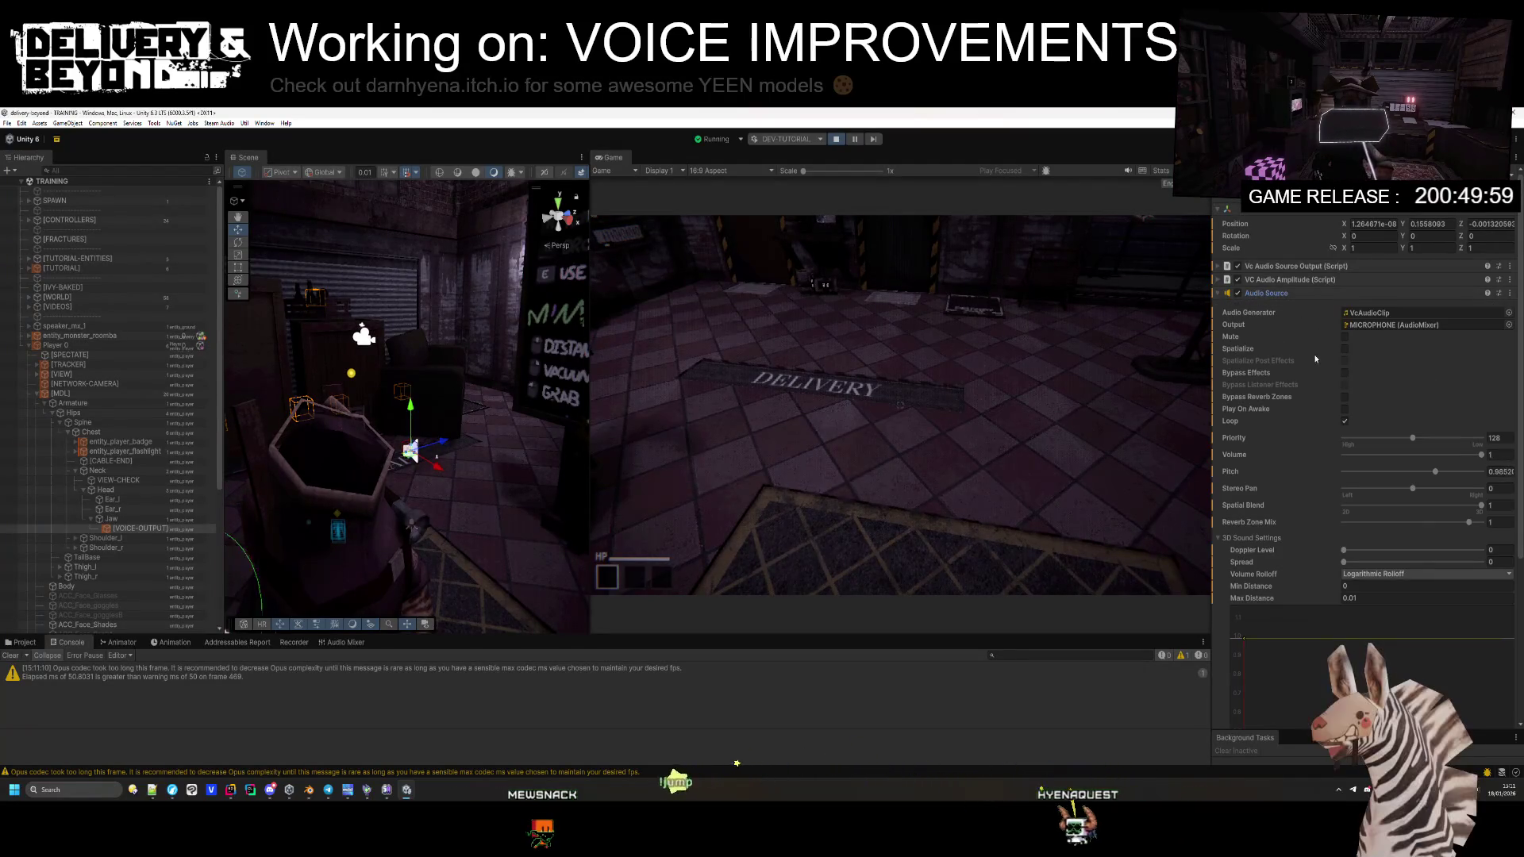
left_click(1346, 350)
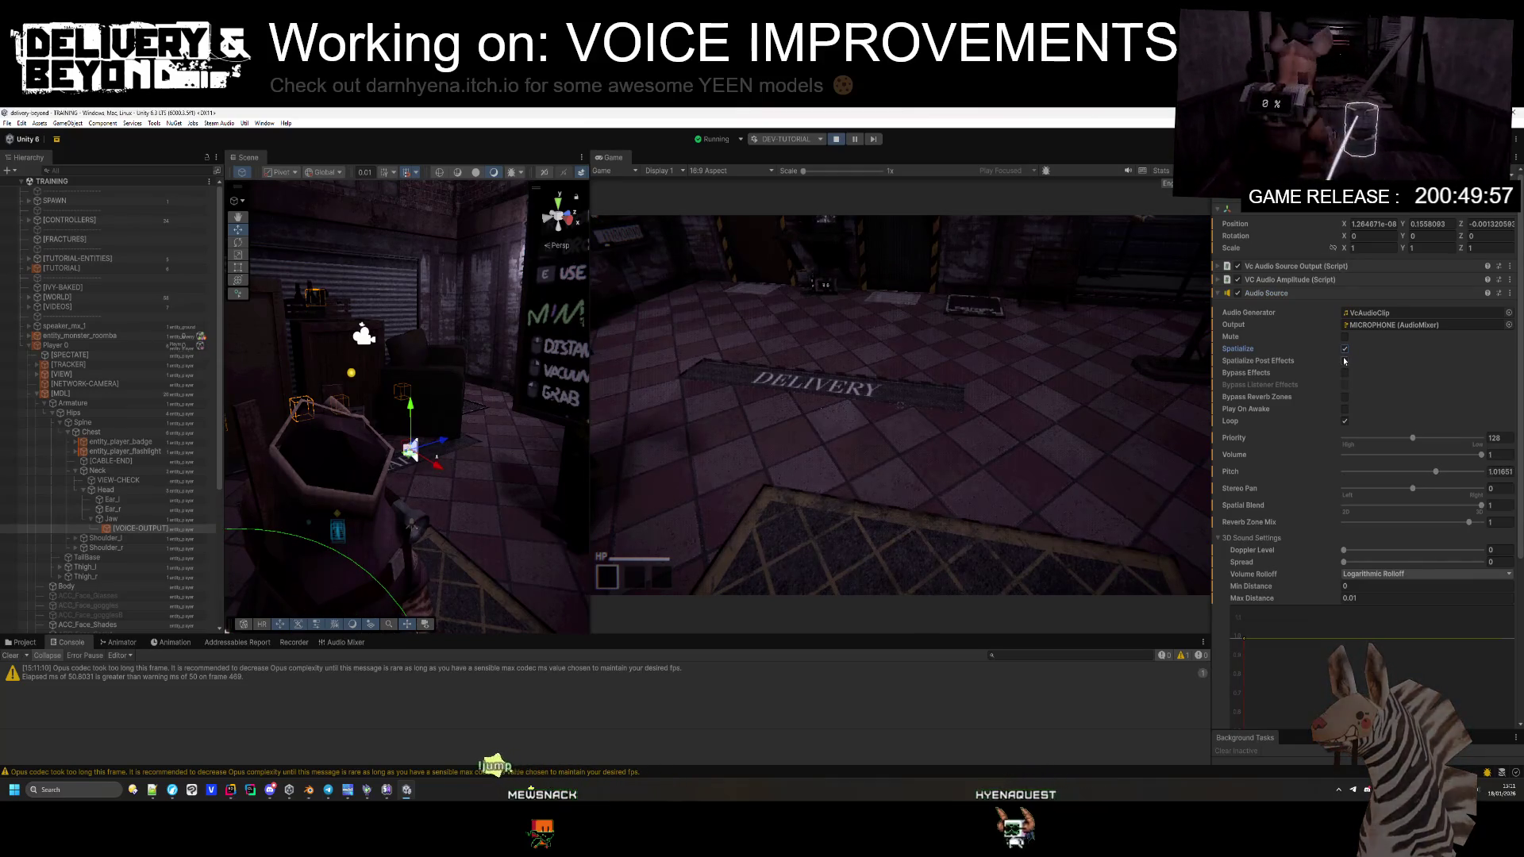
right_click(1344, 357)
left_click(1281, 470)
Step: Edit the Audio Source's Max Distance, Pitch and Priority, re-toggle Spatialize, then select Player 0
left_click(1435, 471)
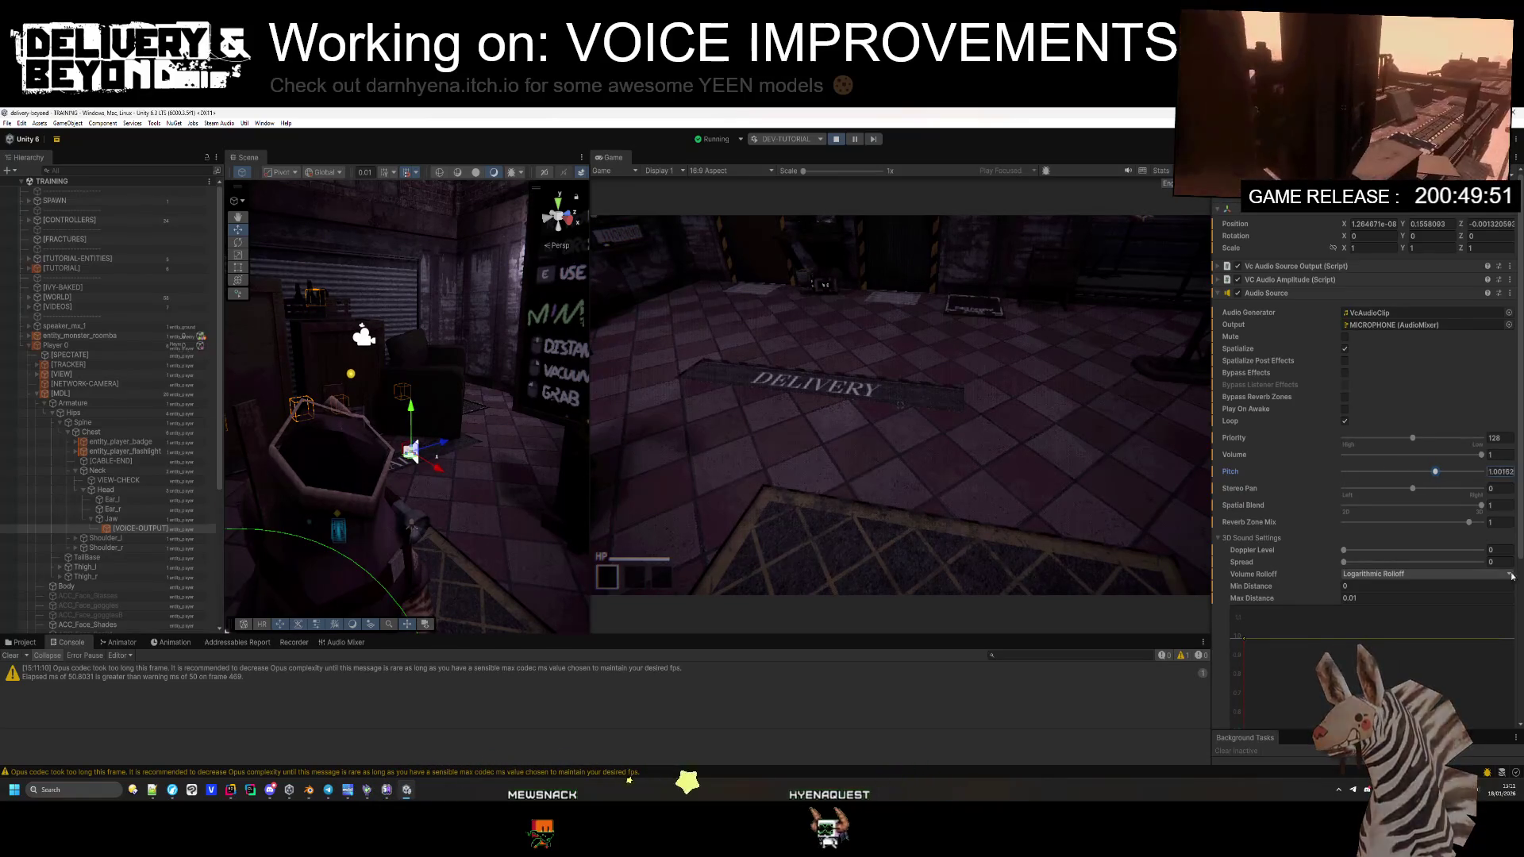
left_click(1372, 599)
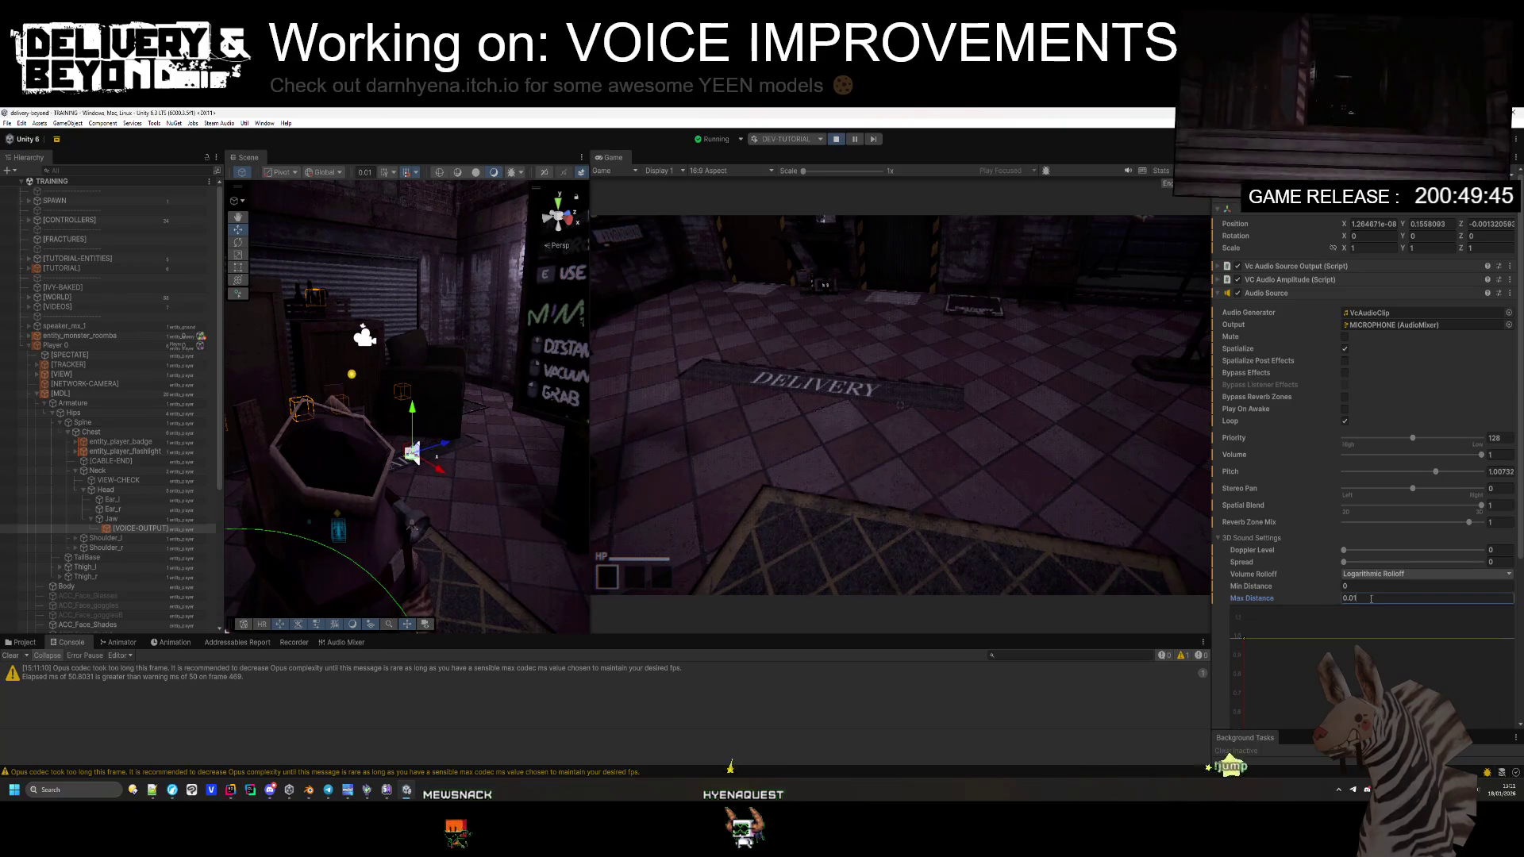
left_click(1496, 471)
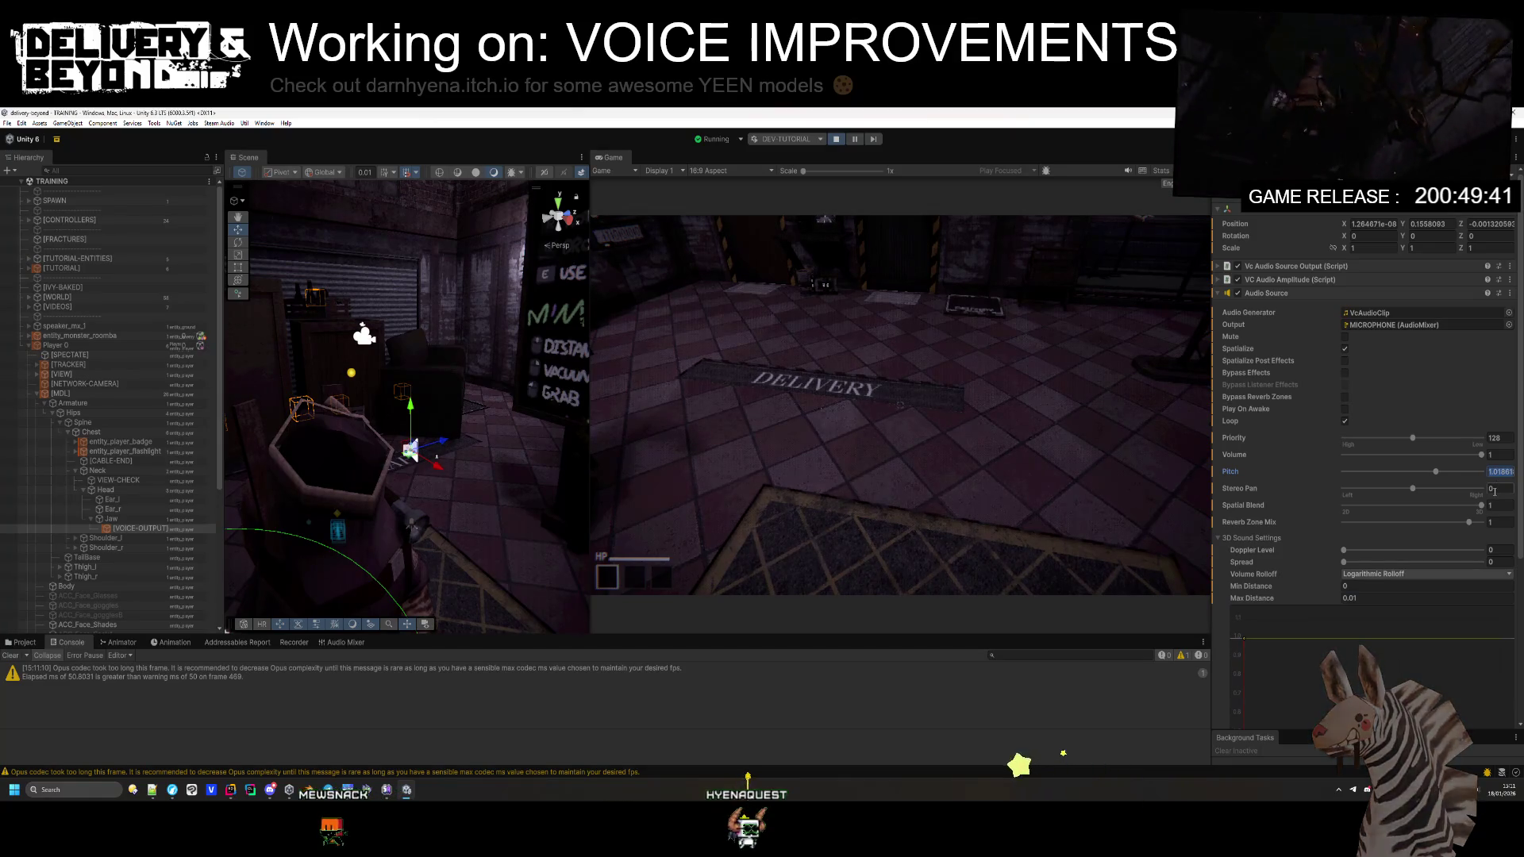
left_click(1502, 438)
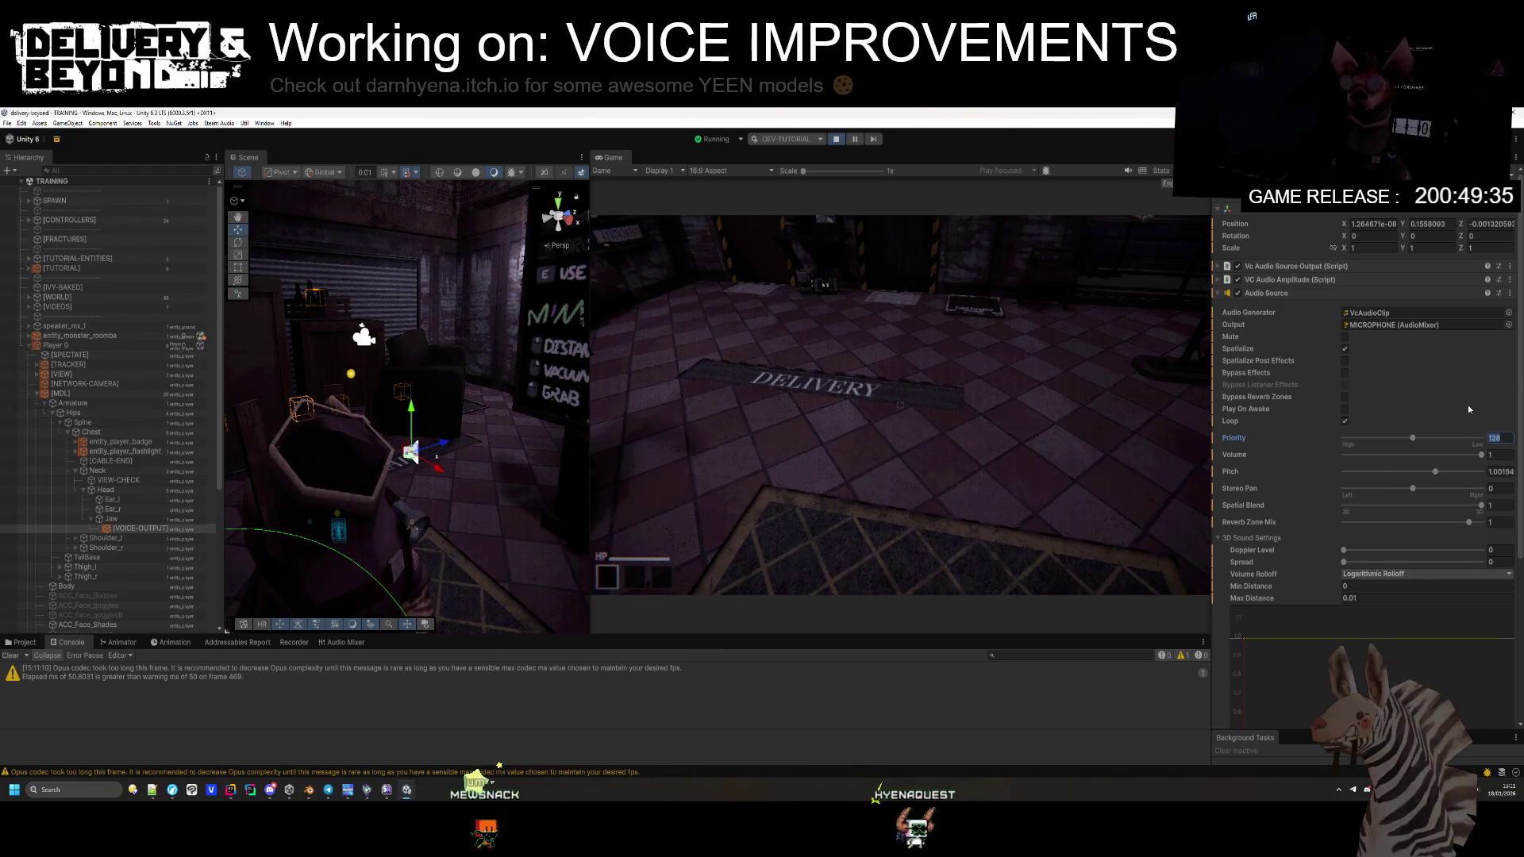
left_click(1345, 349)
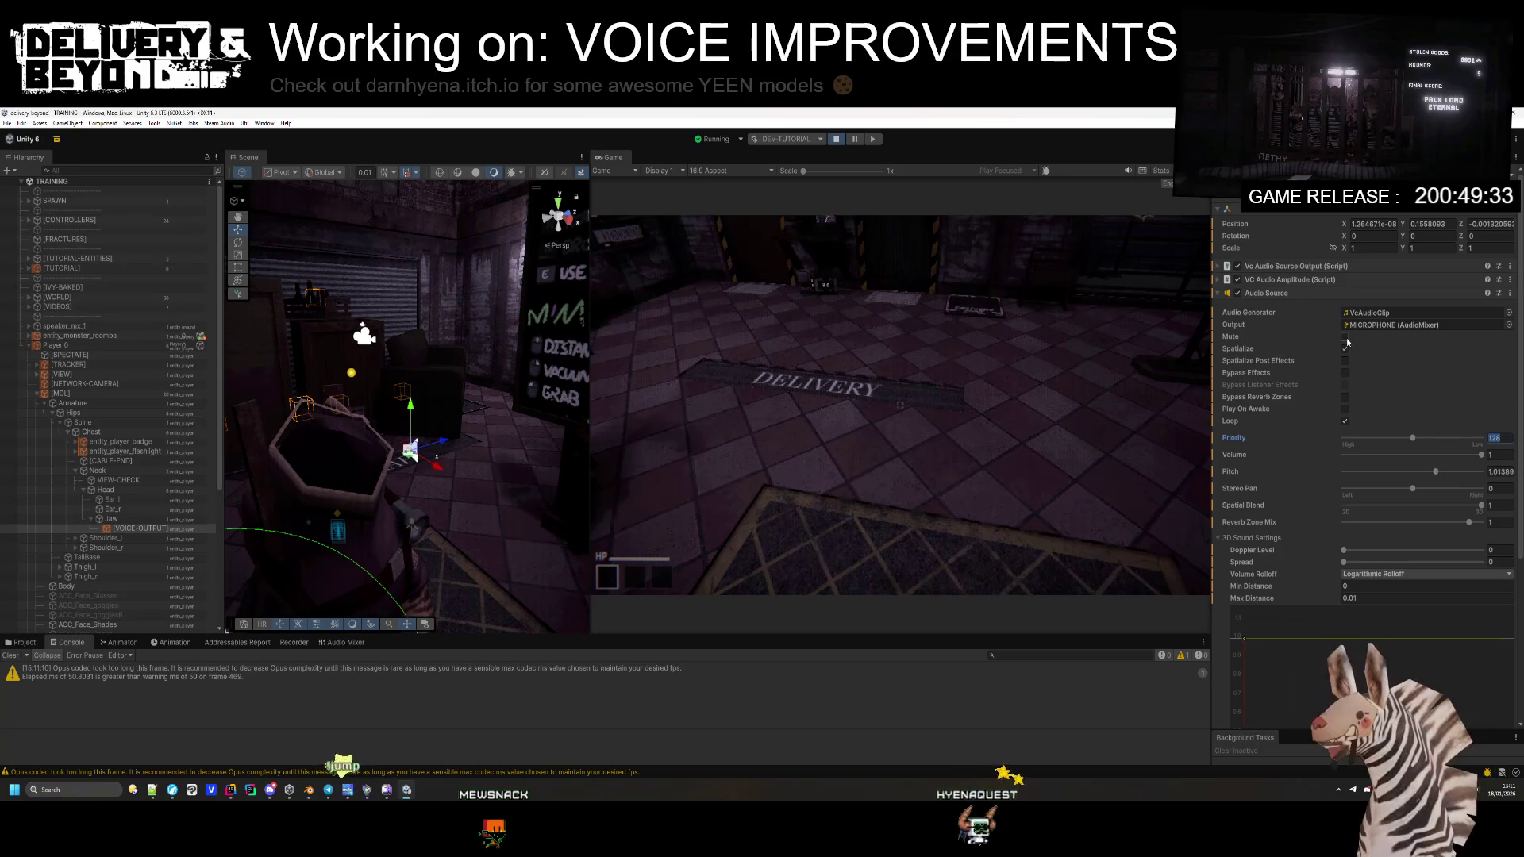
scroll(1351, 373, "down", 5)
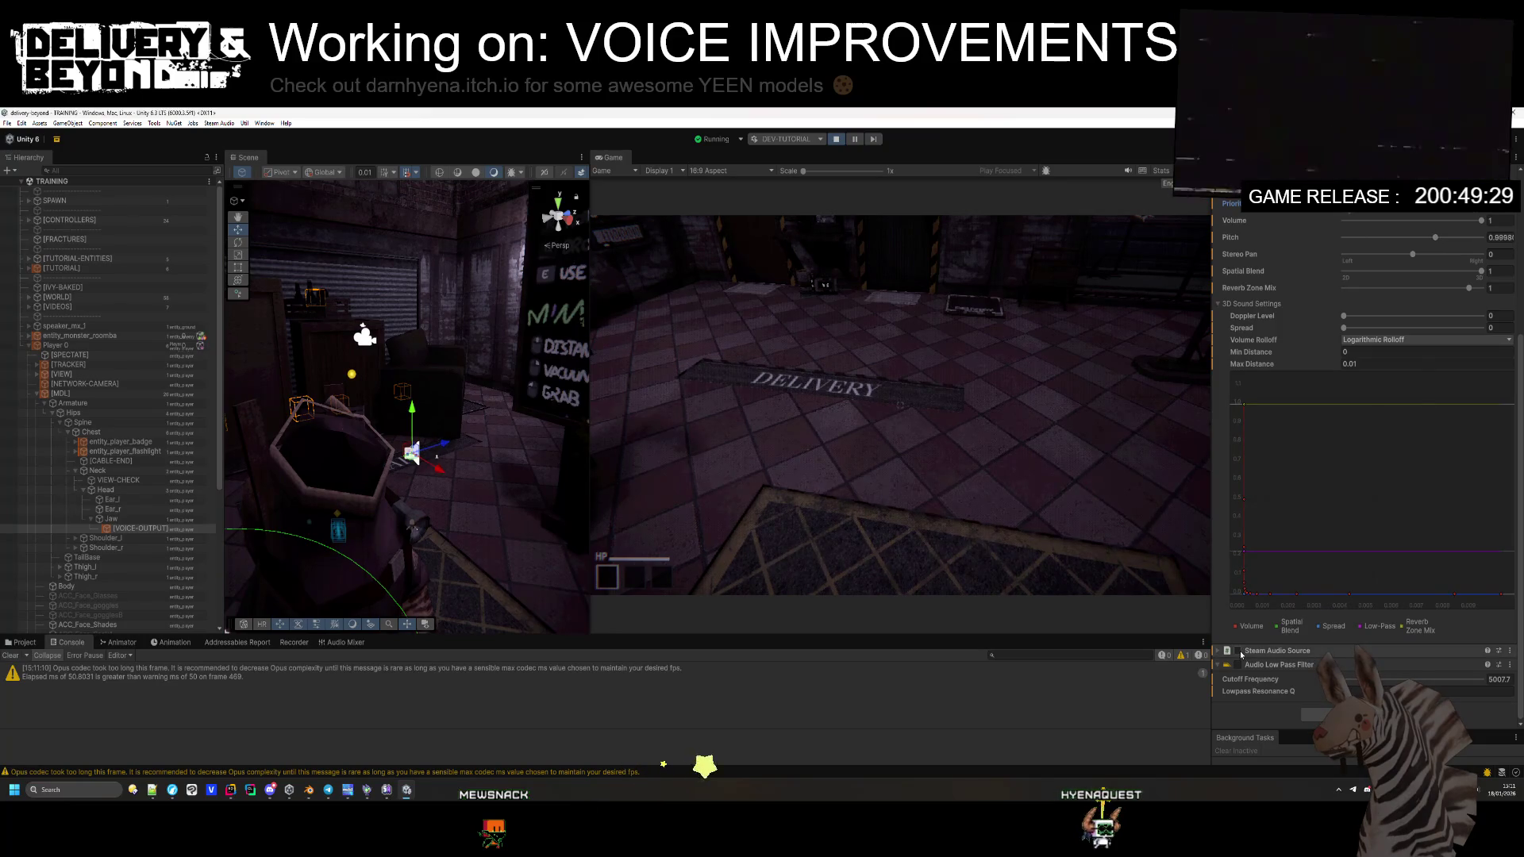
scroll(1268, 284, "up", 4)
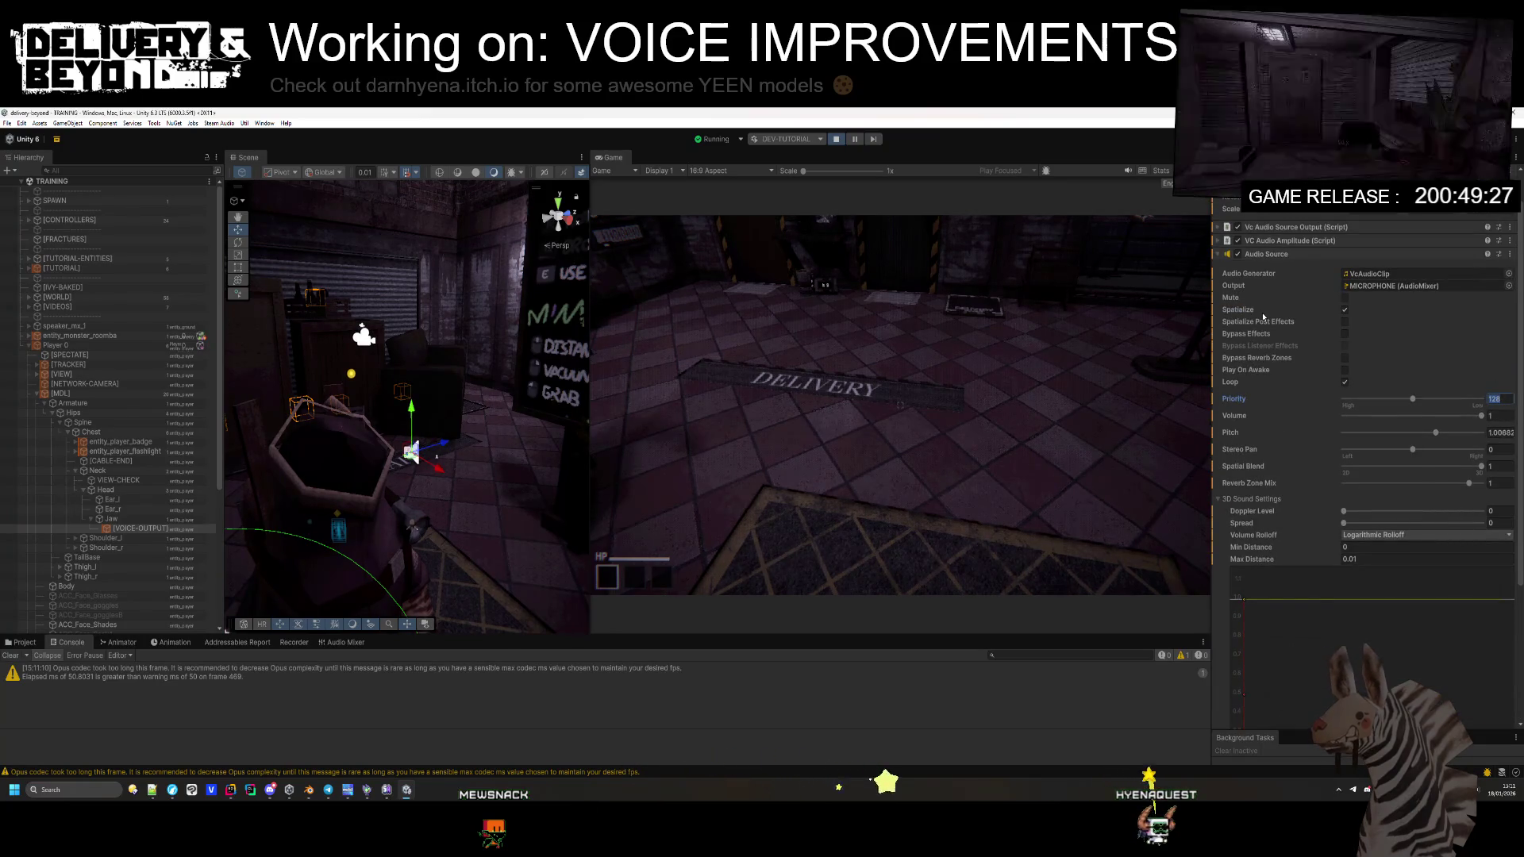
left_click(1278, 230)
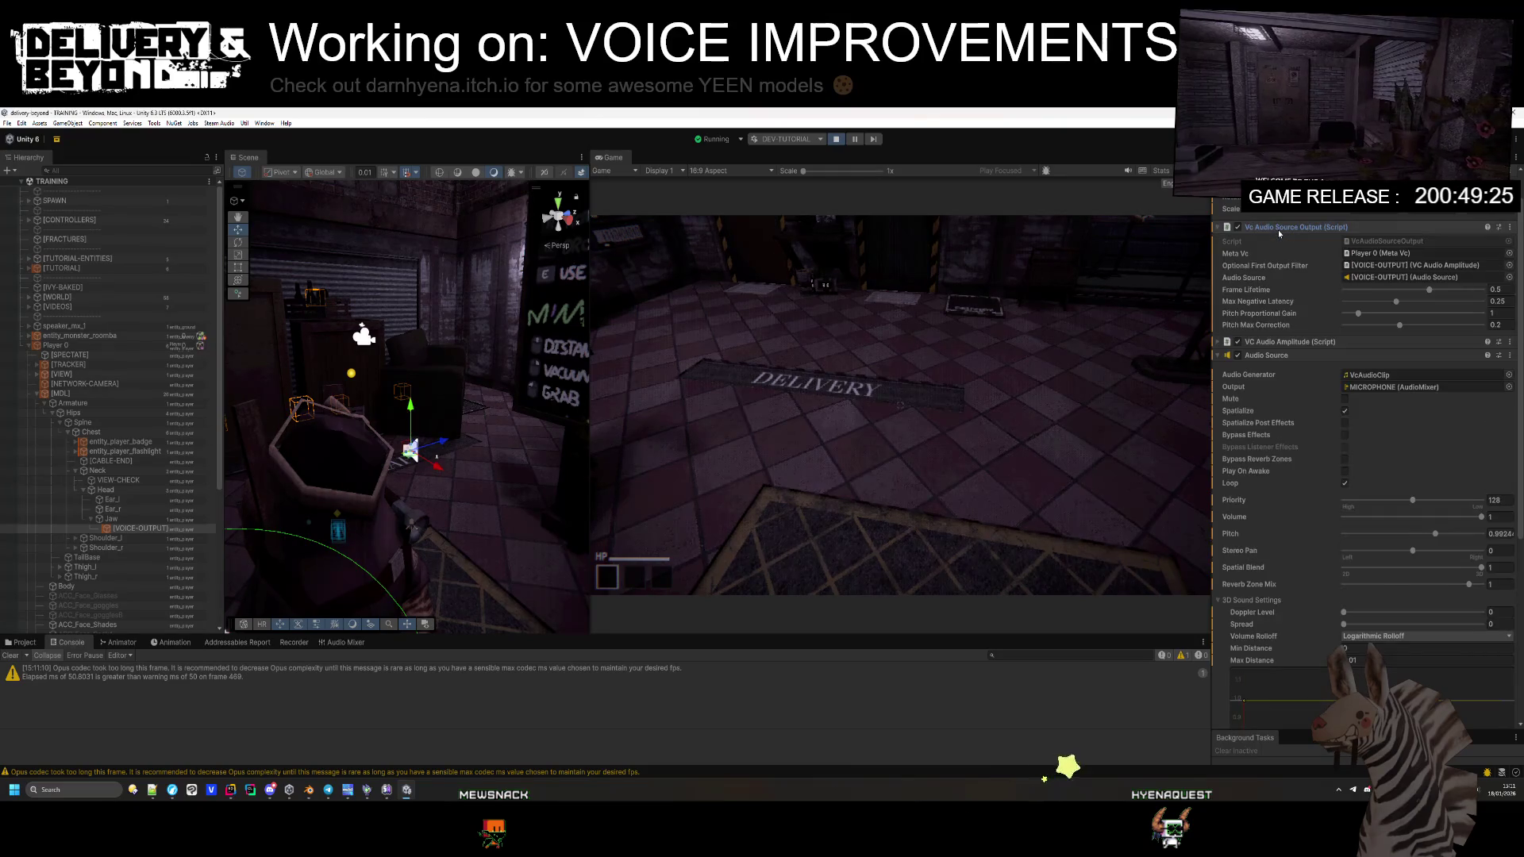
left_click(1277, 231)
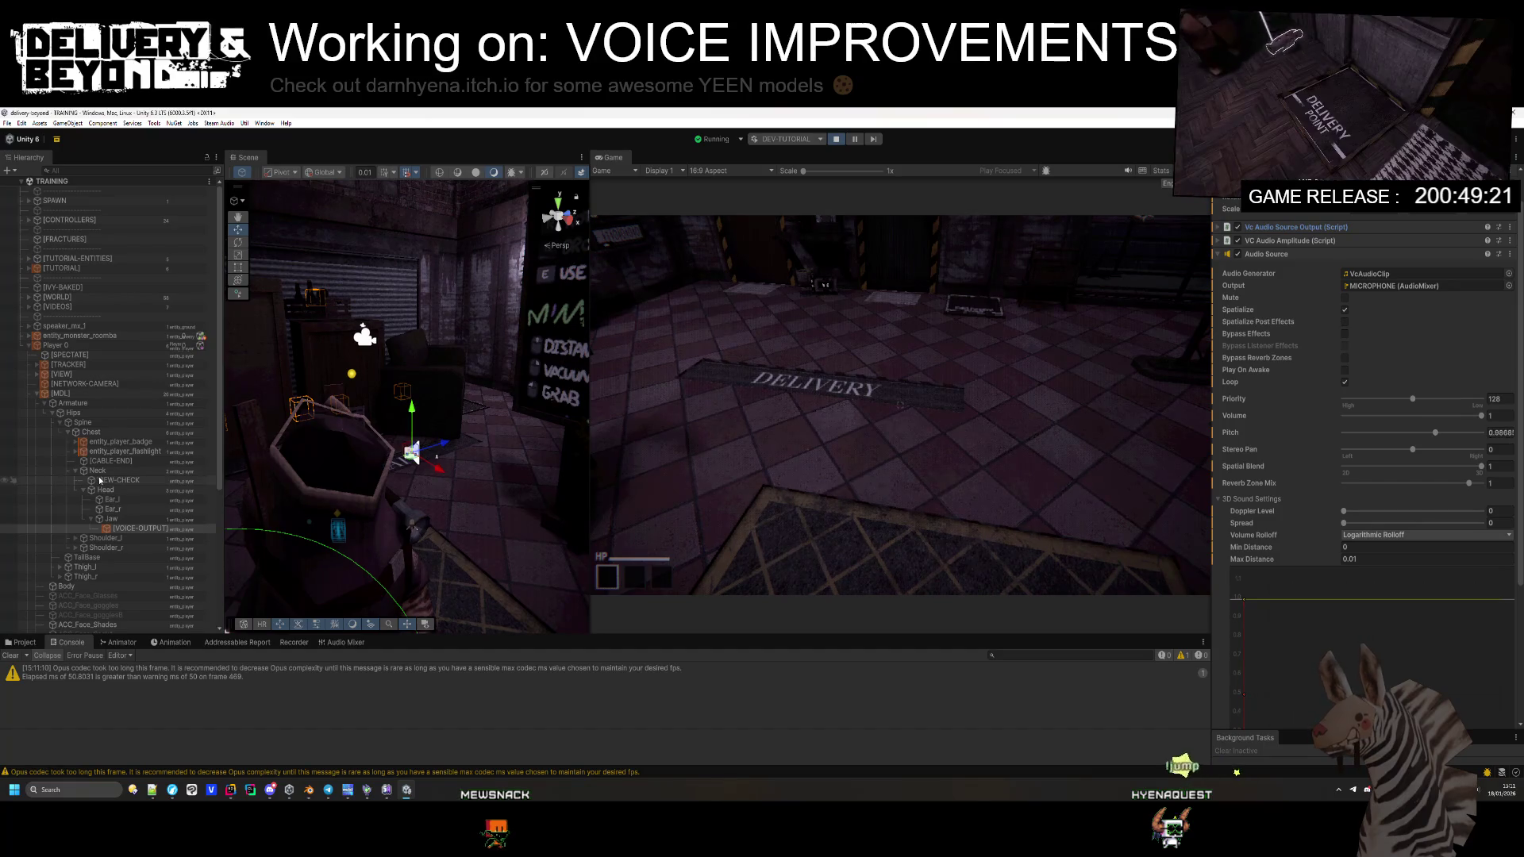
left_click(71, 348)
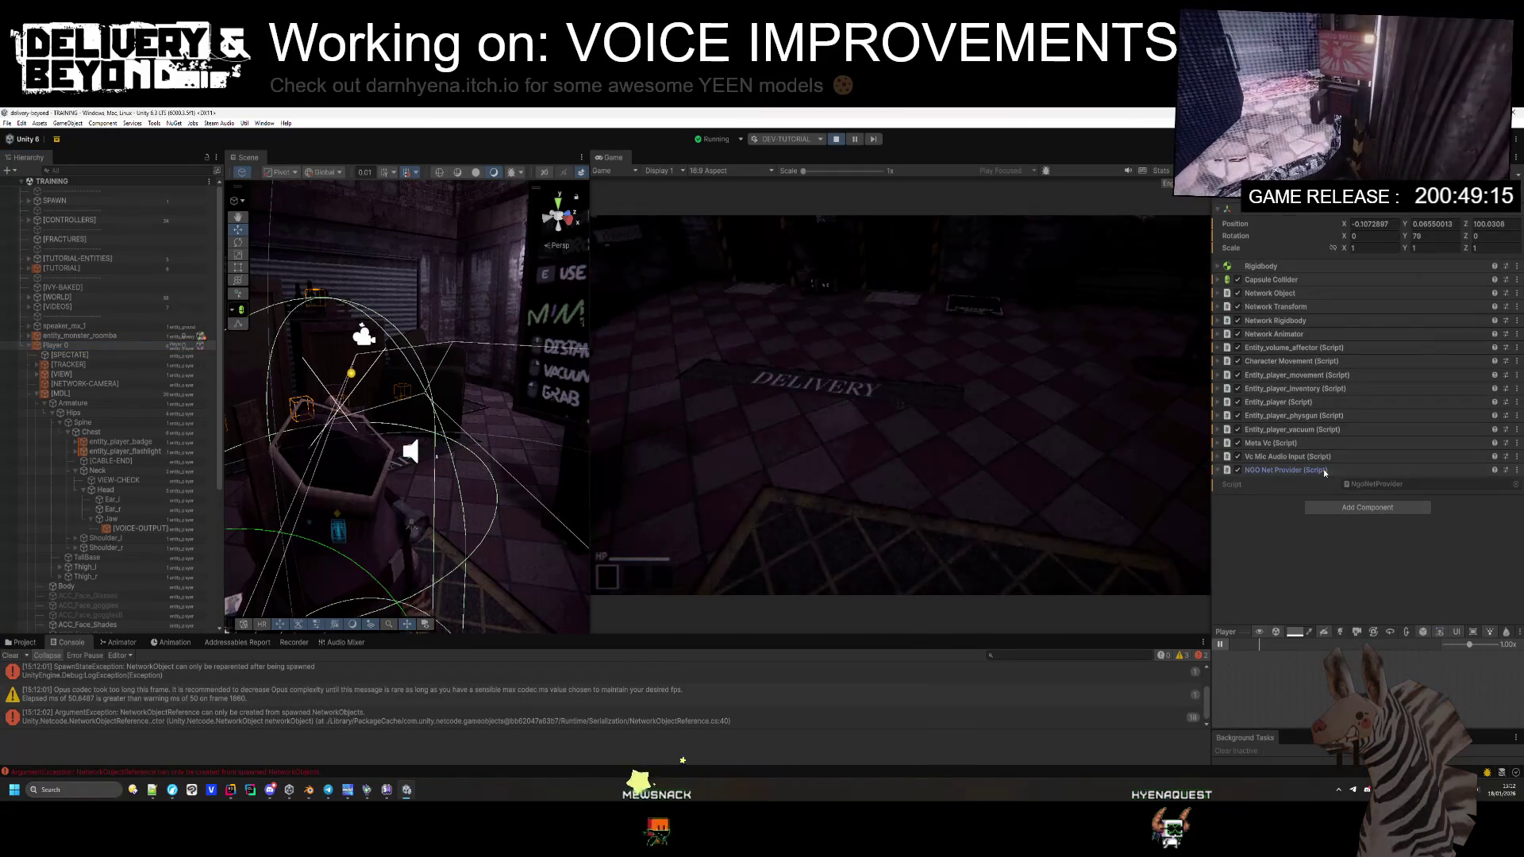
Step: Toggle Meta Vc's Is Echo Enabled on and back off, stop play mode, and switch to Rider
left_click(1324, 472)
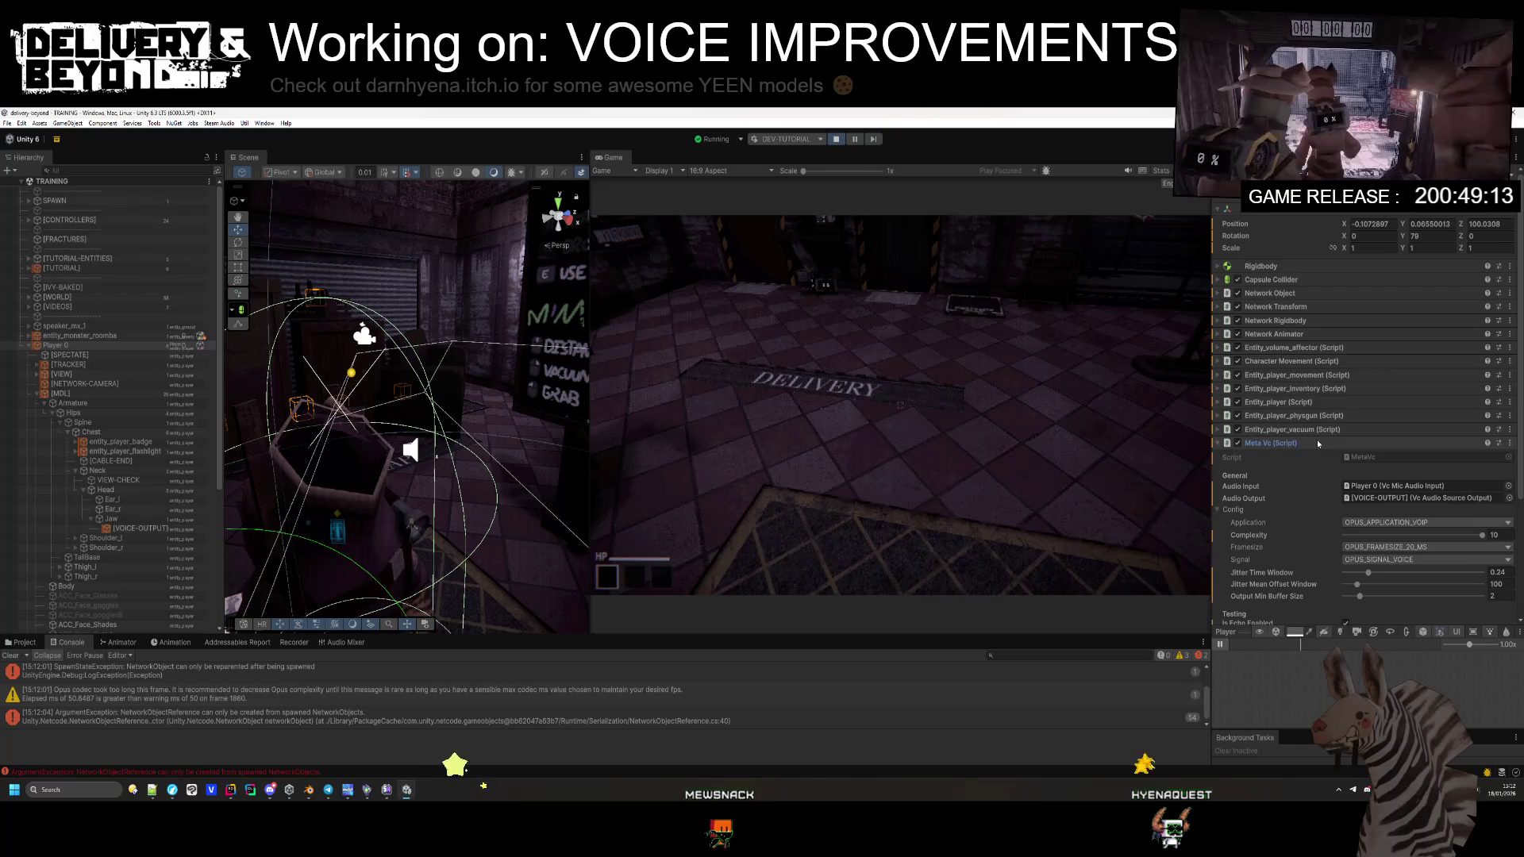
left_click(1318, 443)
scroll(1301, 492, "down", 3)
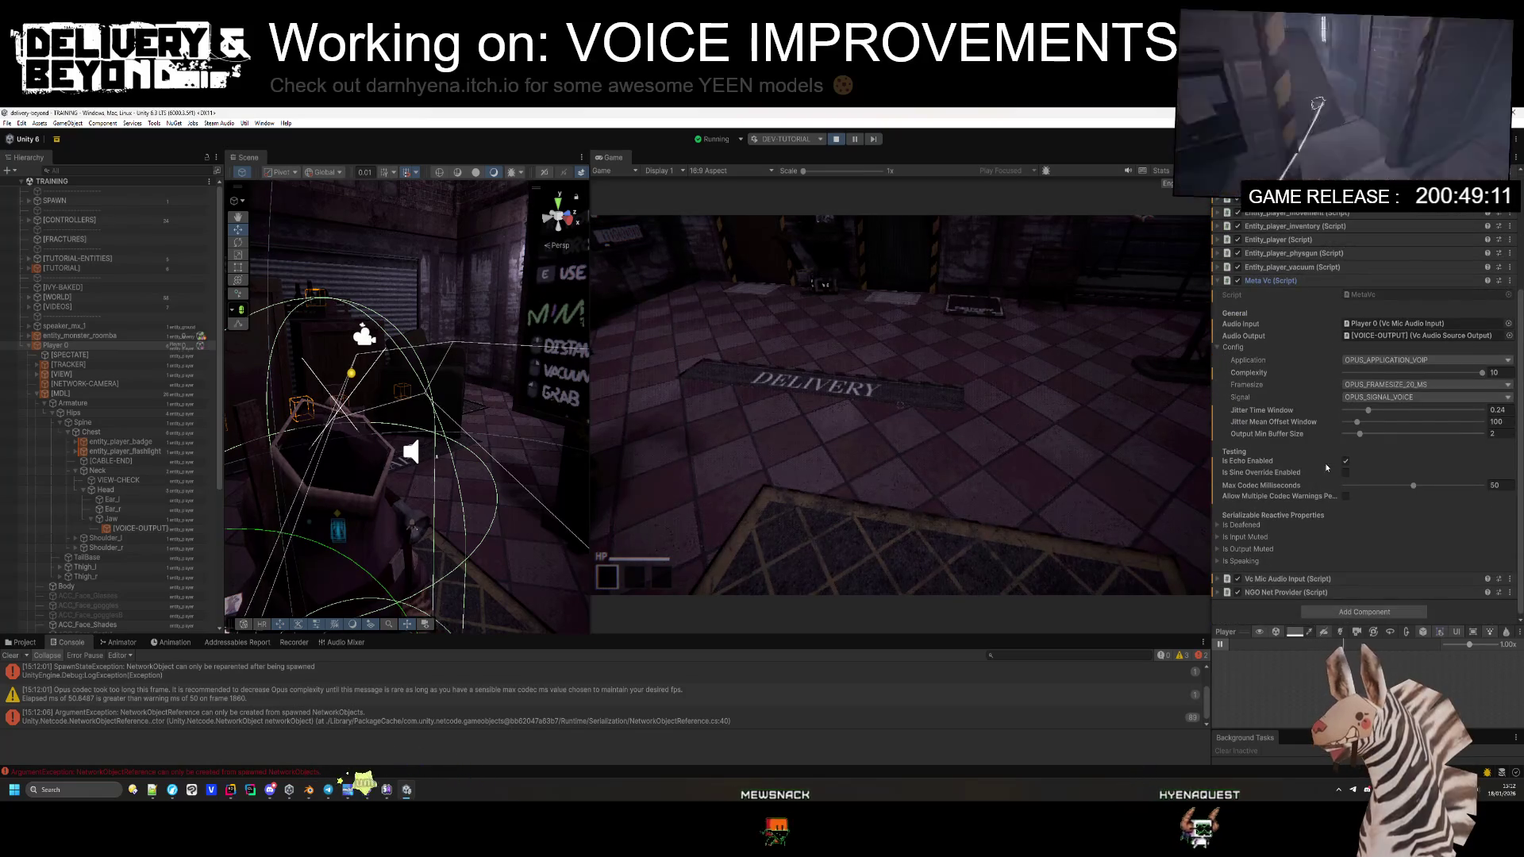
left_click(1345, 462)
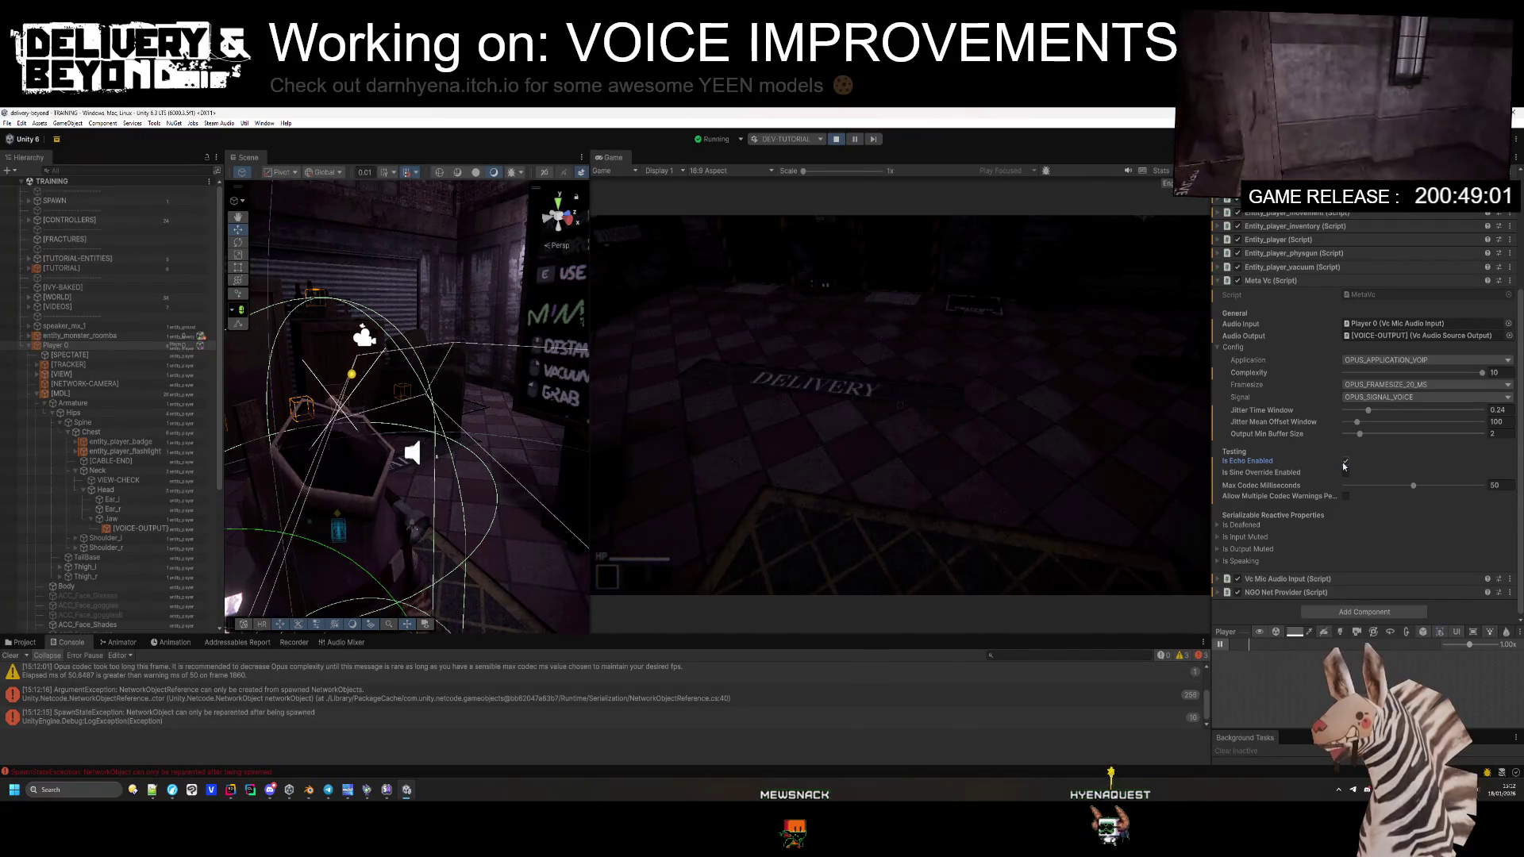
left_click(1344, 462)
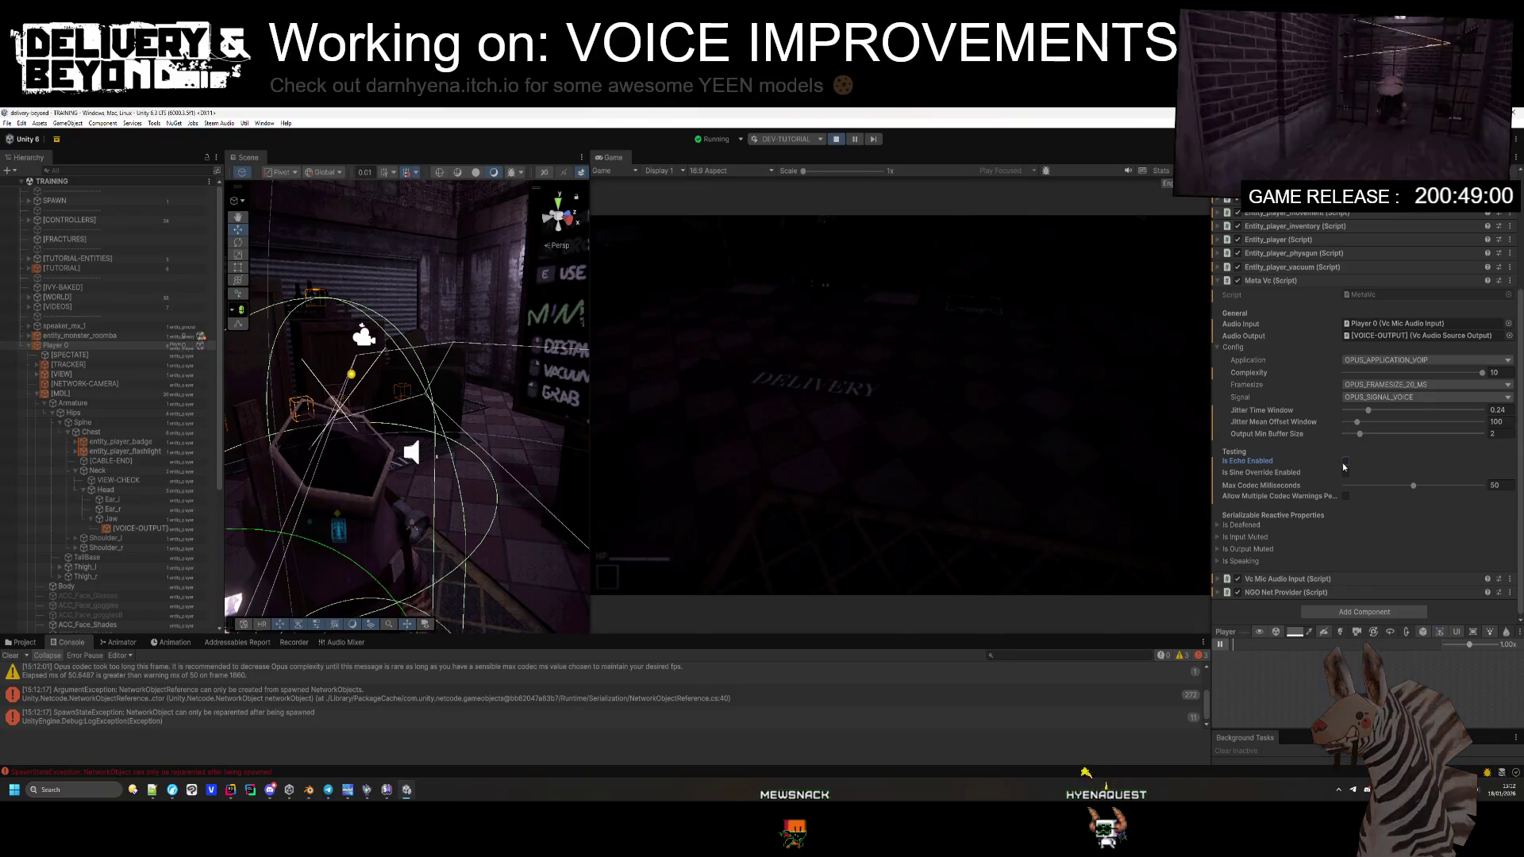
left_click(835, 140)
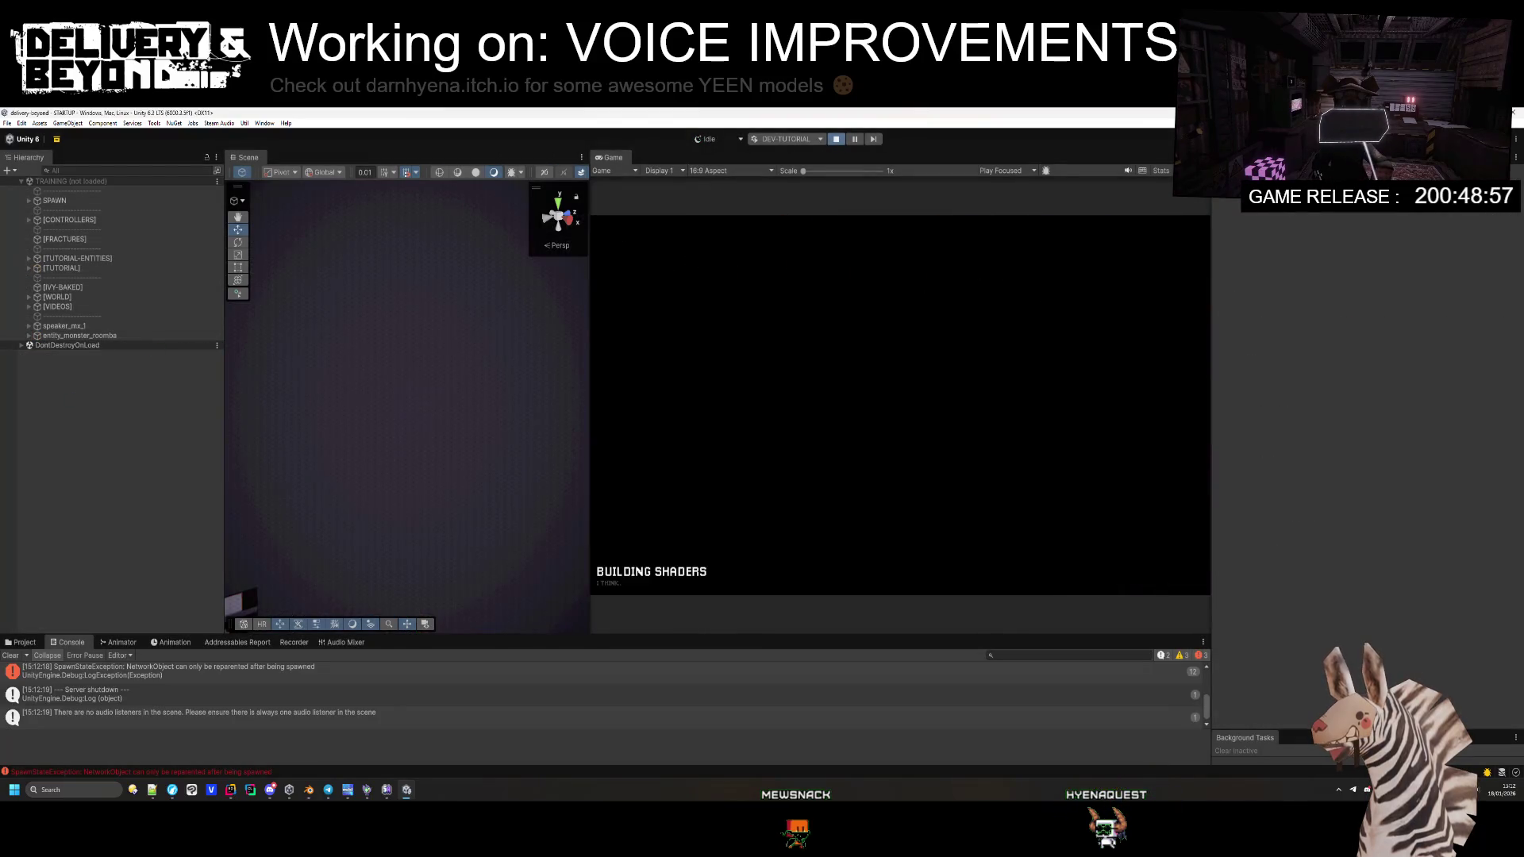
key("alt+Tab")
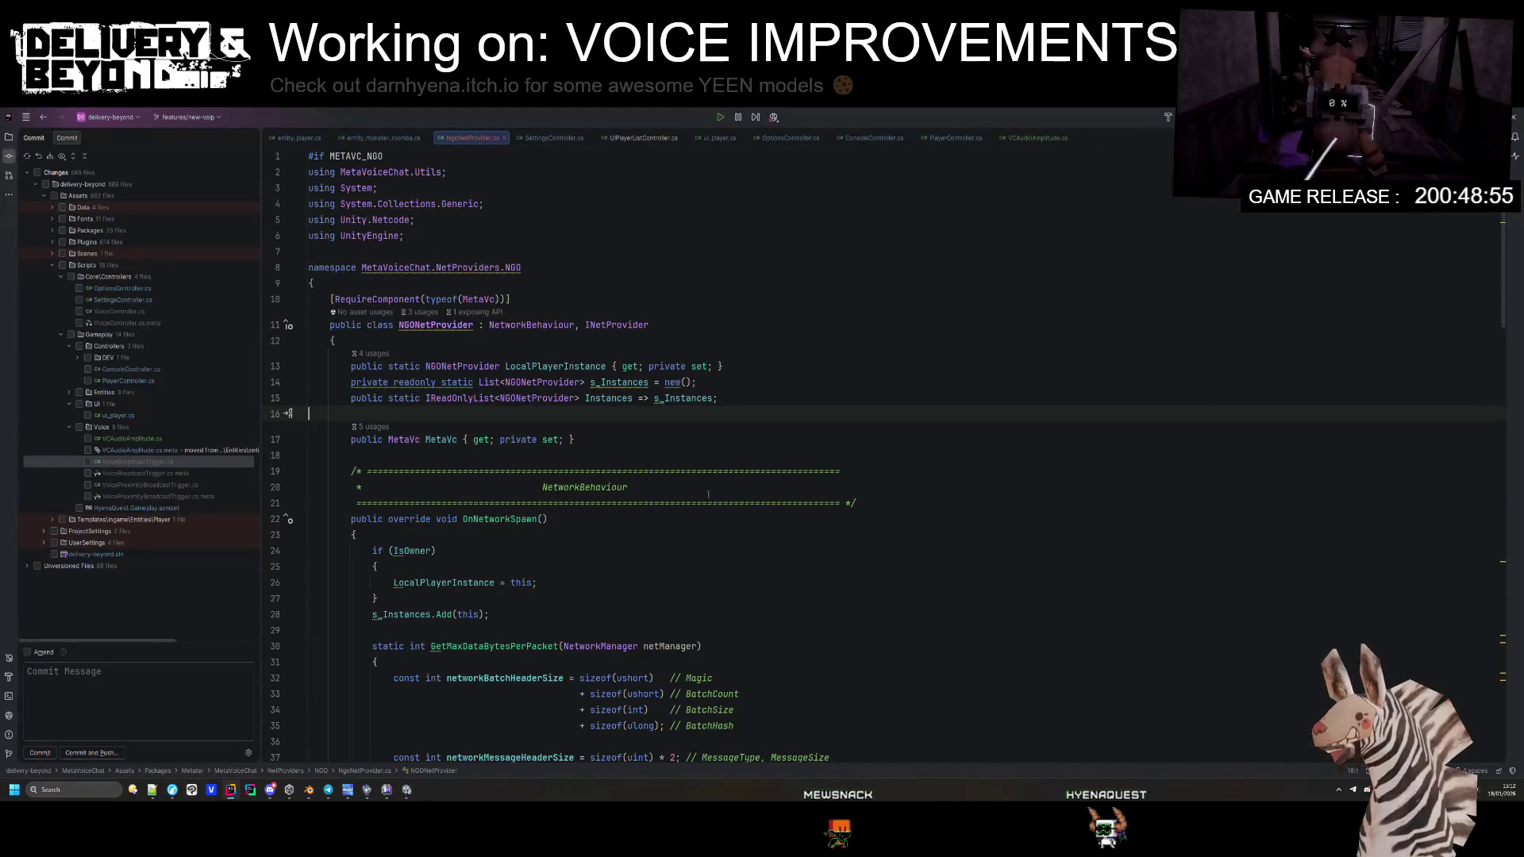
Step: Search NgoNetProvider.cs for 'onvalidate', review the NGONetProvider class, and close the file
scroll(787, 460, "down", 5)
key("ctrl+f")
type("onv")
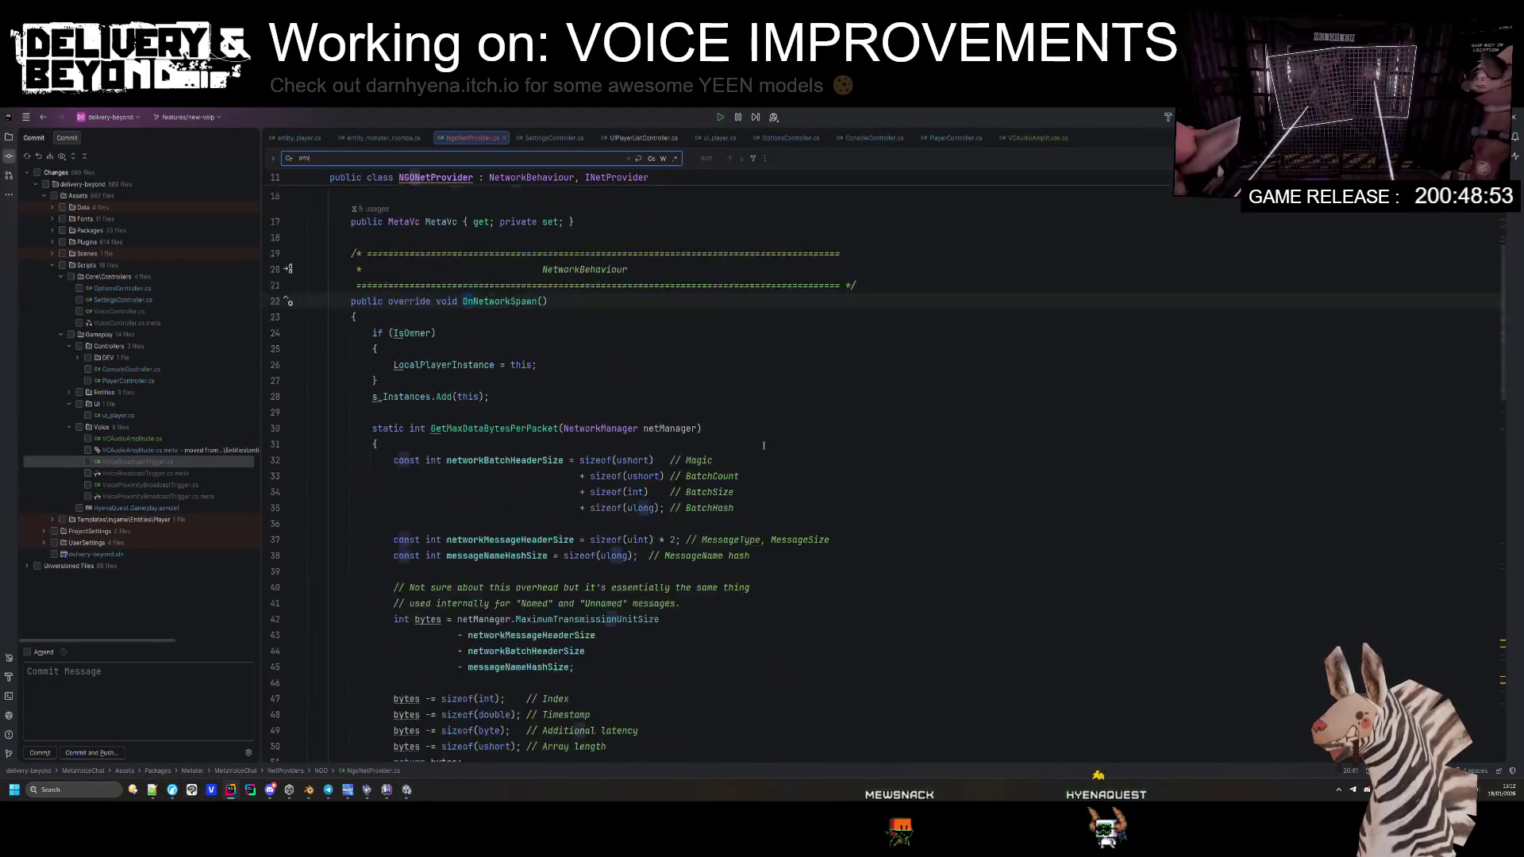
type("alidate")
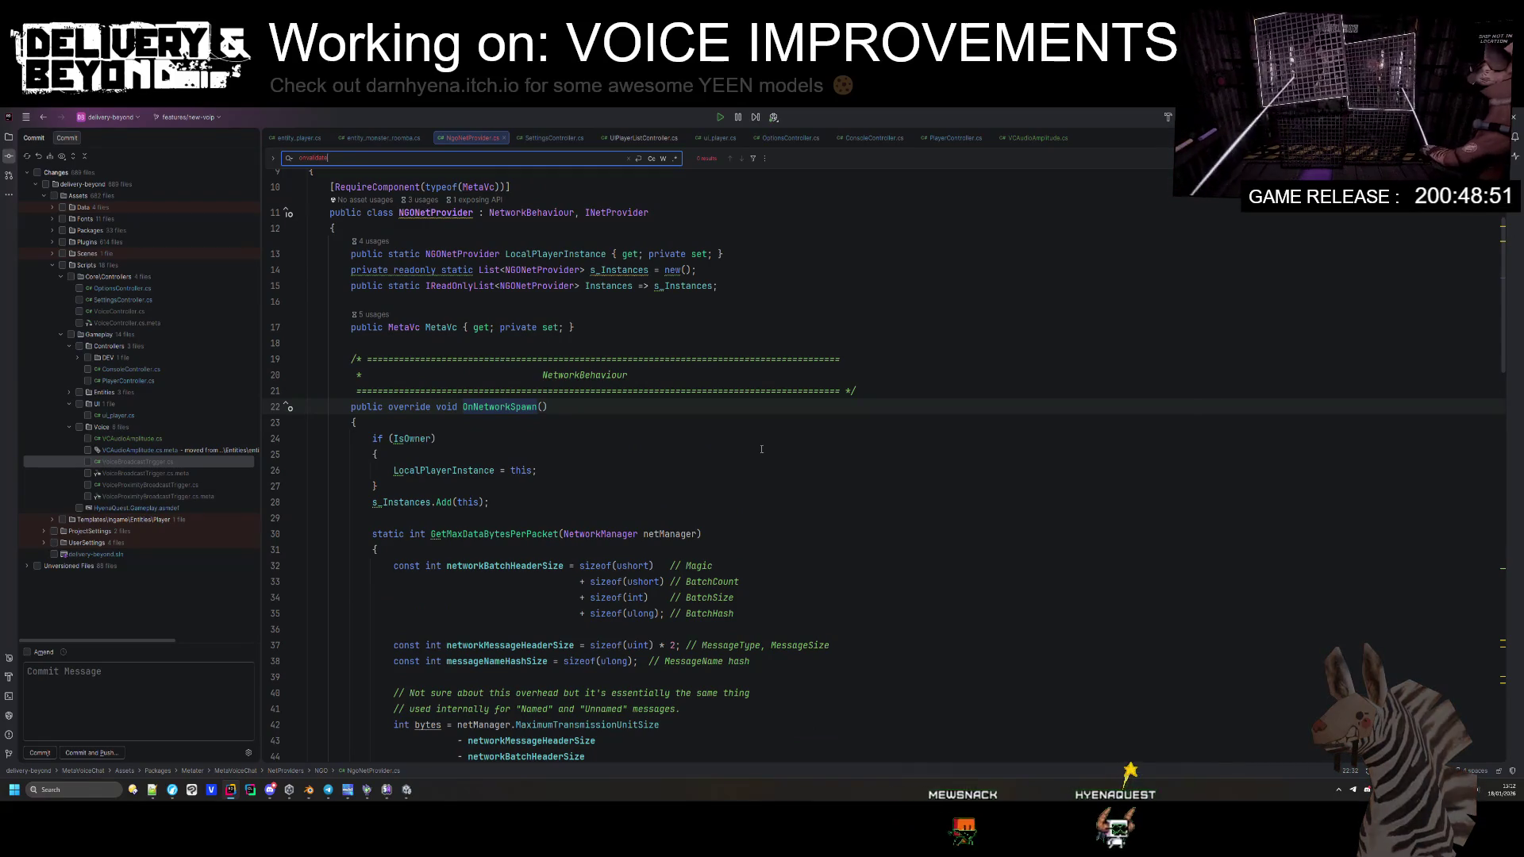
scroll(656, 543, "up", 3)
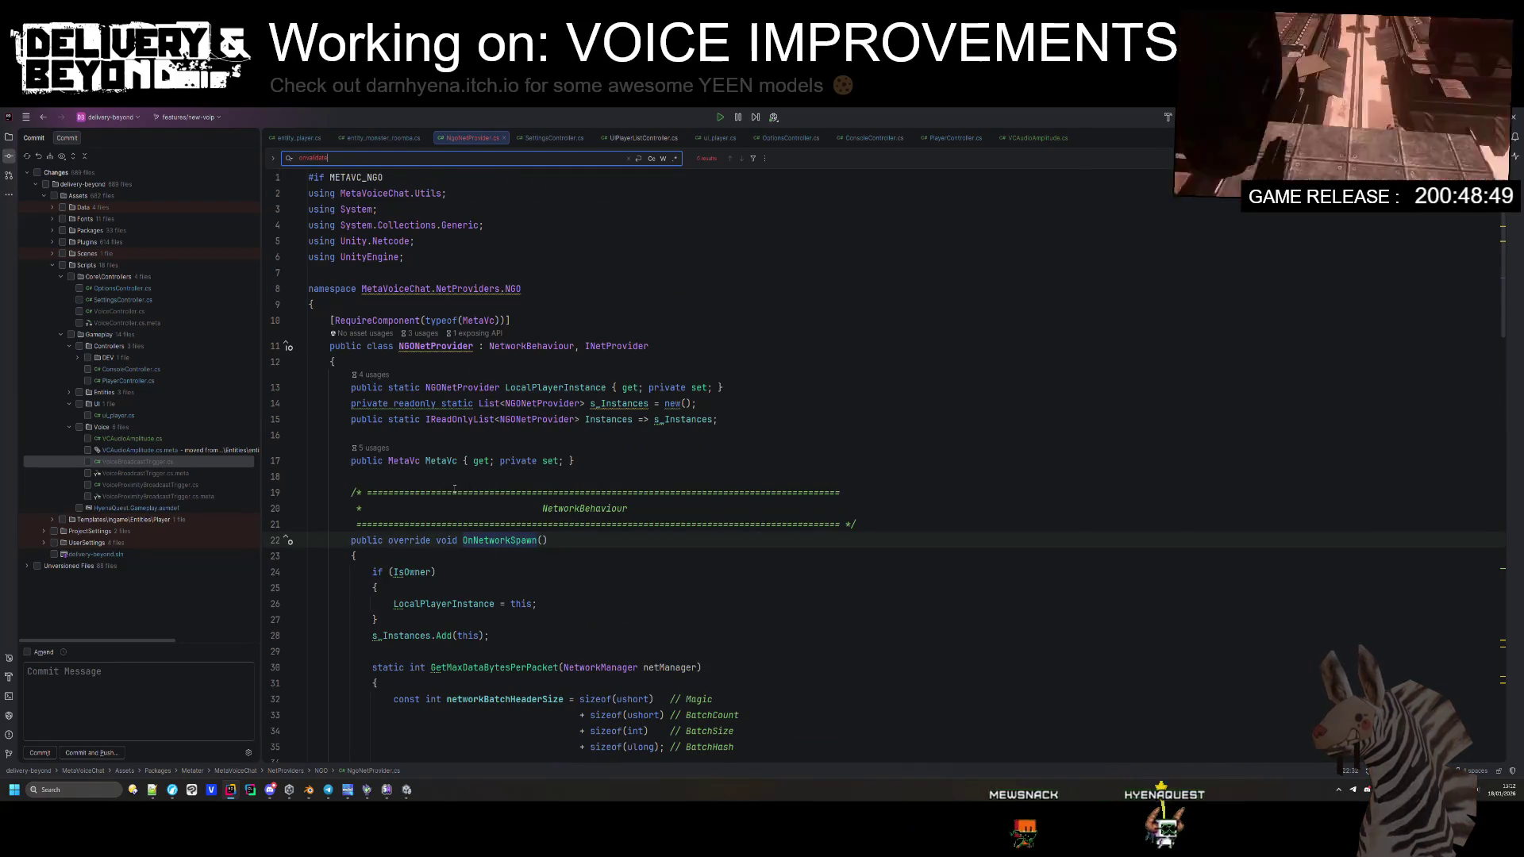
double_click(533, 389)
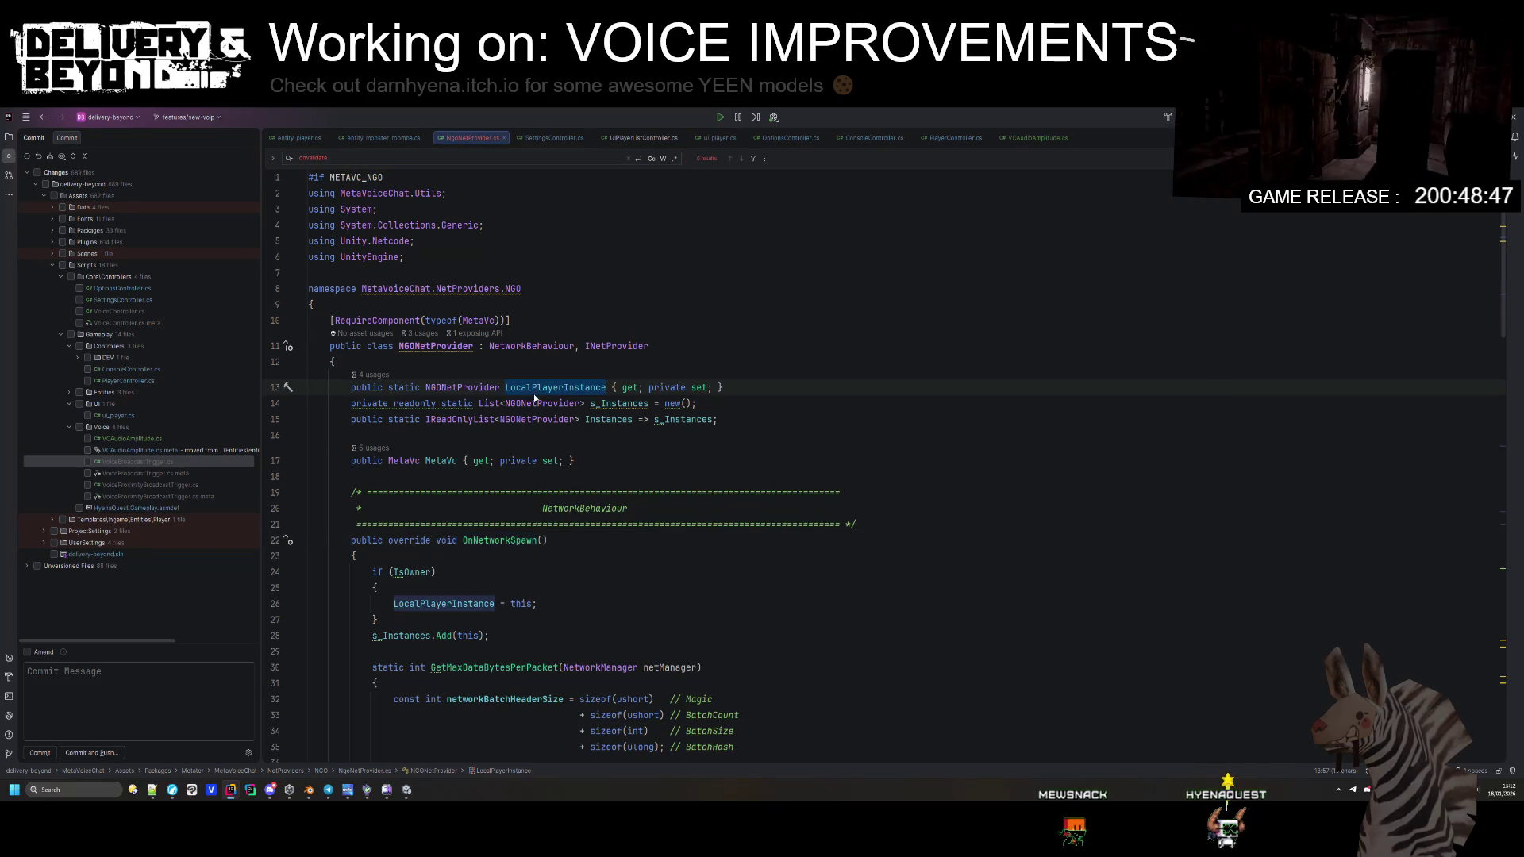
double_click(468, 346)
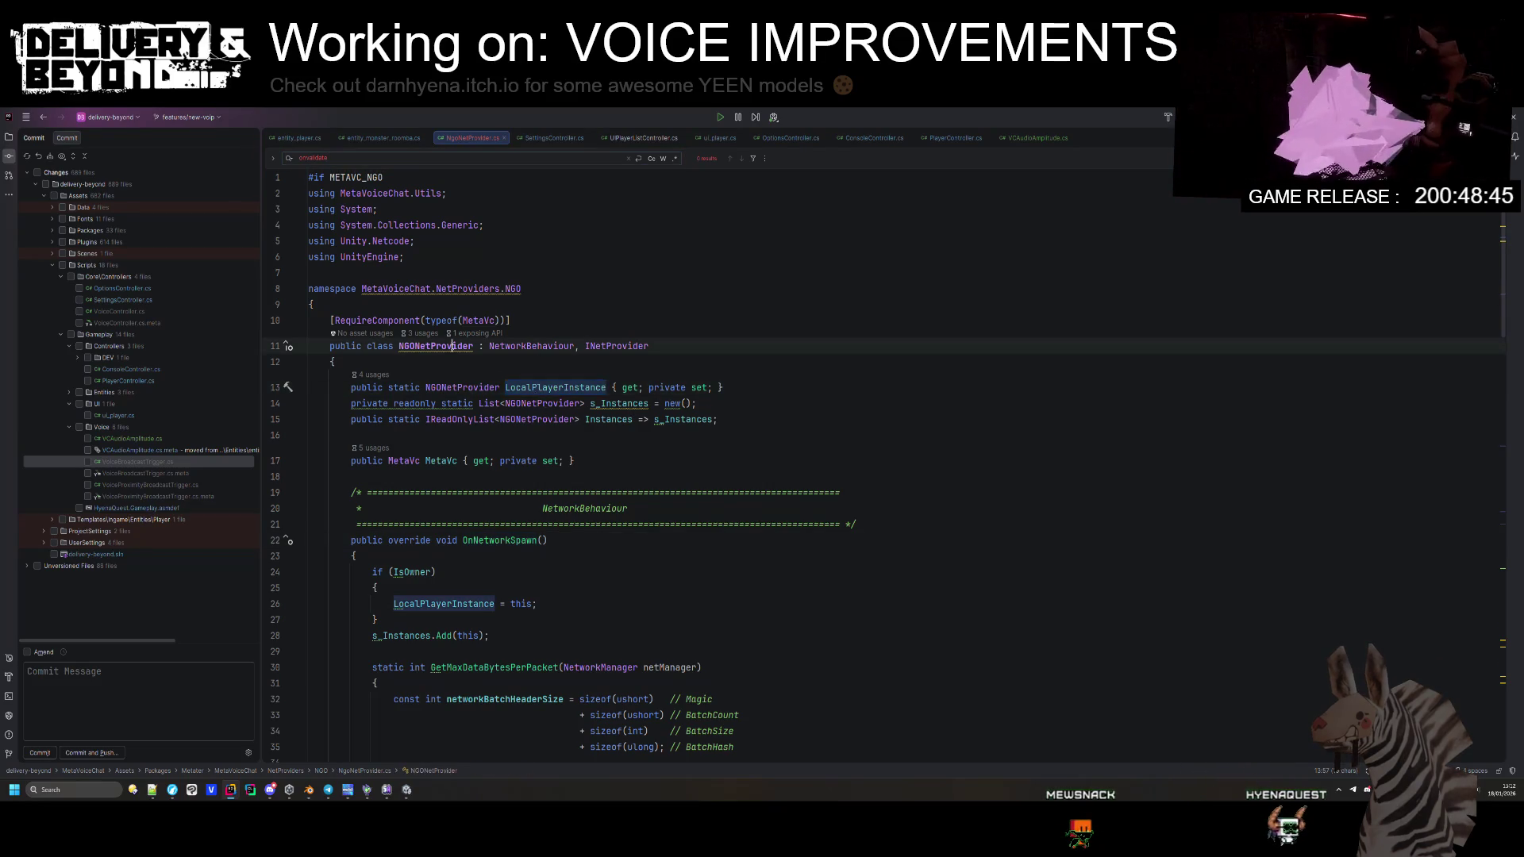
scroll(579, 462, "down", 10)
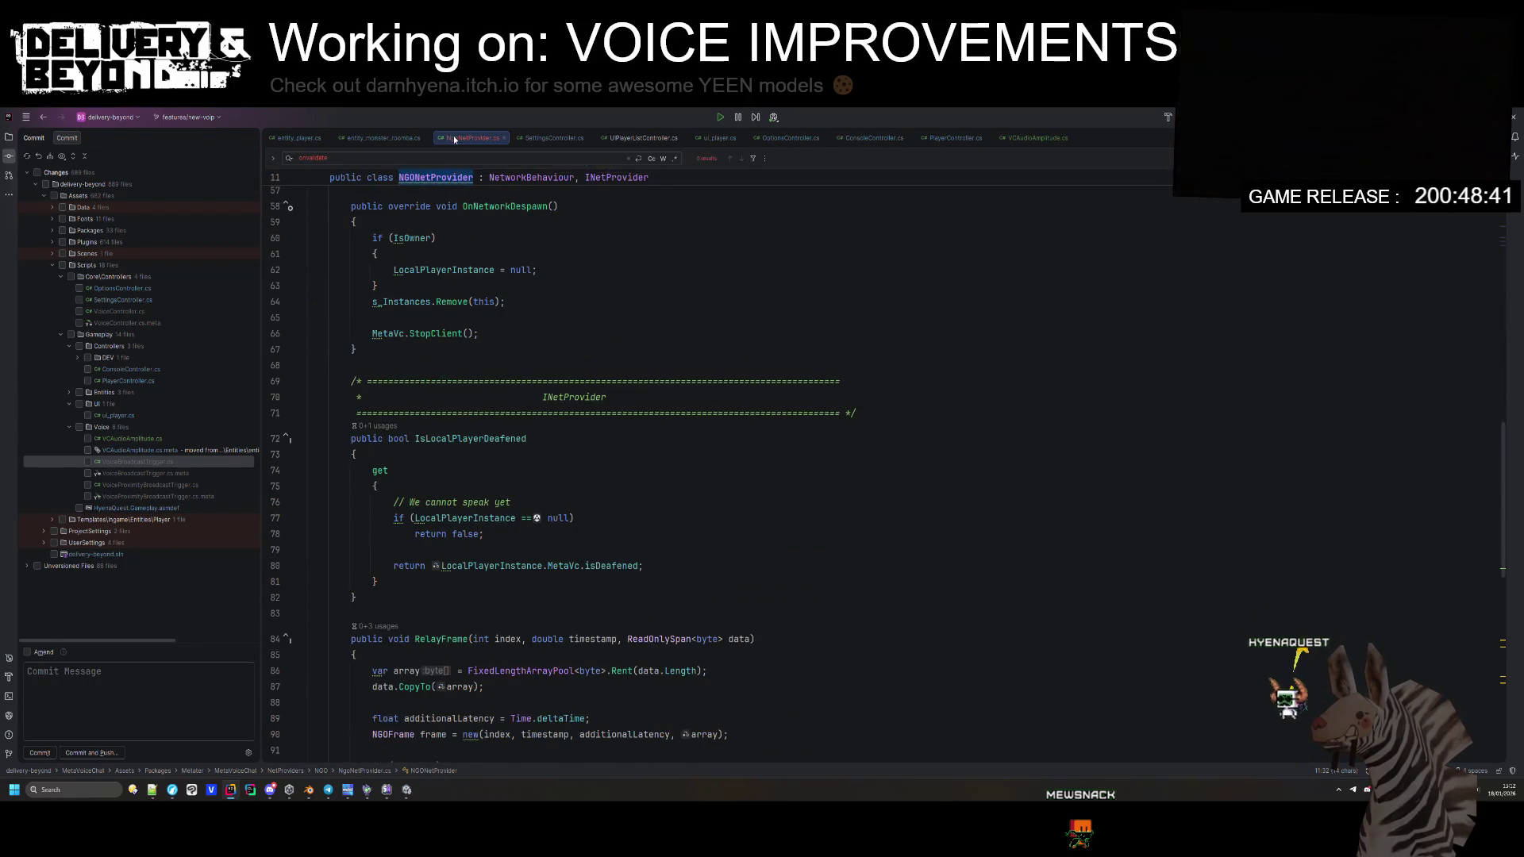
key("ctrl+F4")
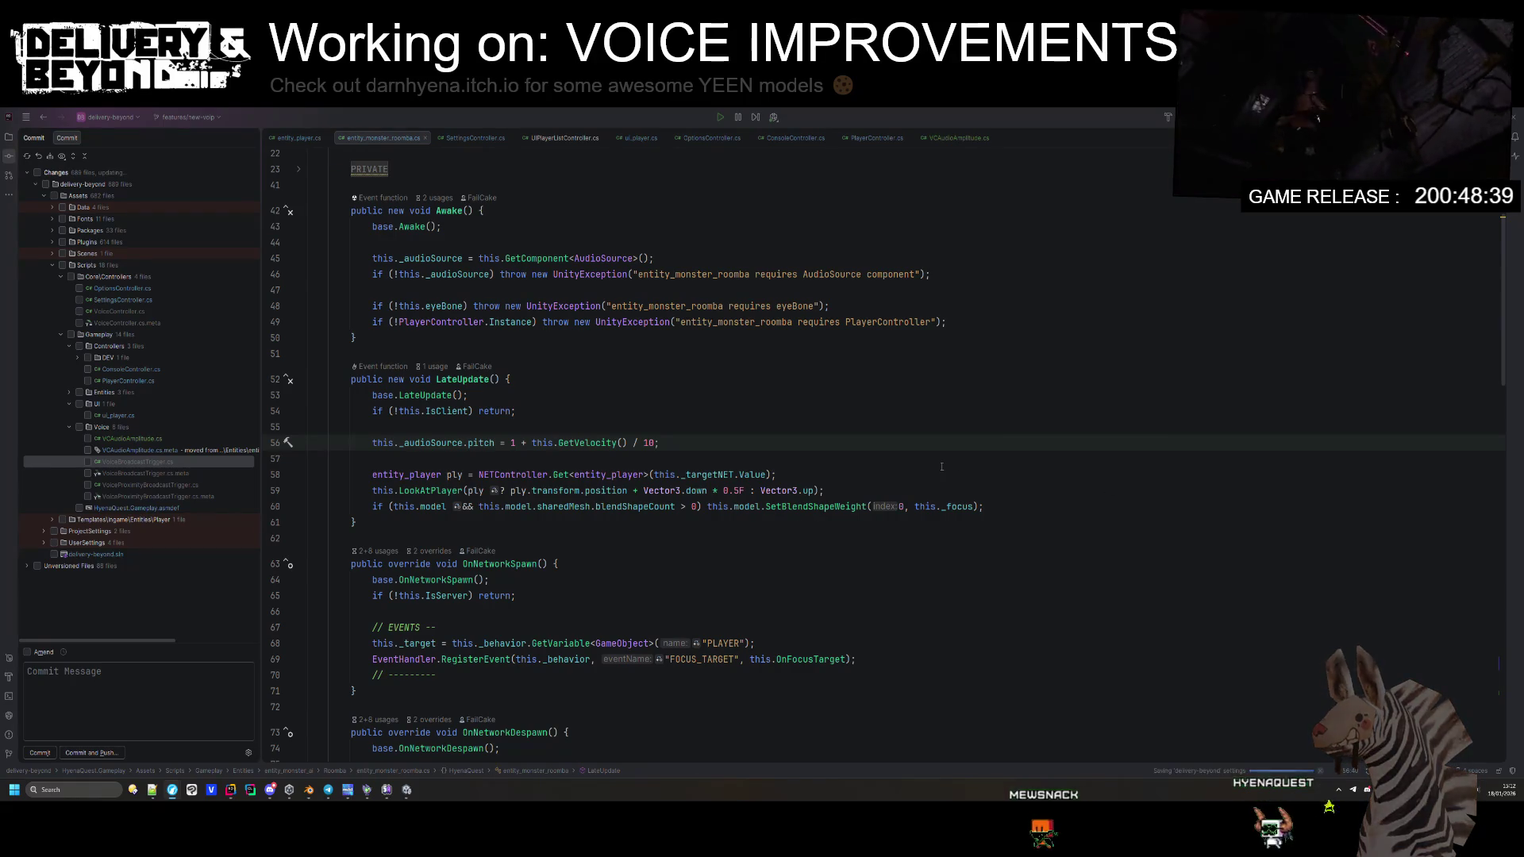
Step: Make entity_player's GetComponentInChildren<VcMicAudioInput> include inactive children (true) and run Code Cleanup
left_click(700, 459)
scroll(549, 265, "up", 4)
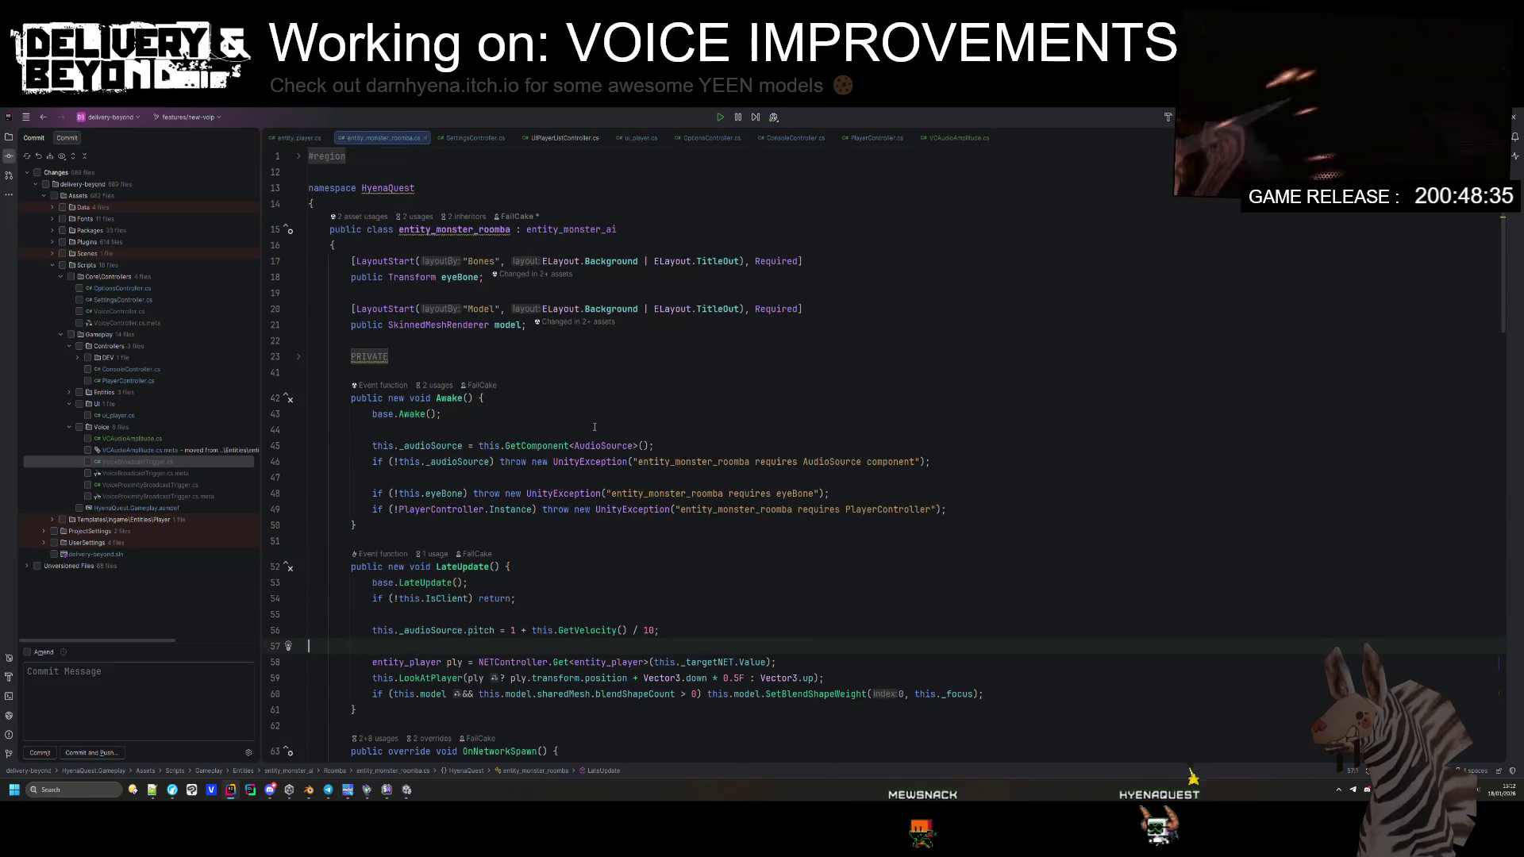
middle_click(387, 139)
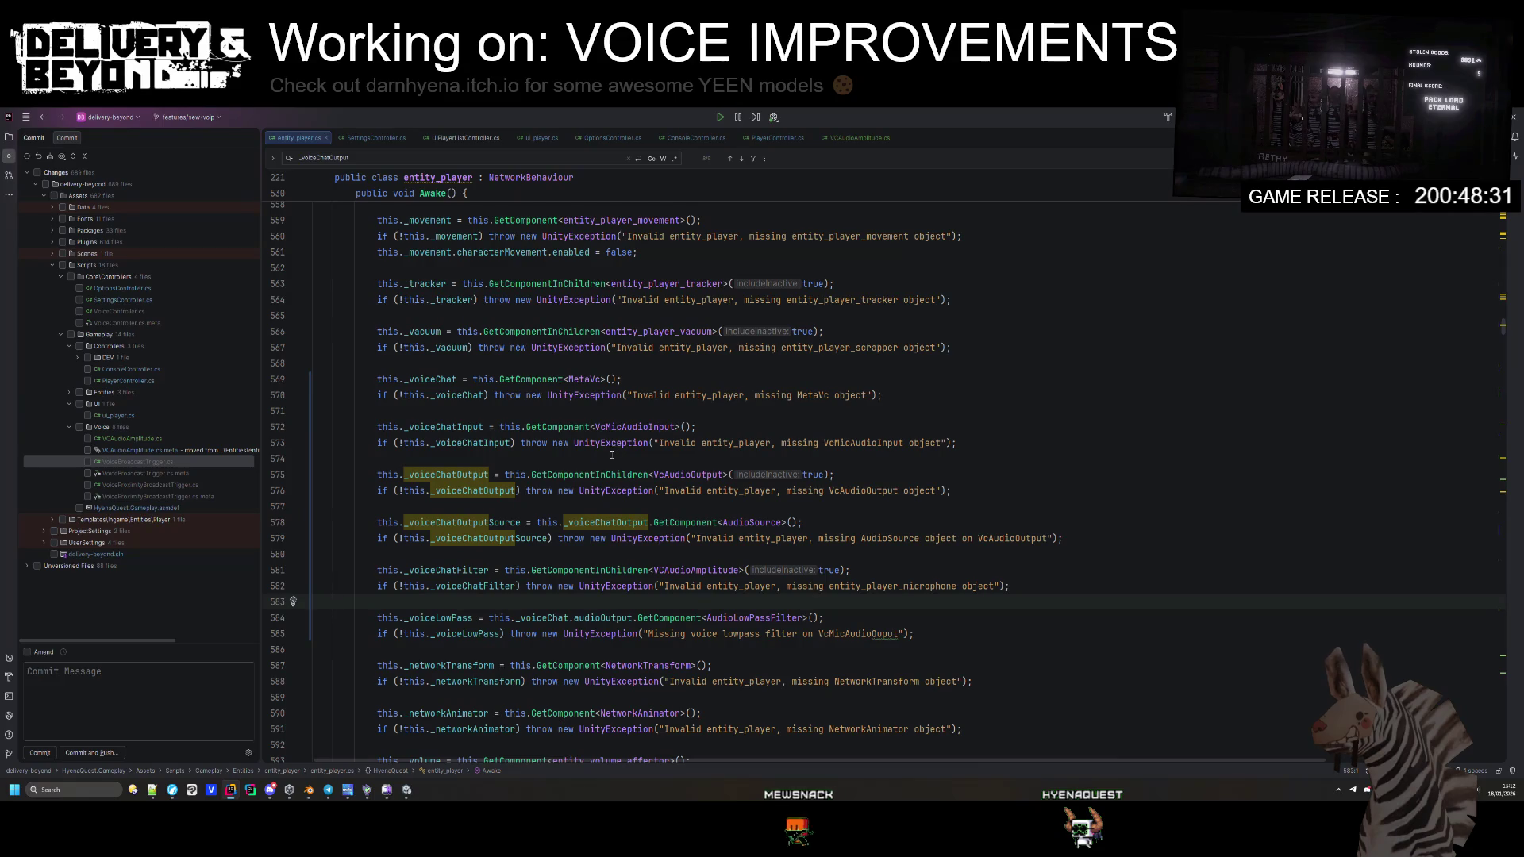
left_click(602, 461)
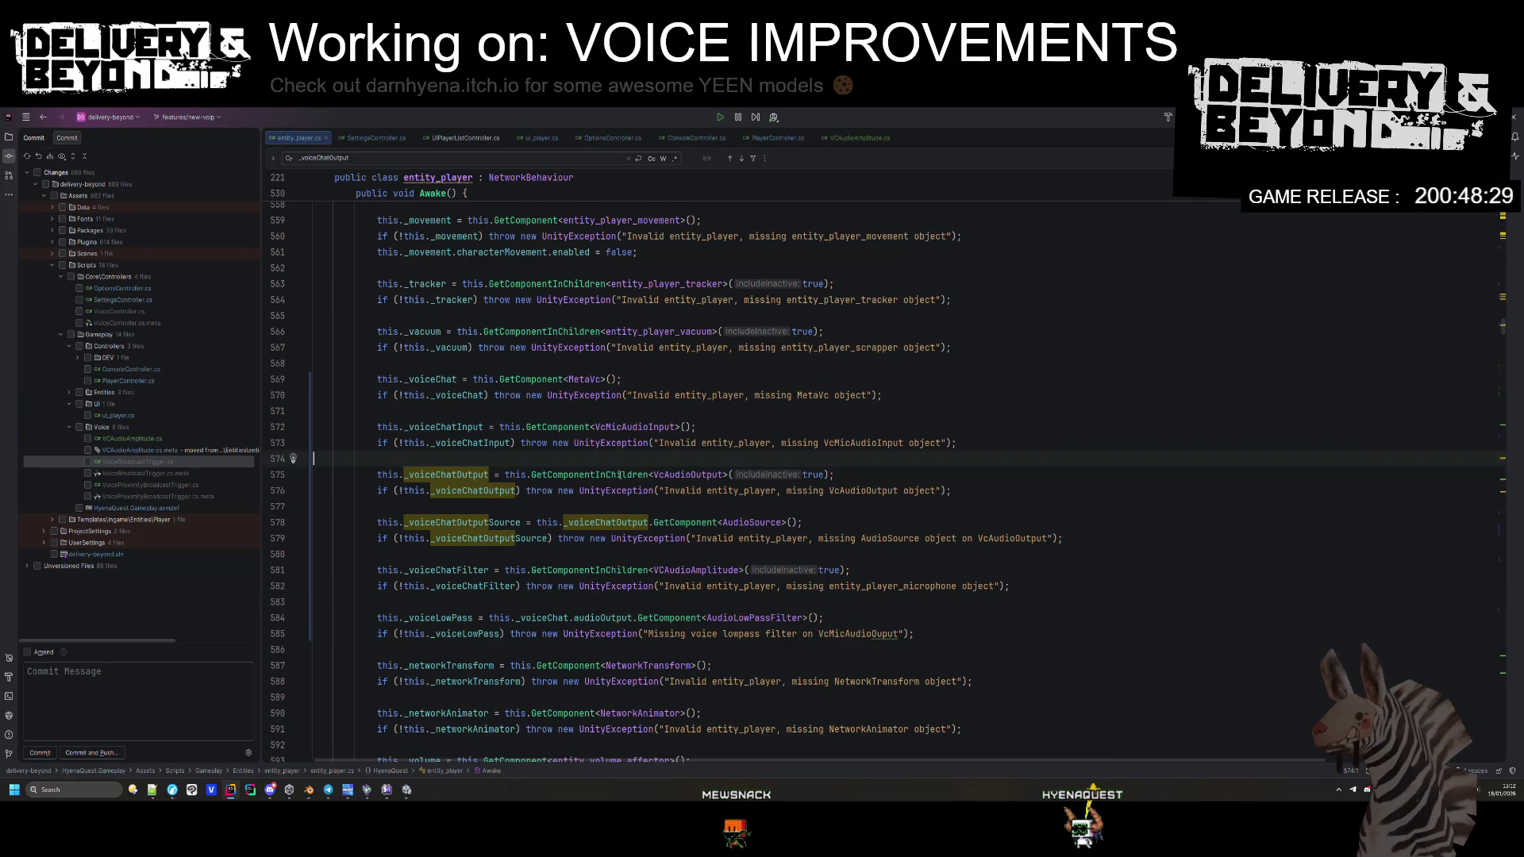
key("ctrl+z")
key("ctrl+z")
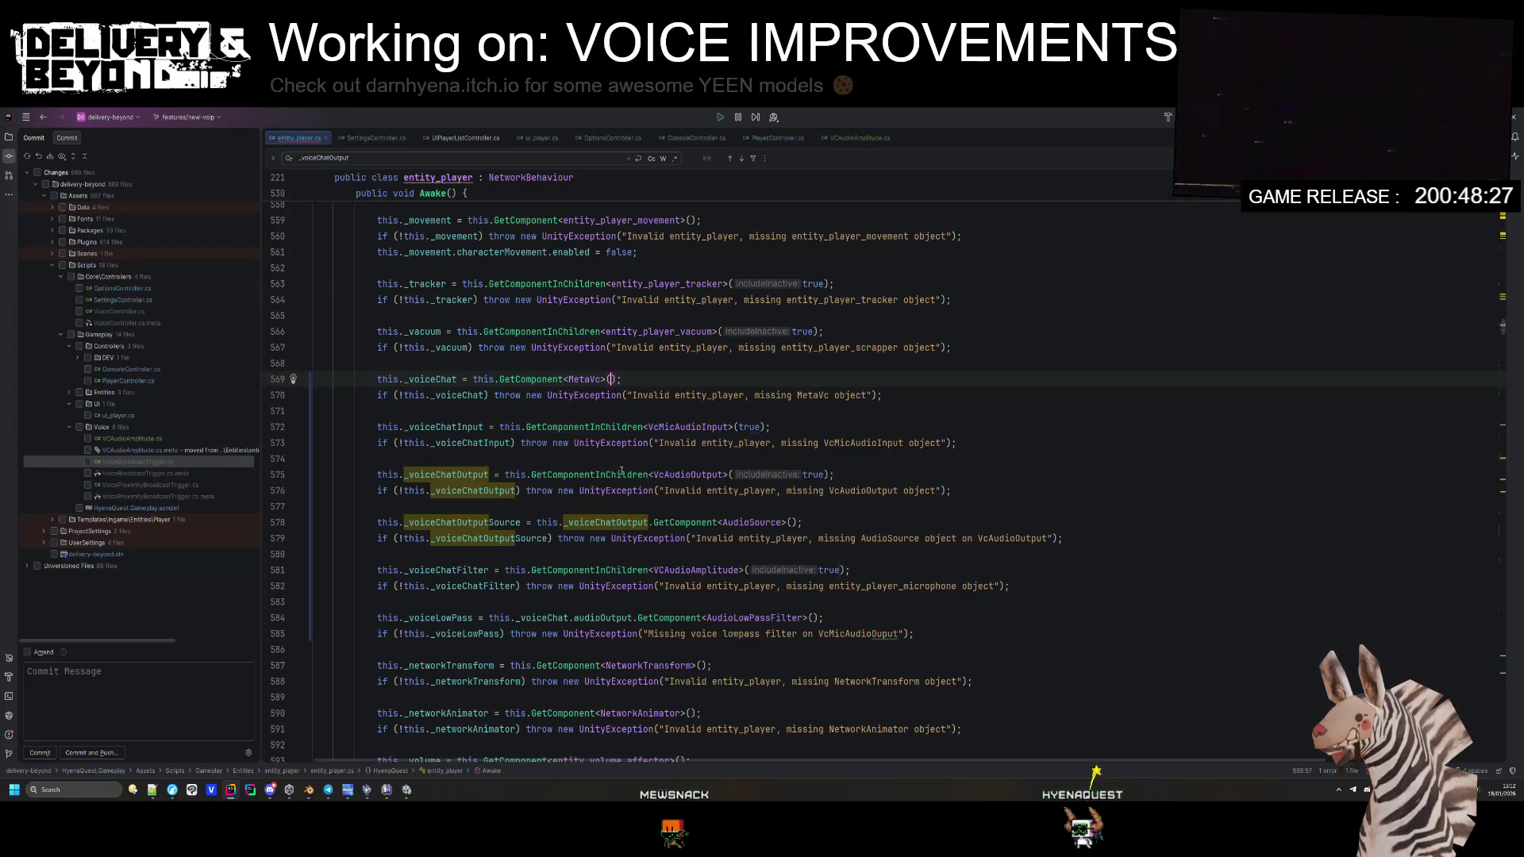
key("ctrl+z")
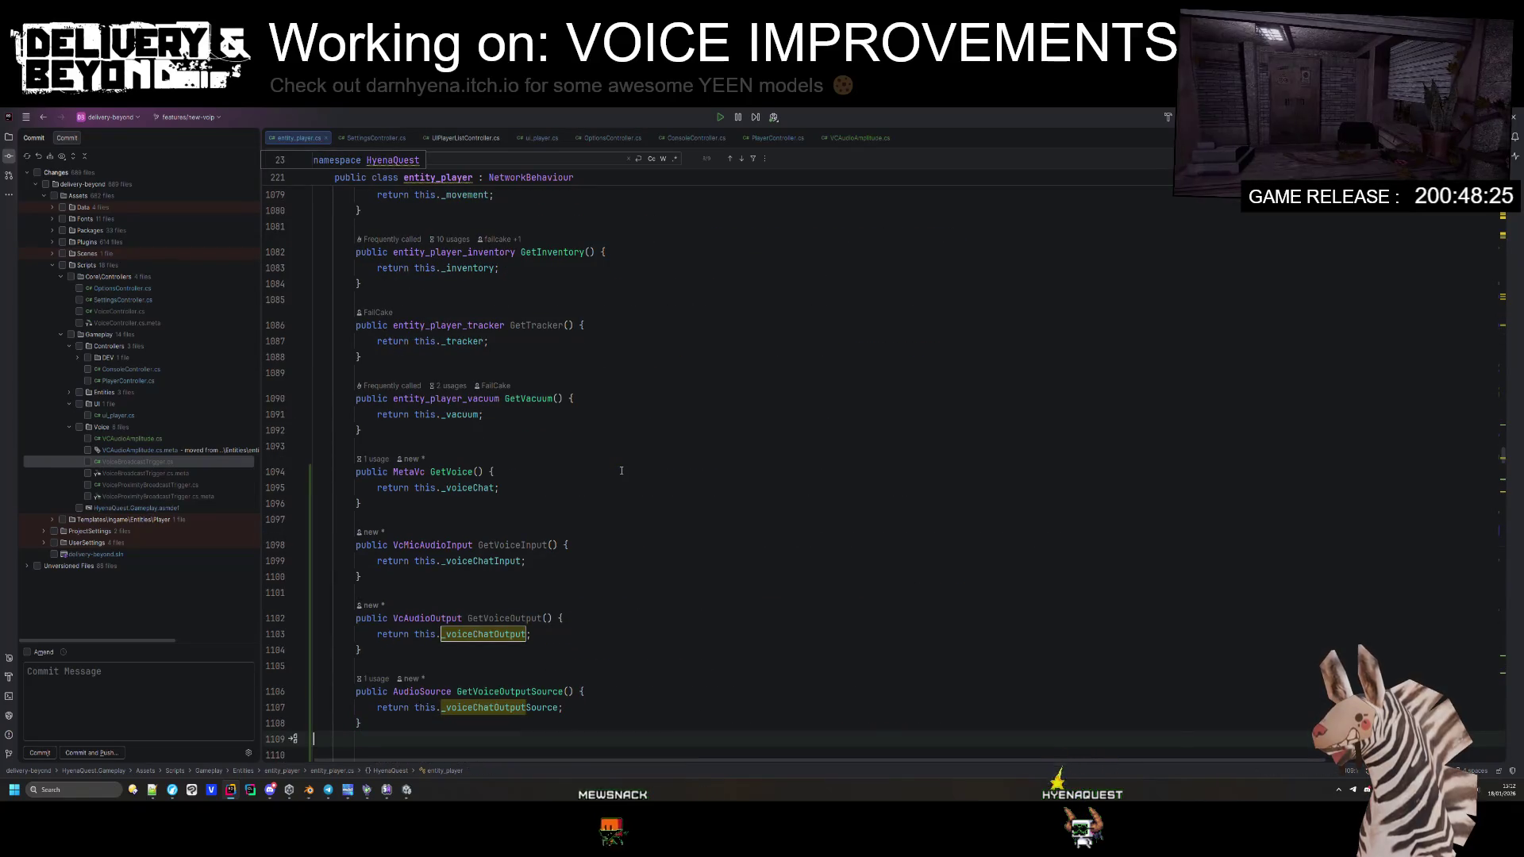
key("ctrl+alt+l")
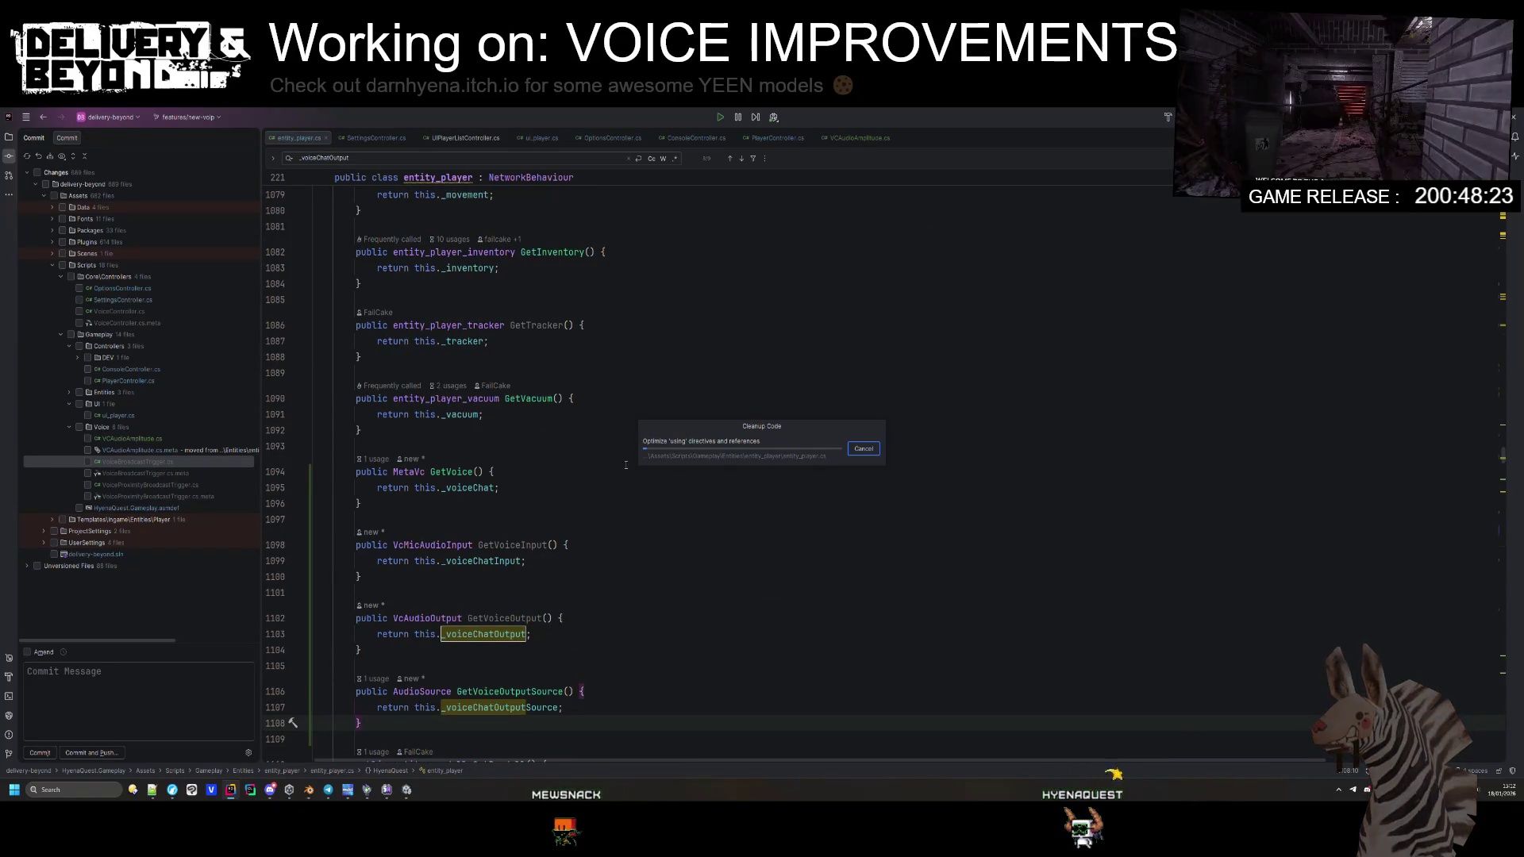
left_click(407, 790)
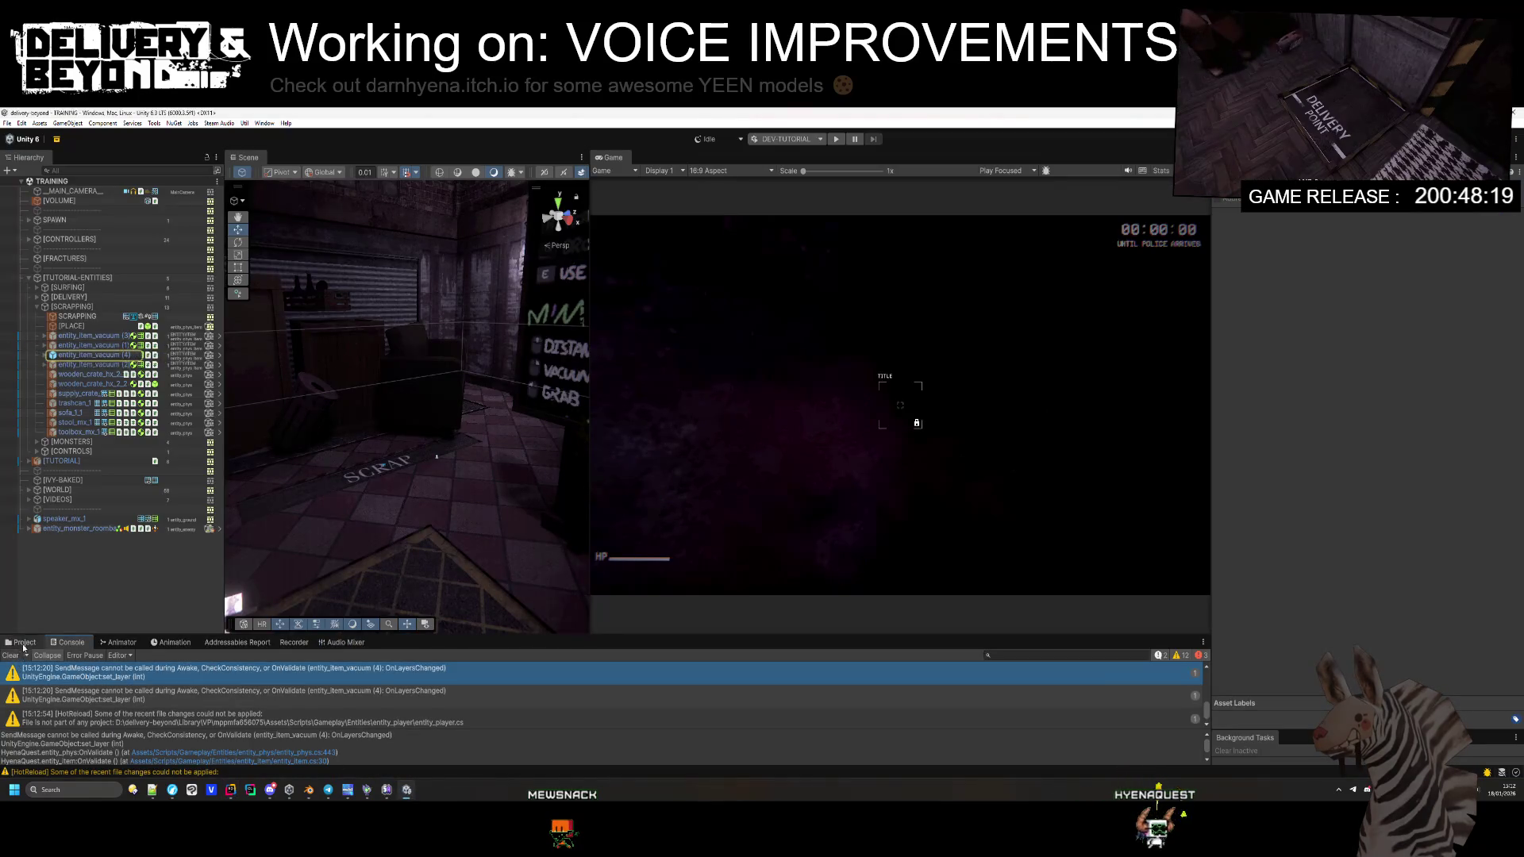
Step: Enlarge the Project browser and navigate to Assets/Templates/Ingame/Entities/Player
left_click(23, 643)
left_click_drag(455, 637, 459, 580)
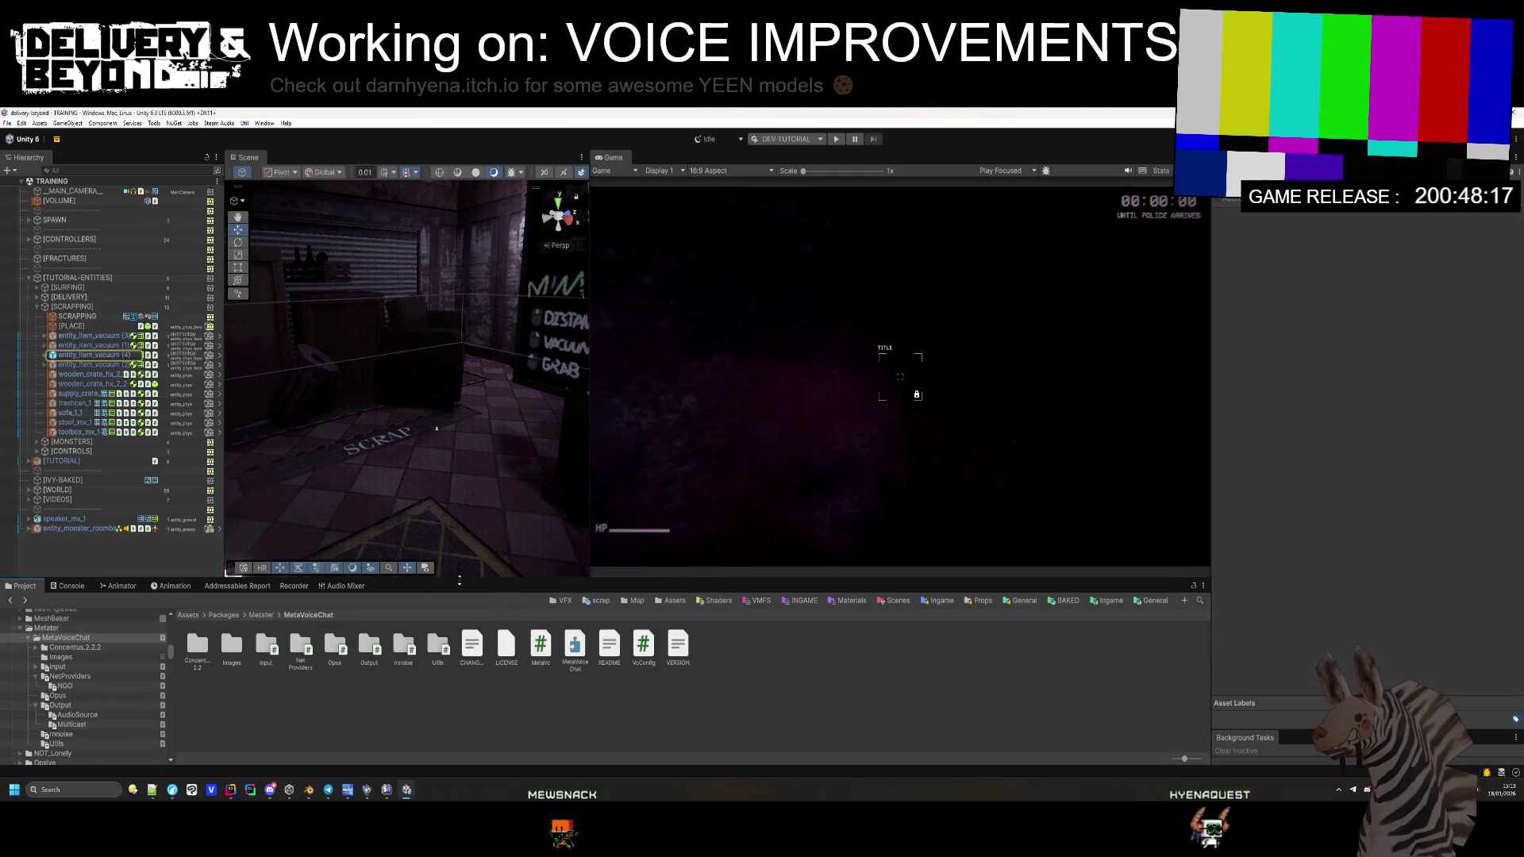
left_click(263, 617)
left_click(673, 601)
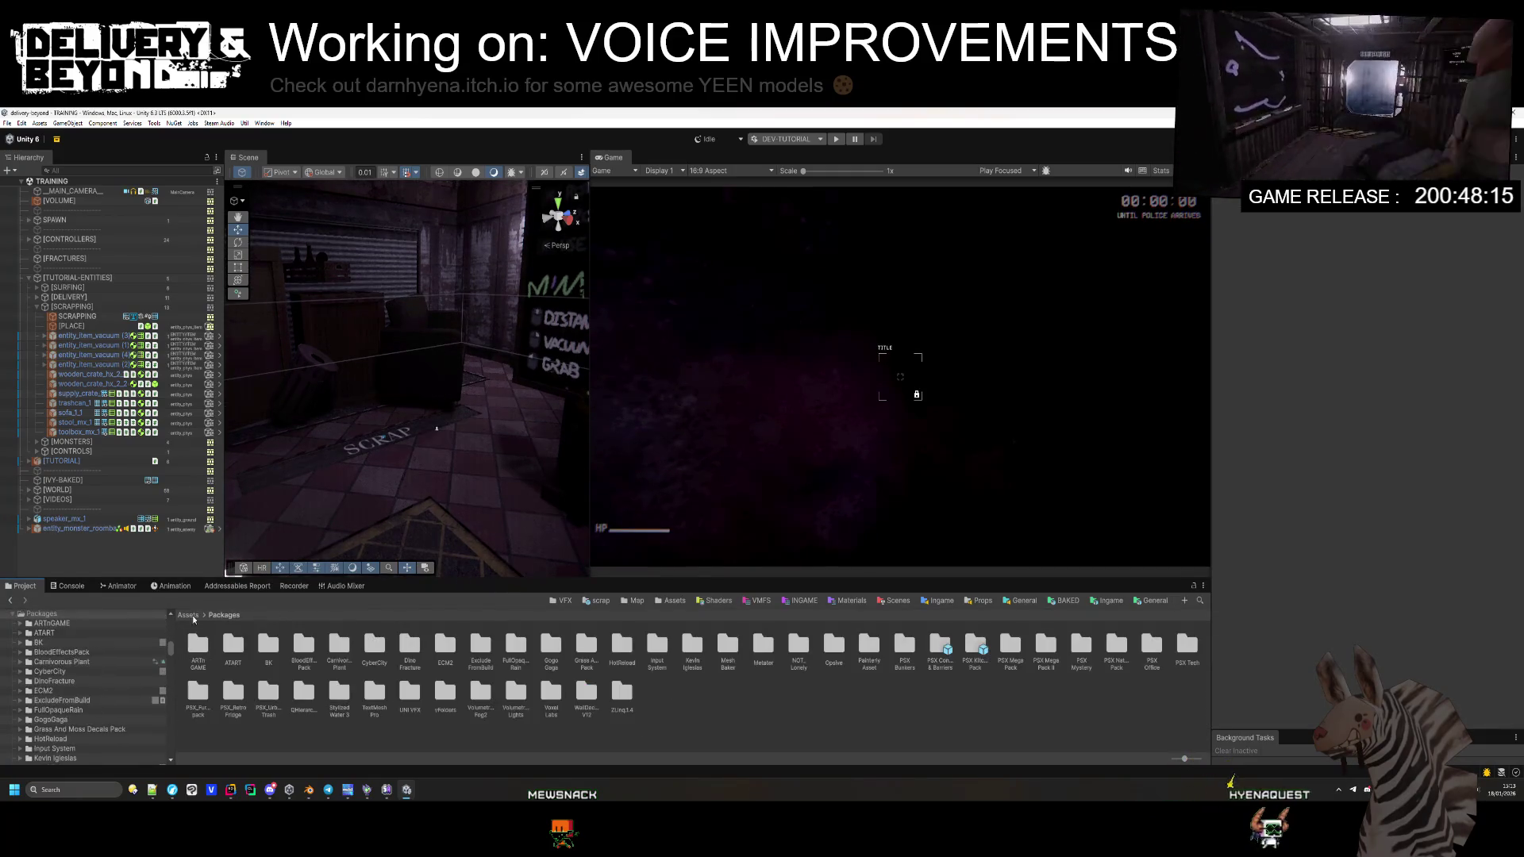
left_click(1024, 601)
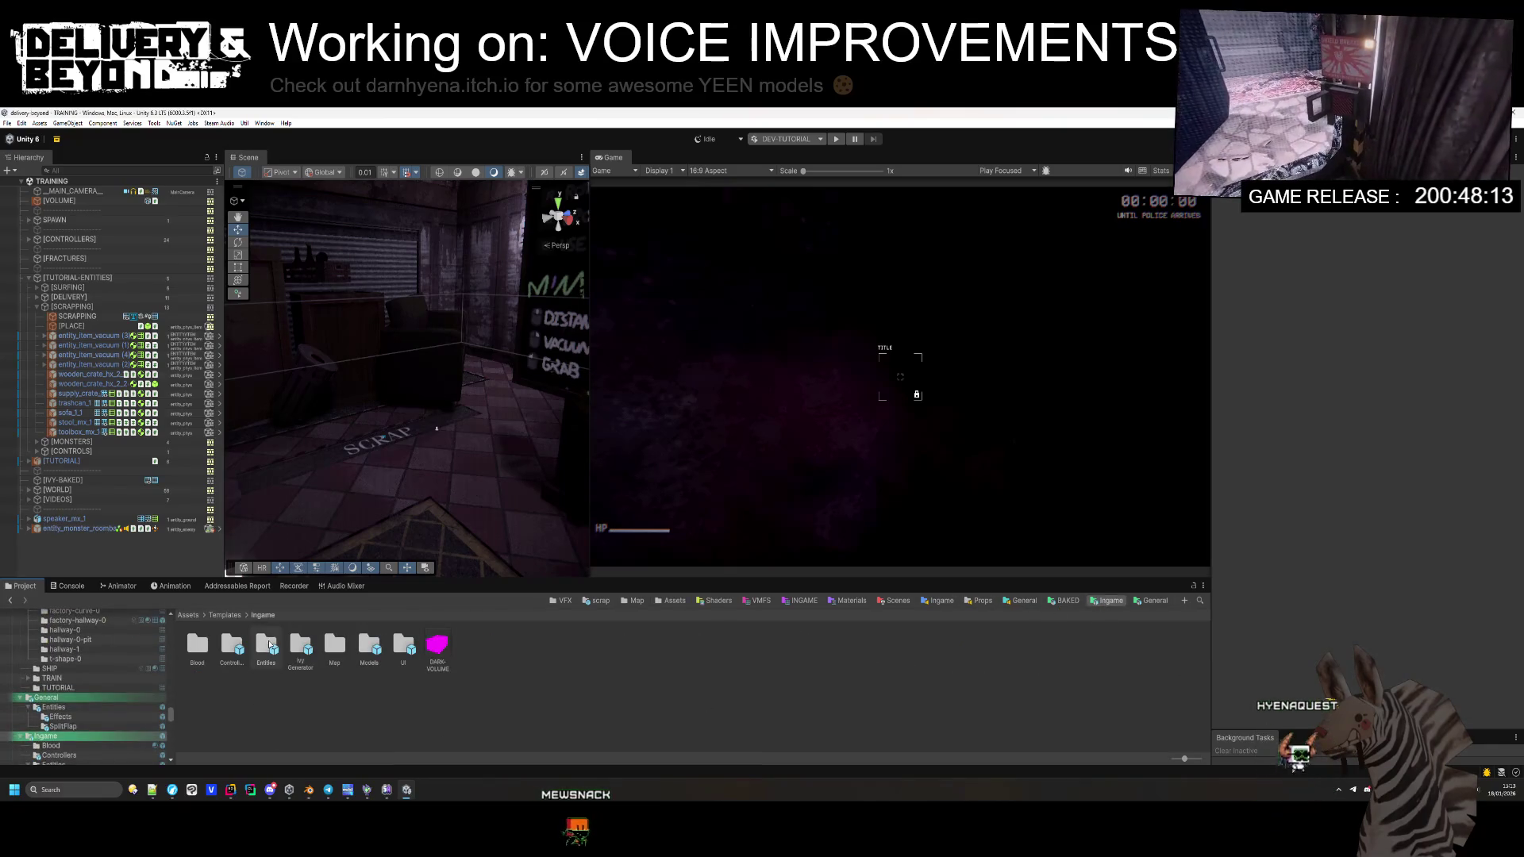
double_click(269, 645)
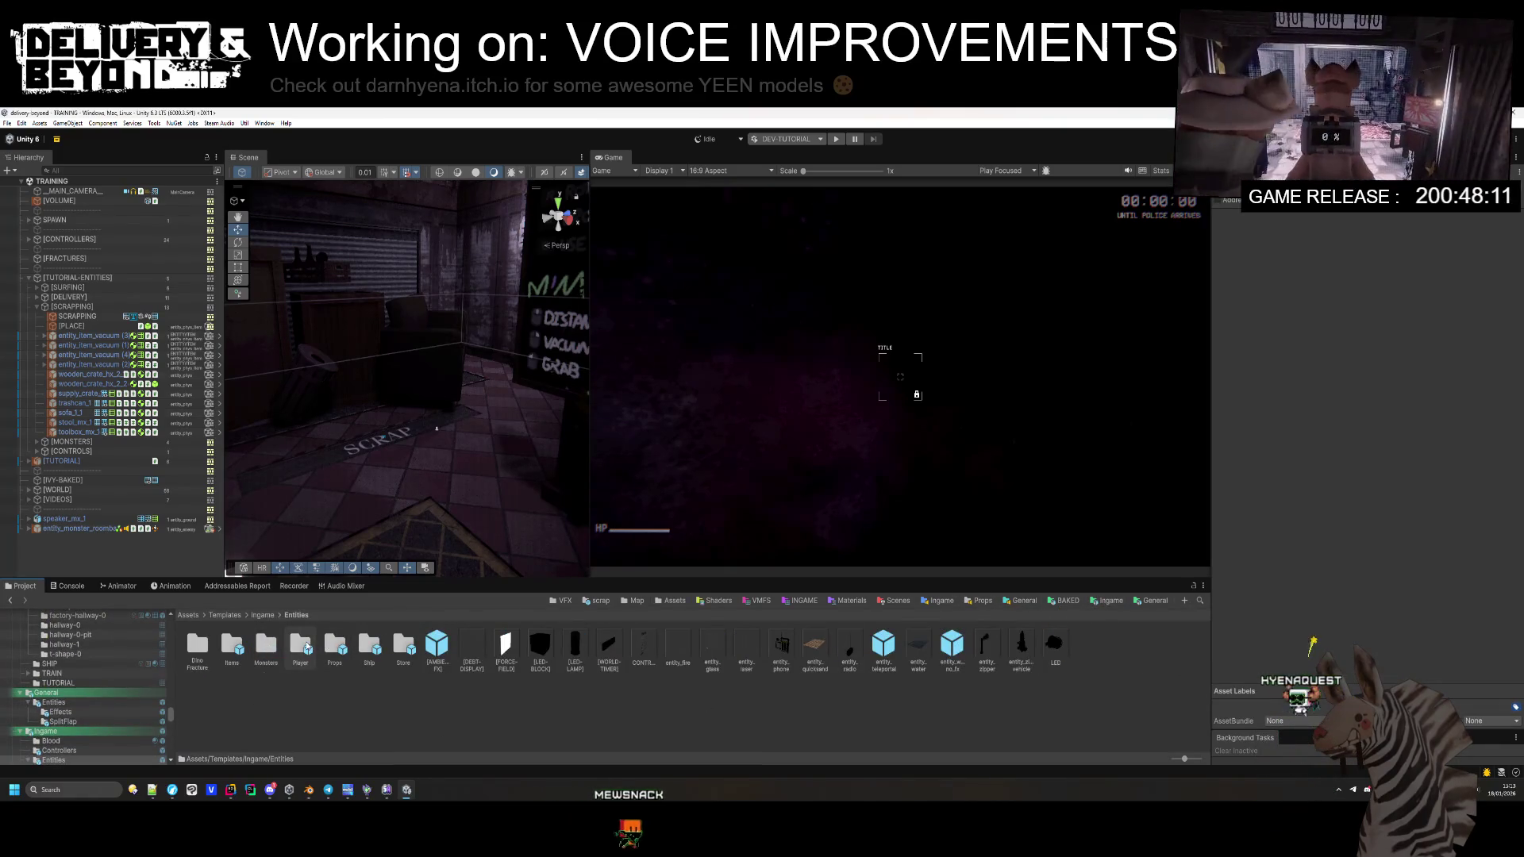
double_click(307, 647)
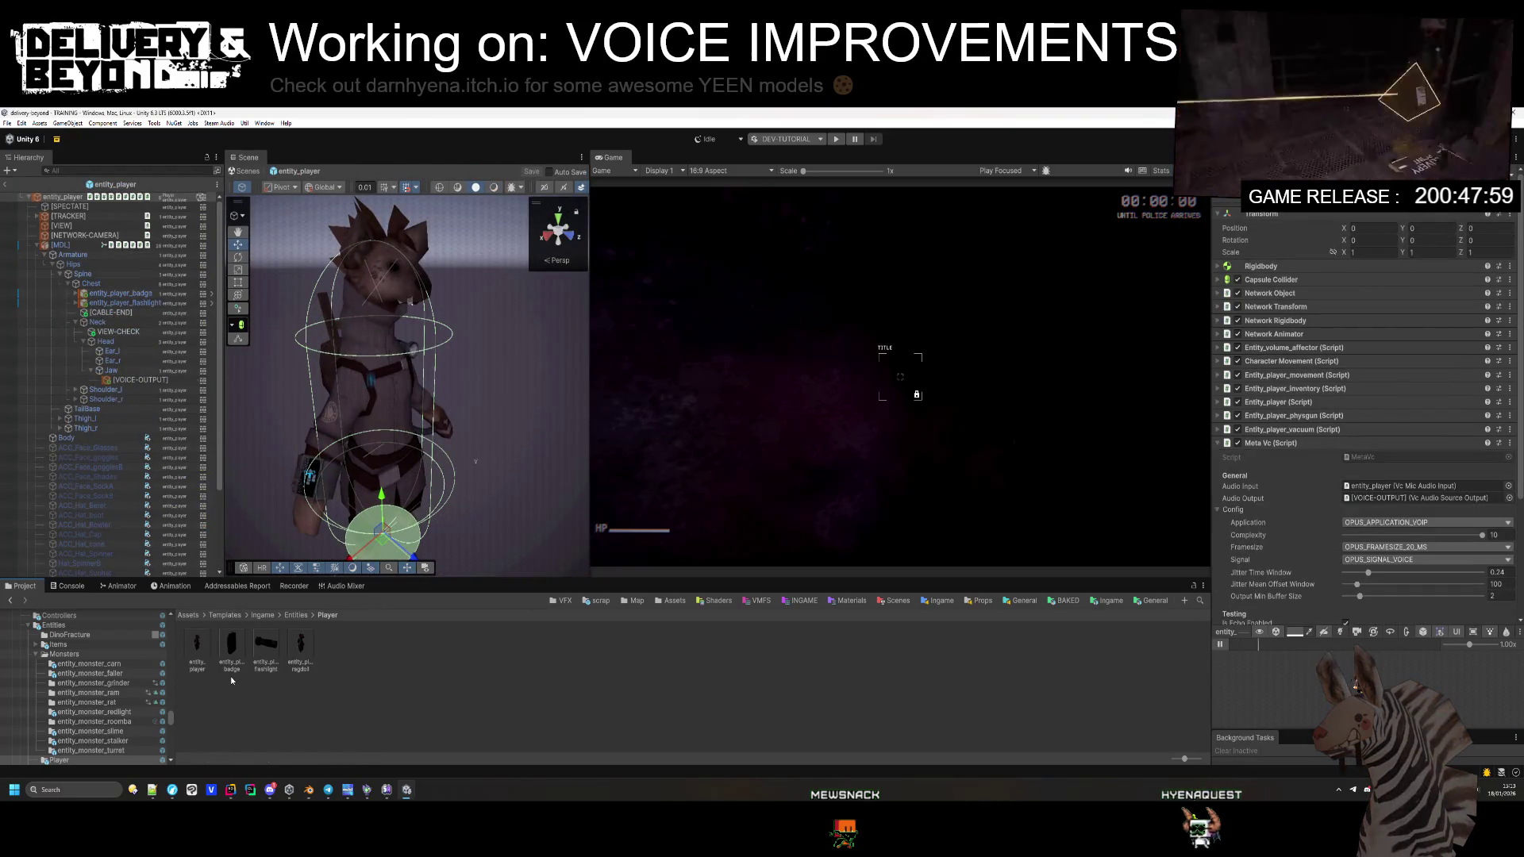
Step: Create an empty [VOICE] child under entity_player, collapse [MDL], and place [VOICE] below [SPECTATE]
left_click(135, 380)
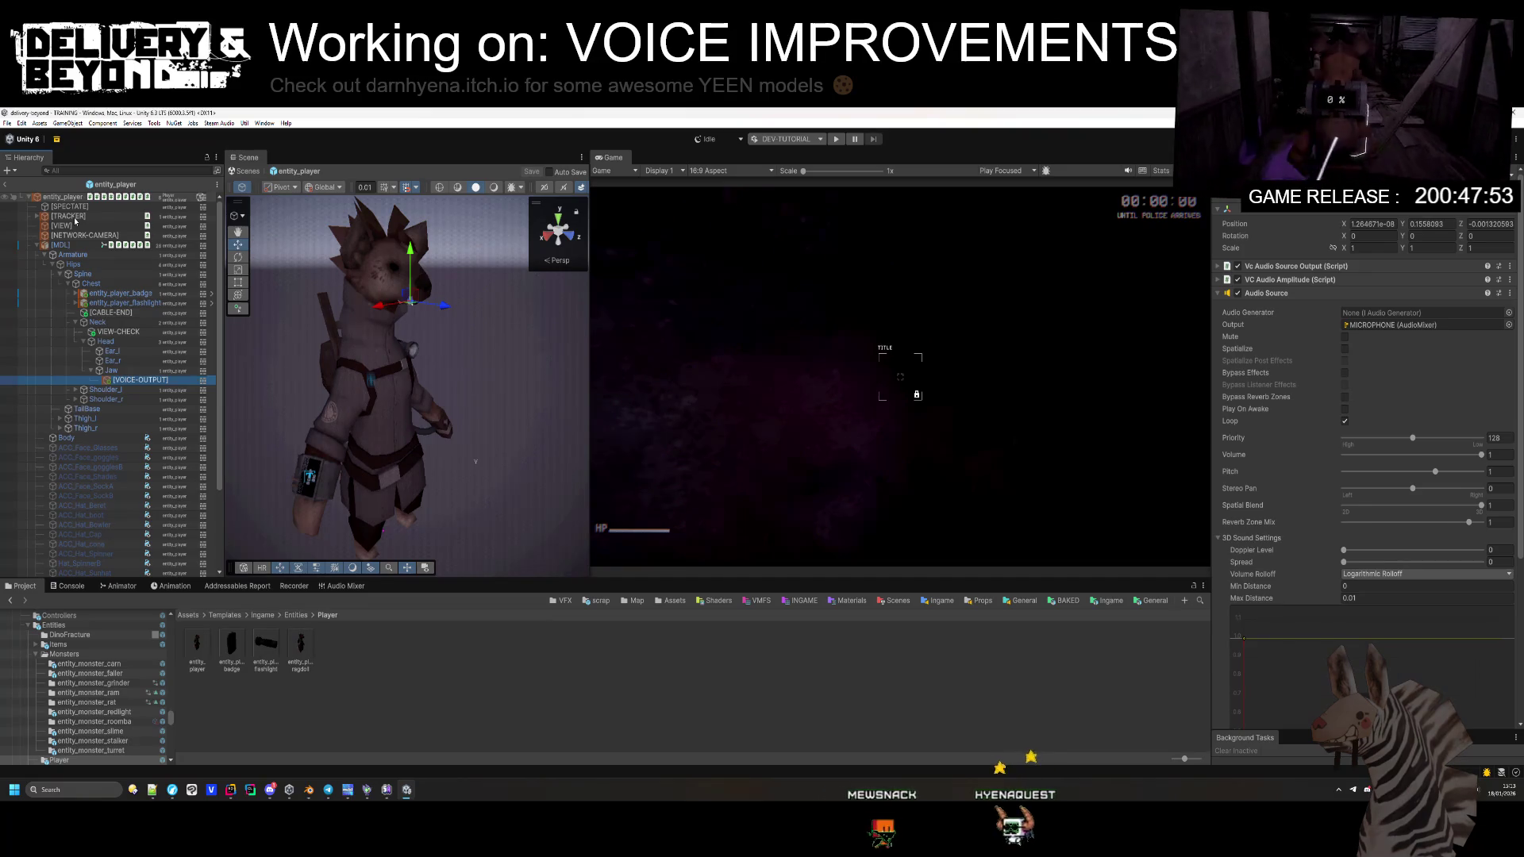
right_click(62, 197)
left_click(216, 291)
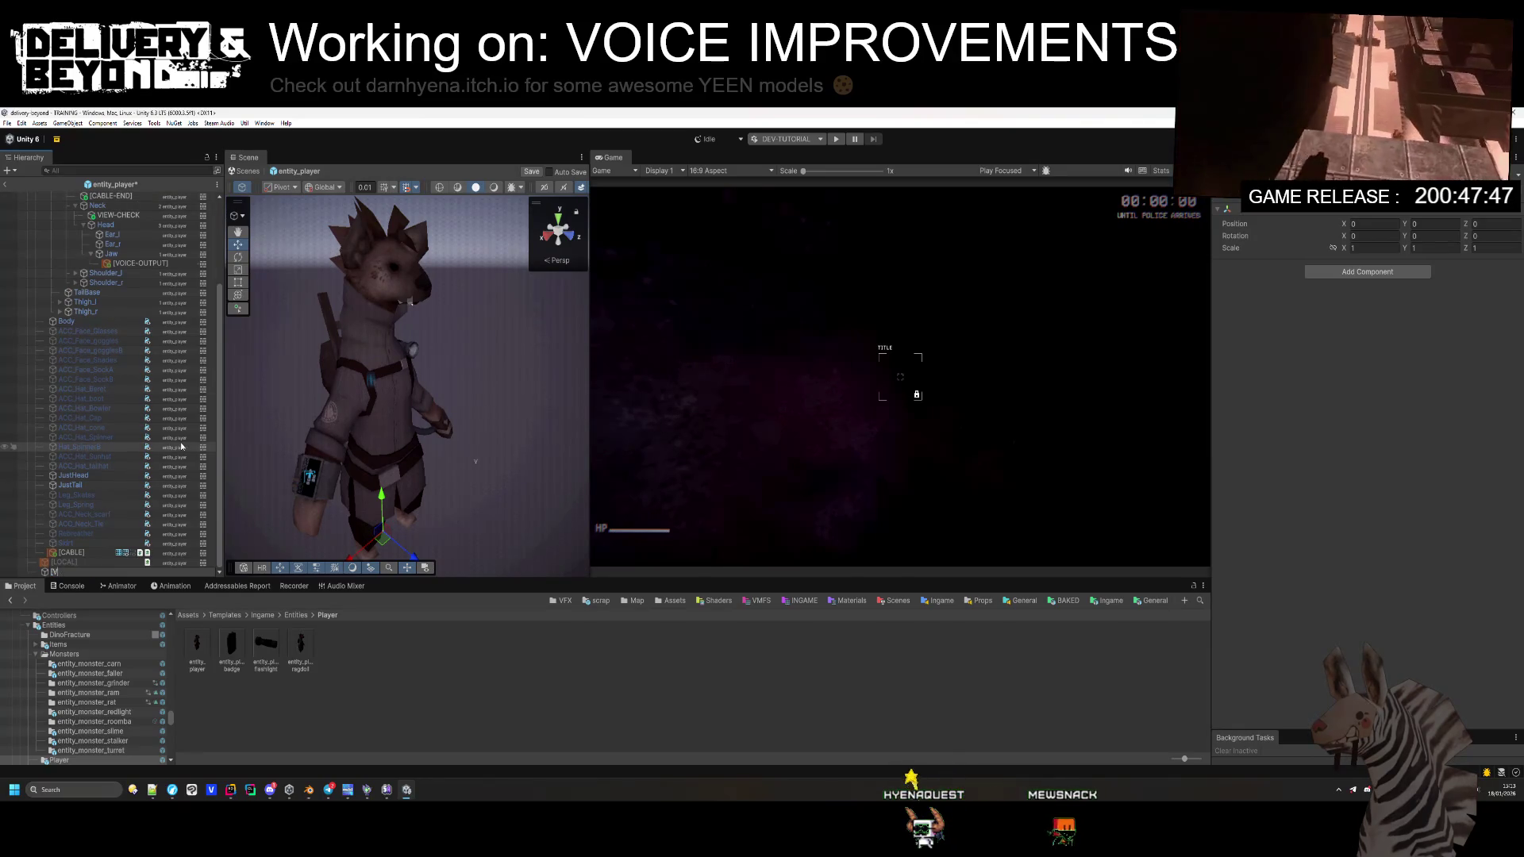
scroll(182, 447, "up", 5)
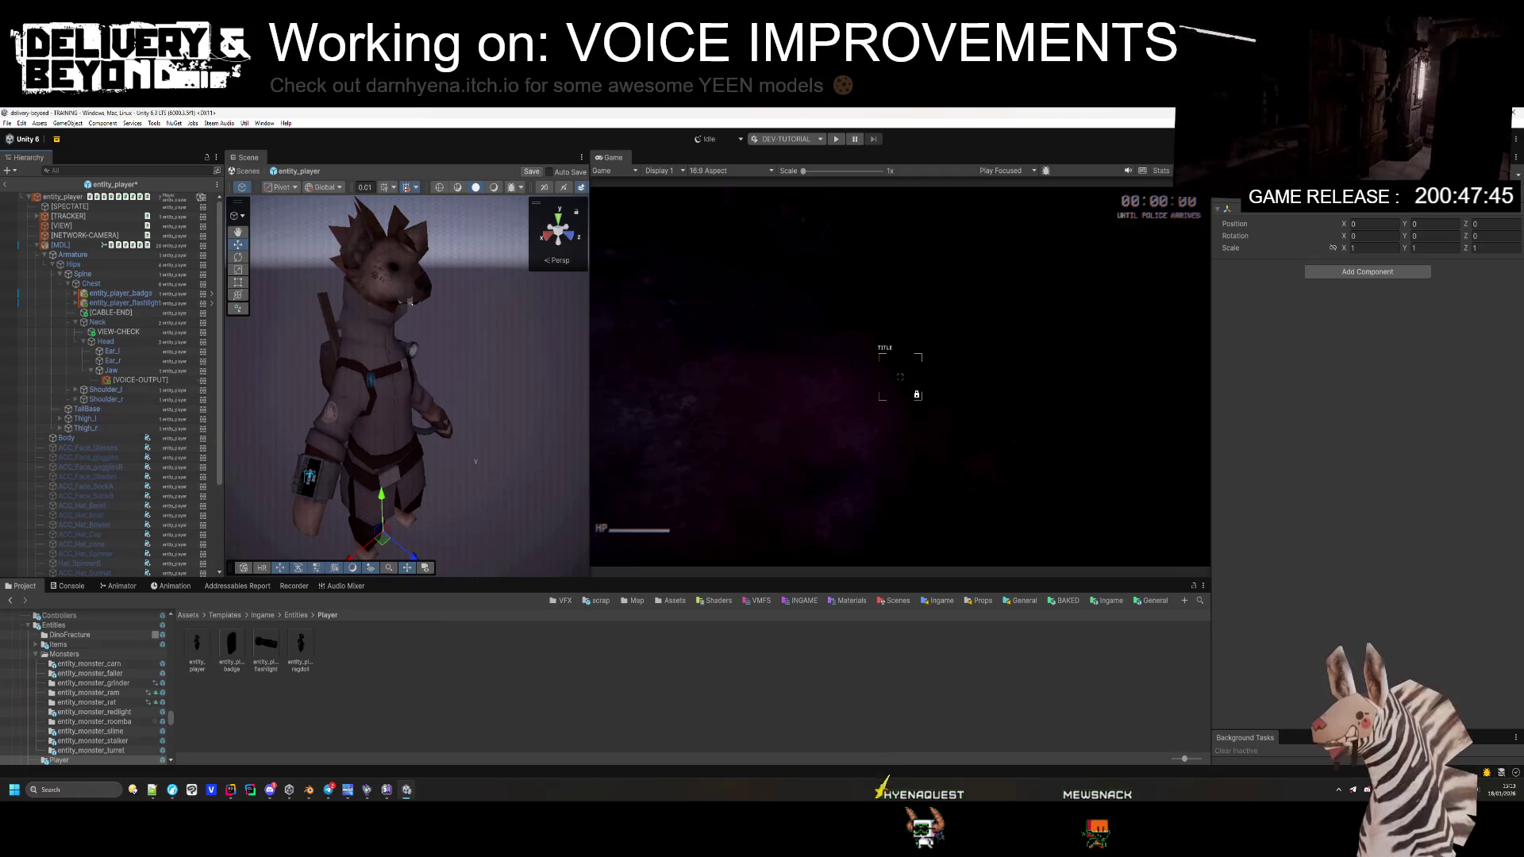
left_click(42, 254)
left_click_drag(73, 237, 56, 213)
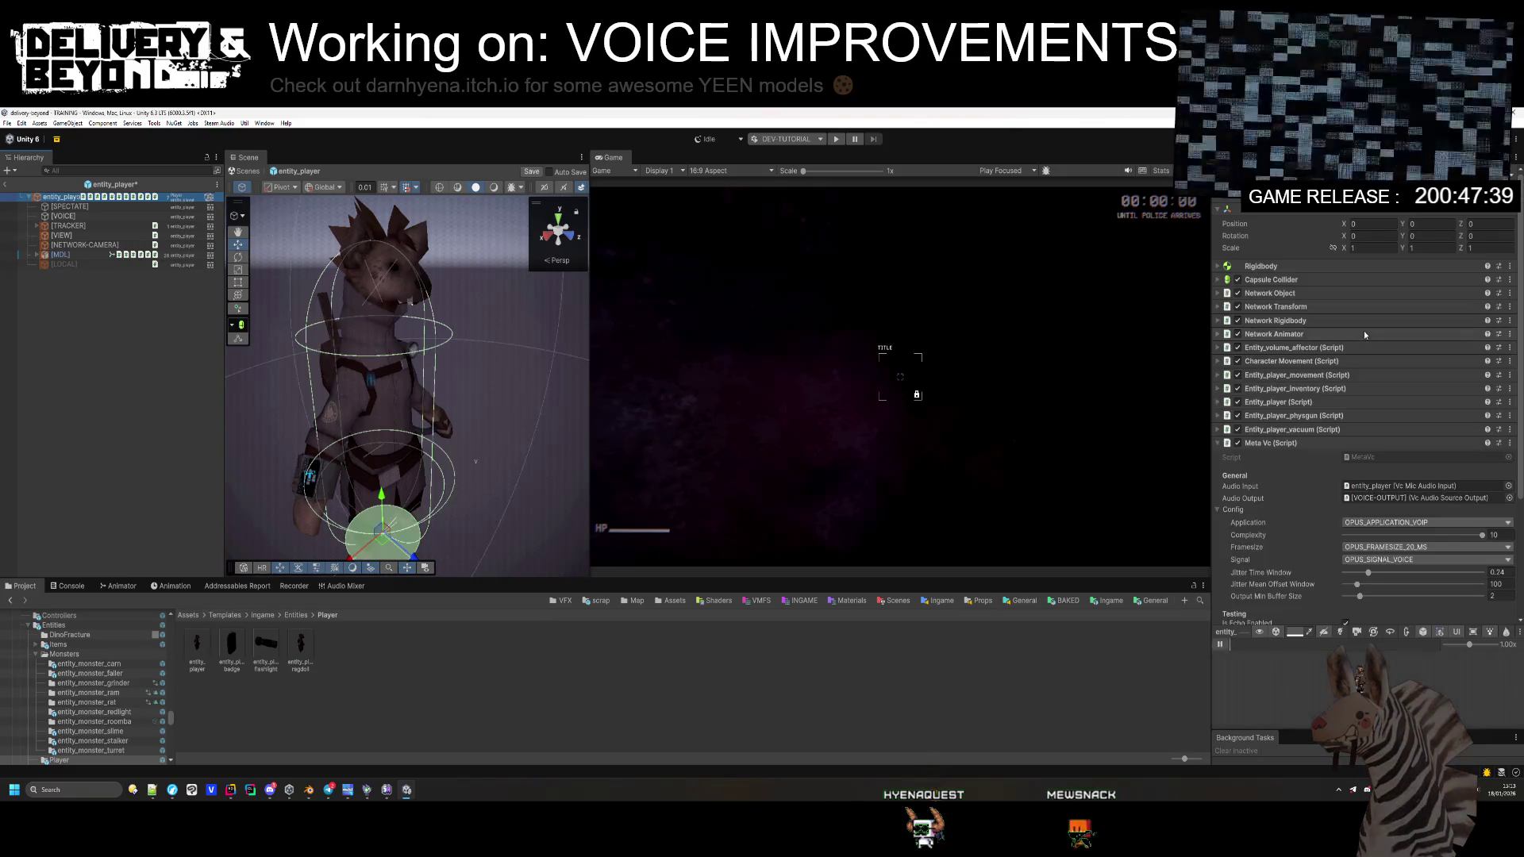
Step: Copy the Meta Vc component from entity_player and paste it as new onto [VOICE]
right_click(1306, 445)
left_click(1361, 498)
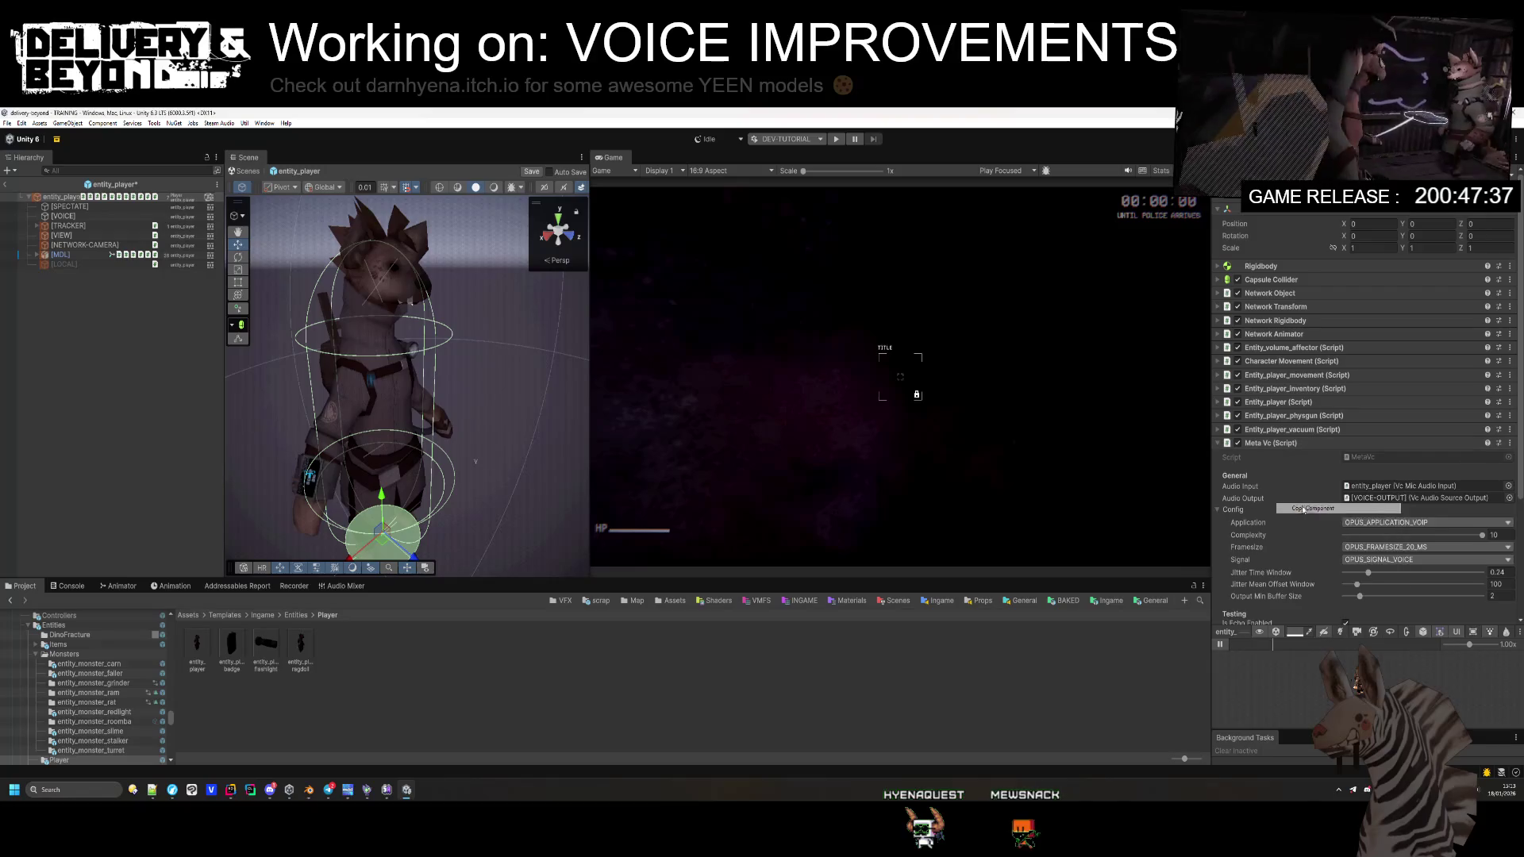
left_click(71, 217)
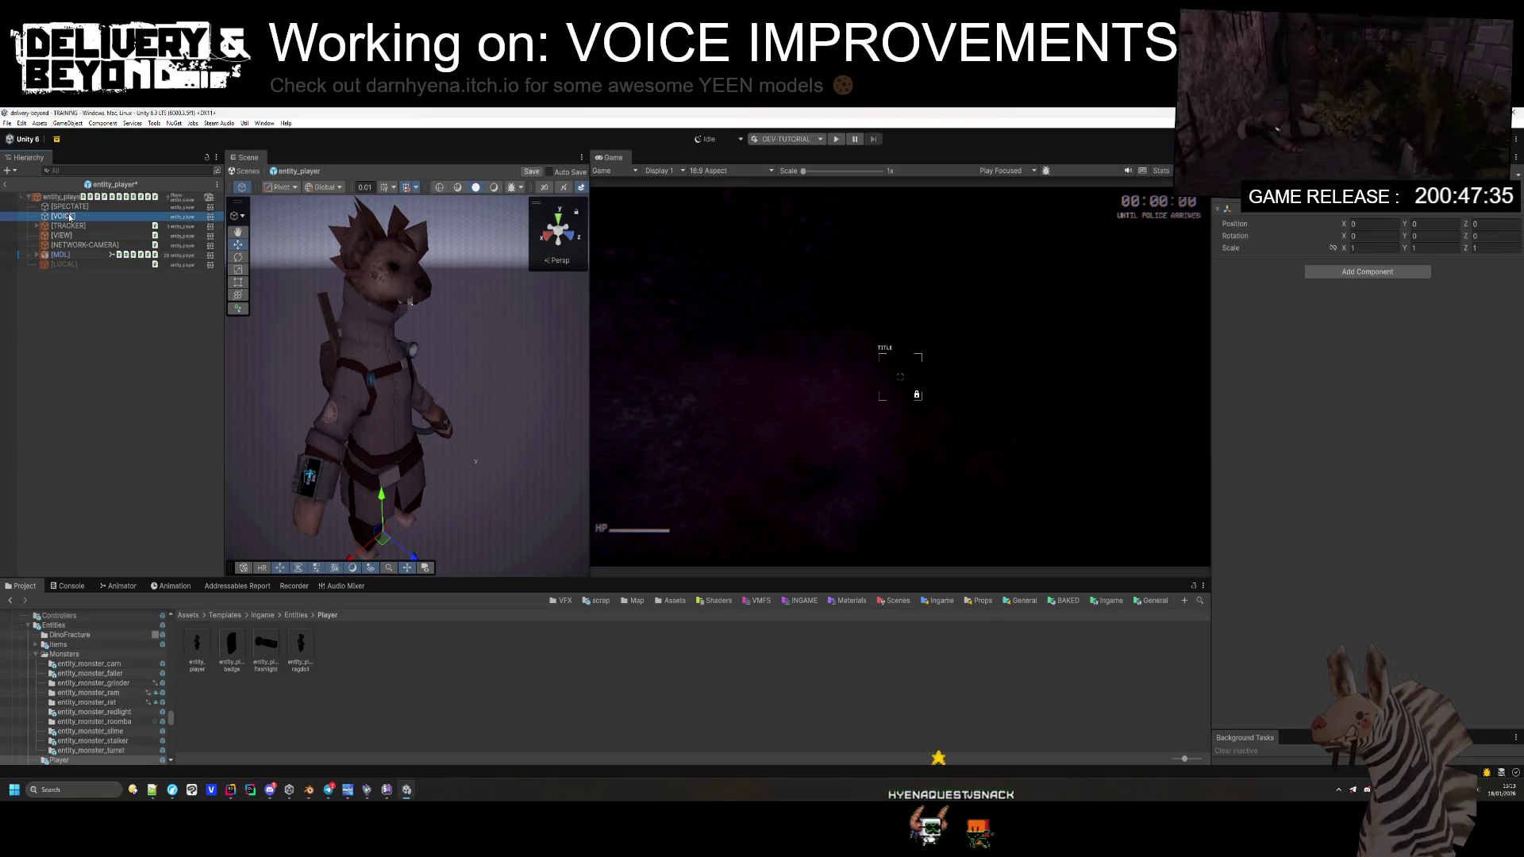
right_click(1281, 229)
mouse_move(1287, 342)
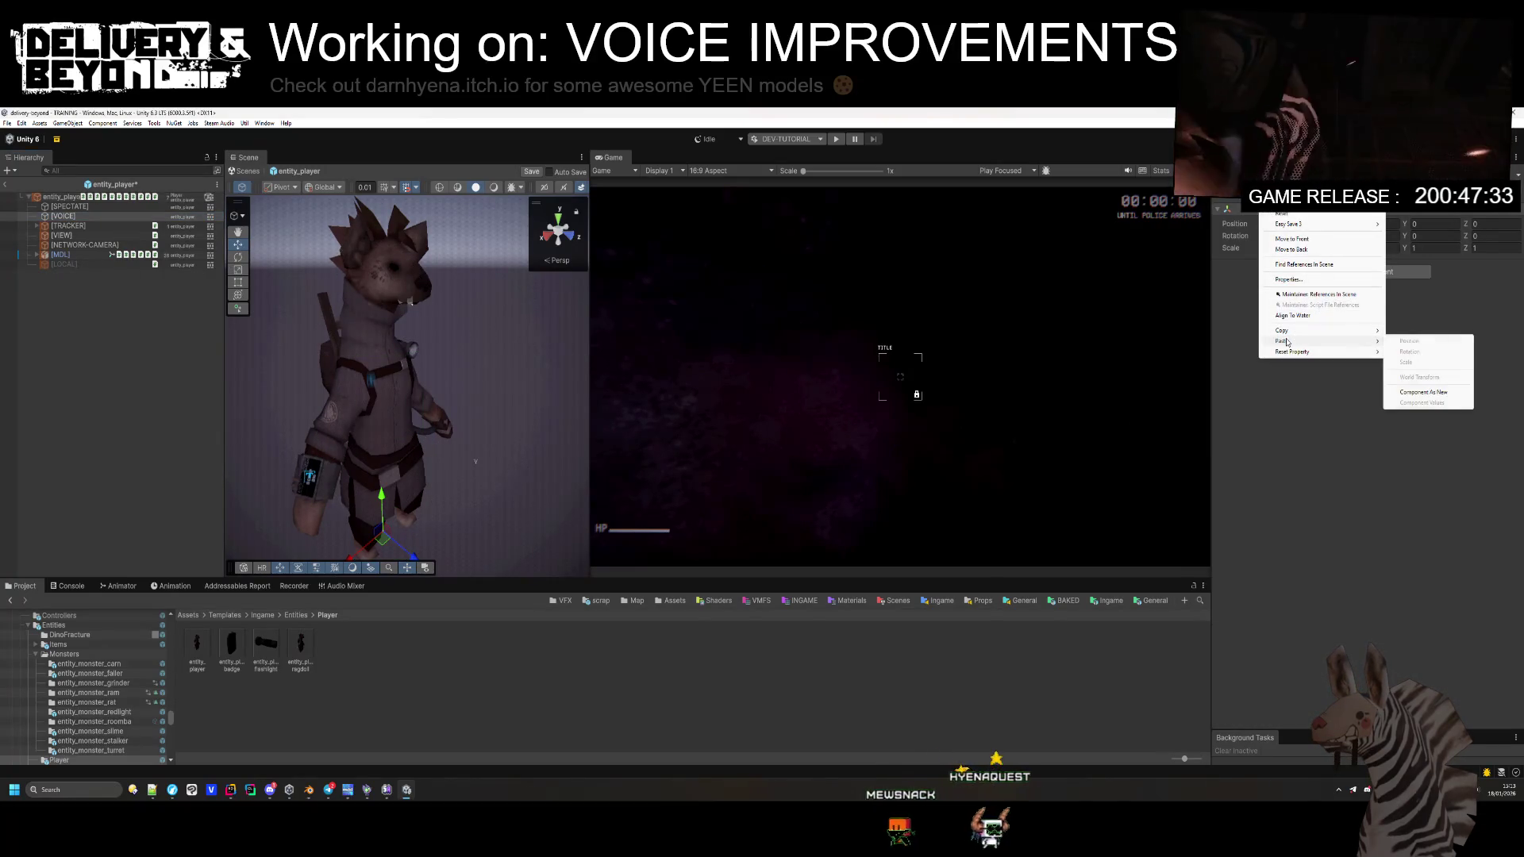
left_click(1438, 391)
Step: Copy Vc Mic Audio Input from entity_player and paste it as new onto [VOICE]
left_click(60, 197)
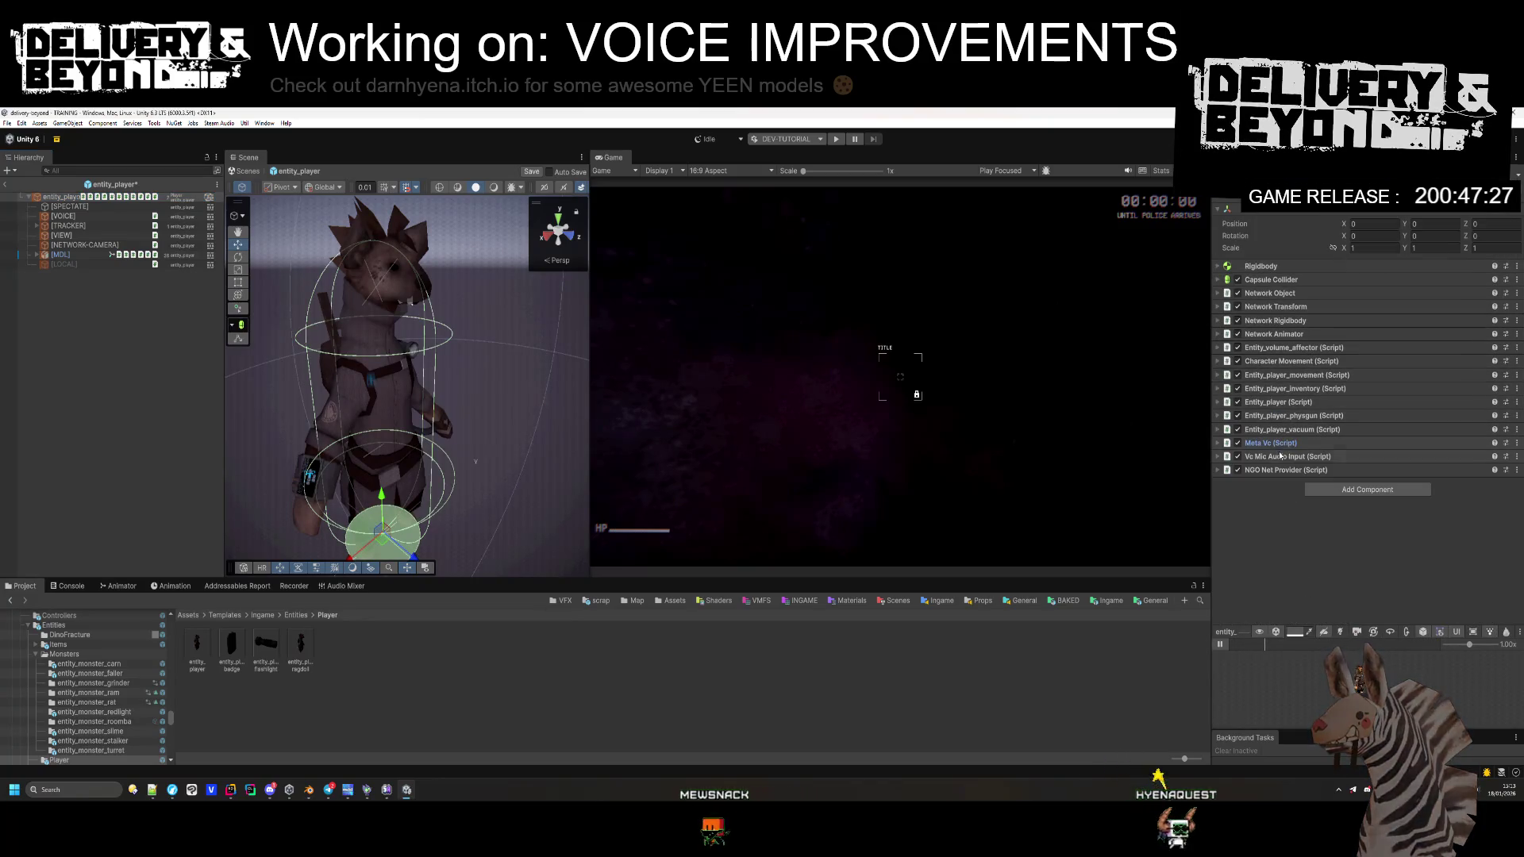
right_click(1282, 454)
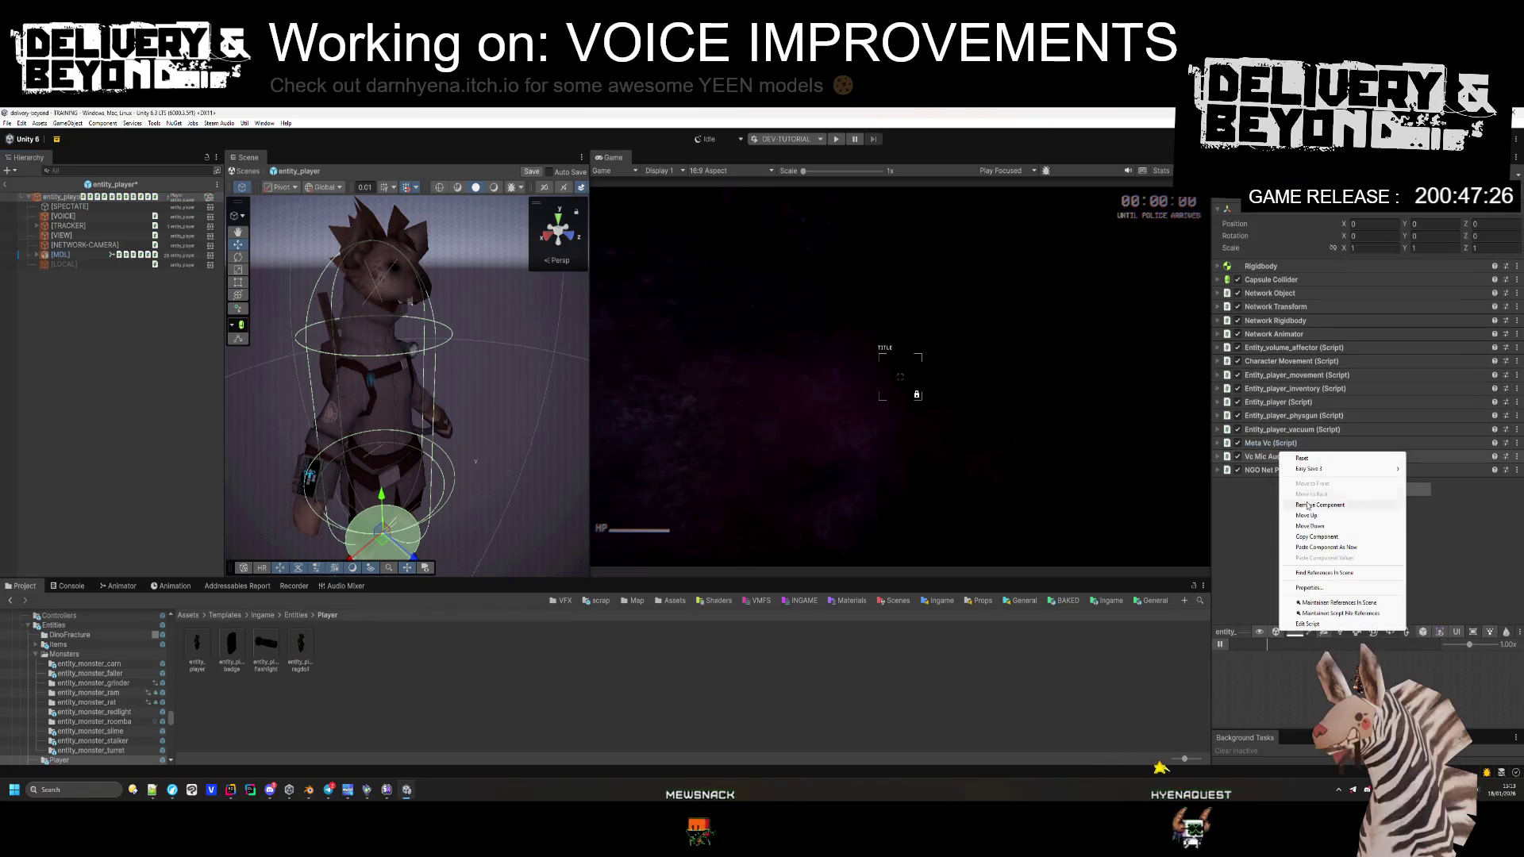
left_click(62, 216)
right_click(1317, 267)
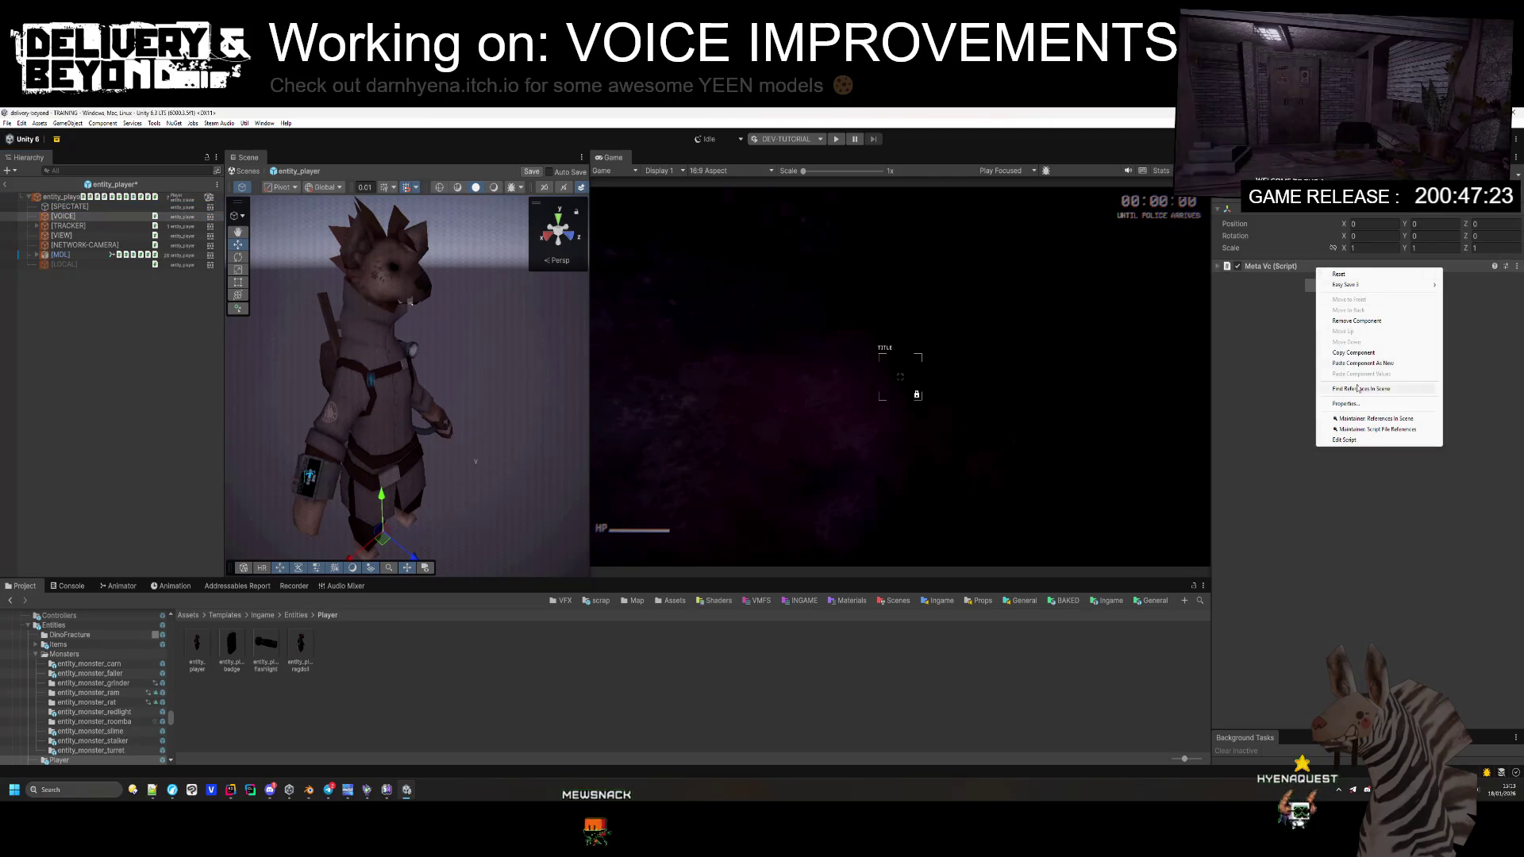
left_click(1362, 363)
Step: Remove the NGO Net Provider component from the entity_player root
left_click(63, 196)
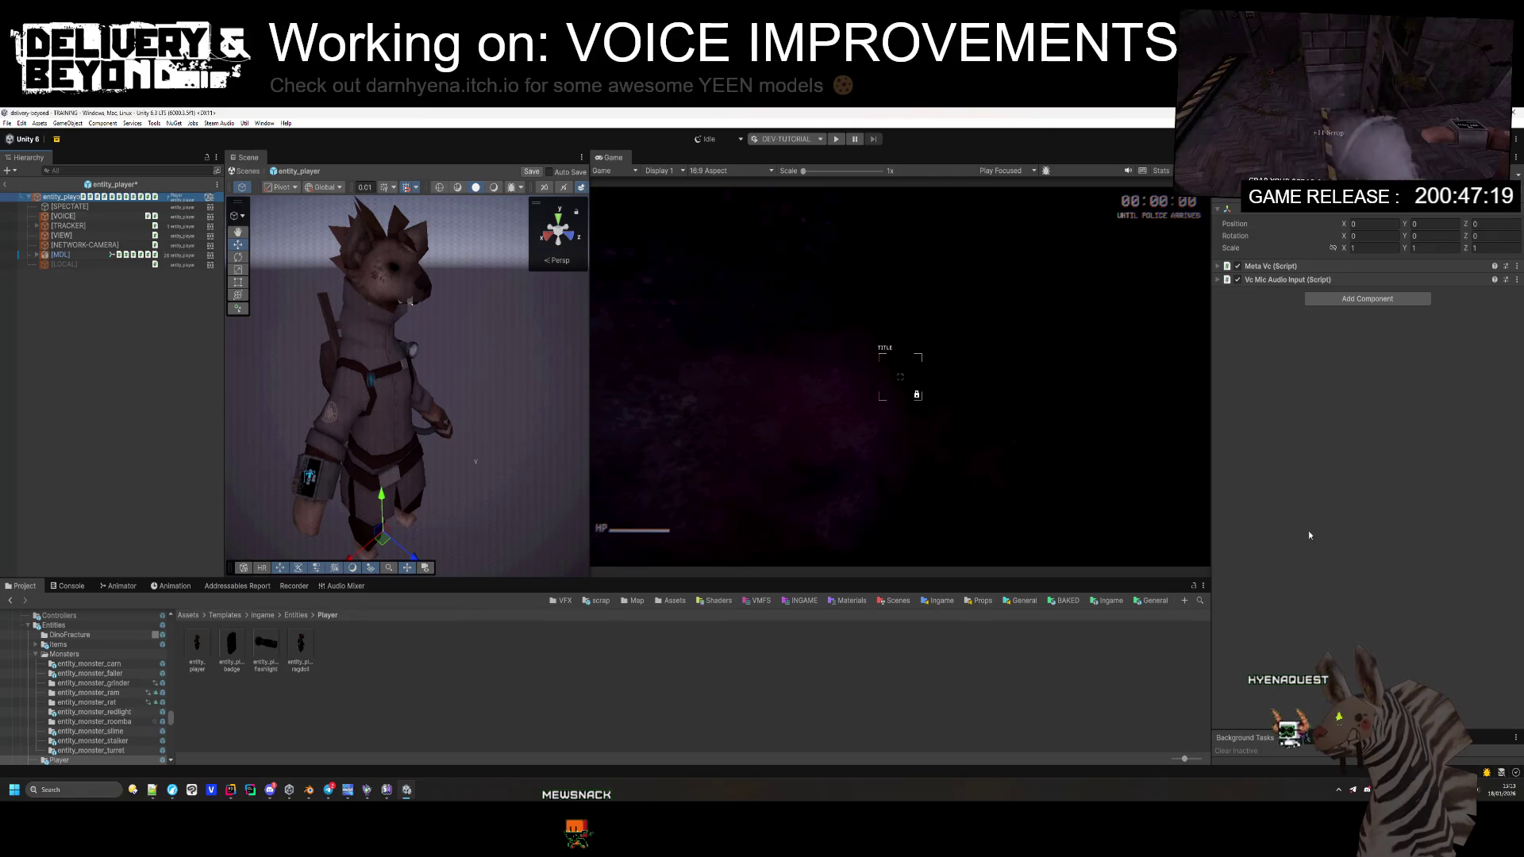
right_click(1294, 470)
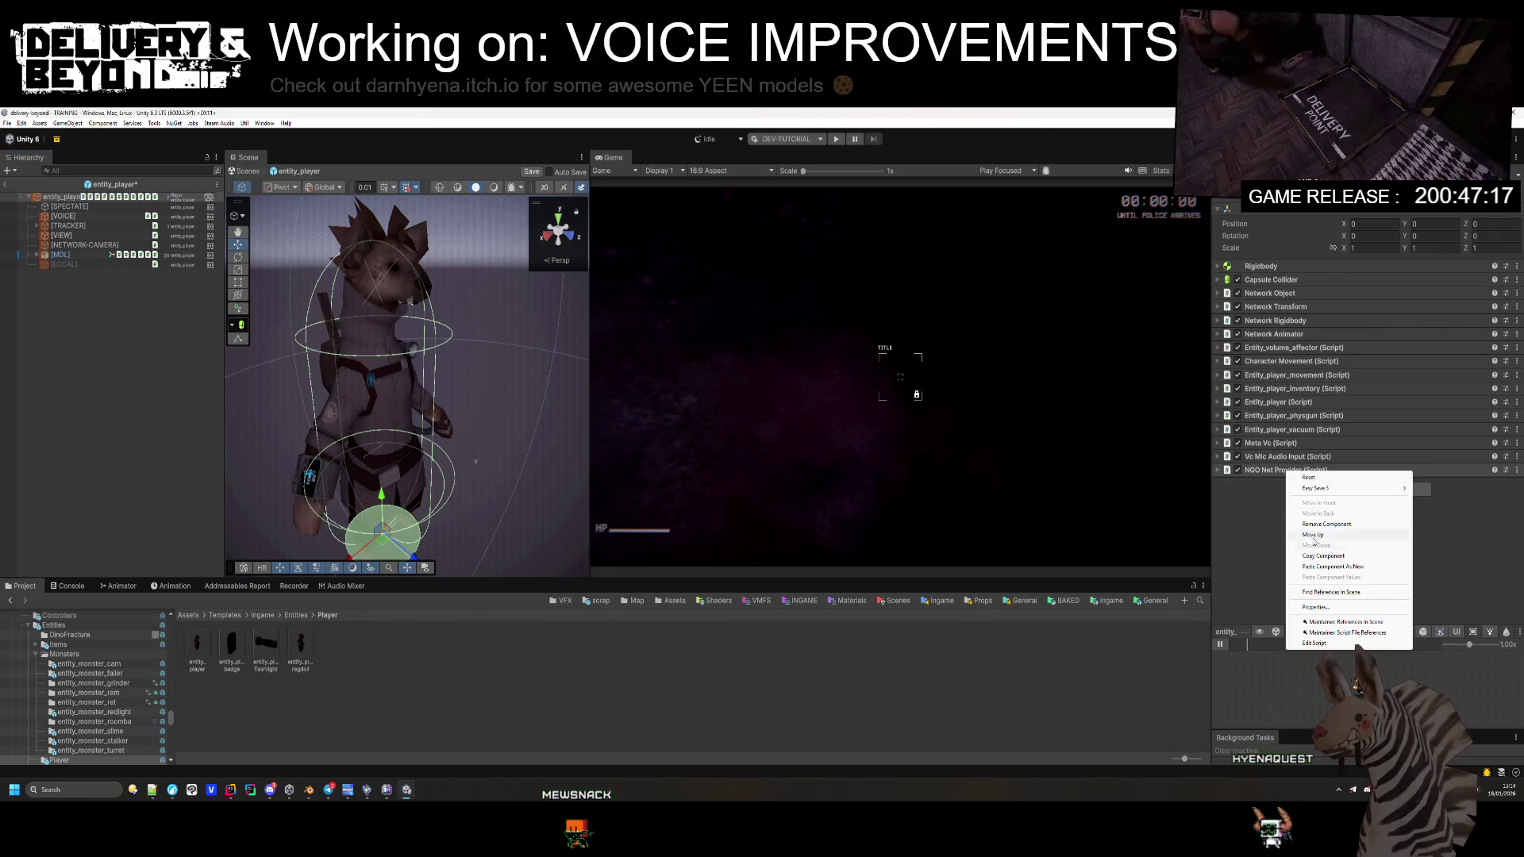
right_click(1280, 471)
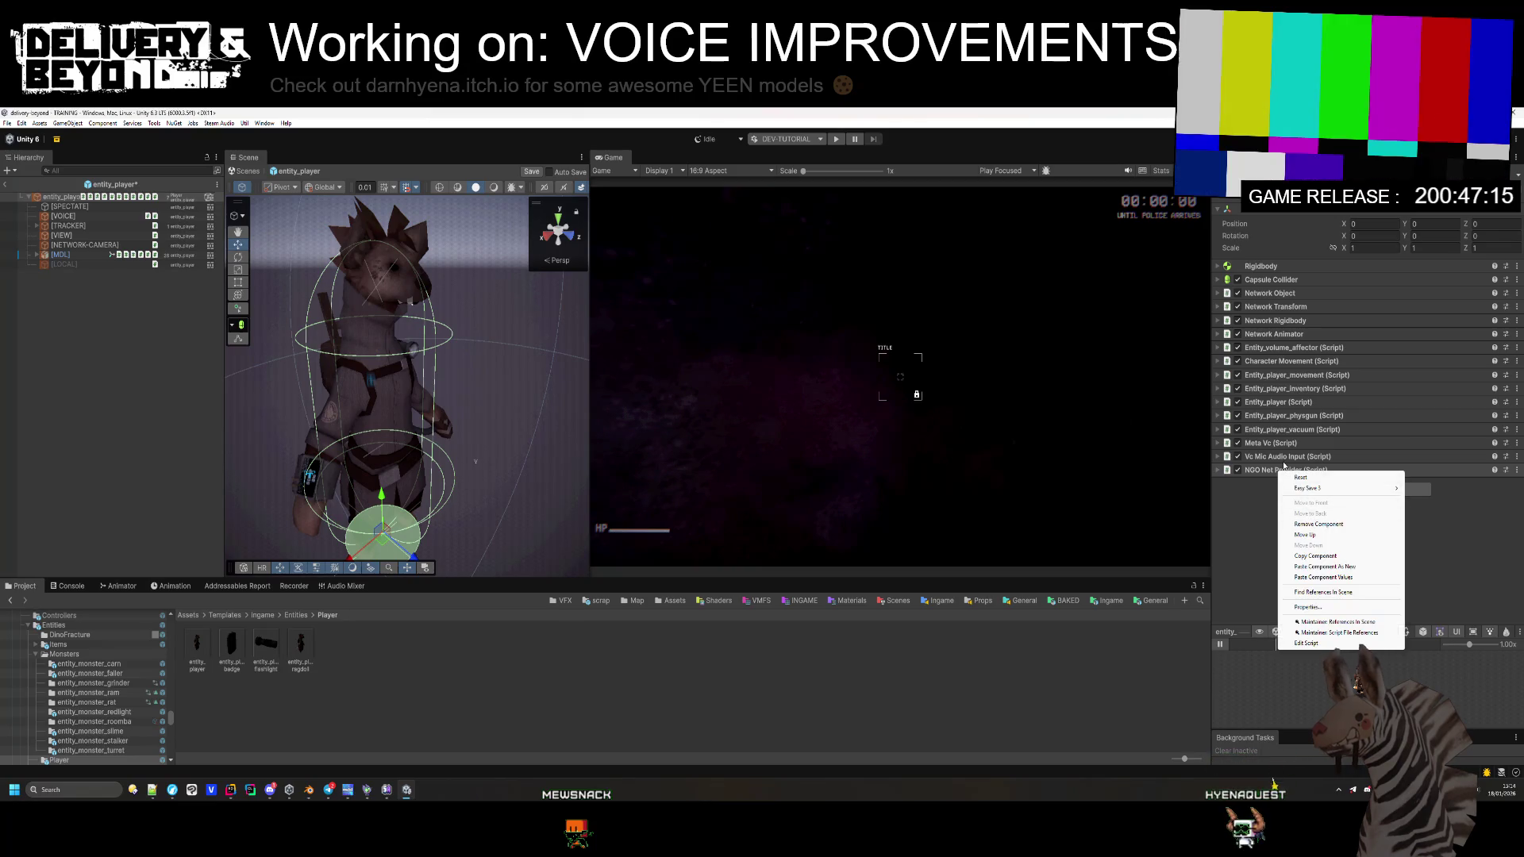
key("Escape")
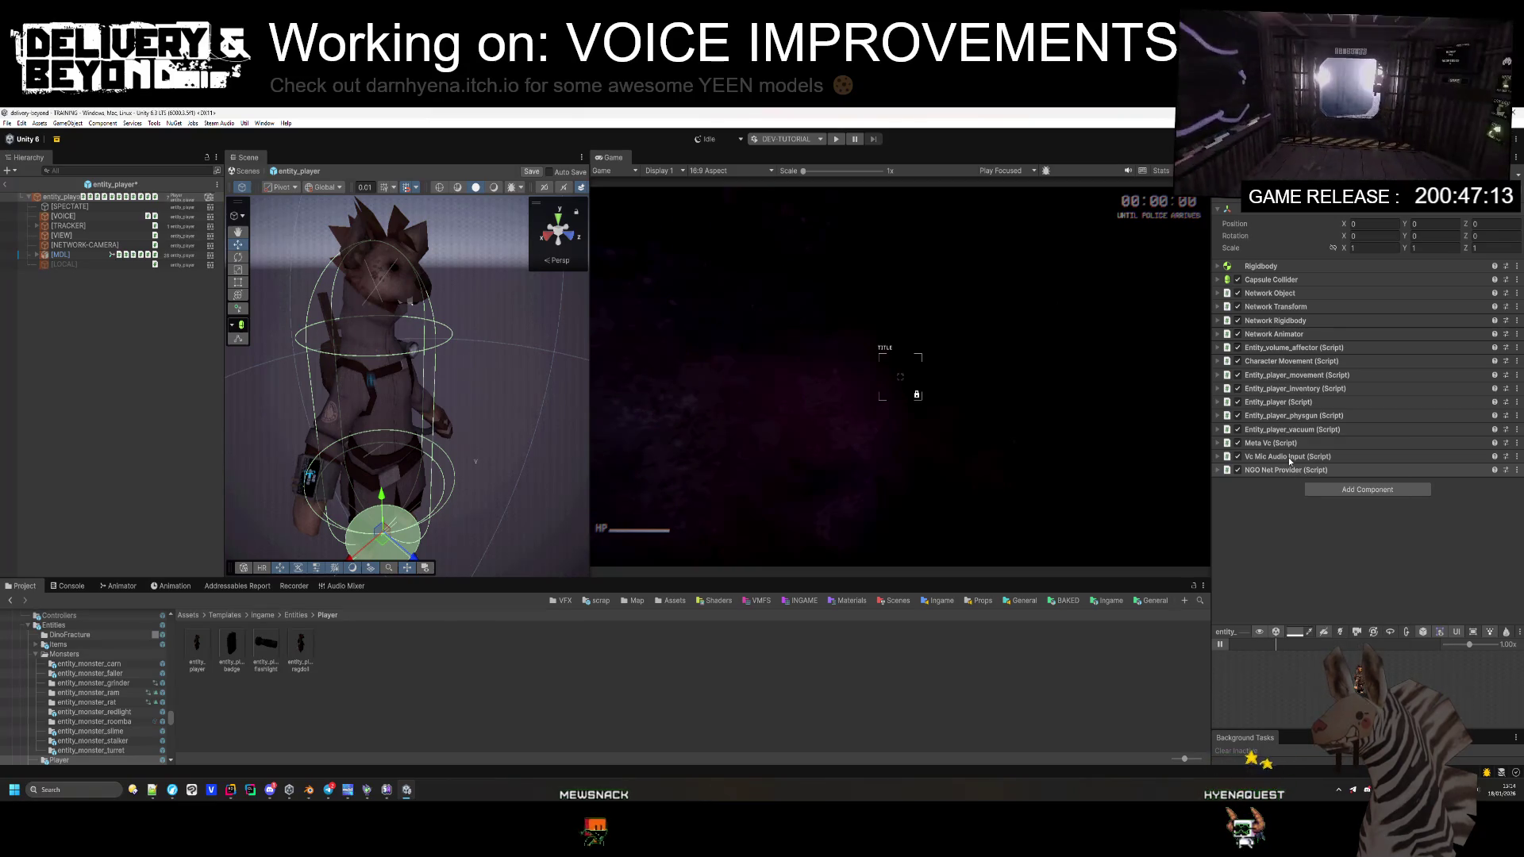
right_click(1288, 459)
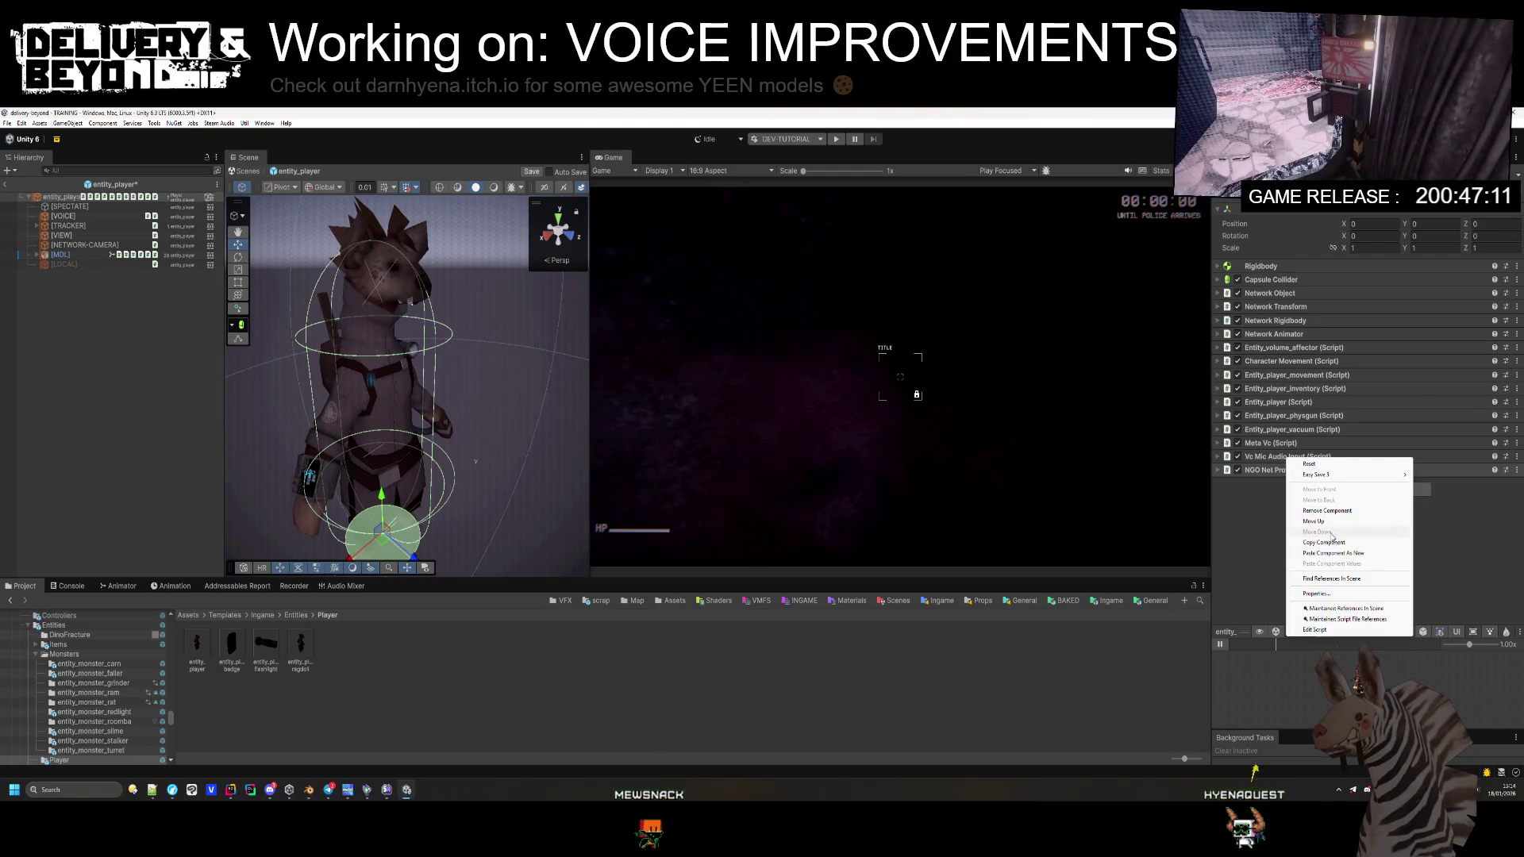
key("Escape")
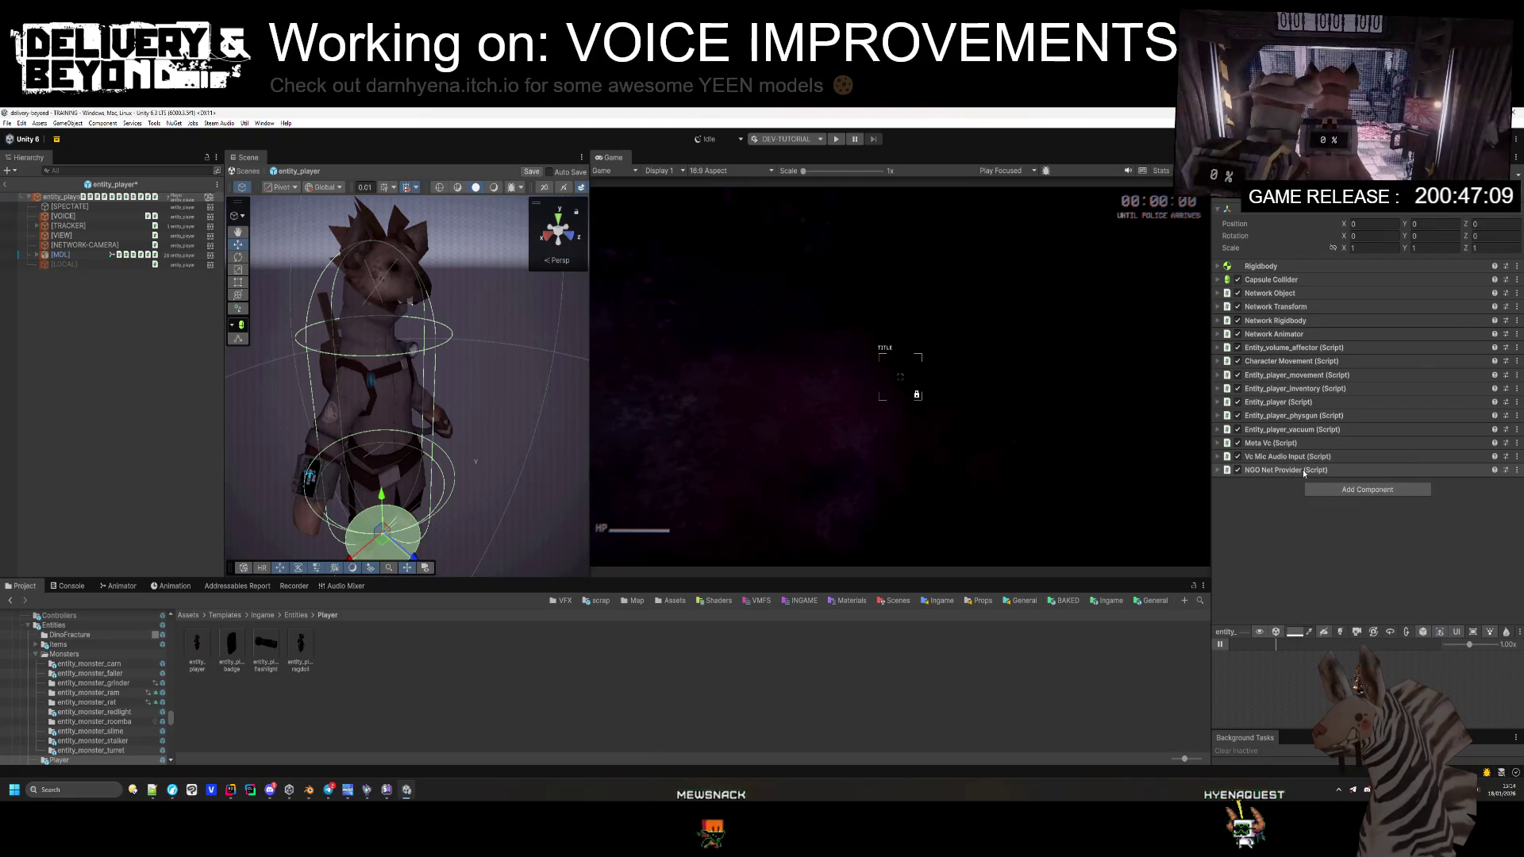
right_click(1303, 472)
left_click(1327, 494)
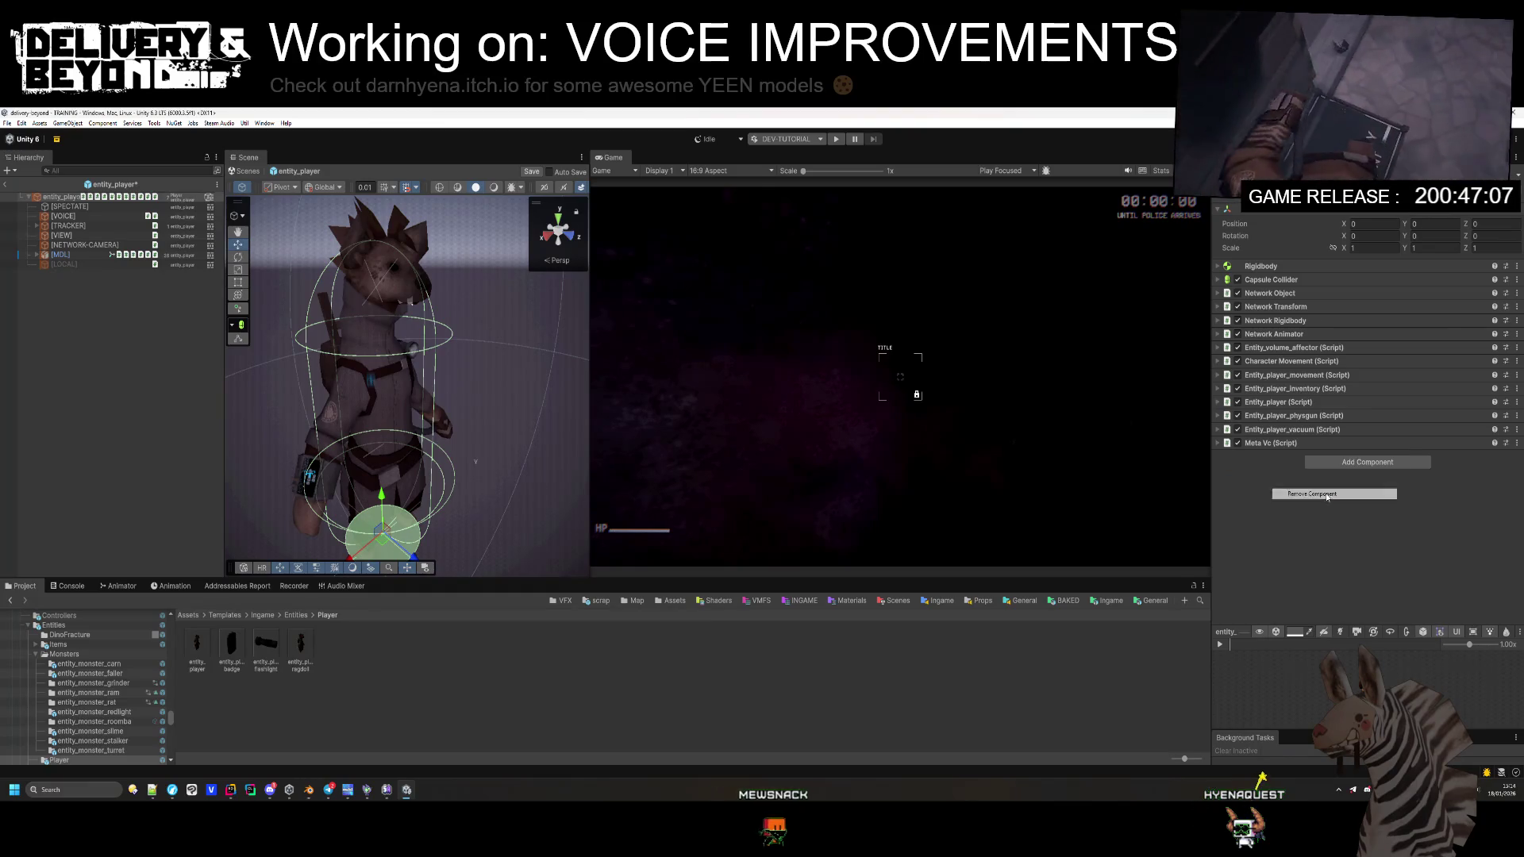
left_click(642, 688)
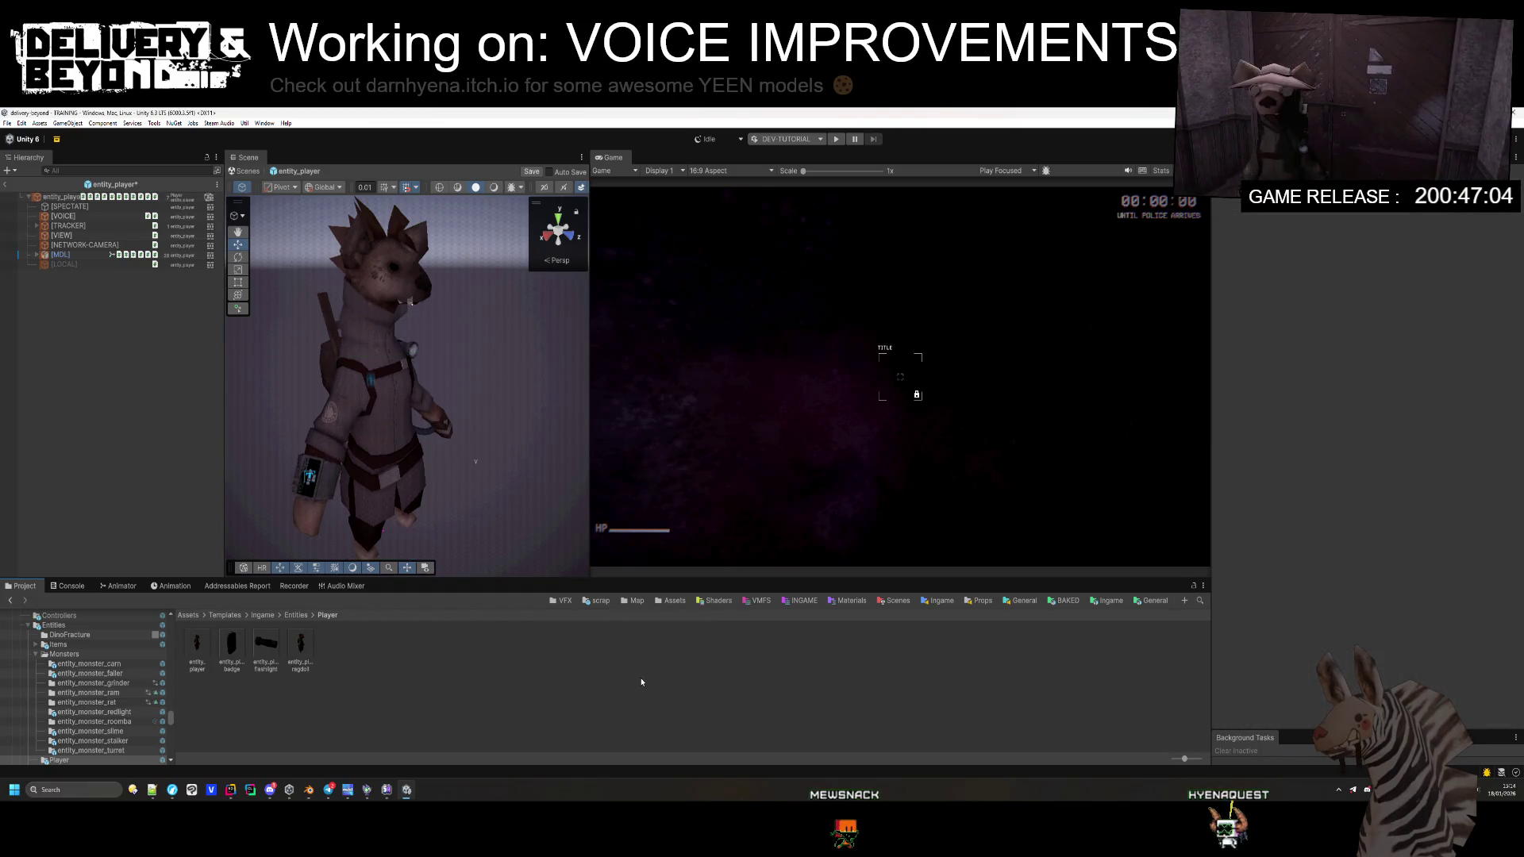
Step: Add an NGO Net Provider component to the [VOICE] object
left_click(83, 215)
right_click(1292, 282)
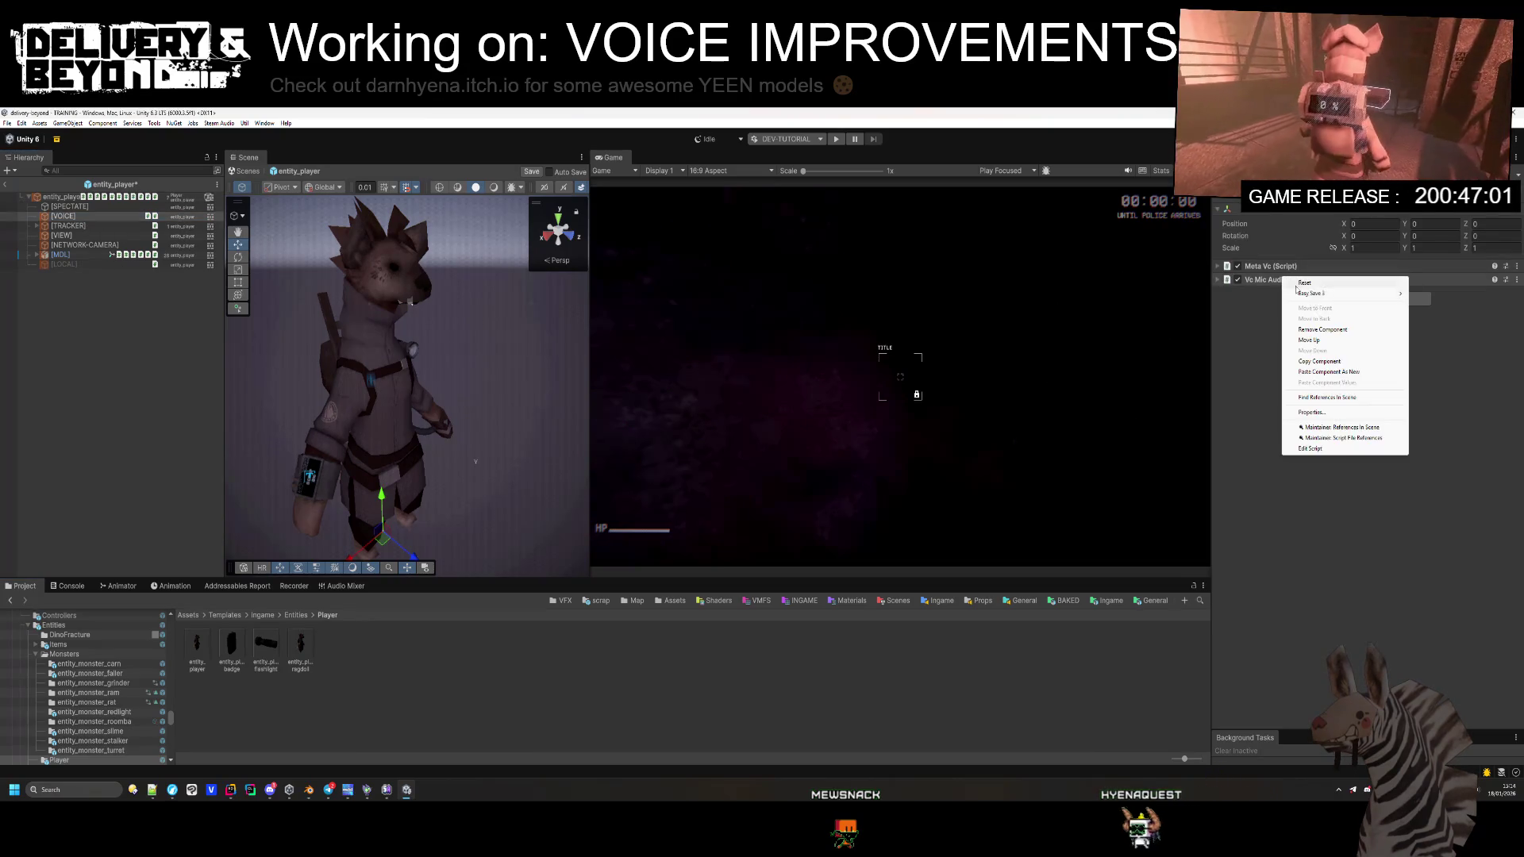
left_click(1334, 399)
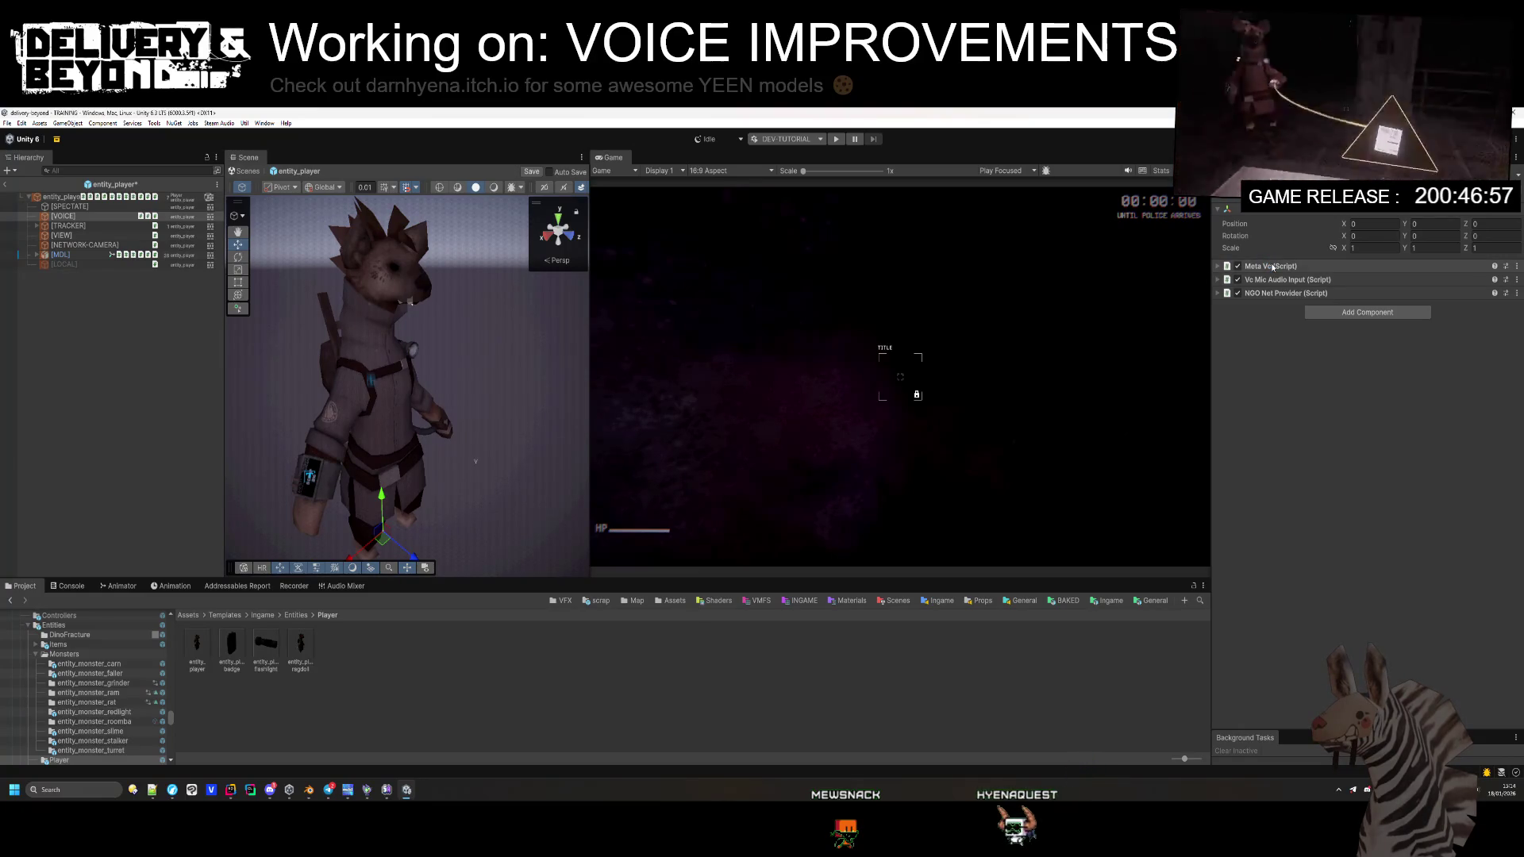
Step: Cross-link [VOICE]'s Meta Vc Audio Input and Vc Mic Audio Input's Meta Vc fields
left_click(1317, 267)
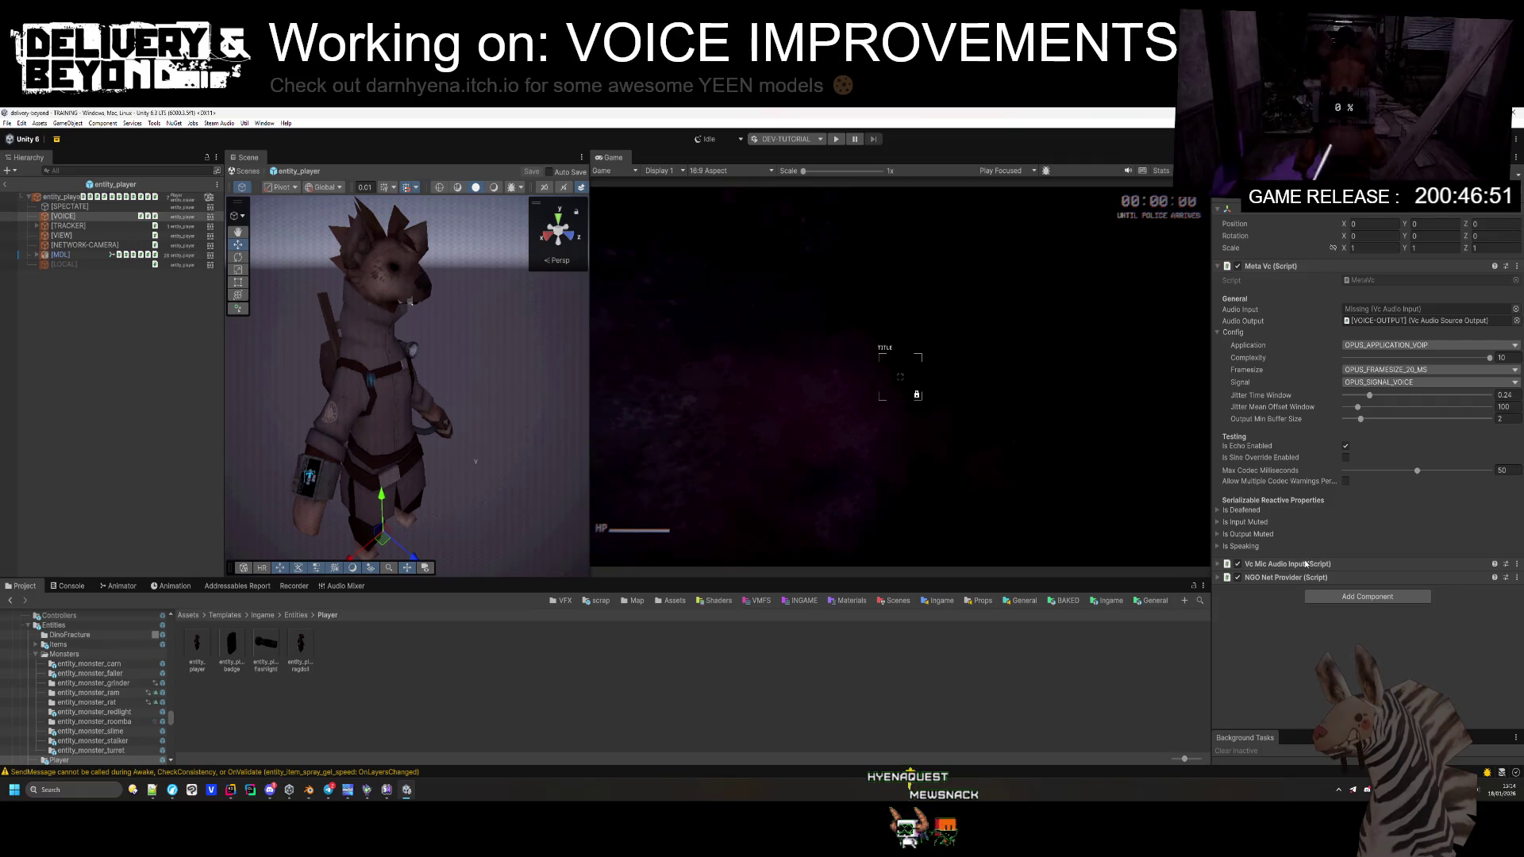
left_click_drag(1273, 564, 1421, 309)
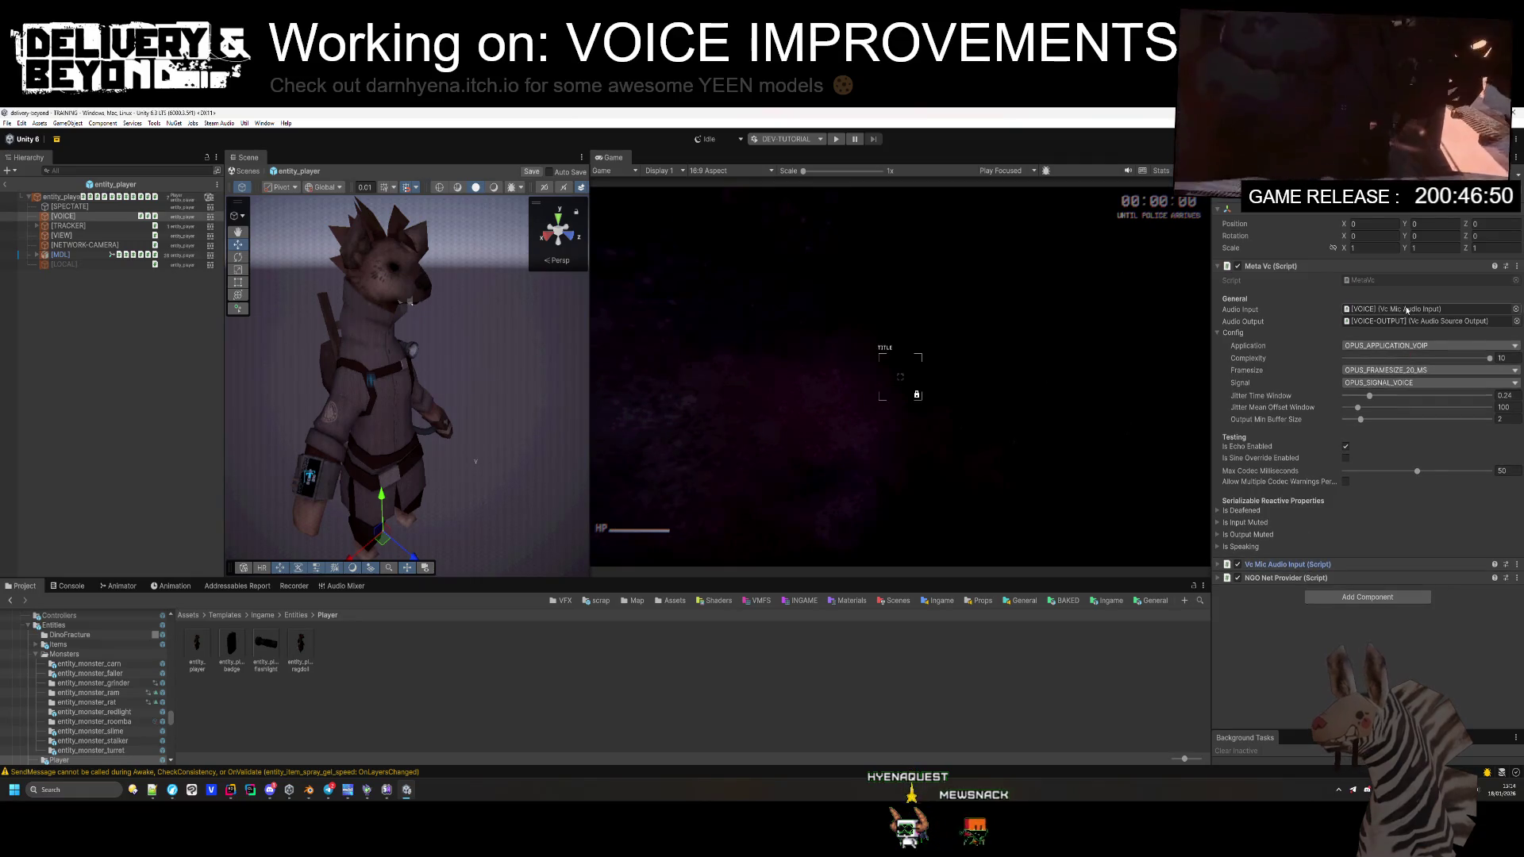
left_click(1273, 565)
left_click_drag(1386, 594, 1385, 594)
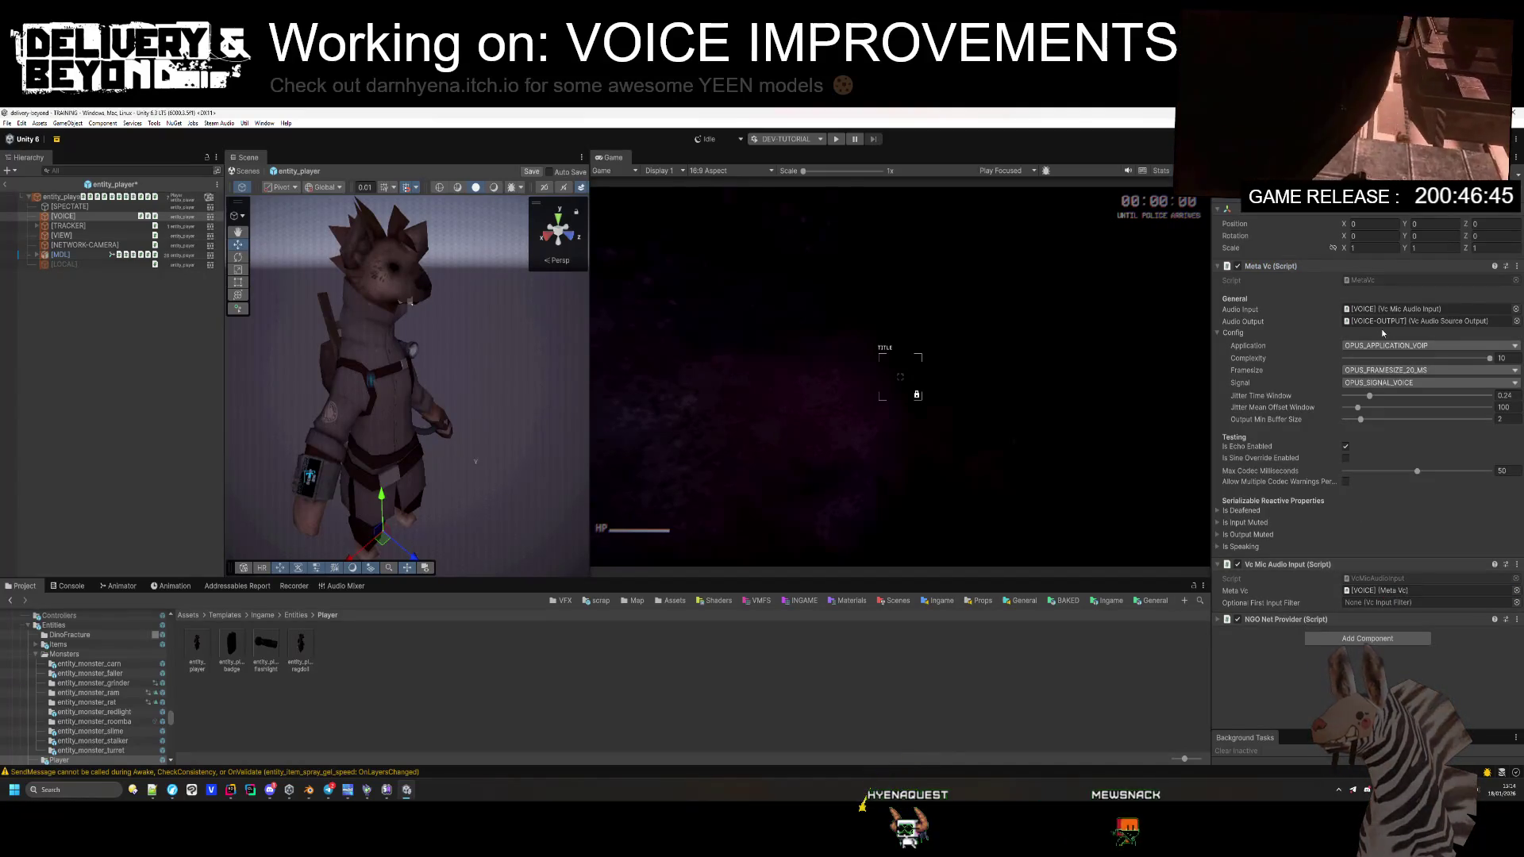
left_click(1245, 534)
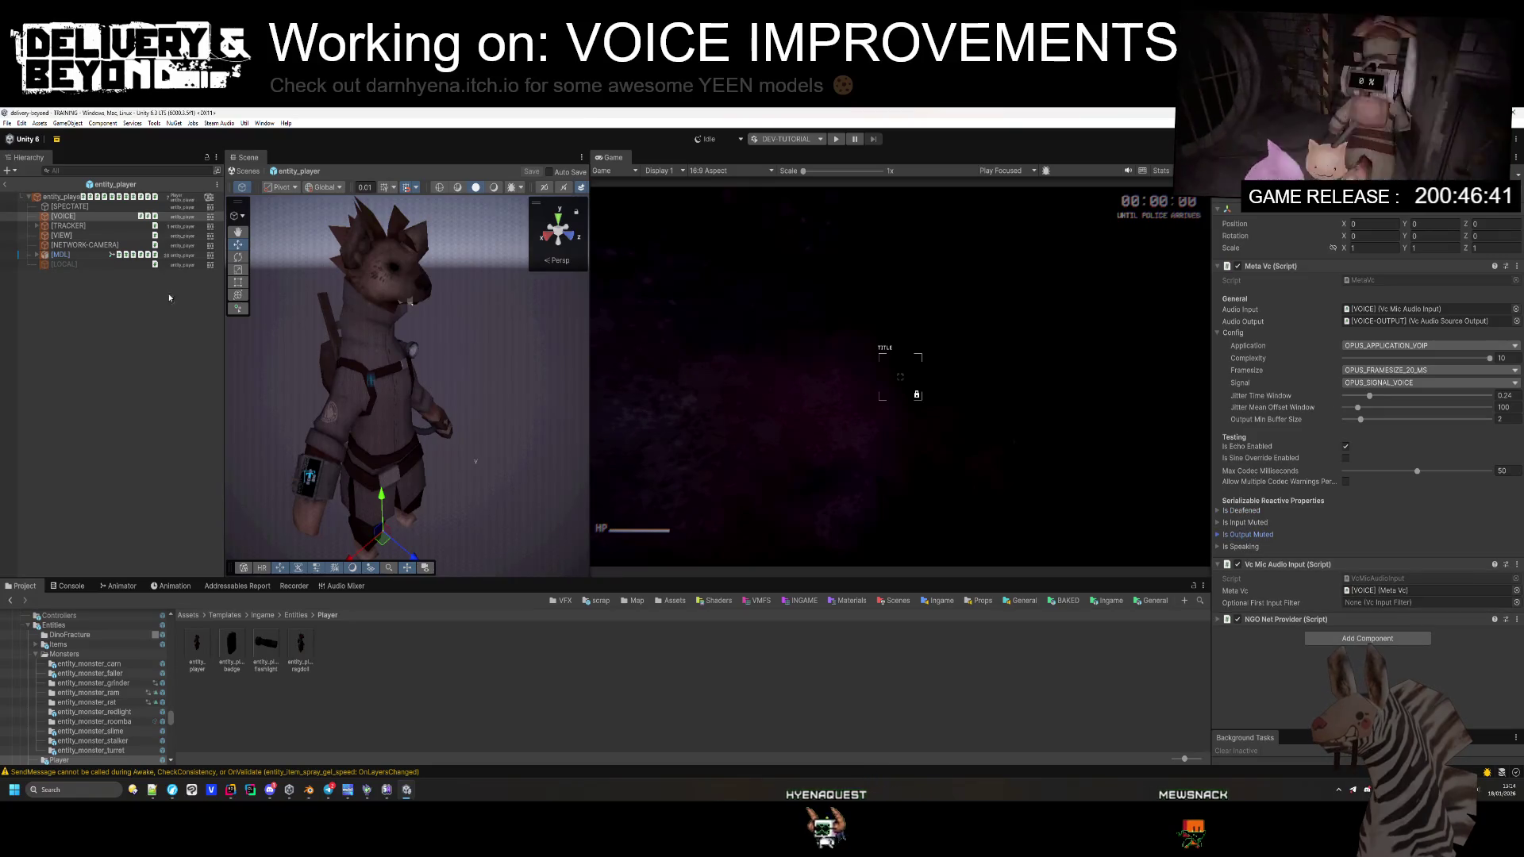
left_click(1398, 320)
left_click(140, 392)
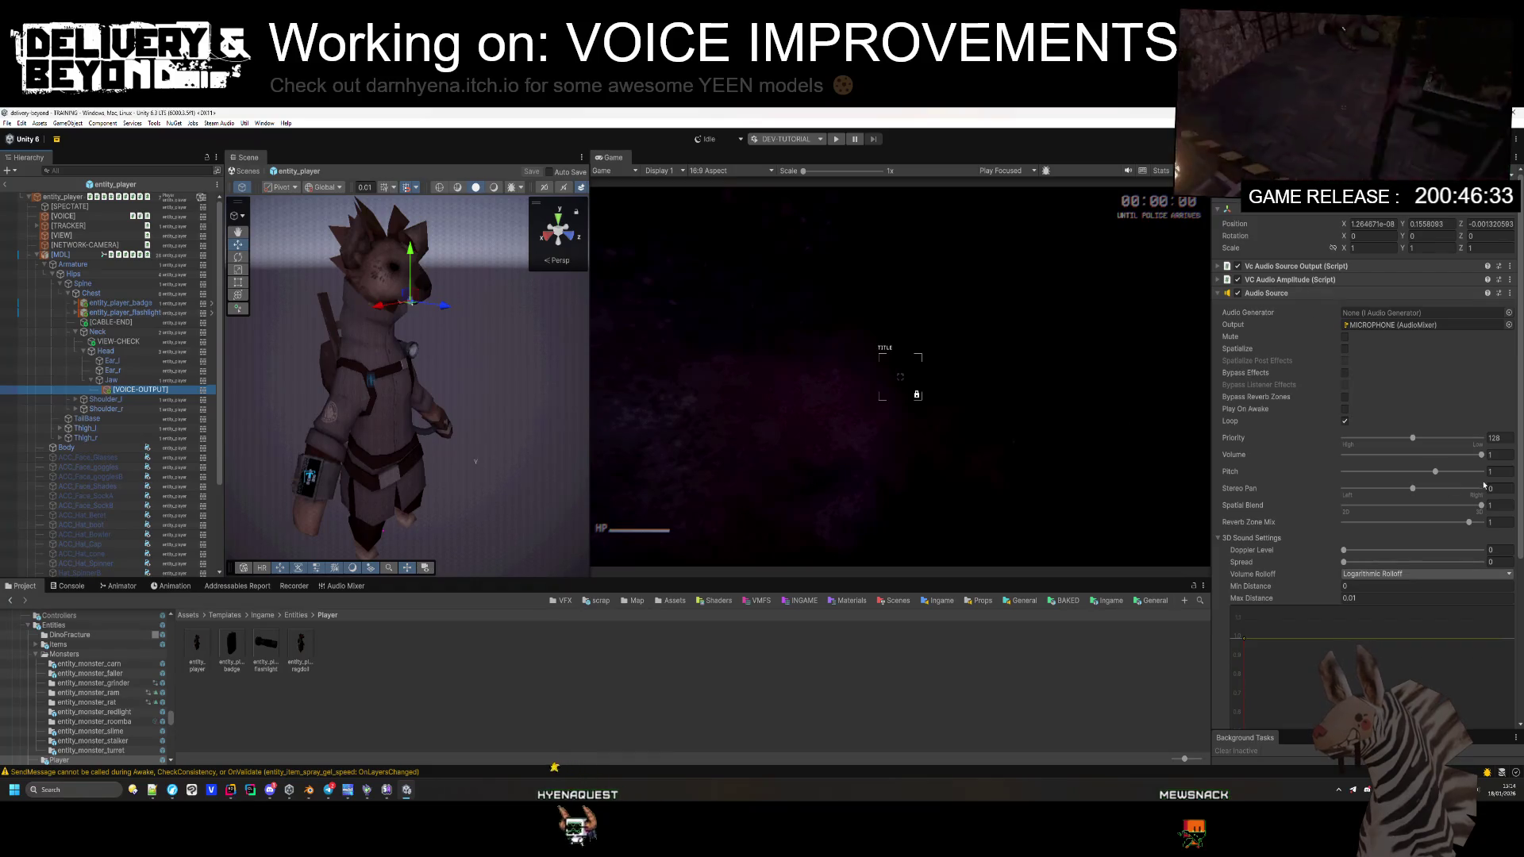
Step: Set VOICE-OUTPUT's Audio Source max distance to 8 and untick its Audio Low Pass Filter
scroll(1371, 559, "down", 3)
left_click(1378, 403)
type("8")
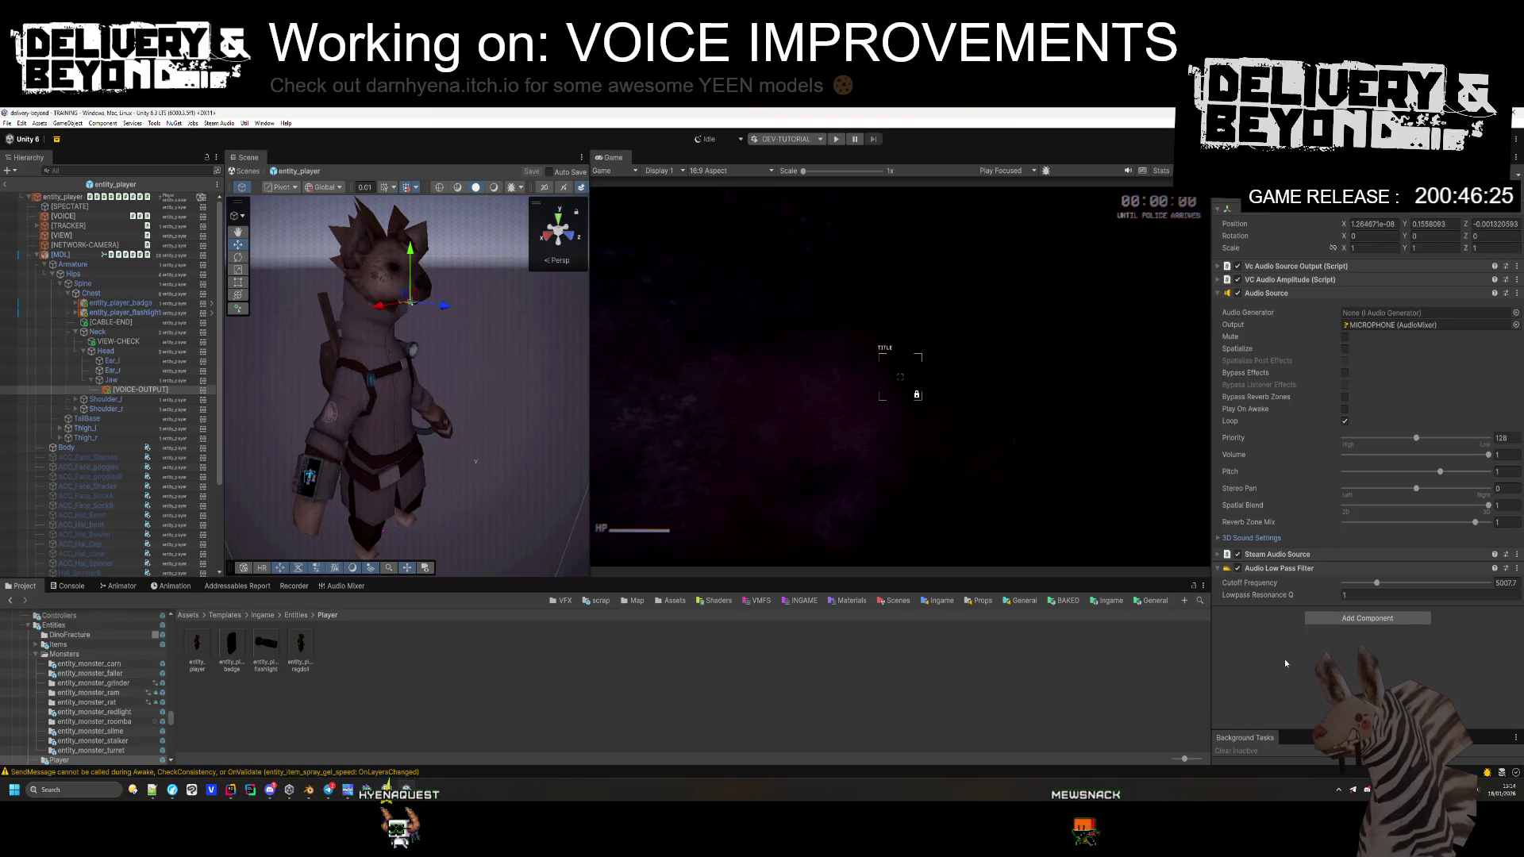
left_click(1301, 569)
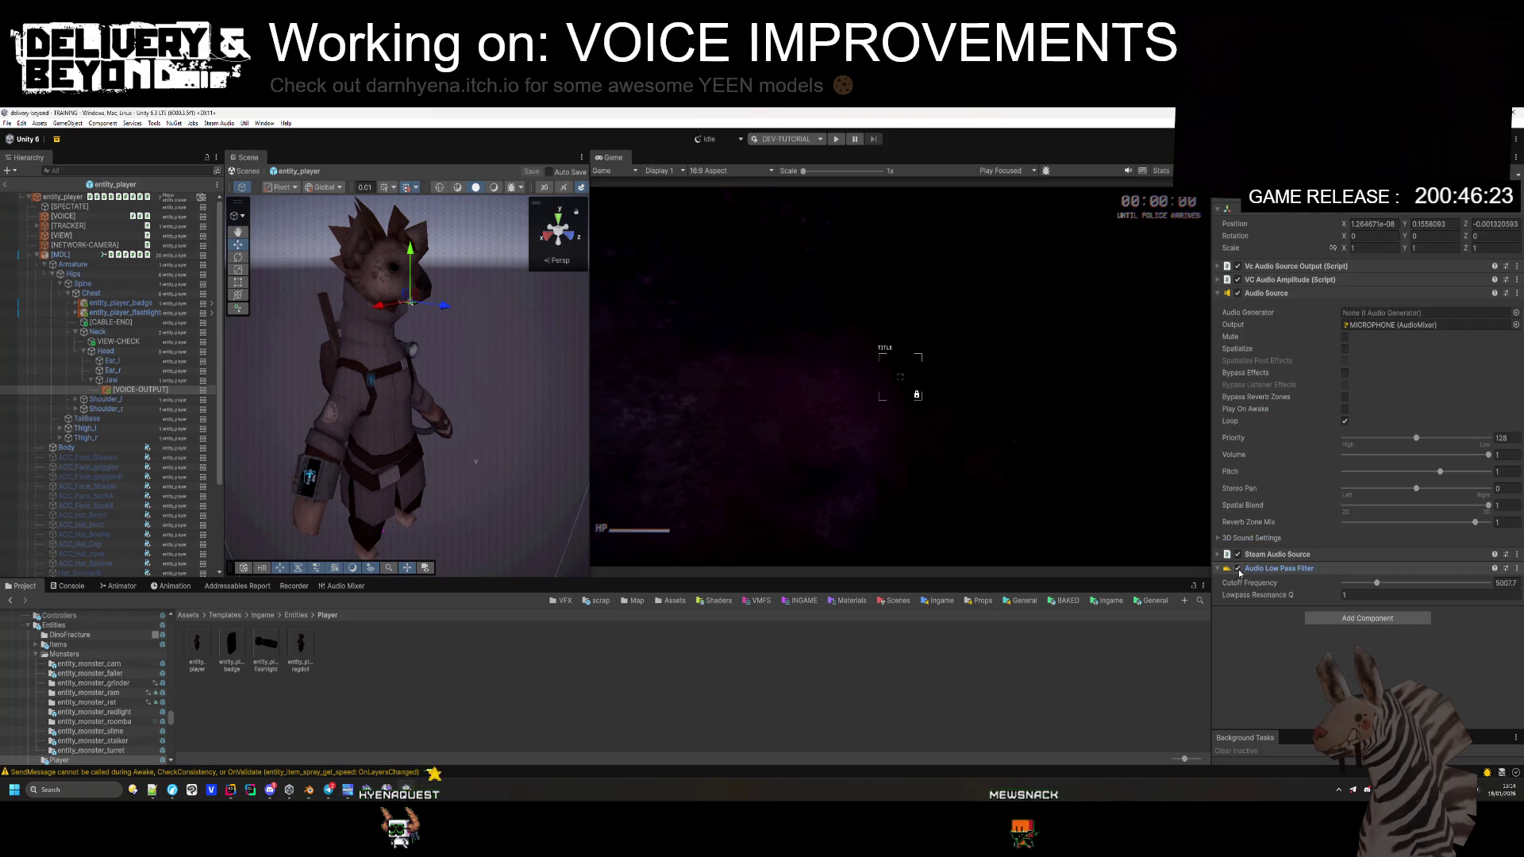
left_click(1270, 570)
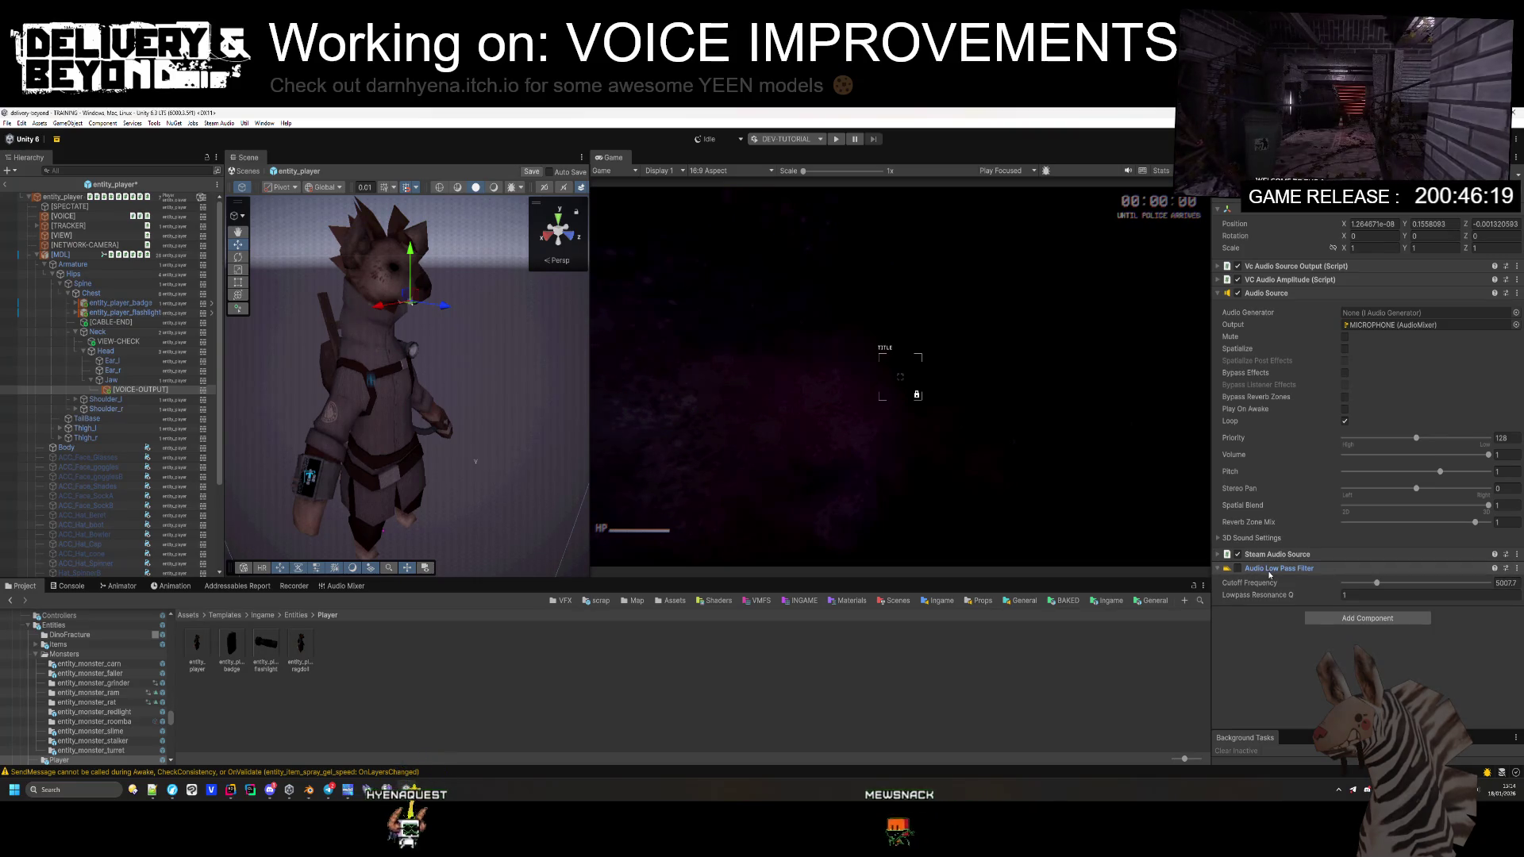
key("alt+Tab")
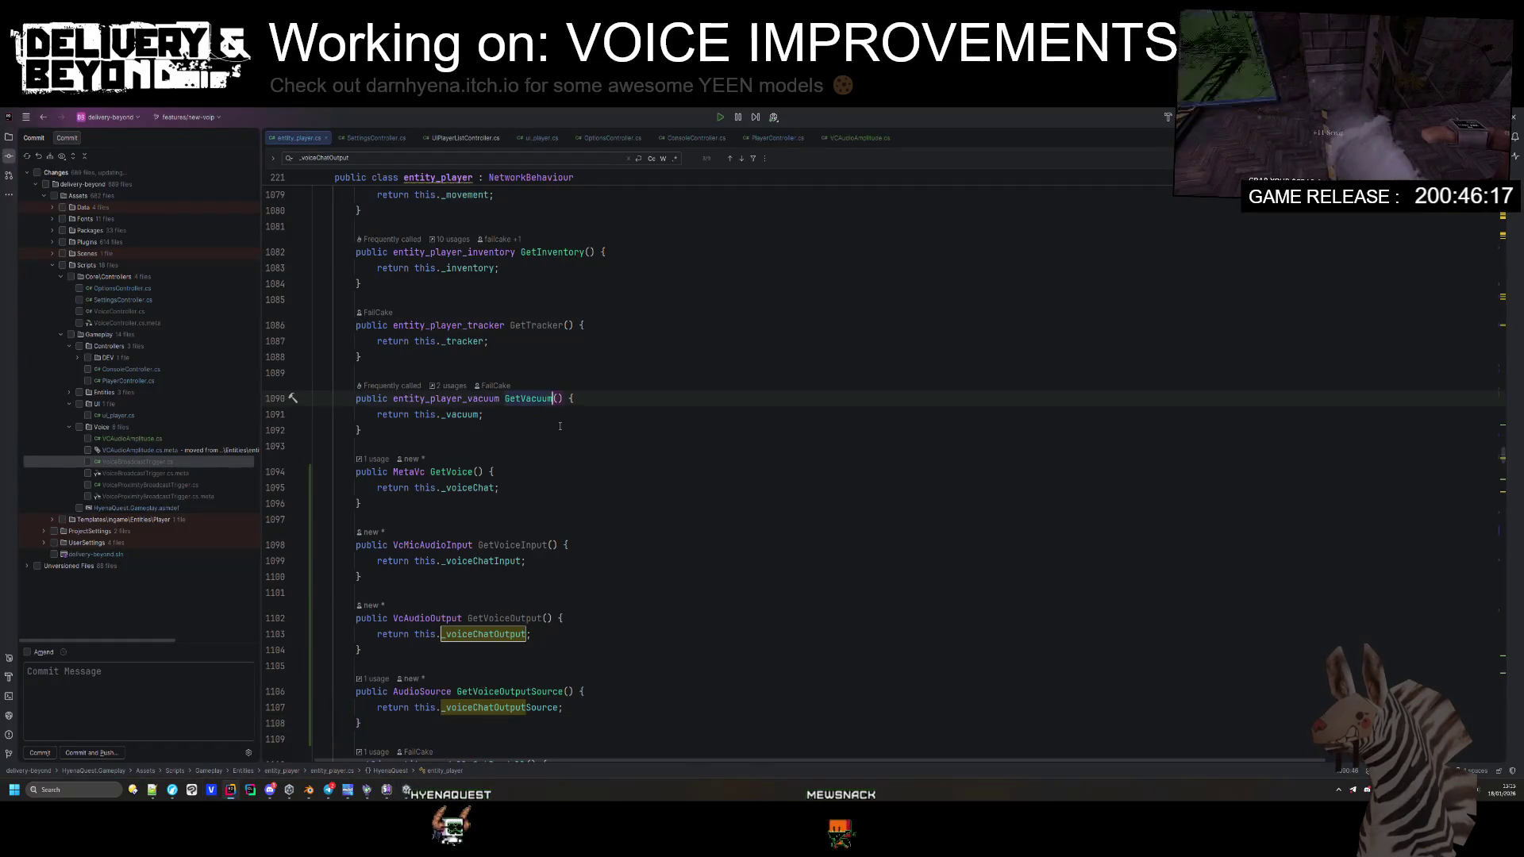
Step: Search entity_player.cs for 'audiolow' and step through the _voiceLowPass matches to the cutoff frequency line
scroll(649, 461, "up", 6)
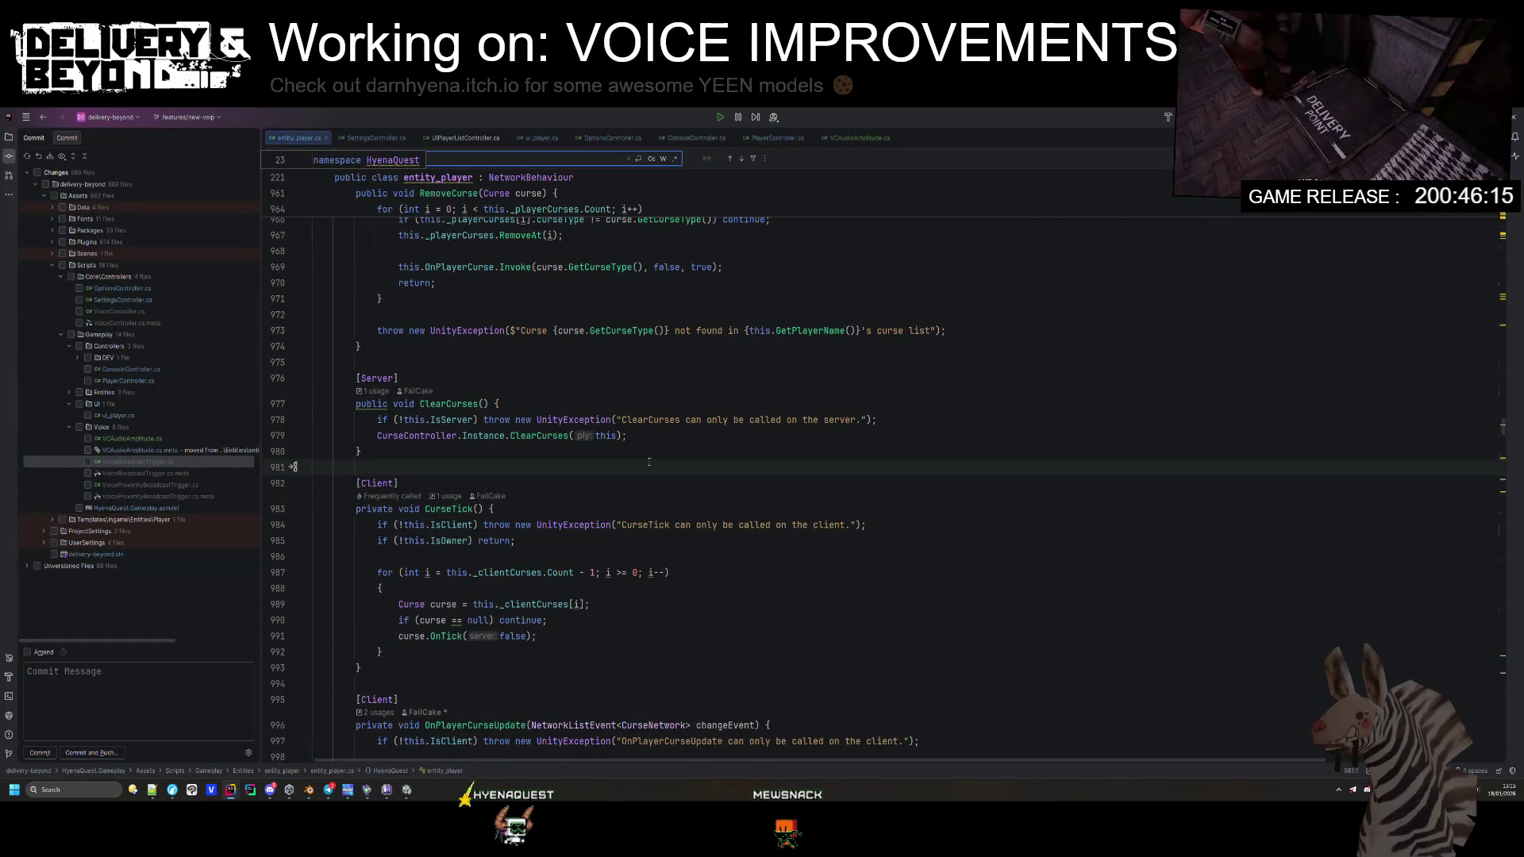
type("audiolow")
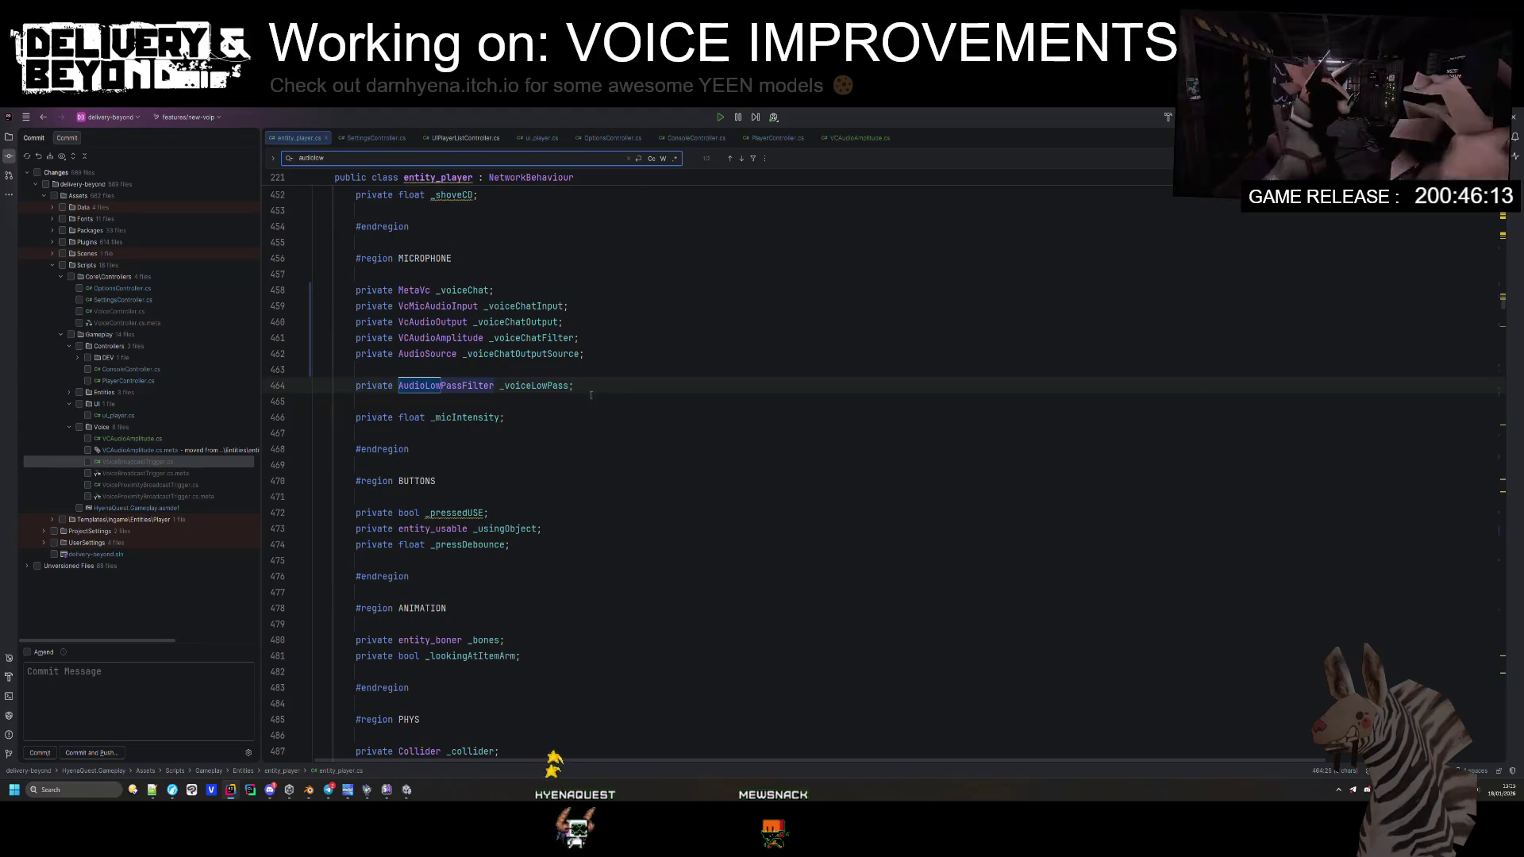
key("ctrl+f")
key("Return")
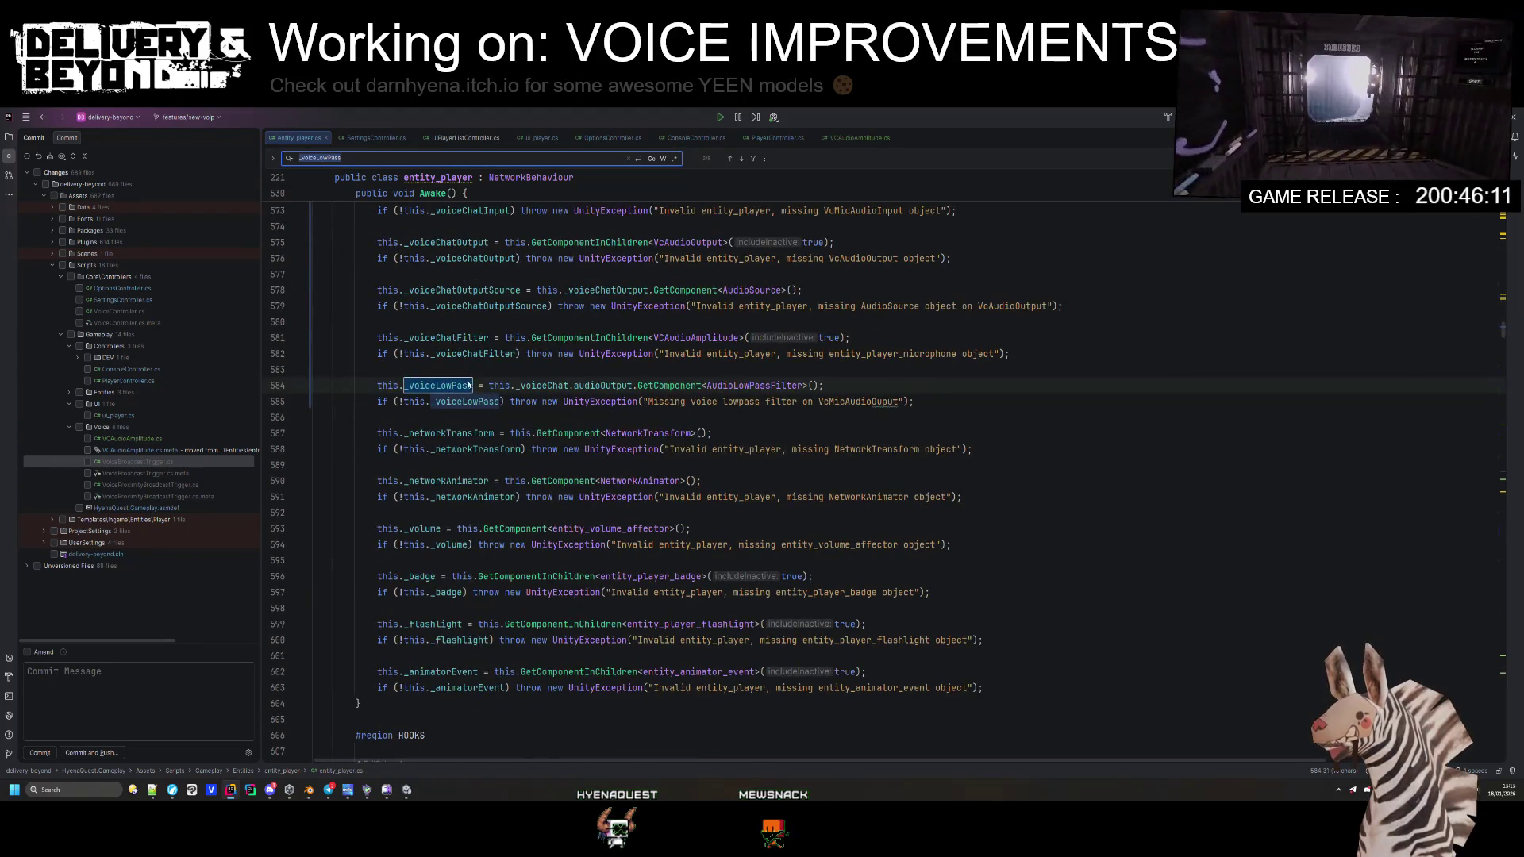
key("Return")
key("Return")
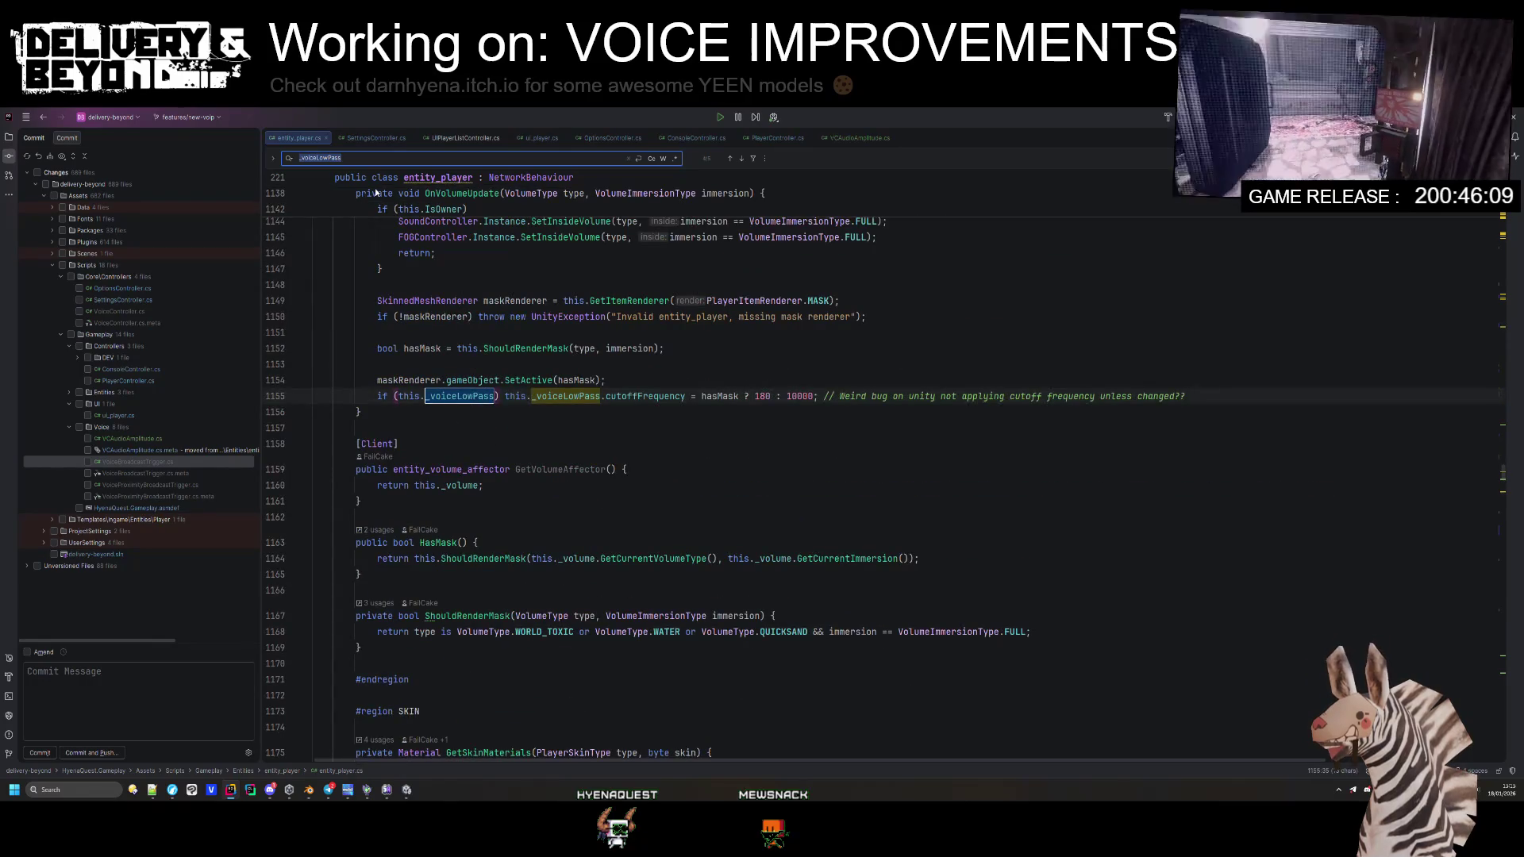
Step: Cycle back to the _voiceLowPass assignment in Awake, then begin a search for Destroy calls
scroll(402, 404, "up", 5)
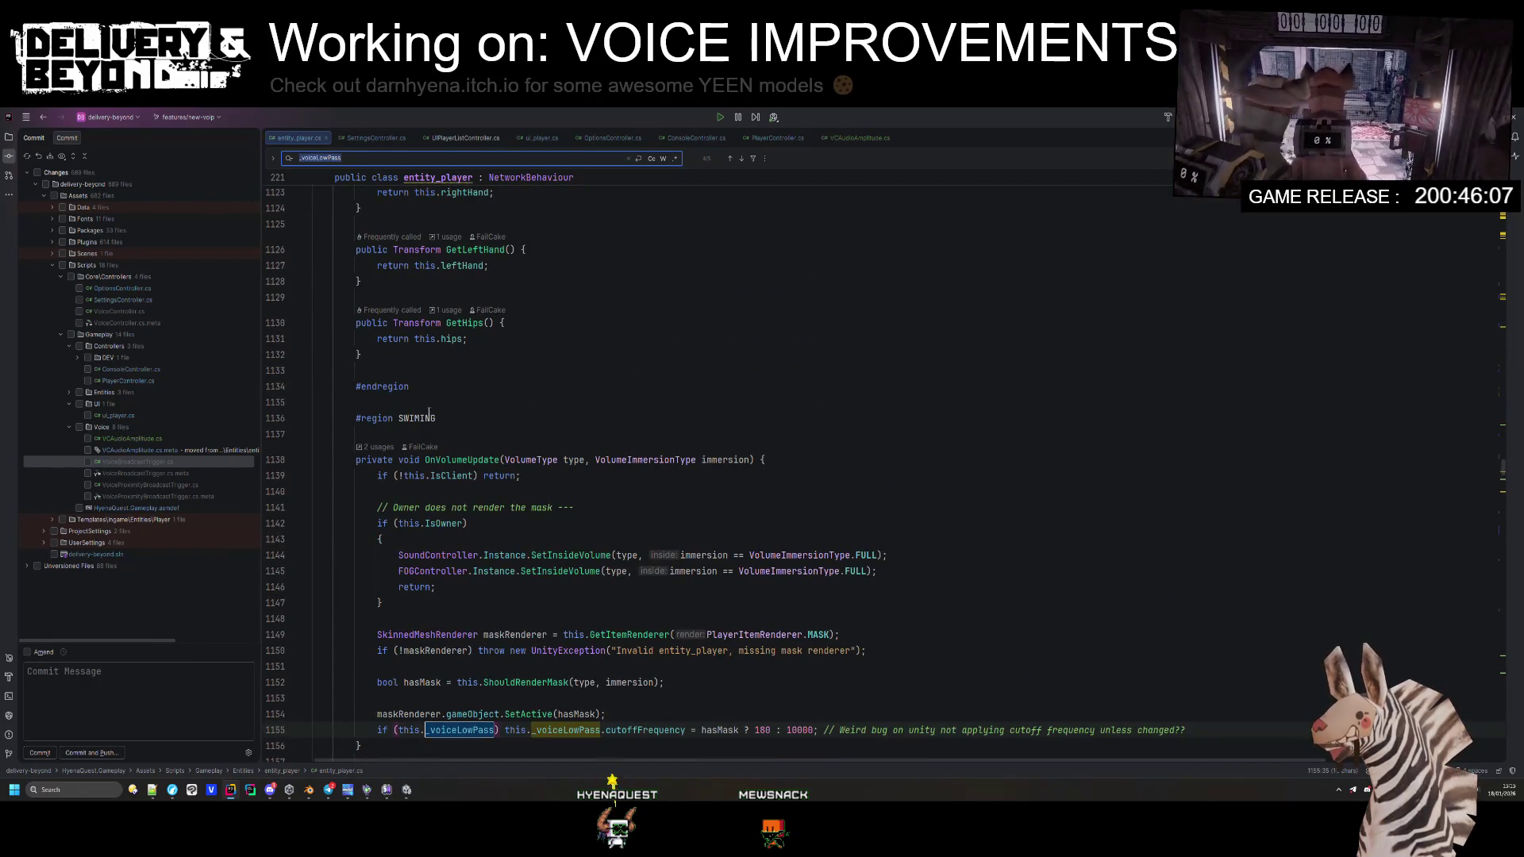
scroll(429, 413, "down", 5)
key("Return")
key("Return")
key("Return")
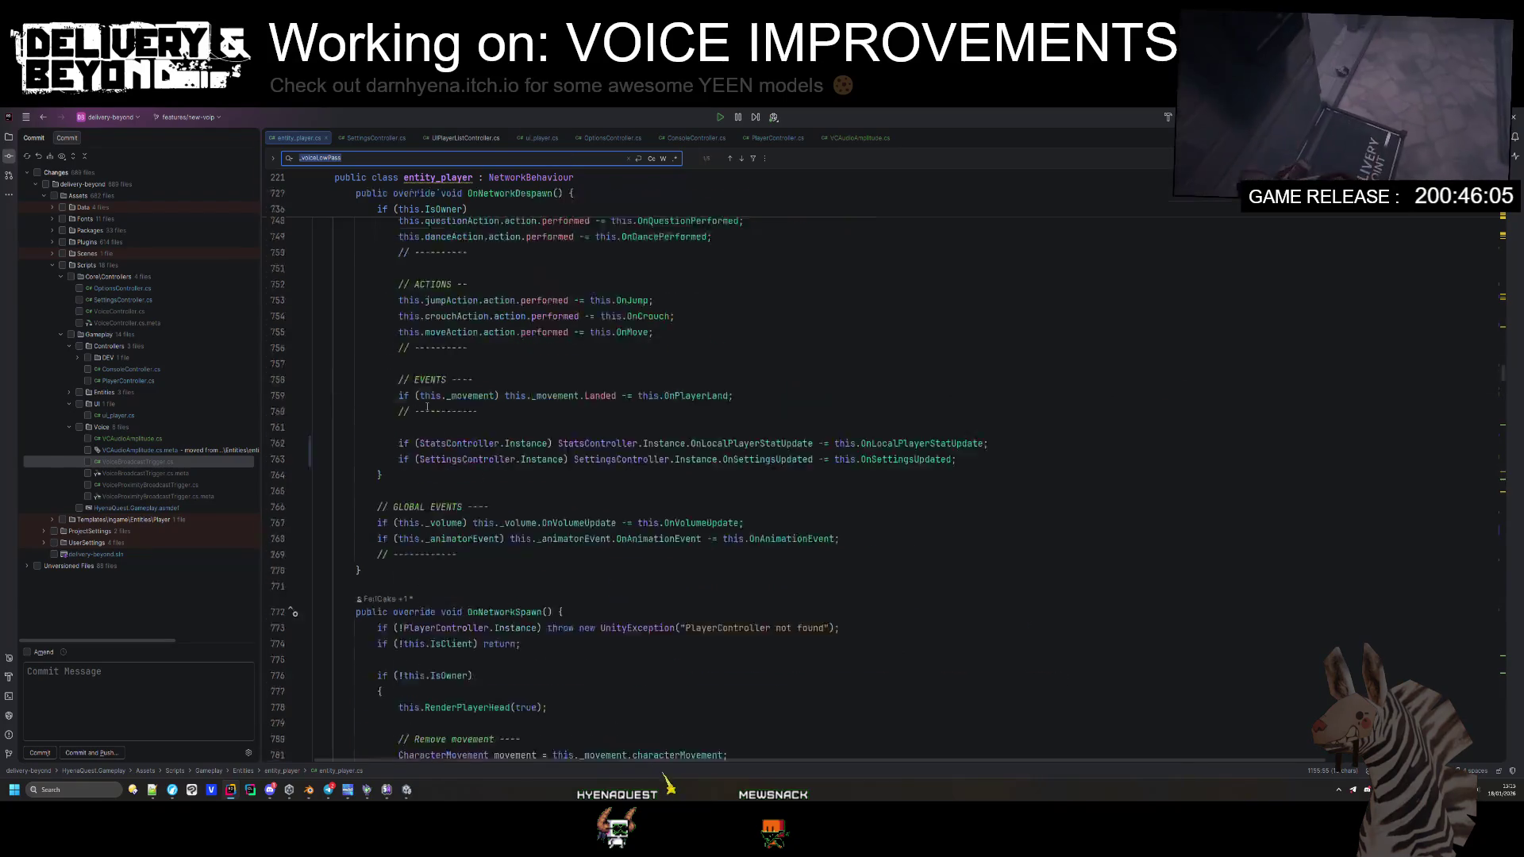
key("Return")
scroll(427, 406, "down", 20)
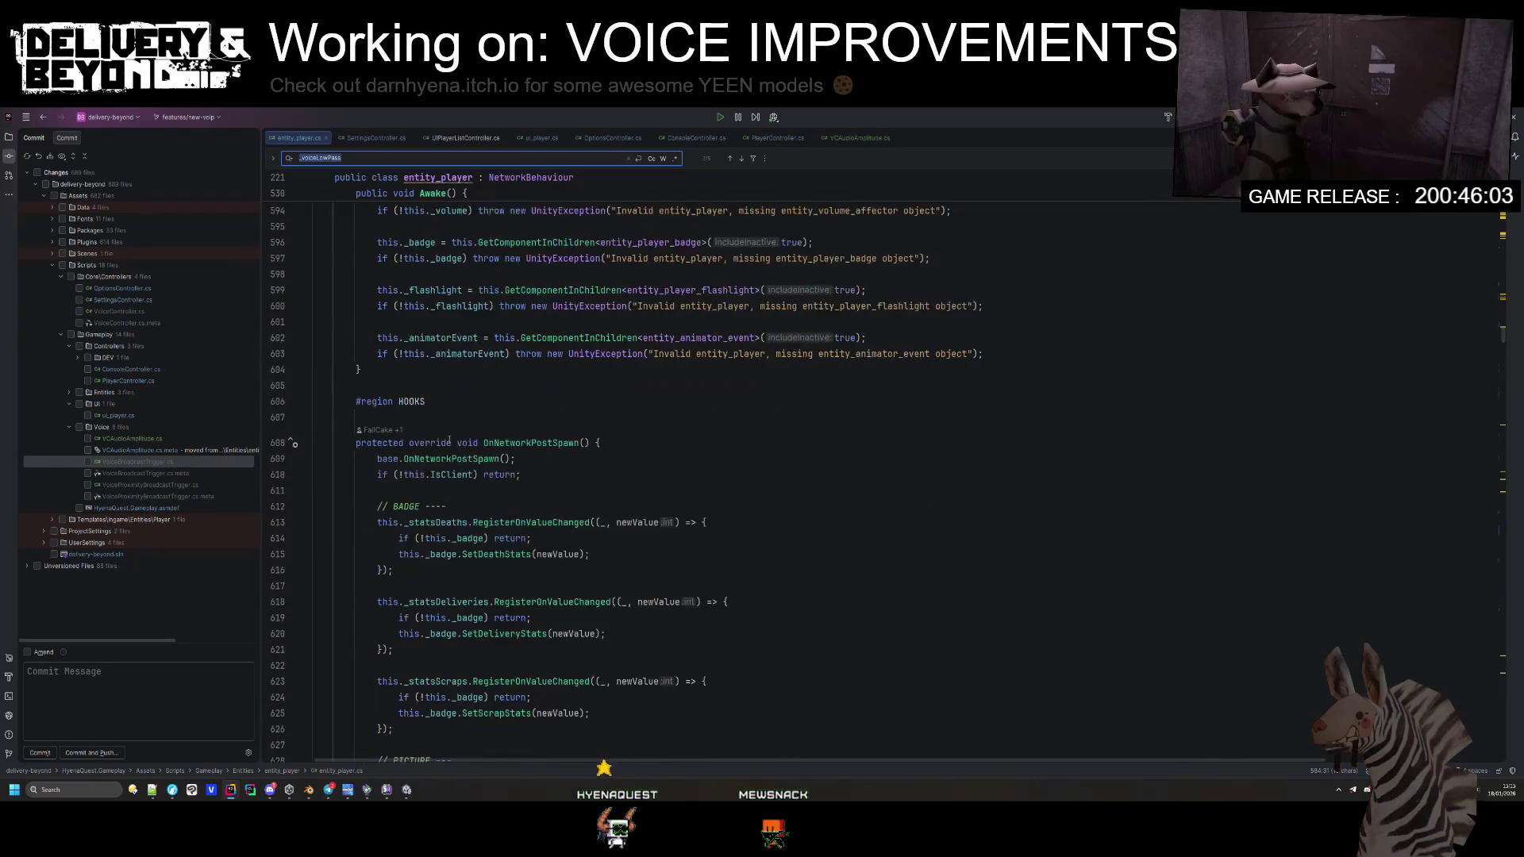
scroll(556, 442, "down", 20)
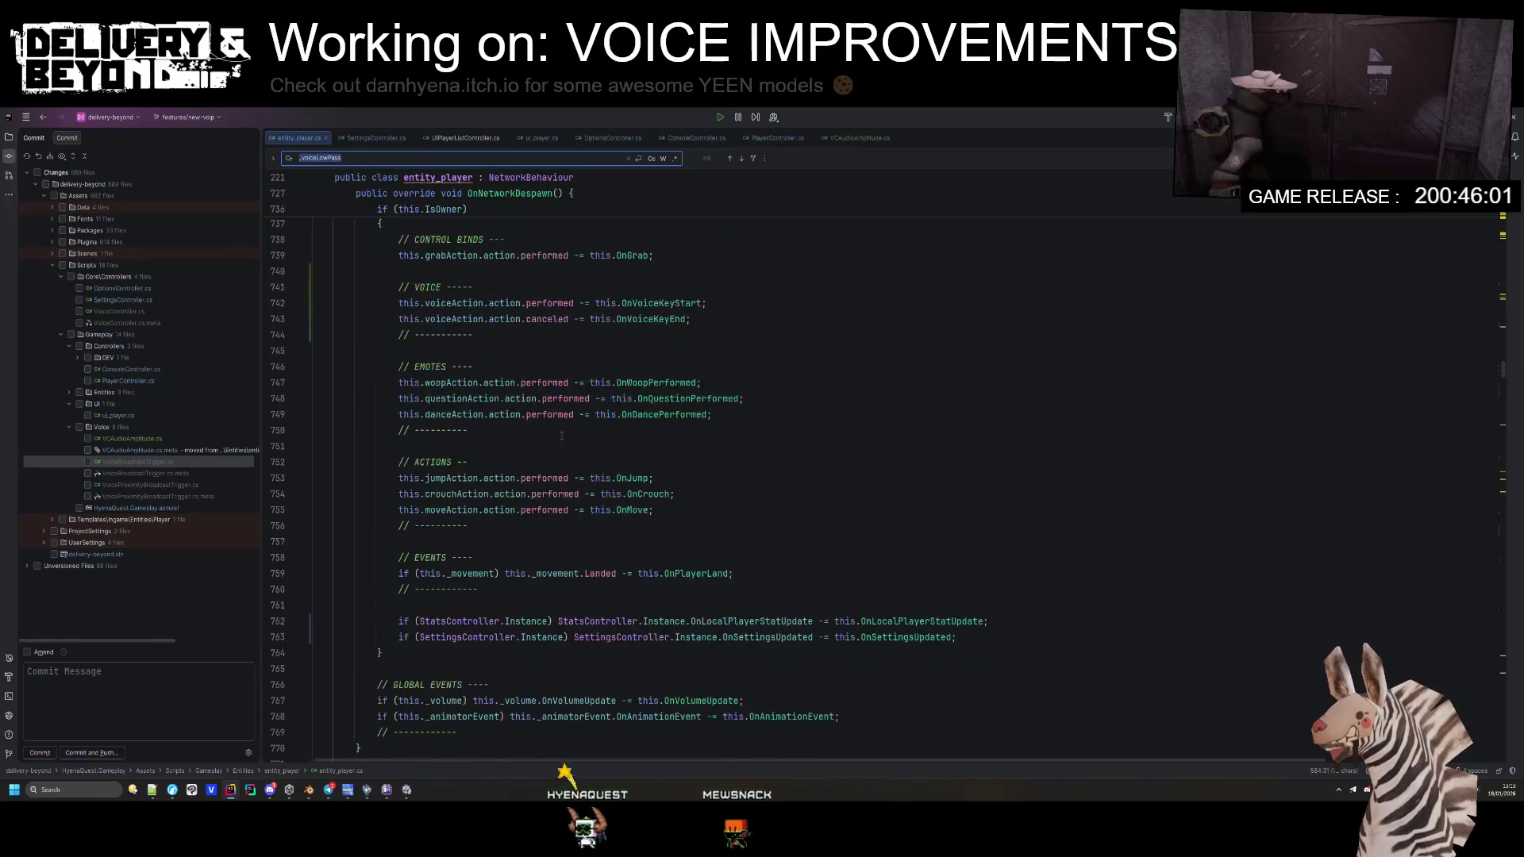
scroll(564, 435, "down", 20)
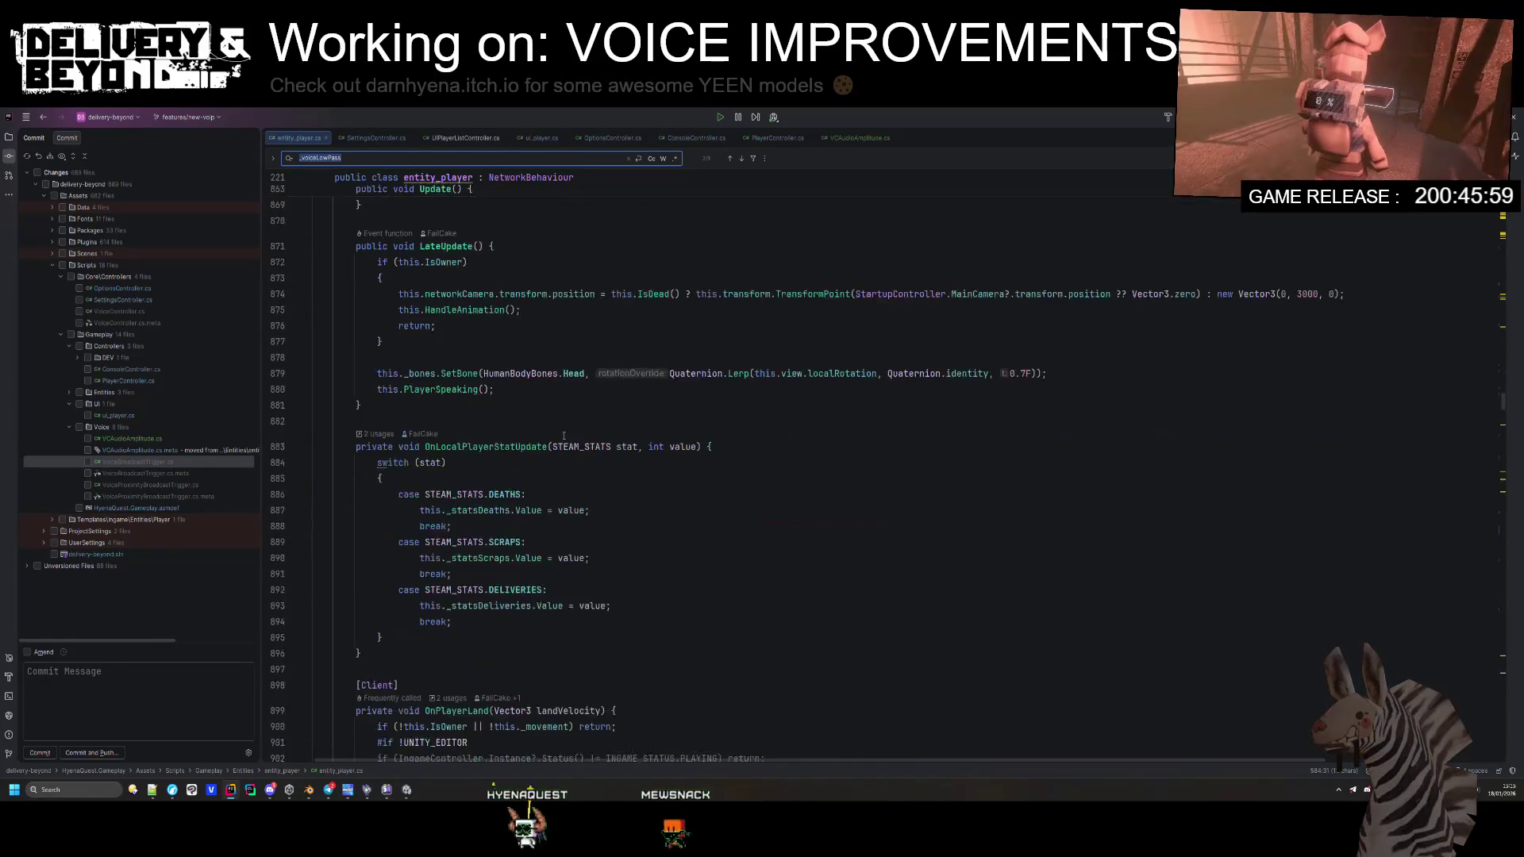
left_click(575, 438)
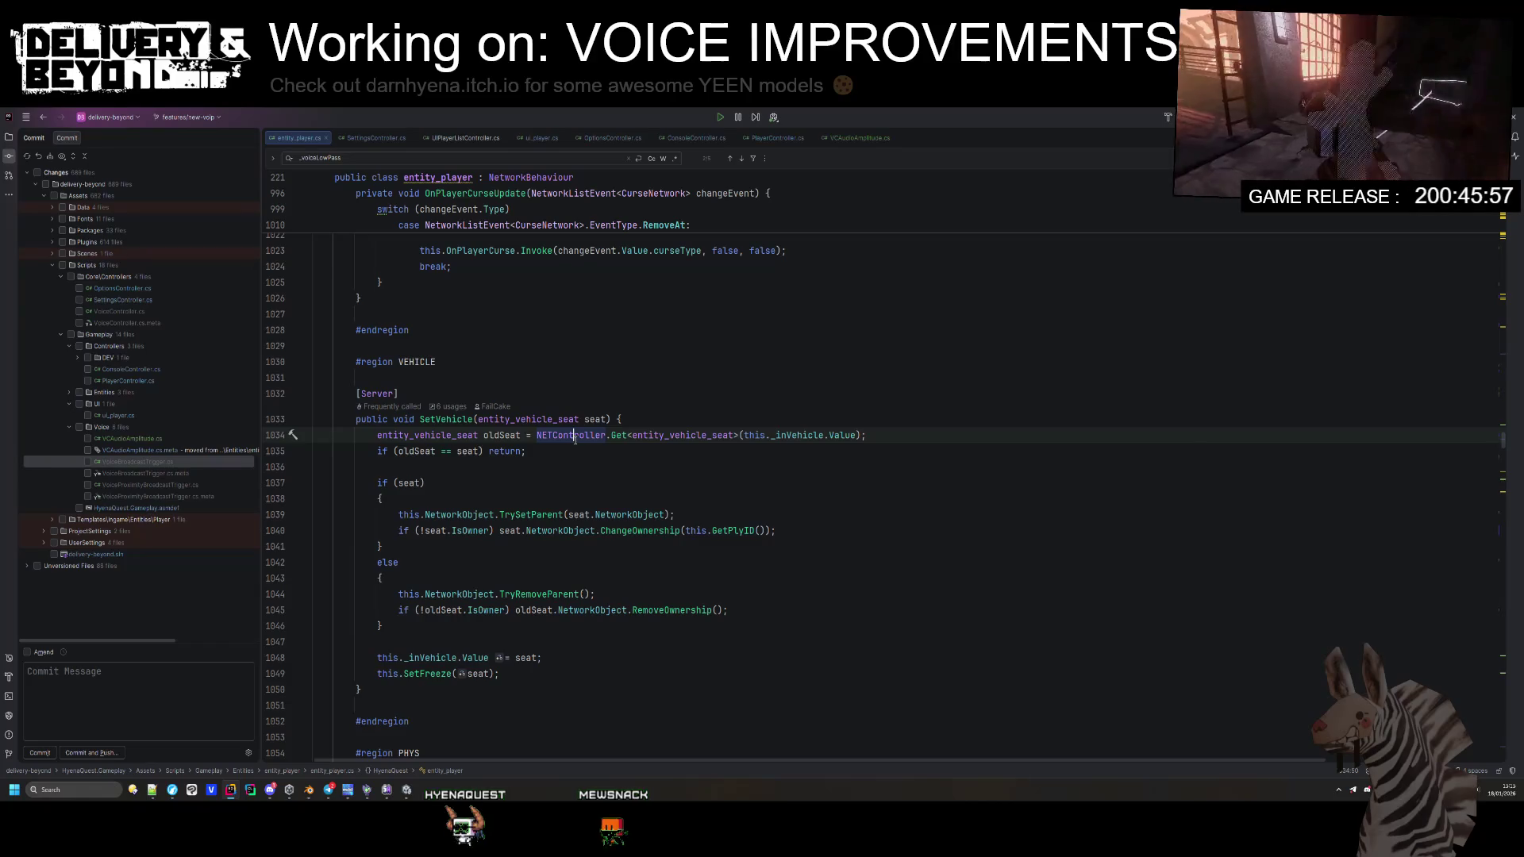
key("ctrl+f")
Step: Add Destroy(_voiceLowPass) after the movement Destroy call, then delete that line again
type("Destroy(")
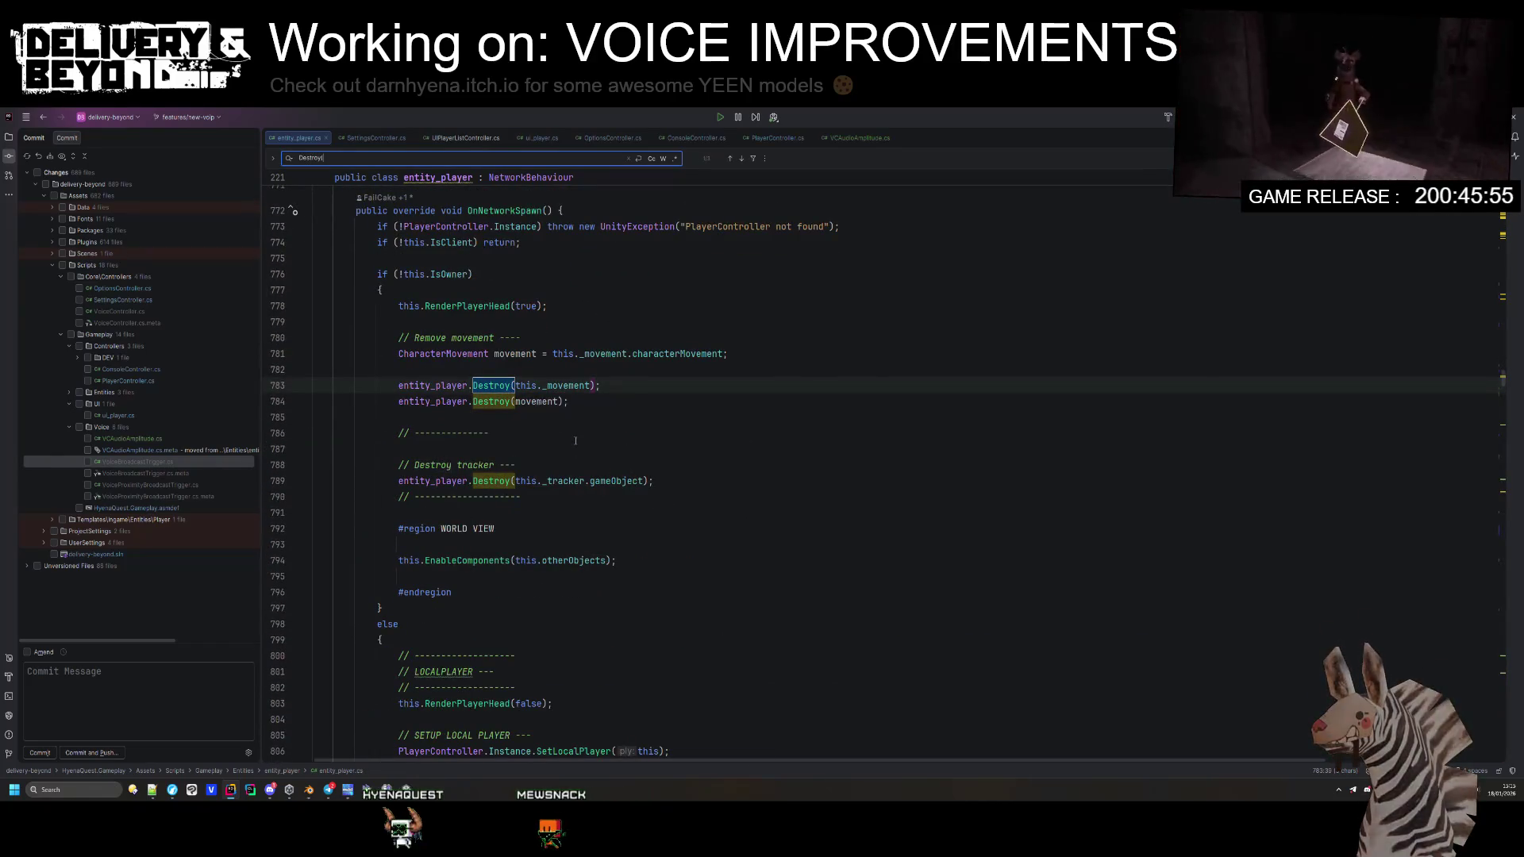
left_click(584, 400)
key("Return")
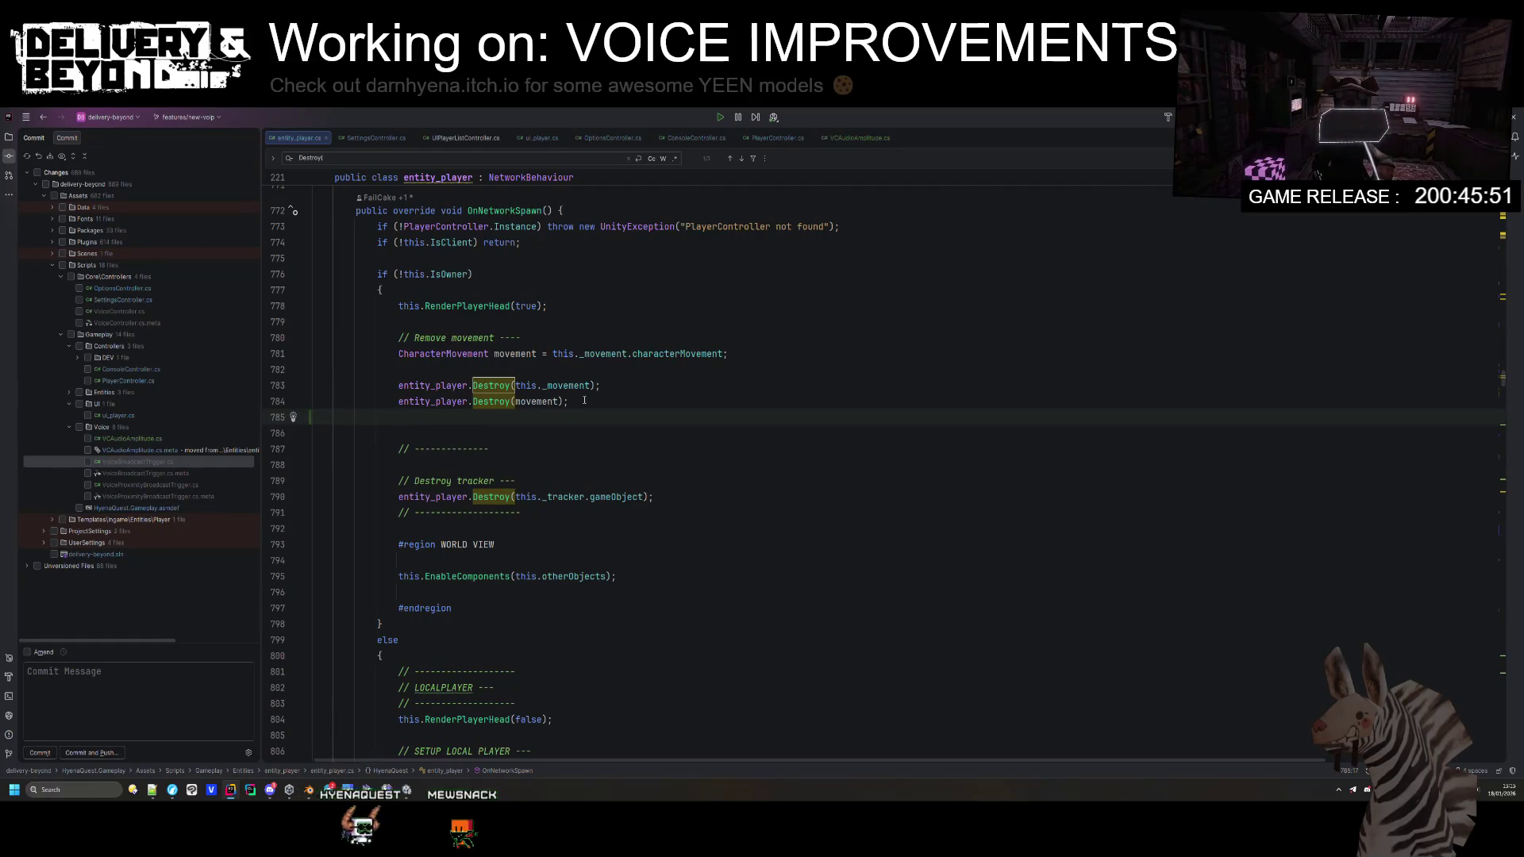
type("Destroy(_voiceLowPass);")
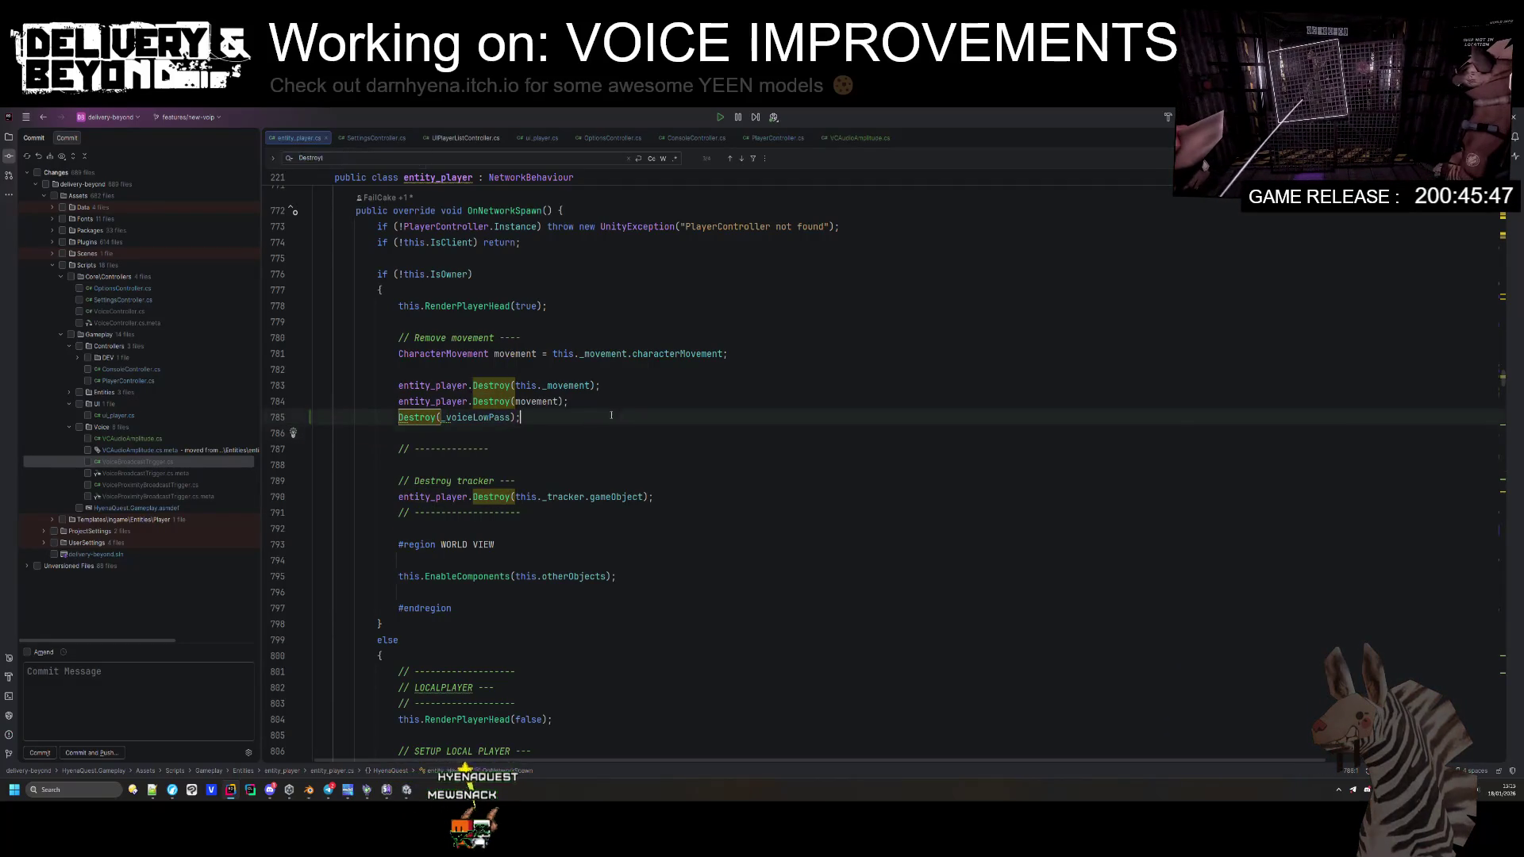
key("ctrl+y")
key("BackSpace")
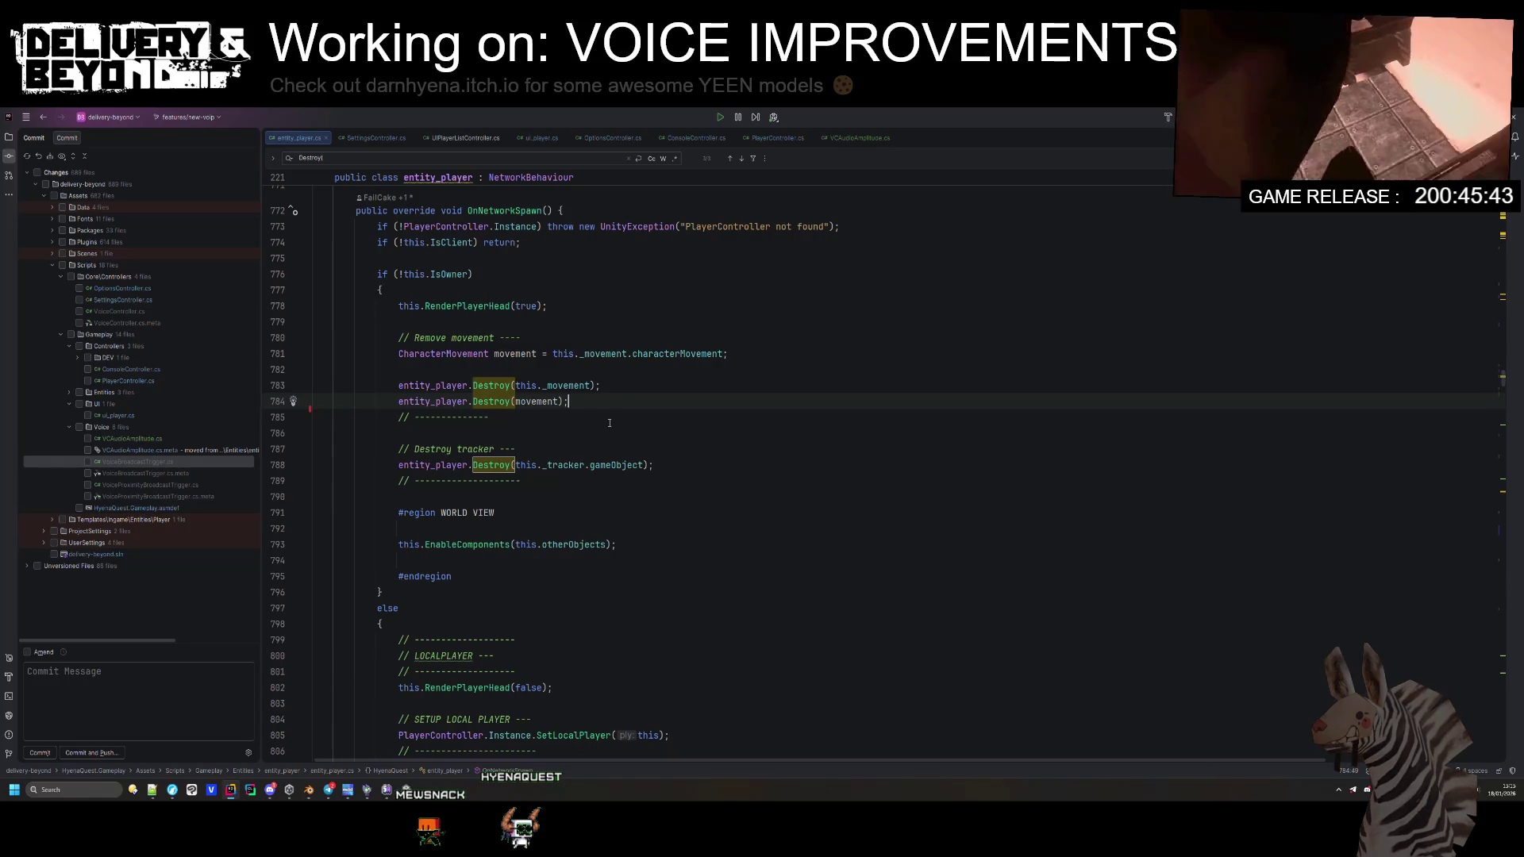
Step: Open an empty line 833 above the local player's SETTINGS block
scroll(609, 423, "down", 12)
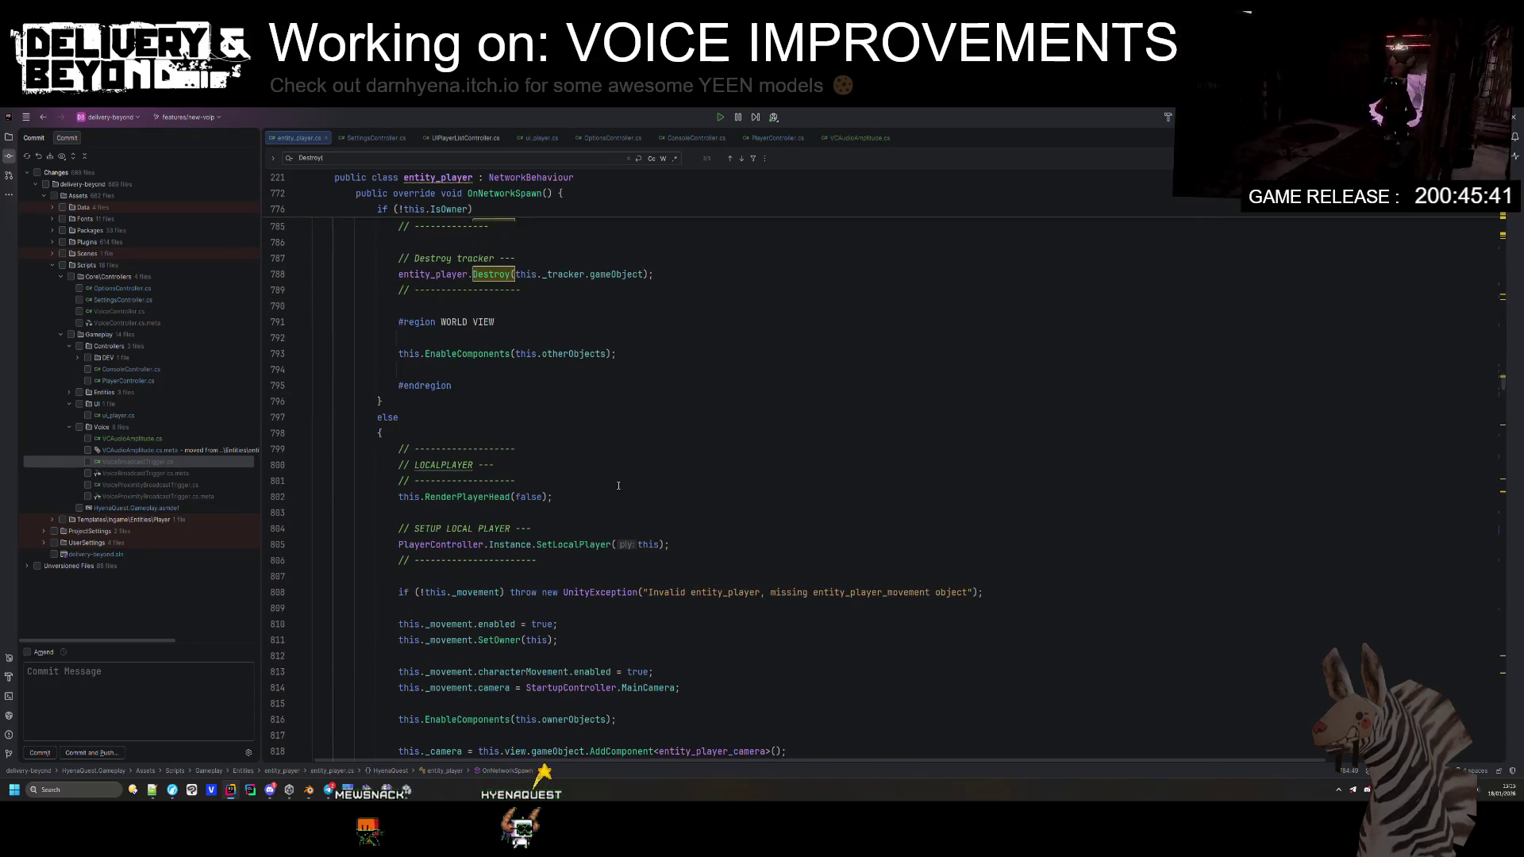
scroll(569, 470, "up", 18)
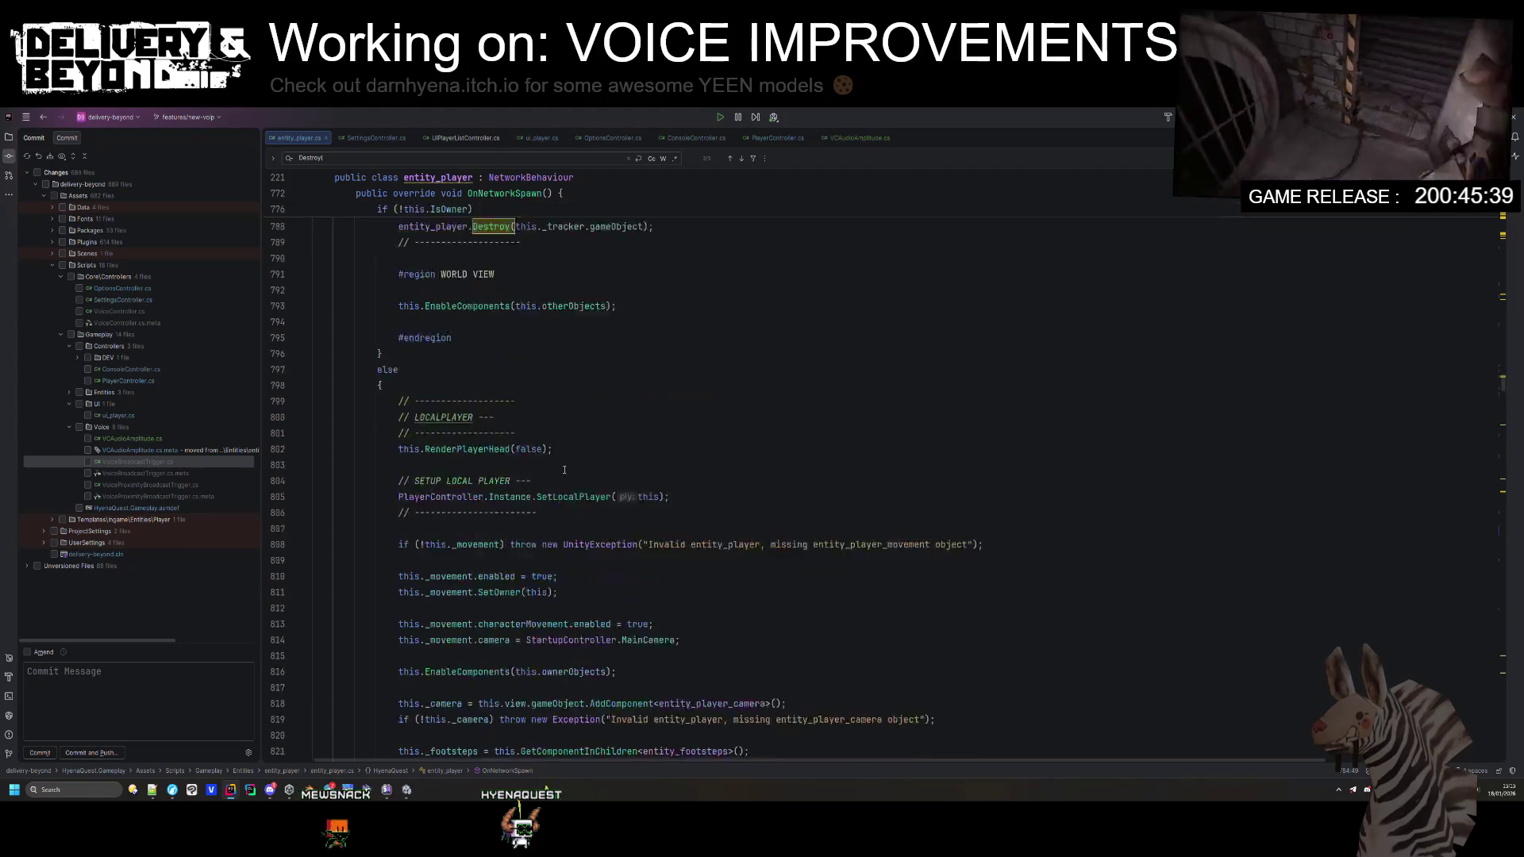
scroll(556, 466, "down", 12)
scroll(555, 465, "down", 3)
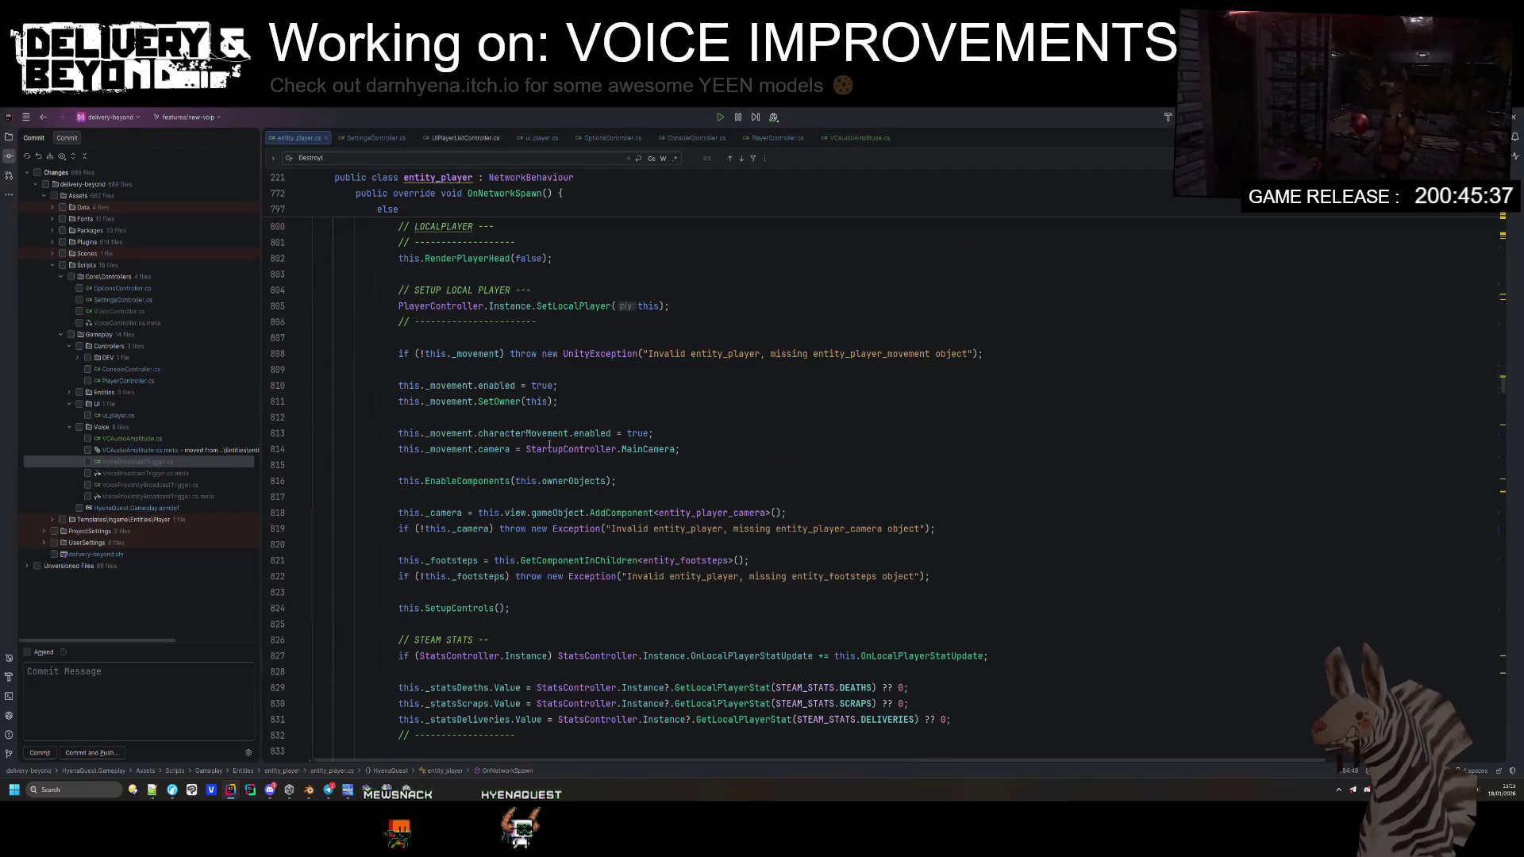
left_click(766, 312)
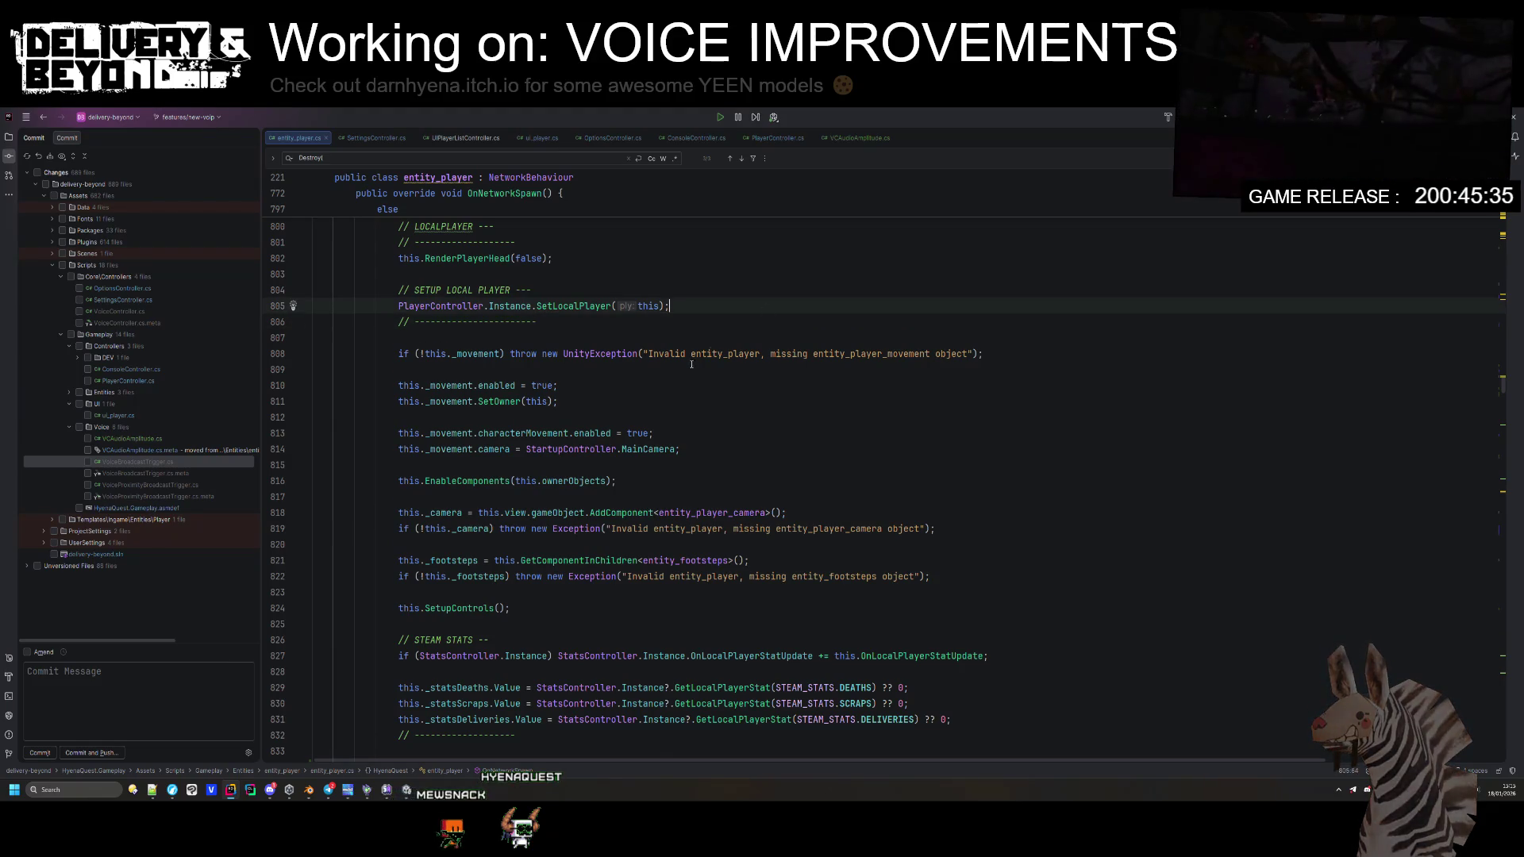
scroll(547, 537, "down", 5)
left_click(547, 531)
scroll(547, 537, "up", 5)
scroll(465, 494, "down", 6)
key("Home")
key("Return")
key("Return")
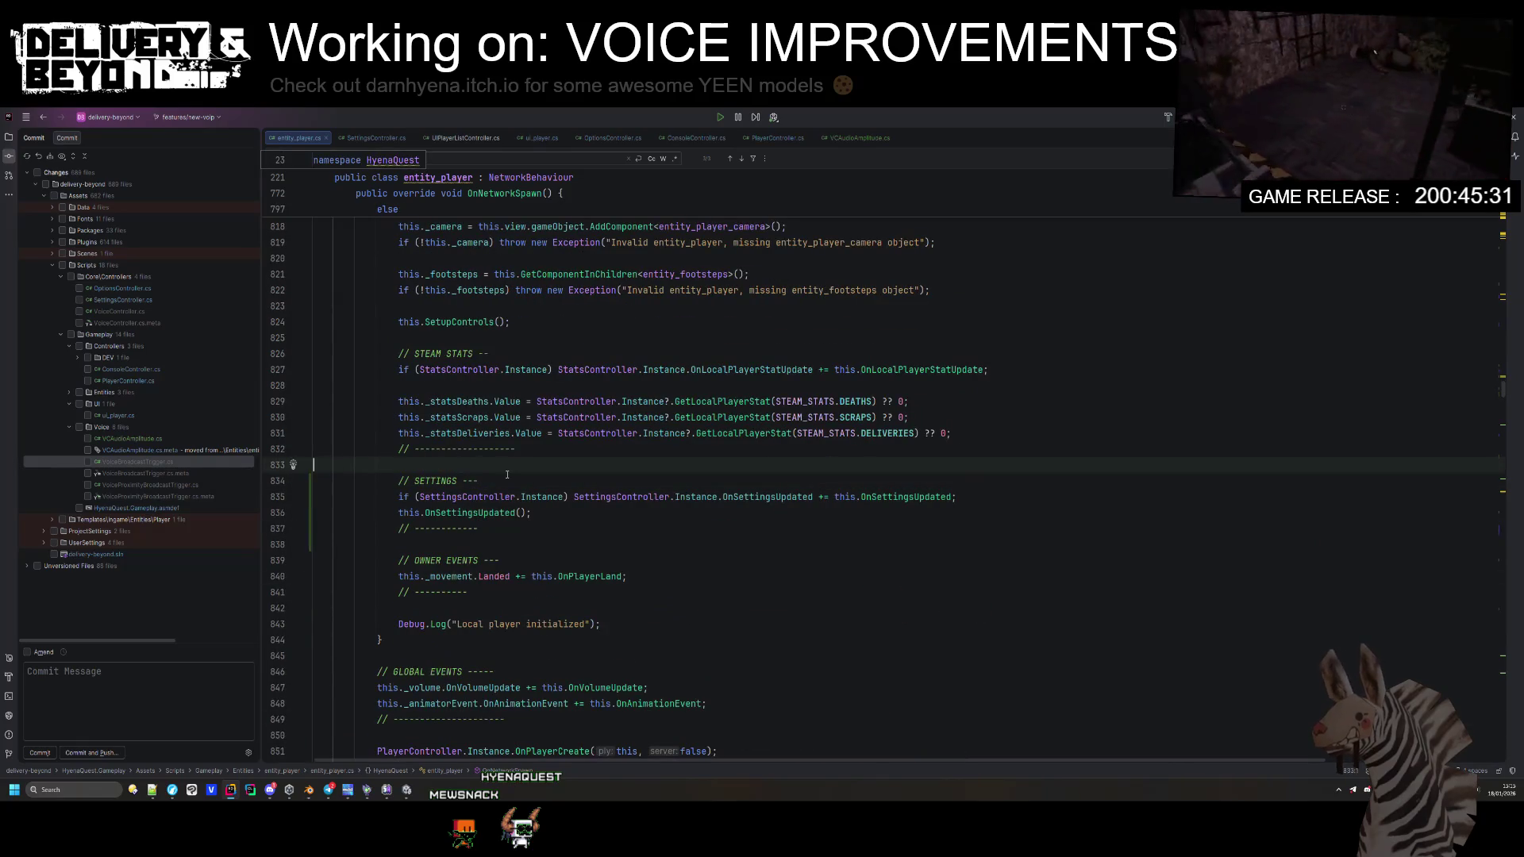
Step: Add a VOICE FILTERS comment section containing Destroy(_voiceLowPass) and run code cleanup
key("Up")
key("Up")
type("// Destr")
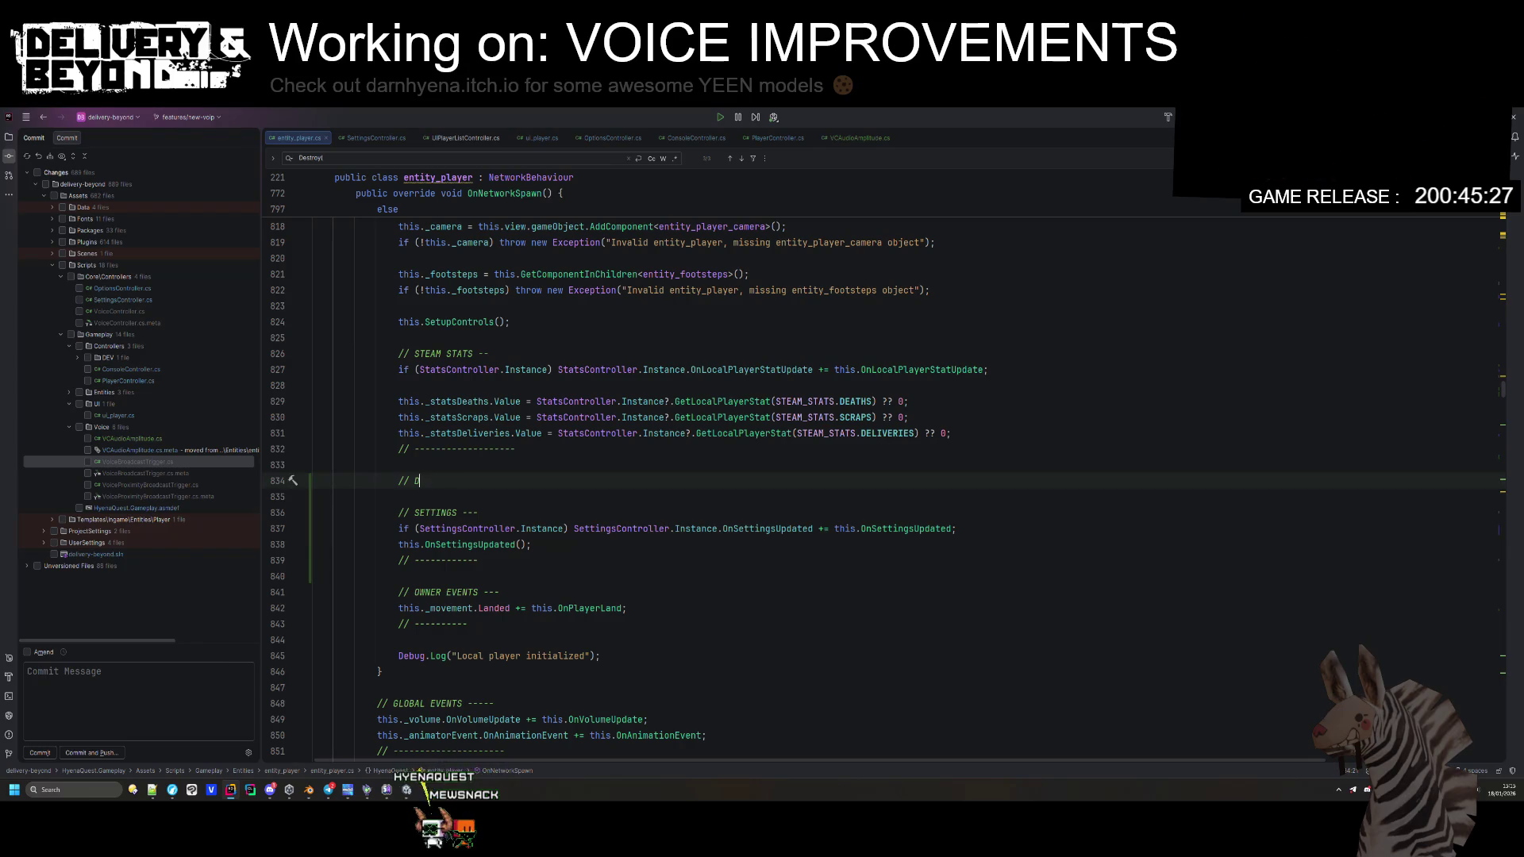
type("RO")
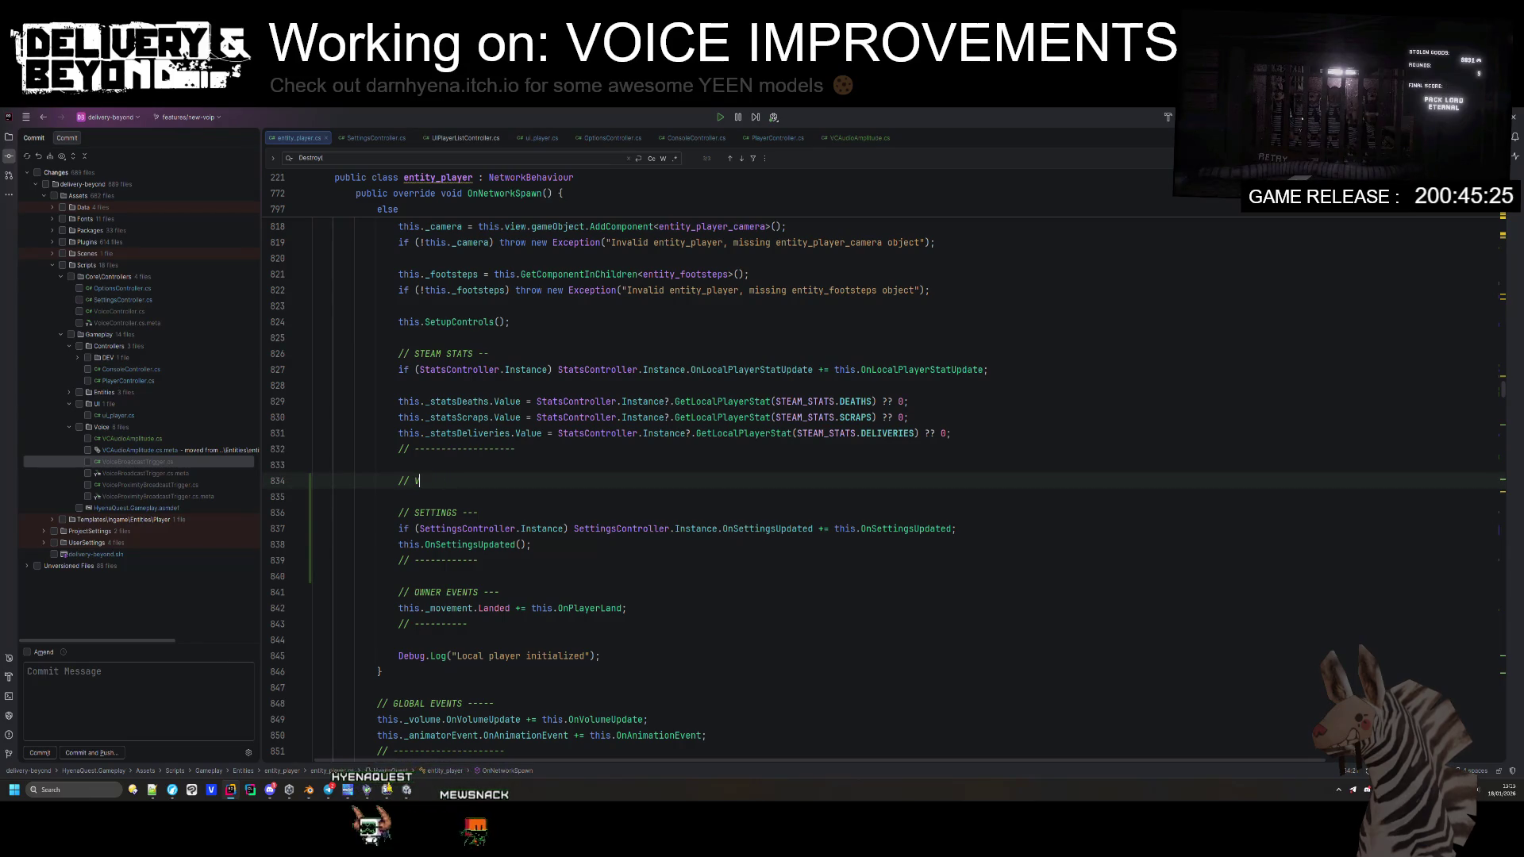
type("E FILTERS --")
key("Return")
key("ctrl+v")
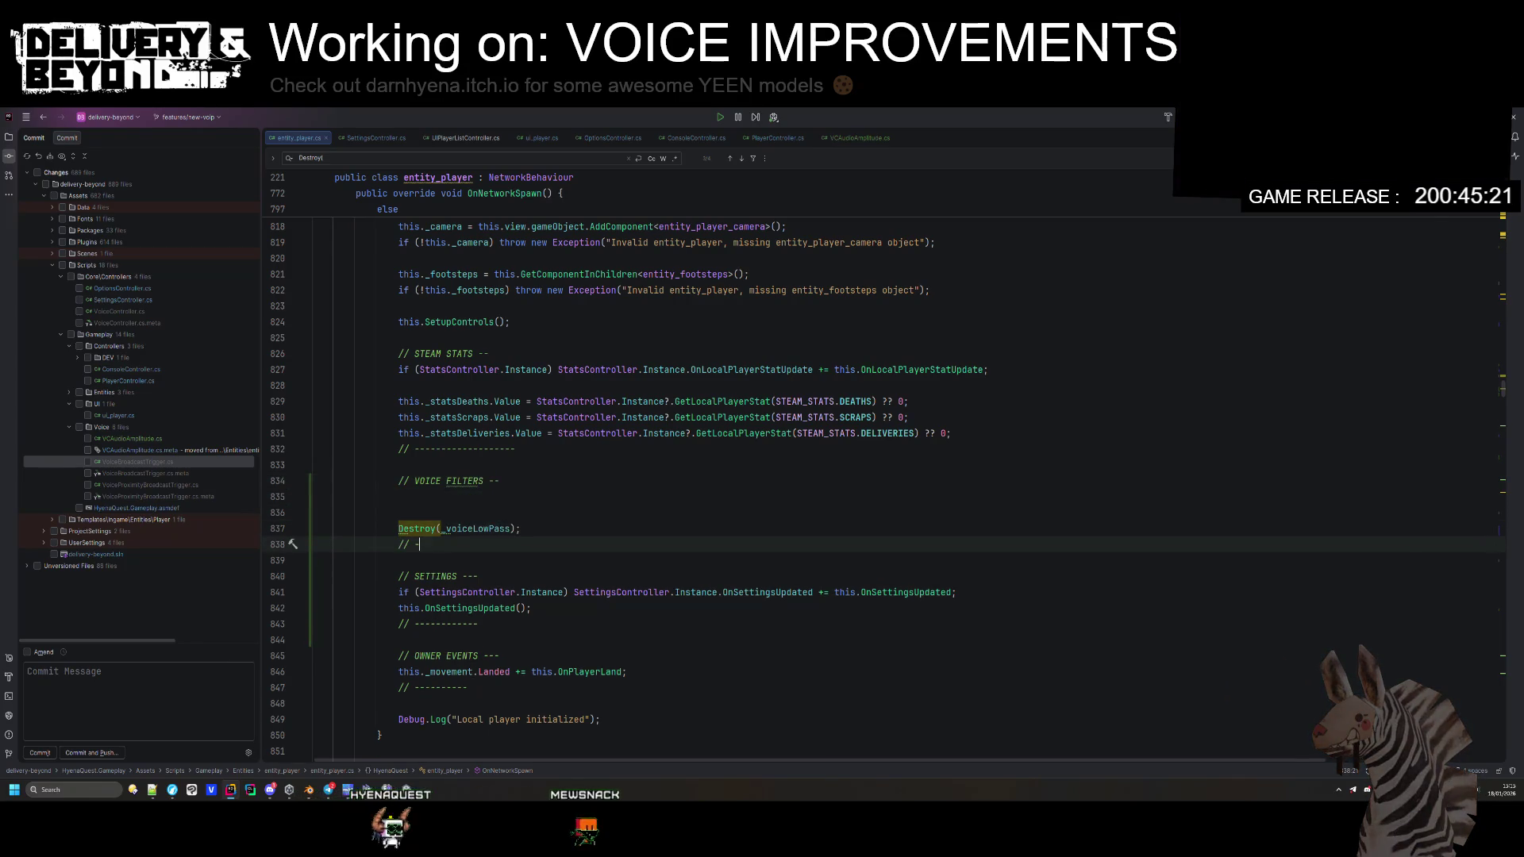
type("-----")
key("Up")
key("Up")
key("BackSpace")
key("BackSpace")
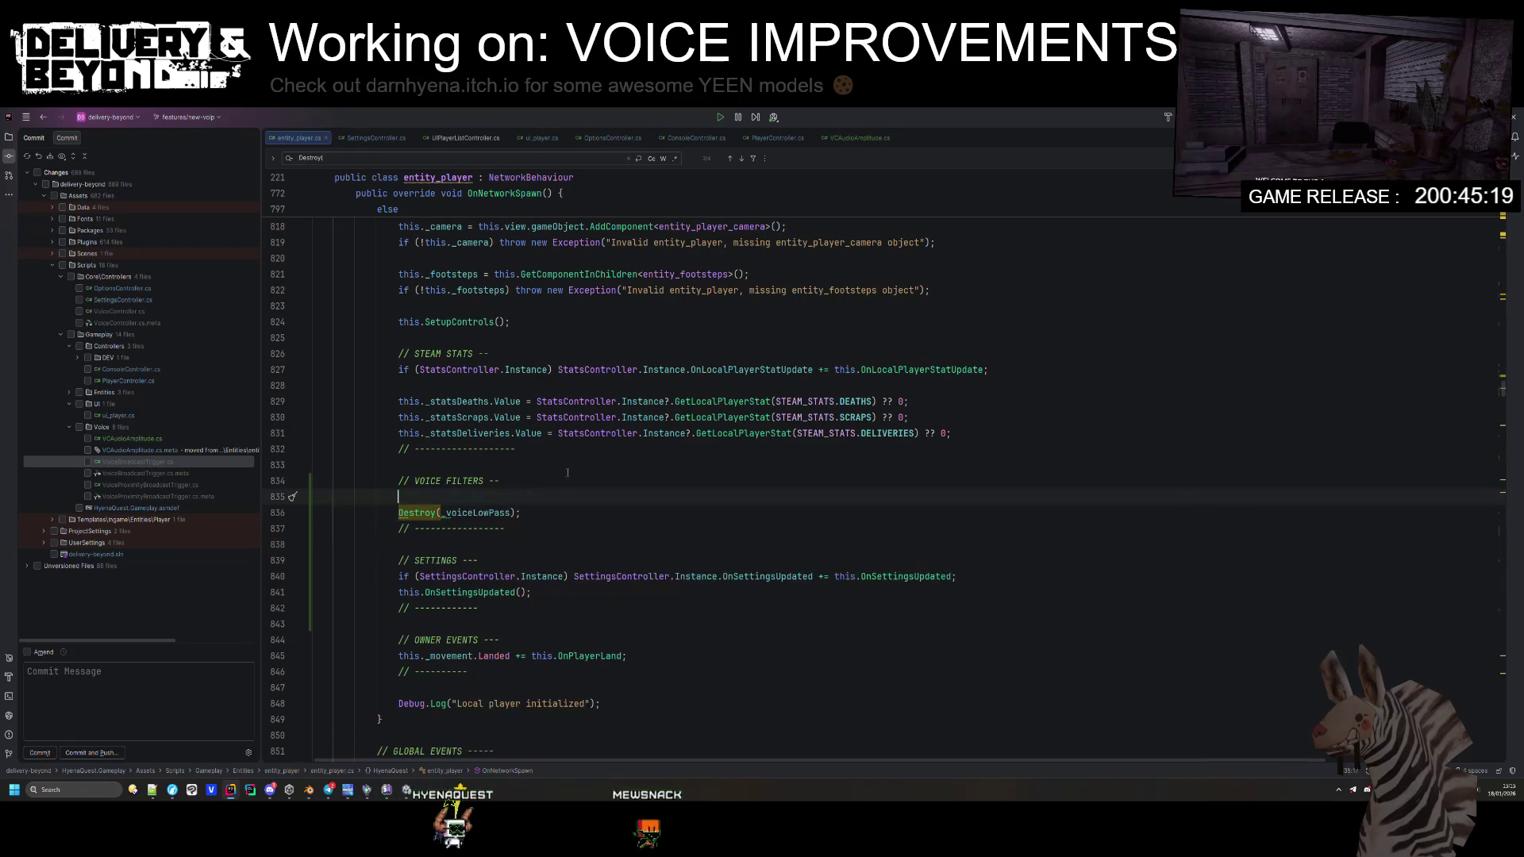
key("ctrl+s")
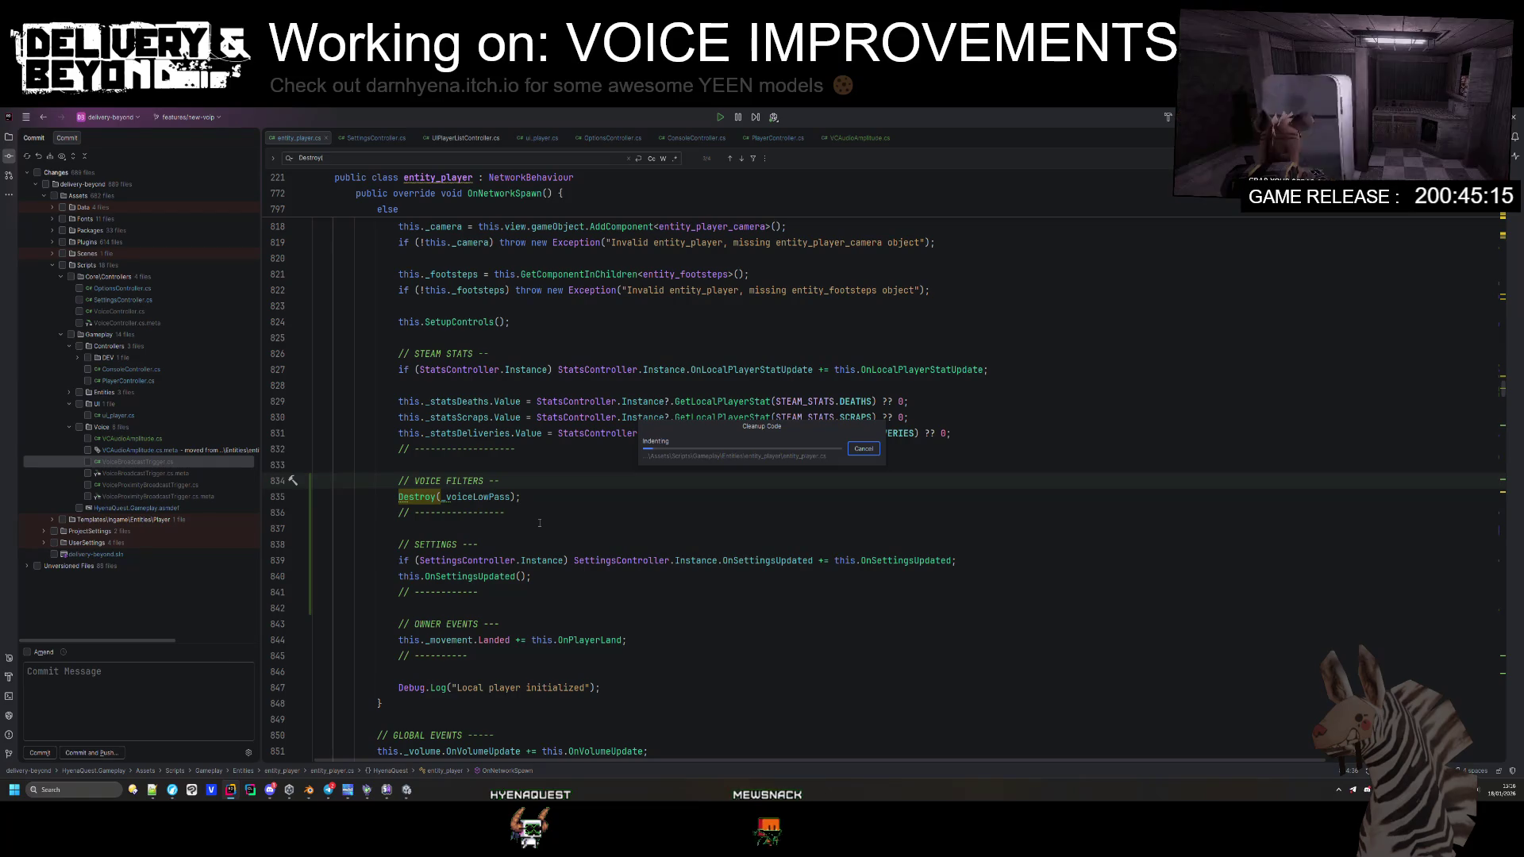
Step: Check the cleaned-up Destroy(this._voiceLowPass) line, then switch to Unity Editor
key("Down")
key("End")
key("Left")
key("Left")
scroll(458, 608, "down", 3)
left_click(444, 529)
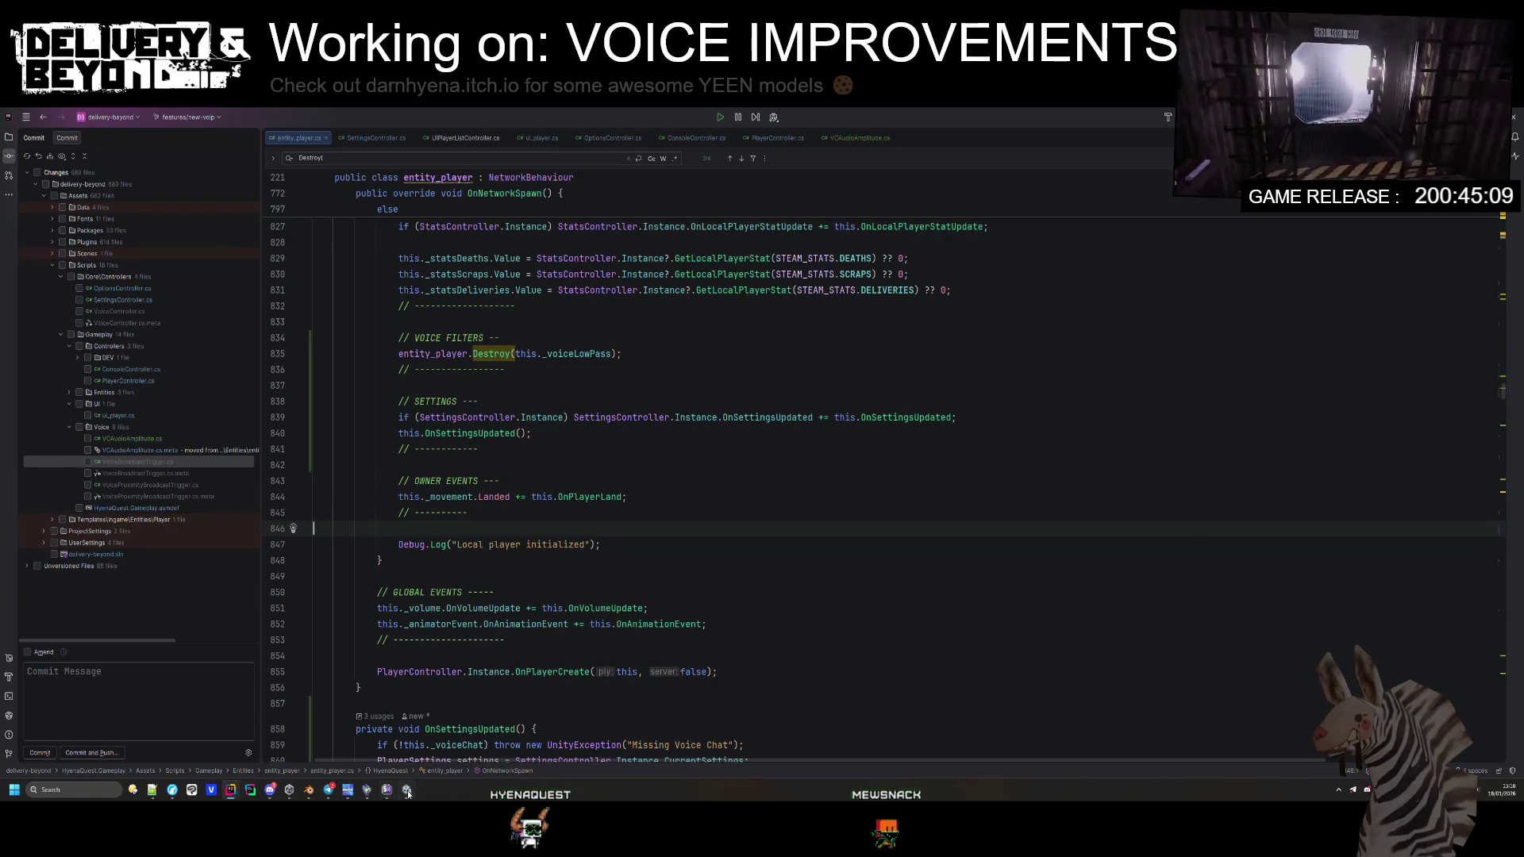
key("alt+Tab")
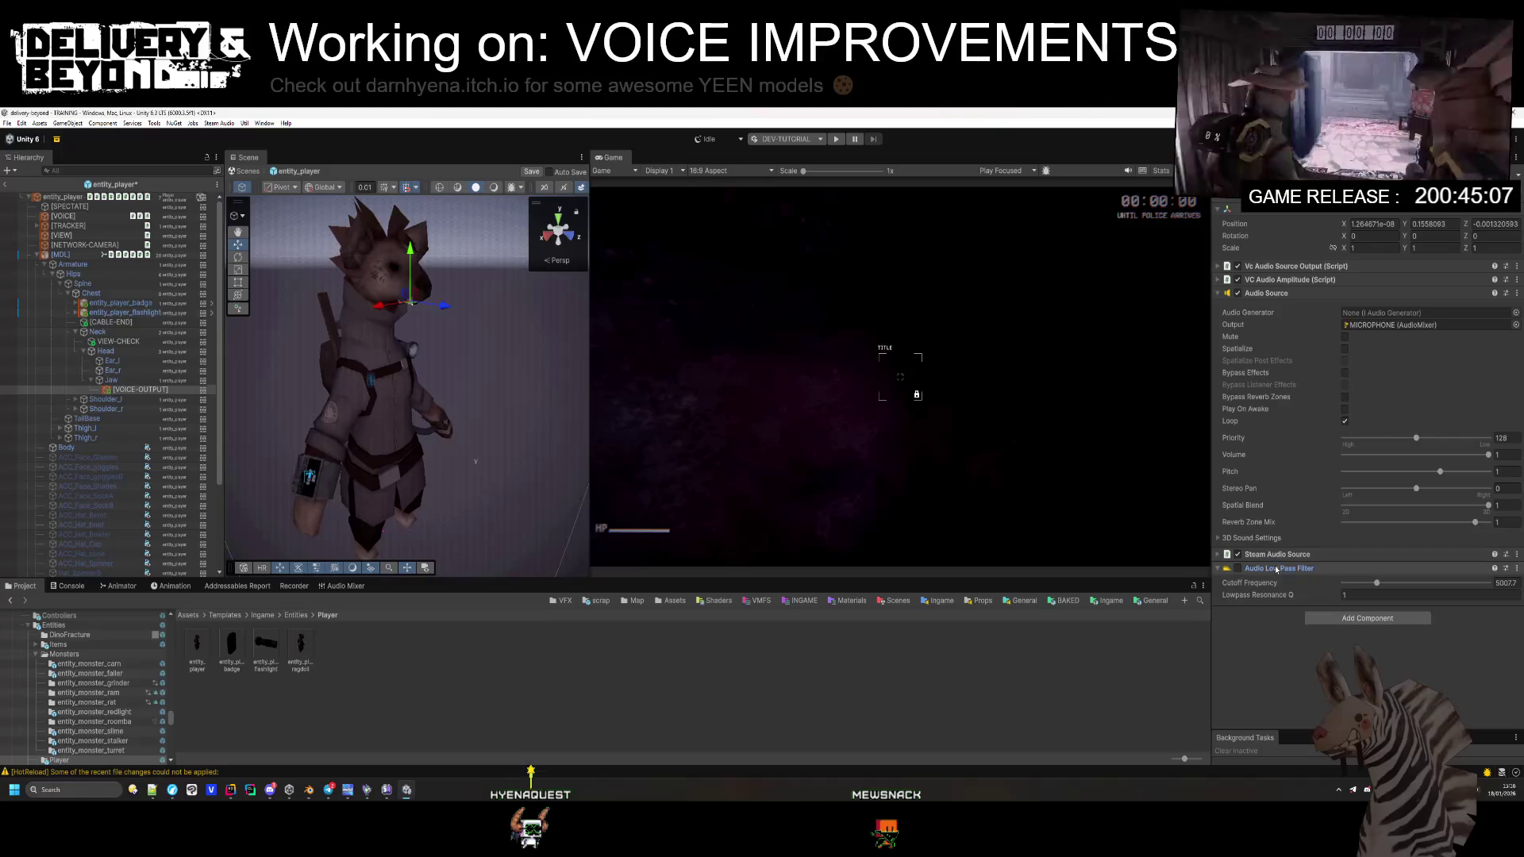
Step: Collapse the Audio Source and remove the Audio Low Pass Filter component from VOICE-OUTPUT
left_click(1266, 293)
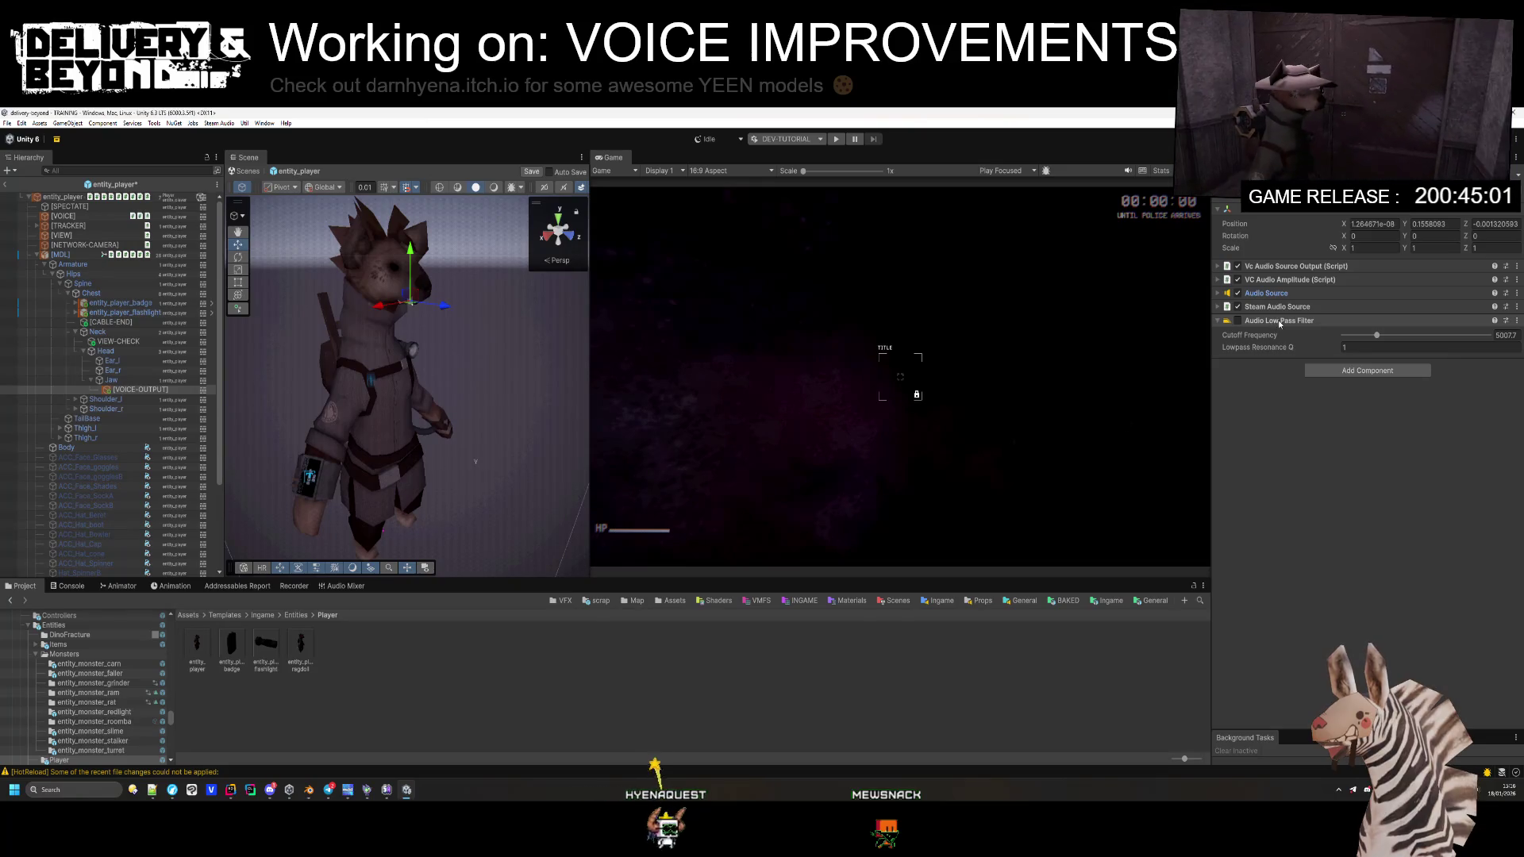
right_click(1279, 323)
left_click(1310, 373)
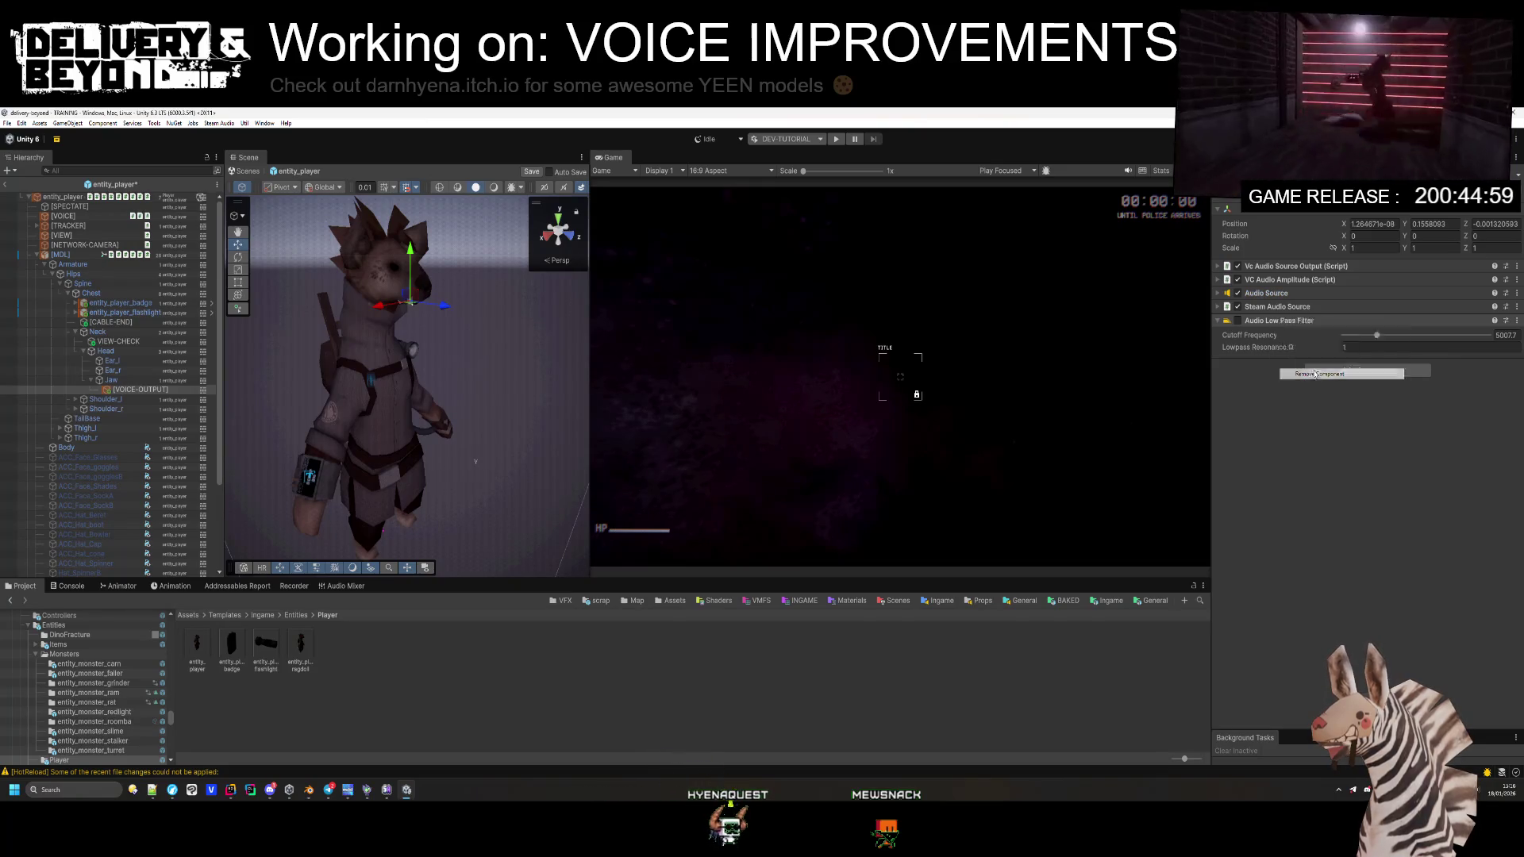
key("alt+Tab")
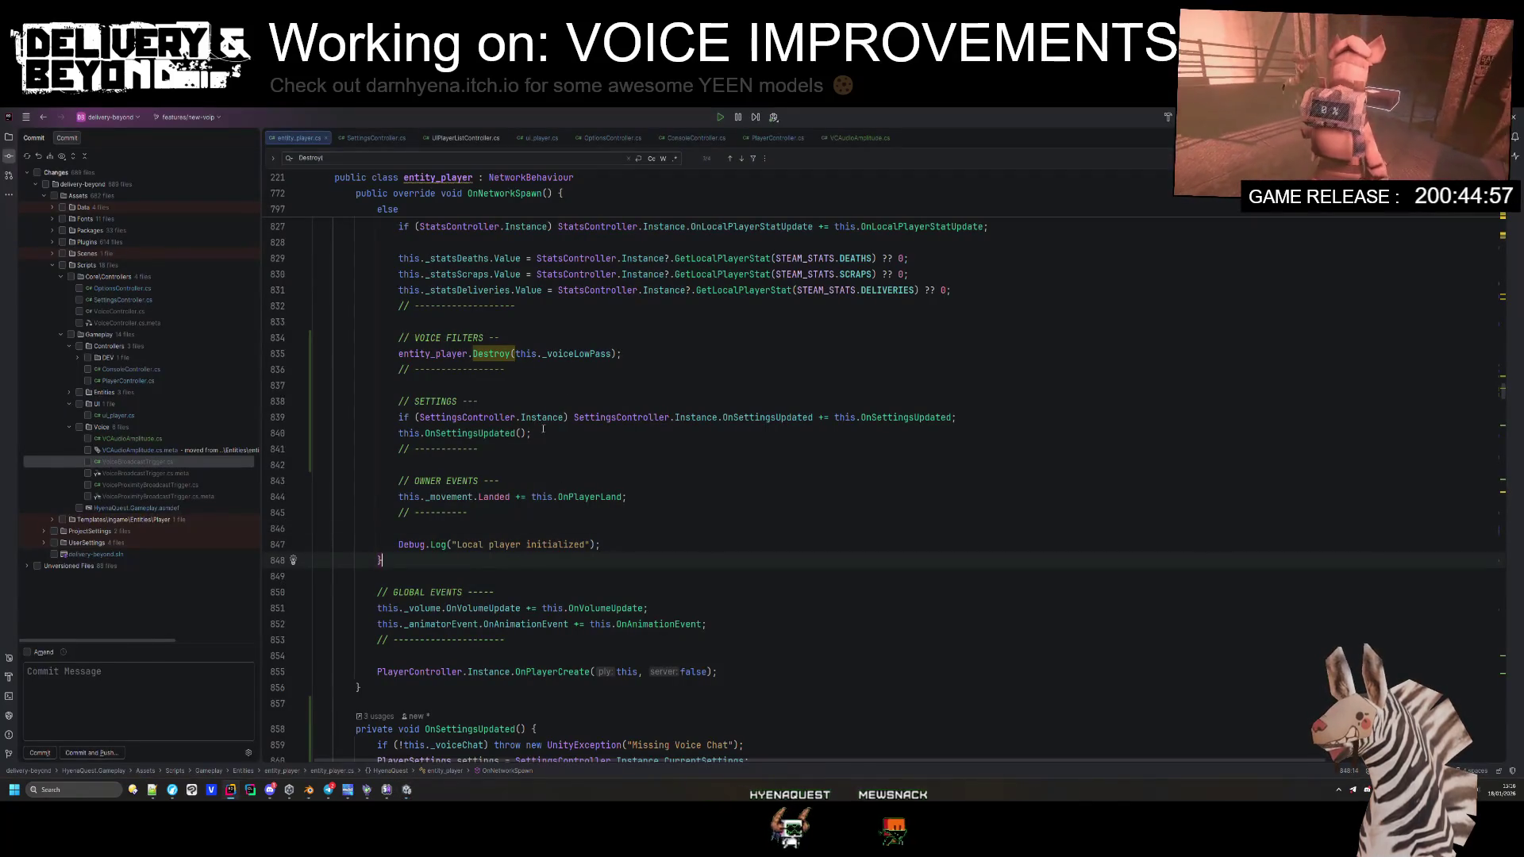
Step: Delete the VOICE FILTERS block from the local-player branch
scroll(661, 361, "up", 2)
left_click(644, 438)
key("shift+Up")
key("shift+Up")
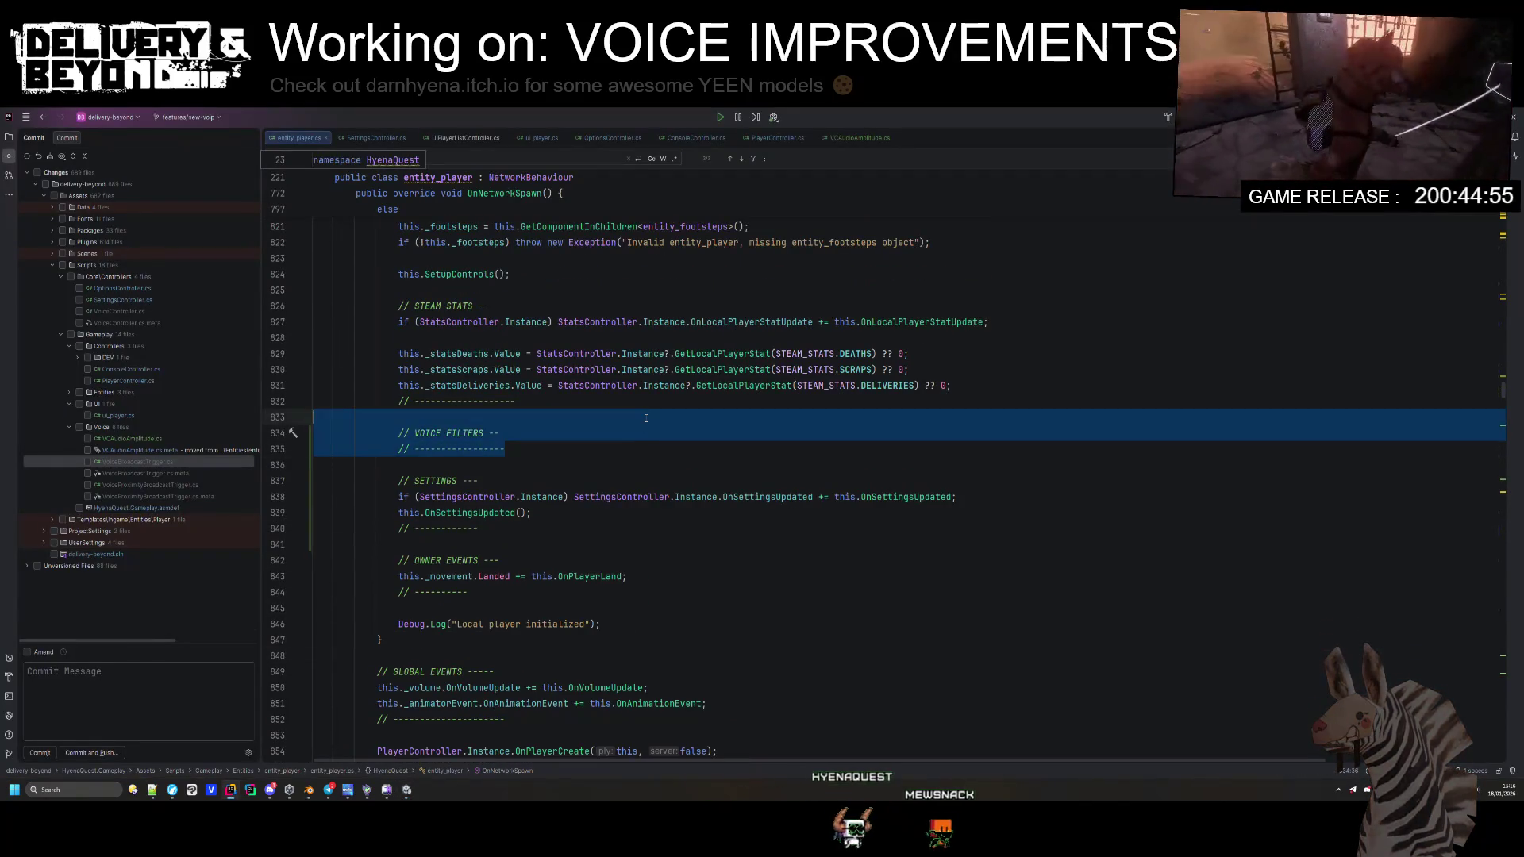
key("BackSpace")
Step: Start a this._voiceLowPass assignment below the Destroy tracker section in the non-owner branch
scroll(643, 438, "up", 19)
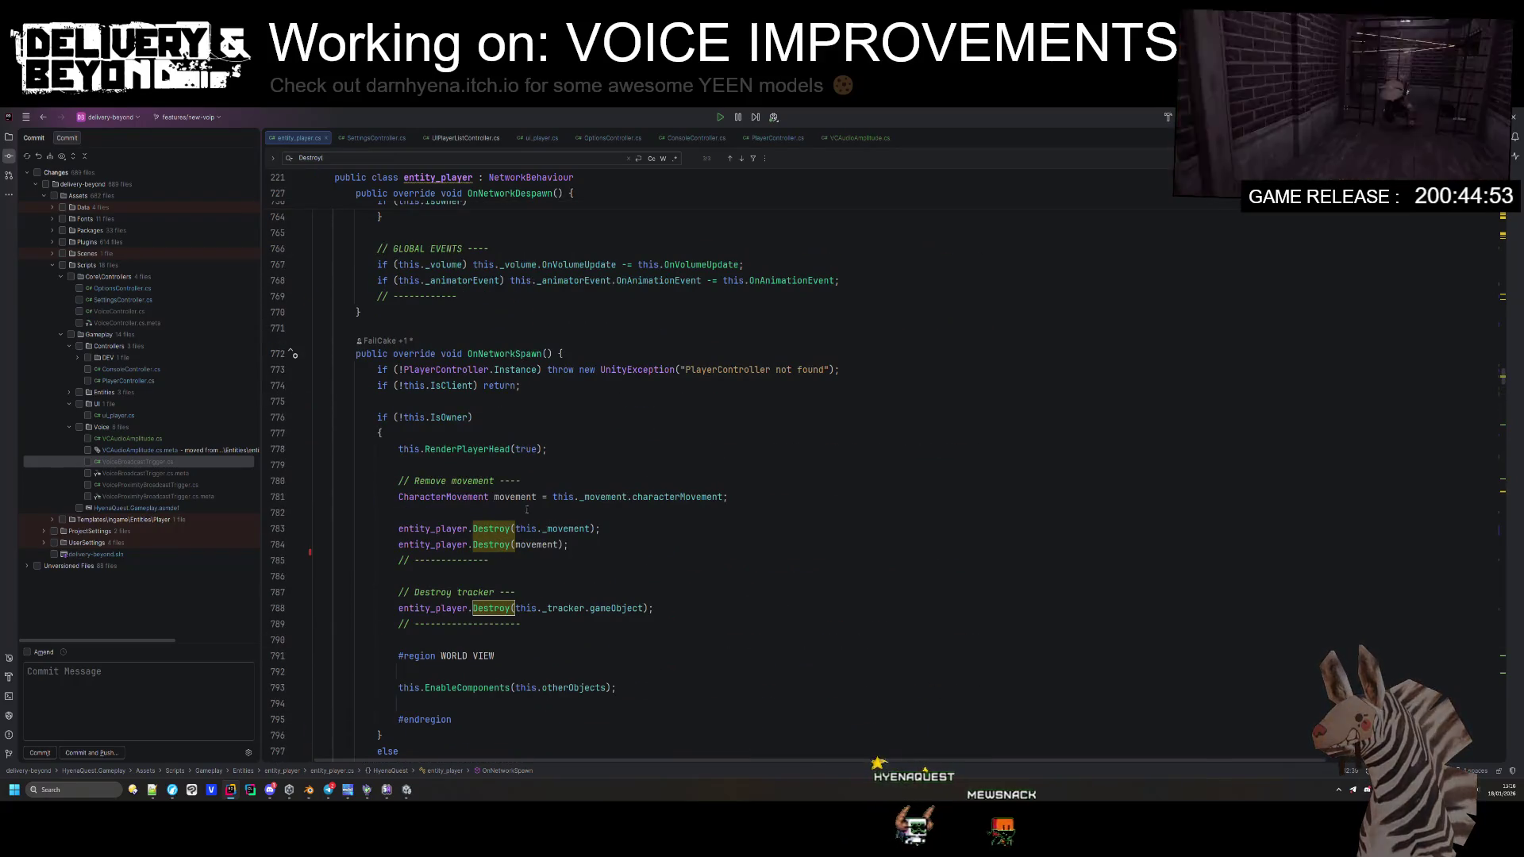
left_click(544, 629)
key("Return")
key("Return")
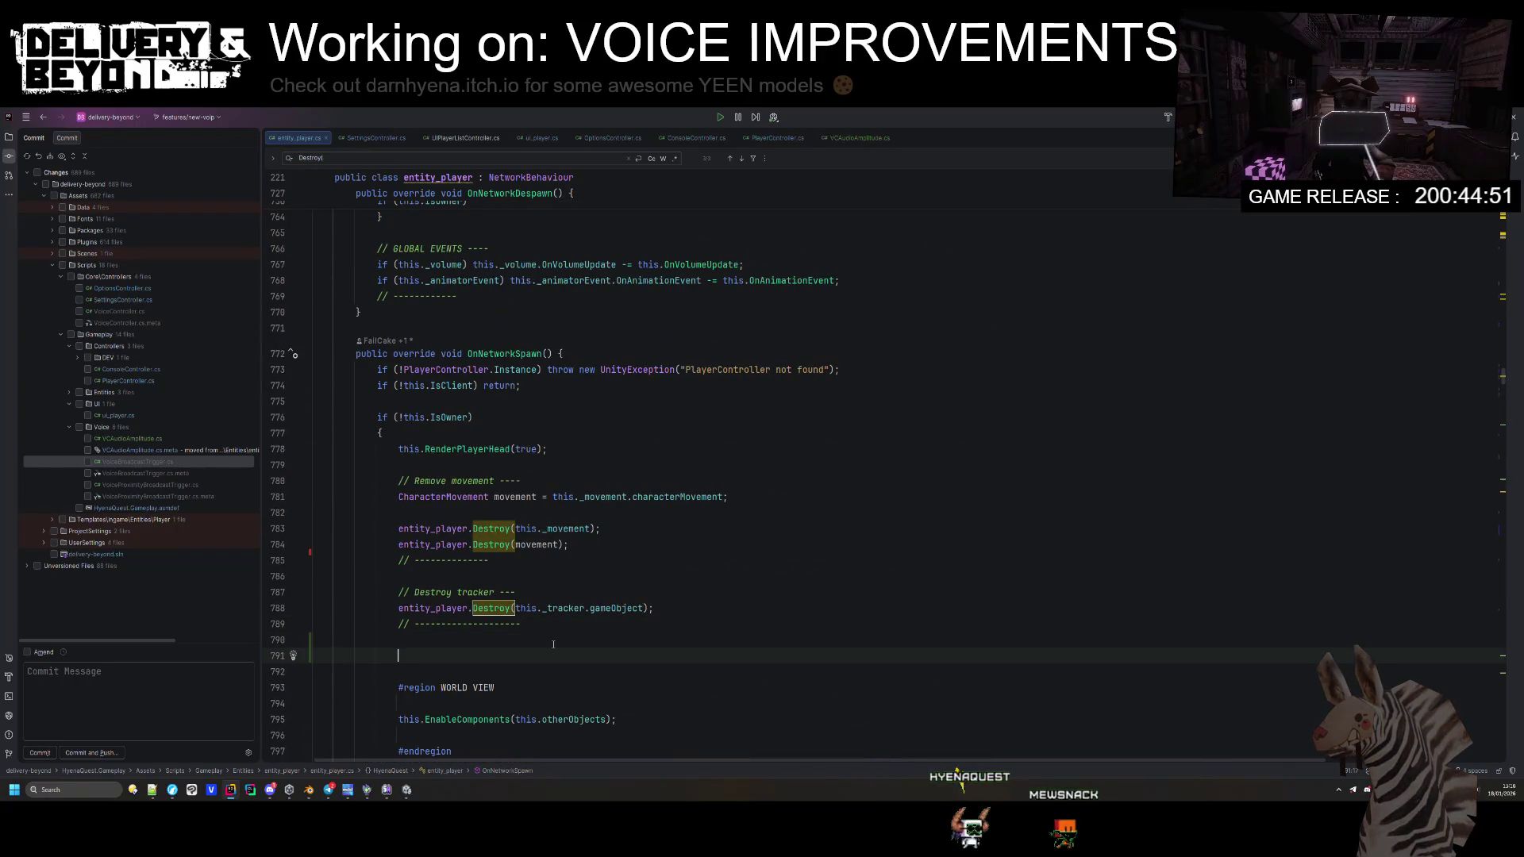
scroll(556, 644, "down", 4)
type("this.")
type("entity_player.Destroy(this._voiceLowPass);")
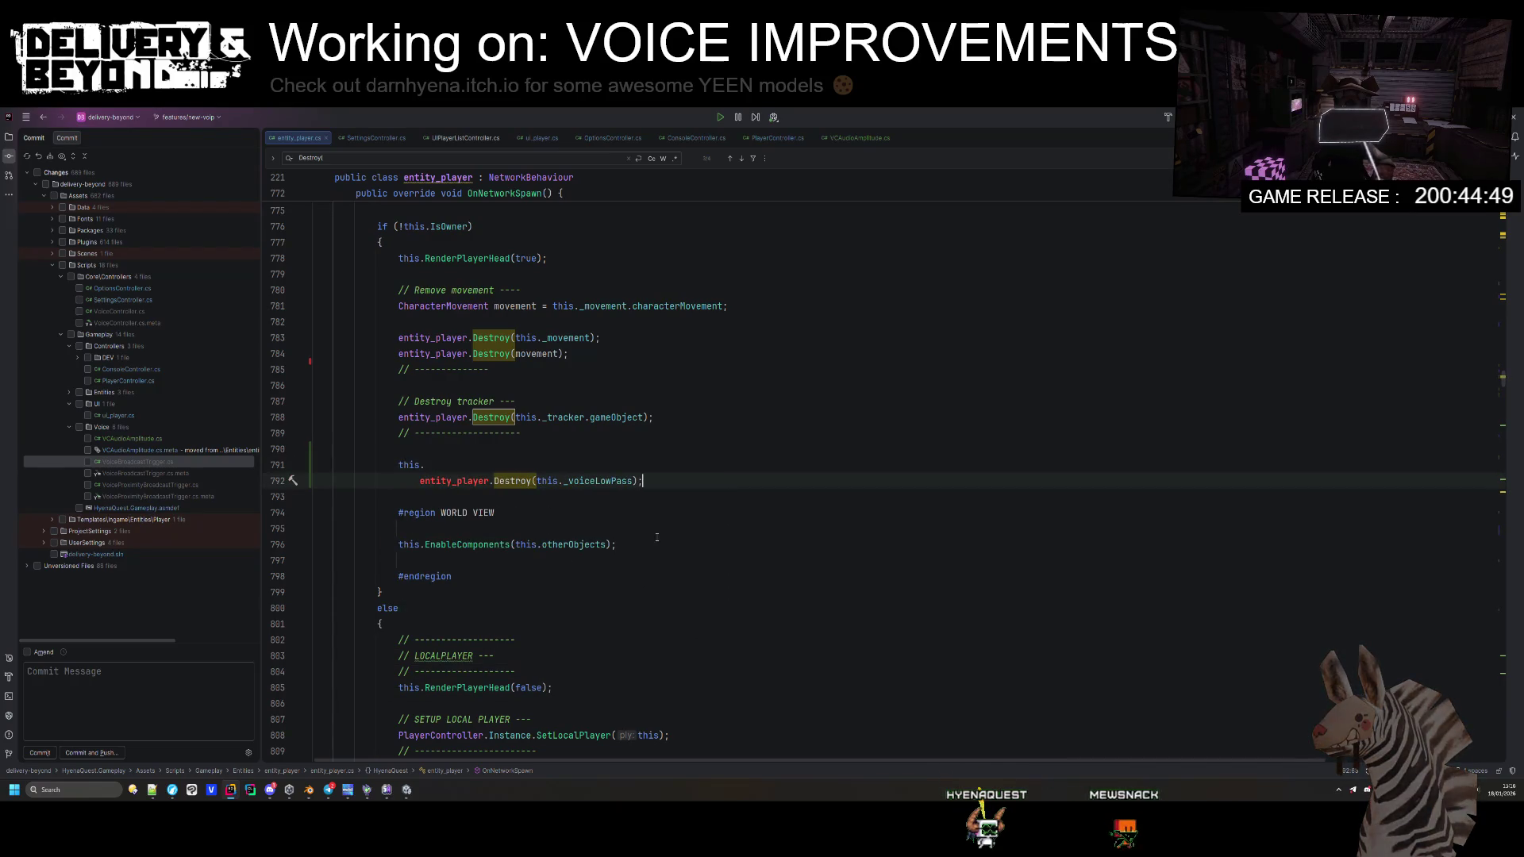
key("ctrl+c")
mouse_move(659, 481)
left_mouse_down()
mouse_move(659, 432)
mouse_move(659, 450)
left_mouse_up()
key("ctrl+v")
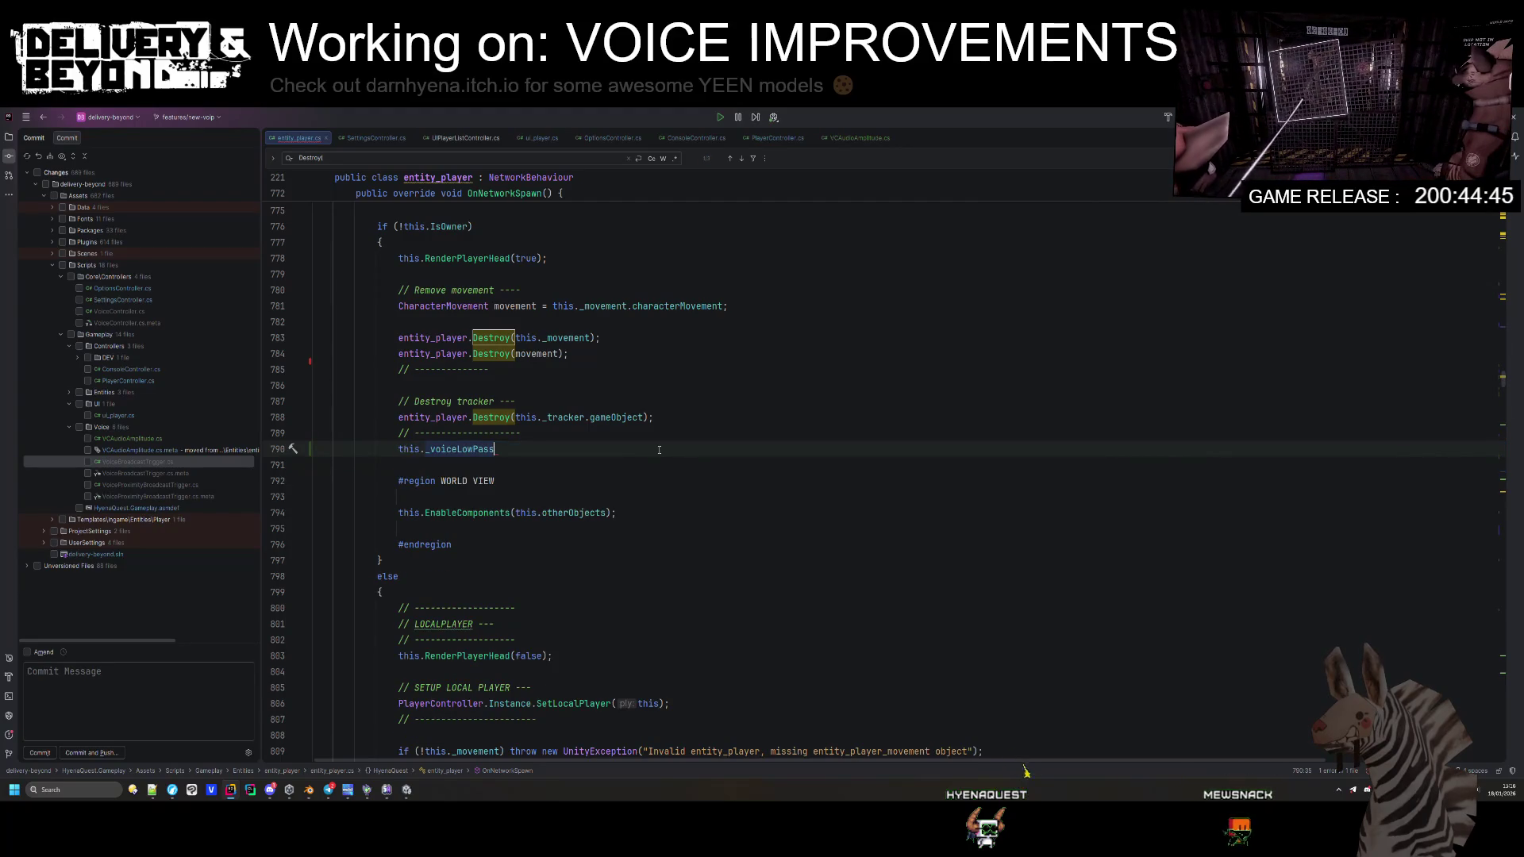
type(".add")
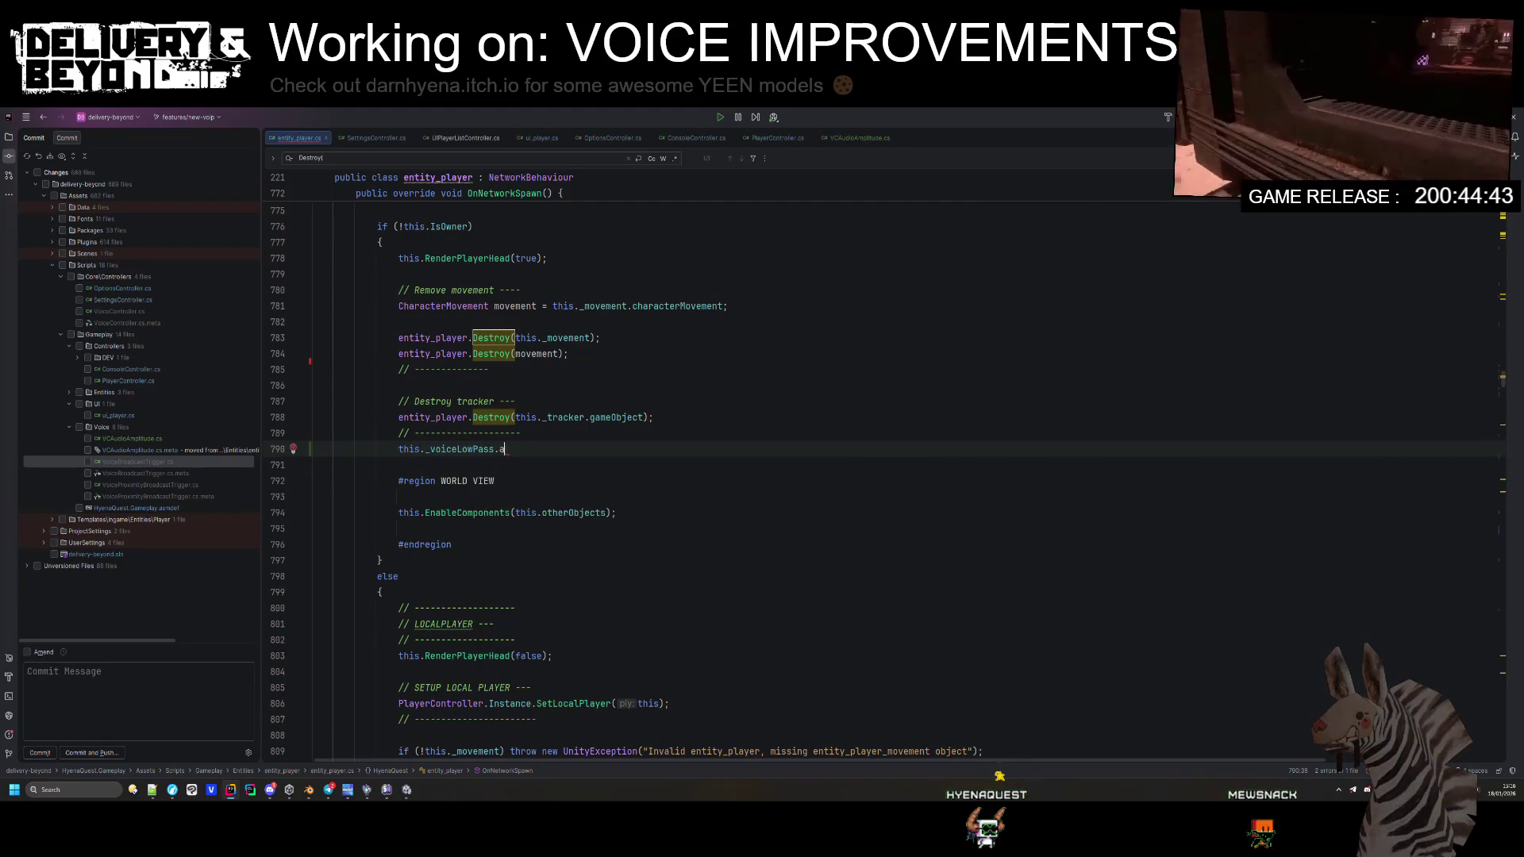
type("=")
key("Return")
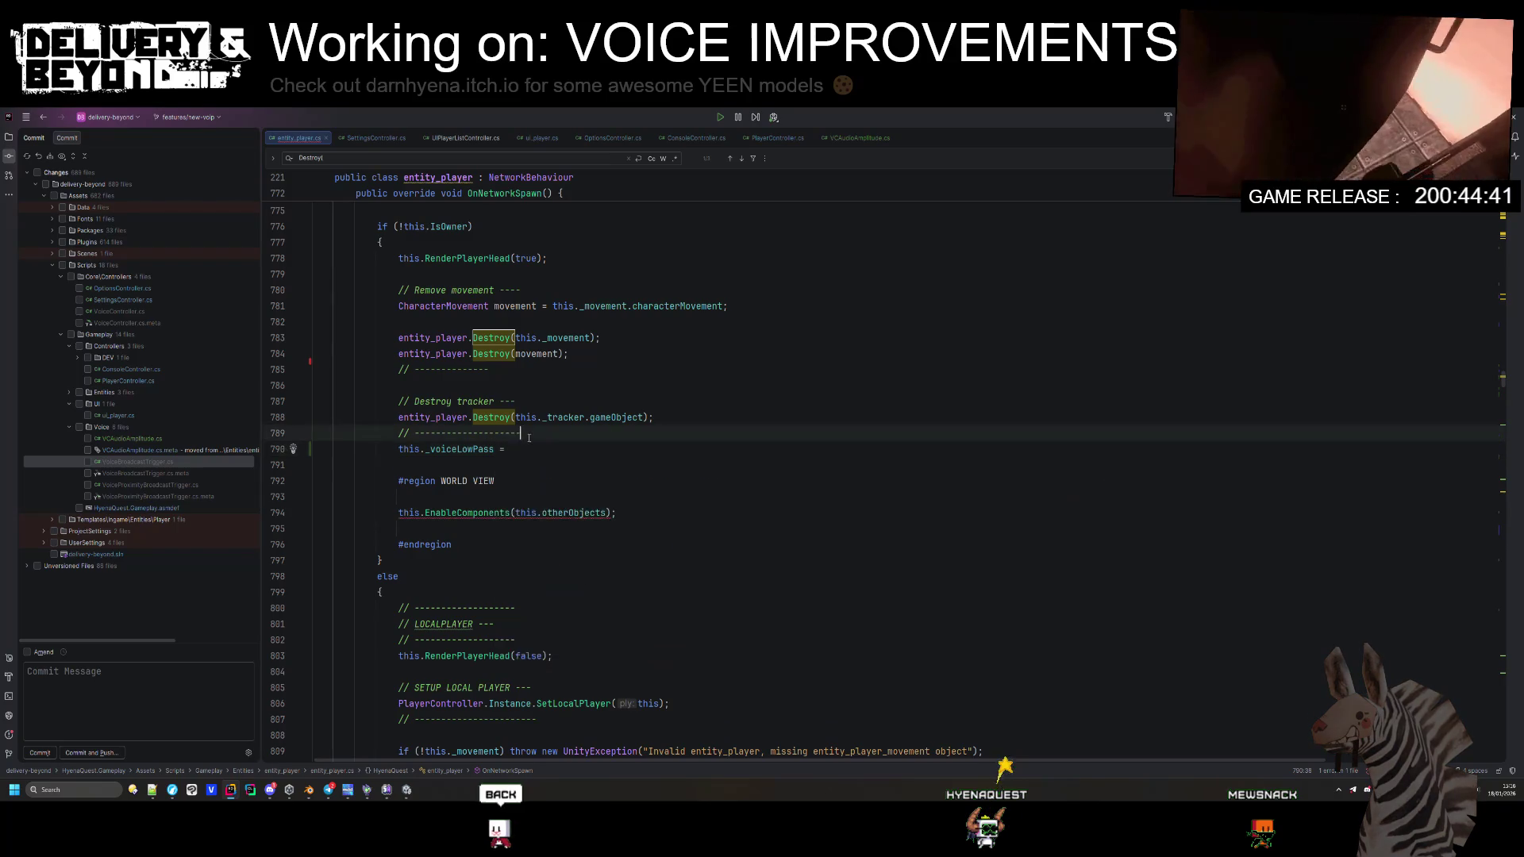
scroll(539, 463, "down", 6)
Step: Move the _voiceLowPass GetComponent lookup out of Awake into the OnNetworkSpawn assignment
double_click(484, 460)
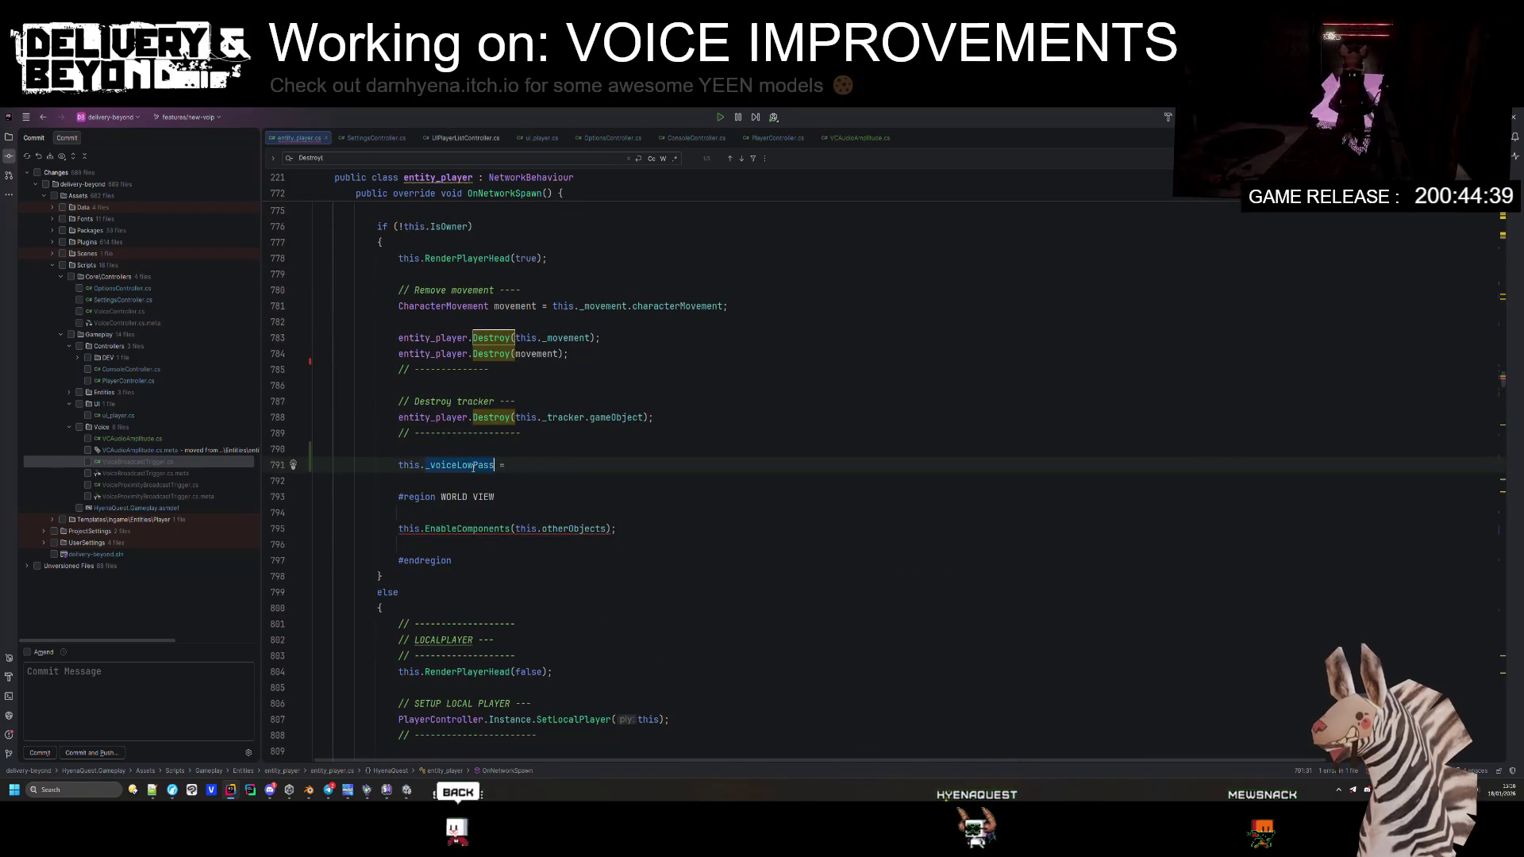
key("ctrl+f")
key("Return")
key("shift+Return")
key("shift+Return")
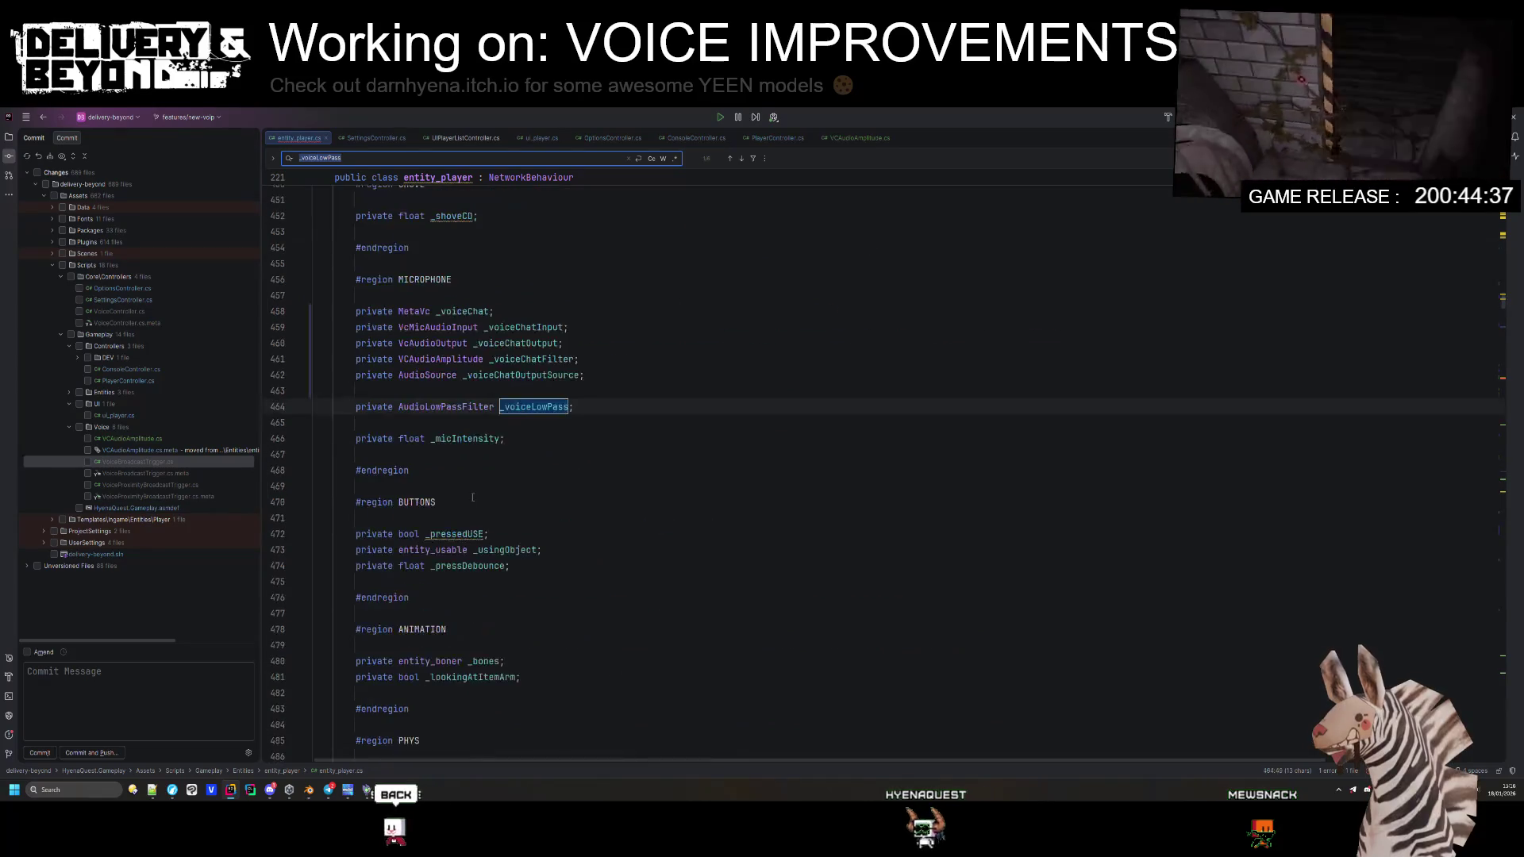
key("Return")
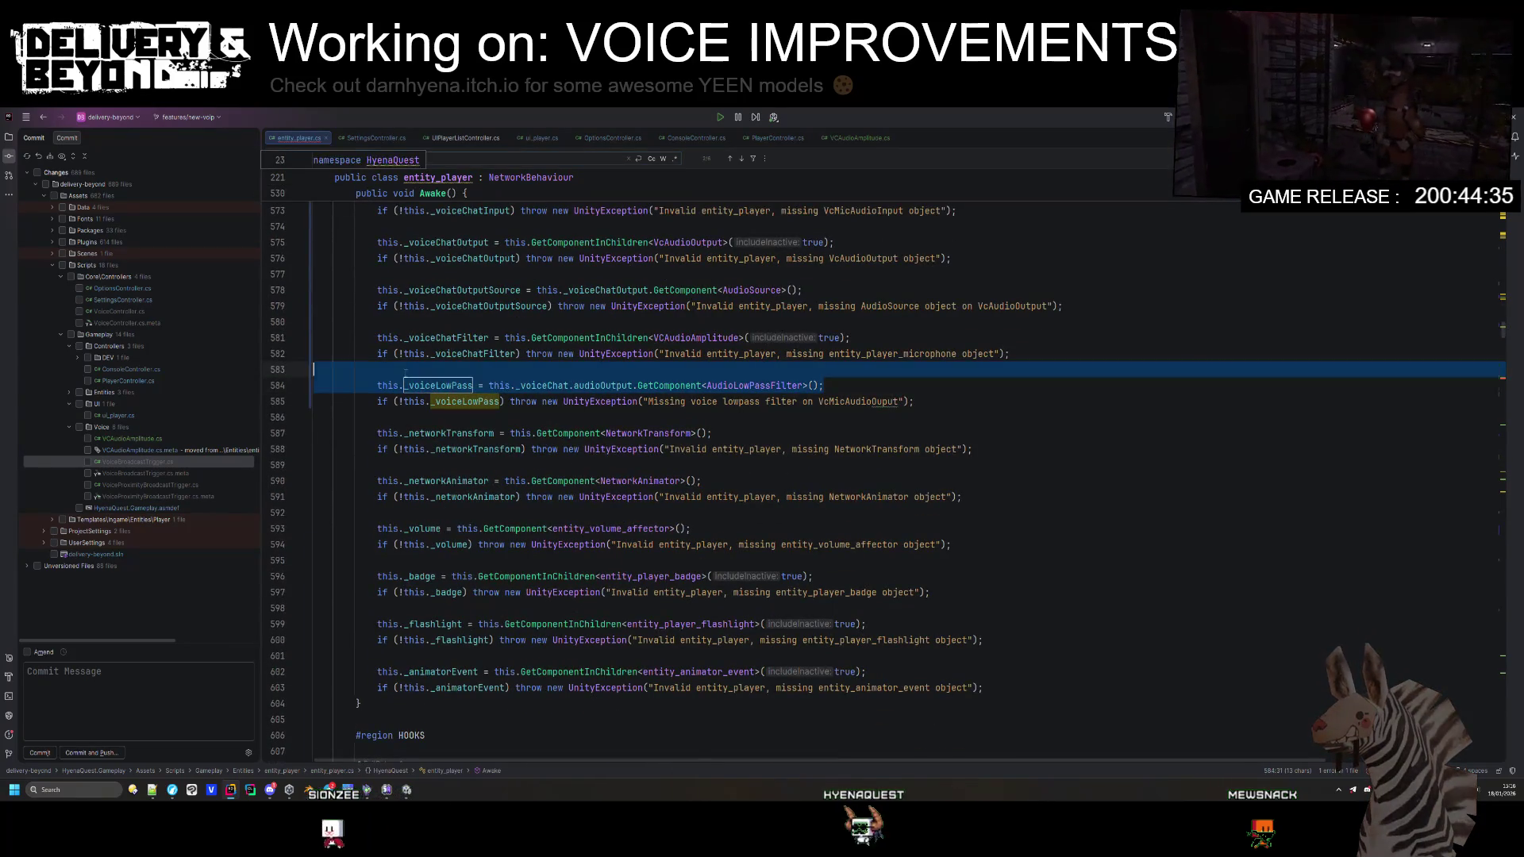
left_click_drag(825, 386, 488, 386)
key("ctrl+y")
key("ctrl+y")
key("ctrl+y")
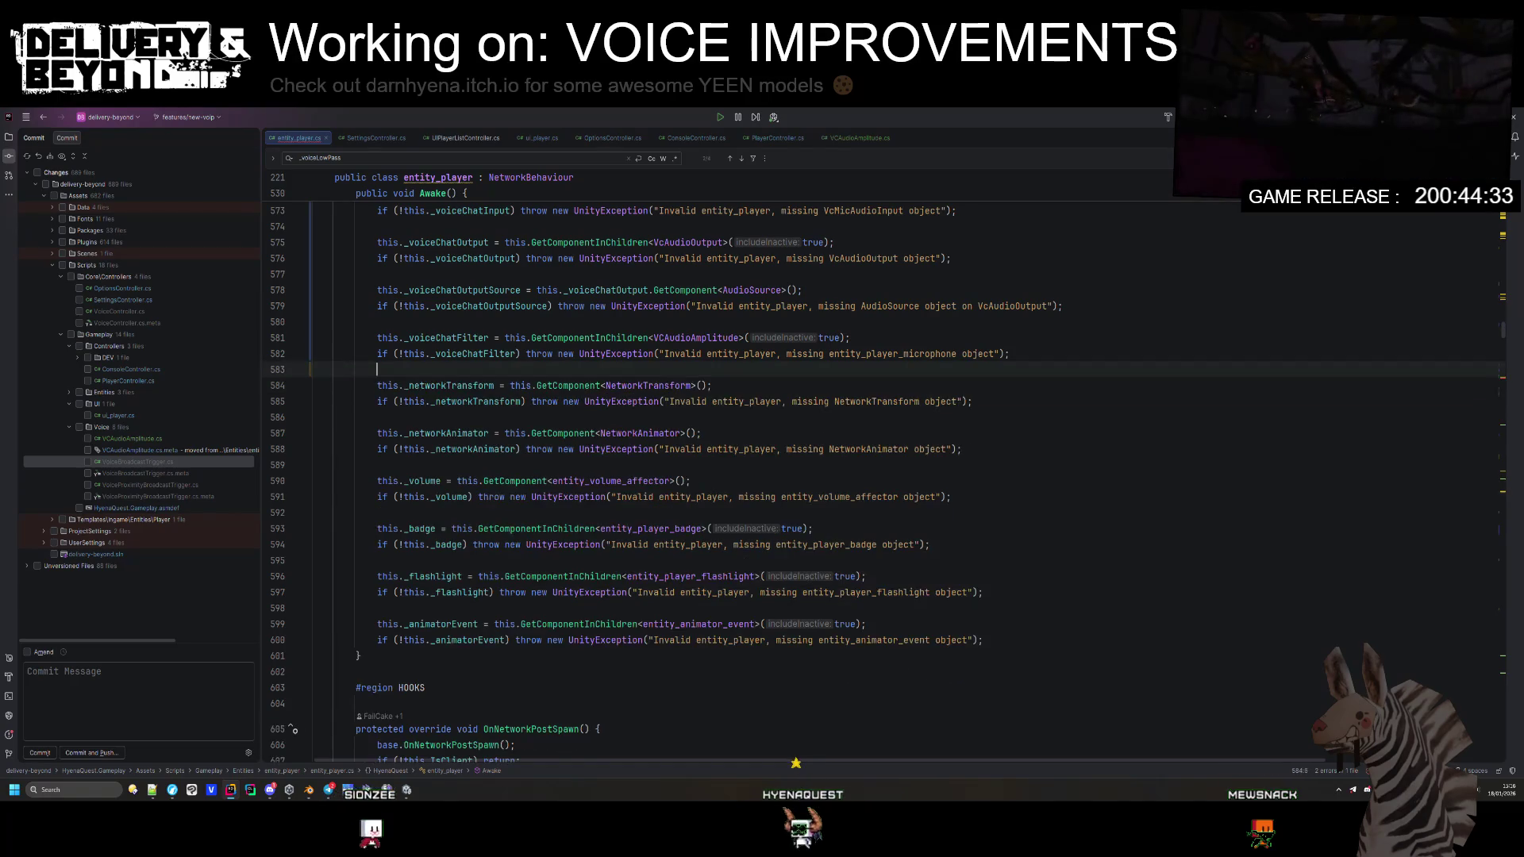
key("Up")
key("F3")
key("ctrl+v")
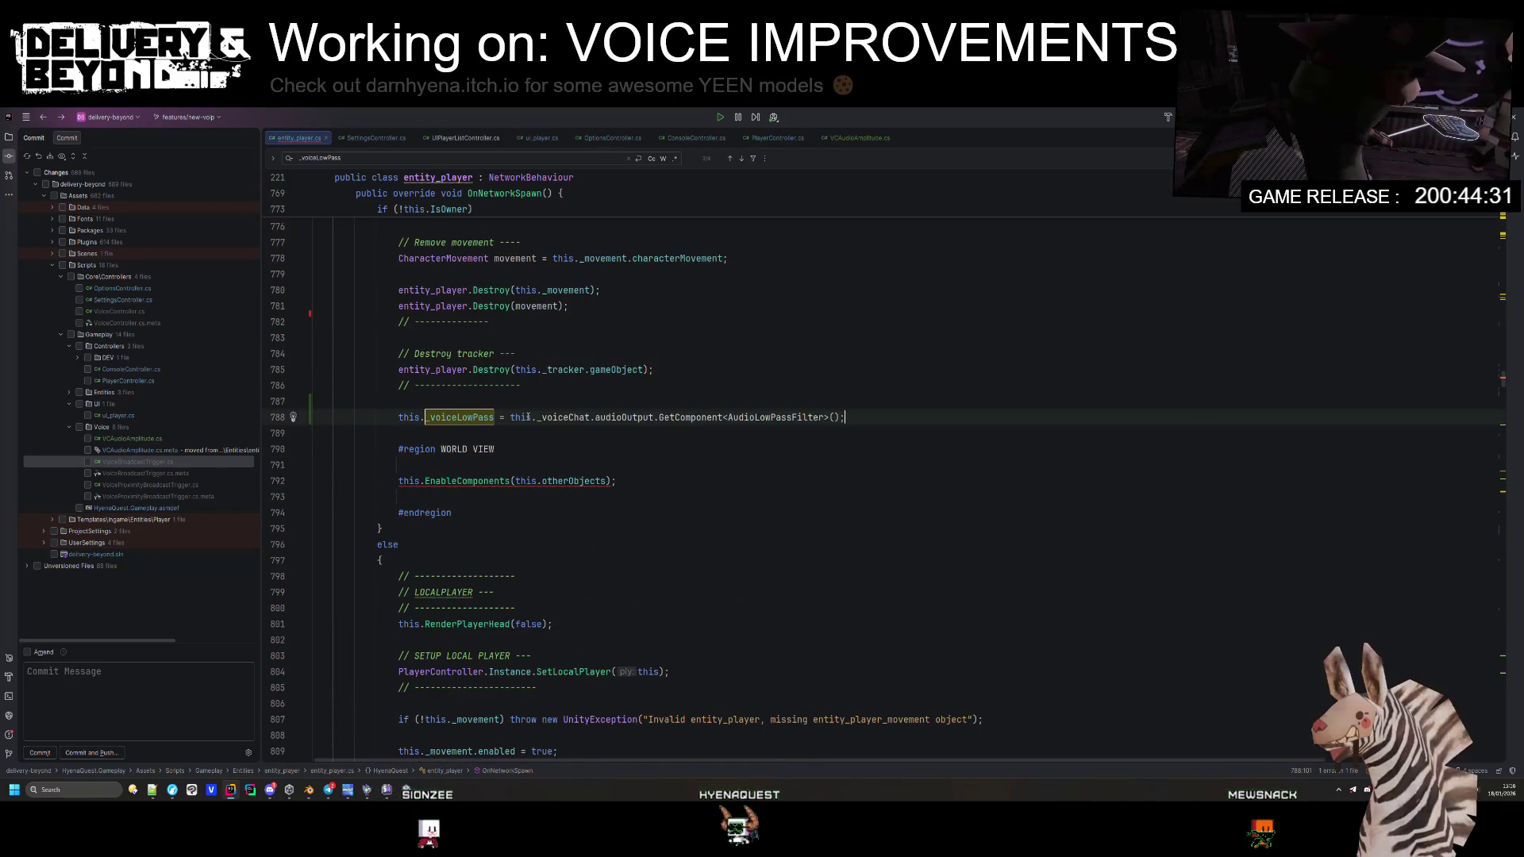
Step: Change the lookup to audioOutput.gameObject.AddComponent<AudioLowPassFilter>() and run code cleanup
double_click(690, 418)
type("Add")
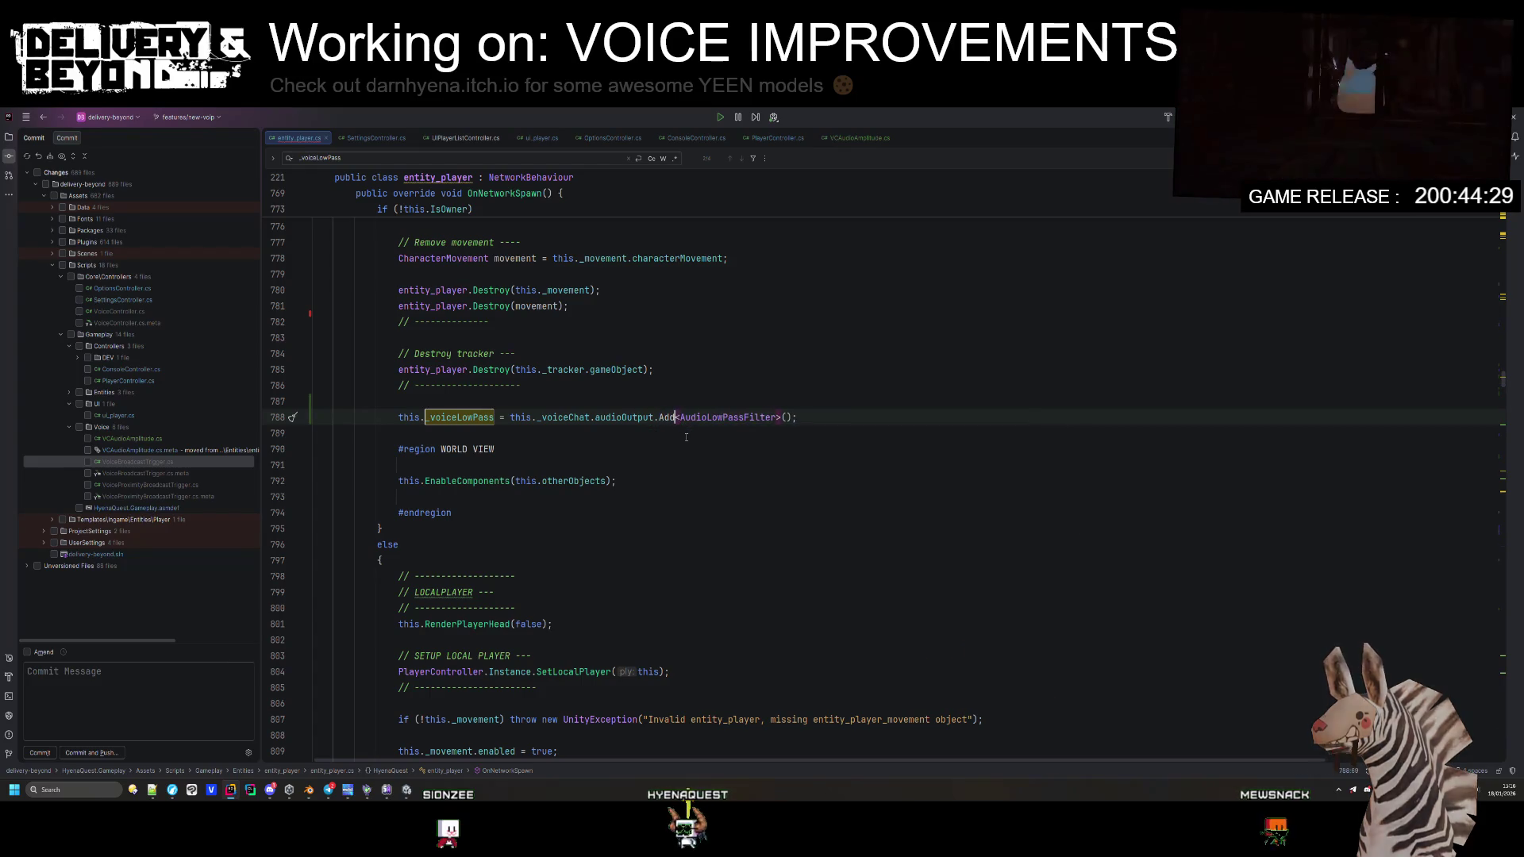
key("ctrl+space")
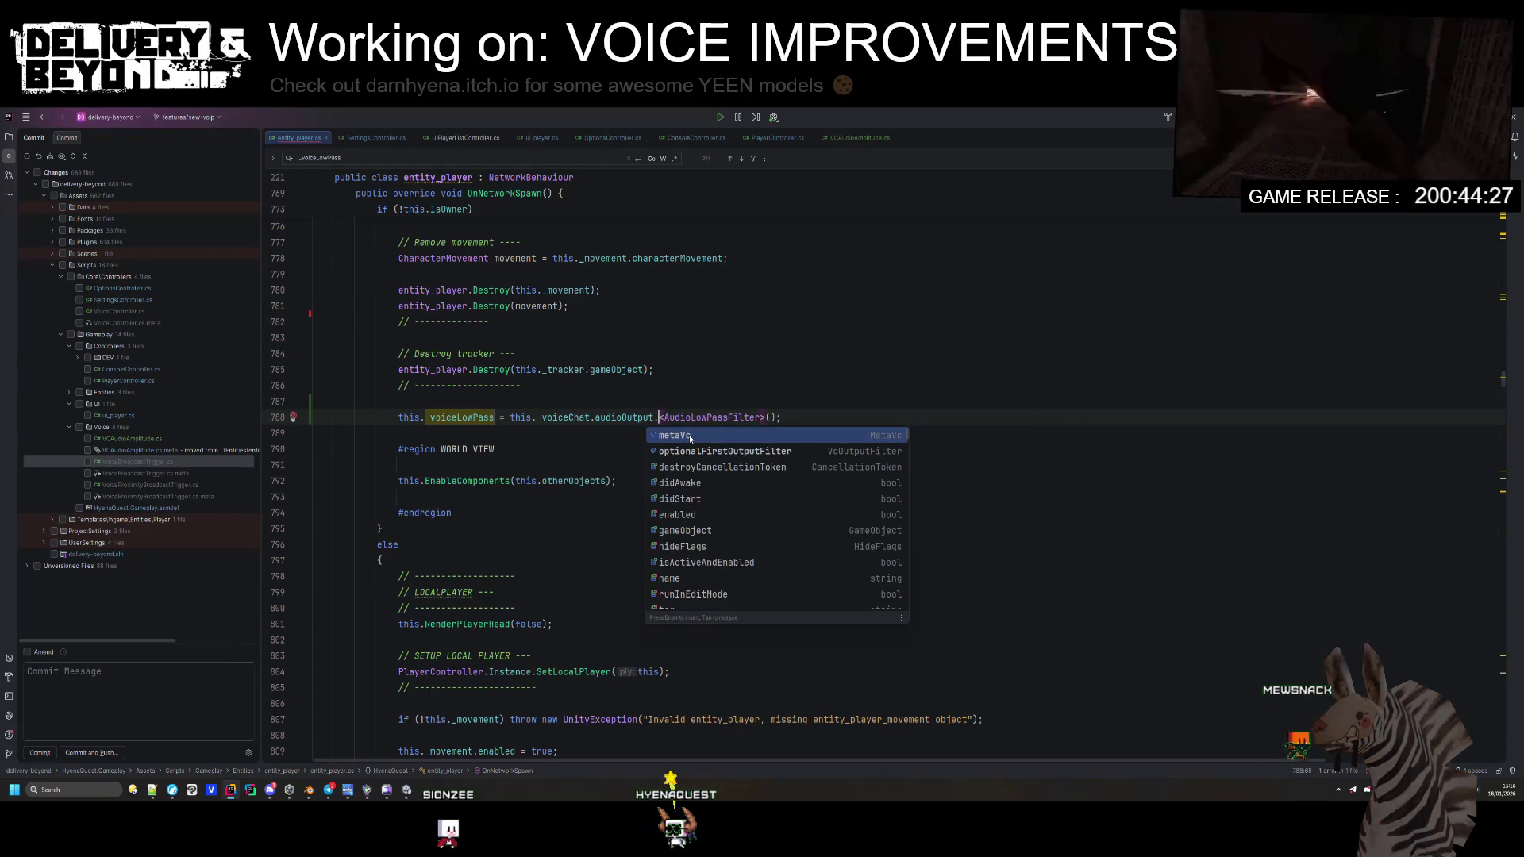
type("C")
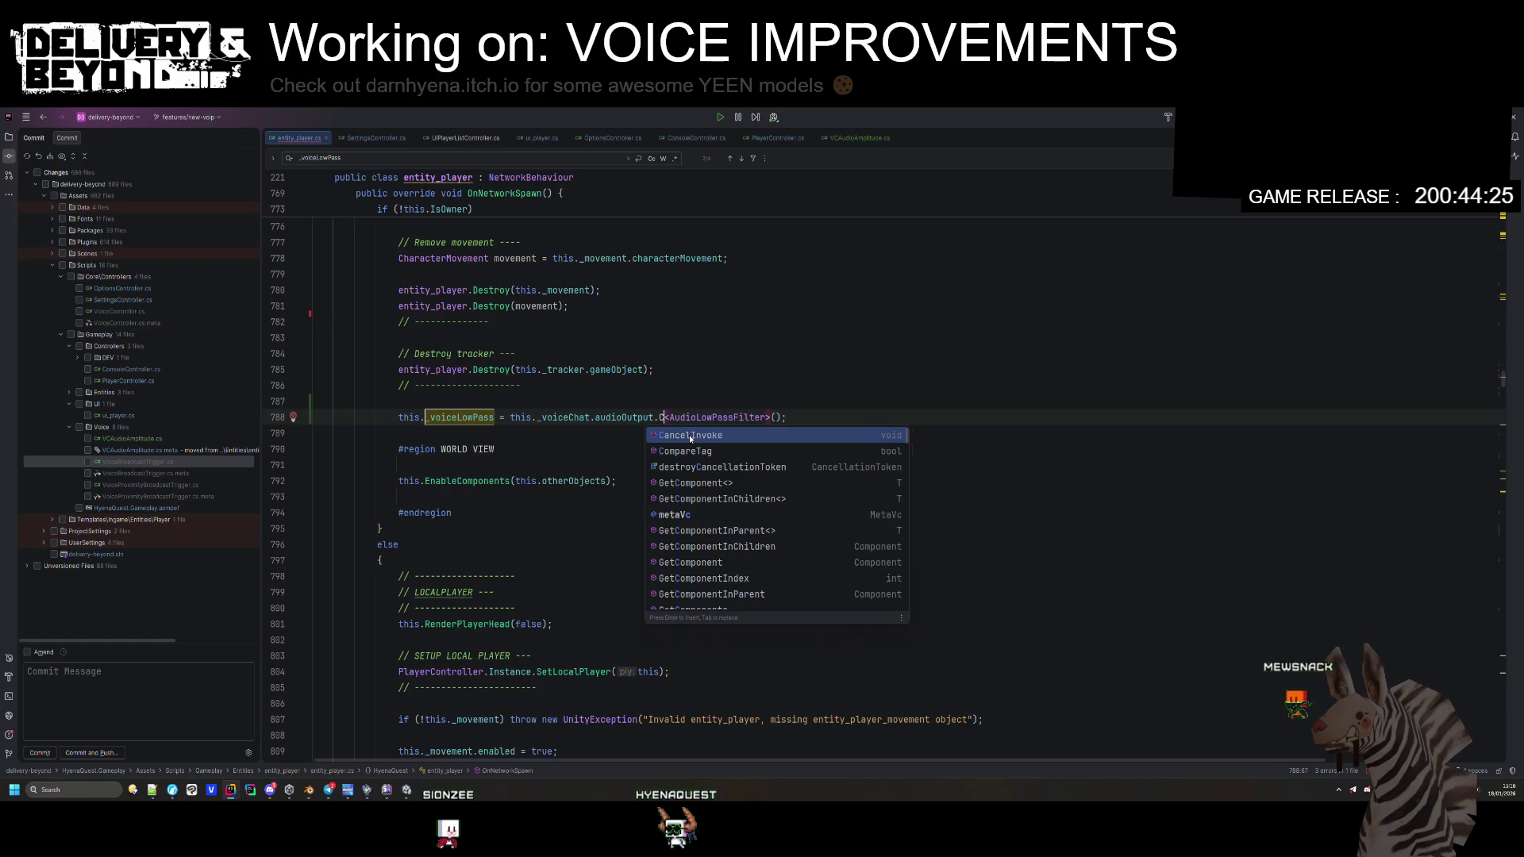
key("BackSpace")
type("gameObject.A")
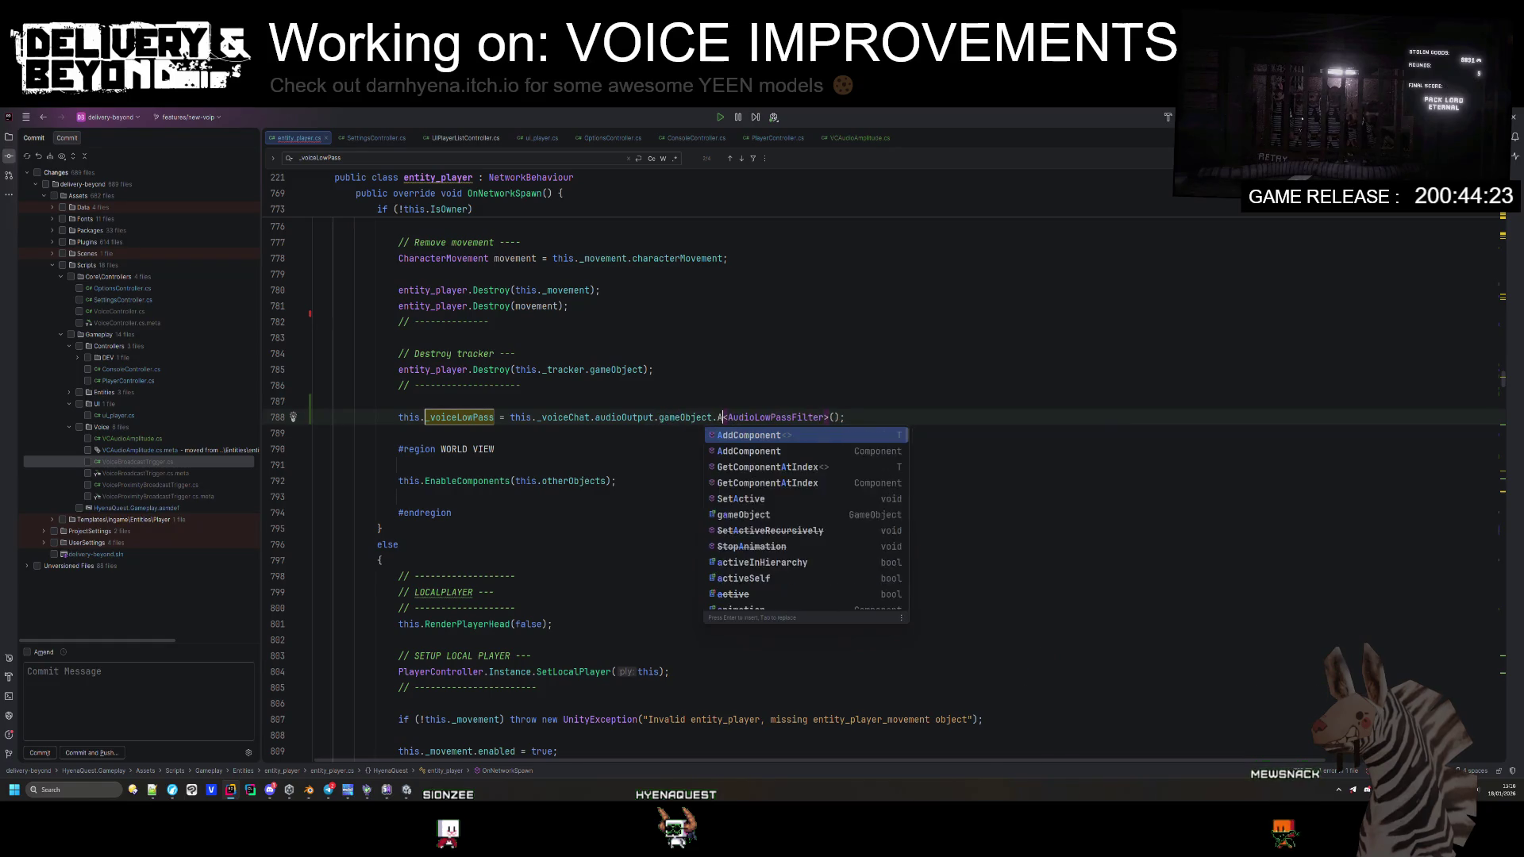
type("dd")
key("Return")
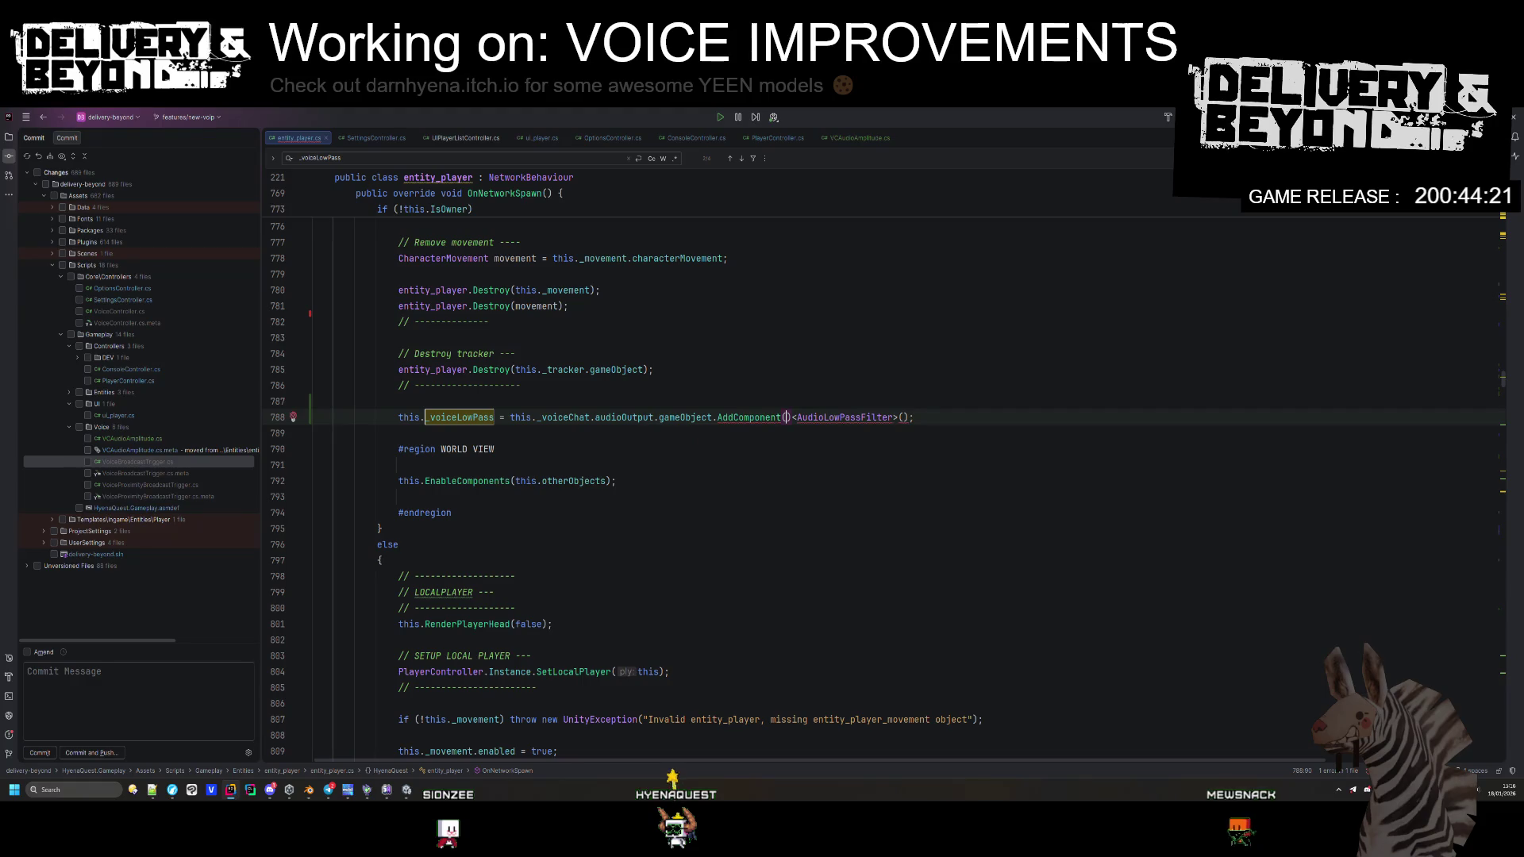
key("BackSpace")
key("ctrl+alt+l")
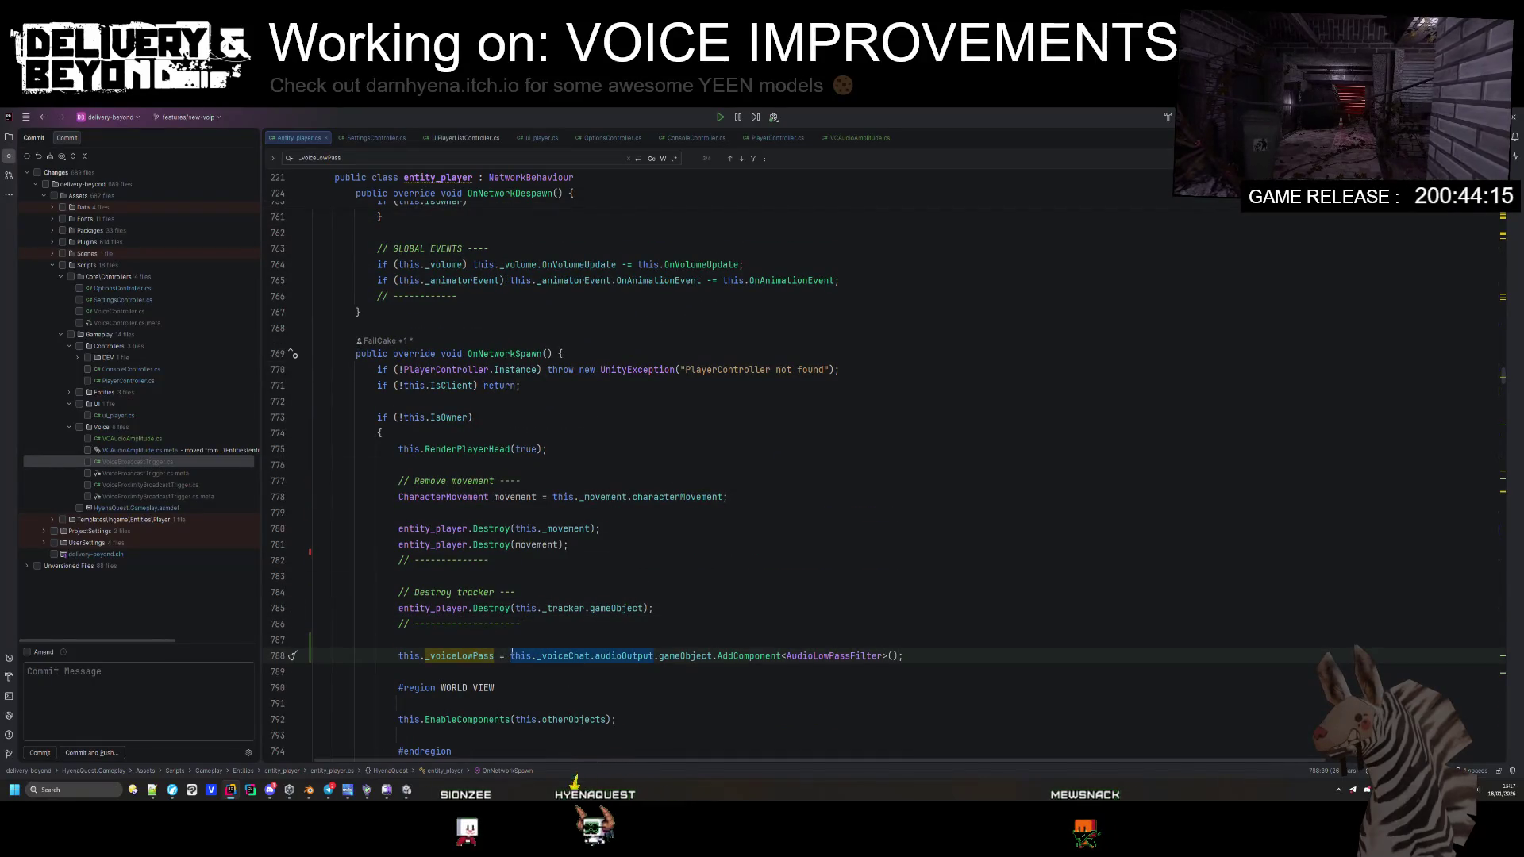
Step: Guard the assignment with an if check that _voiceChat?.audioOutput exists, then clean up
key("ctrl+c")
key("Home")
key("Return")
key("Up")
type("if(!")
key("ctrl+v")
type(")")
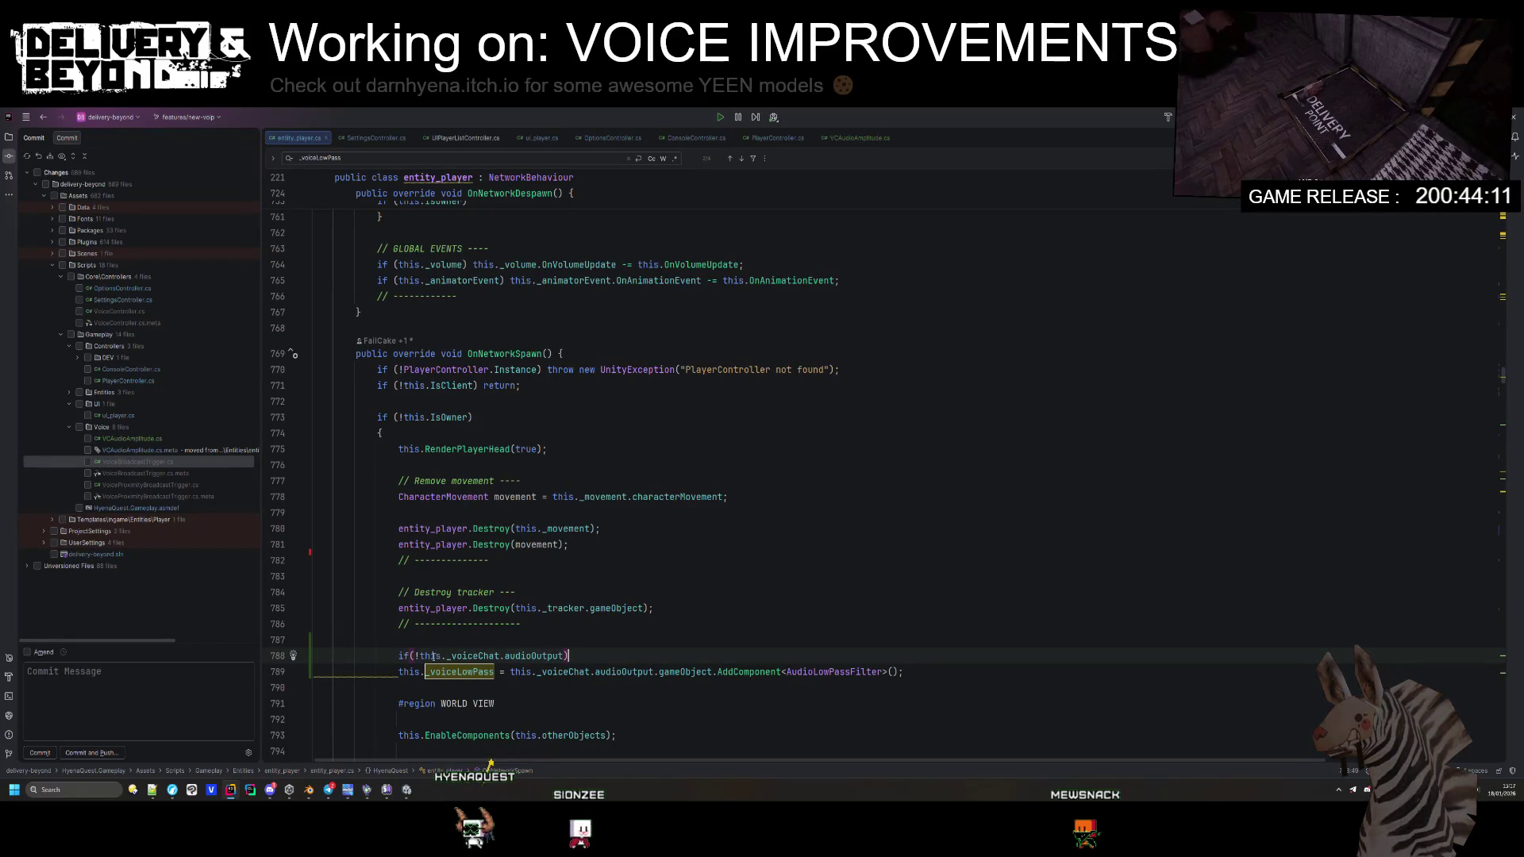
key("BackSpace")
left_click(494, 655)
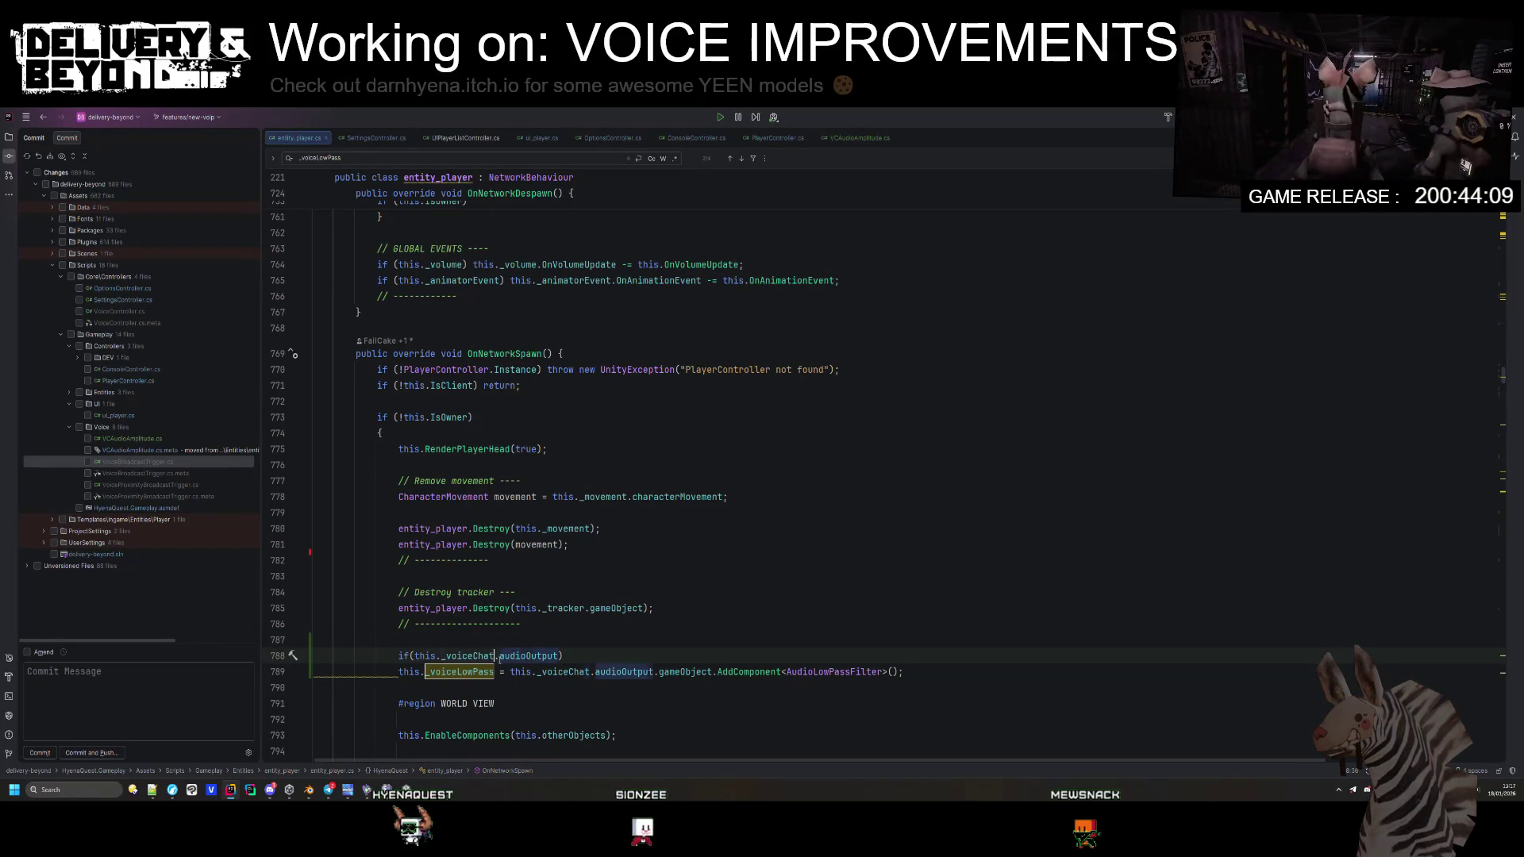
type("?")
key("ctrl+alt+l")
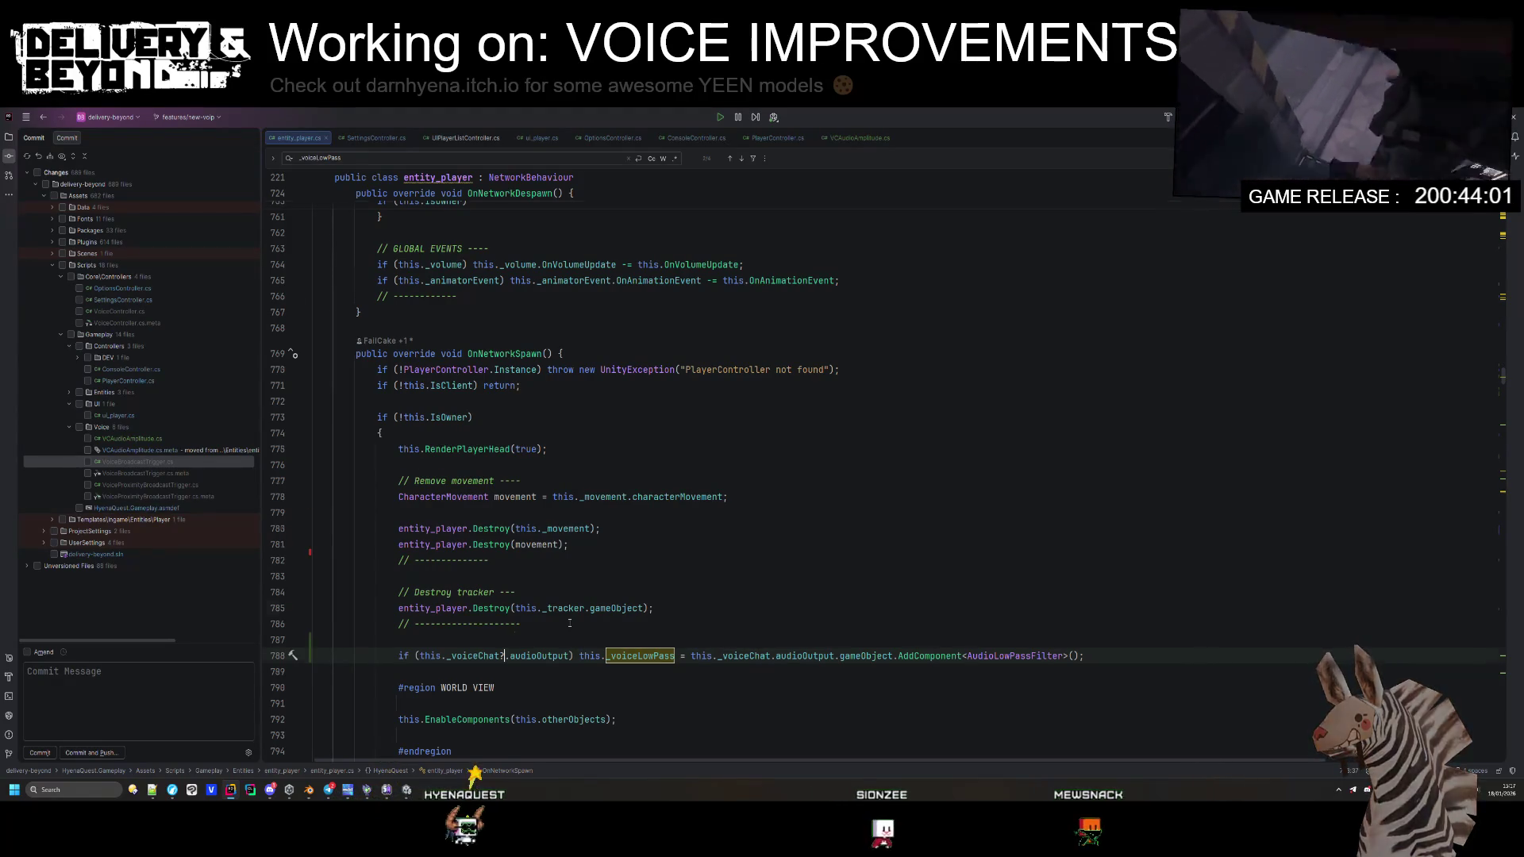
Step: Surround the low-pass filter line with a '// Setup low pass effect ---' comment block
scroll(538, 432, "down", 3)
mouse_move(538, 433)
left_mouse_down()
mouse_move(556, 453)
mouse_move(693, 466)
left_mouse_up()
key("ctrl+c")
left_click(477, 497)
key("ctrl+v")
key("ctrl+c")
left_click(1084, 529)
key("ctrl+v")
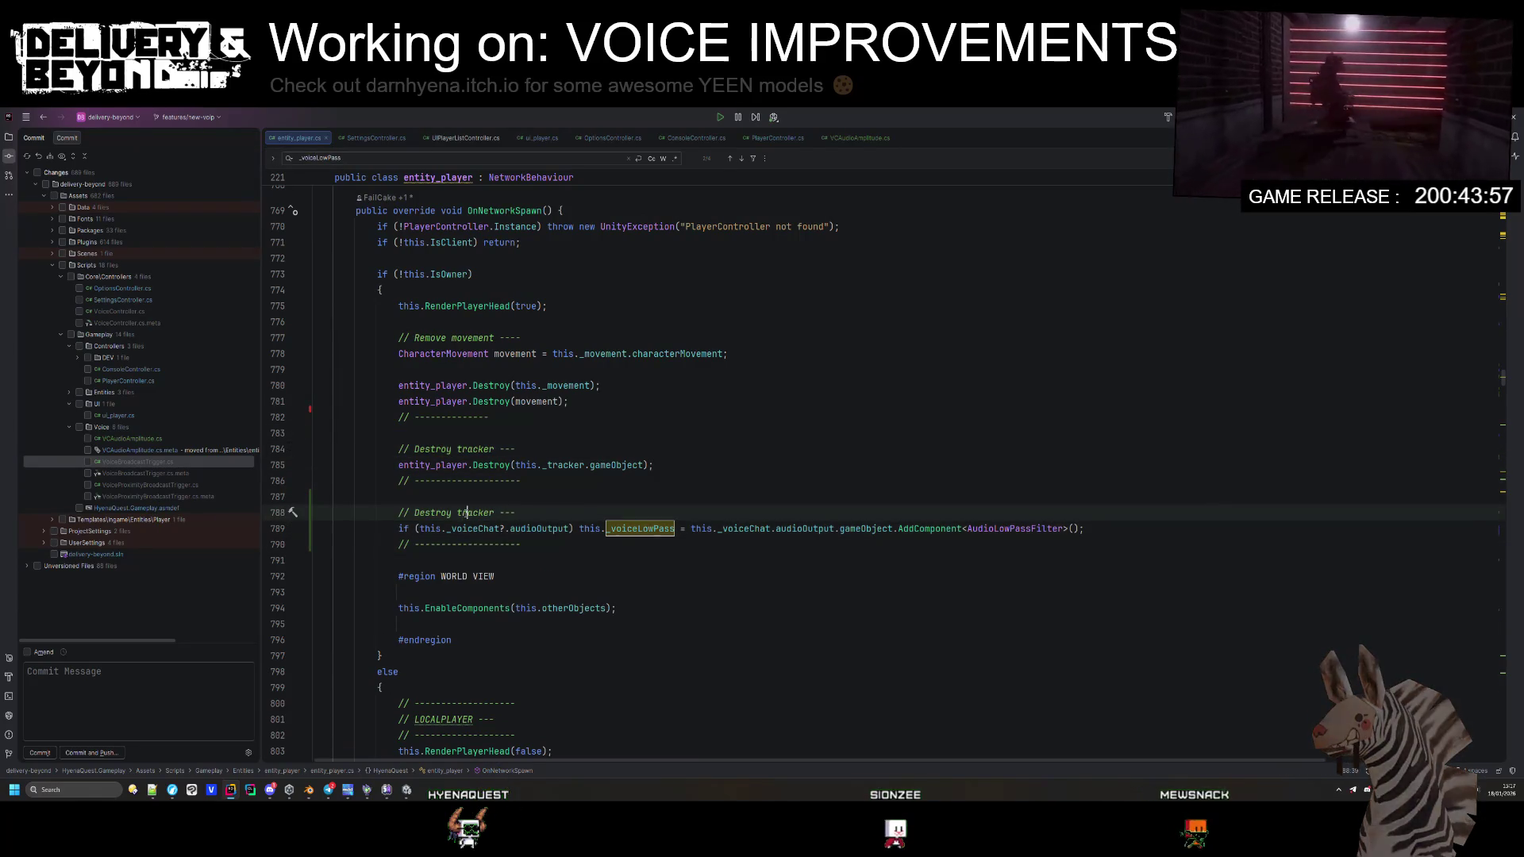
key("BackSpace")
key("BackSpace")
key("BackSpace")
key("BackSpace")
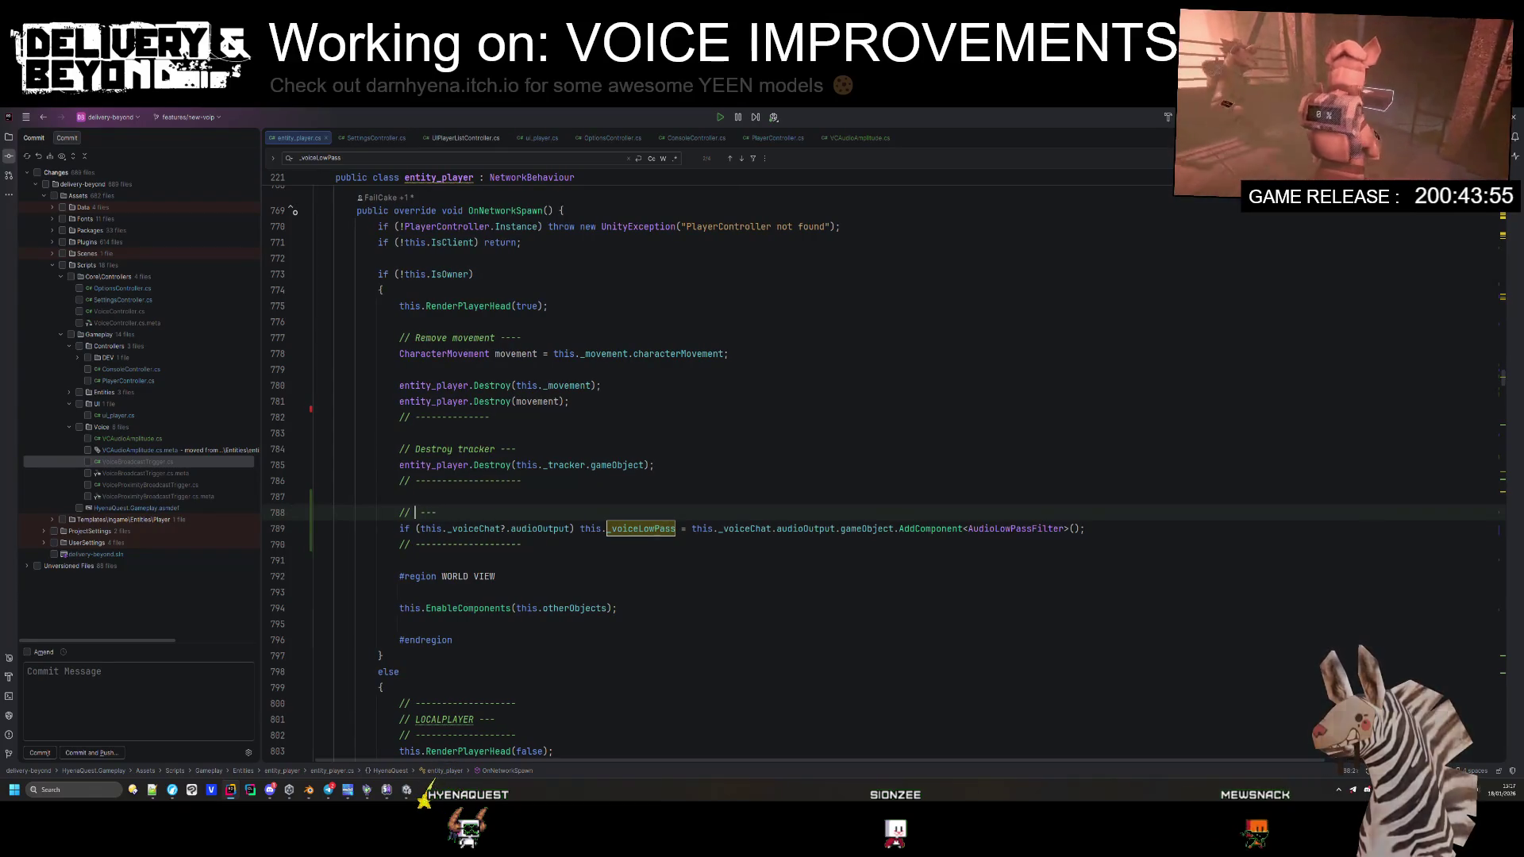
type("Setup lowpas")
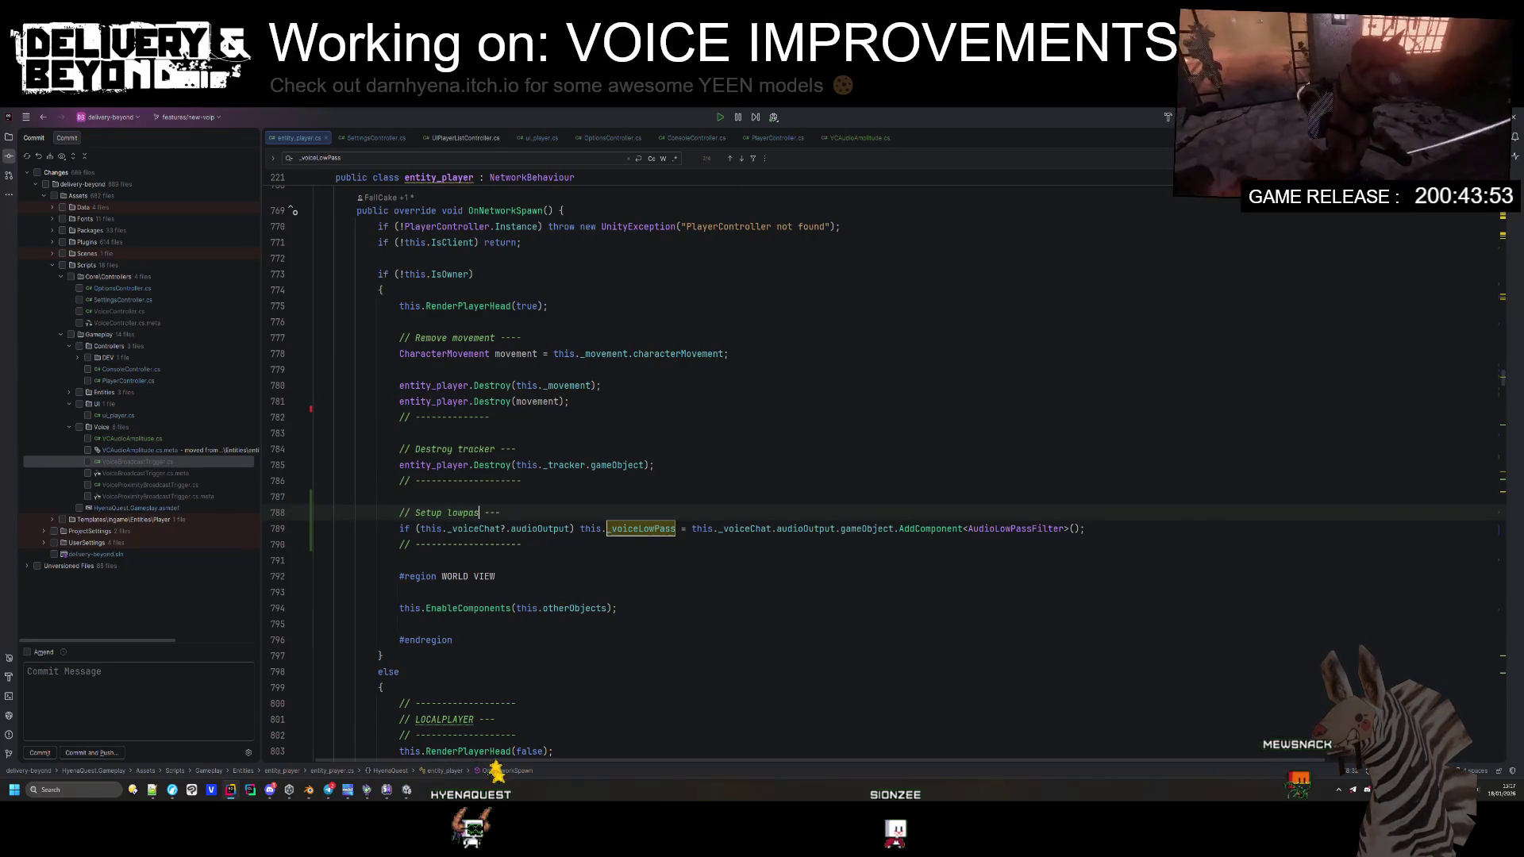
type("fect")
key("Up")
key("ctrl+alt+l")
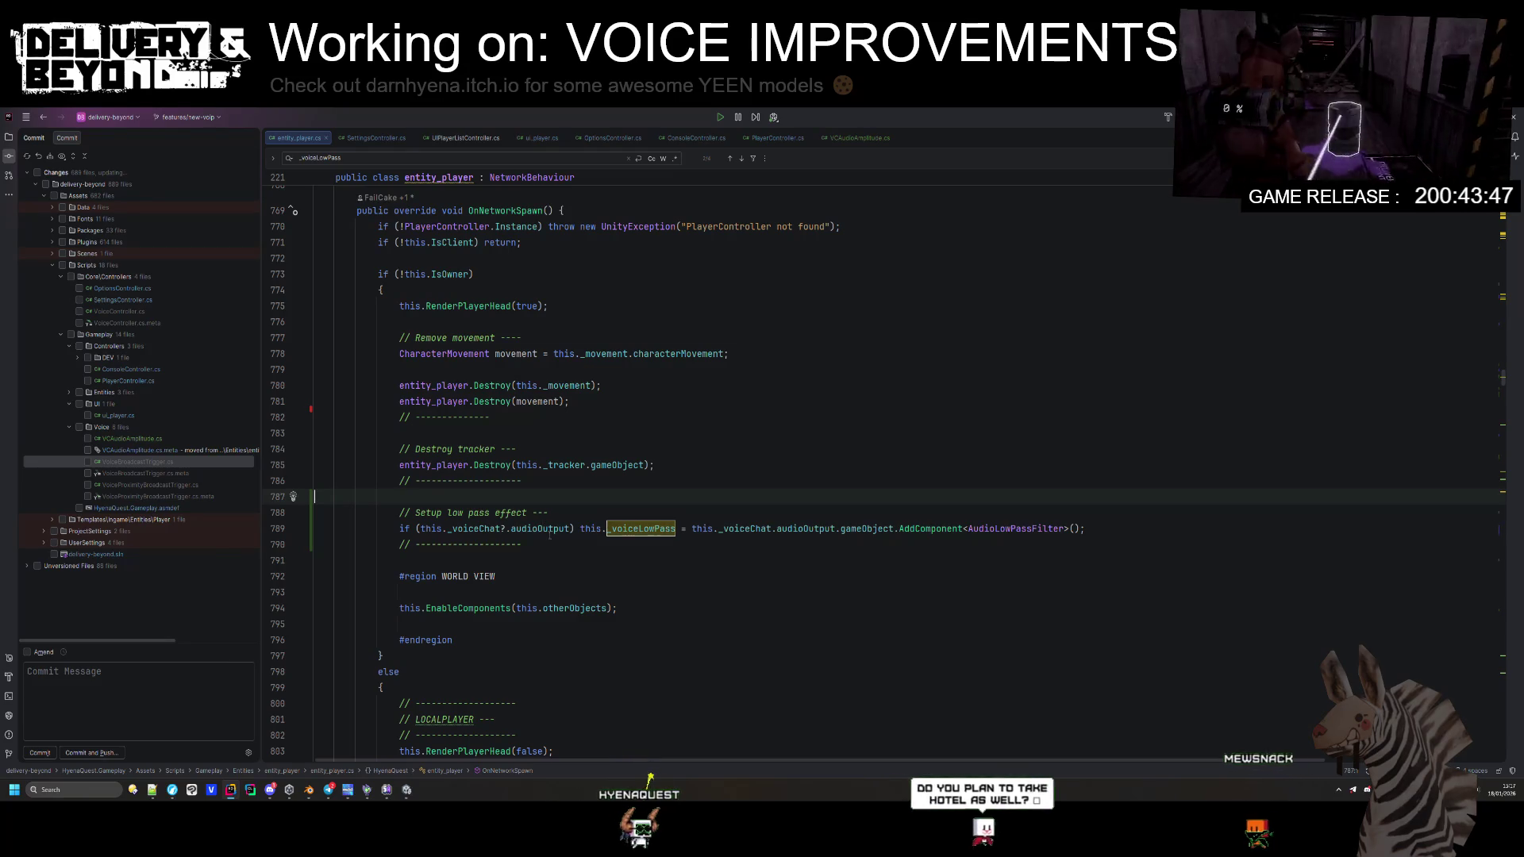
Step: Step through the remaining _voiceLowPass usages, then switch over to Unity
scroll(558, 522, "down", 5)
scroll(552, 555, "up", 6)
left_click(558, 577)
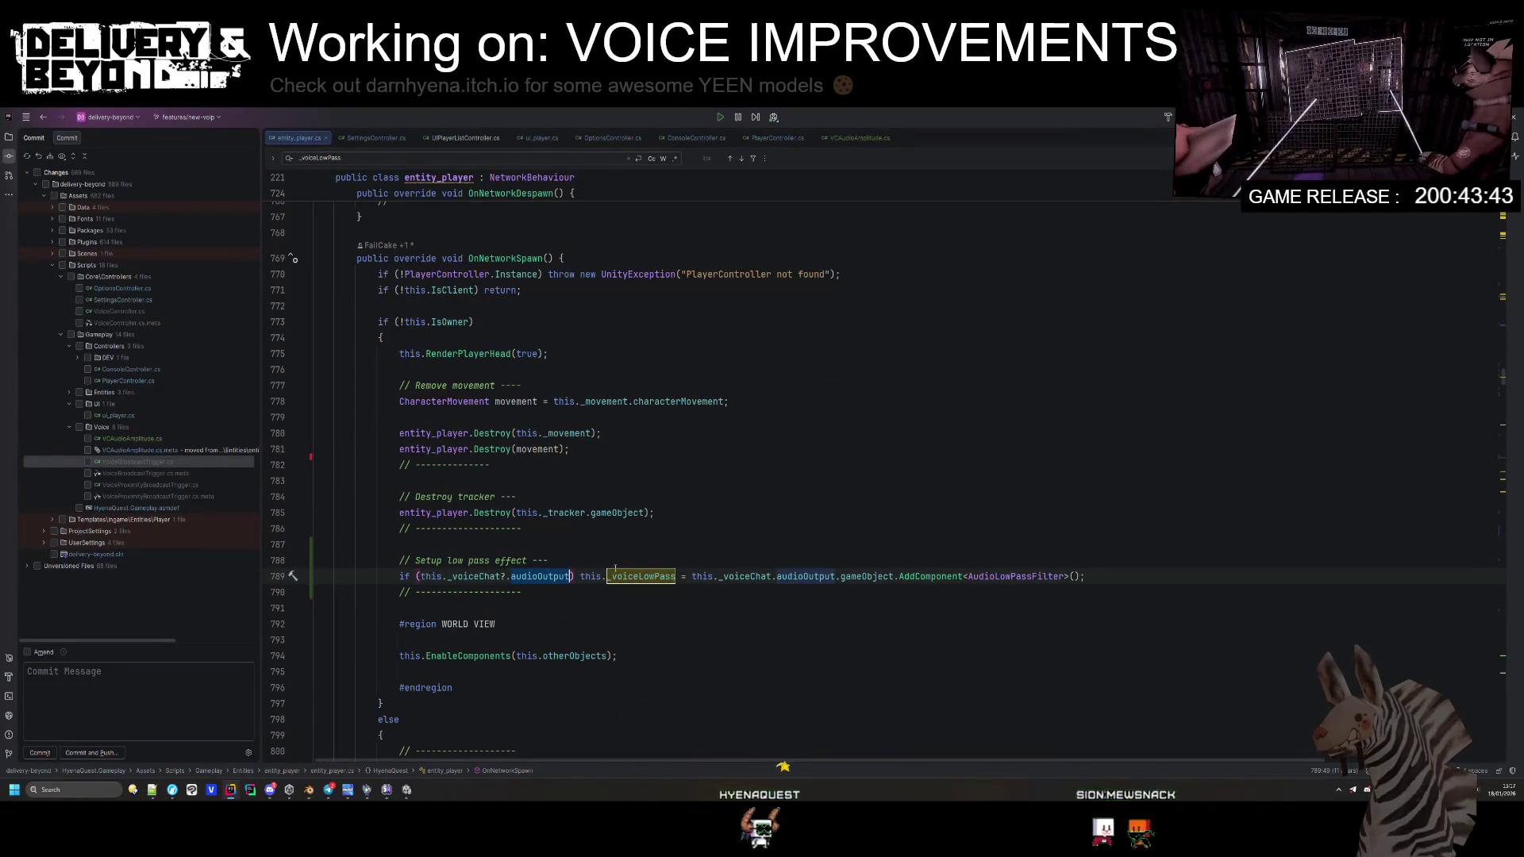
key("ctrl+f")
key("Return")
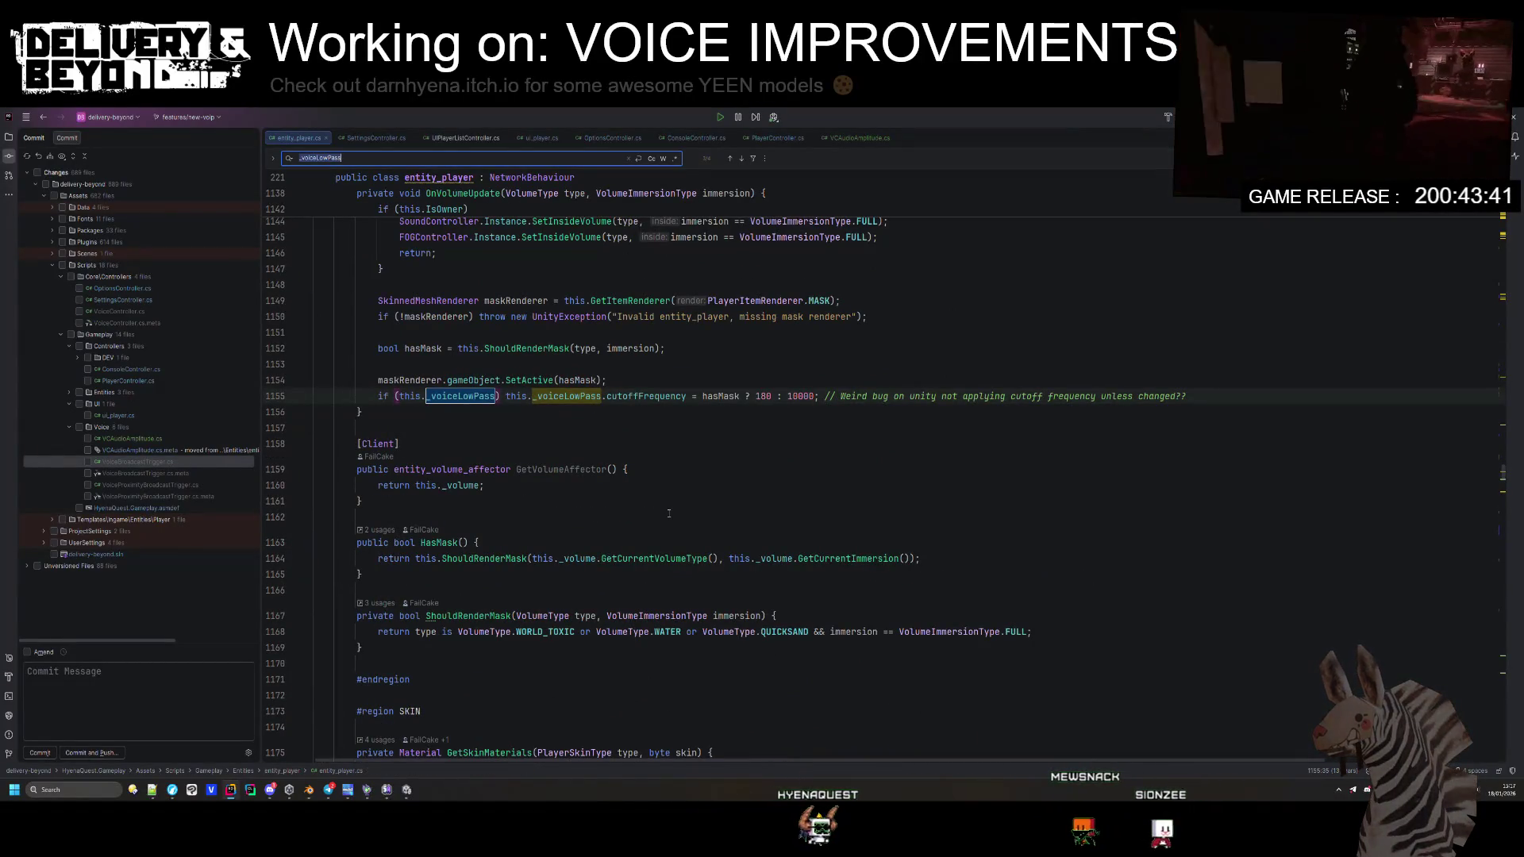
key("Return")
key("Return")
key("Return")
key("Return")
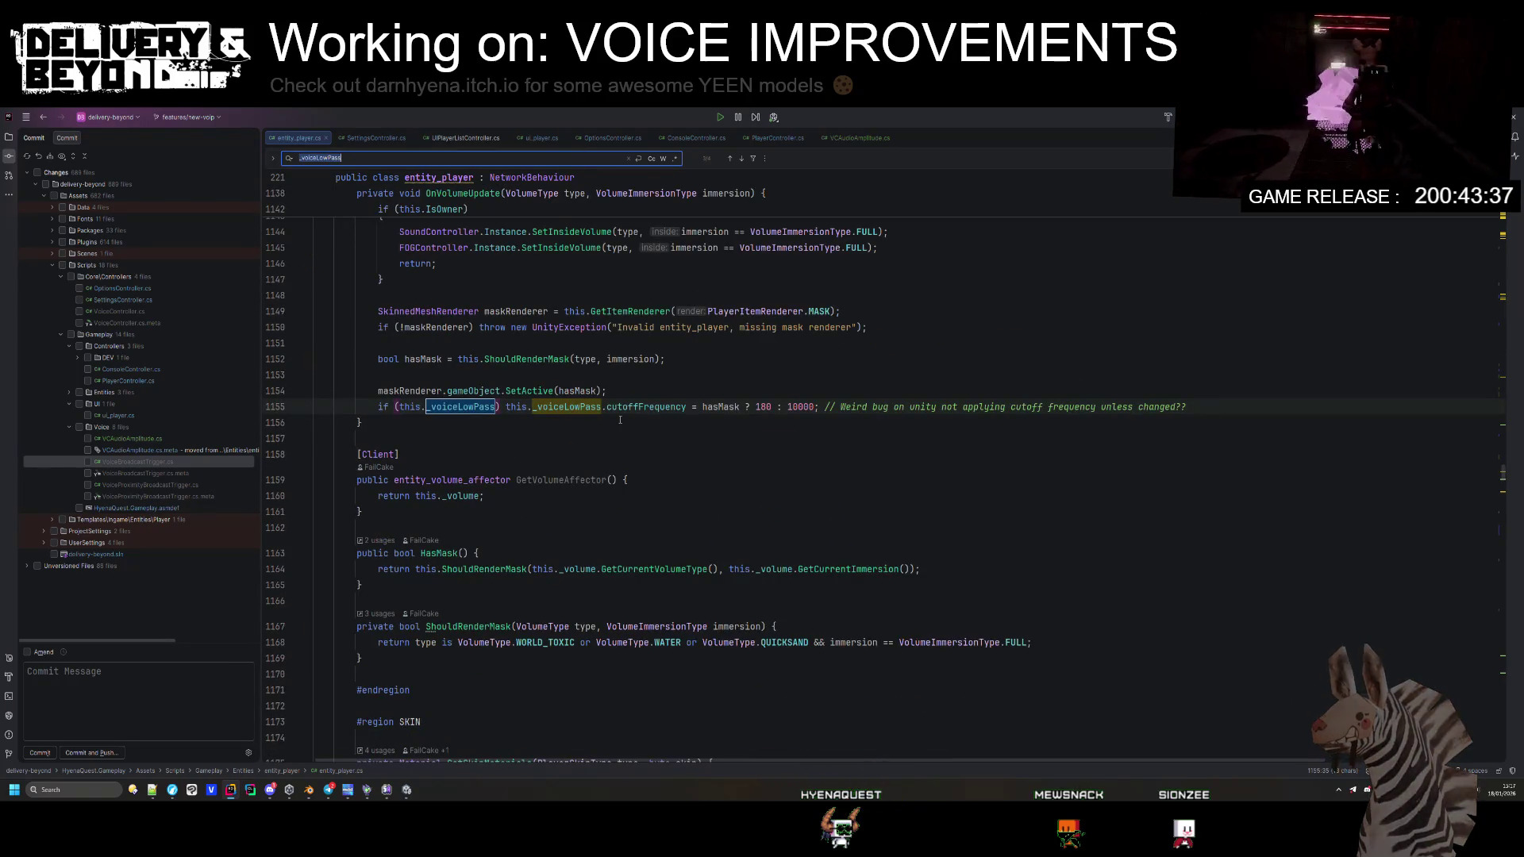
left_click(406, 791)
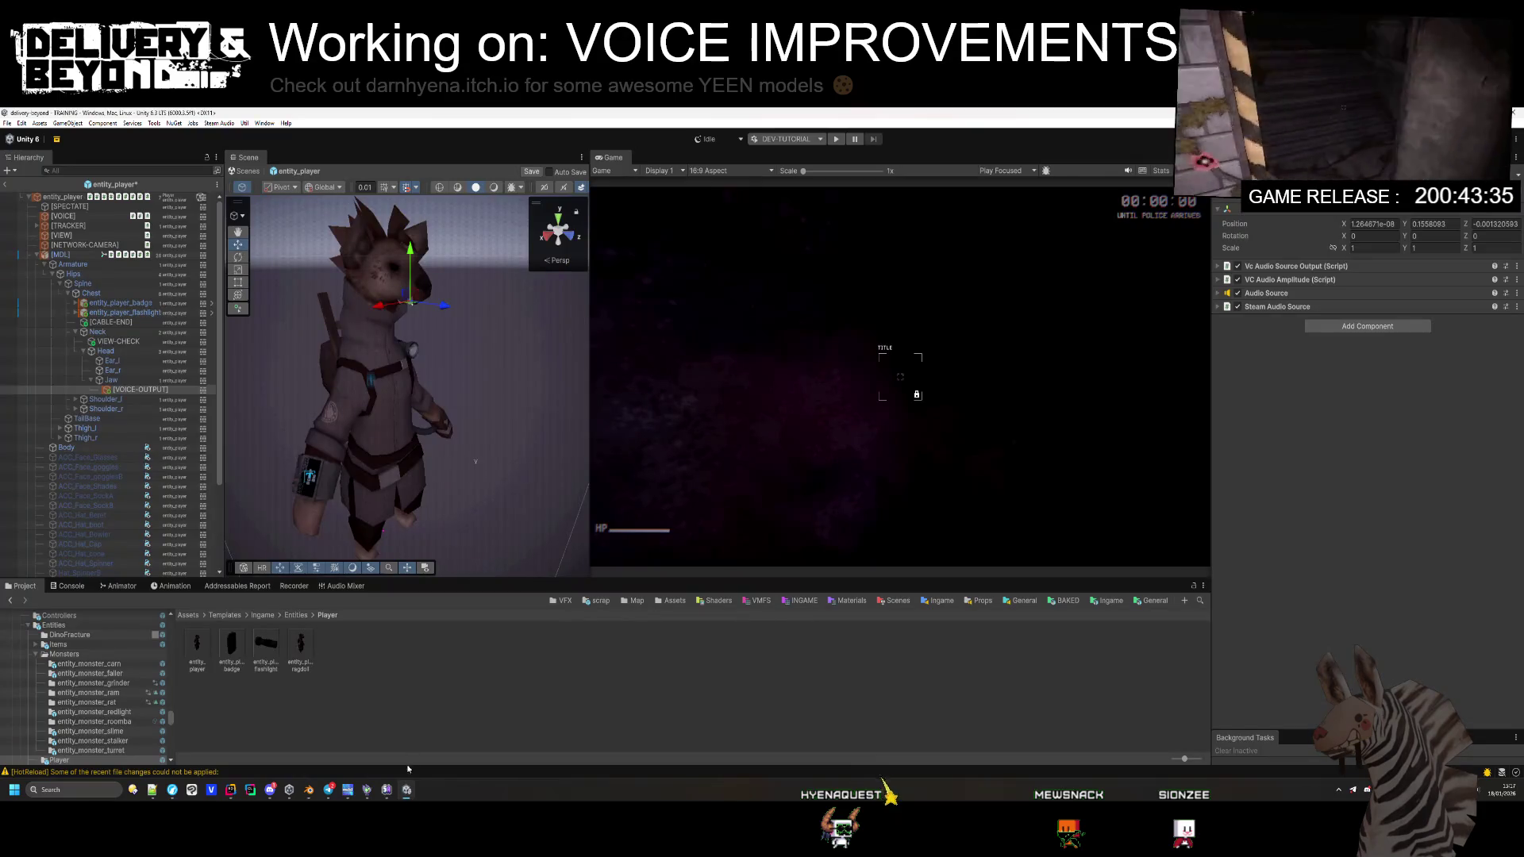
Step: Inspect the Steam Audio Source and Audio Source settings, then collapse the [MDL] branch
left_click(1274, 308)
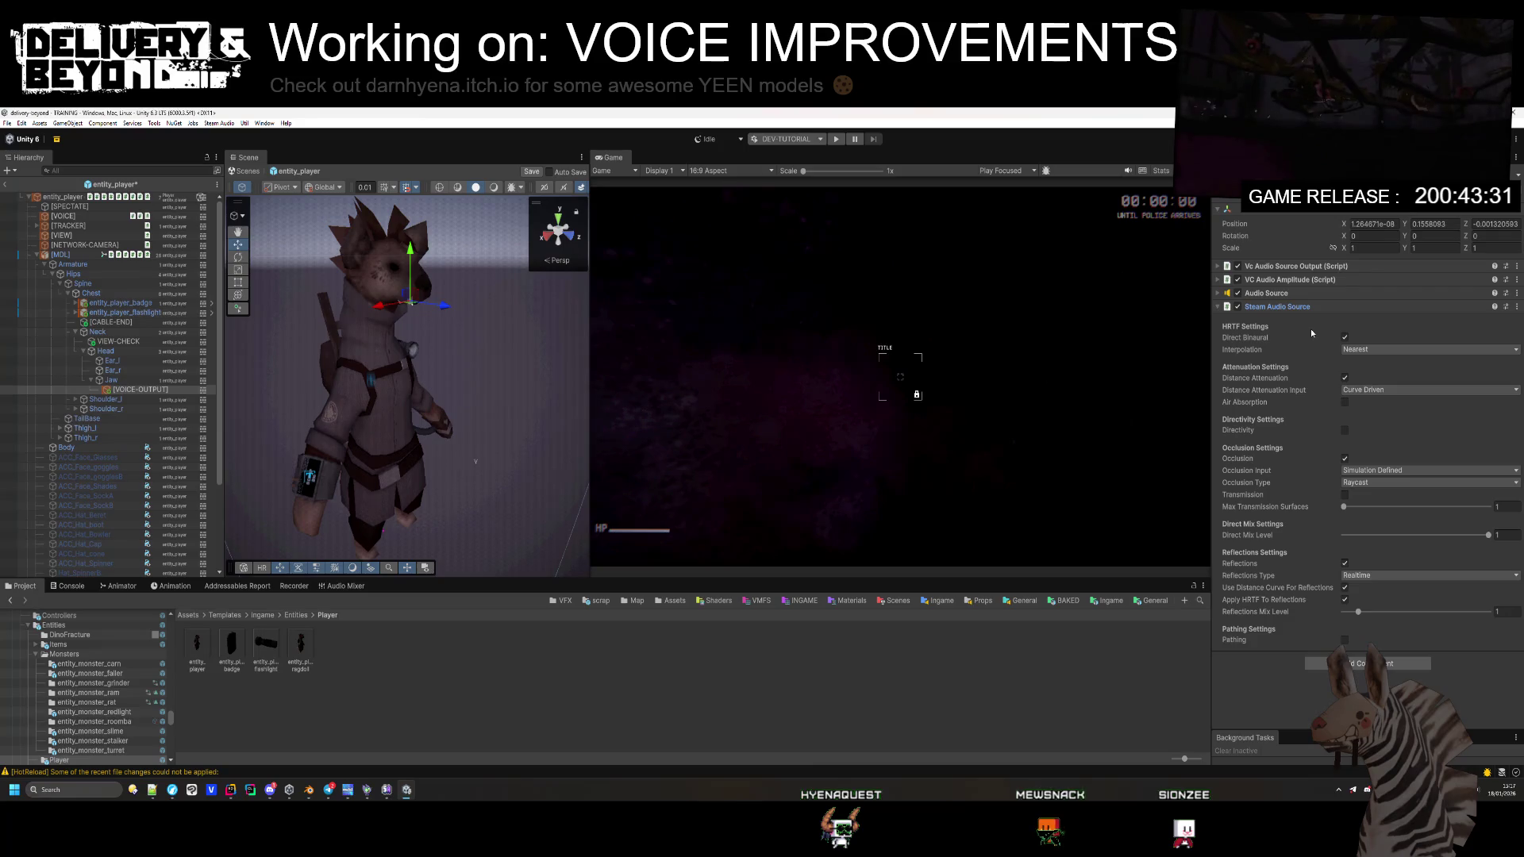
left_click(1301, 296)
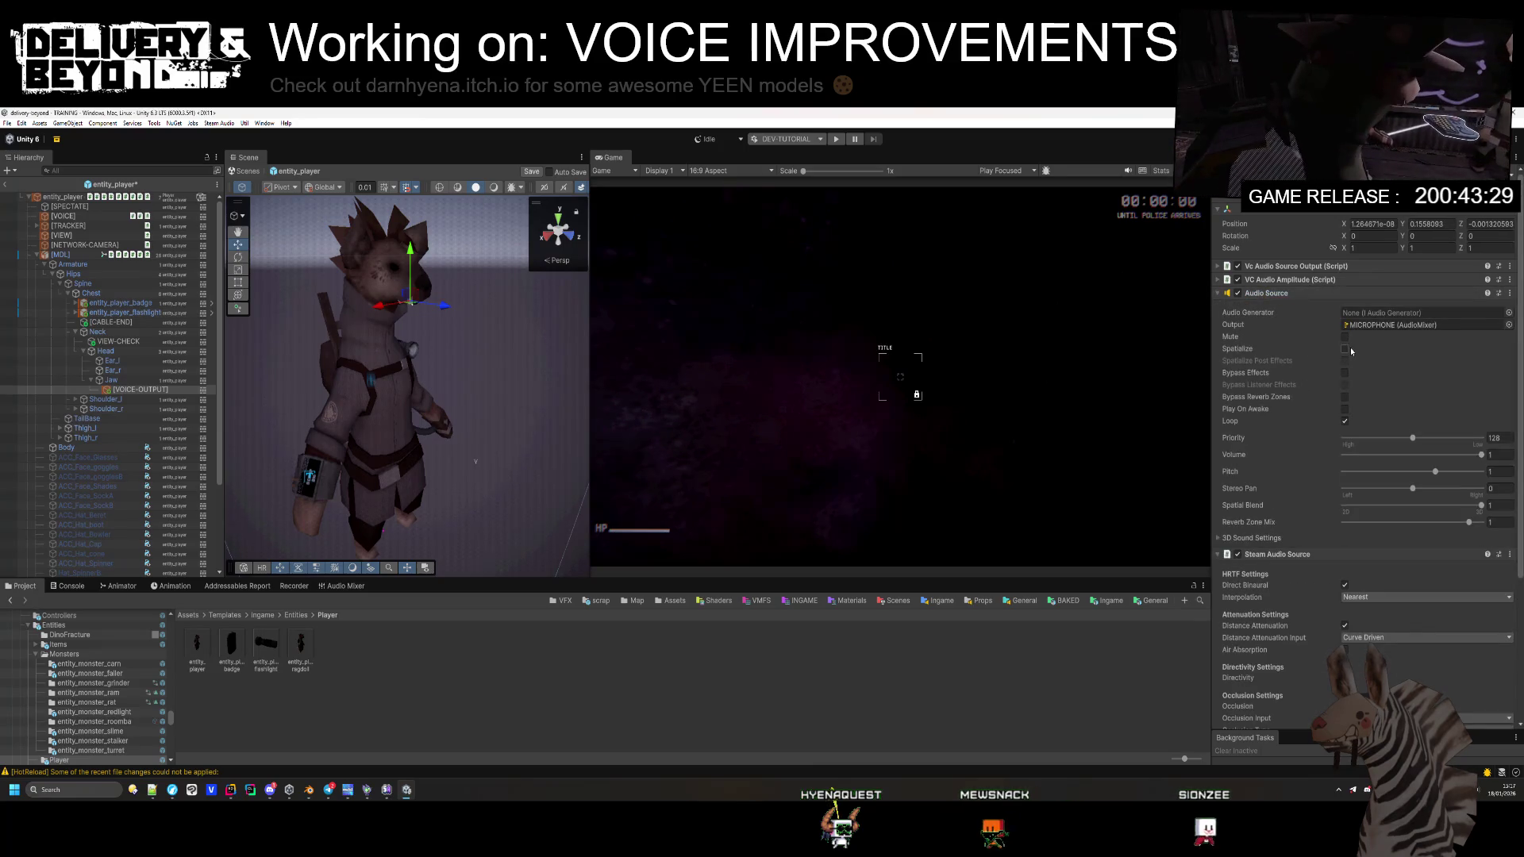
left_click(1322, 295)
left_click(504, 741)
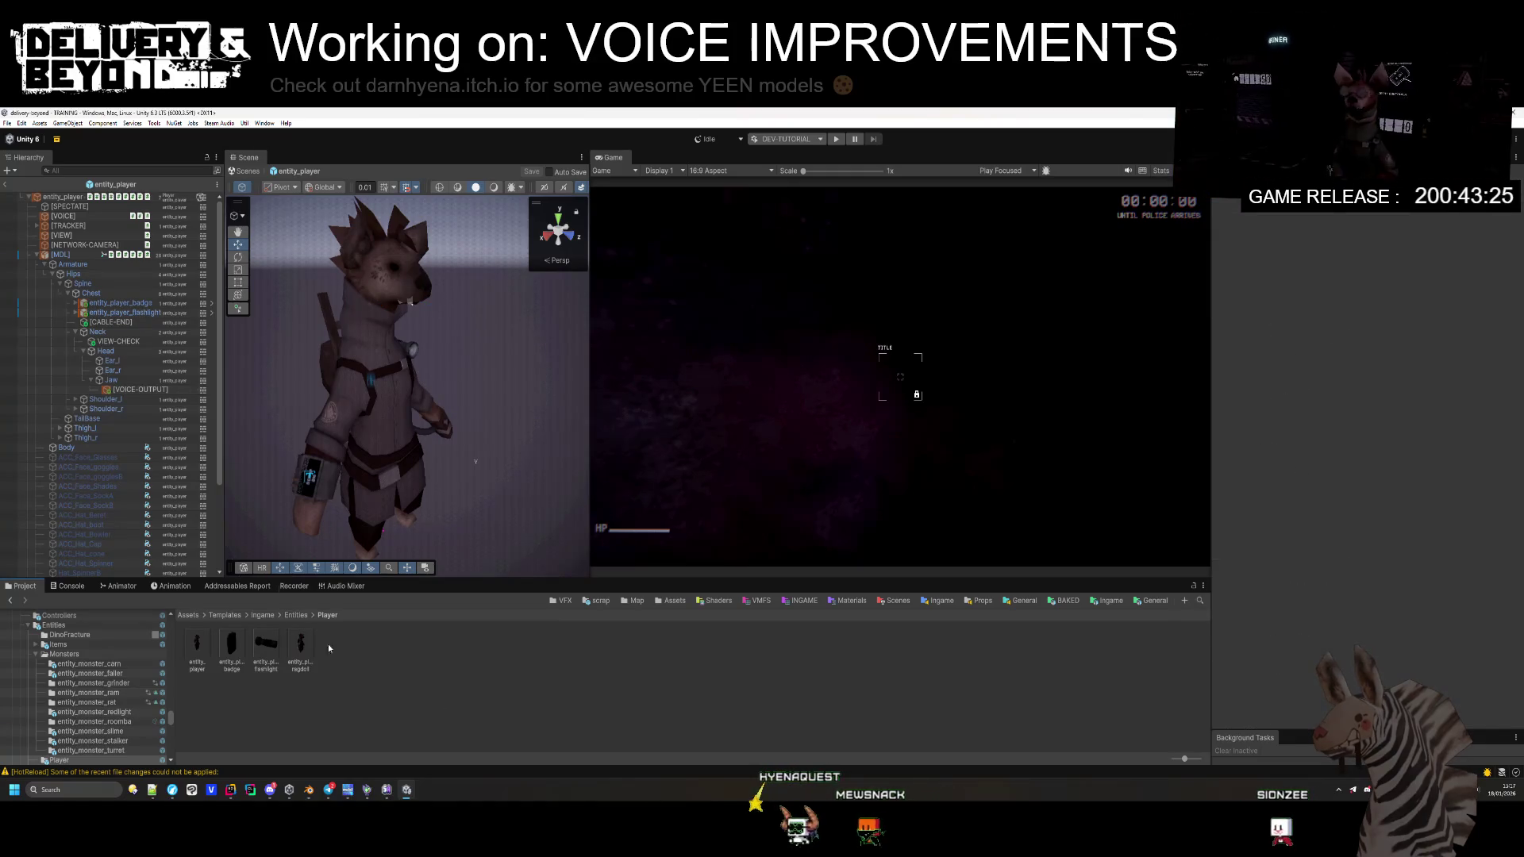
left_click(35, 255)
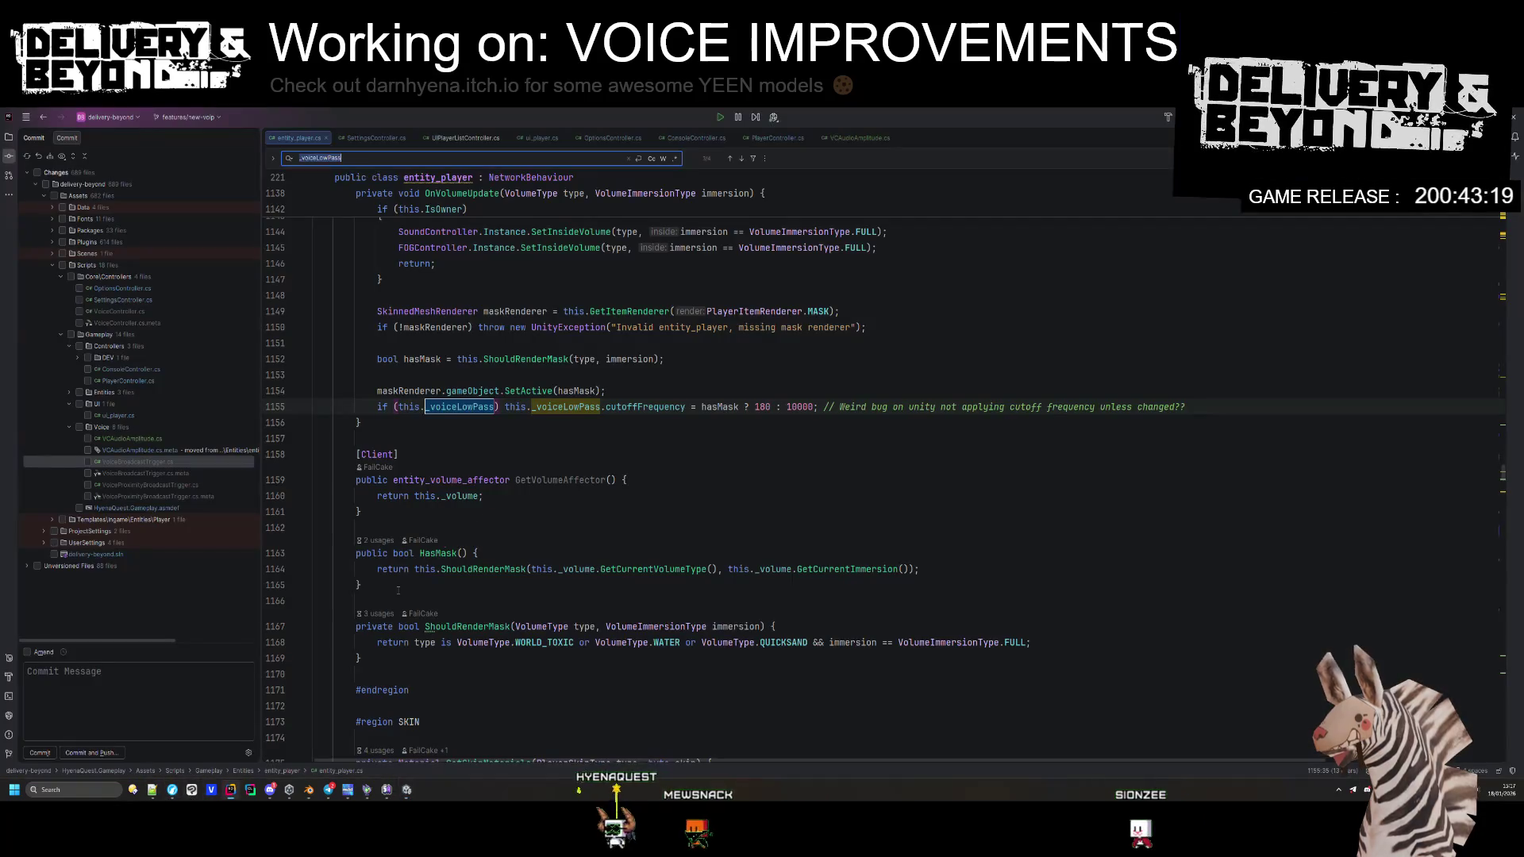
Step: Copy the 'if (Application.isPlaying) return;' guard from entity_player and paste it into Character.cs OnValidate
left_click(230, 789)
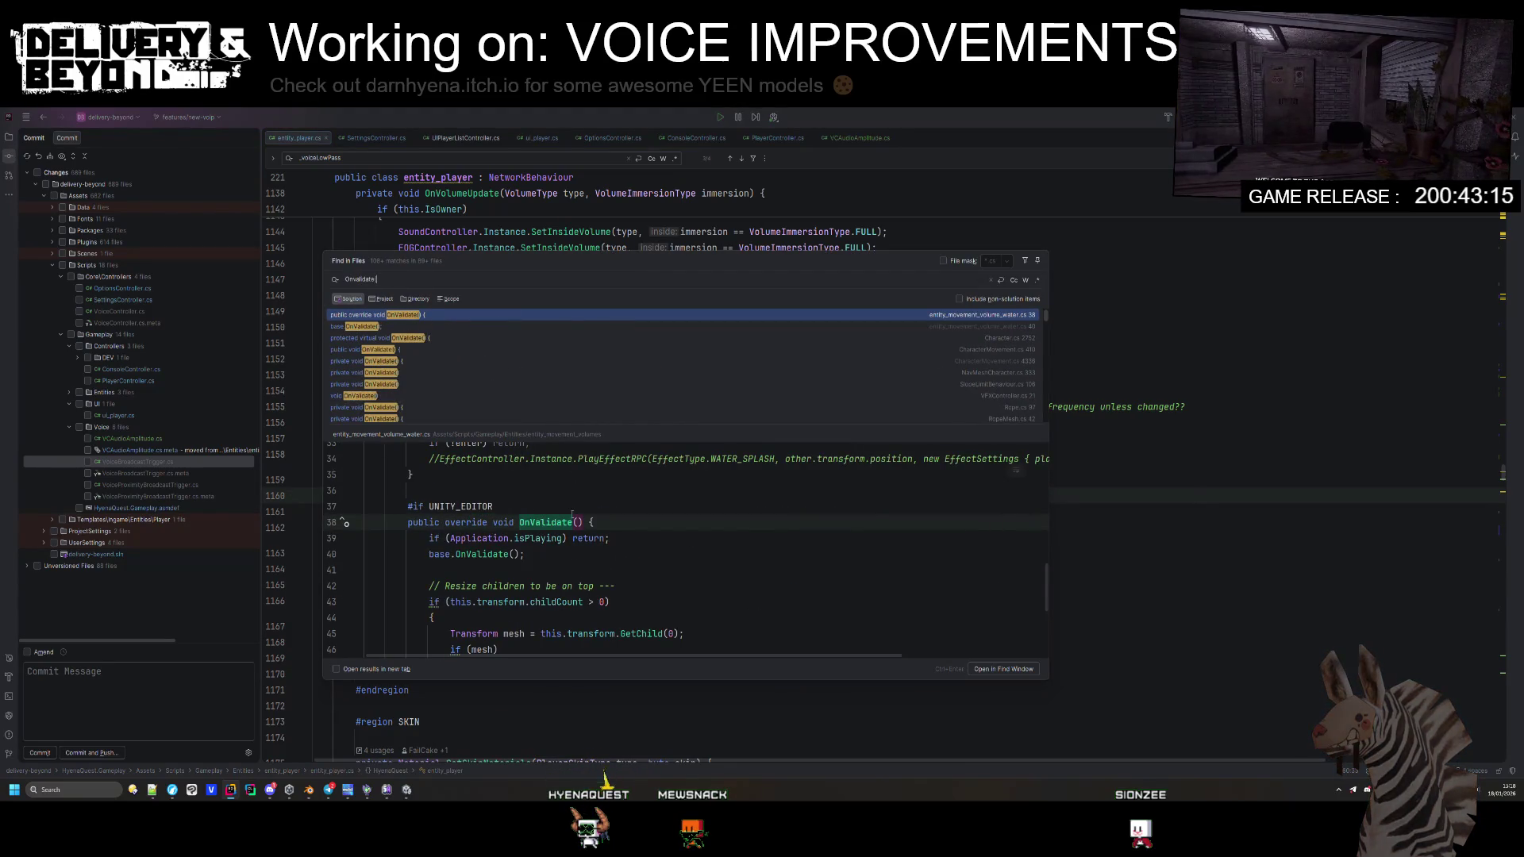
left_click_drag(611, 538, 635, 523)
key("ctrl+c")
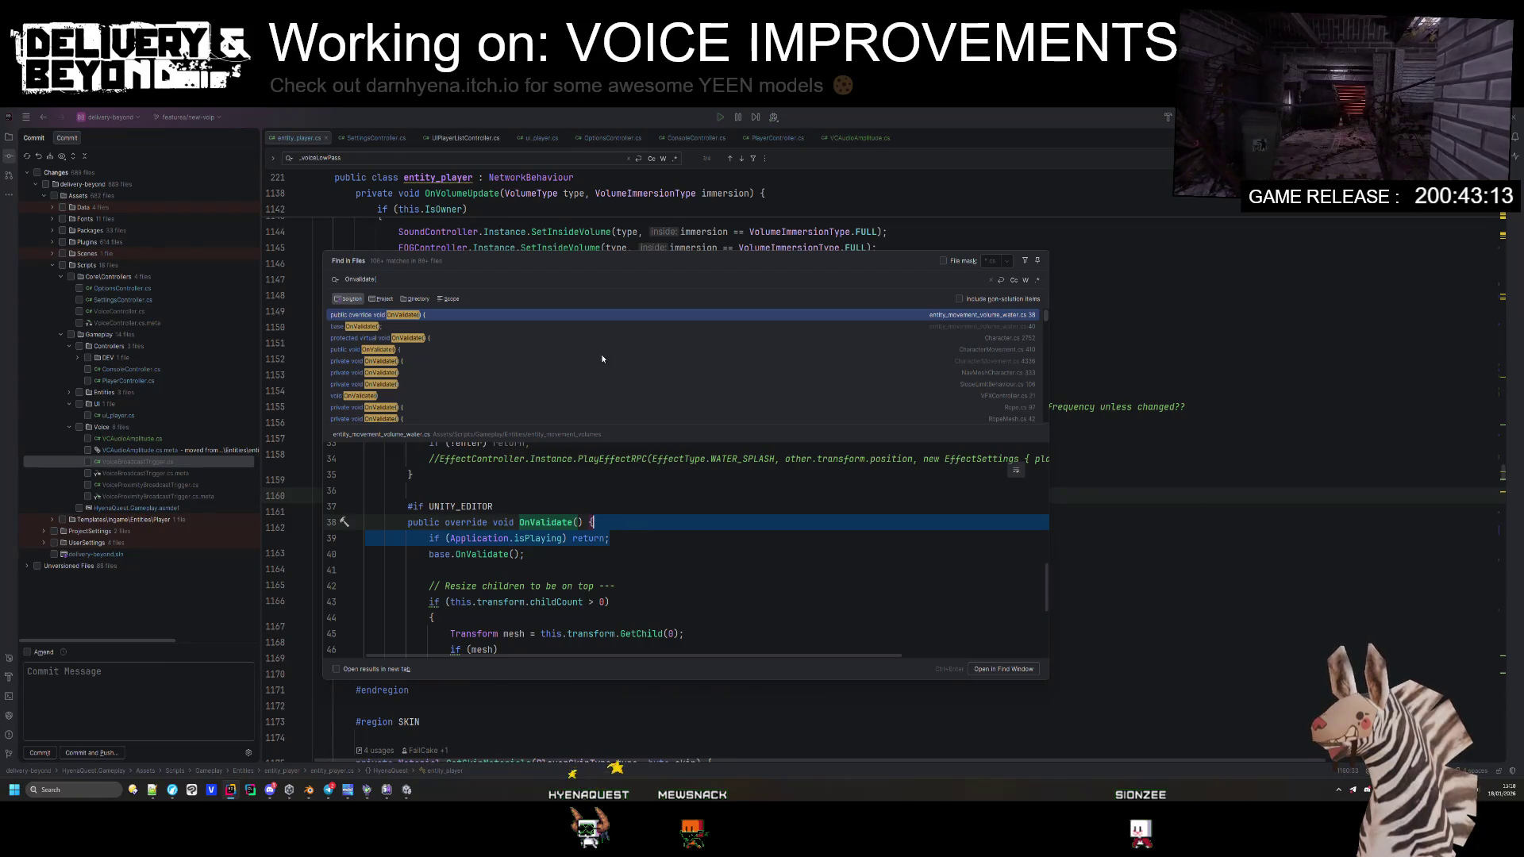
key("Down")
key("Down")
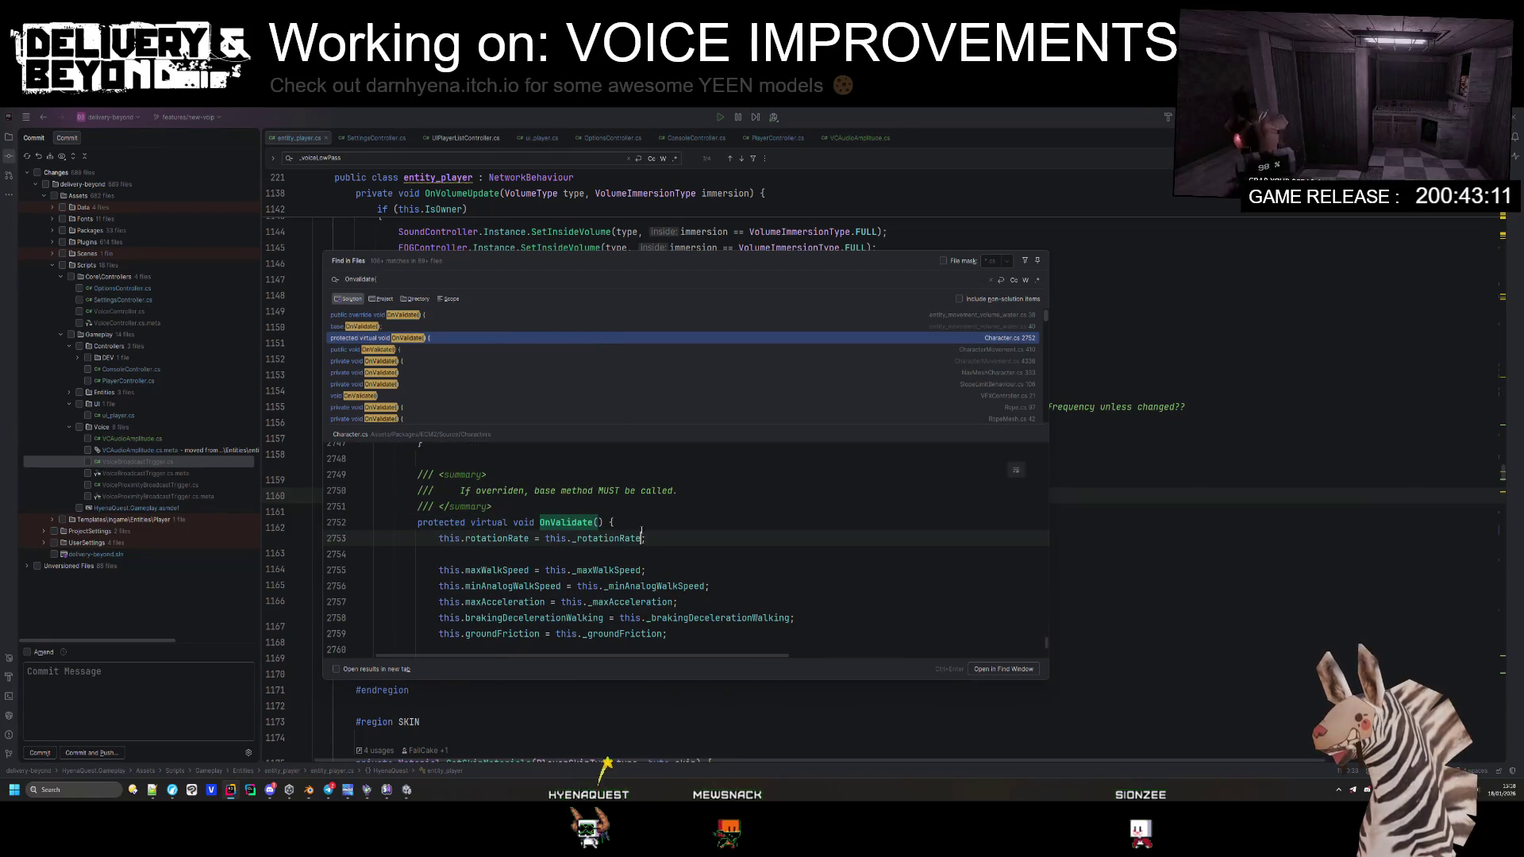
left_click(655, 520)
key("ctrl+v")
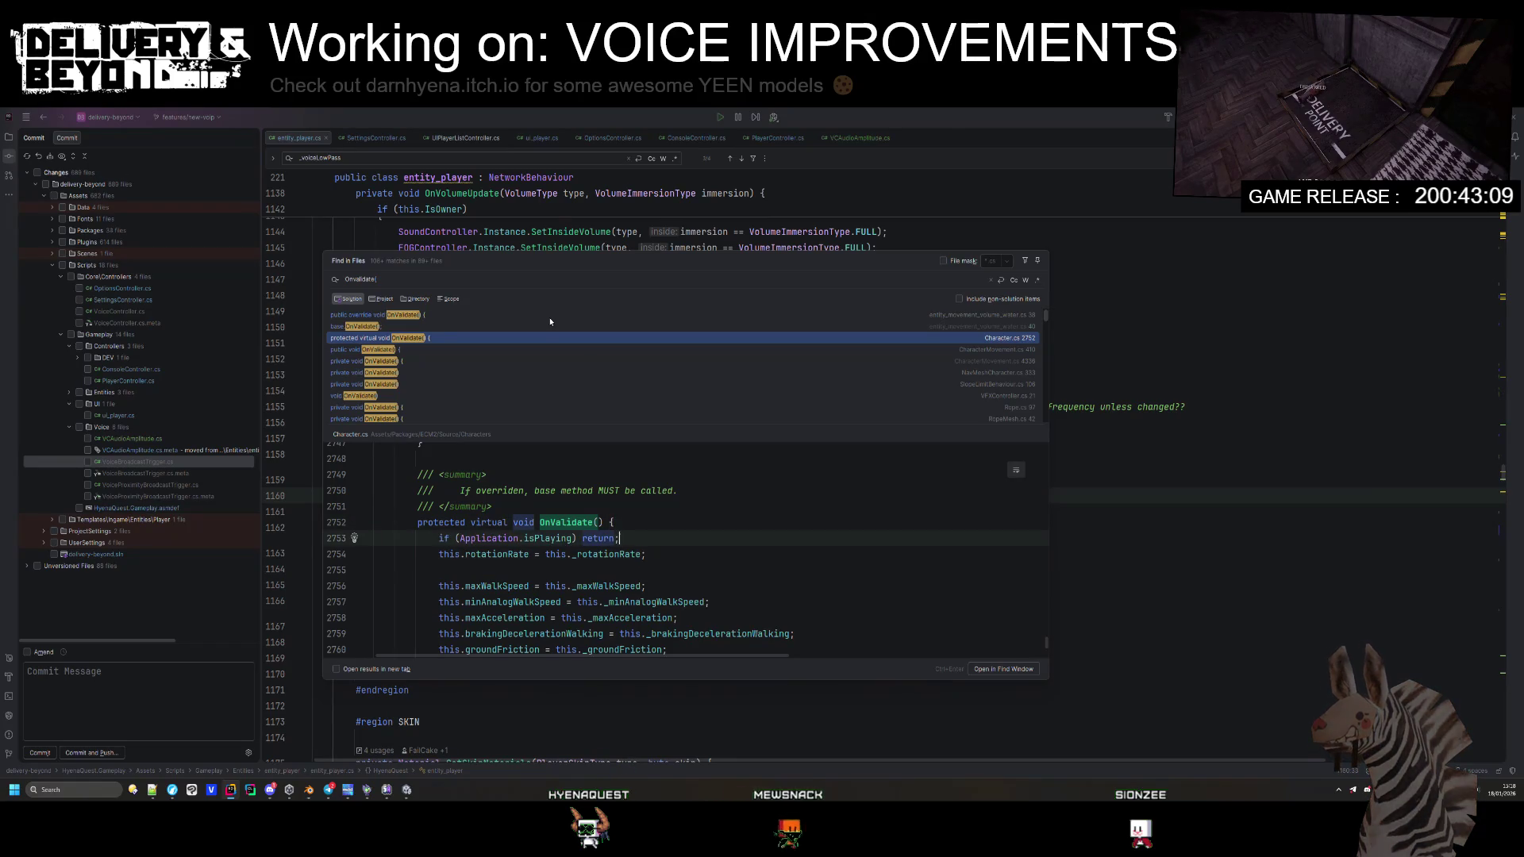
Step: Add the isPlaying guard to both CharacterMovement.cs OnValidate methods, then run Code Cleanup
left_click(436, 349)
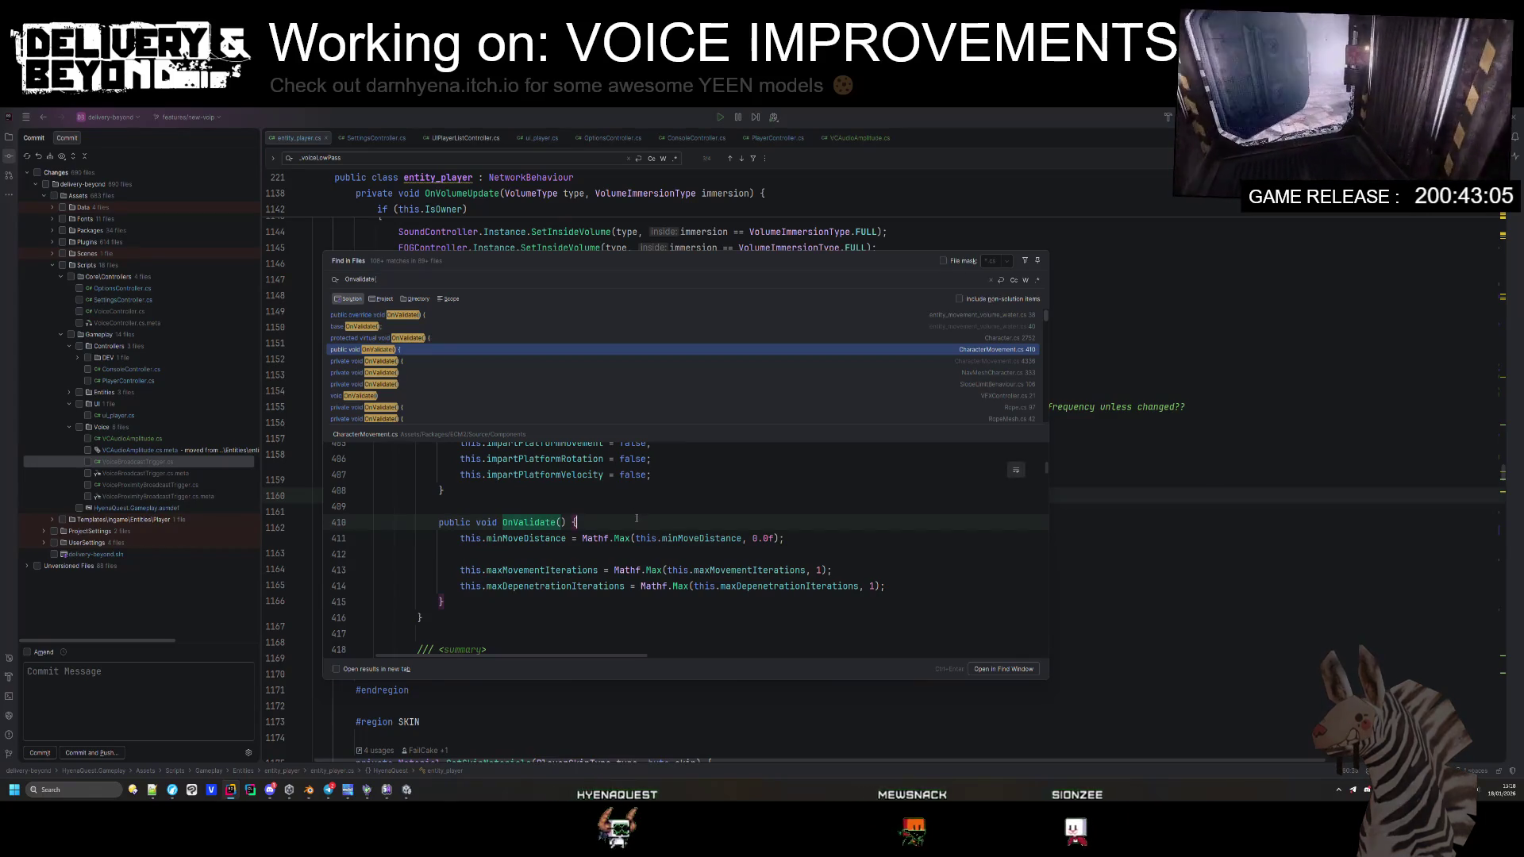
key("Return")
type("if (Application.isPlaying) return;")
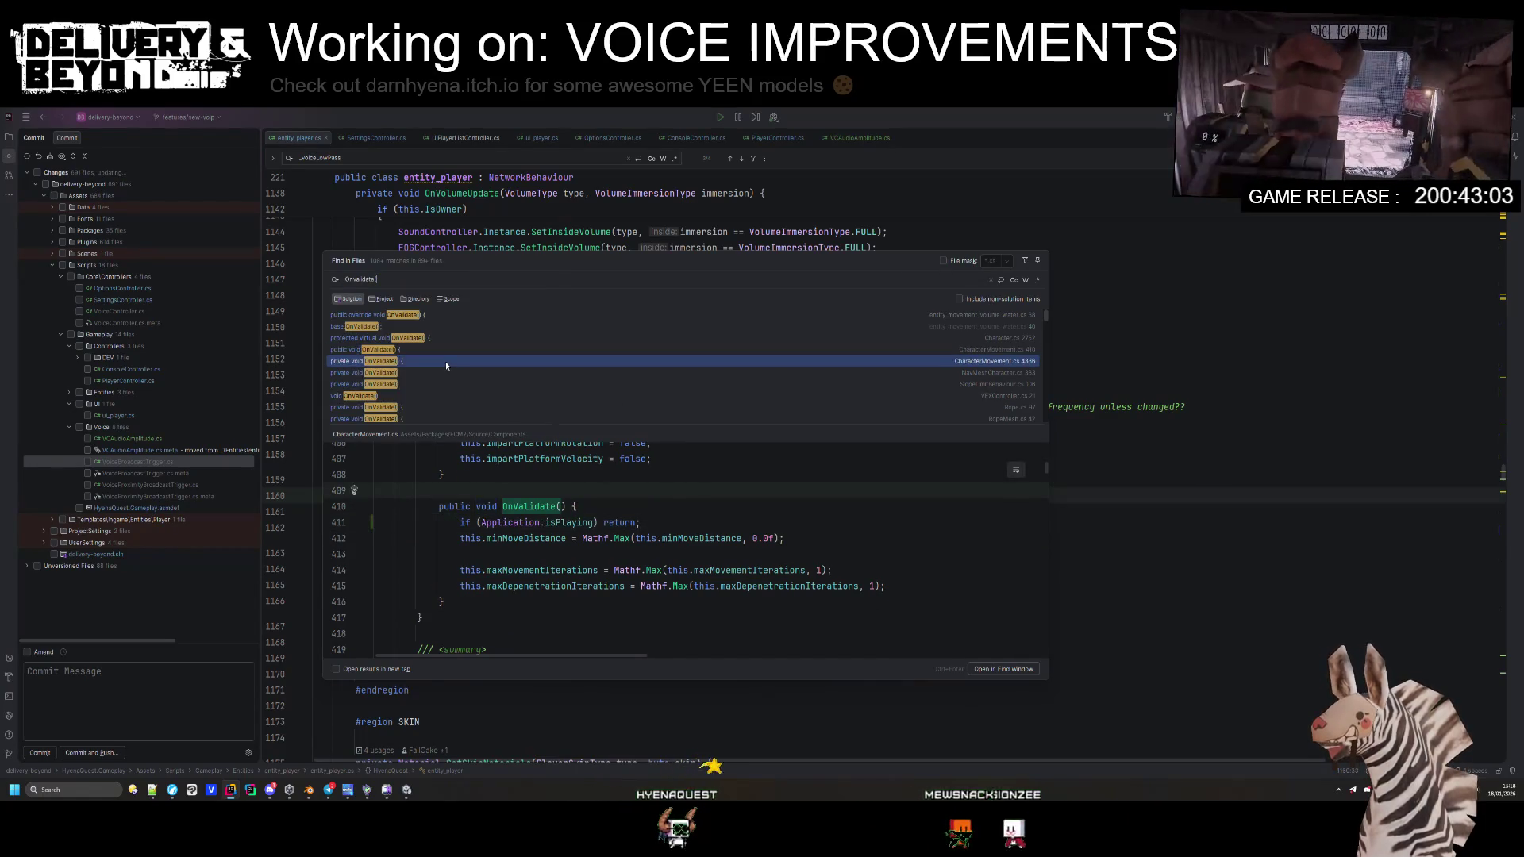
left_click(445, 361)
left_click(562, 522)
key("Return")
key("ctrl+v")
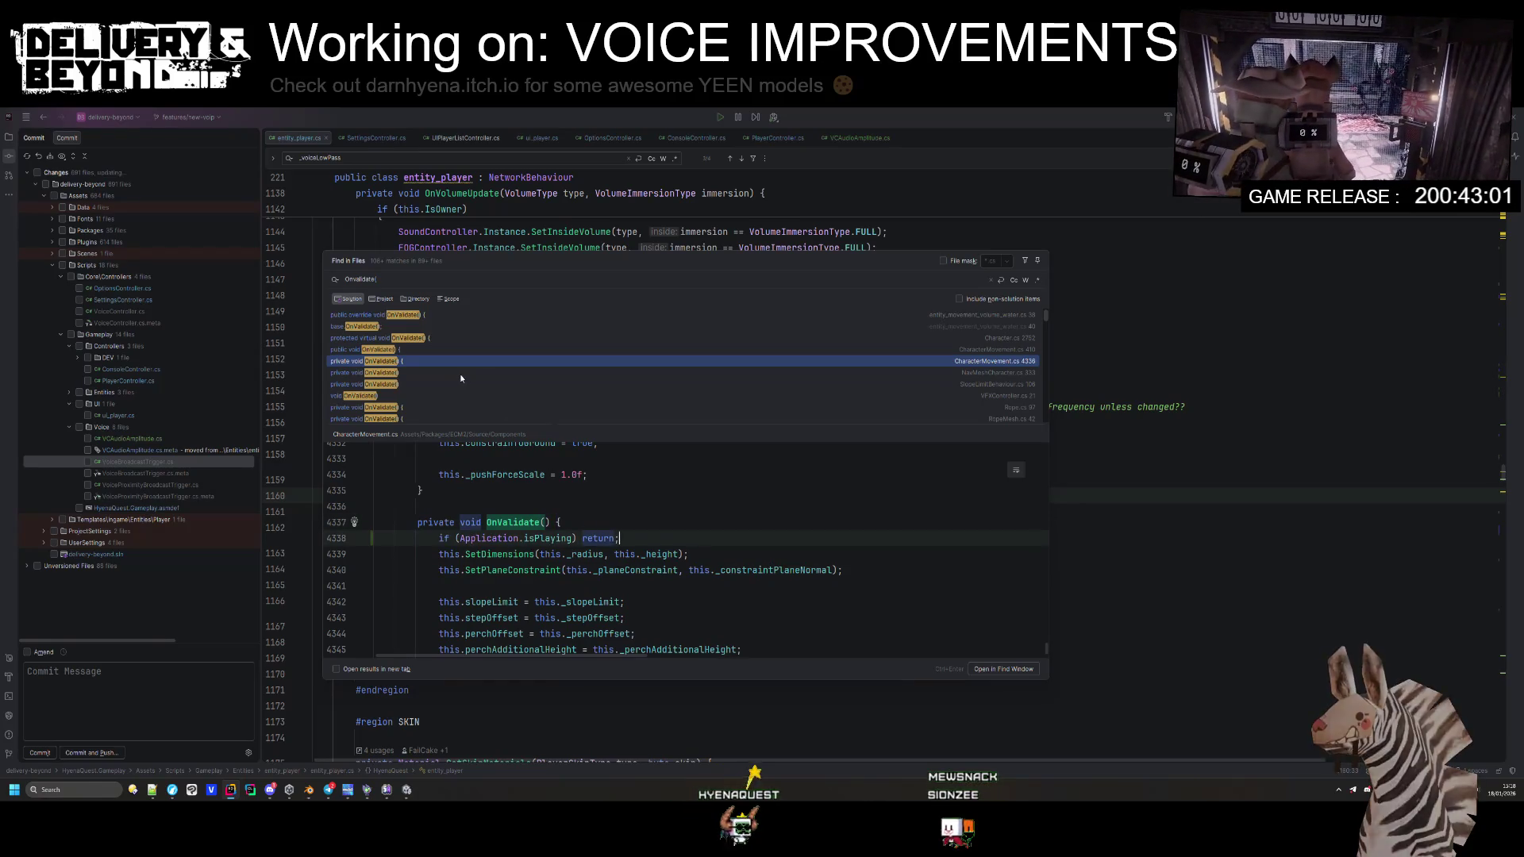
key("ctrl+alt+l")
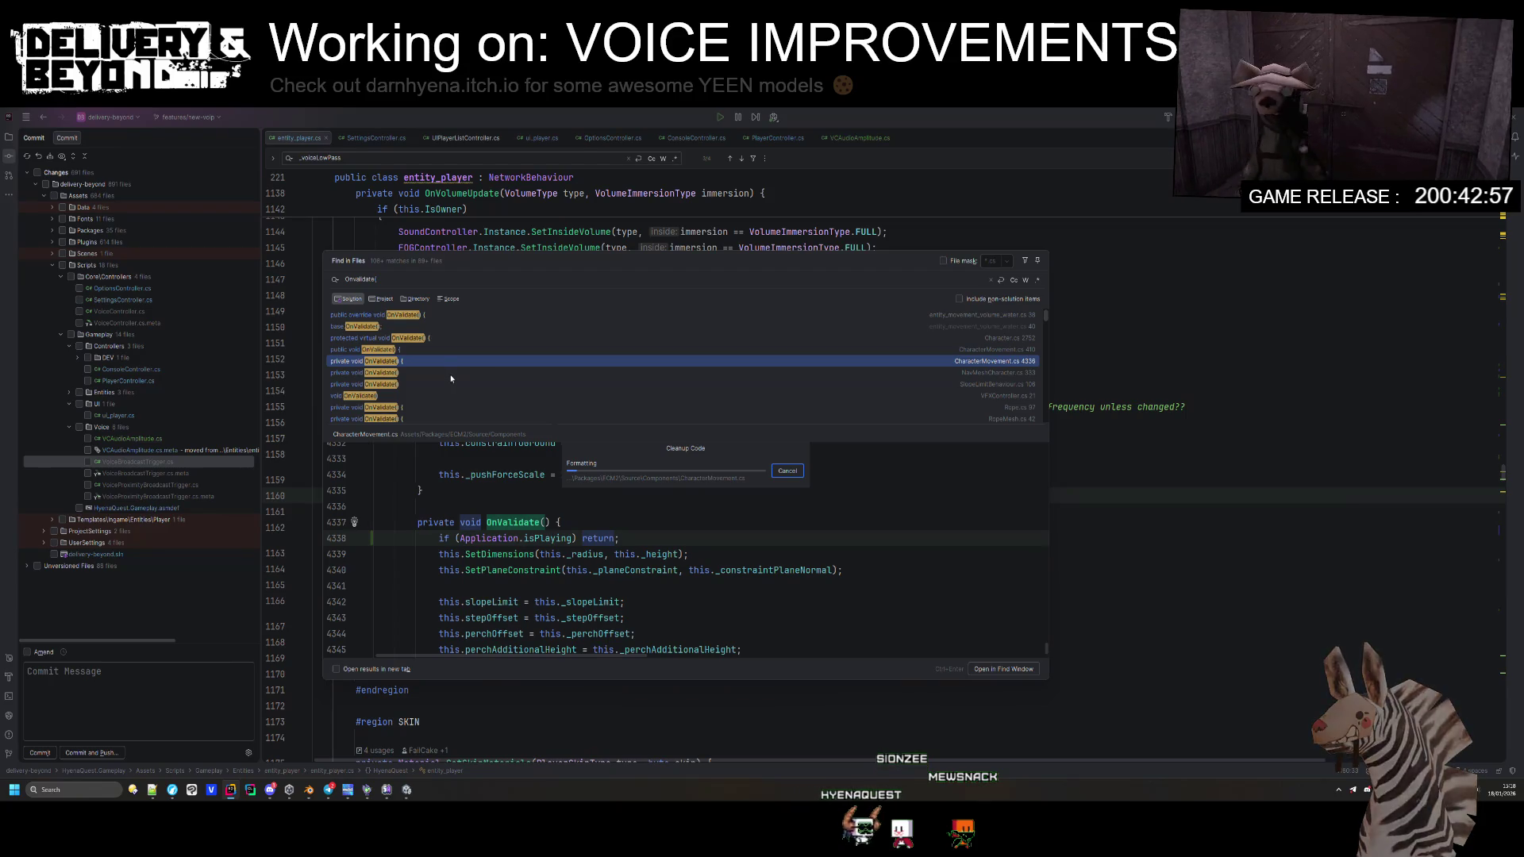
Step: Scroll through the remaining OnValidate search results down to entity_mesh_preview.cs
scroll(429, 366, "down", 3)
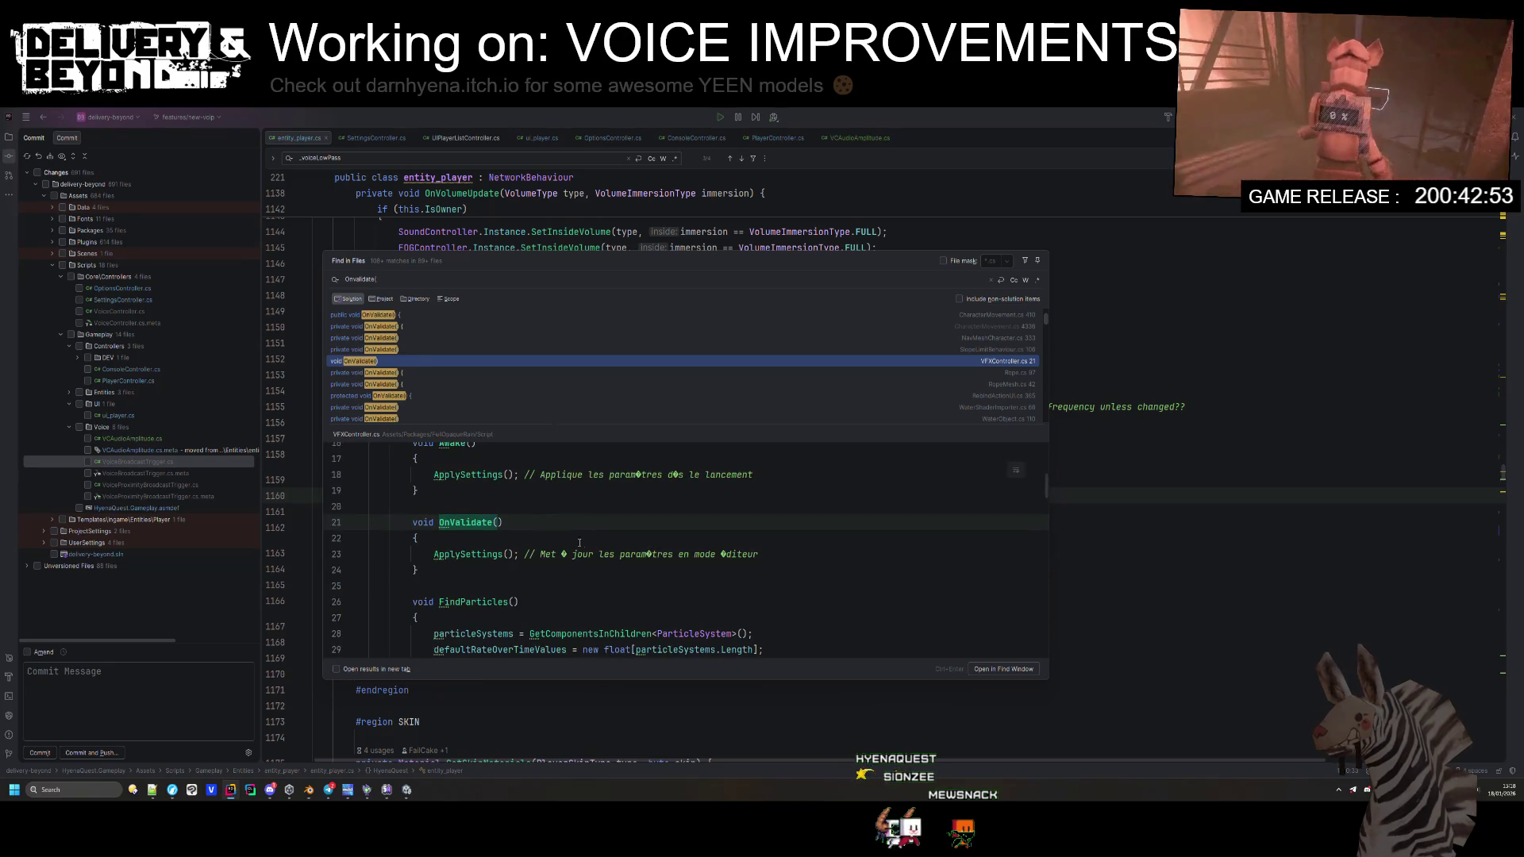
scroll(417, 377, "down", 5)
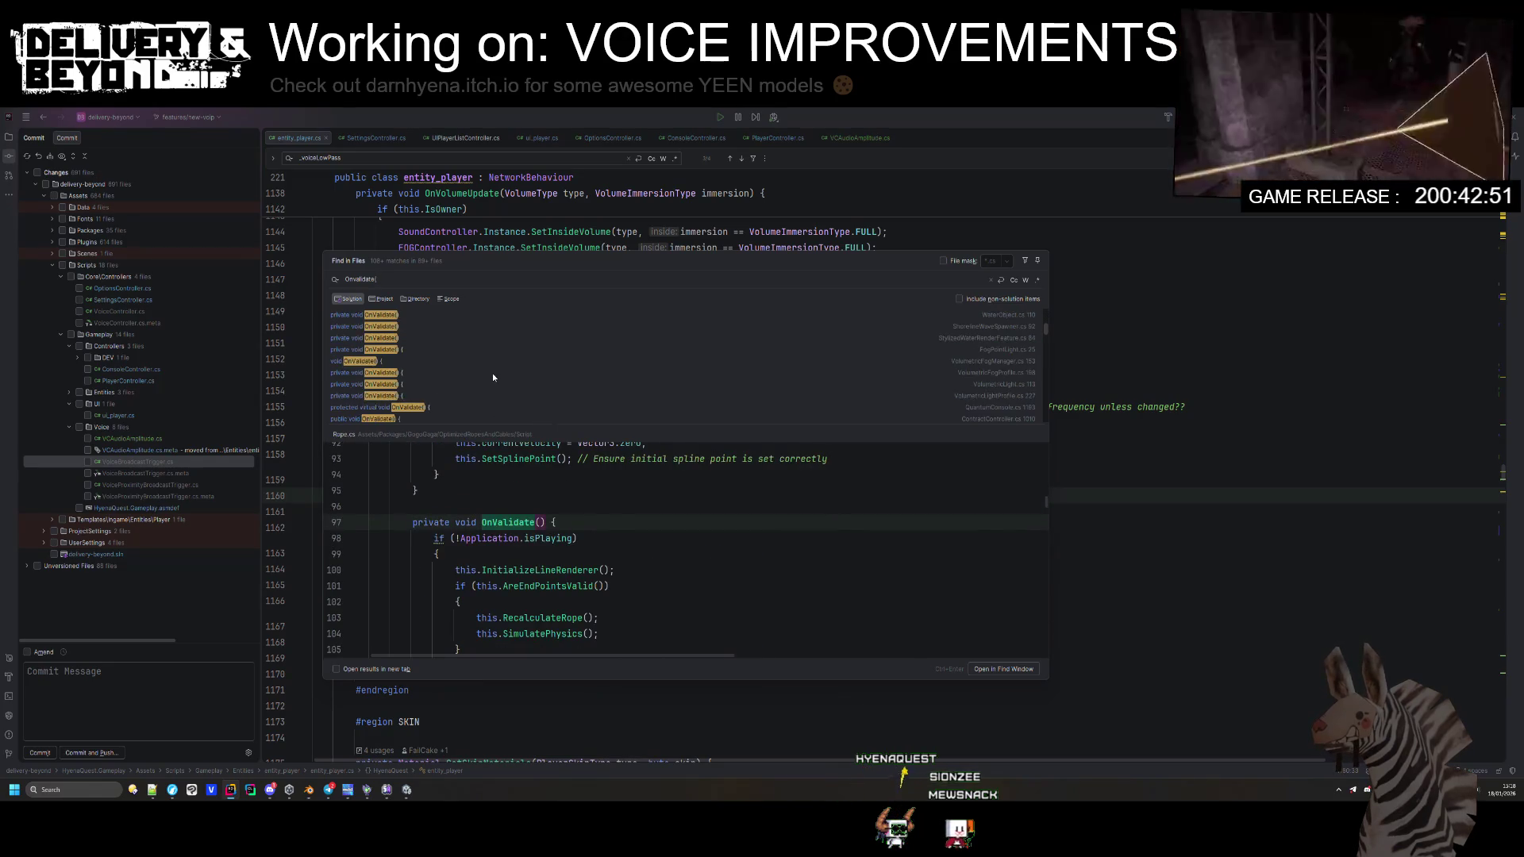
scroll(502, 365, "up", 3)
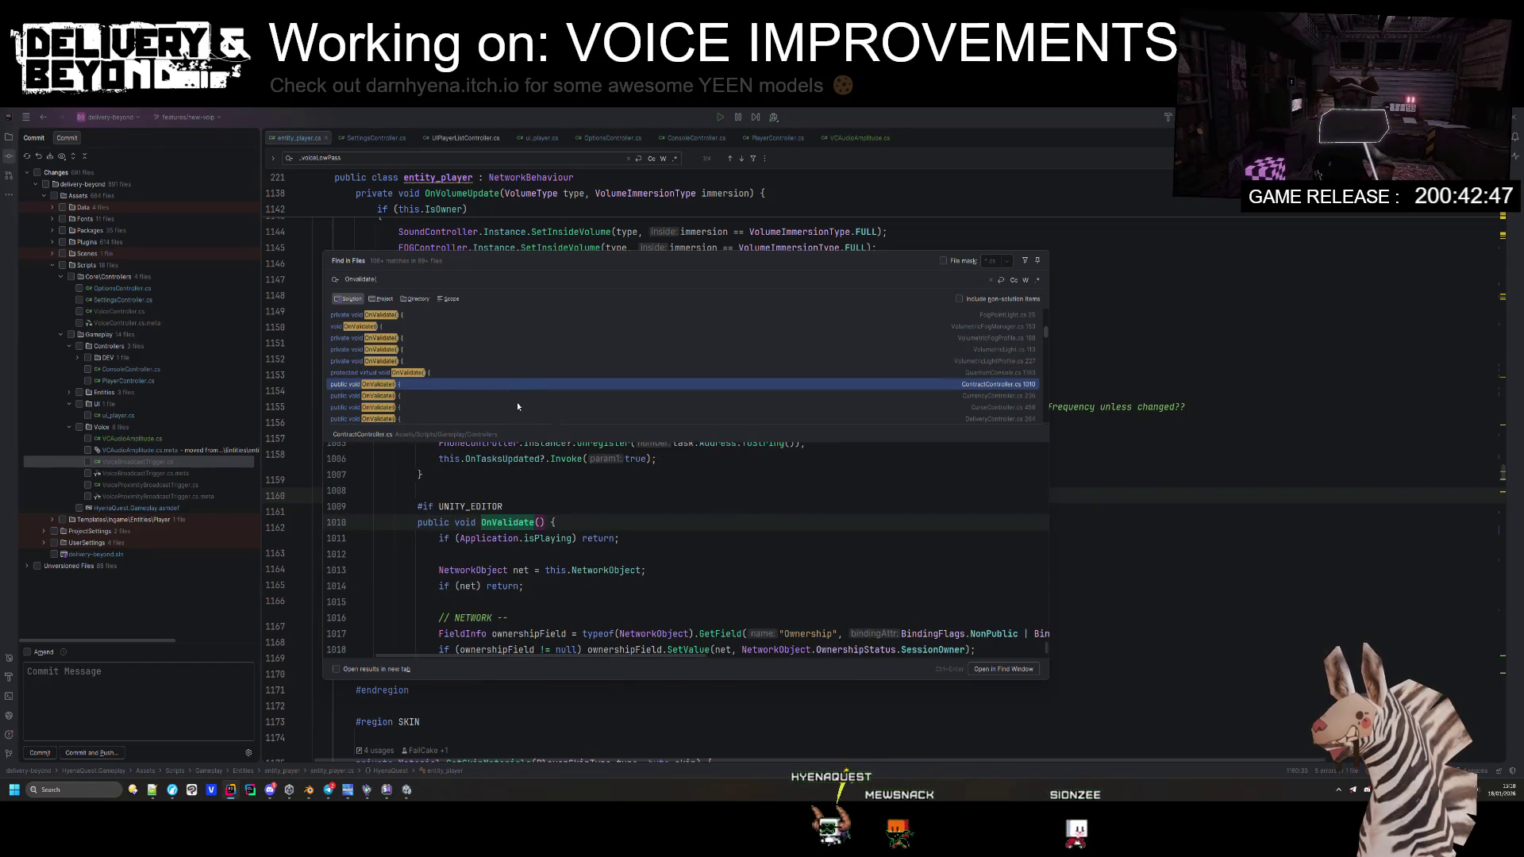
scroll(517, 392, "down", 3)
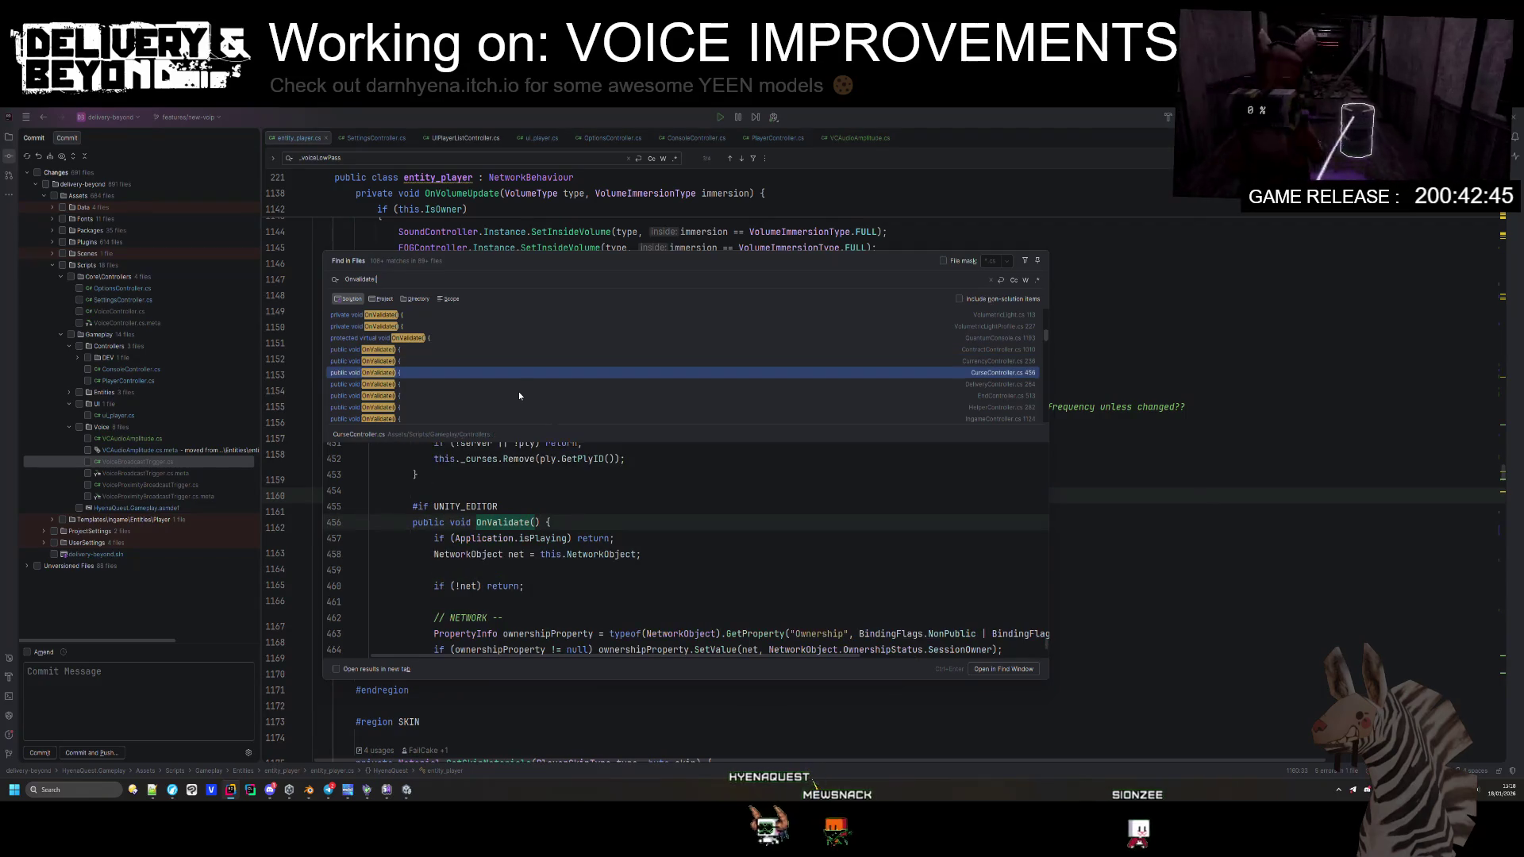
scroll(518, 392, "down", 5)
scroll(517, 392, "down", 5)
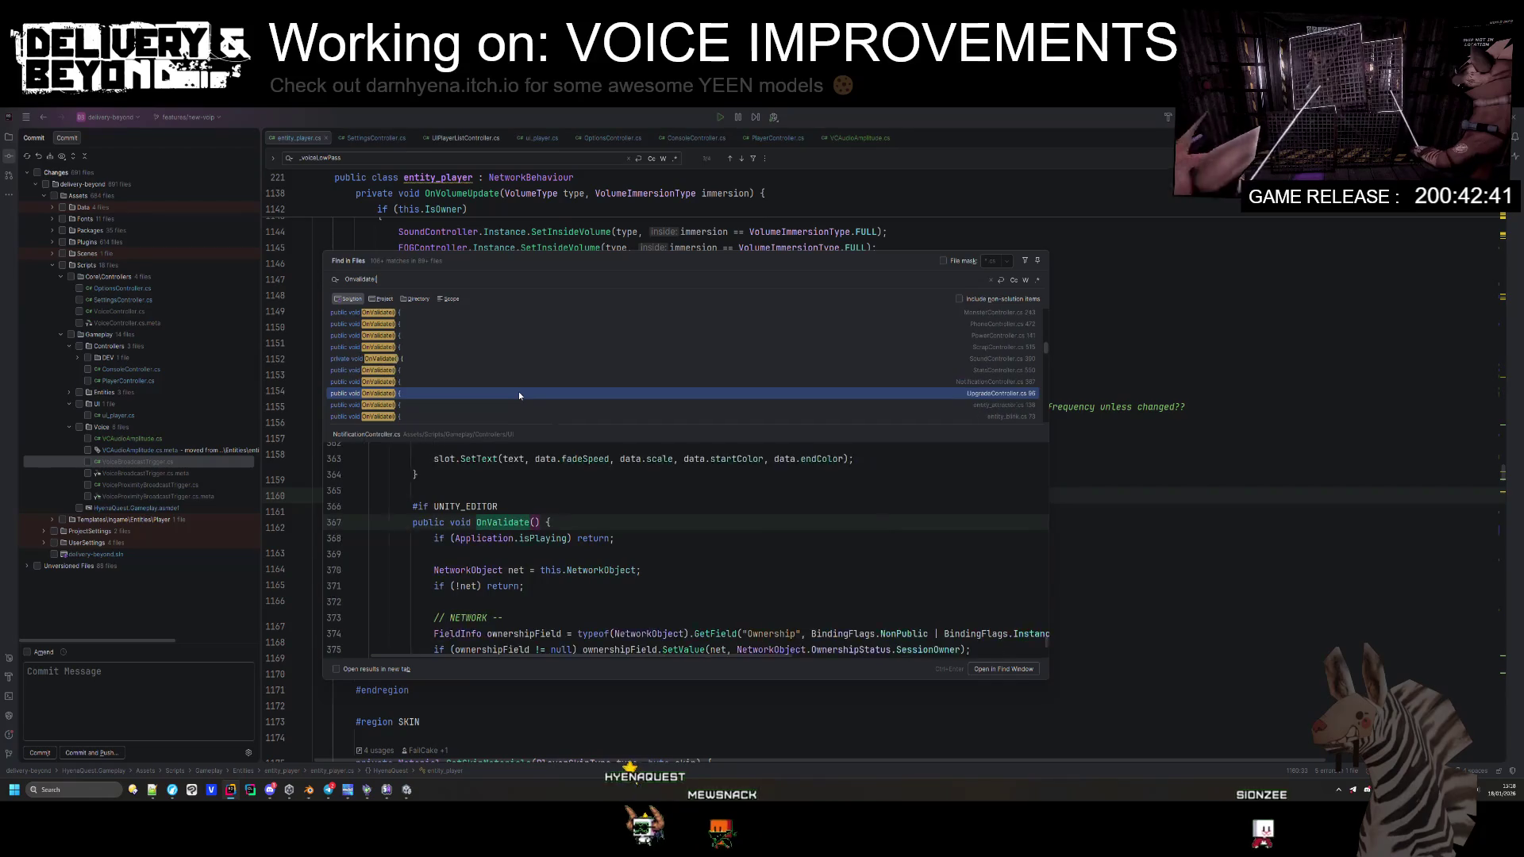
scroll(519, 395, "down", 5)
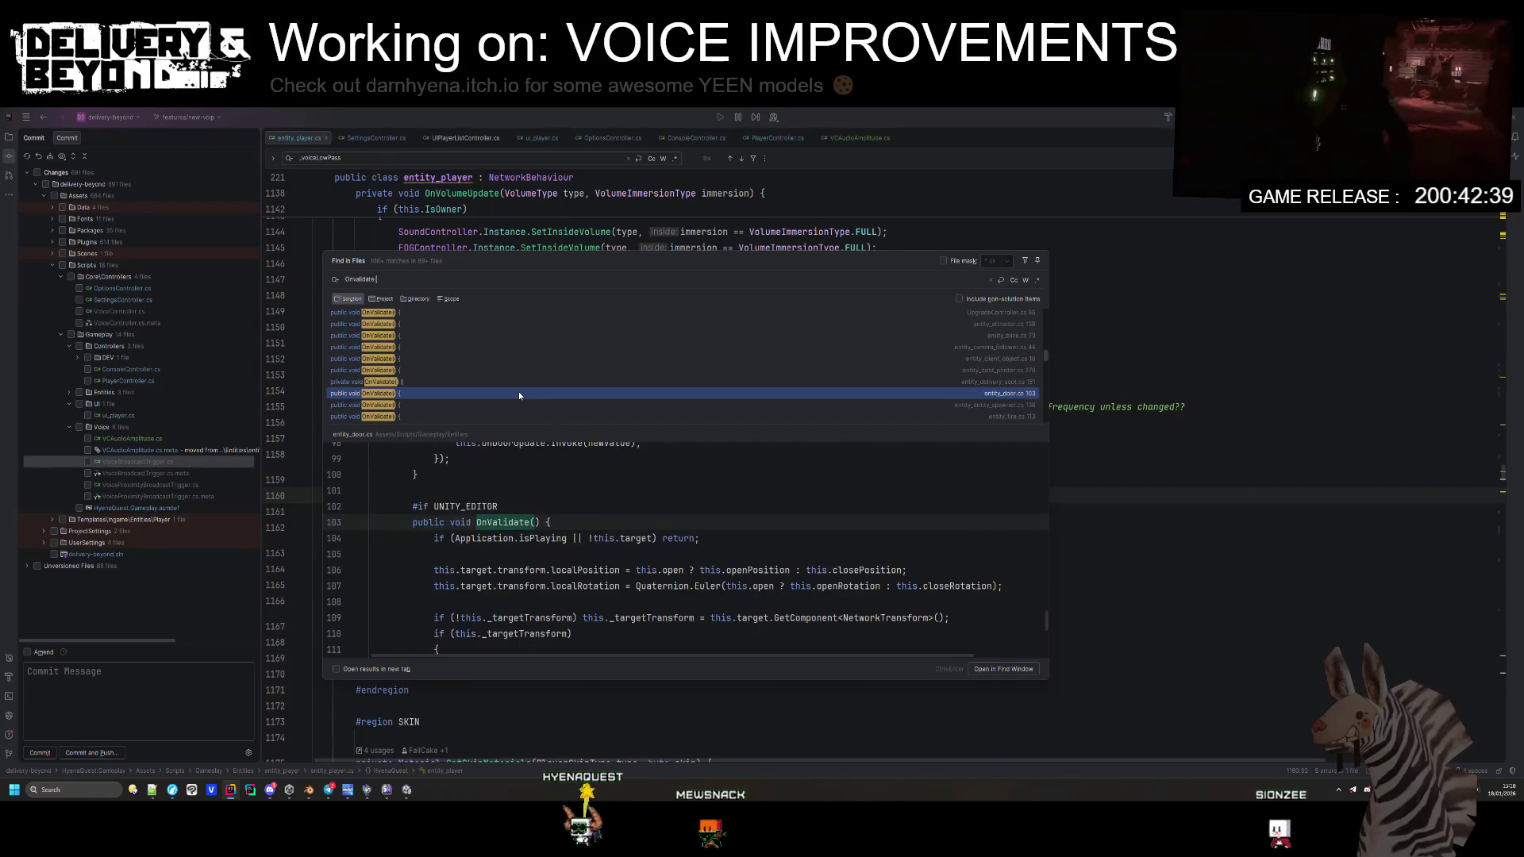
scroll(519, 395, "down", 4)
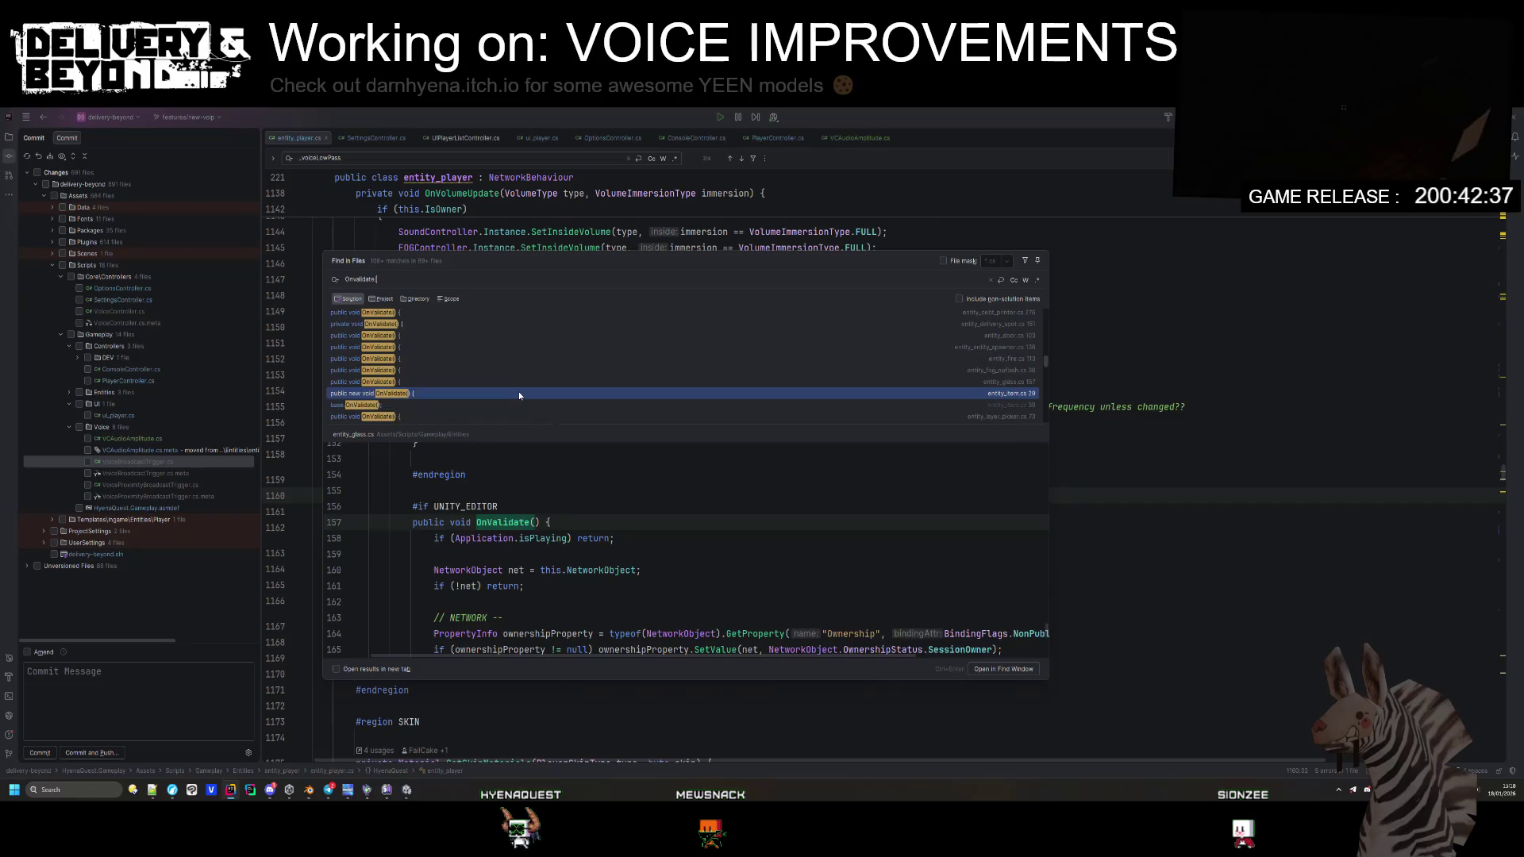
scroll(519, 394, "down", 3)
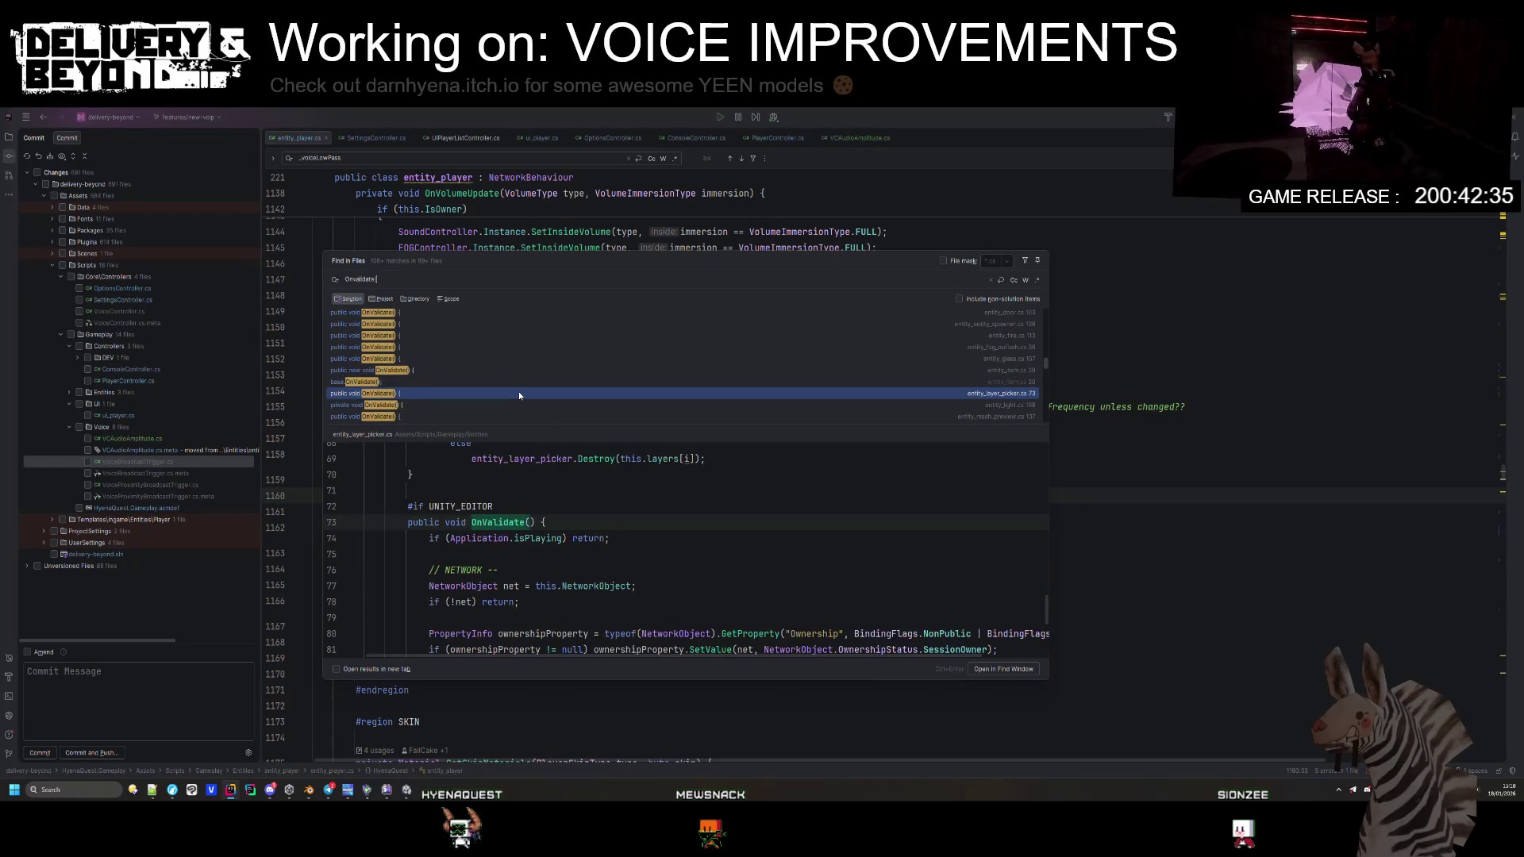
scroll(519, 394, "down", 3)
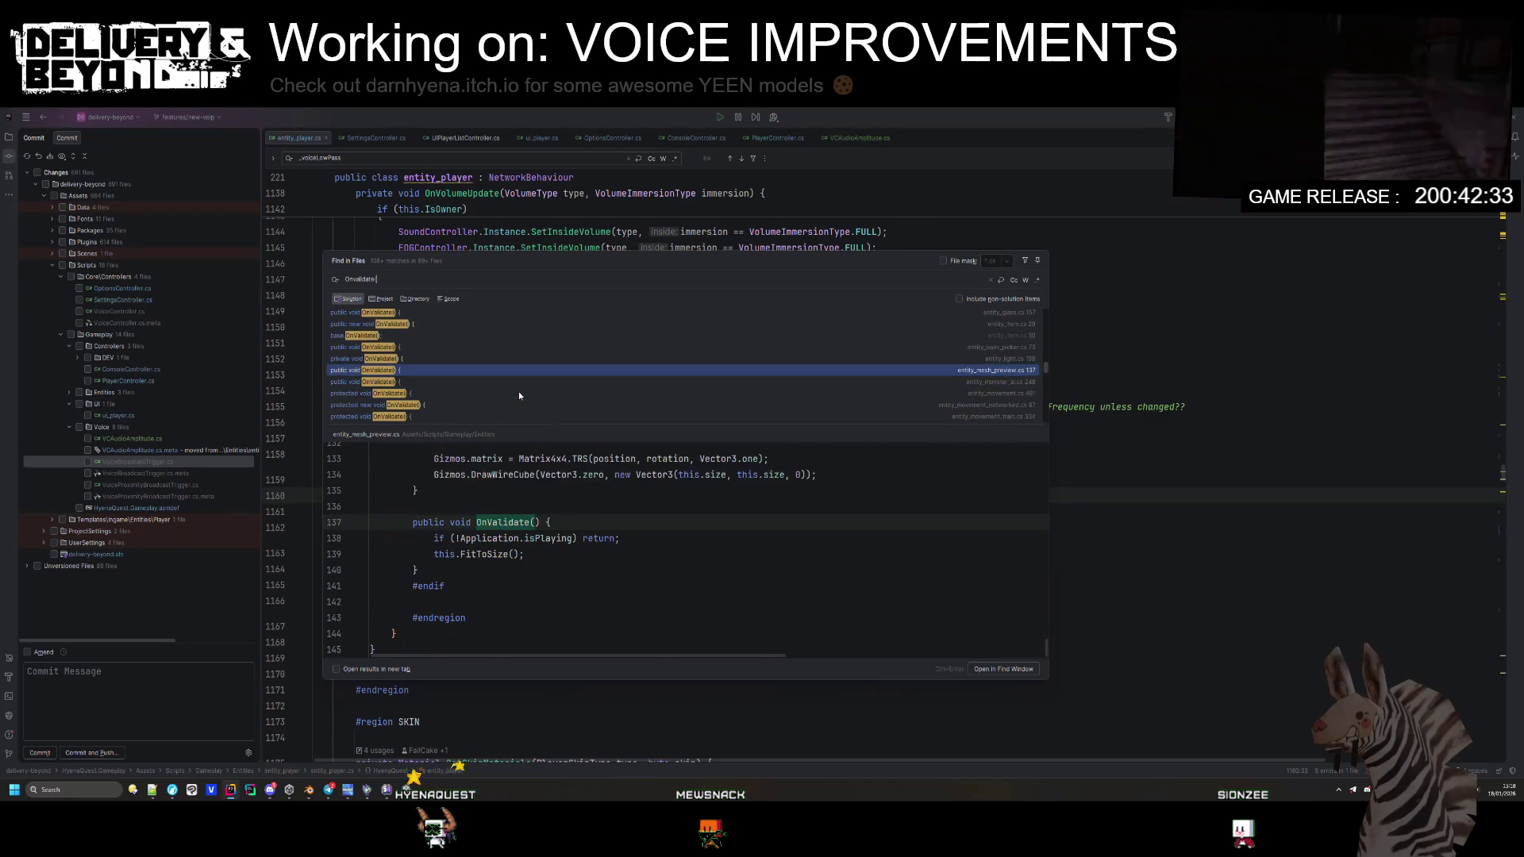
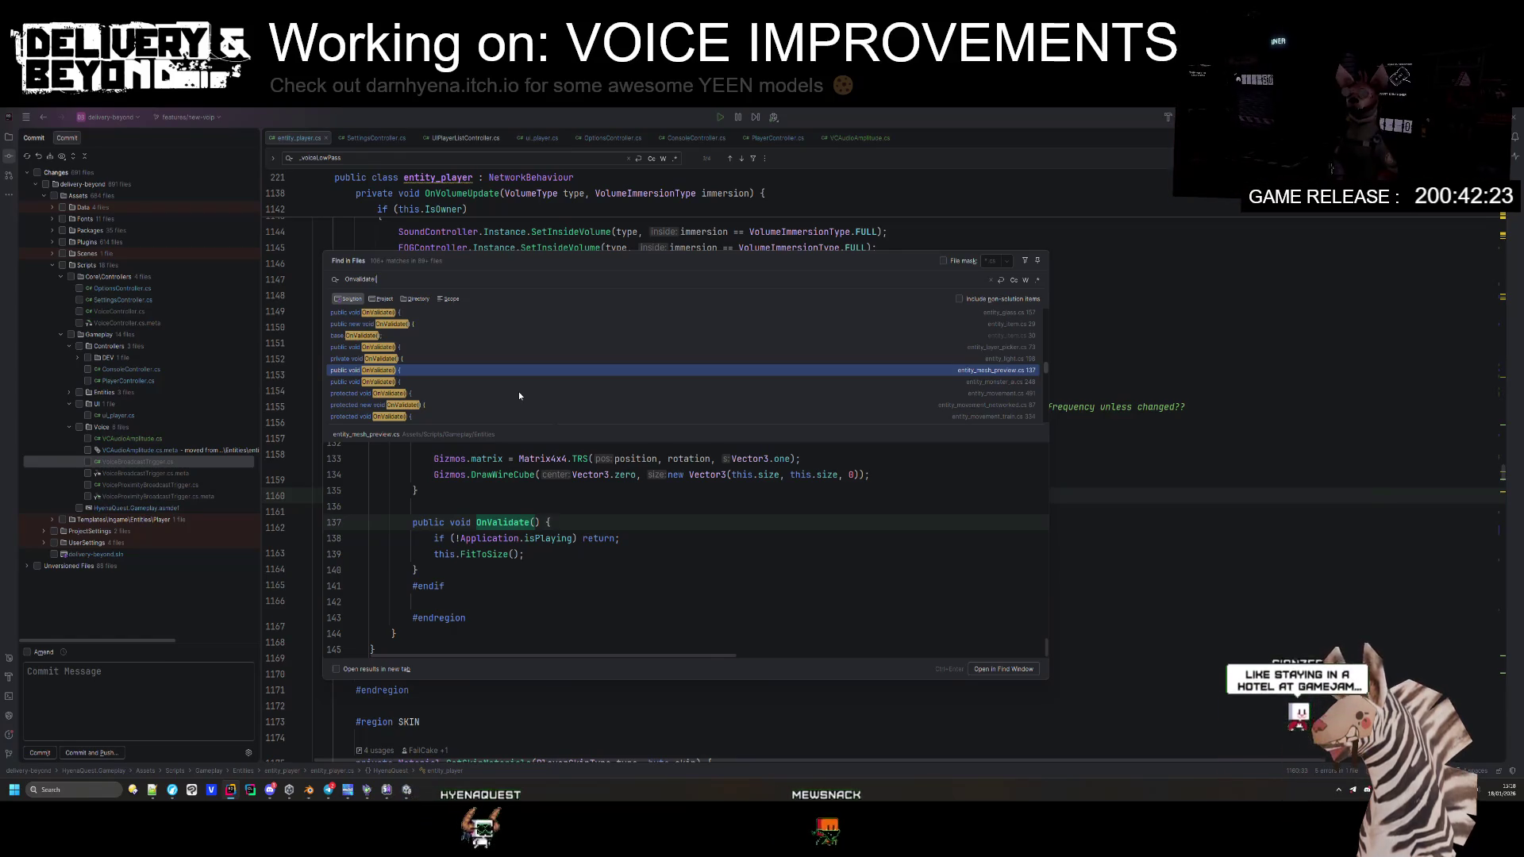
Step: Delete OnValidate from entity_mesh_preview.cs and step through the remaining OnValidate search results
left_click_drag(418, 570, 370, 508)
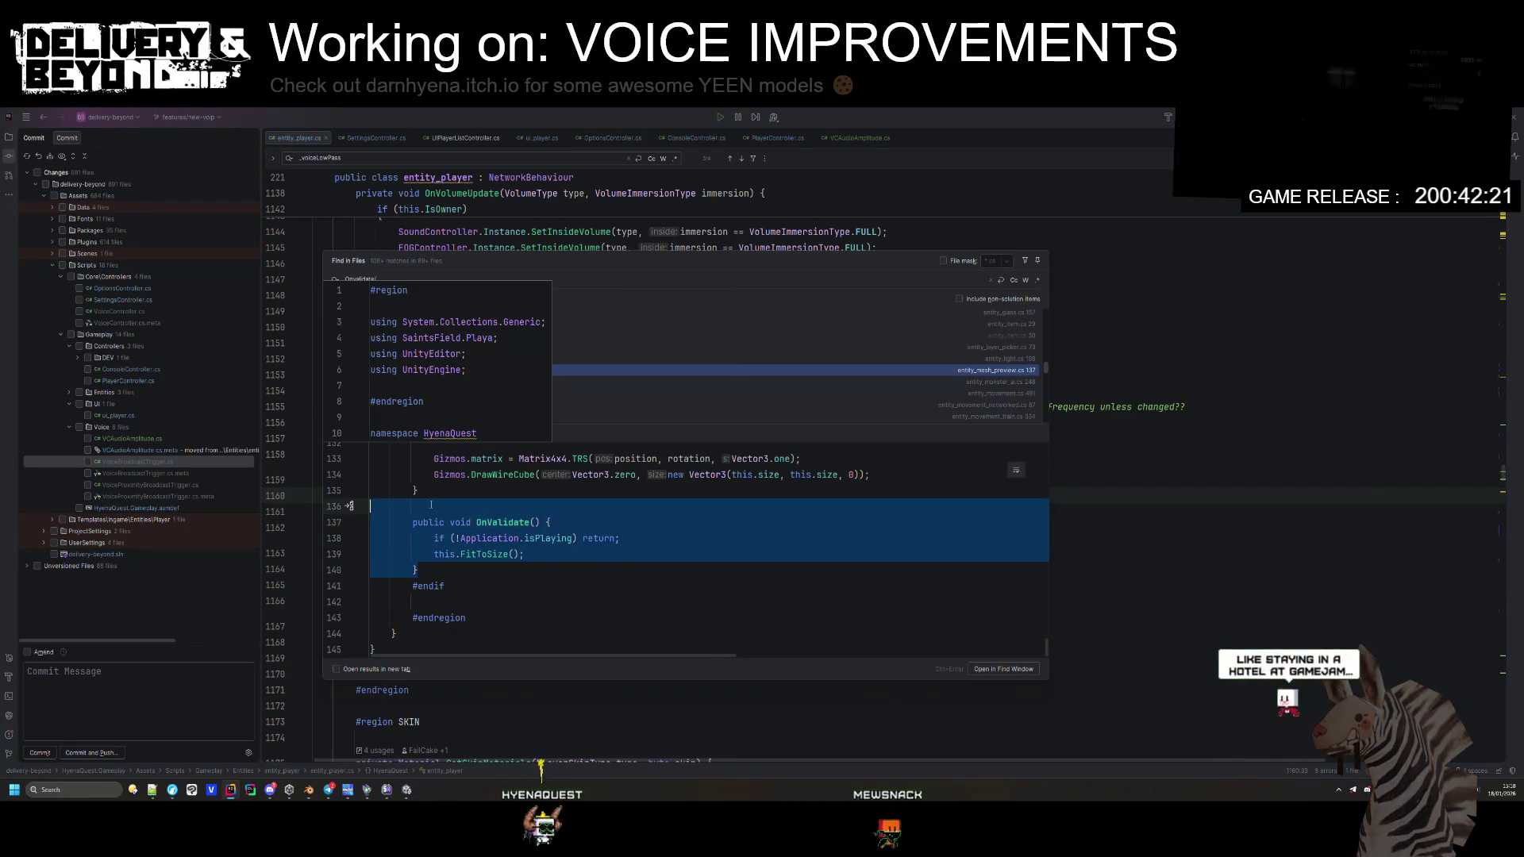
key("BackSpace")
key("BackSpace")
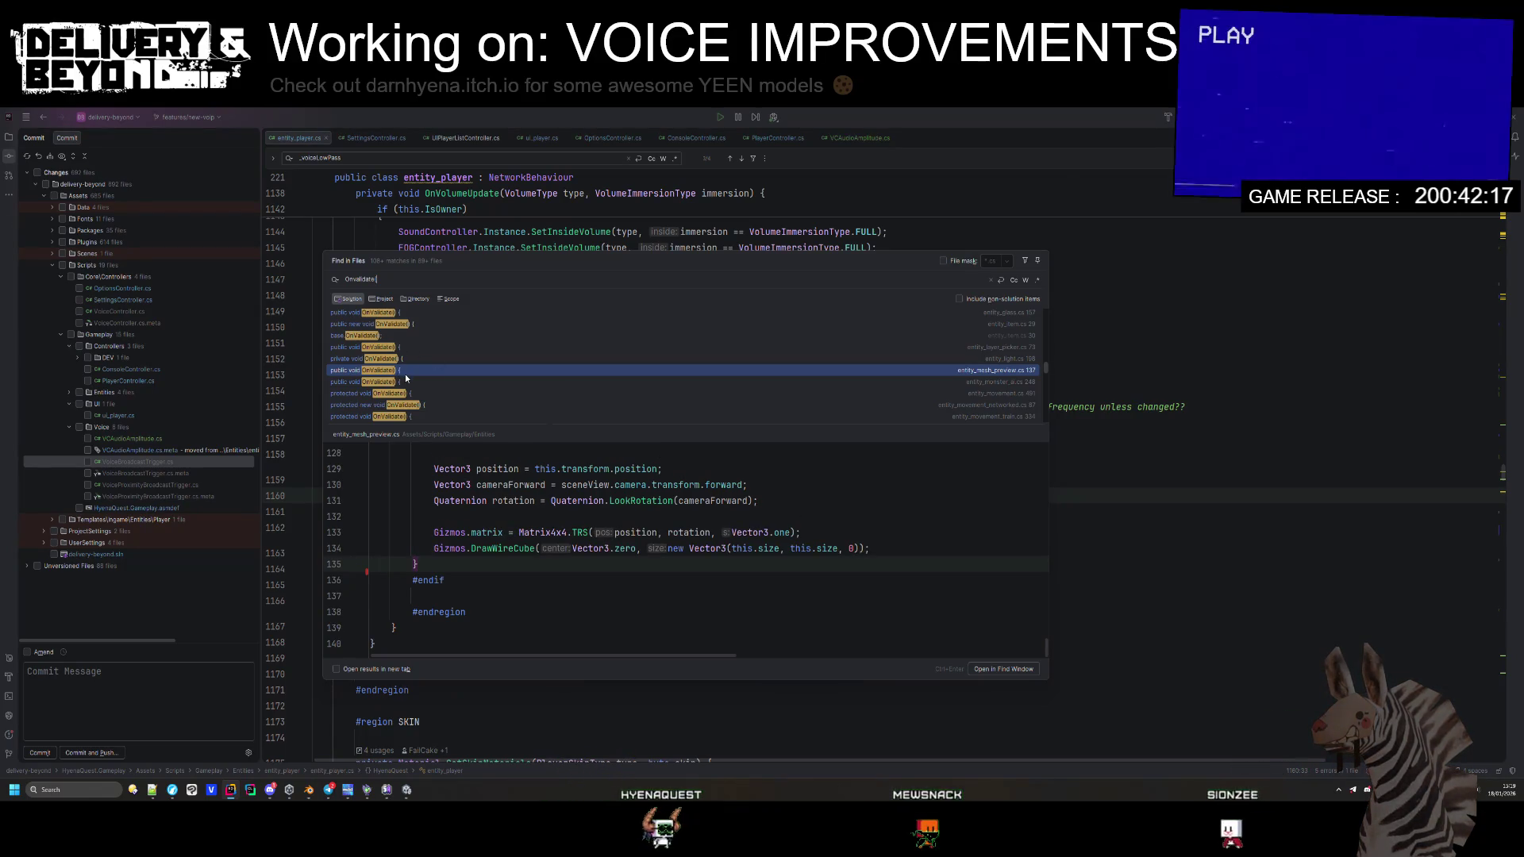
left_click(379, 382)
key("Down")
key("Down")
key("Down")
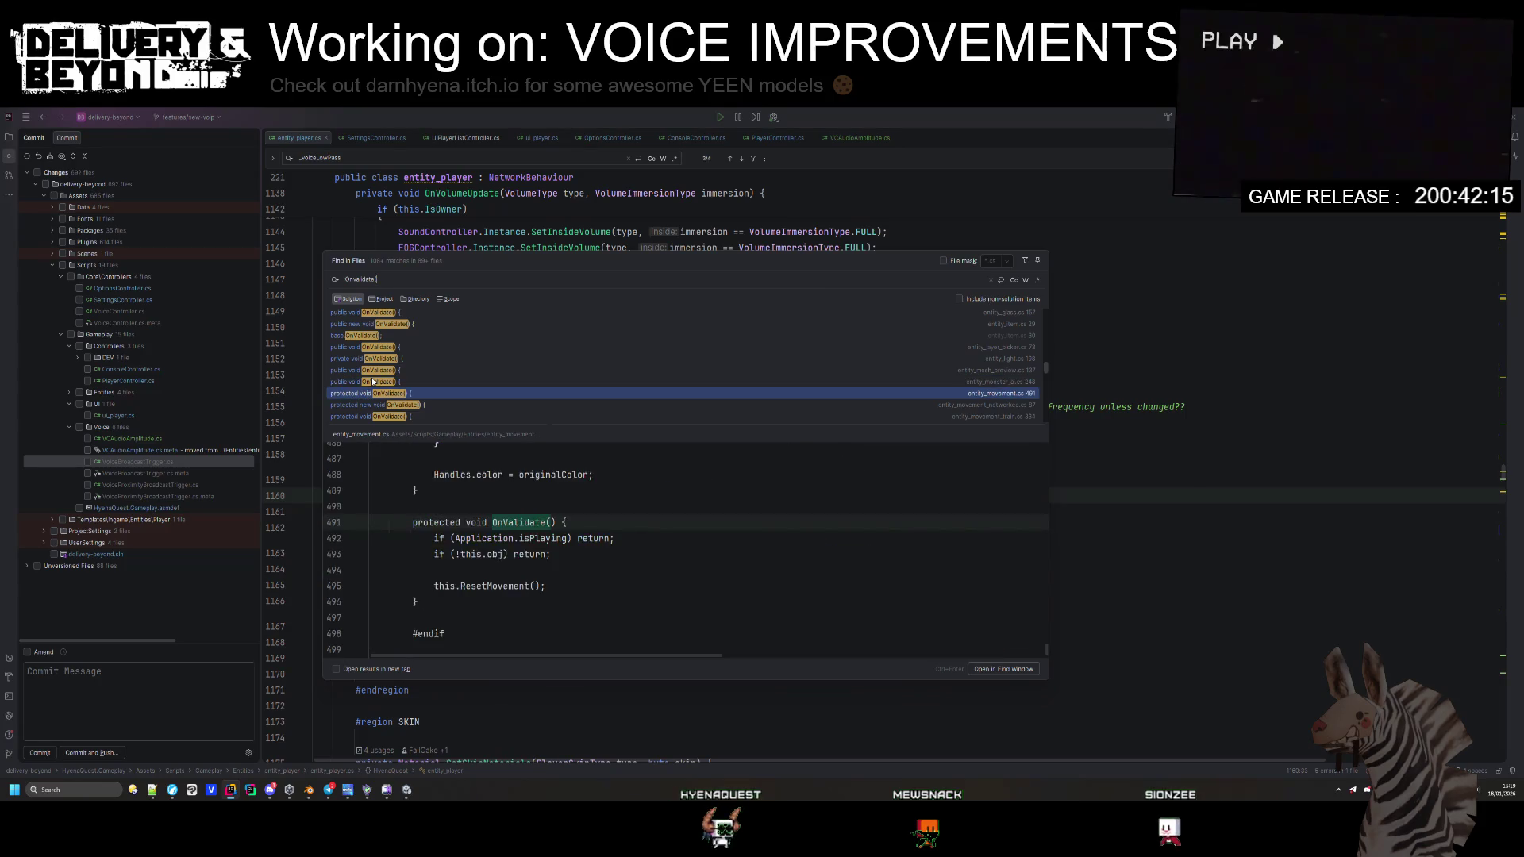
key("Down")
key("Down")
key("Down")
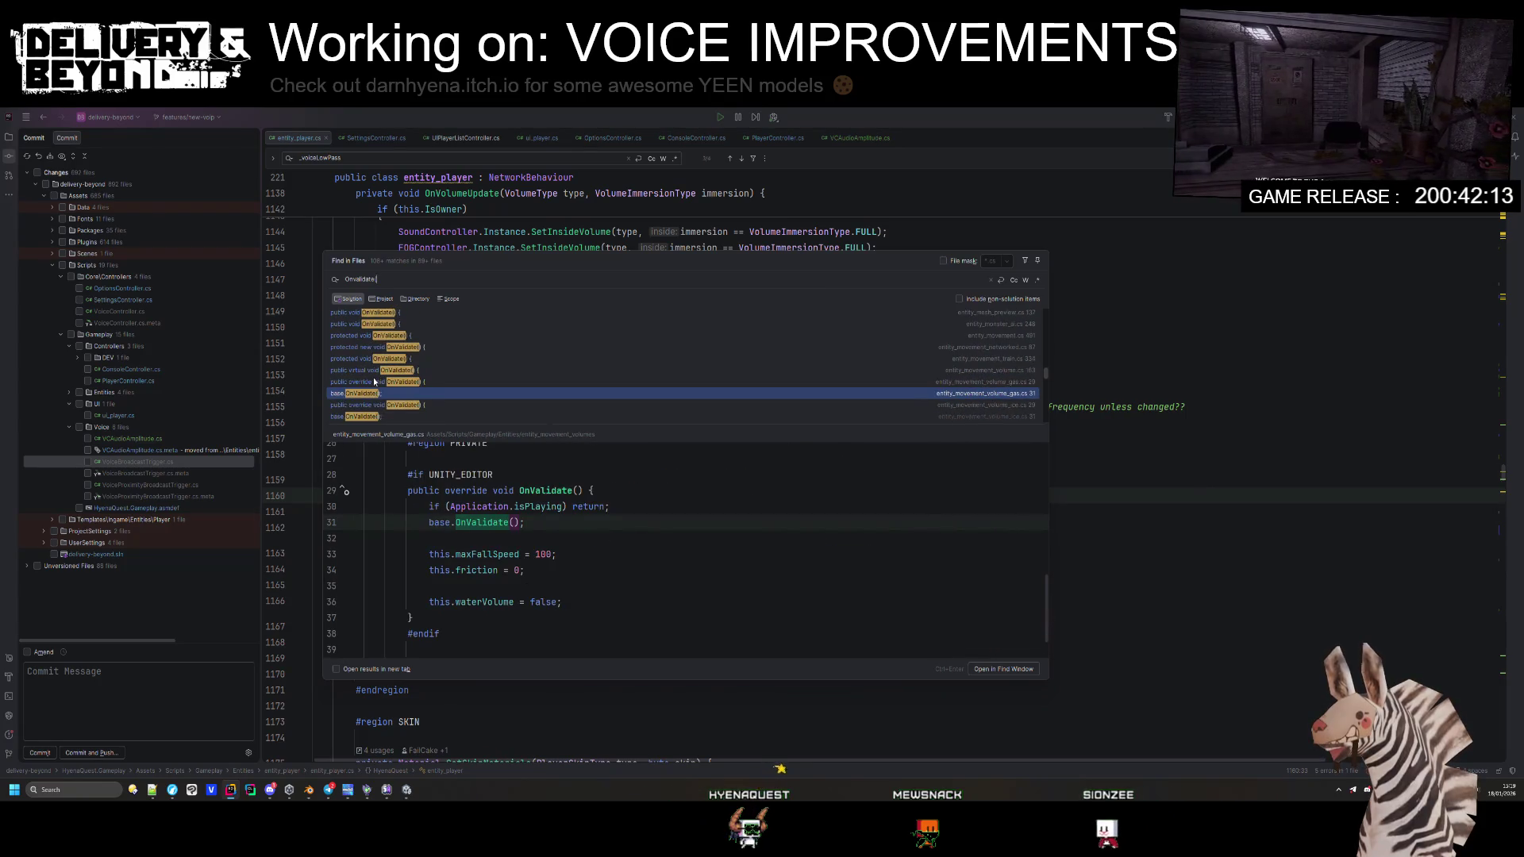
key("Down")
key("Down")
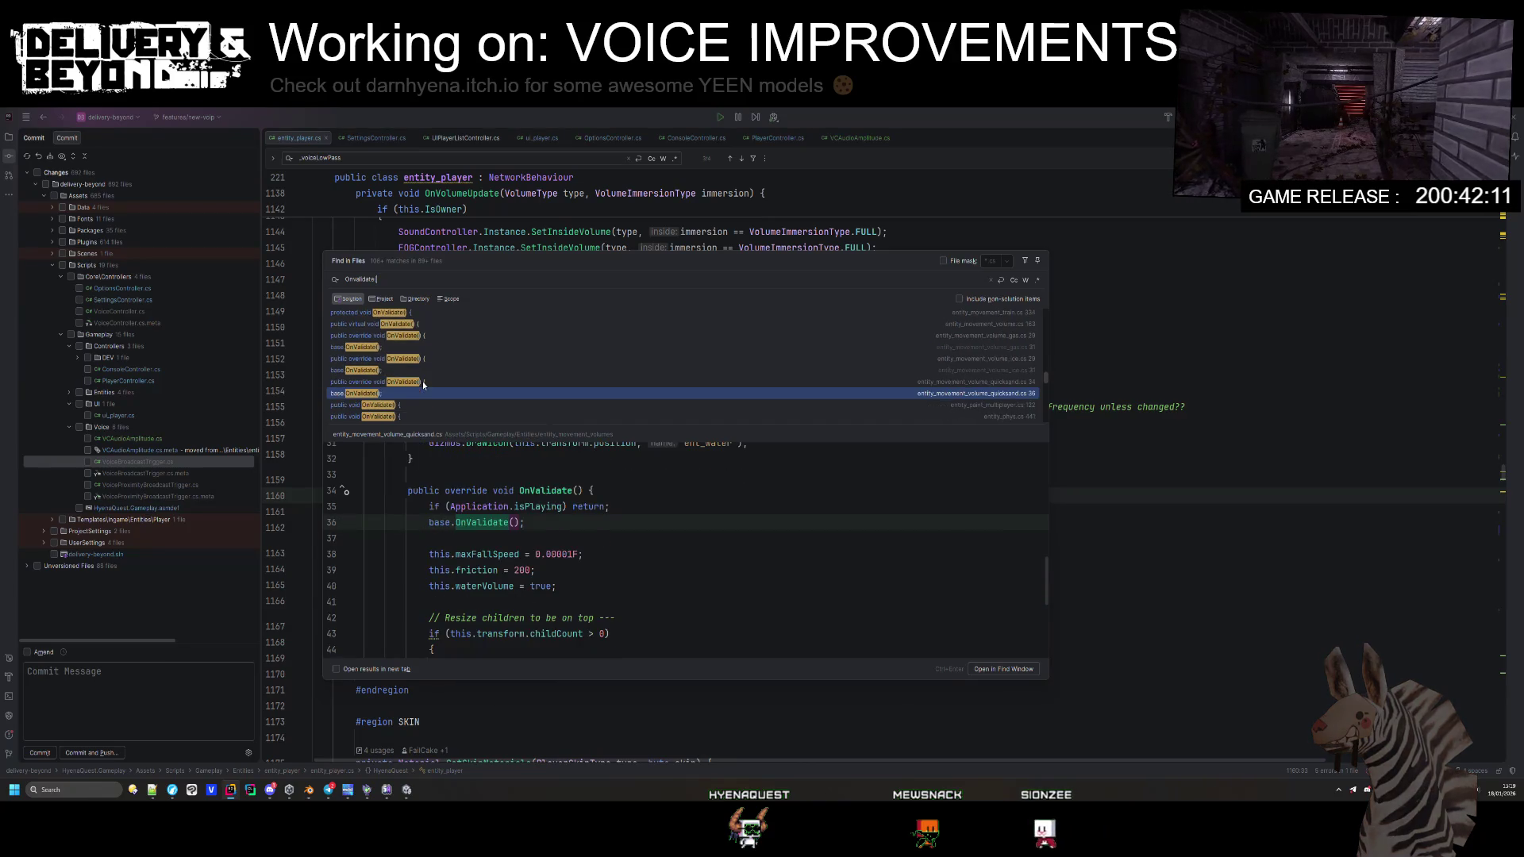
key("Down")
key("Down")
key("Down")
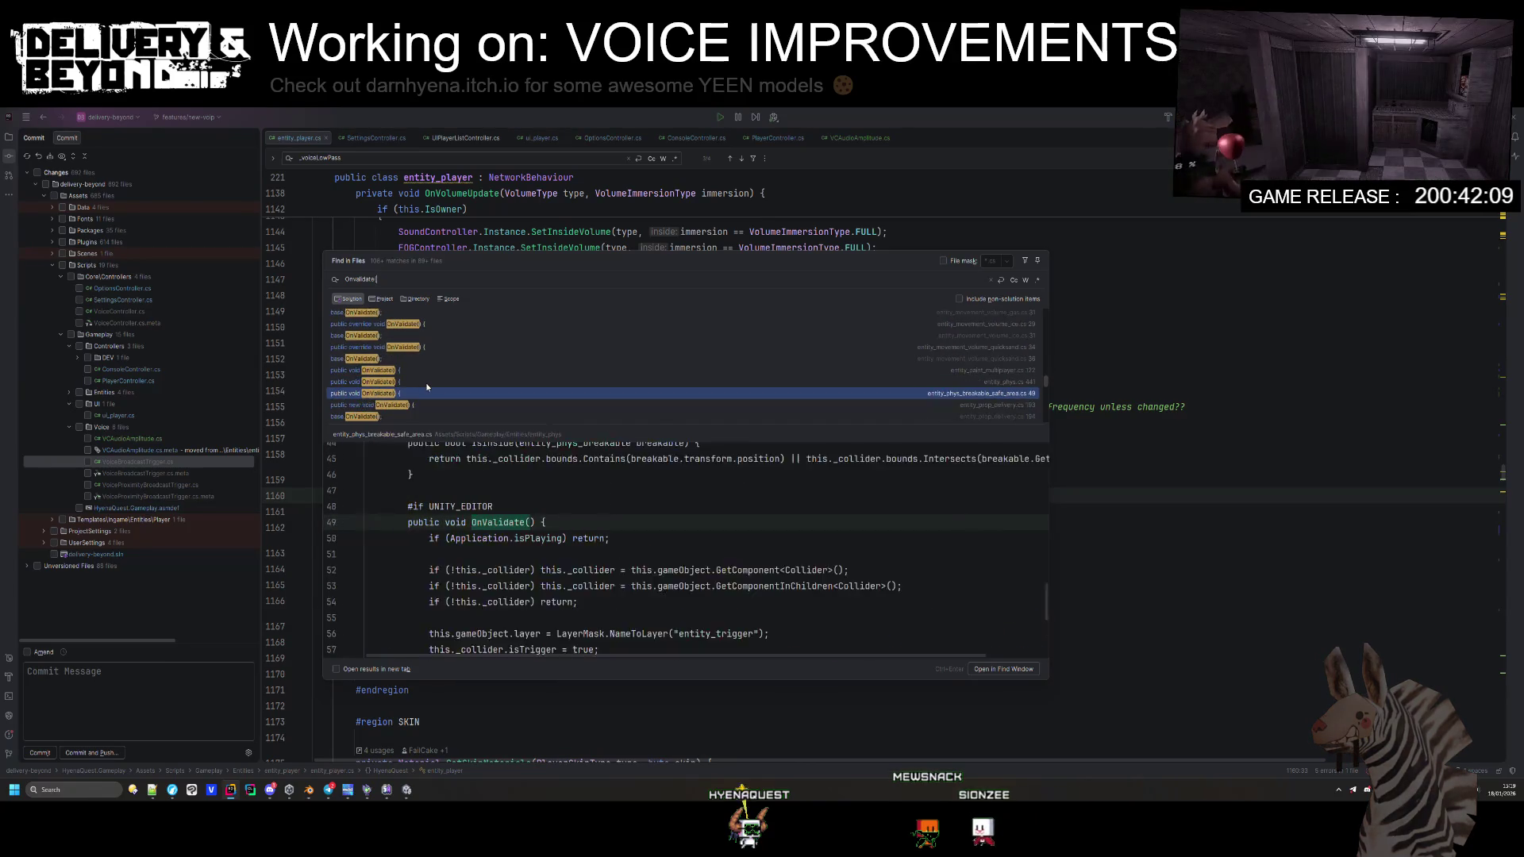
key("Down")
key("Down")
key("Down")
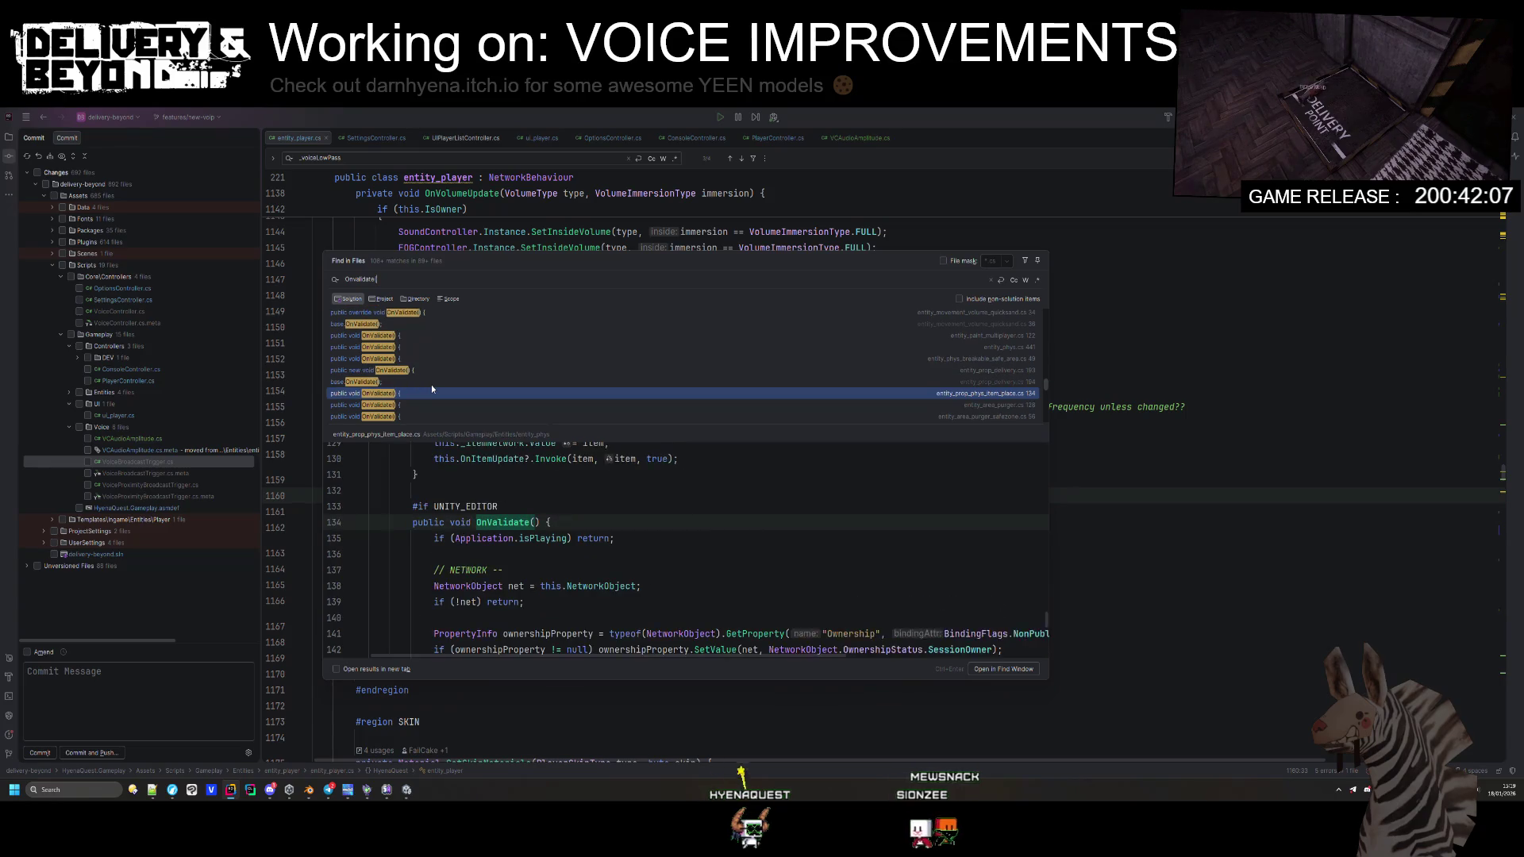
key("Down")
key("Down")
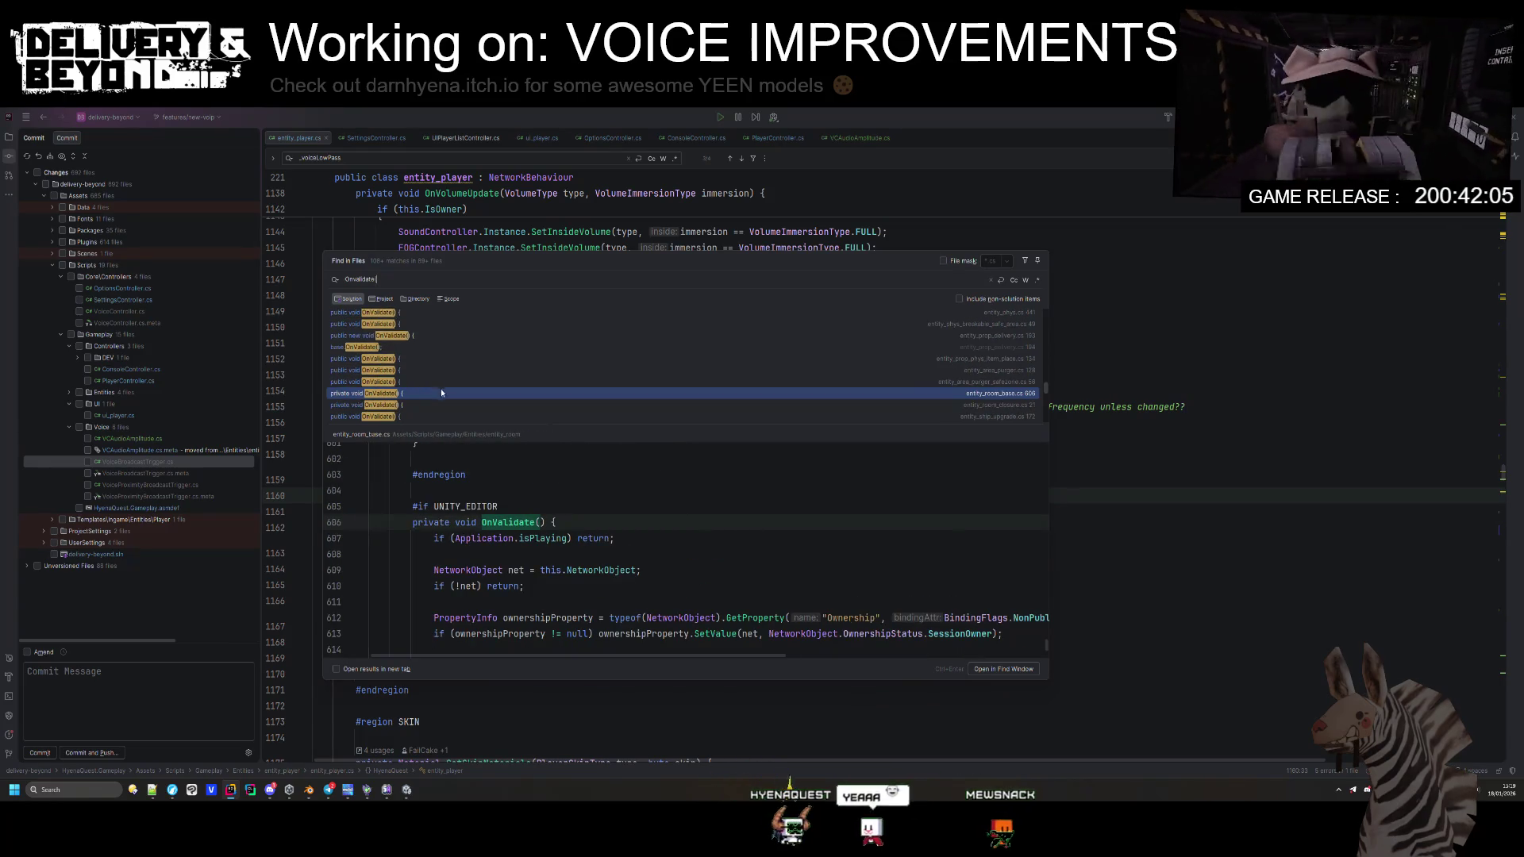
key("Down")
key("Down")
key("Down")
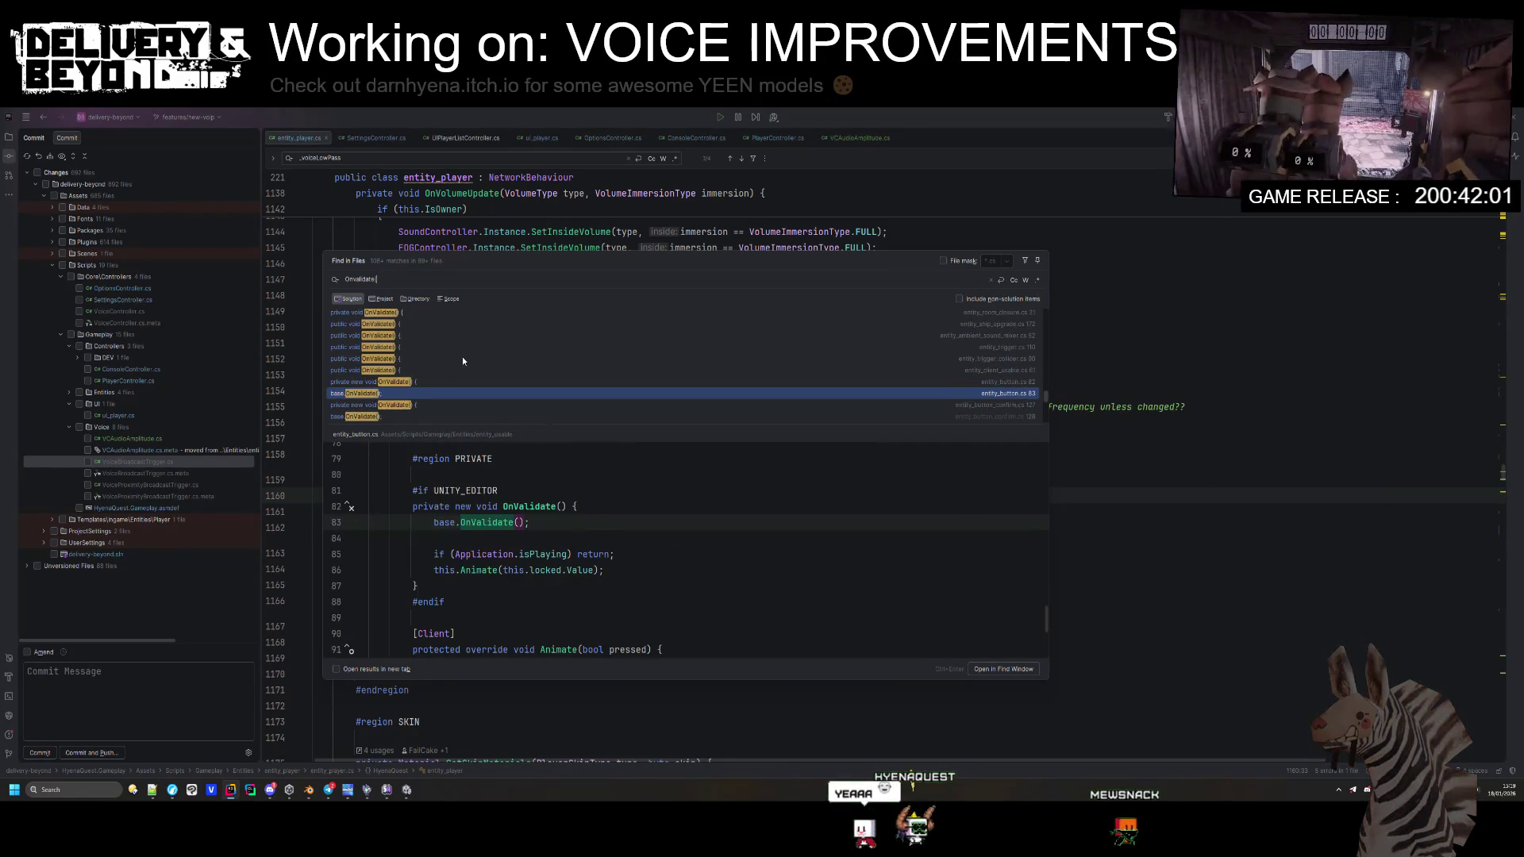
key("Down")
key("Down")
key("Down")
key("Down")
key("Down")
key("Down")
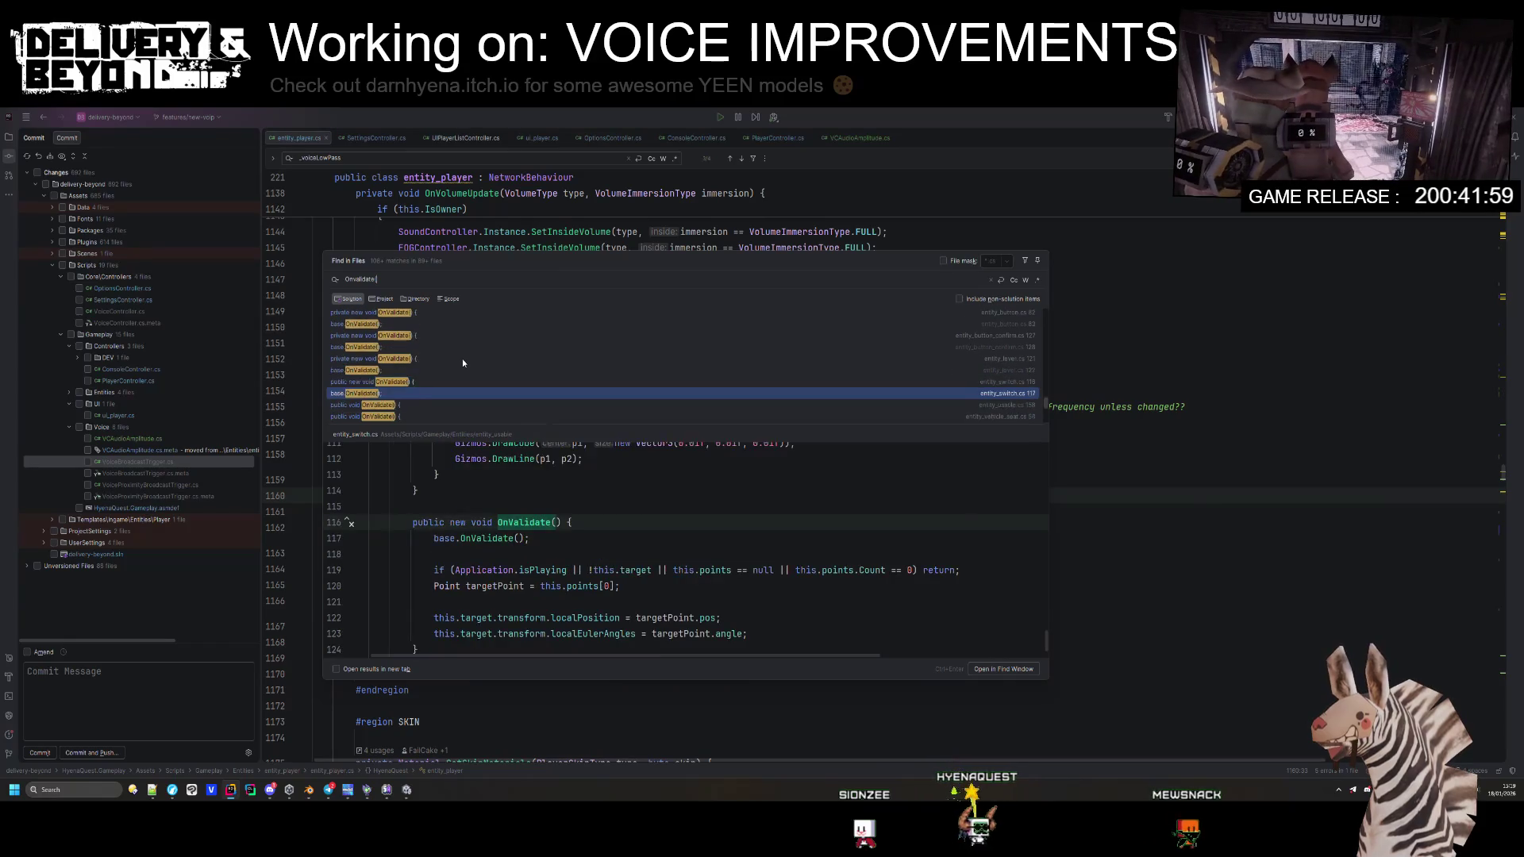
key("Down")
key("Down")
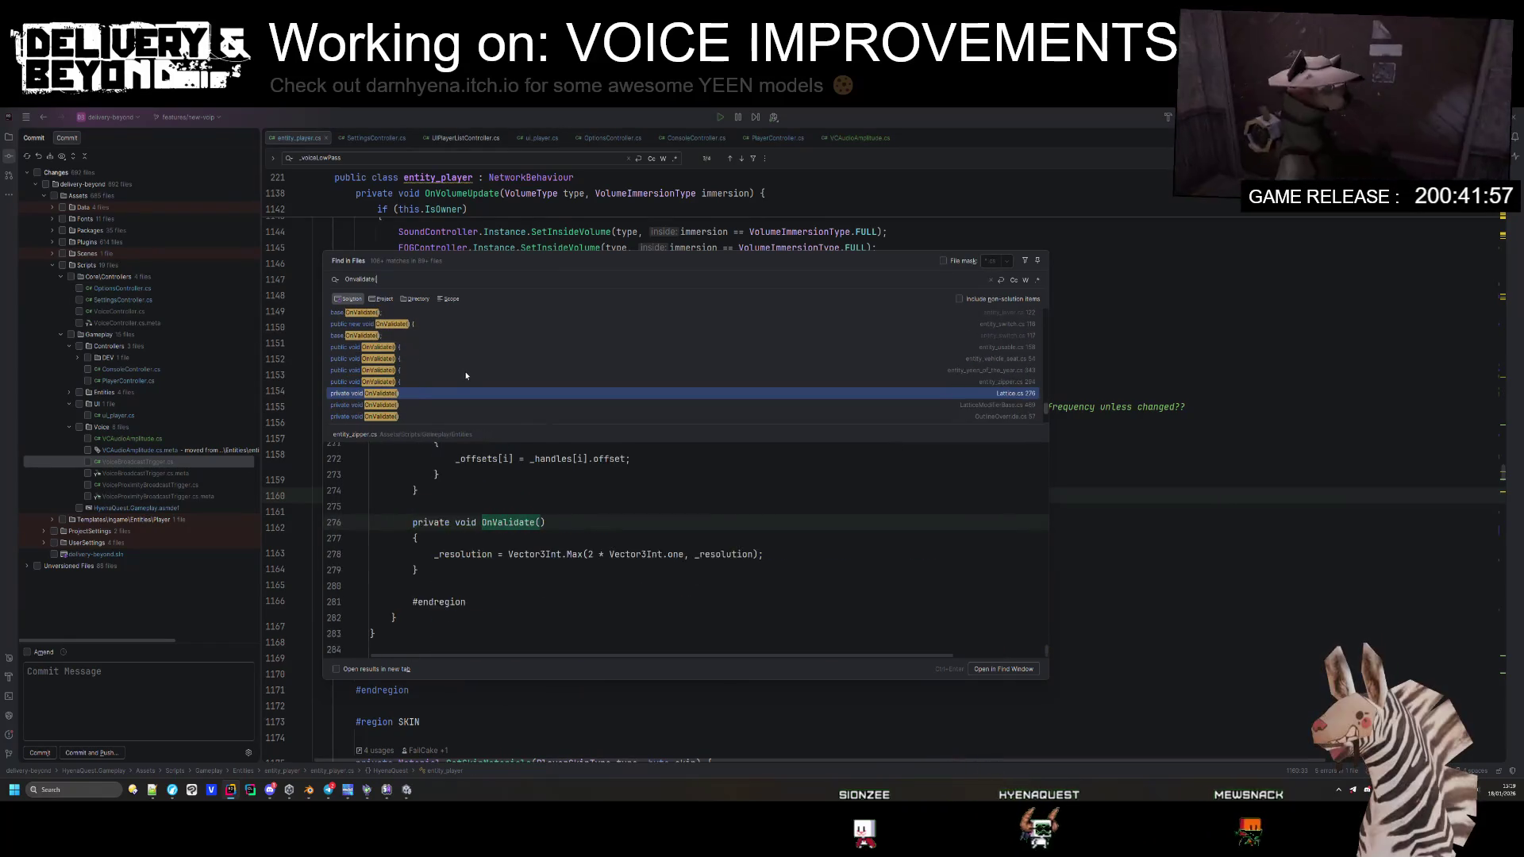
key("Down")
key("Down")
key("Down")
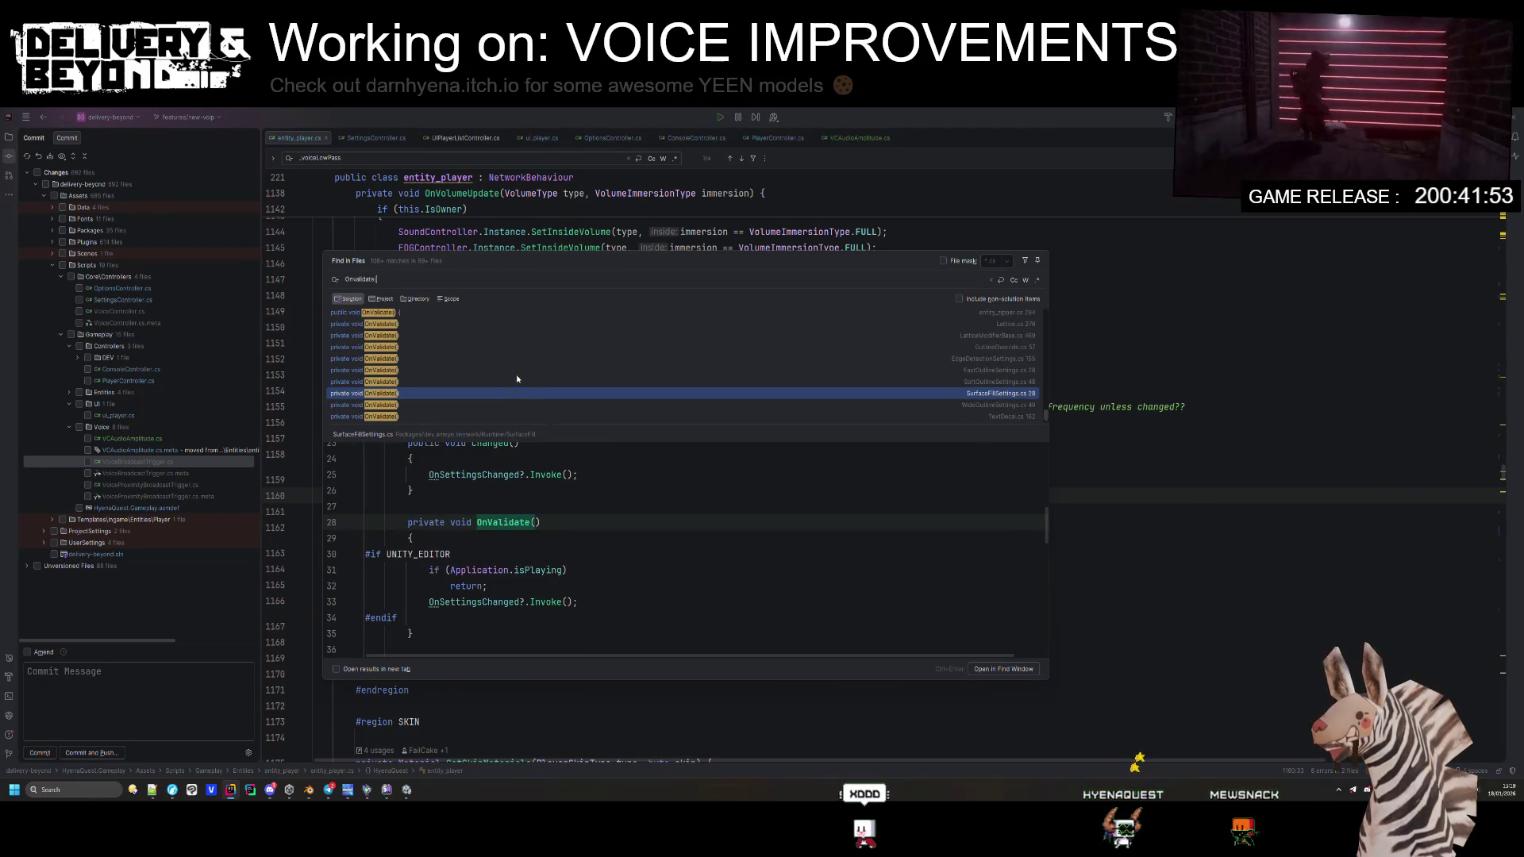
Step: Check the WideOutlineSettings.cs OnValidate match, close the search, and go back to Unity
key("Down")
key("Up")
key("Down")
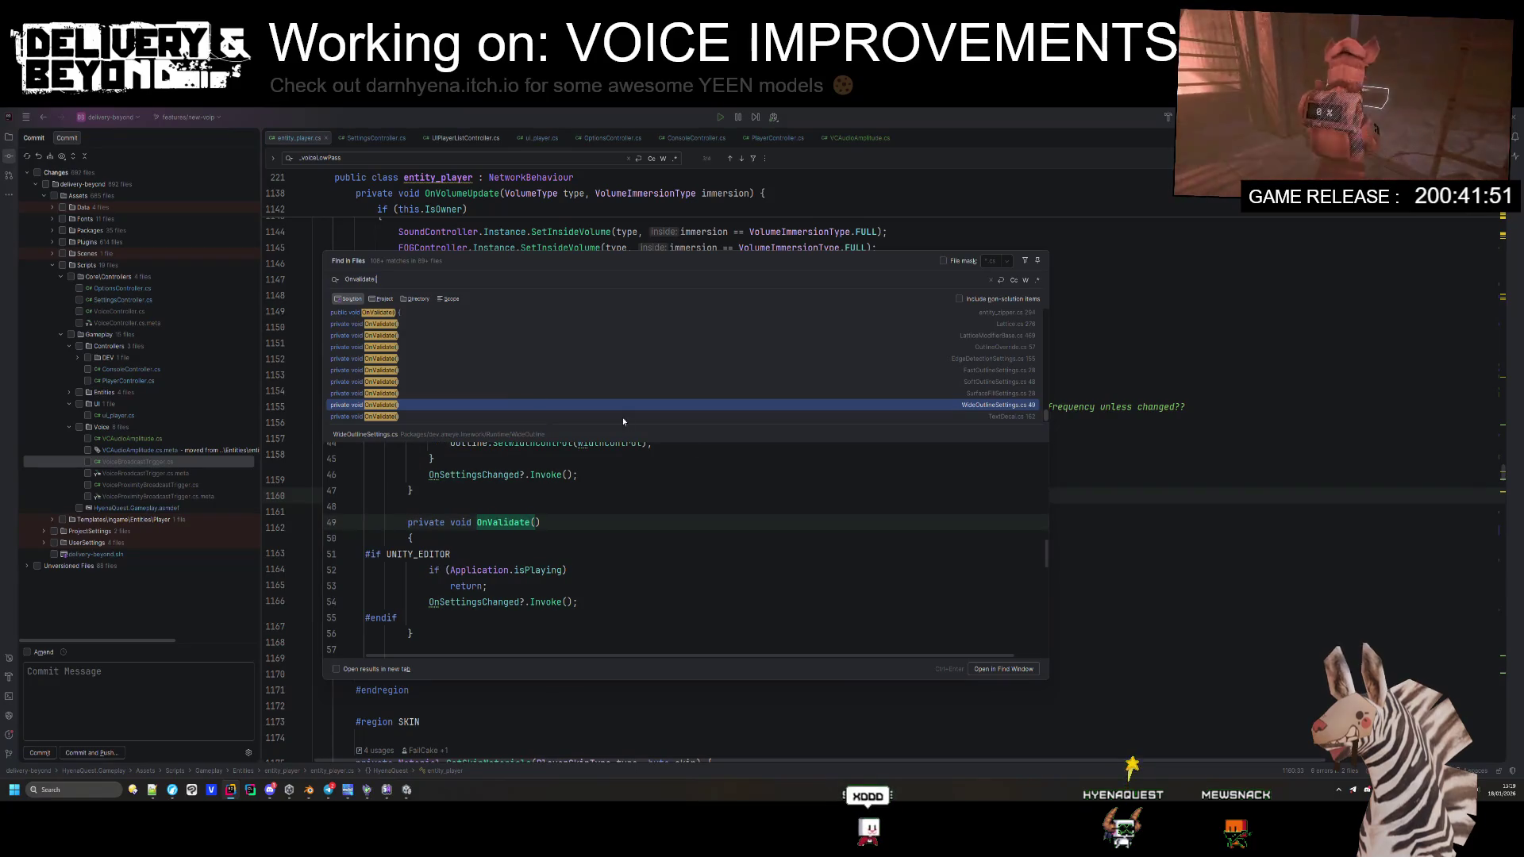
key("Escape")
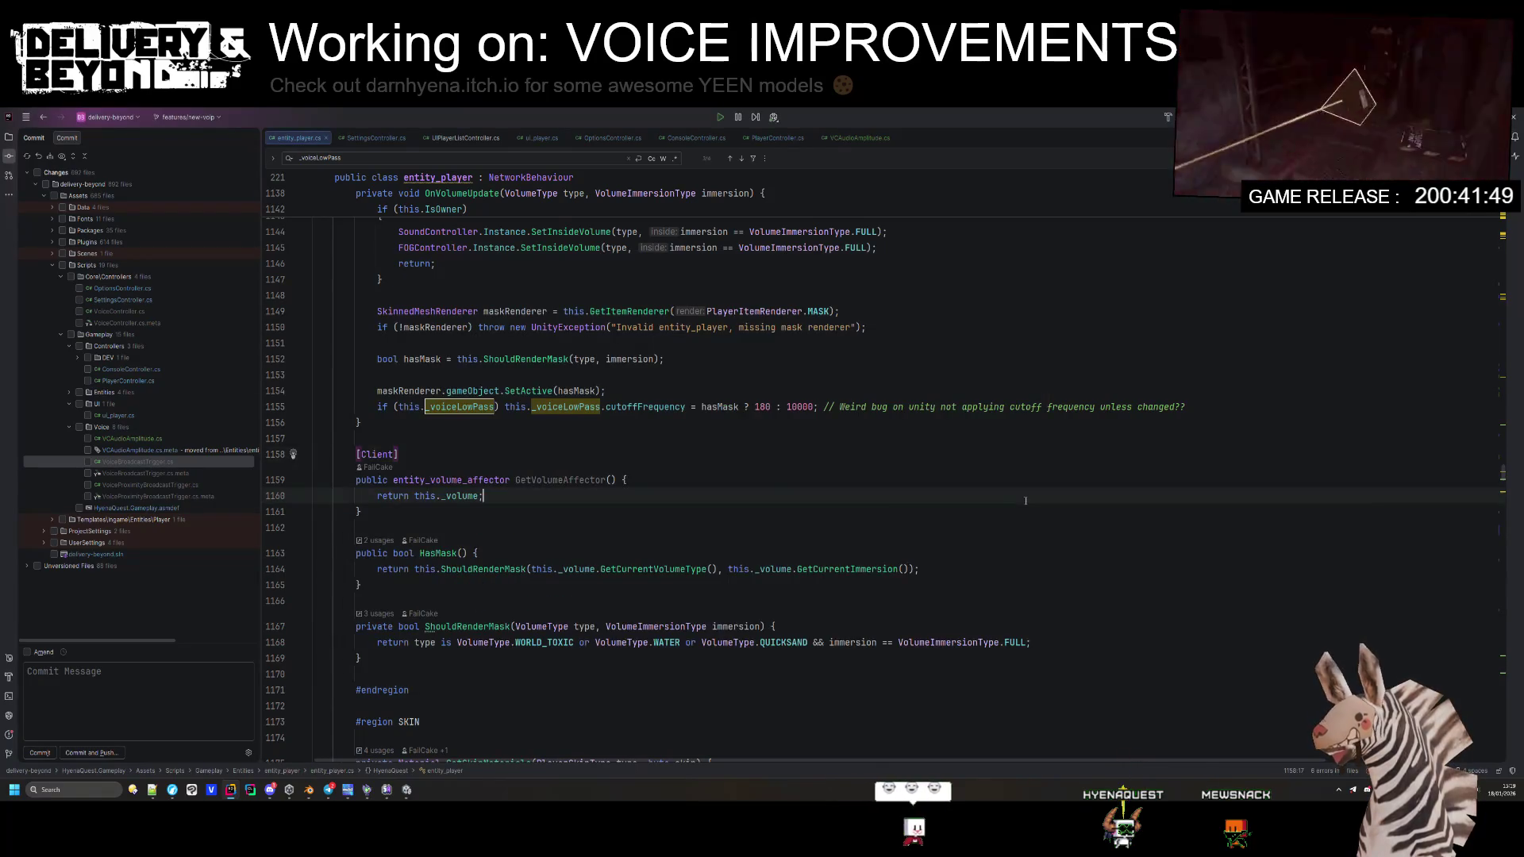
left_click(736, 468)
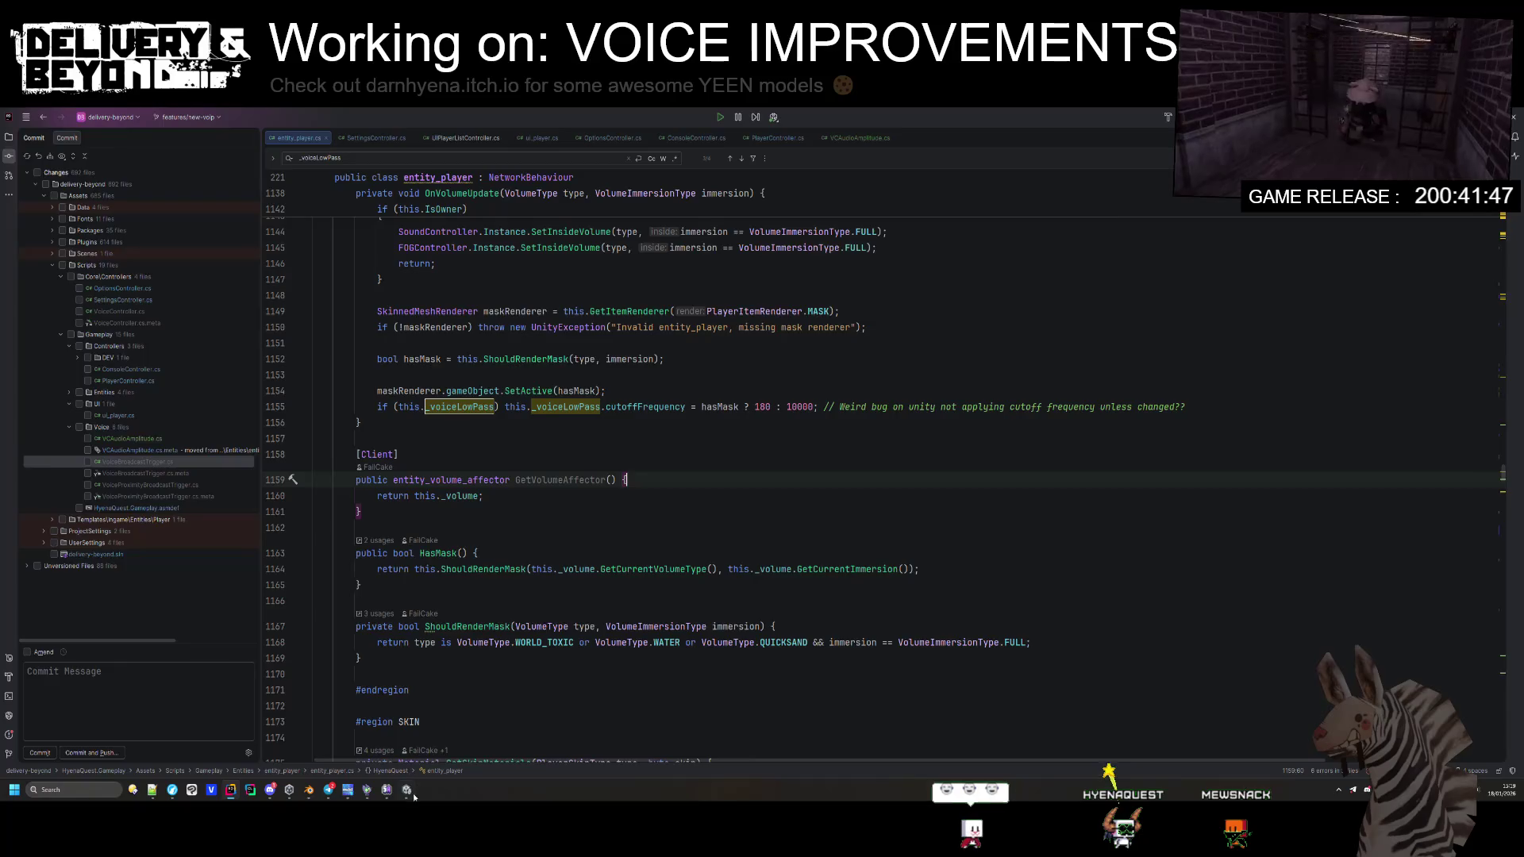
left_click(413, 791)
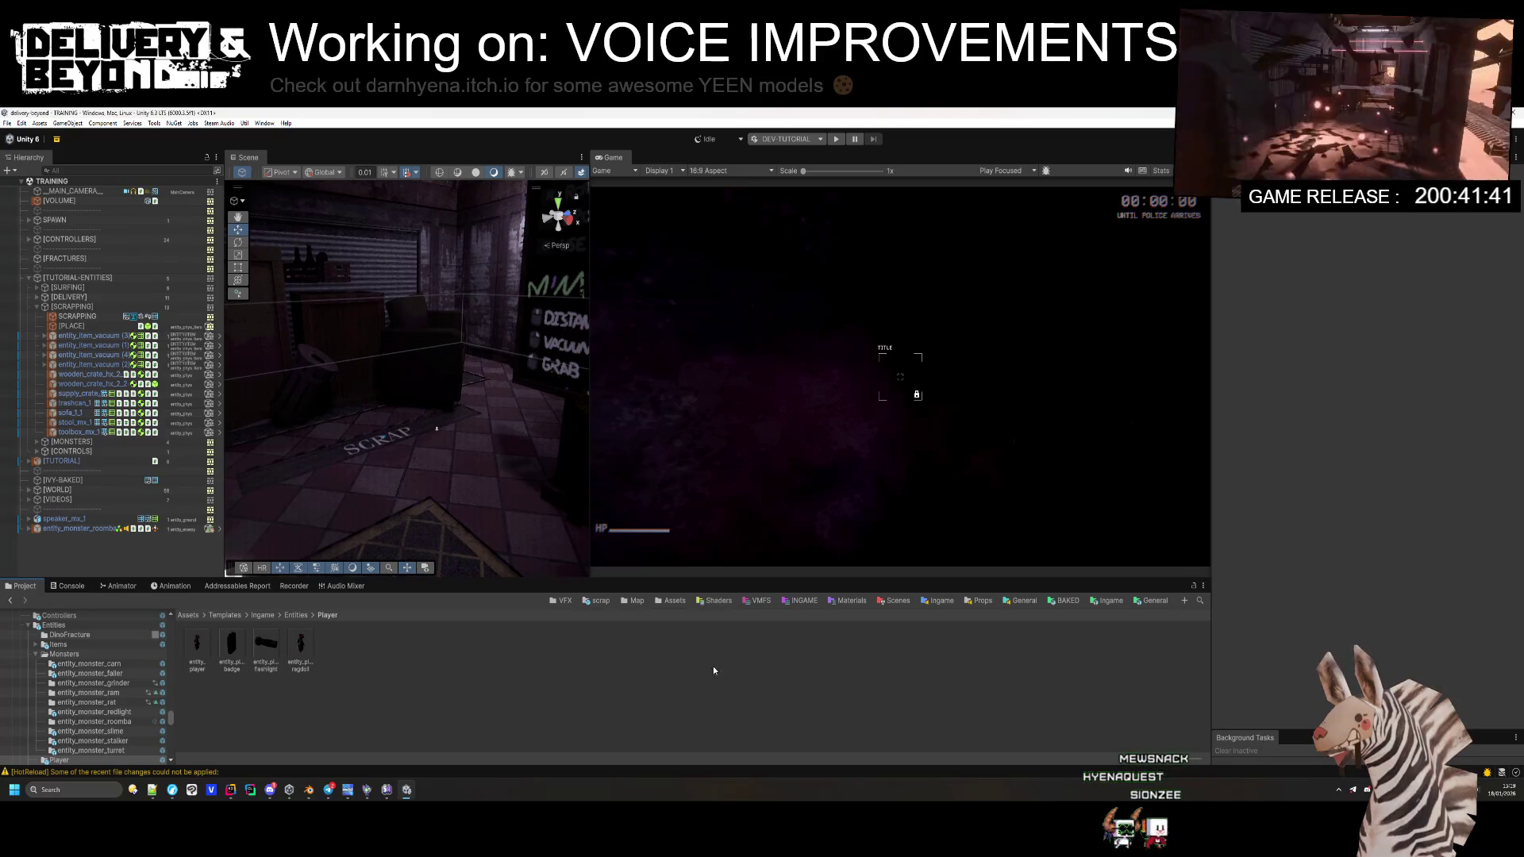
Step: Hit Play in the Unity toolbar so the startup scene begins loading
left_click(835, 140)
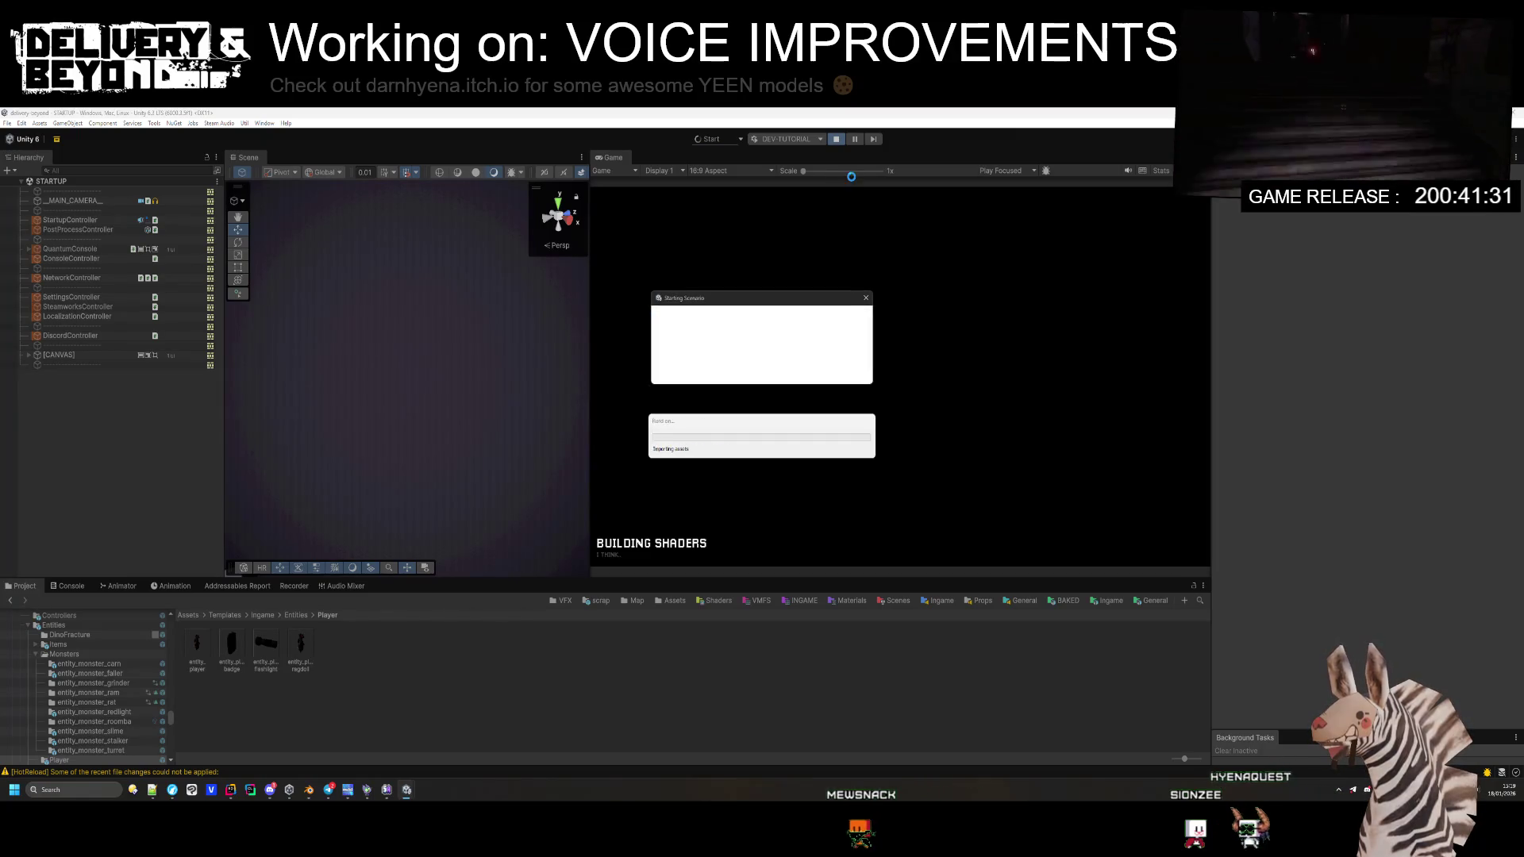
Step: Follow the MetaVoiceChat README's NGO provider link up to the NetProviders/NGO folder and open NgoNetProvider.cs
mouse_move(172, 790)
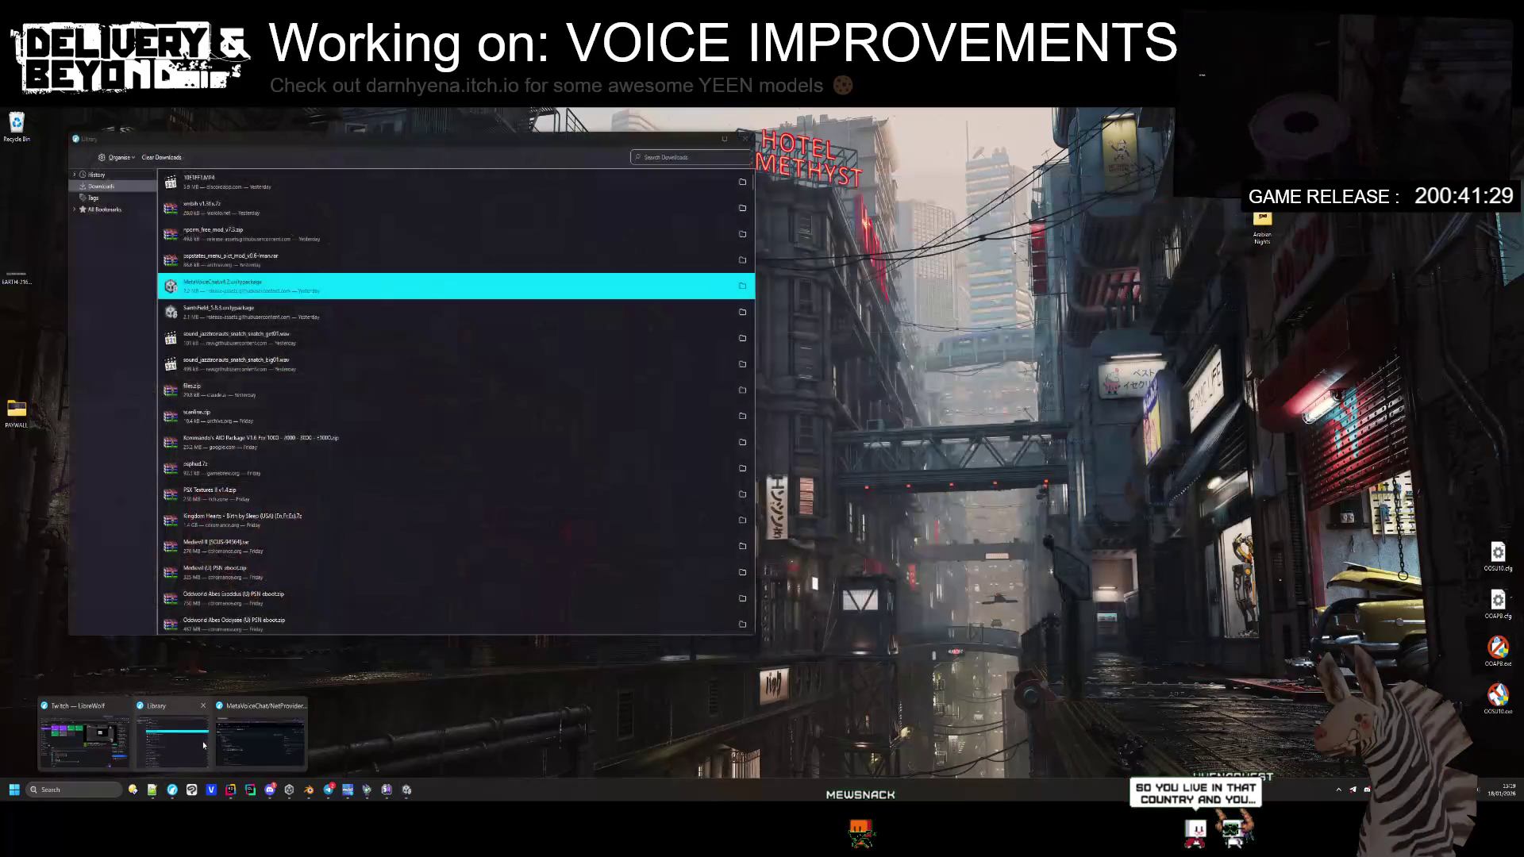
left_click(260, 740)
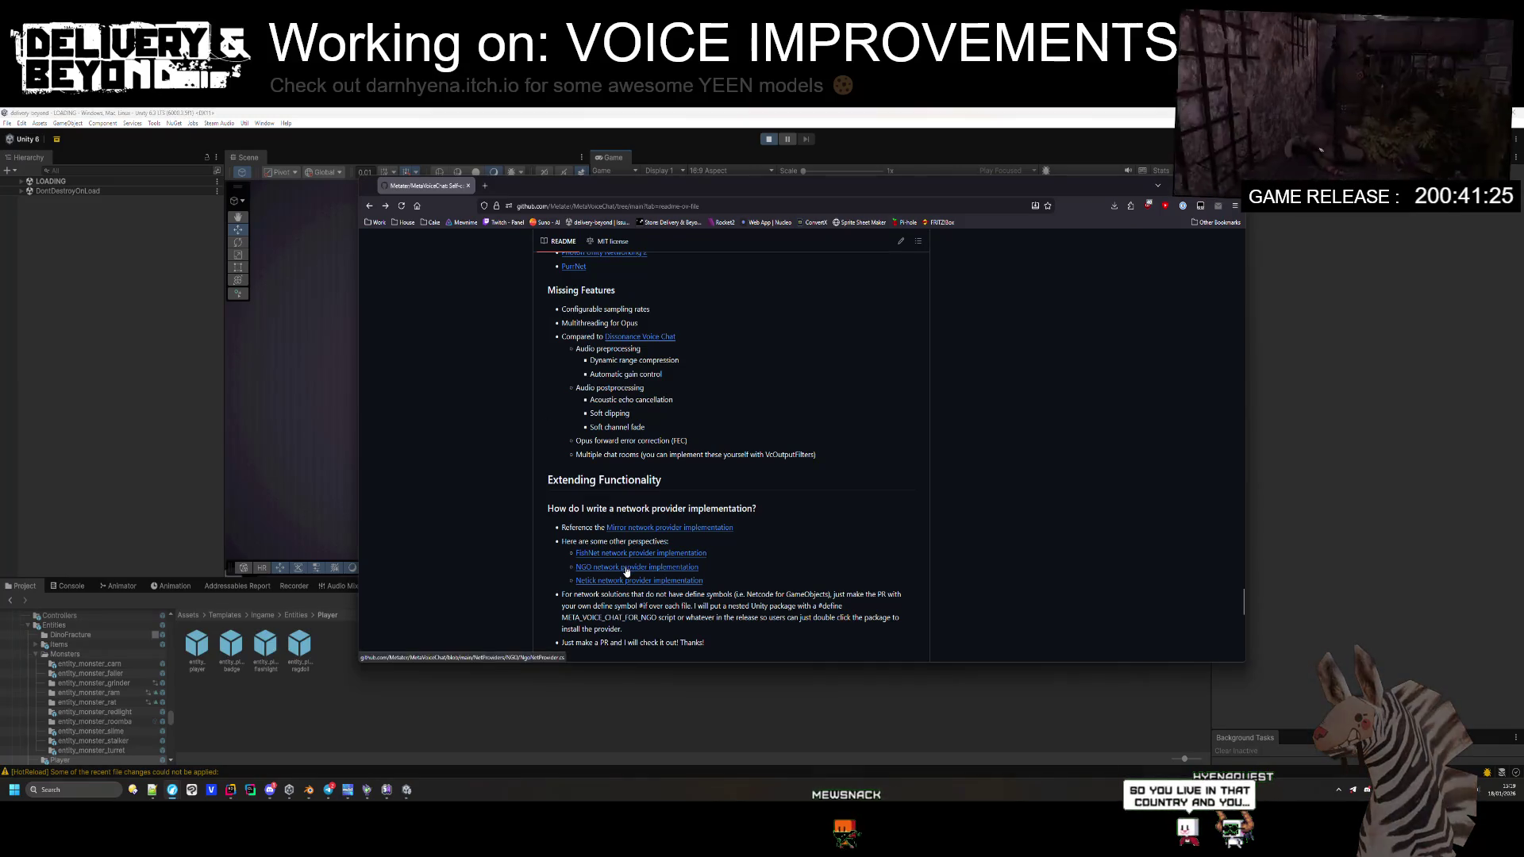
left_click(627, 567)
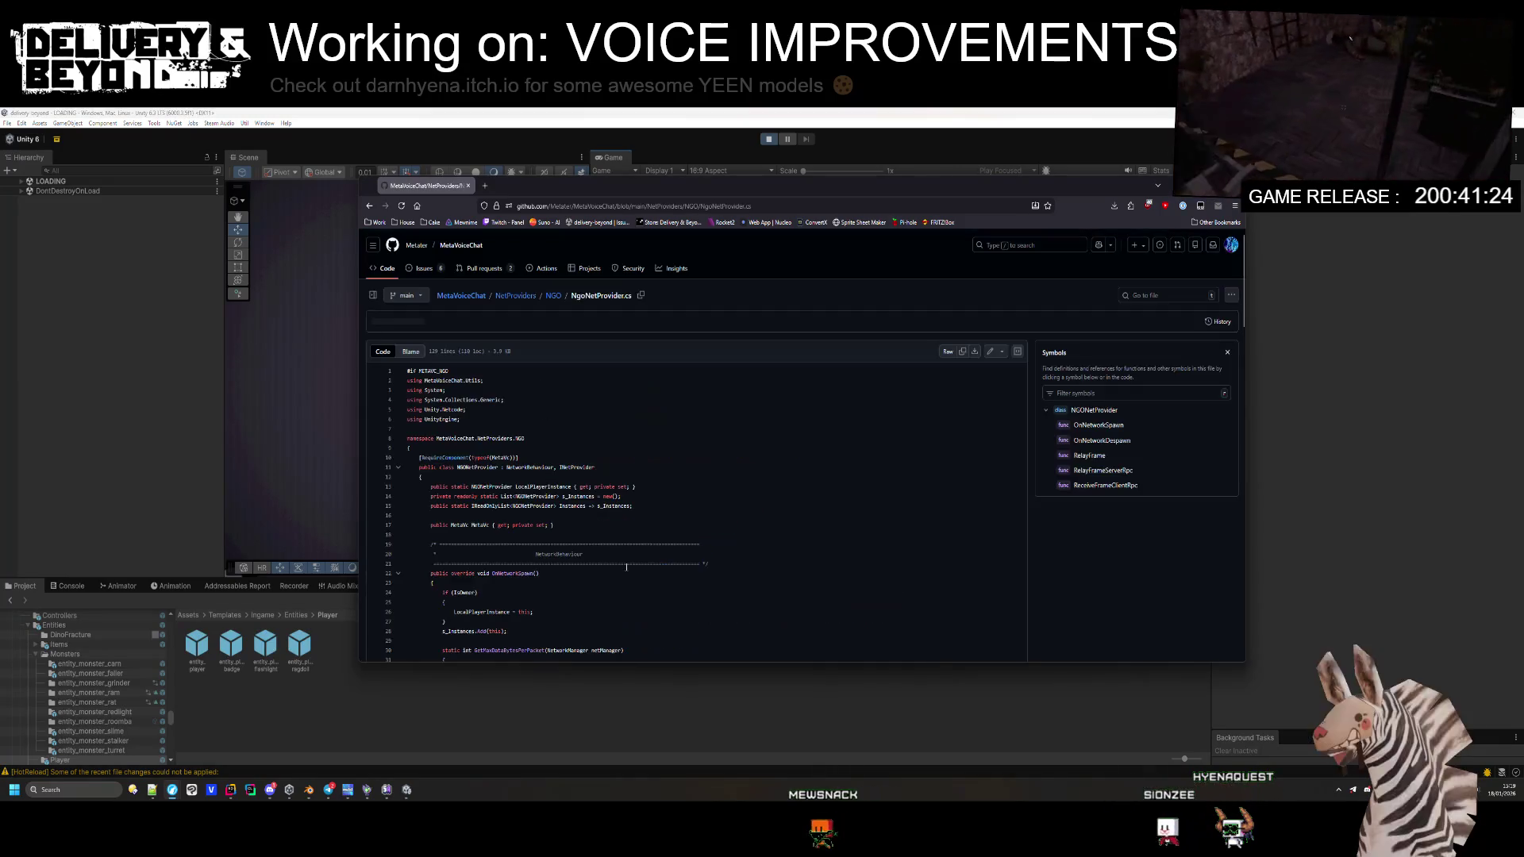
left_click(555, 296)
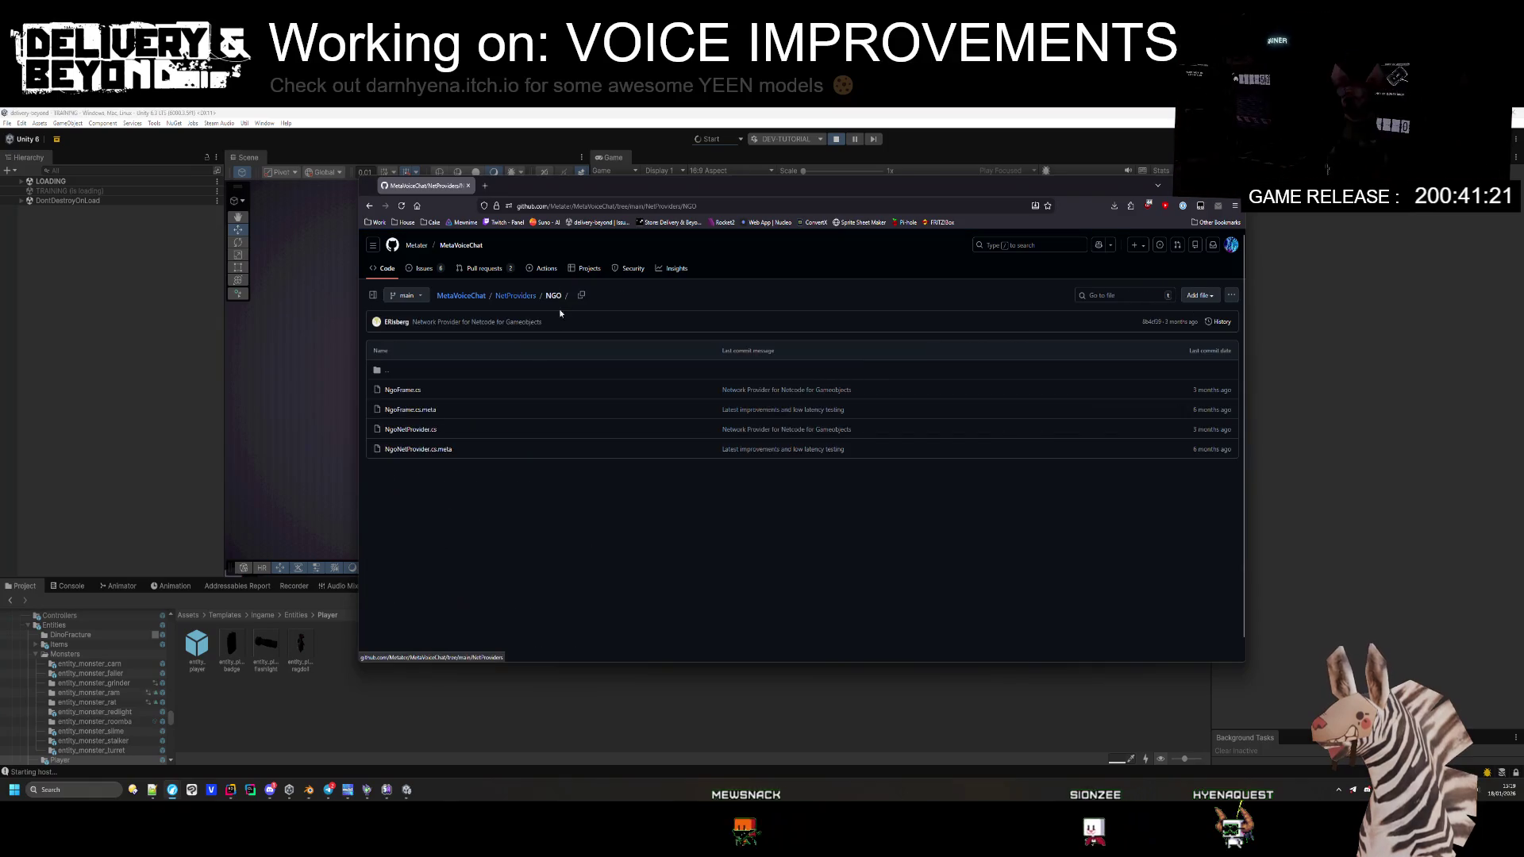
left_click(444, 402)
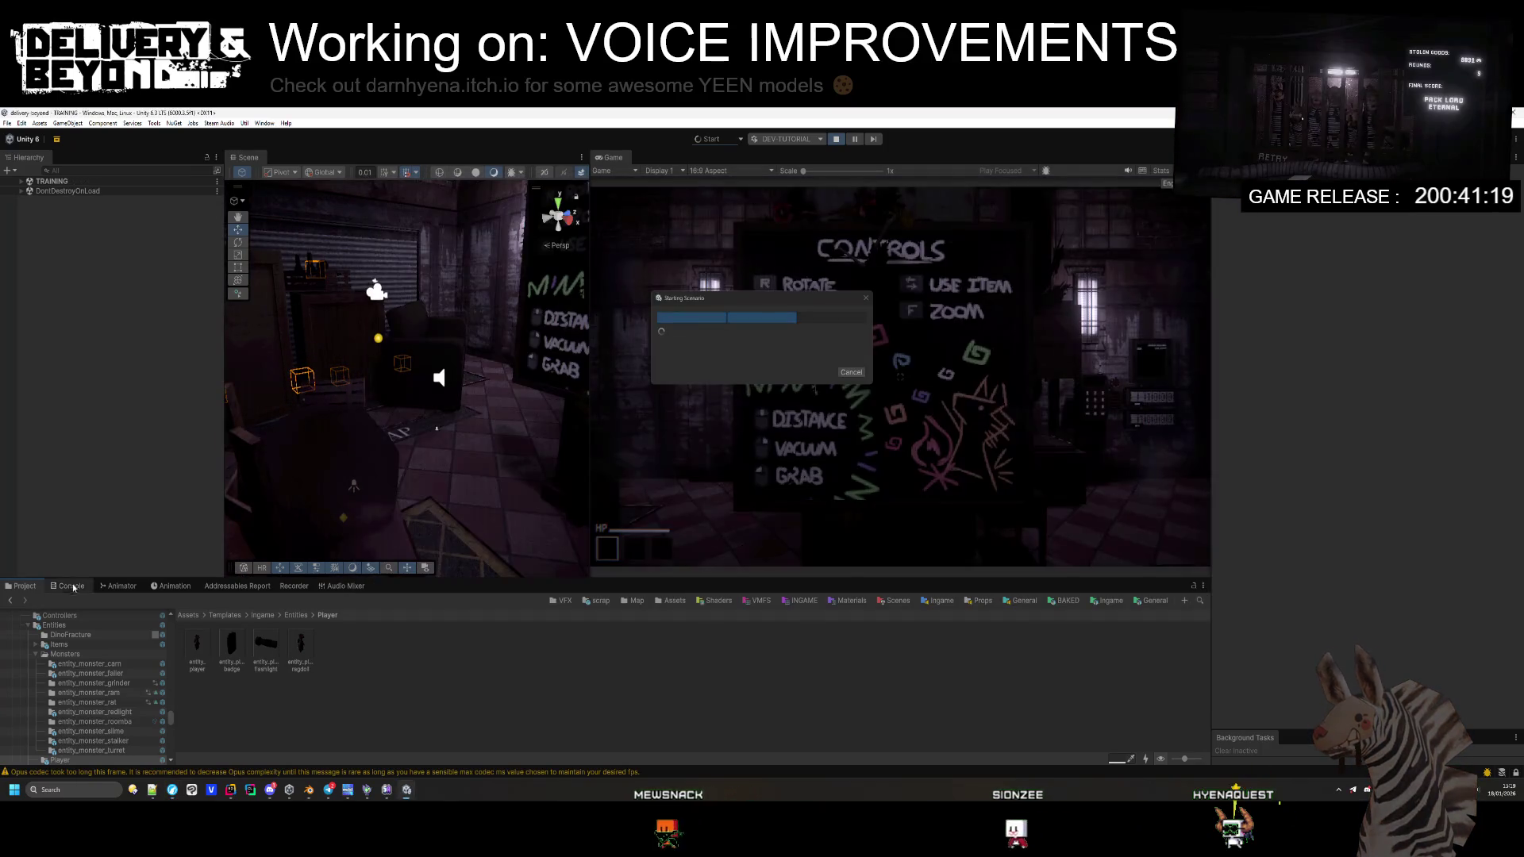
Step: Trace the NullReferenceException to VcAudioSourceOutput.cs line 47 in Rider, then stop play mode
left_click(64, 586)
left_click(110, 684)
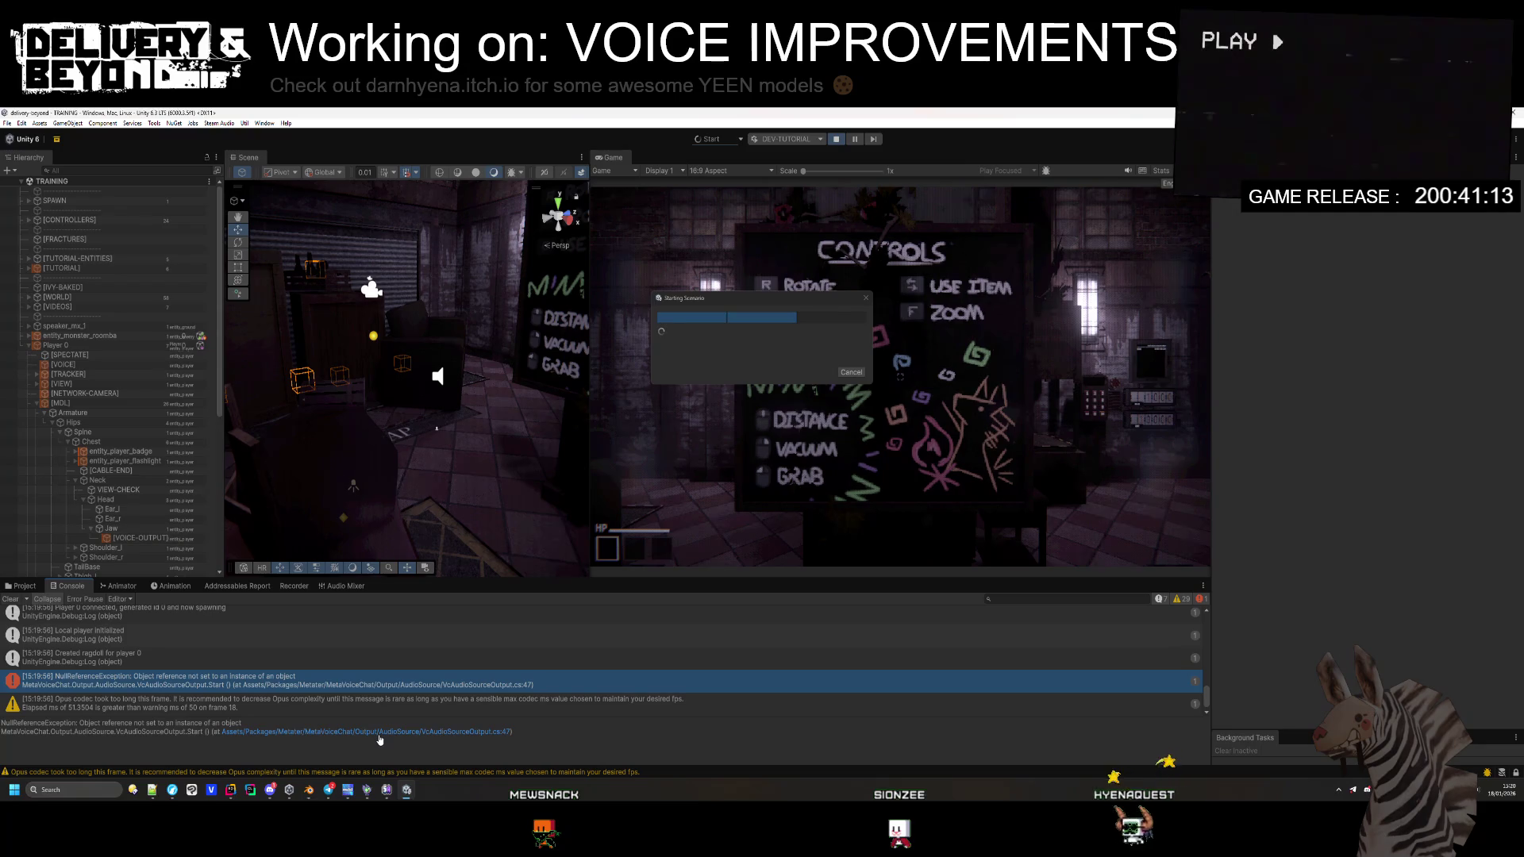
left_click(378, 732)
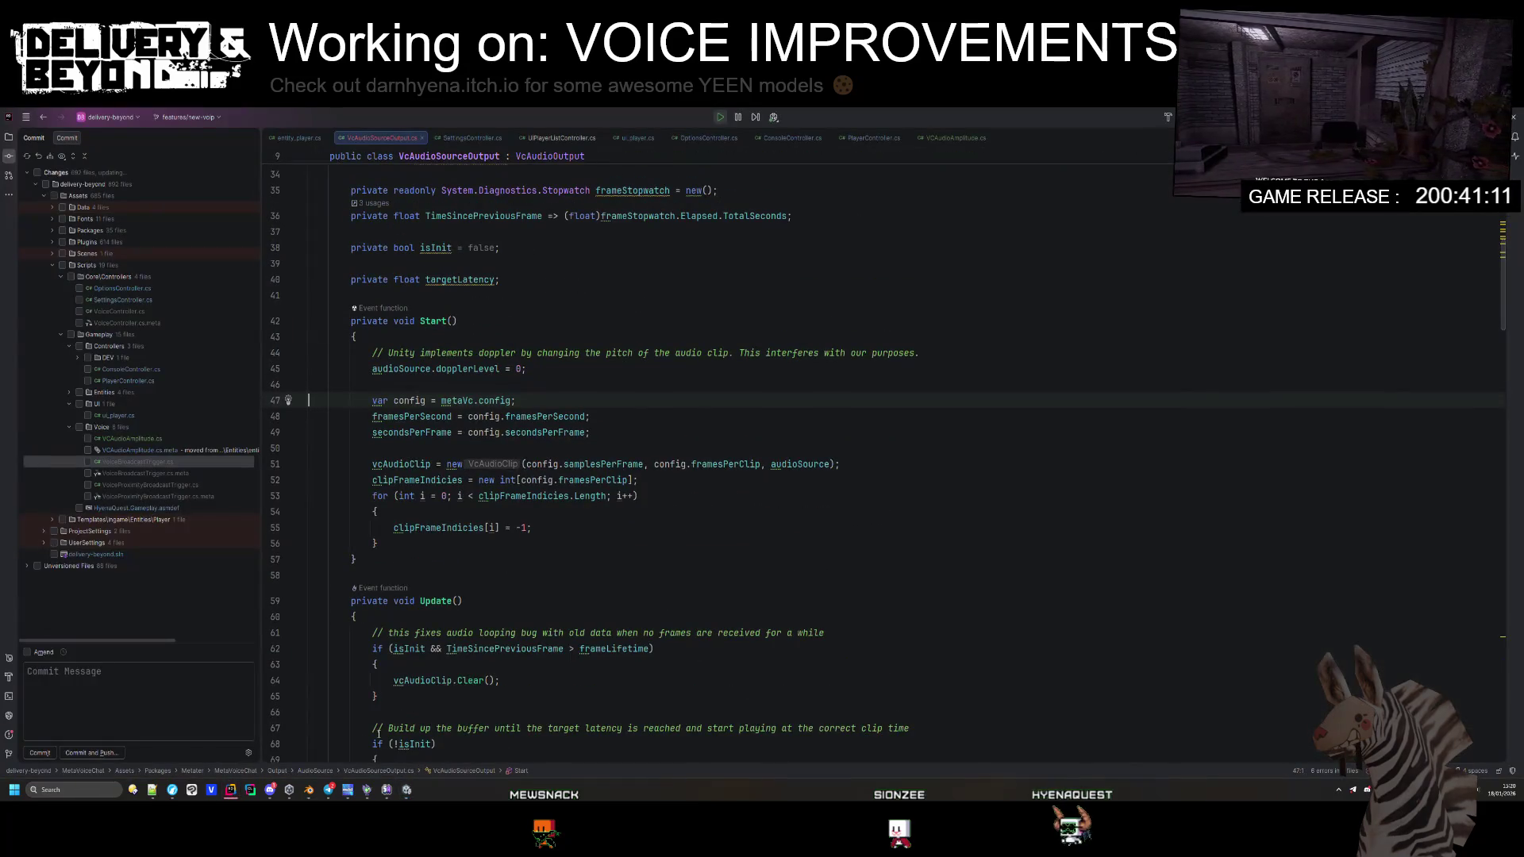
key("alt+Tab")
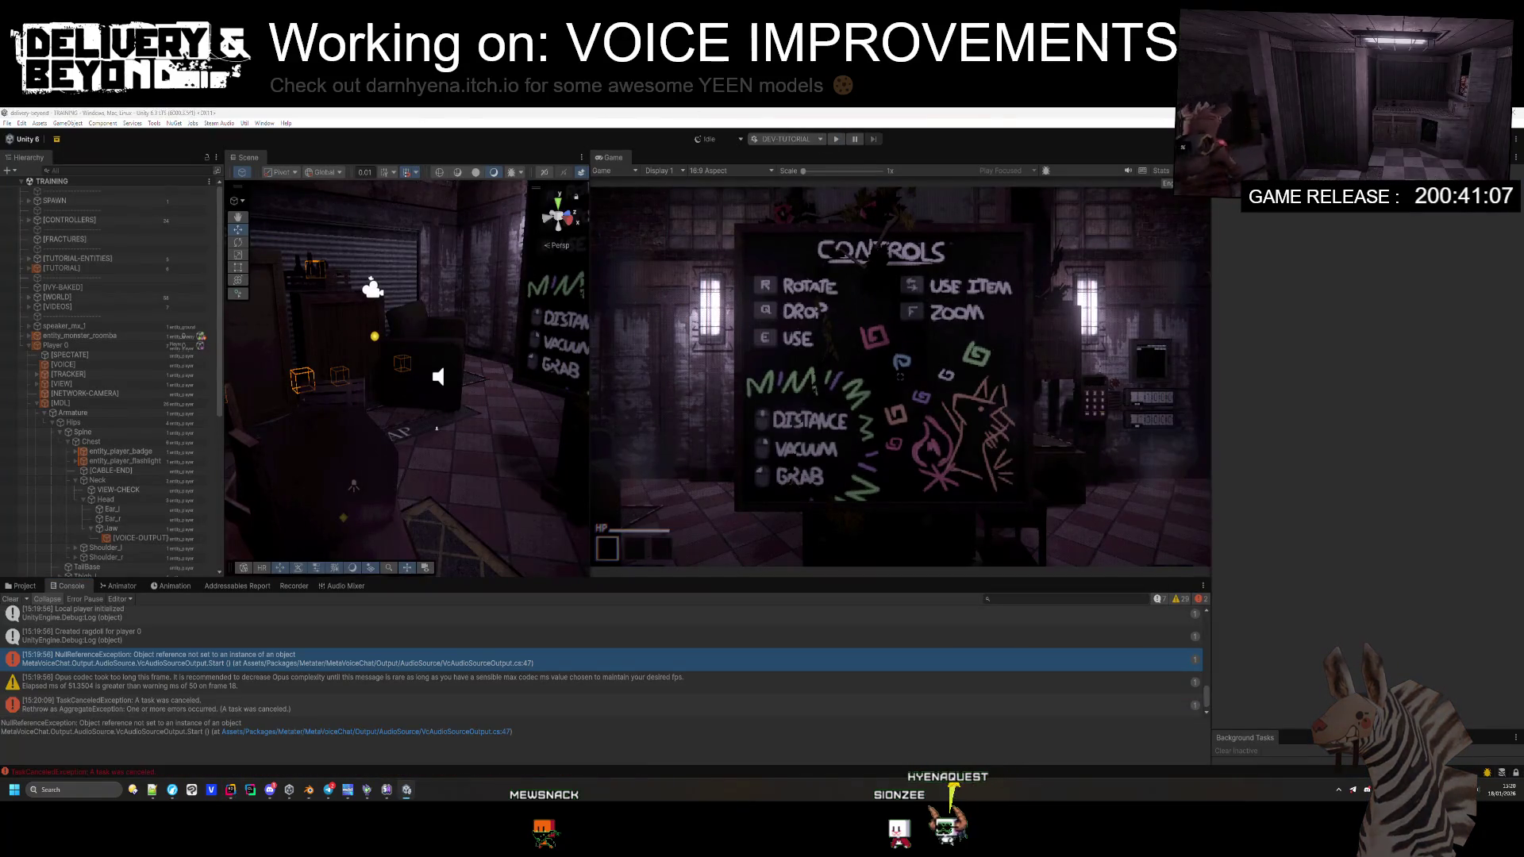
key("Return")
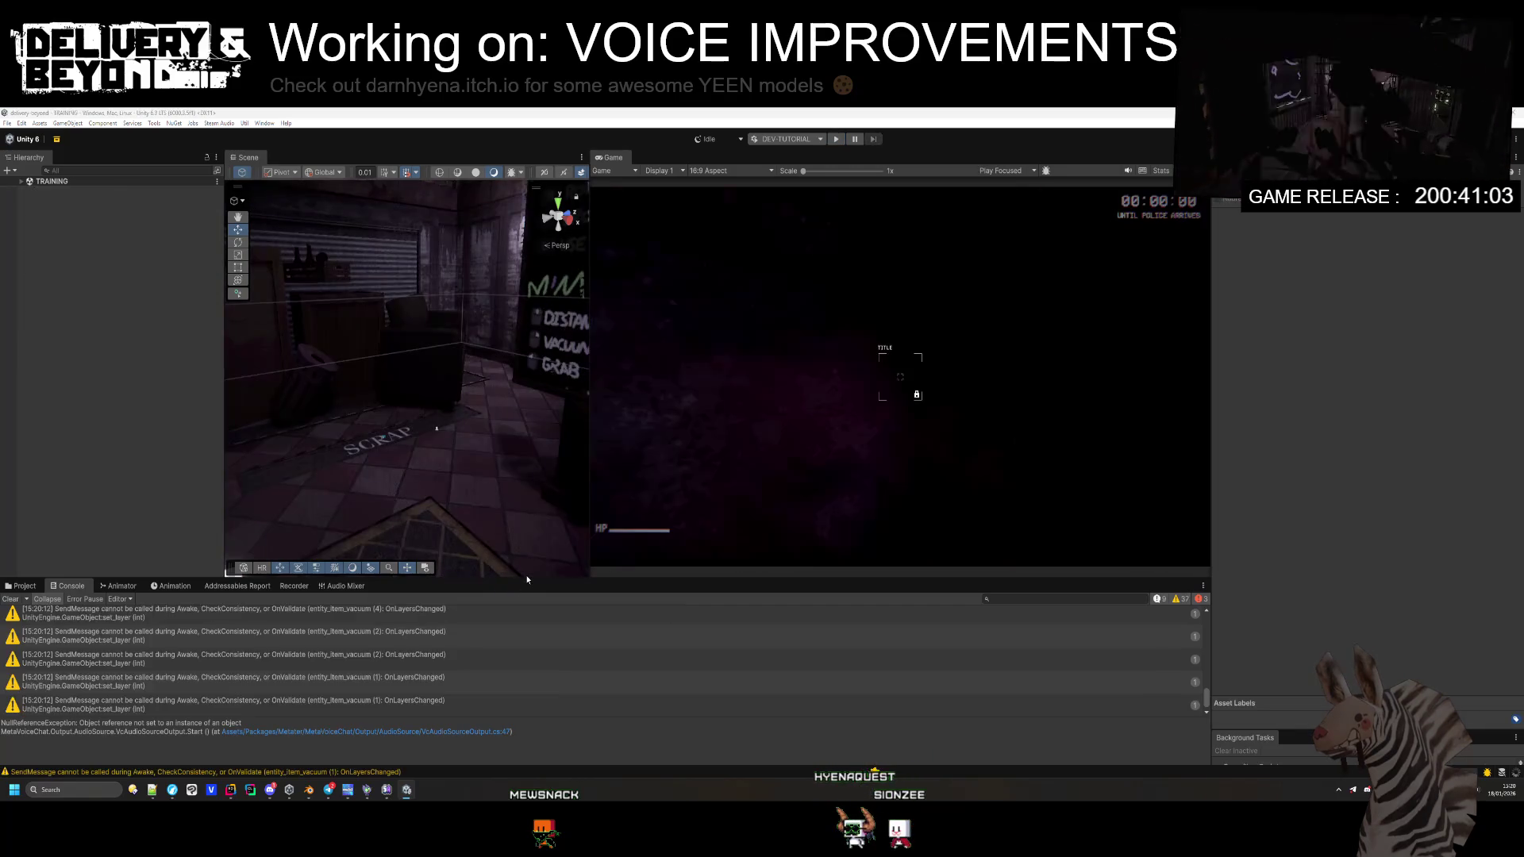
Step: Review the entity_player prefab's [VOICE] components, then select [VOICE-OUTPUT]
left_click(22, 585)
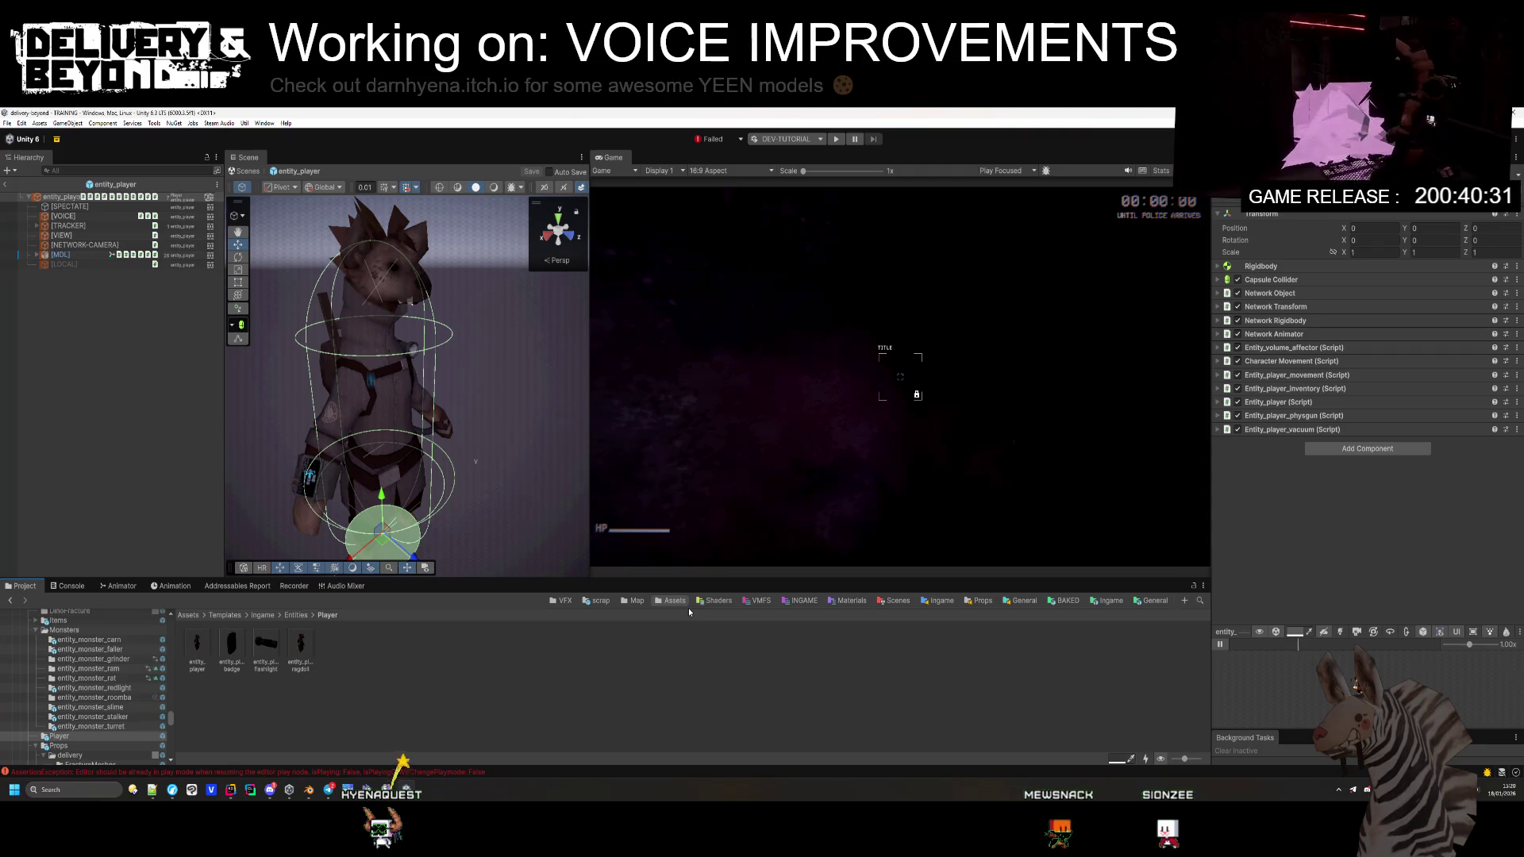
left_click(79, 197)
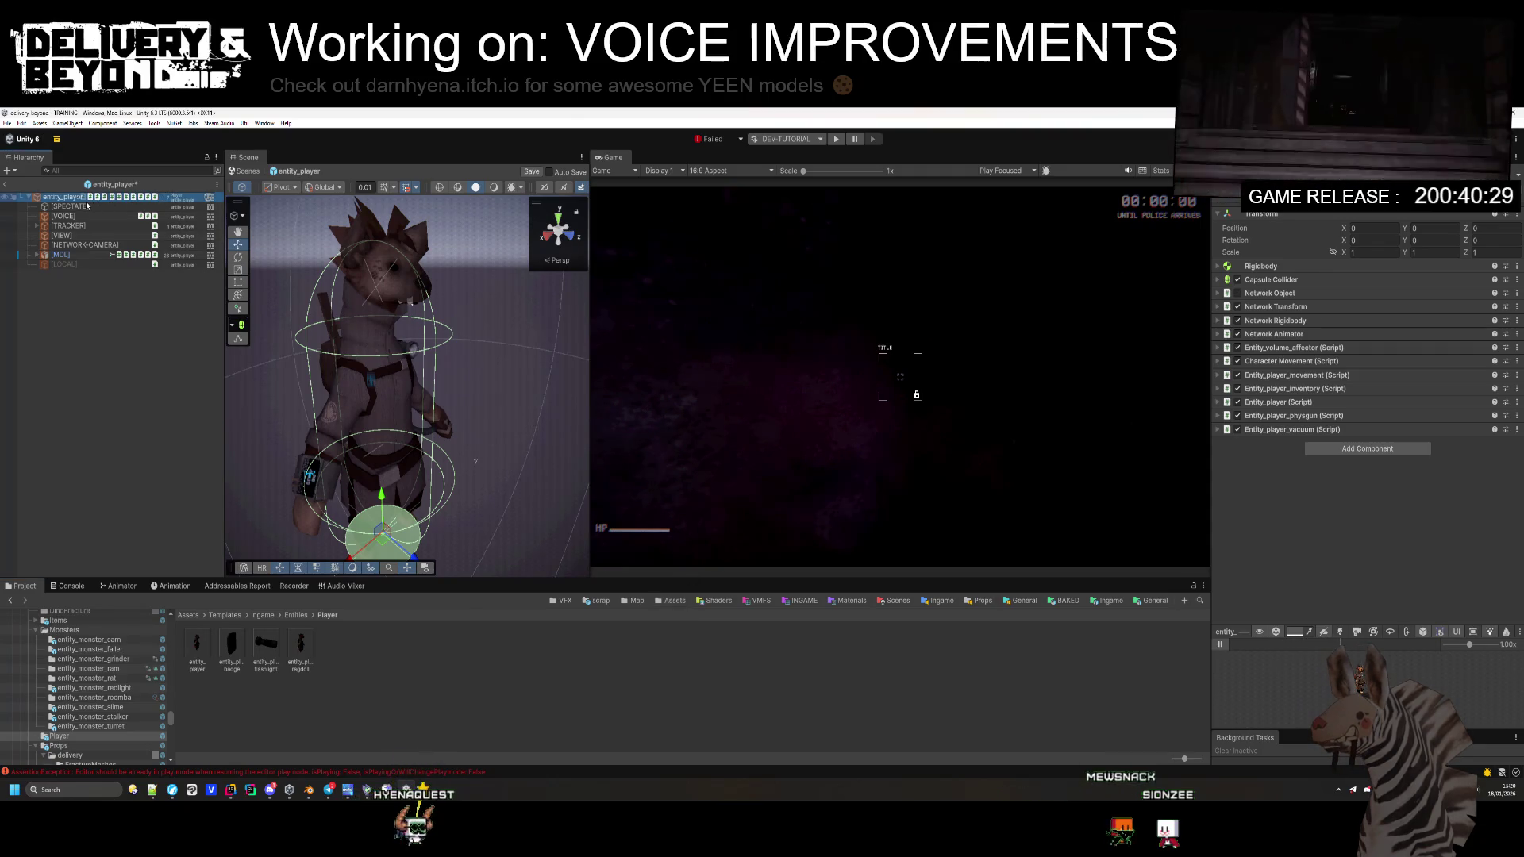
left_click(72, 217)
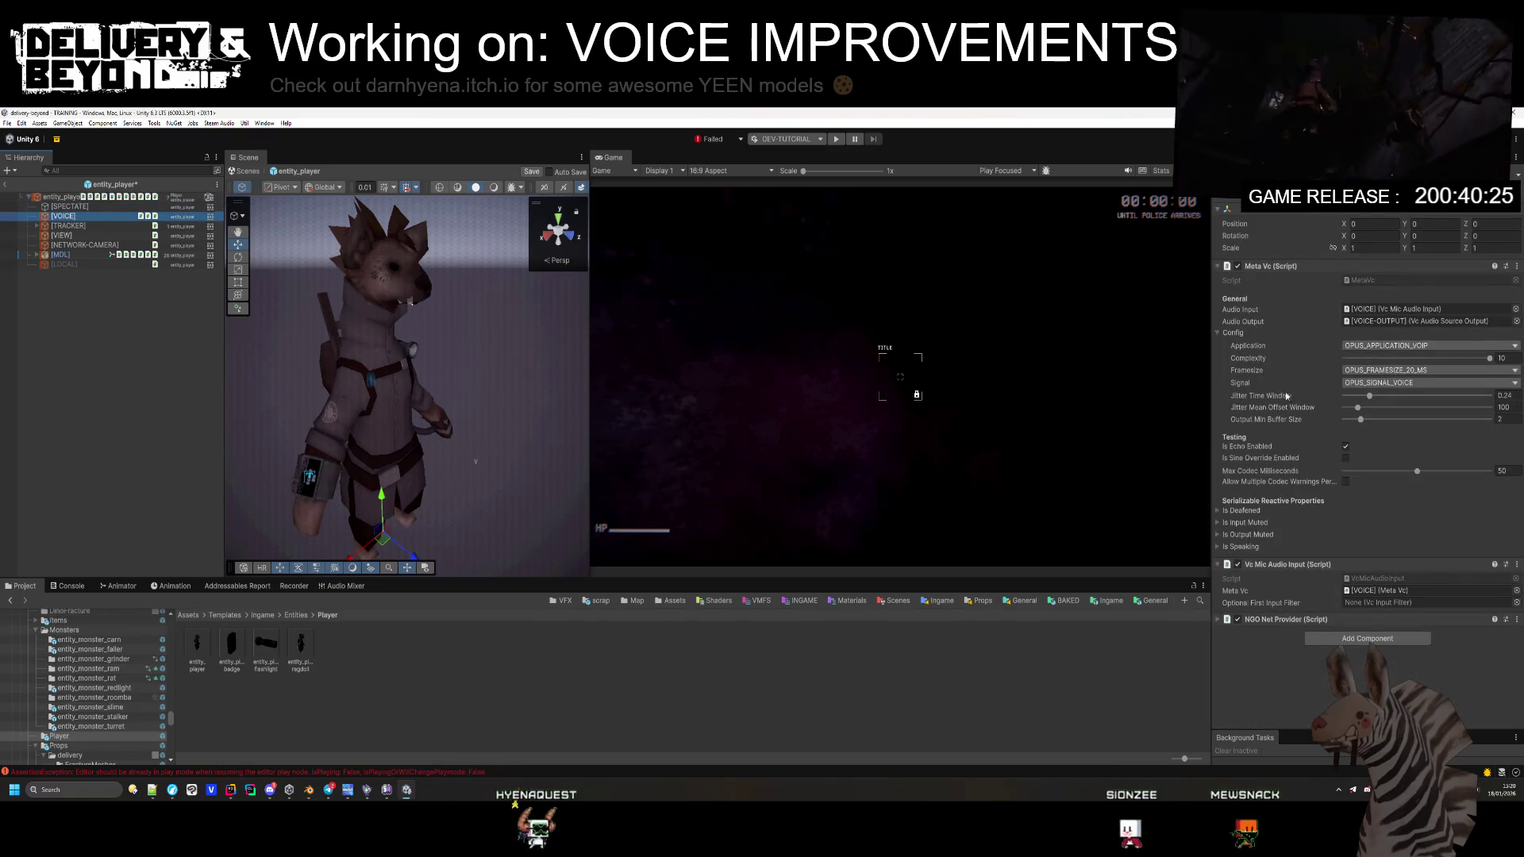
left_click(1334, 619)
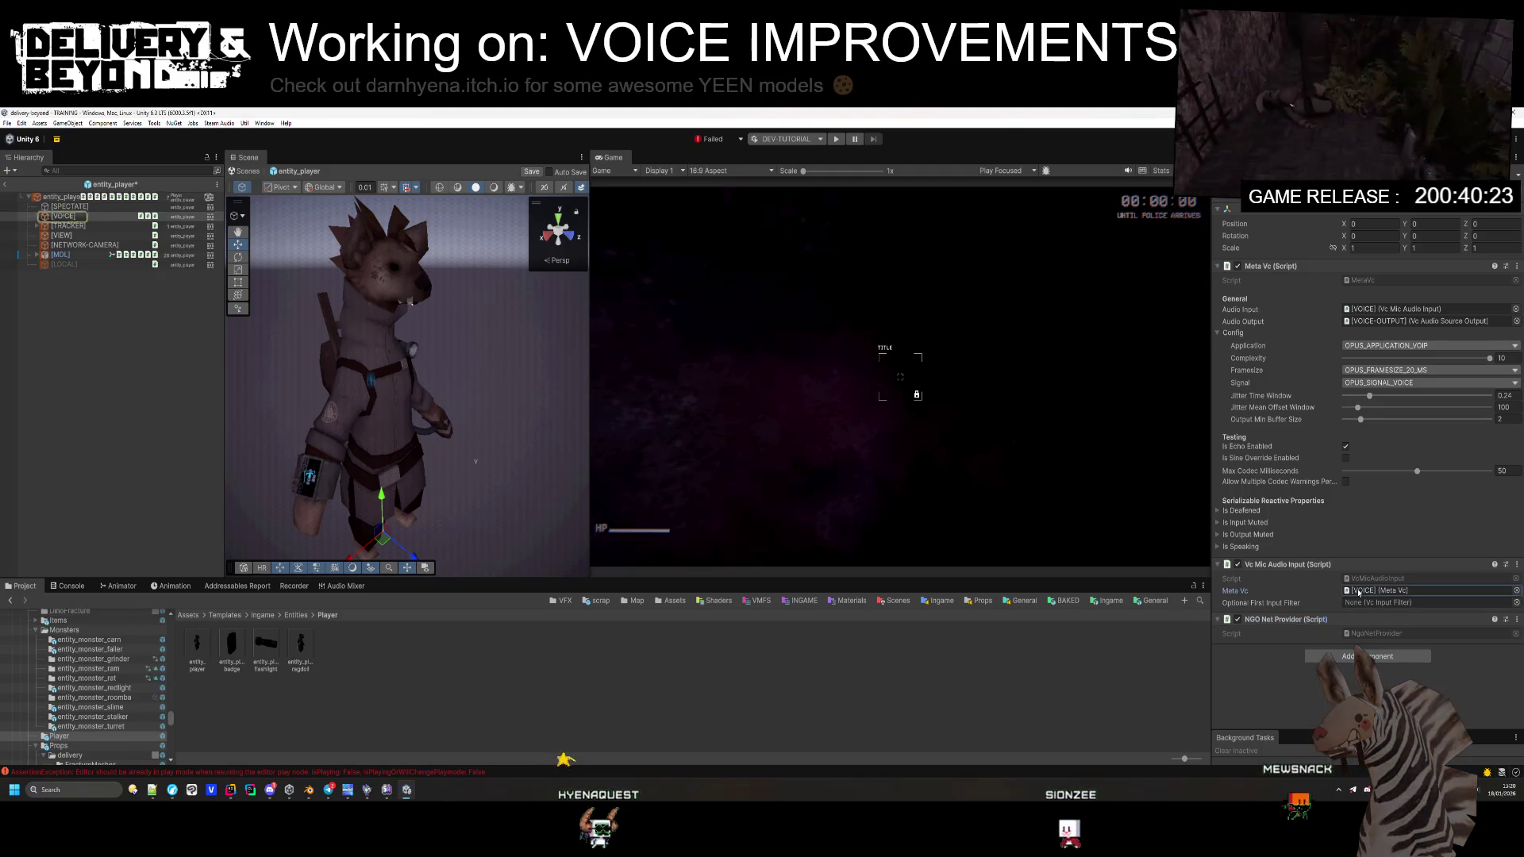
left_click(1395, 319)
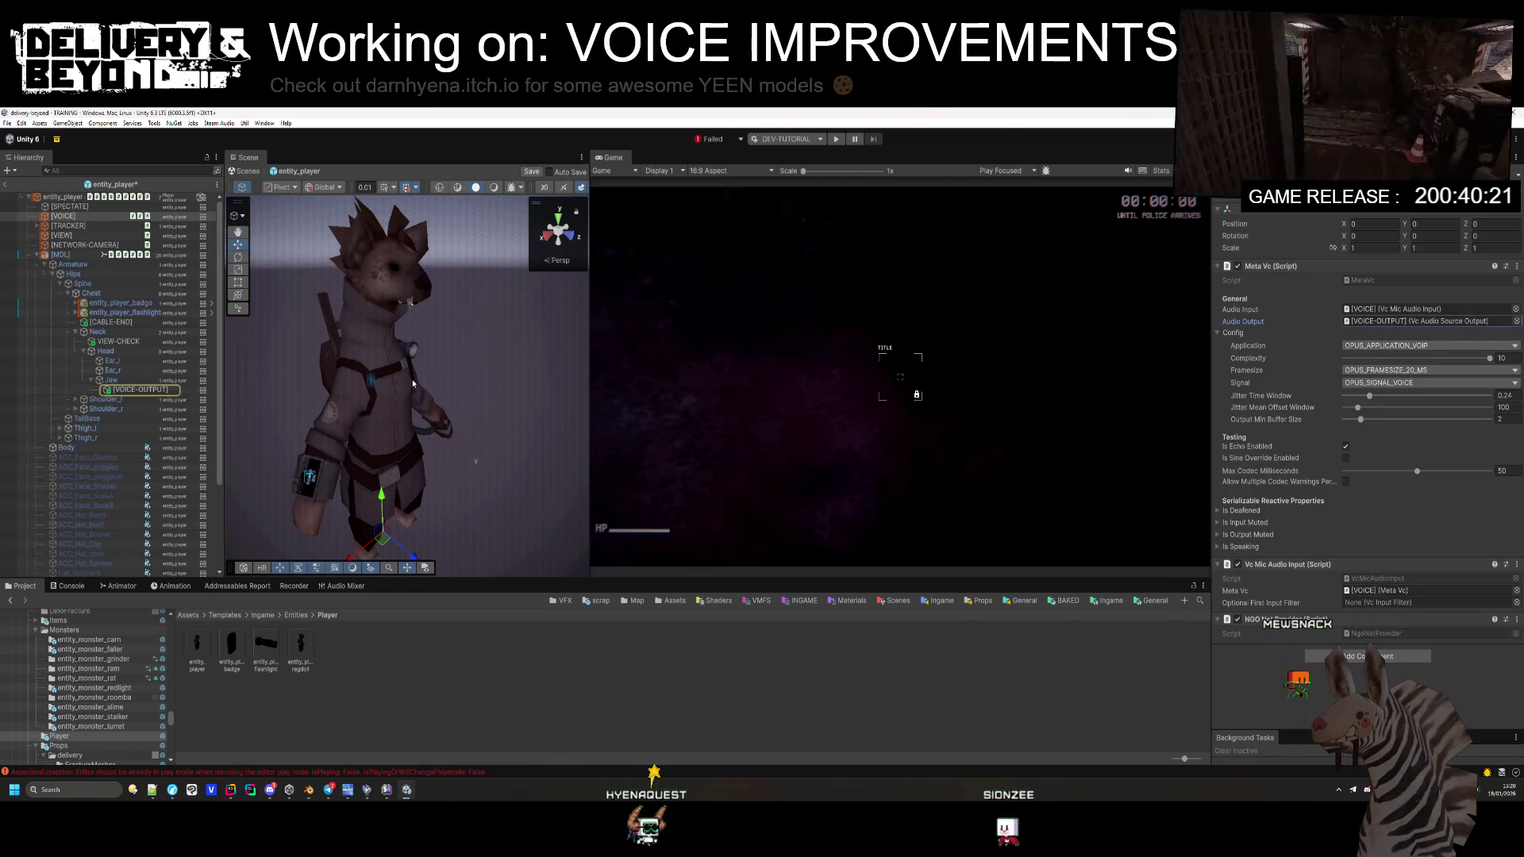
left_click(80, 217)
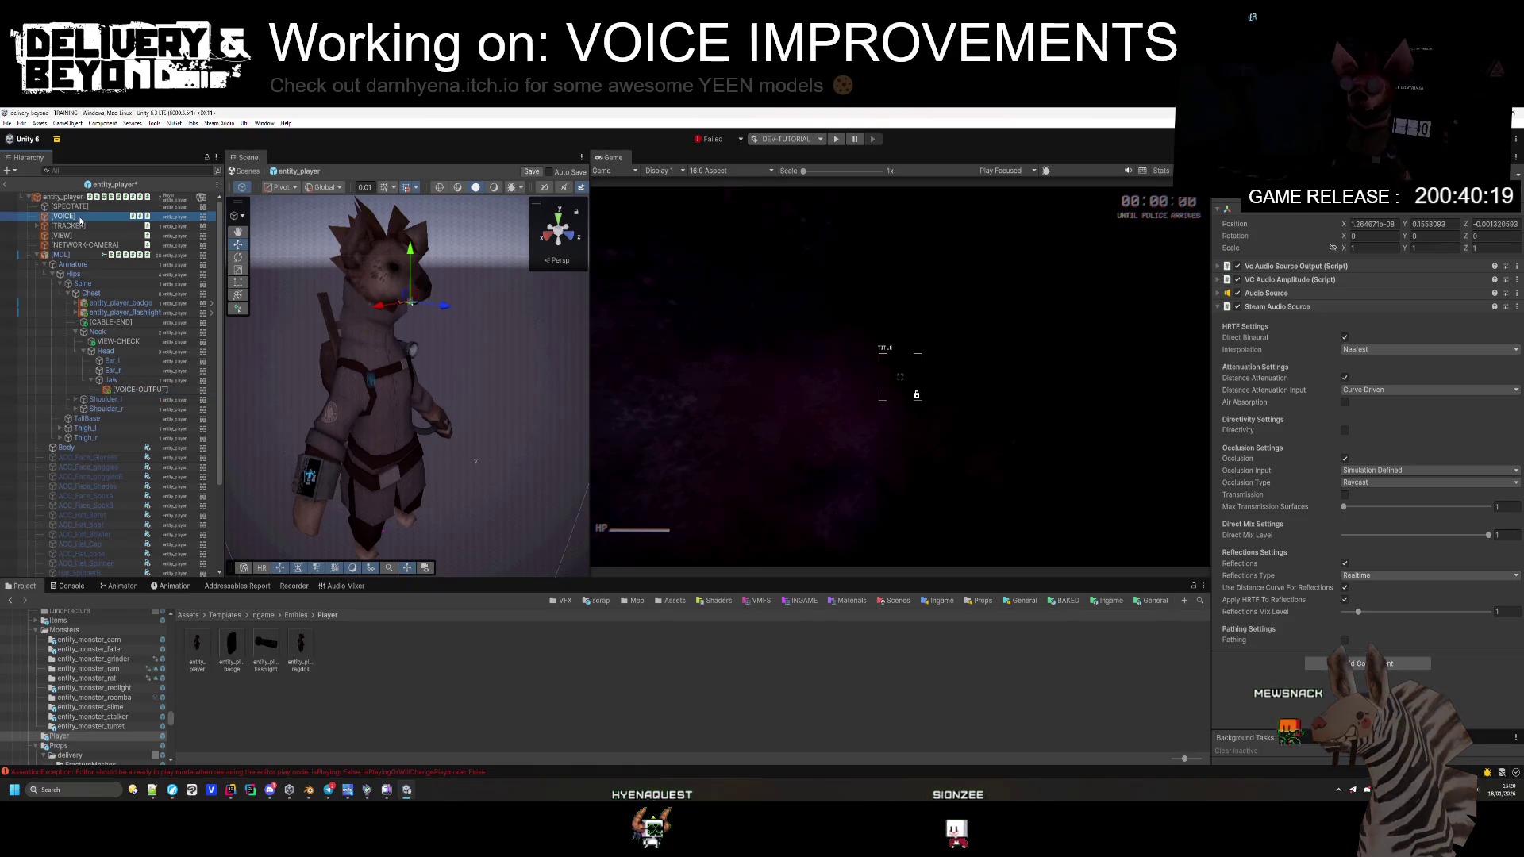
Step: Link the [VOICE] object into the VC Audio Source Output's Meta Vc field
mouse_move(81, 220)
left_mouse_down()
mouse_move(1301, 365)
mouse_move(1296, 280)
left_mouse_up()
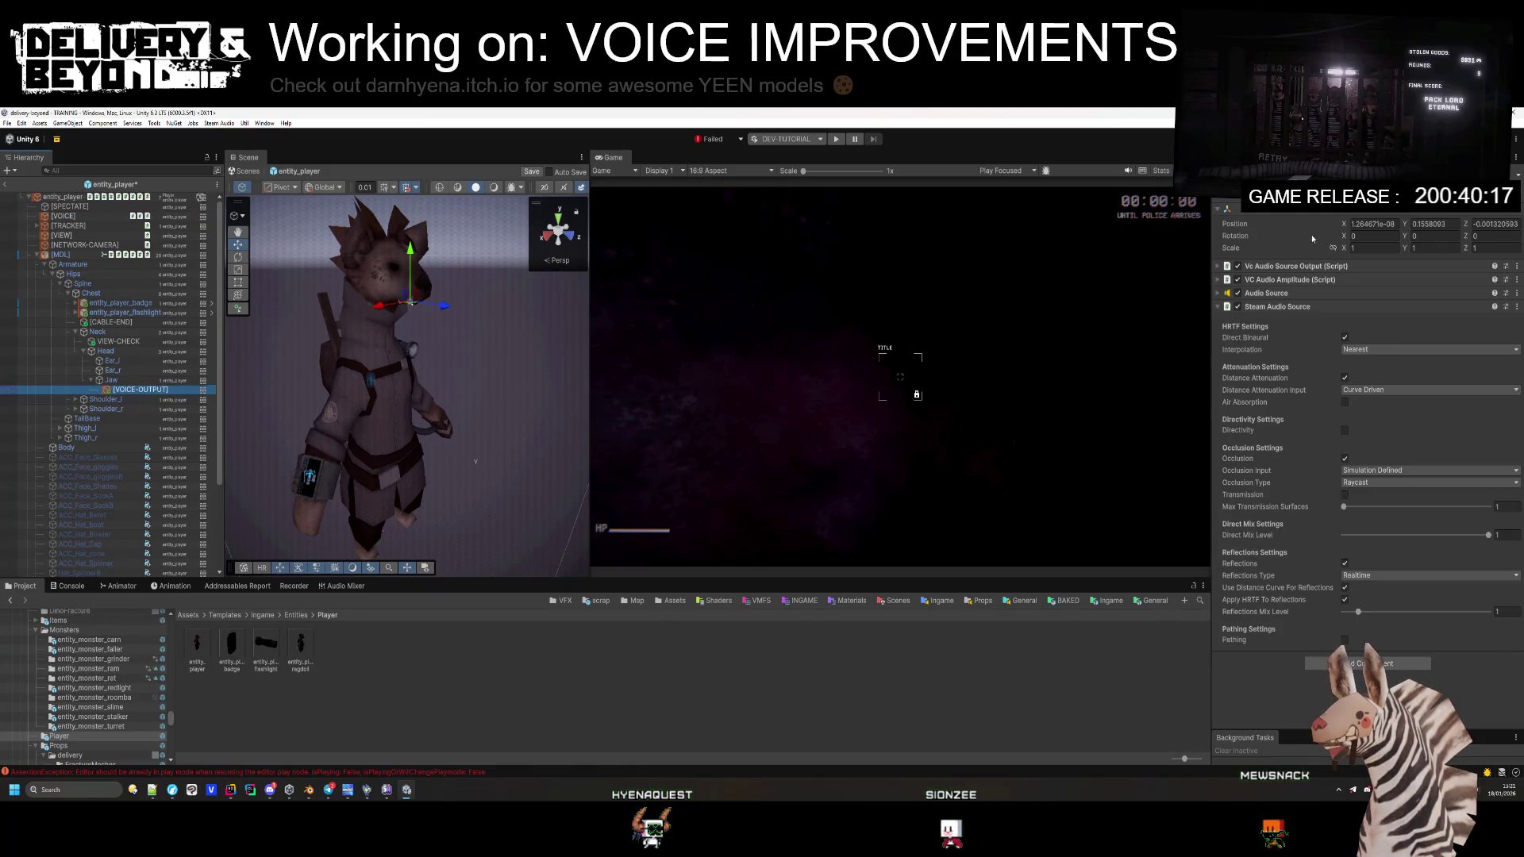
left_click(1295, 279)
left_click(1299, 267)
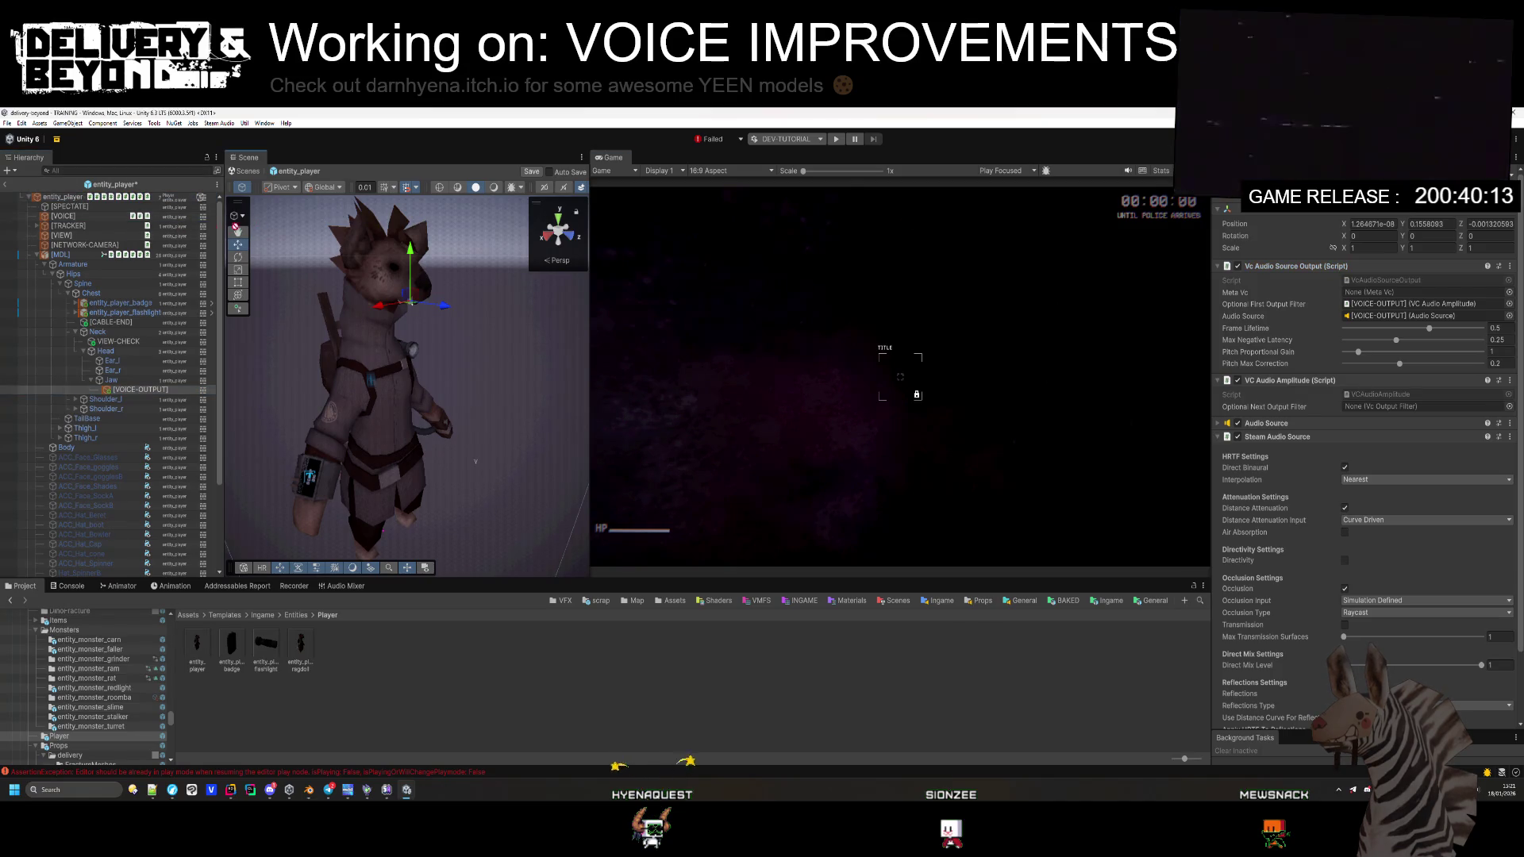
left_click_drag(1389, 294, 1389, 294)
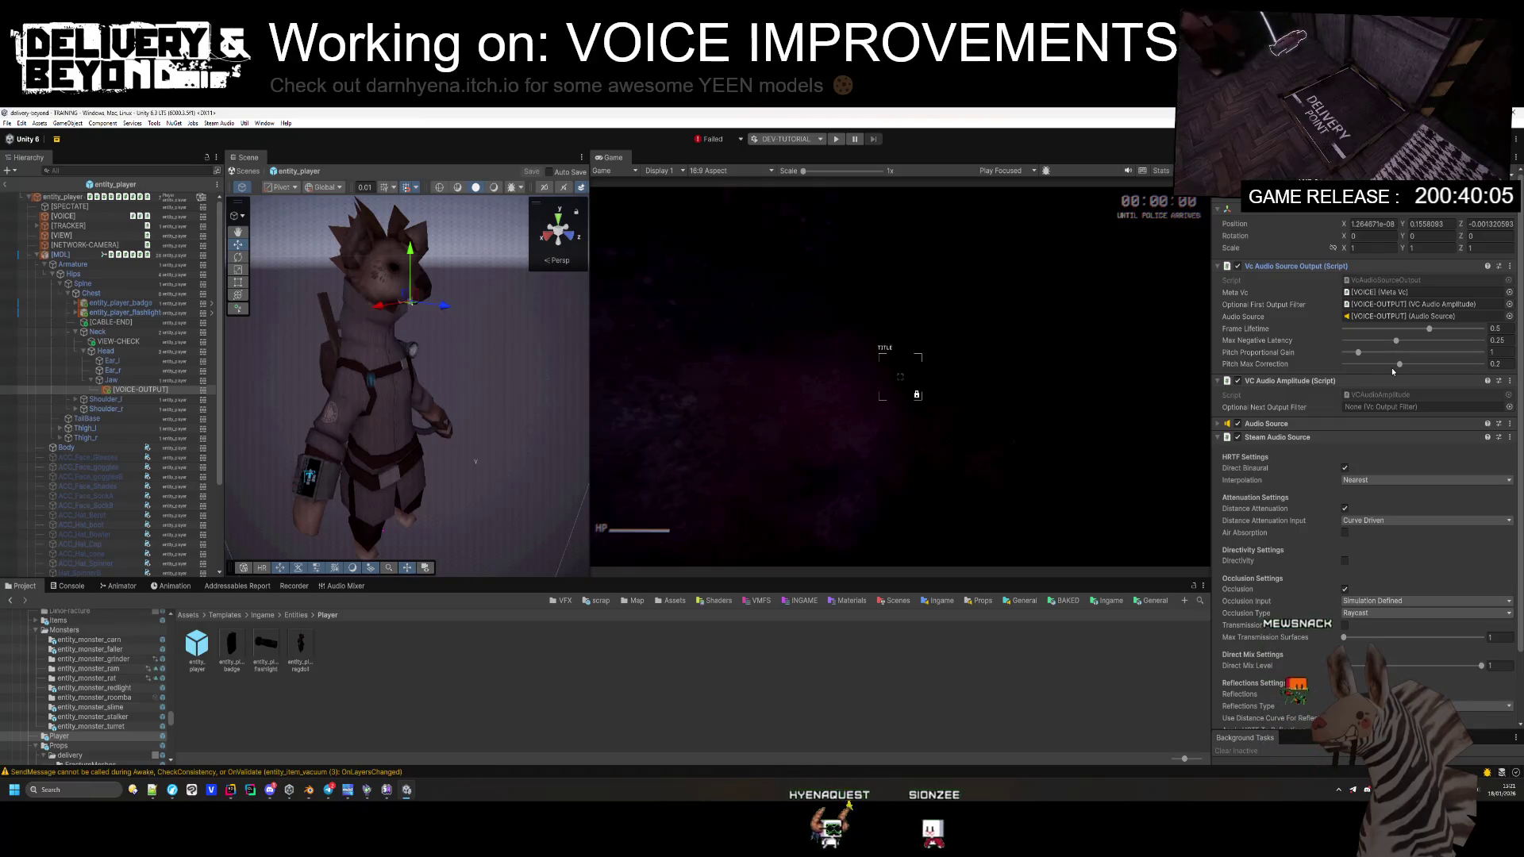
Step: Inspect the Audio Source's 3D sound settings, then leave the prefab for the TRAINING scene
left_click(1266, 423)
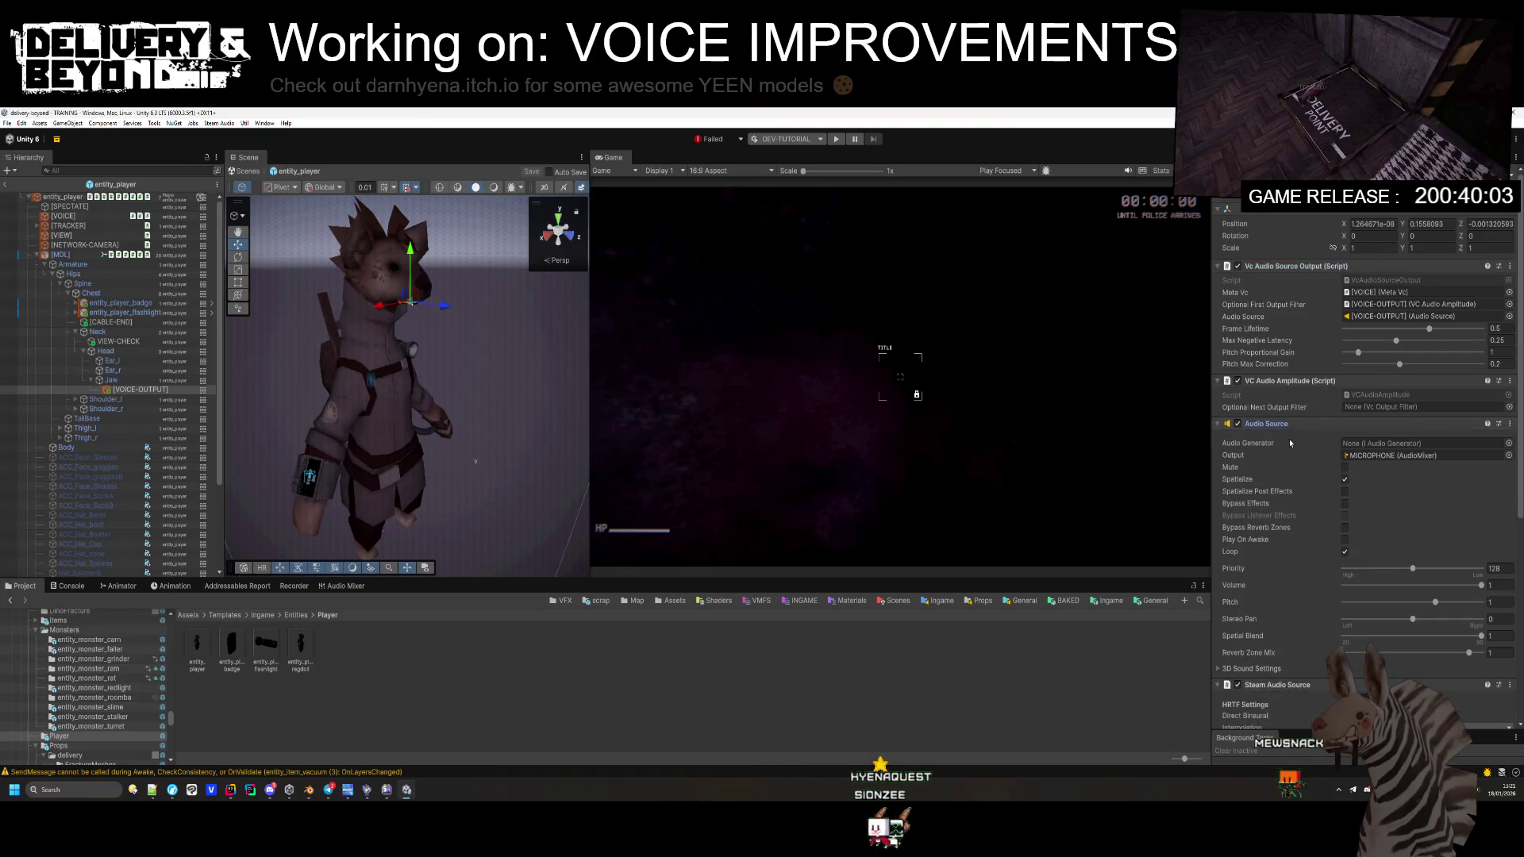
scroll(1289, 436, "down", 4)
left_click(1250, 507)
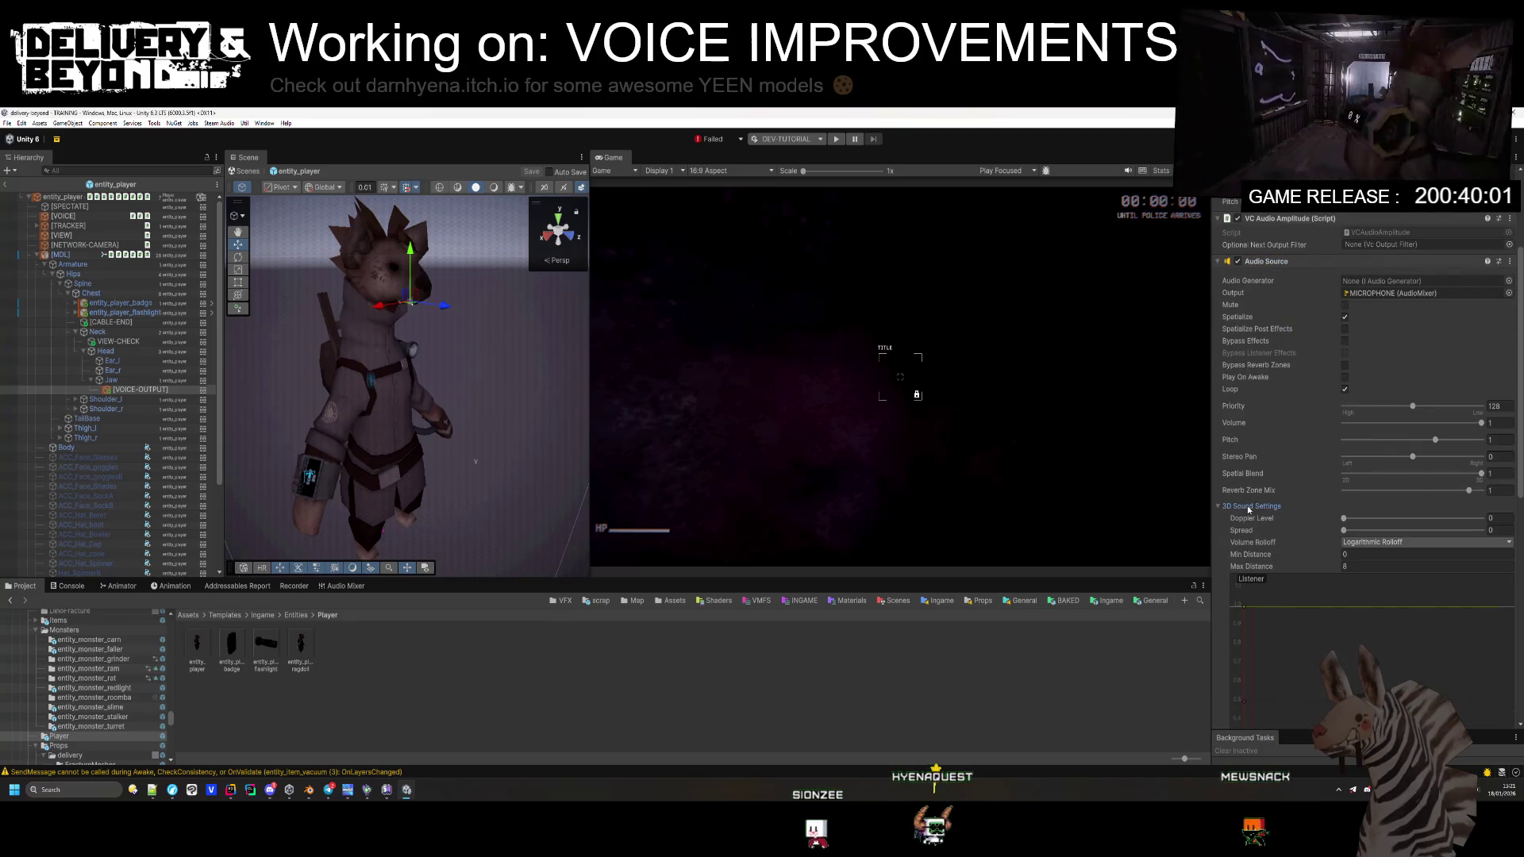
scroll(1302, 523, "up", 4)
left_click(63, 208)
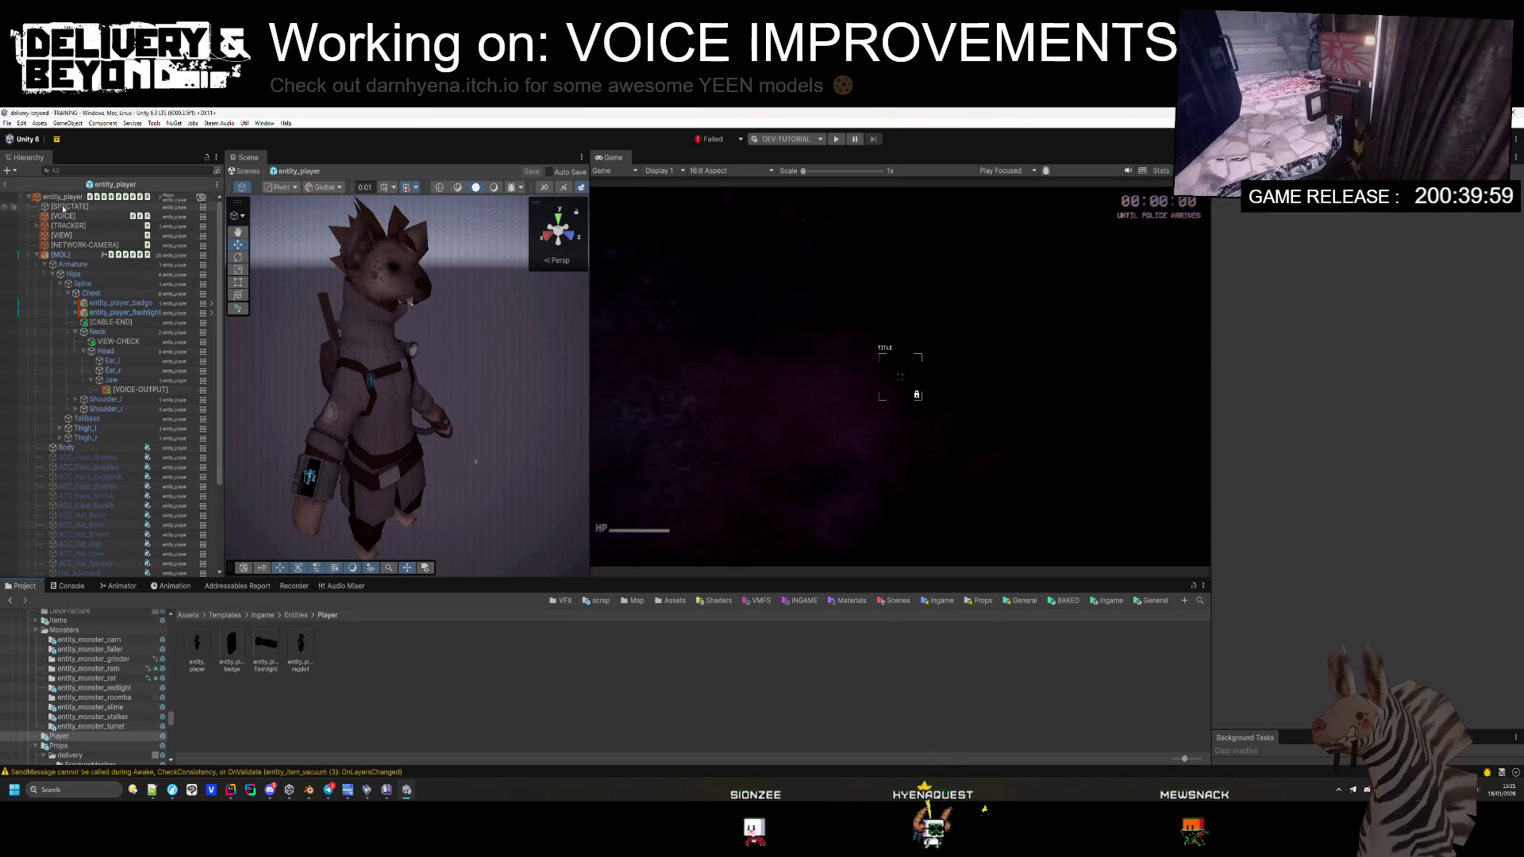
left_click(5, 185)
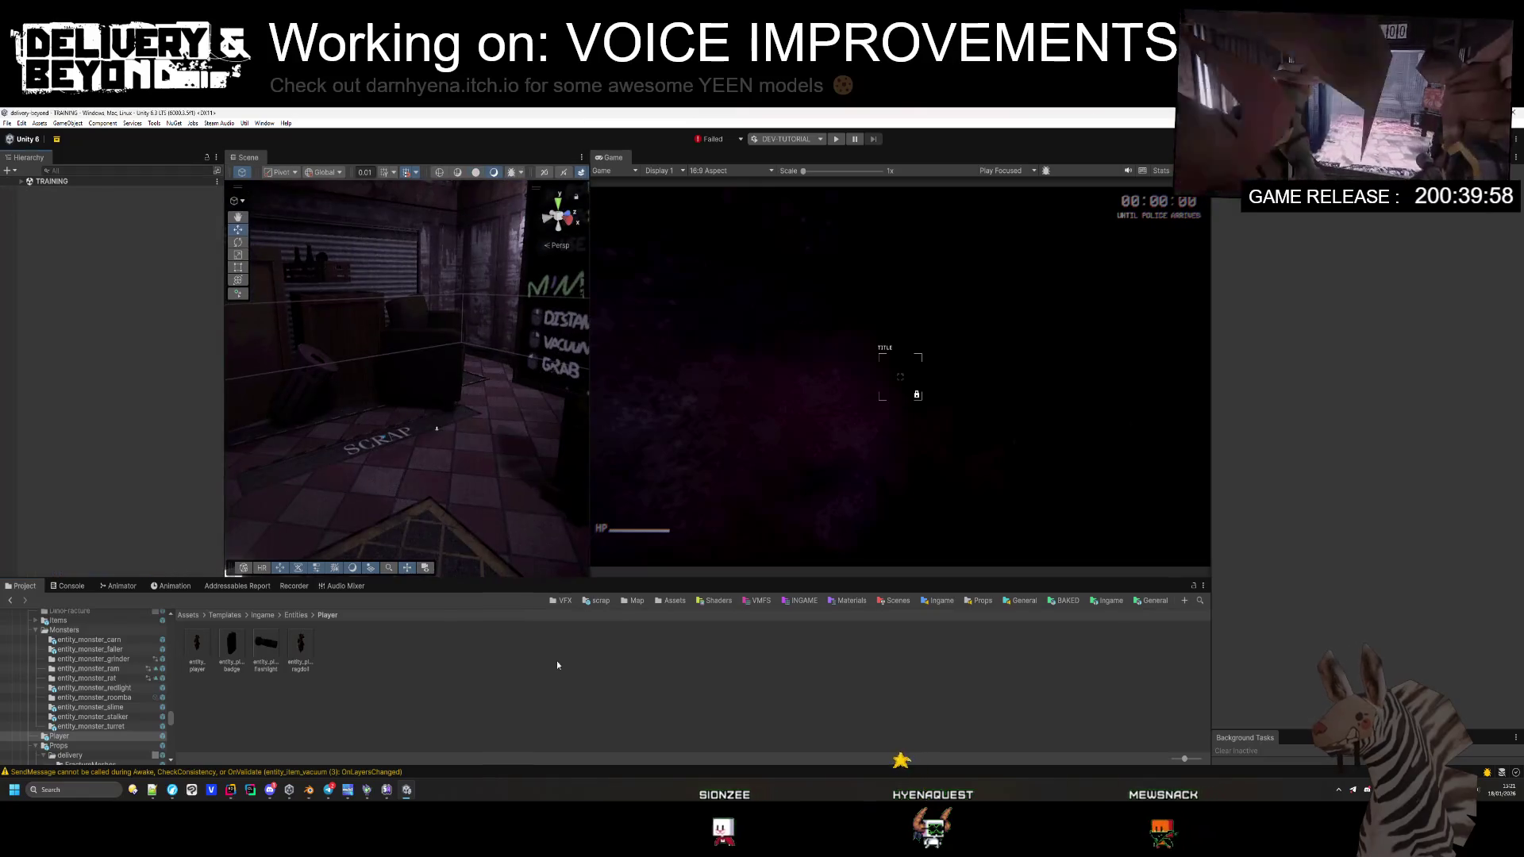
Step: Play TRAINING, look around the level, and bring up the Console with its warnings
left_click(837, 141)
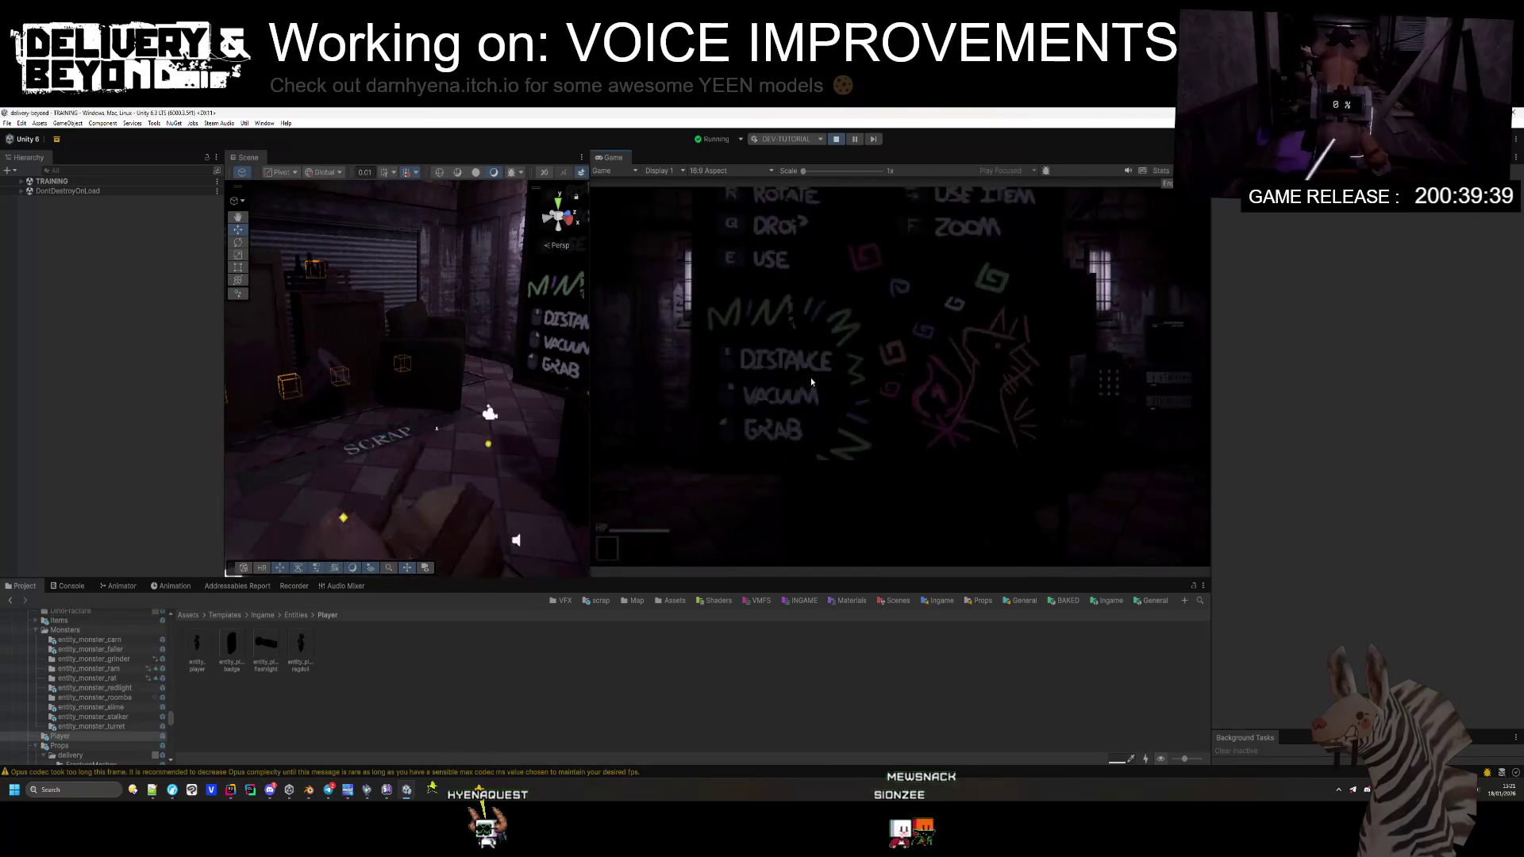
left_click(811, 378)
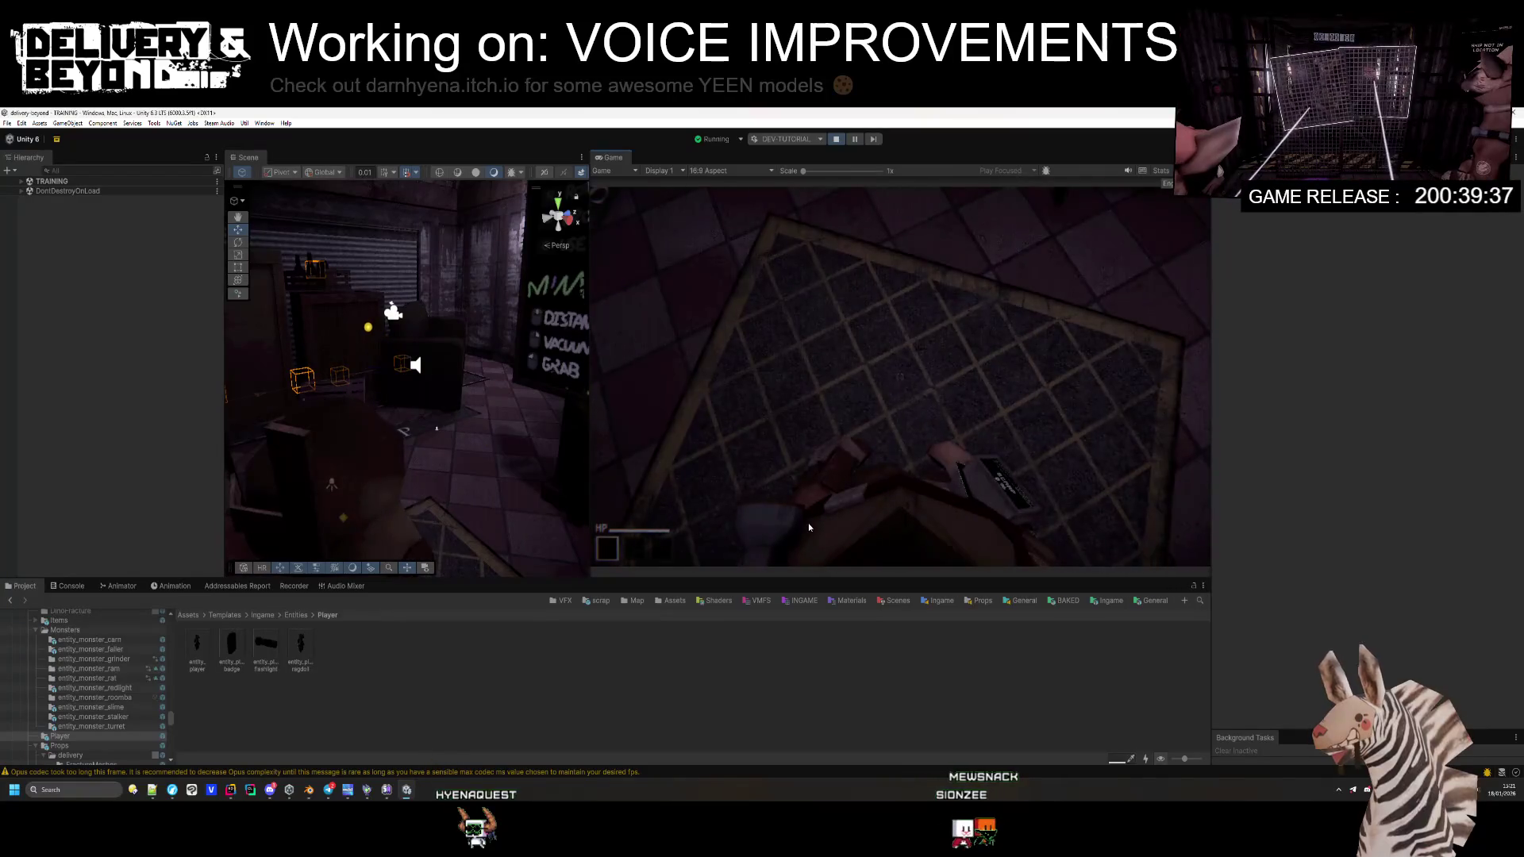
left_click(78, 589)
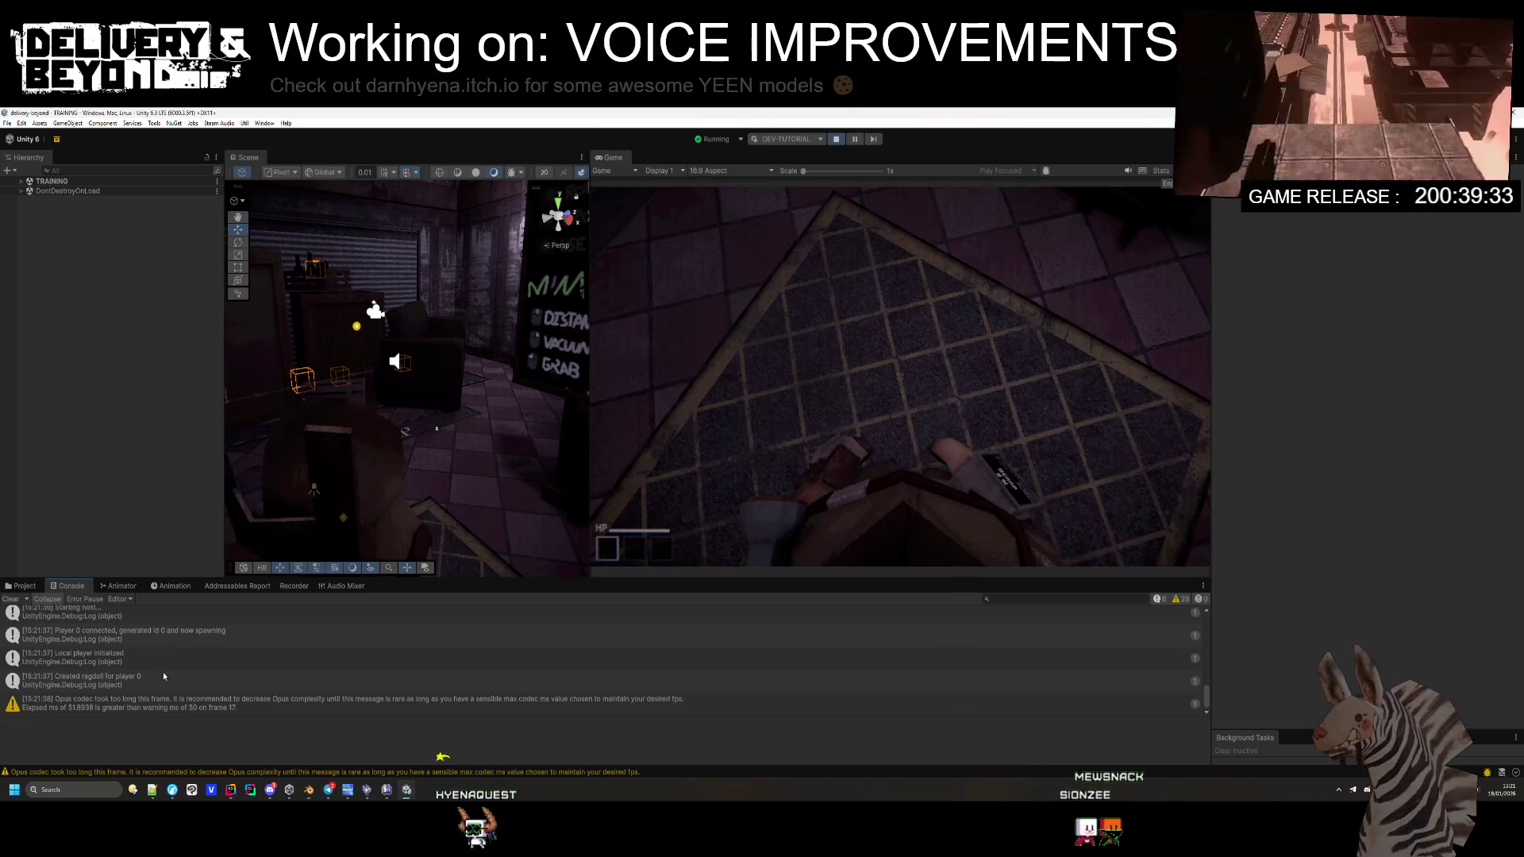
Step: Inspect the Opus codec warning, then open and dismiss the in-game settings menu
scroll(167, 676, "up", 5)
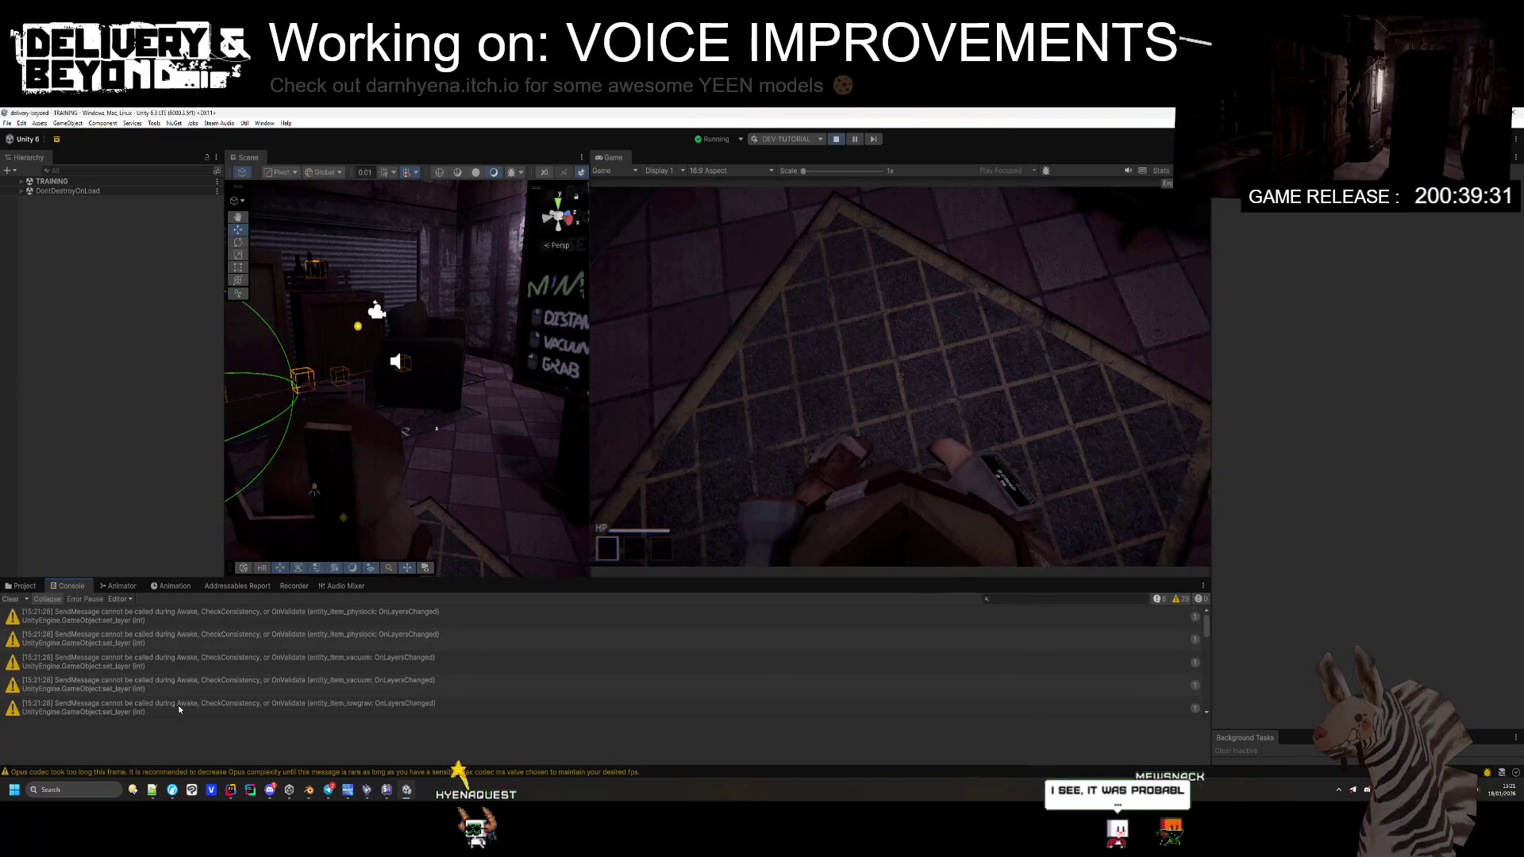
scroll(454, 663, "down", 5)
left_click(170, 705)
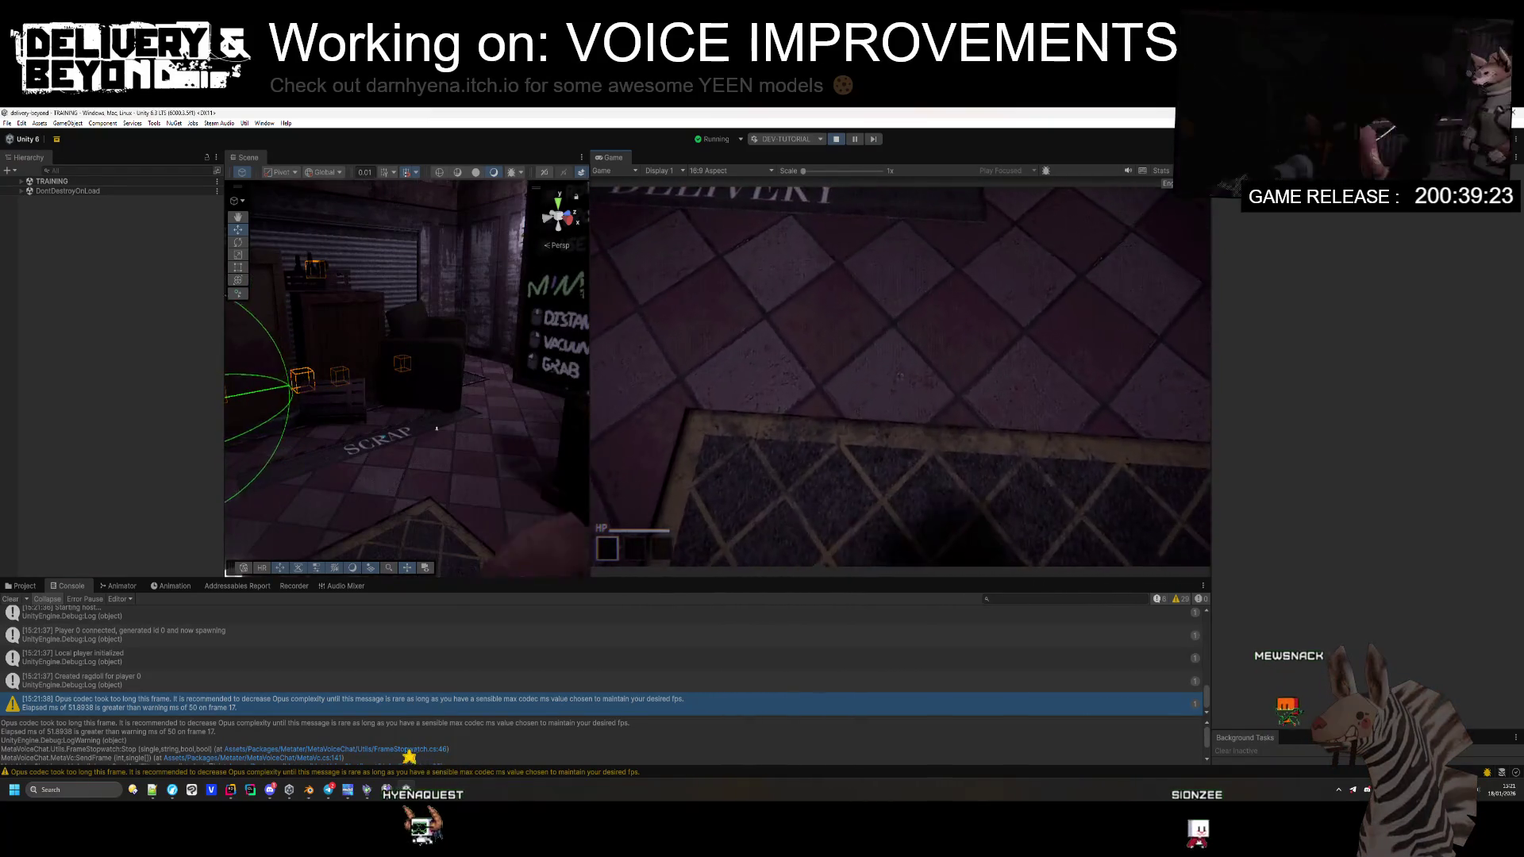
key("super")
key("super")
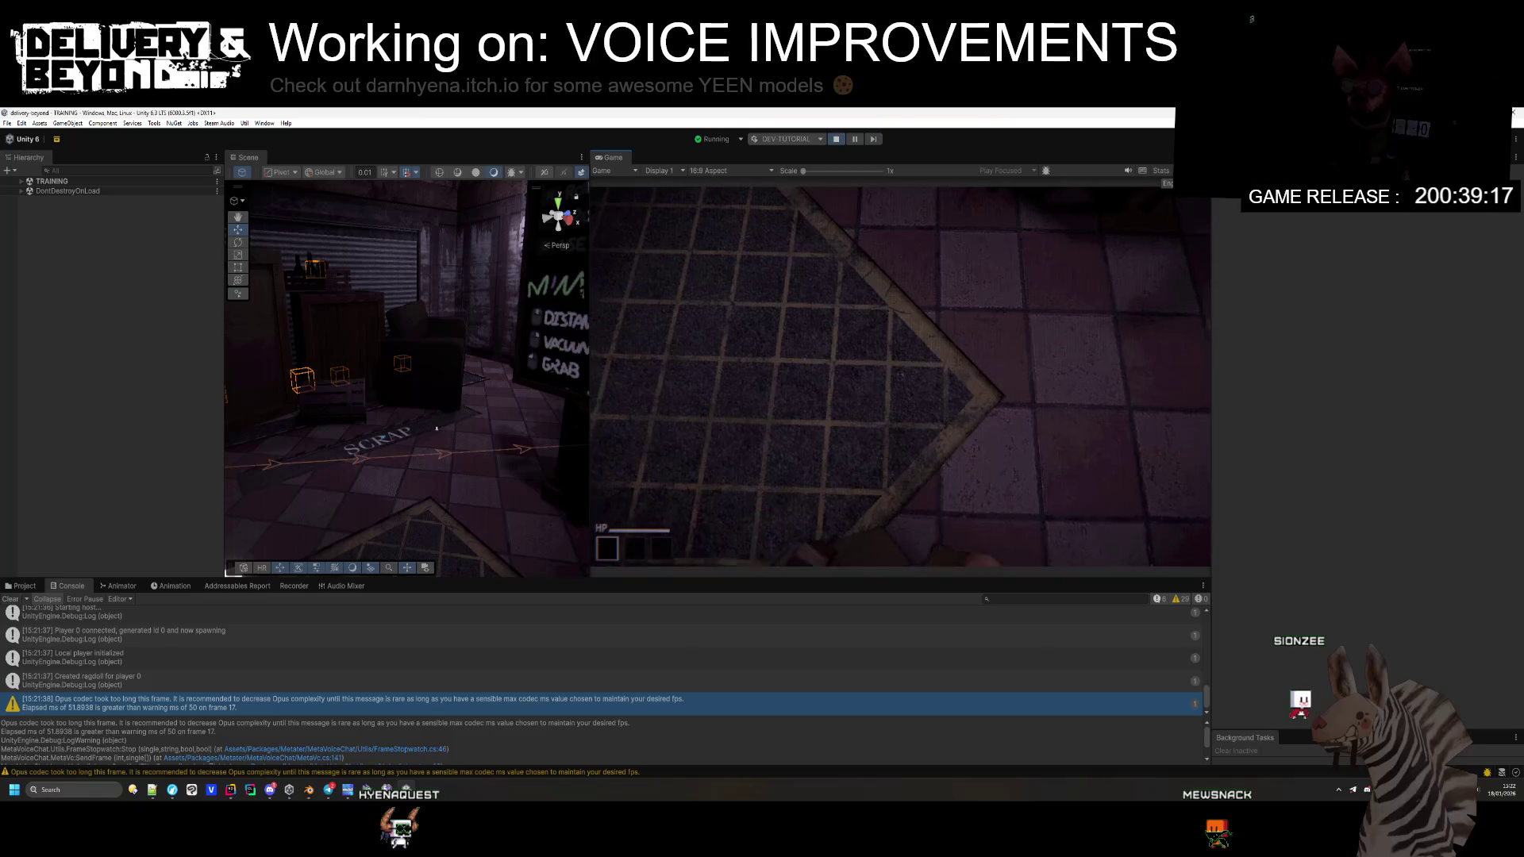
key("Escape")
key("Escape")
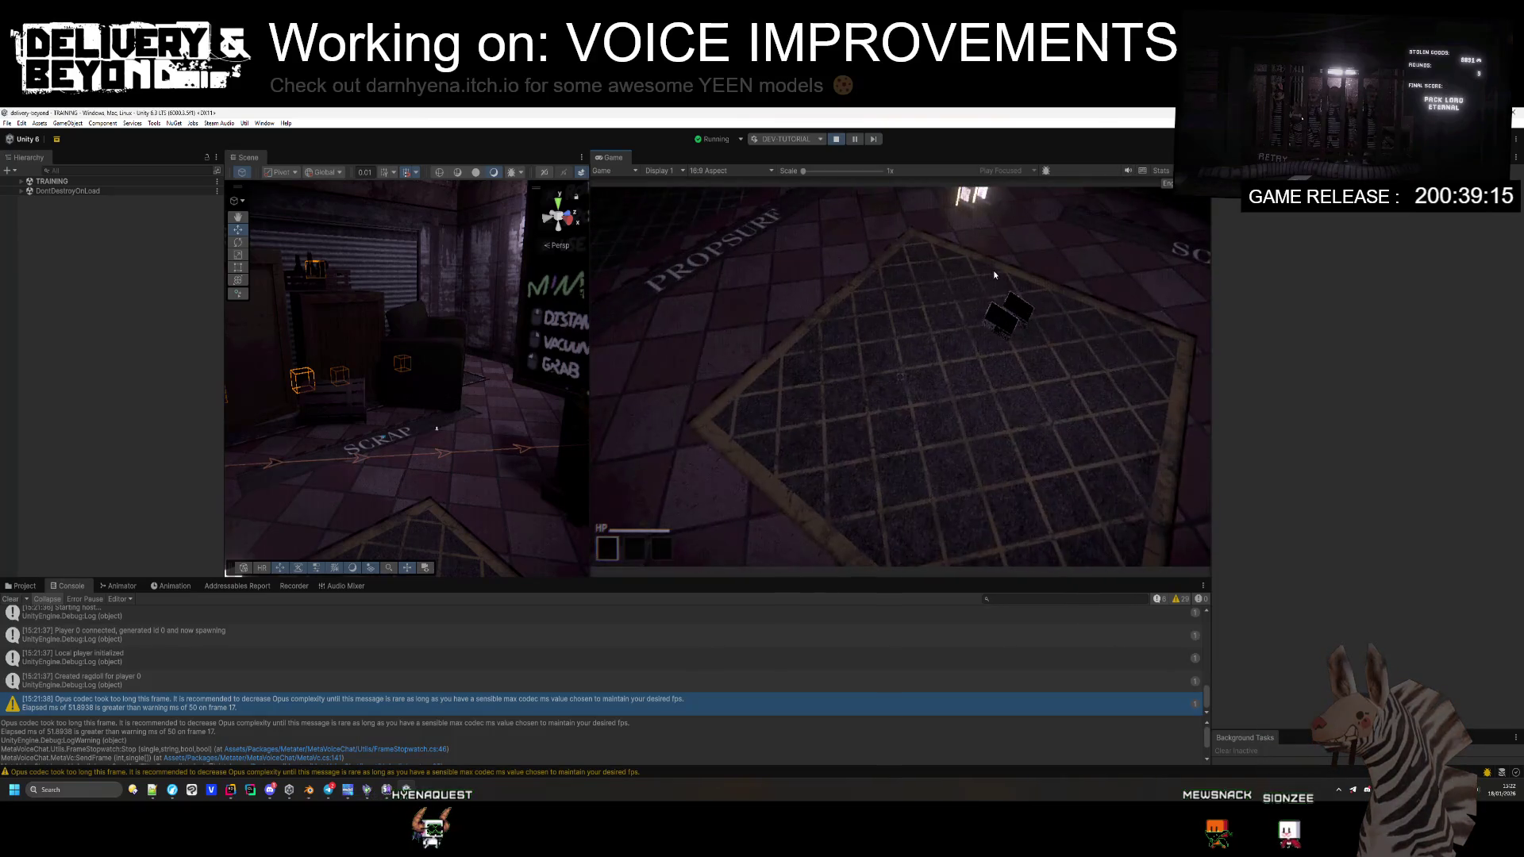
left_click(1008, 271)
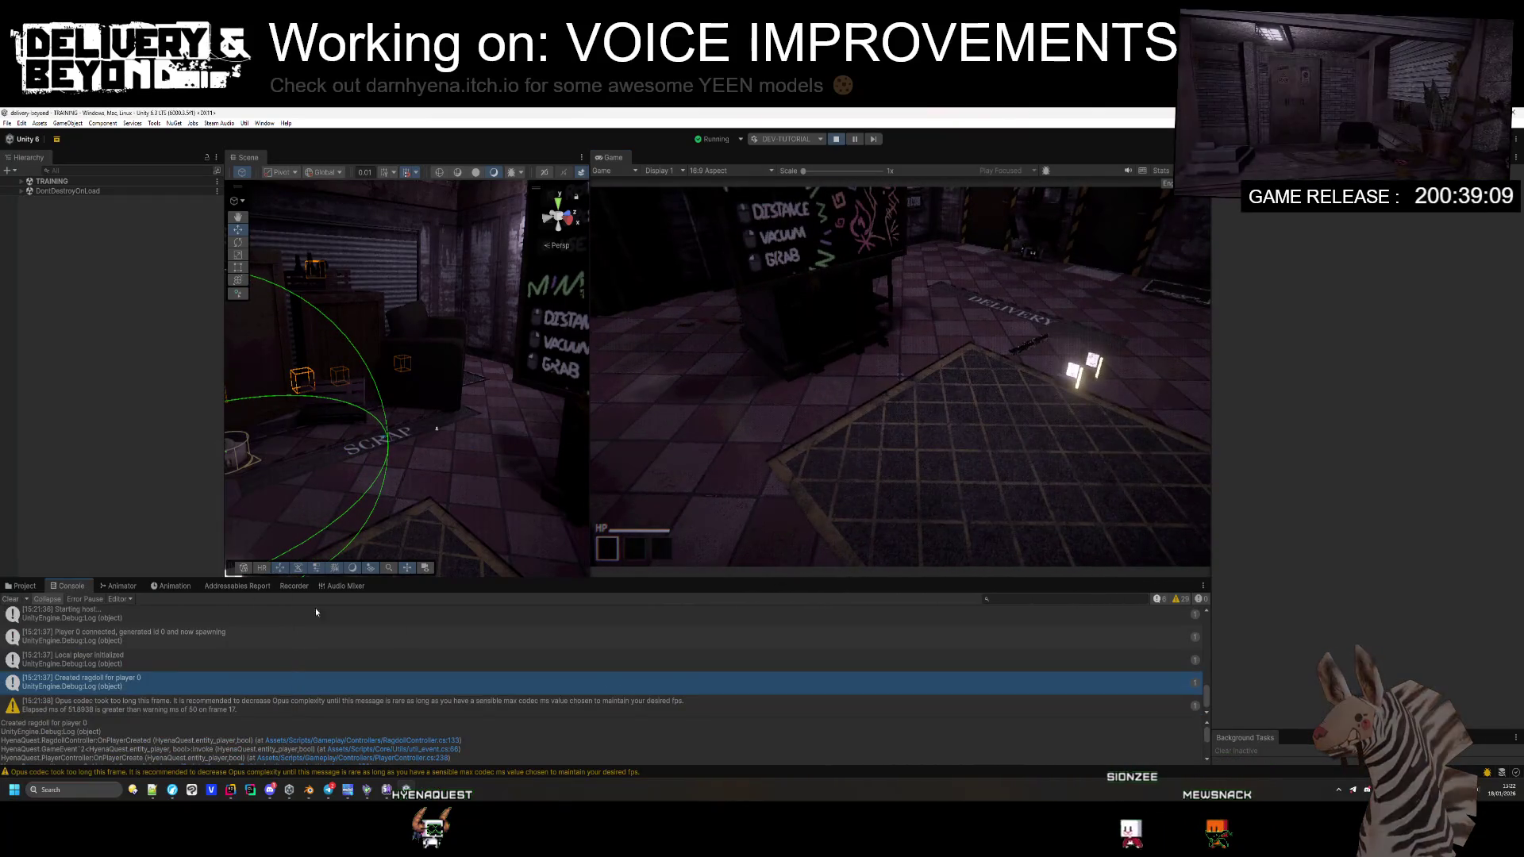
Step: Clear the Console and show the Audio Mixer's live group levels while playing
left_click(10, 599)
left_click(354, 588)
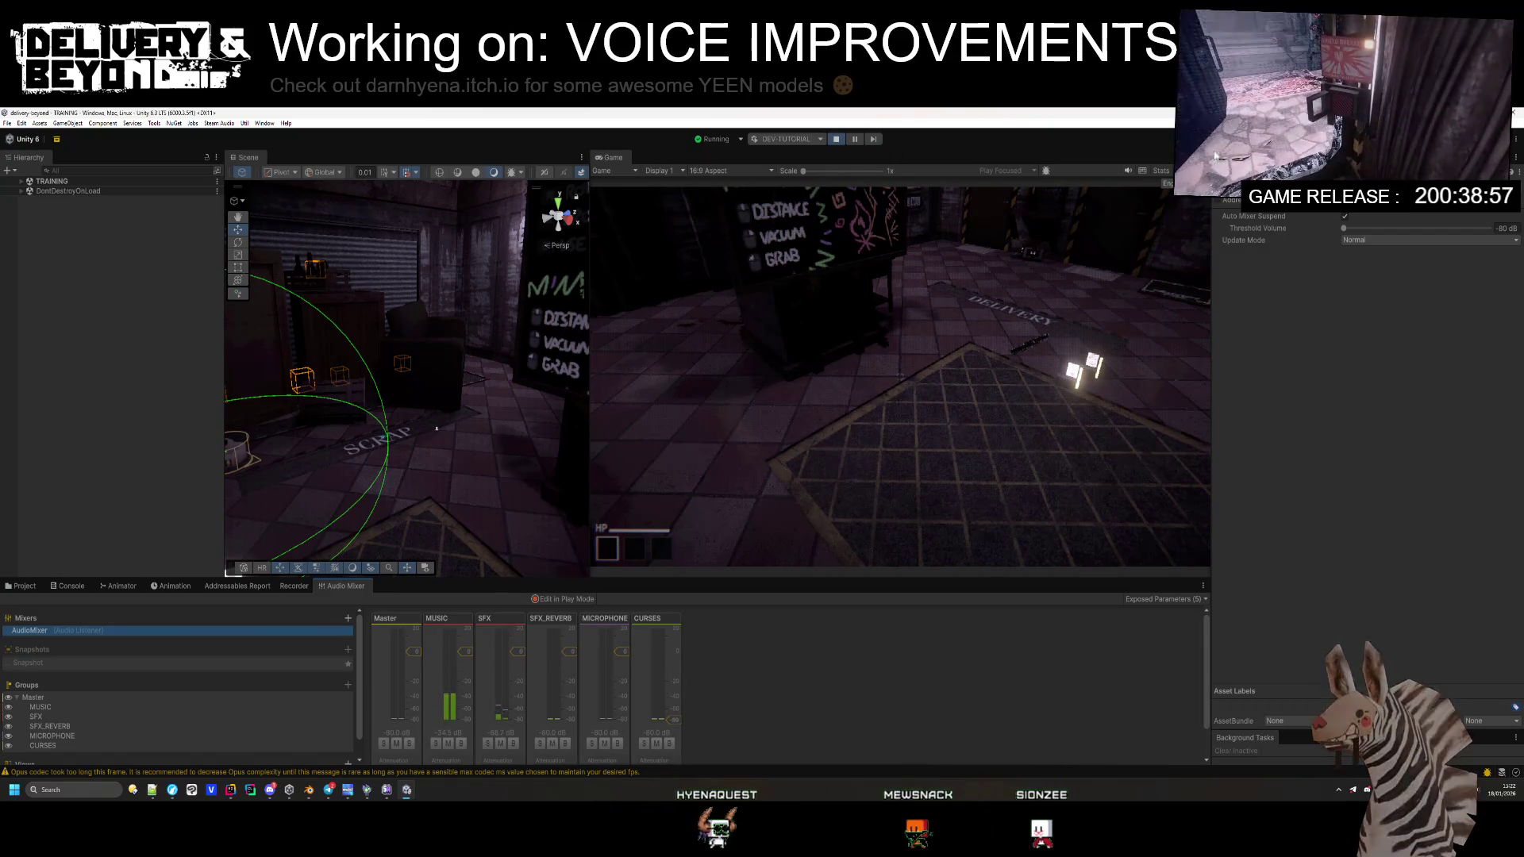
left_click(680, 436)
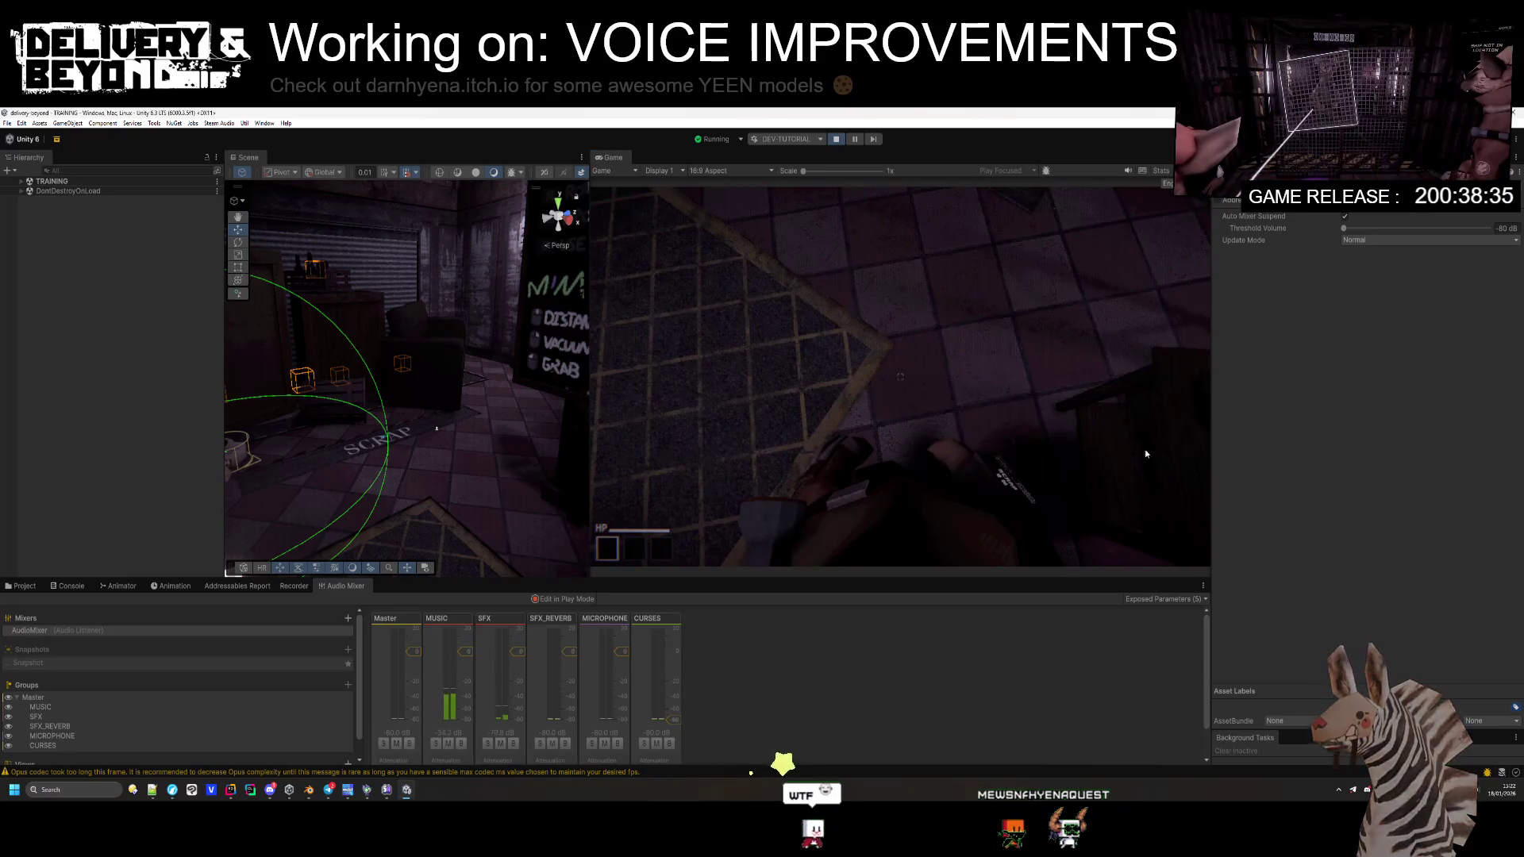
Step: Select and expand TRAINING in the Hierarchy to list its objects, including Player 0
left_click(52, 181)
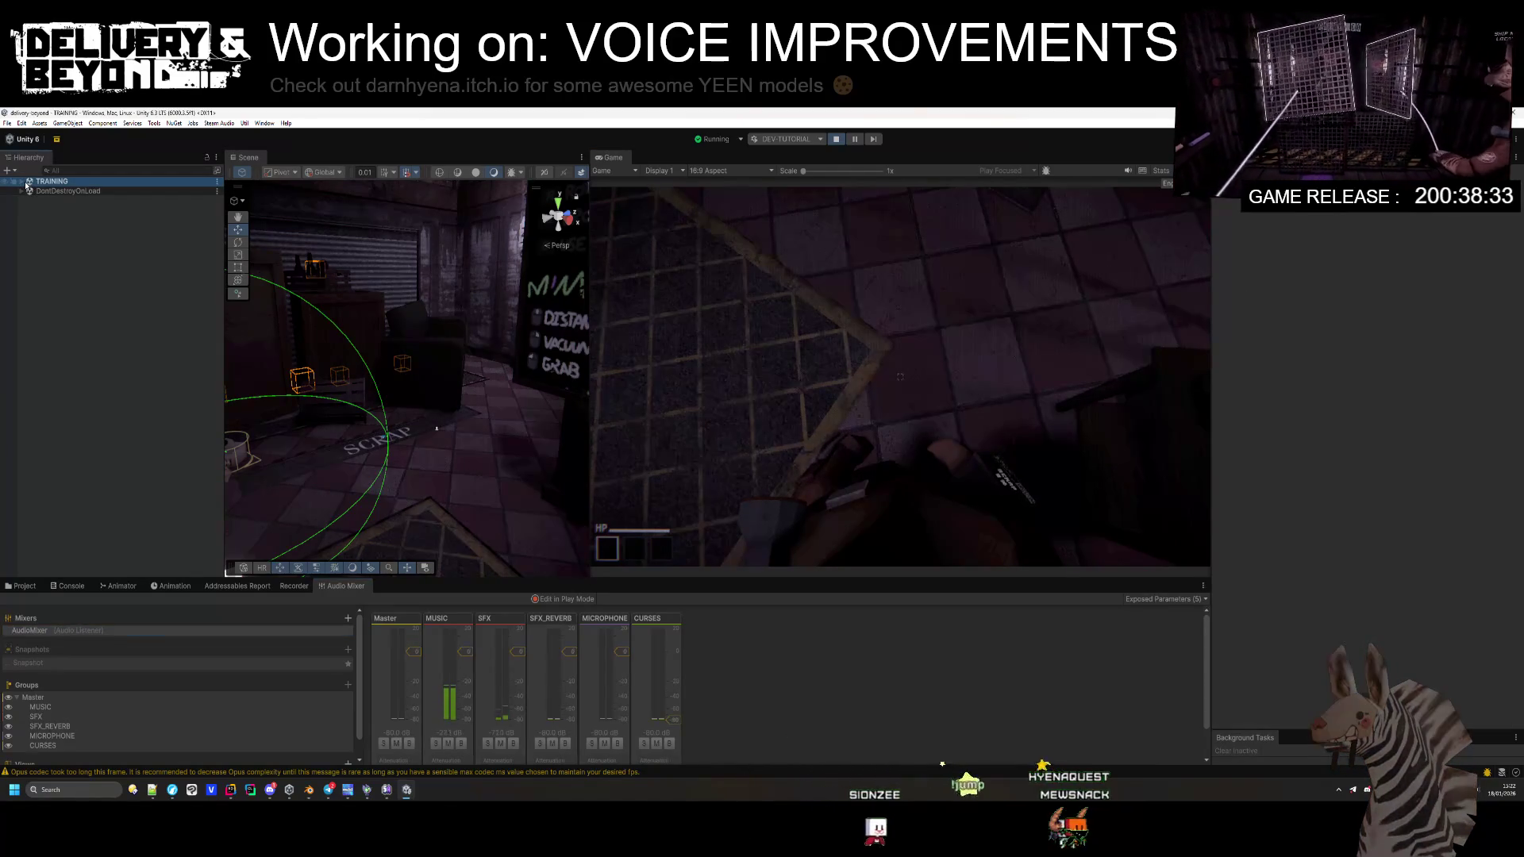
left_click(22, 181)
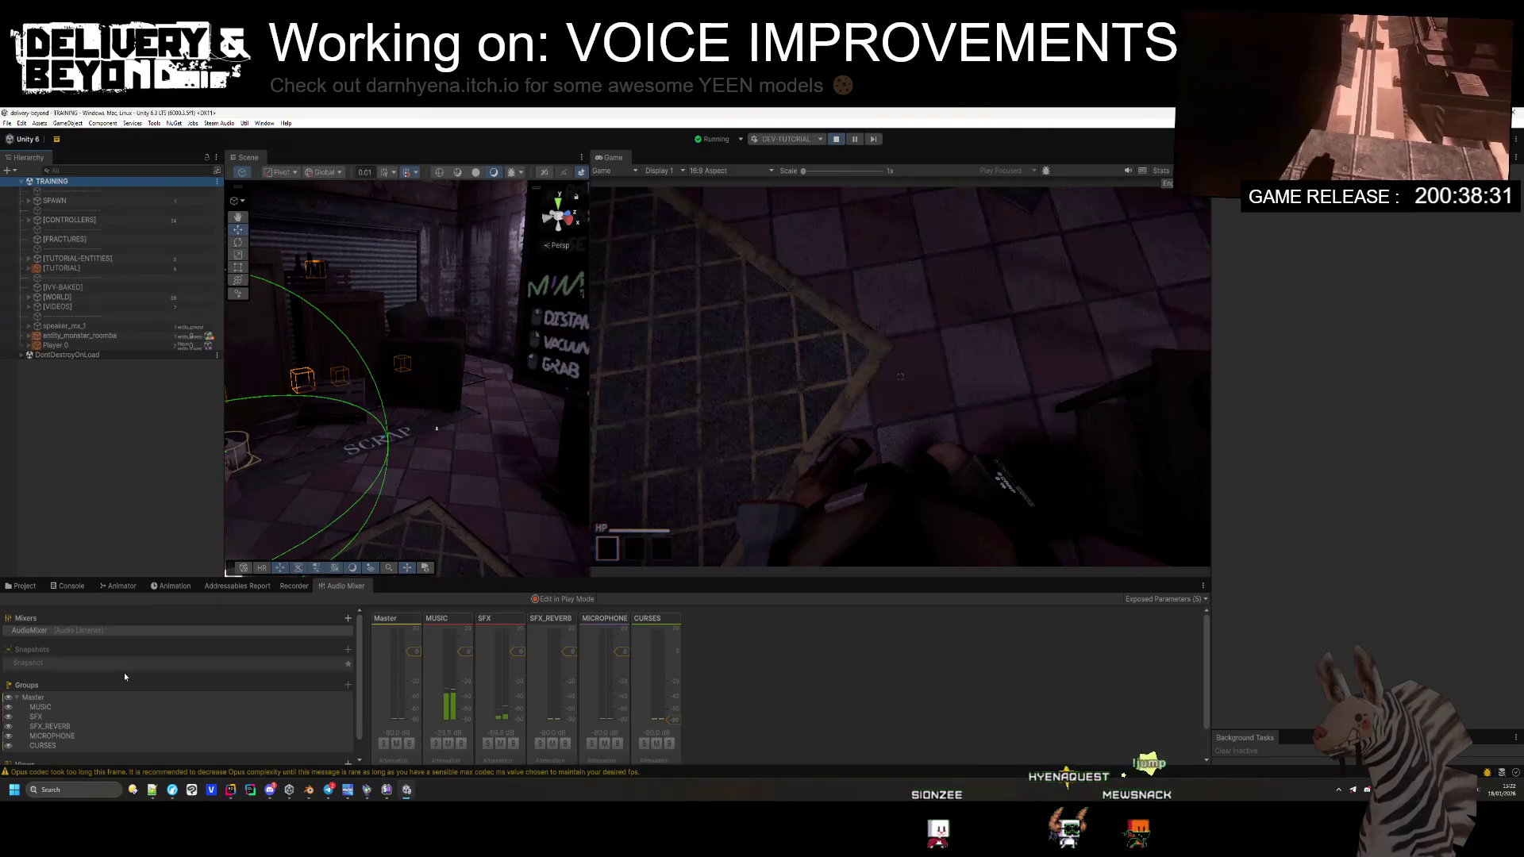
Step: Clear the Console and expand Player 0 in the Hierarchy
left_click(115, 771)
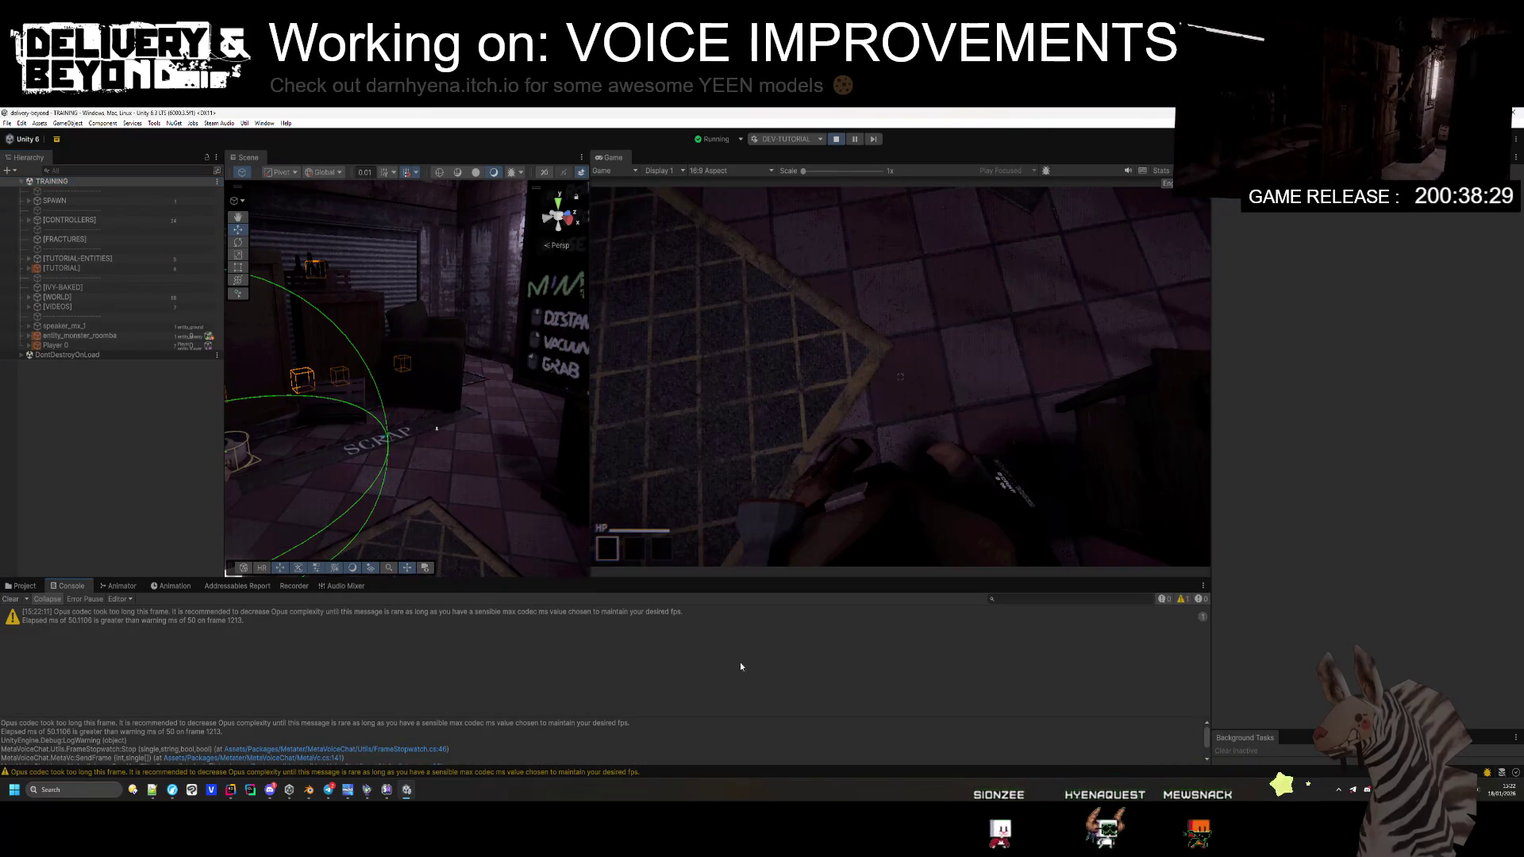
left_click(10, 599)
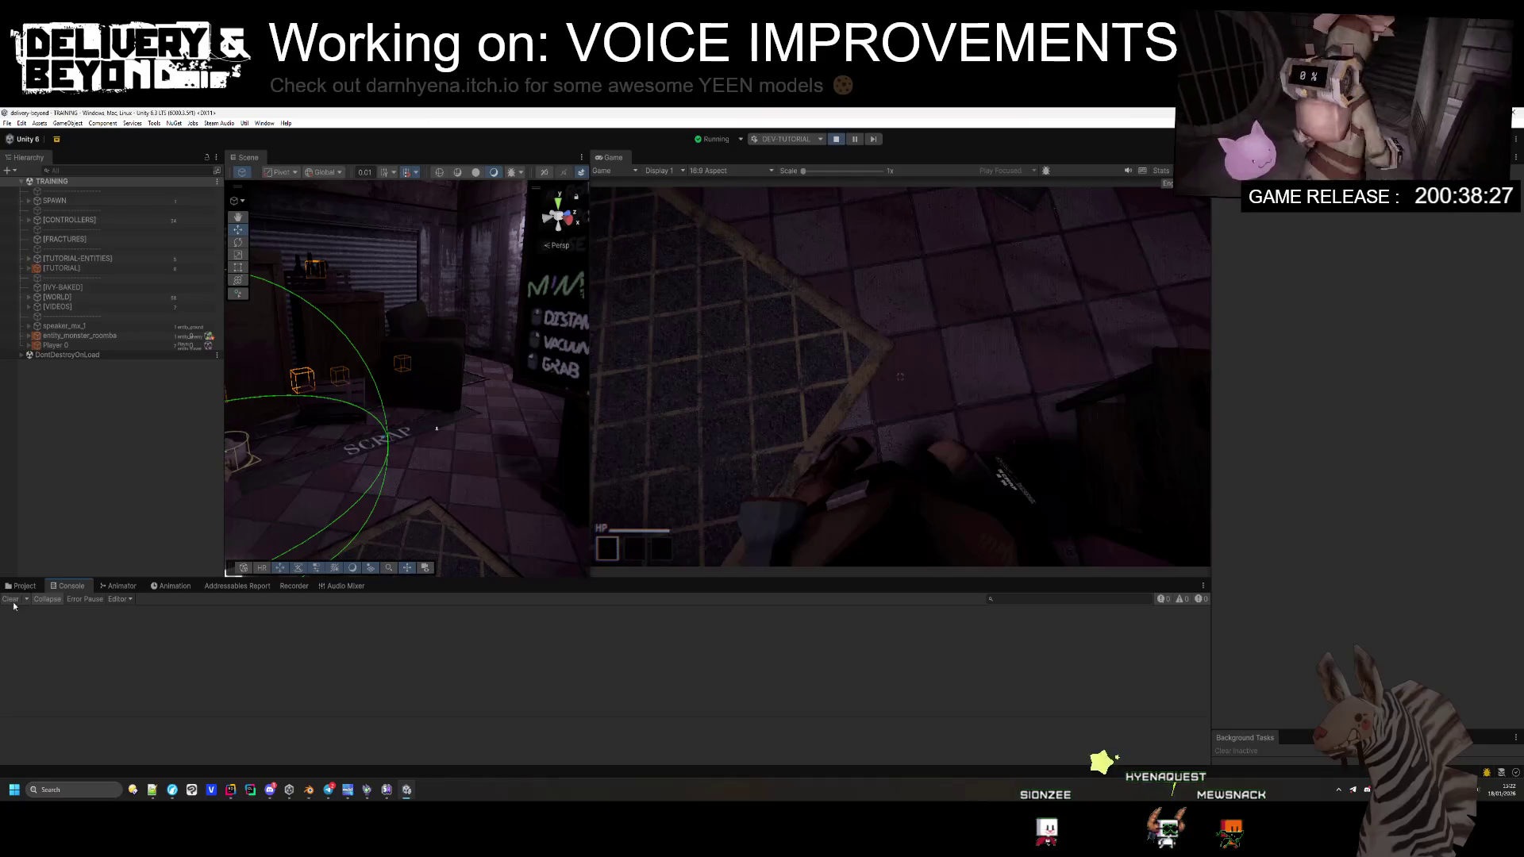
left_click(28, 346)
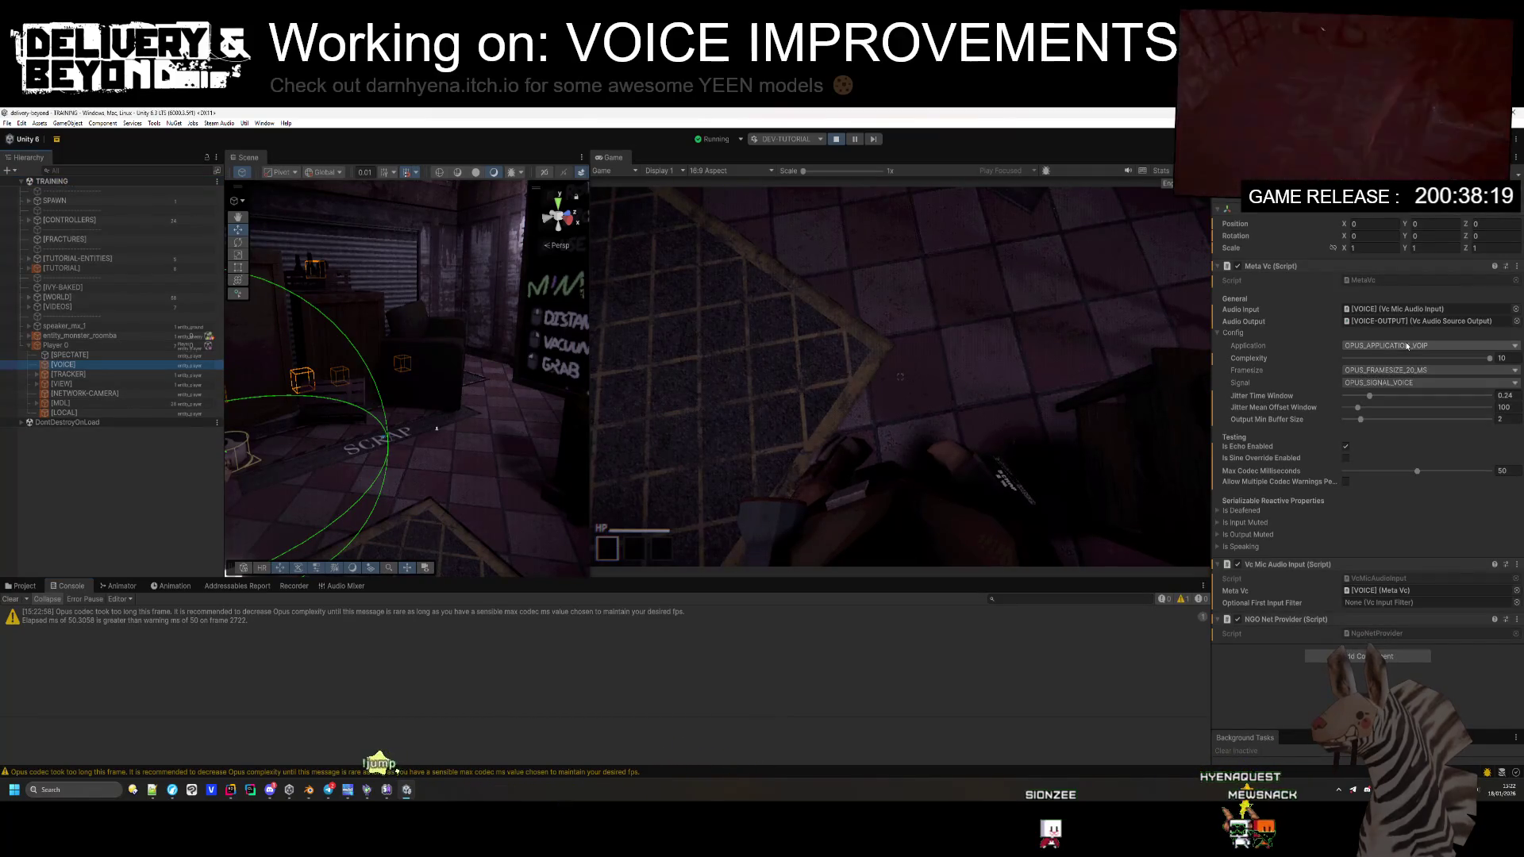
Step: Unfold [VOICE]'s Is Deafened, Is Input Muted, Is Output Muted and Is Speaking, then open in-game audio settings
left_click(1258, 535)
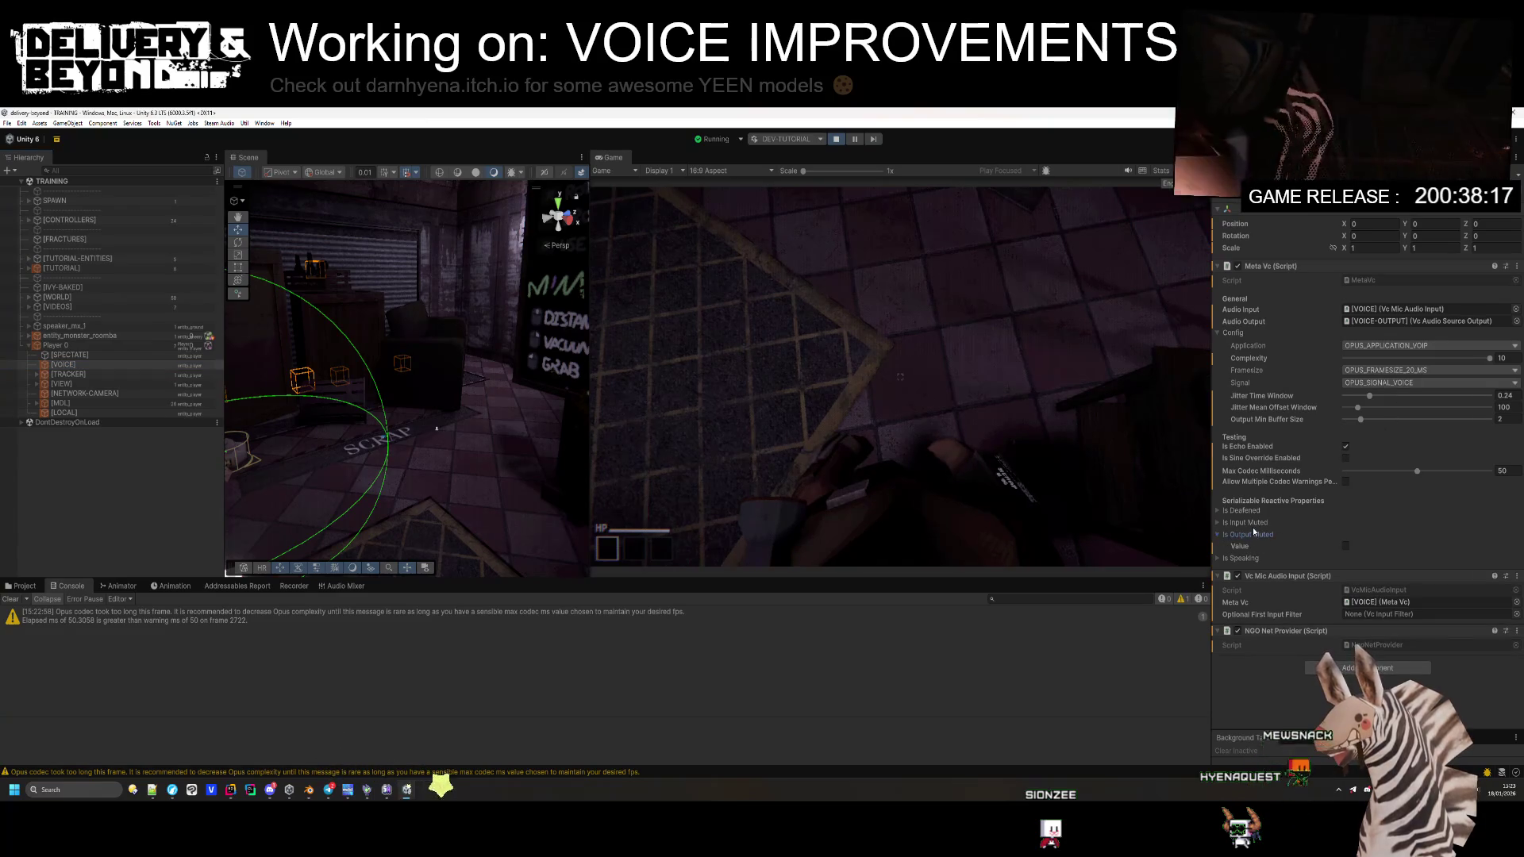
left_click(1258, 522)
left_click(1258, 511)
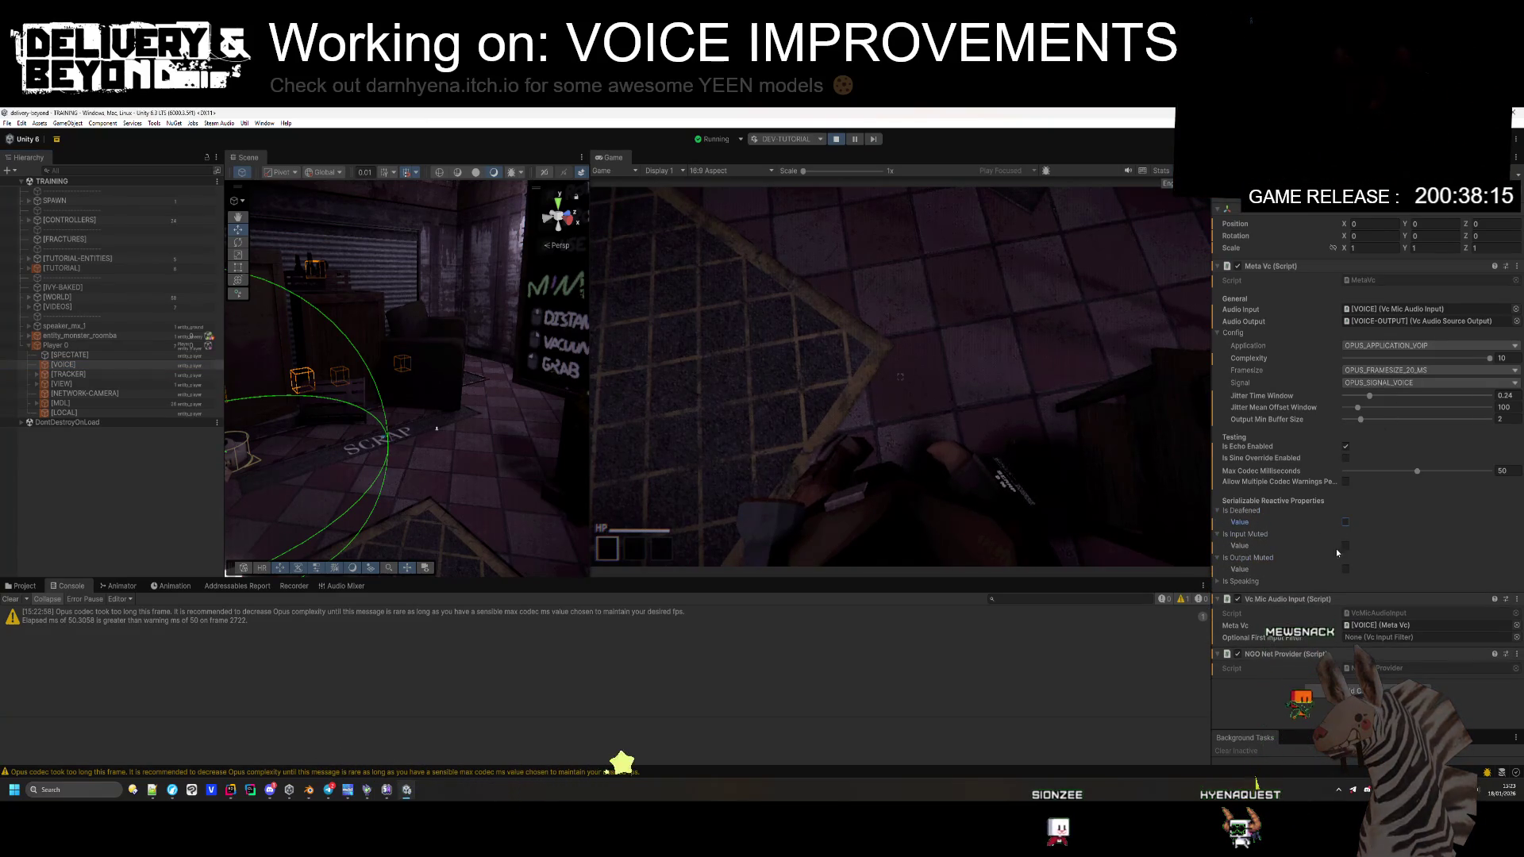
left_click(1330, 581)
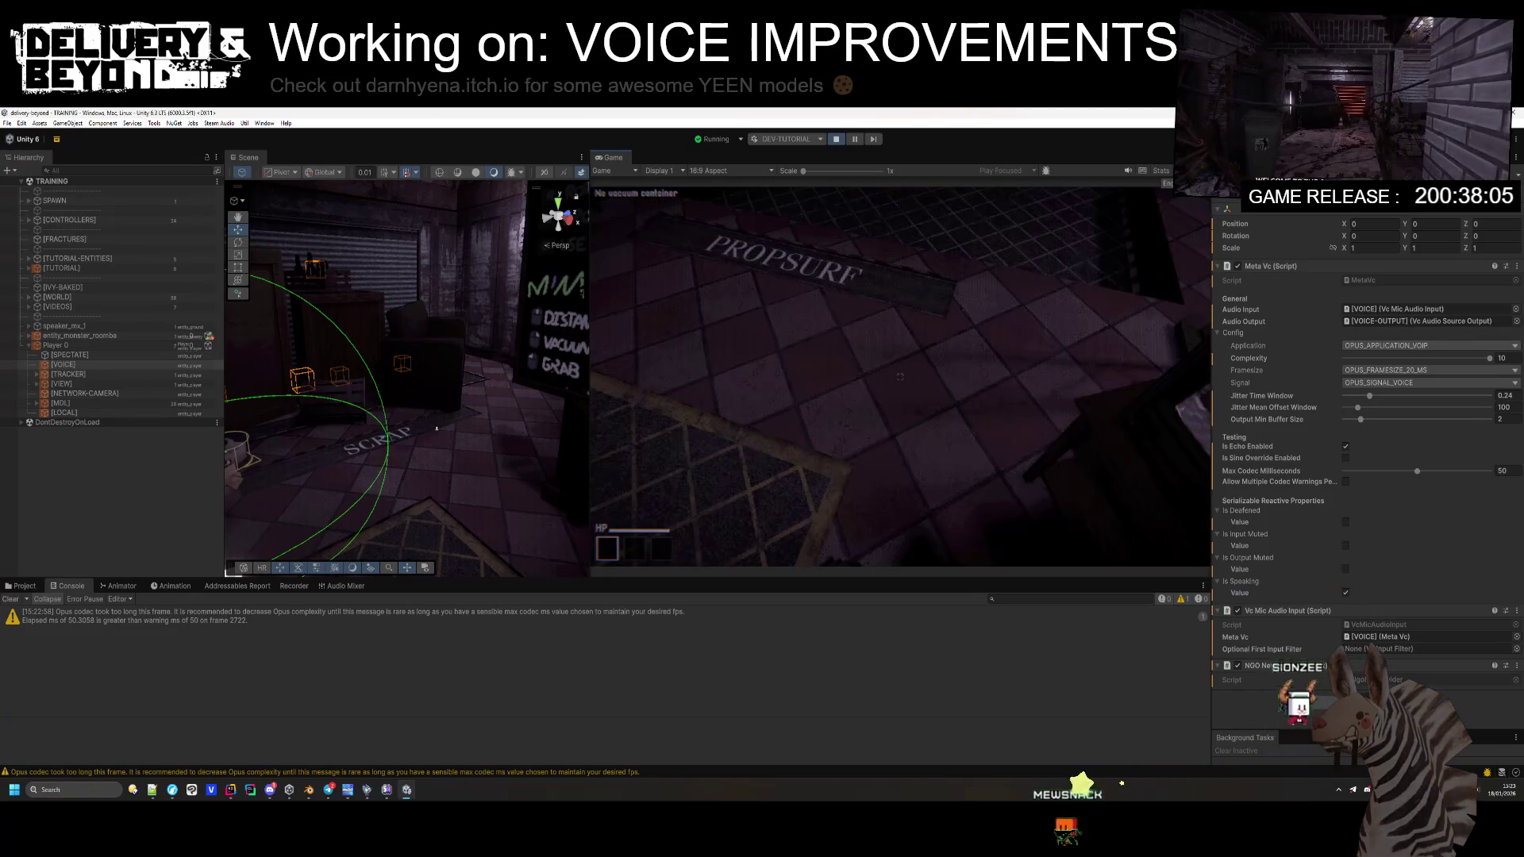
key("Escape")
left_click(646, 299)
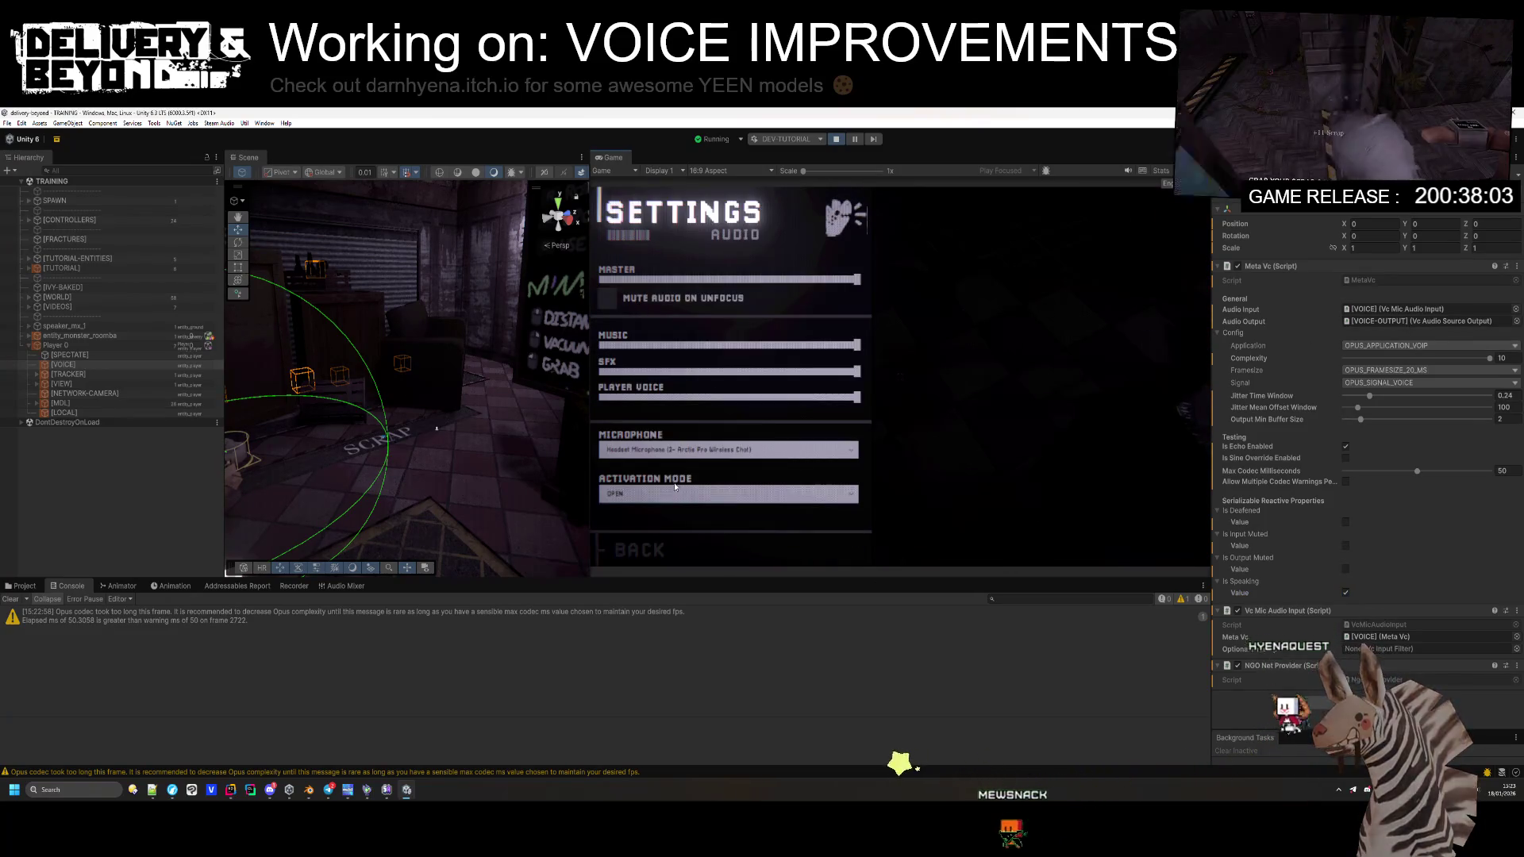
Step: Try the Yeti Stereo and BRIO 4K Stream Edition microphones, then return to the headset microphone
left_click(673, 451)
left_click(671, 491)
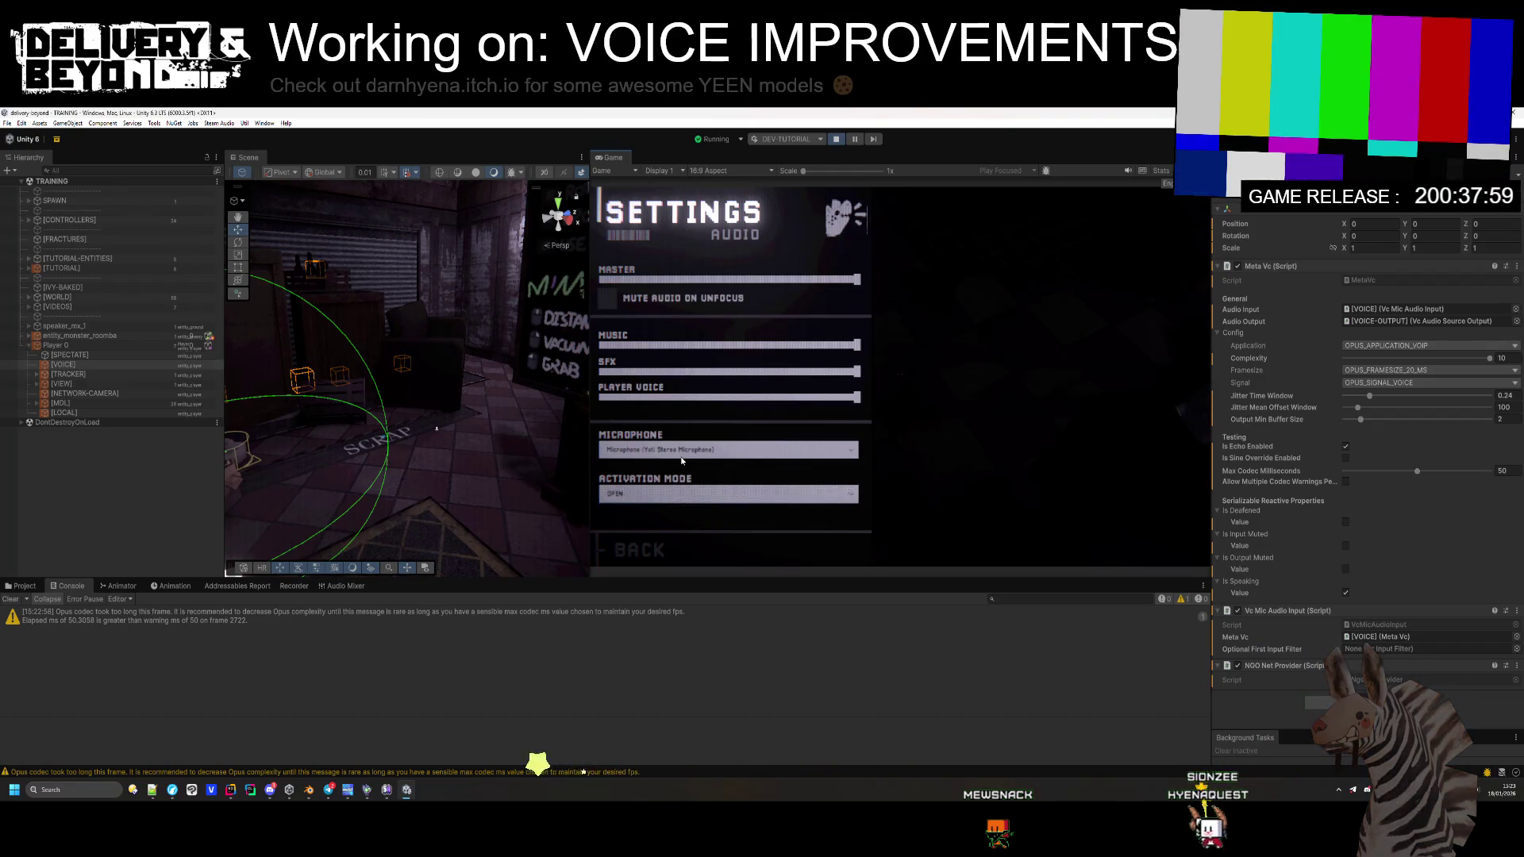
left_click(681, 450)
left_click(683, 504)
left_click(684, 450)
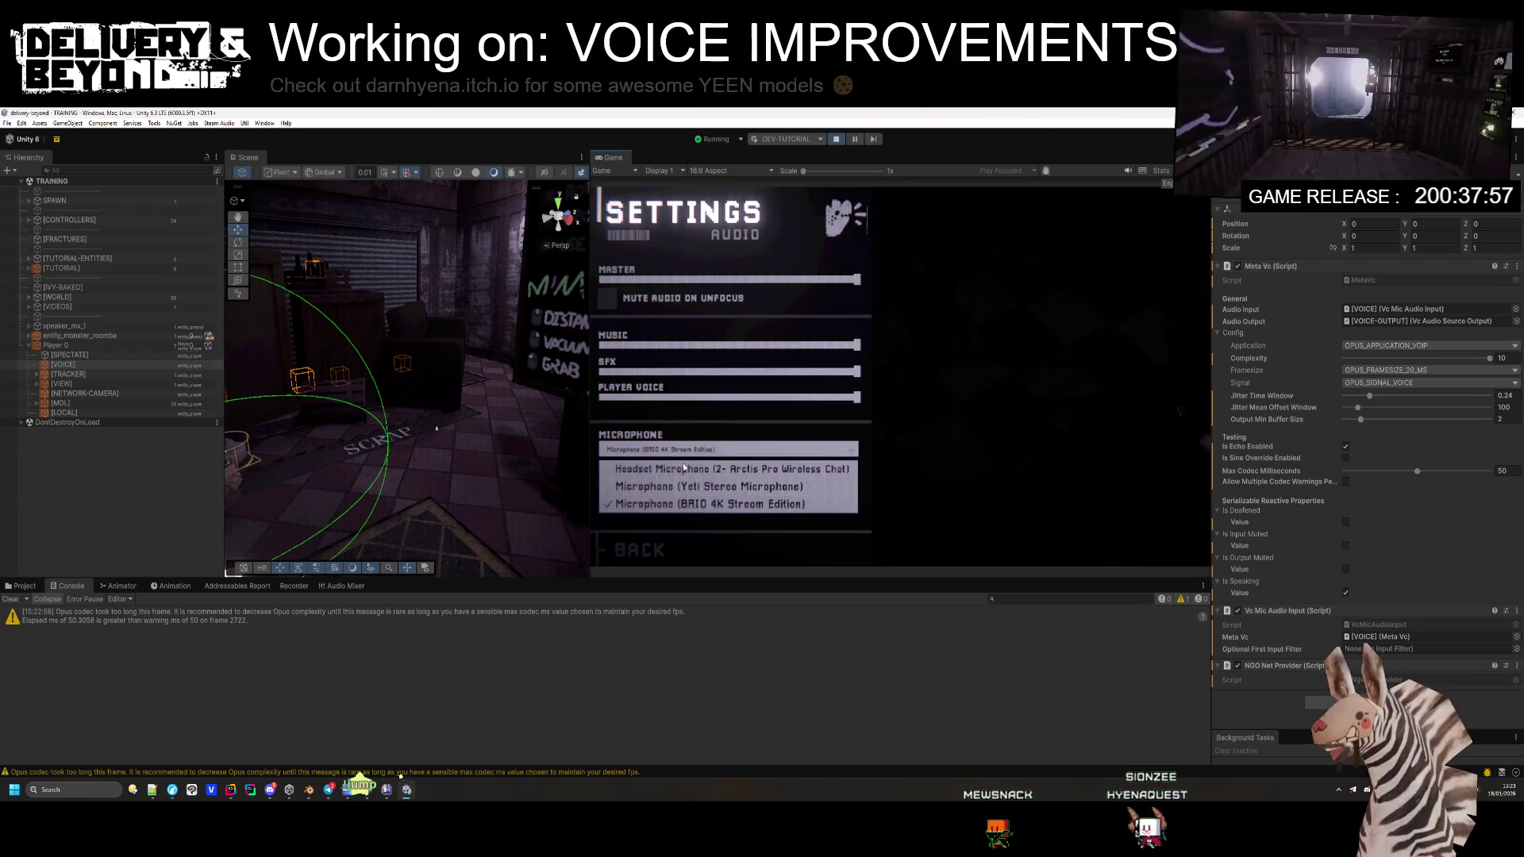
left_click(684, 468)
Step: Test voice activation DISABLED and PUSH_TO_TALK, then mark the voice input as muted
left_click(675, 499)
left_click(664, 512)
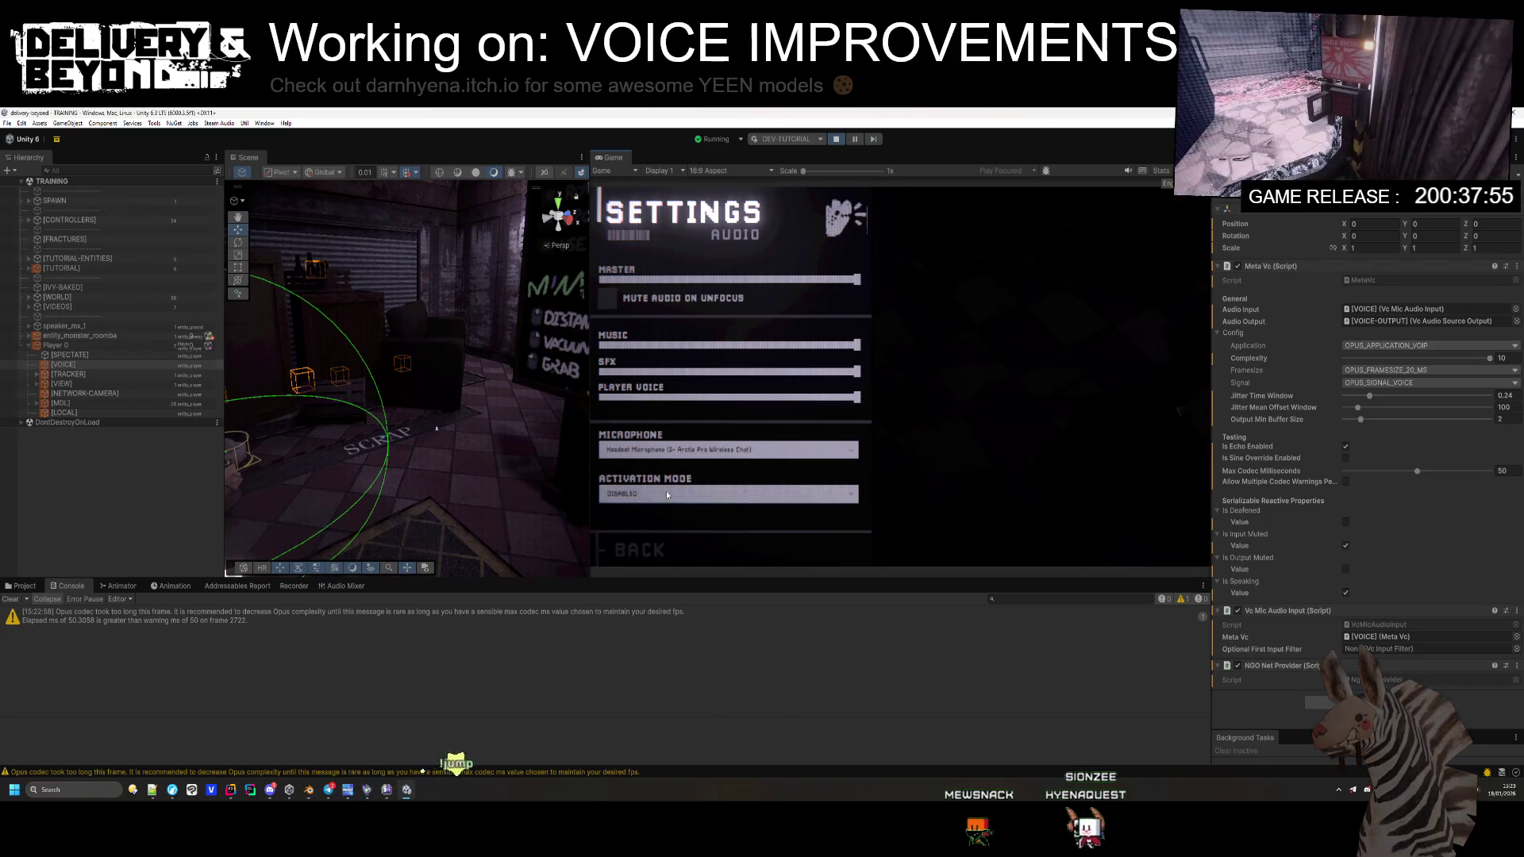
left_click(667, 492)
left_click(667, 530)
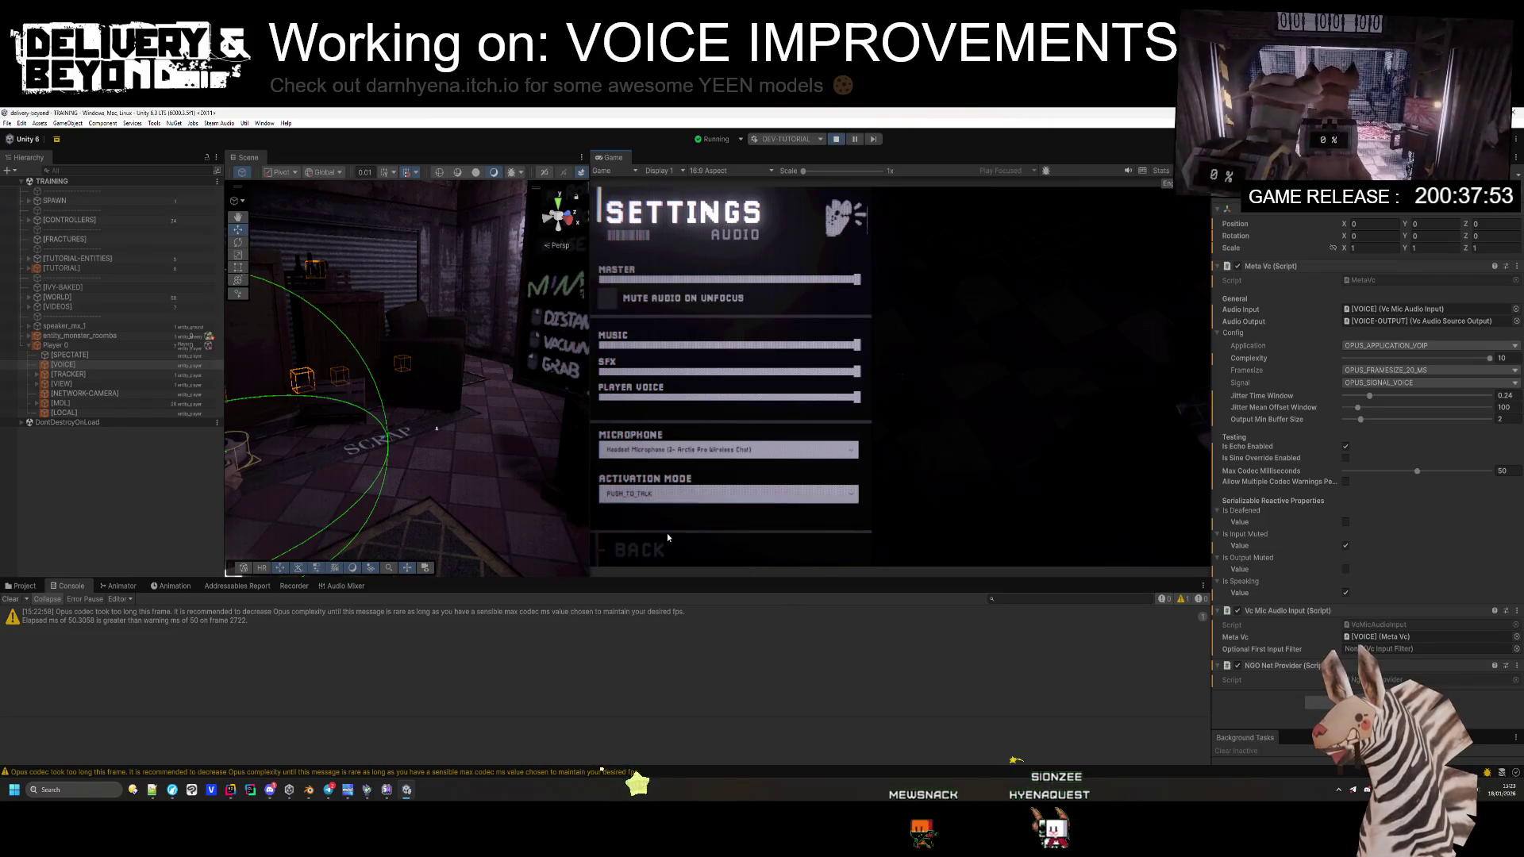
key("Escape")
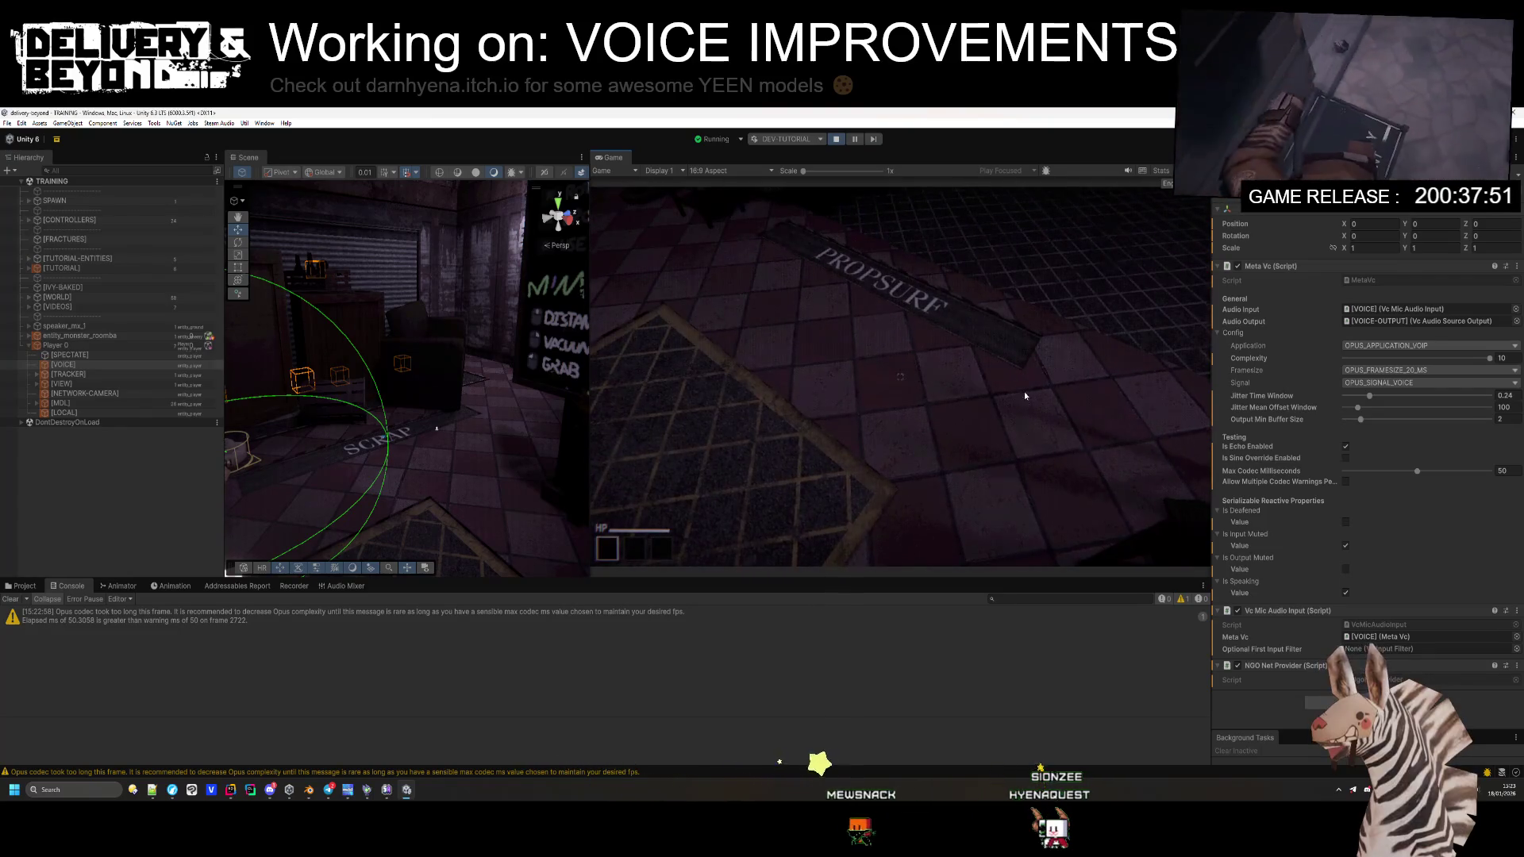
mouse_move(942, 367)
mouse_move(845, 387)
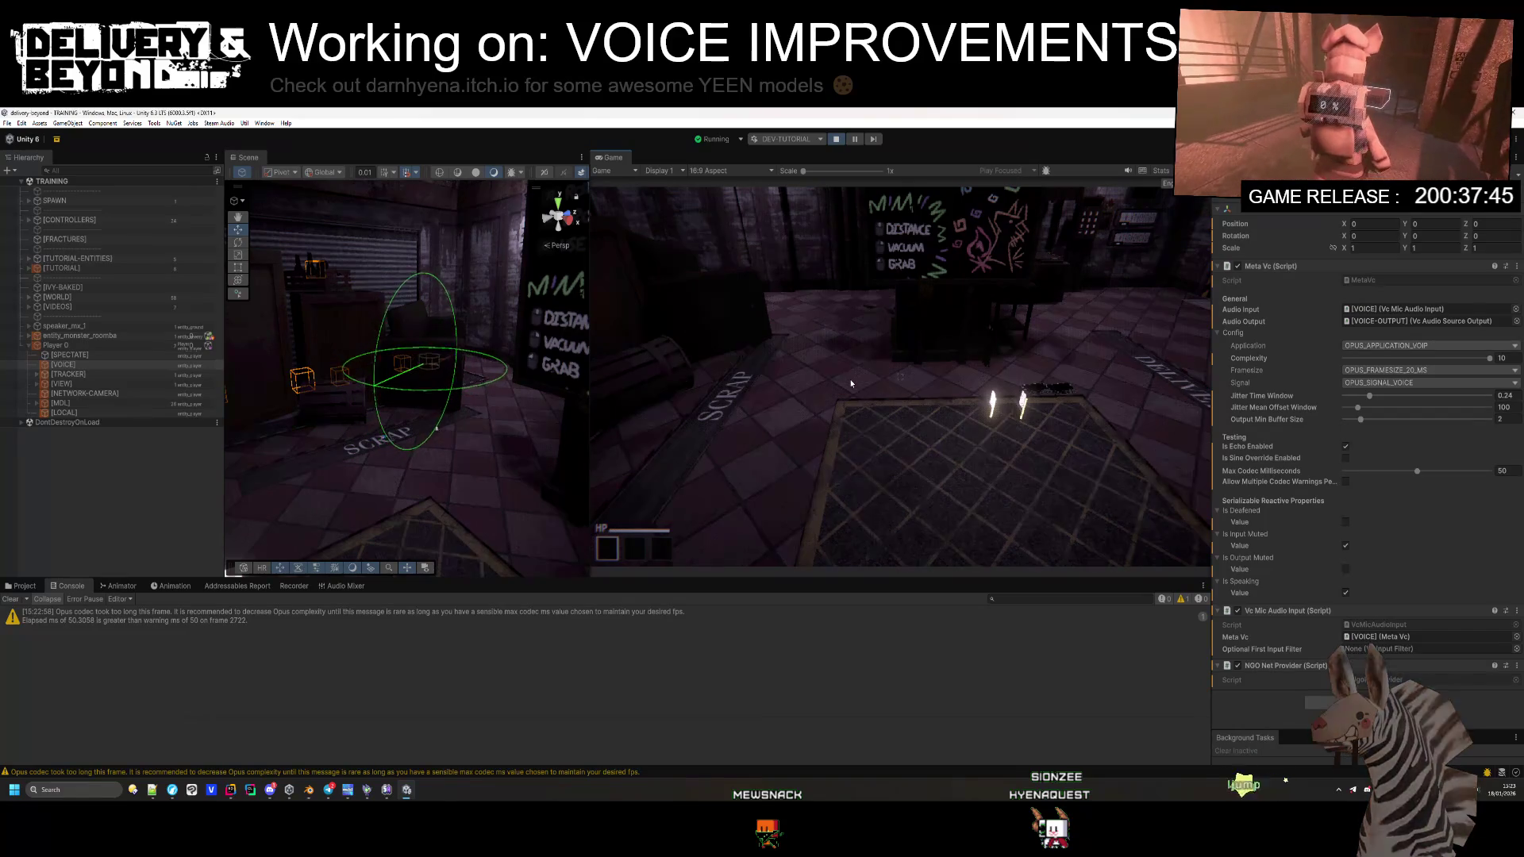
mouse_move(1346, 546)
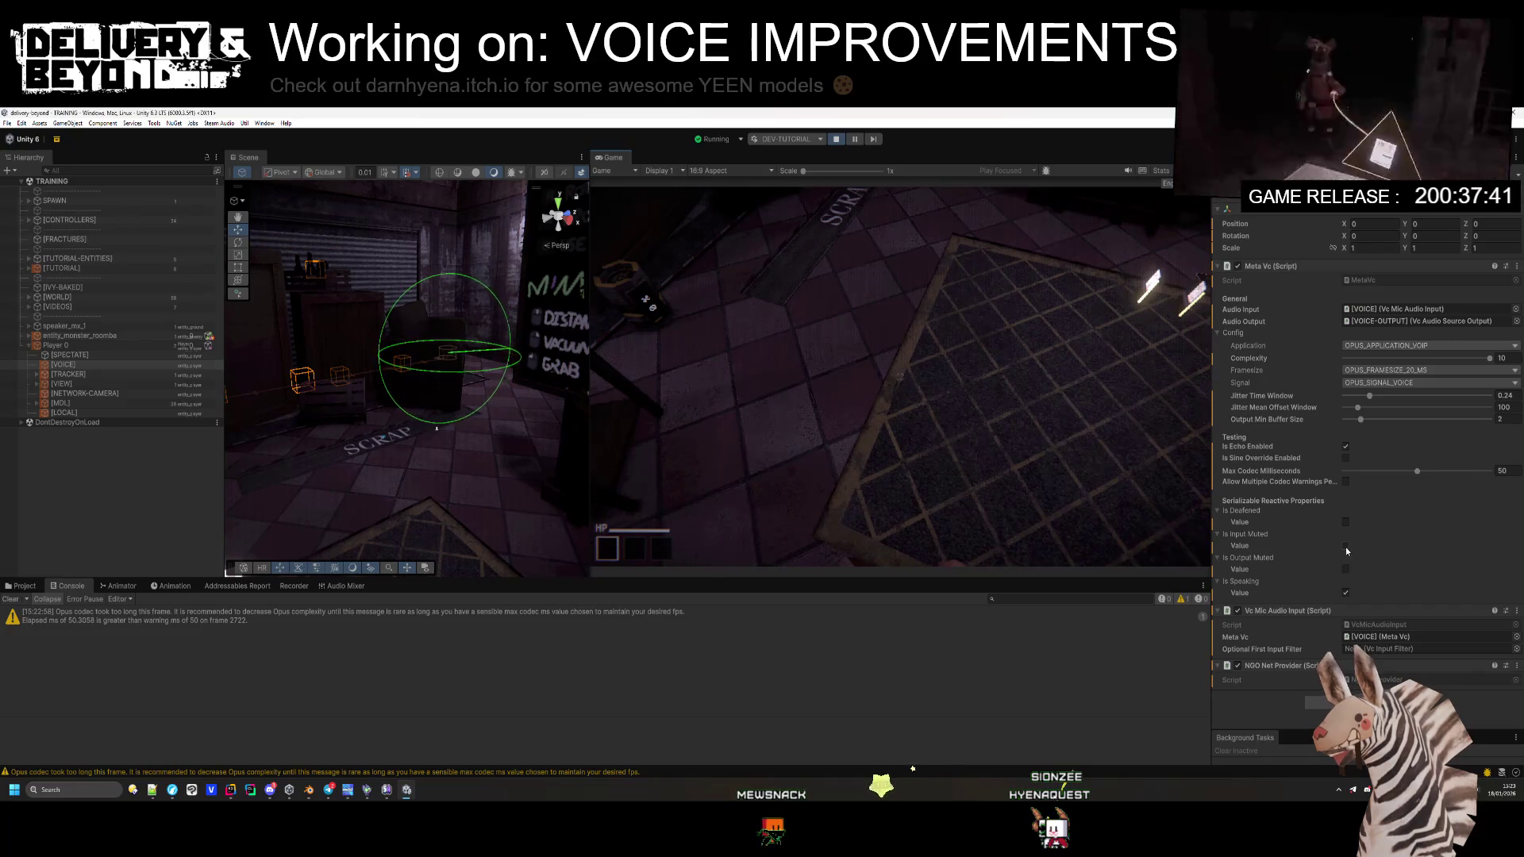
left_click(1345, 546)
Step: Set voice activation back to OPEN, then in Rider close VcAudioSourceOutput.cs
key("Escape")
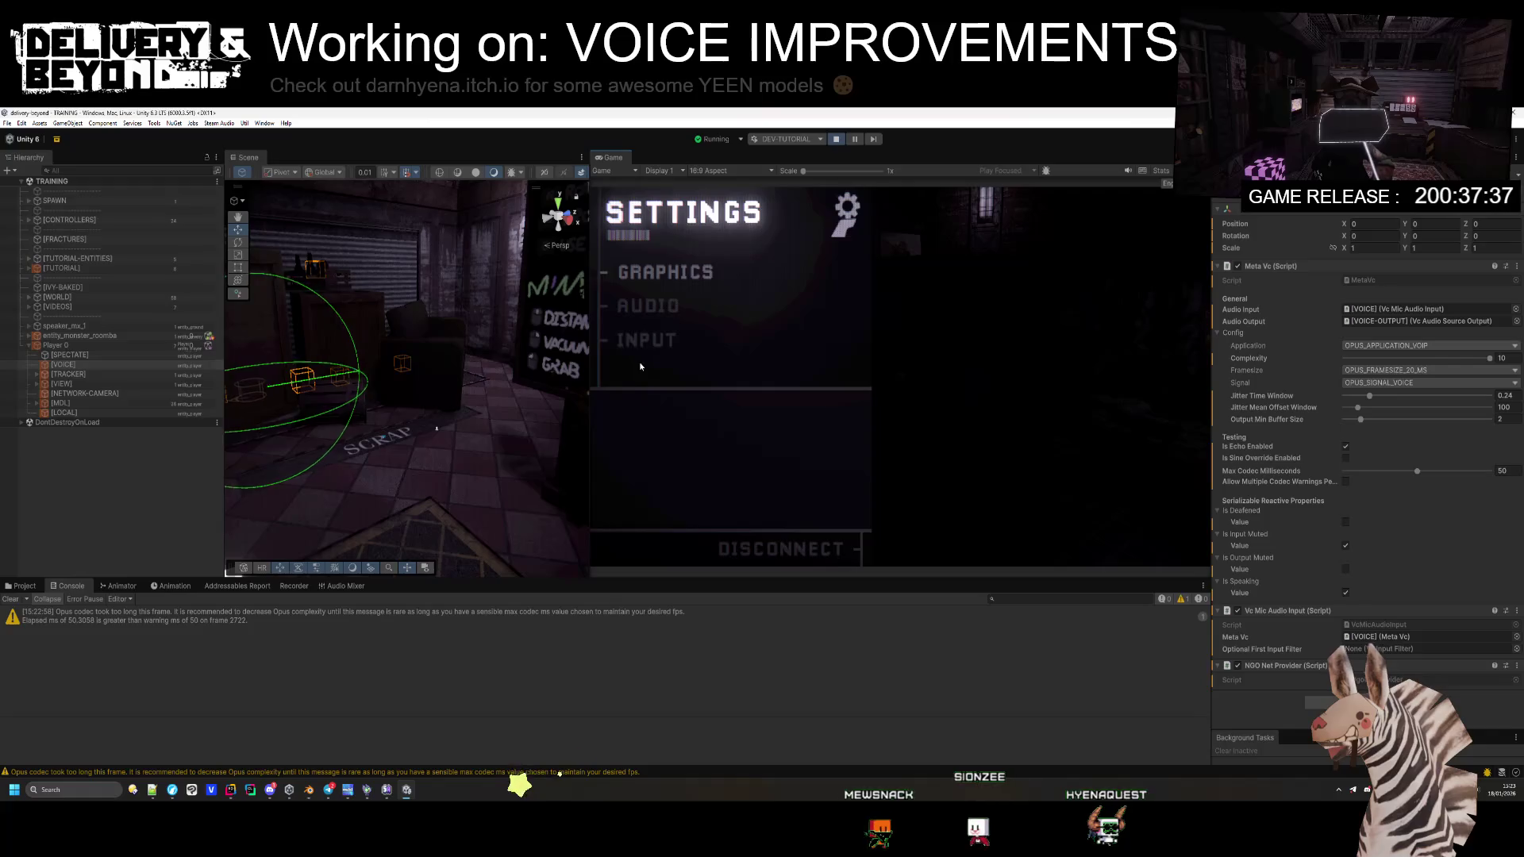
left_click(652, 313)
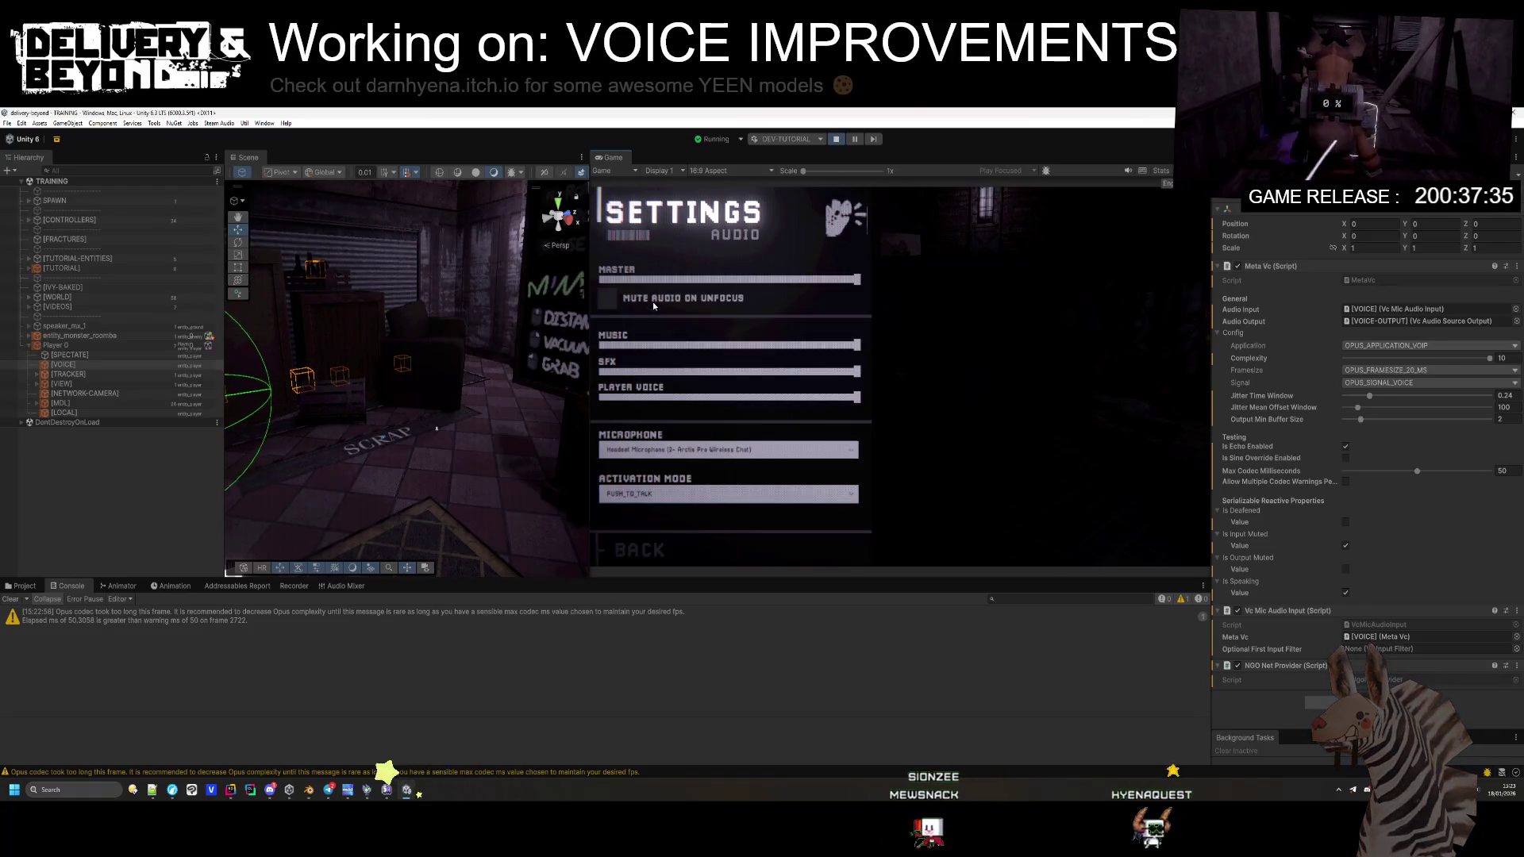
left_click(687, 493)
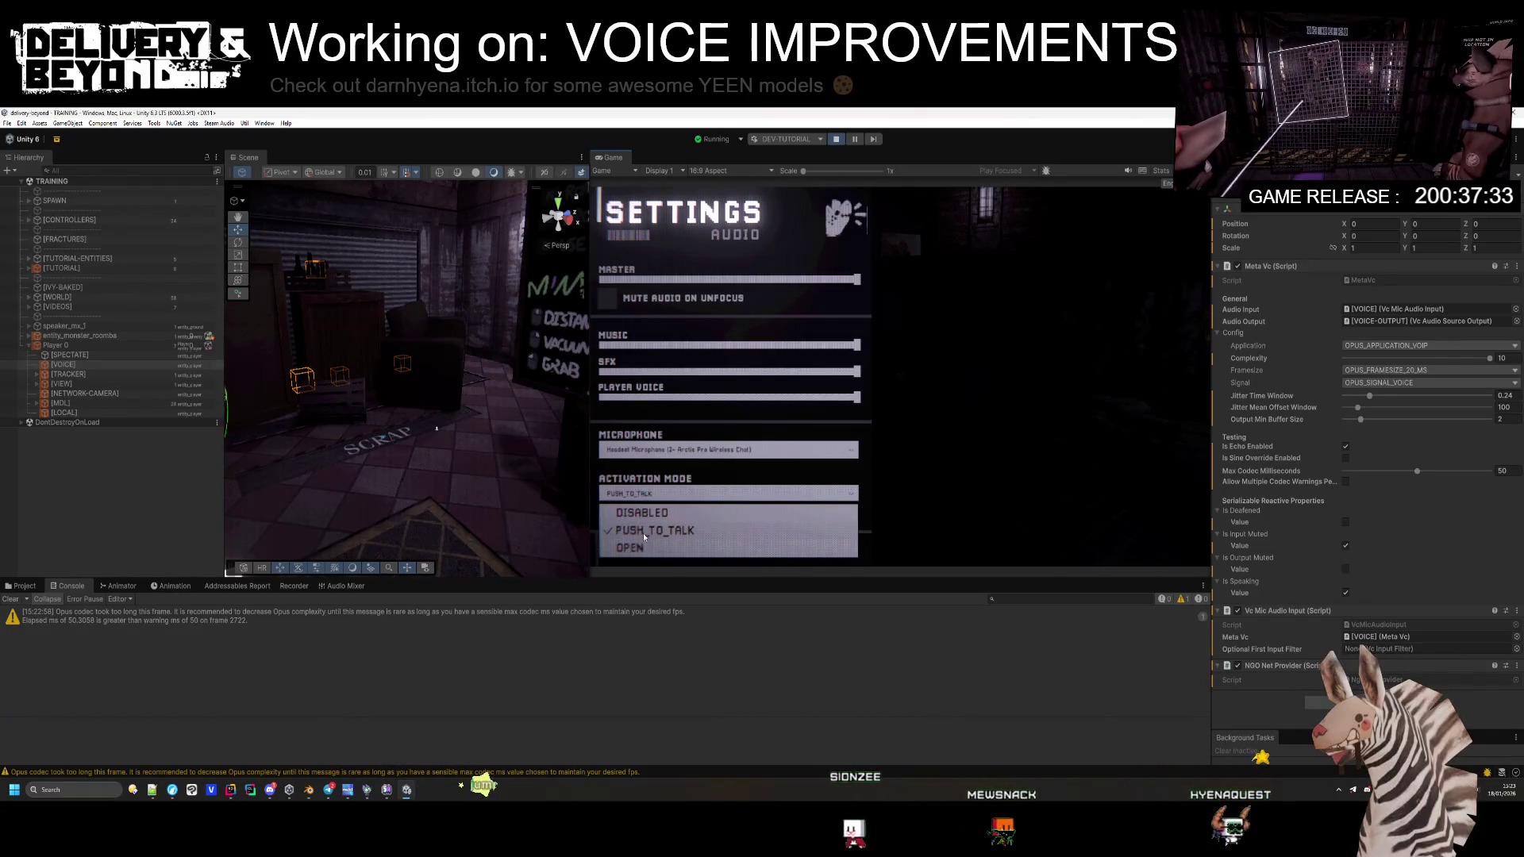
left_click(664, 545)
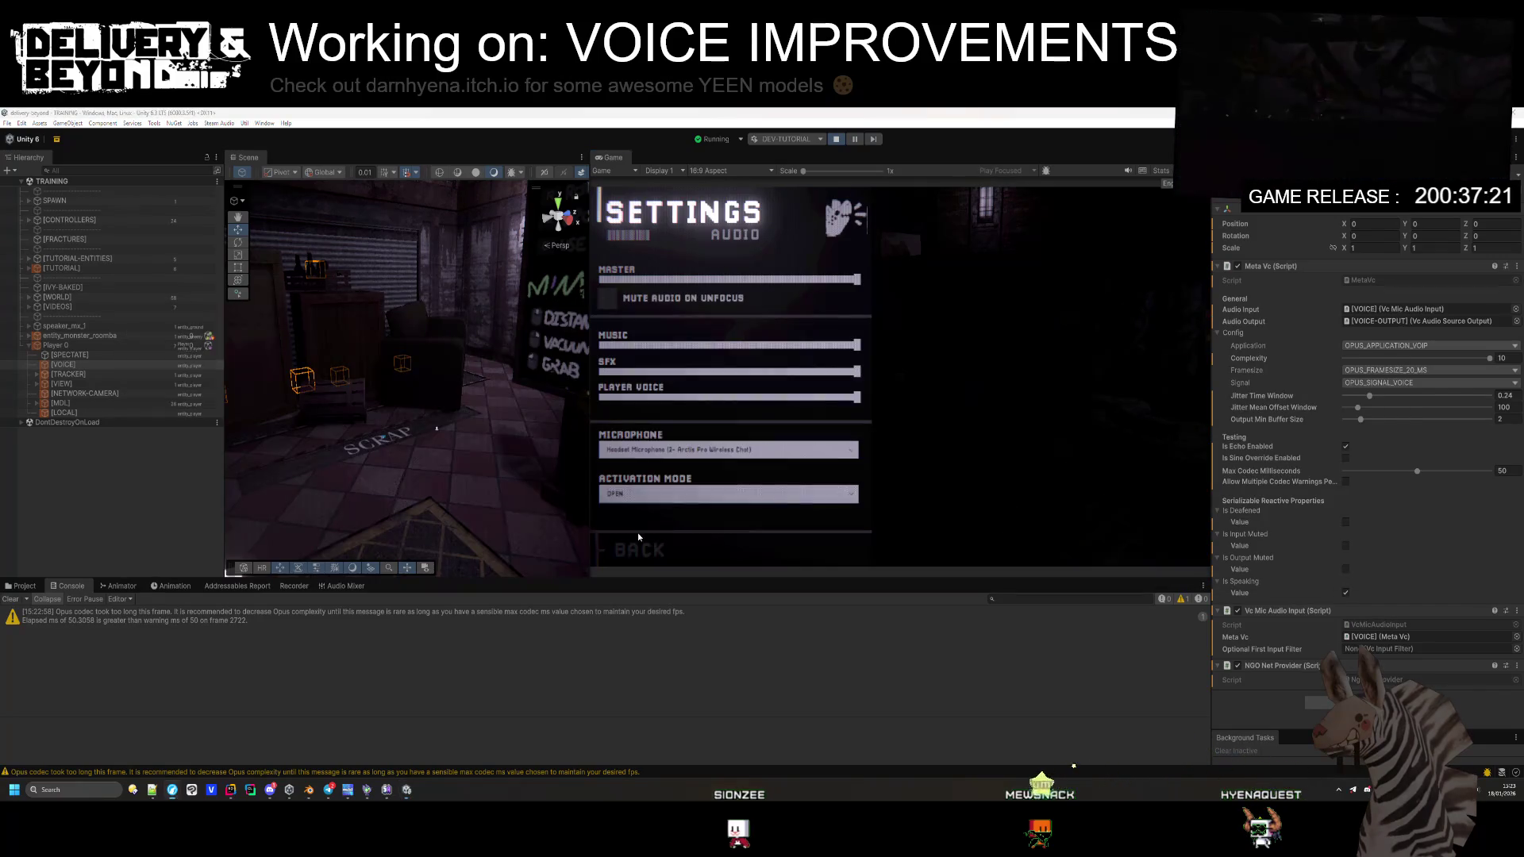
left_click(230, 790)
middle_click(383, 136)
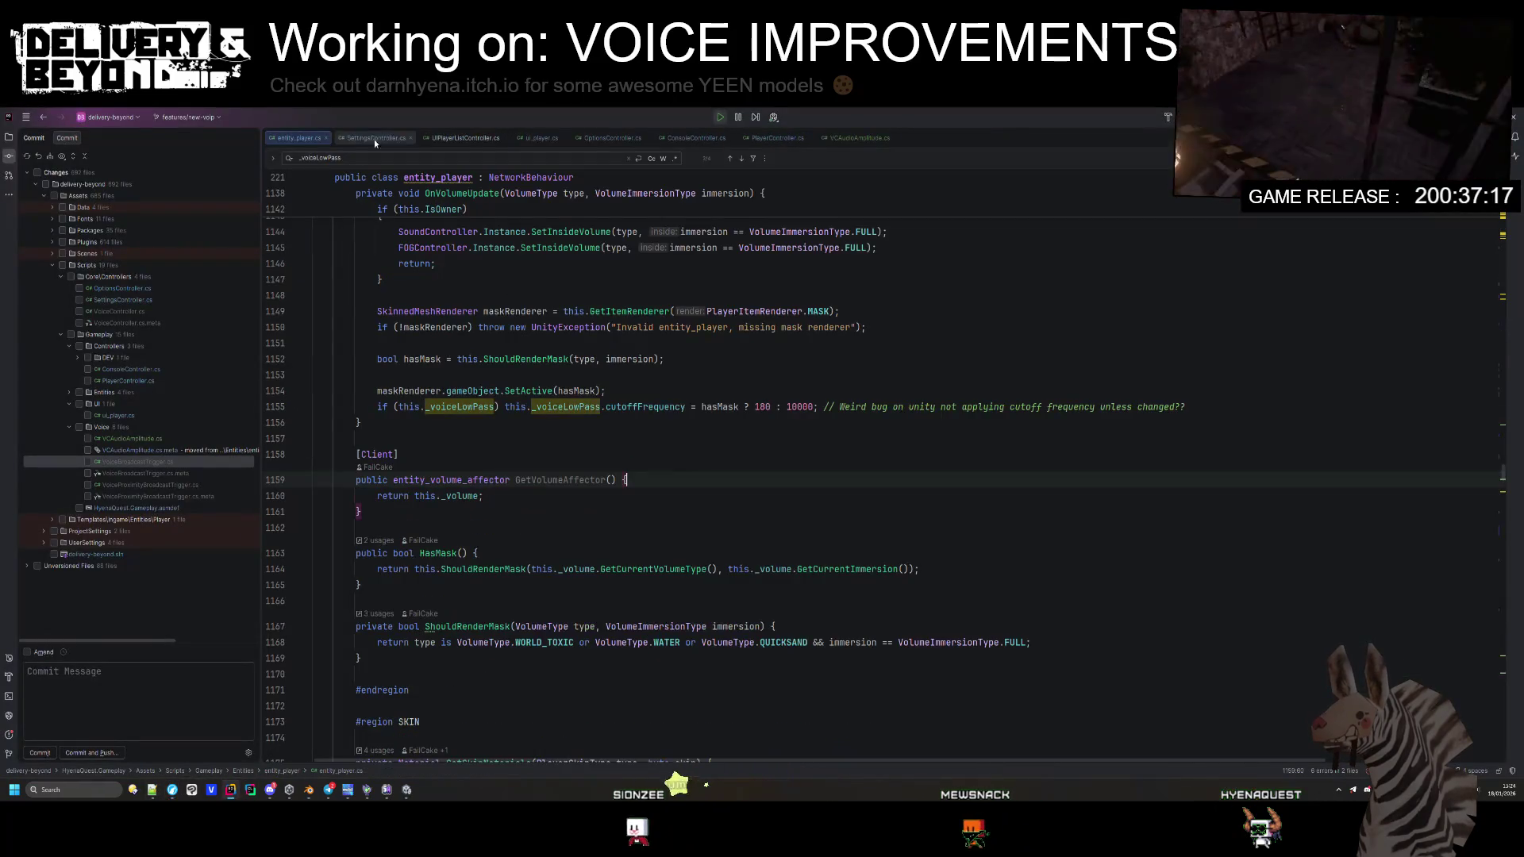
Step: Scroll entity_player.cs up to the body-part getters, select the GetRightHand line, then return to Unity
scroll(556, 396, "up", 10)
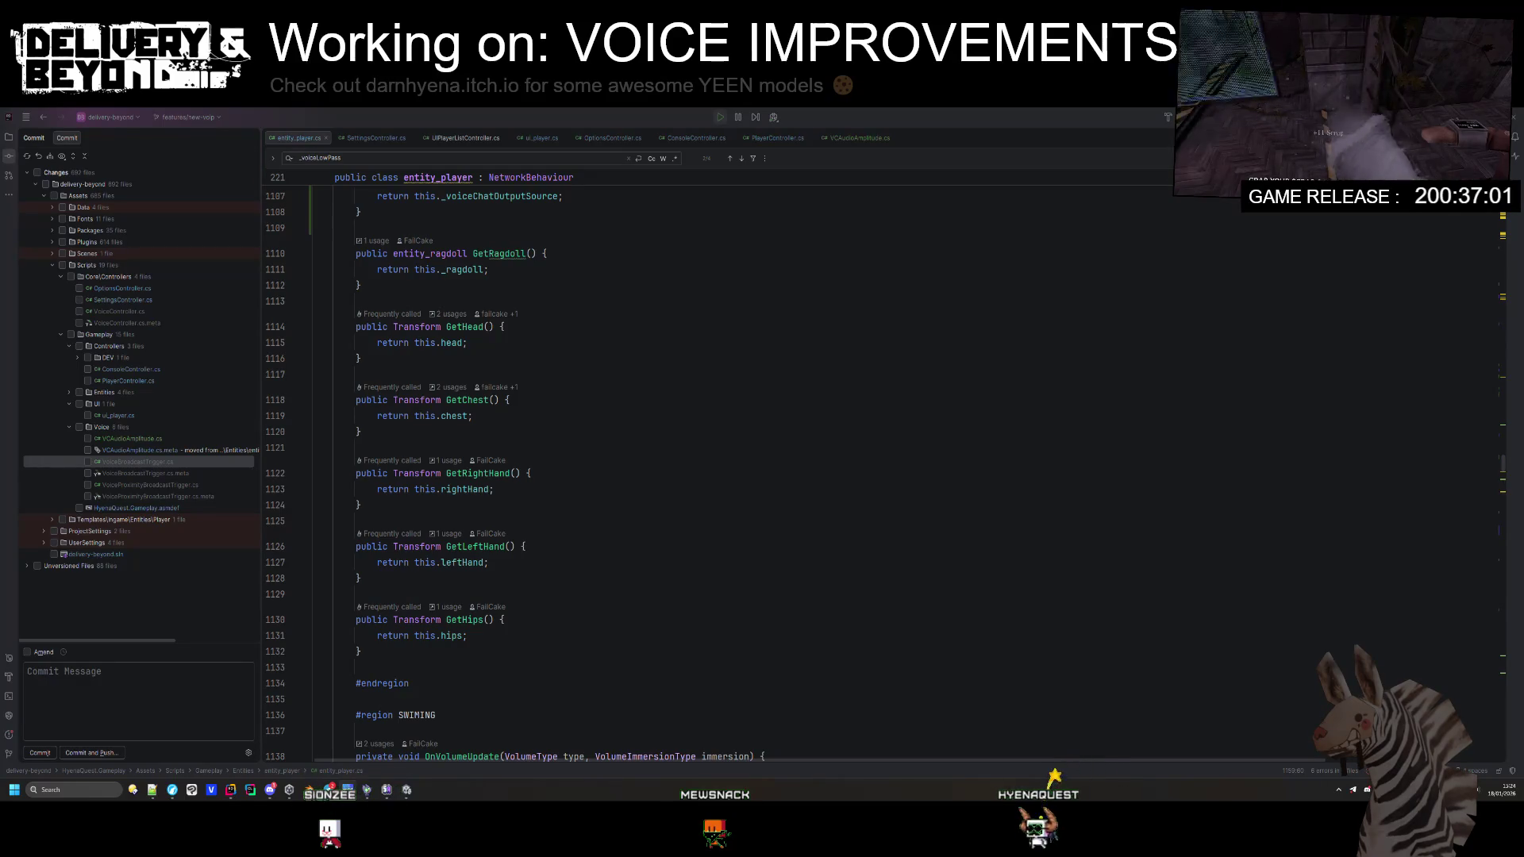
left_click(619, 473)
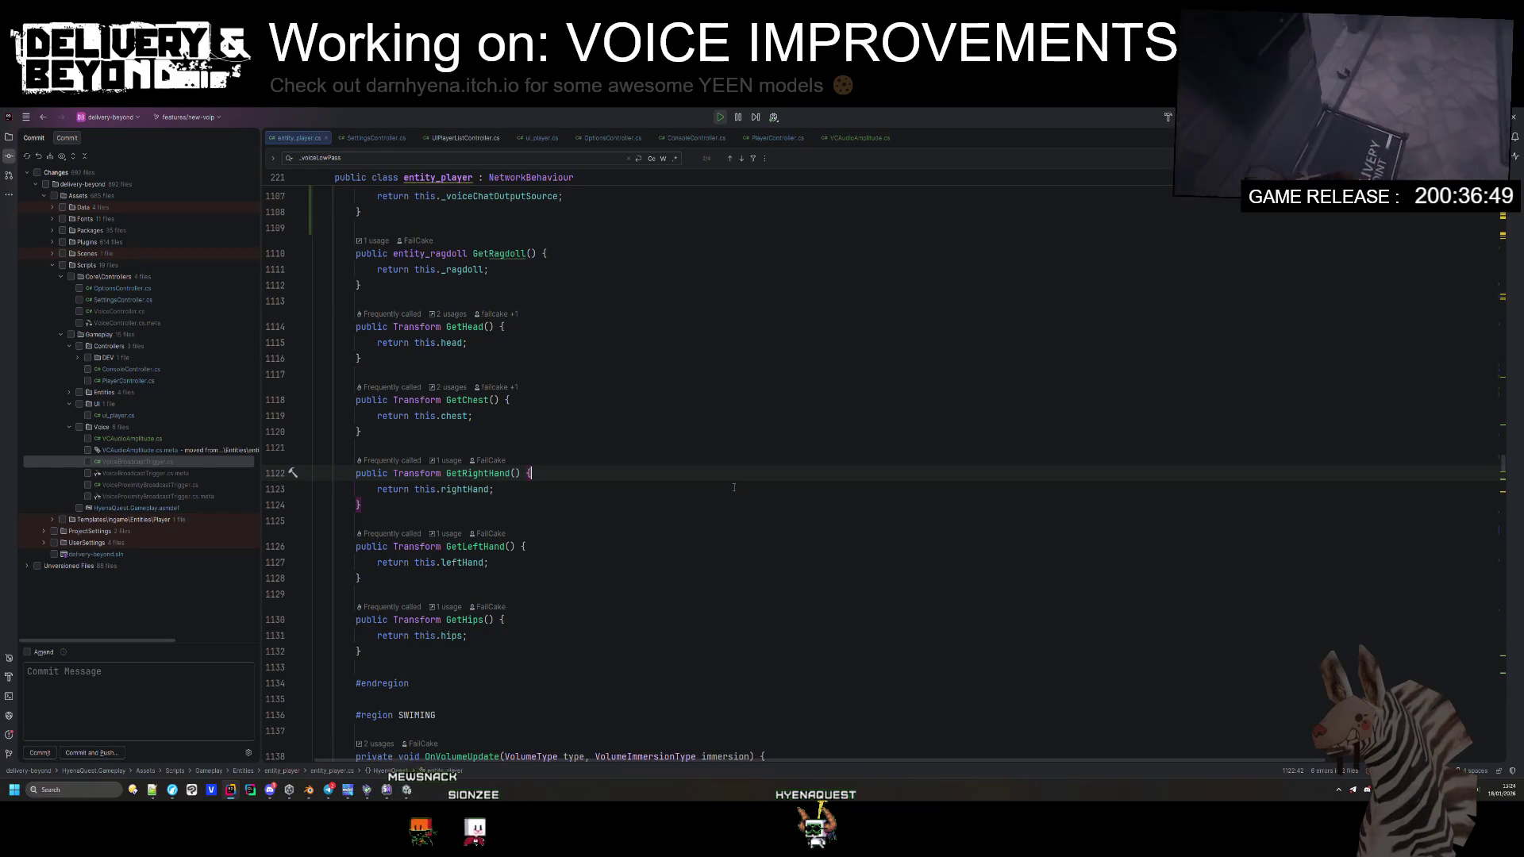
key("alt+Tab")
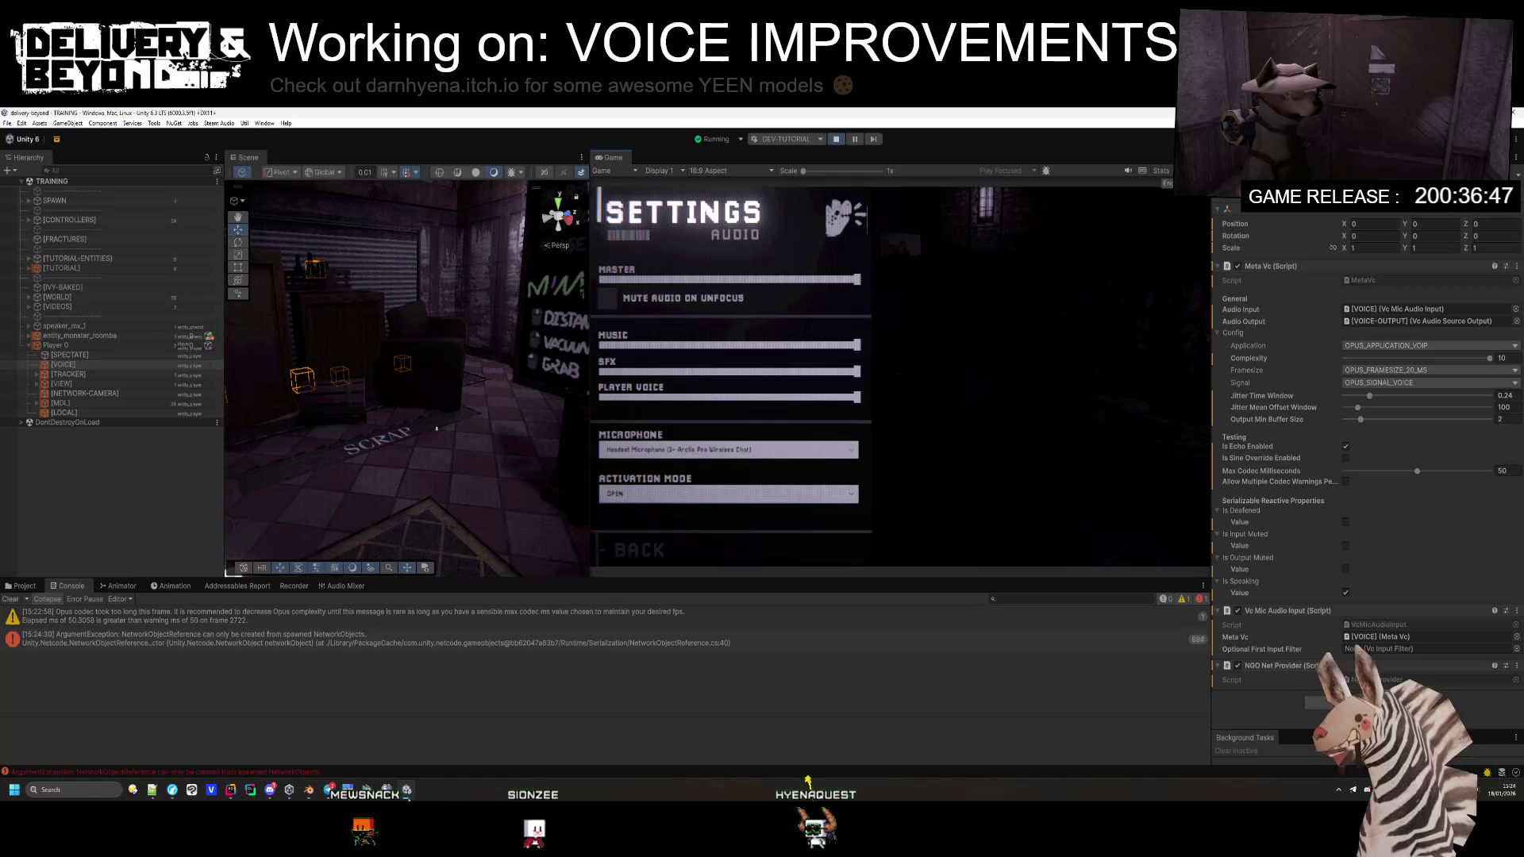
Step: Set the voice codec Complexity slider to 10 and show the project's asset folders
left_click(1349, 362)
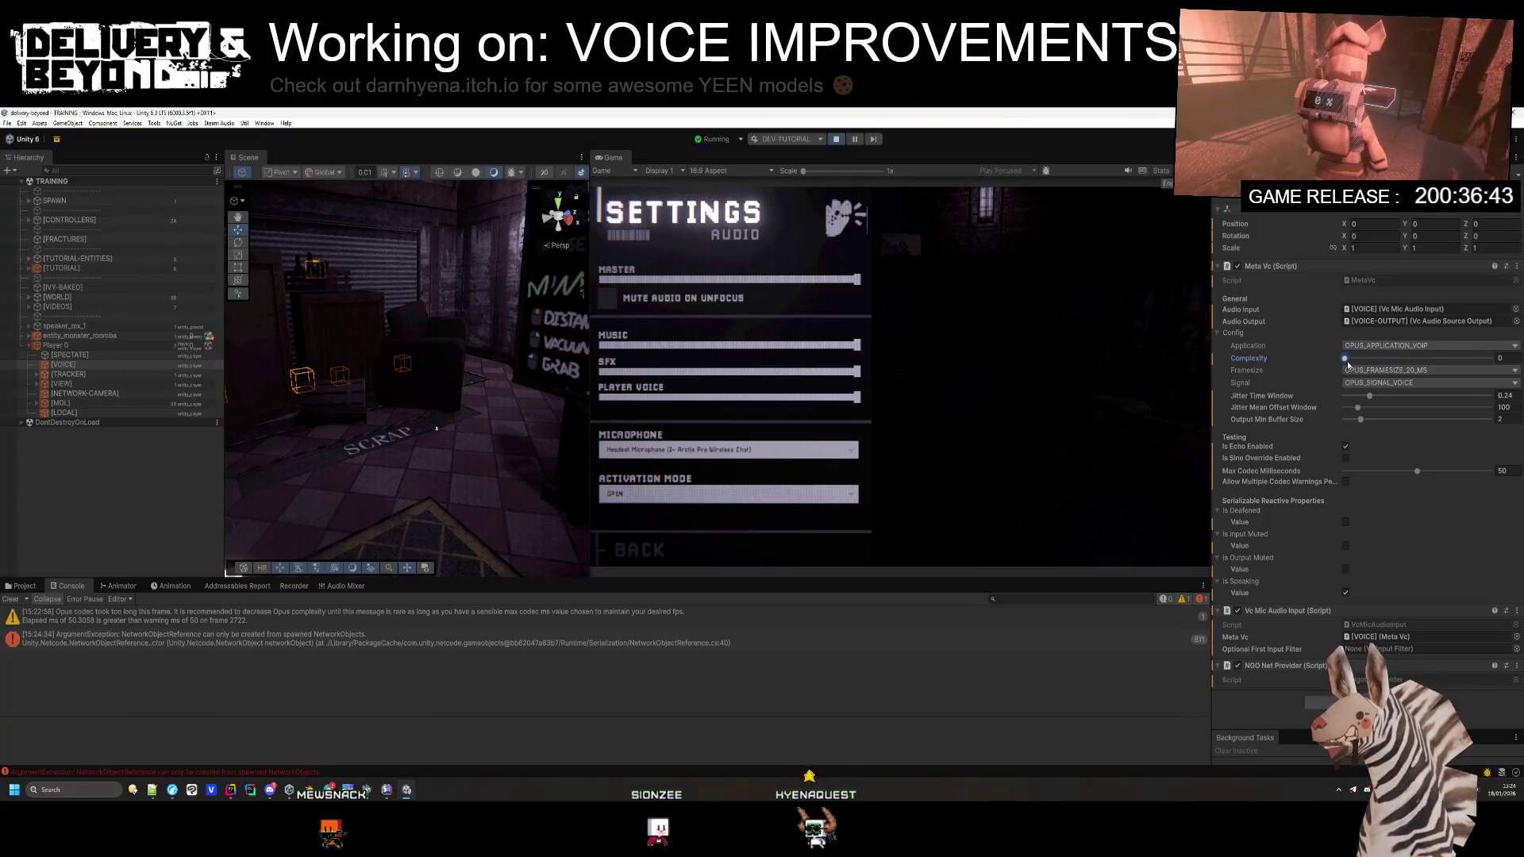
left_click_drag(1347, 361, 1492, 358)
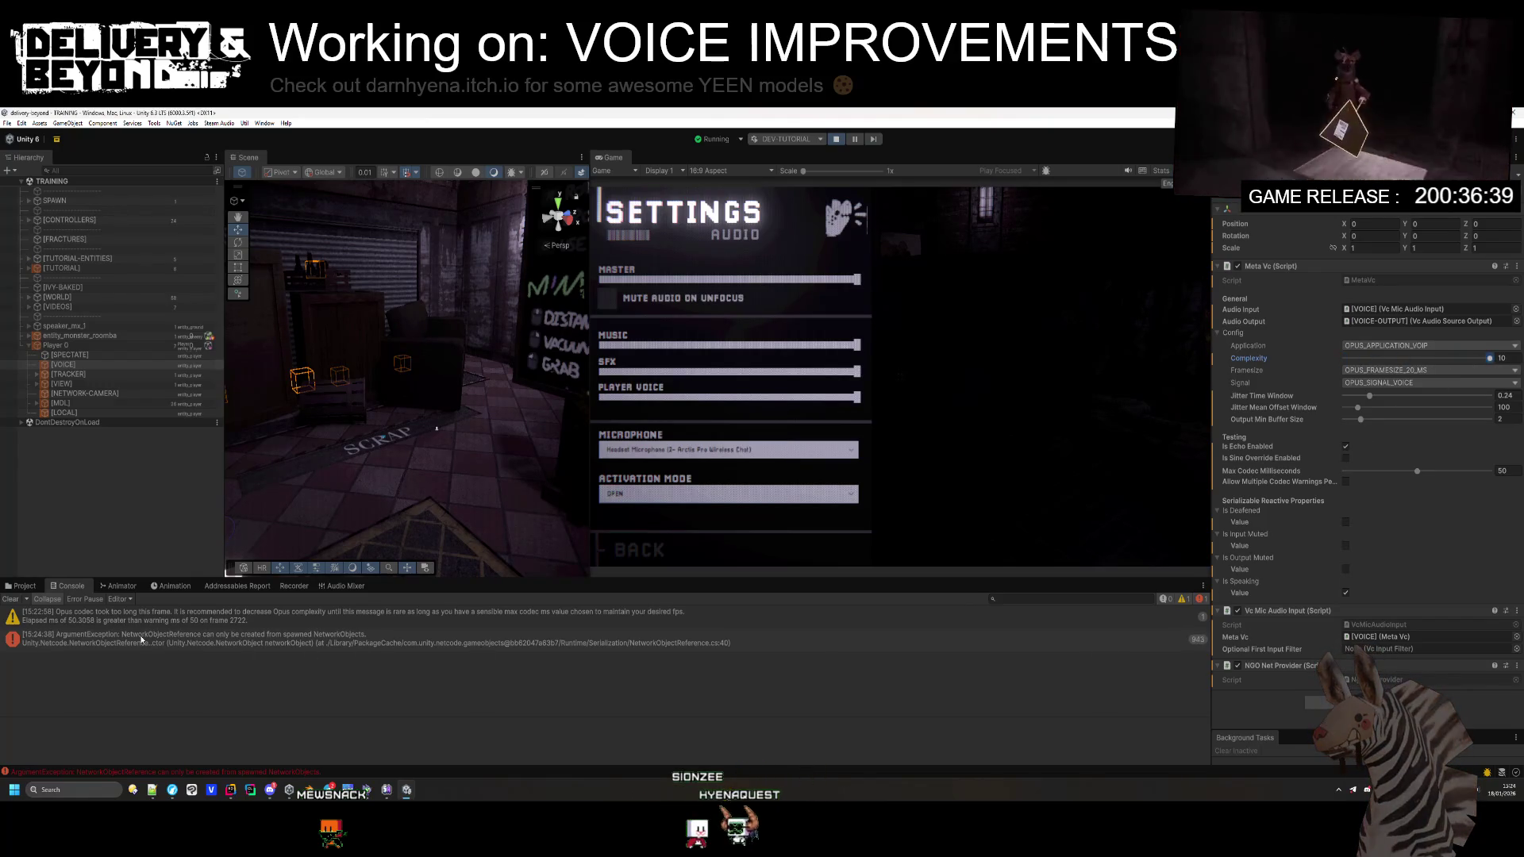
left_click(13, 589)
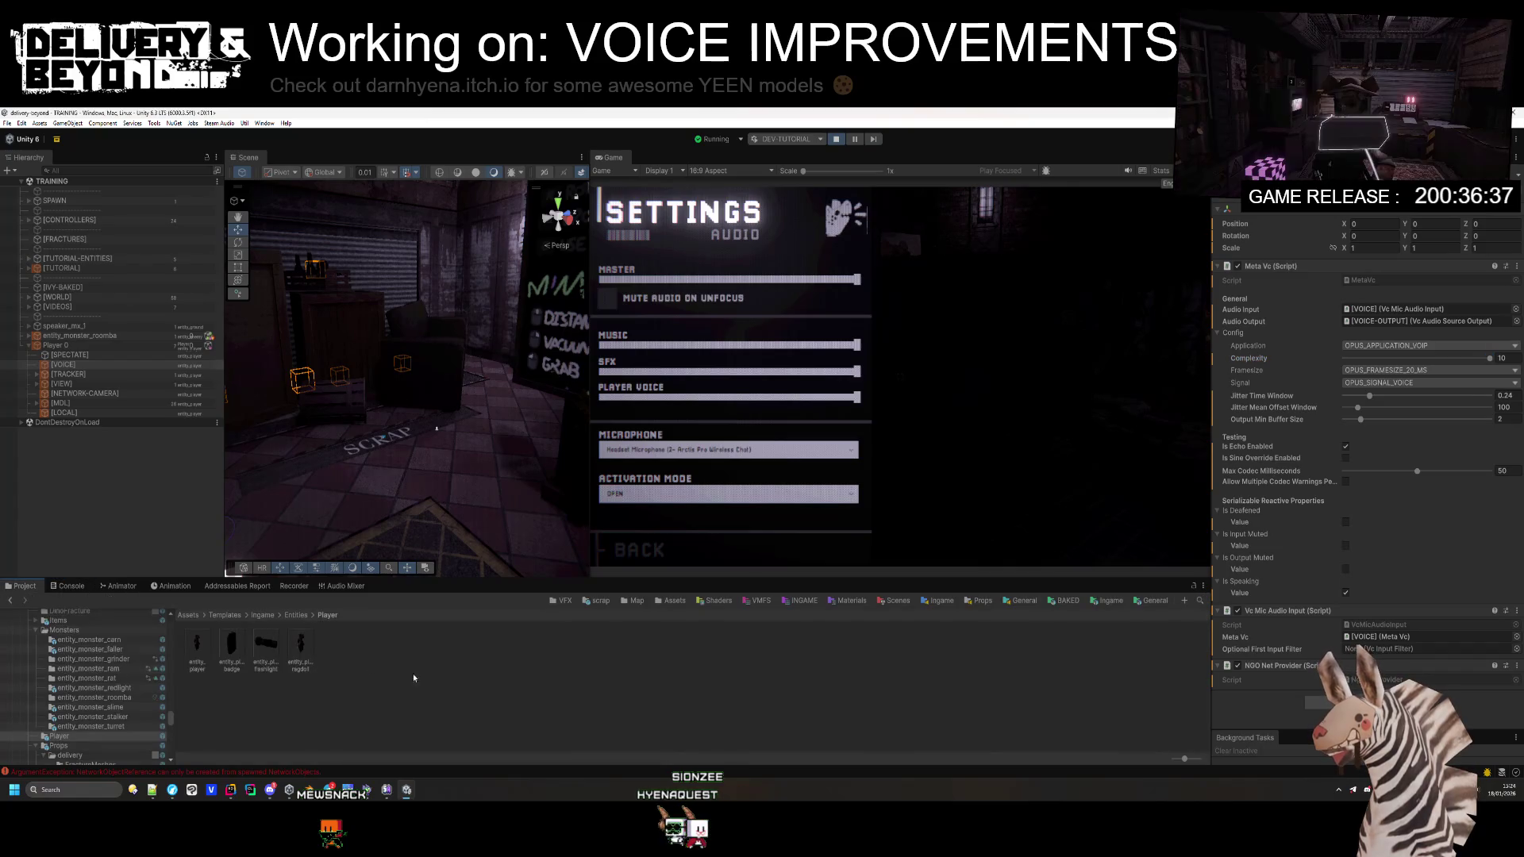
Step: Browse the player's [VOICE], [SPECTATE] and [TRACKER] objects, then select [VOICE-OUTPUT] under Jaw
left_click(81, 365)
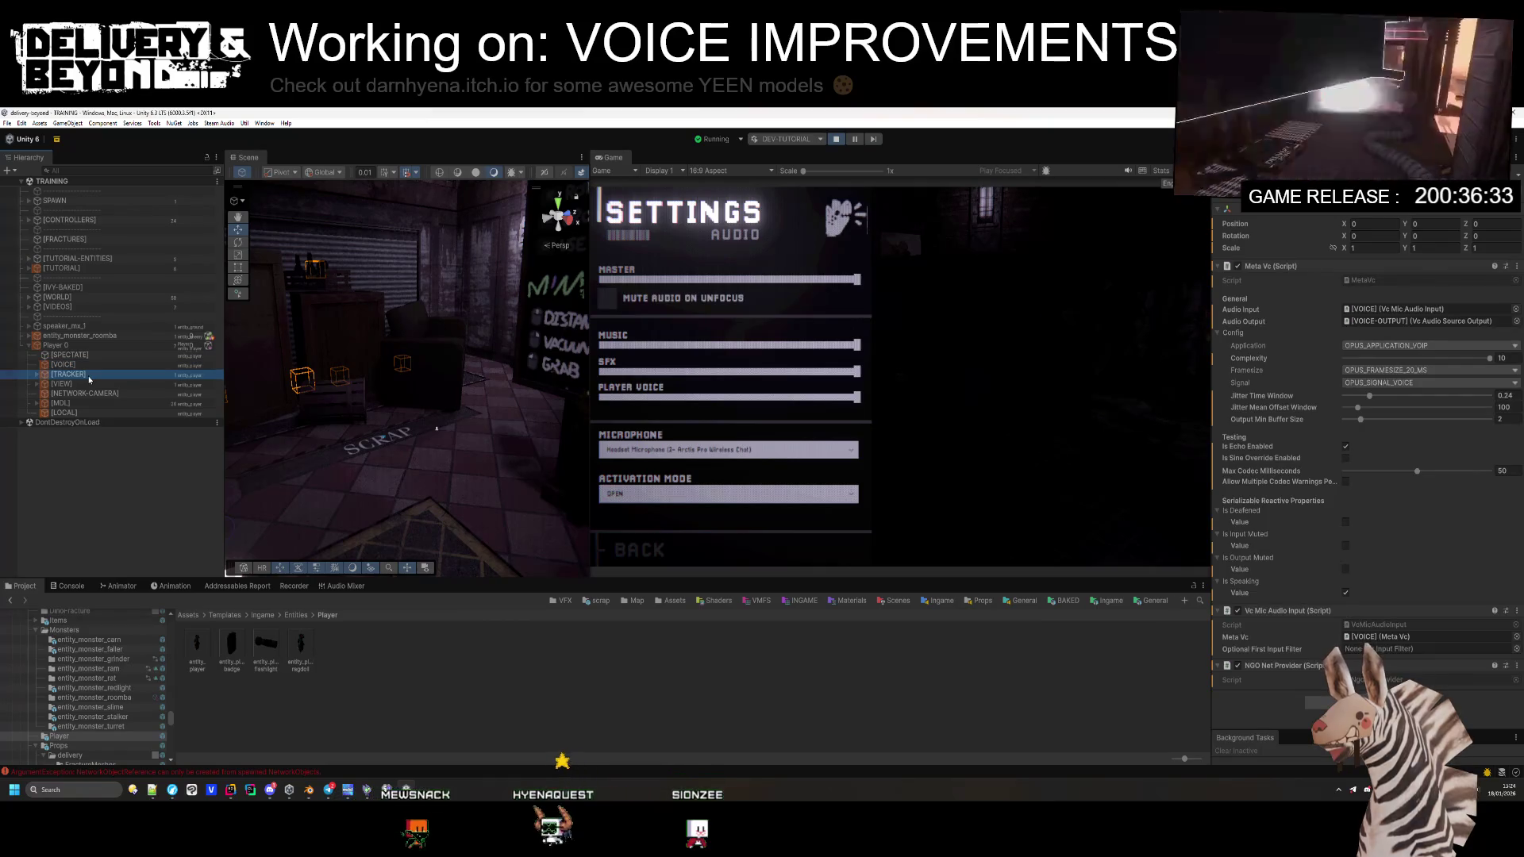
left_click(89, 355)
left_click(71, 375)
left_click(79, 364)
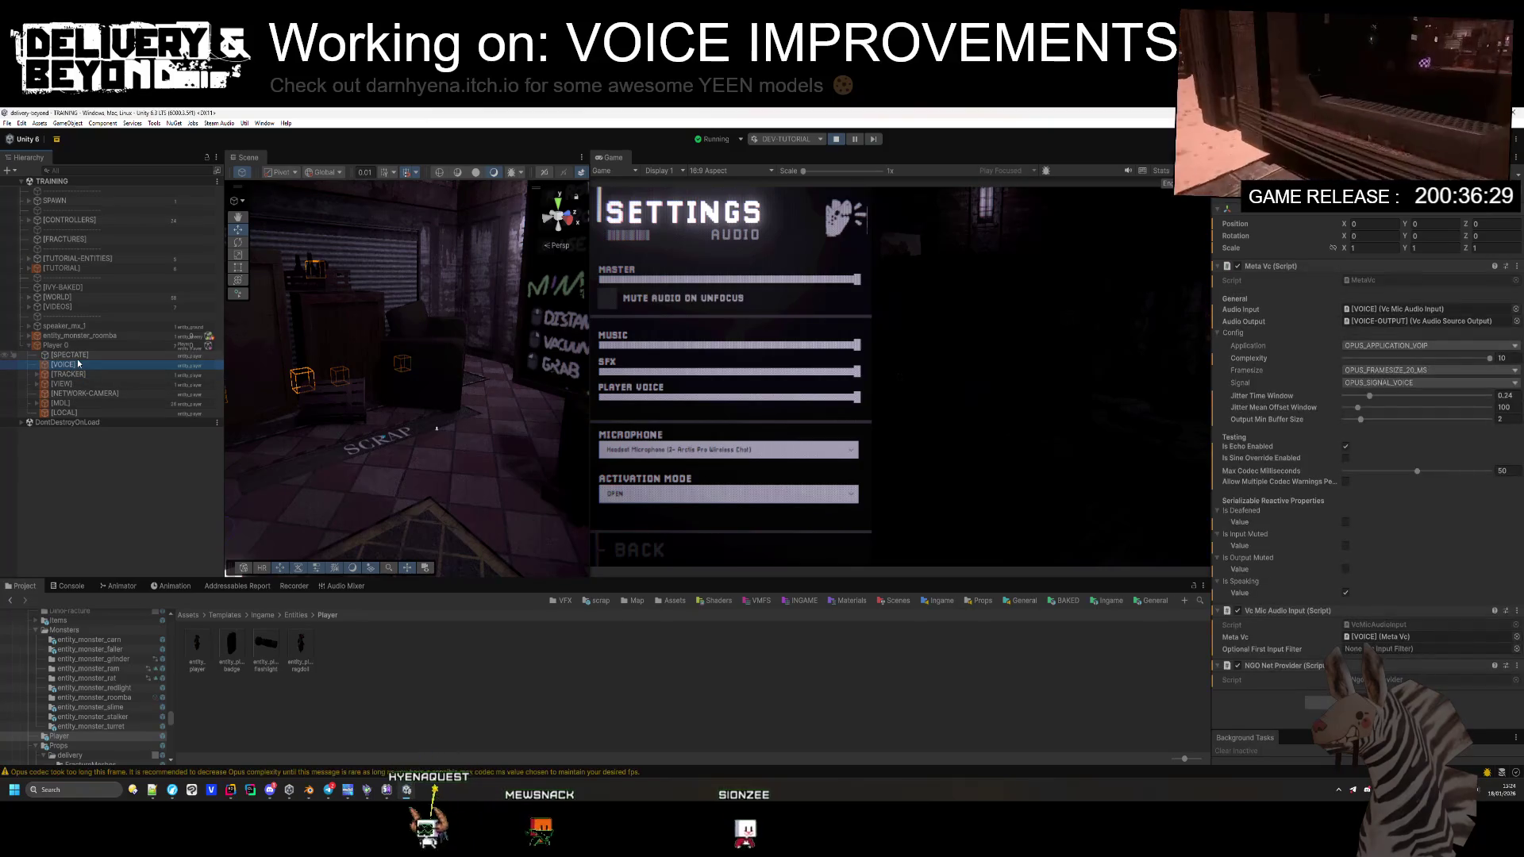
left_click(1407, 321)
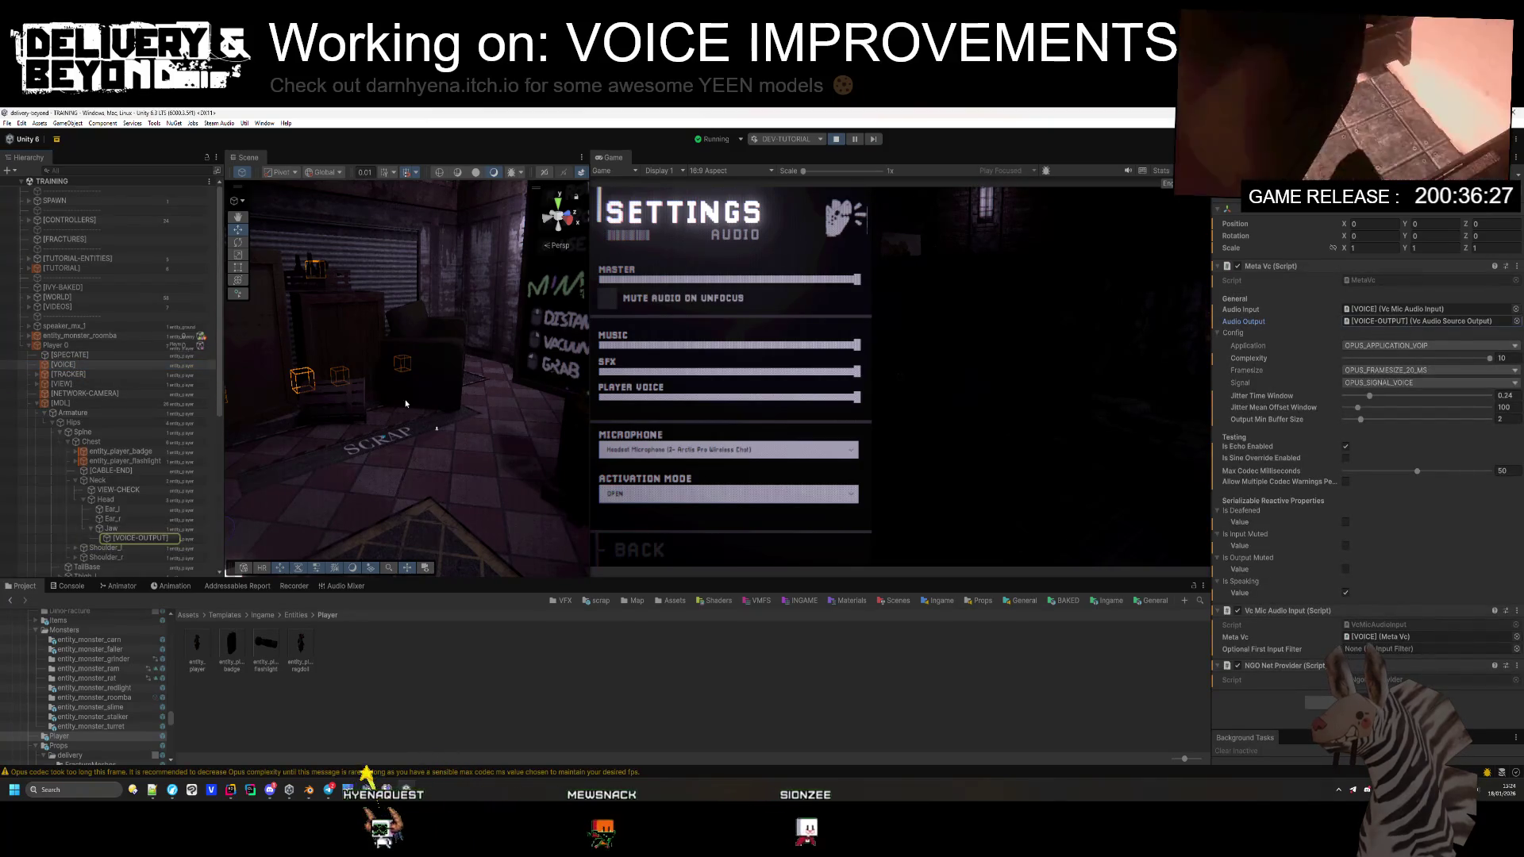
double_click(1407, 320)
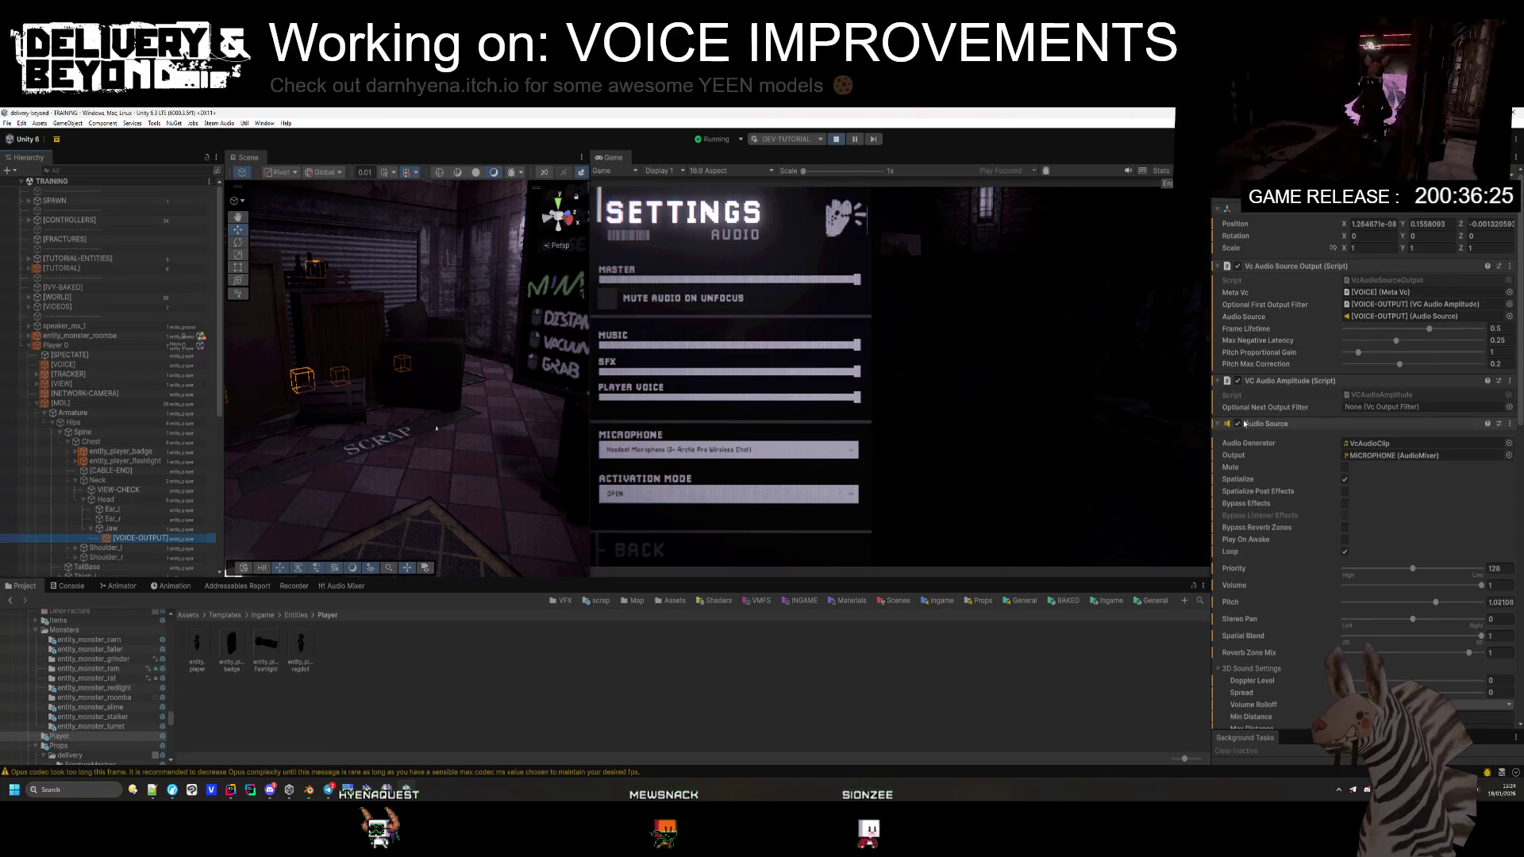
Step: Turn off spatialization for the voice output and try toggling distance attenuation
left_click(1344, 480)
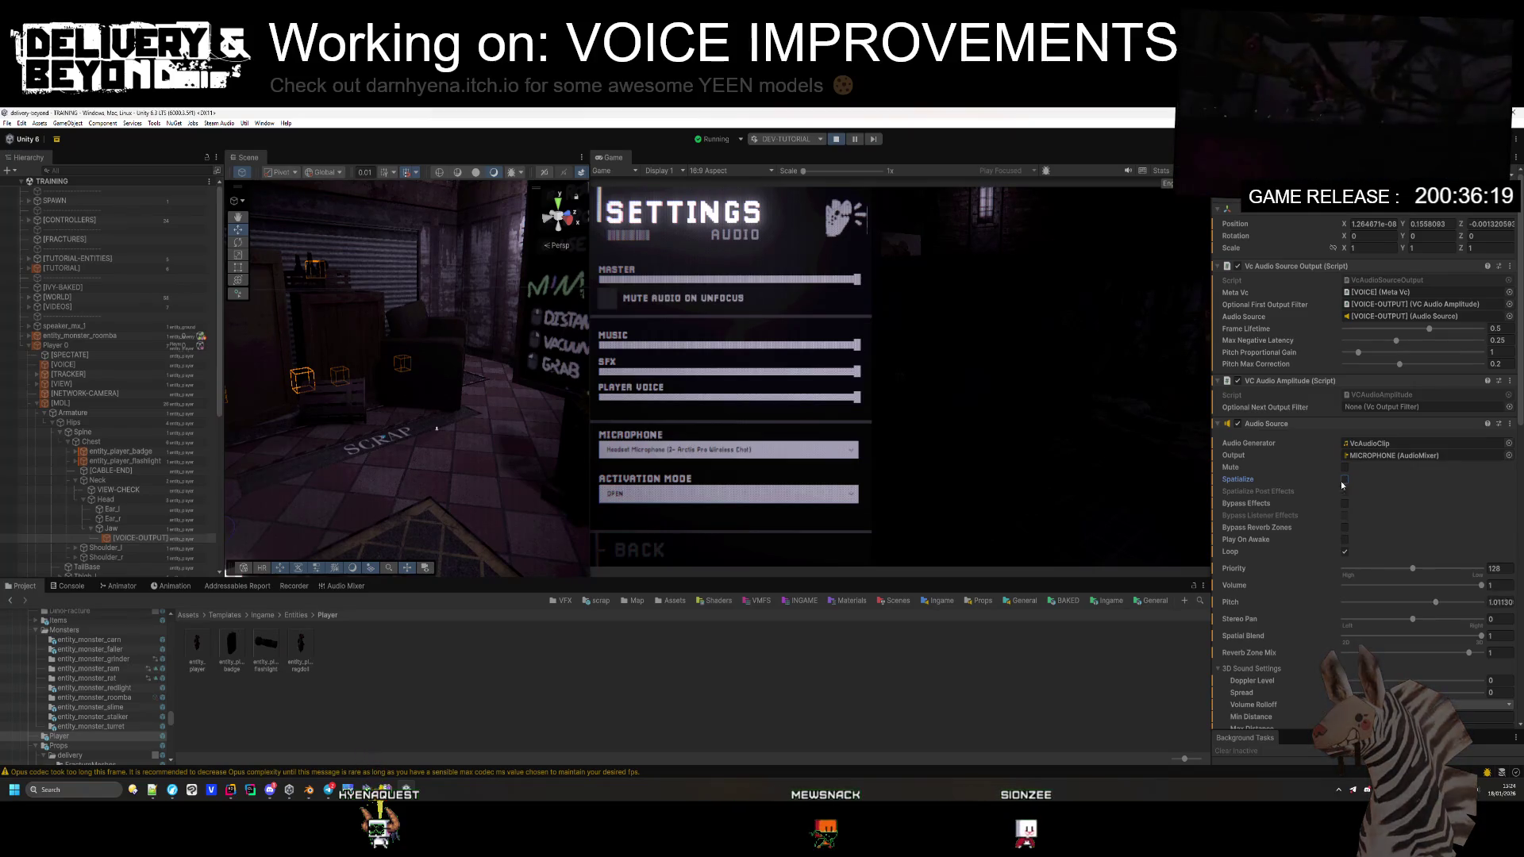
scroll(1255, 418, "down", 2)
scroll(1254, 418, "down", 10)
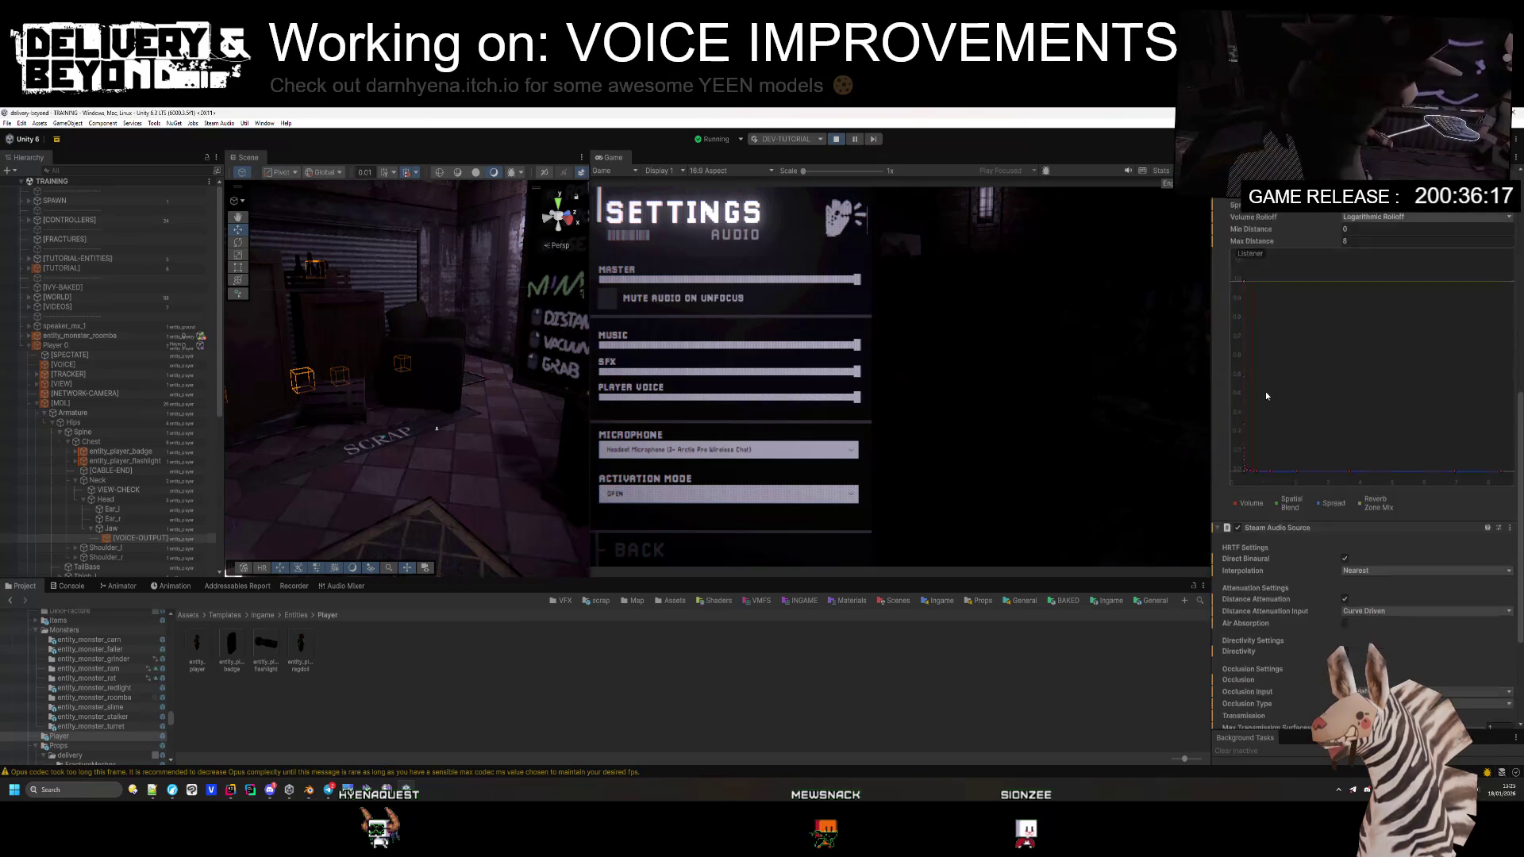
left_click(1345, 600)
left_click(1345, 601)
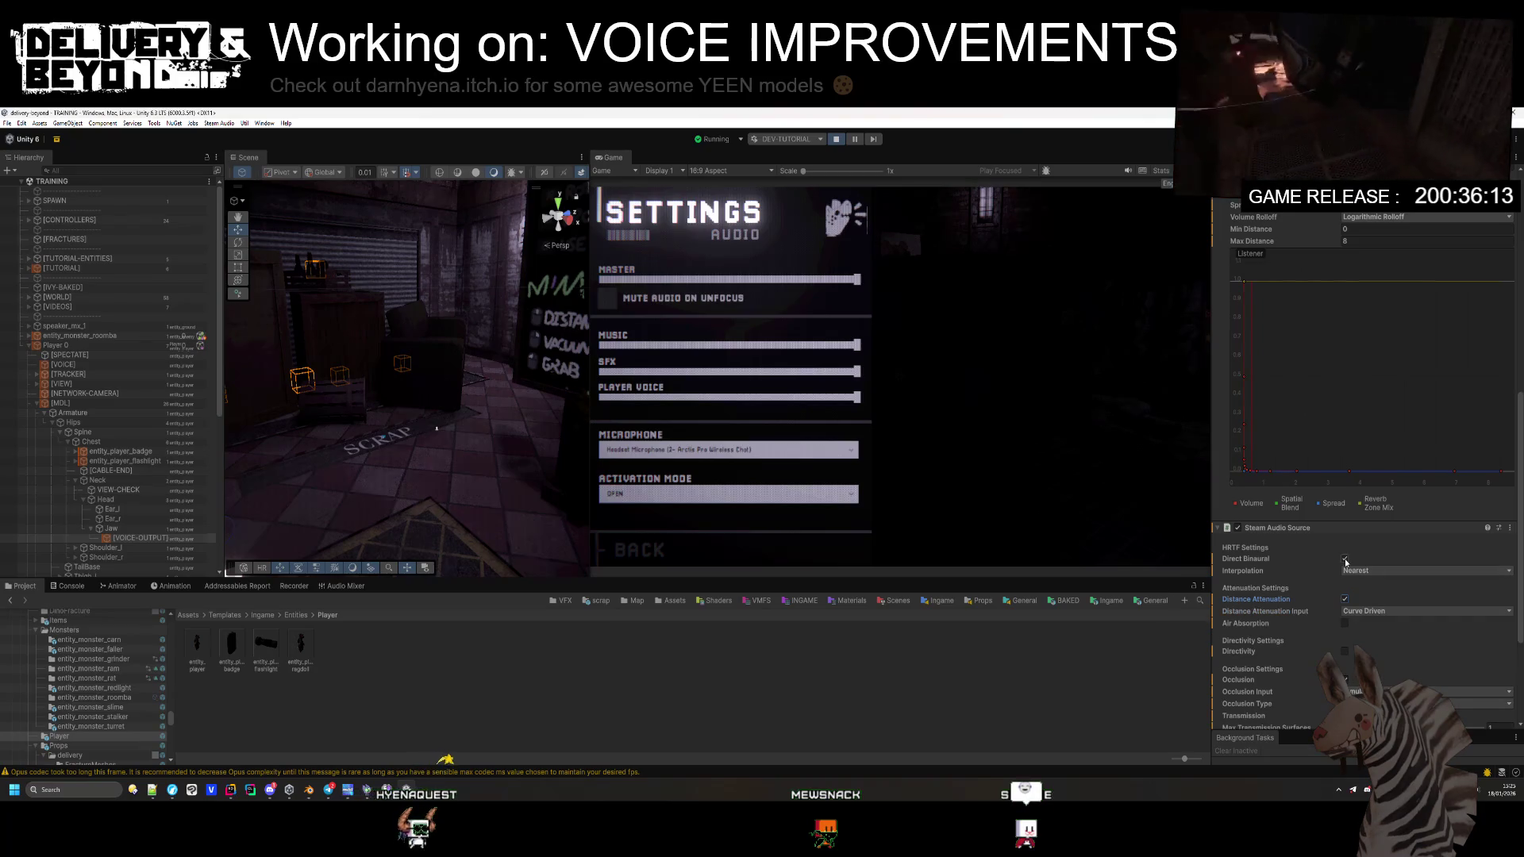
scroll(1345, 561, "up", 8)
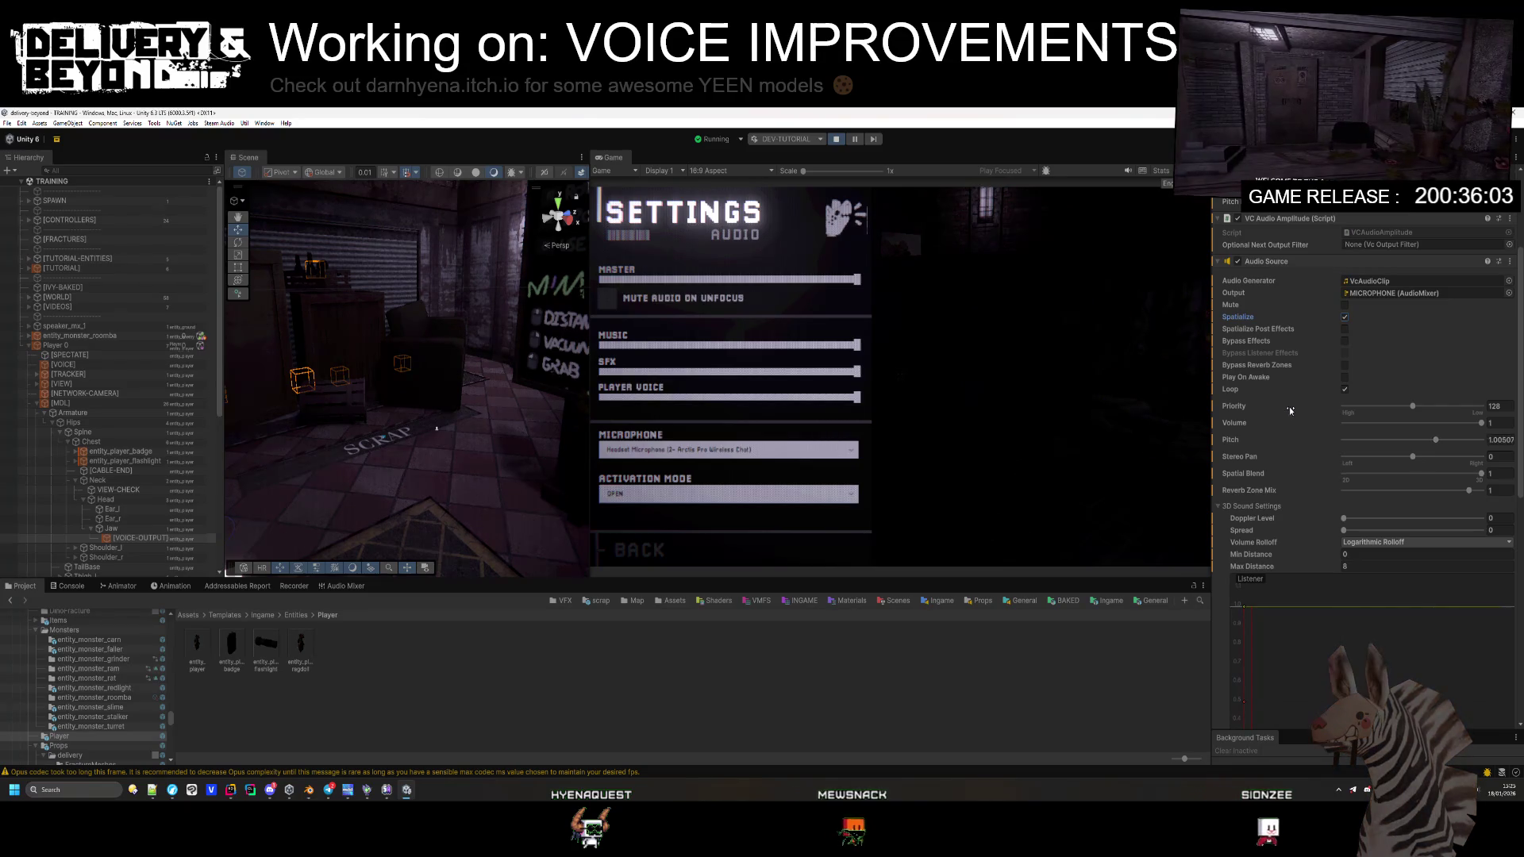
scroll(1290, 410, "down", 10)
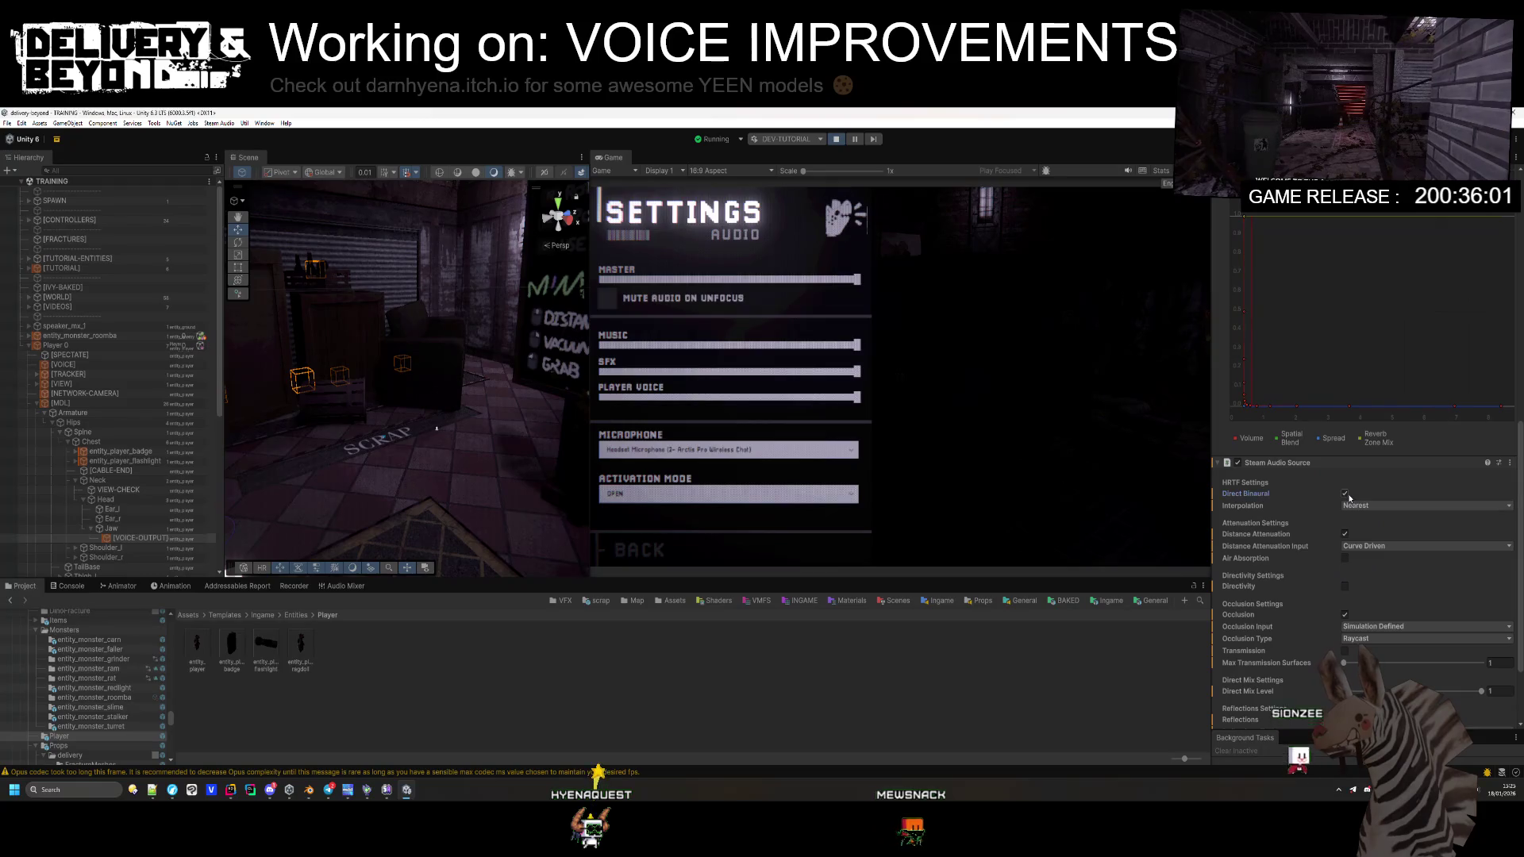
Step: Enable distance attenuation with Physics Based input, then close the in-game audio settings
left_click(1346, 533)
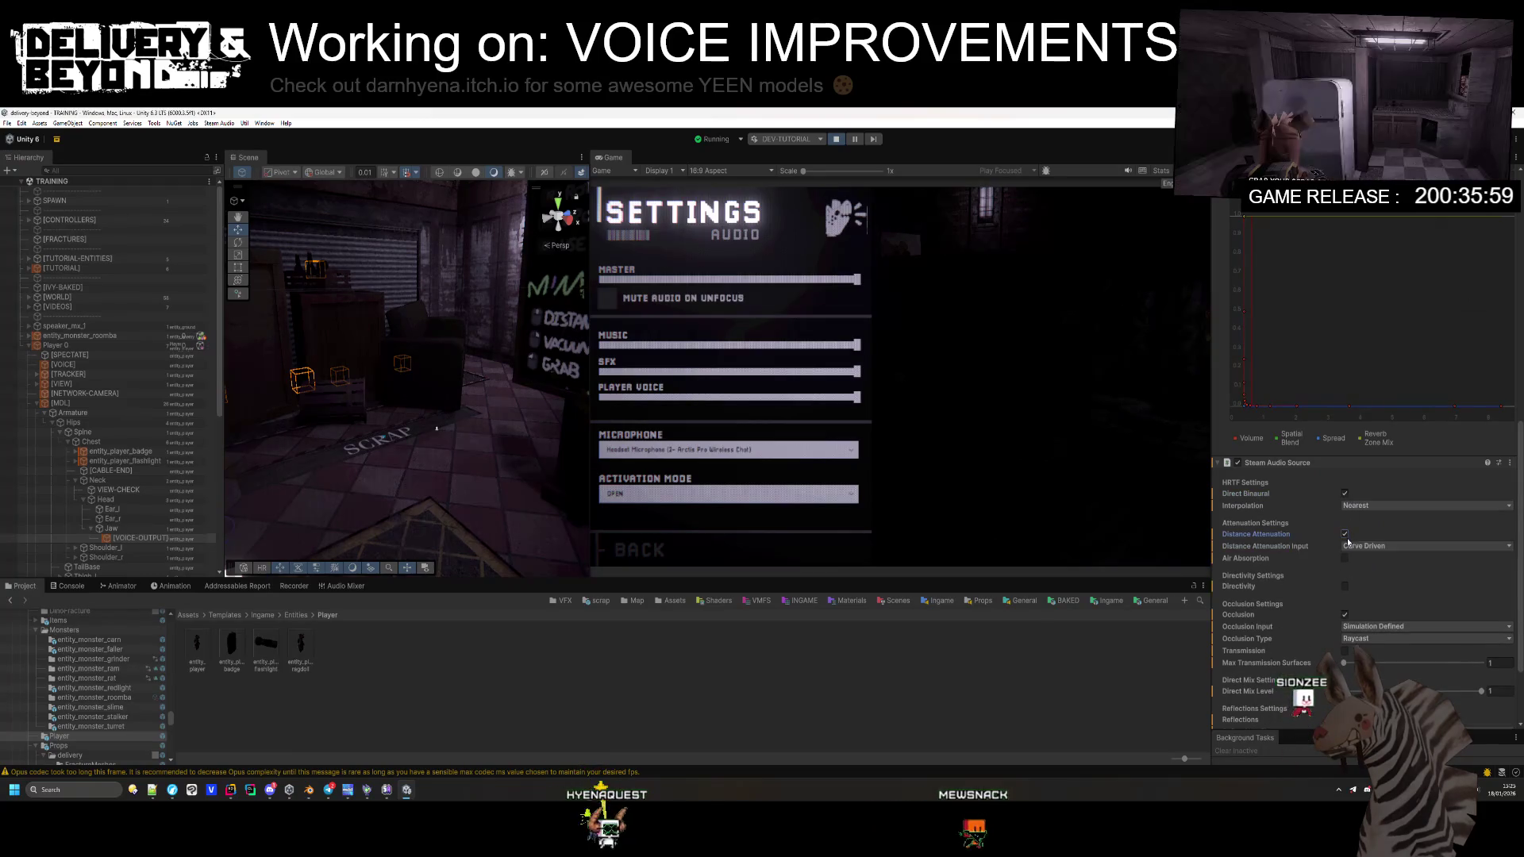
left_click(1345, 534)
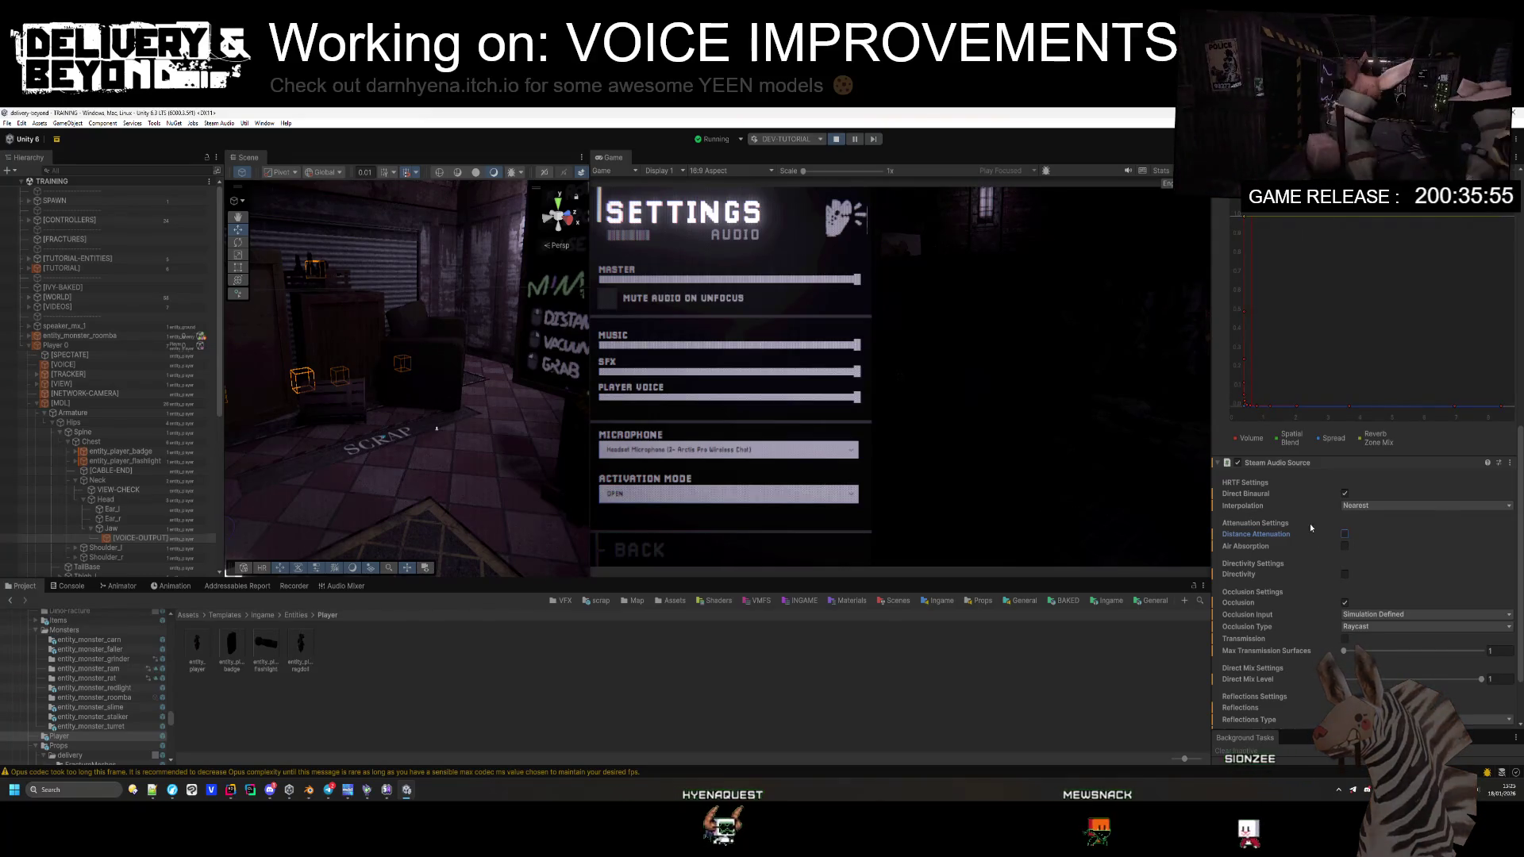
left_click(1345, 534)
left_click(1365, 546)
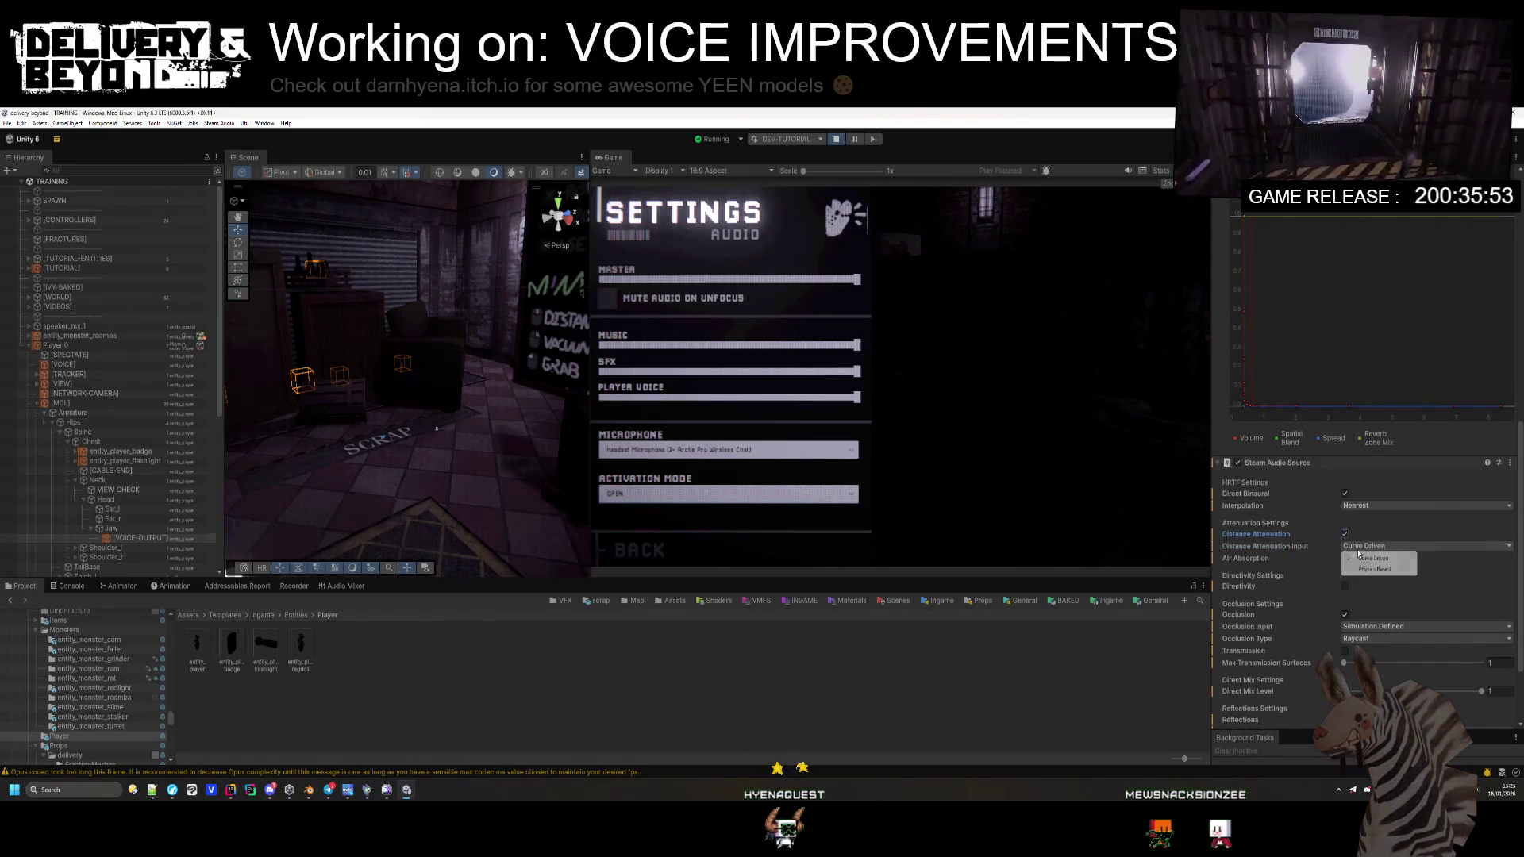
left_click(1366, 572)
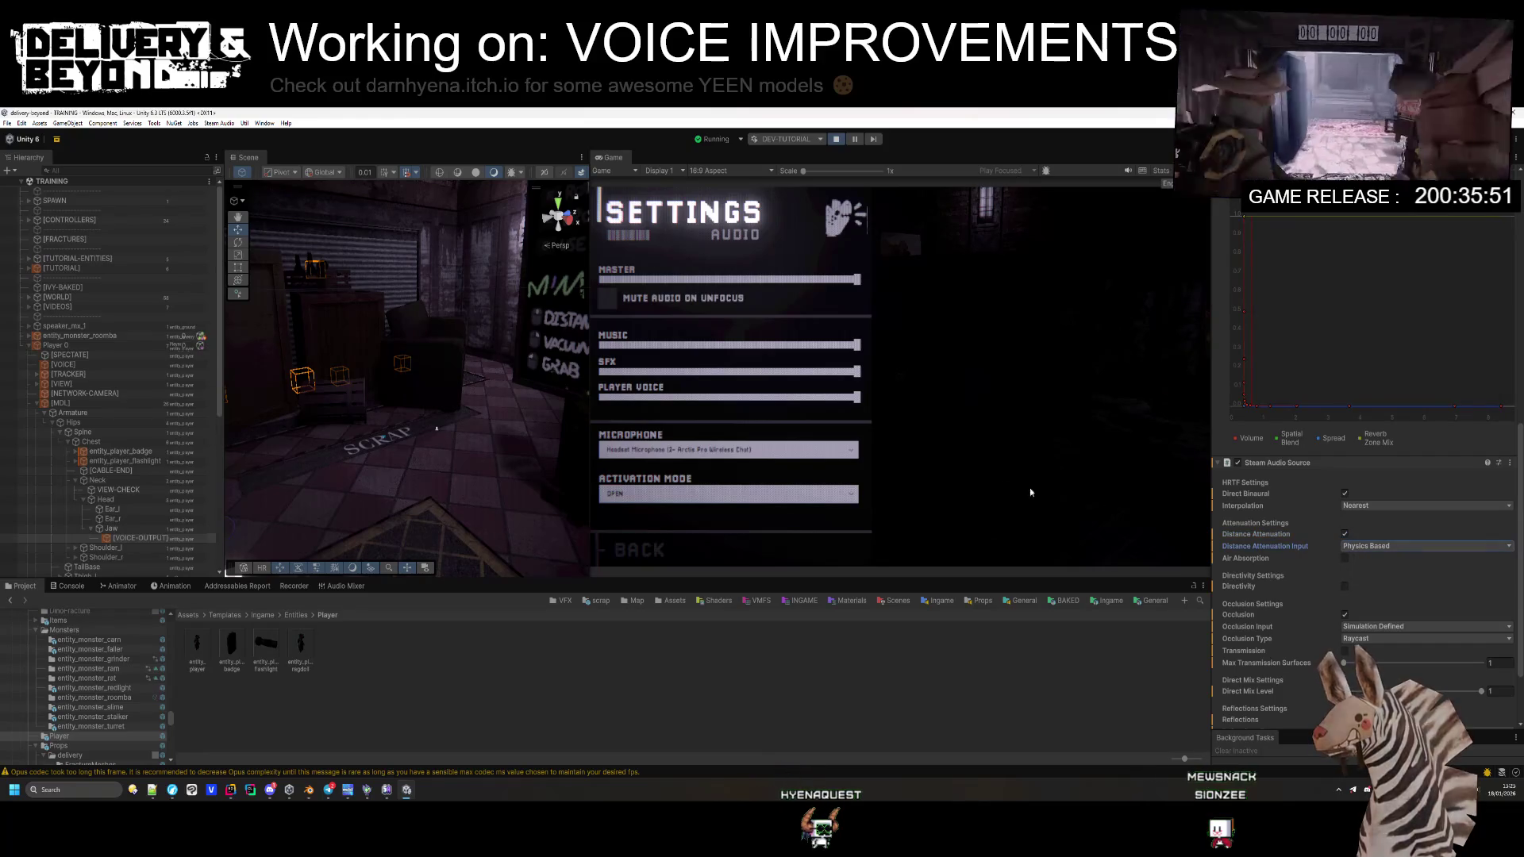
key("Escape")
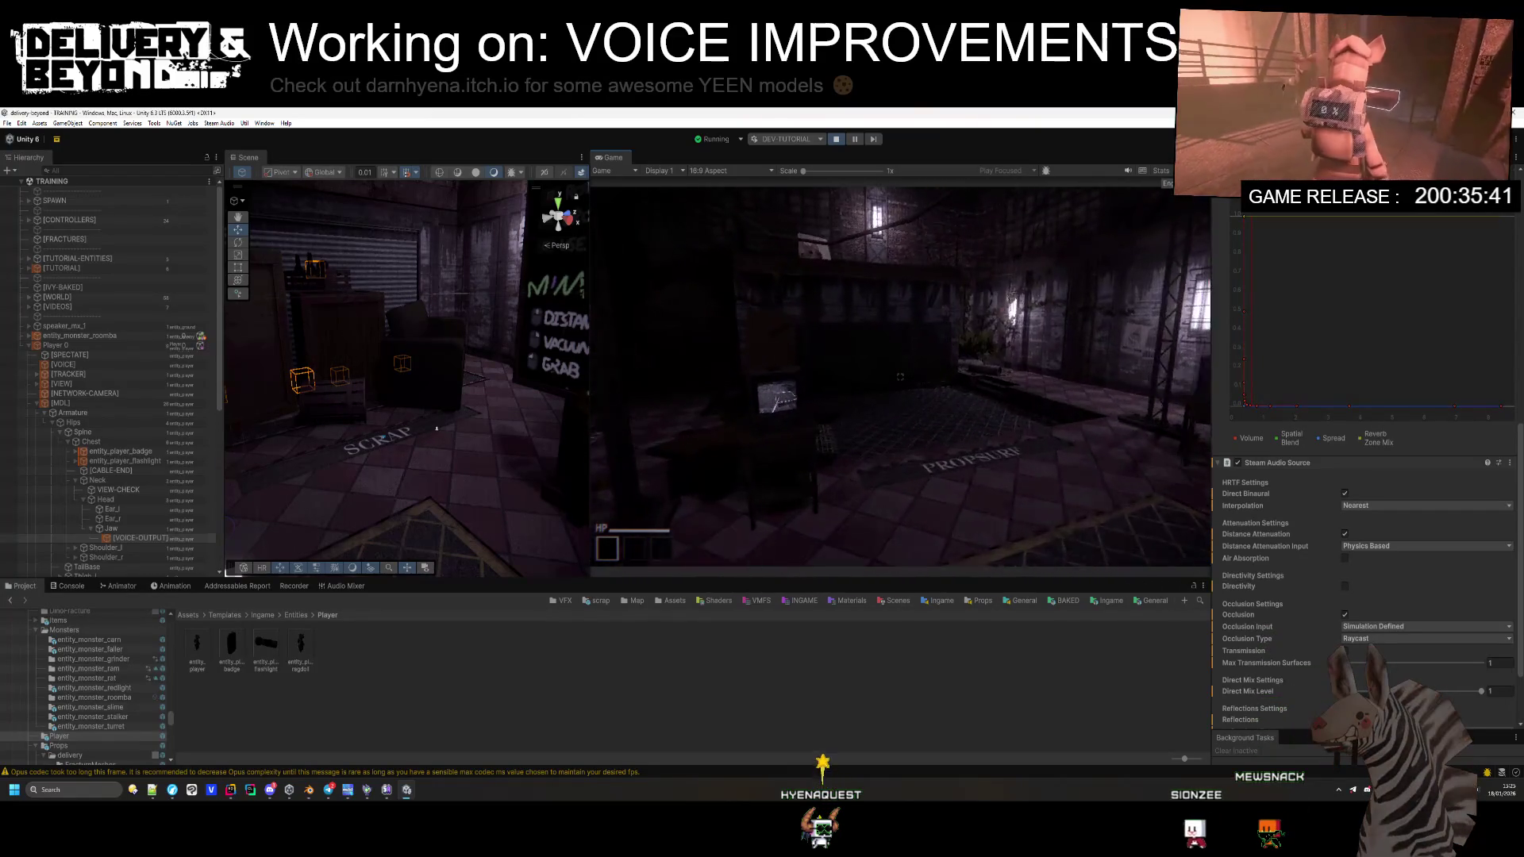
Step: Dismiss the Start menu and toggle the audio source's Occlusion off and back on
key("super")
scroll(1309, 500, "down", 1)
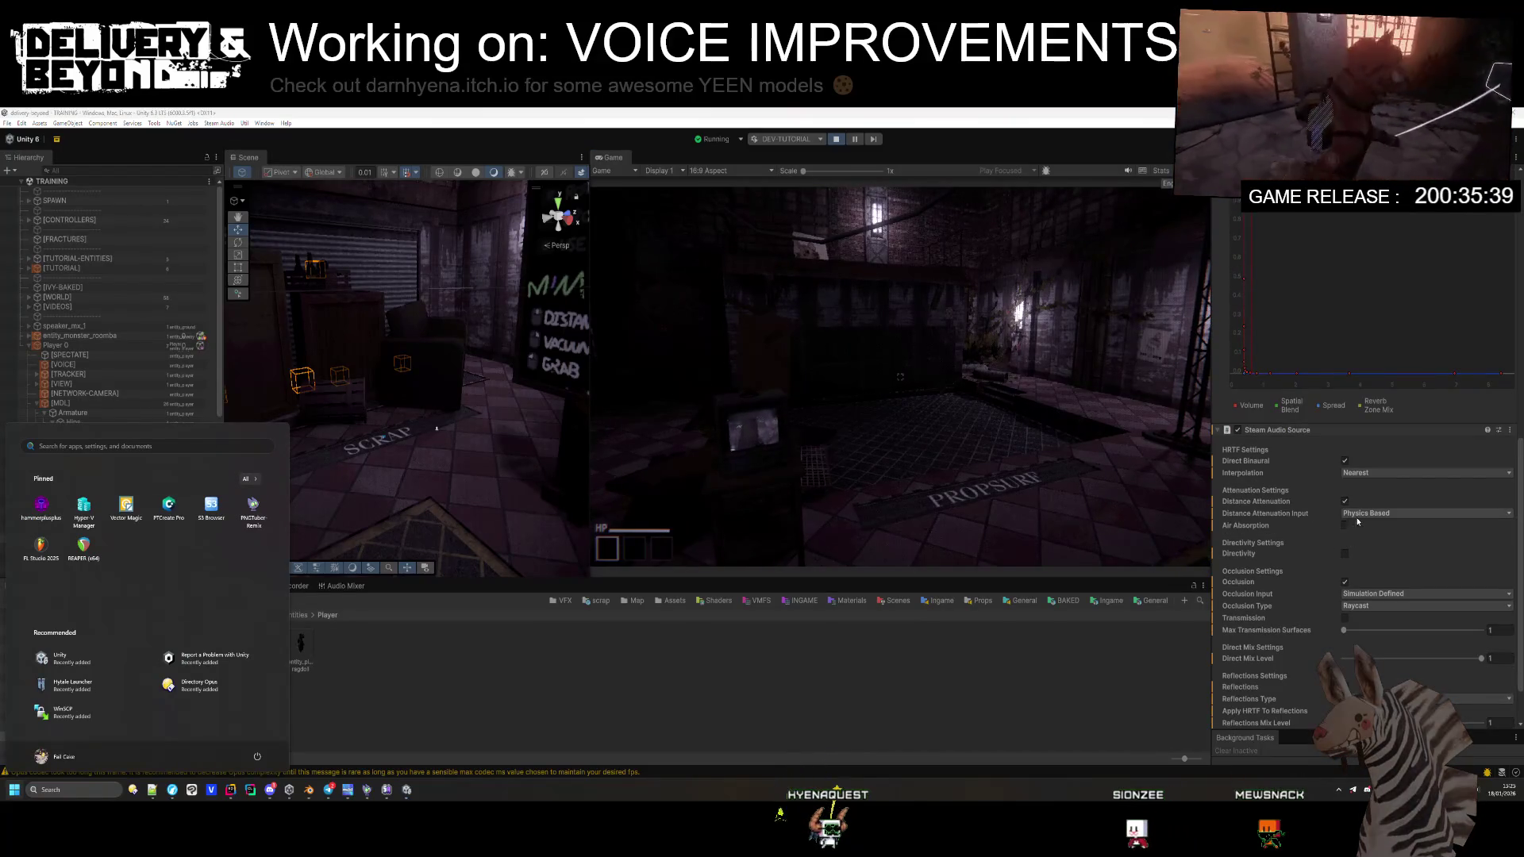
scroll(1367, 521, "down", 2)
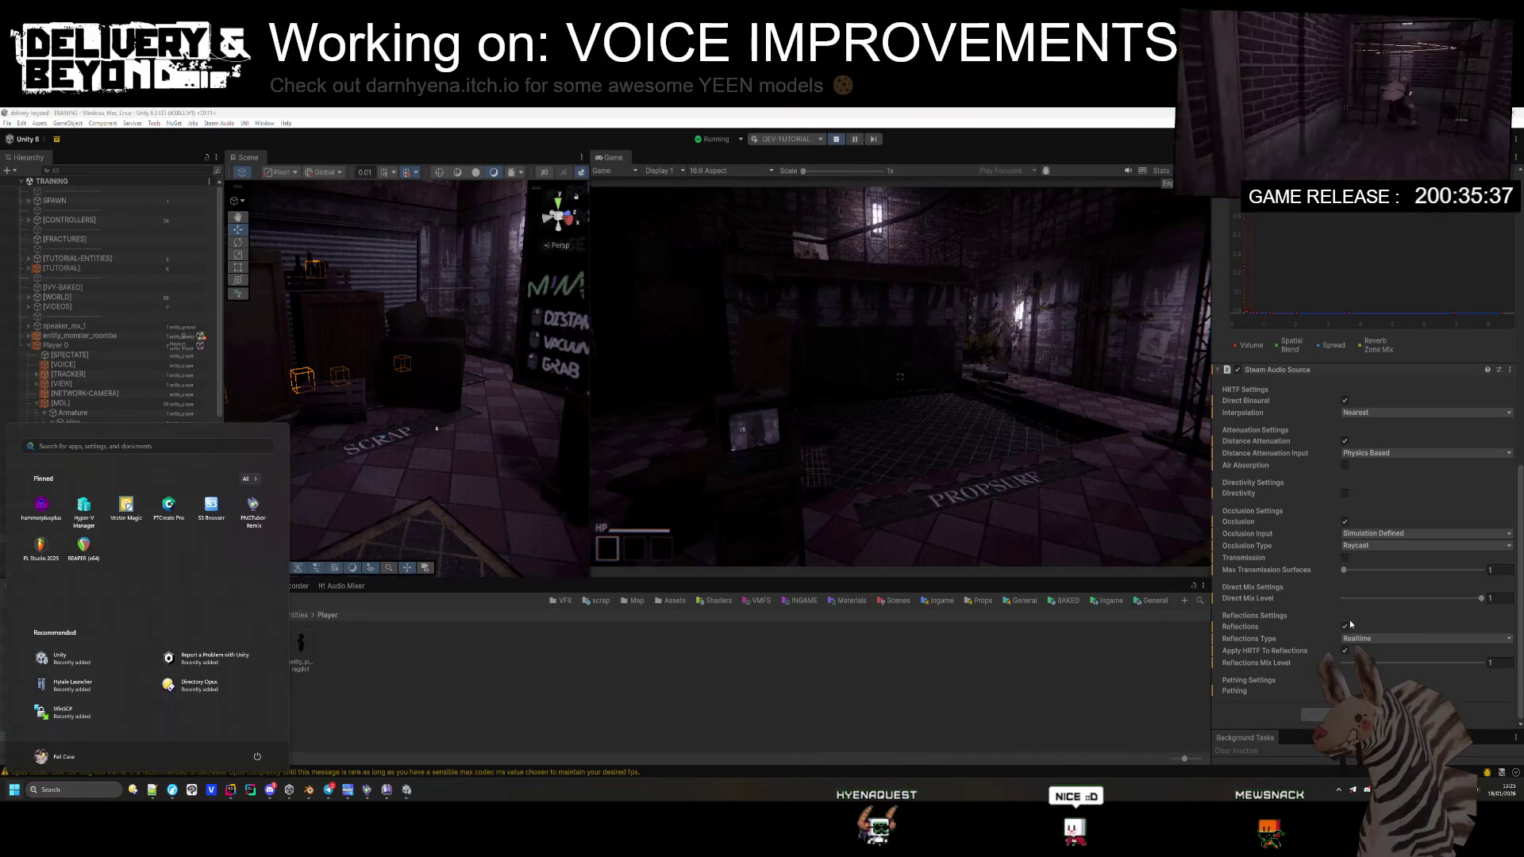
key("Escape")
scroll(1349, 627, "up", 1)
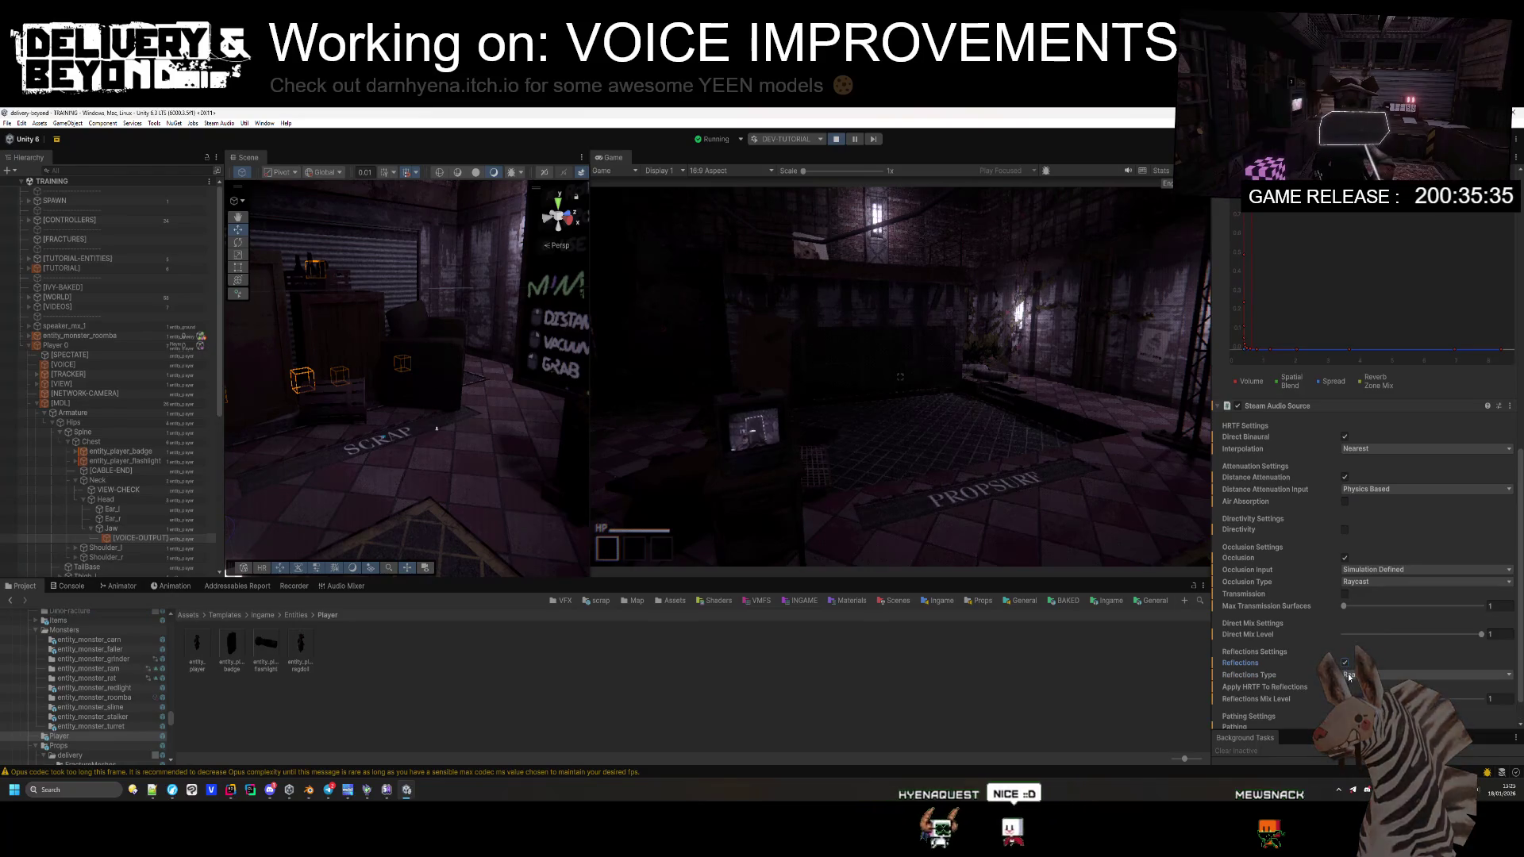
left_click(1344, 558)
left_click(1344, 570)
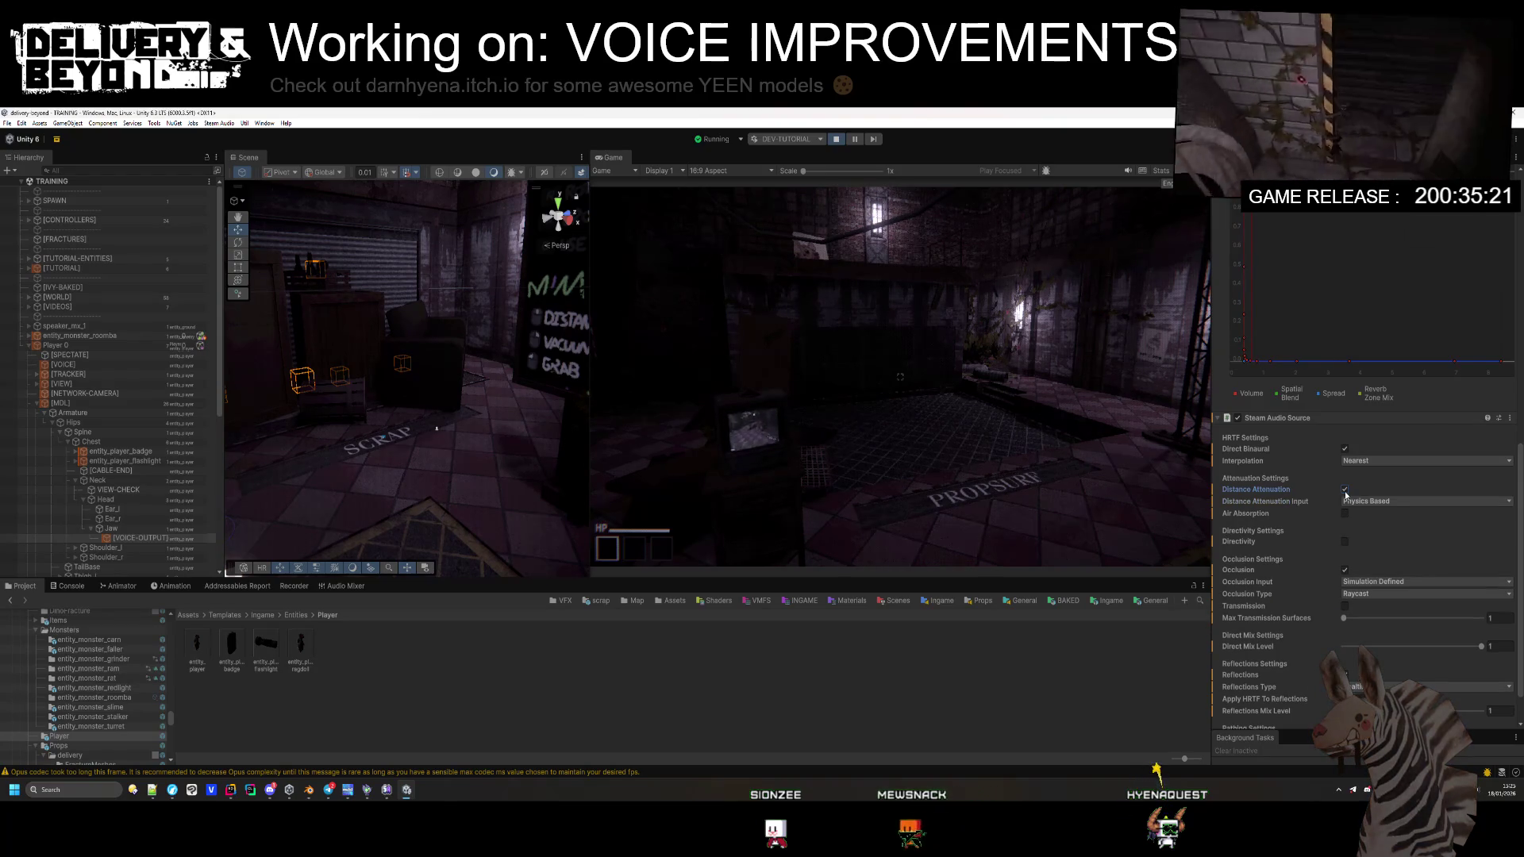
Step: Open the in-game pause menu and stop play mode
scroll(1297, 521, "down", 2)
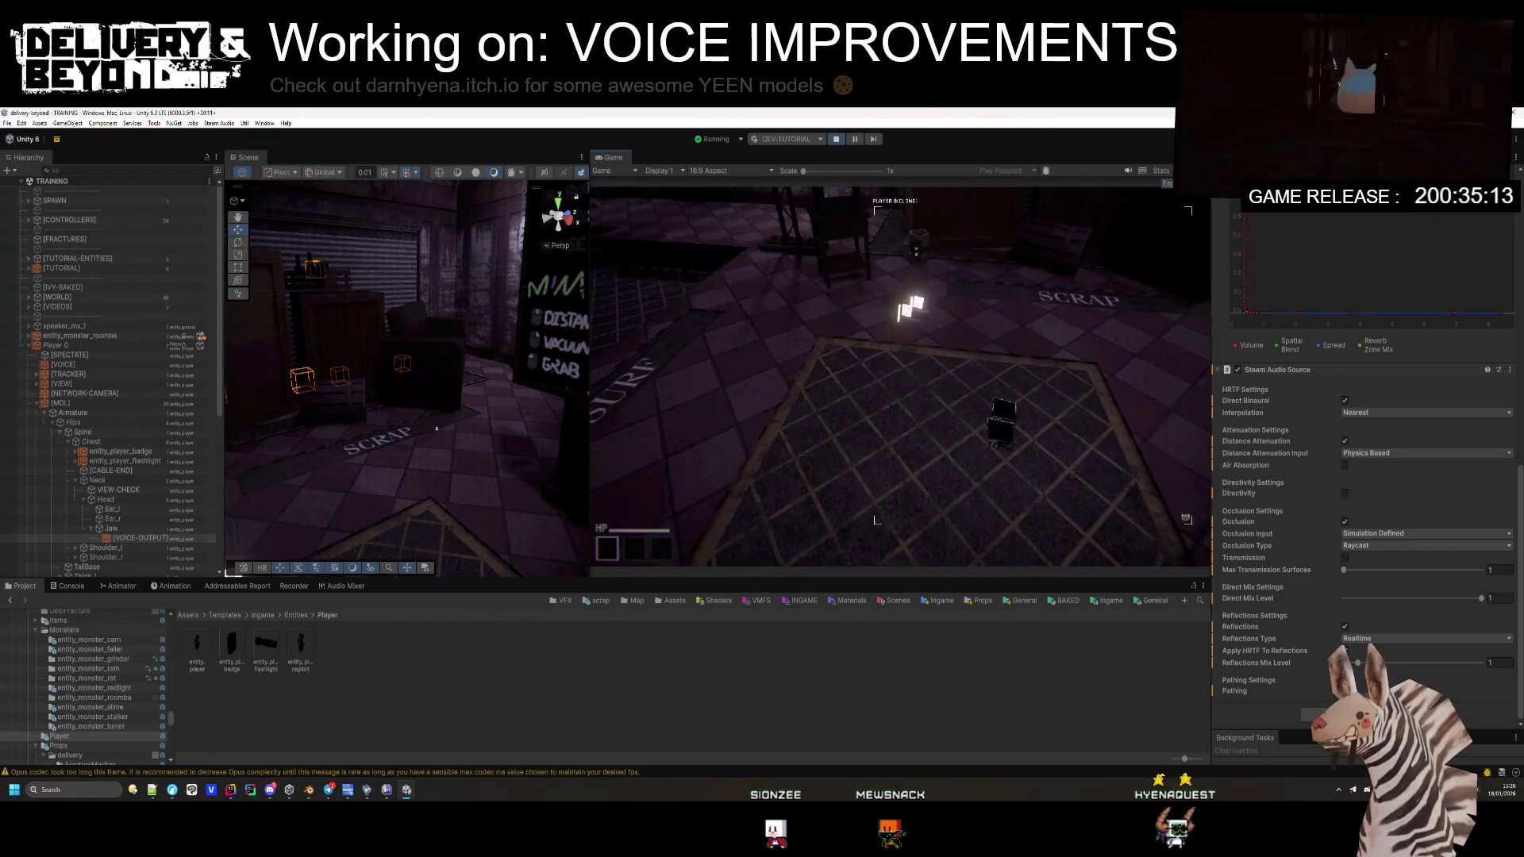
key("Escape")
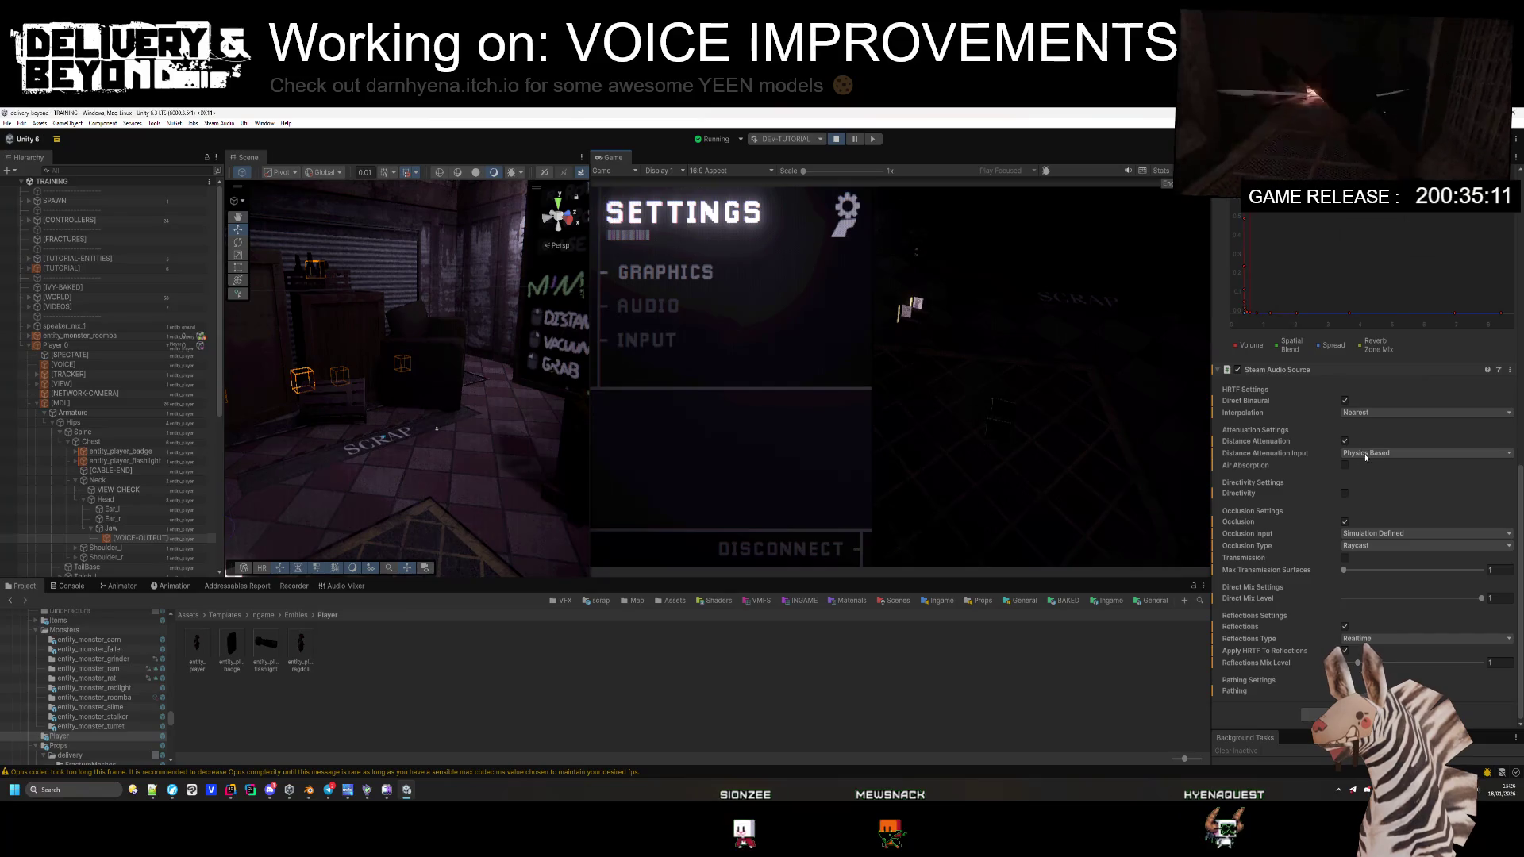
left_click(782, 548)
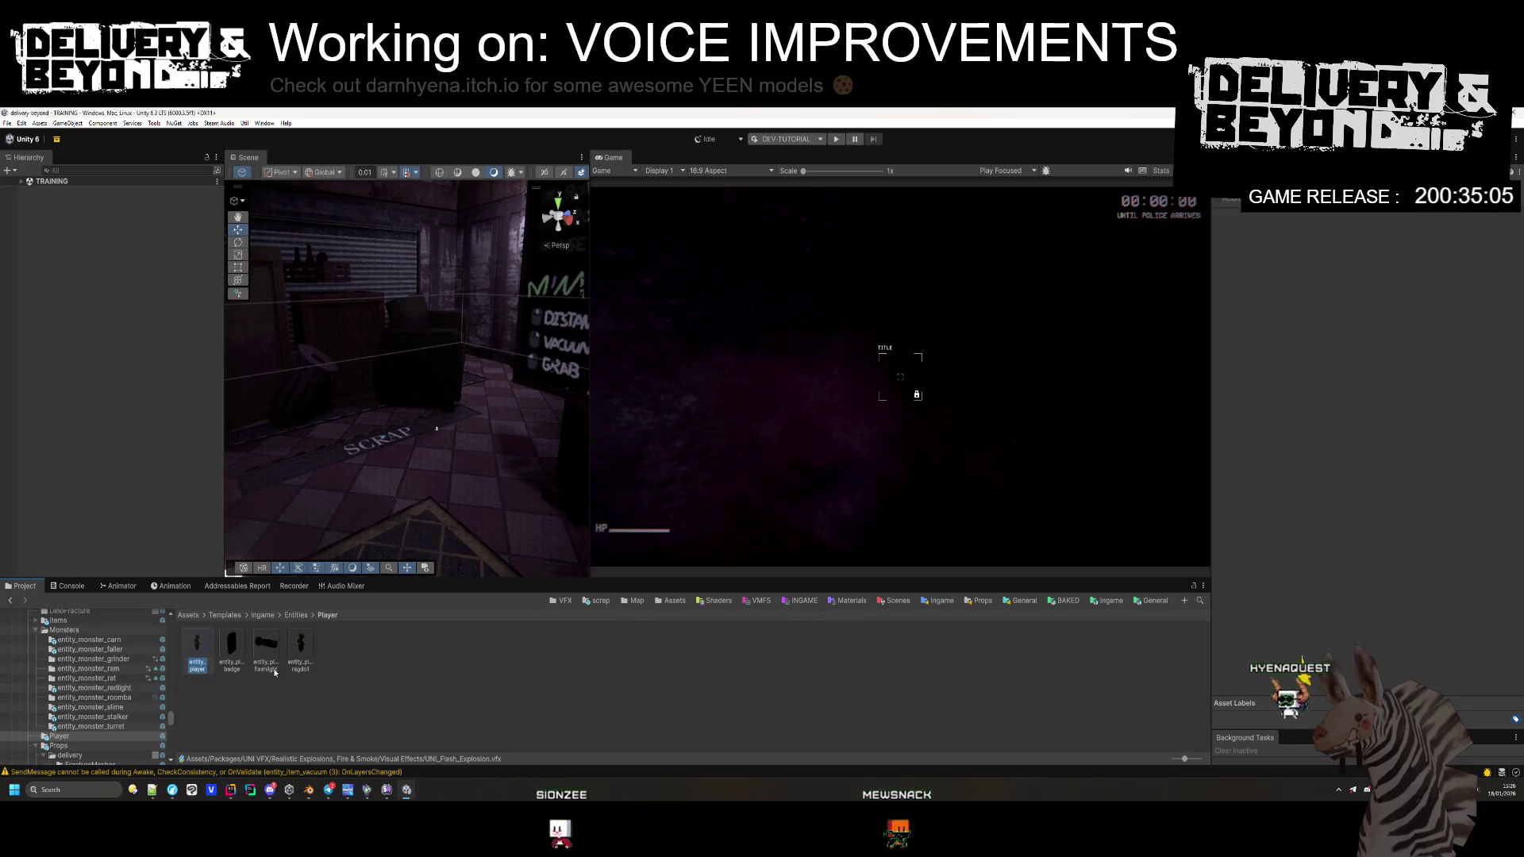
Step: In the entity_player prefab, switch [VOICE-OUTPUT]'s distance attenuation input from Curve Driven to Physics Based
left_click(208, 661)
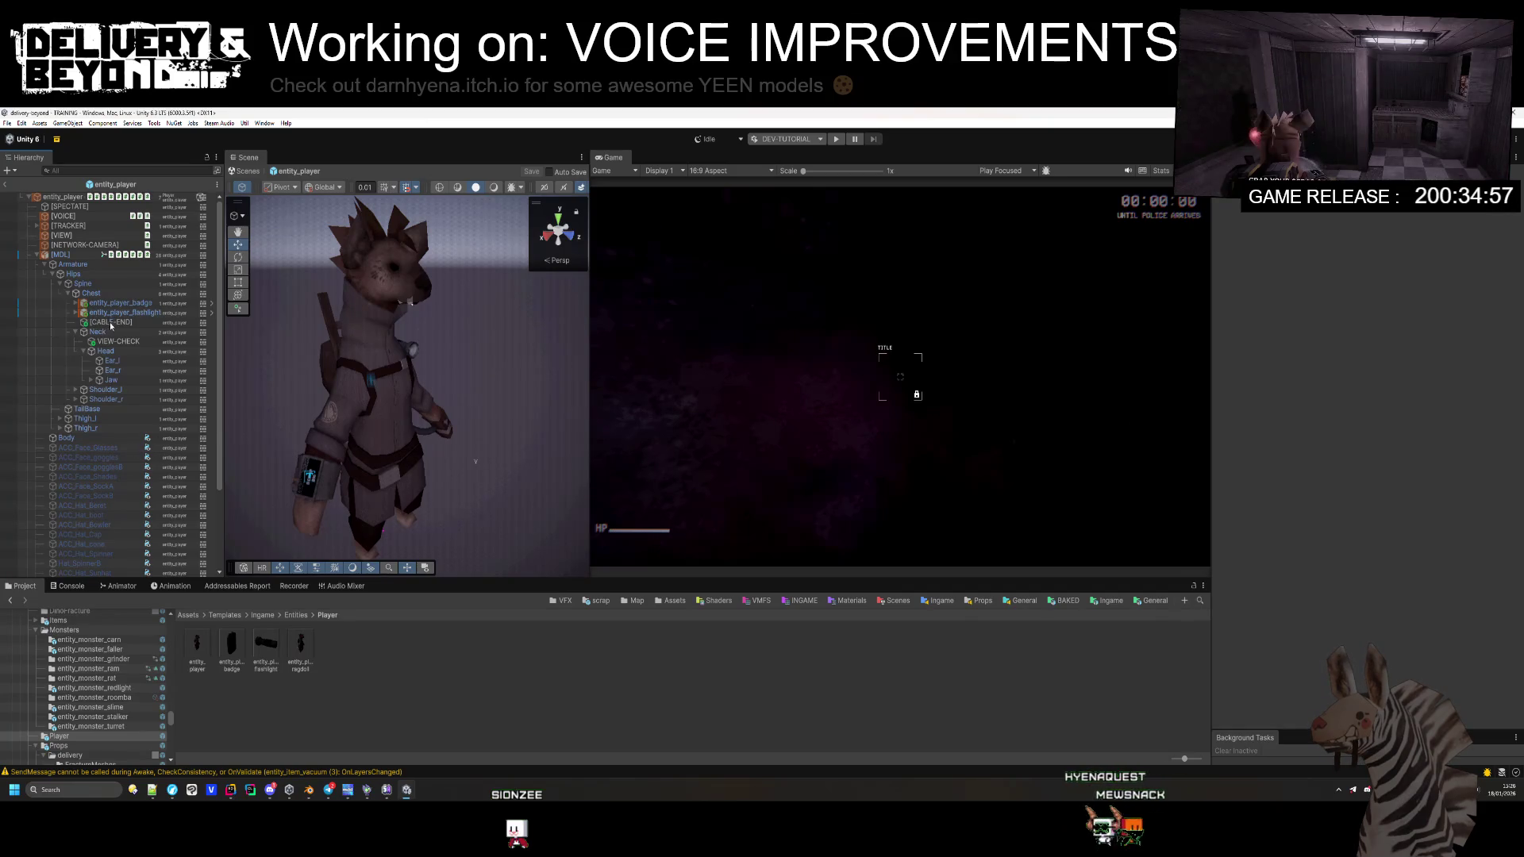
left_click(91, 380)
left_click(139, 388)
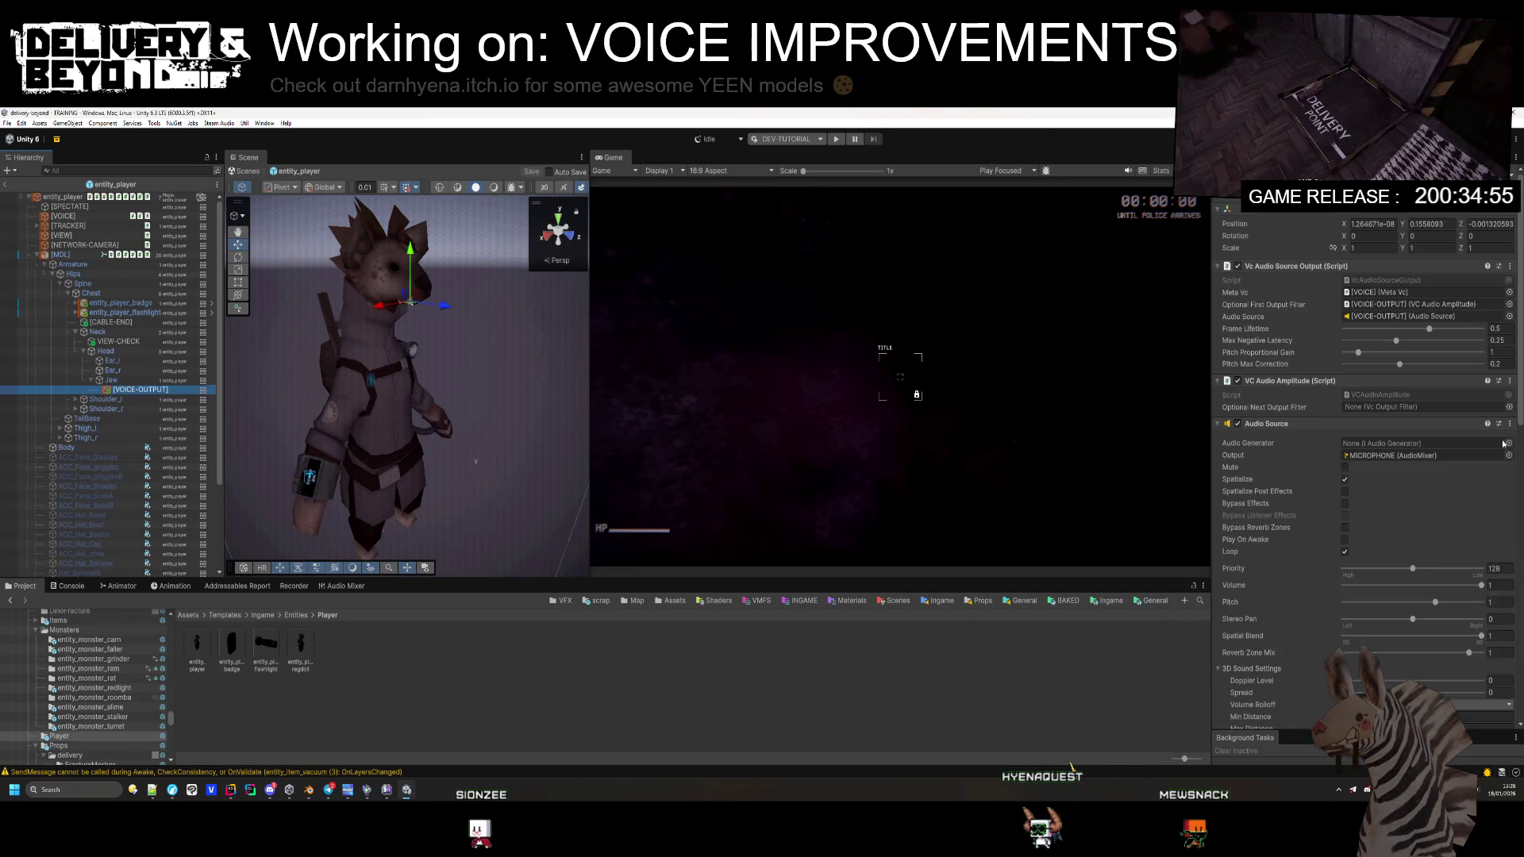
scroll(1361, 476, "down", 5)
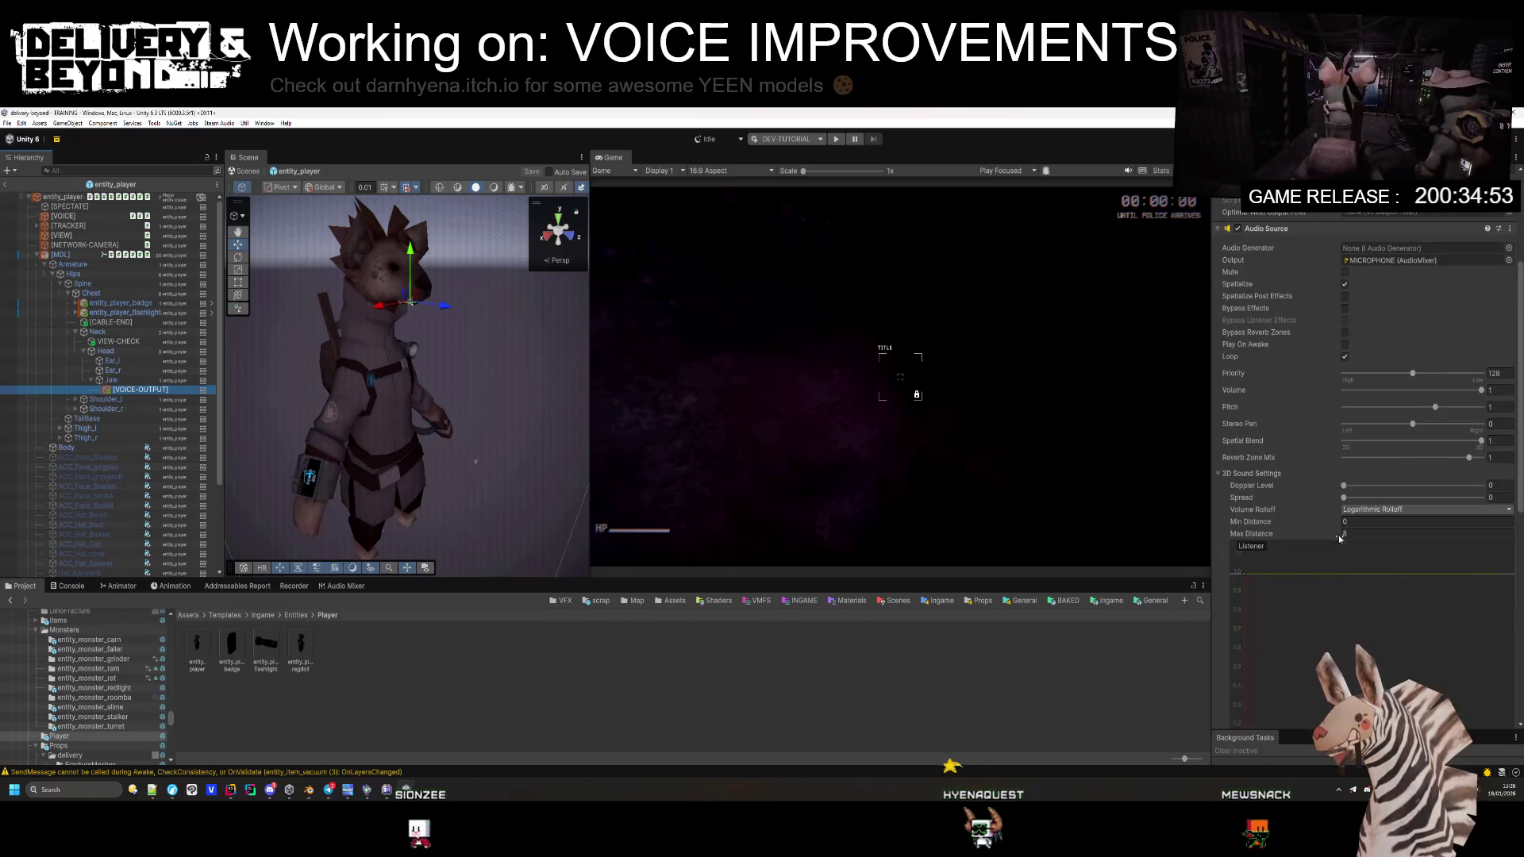
scroll(1365, 476, "down", 8)
left_click(1389, 537)
left_click(1365, 549)
left_click(1388, 578)
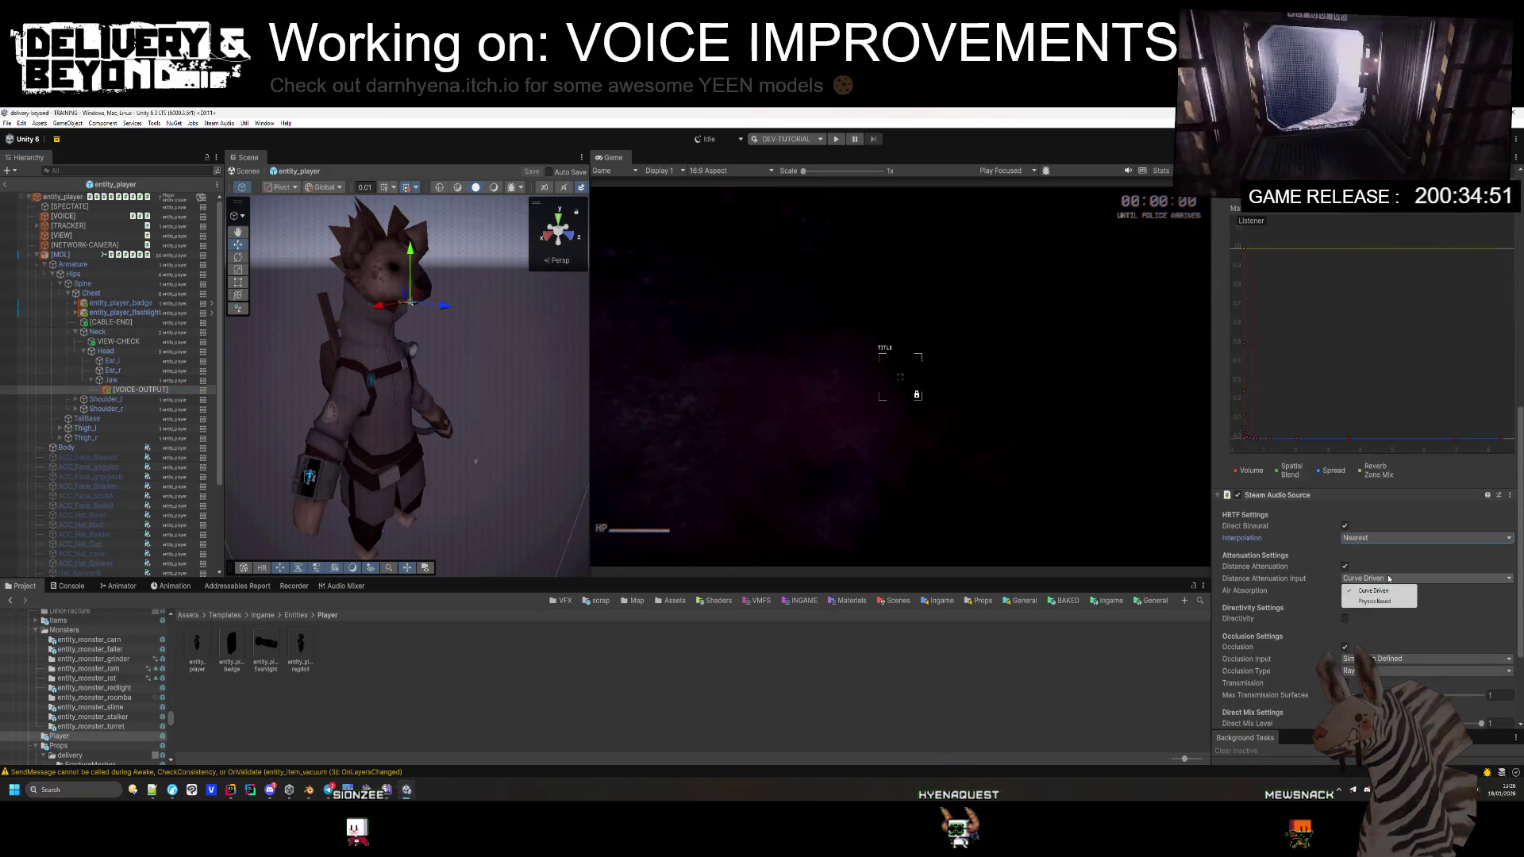
left_click(1377, 600)
scroll(1382, 581, "down", 3)
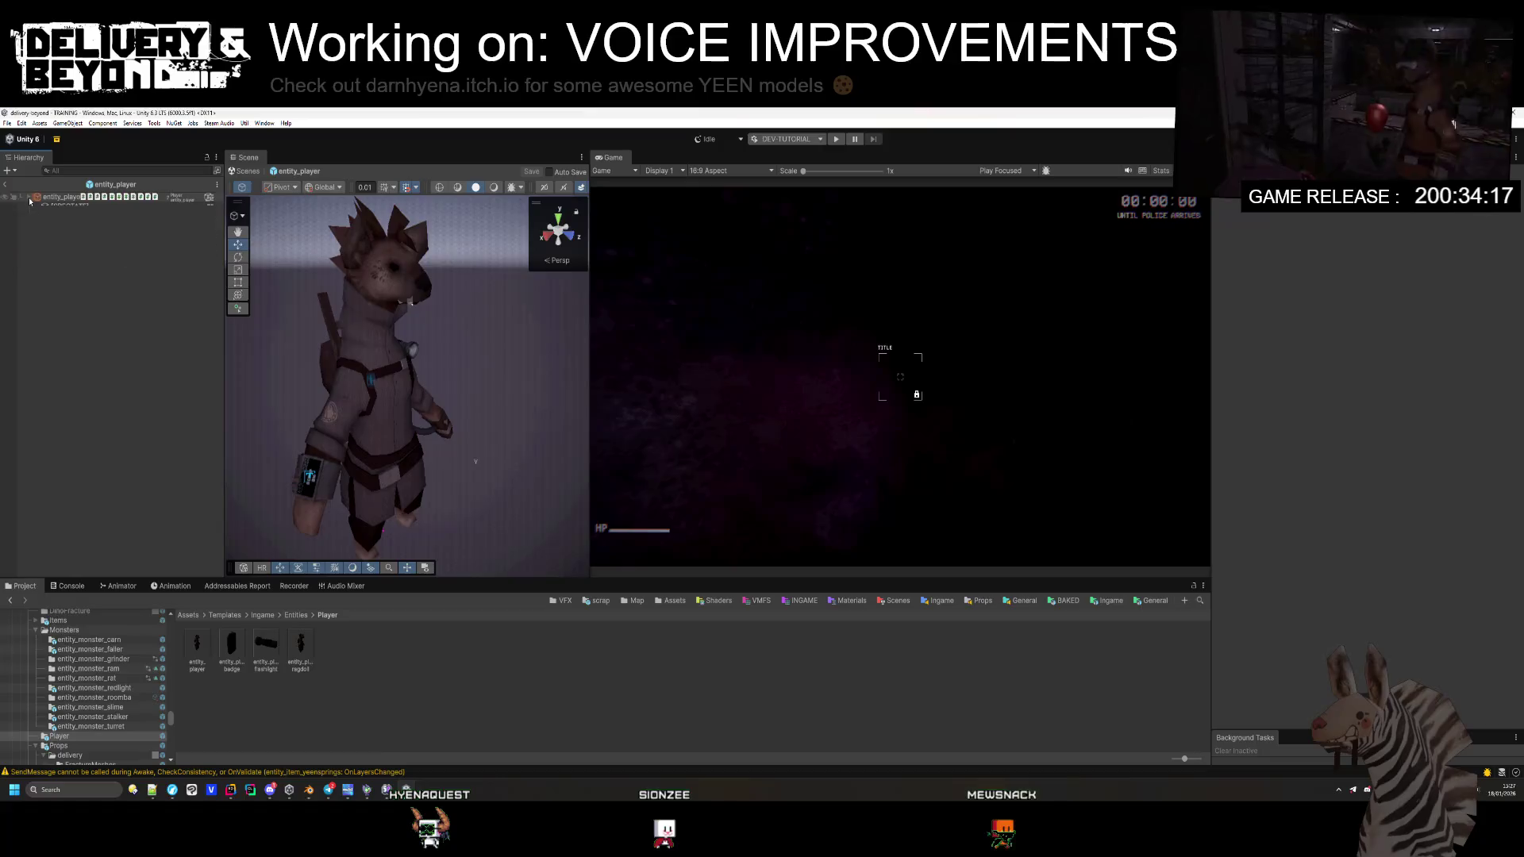
Step: Leave prefab mode and open the INGAME scene from the Scenes folder
left_click(4, 187)
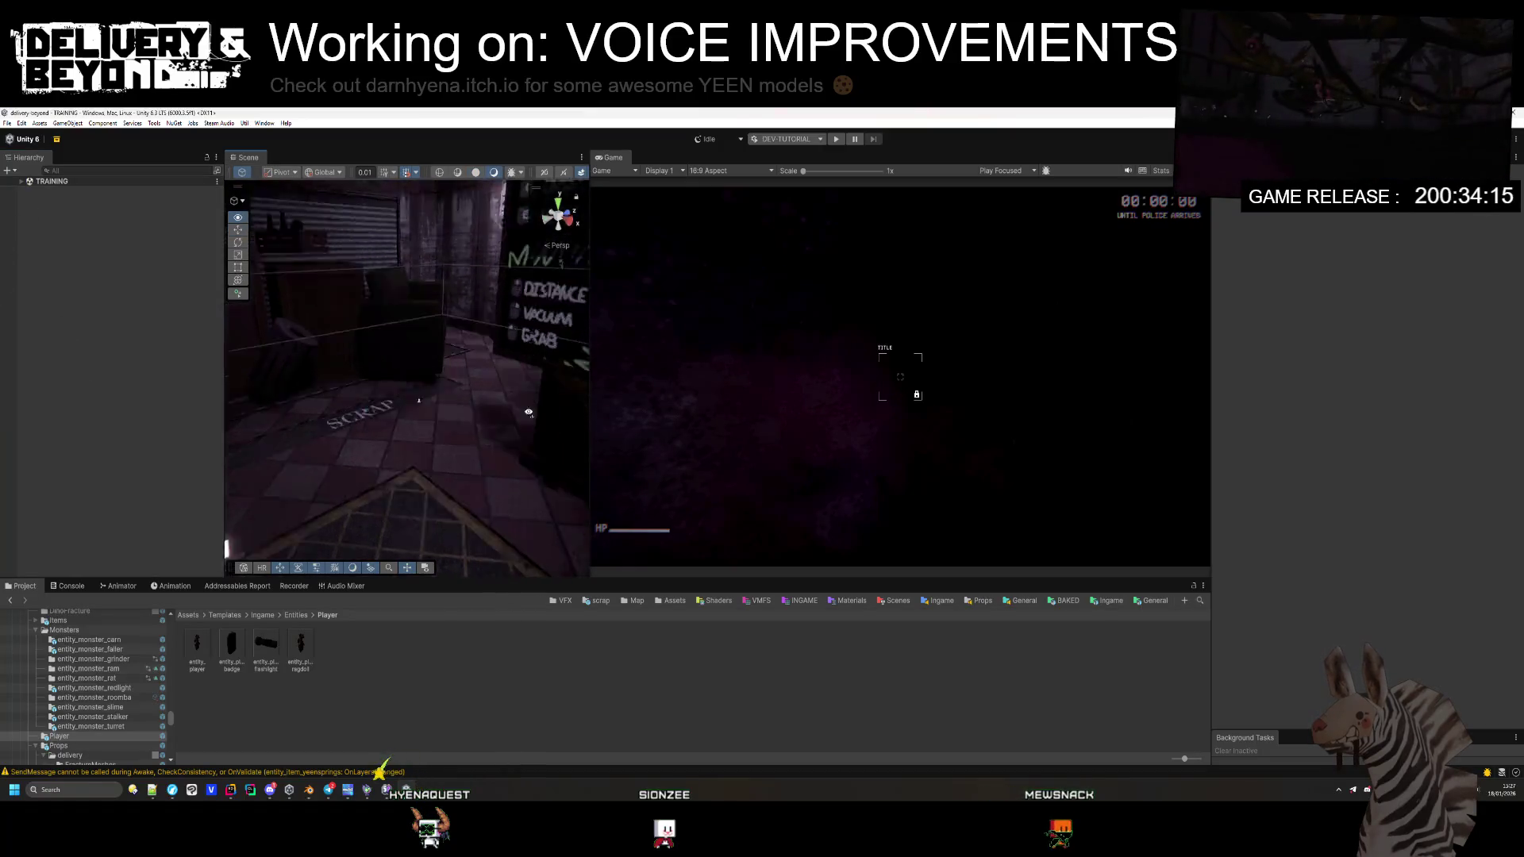
left_click(896, 601)
left_click(197, 643)
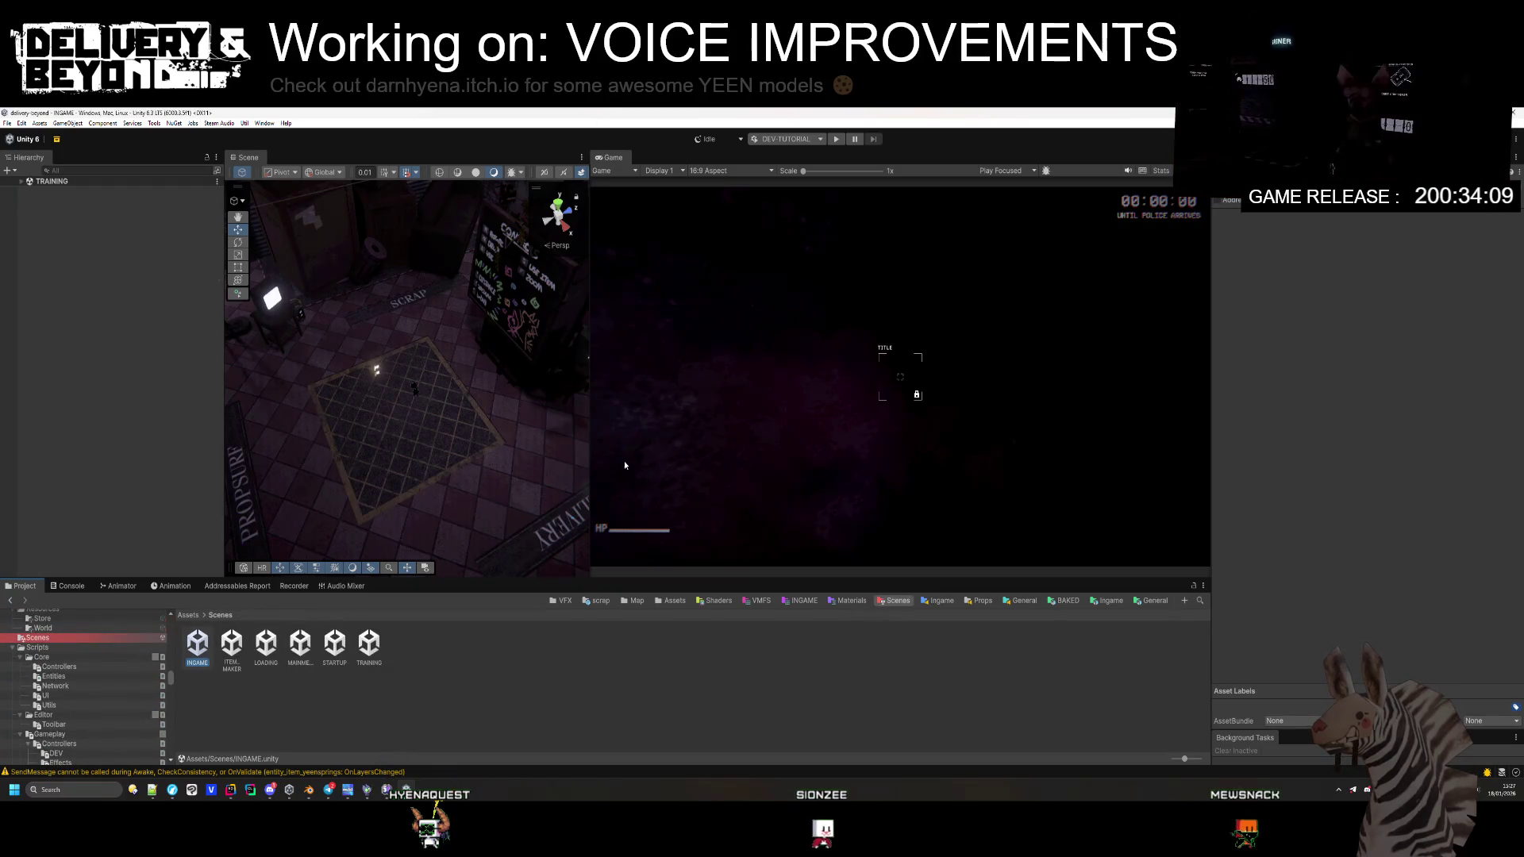
Step: Resize the panels to widen the Scene view and choose the 2 PLAYERS play mode scenario
left_click_drag(588, 353, 671, 353)
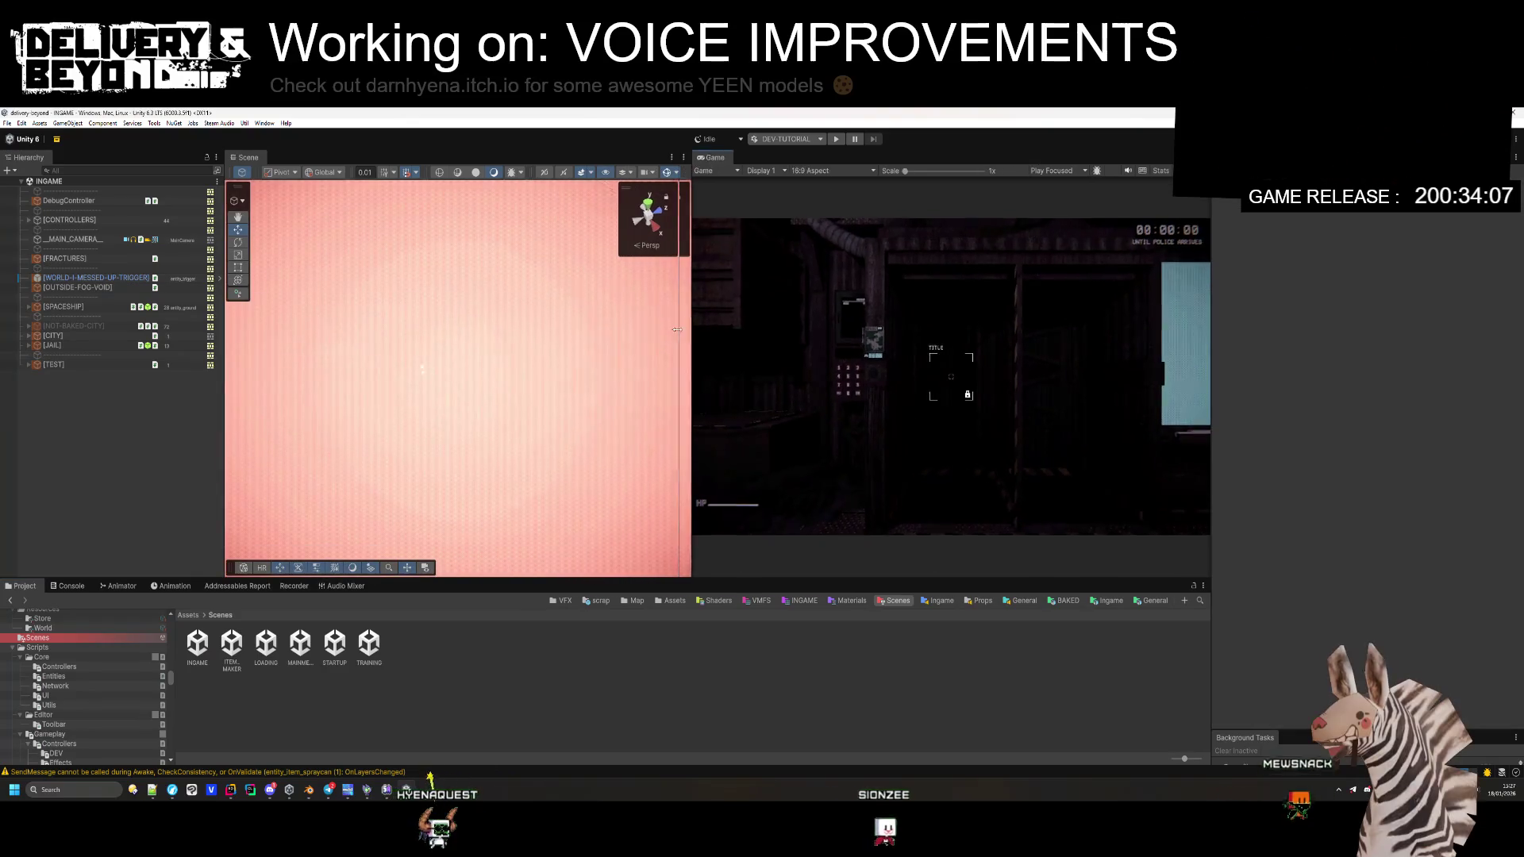
left_click_drag(1212, 285, 1331, 285)
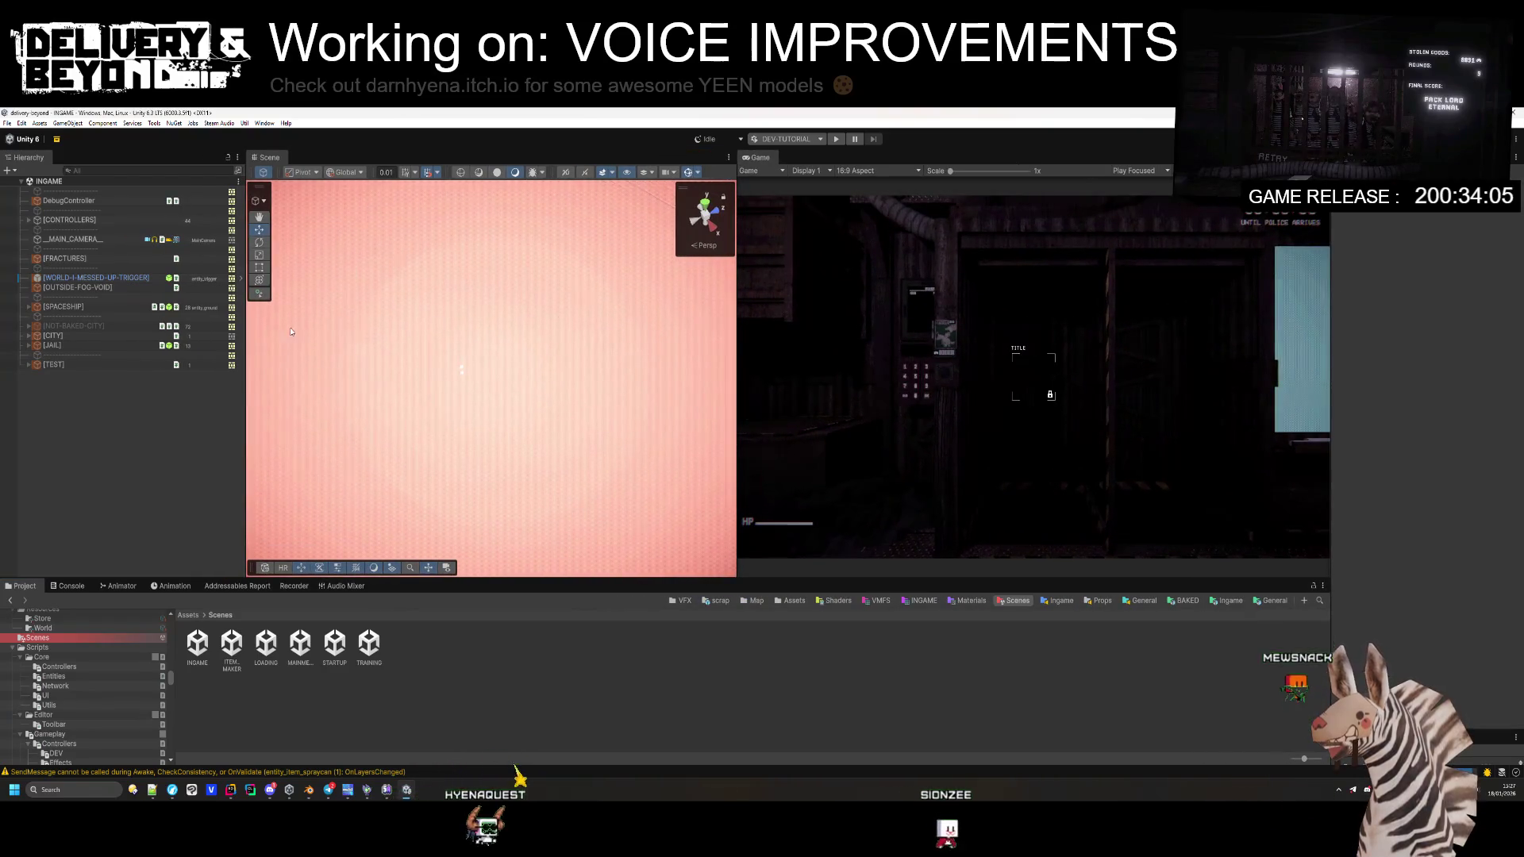
left_click_drag(228, 372, 206, 371)
left_click(786, 139)
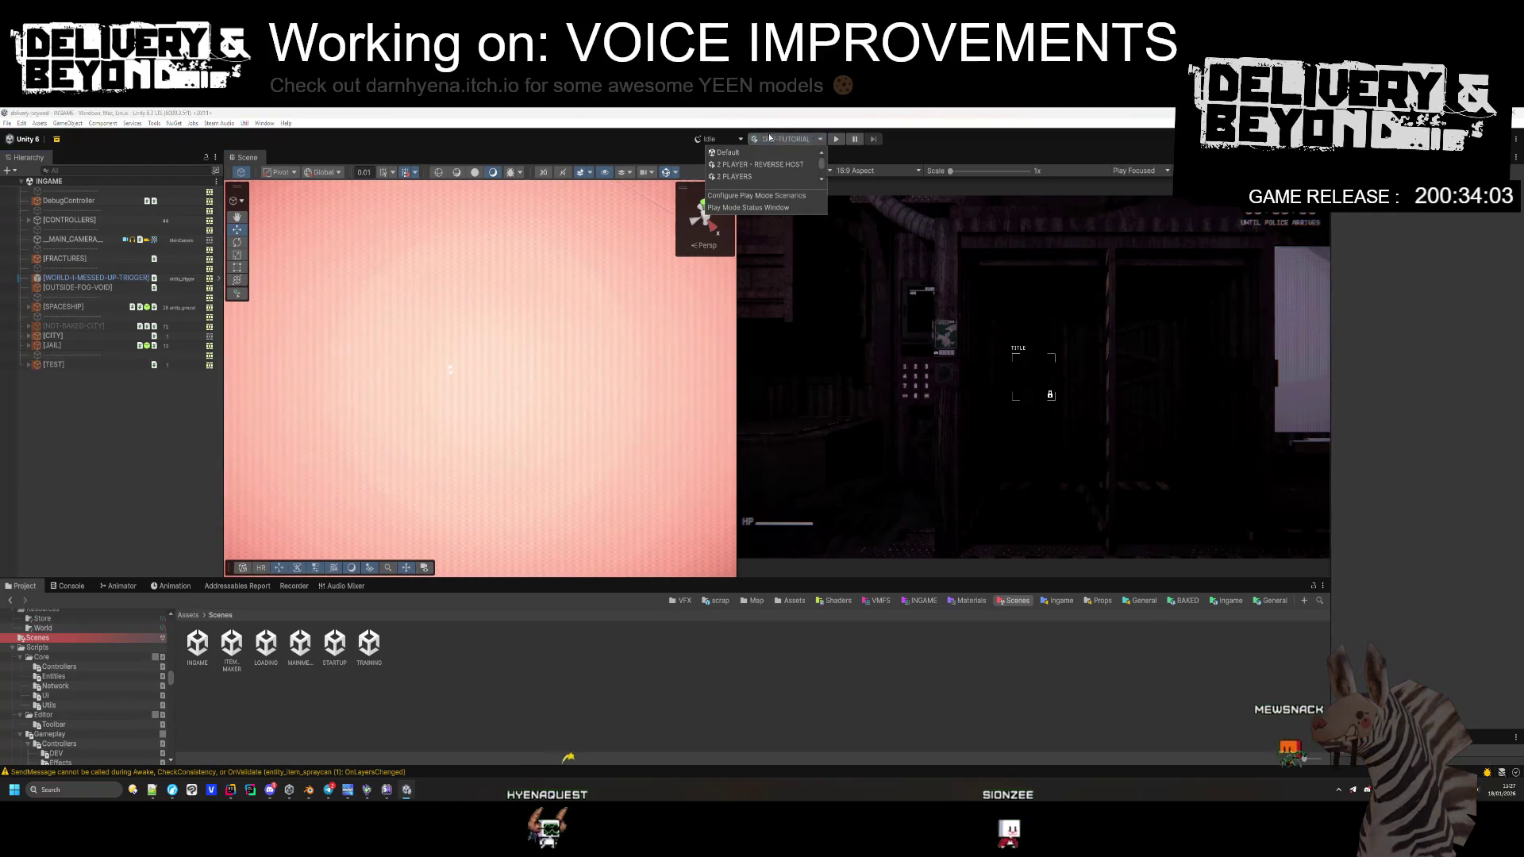
left_click(762, 159)
Step: Enter play mode with Ctrl+P, let the two-player scenario start, then switch to the Player 2 window
key("ctrl+p")
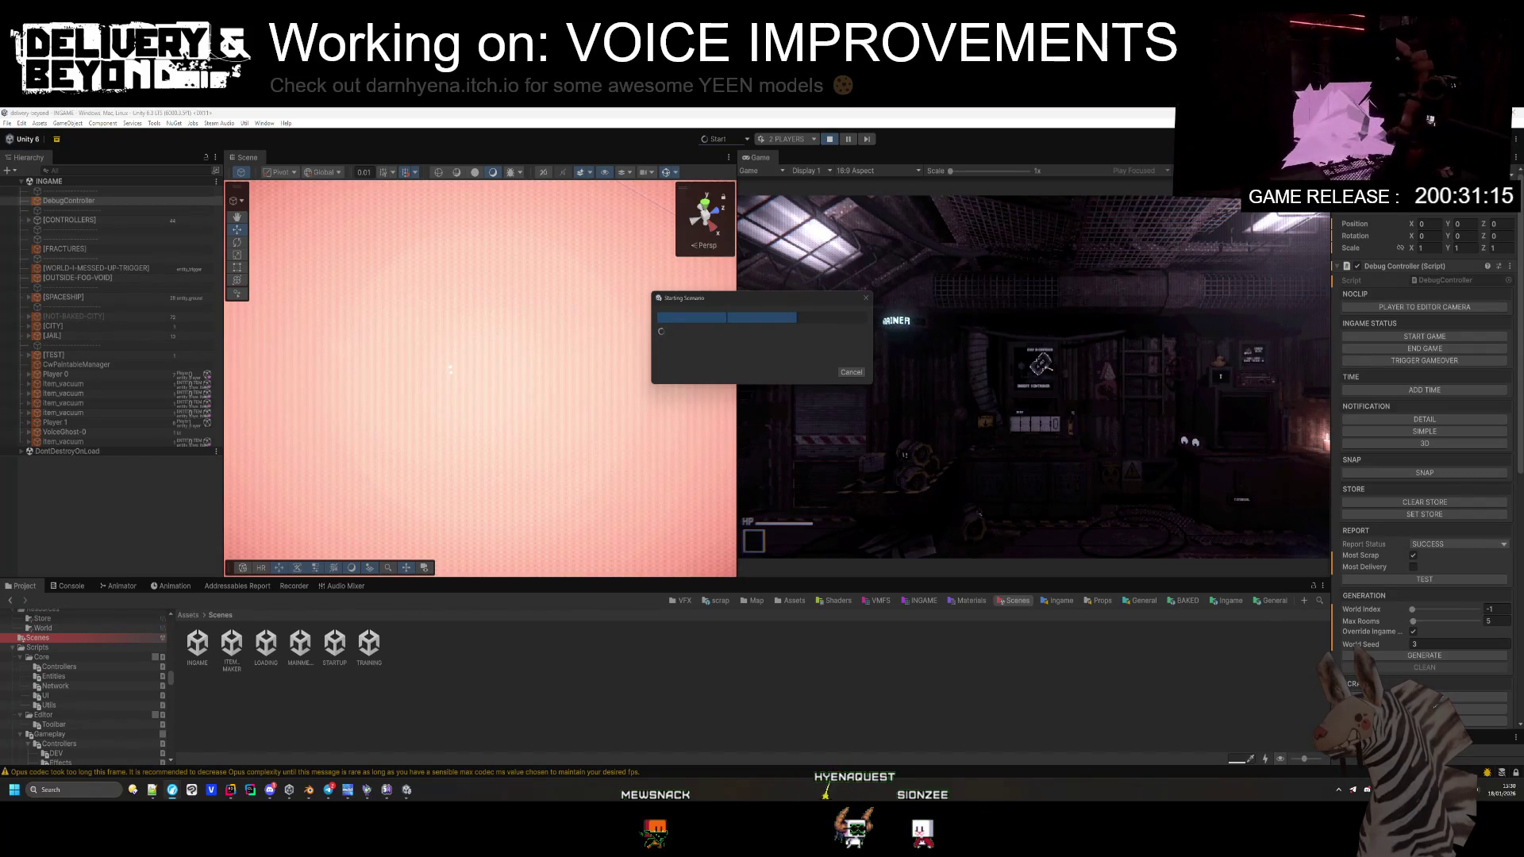
key("alt+Tab")
key("alt+Tab")
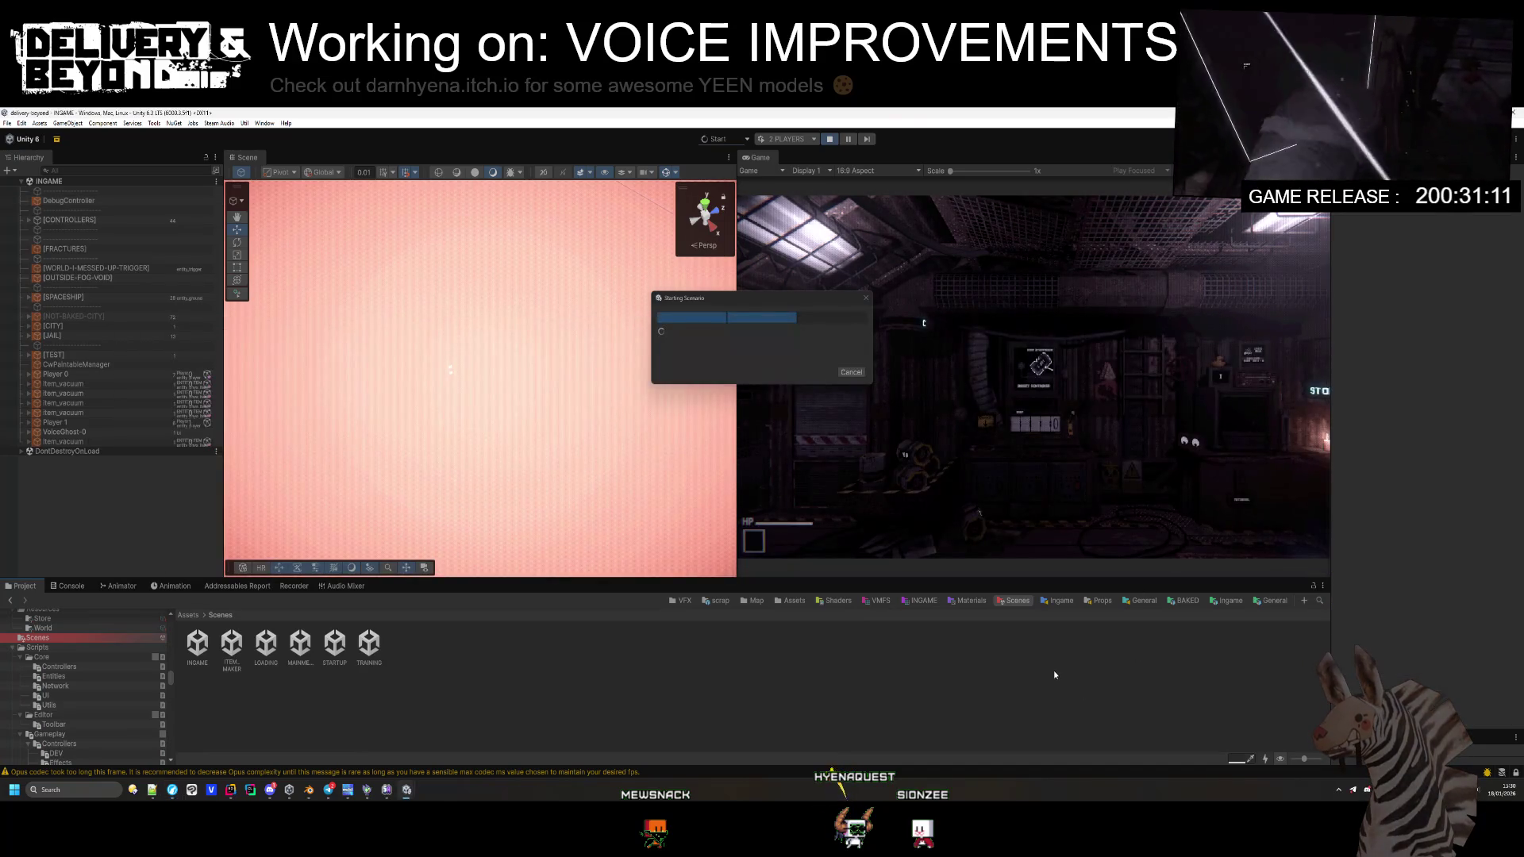
Step: Drag the Starting Scenario progress dialog aside and bring the Player 2 client window forward
mouse_move(787, 313)
left_mouse_down()
mouse_move(1274, 423)
mouse_move(2, 586)
left_mouse_up()
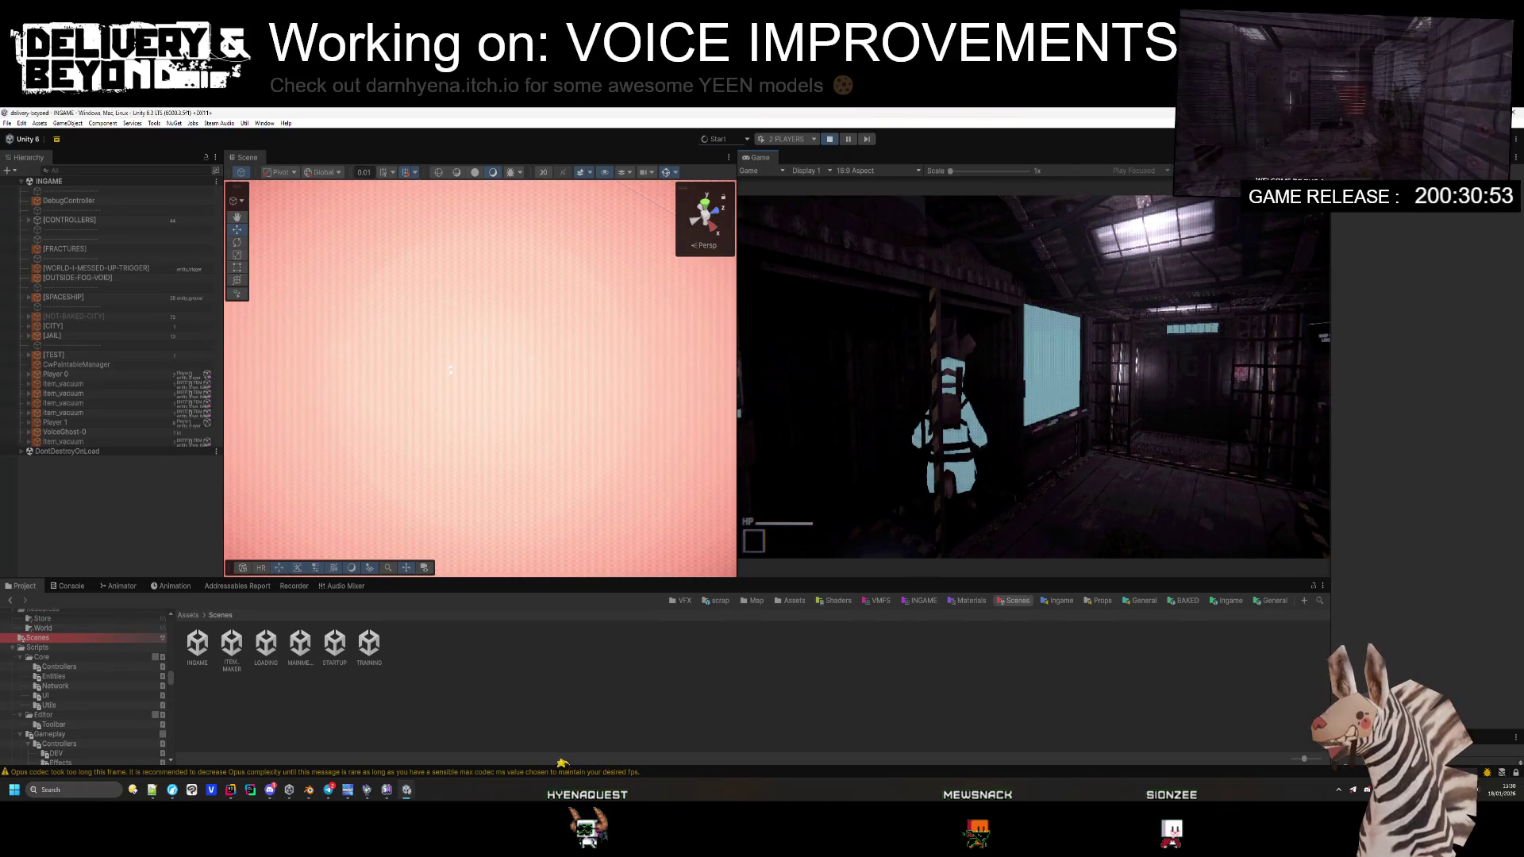
key("alt+Tab")
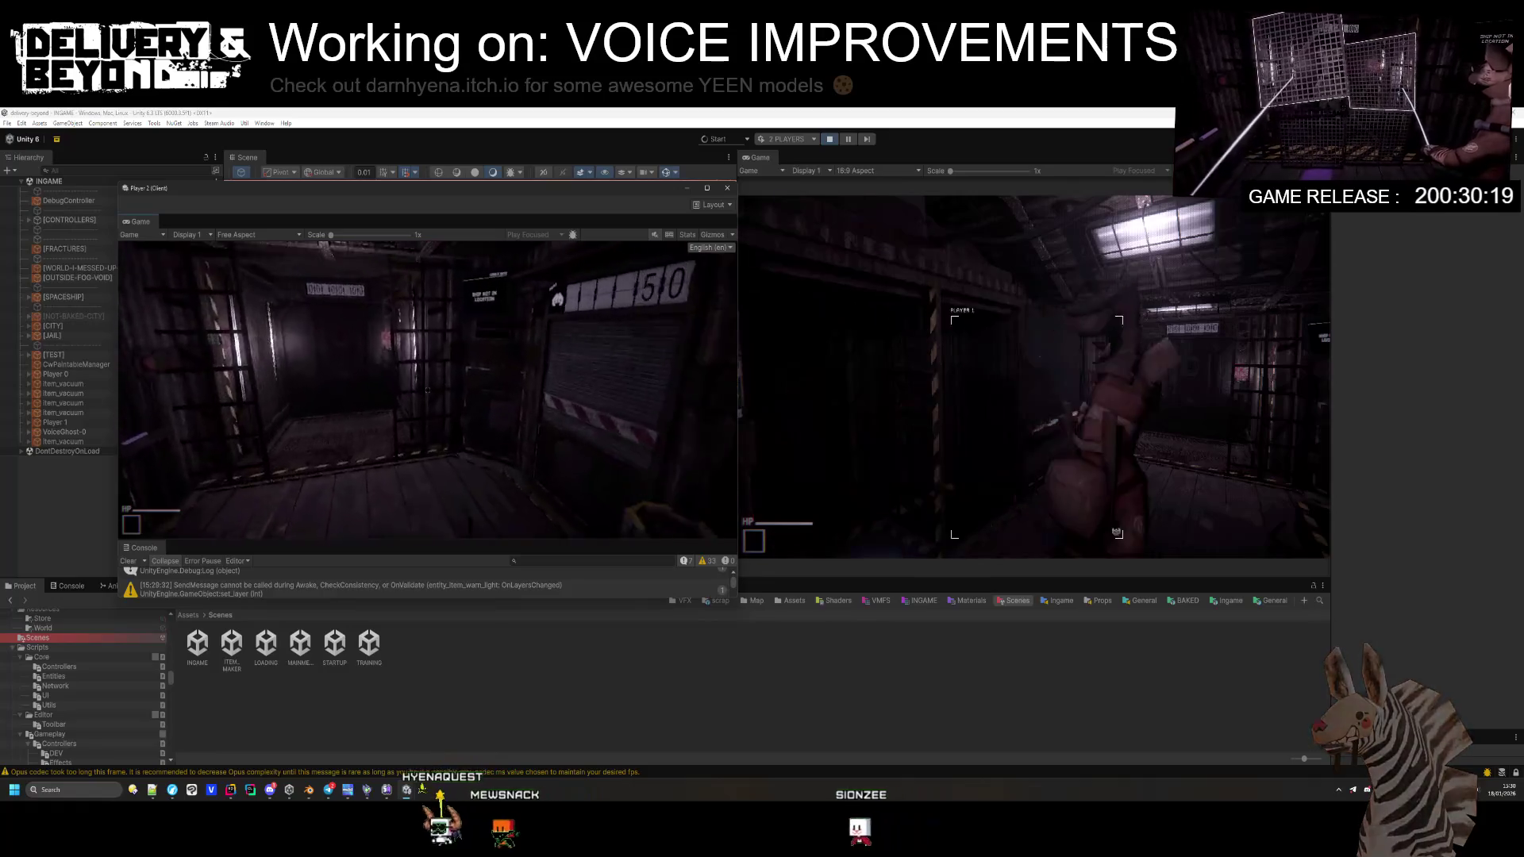
key("super")
Step: Refocus the editor and generate a new level map
left_click(405, 612)
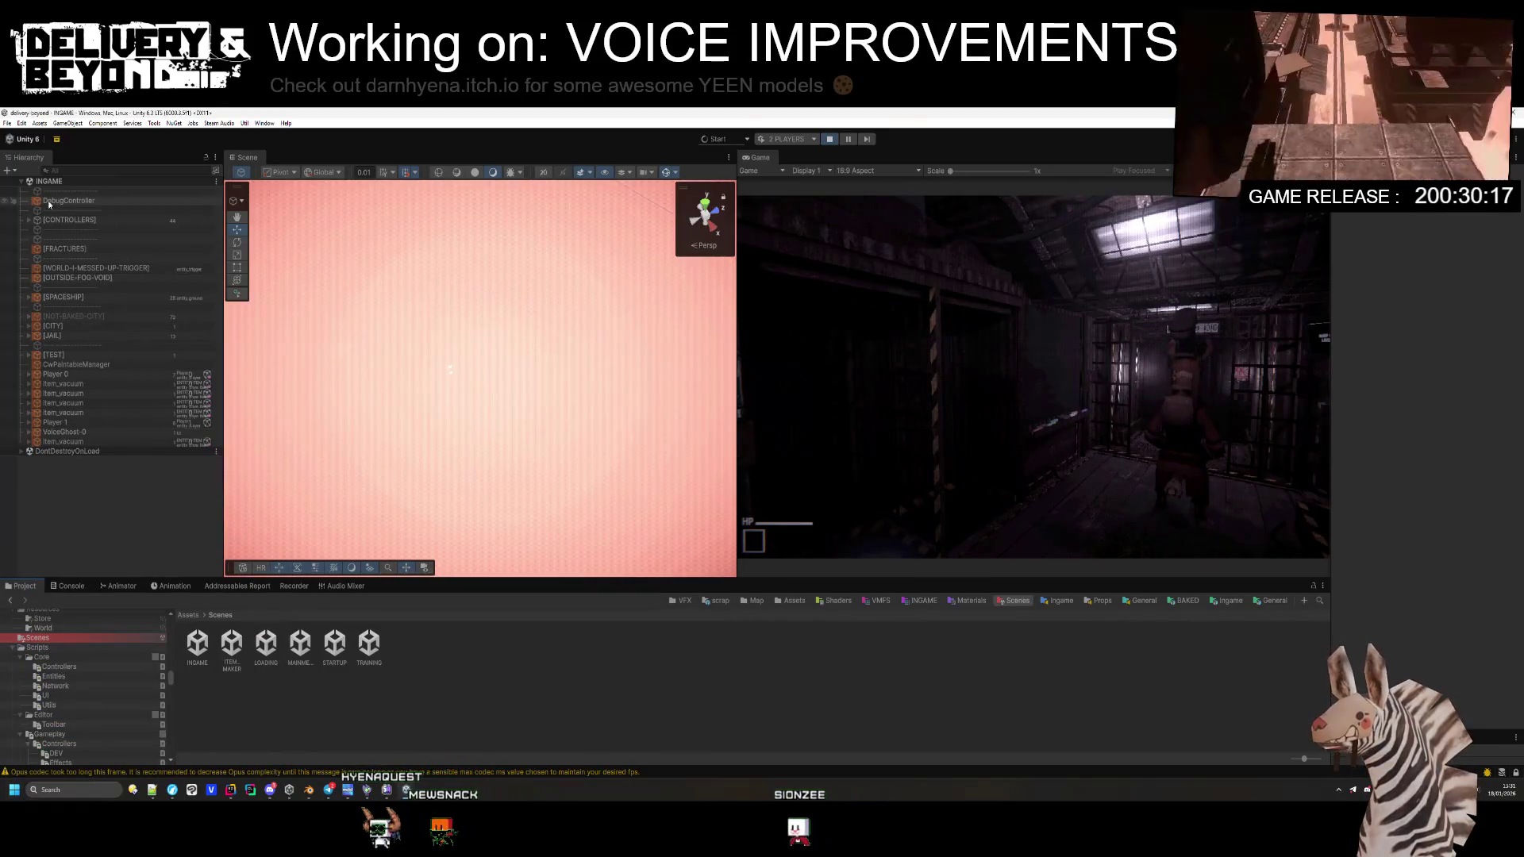
scroll(1358, 464, "down", 5)
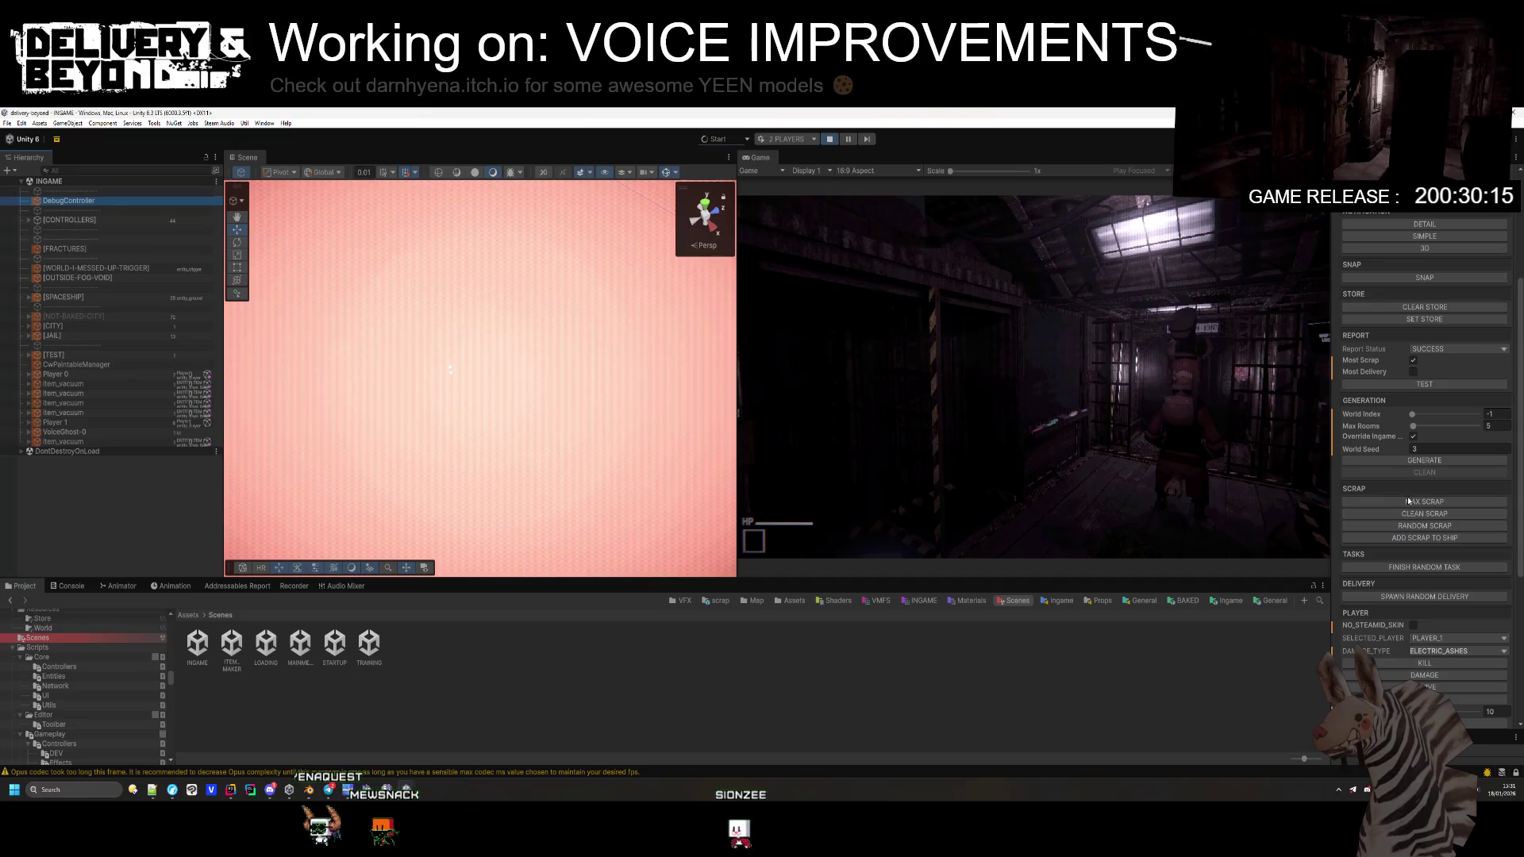
left_click(1426, 463)
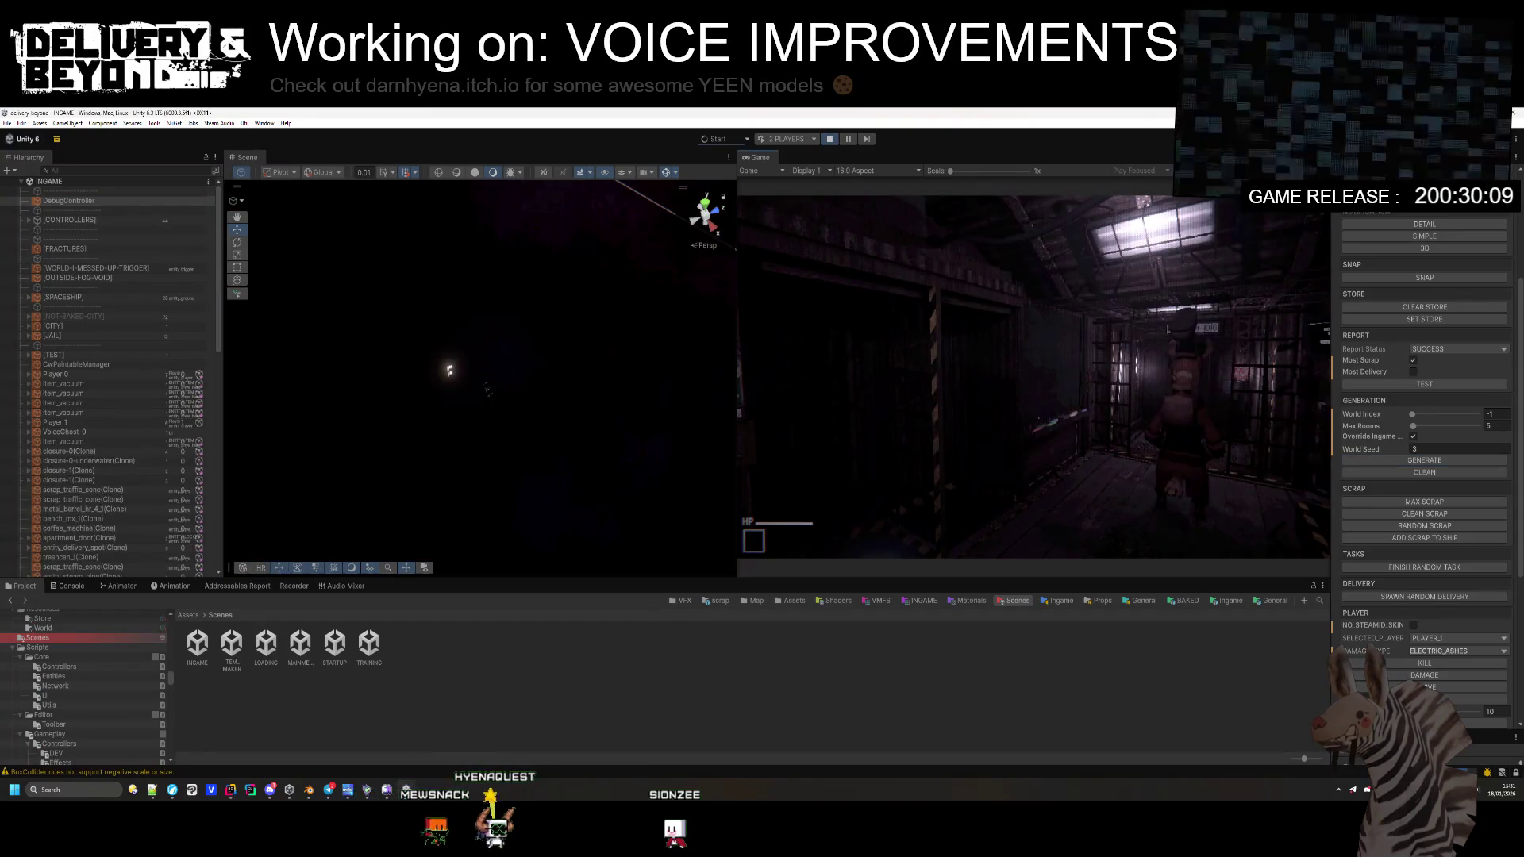
Step: Bring up the Player 2 client window, then walk the host player through the corridor onto the walkway
mouse_move(379, 761)
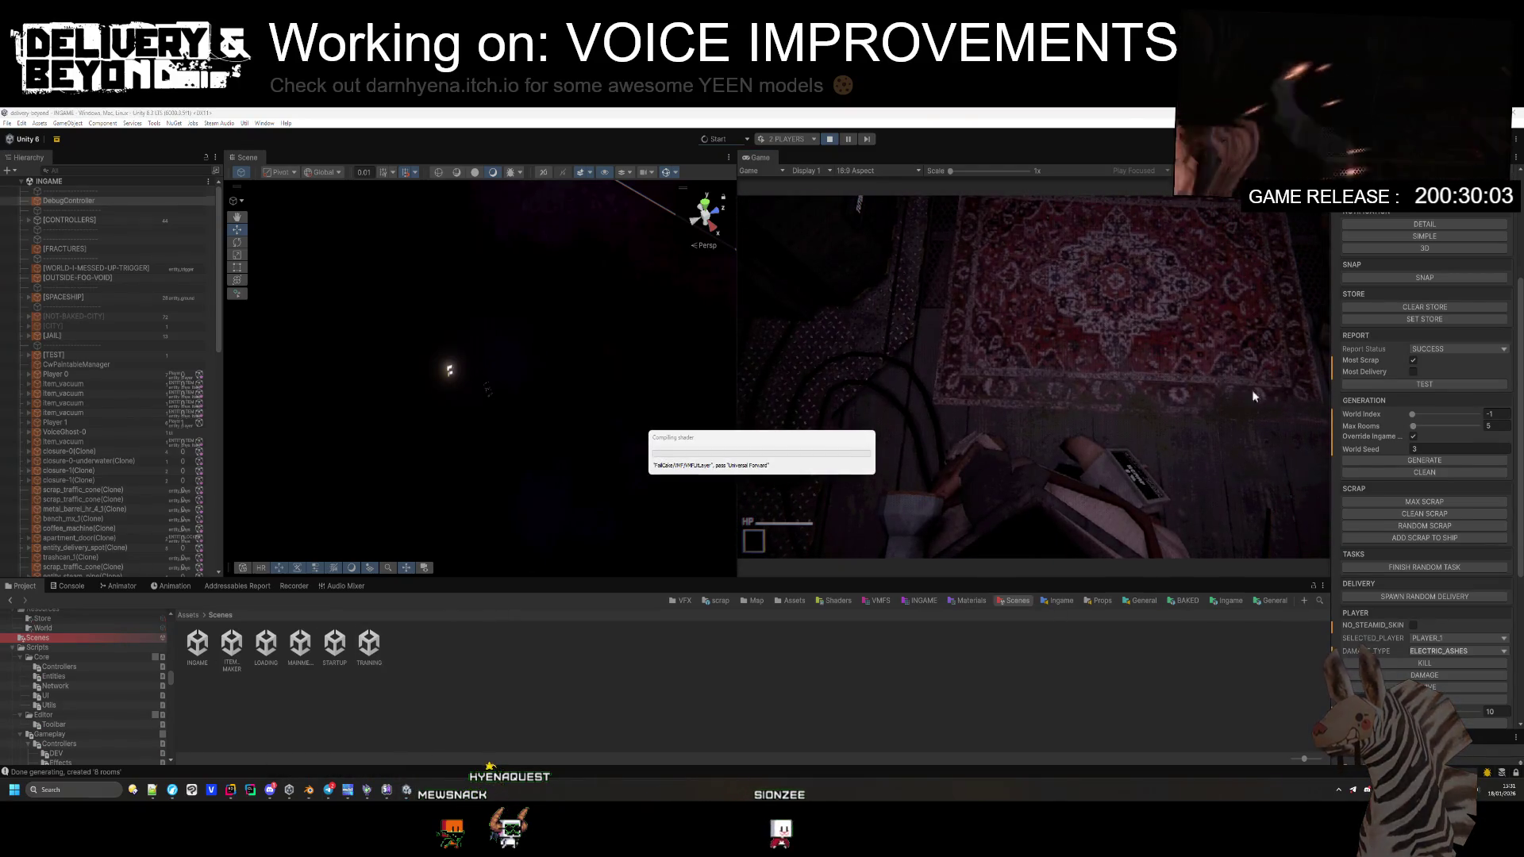
mouse_move(406, 790)
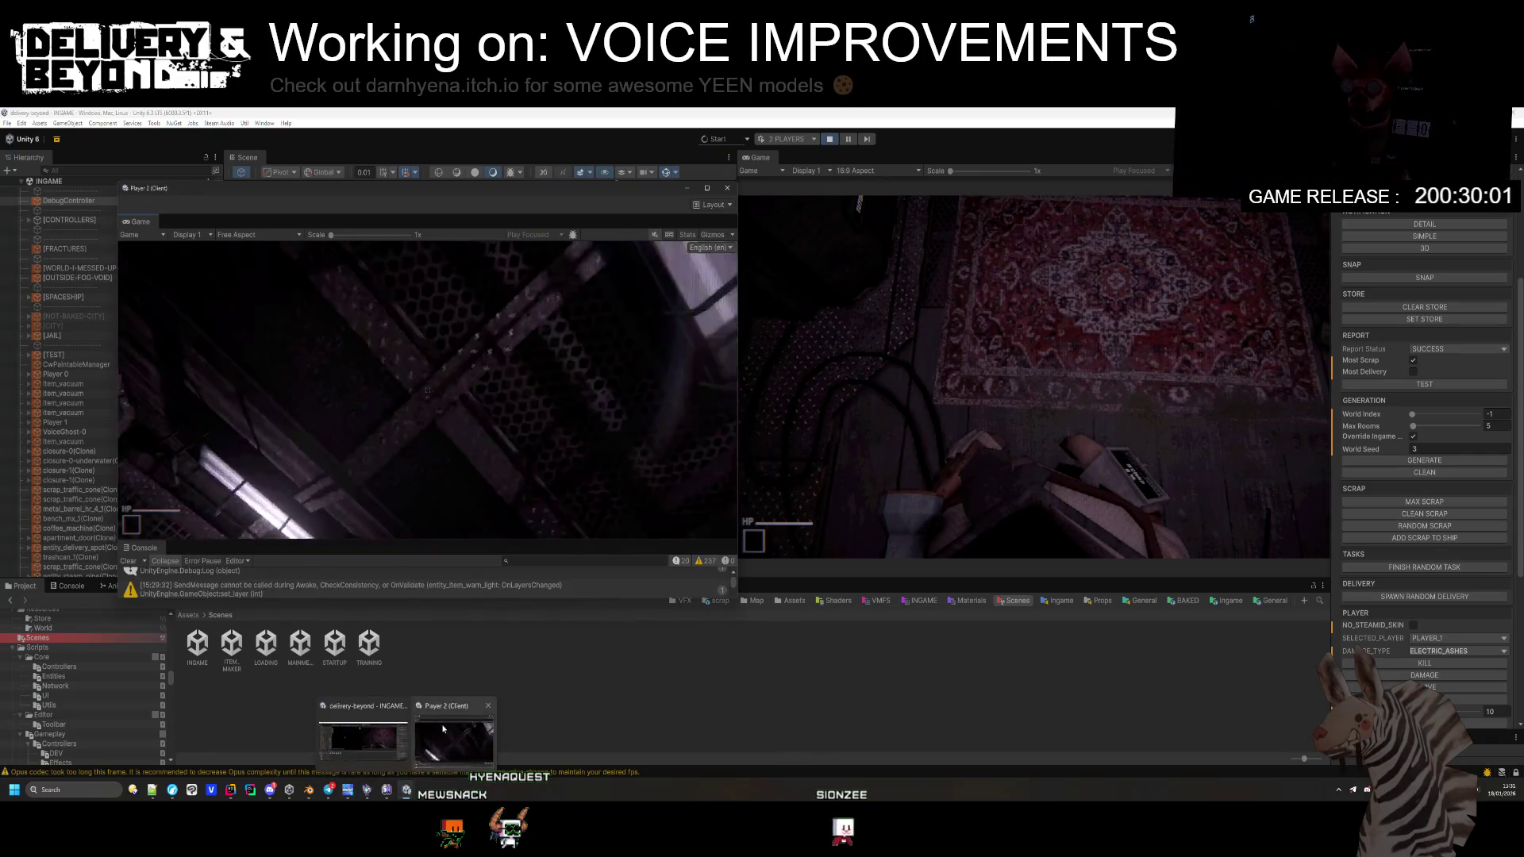
left_click(438, 731)
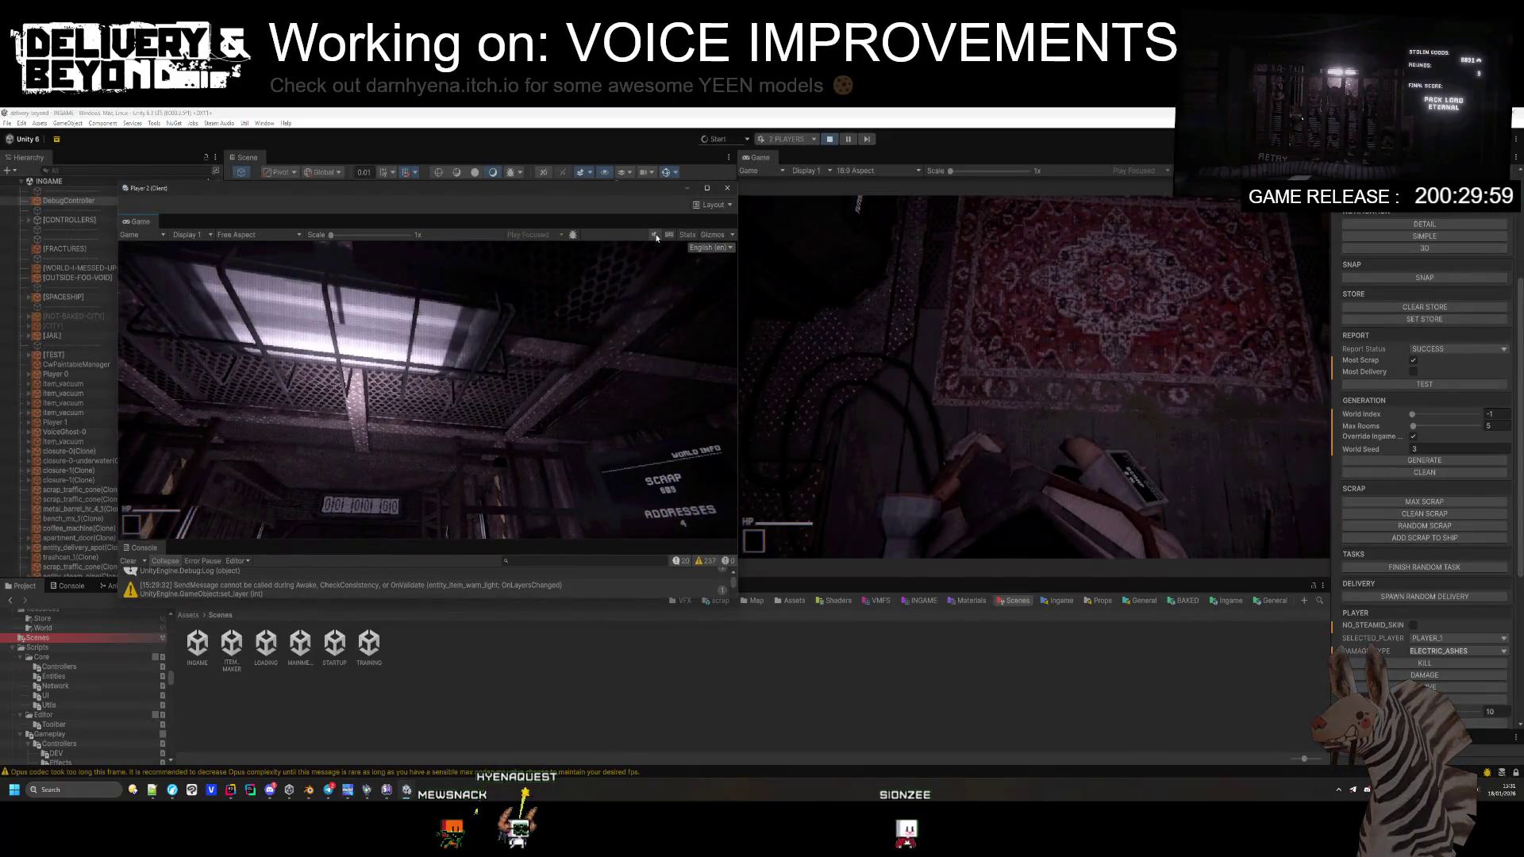
left_click(649, 278)
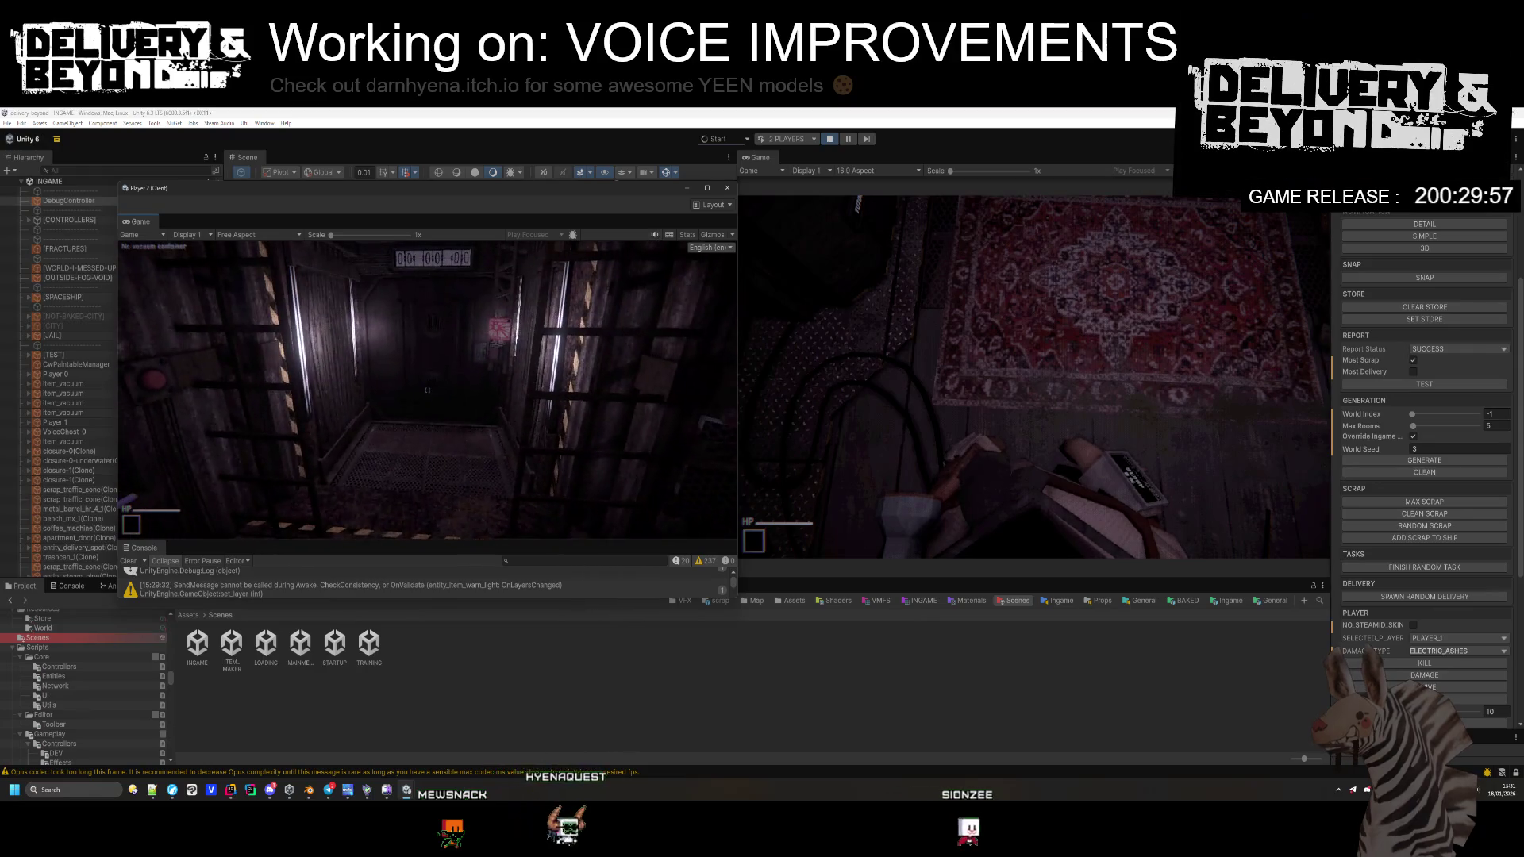
key("alt+Tab")
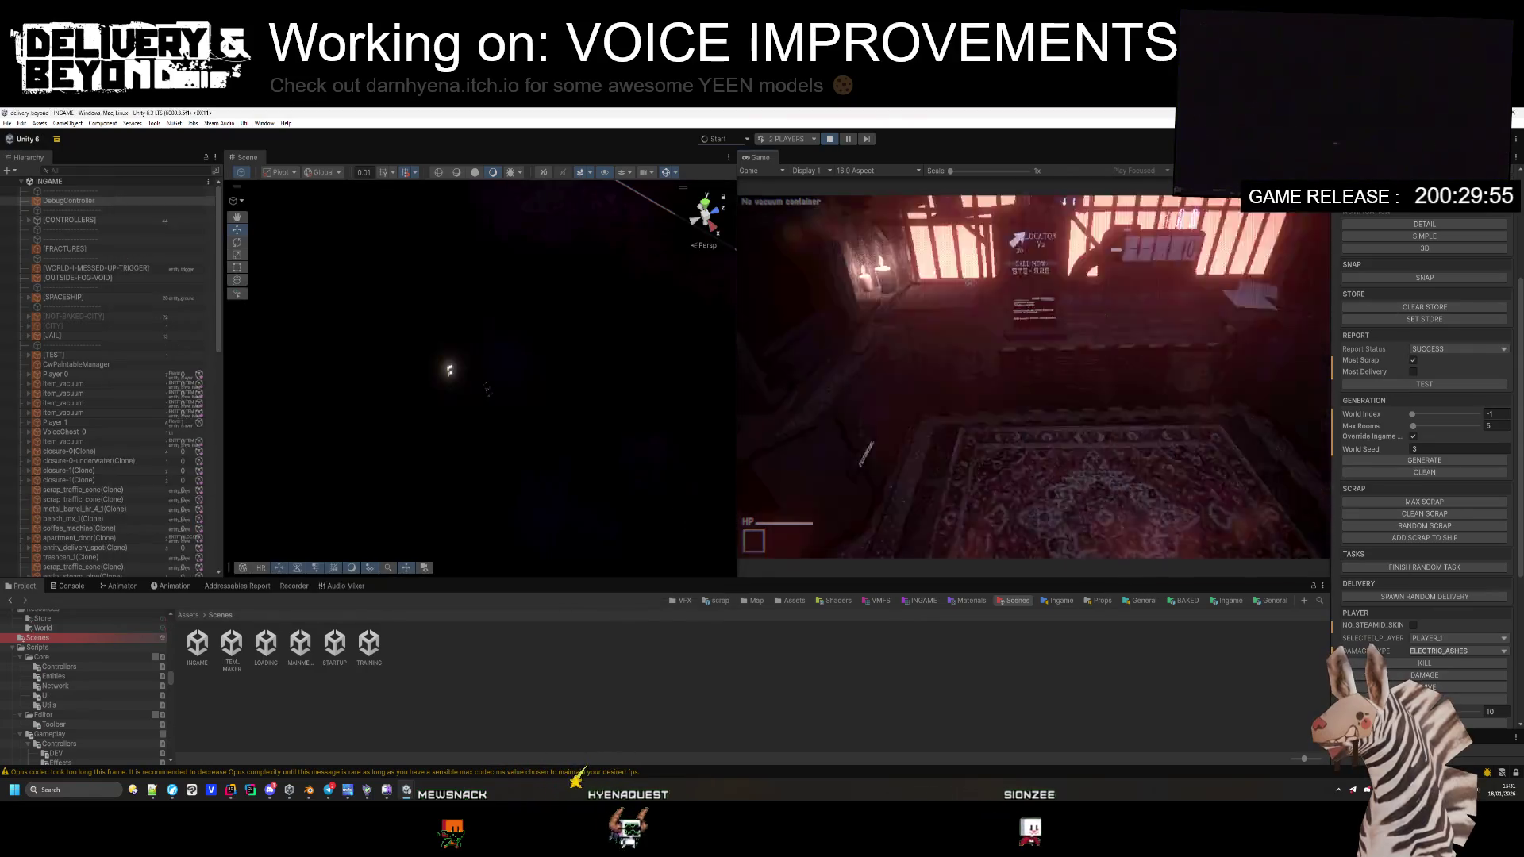
key("w")
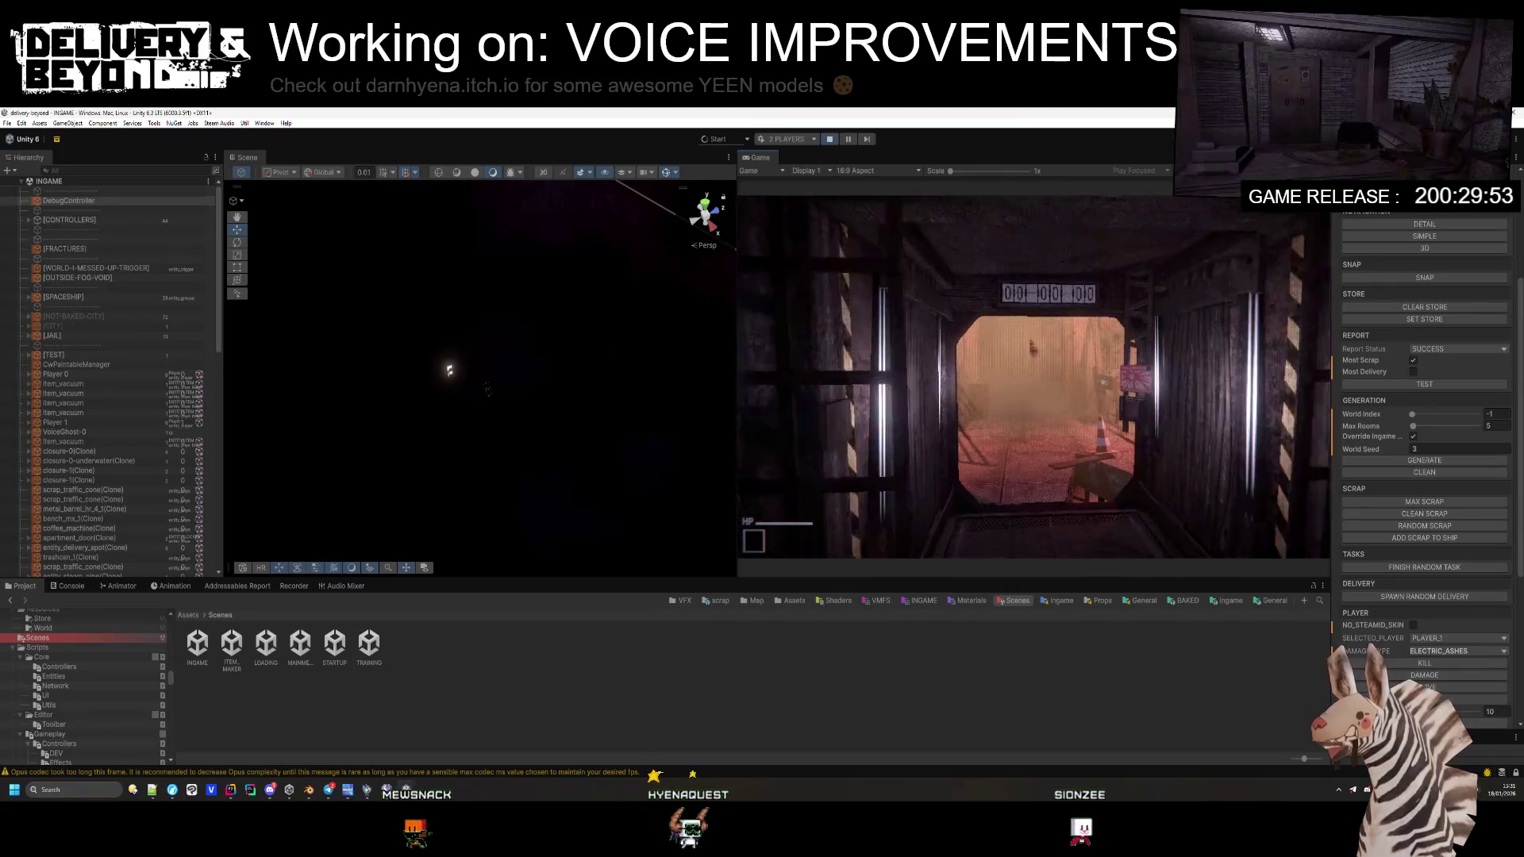
key("w")
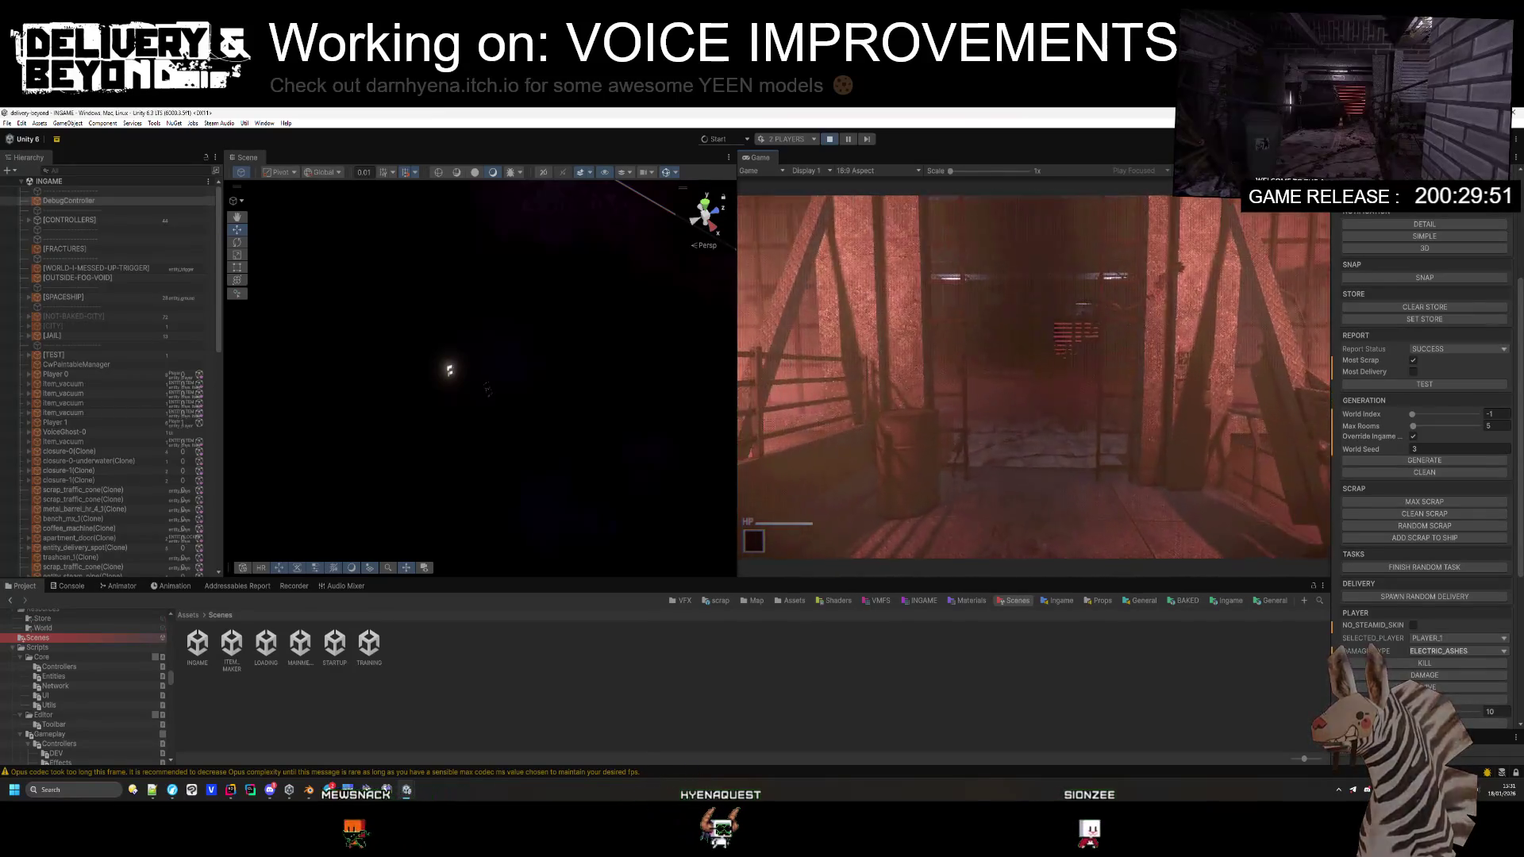
Step: Switch between the Player 2 window and the host Game view, then open the in-game settings menu
key("alt+Tab")
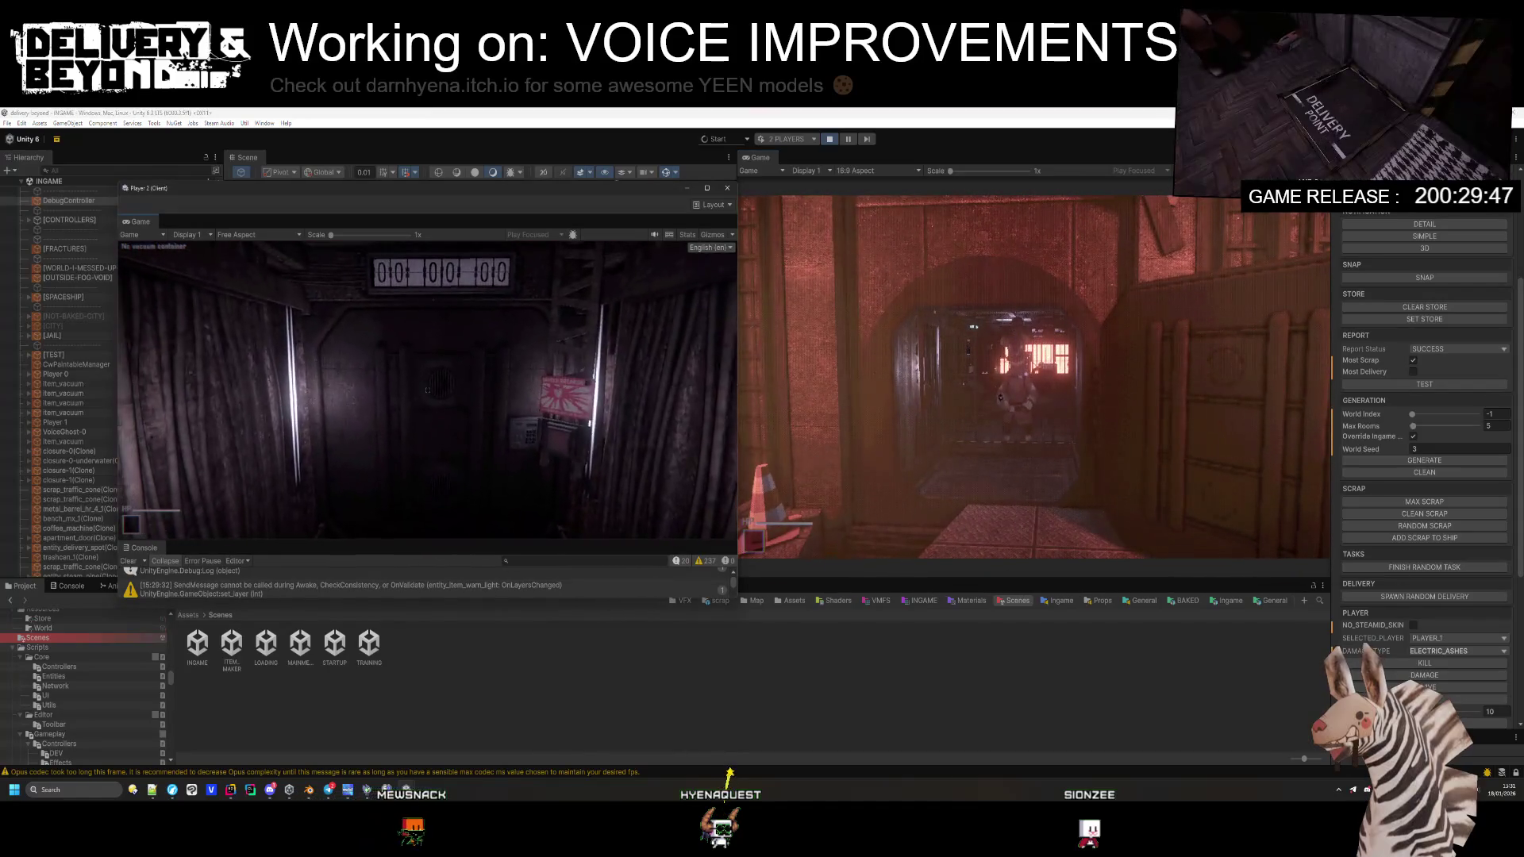
key("alt+Tab")
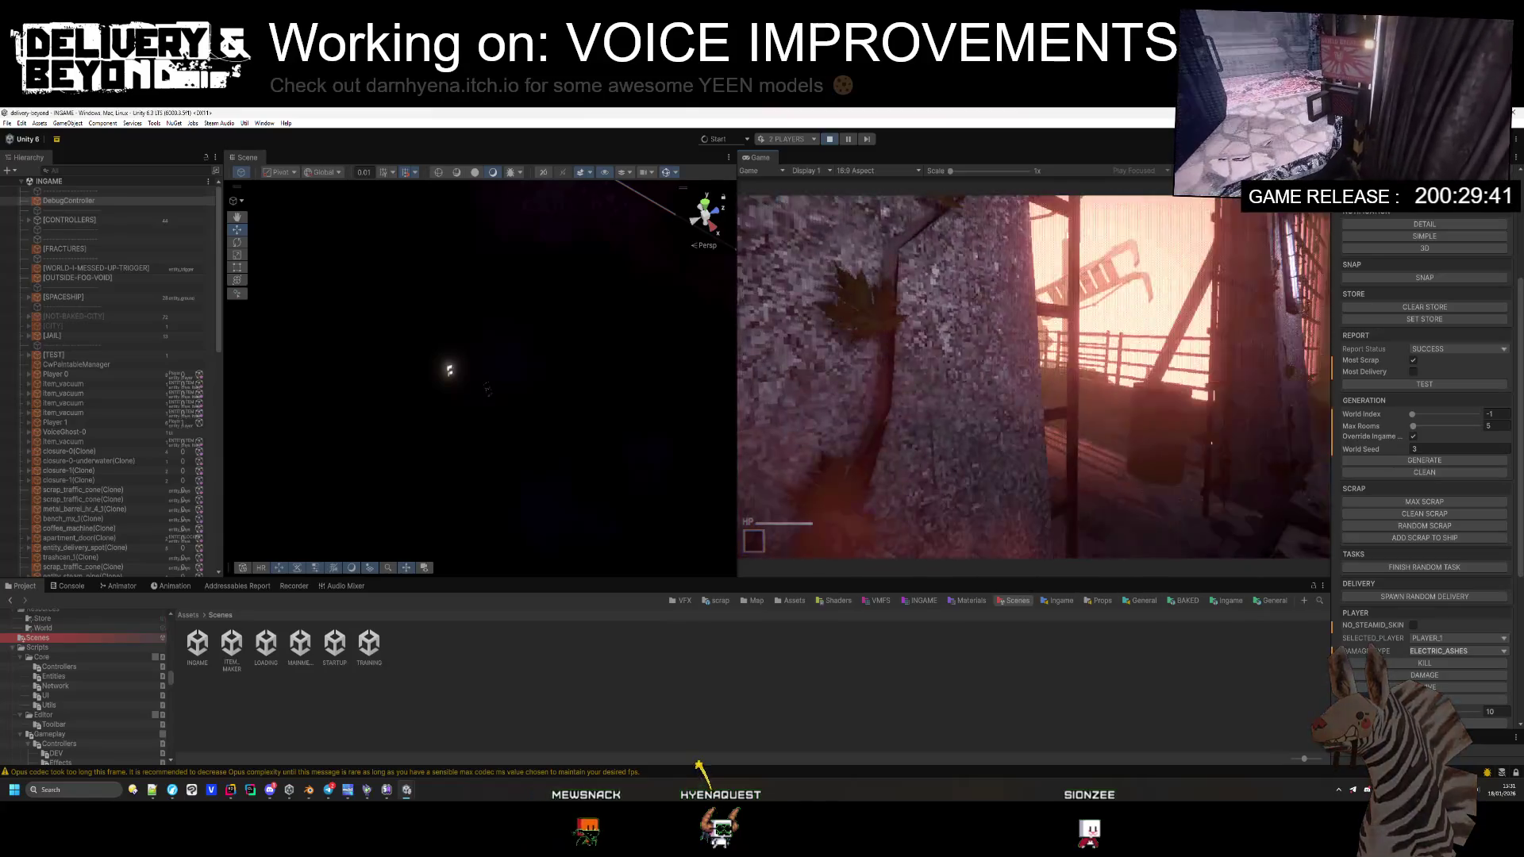
key("alt+Tab")
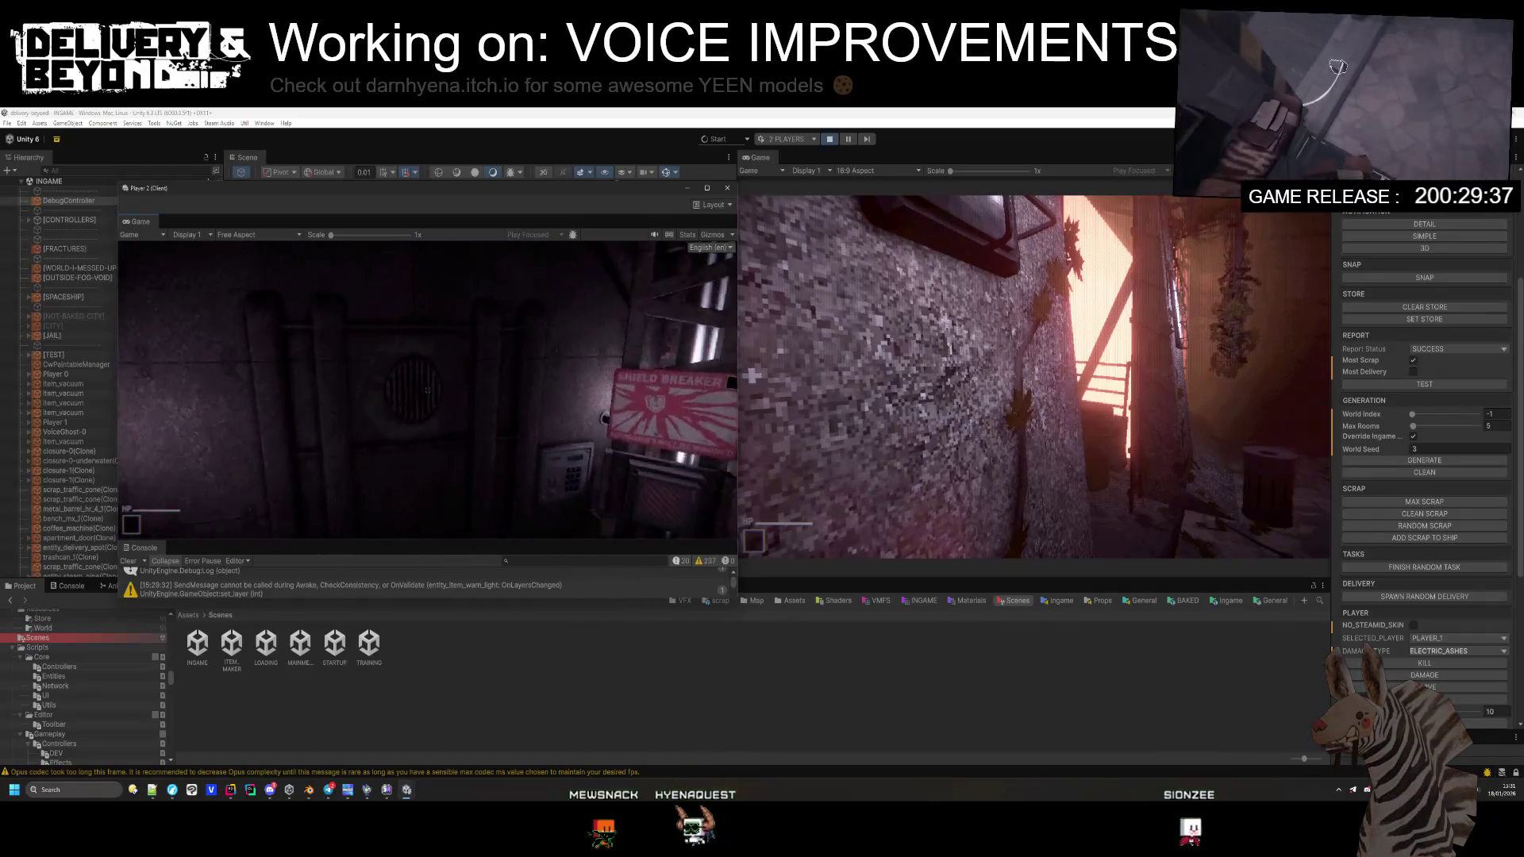
left_click(762, 419)
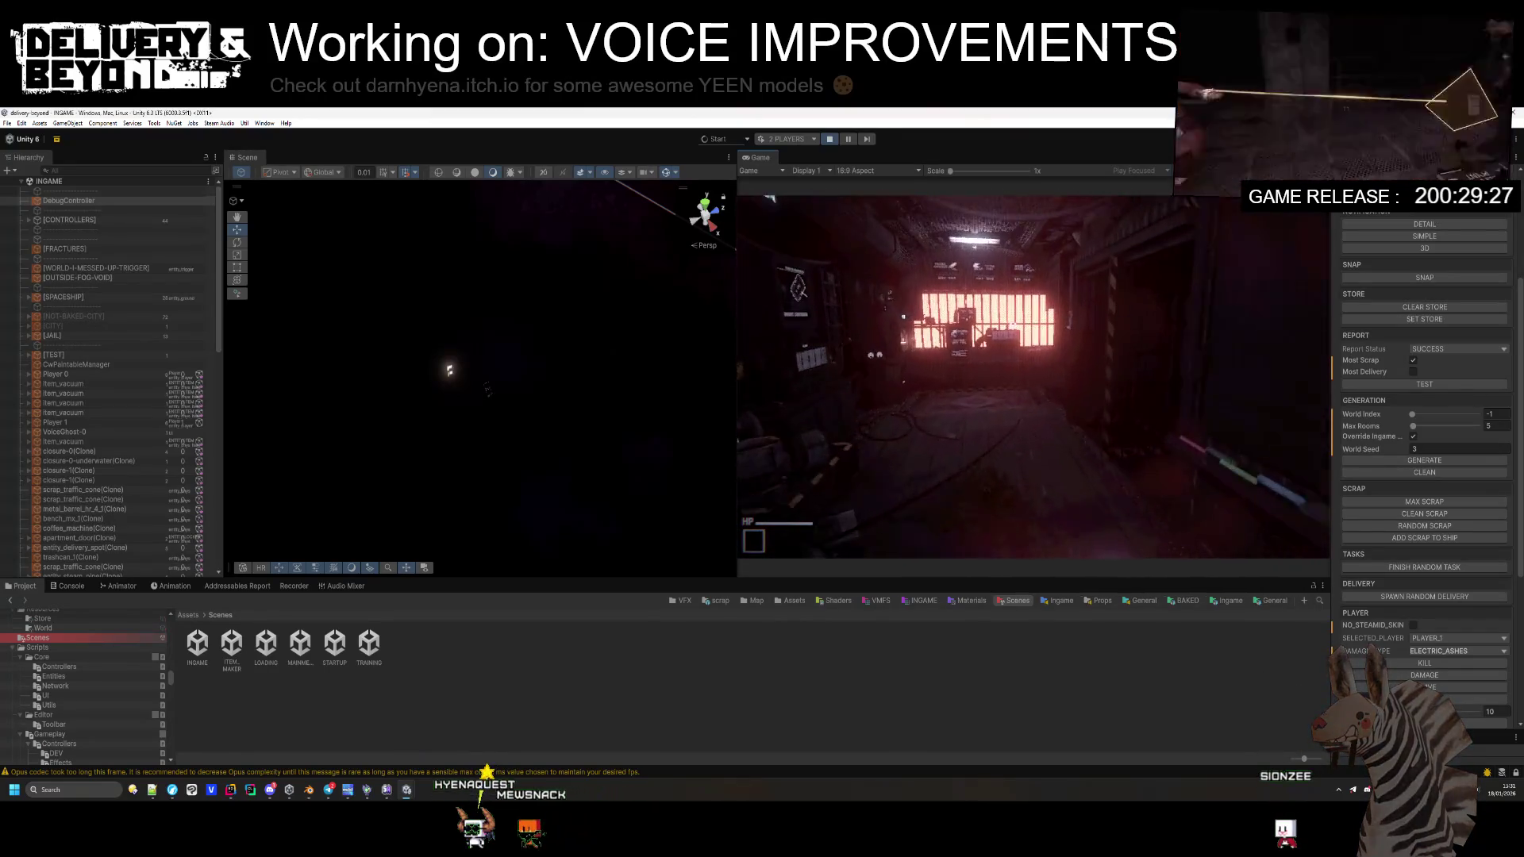
key("Escape")
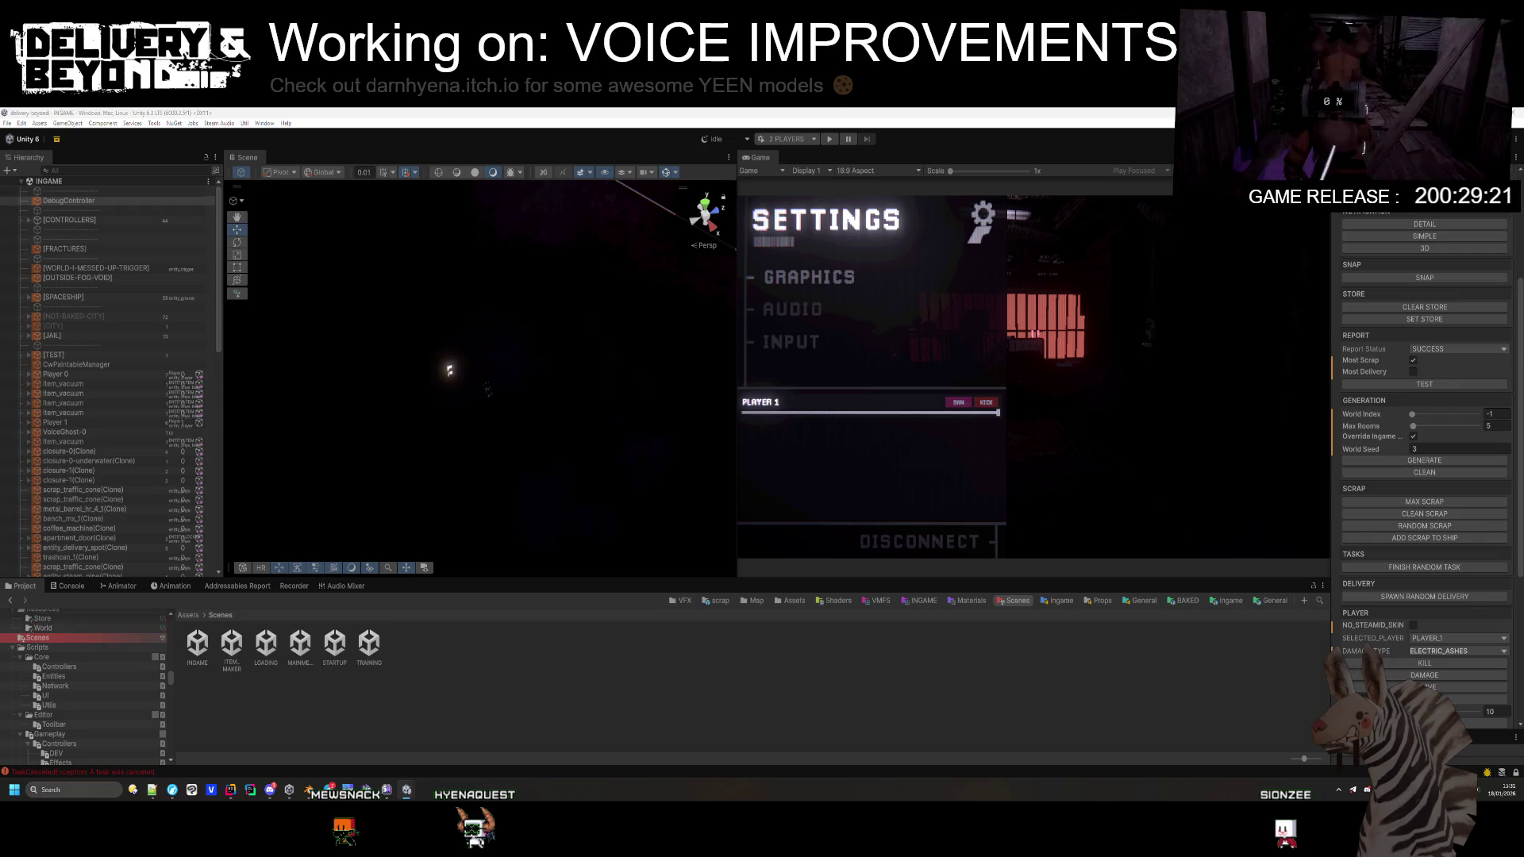
Step: Bring the Player 2 client window up from the taskbar preview and close it
mouse_move(405, 789)
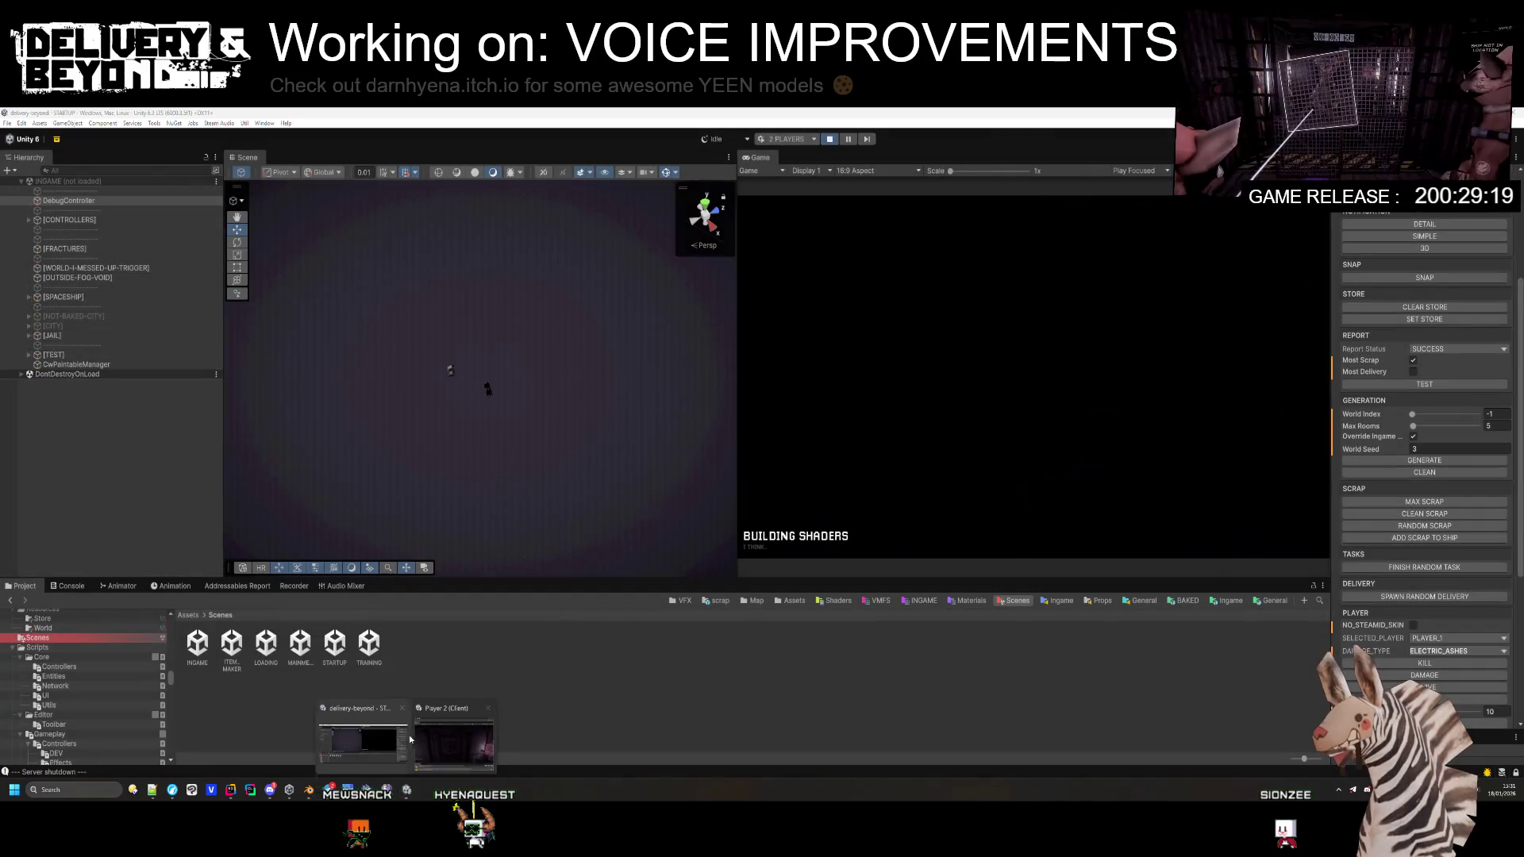
left_click(476, 742)
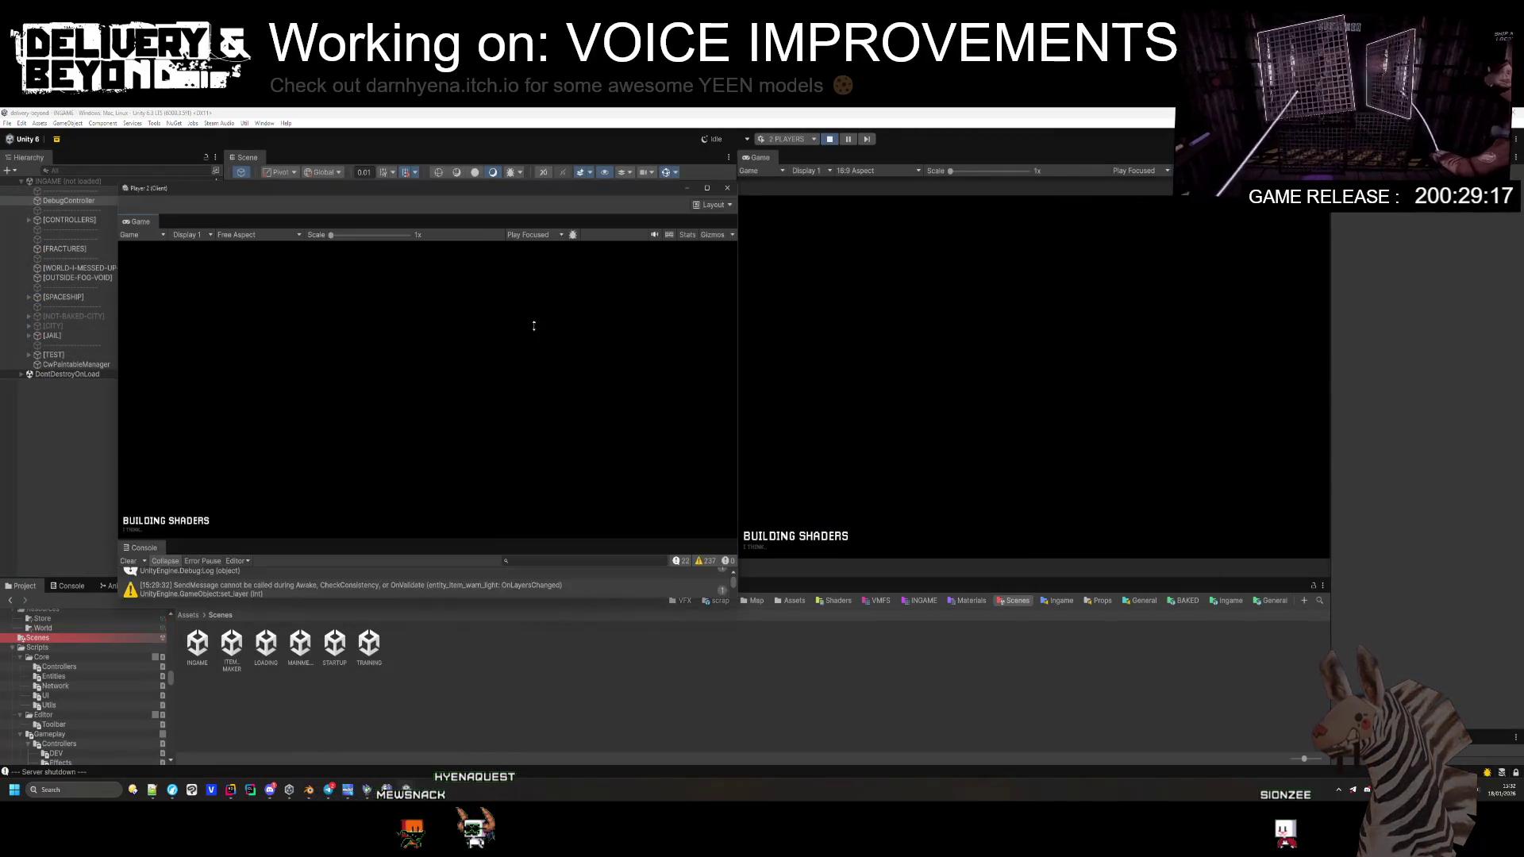
left_click(729, 190)
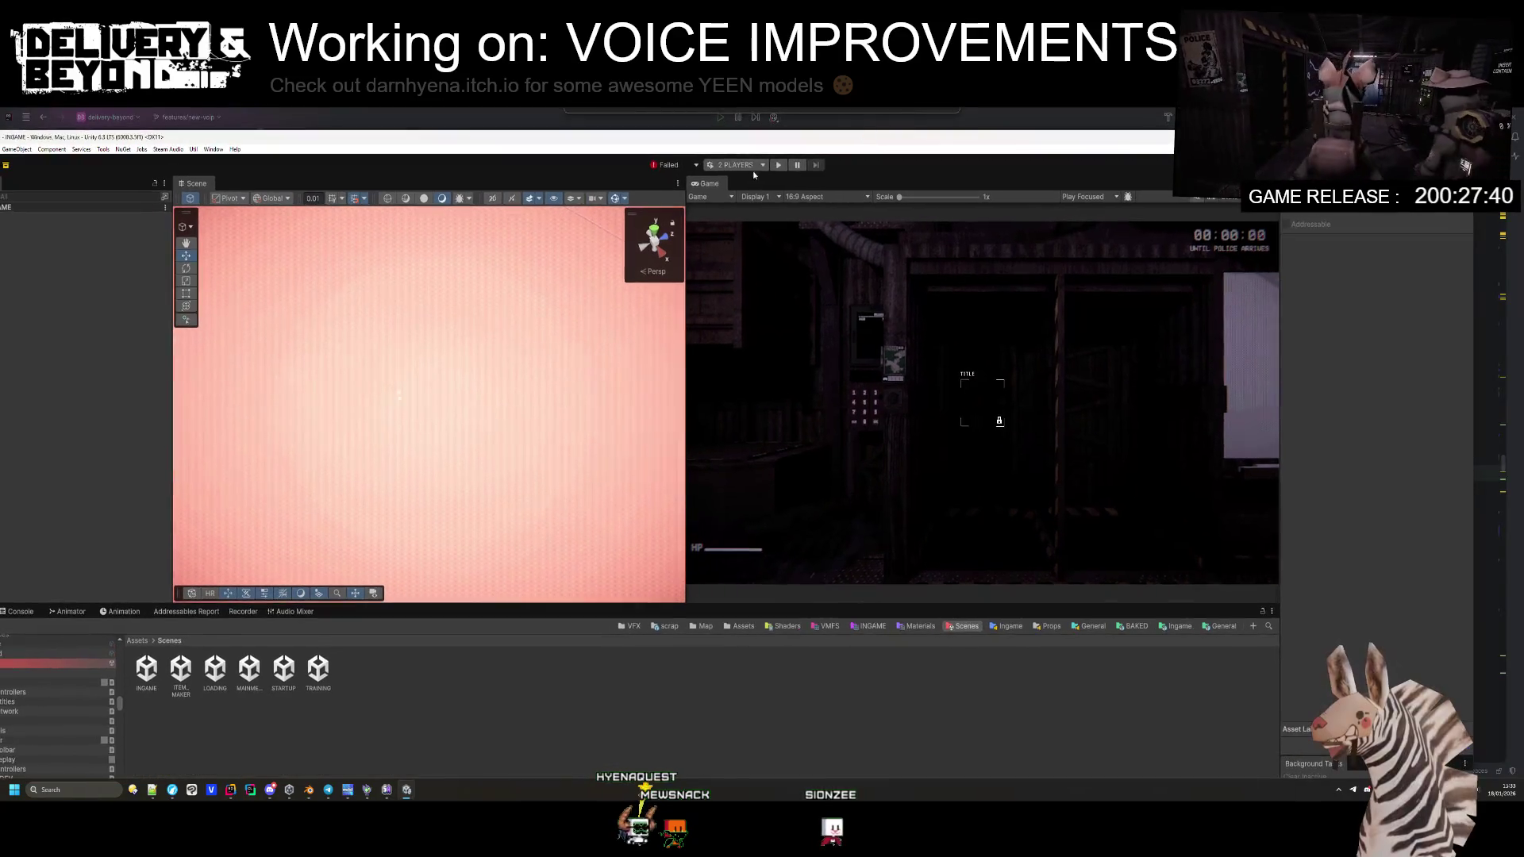
Step: Switch the play-mode scenario to DEV
left_click(734, 165)
scroll(712, 193, "down", 2)
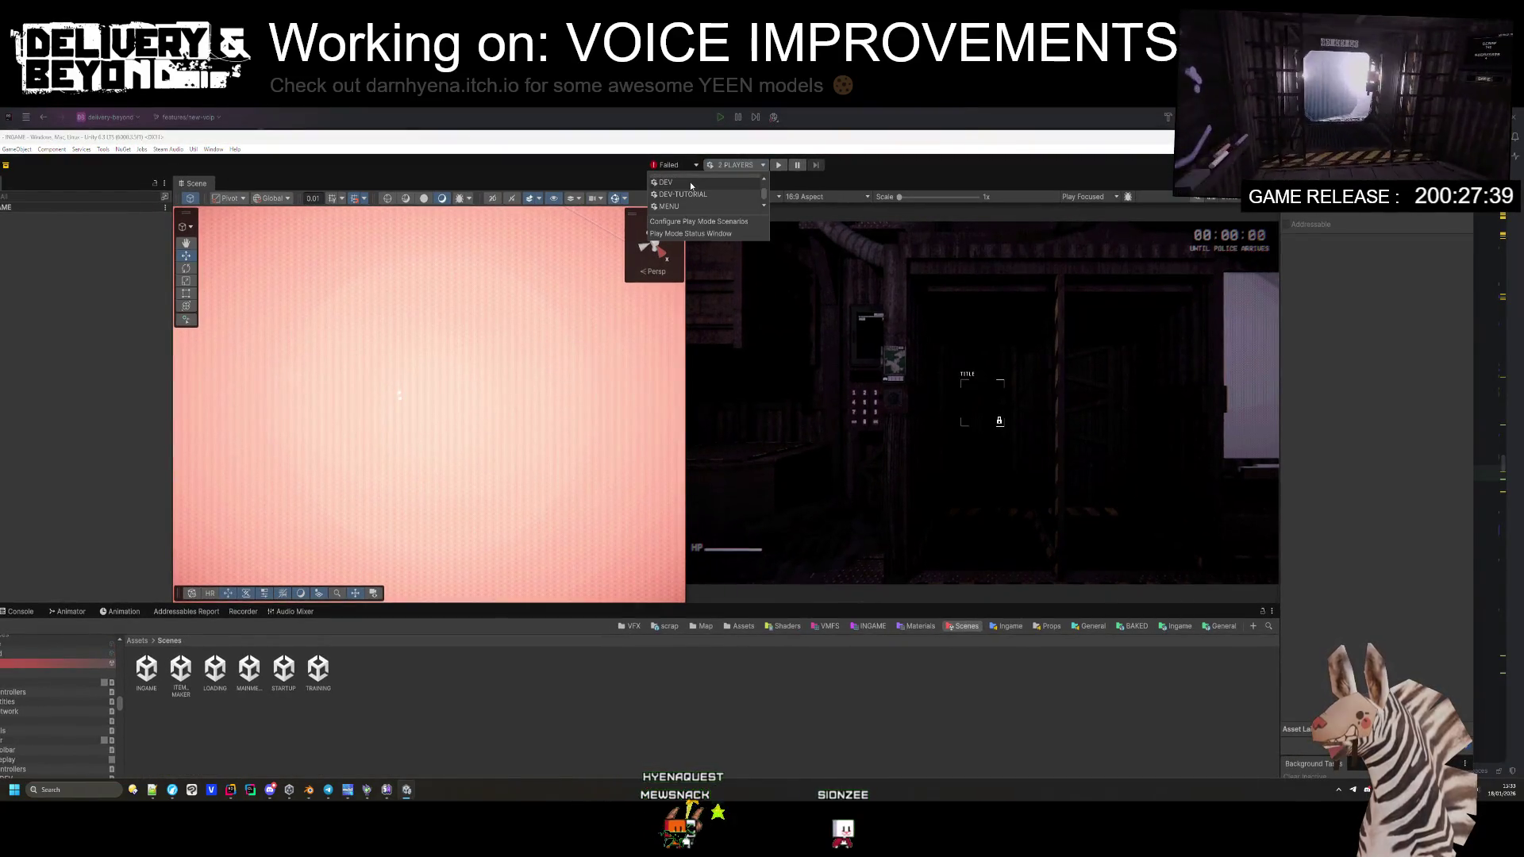
left_click(699, 202)
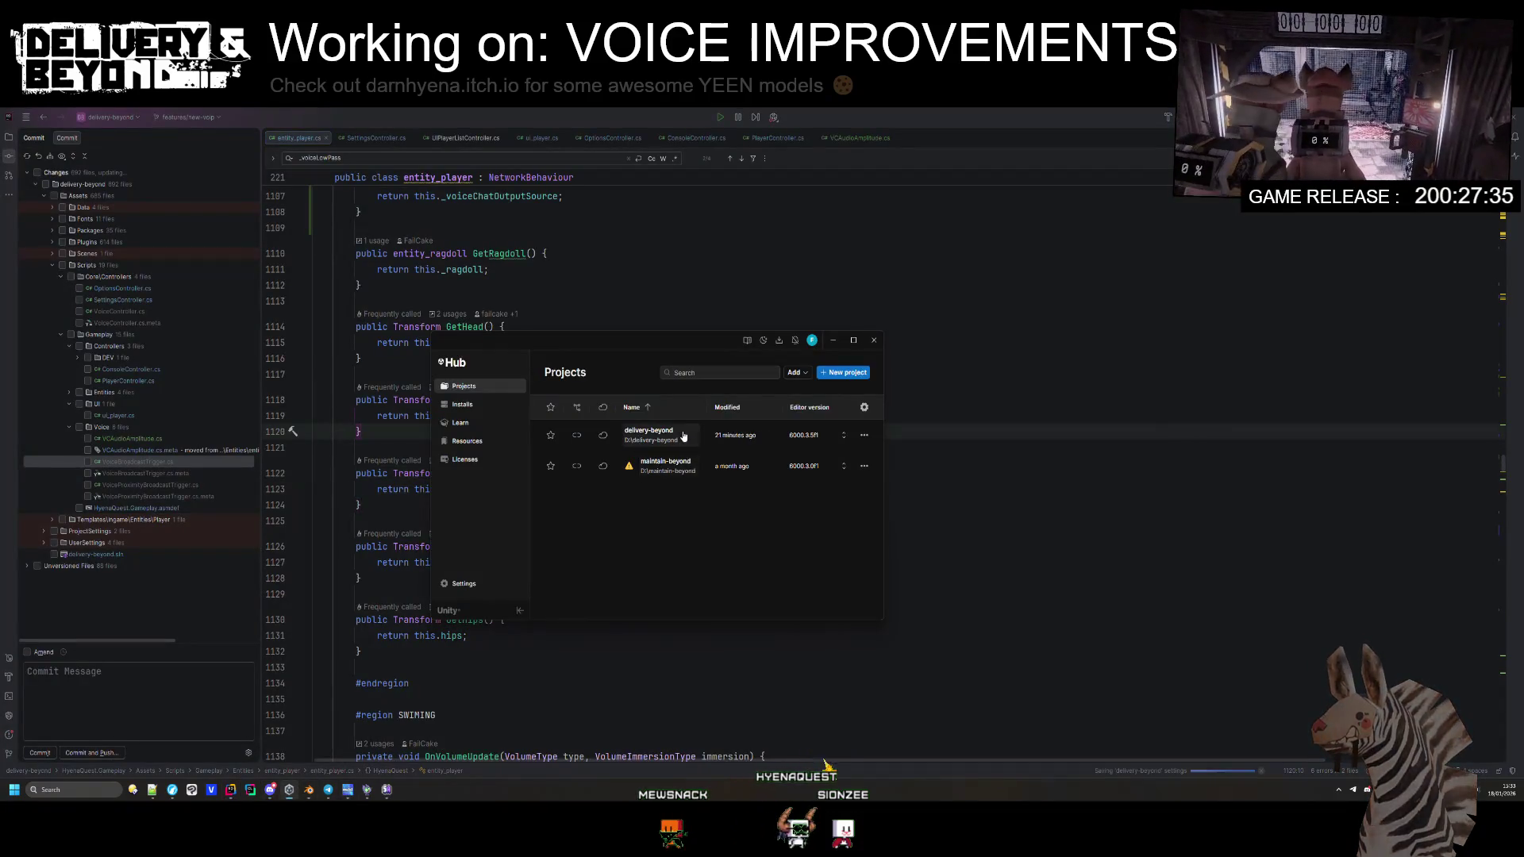
Step: Open the delivery-beyond project, then bring the Blender revolver file to the front
left_click(648, 433)
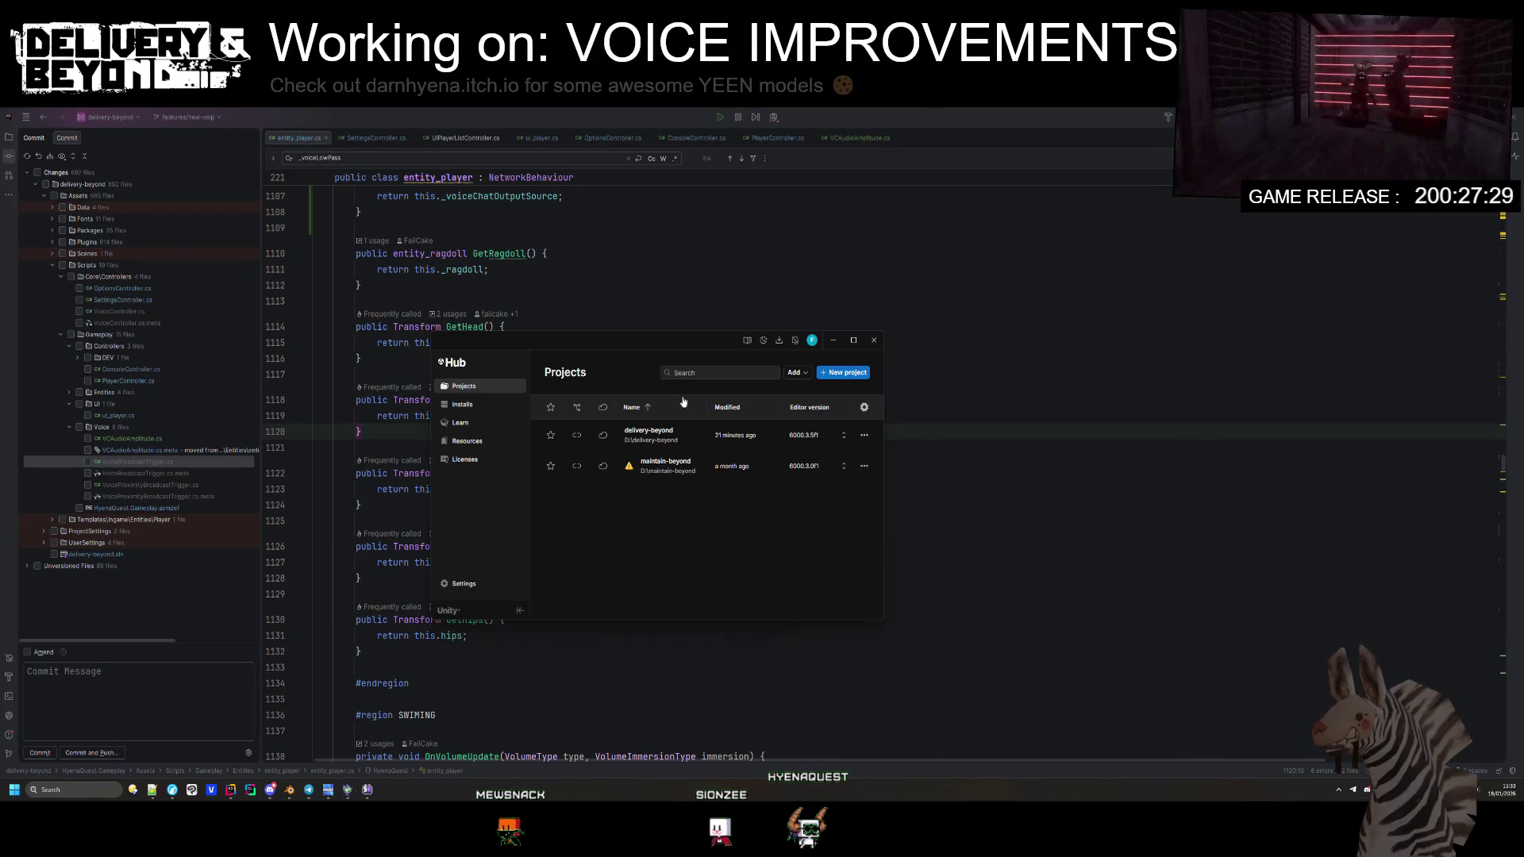
left_click(1013, 431)
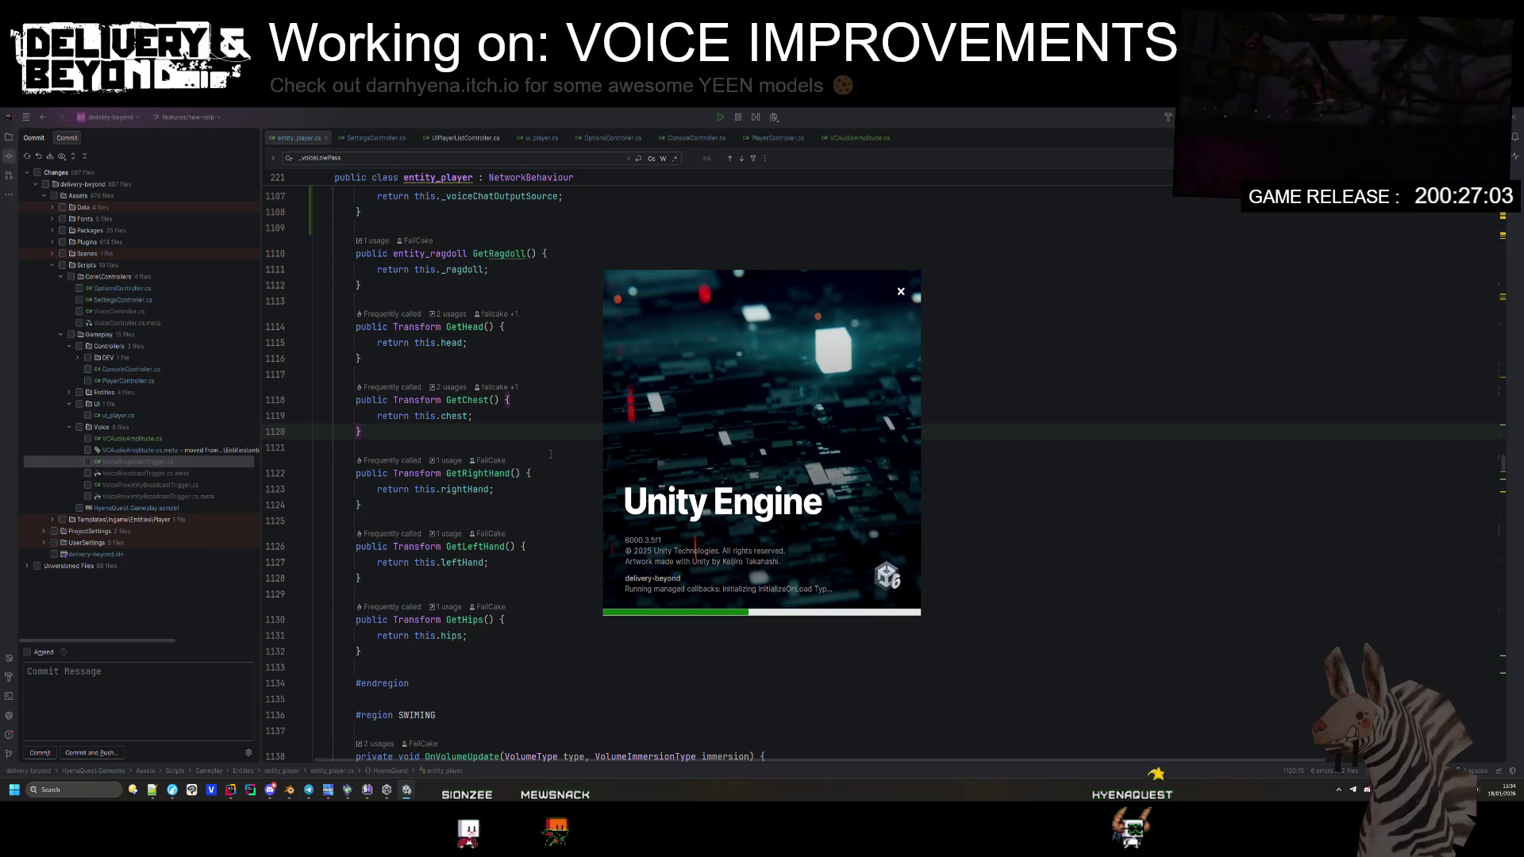
mouse_move(289, 790)
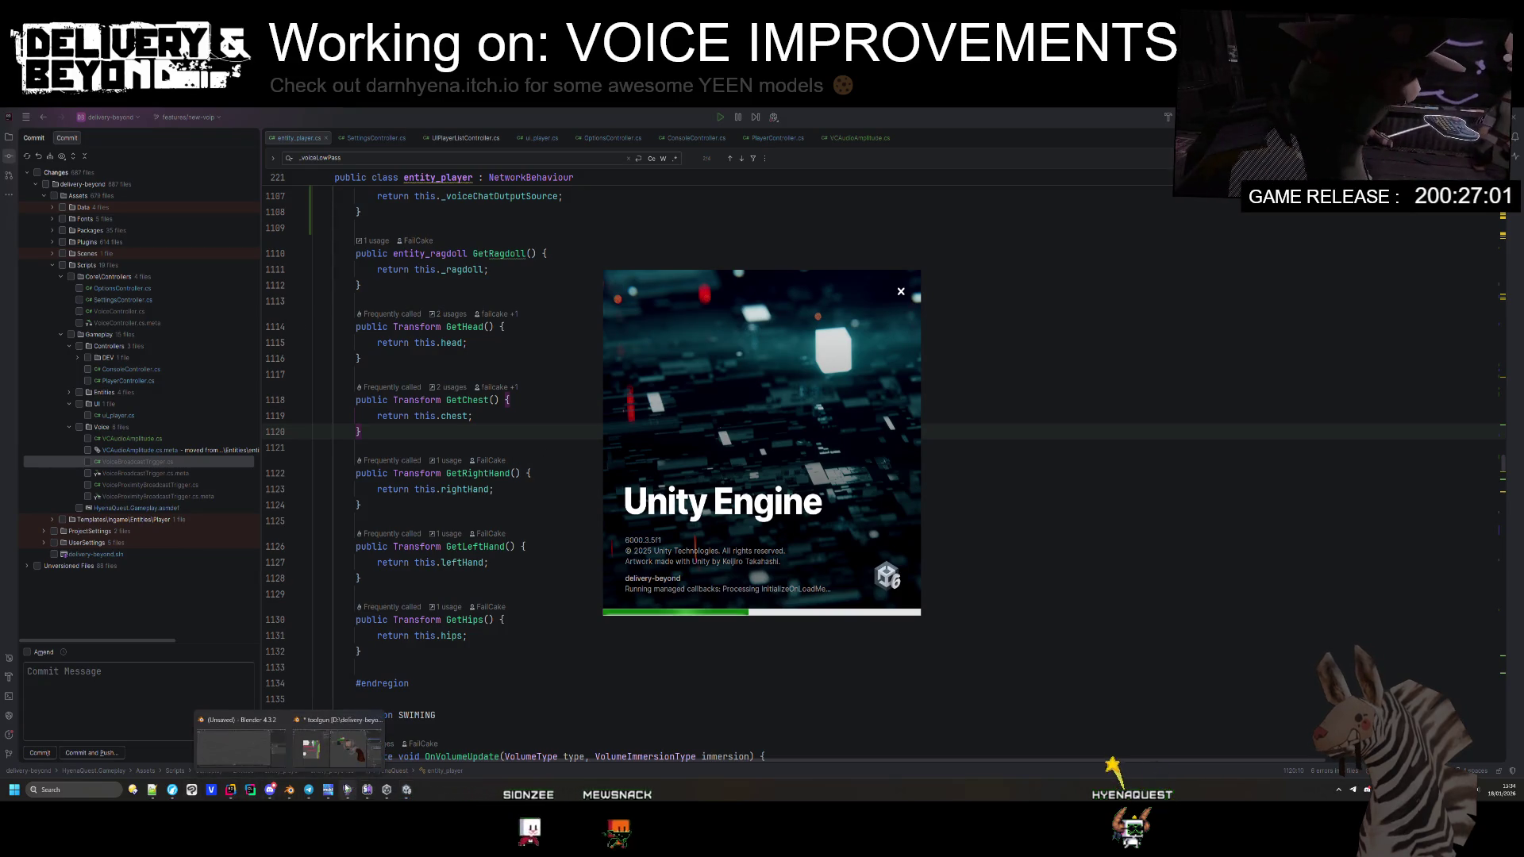
left_click(308, 749)
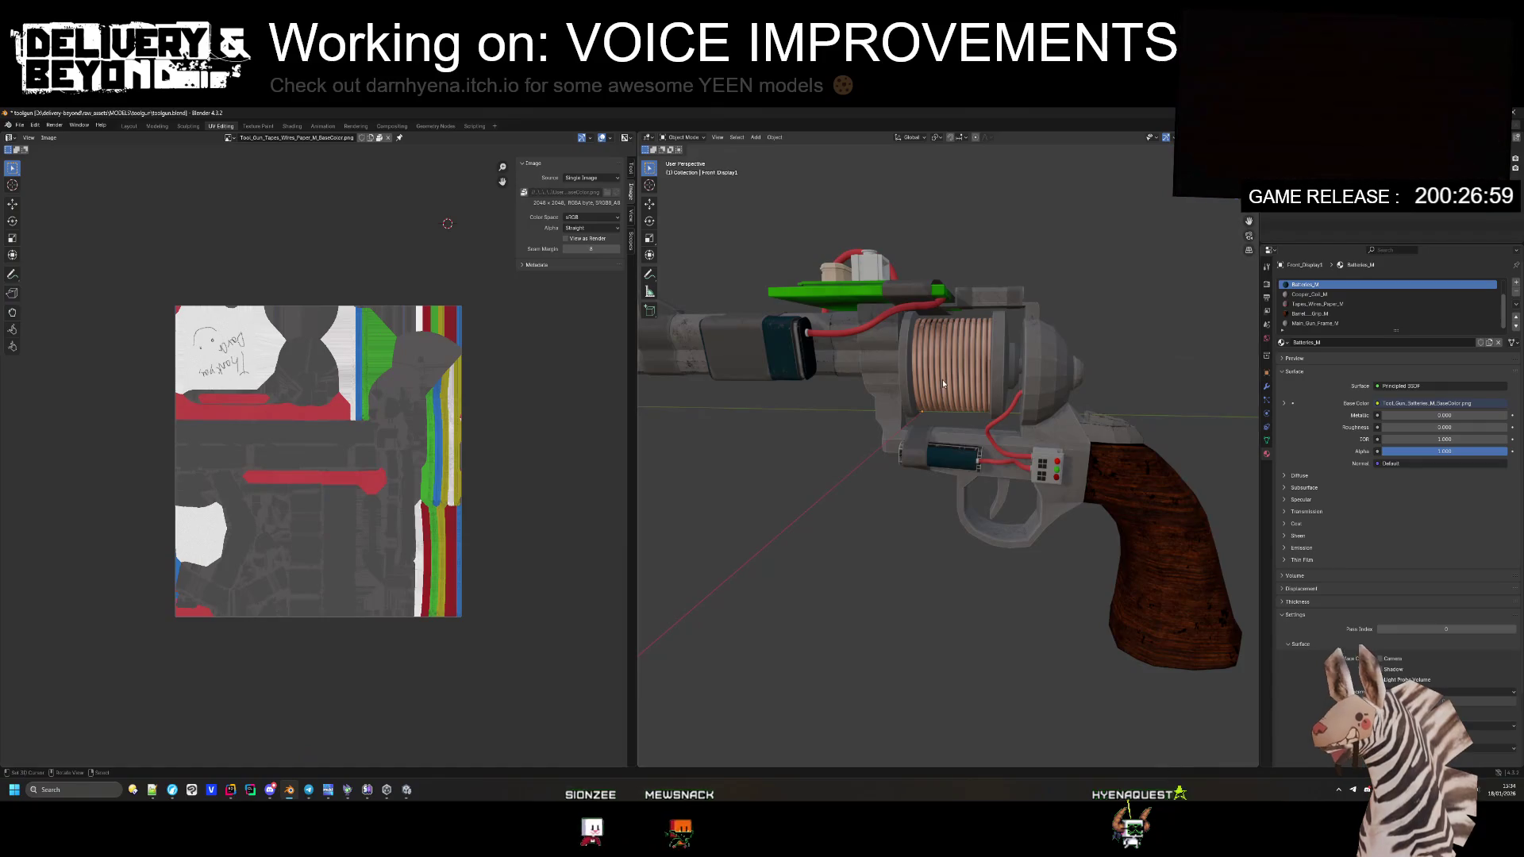
Step: Orbit close to the tool gun, select the battery box part and enter Edit Mode
mouse_move(892, 407)
left_mouse_down()
mouse_move(878, 411)
mouse_move(987, 402)
mouse_move(969, 439)
mouse_move(845, 407)
mouse_move(827, 368)
mouse_move(949, 381)
mouse_move(896, 430)
mouse_move(813, 451)
mouse_move(766, 407)
mouse_move(955, 368)
mouse_move(1086, 396)
mouse_move(1064, 427)
mouse_move(769, 387)
mouse_move(1050, 375)
mouse_move(793, 404)
mouse_move(730, 370)
mouse_move(897, 401)
mouse_move(1130, 397)
left_mouse_up()
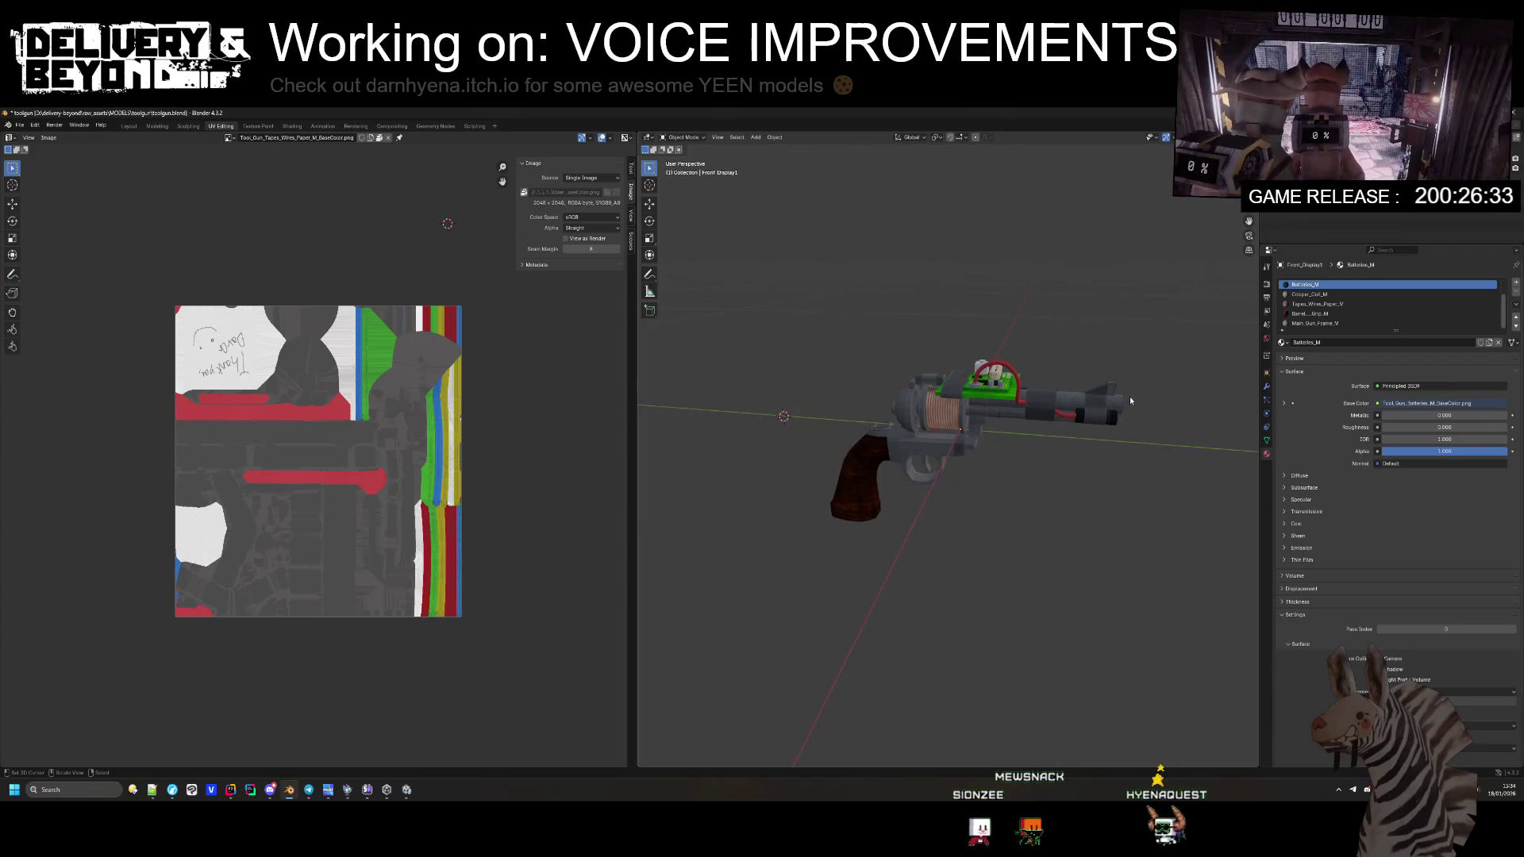
mouse_move(1130, 397)
left_mouse_down()
mouse_move(947, 375)
mouse_move(784, 469)
mouse_move(864, 481)
mouse_move(862, 454)
mouse_move(880, 474)
mouse_move(965, 401)
mouse_move(988, 417)
mouse_move(983, 472)
mouse_move(888, 587)
left_mouse_up()
scroll(966, 397, "up", 5)
left_click(887, 588)
key("Tab")
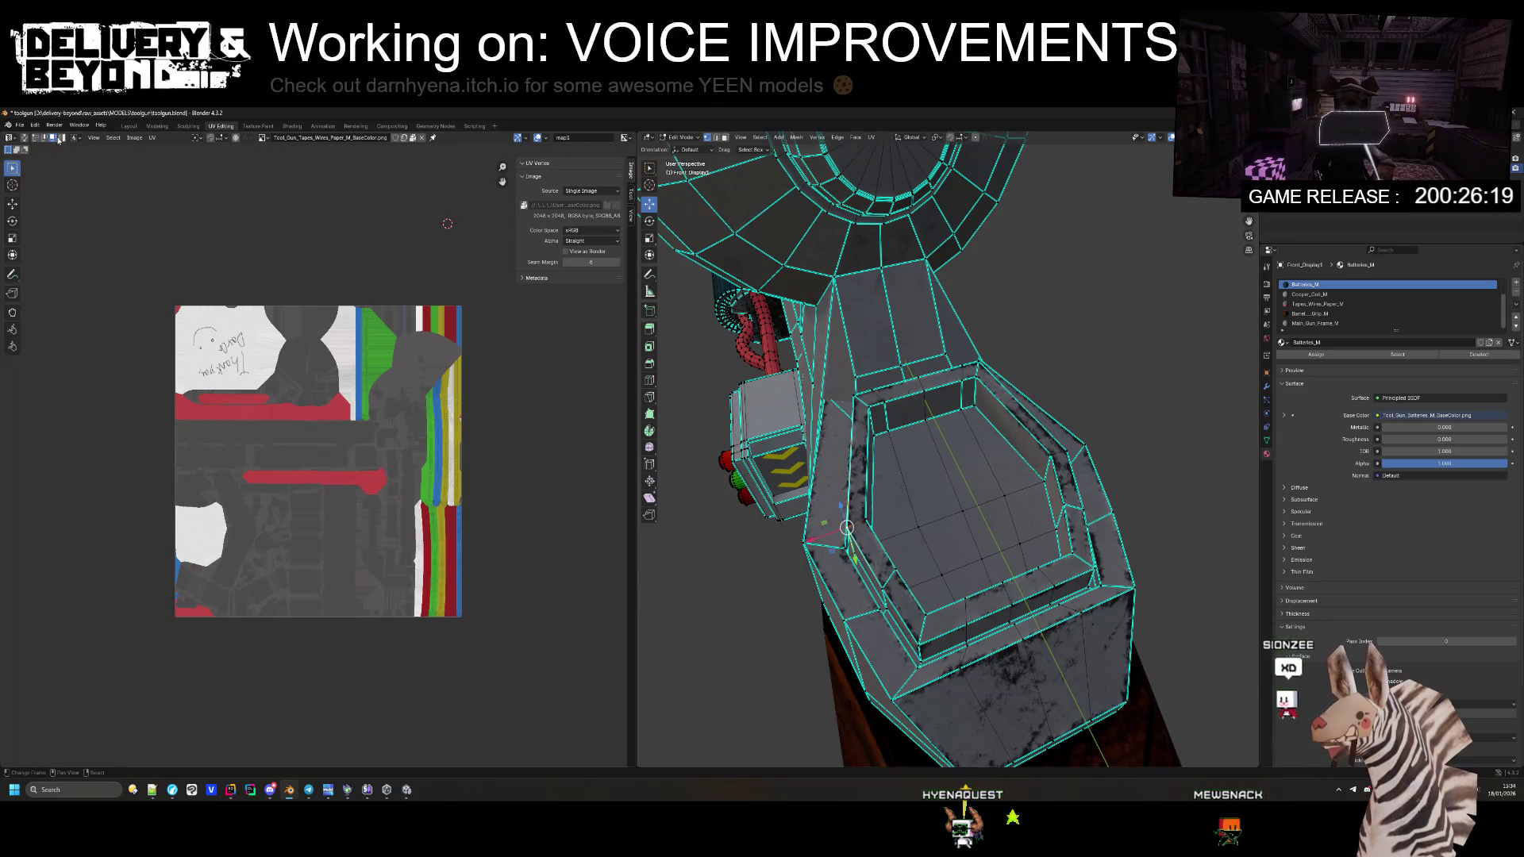
Step: Select the ring of rim faces, sink them down along Z, and return to Object Mode
left_click(723, 138)
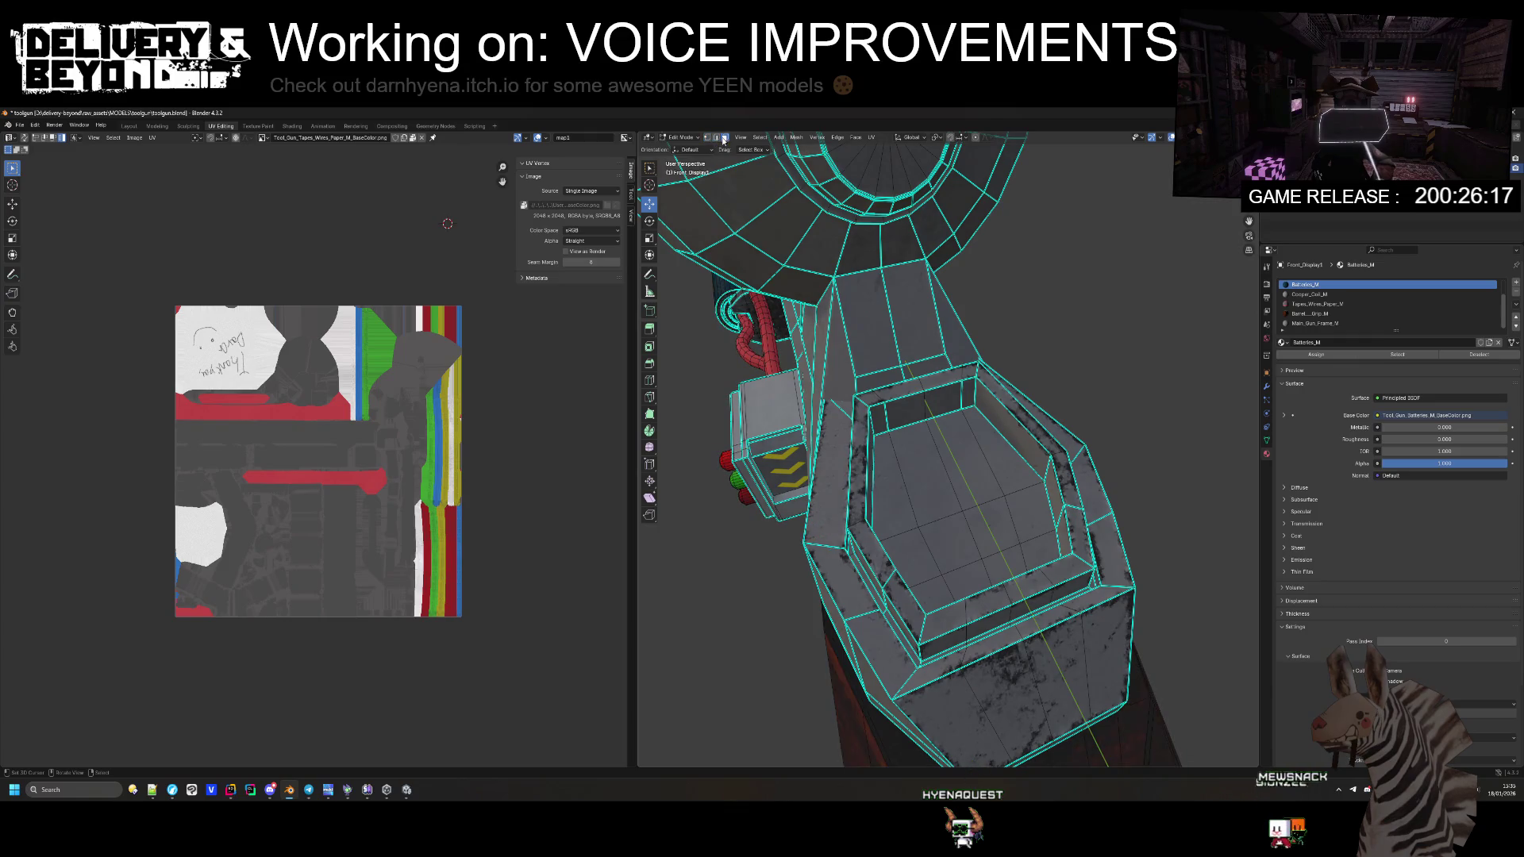
left_click(881, 564)
left_click(905, 609, "shift")
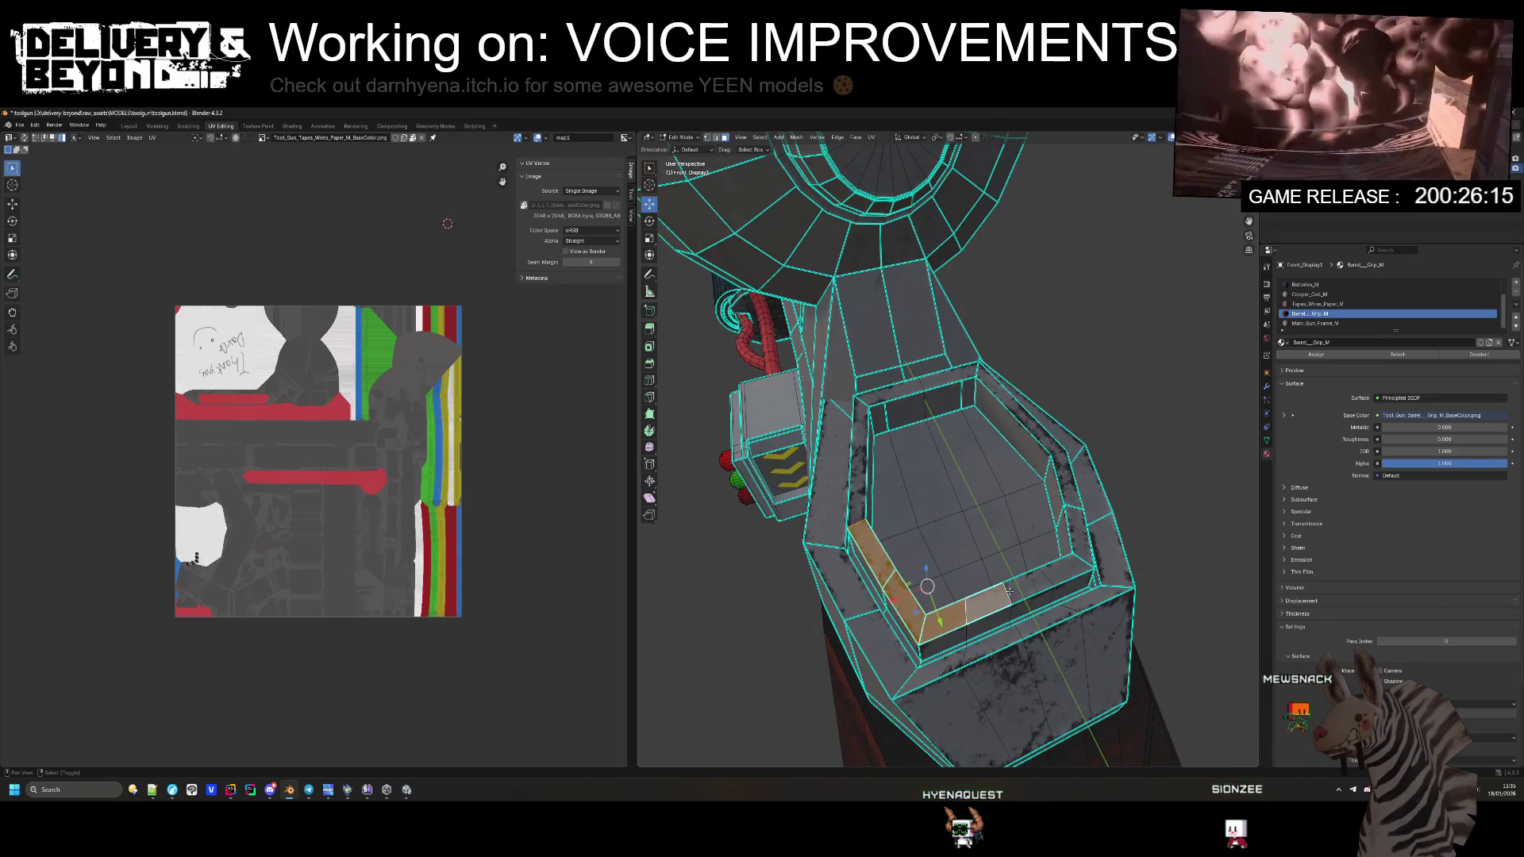
left_click(1045, 429, "shift")
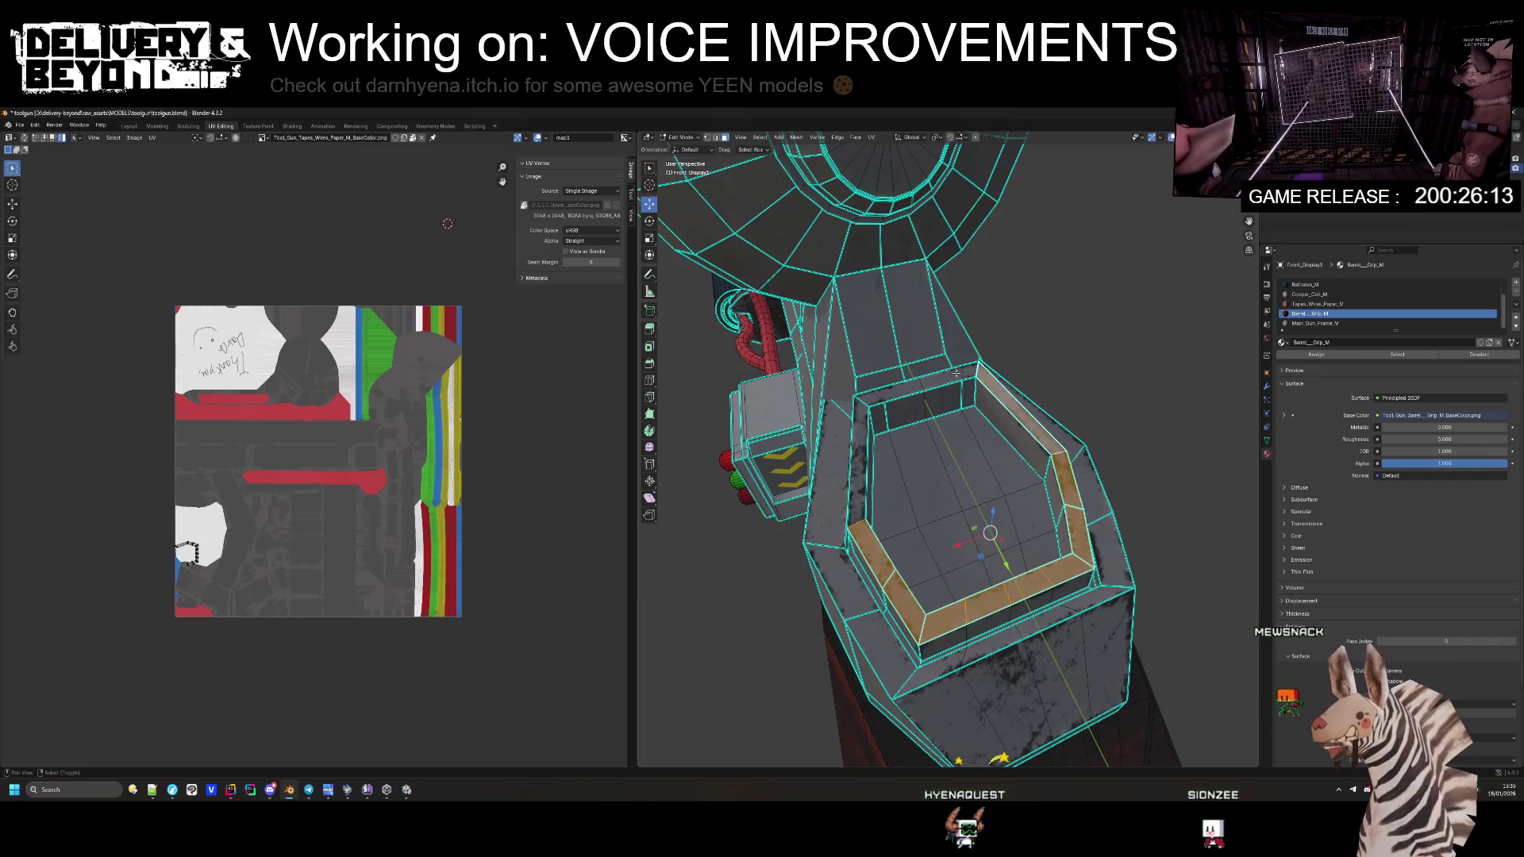
left_click(897, 387, "shift")
left_click(872, 394, "shift")
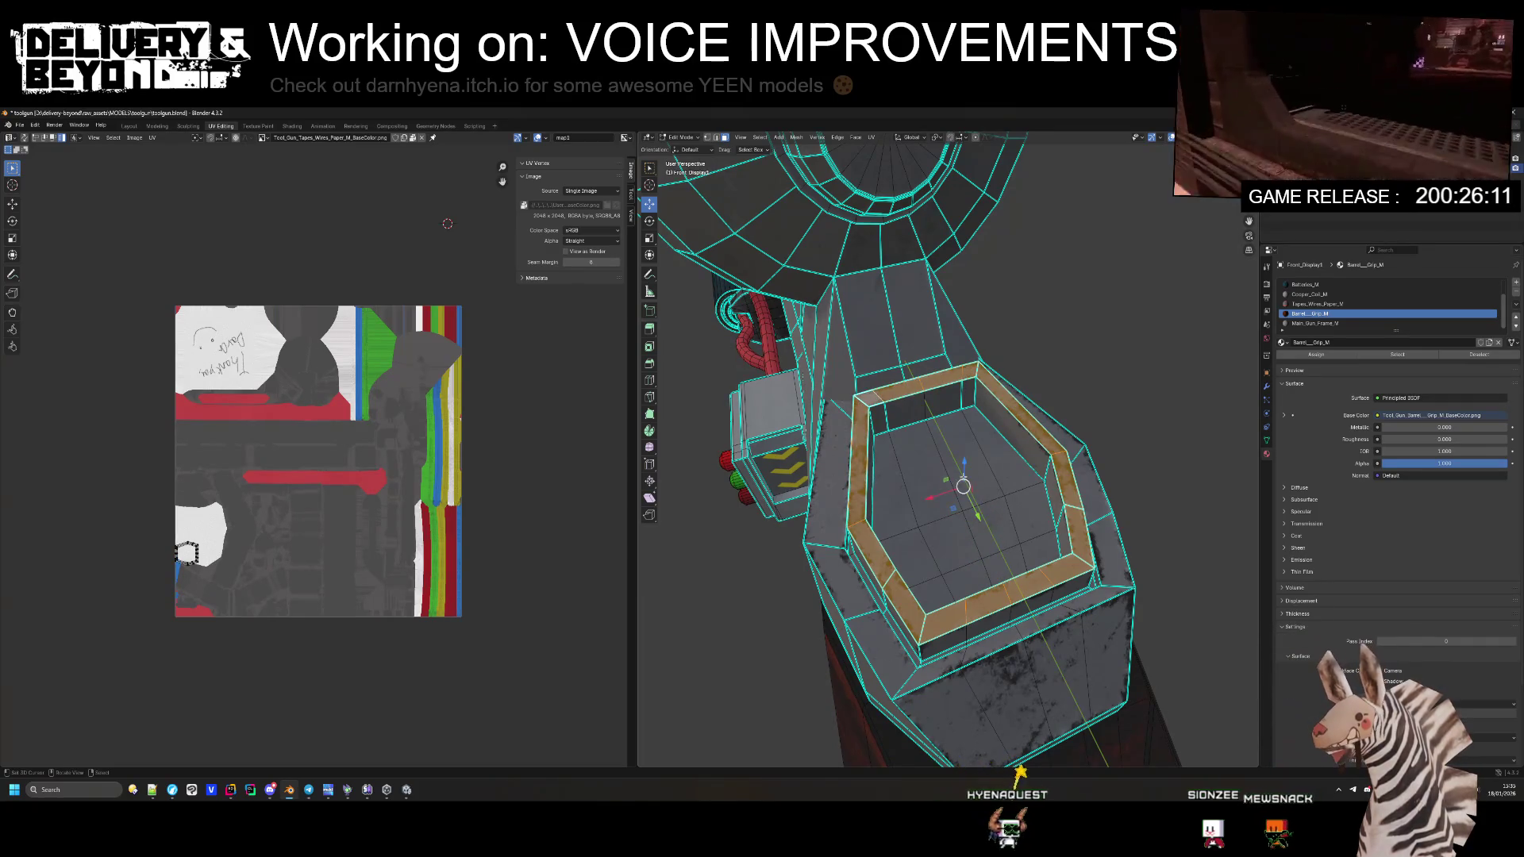
key("g")
key("z")
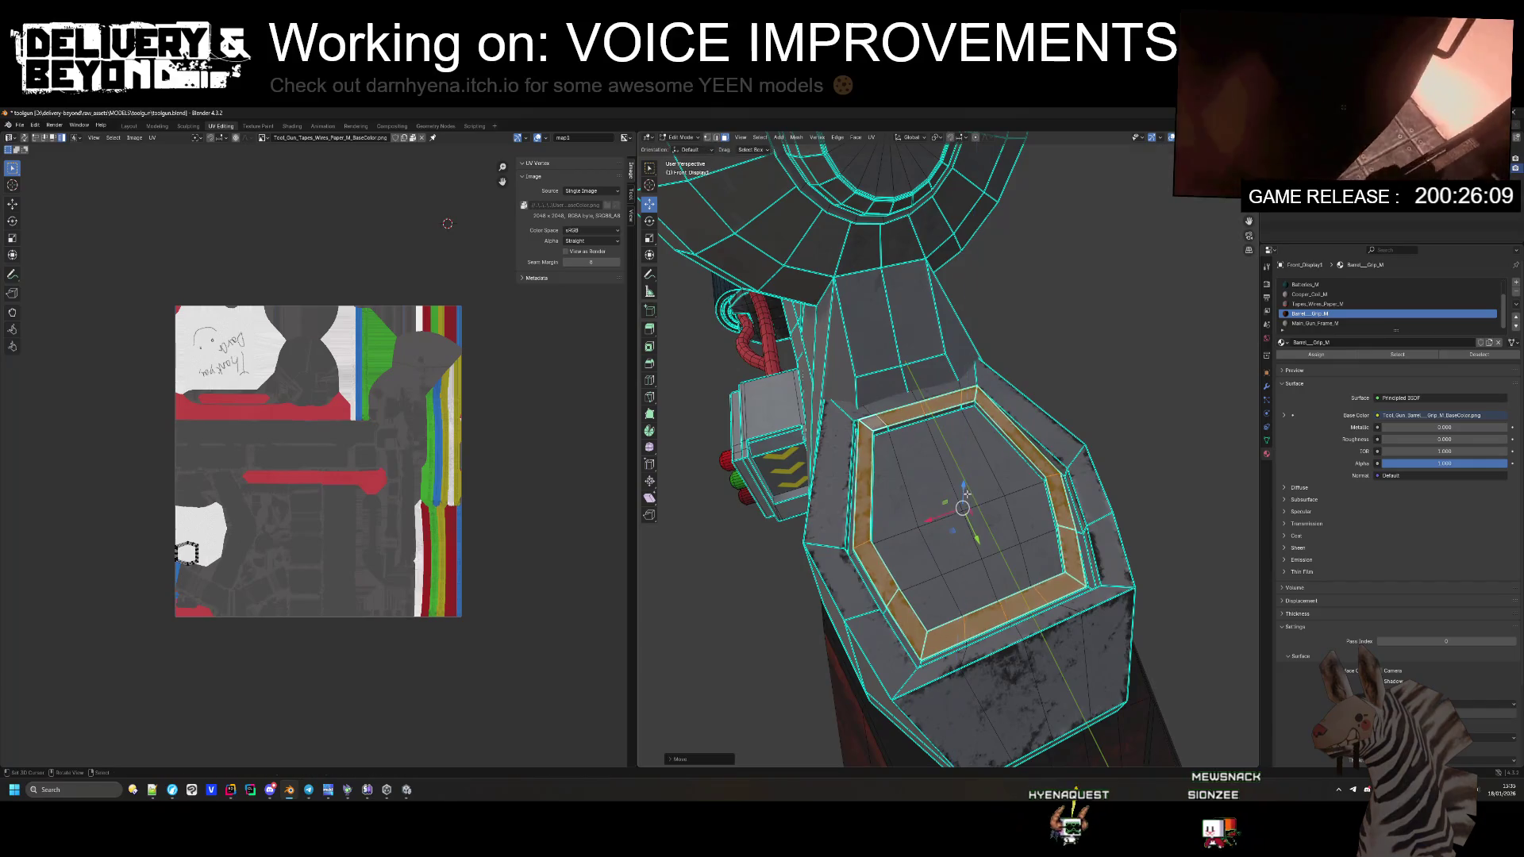
left_click(967, 494)
mouse_move(1000, 488)
left_mouse_down()
mouse_move(1172, 471)
mouse_move(1097, 502)
mouse_move(1069, 480)
mouse_move(954, 467)
mouse_move(989, 464)
left_mouse_up()
key("Tab")
Step: Select the Circuit_Board part and enter Edit Mode on its mesh
mouse_move(920, 506)
left_mouse_down()
mouse_move(1040, 376)
mouse_move(1017, 544)
mouse_move(1144, 489)
mouse_move(1030, 538)
mouse_move(998, 417)
mouse_move(1017, 404)
mouse_move(1014, 418)
left_mouse_up()
scroll(1006, 442, "up", 6)
left_click(978, 430)
key("Tab")
Step: Try deleting the channel's face strip, then undo it and clear the selection
scroll(1017, 404, "up", 4)
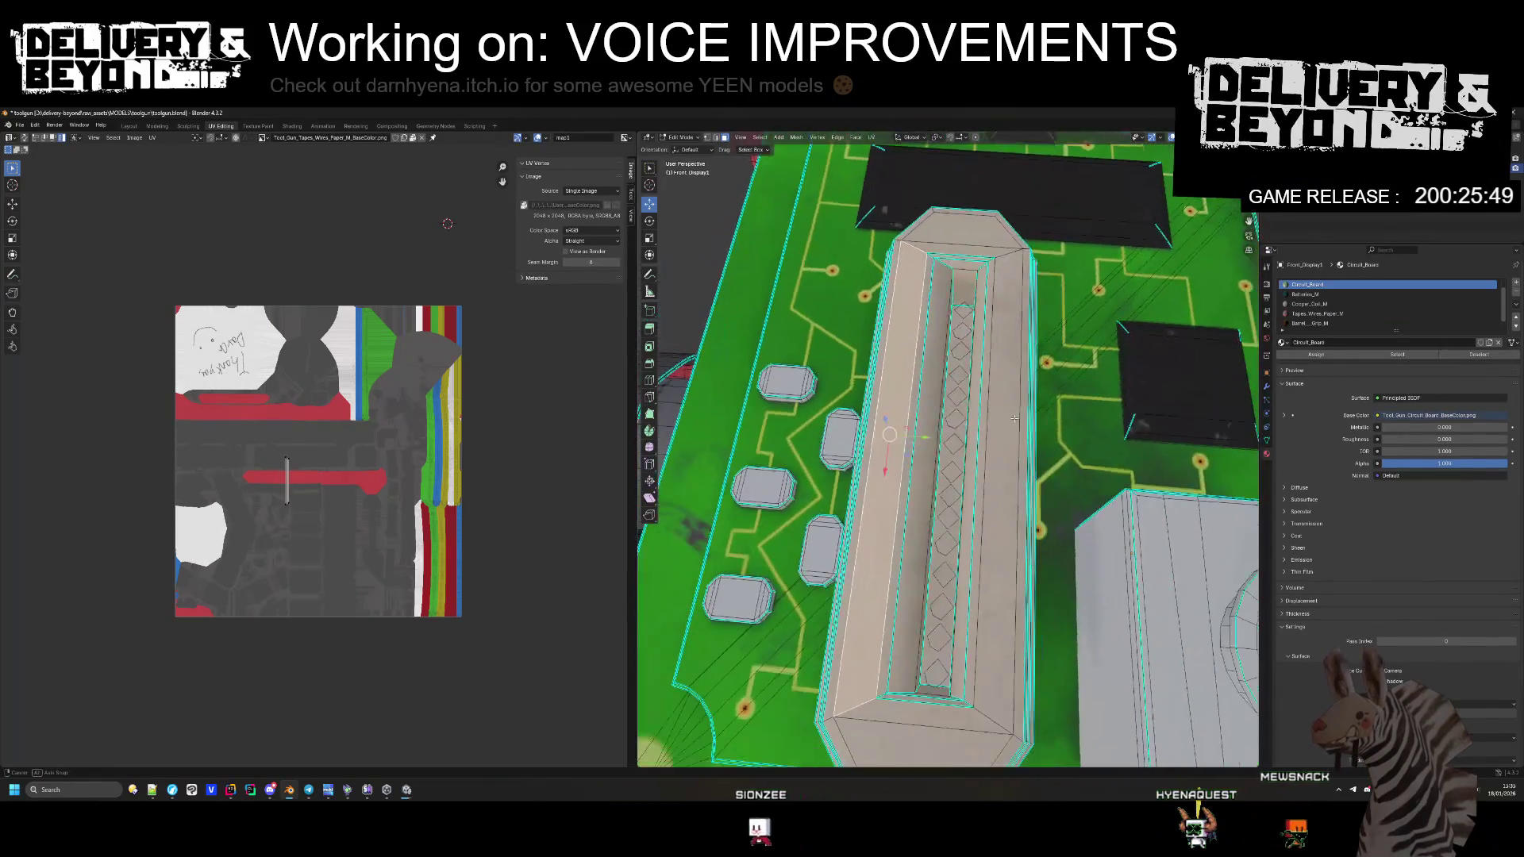
left_click(960, 459)
key("x")
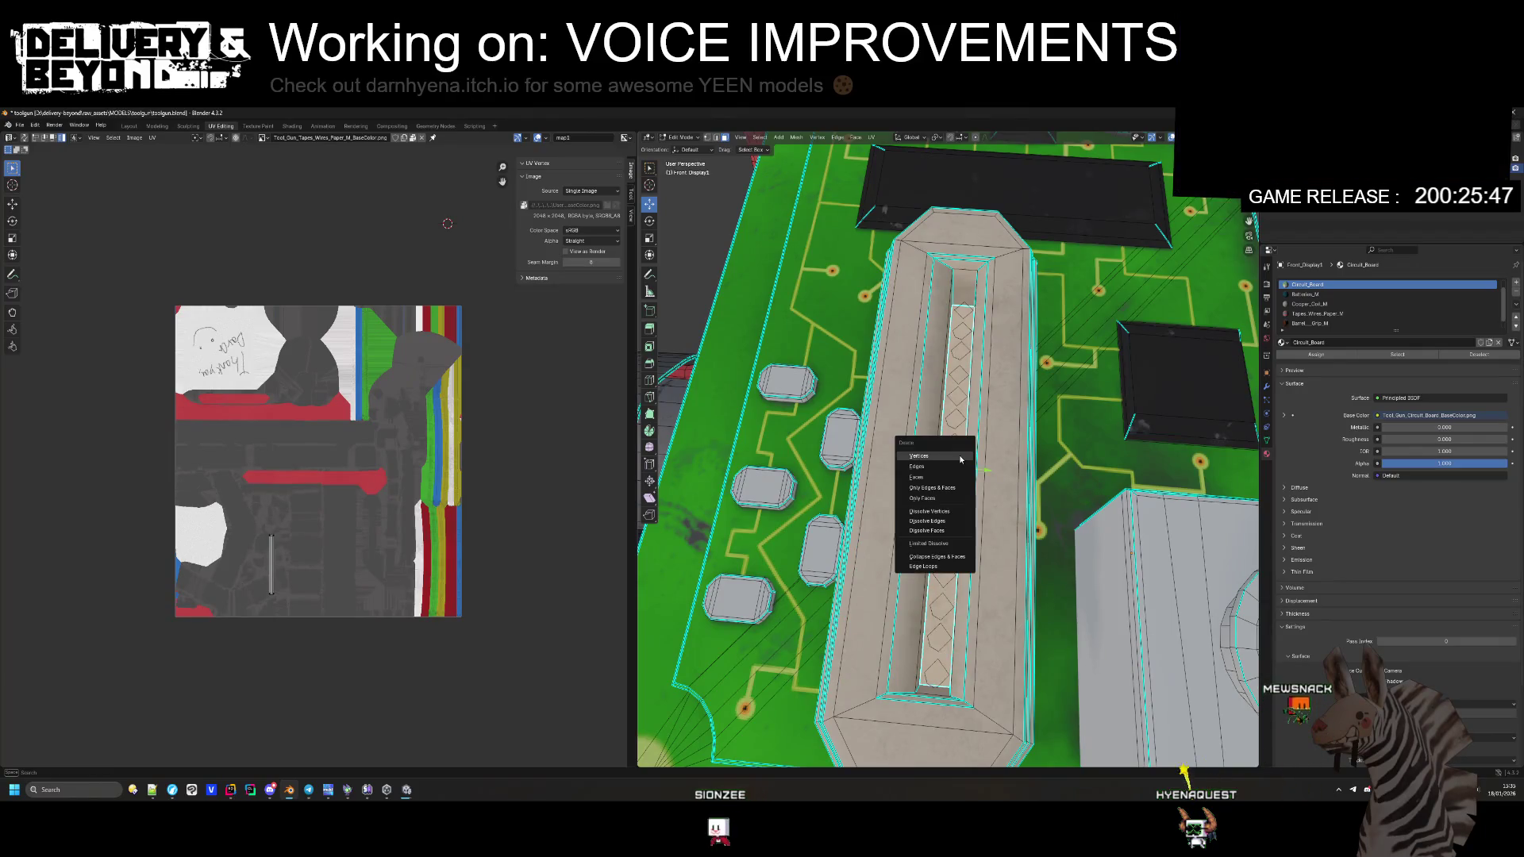
left_click(961, 459)
scroll(968, 461, "down", 2)
scroll(969, 461, "up", 3)
key("ctrl+z")
scroll(970, 461, "down", 3)
scroll(972, 463, "up", 3)
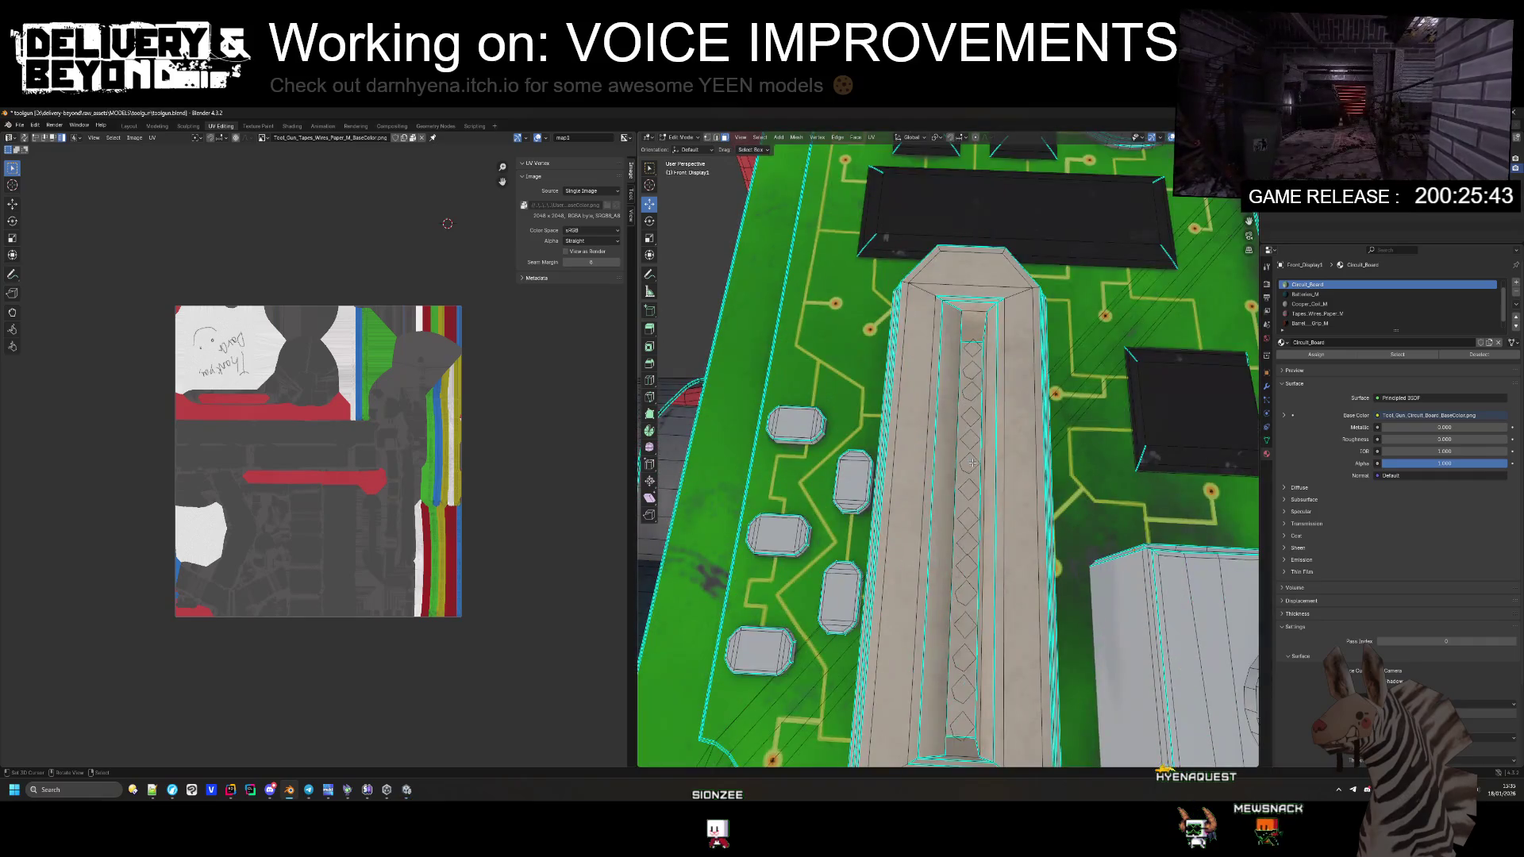
left_click(978, 365)
key("ctrl+z")
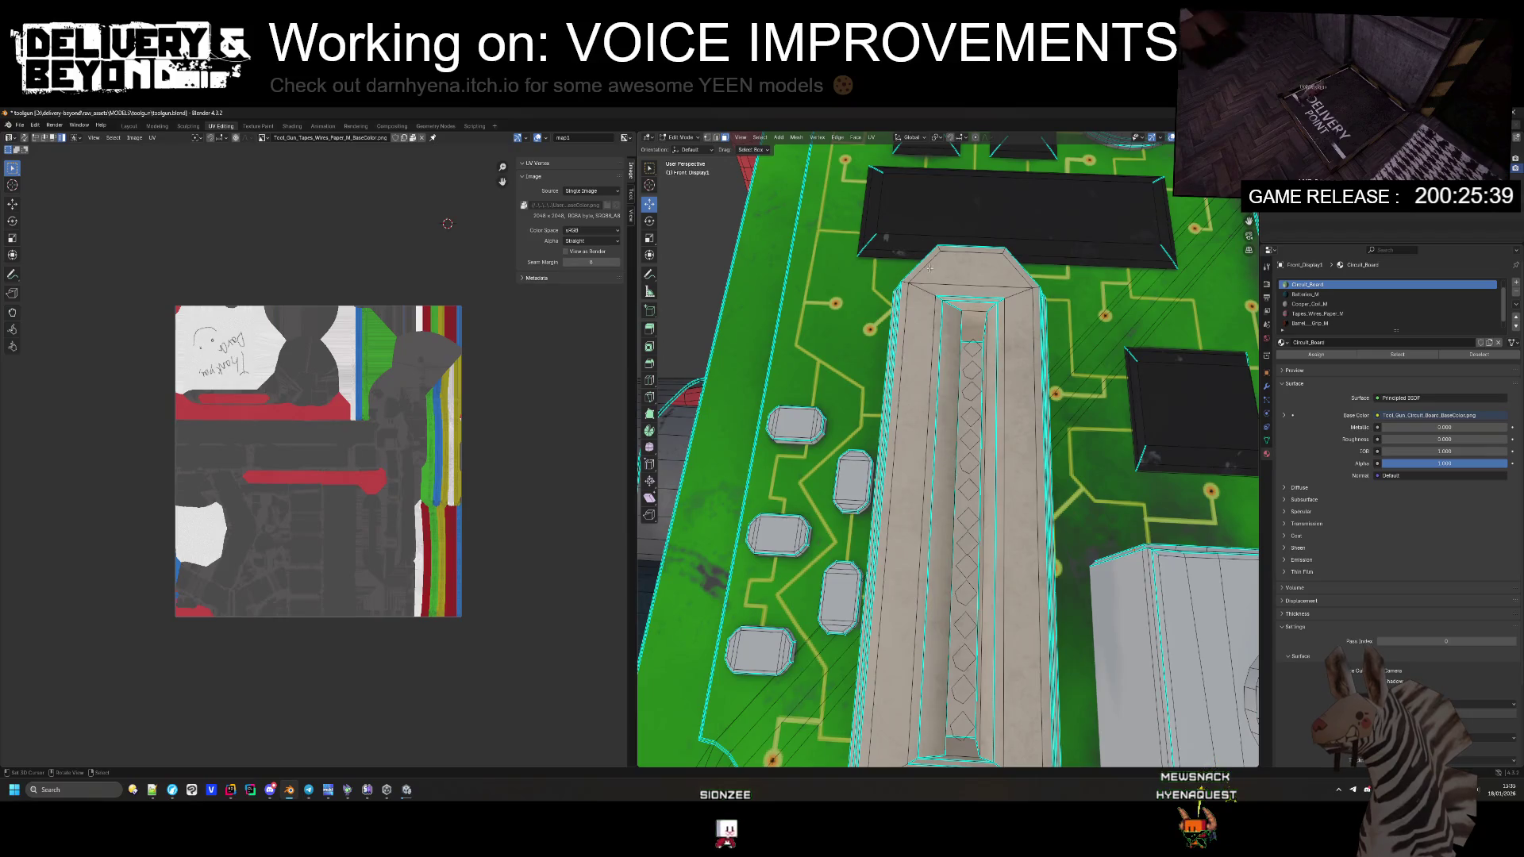
Step: In vertex select, lasso and delete the inner vertices down the channel strip
key("1")
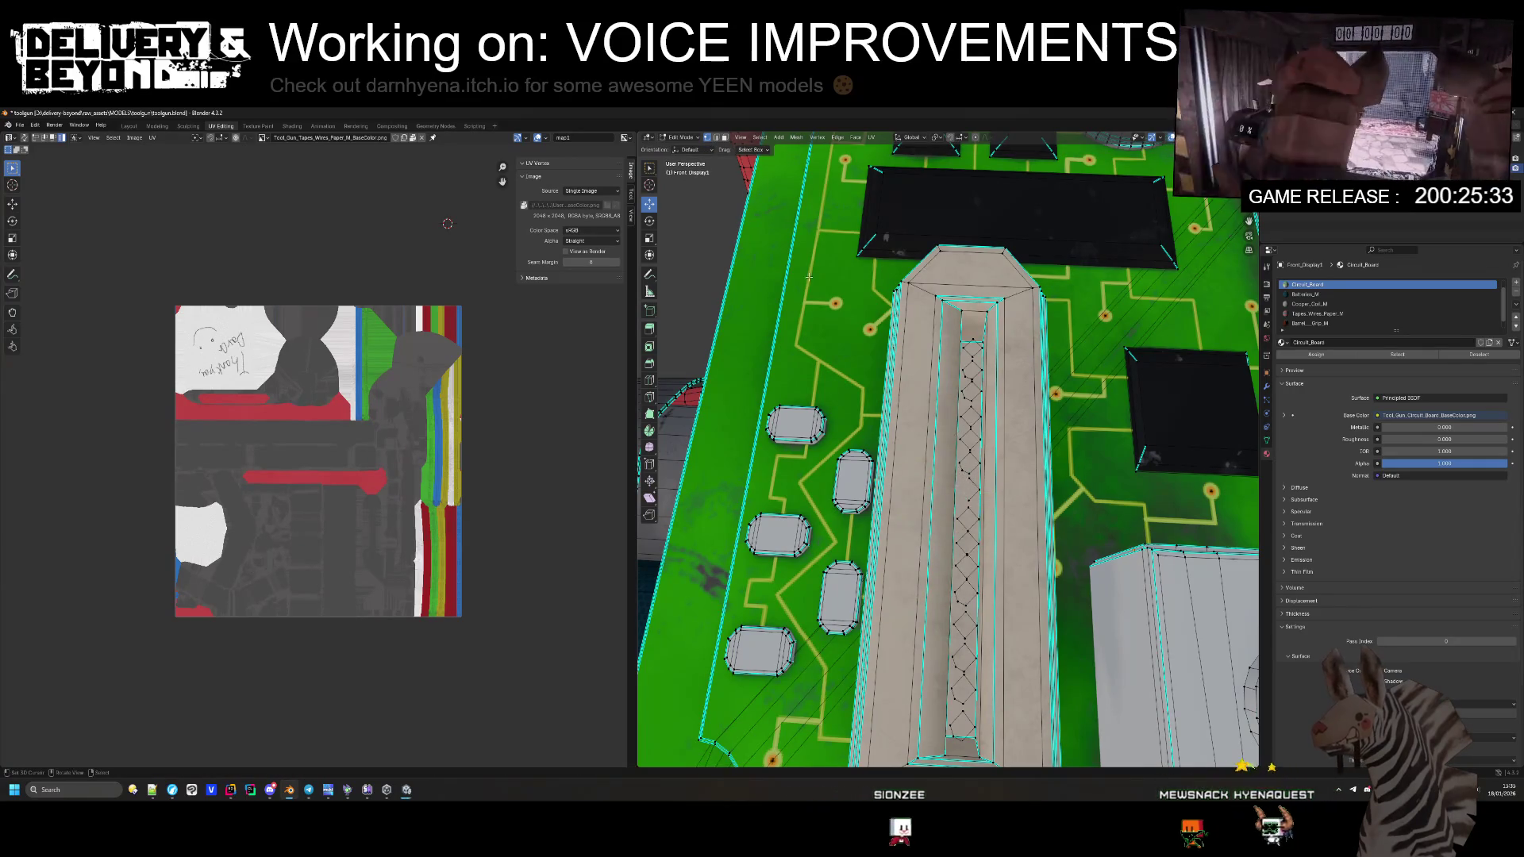
left_click(649, 168)
left_click_drag(964, 394, 960, 641)
left_click_drag(966, 724, 969, 727)
key("x")
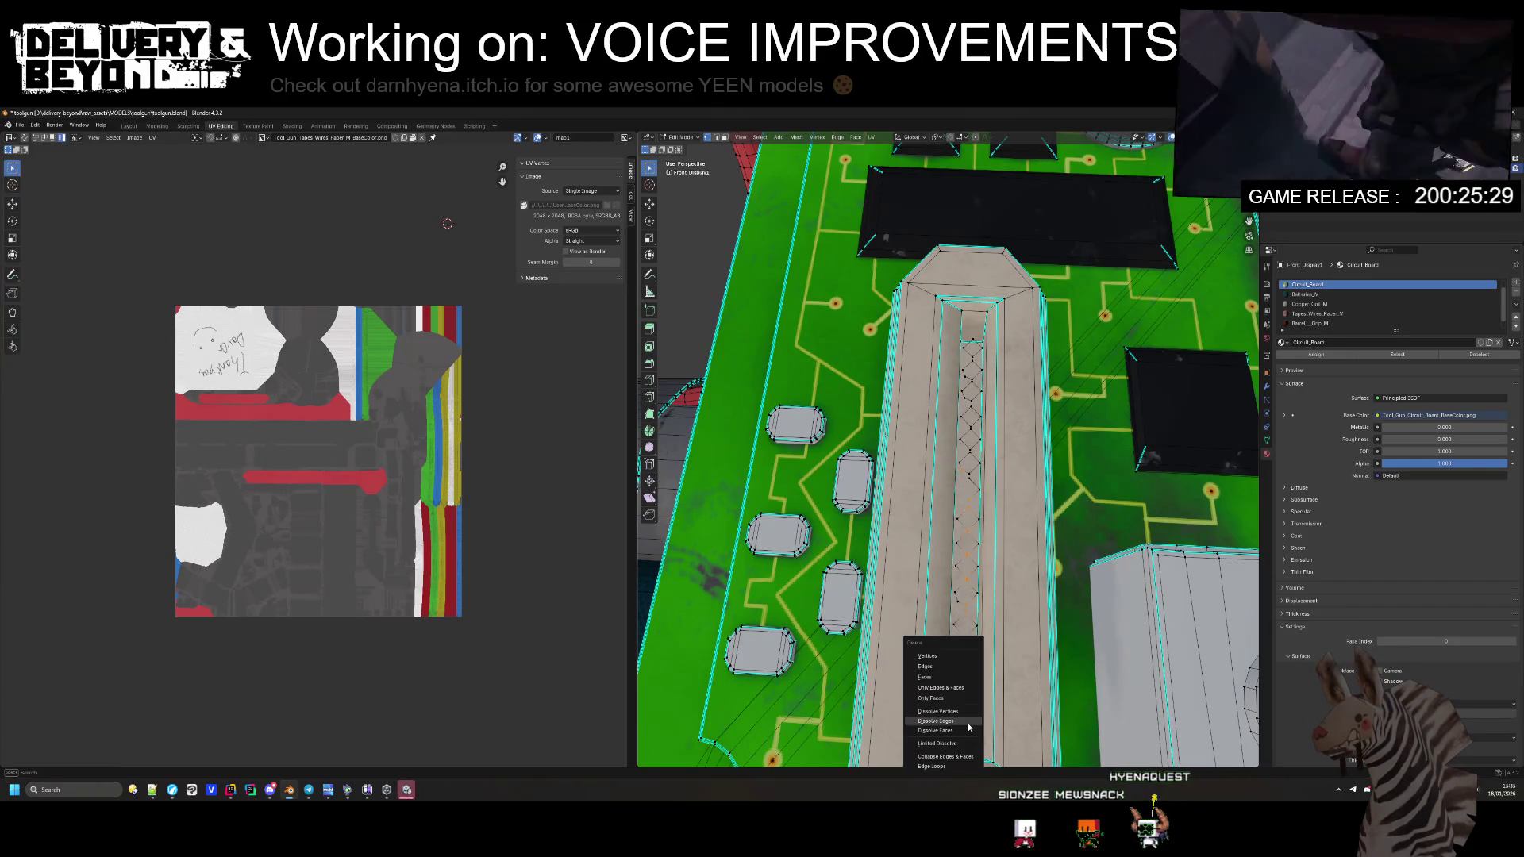
left_click(951, 657)
left_click_drag(968, 349, 970, 472)
key("x")
left_click(978, 500)
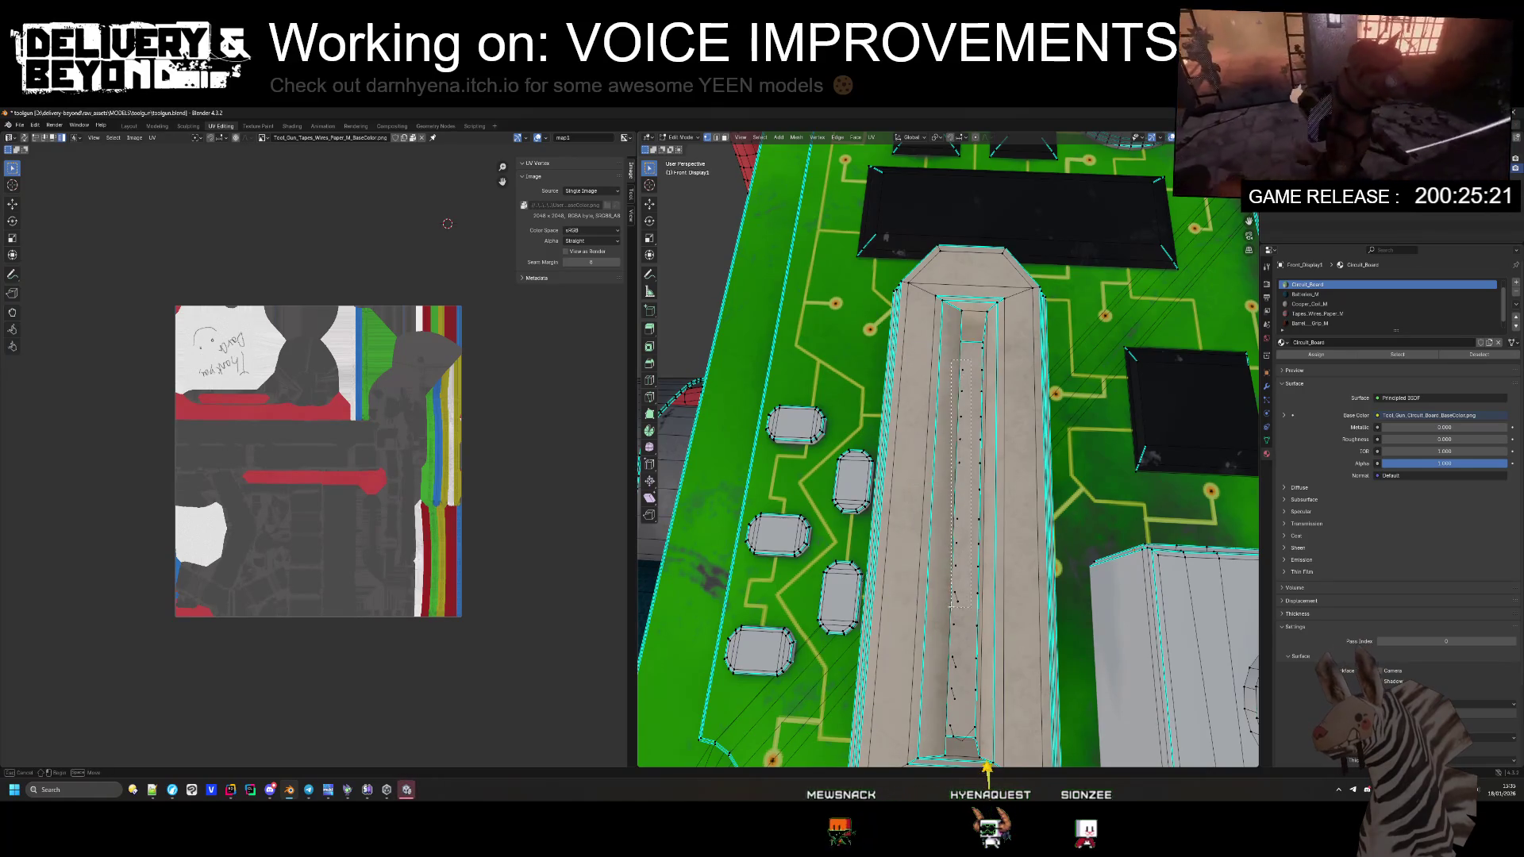
left_click_drag(945, 724, 945, 728)
key("x")
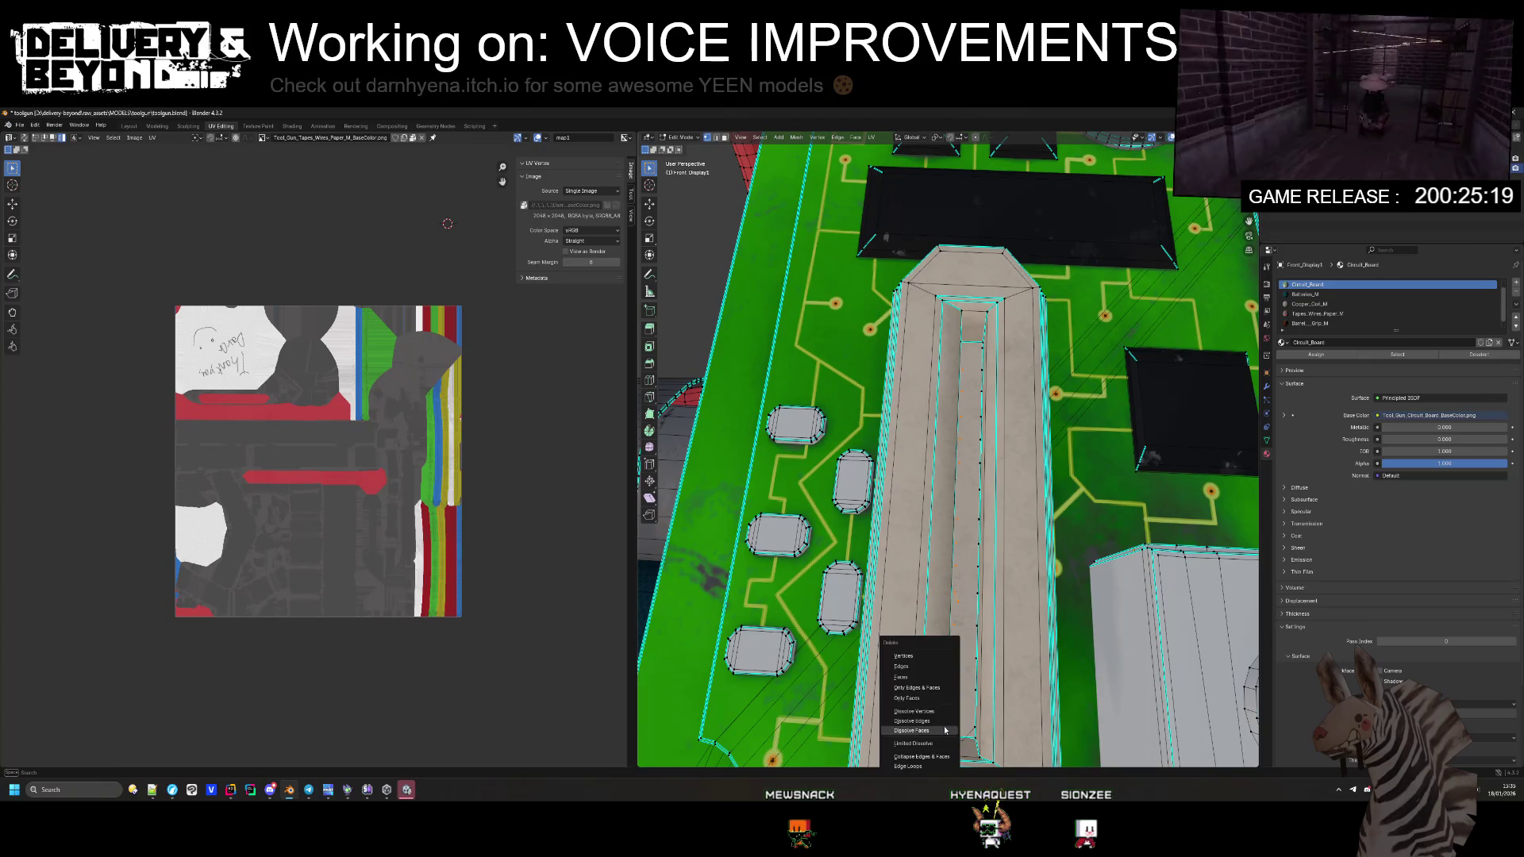
left_click(924, 659)
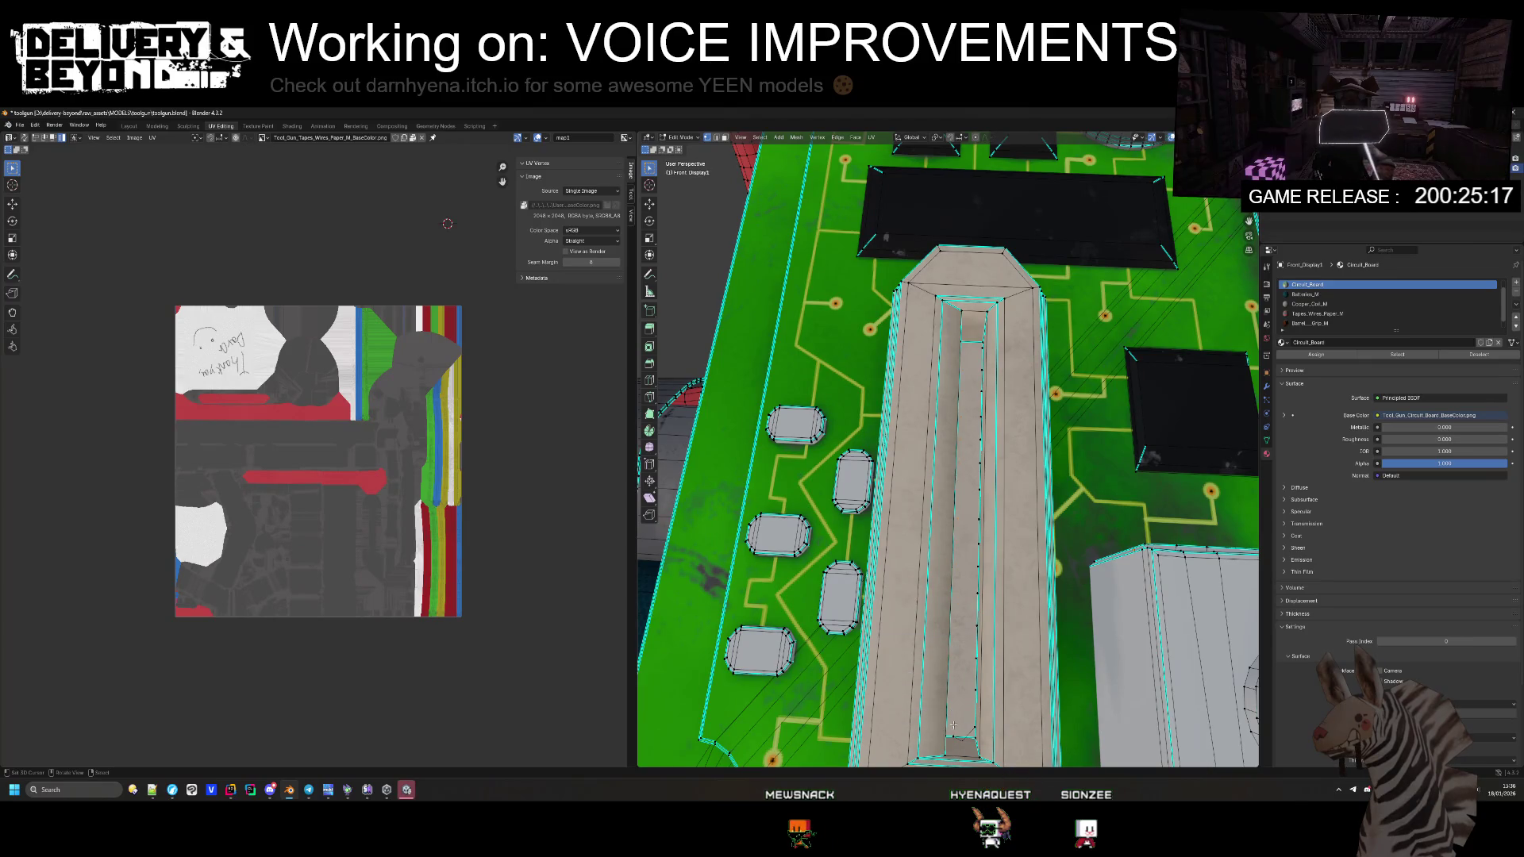
left_click_drag(969, 744, 971, 742)
key("x")
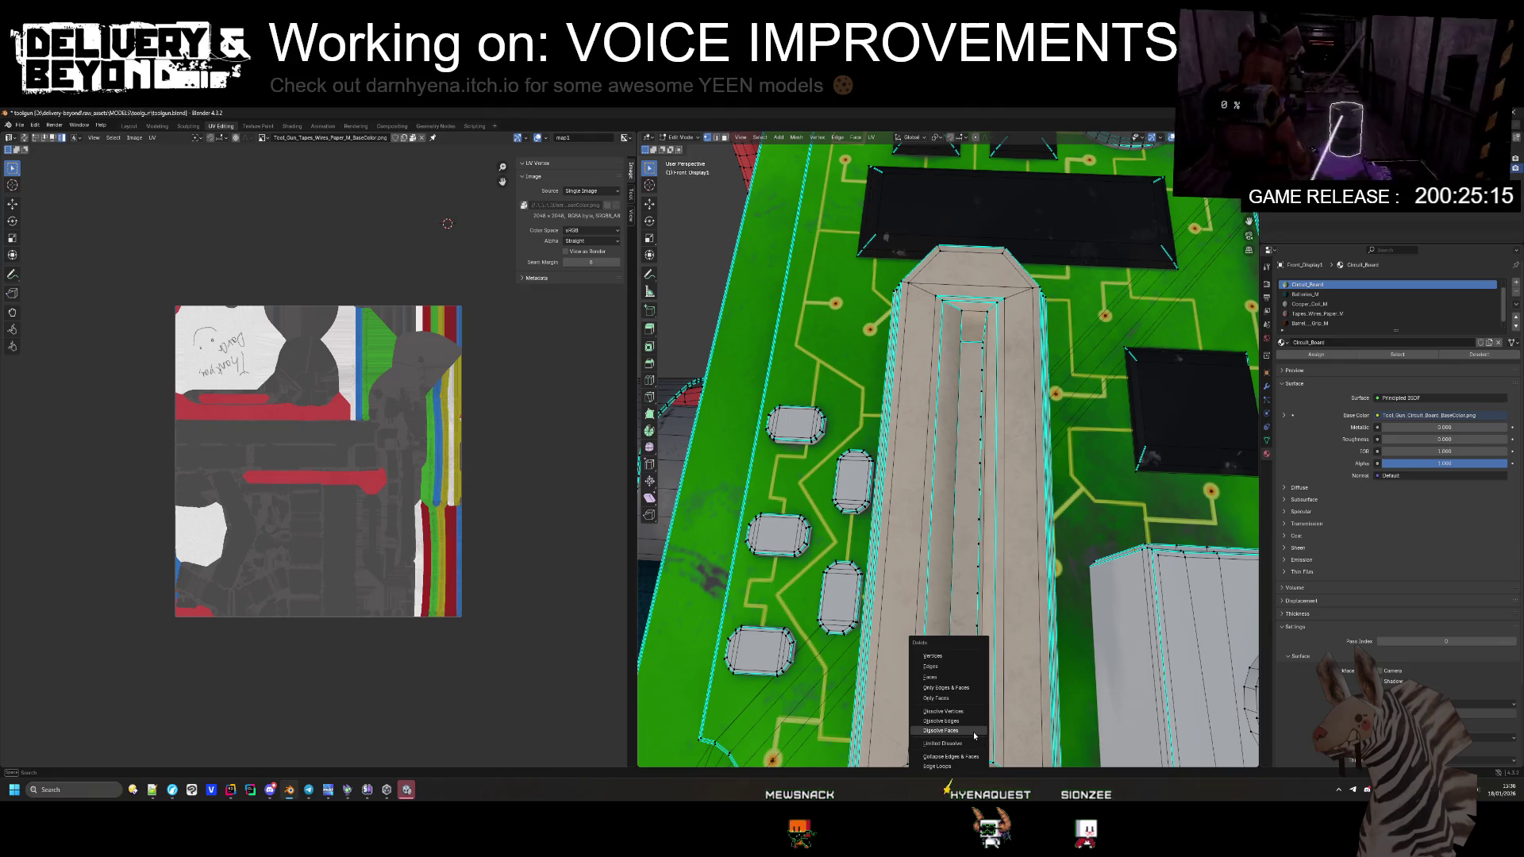
left_click(952, 661)
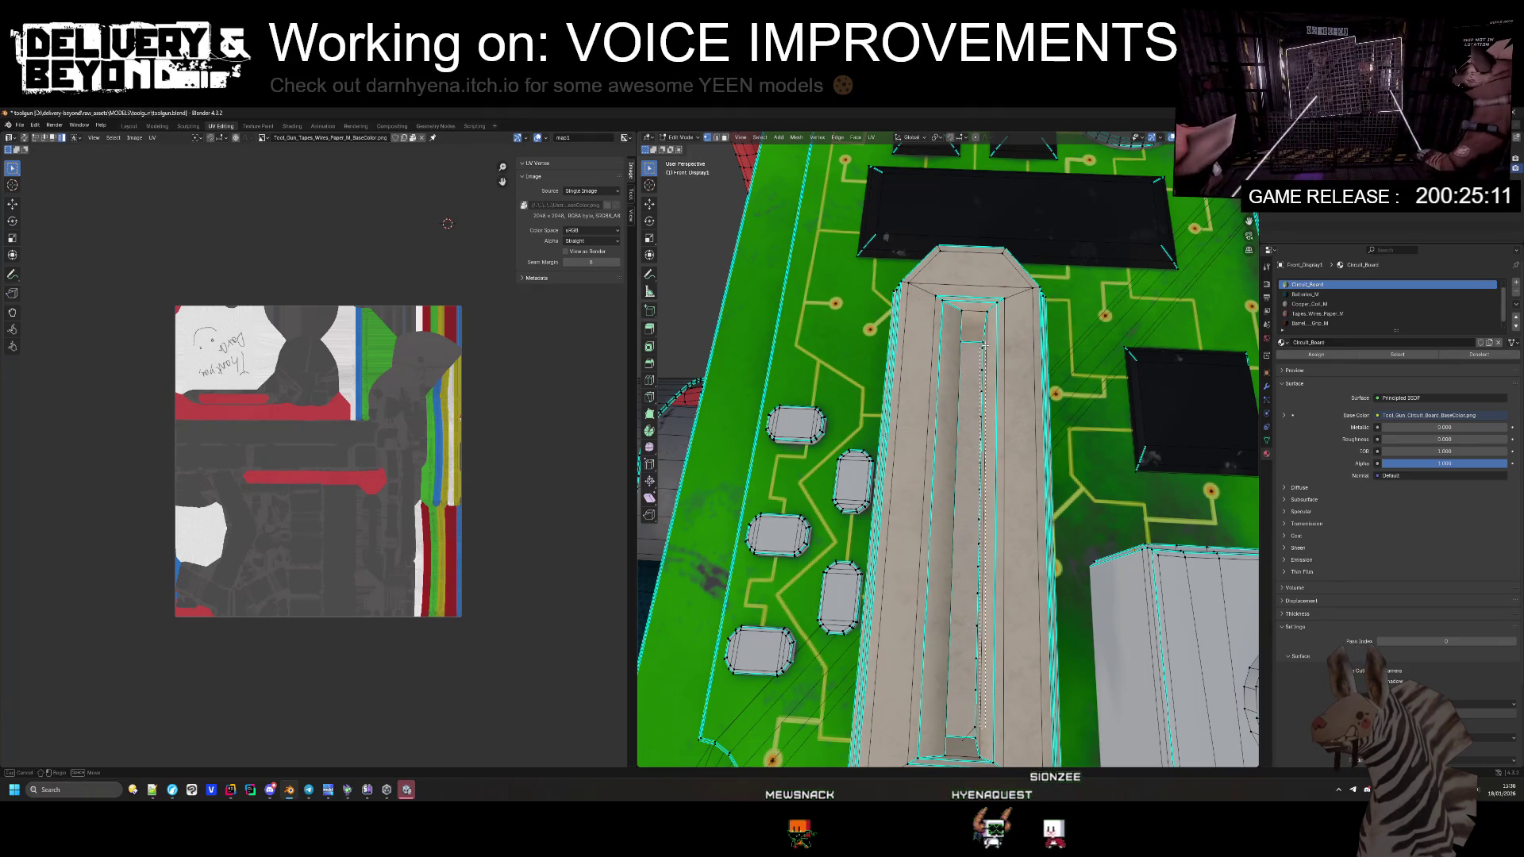
Step: Delete the leftover edges inside the channel
key("x")
left_click(996, 429)
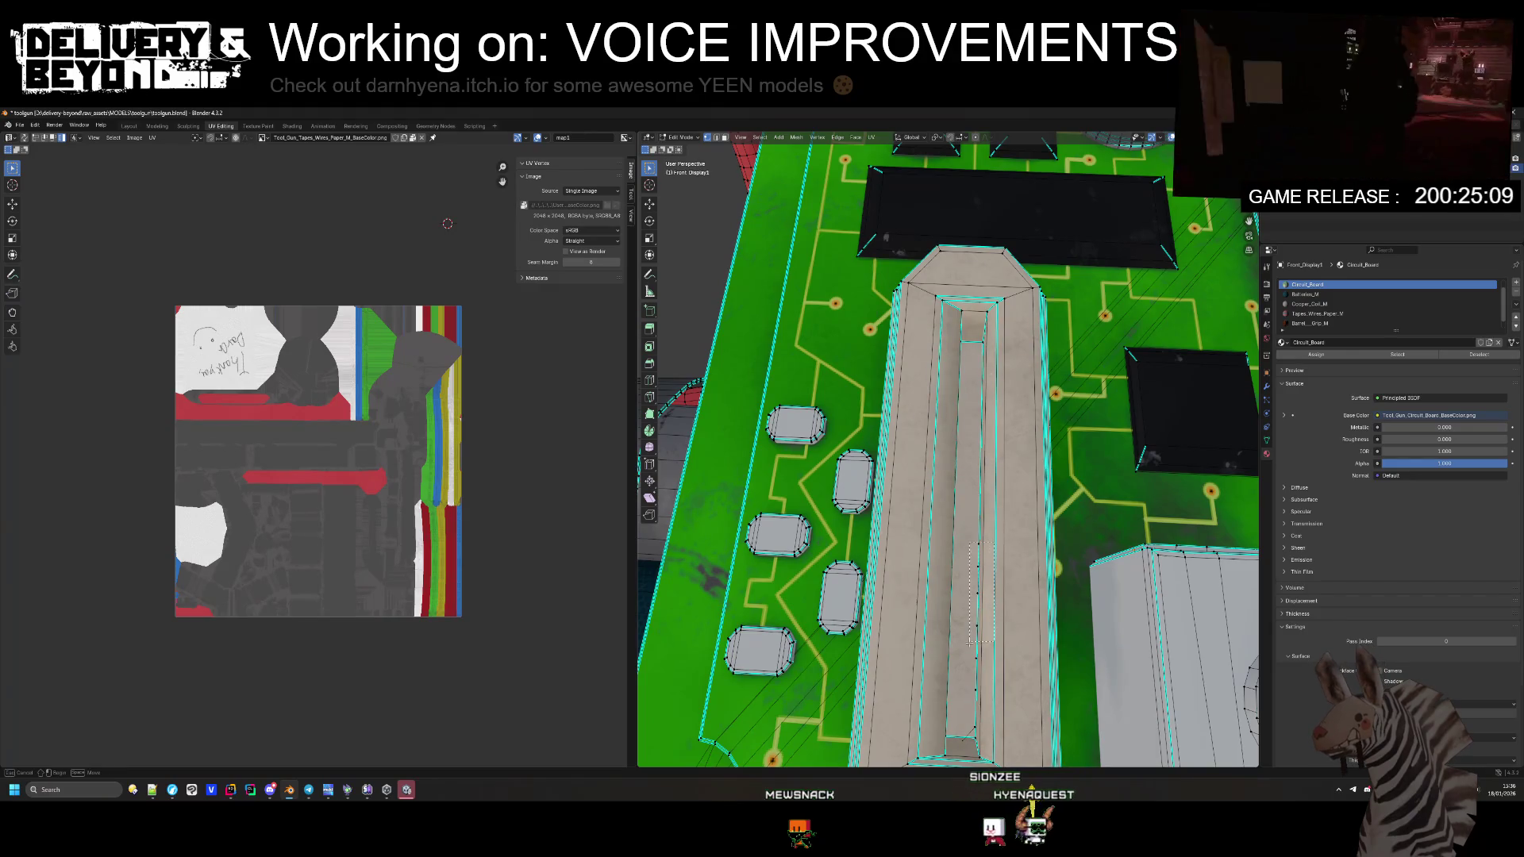
left_click_drag(959, 716, 959, 712)
key("x")
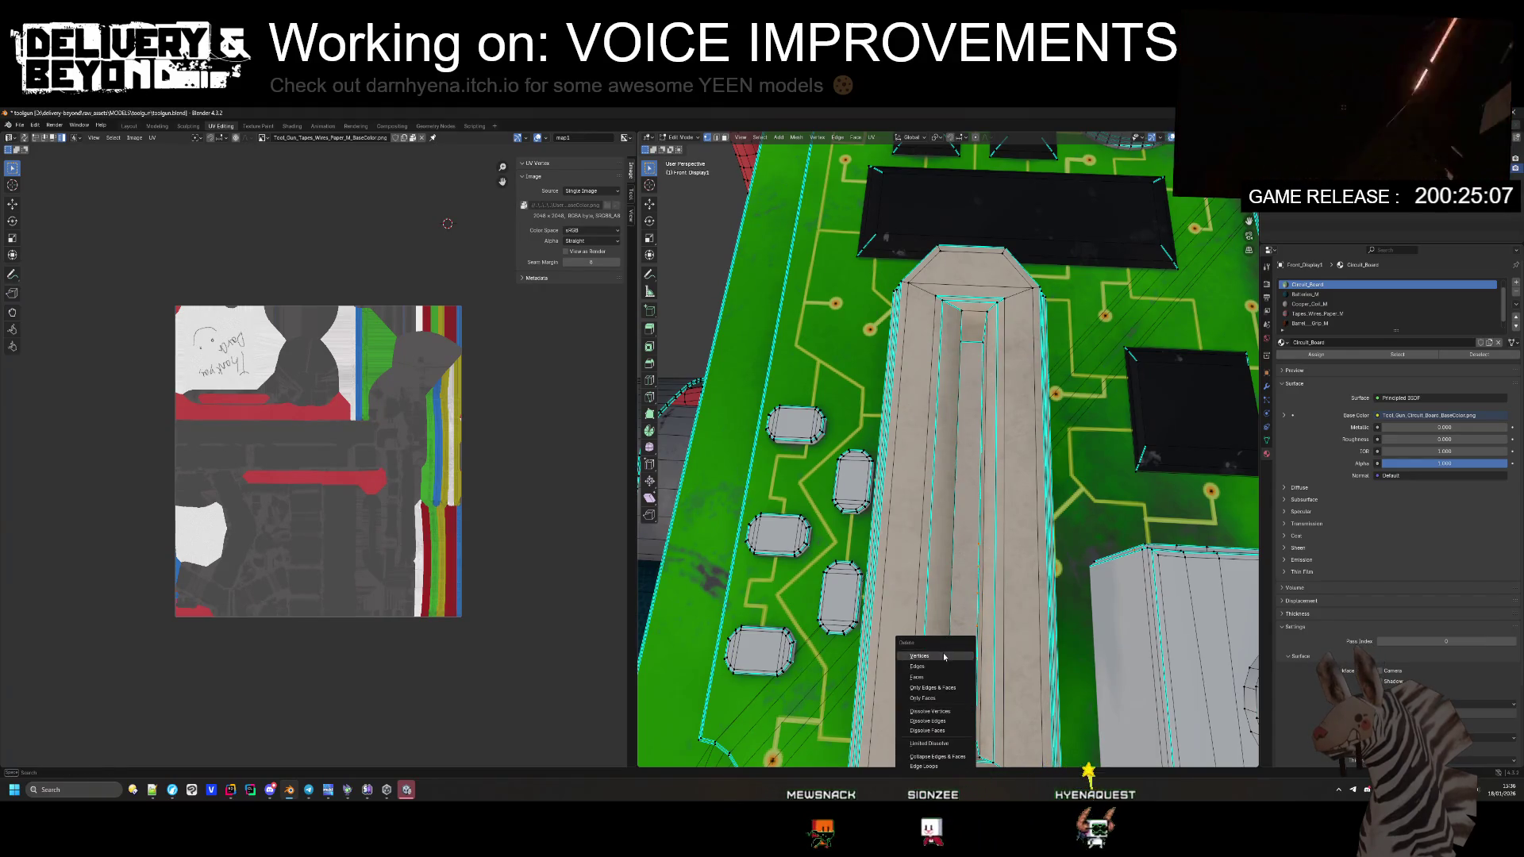
left_click(972, 713)
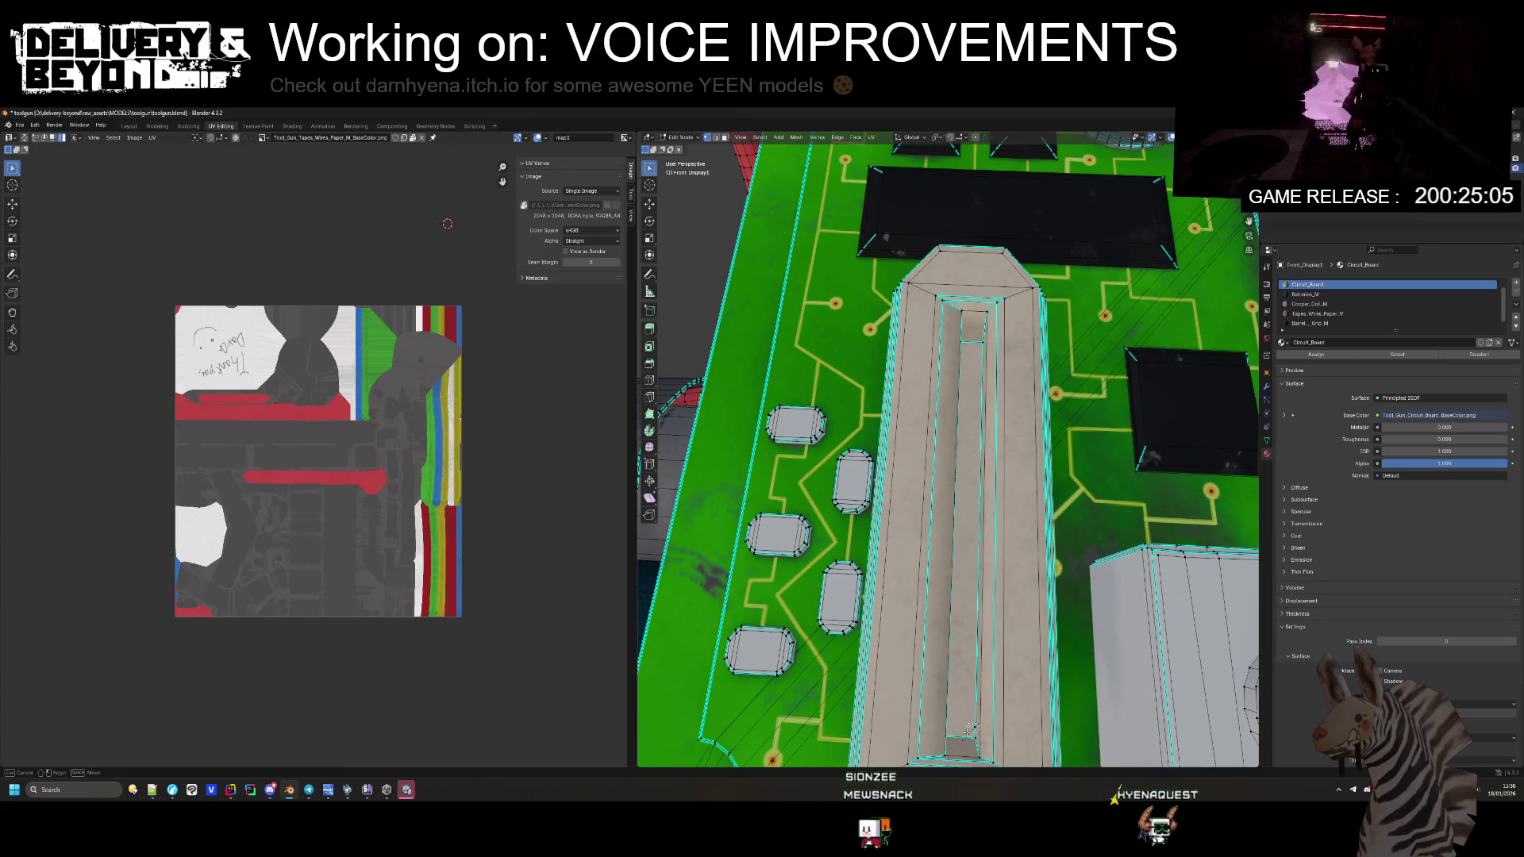
key("x")
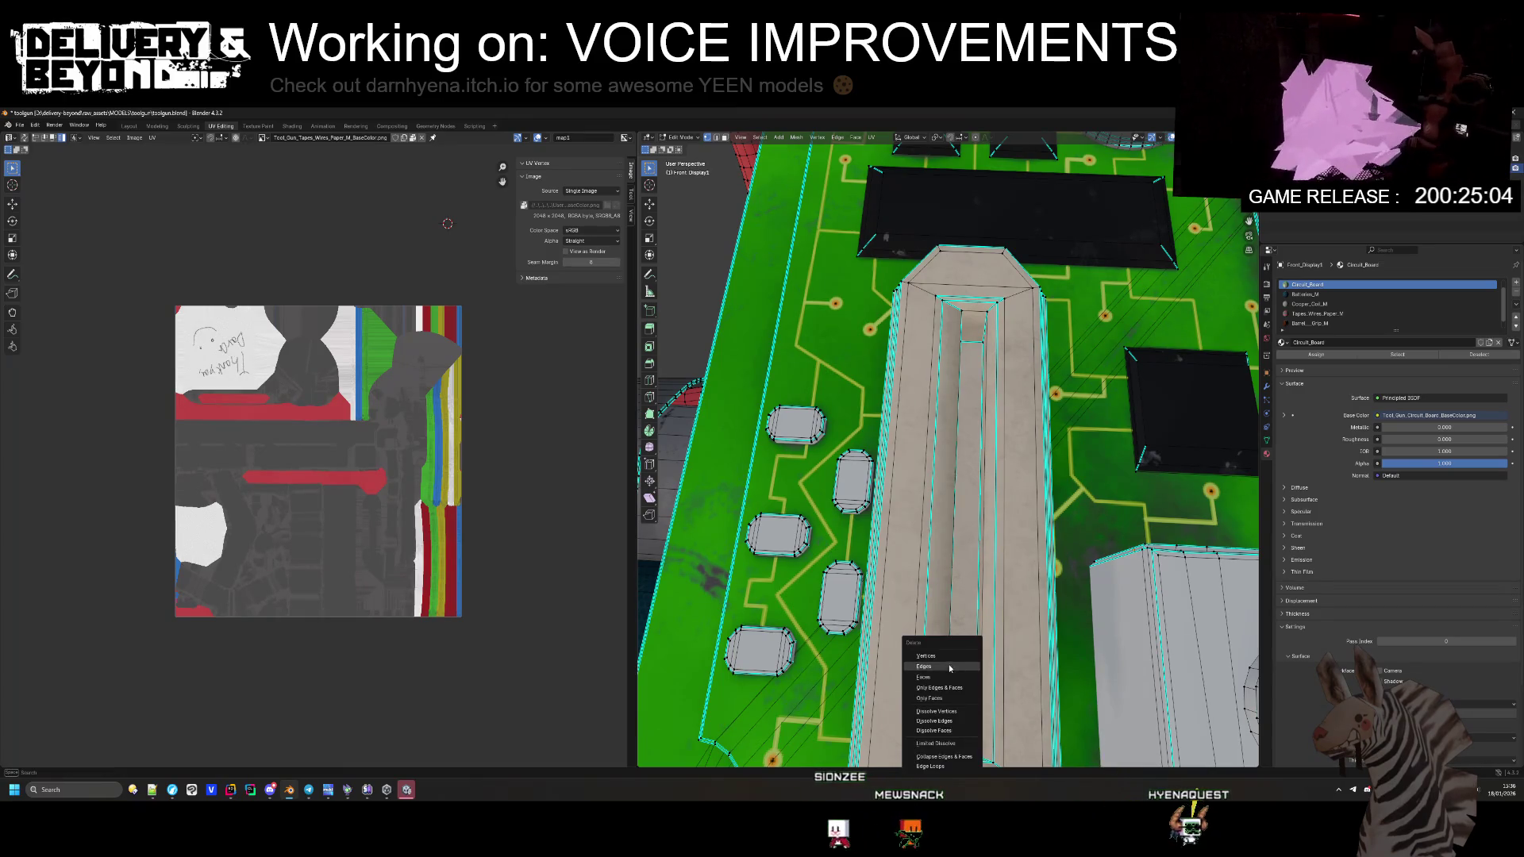
left_click(949, 667)
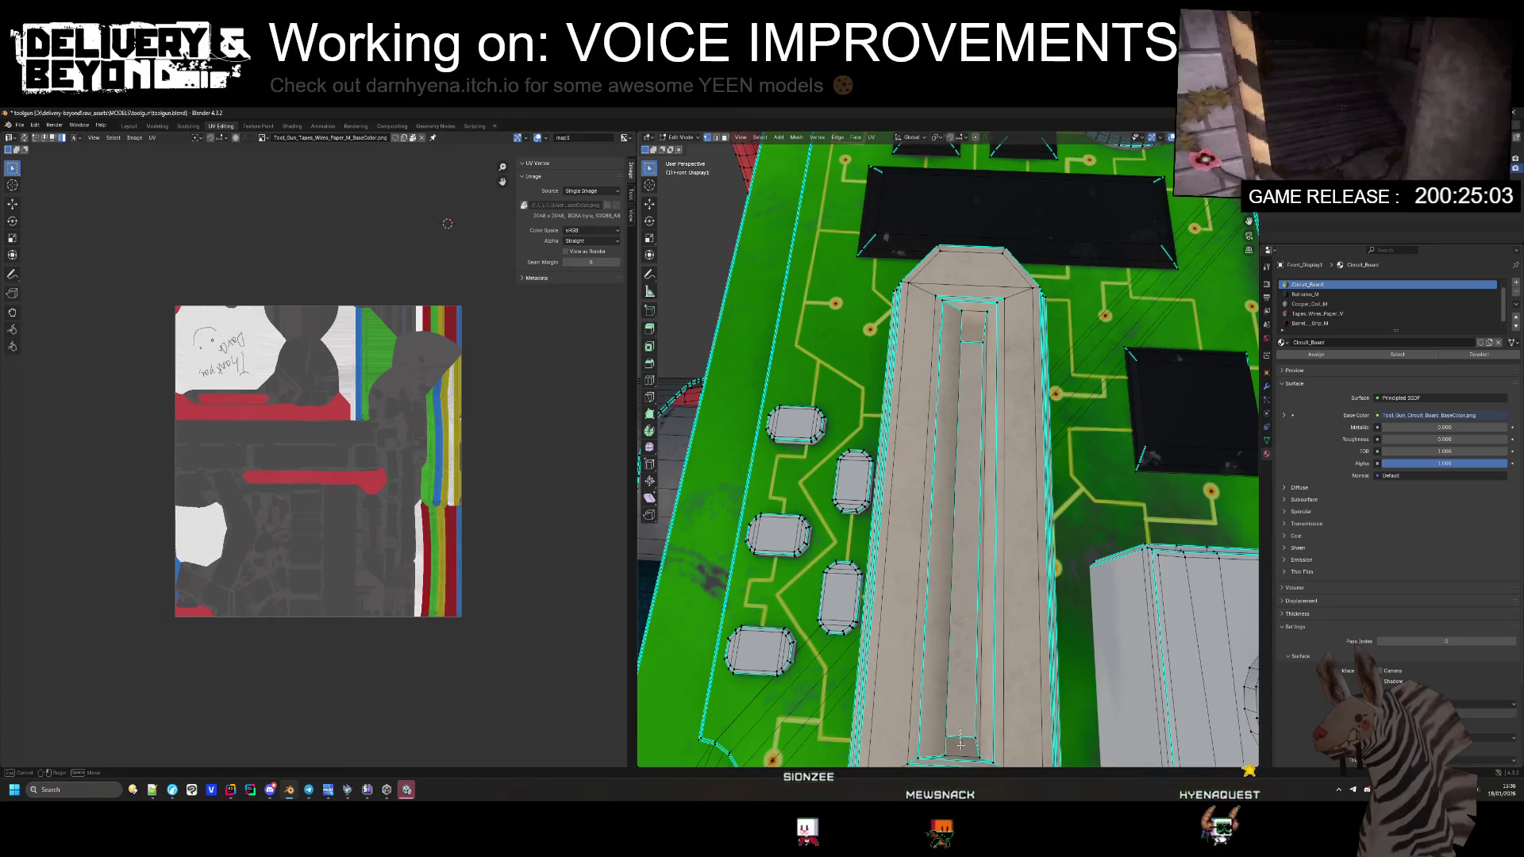
scroll(976, 450, "down", 10)
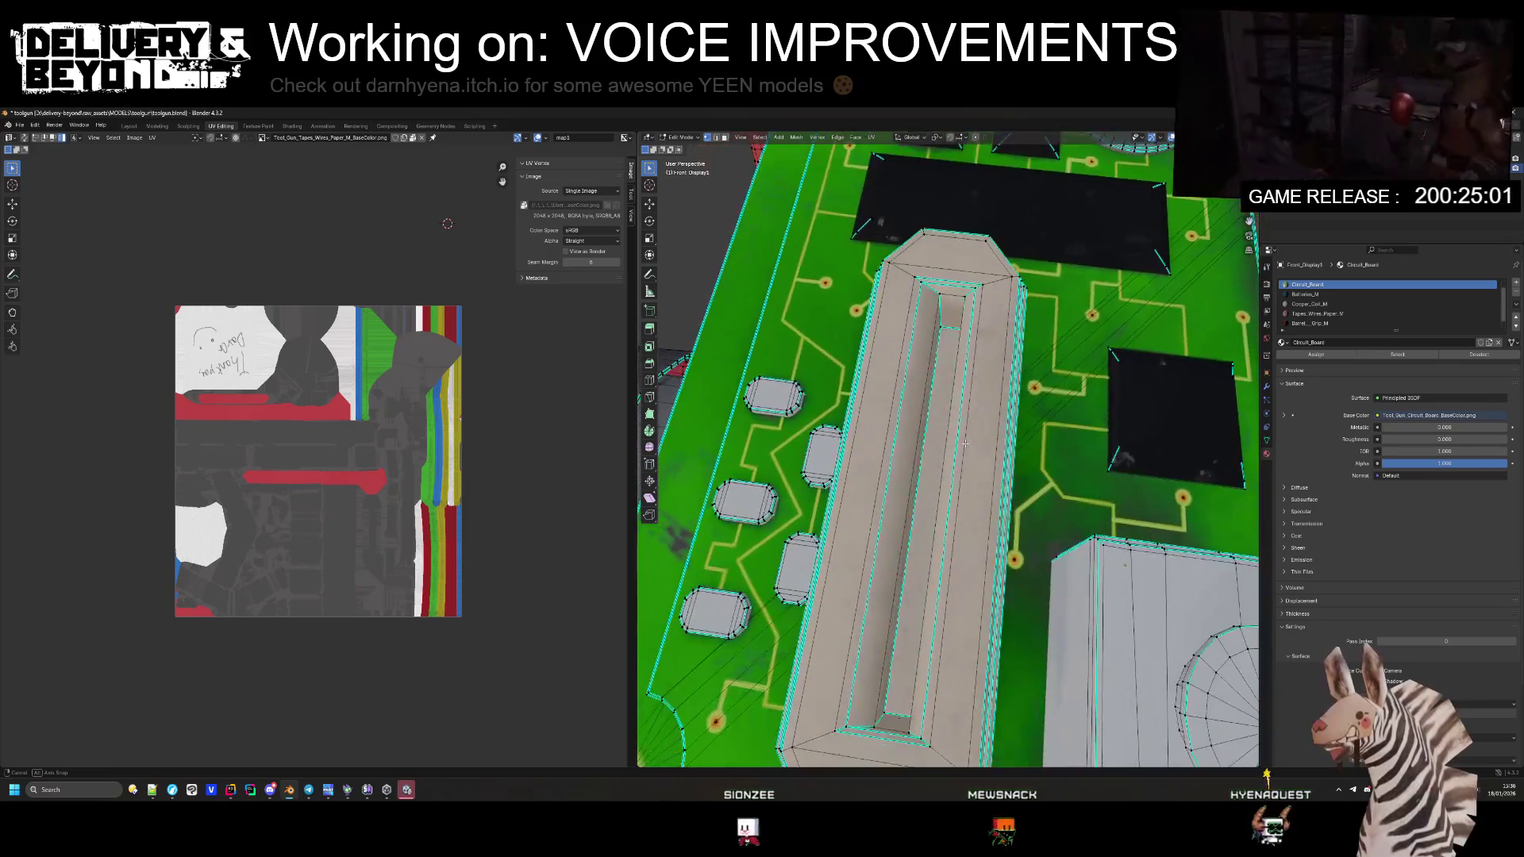
scroll(968, 438, "up", 8)
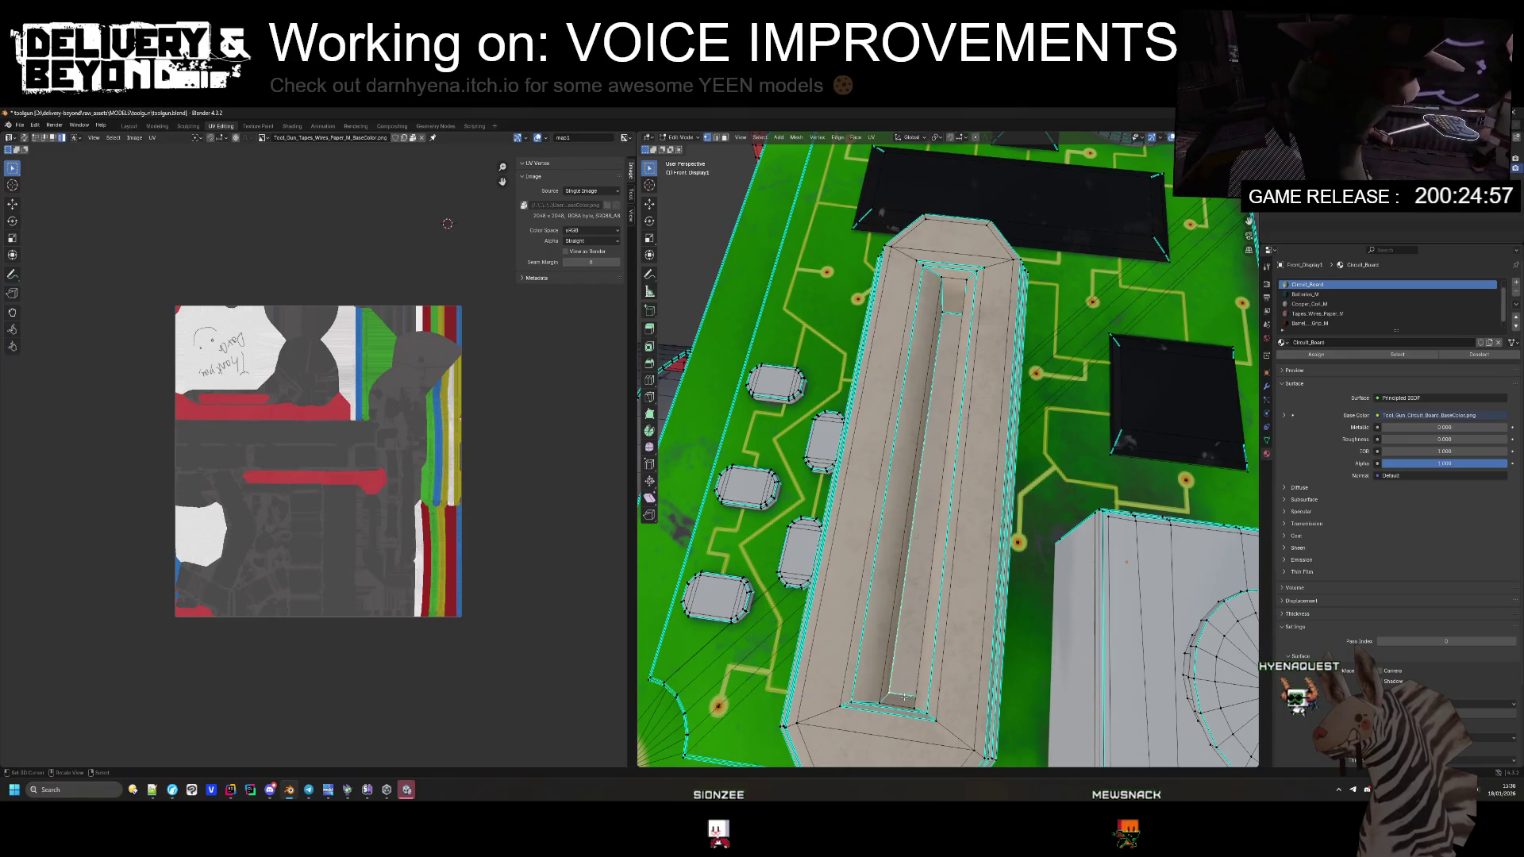
Step: Check the board in wireframe, then return to Object Mode with solid shading
key("shift+z")
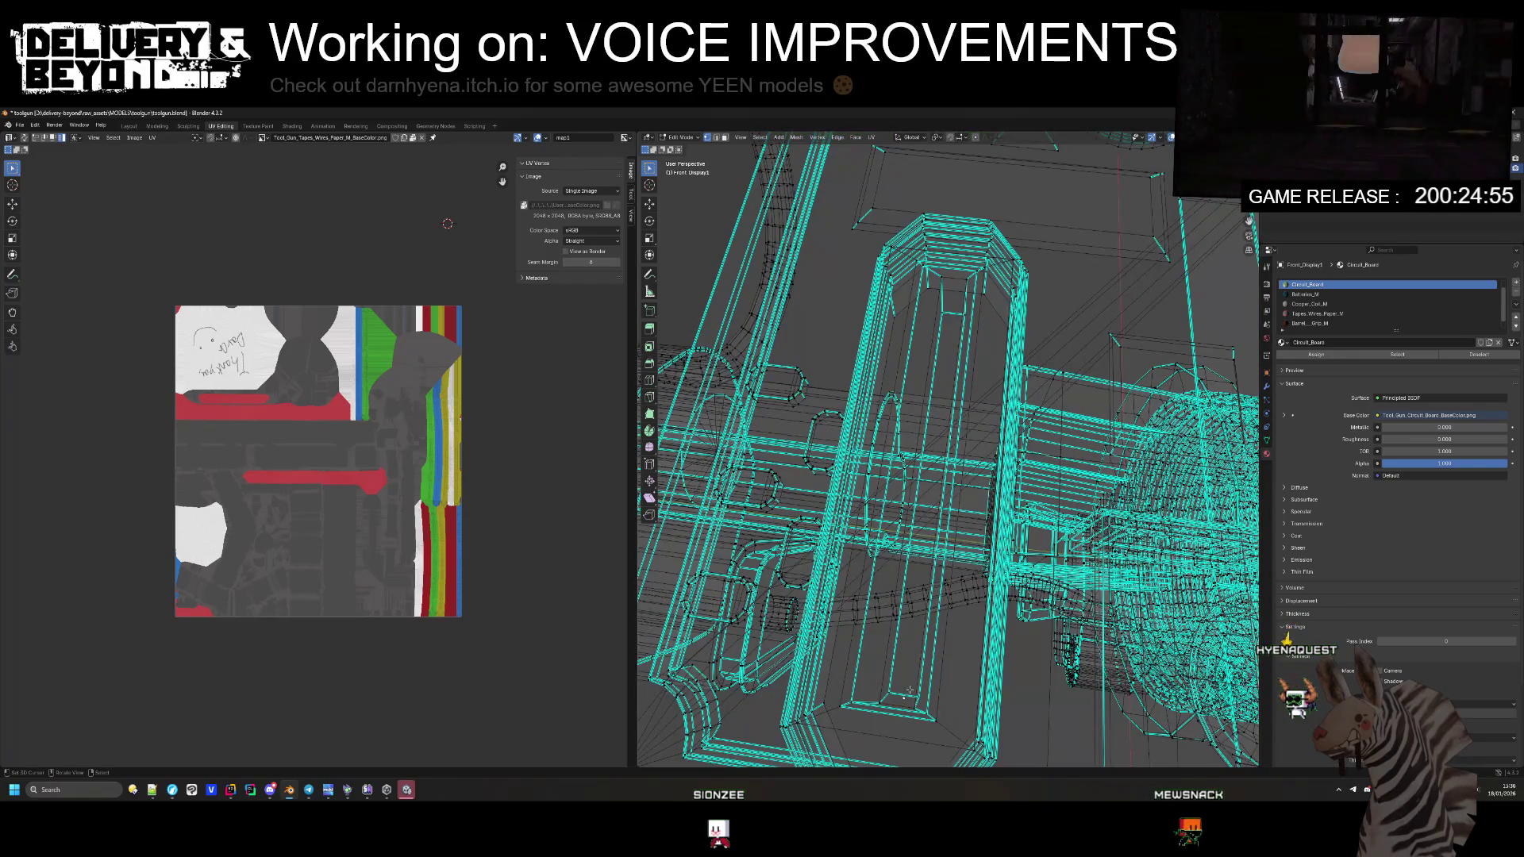
key("x")
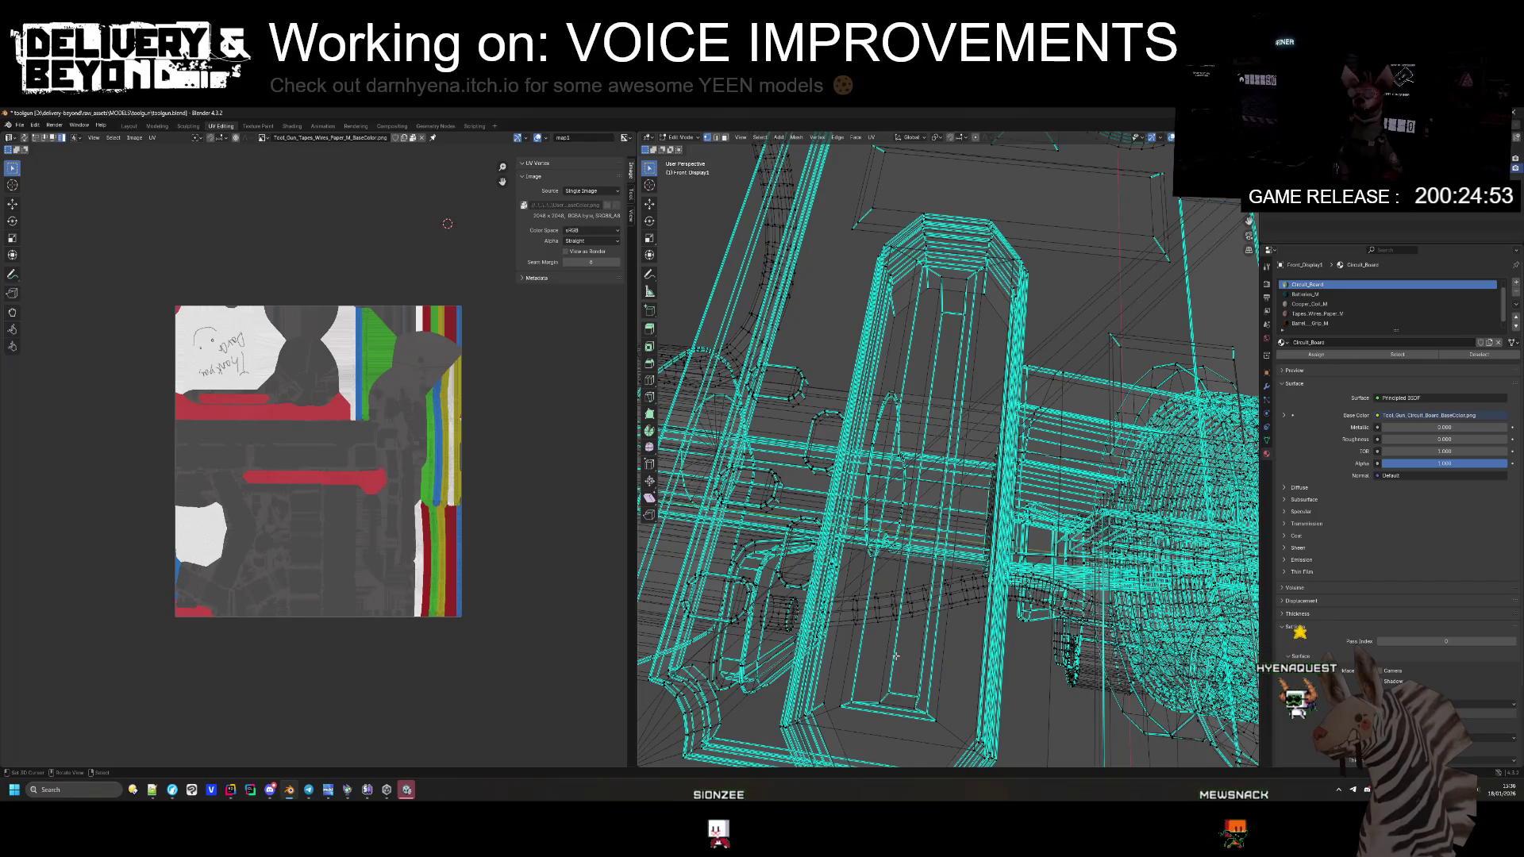
left_click_drag(897, 664, 953, 610)
key("shift+z")
scroll(954, 609, "down", 8)
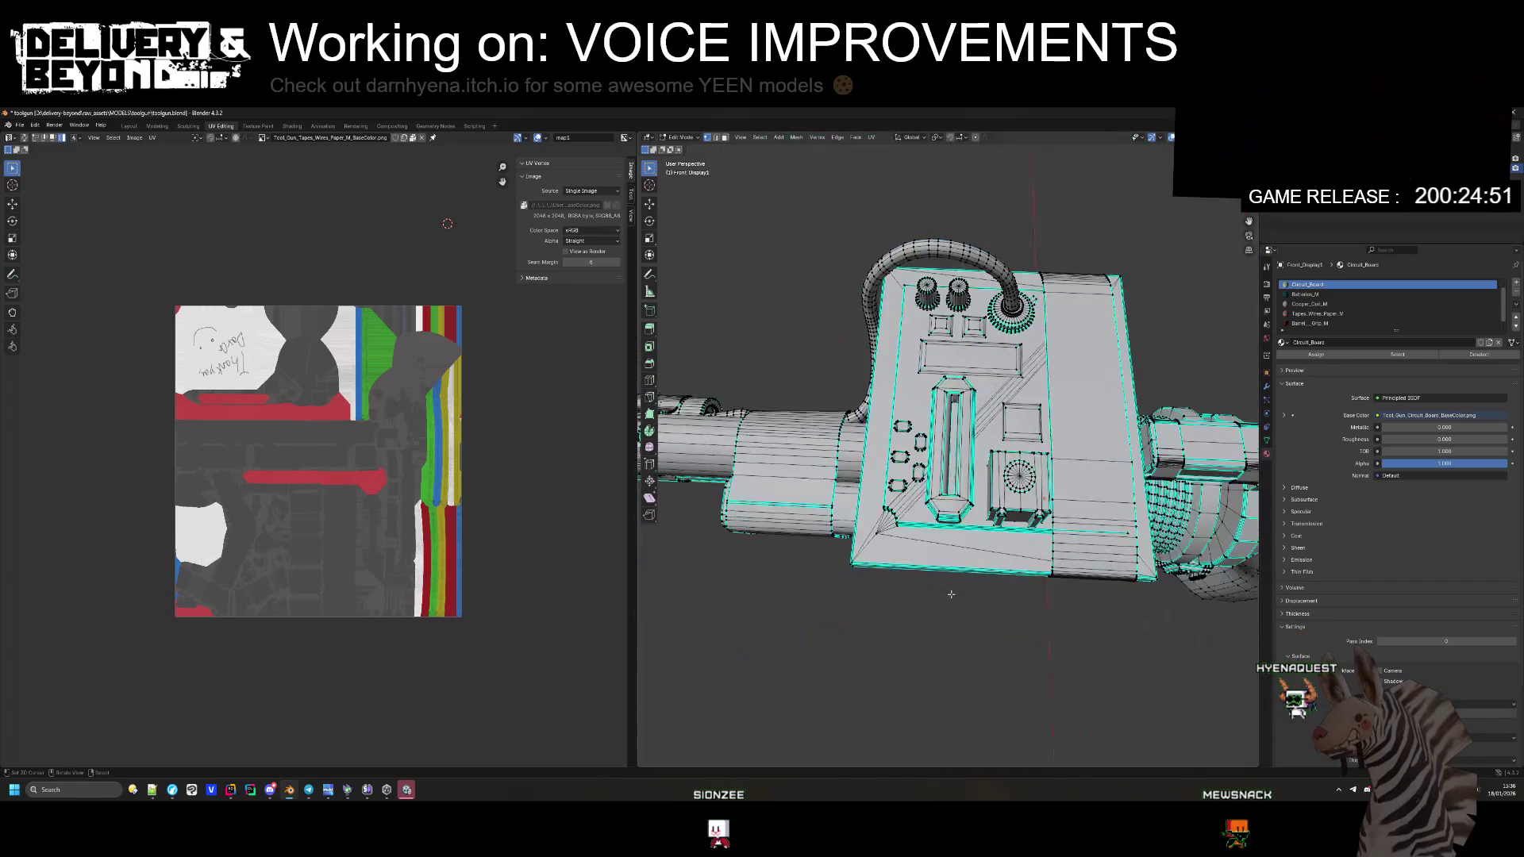
key("Tab")
left_click_drag(953, 586, 962, 523)
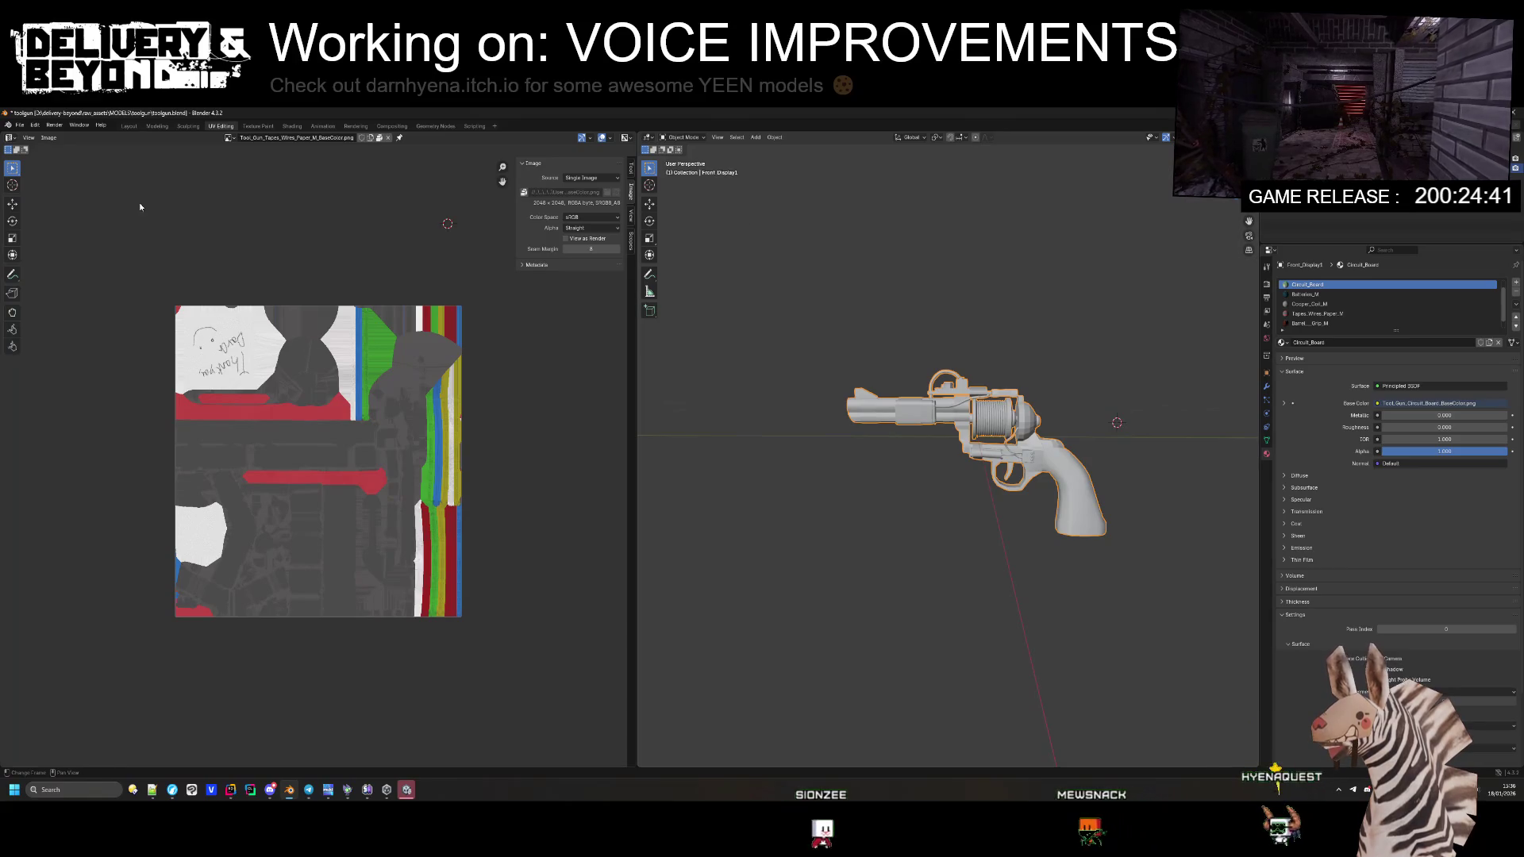
Step: Save toolgun.blend, glance at Unity, then return to Blender
key("ctrl+s")
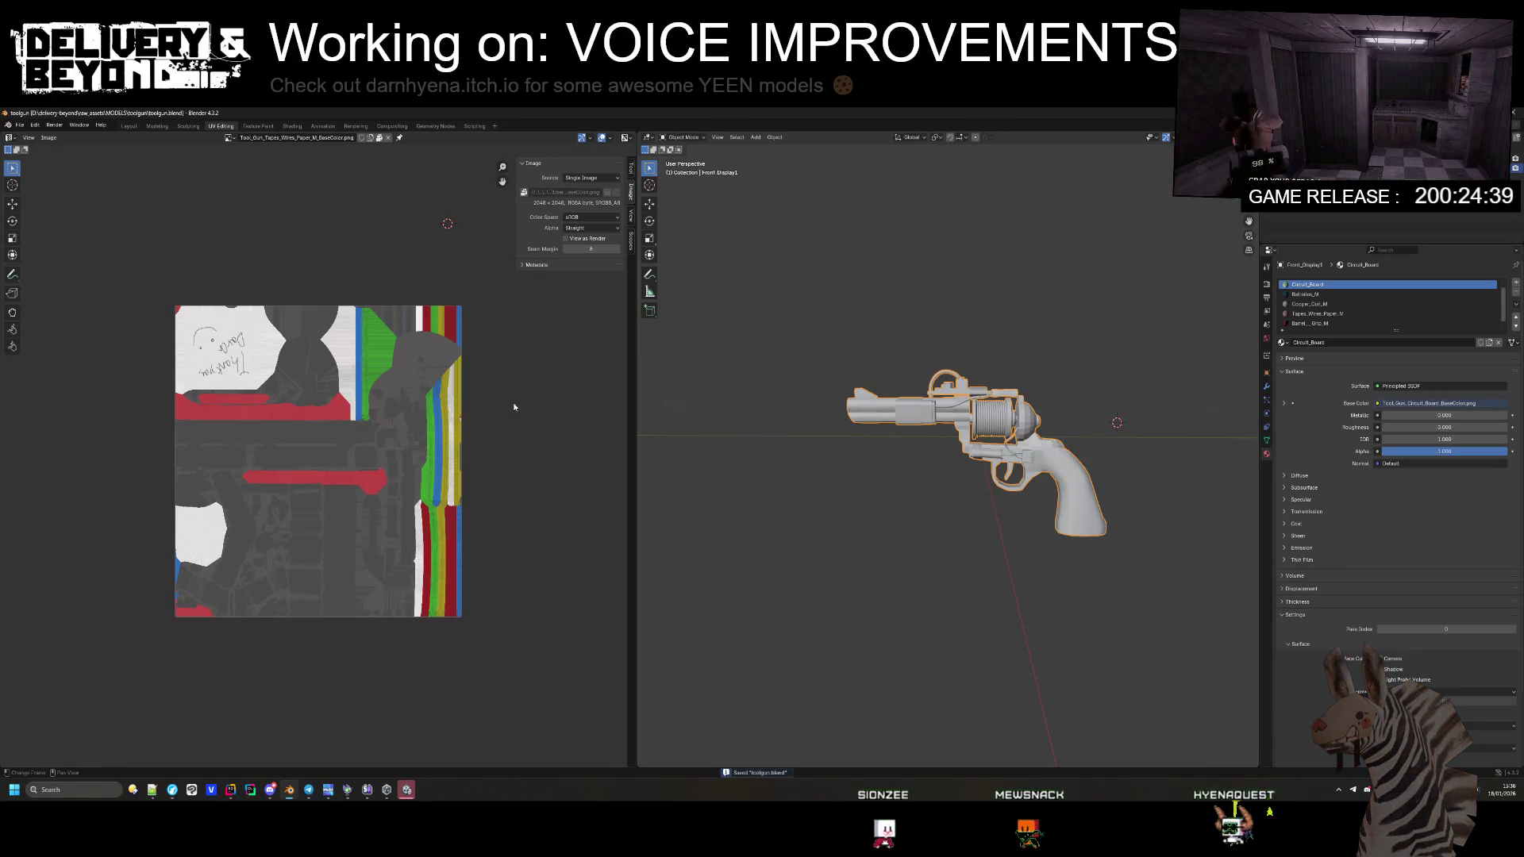
mouse_move(1024, 318)
left_mouse_down()
mouse_move(1012, 370)
mouse_move(1032, 412)
left_mouse_up()
scroll(1341, 304, "down", 1)
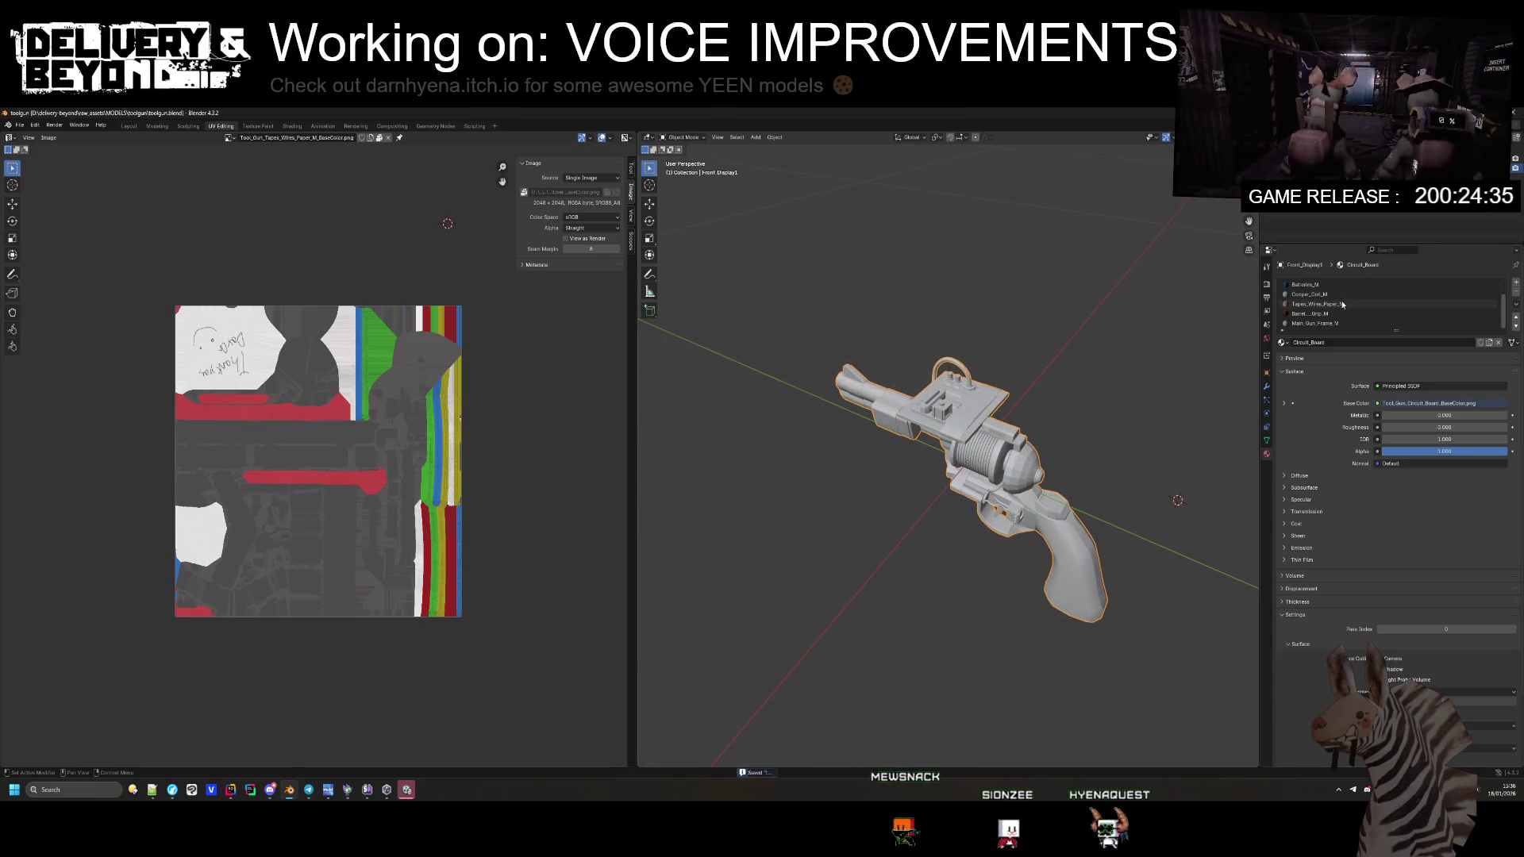
scroll(1341, 304, "up", 2)
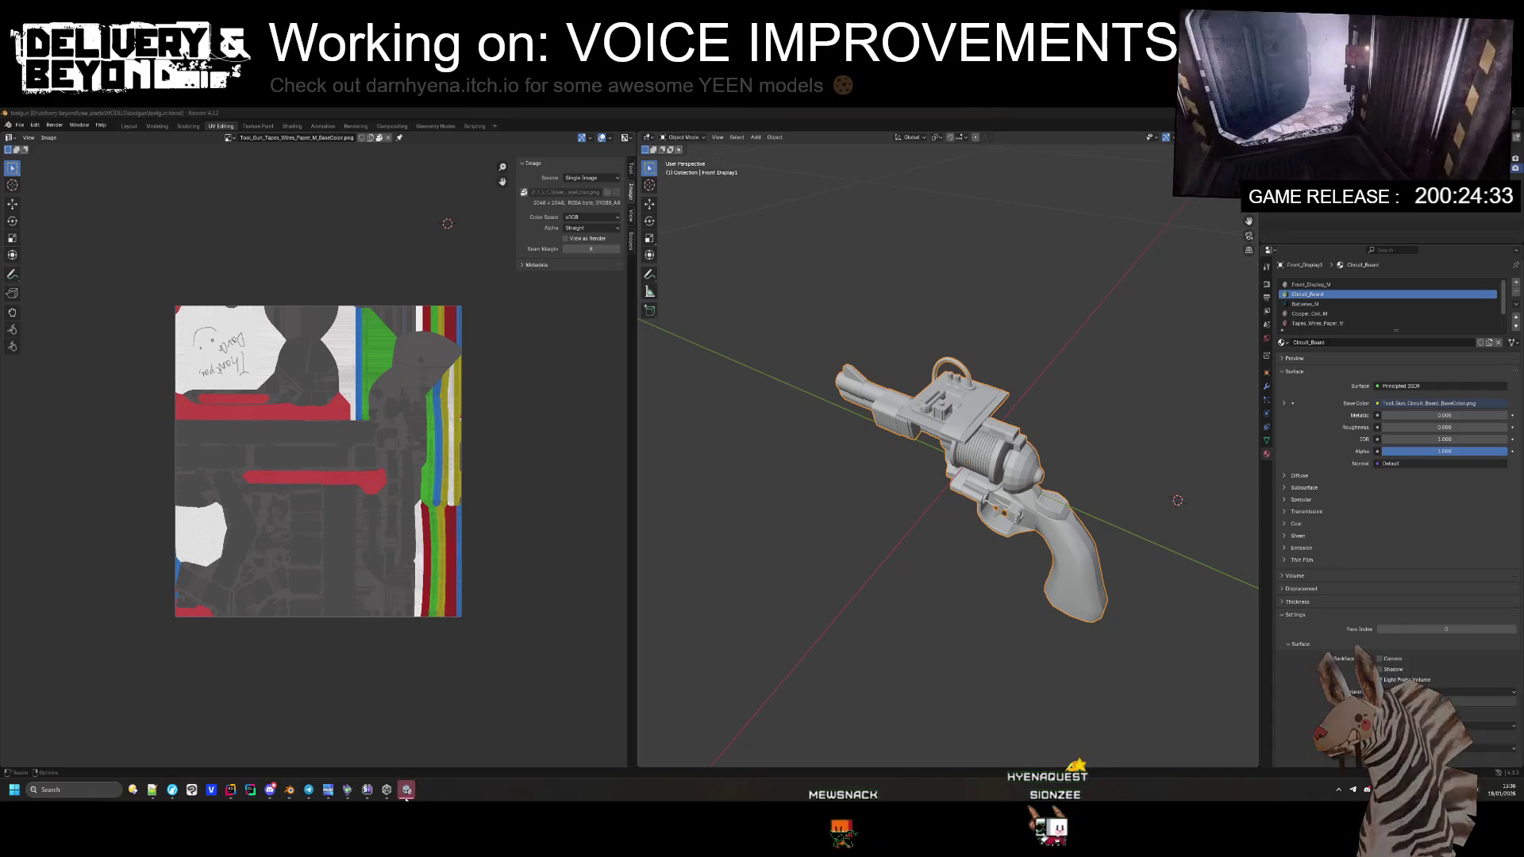
key("alt+Tab")
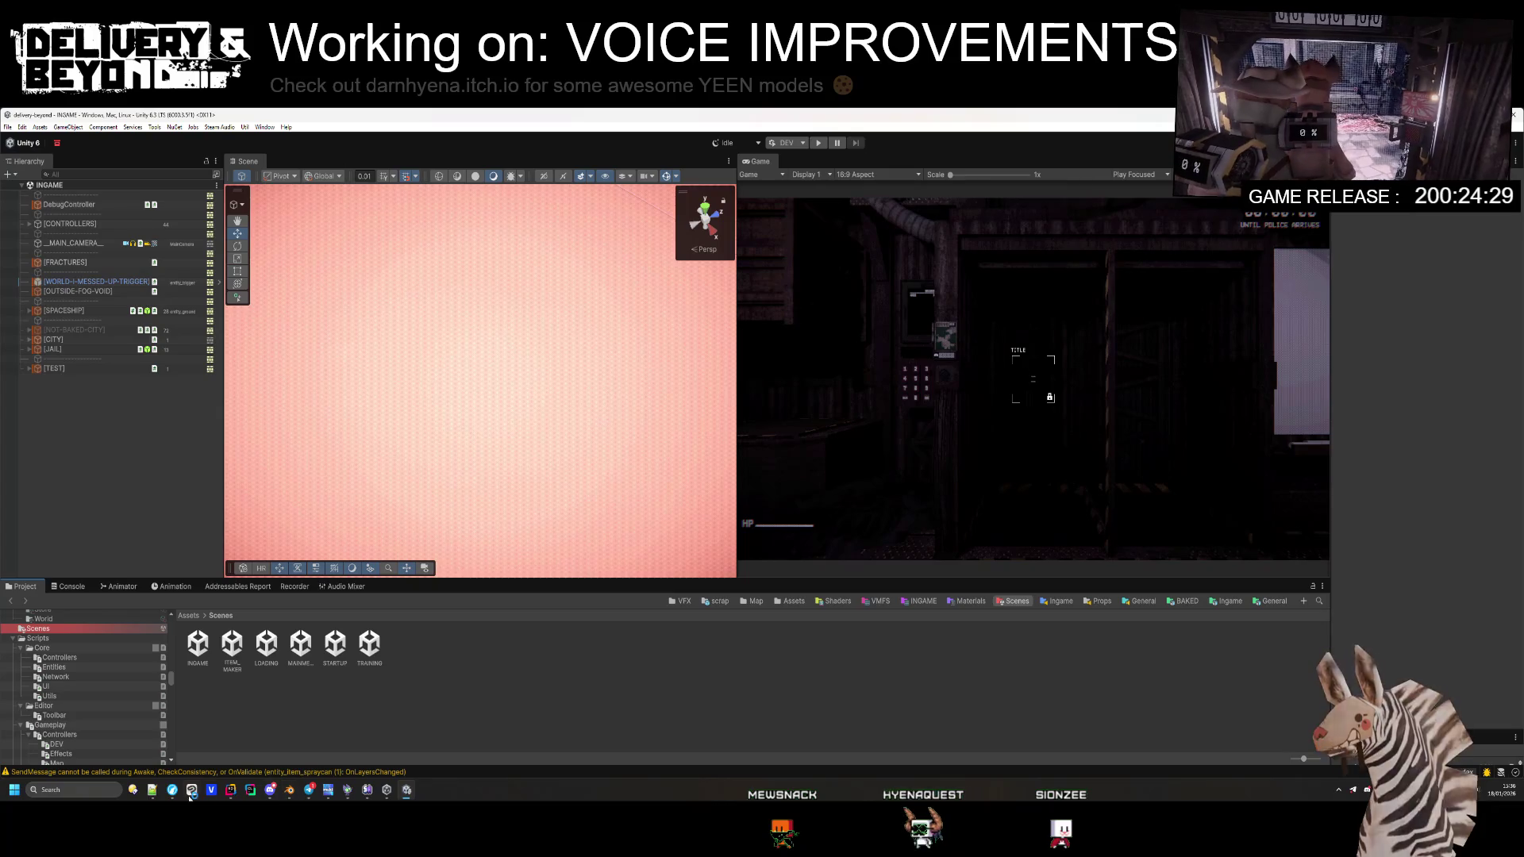
mouse_move(192, 793)
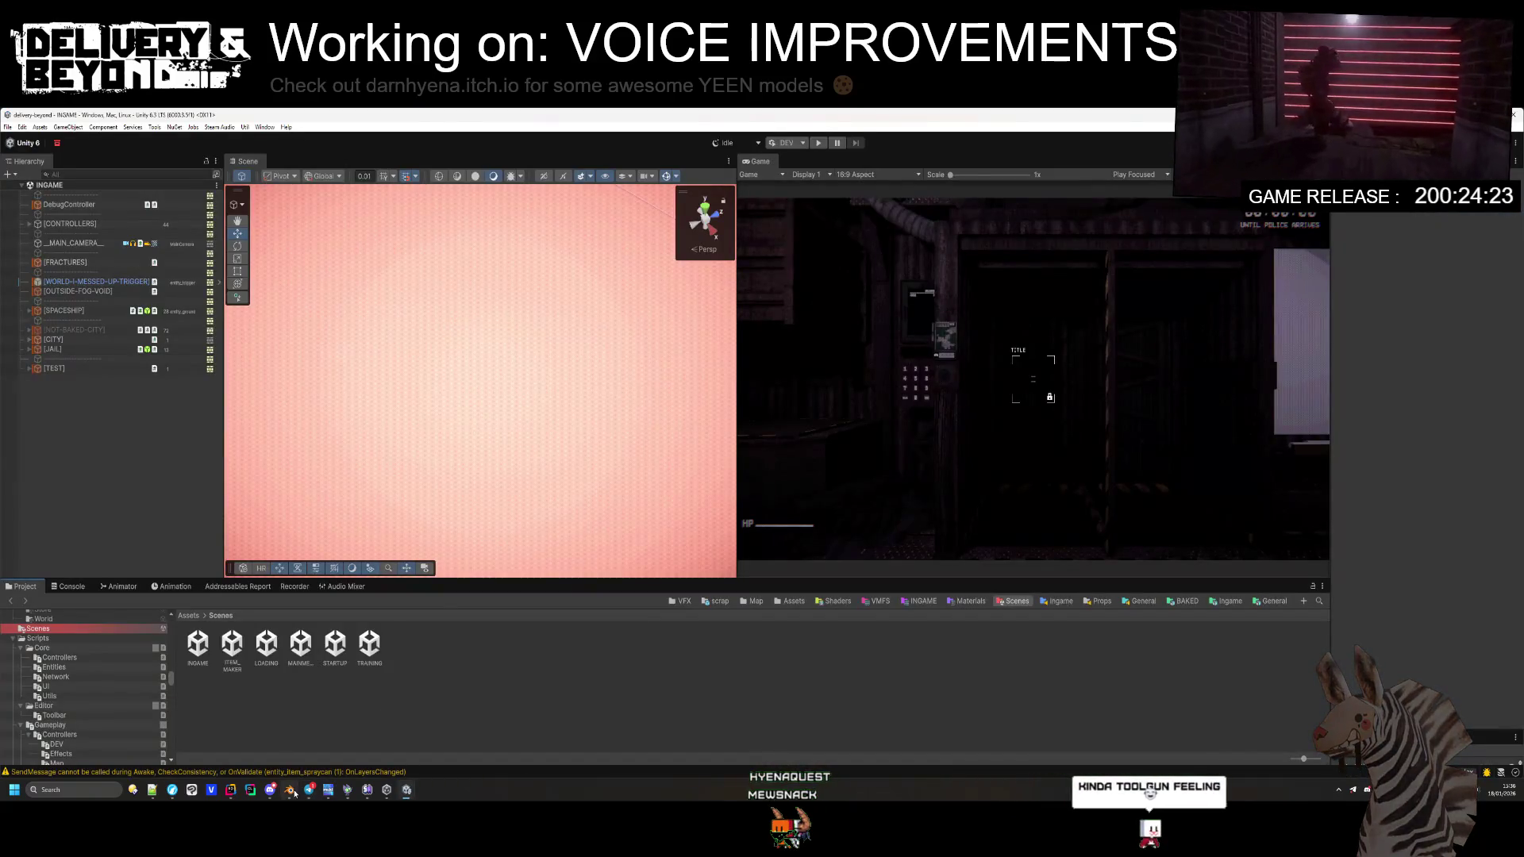
left_click(290, 791)
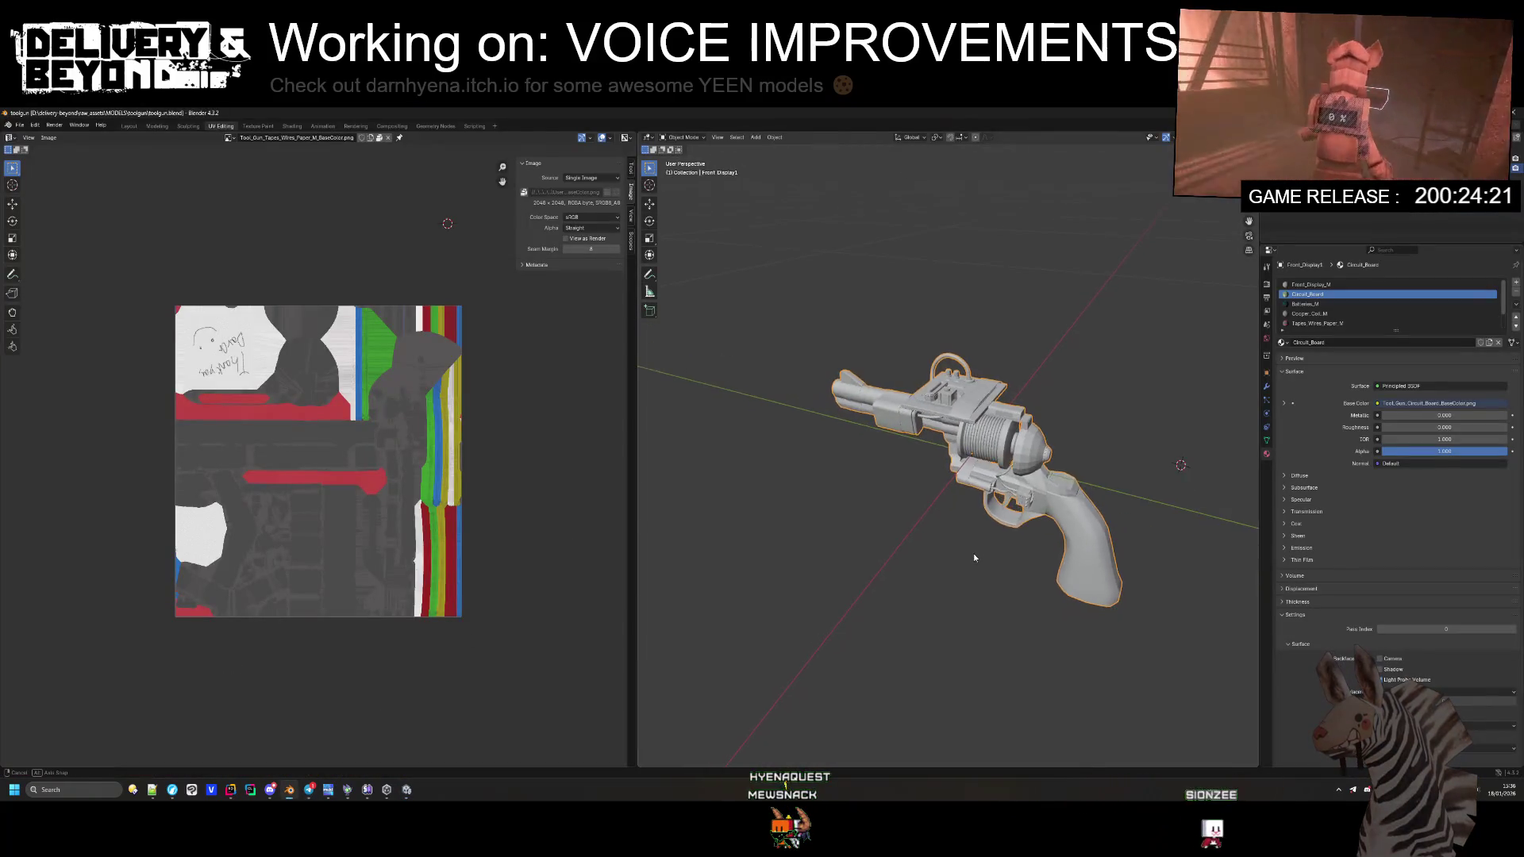
Step: Show the revolver in Material Preview shading and orbit around it
key("Tab")
key("Tab")
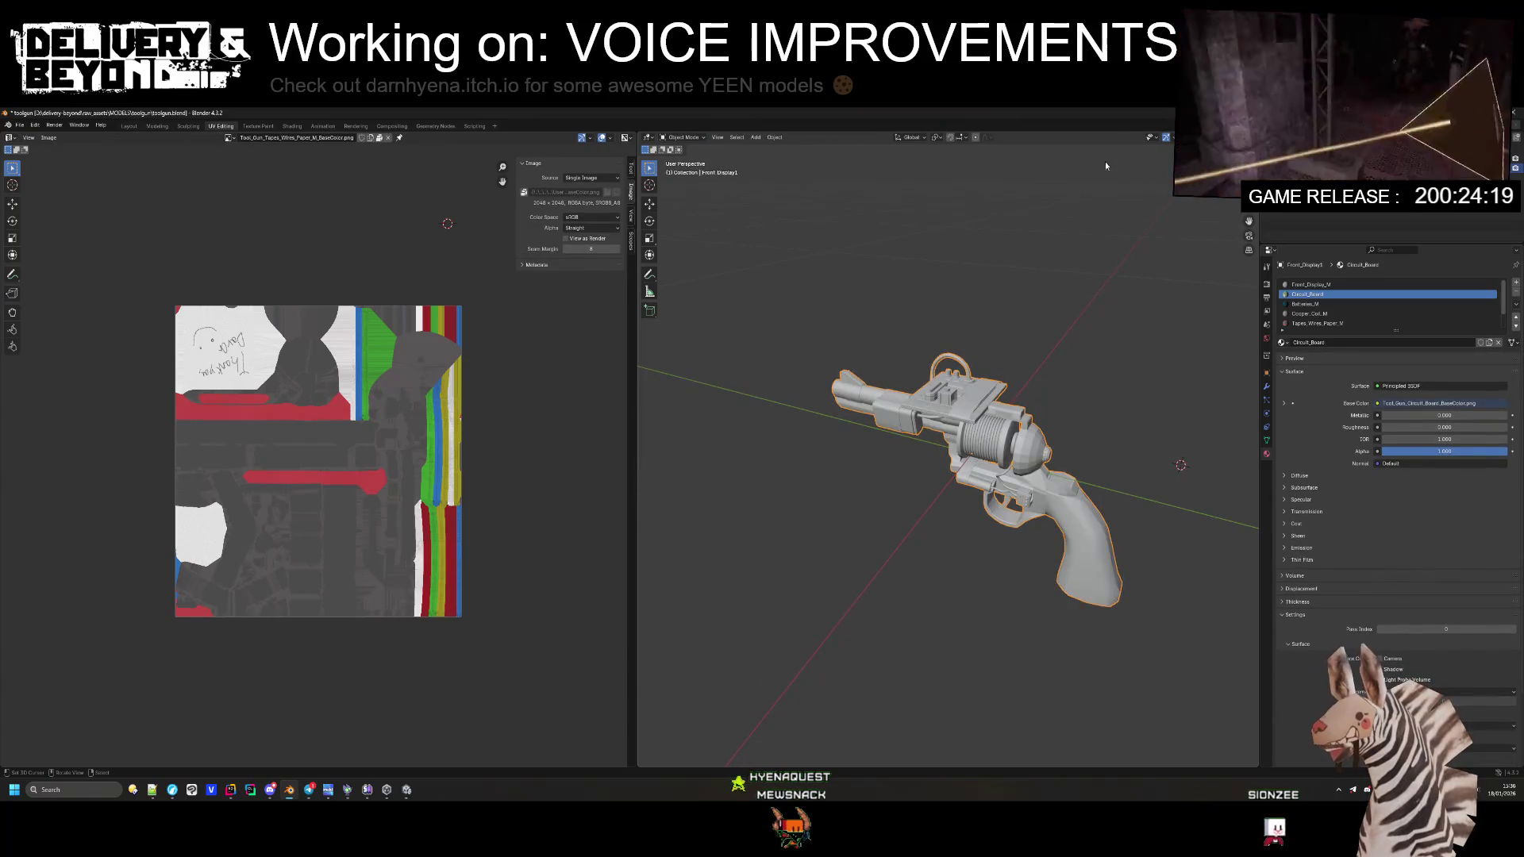
left_click(1203, 136)
left_click(1157, 293)
mouse_move(1158, 294)
left_mouse_down()
mouse_move(1075, 427)
mouse_move(990, 402)
mouse_move(1150, 407)
mouse_move(873, 402)
mouse_move(1142, 407)
mouse_move(1099, 397)
mouse_move(1141, 389)
mouse_move(1038, 419)
mouse_move(1049, 476)
mouse_move(1040, 439)
left_mouse_up()
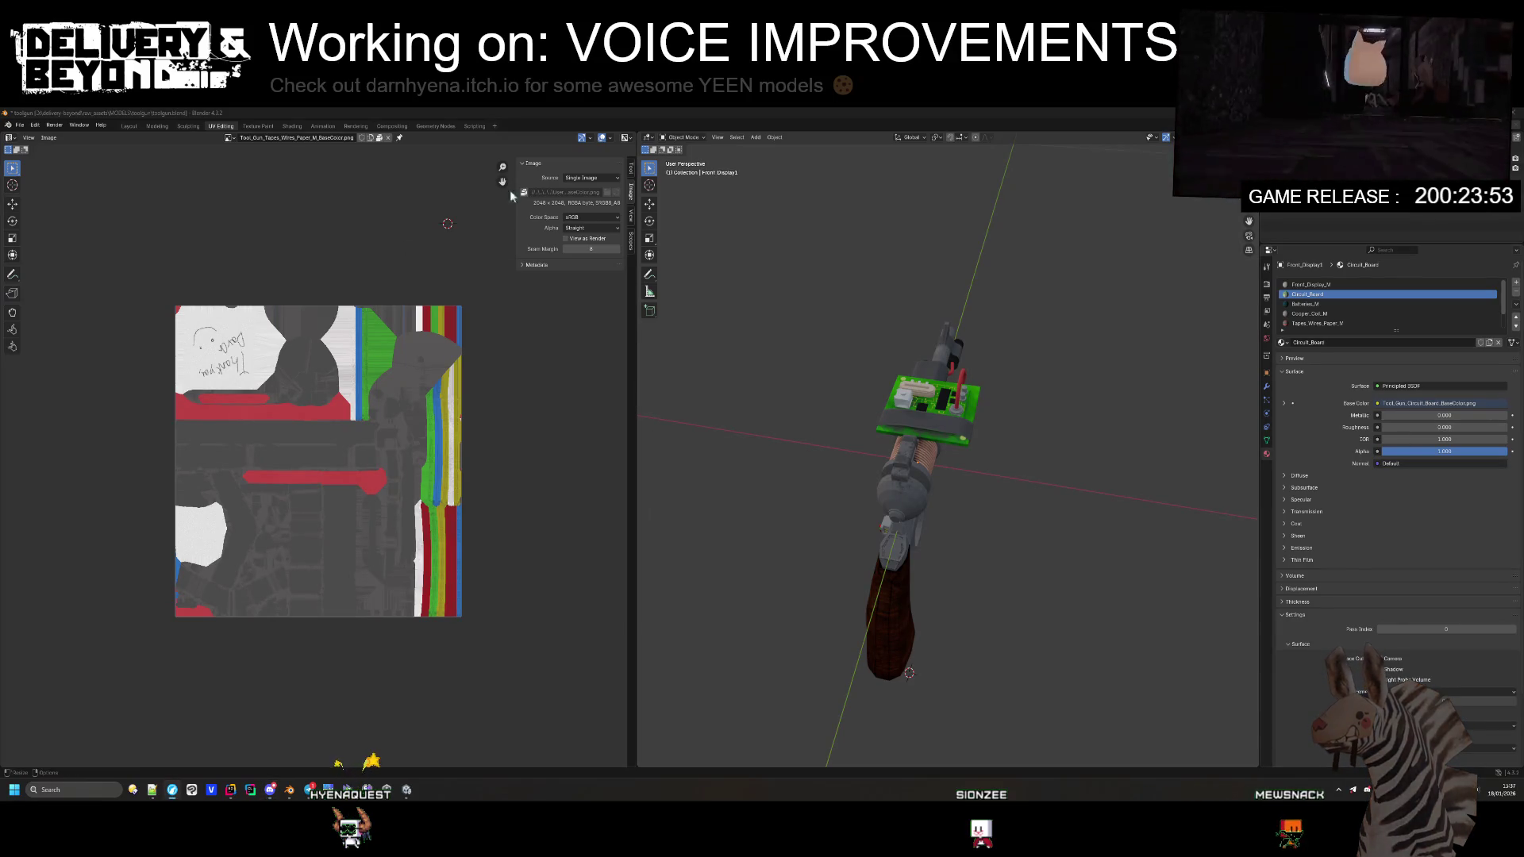
left_click(1246, 160)
left_click_drag(785, 319, 856, 302)
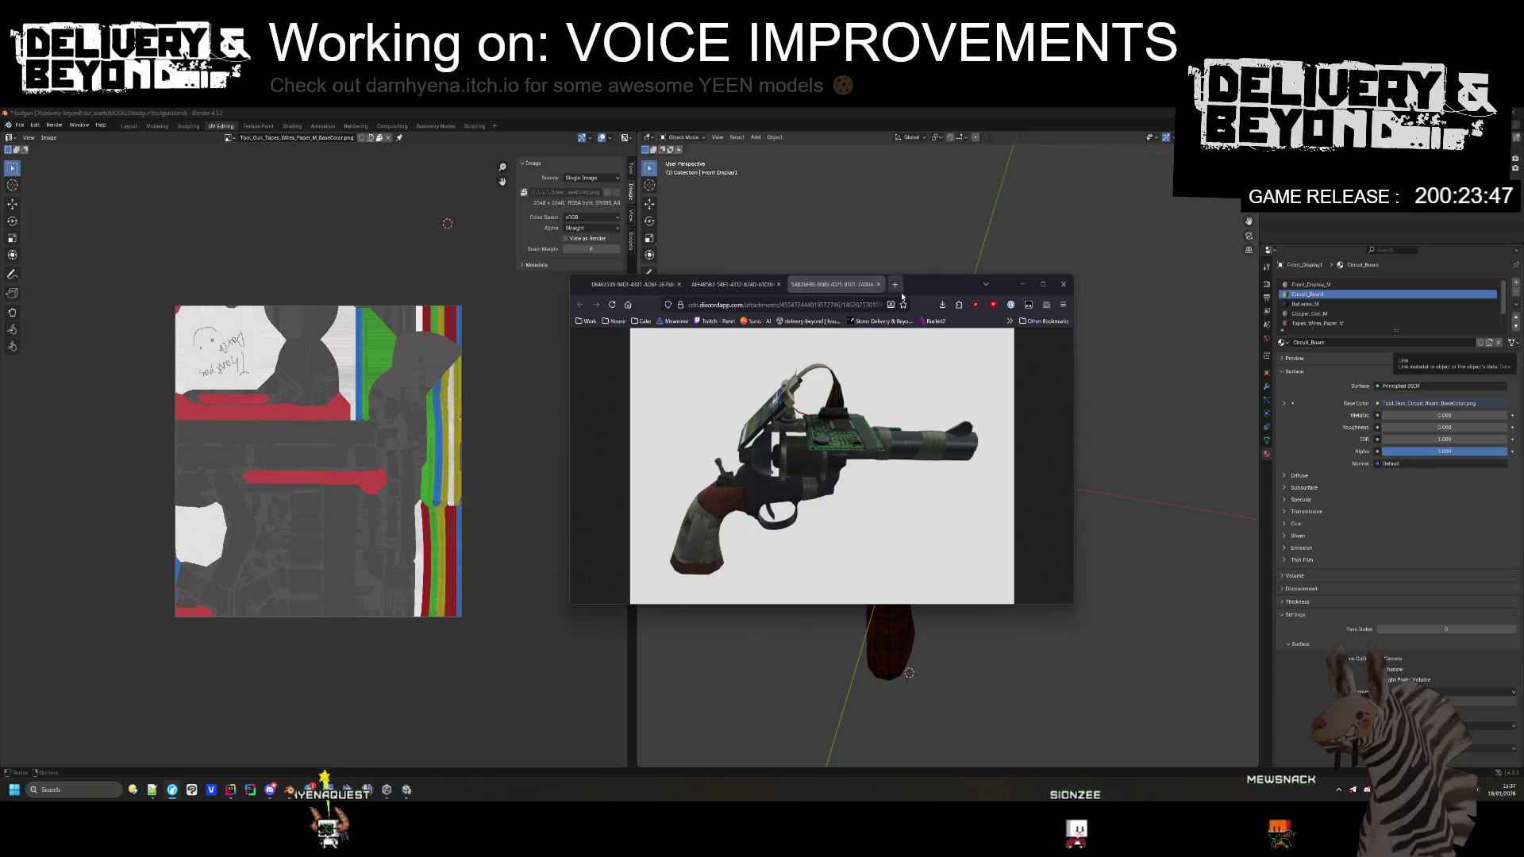
left_click(934, 405)
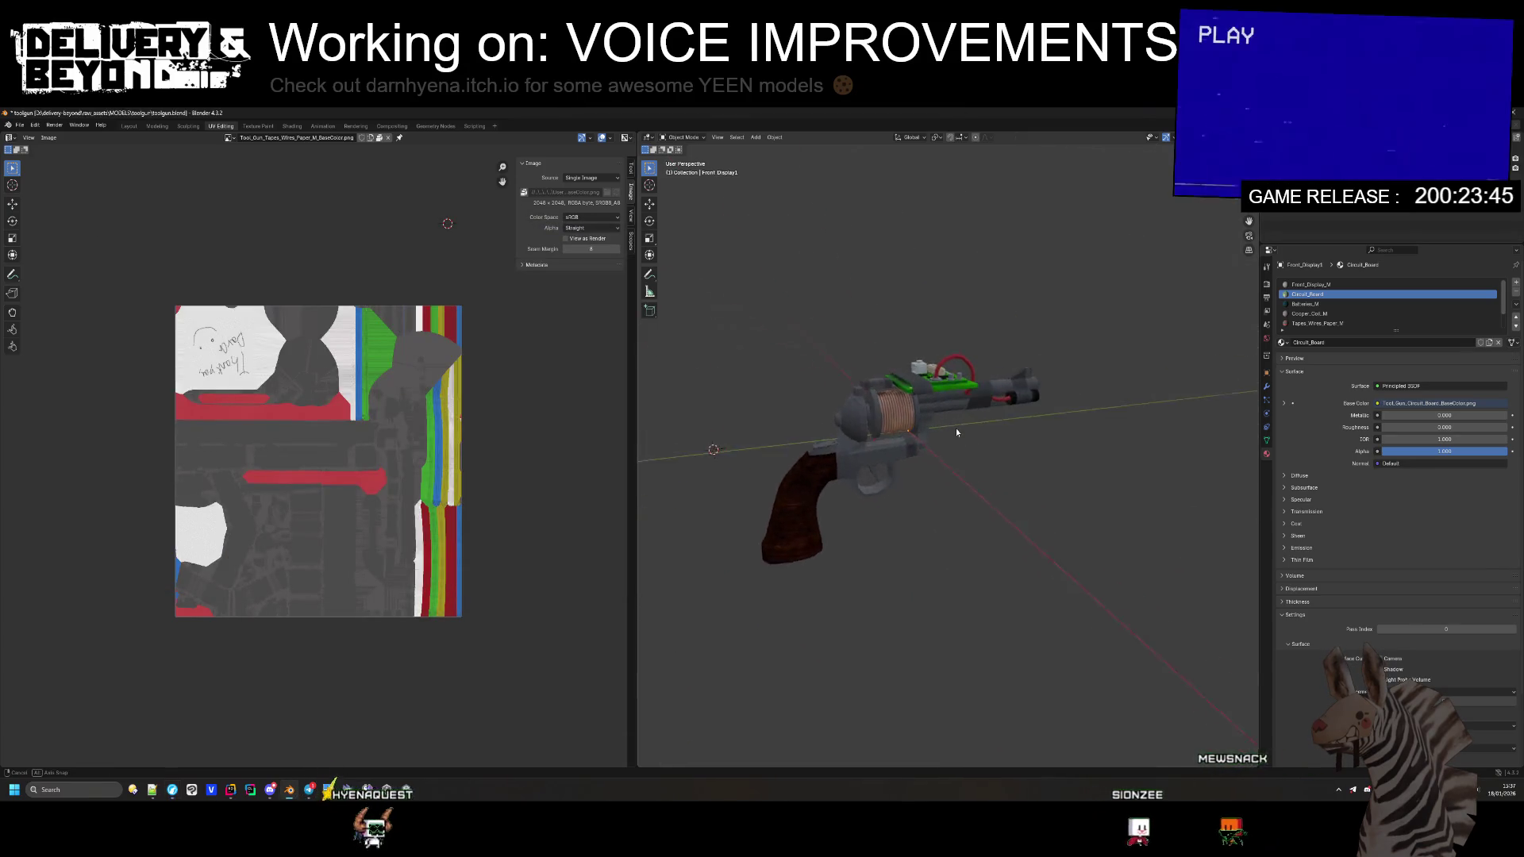
key("alt+Tab")
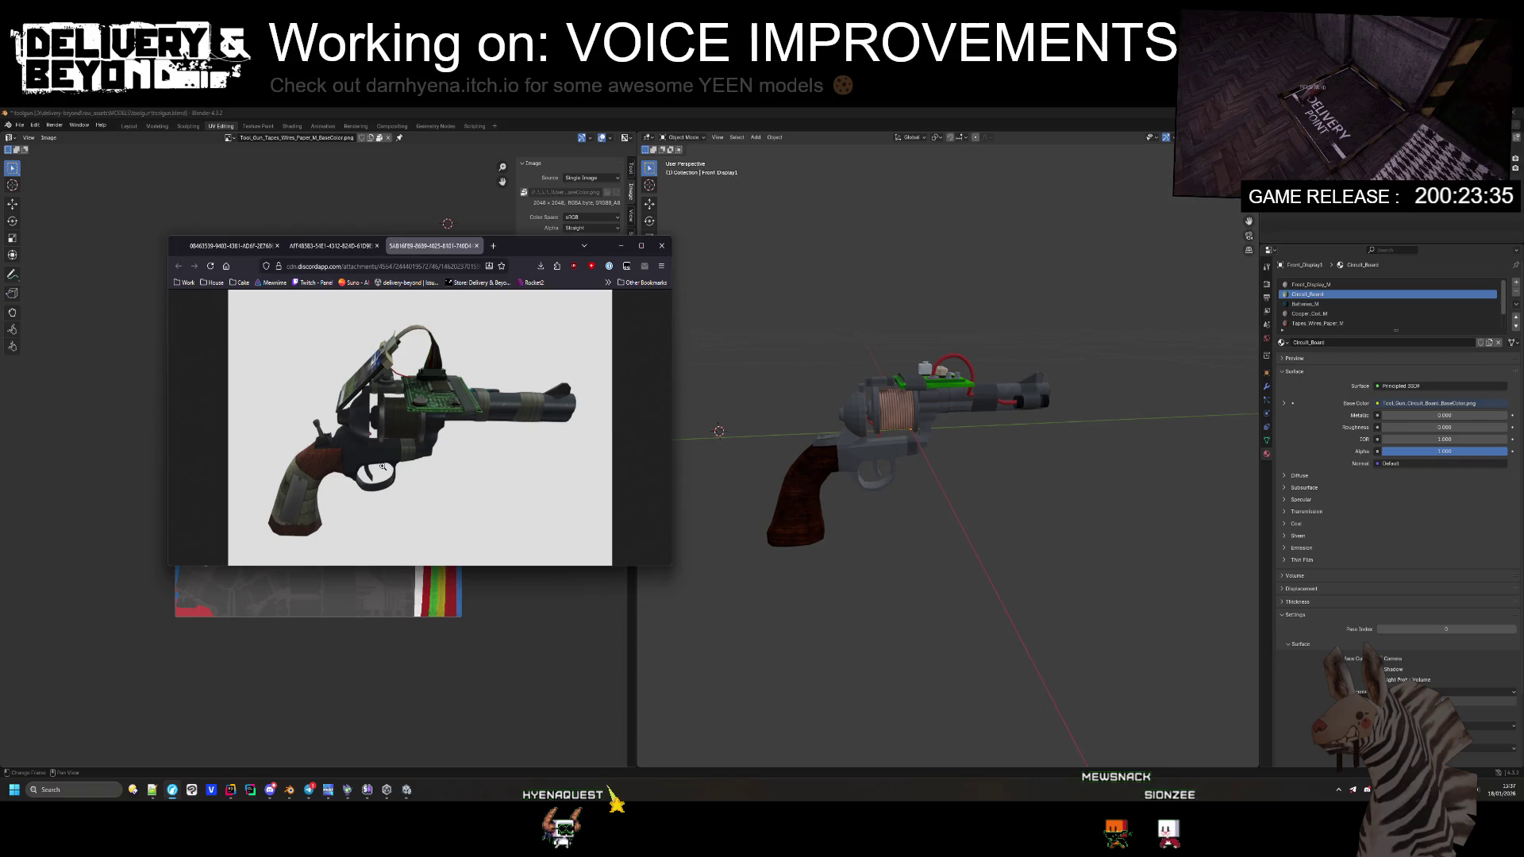
left_click_drag(825, 536, 1223, 576)
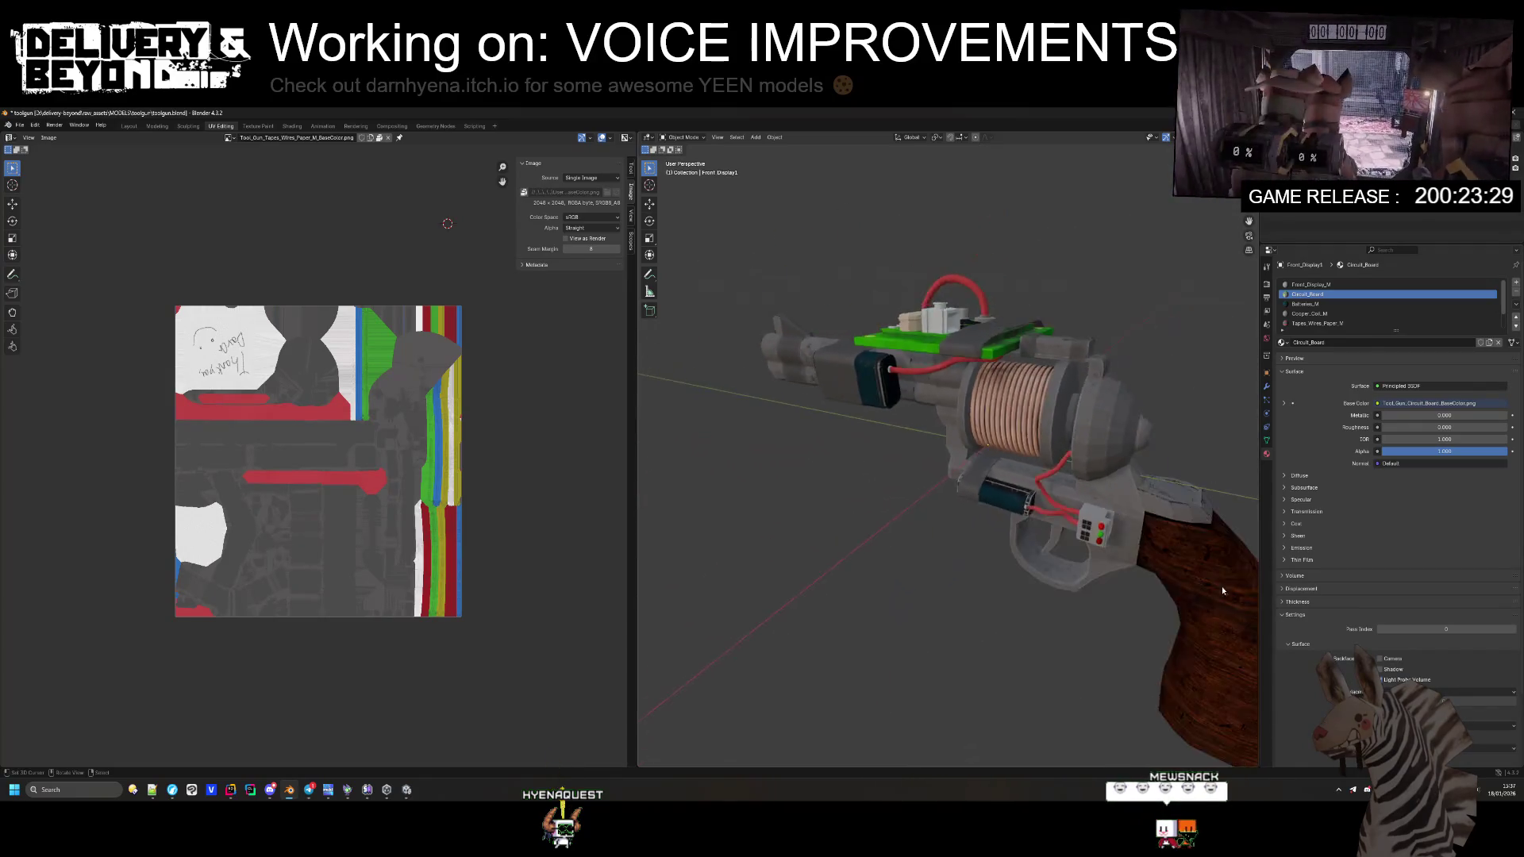
key("alt+Tab")
left_click(348, 251)
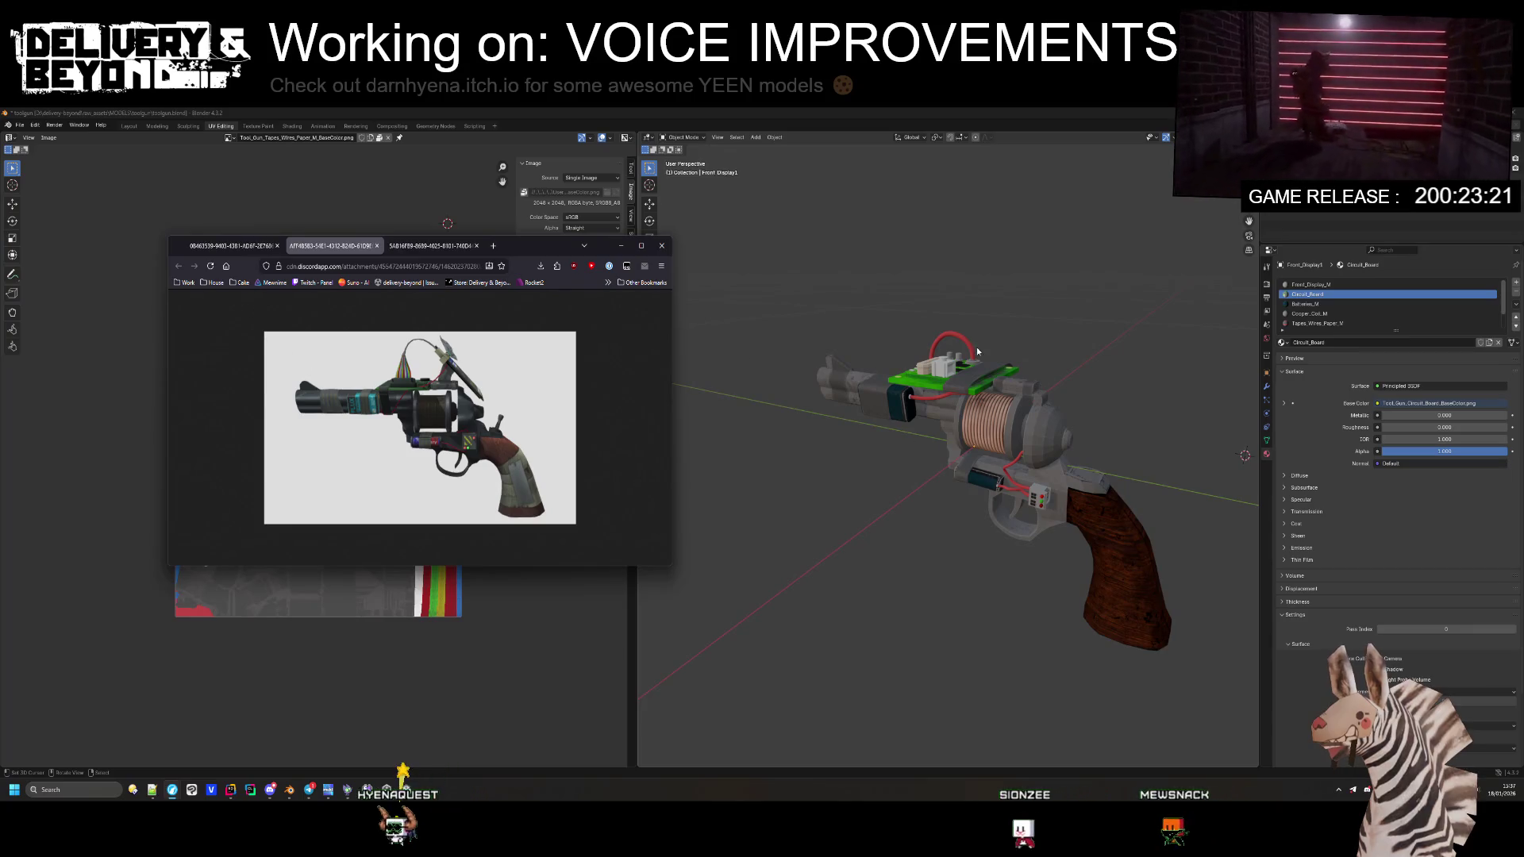
key("ctrl+shift+Tab")
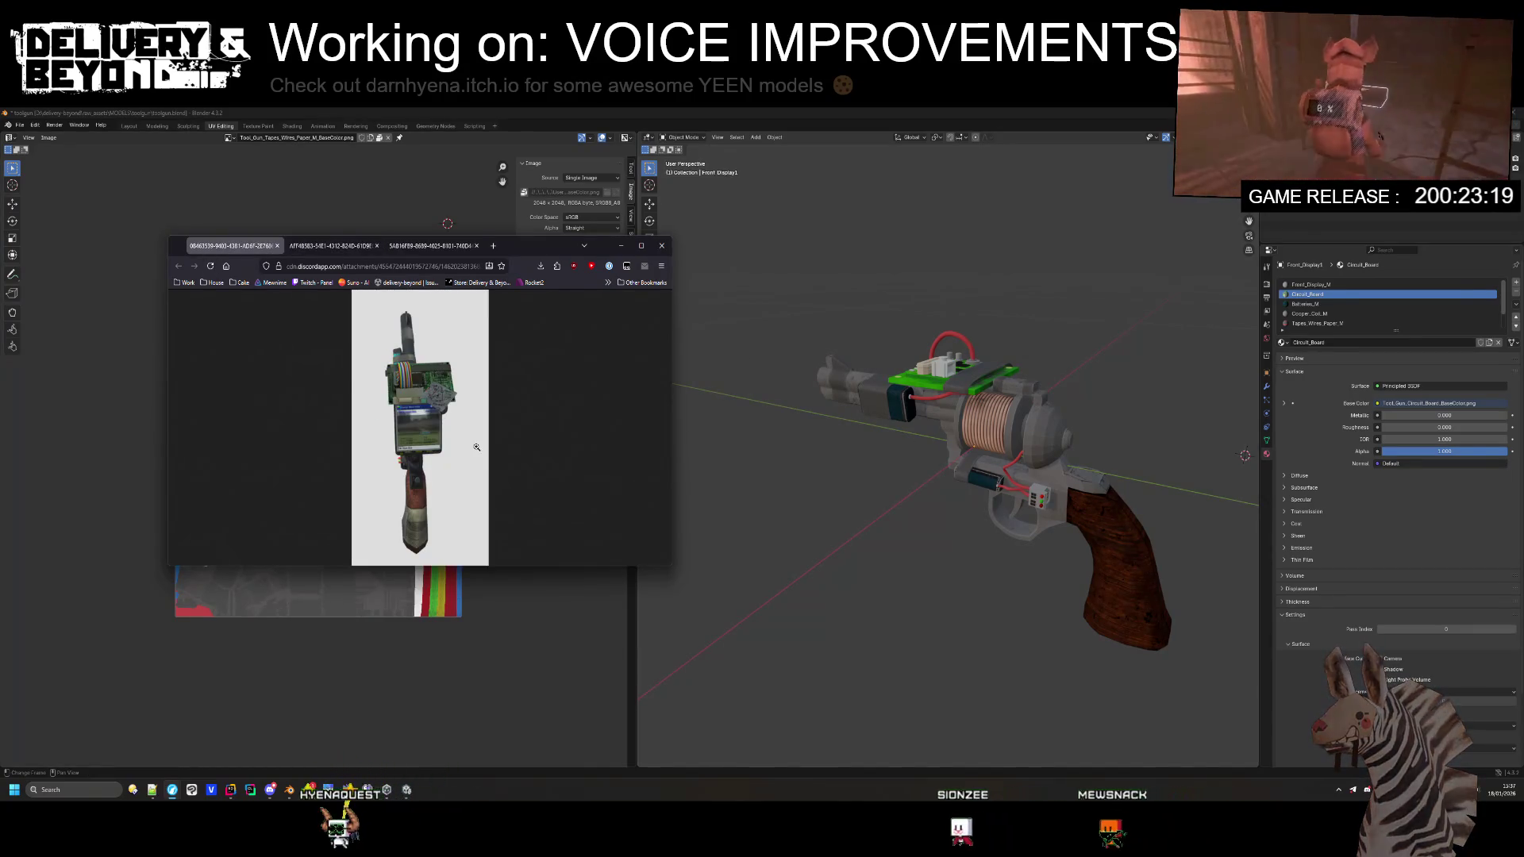
left_click(770, 371)
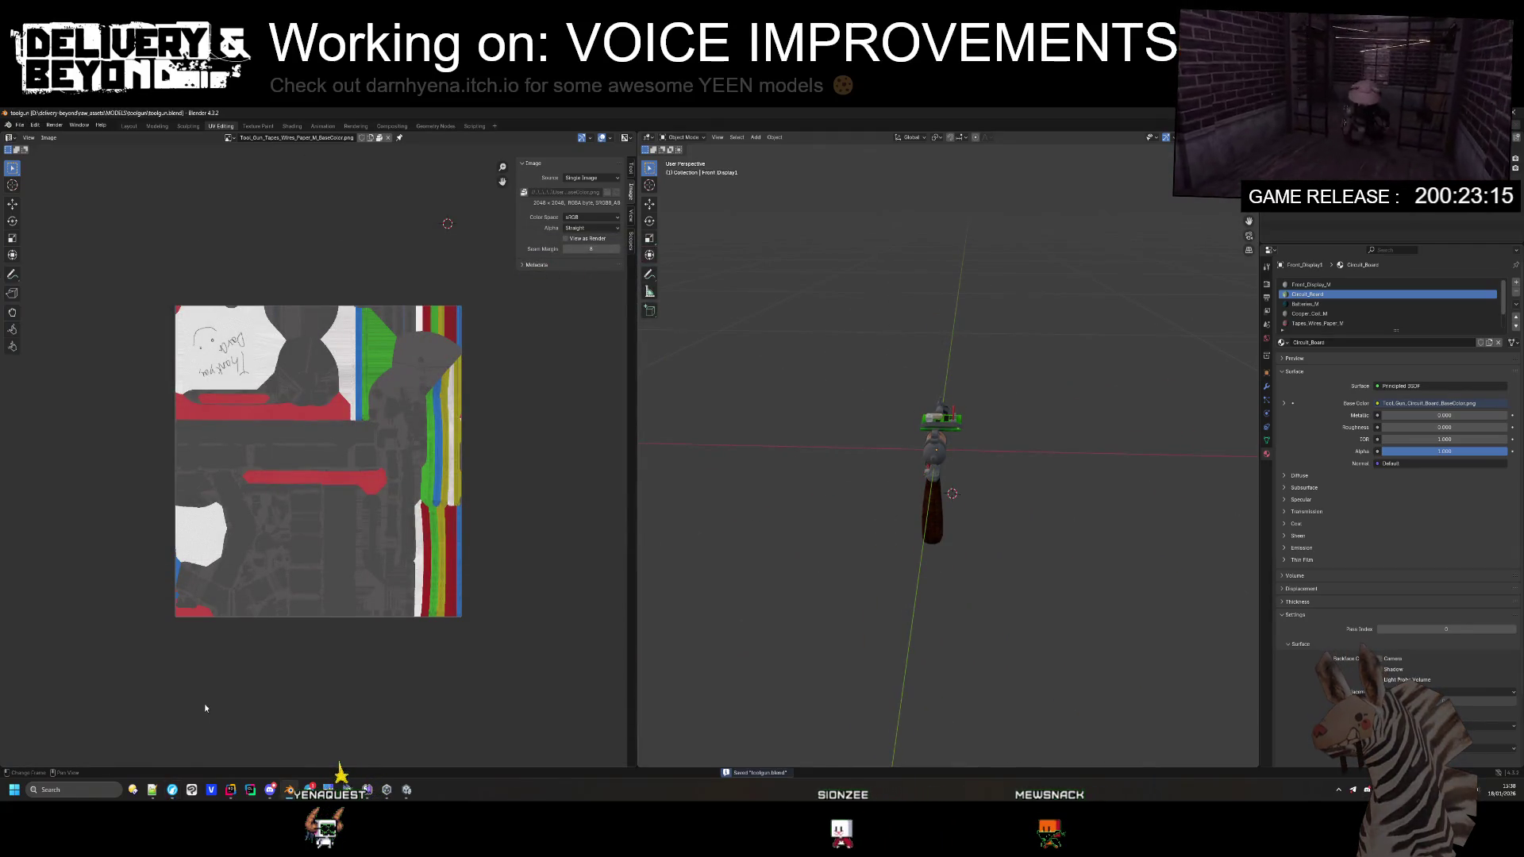
Step: Export toolgun as FBX with the saved export preset, then switch to Unity
left_click(19, 124)
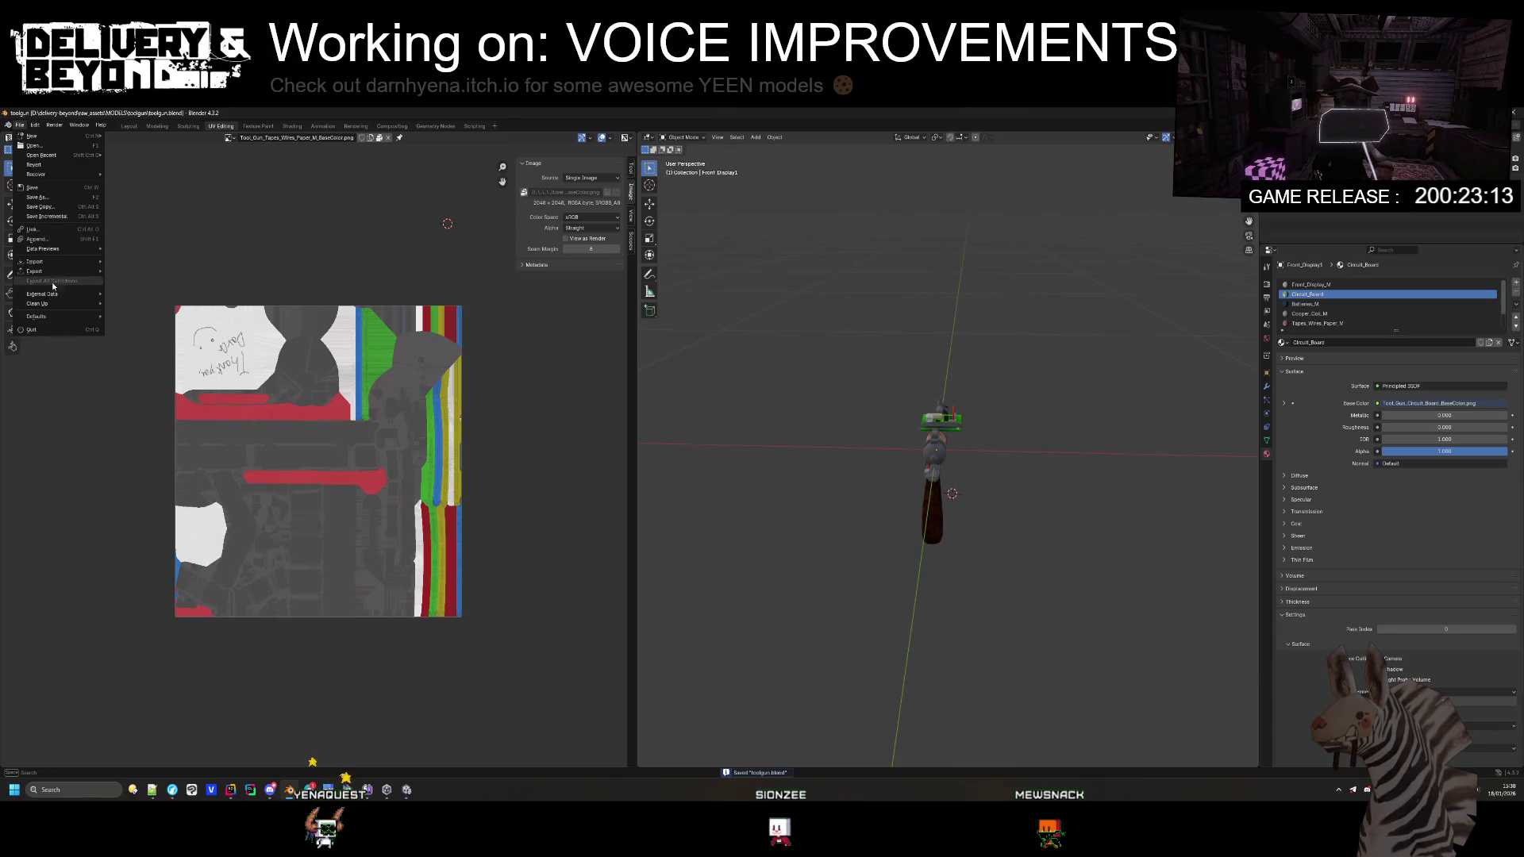
mouse_move(59, 275)
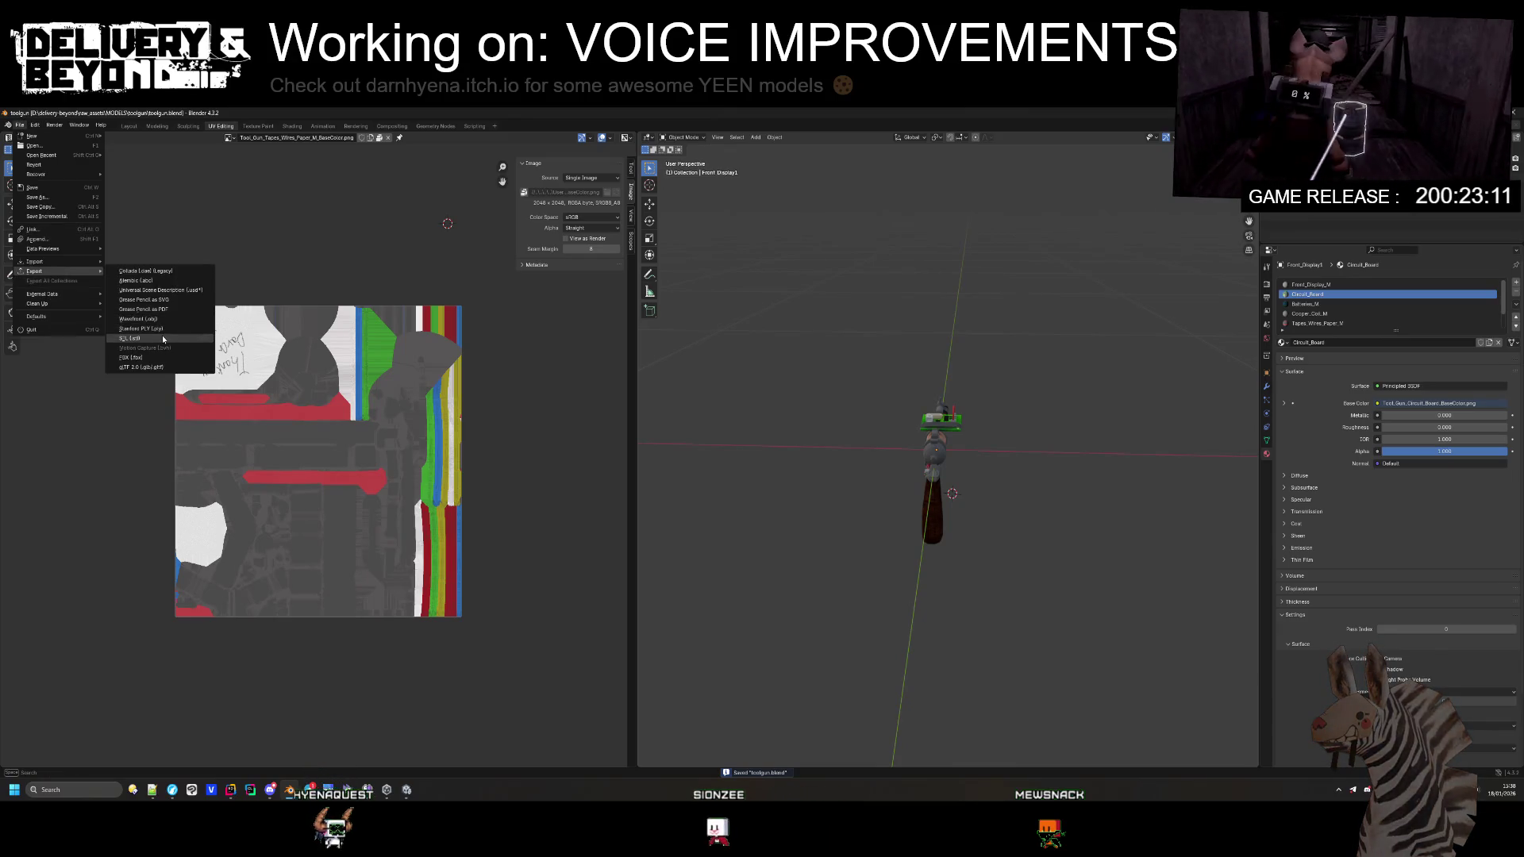
left_click(159, 357)
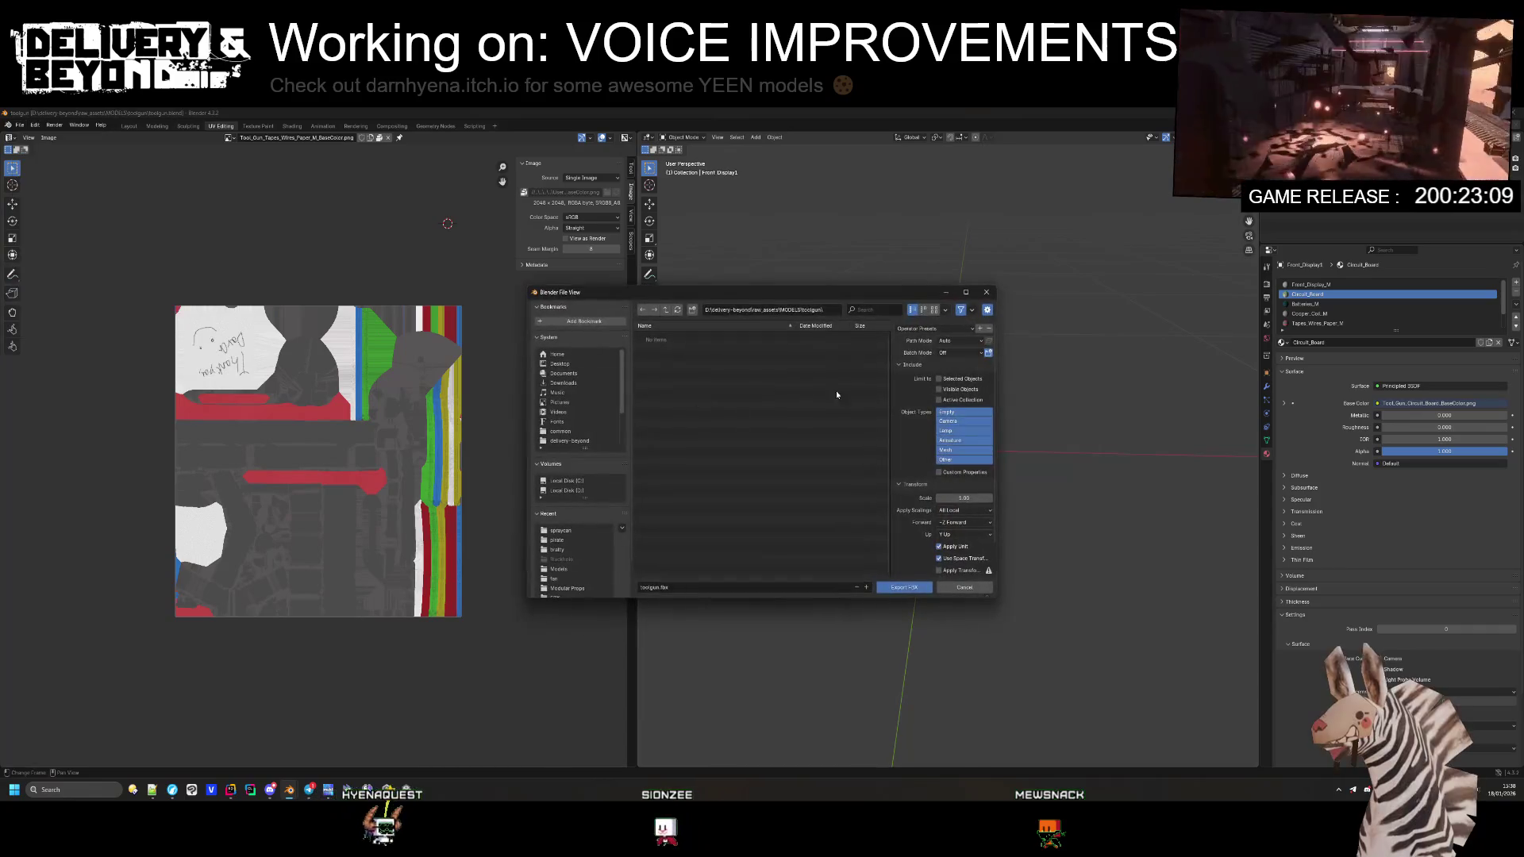
left_click(919, 353)
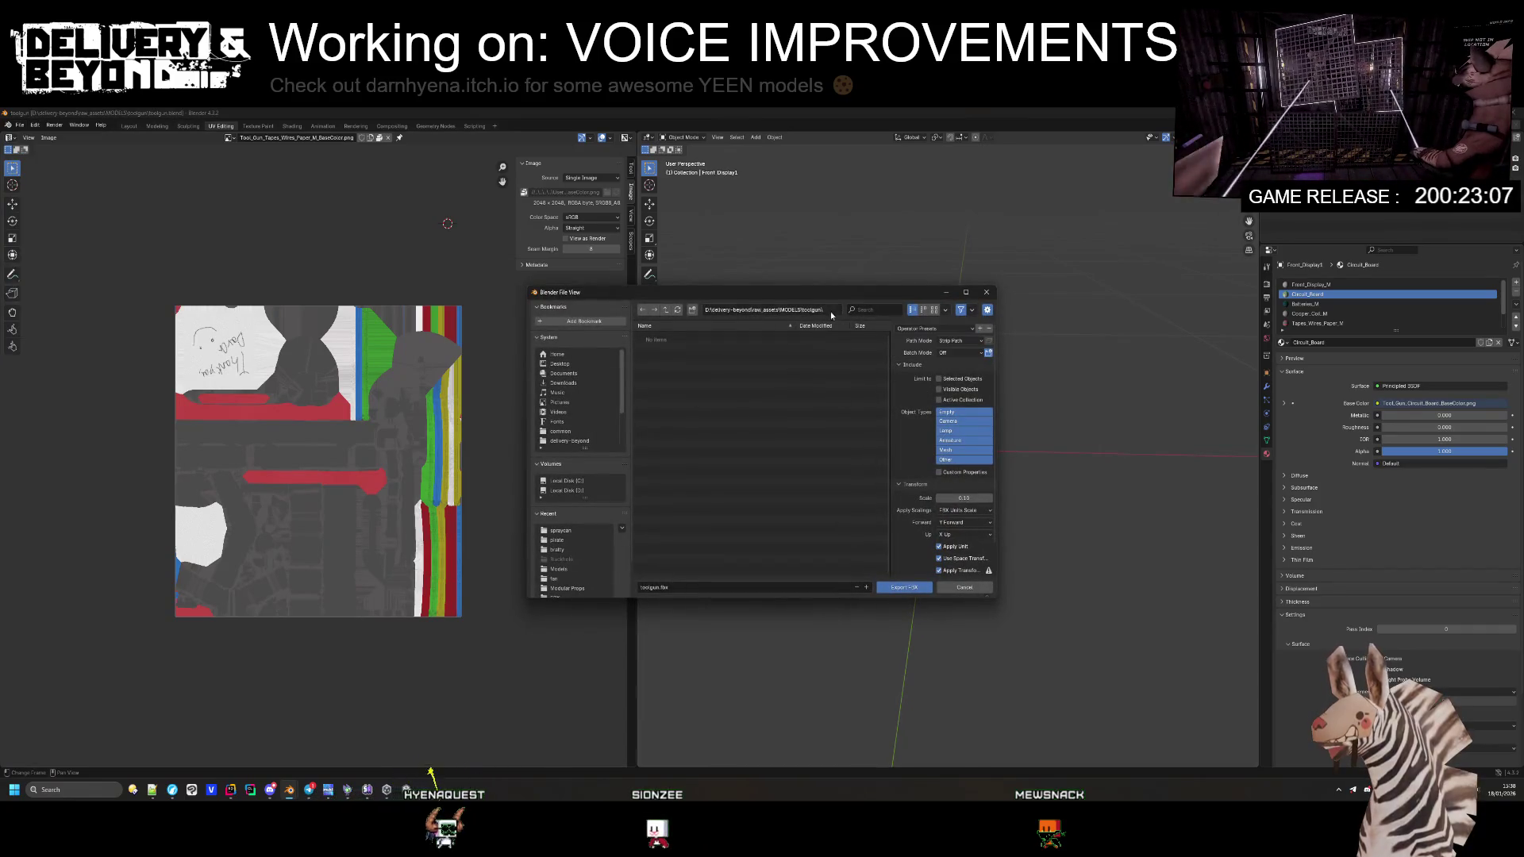
key("alt+Tab")
key("alt+Tab")
key("alt+Tab")
key("alt+Tab")
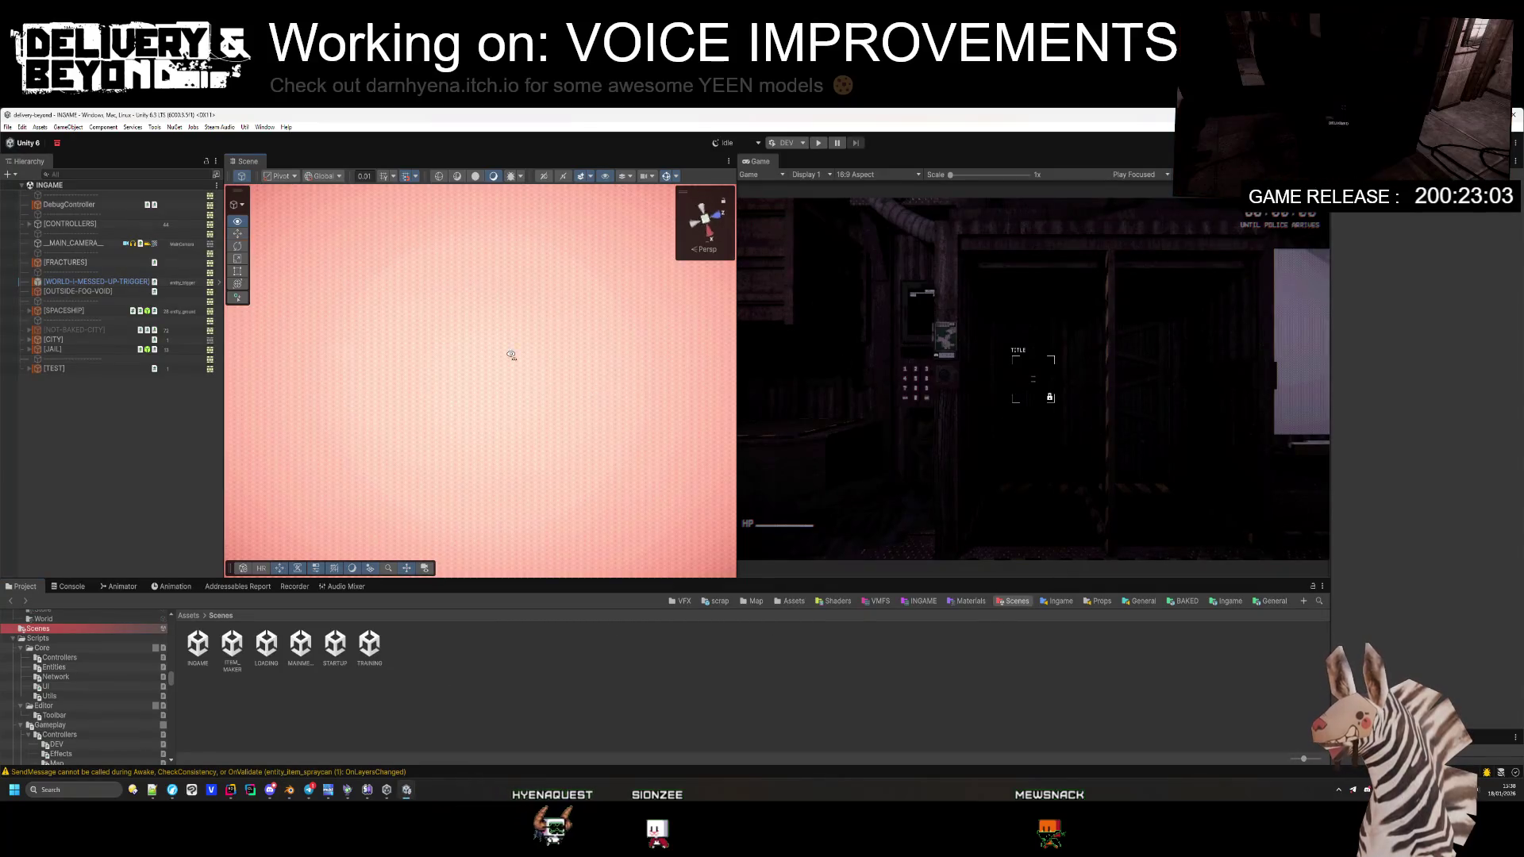
Step: Fly the Scene camera into the dark wooden room and widen the Scene view
left_click(74, 312)
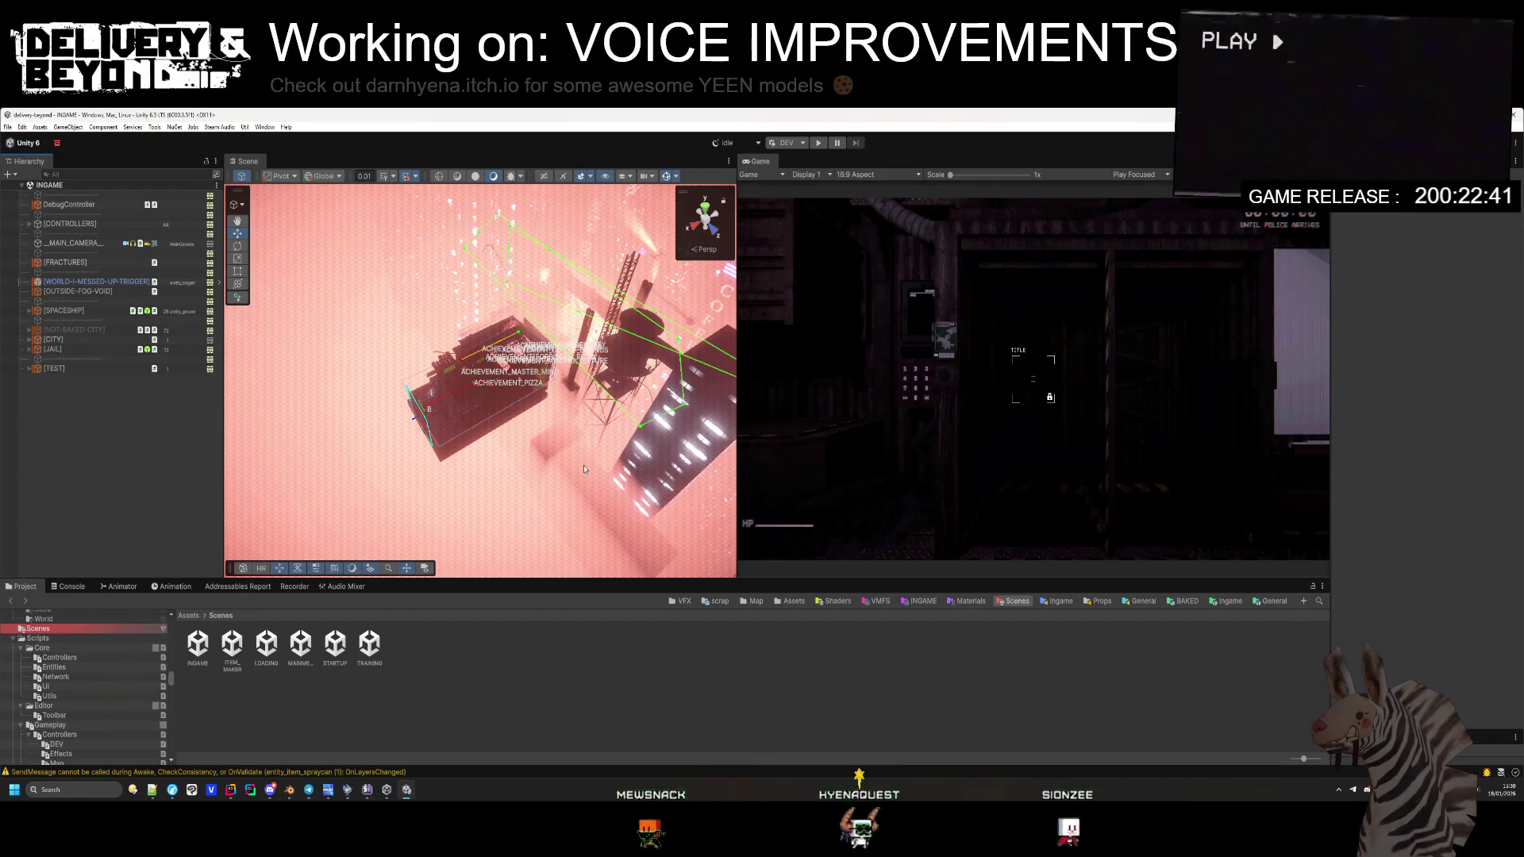
mouse_move(535, 391)
left_mouse_down()
mouse_move(495, 514)
mouse_move(431, 313)
left_mouse_up()
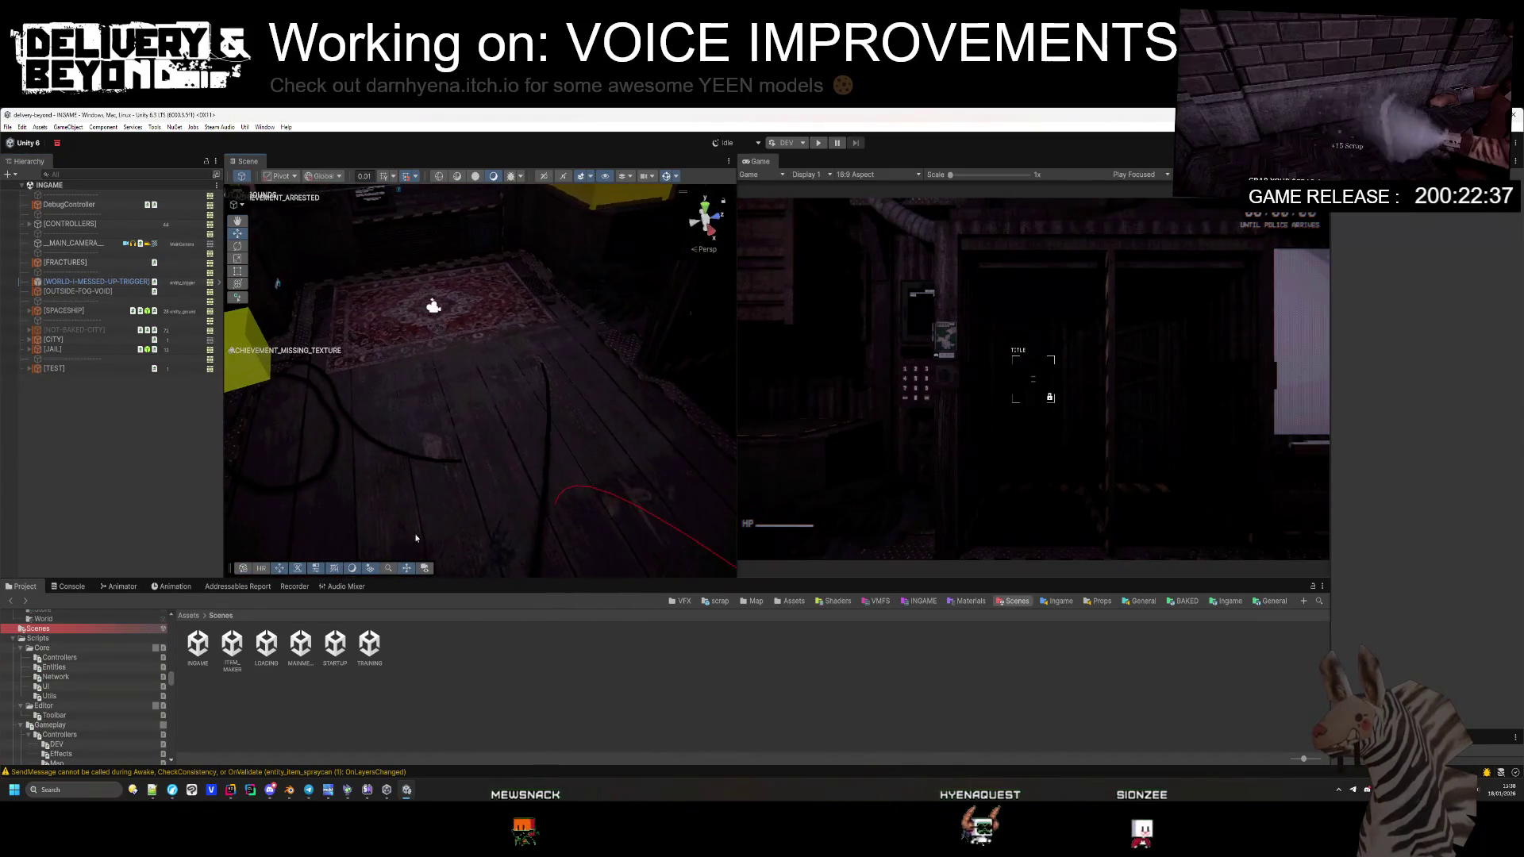
left_click_drag(804, 351, 913, 381)
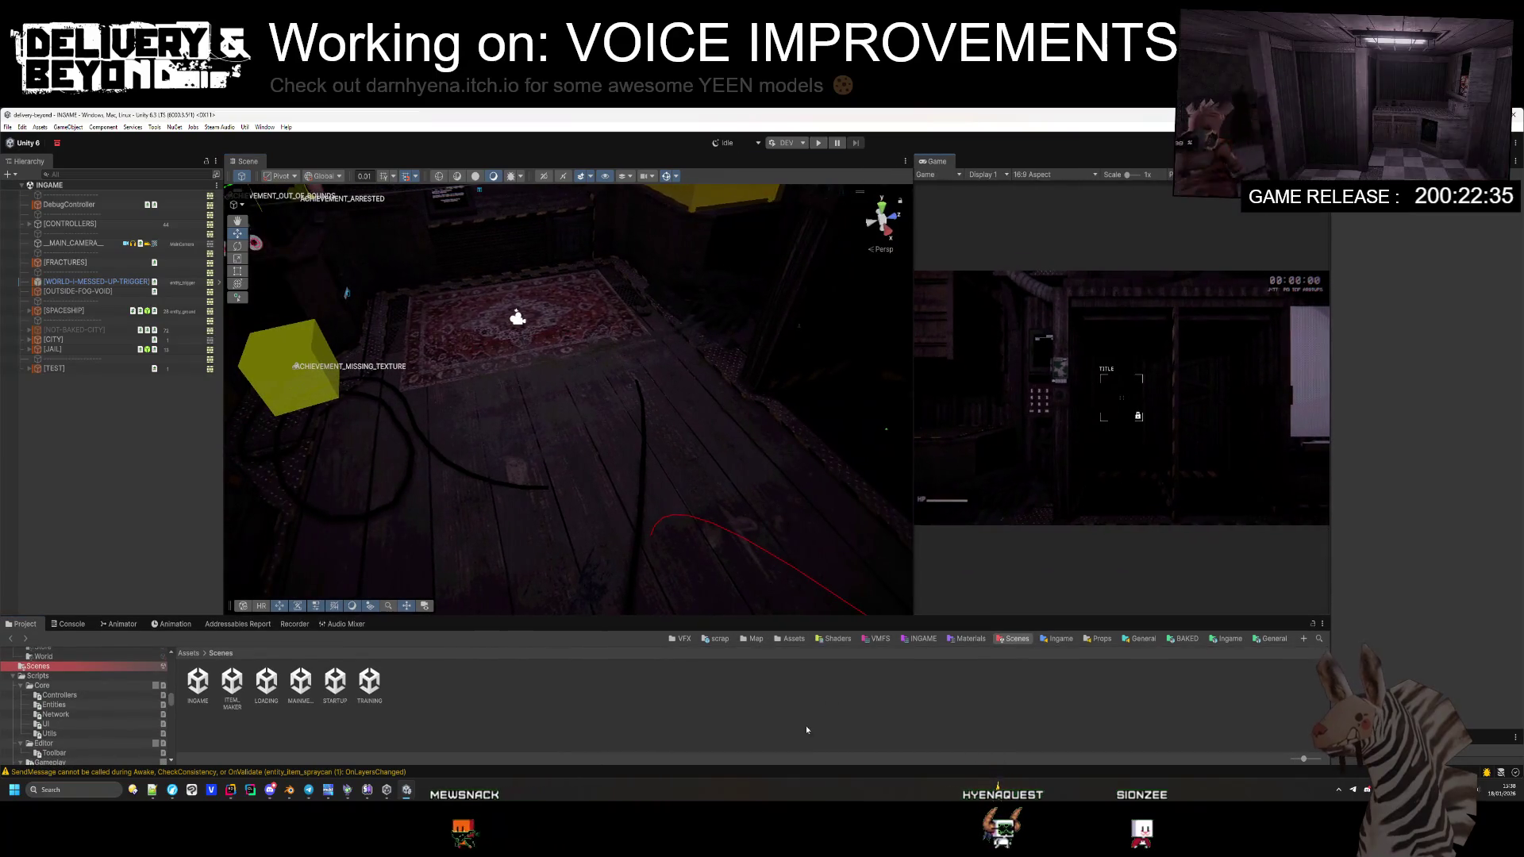
Step: Browse to Ingame > Entities > Props > delivery and drop prop_toolgun onto the room floor
left_click(1228, 638)
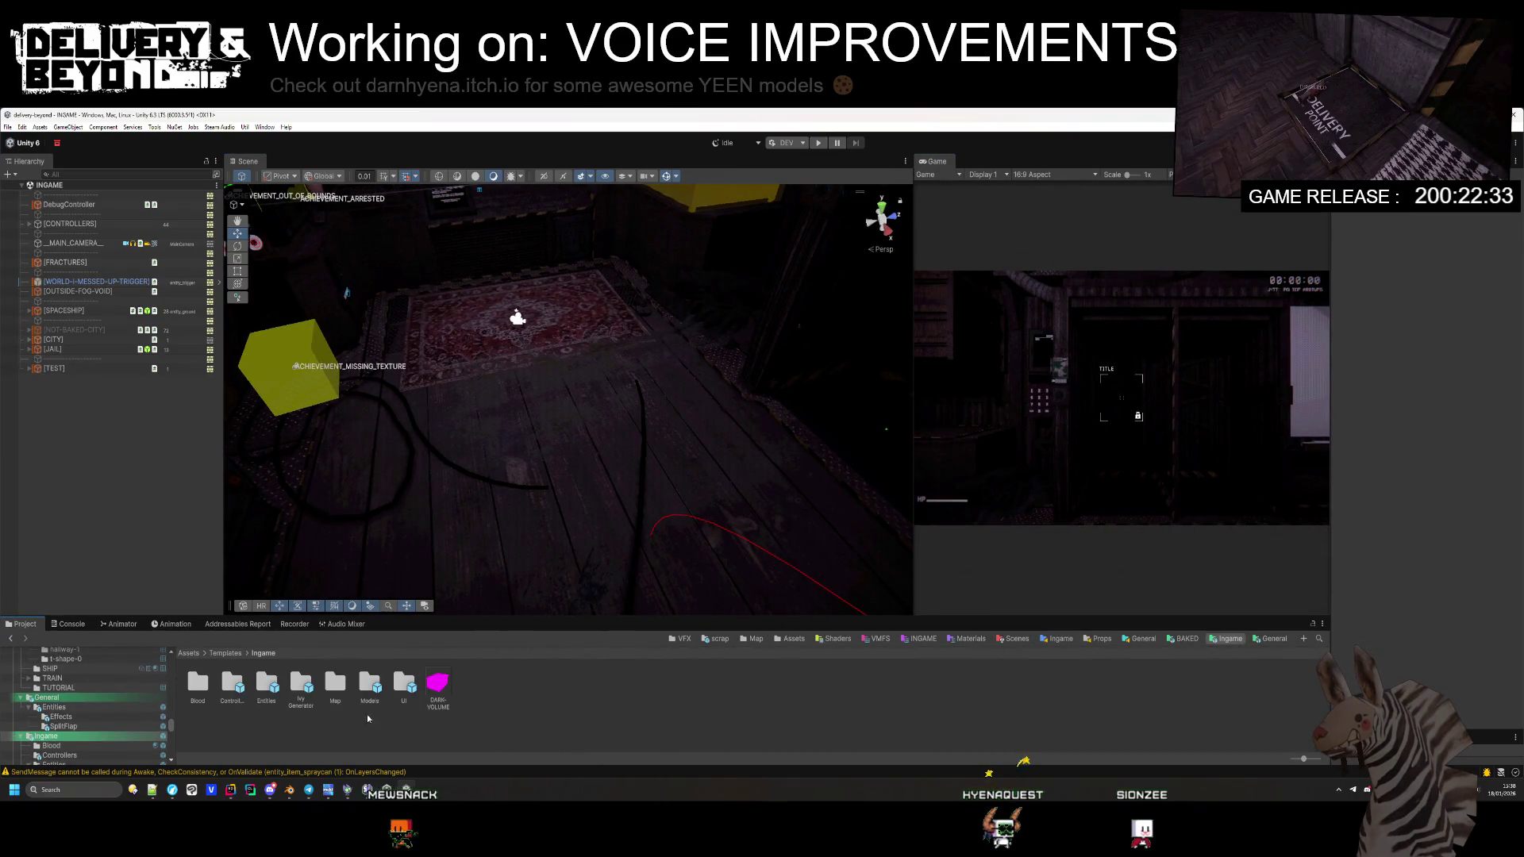
double_click(267, 689)
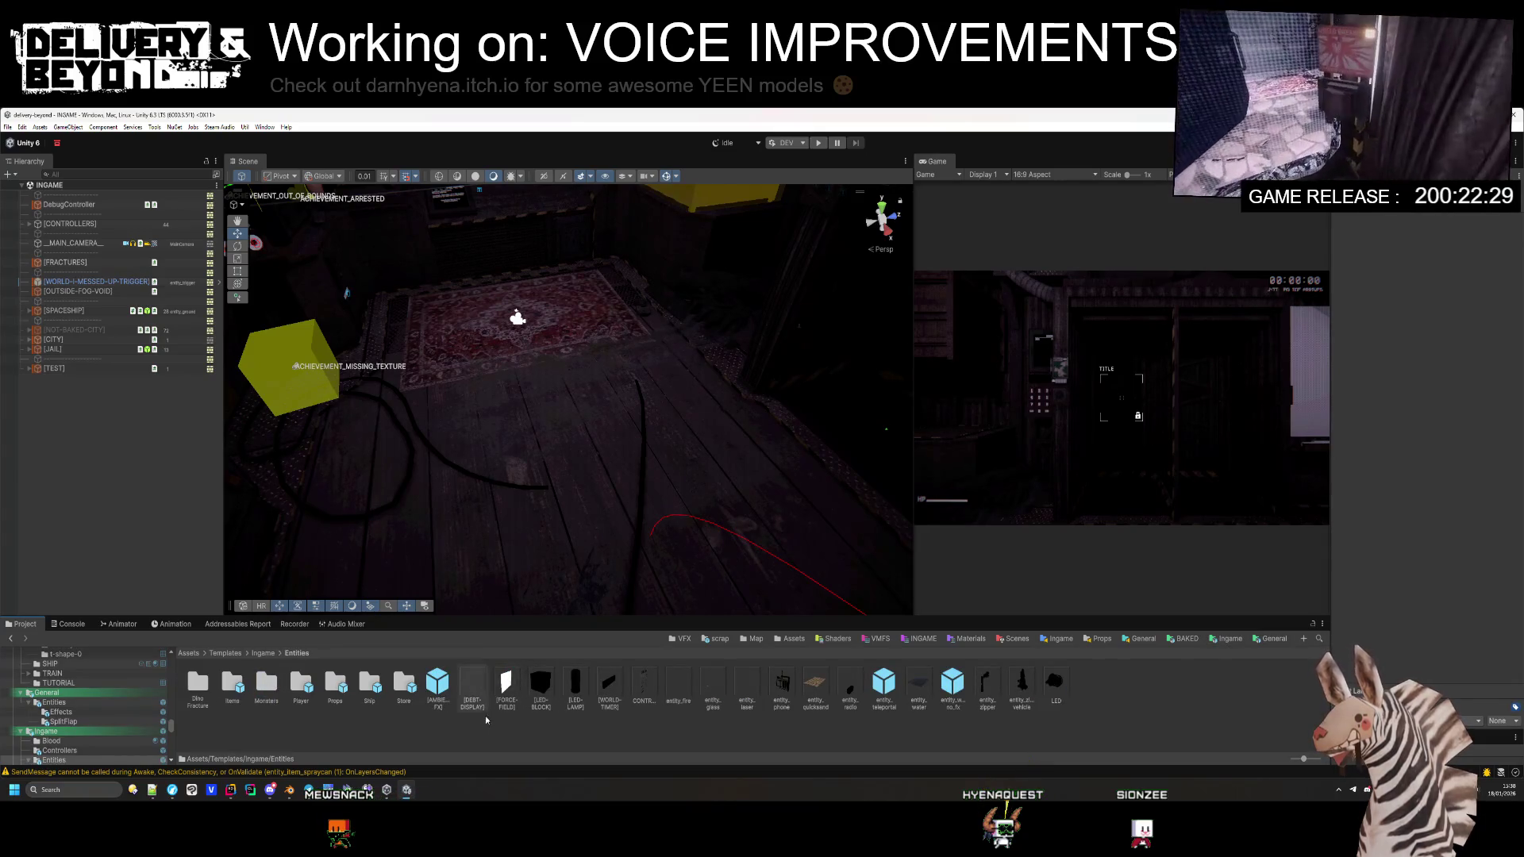
double_click(258, 698)
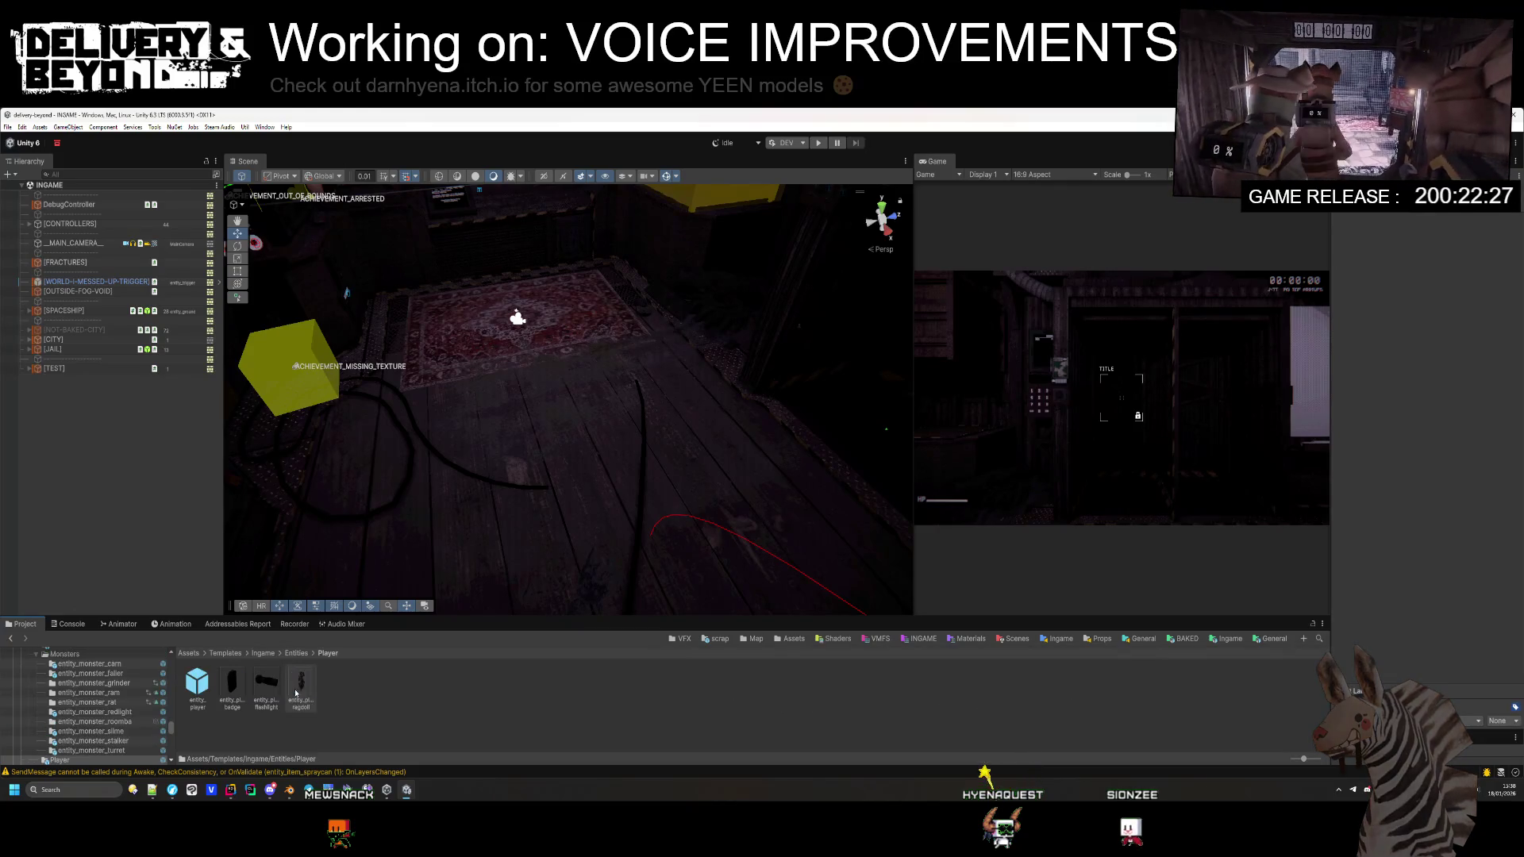
left_click(165, 677)
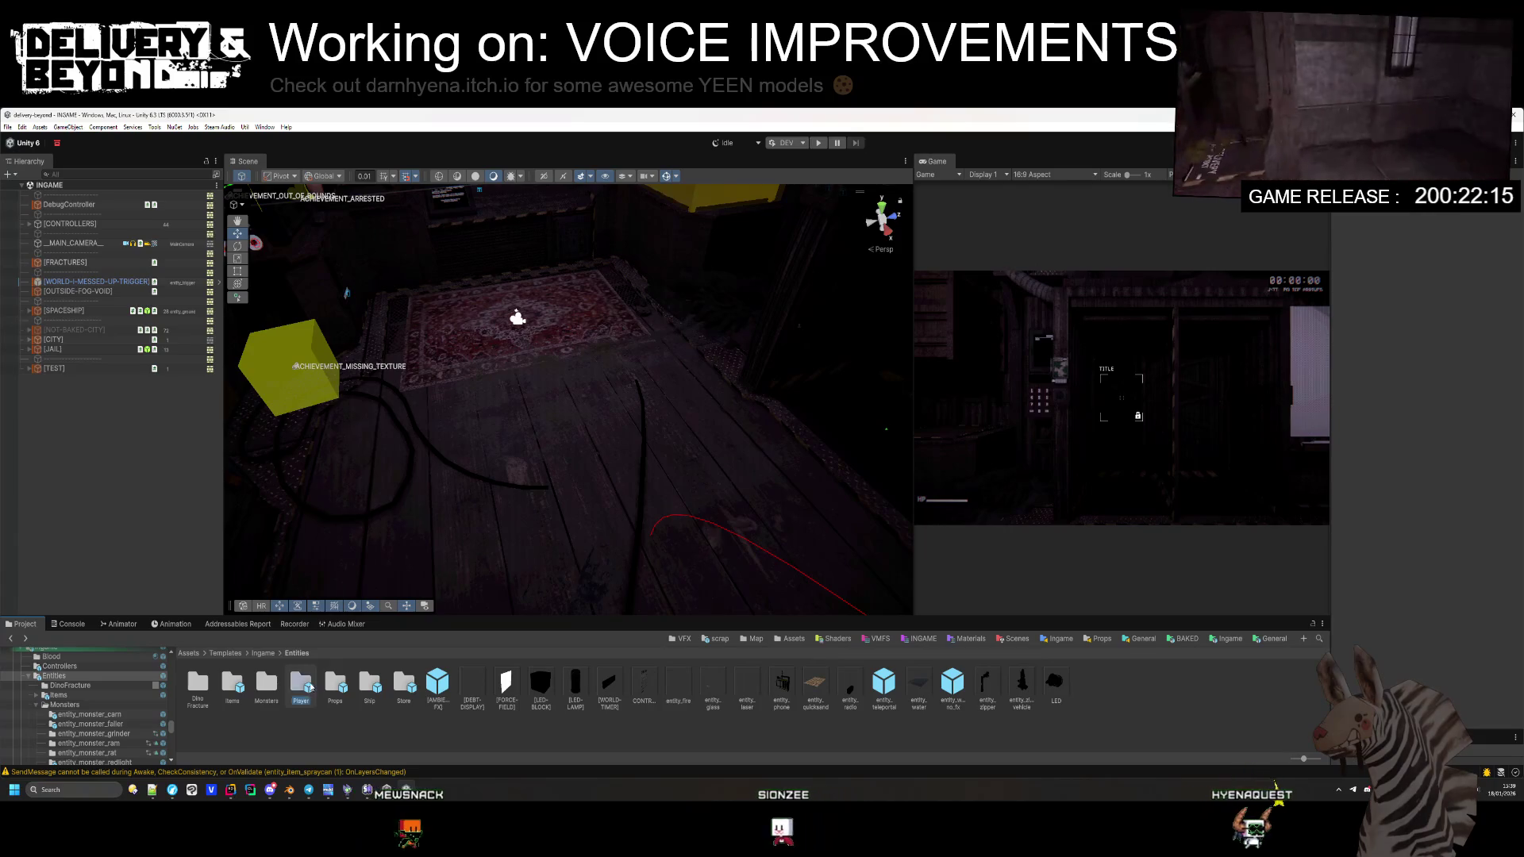
left_click(302, 684)
left_click(351, 693)
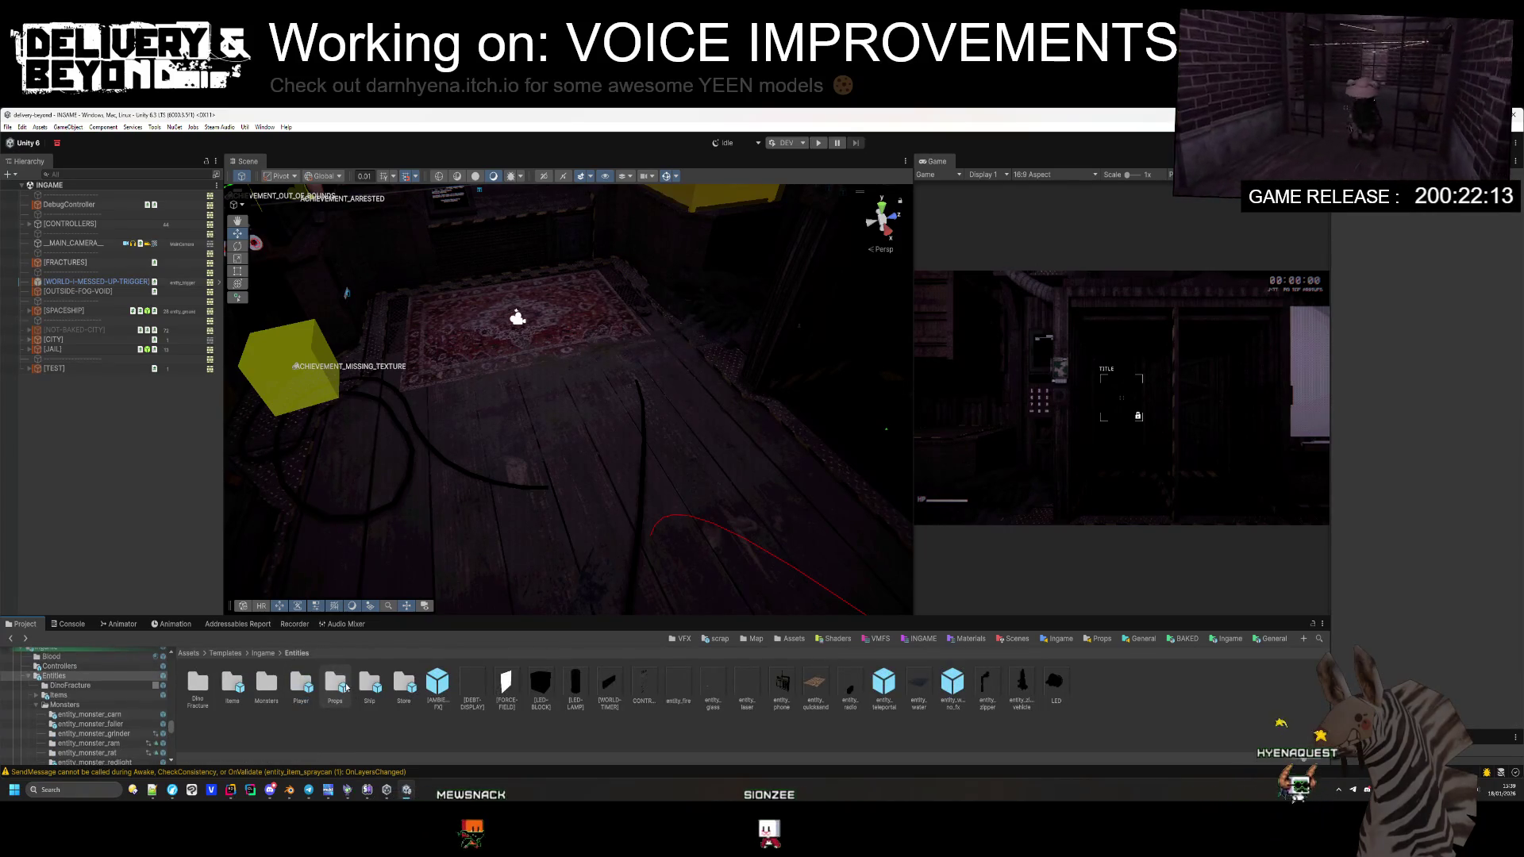
double_click(335, 684)
double_click(231, 684)
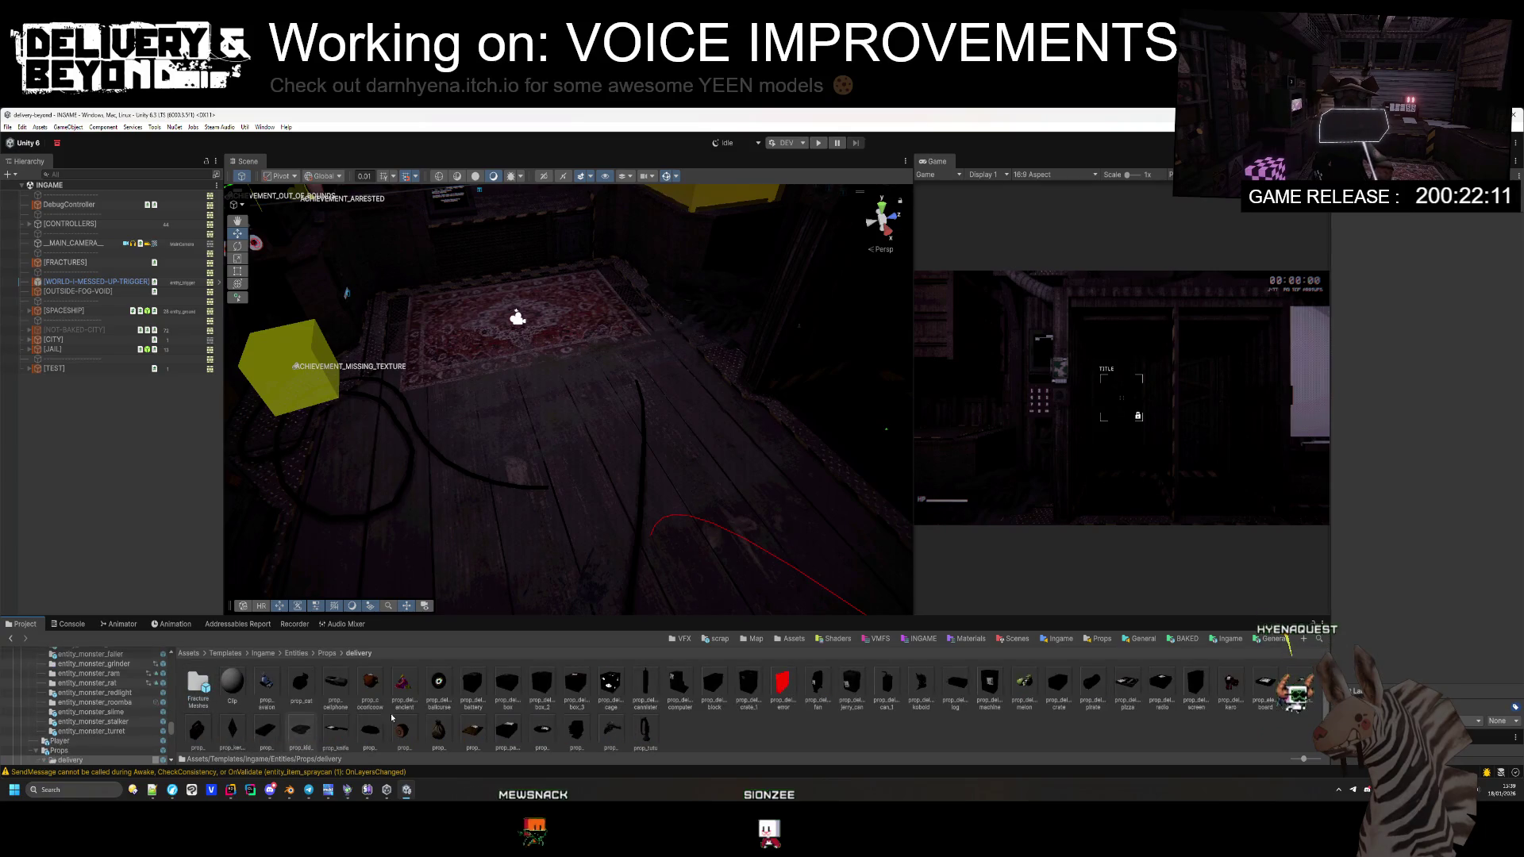
left_click_drag(611, 724, 567, 418)
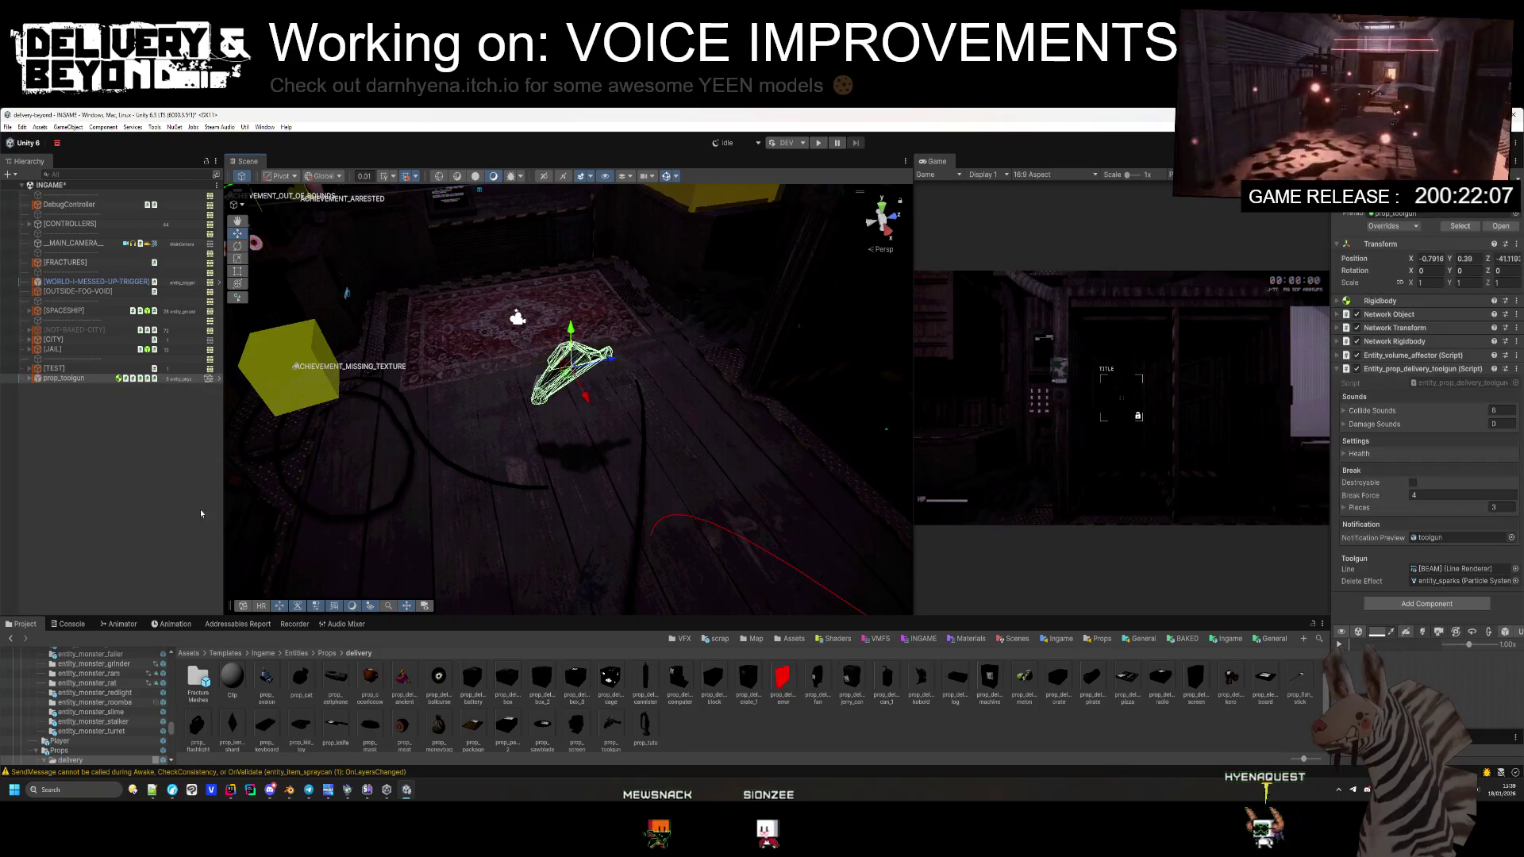
left_click(264, 498)
scroll(711, 487, "down", 2)
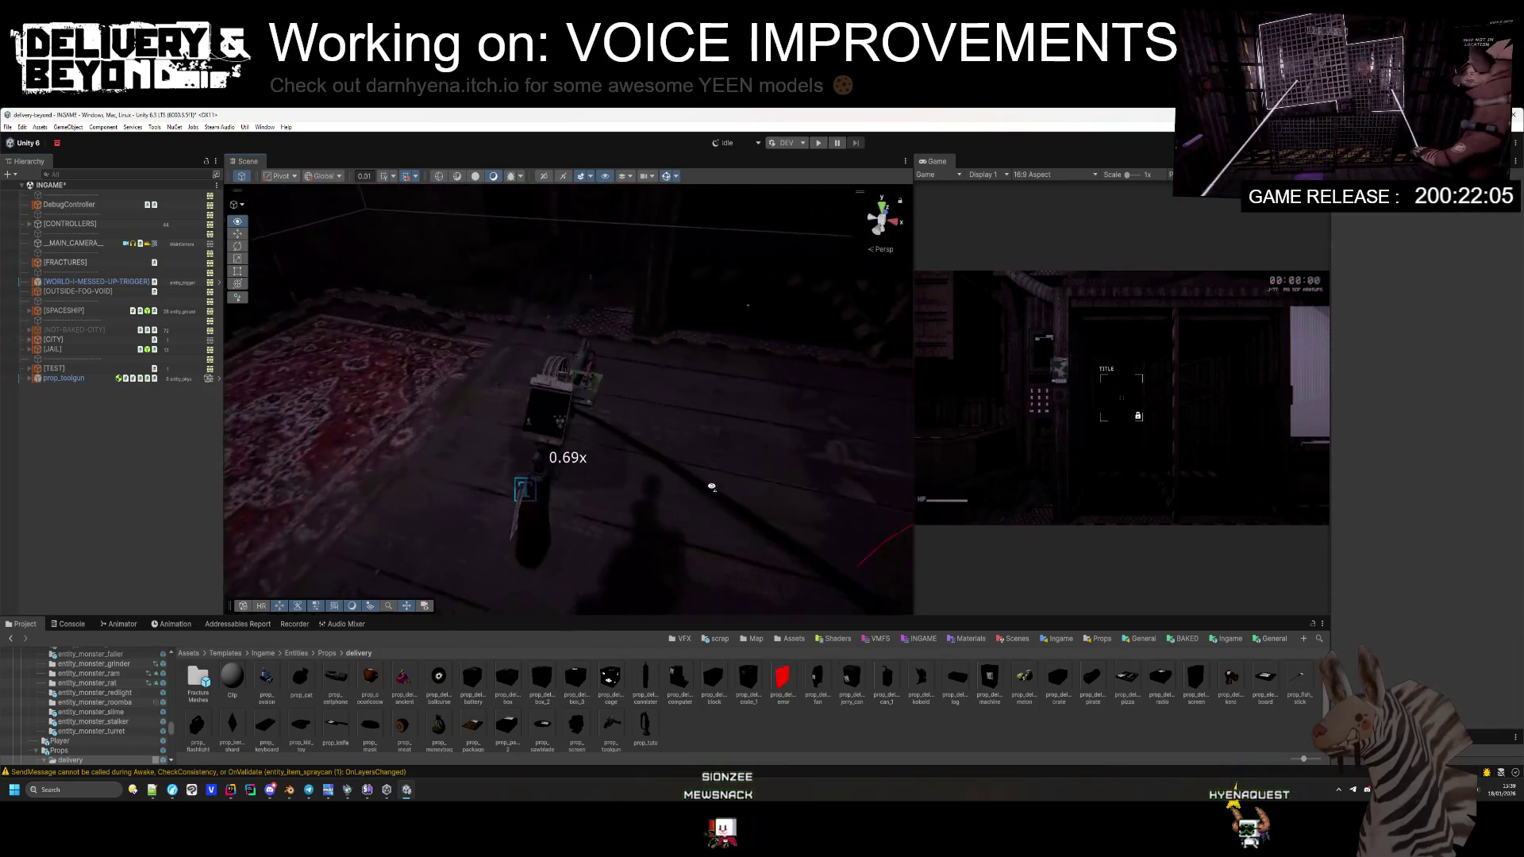
key("w")
mouse_move(825, 490)
left_mouse_down()
mouse_move(424, 472)
mouse_move(732, 476)
mouse_move(758, 456)
left_mouse_up()
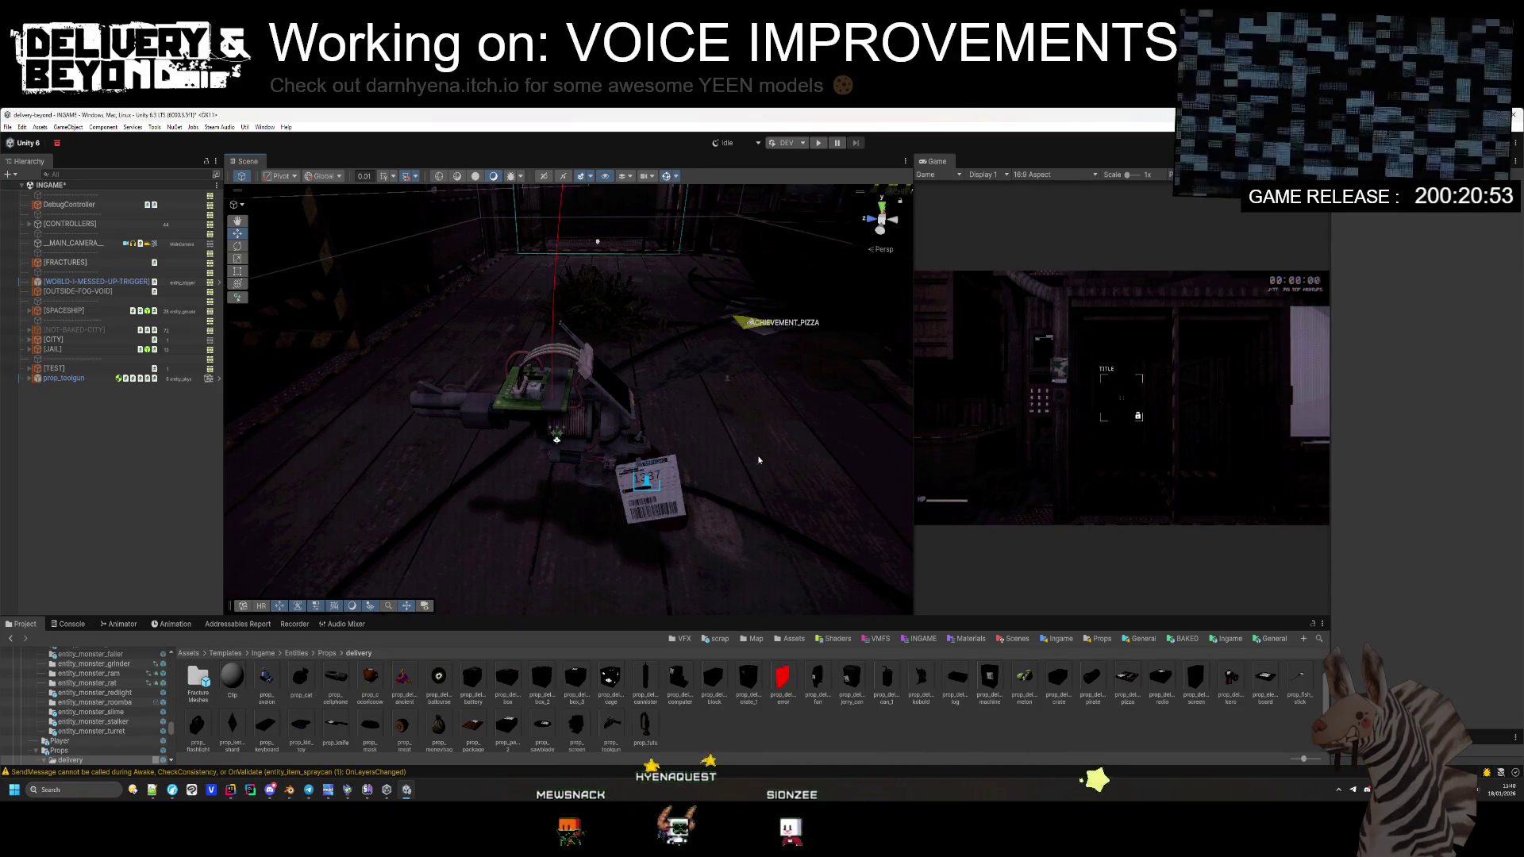
left_click(63, 378)
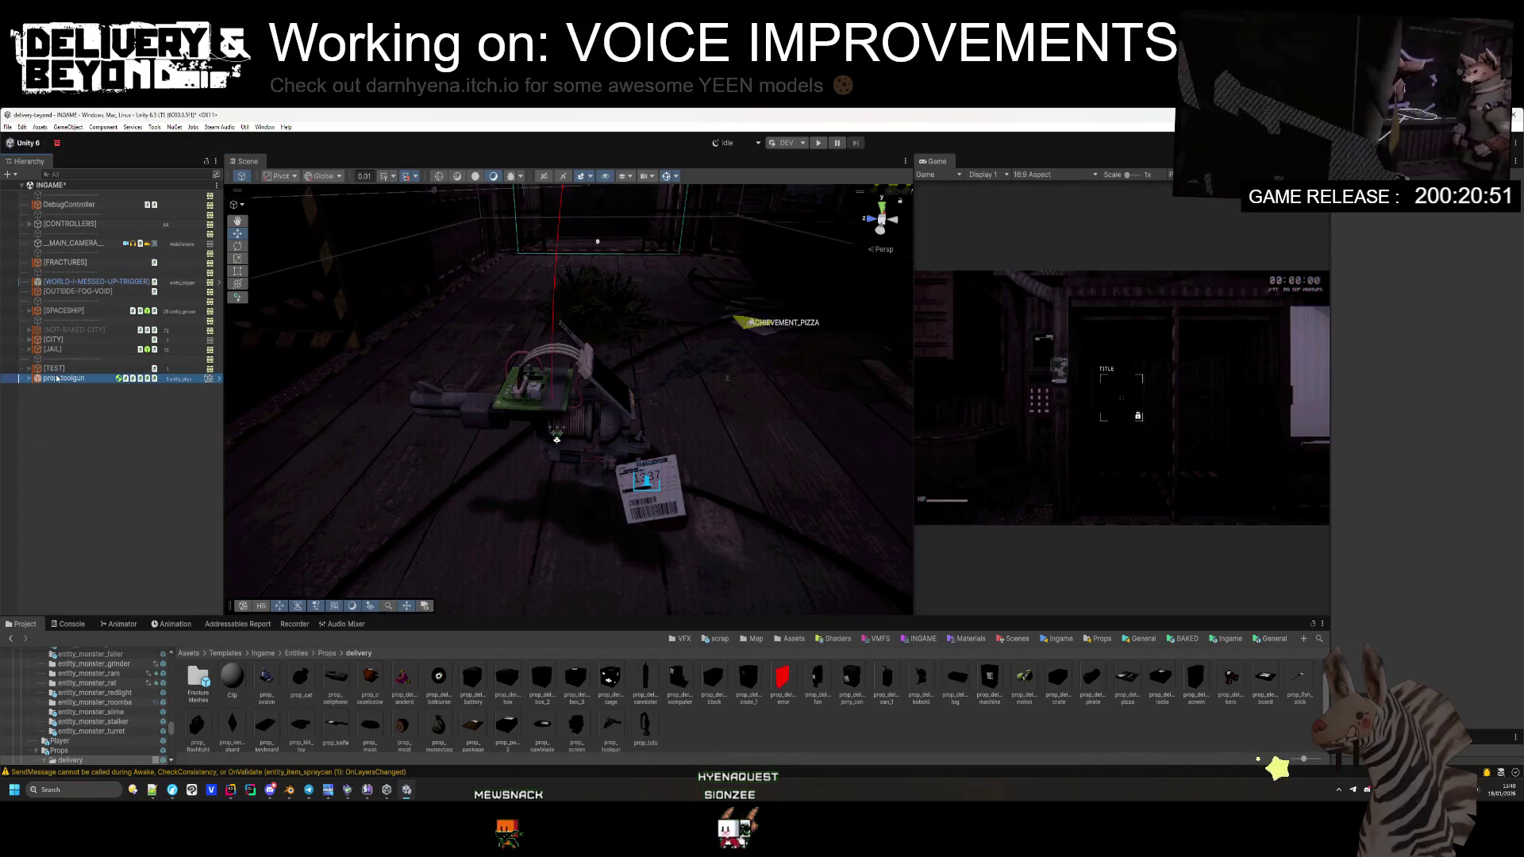
Step: Delete prop_toolgun from the scene and build for Windows into the selected folder
key("Delete")
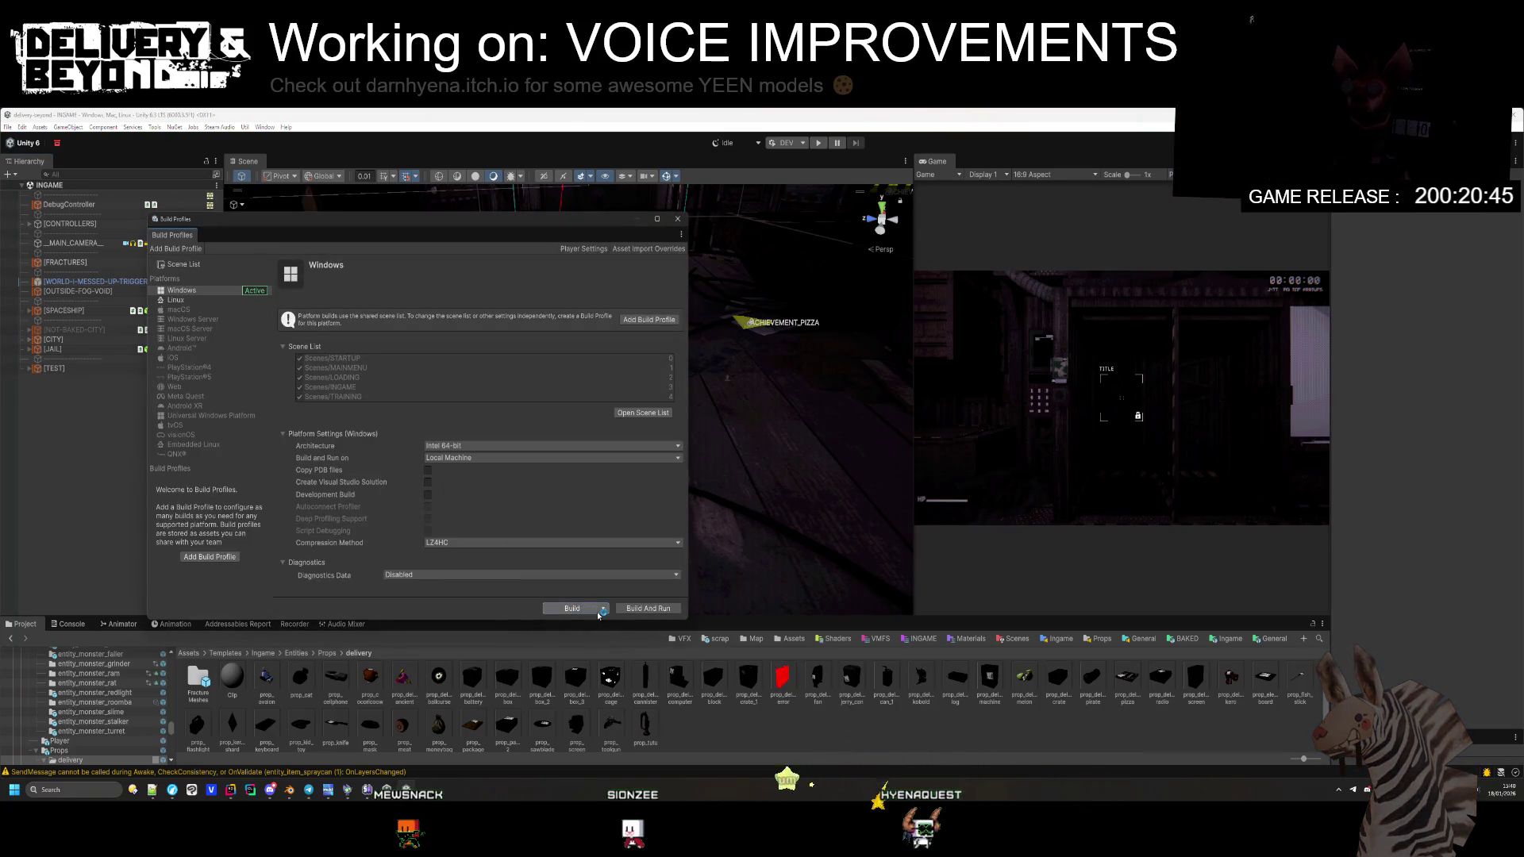
left_click(570, 608)
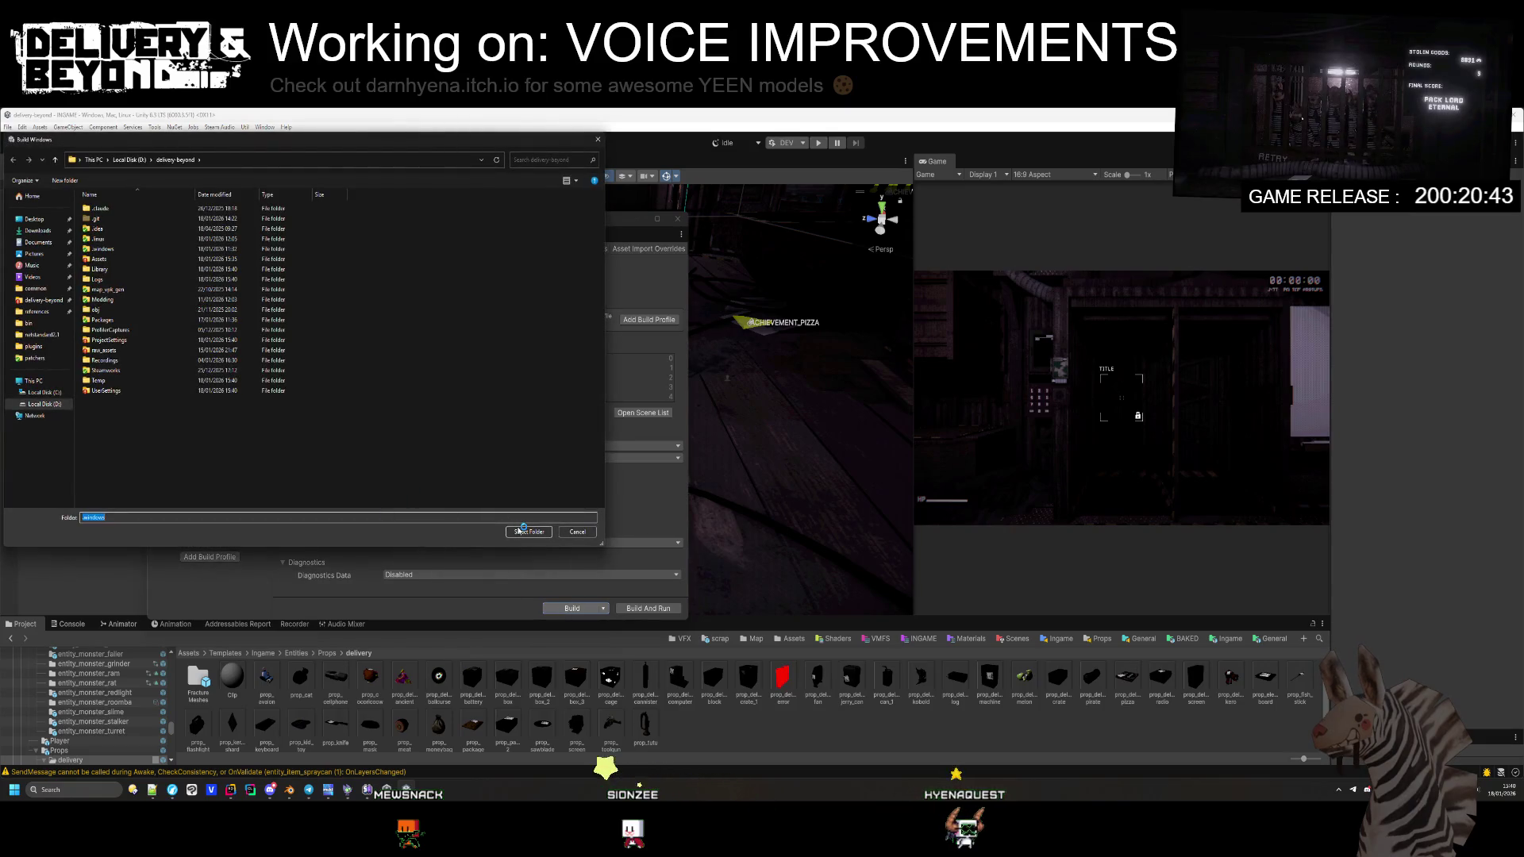
left_click(521, 531)
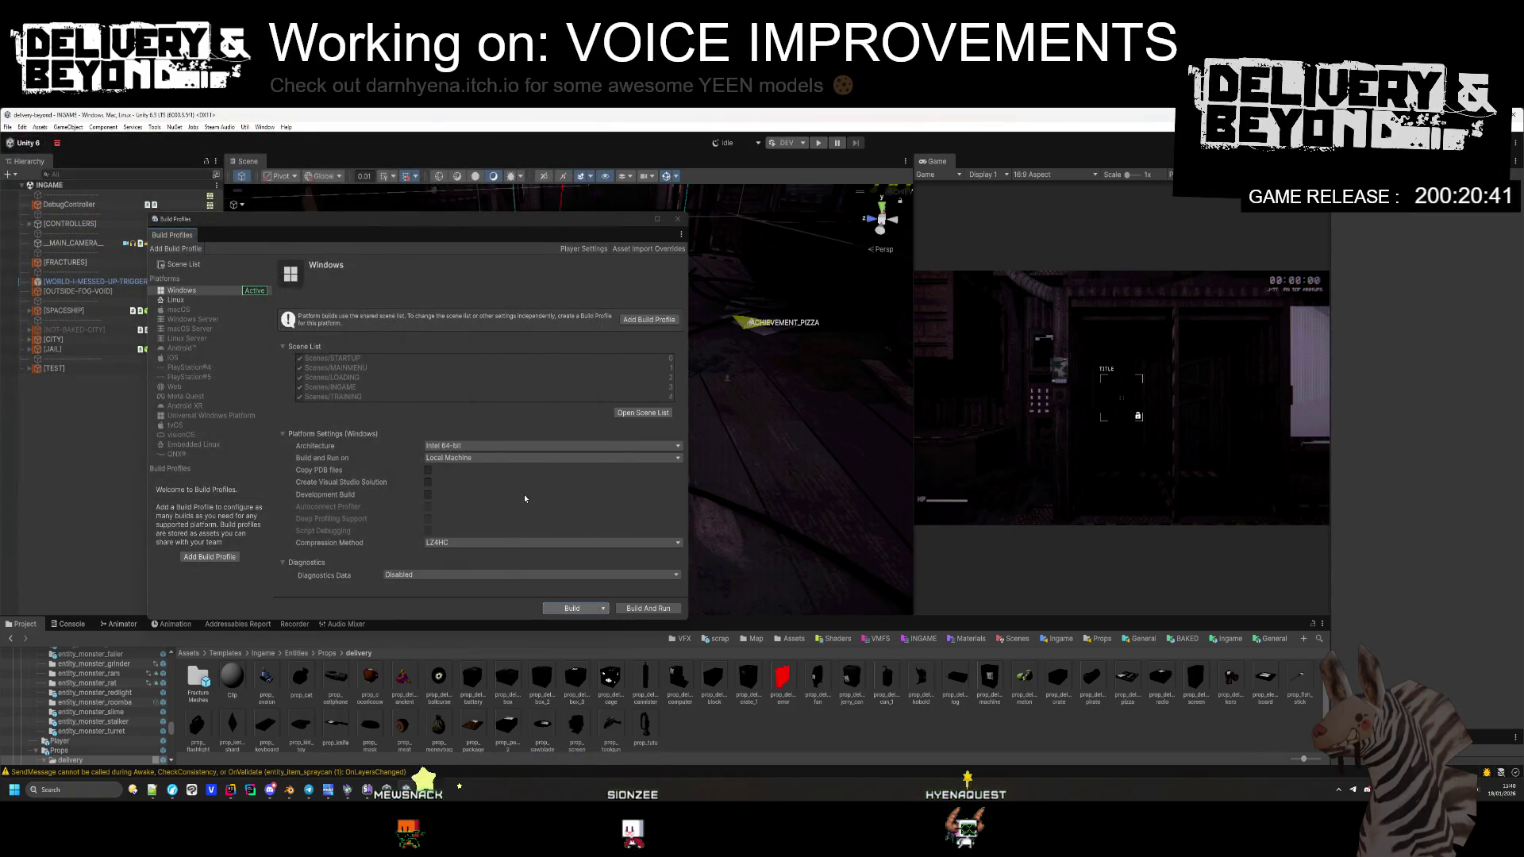